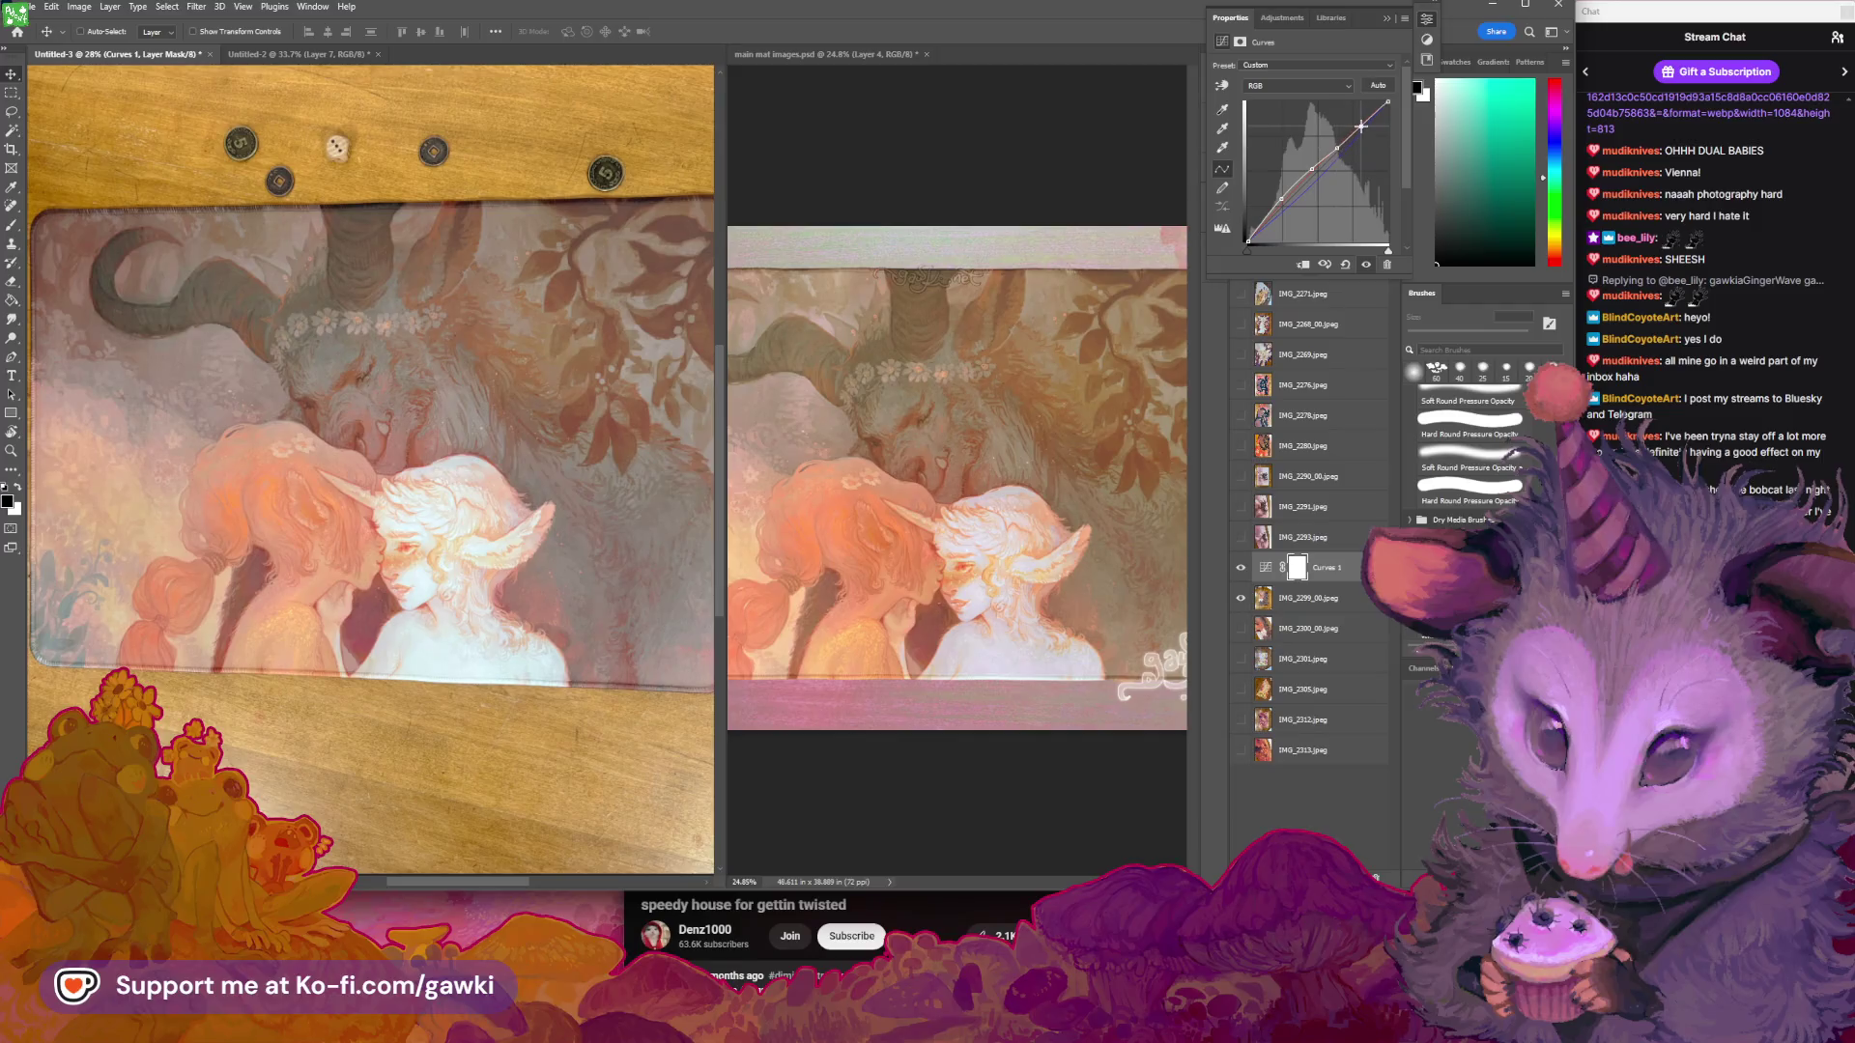
Add a Hue/Saturation adjustment layer and shift the Master hue to +3
scroll(528, 461, down, 1)
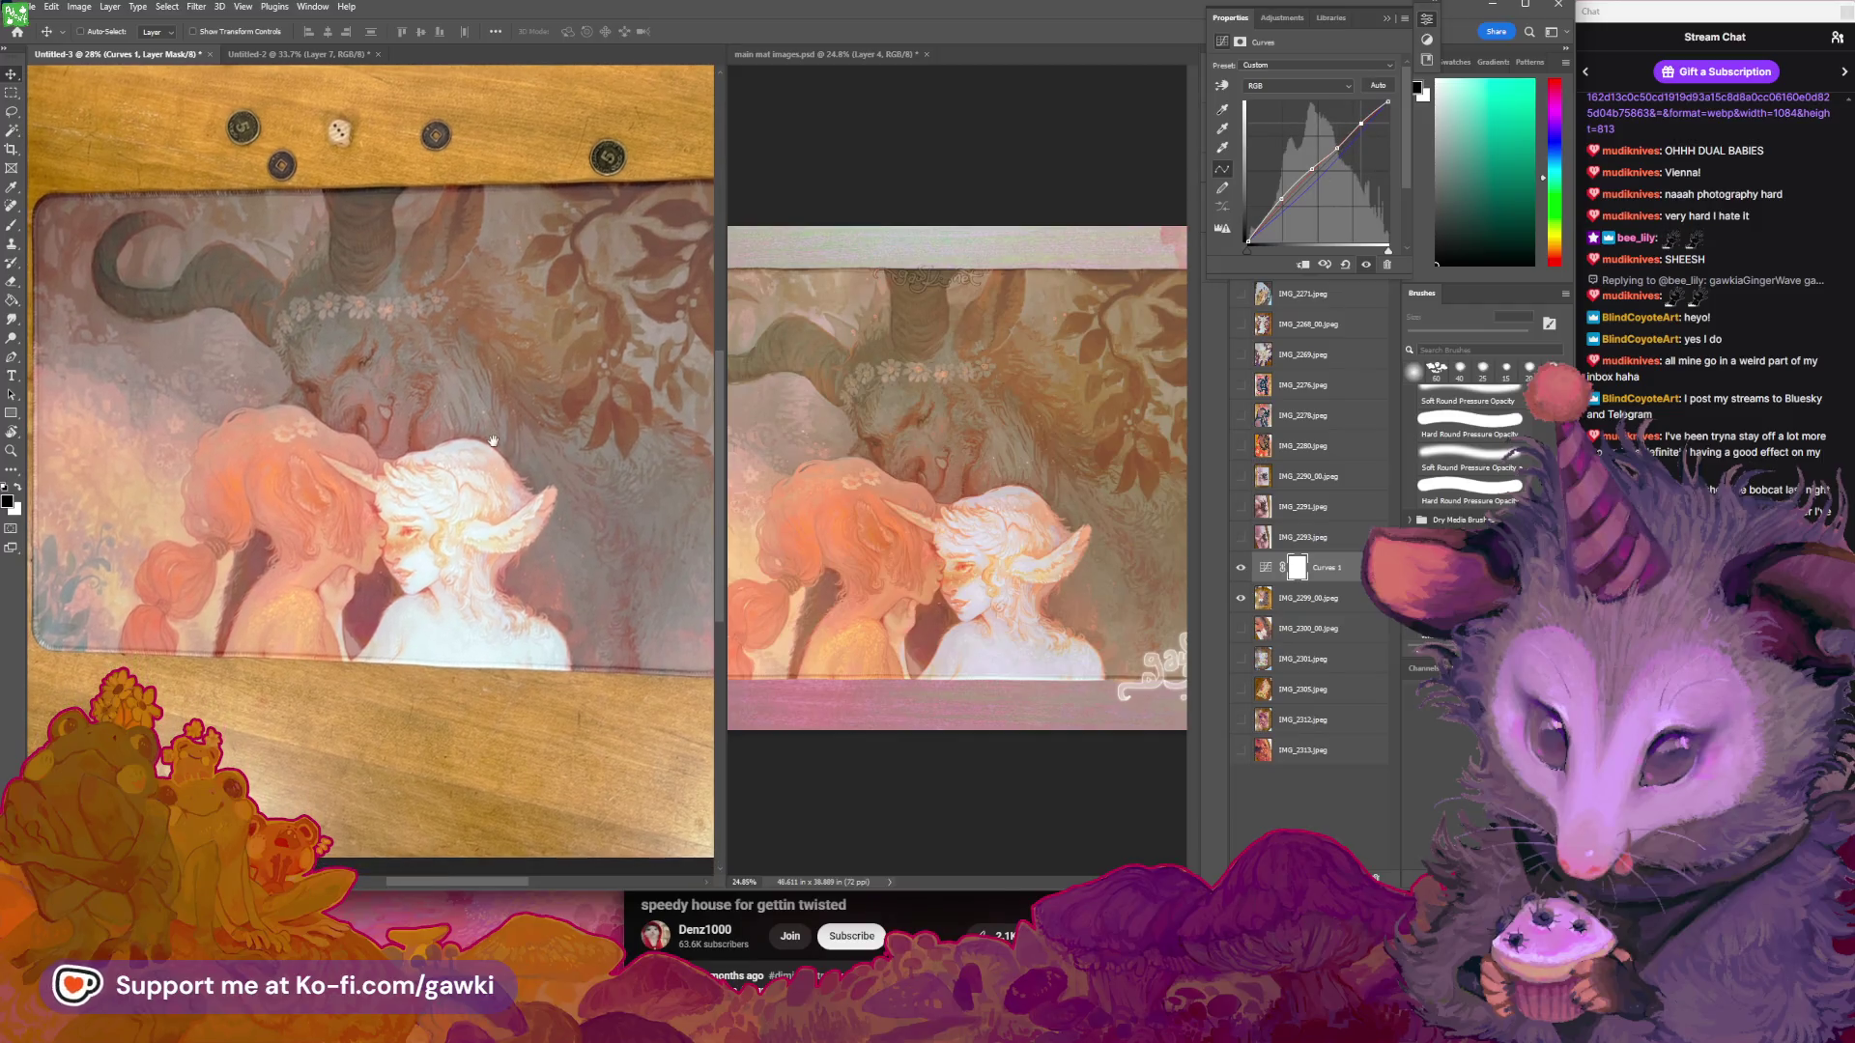
click(1387, 19)
click(166, 7)
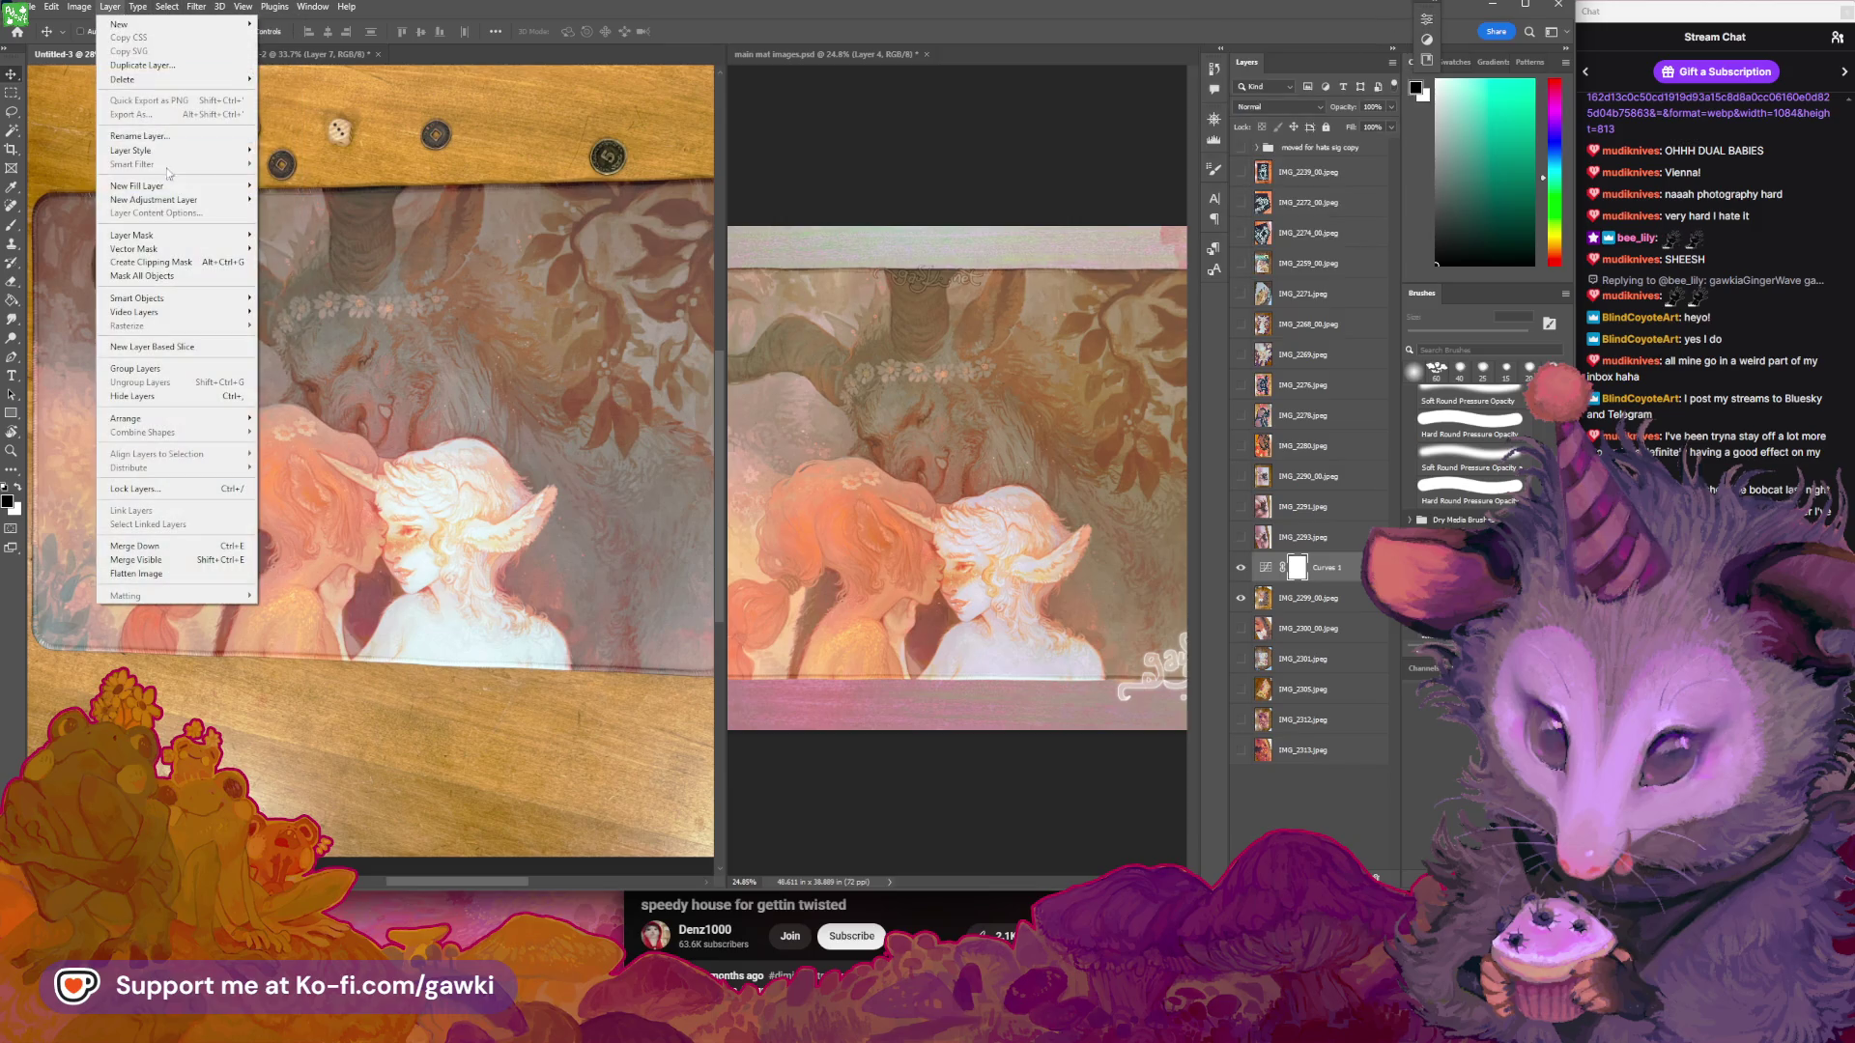
mouse_move(222, 199)
click(290, 276)
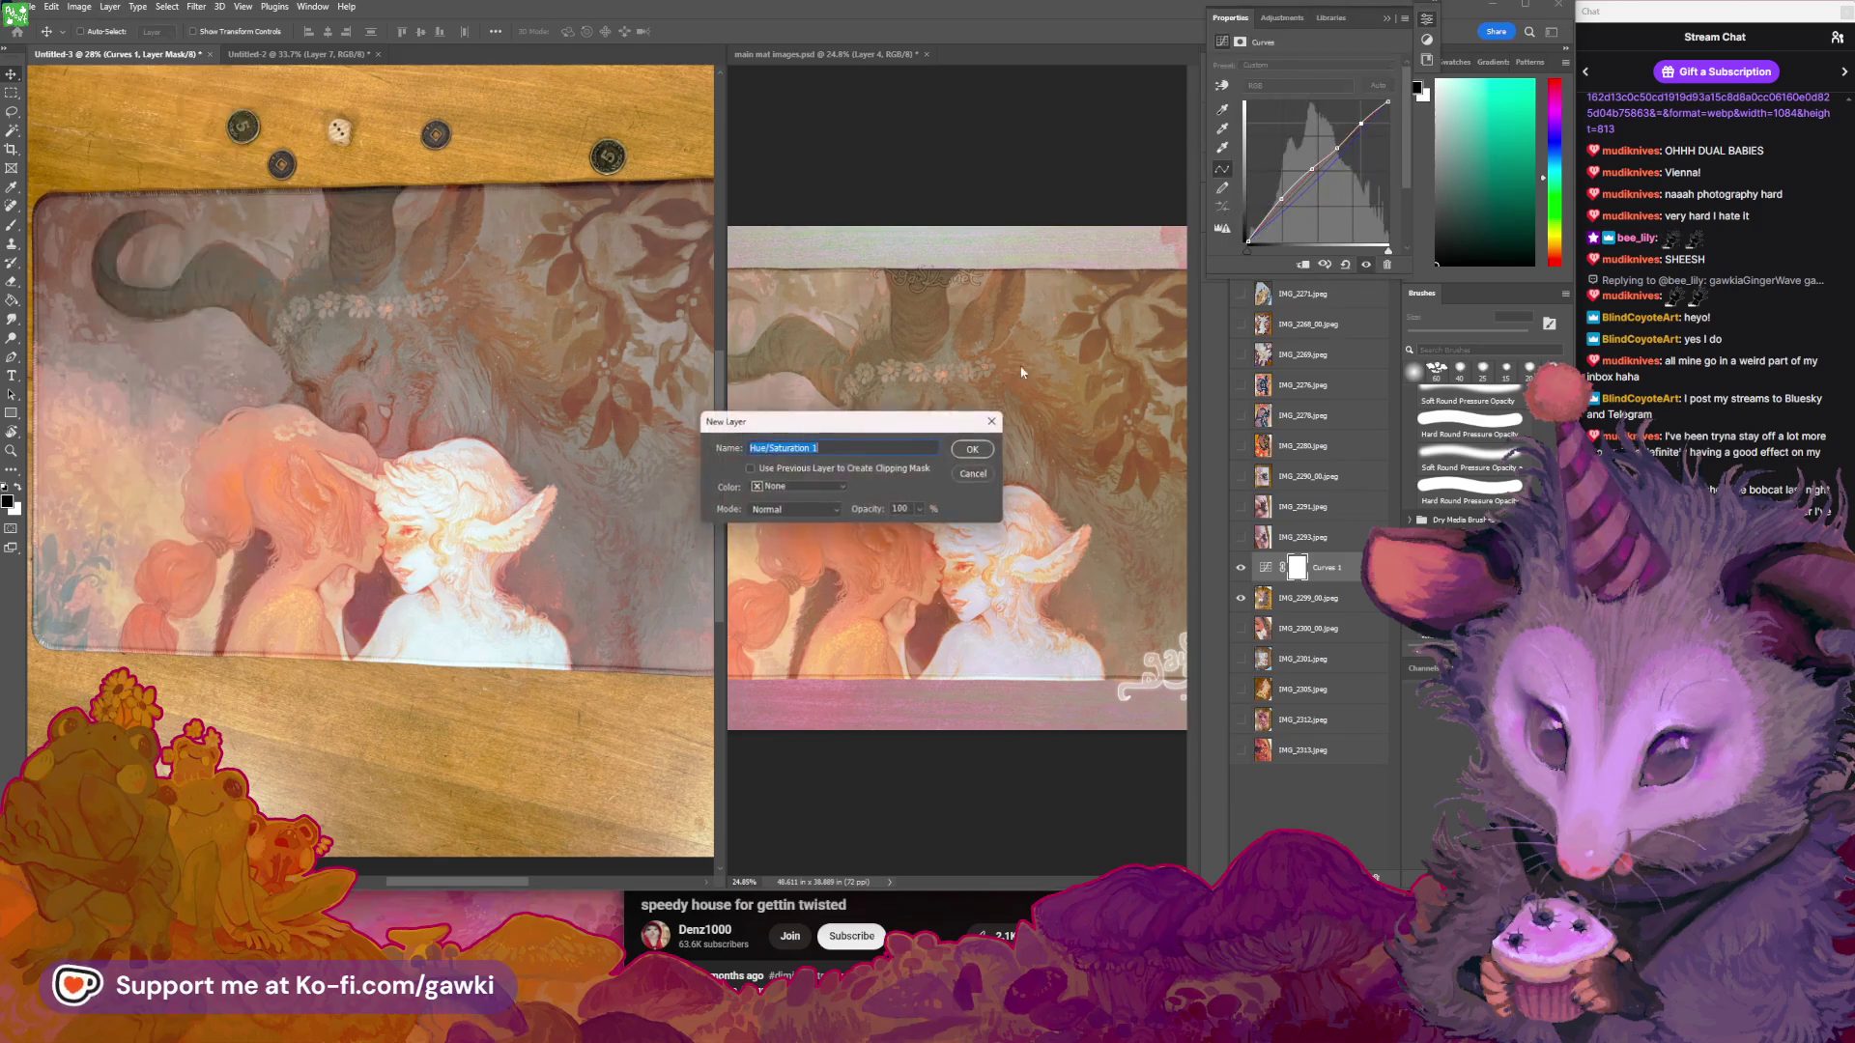
key(Return)
click(1305, 125)
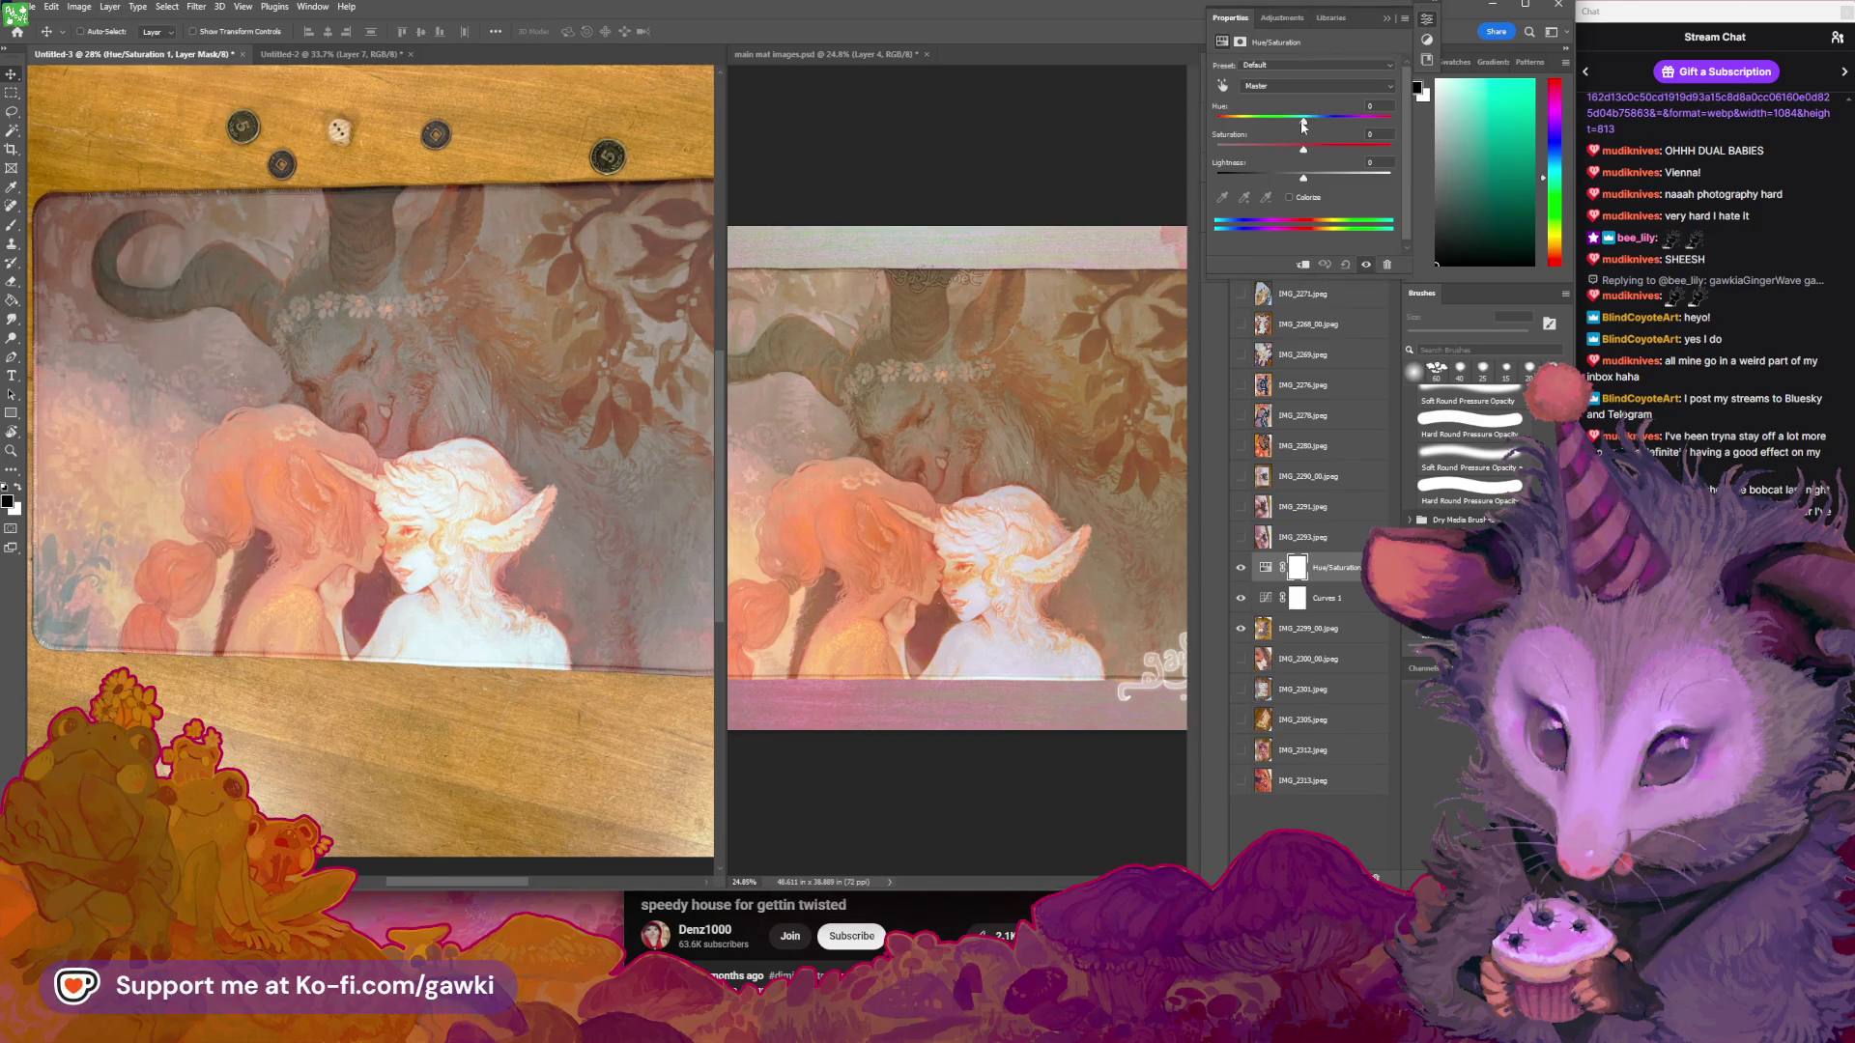
drag(1305, 127, 1312, 151)
Shift the Reds hue to +5 and fine-tune their saturation
click(1304, 86)
click(1289, 113)
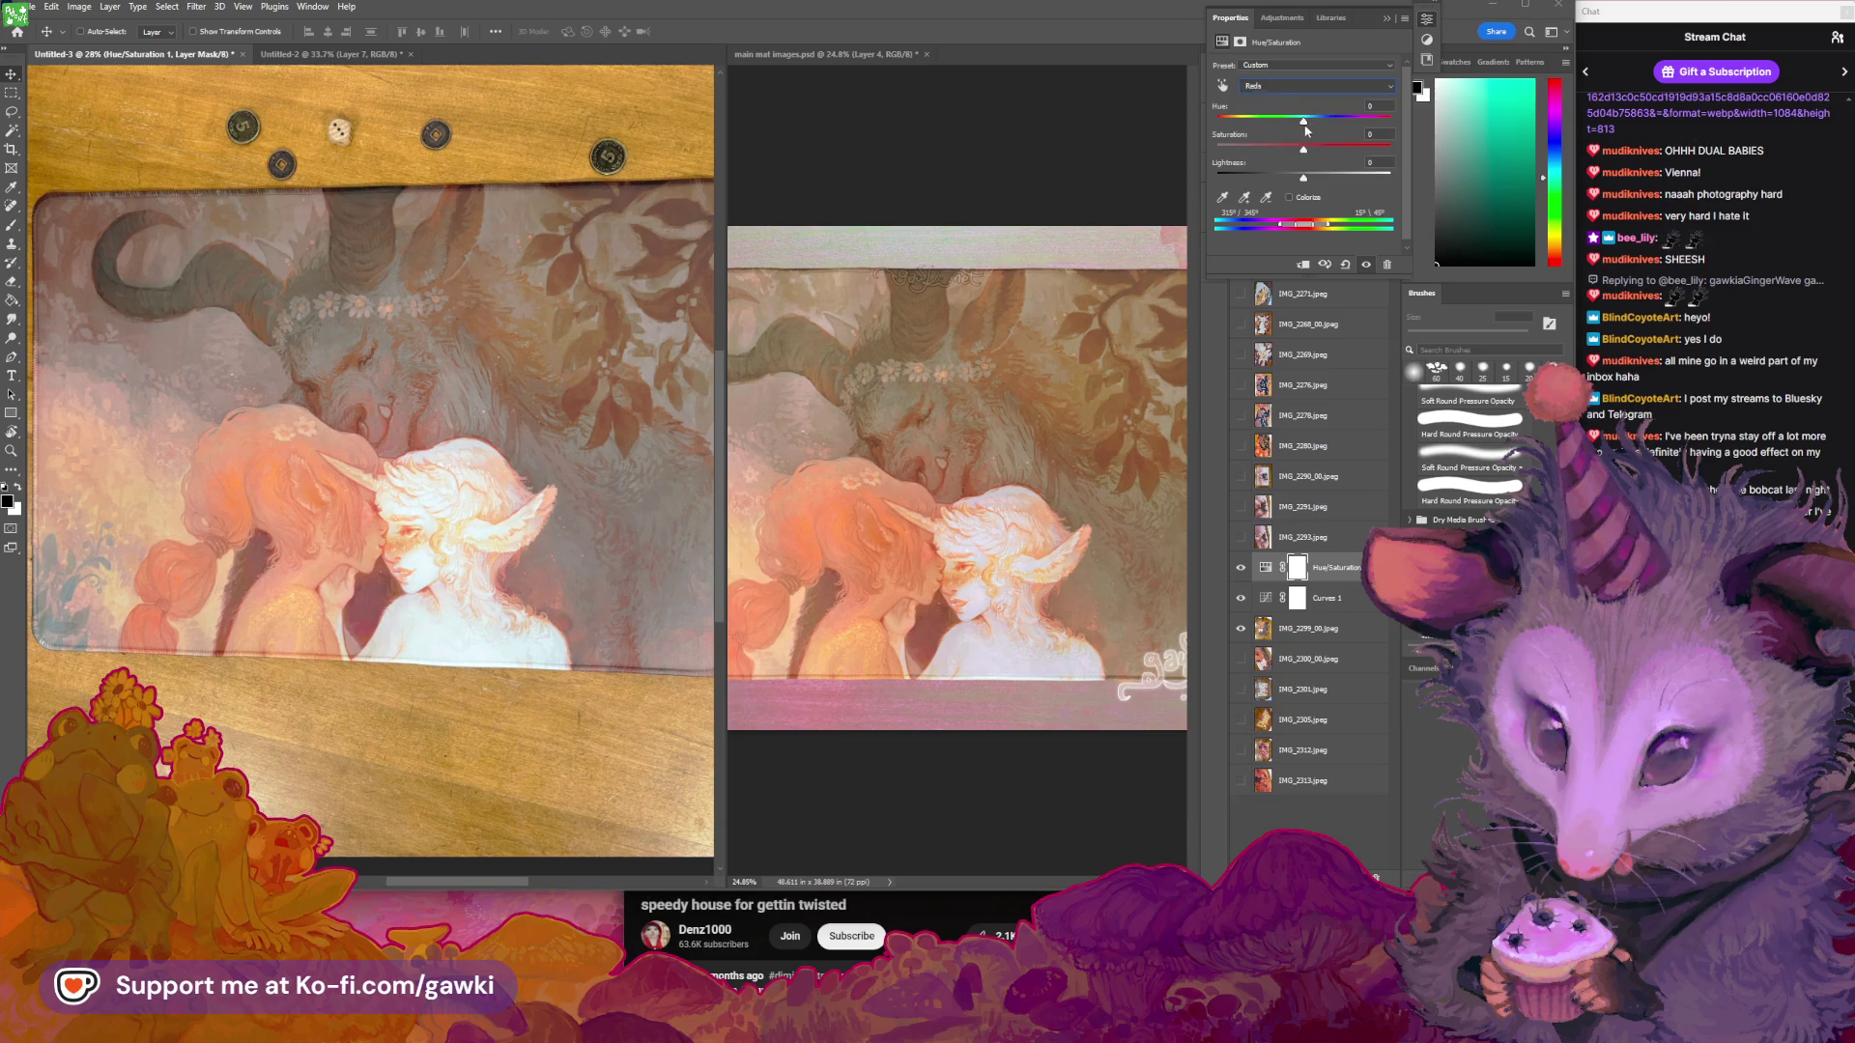
drag(1305, 123, 1309, 122)
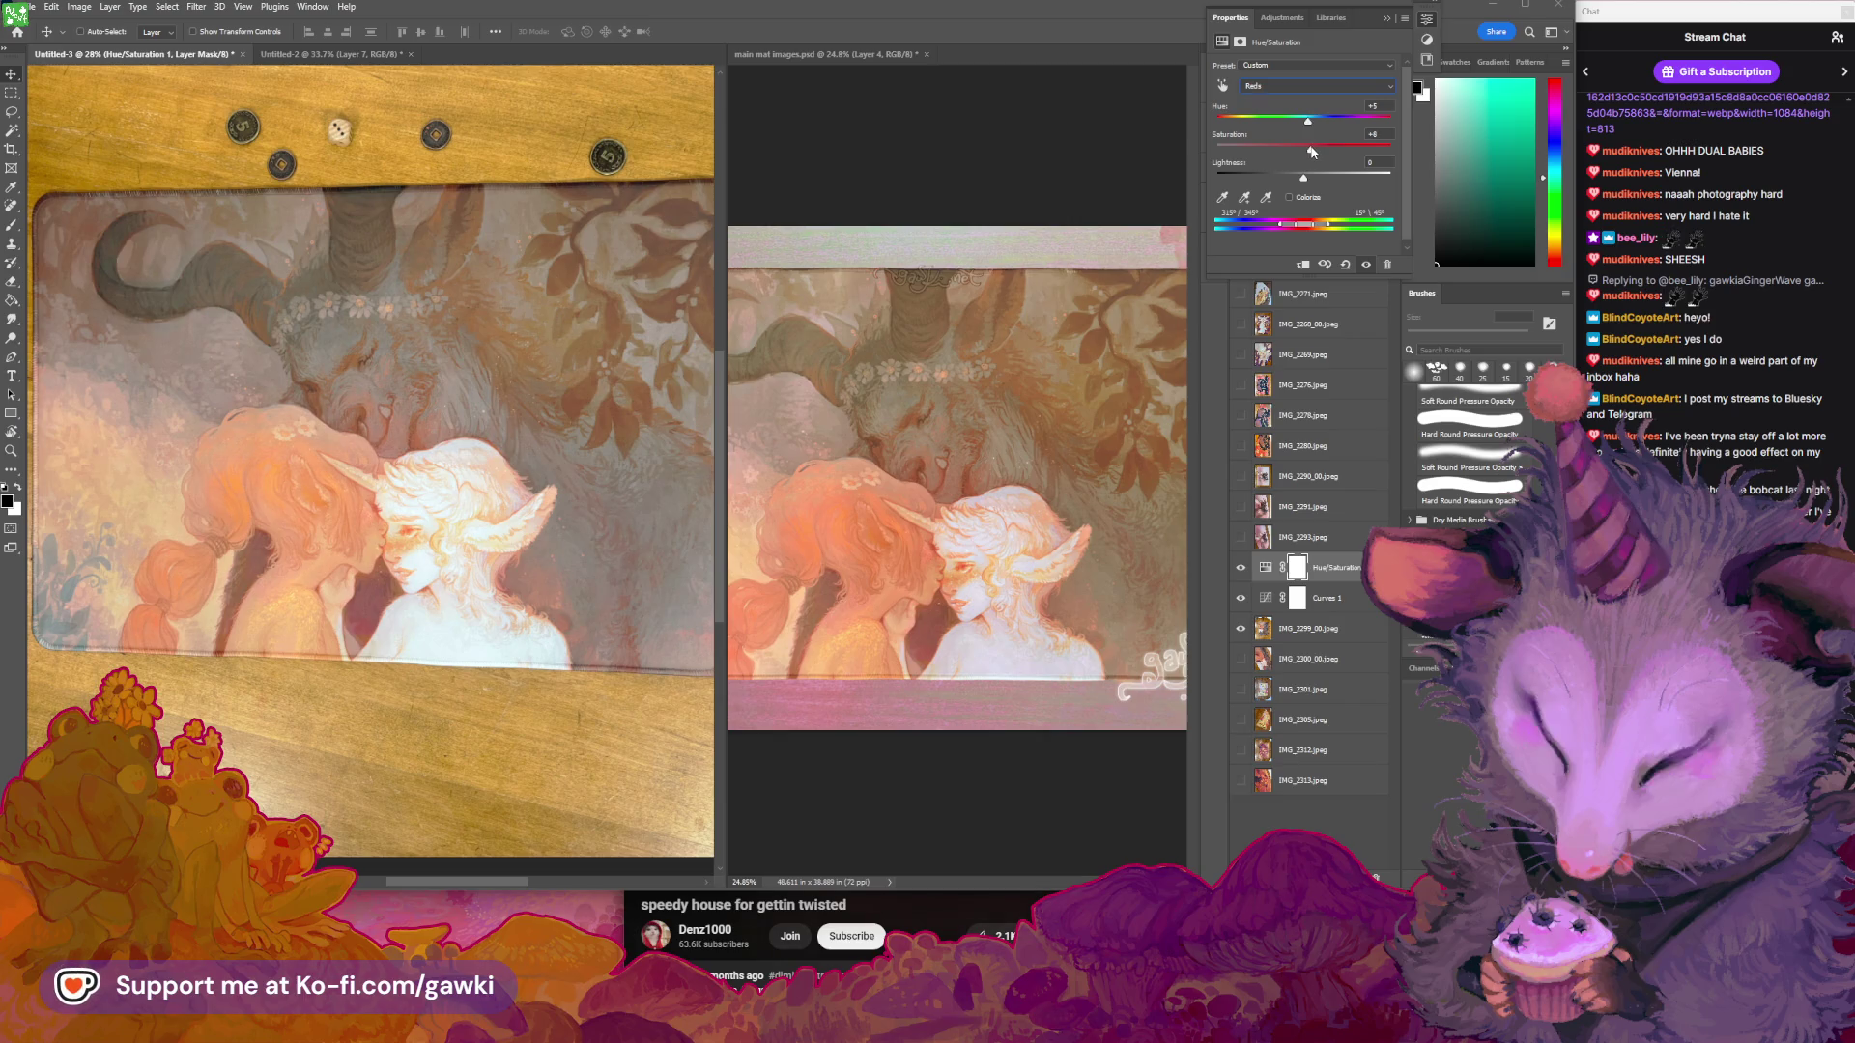
drag(1309, 151, 1308, 152)
Raise the Yellows saturation to +7 and shift their hue to -3
click(1314, 86)
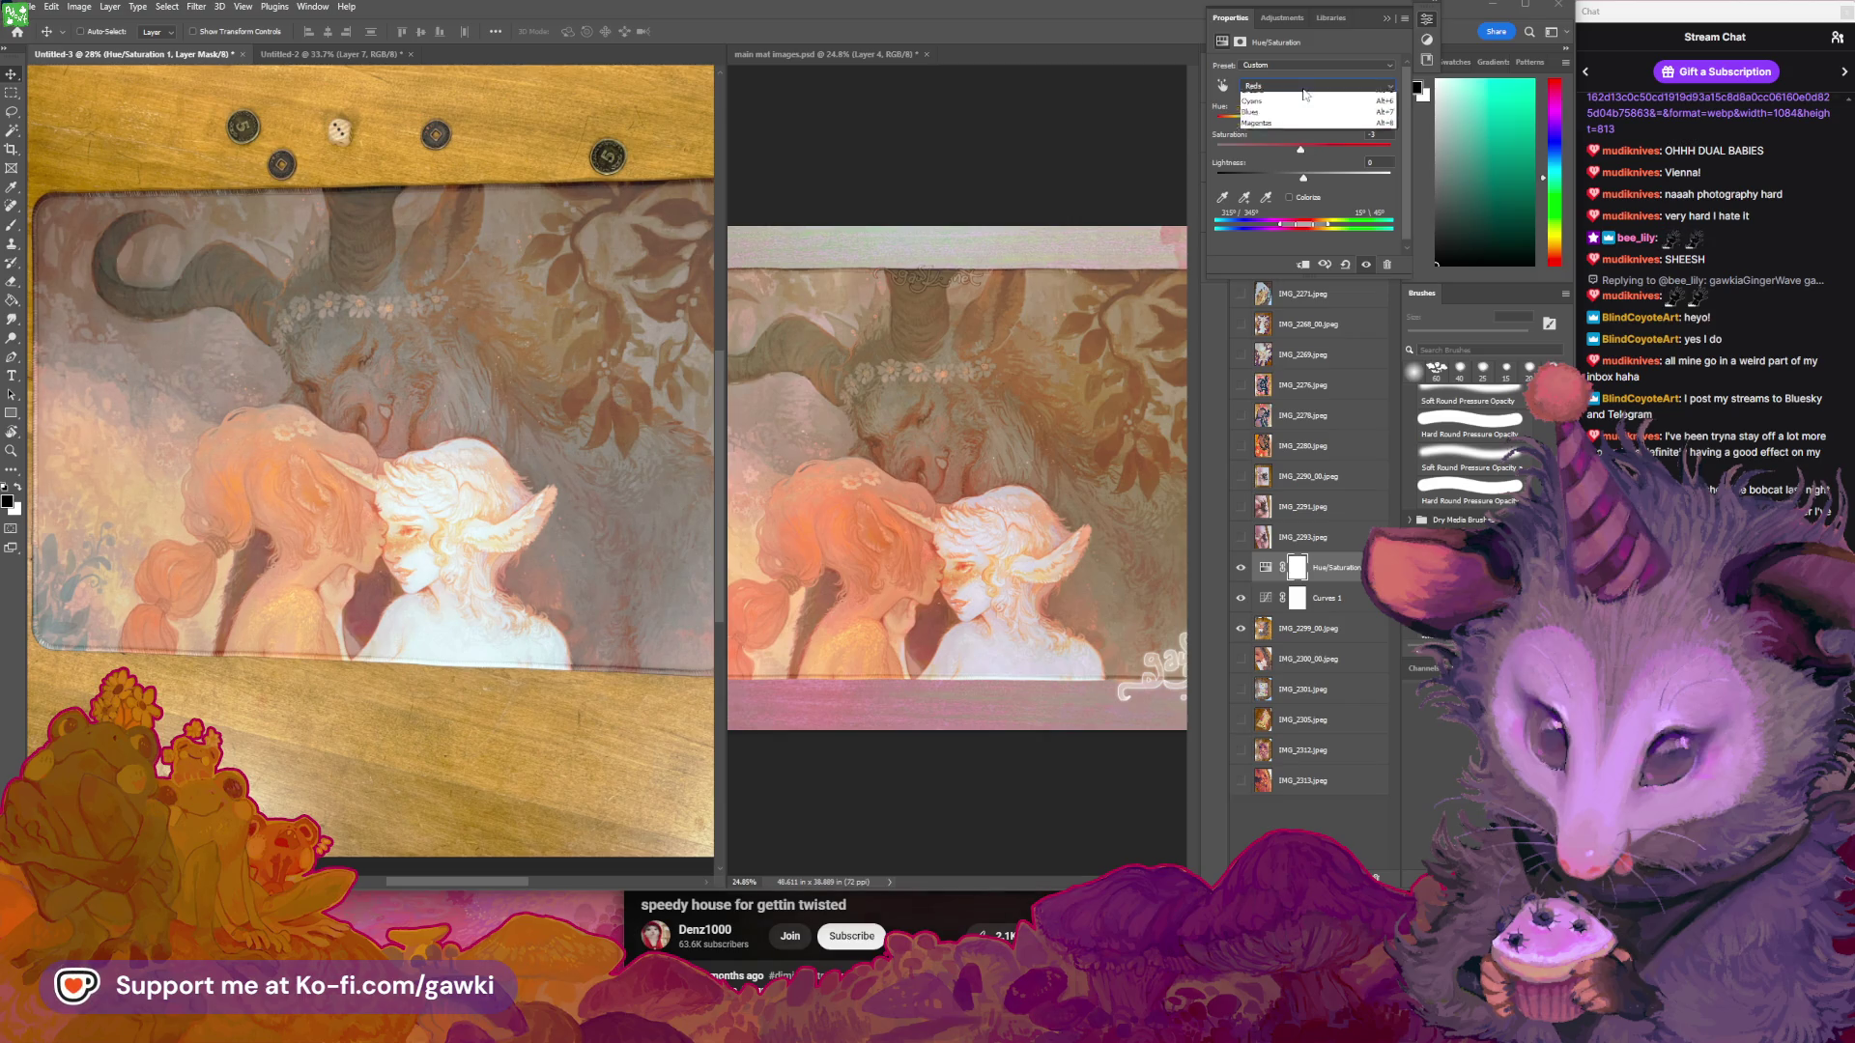
click(1304, 137)
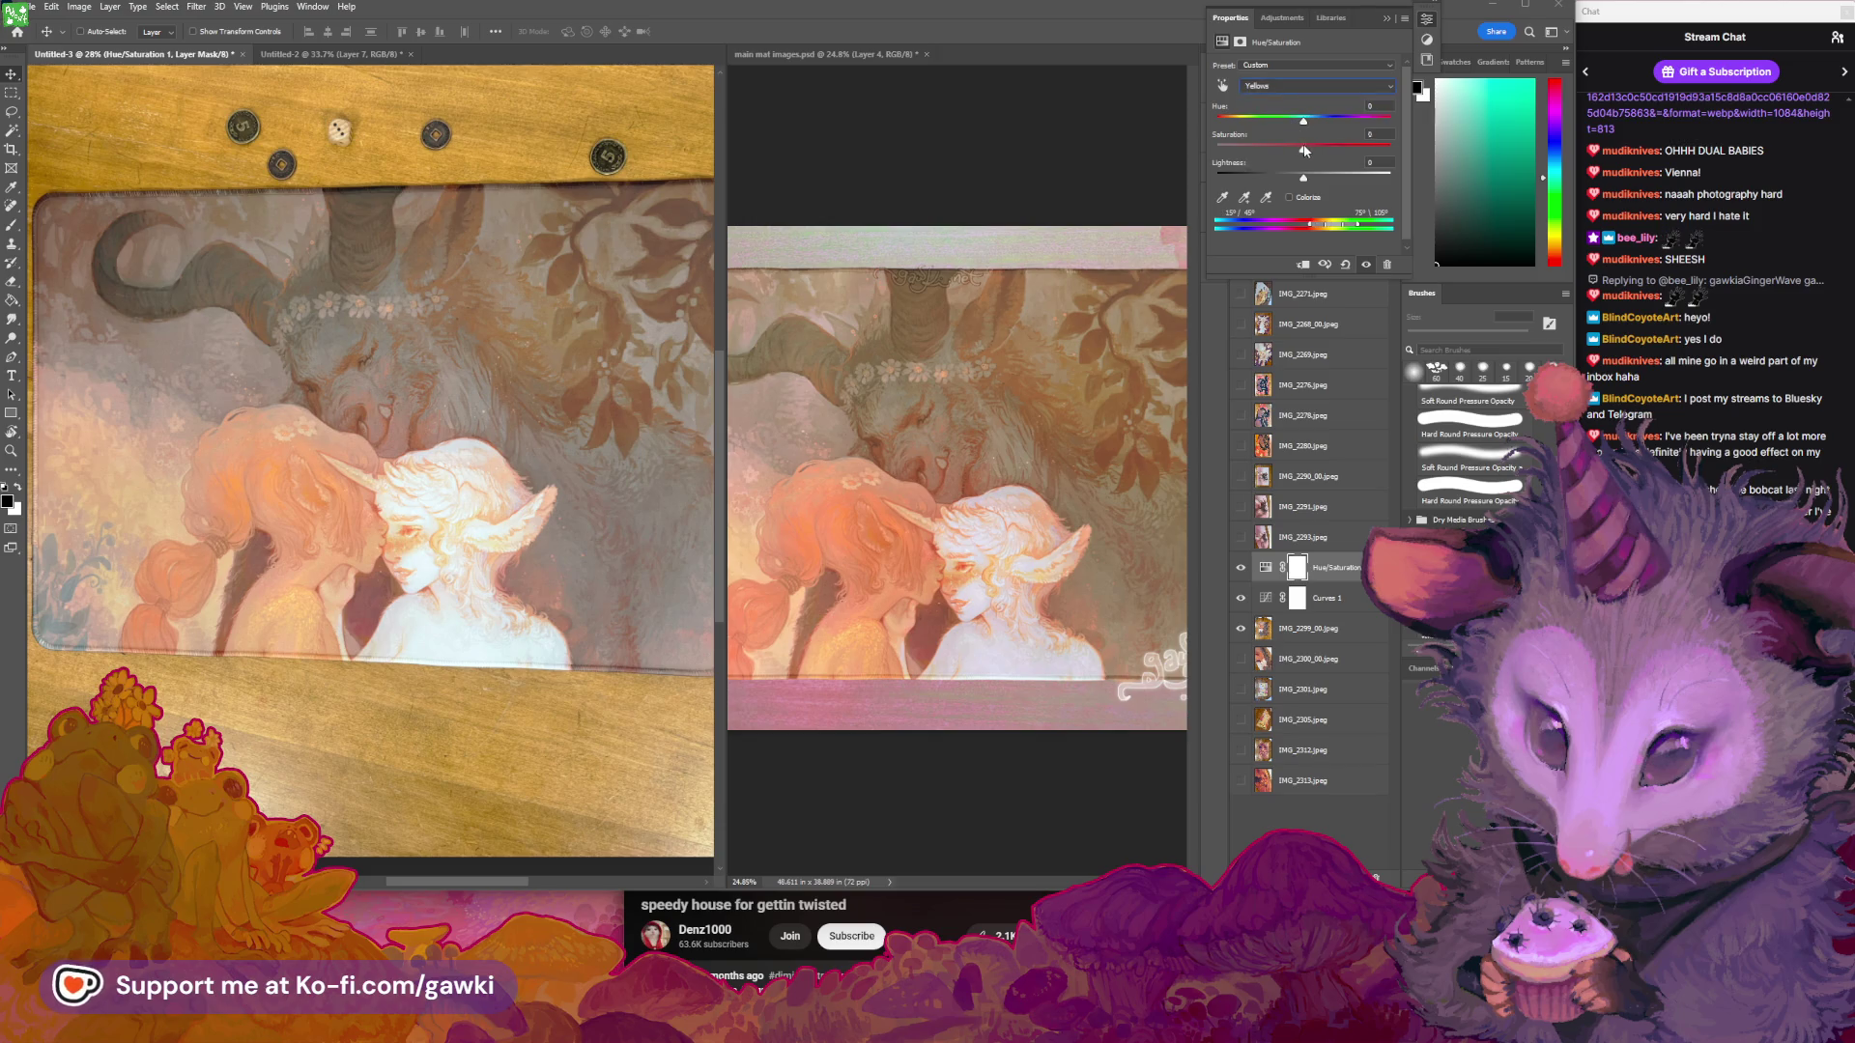
drag(1303, 148, 1304, 124)
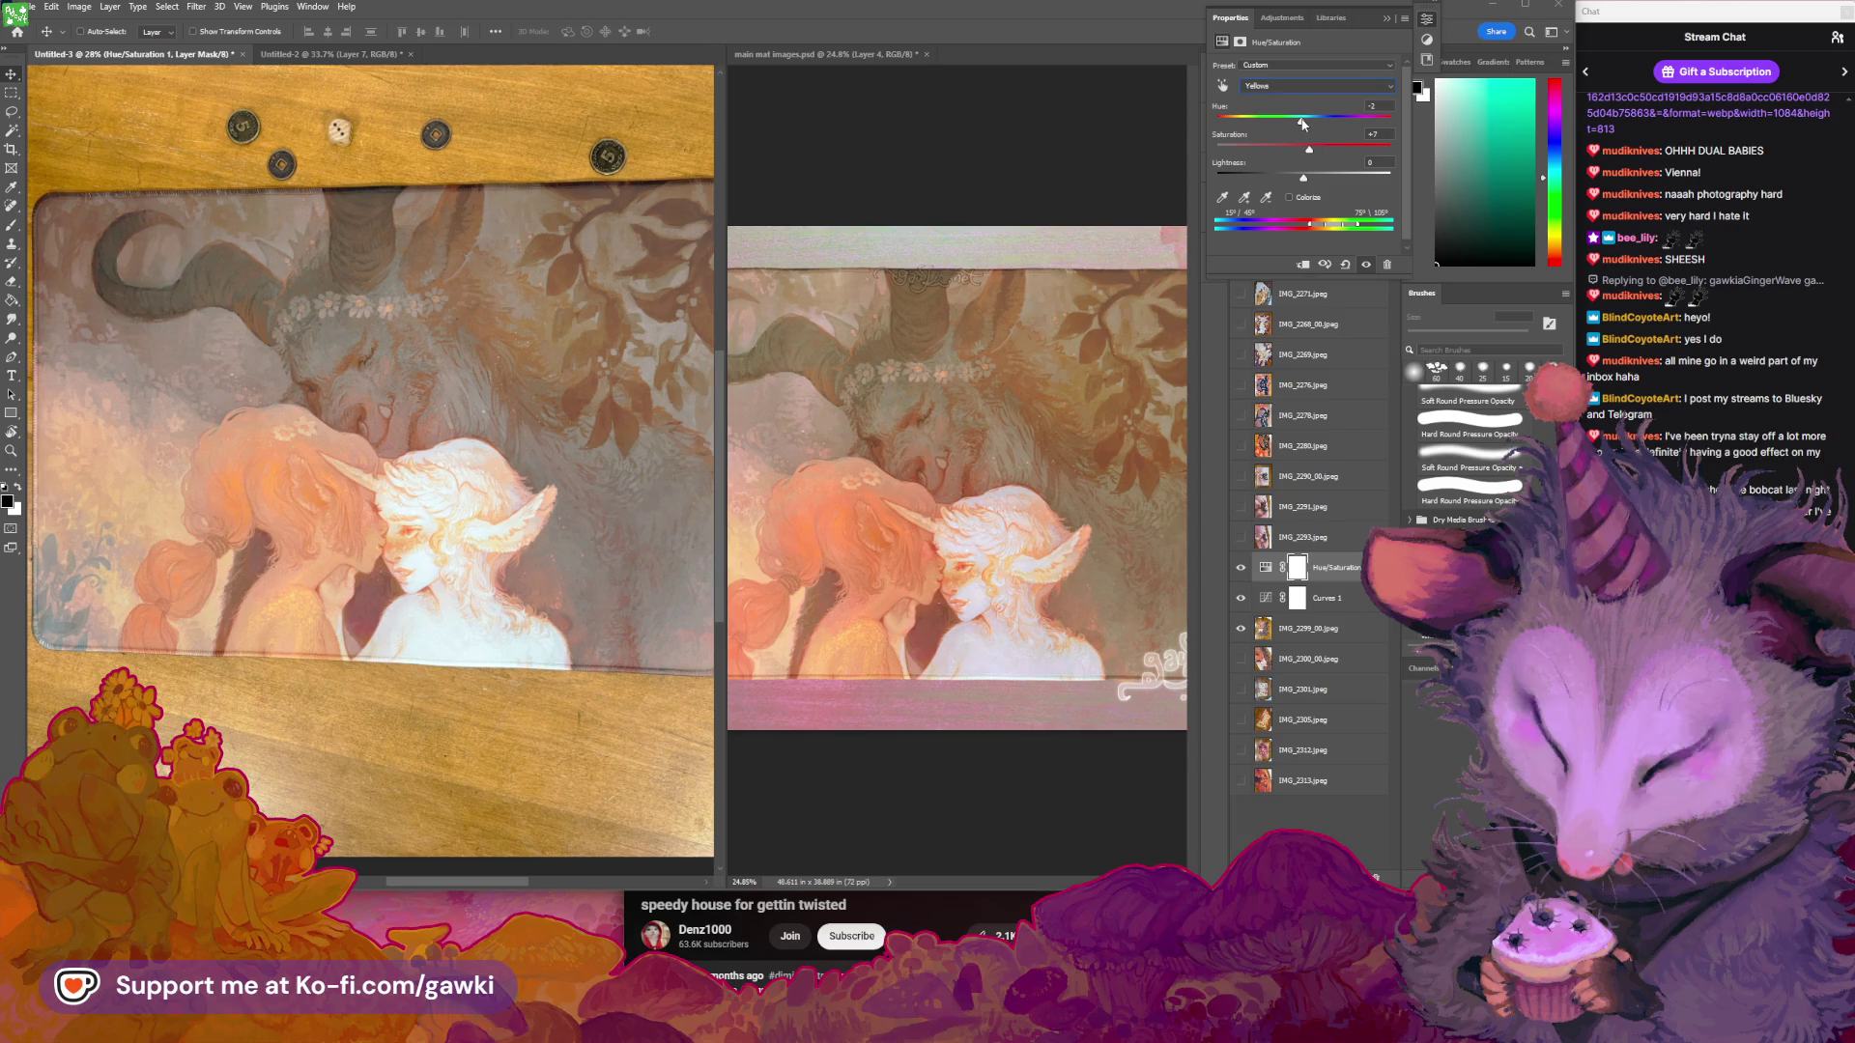
drag(1301, 123, 1313, 152)
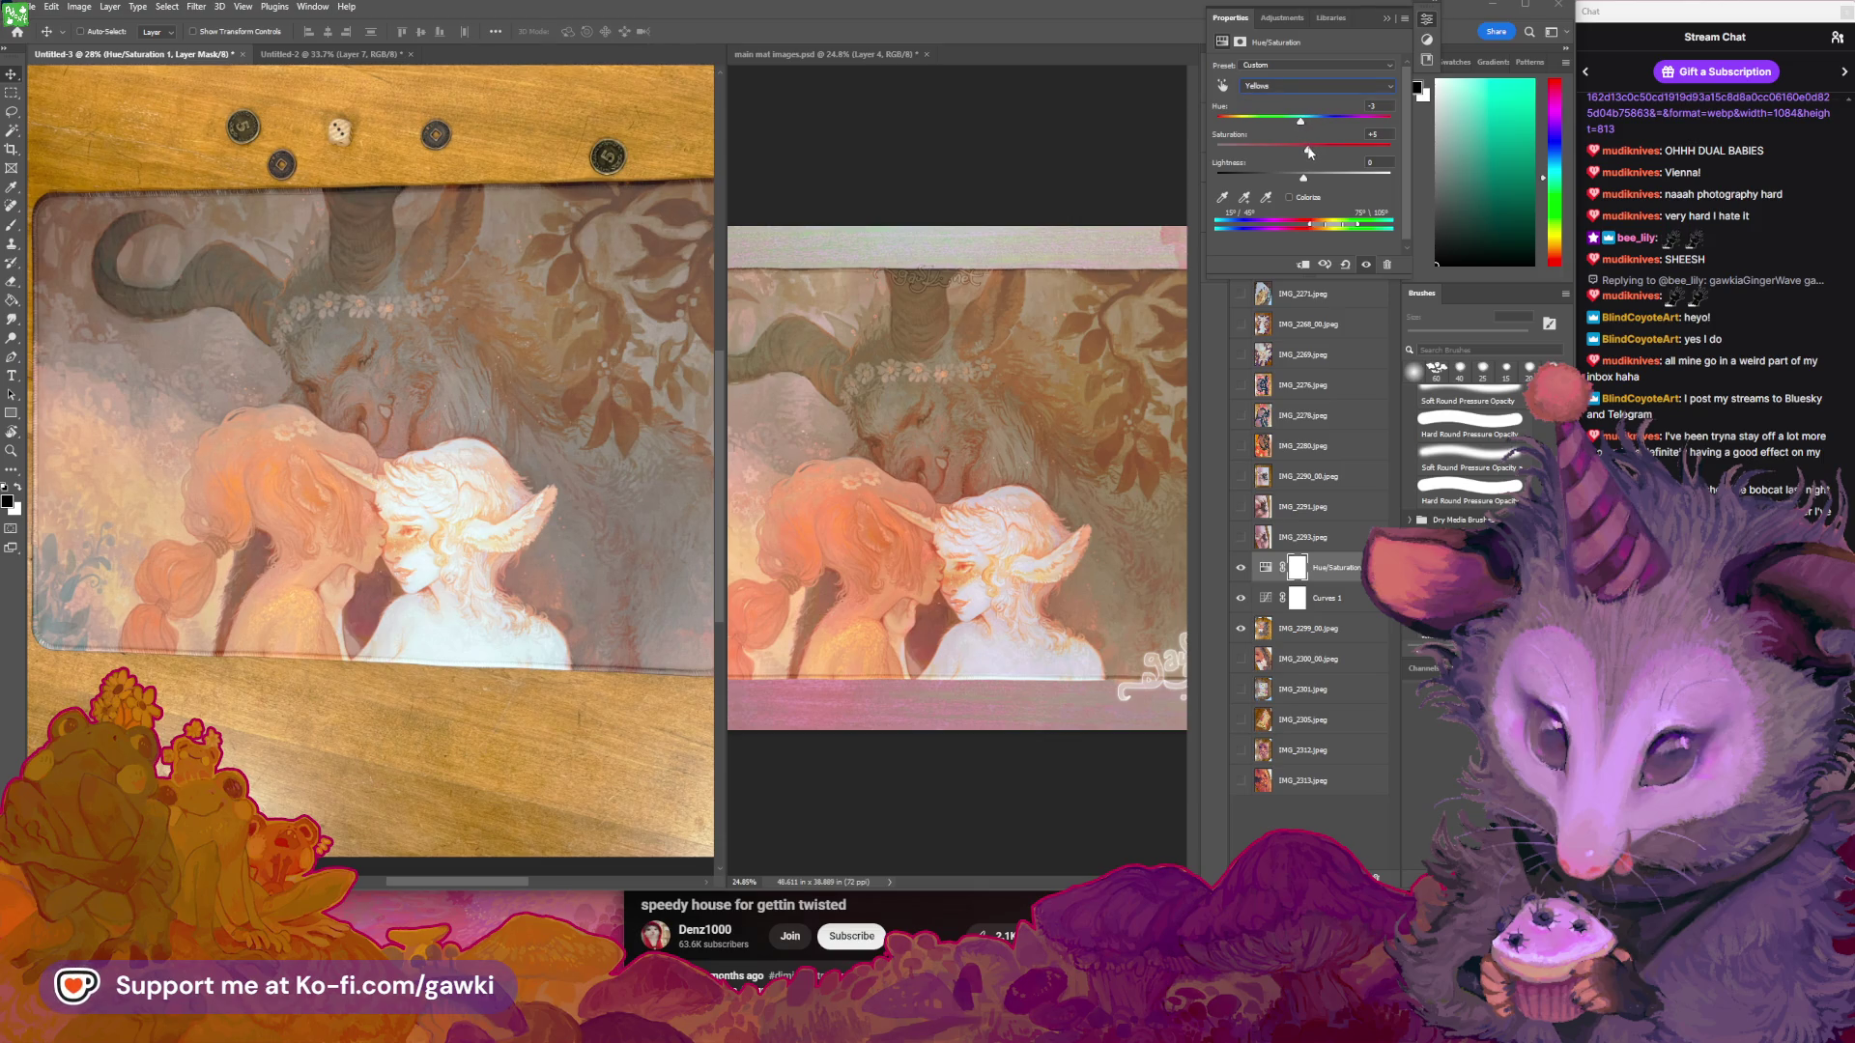
Refine the Reds to saturation +13 and lightness -17 while checking the mat photo
key(z)
mouse_move(614, 413)
mouse_down()
mouse_move(457, 468)
mouse_move(521, 468)
mouse_up()
key(v)
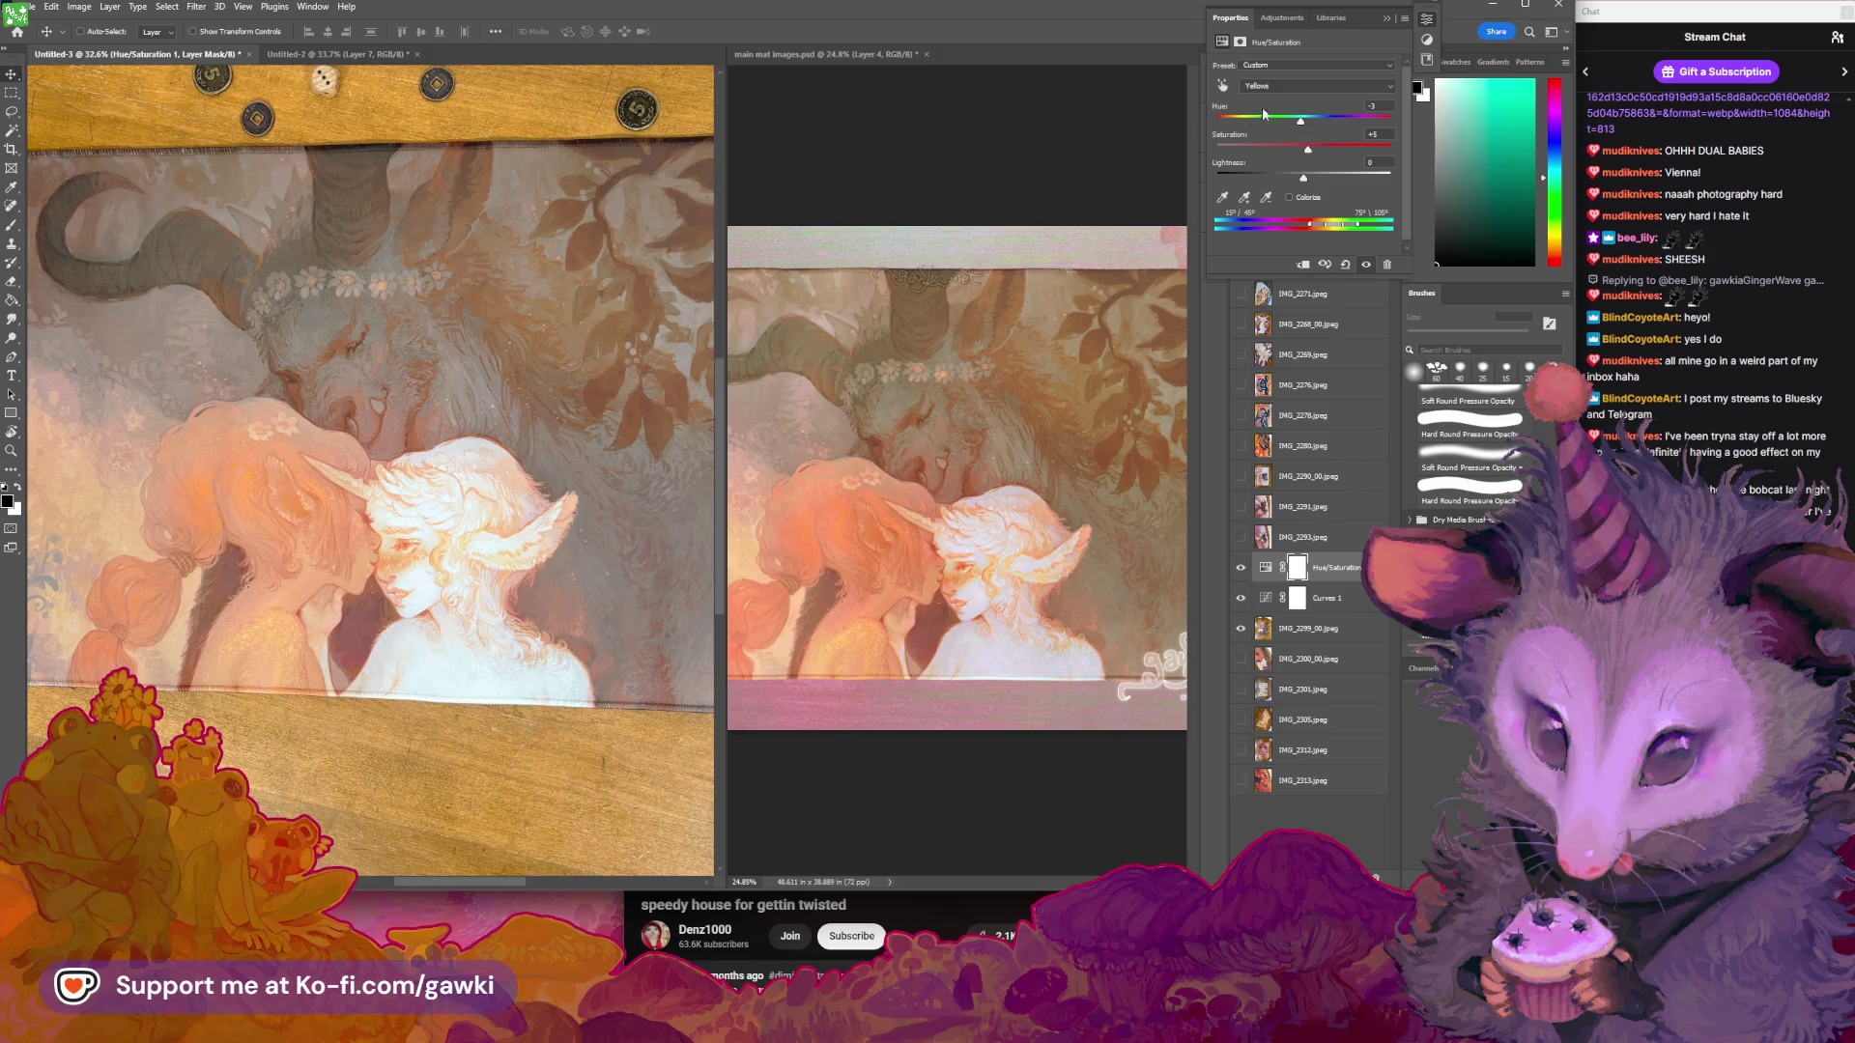
click(1223, 87)
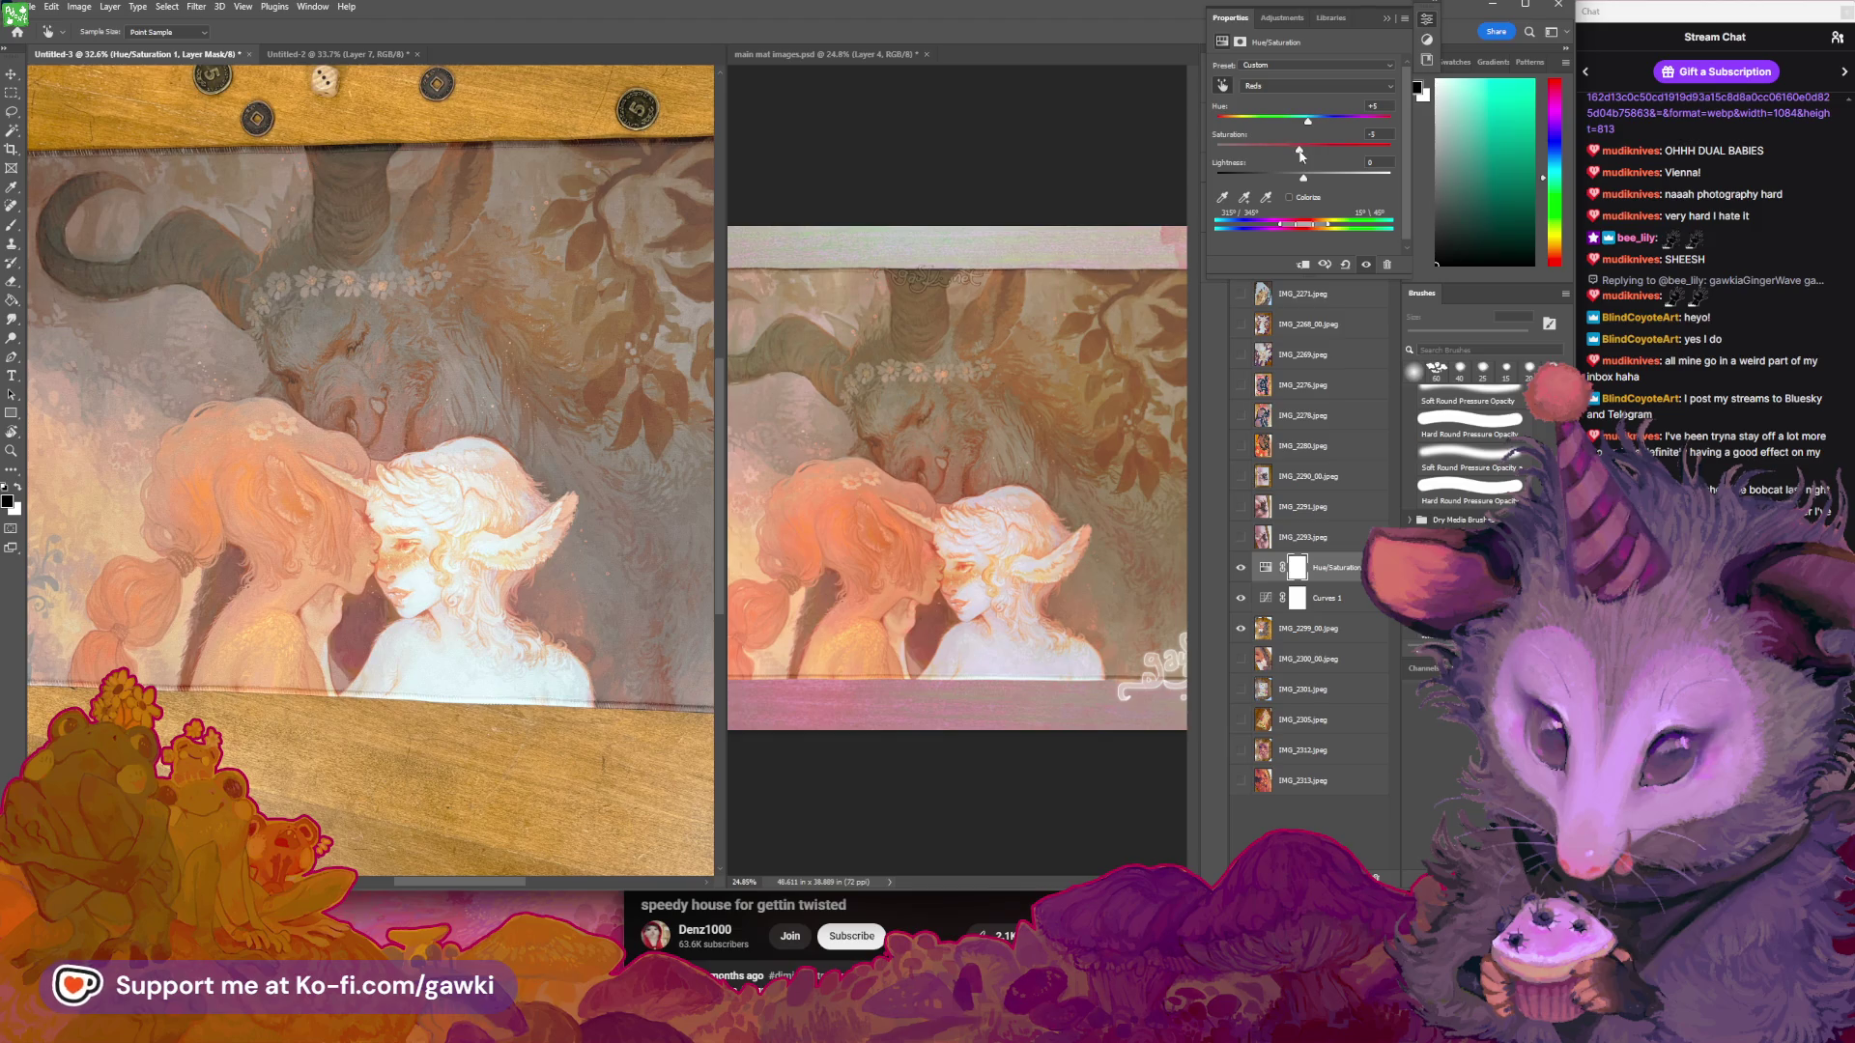
drag(1301, 151, 1306, 153)
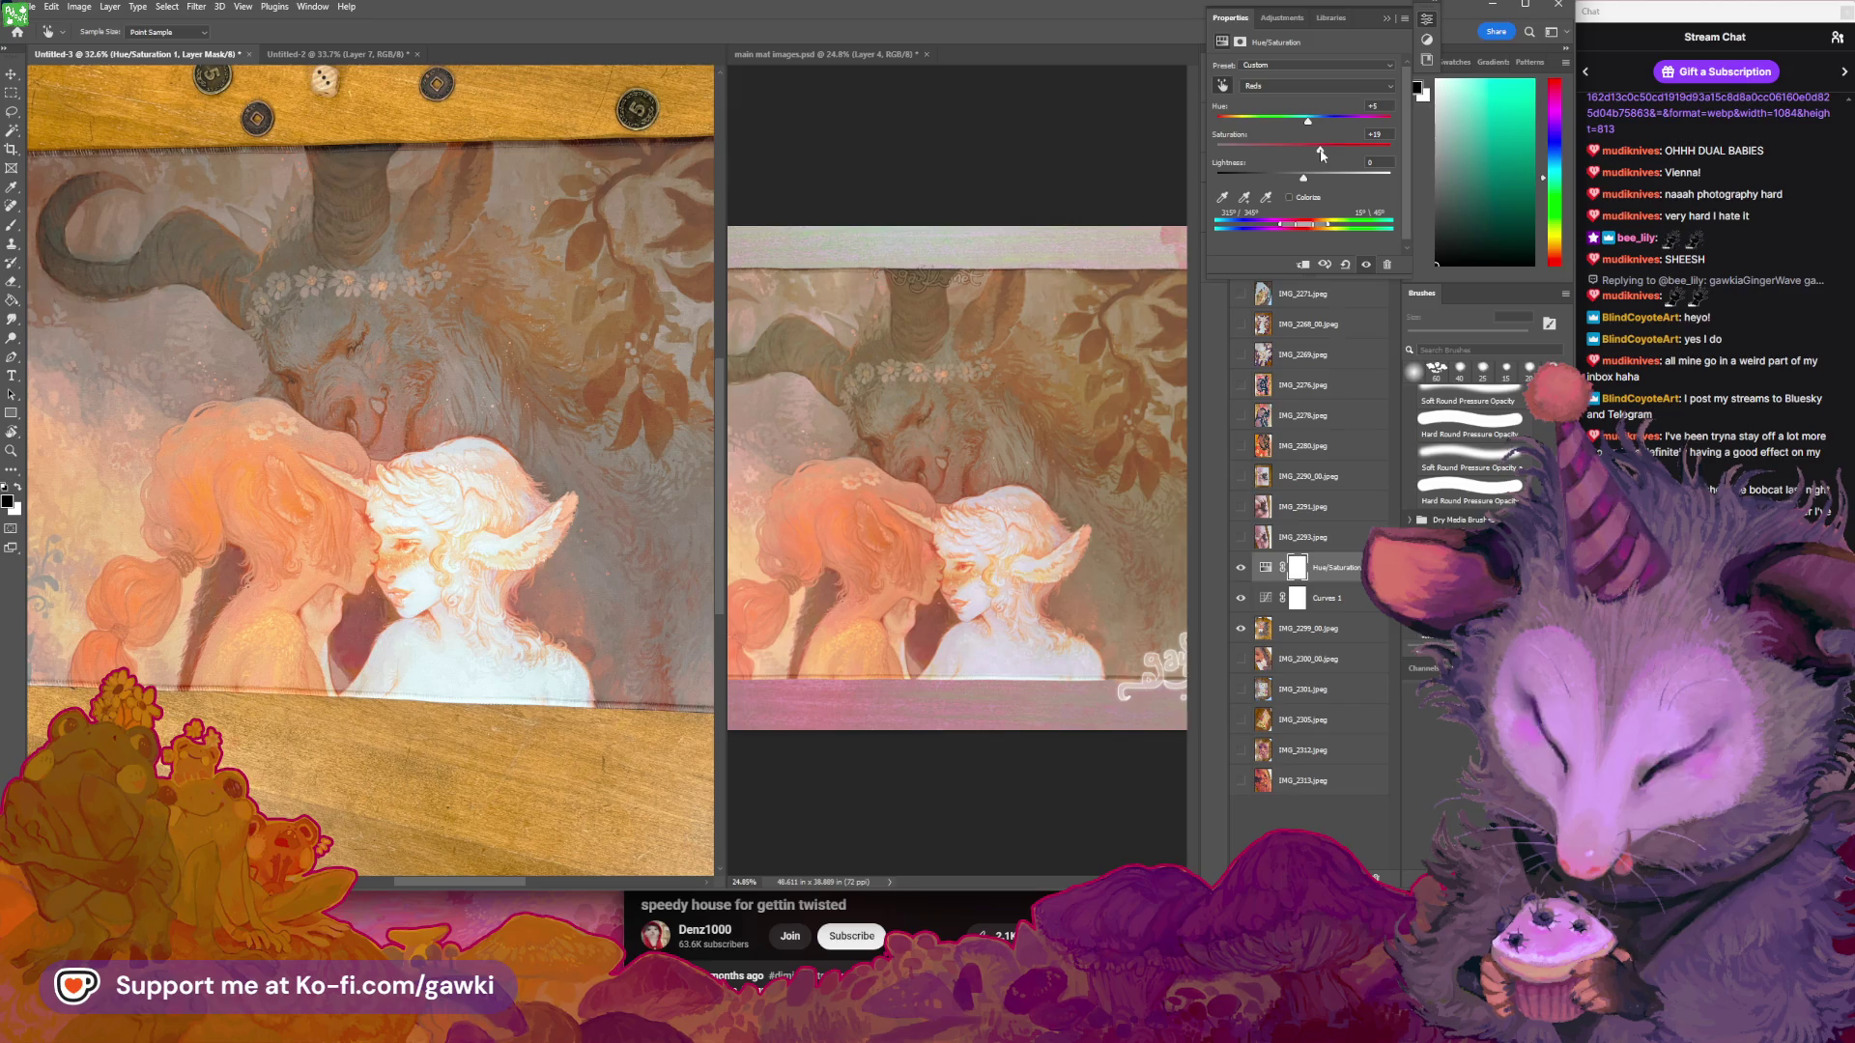
drag(1321, 154, 1311, 158)
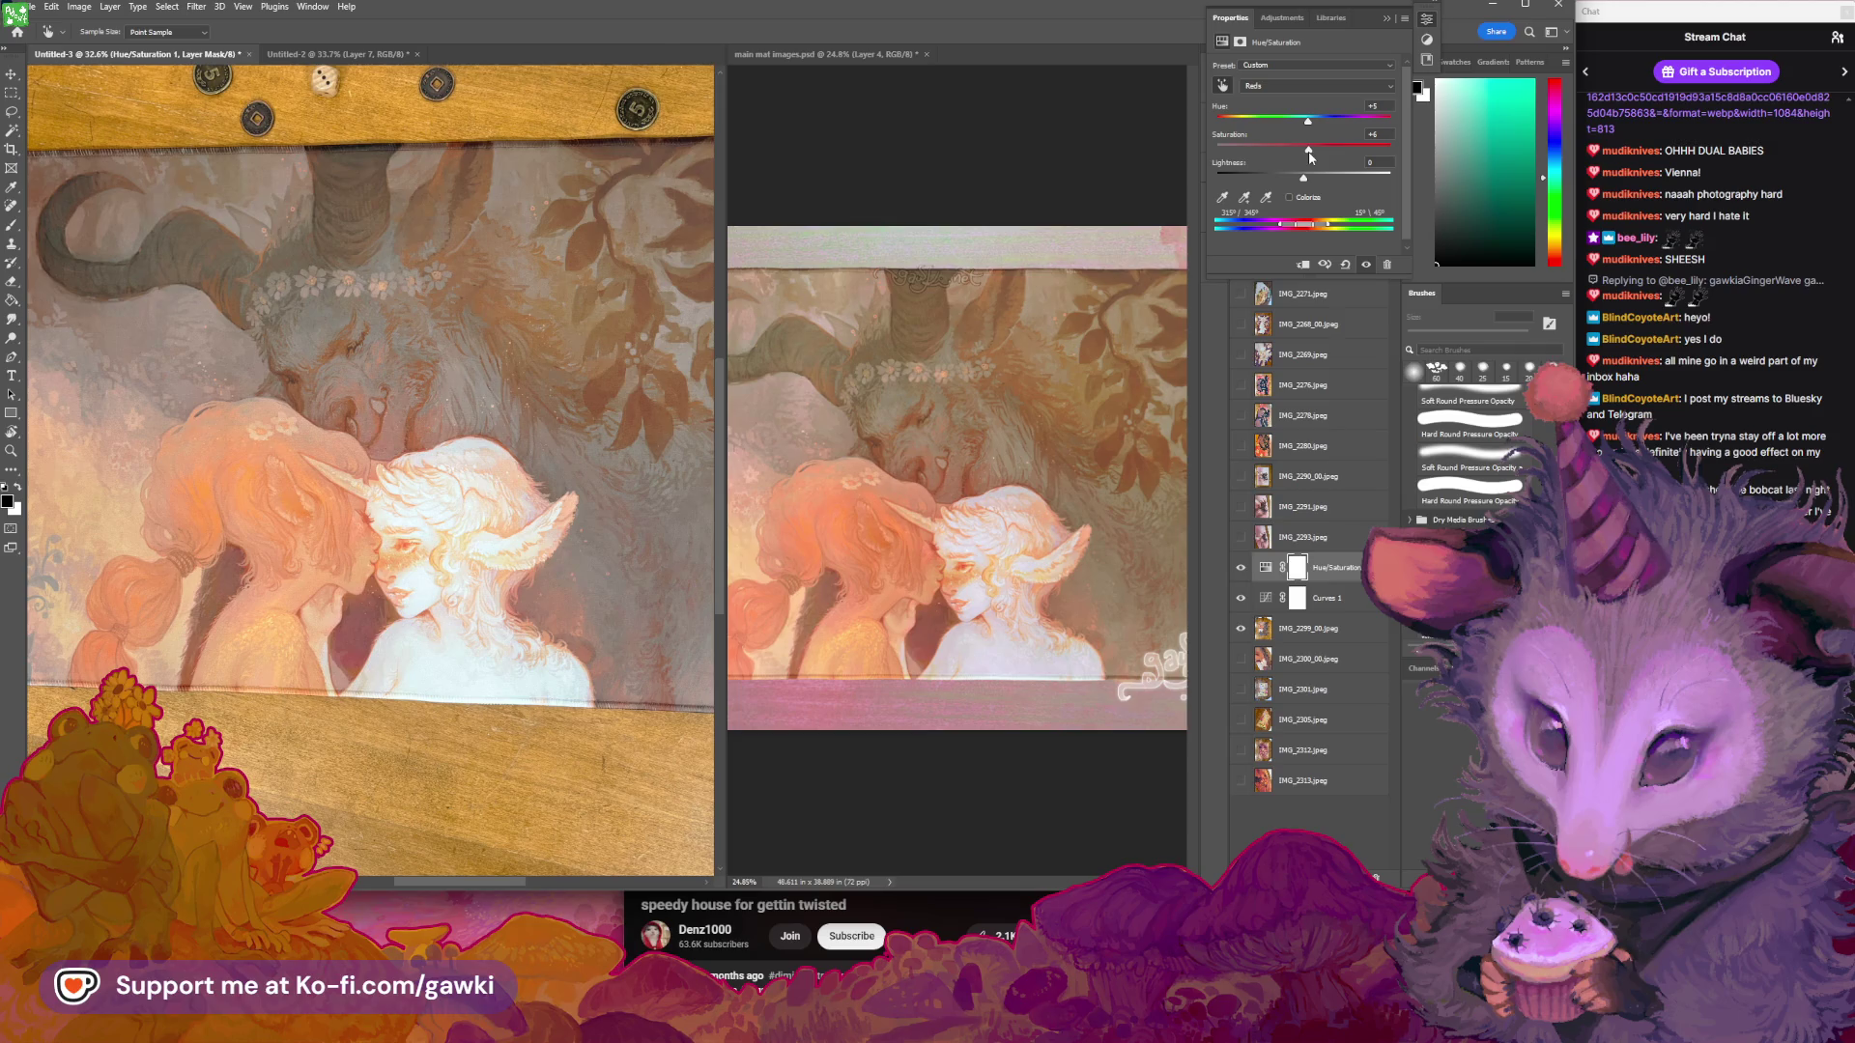
drag(1311, 157, 1295, 177)
mouse_move(1322, 151)
mouse_down()
mouse_move(1289, 177)
mouse_move(1326, 151)
mouse_up()
click(1389, 22)
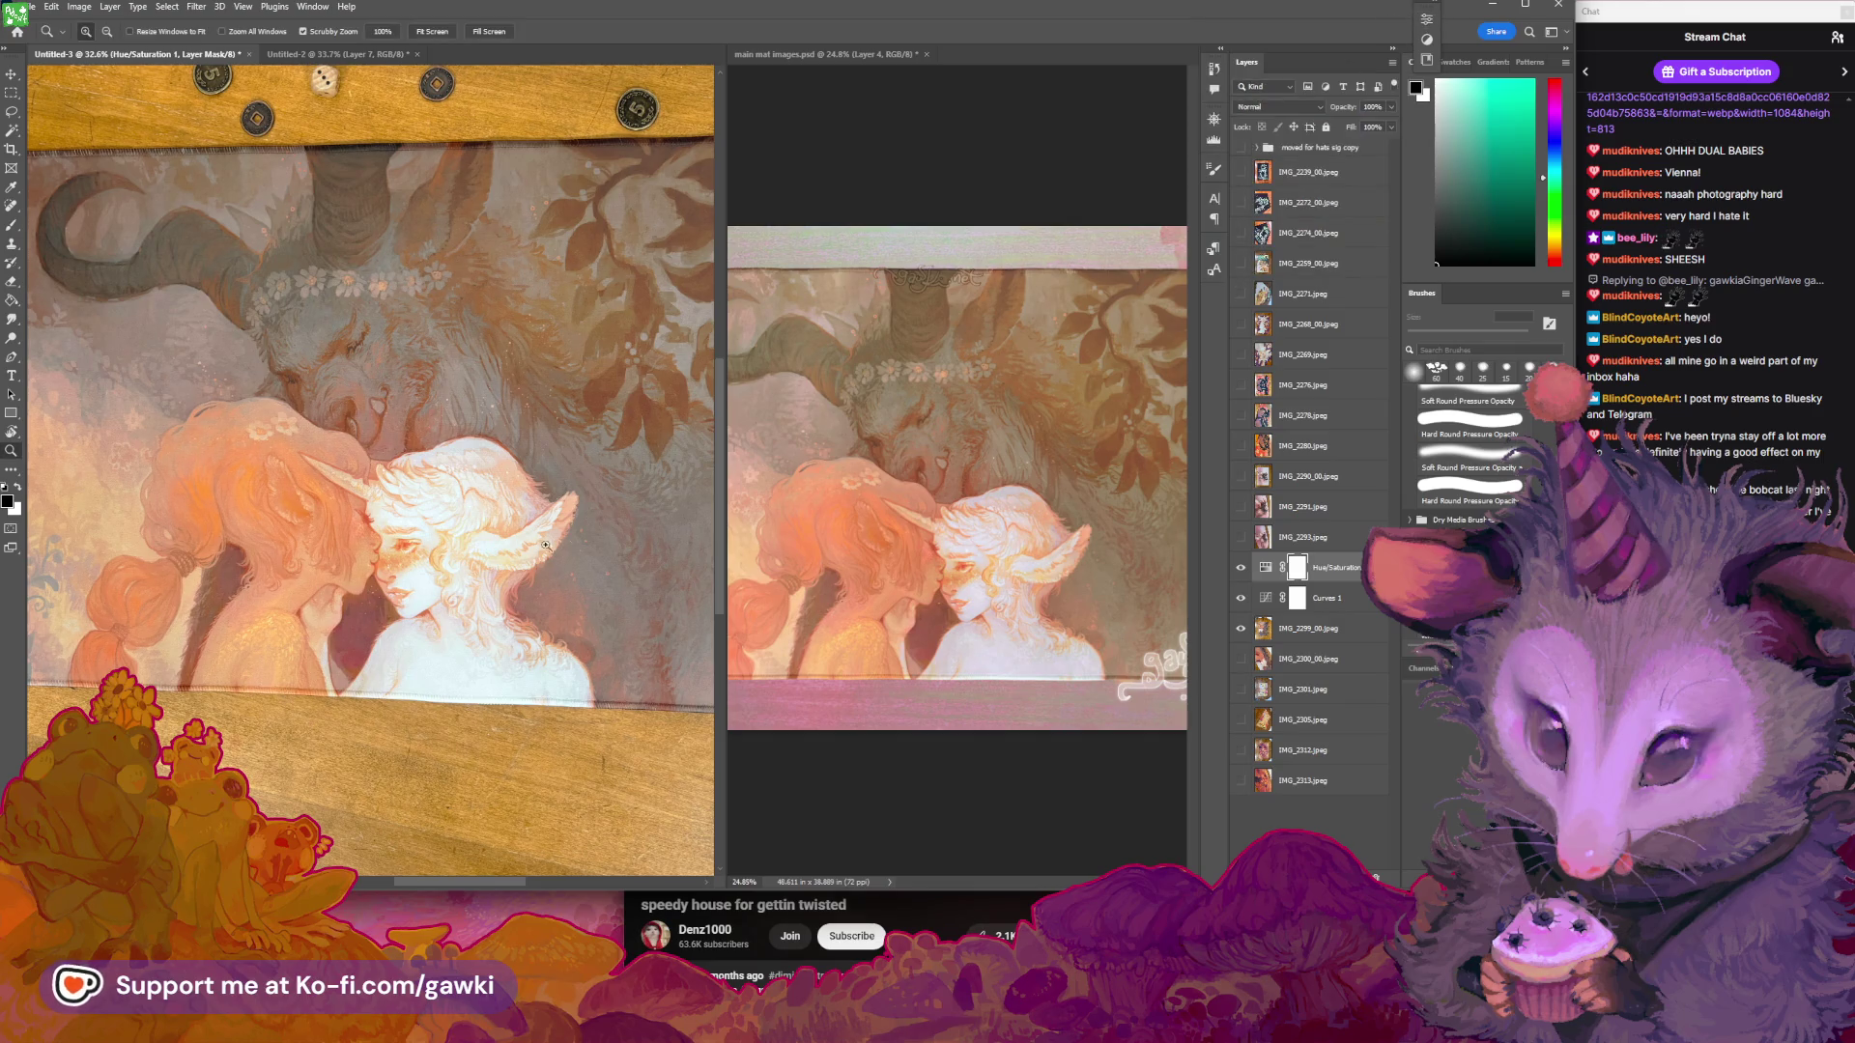
scroll(546, 546, down, 2)
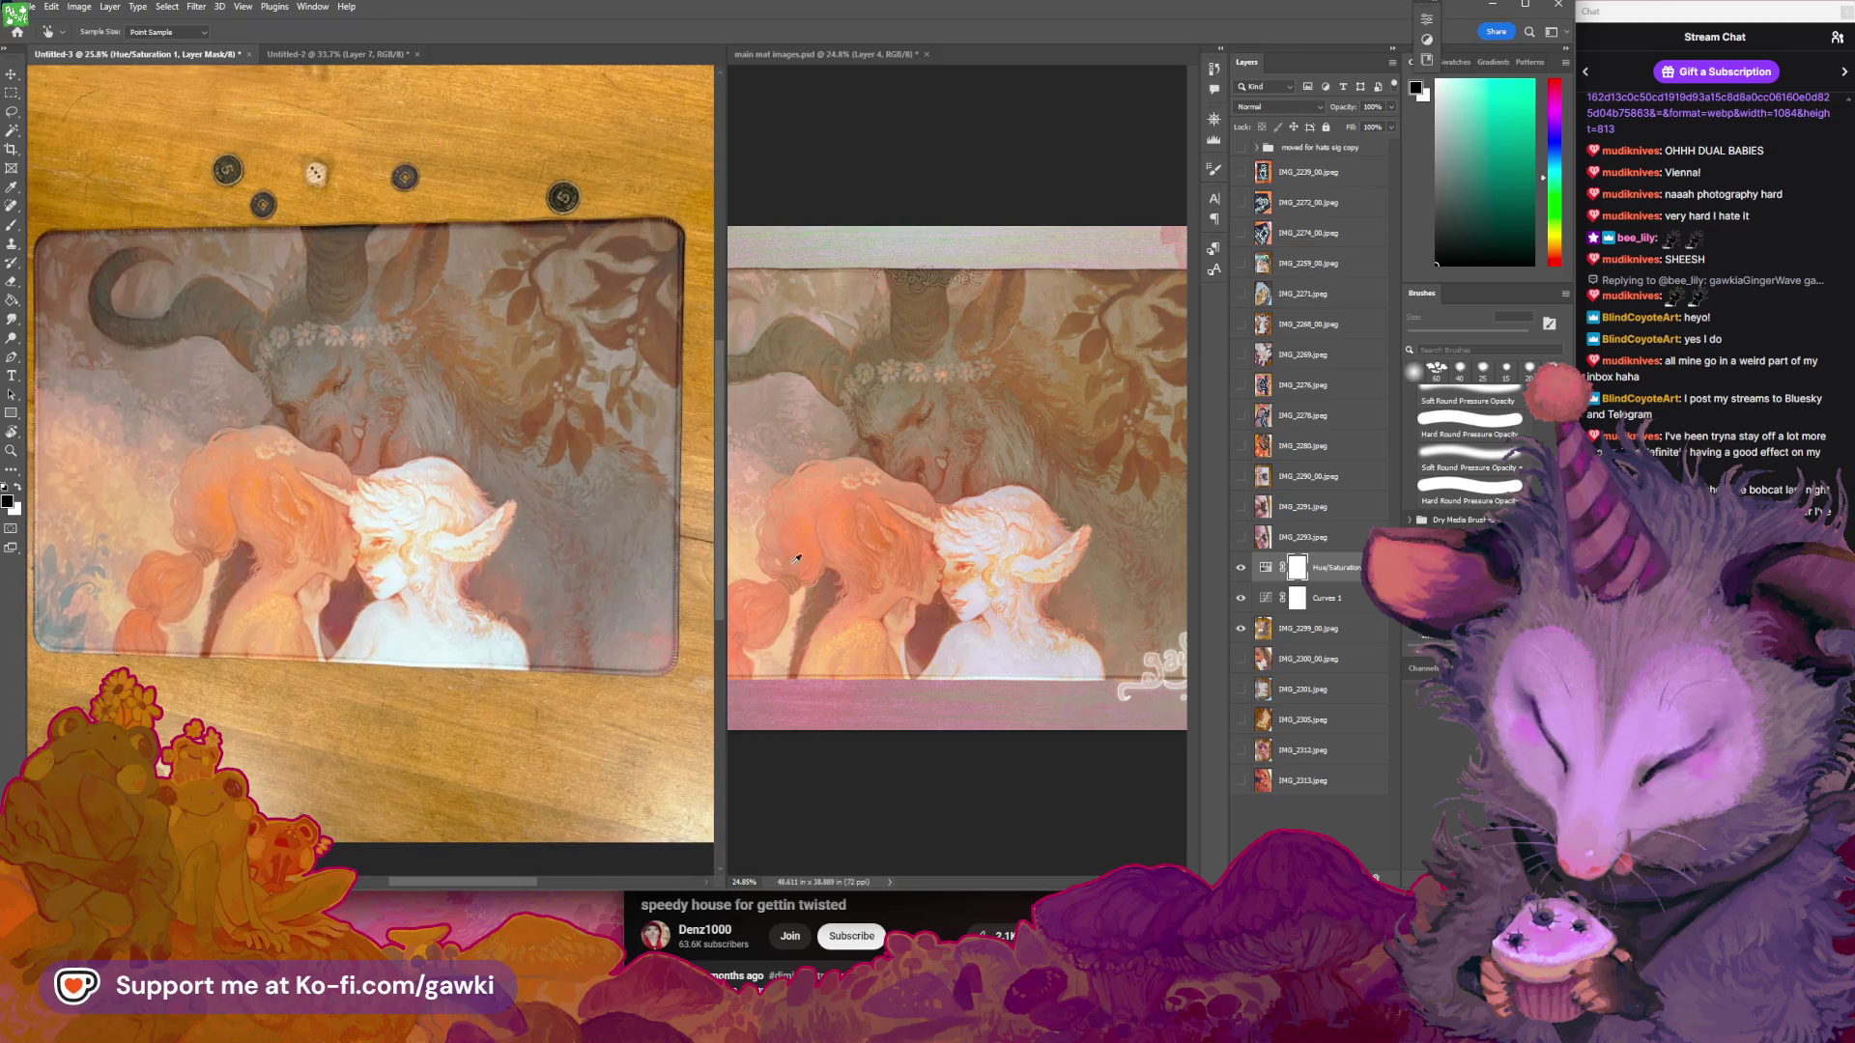
click(899, 572)
key(z)
scroll(963, 571, down, 2)
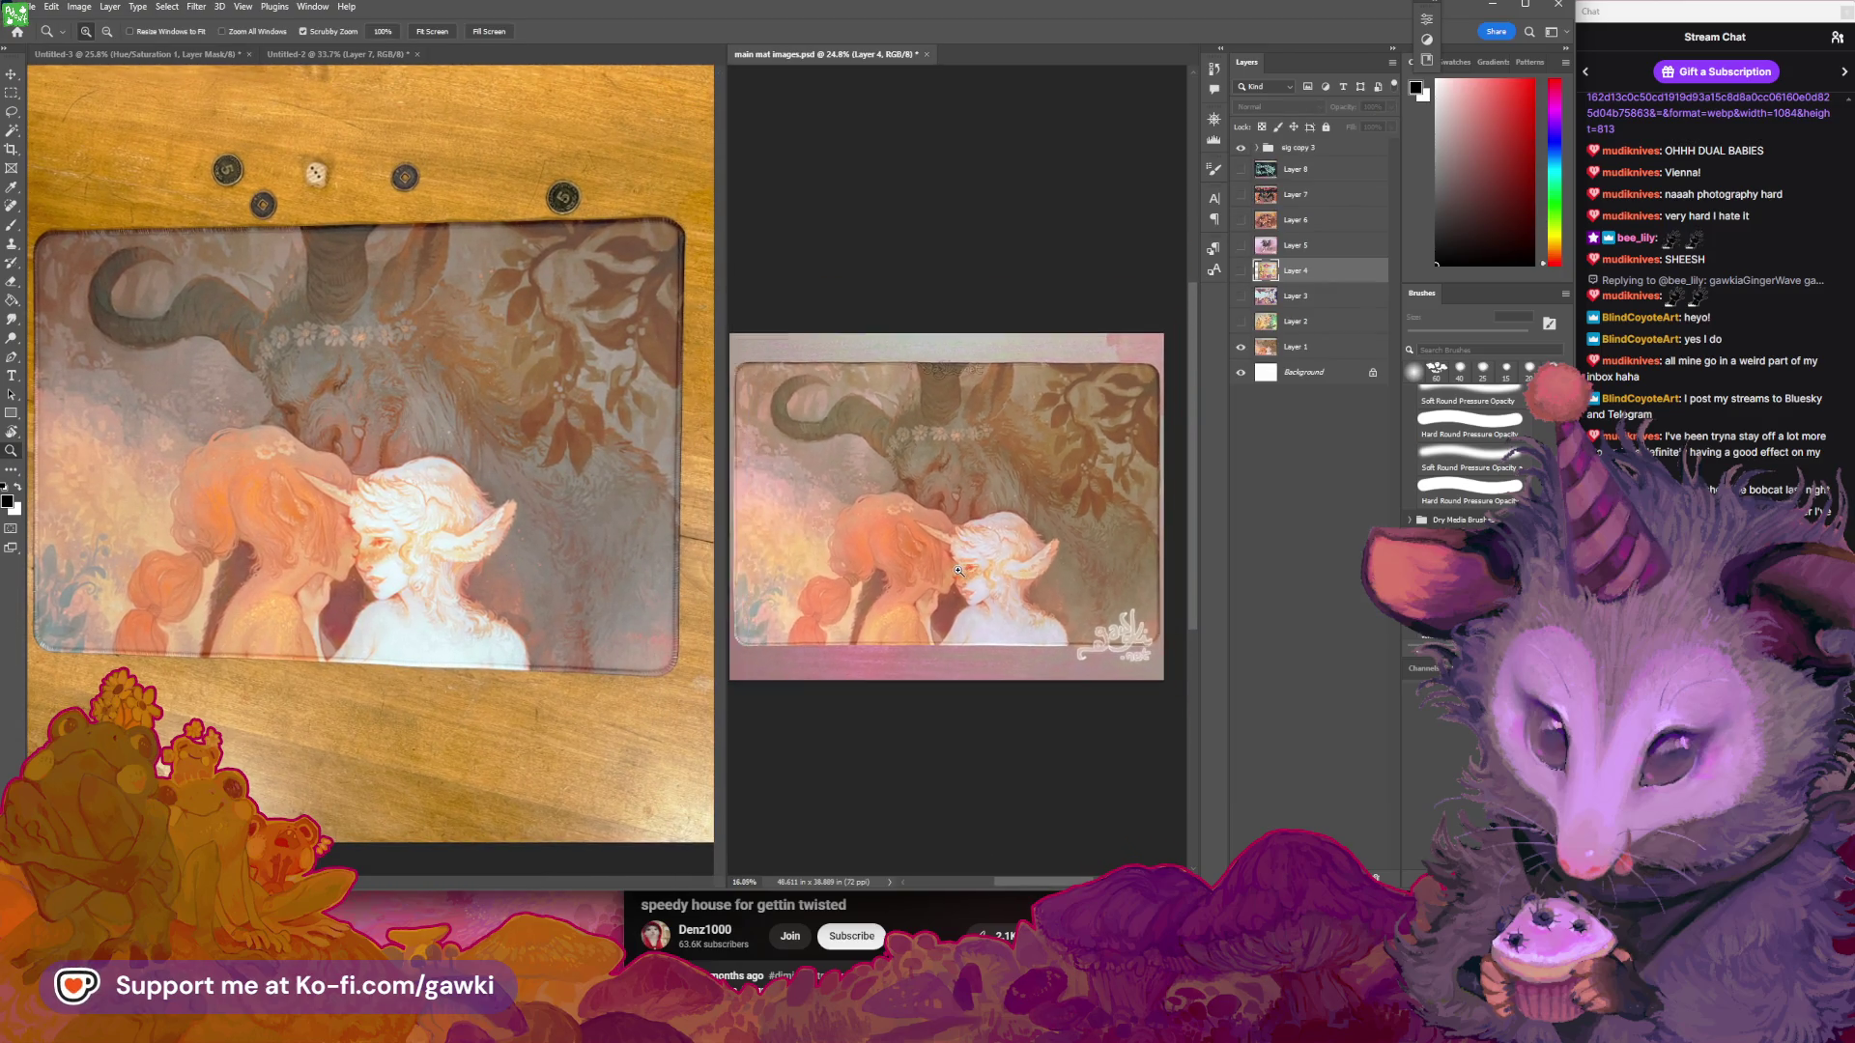
scroll(958, 571, up, 3)
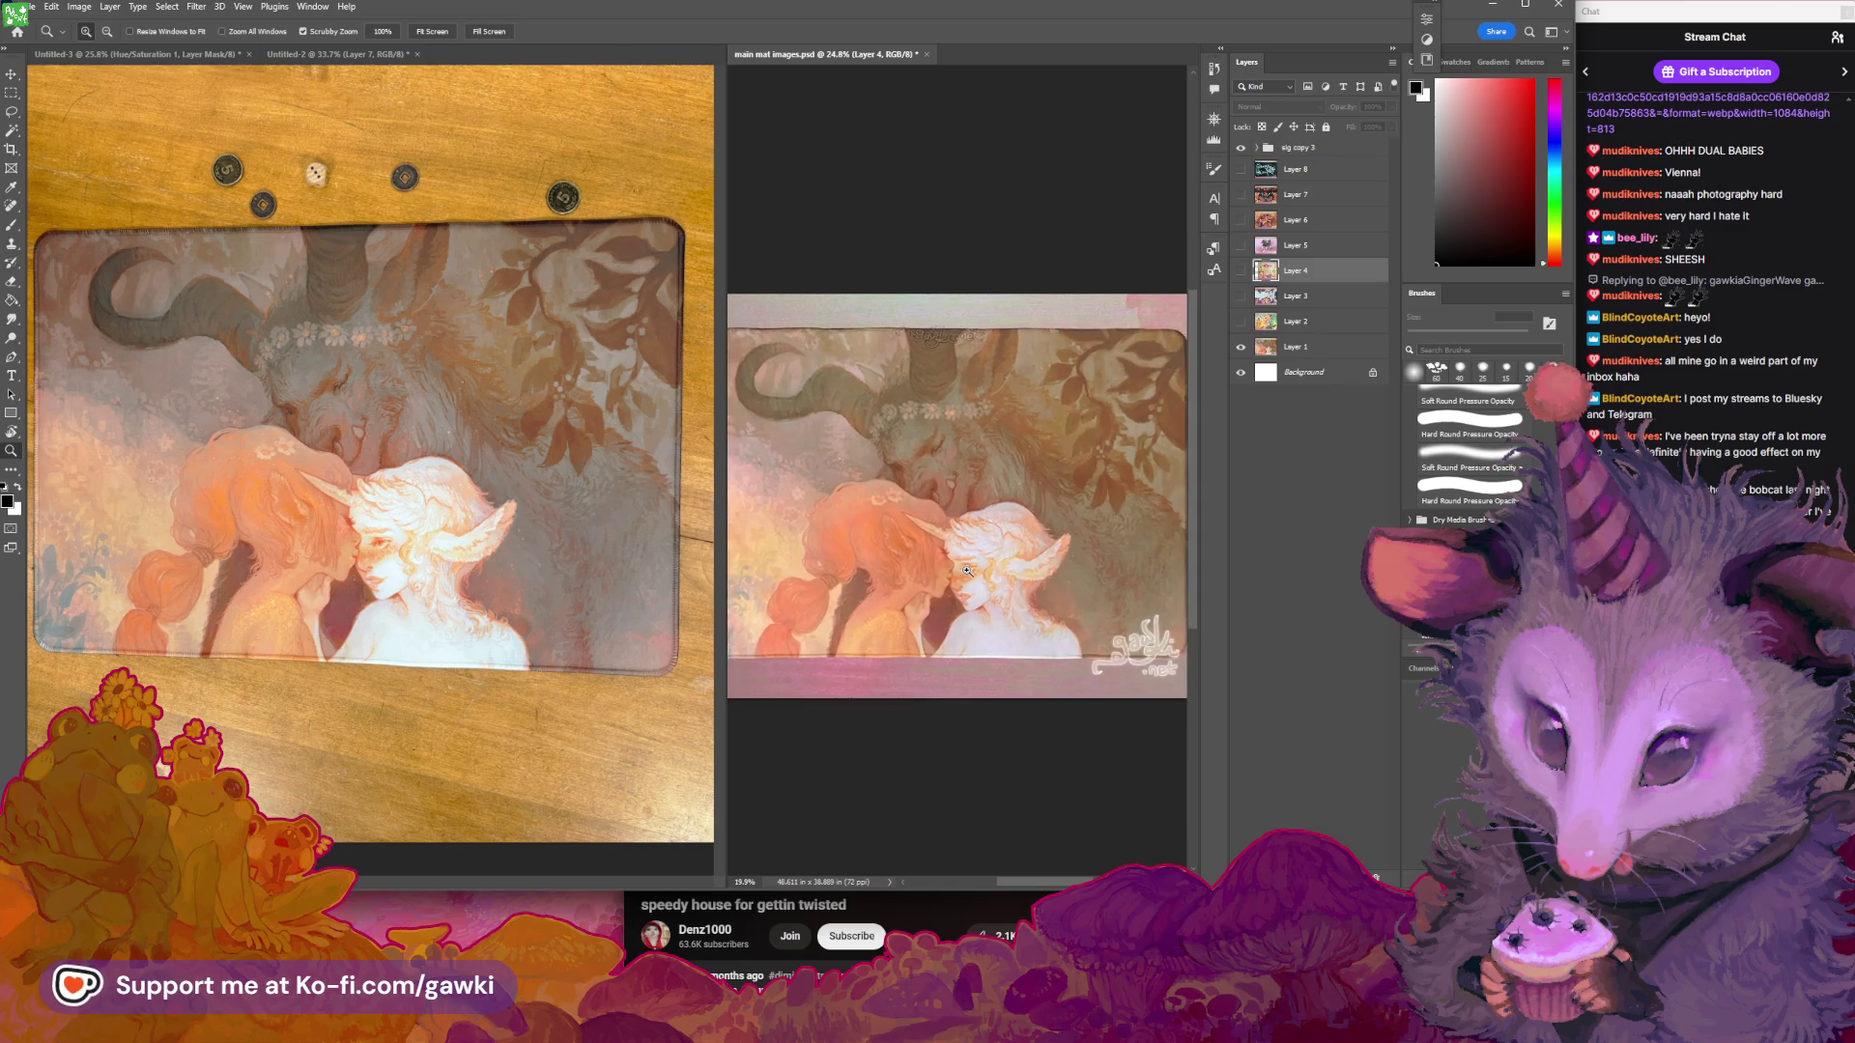
scroll(983, 573, up, 1)
key(i)
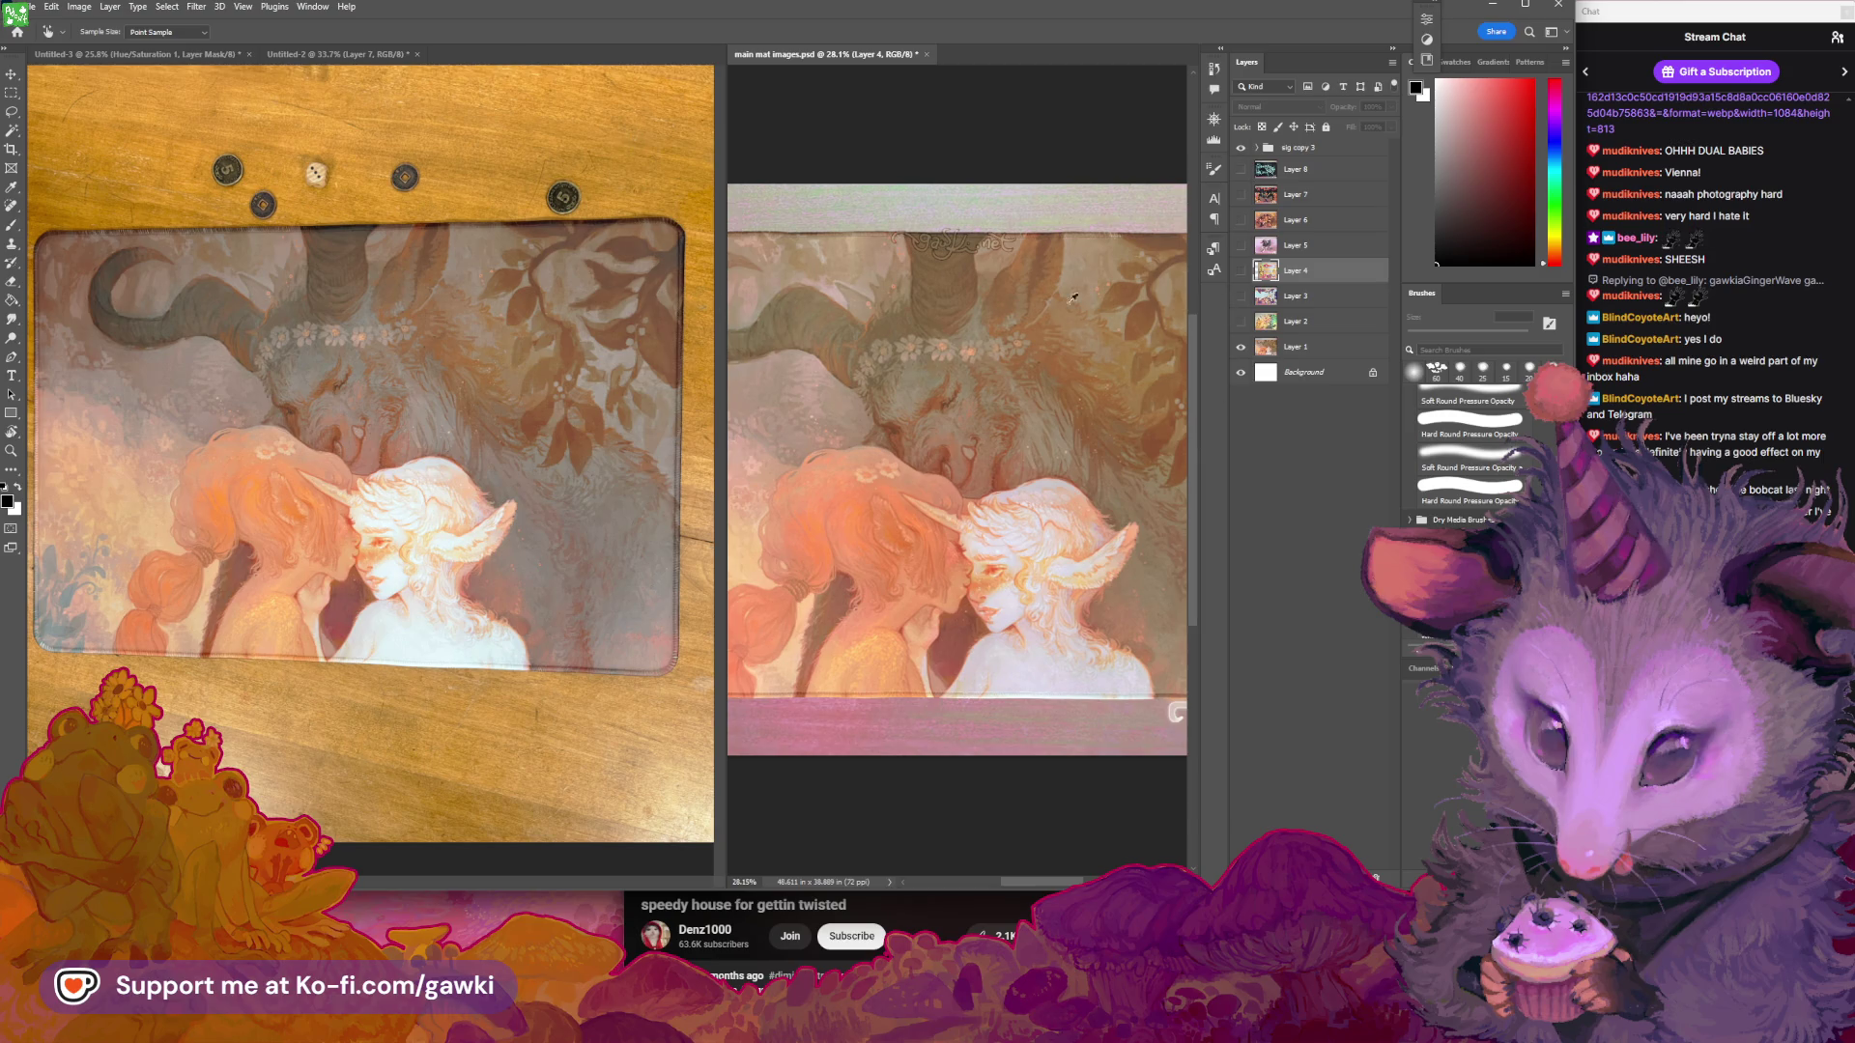
key(v)
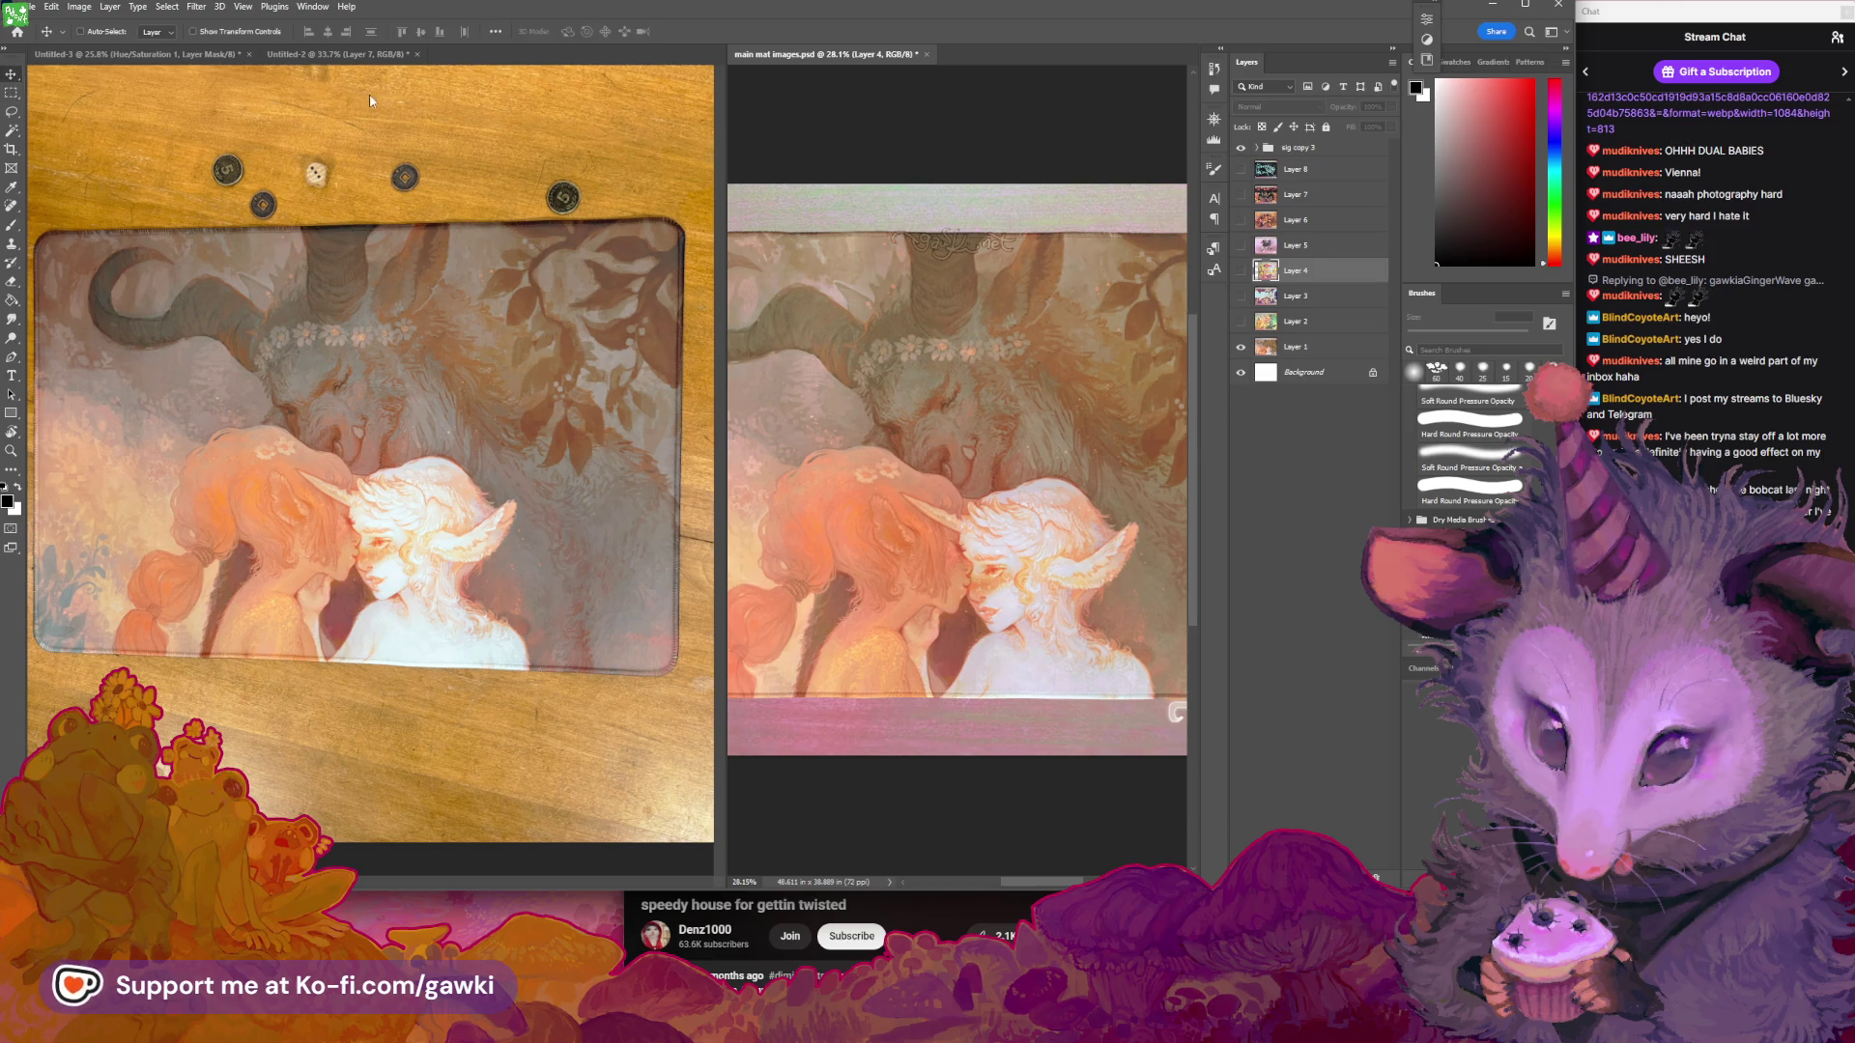
click(369, 93)
click(1240, 567)
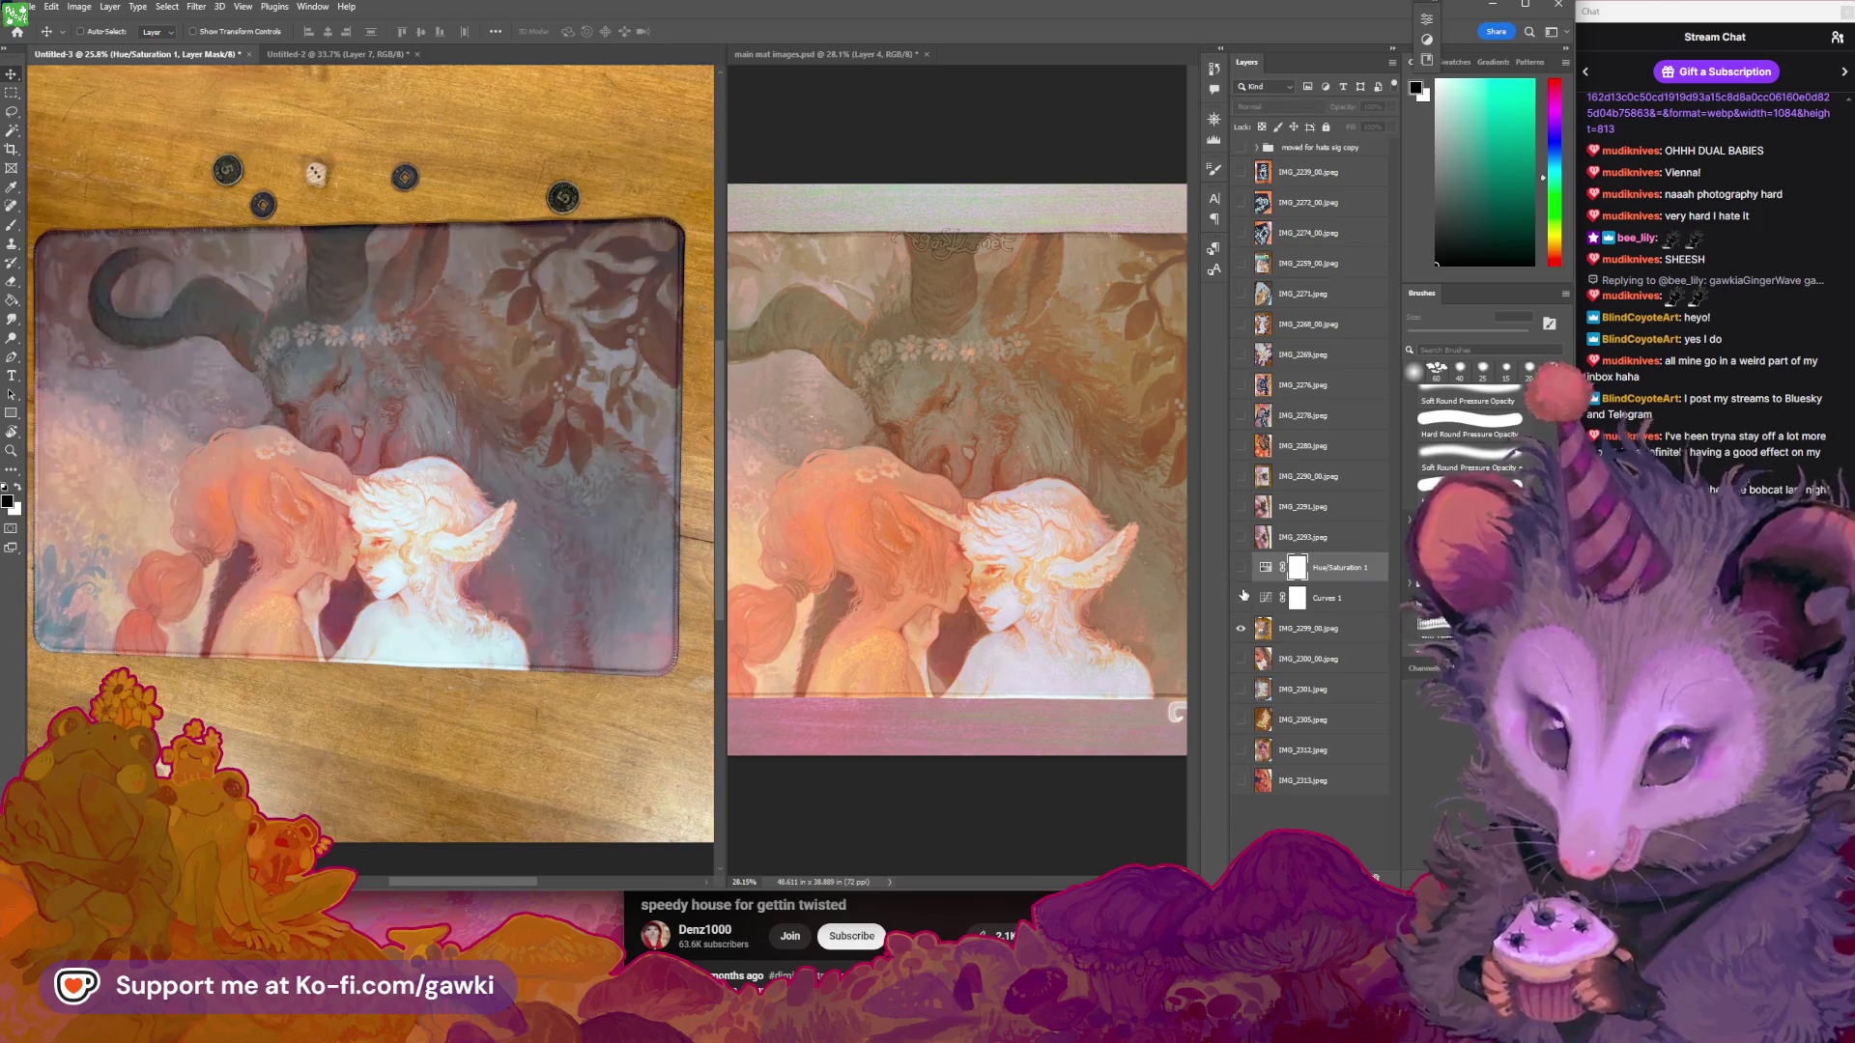
click(1241, 570)
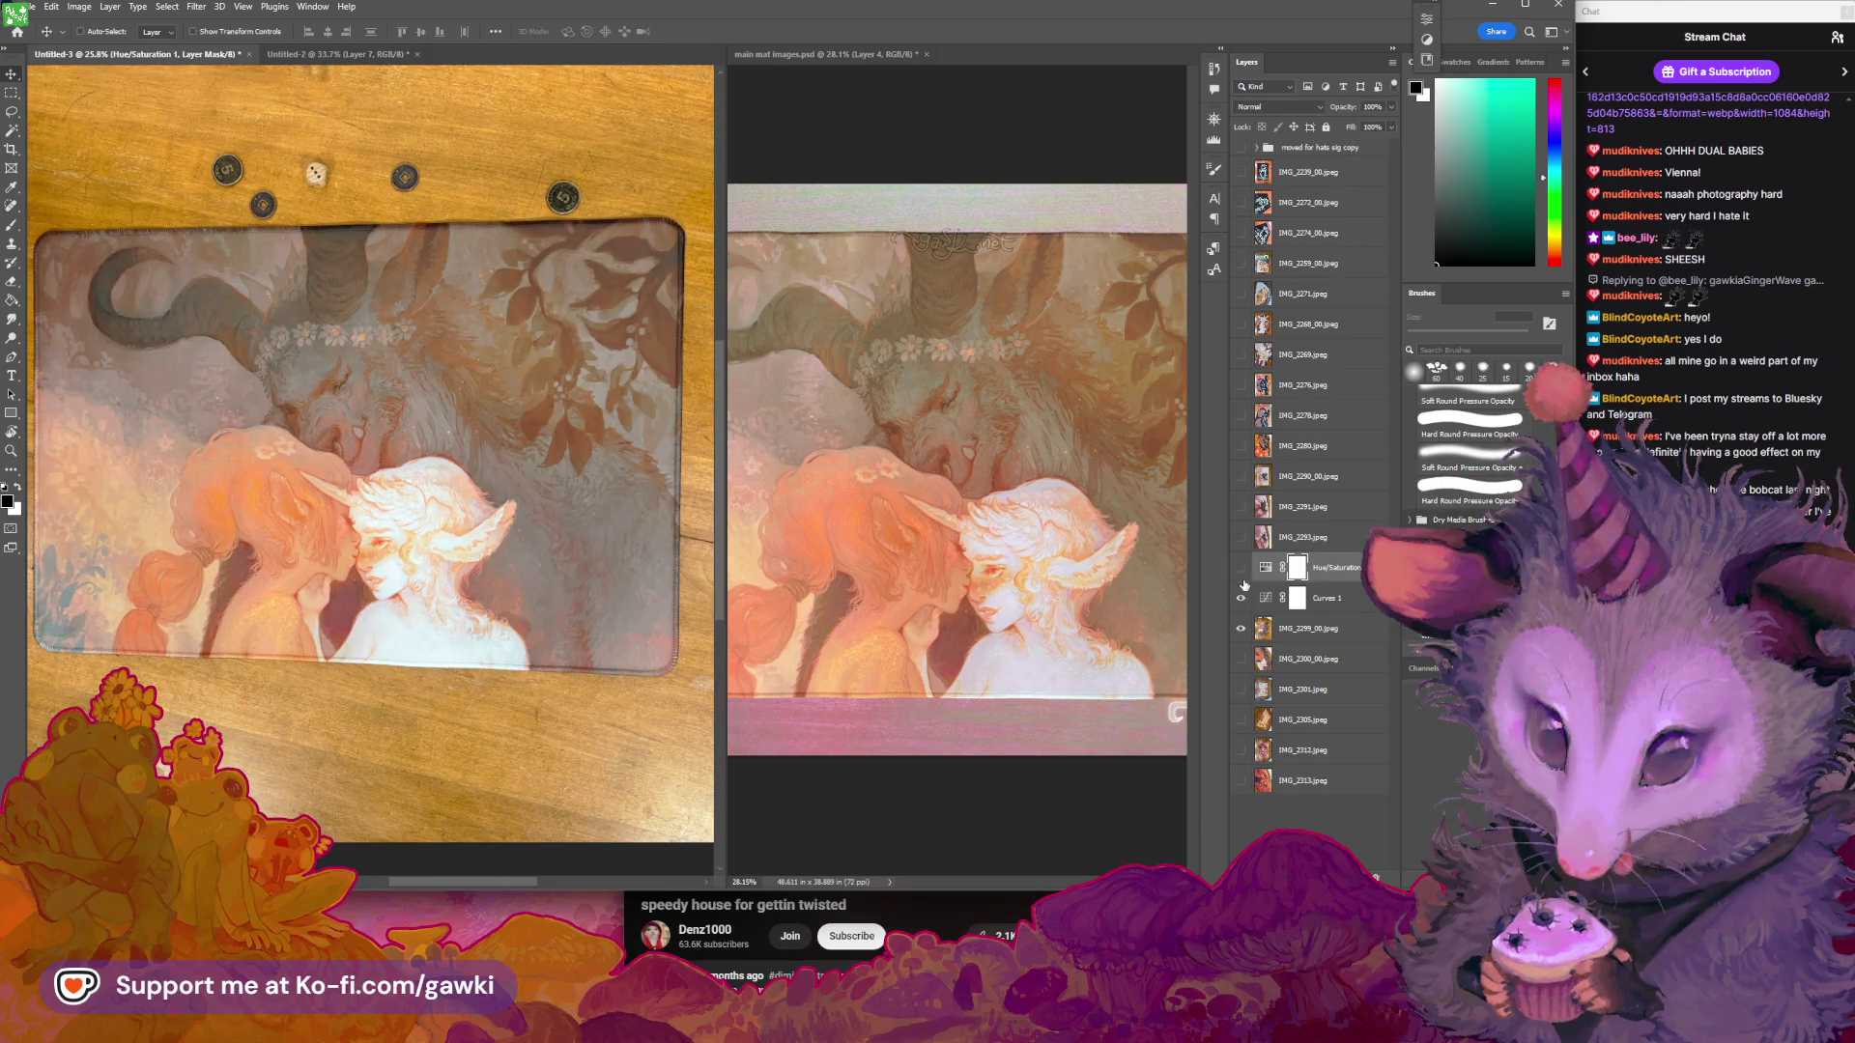
click(1241, 568)
click(1241, 568)
click(1241, 568)
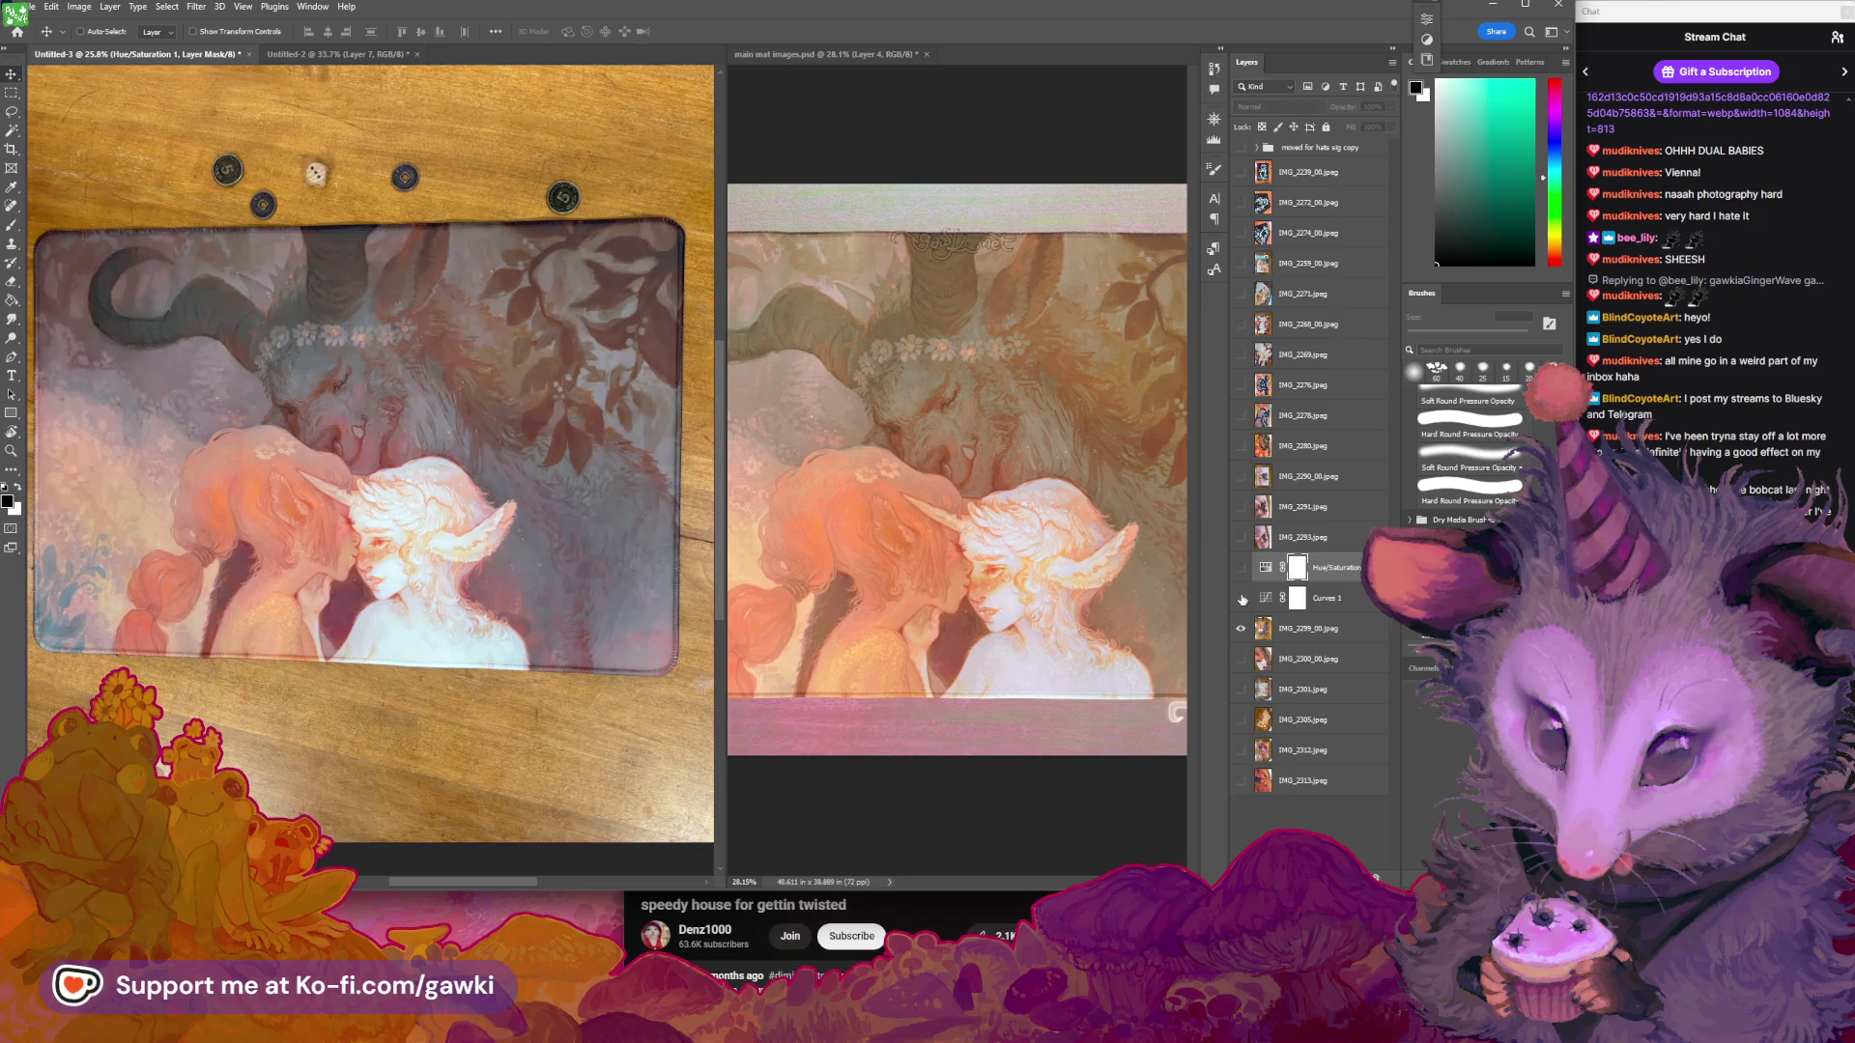
click(1242, 568)
click(1243, 568)
click(1242, 568)
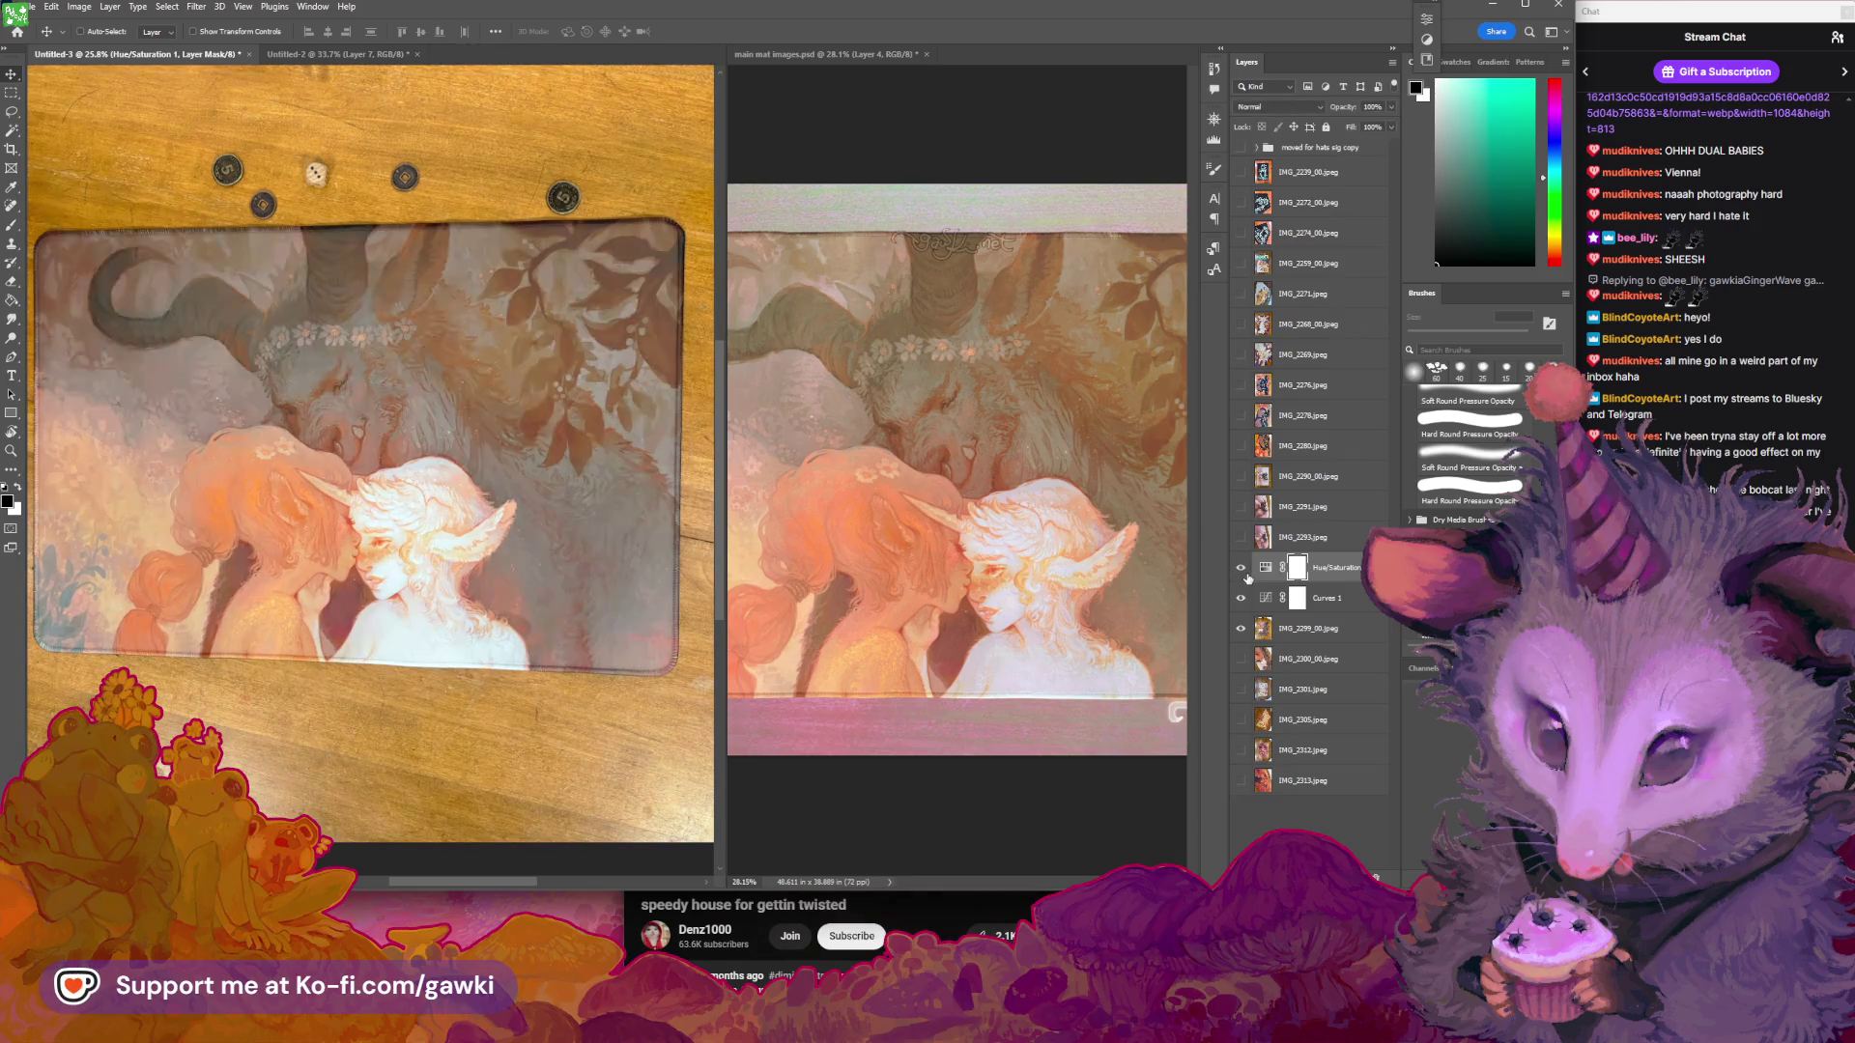
key(z)
alt+click(367, 388)
mouse_move(454, 406)
mouse_down()
mouse_move(522, 413)
mouse_move(428, 413)
mouse_up()
key(v)
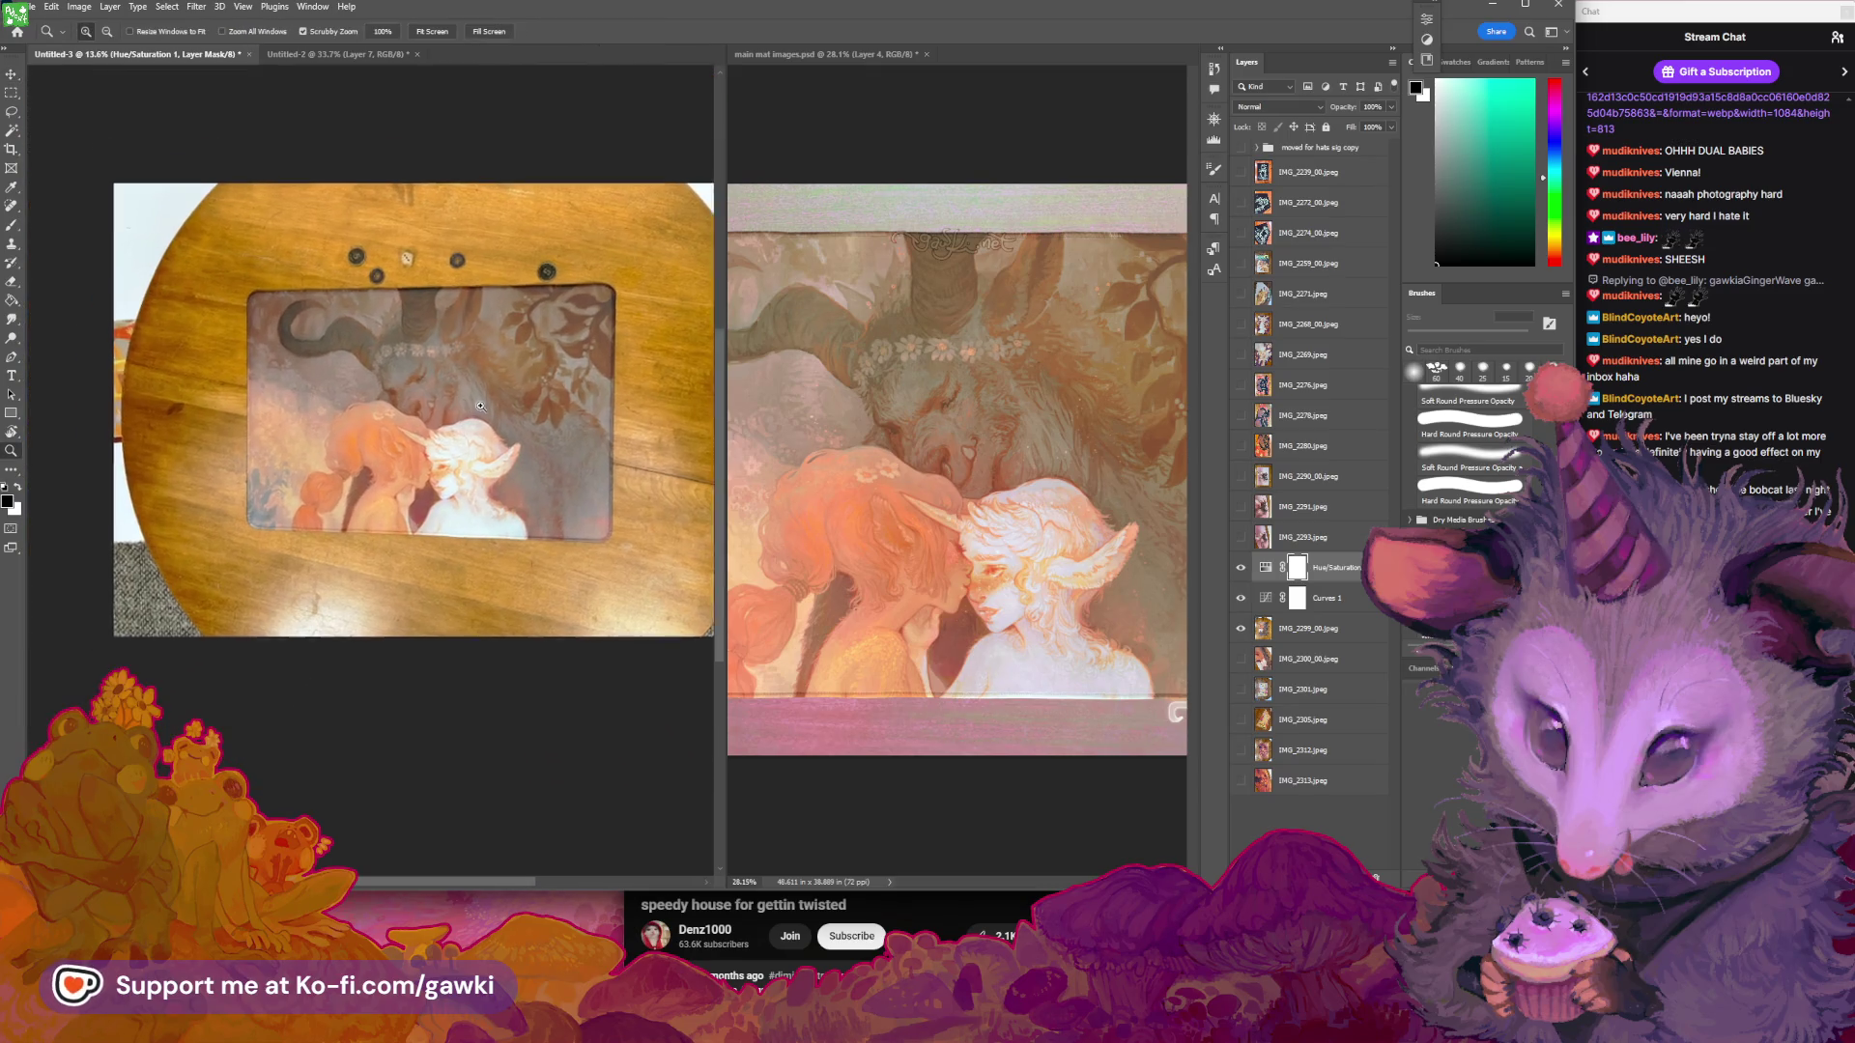
scroll(492, 425, up, 3)
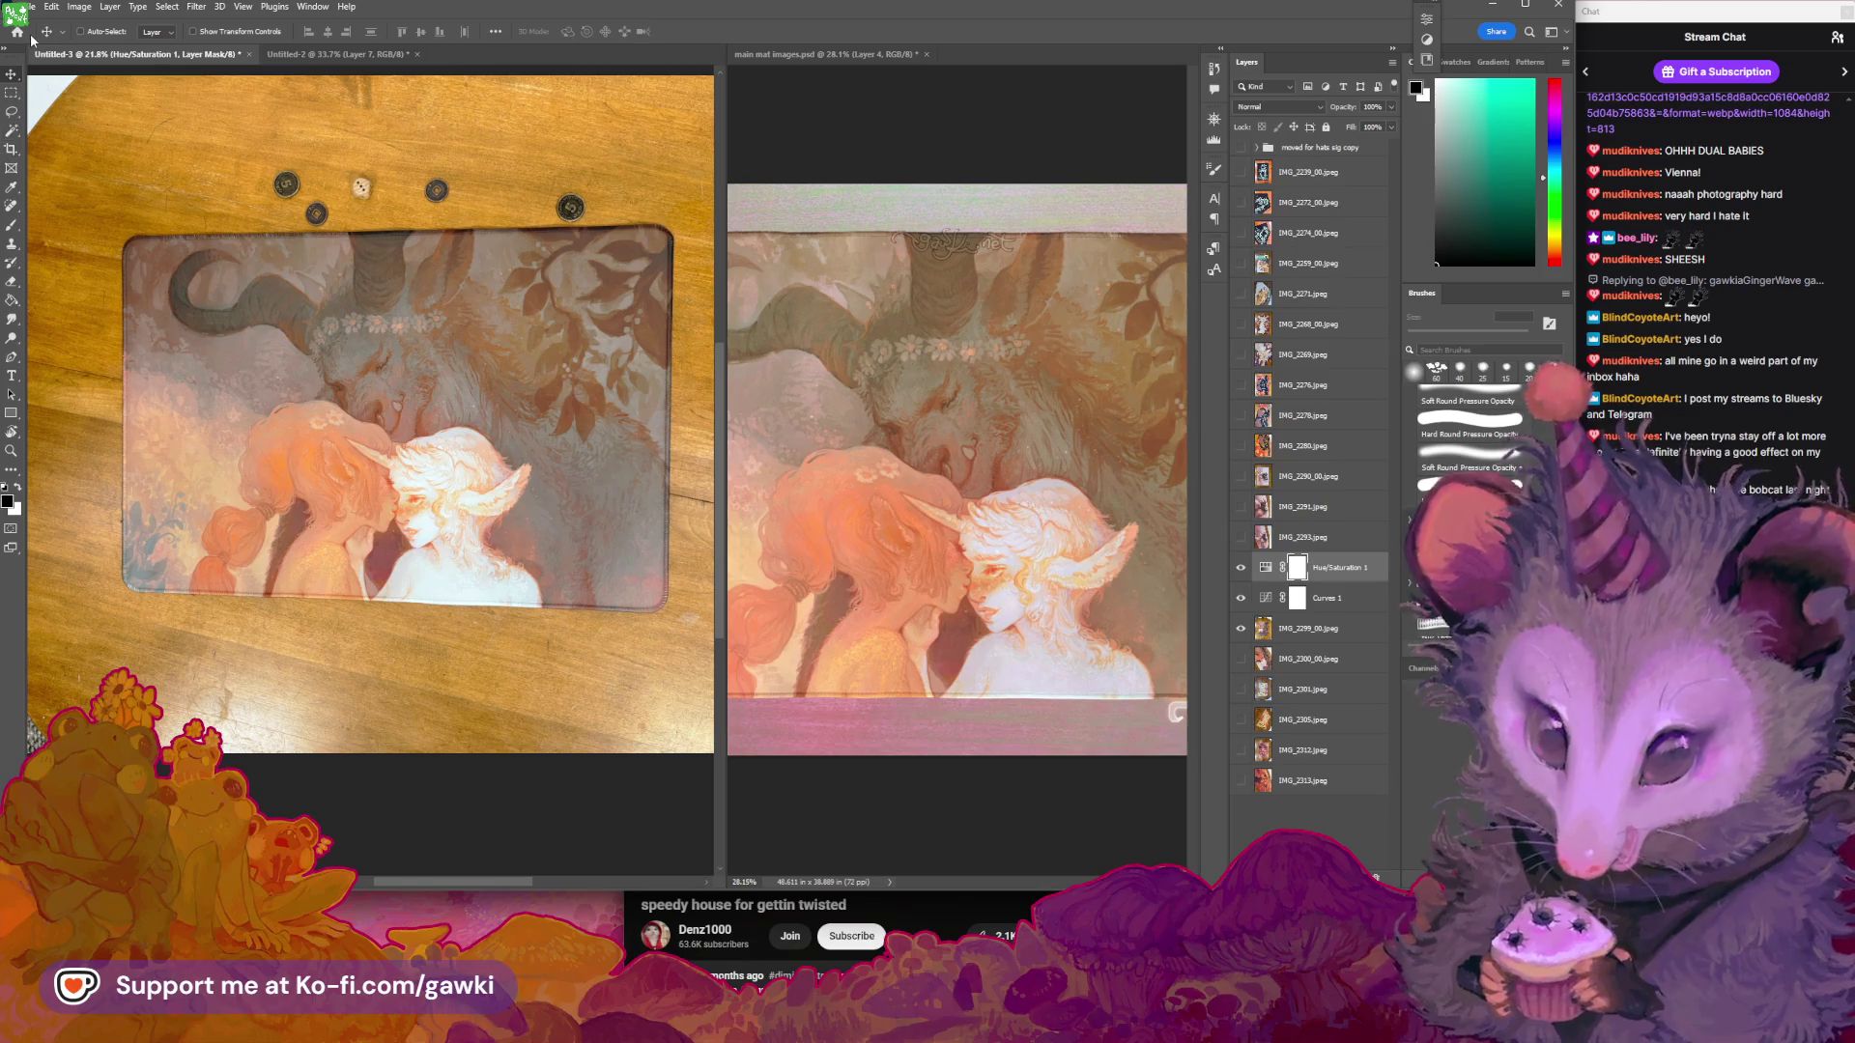
key(z)
scroll(328, 304, down, 1)
scroll(329, 303, down, 1)
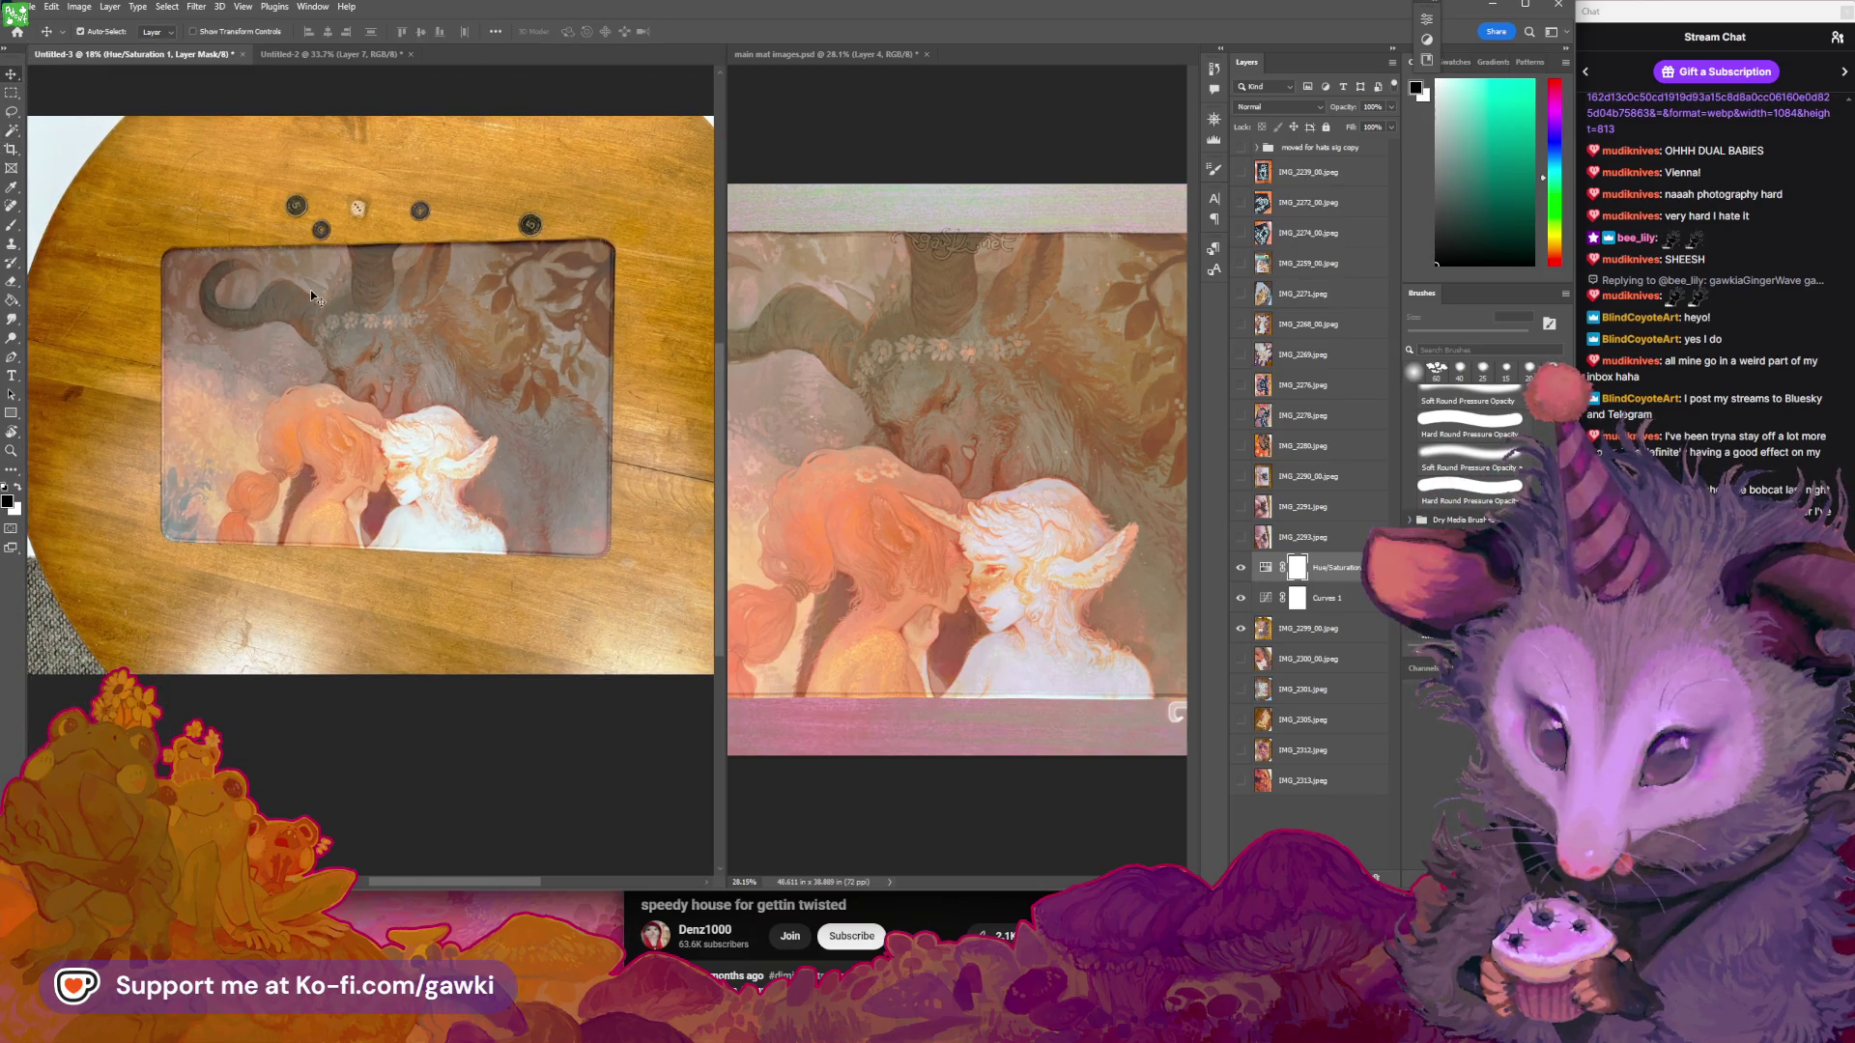
click(311, 289)
key(Return)
Distort IMG_2299_00.jpeg by pulling its top-left and bottom-left corners outward to straighten the mat
click(1272, 630)
key(ctrl+t)
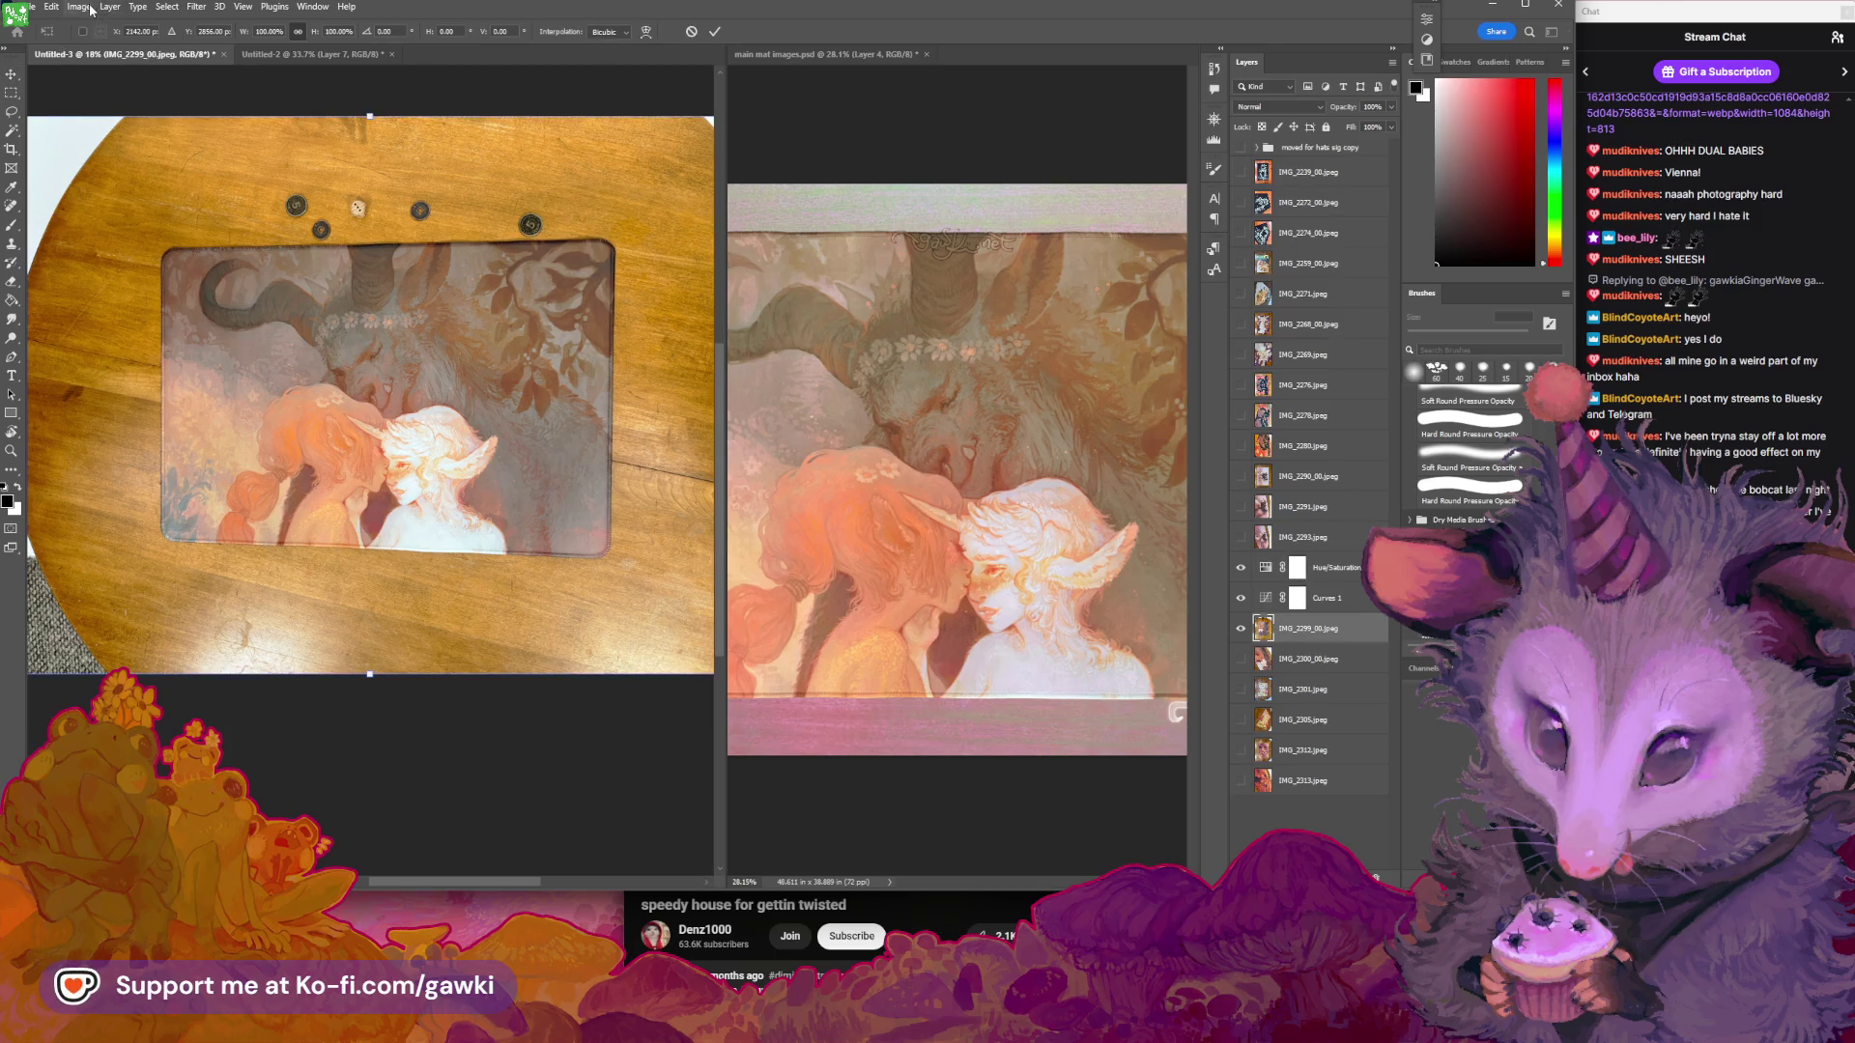
click(59, 8)
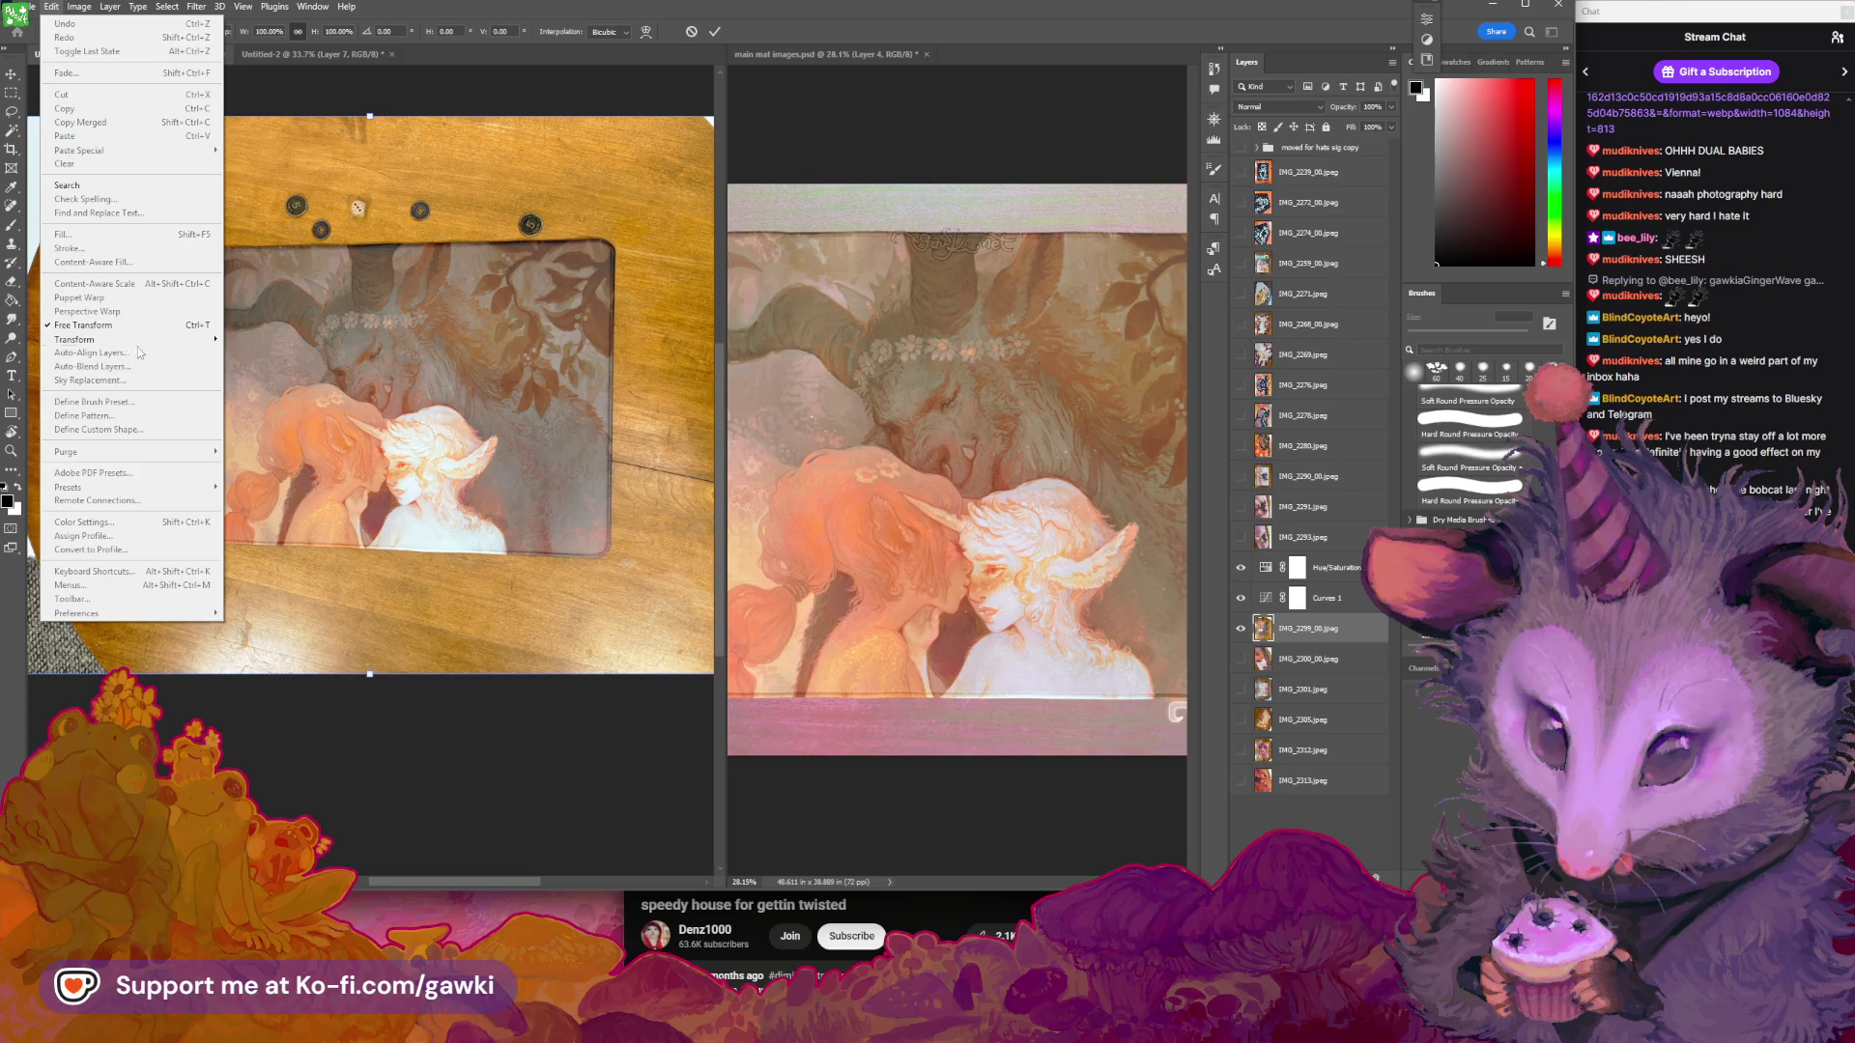
mouse_move(92, 339)
click(256, 402)
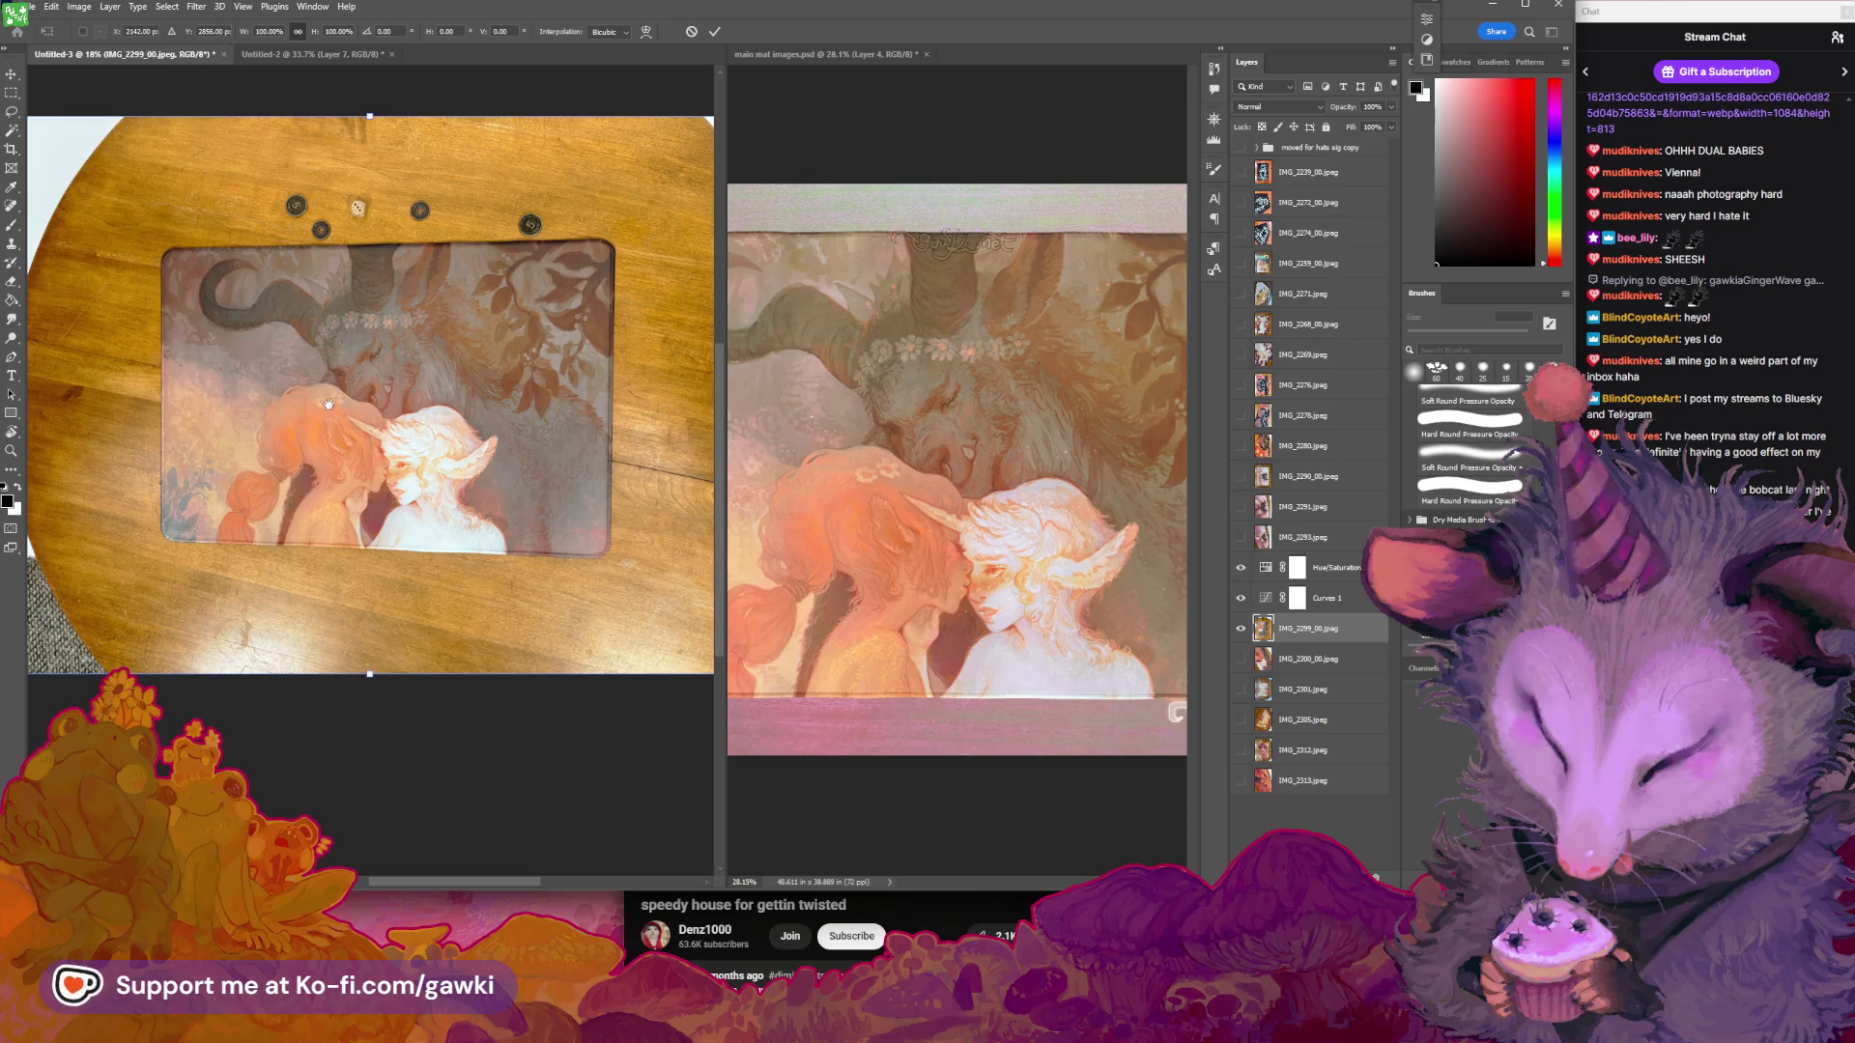
drag(322, 402, 419, 400)
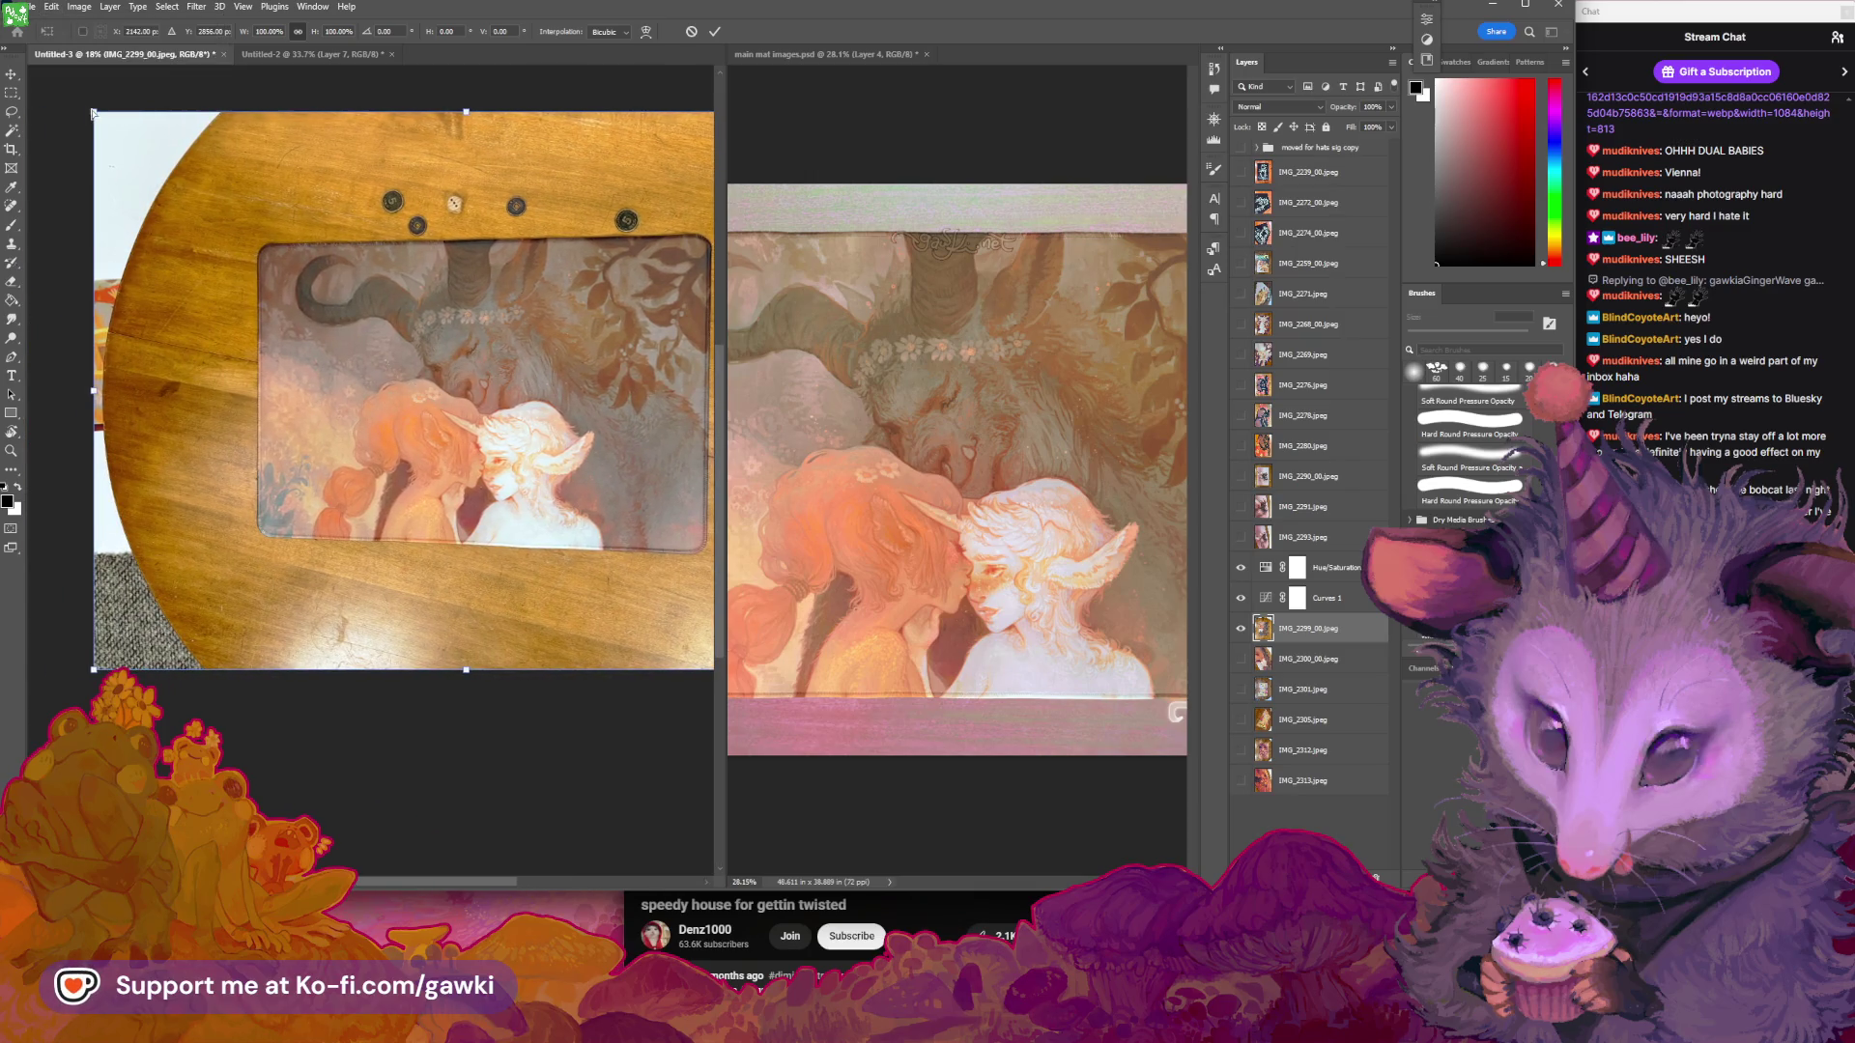
drag(94, 111, 75, 81)
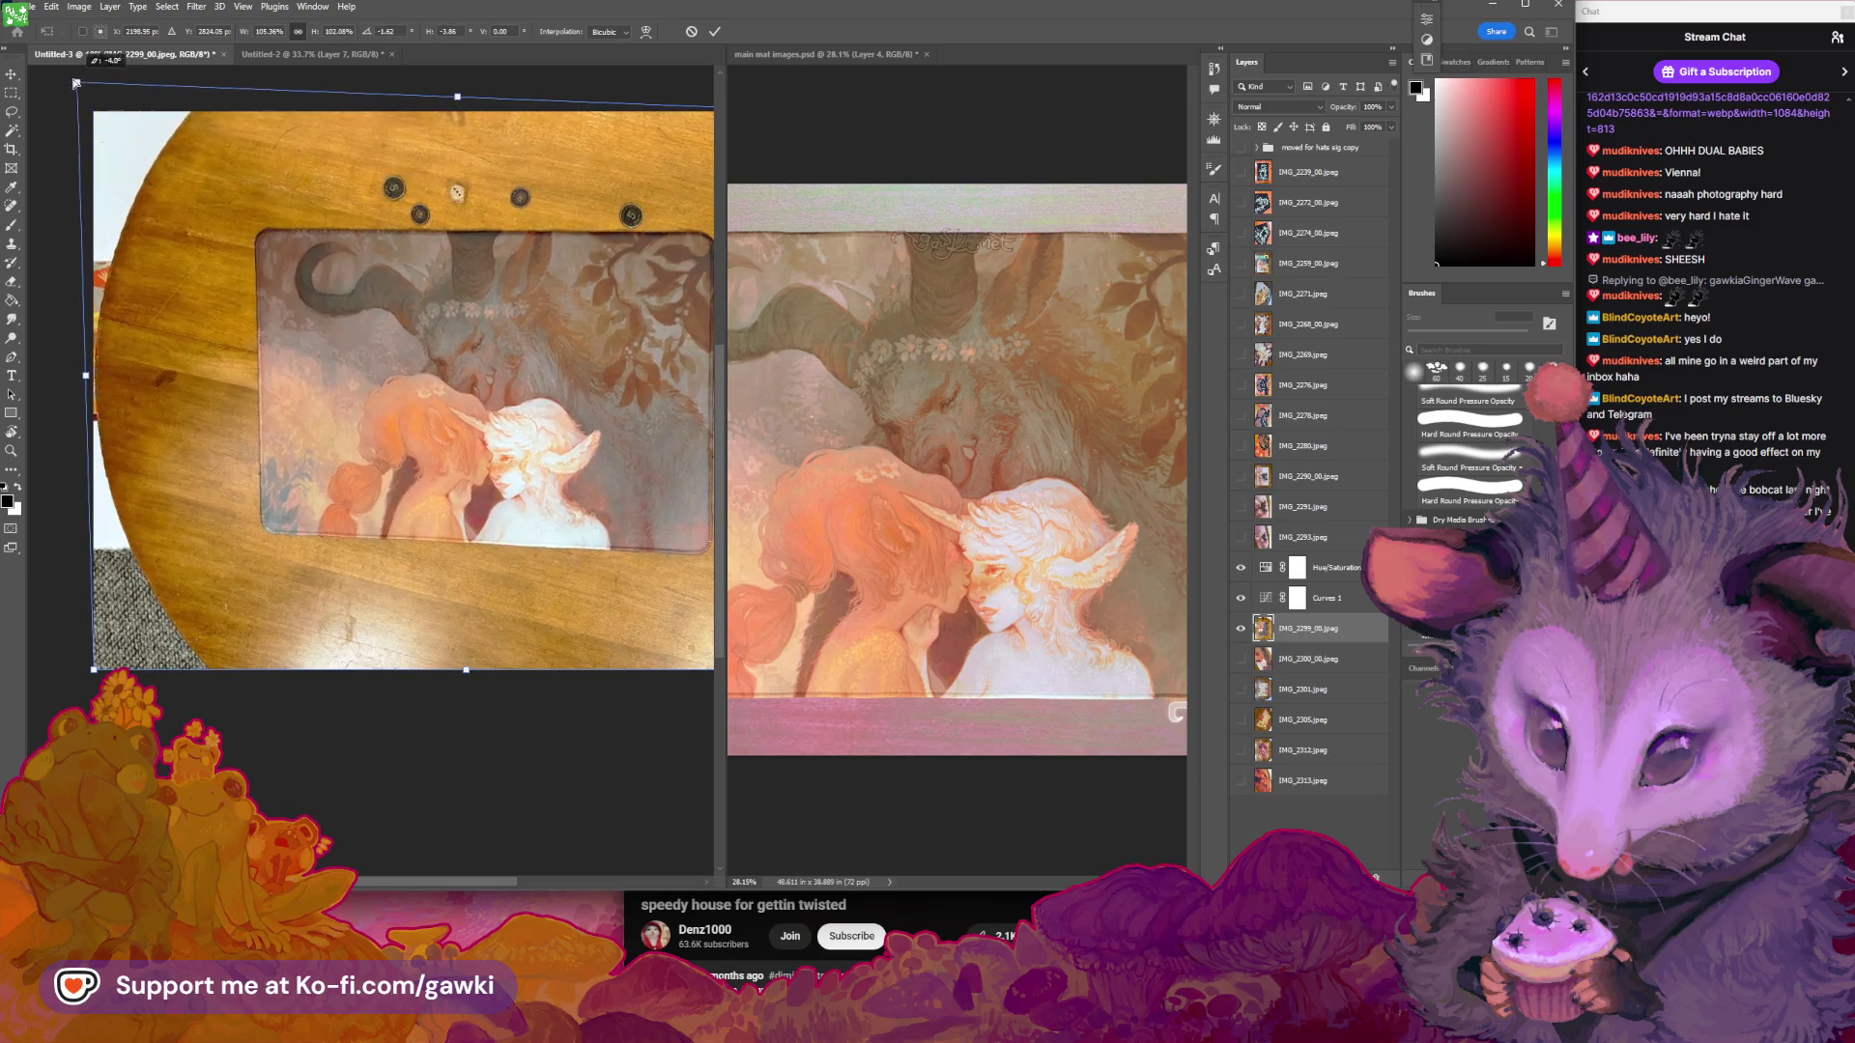
drag(202, 345, 216, 293)
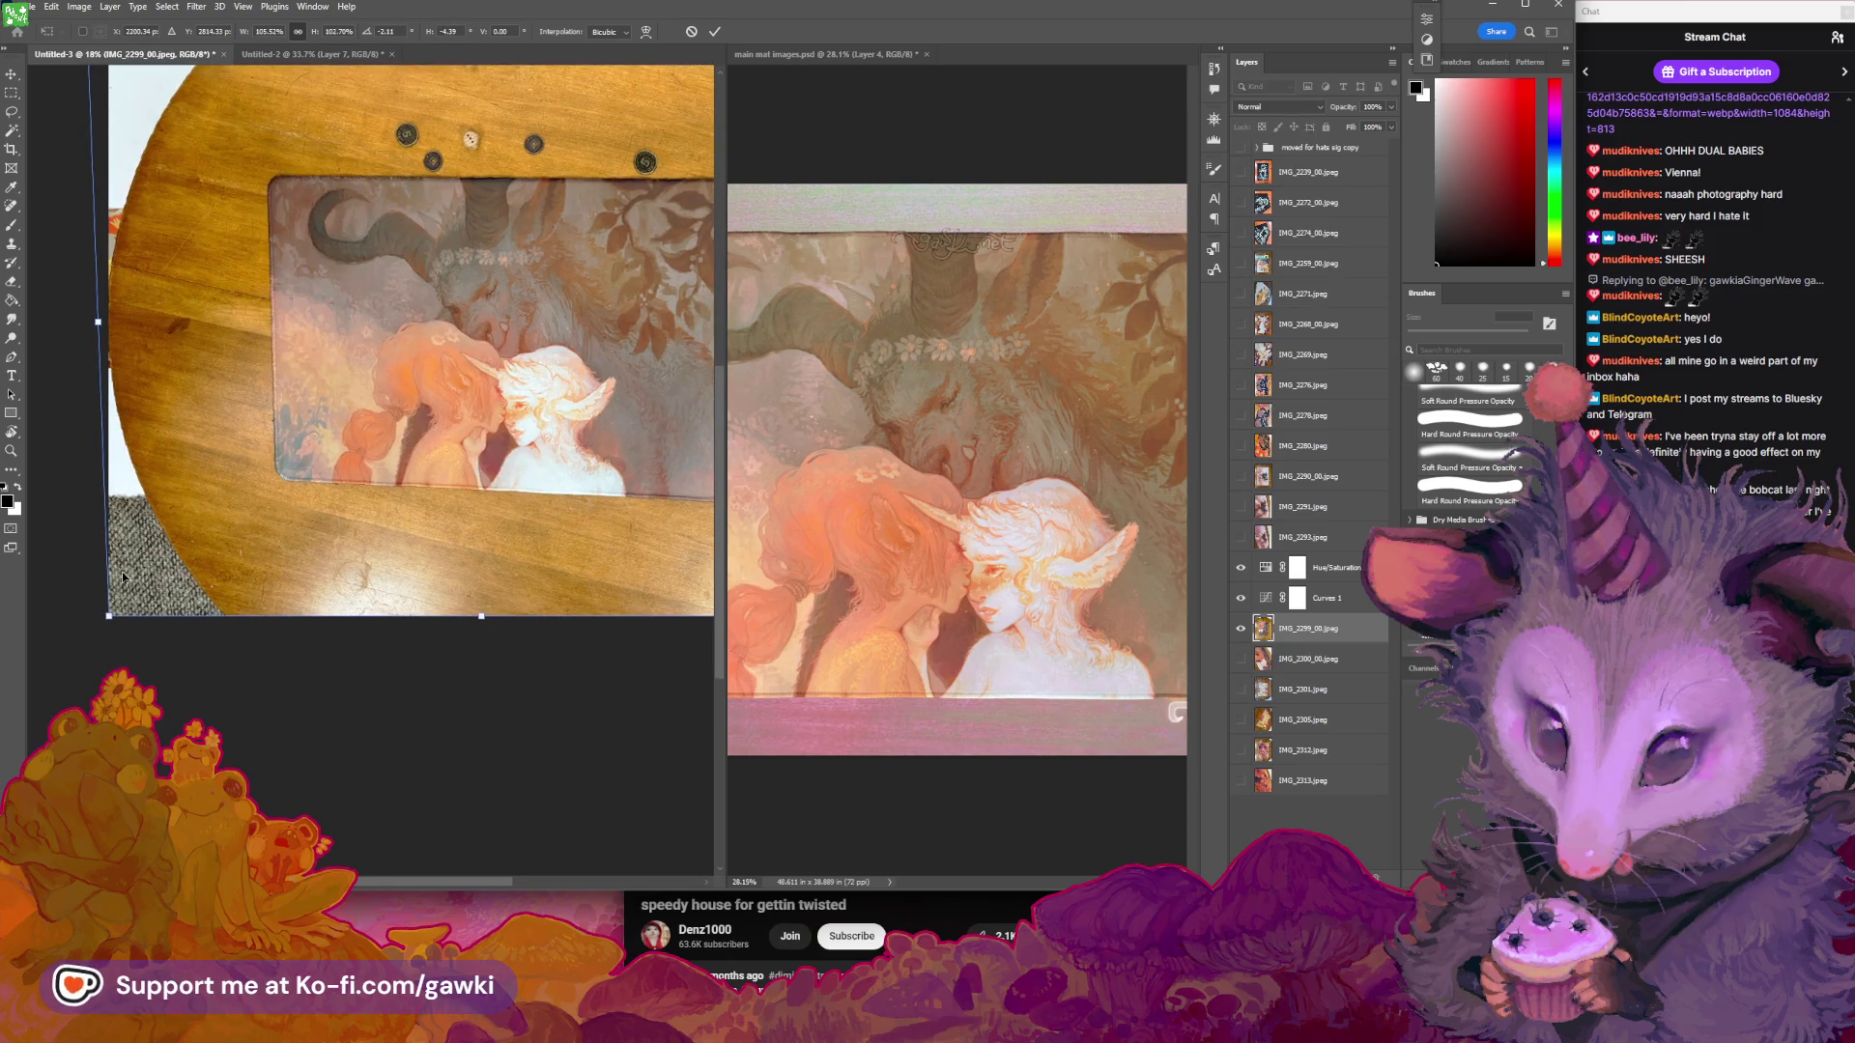
drag(109, 616, 82, 657)
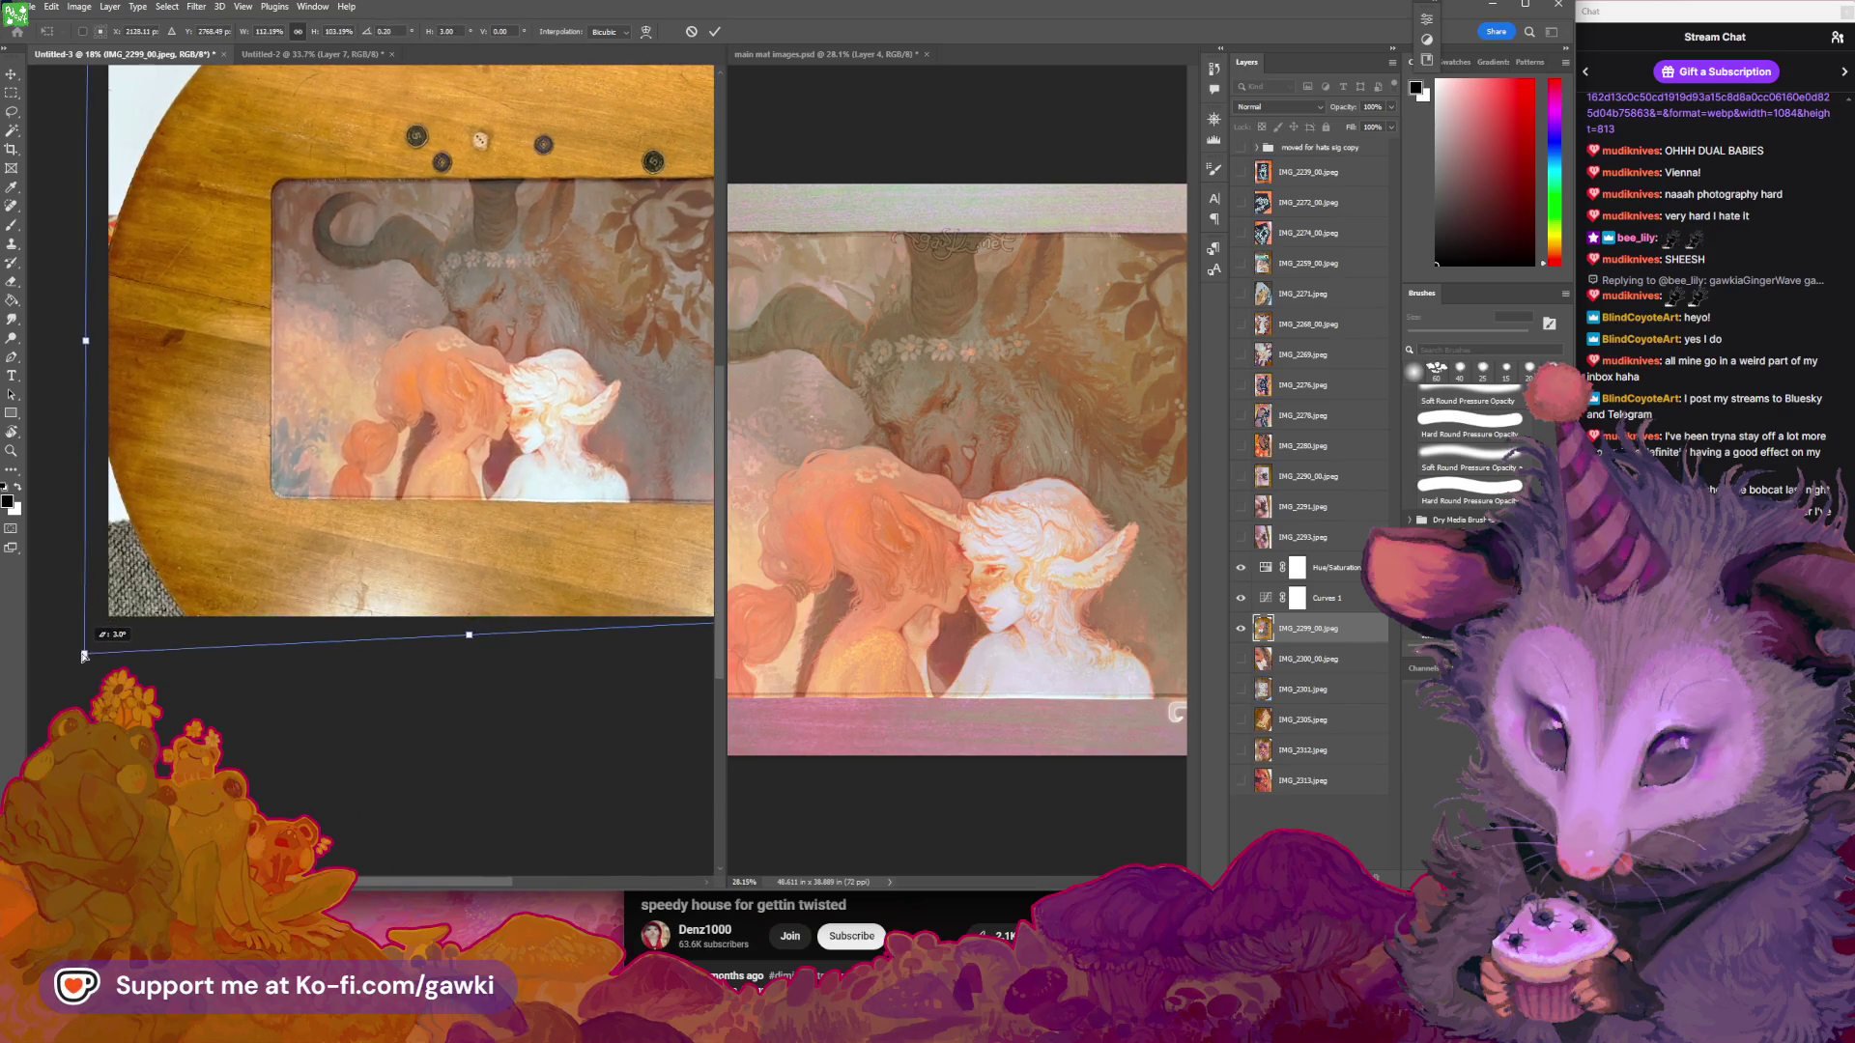
mouse_move(340, 498)
mouse_down()
mouse_move(219, 539)
mouse_move(326, 603)
mouse_up()
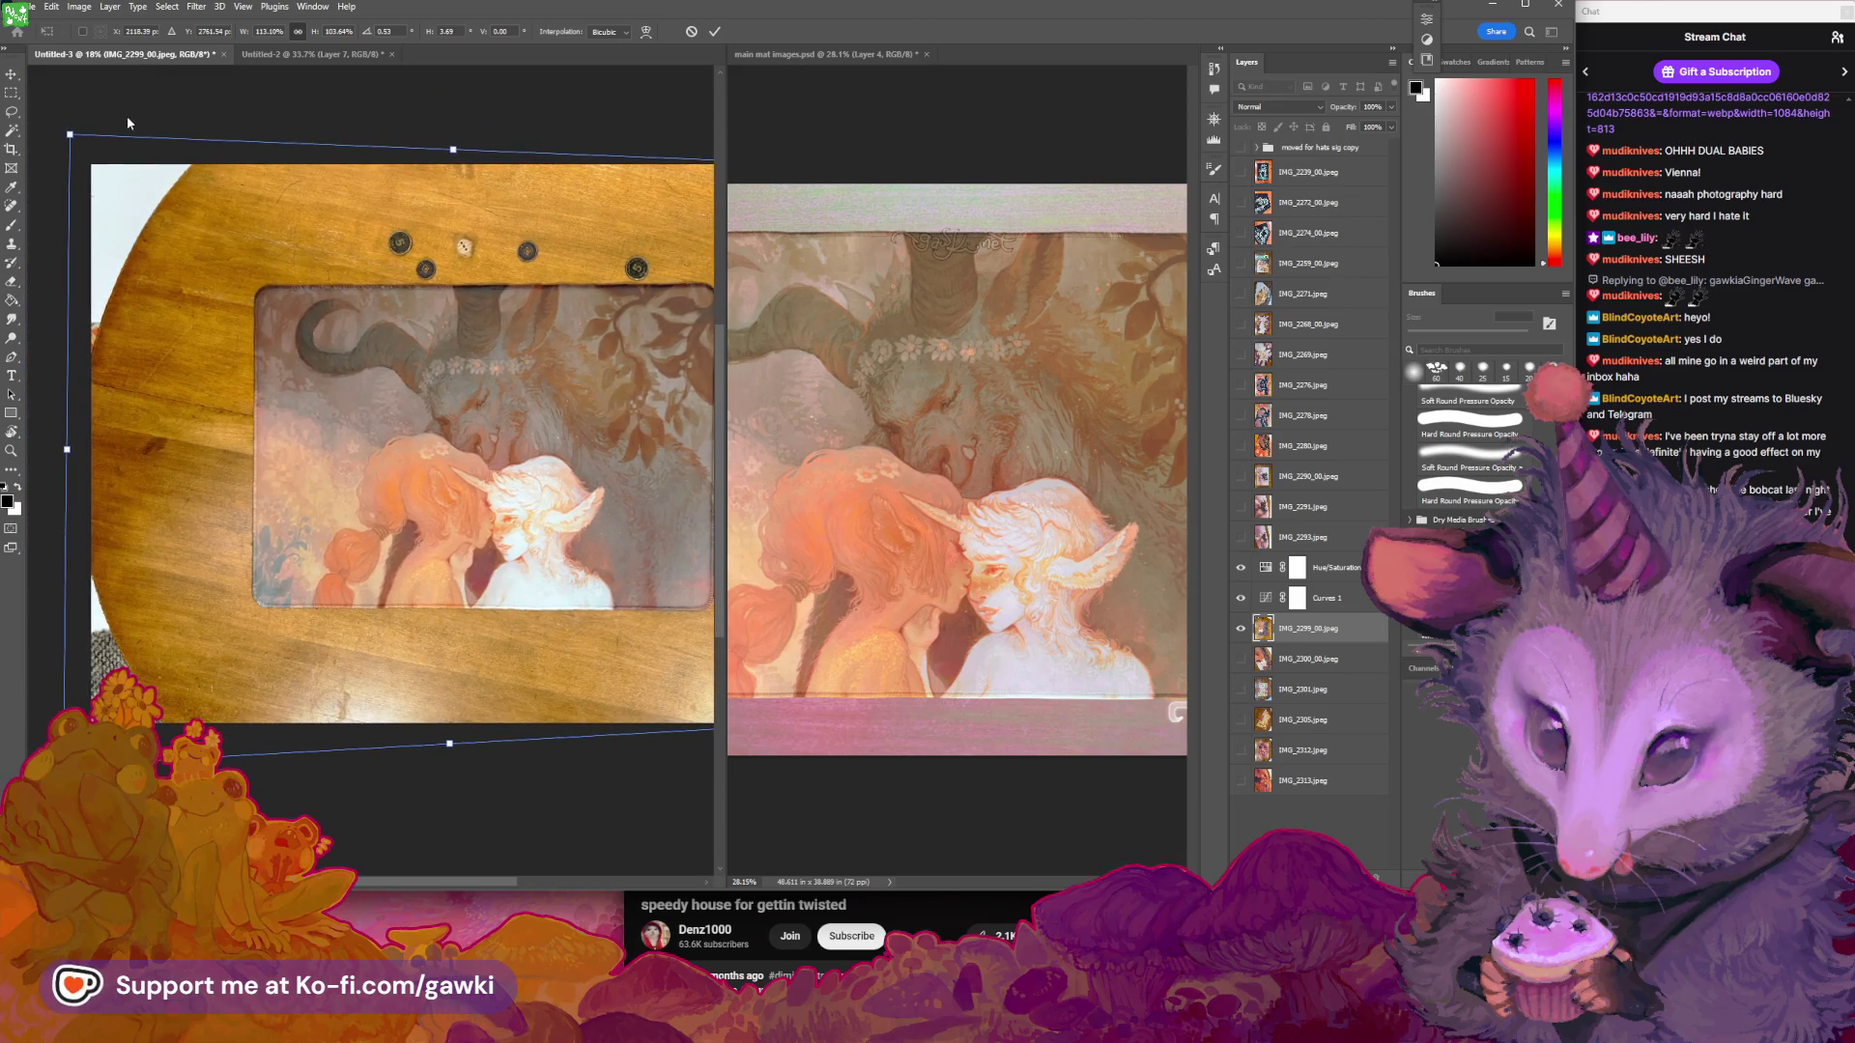
drag(70, 134, 61, 127)
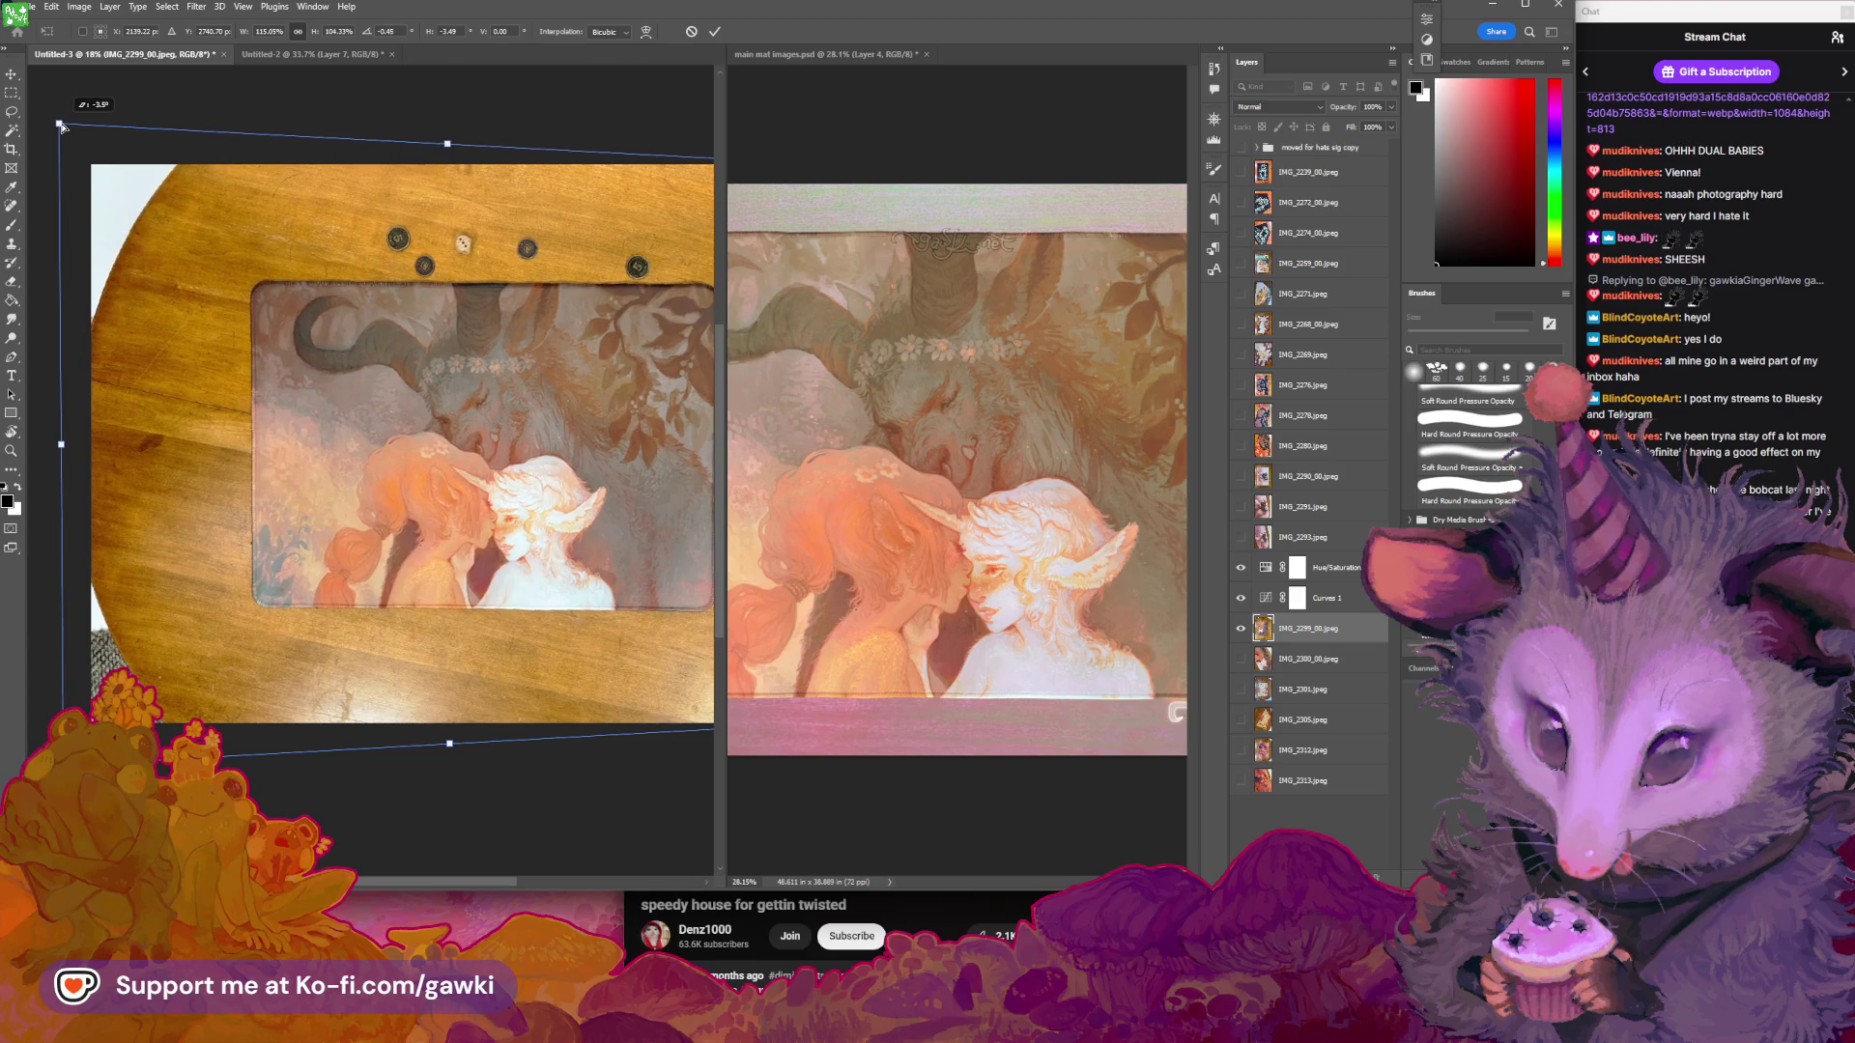
key(Return)
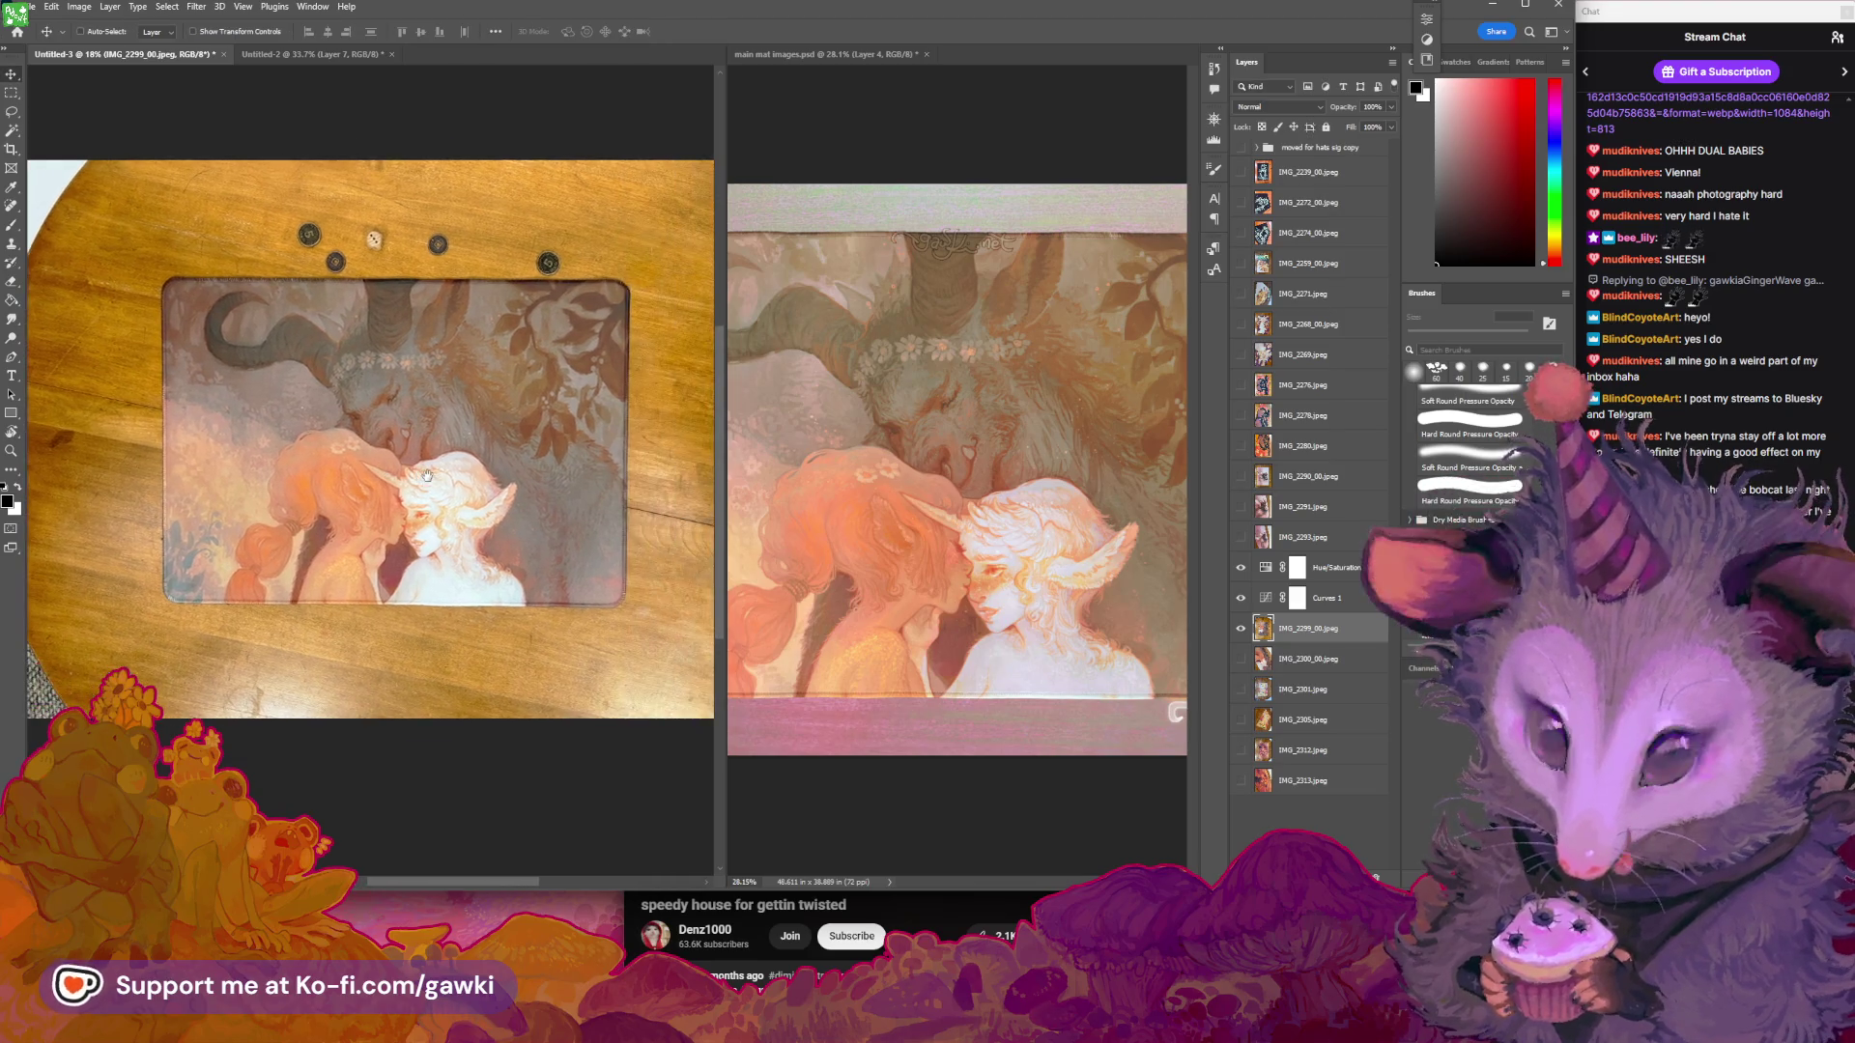
Undo a stray move, then adjust the photo's left edge slightly and commit the transform
drag(525, 471, 428, 480)
key(ctrl+z)
key(ctrl+z)
key(ctrl+z)
key(ctrl+z)
key(ctrl+z)
key(ctrl+t)
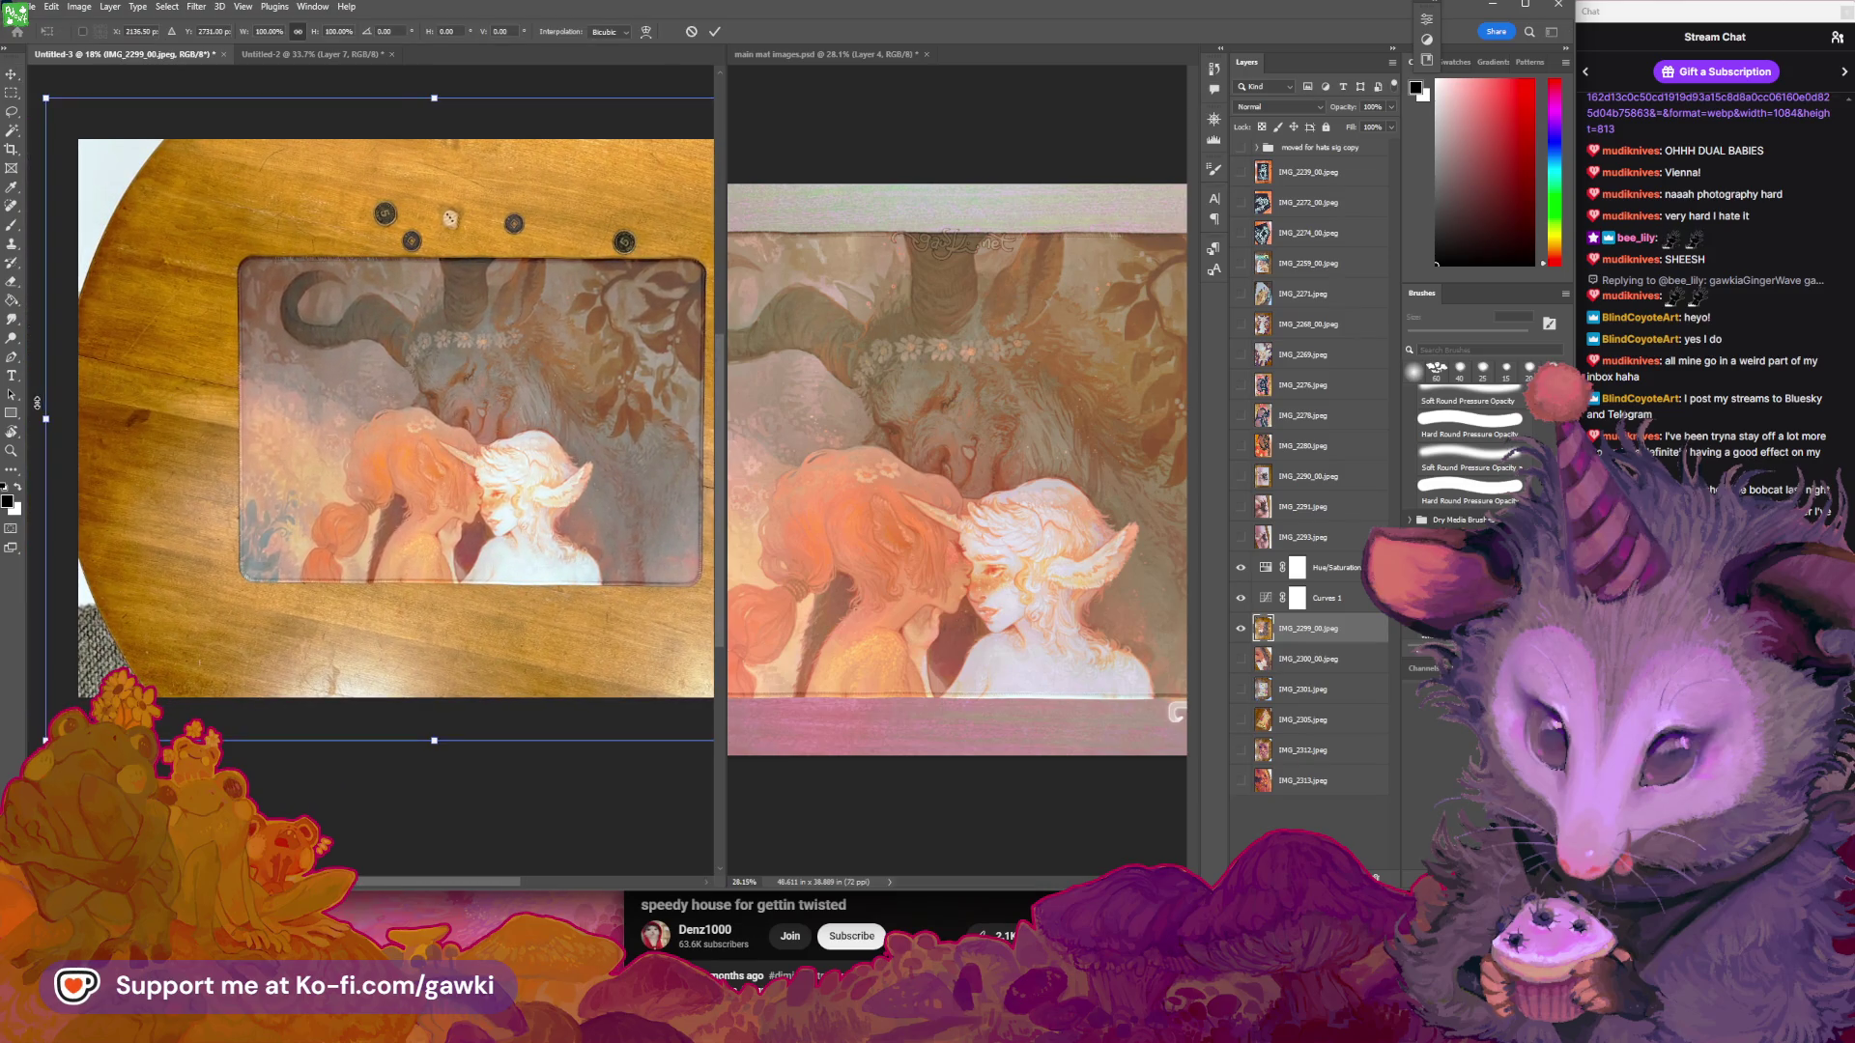
drag(46, 419, 32, 418)
key(Return)
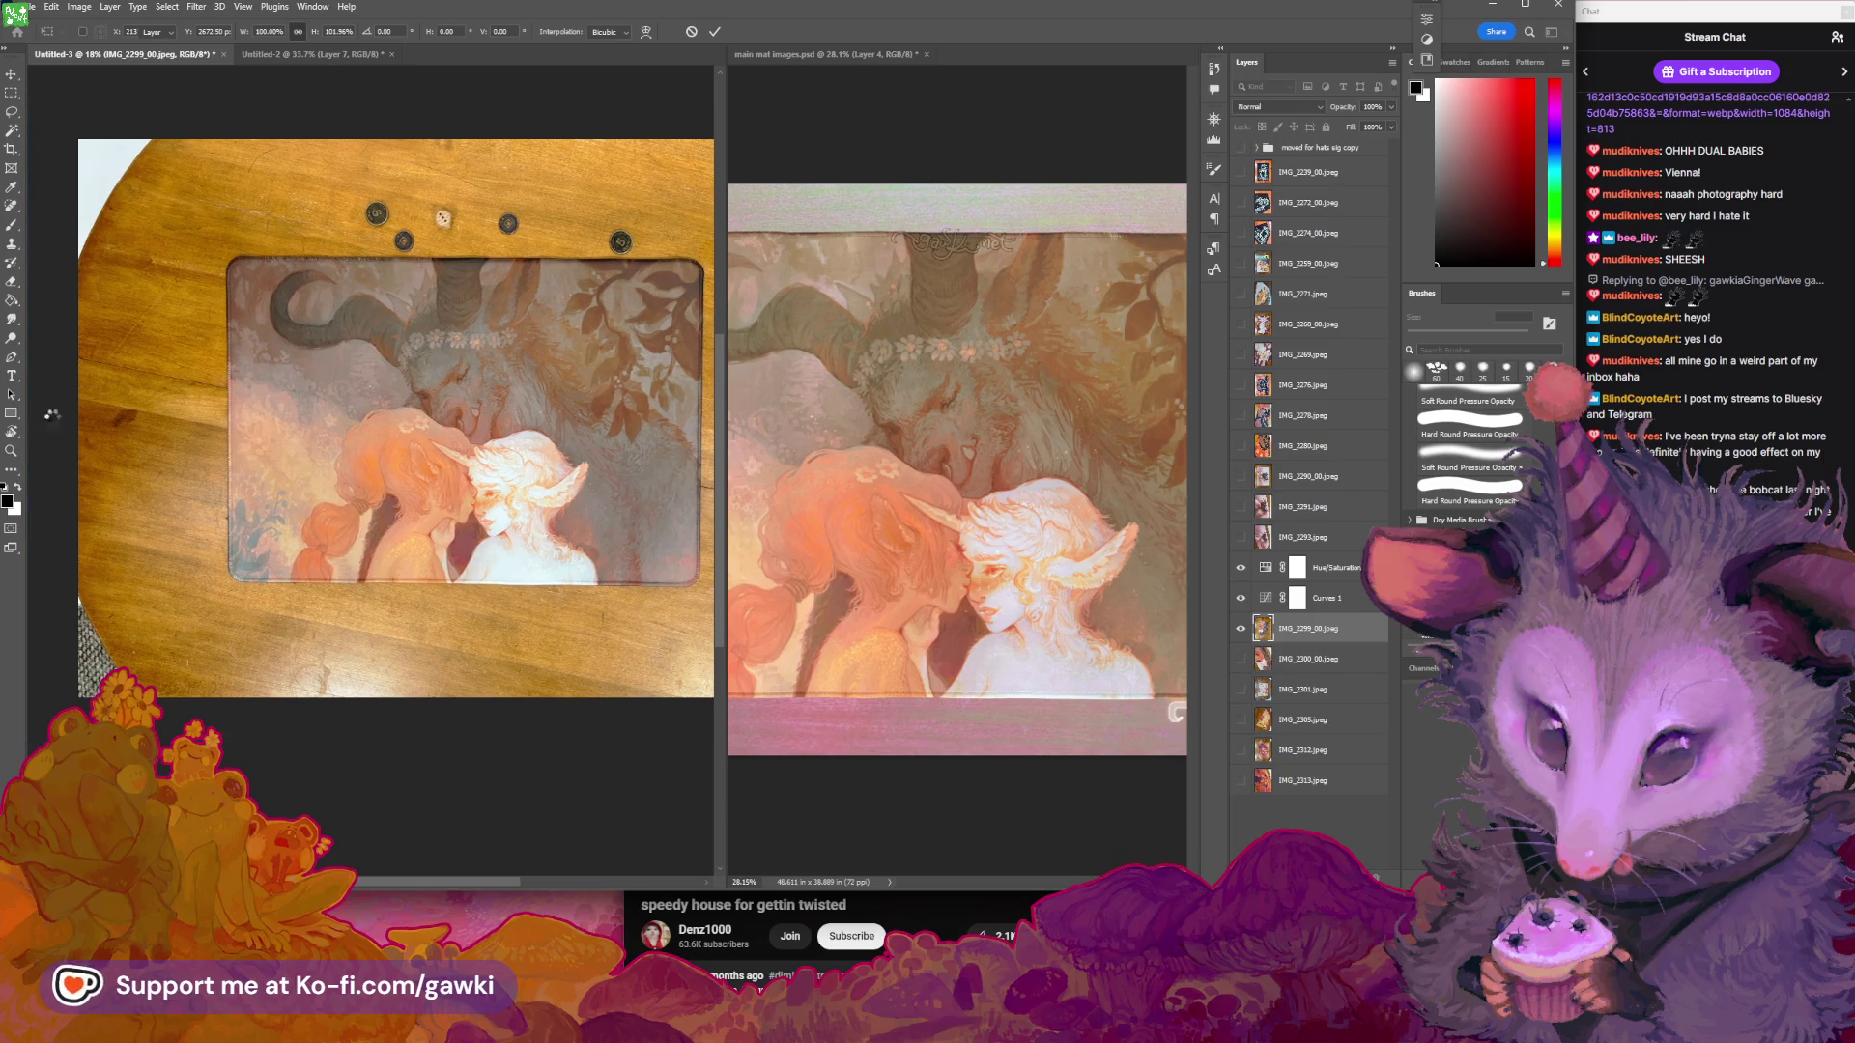
Zoom in on the faces and toggle undo/redo to compare the new framing with the old
key(z)
mouse_move(422, 418)
mouse_down()
mouse_move(569, 476)
mouse_move(456, 456)
mouse_move(542, 451)
mouse_up()
key(v)
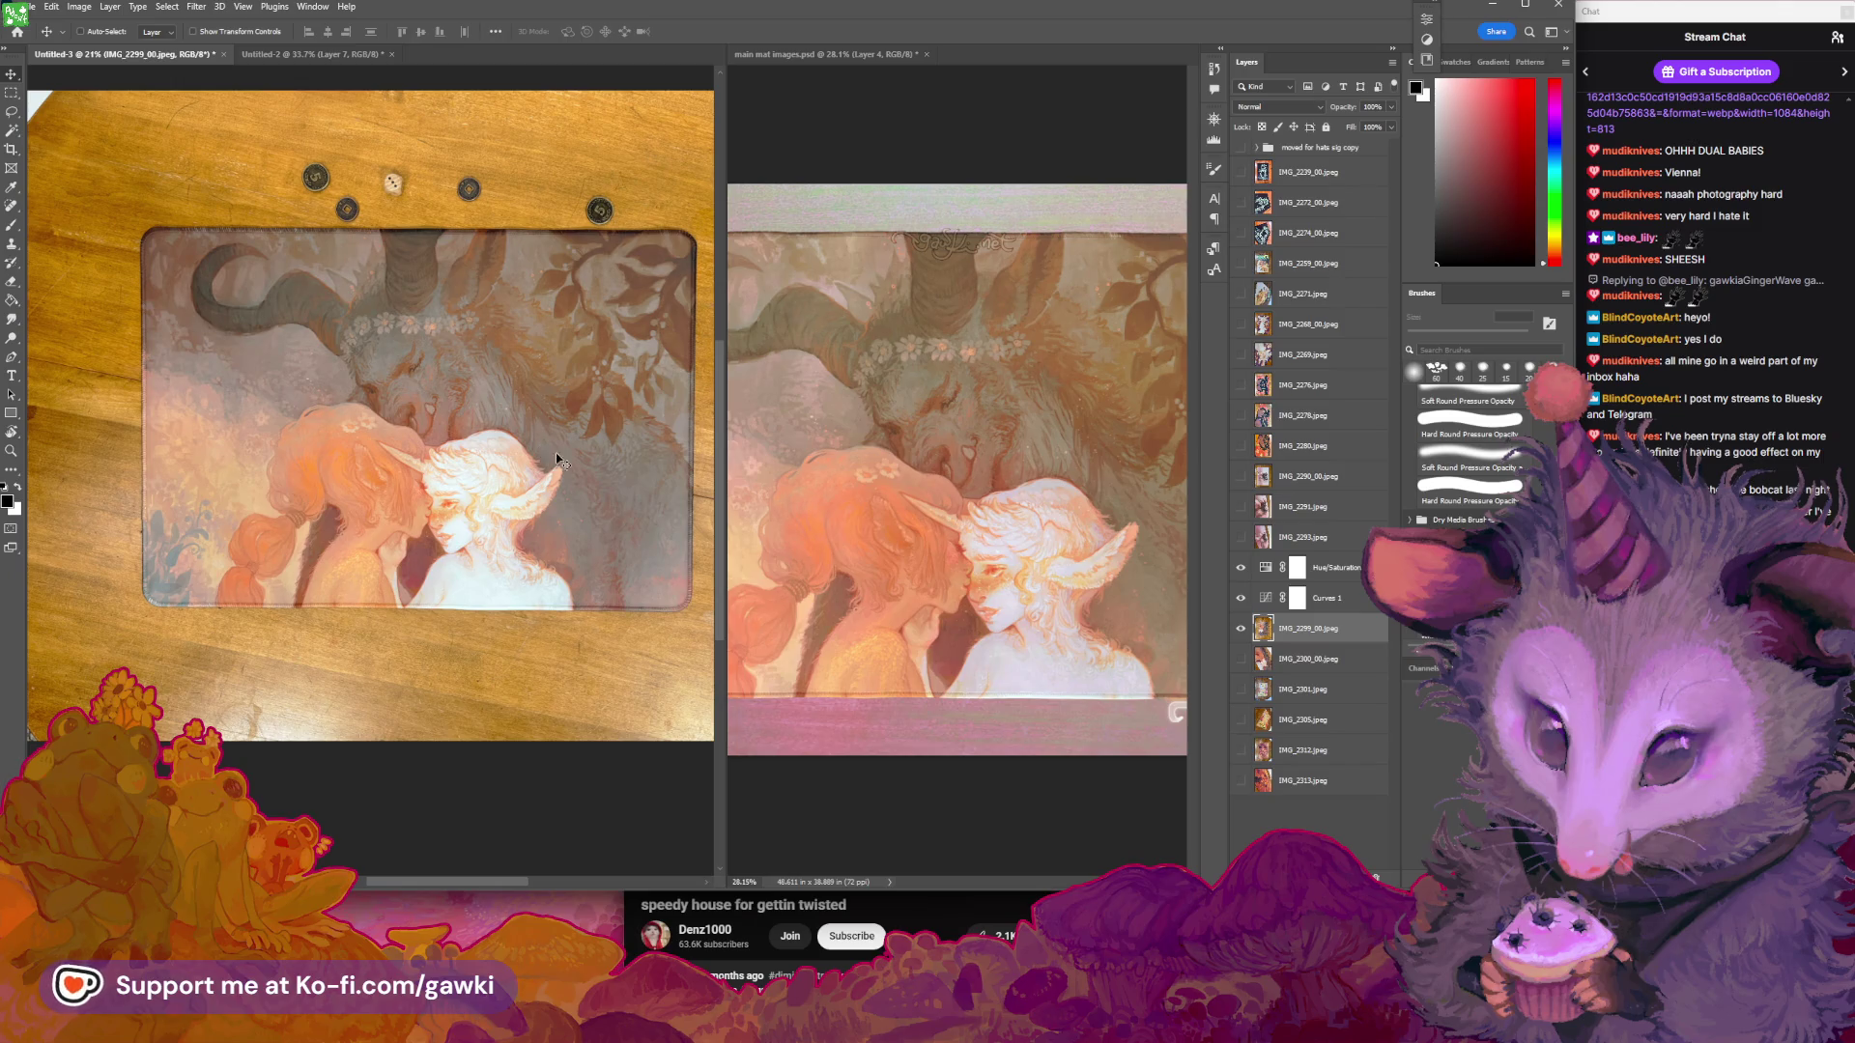
key(ctrl+z)
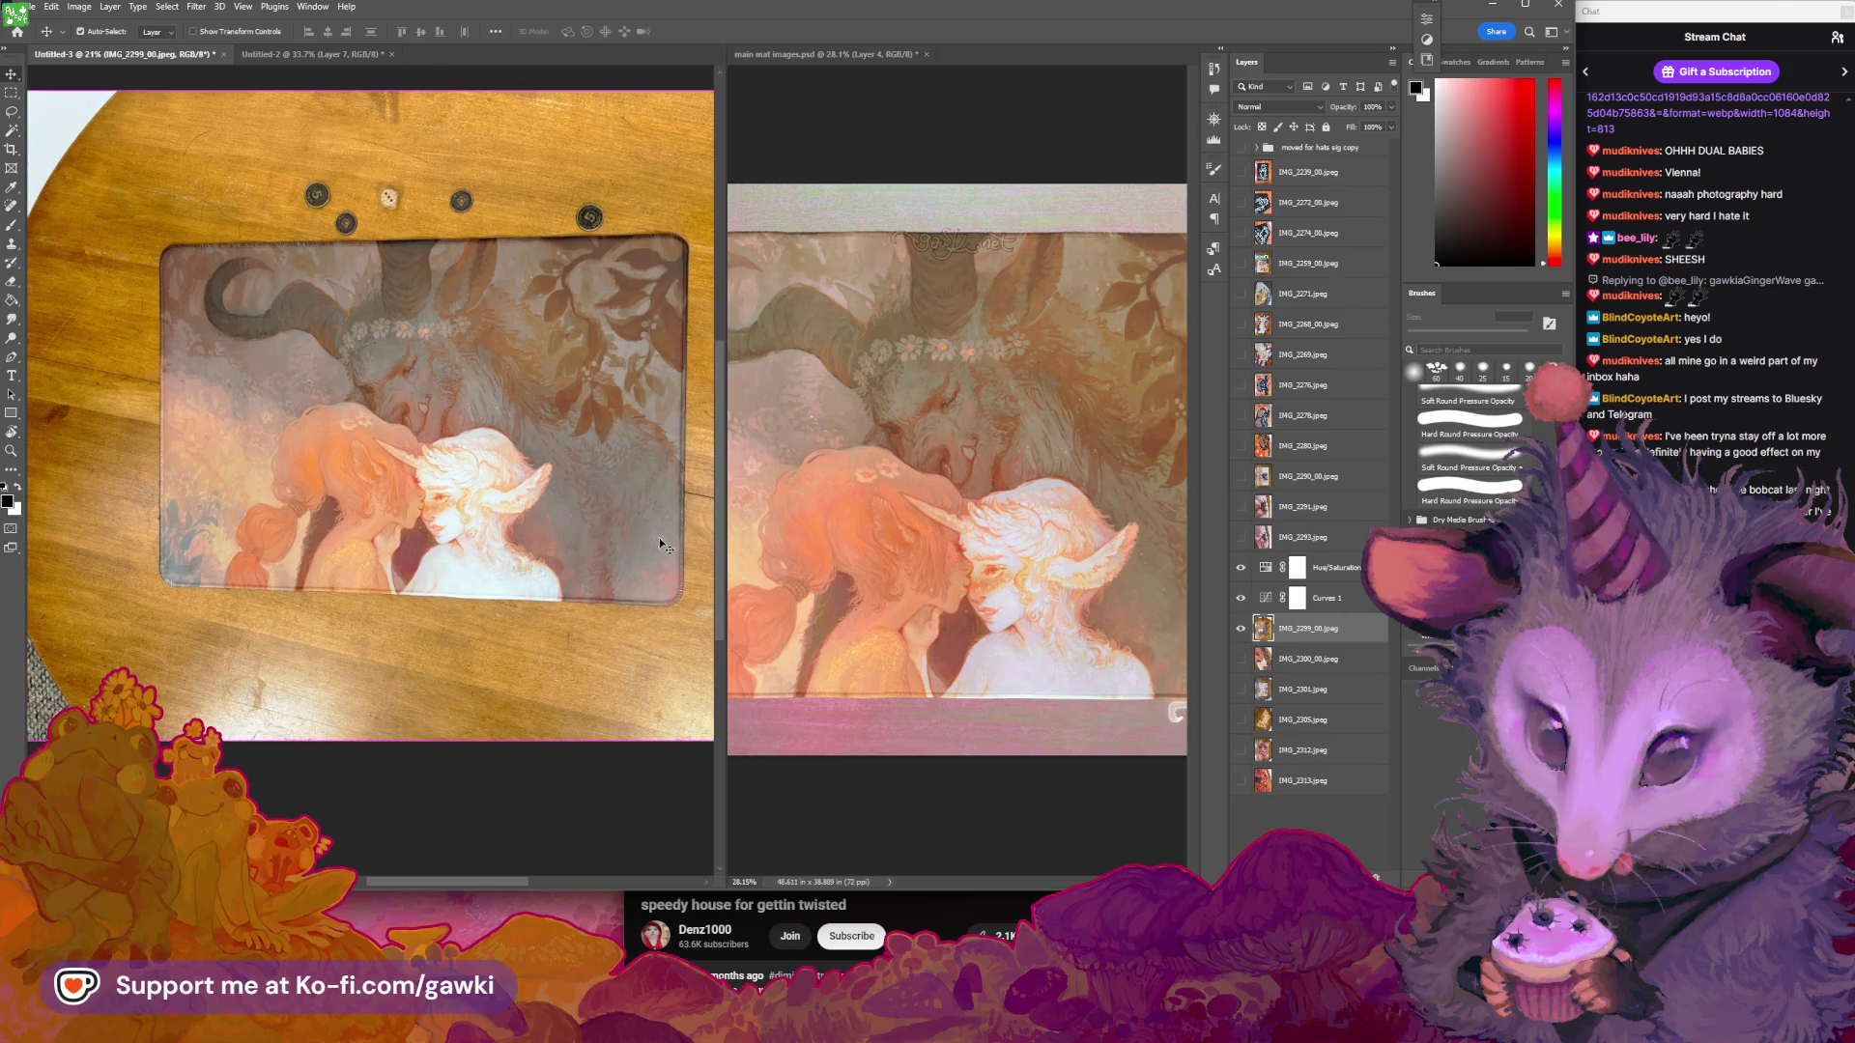
key(ctrl+shift+z)
key(ctrl+z)
key(ctrl+shift+z)
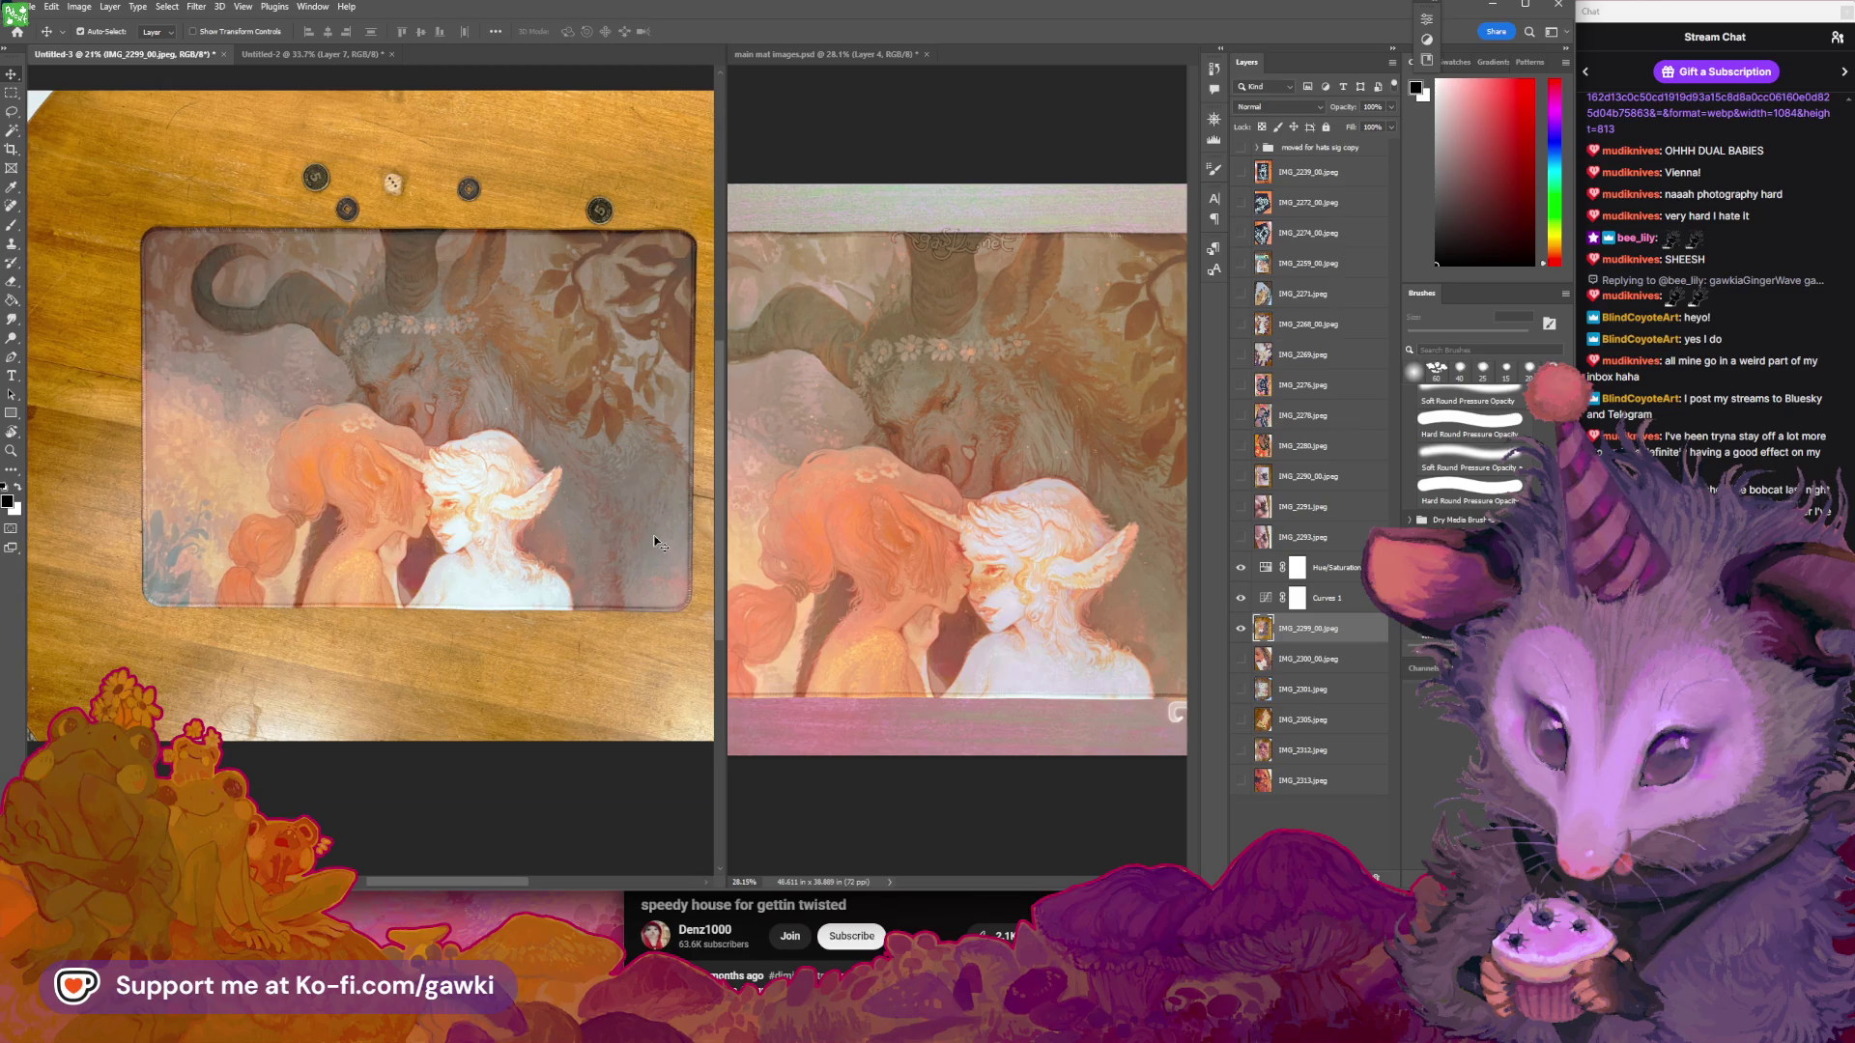
key(ctrl+z)
key(ctrl+shift+z)
key(ctrl+z)
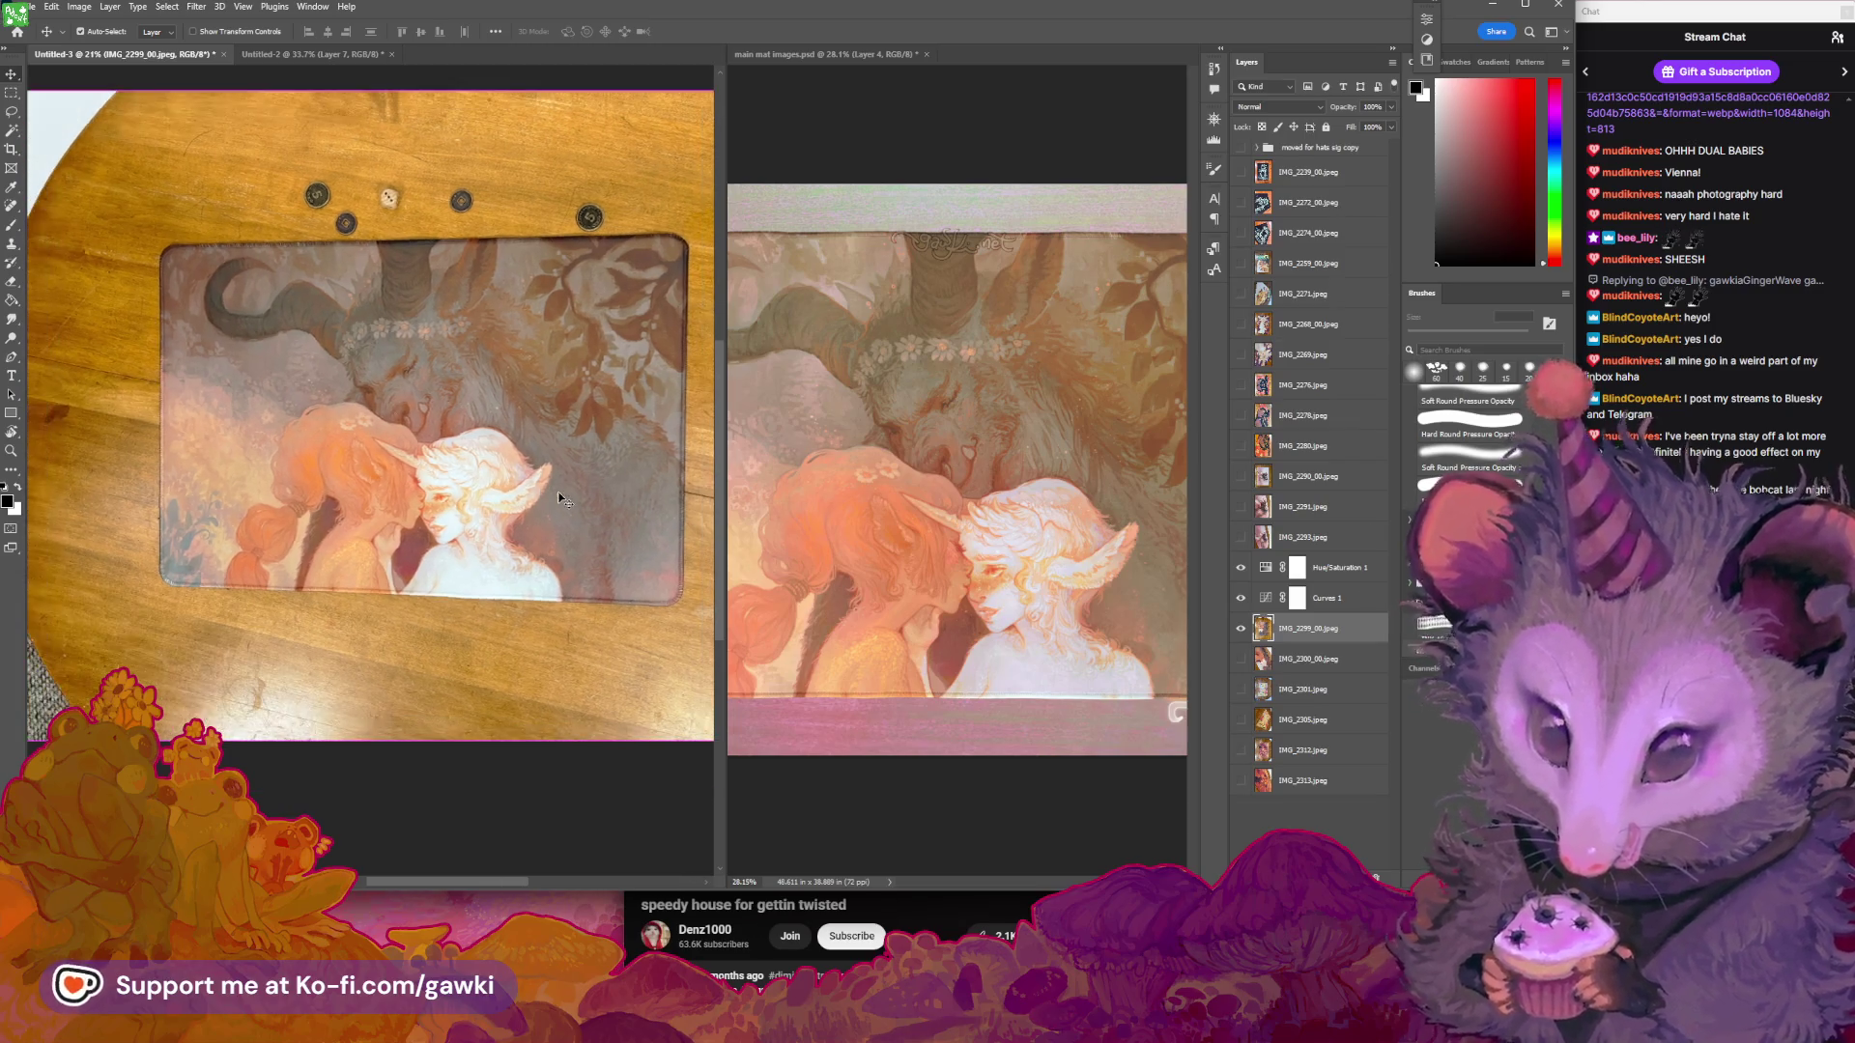
key(ctrl+shift+z)
key(ctrl+z)
key(ctrl+shift+z)
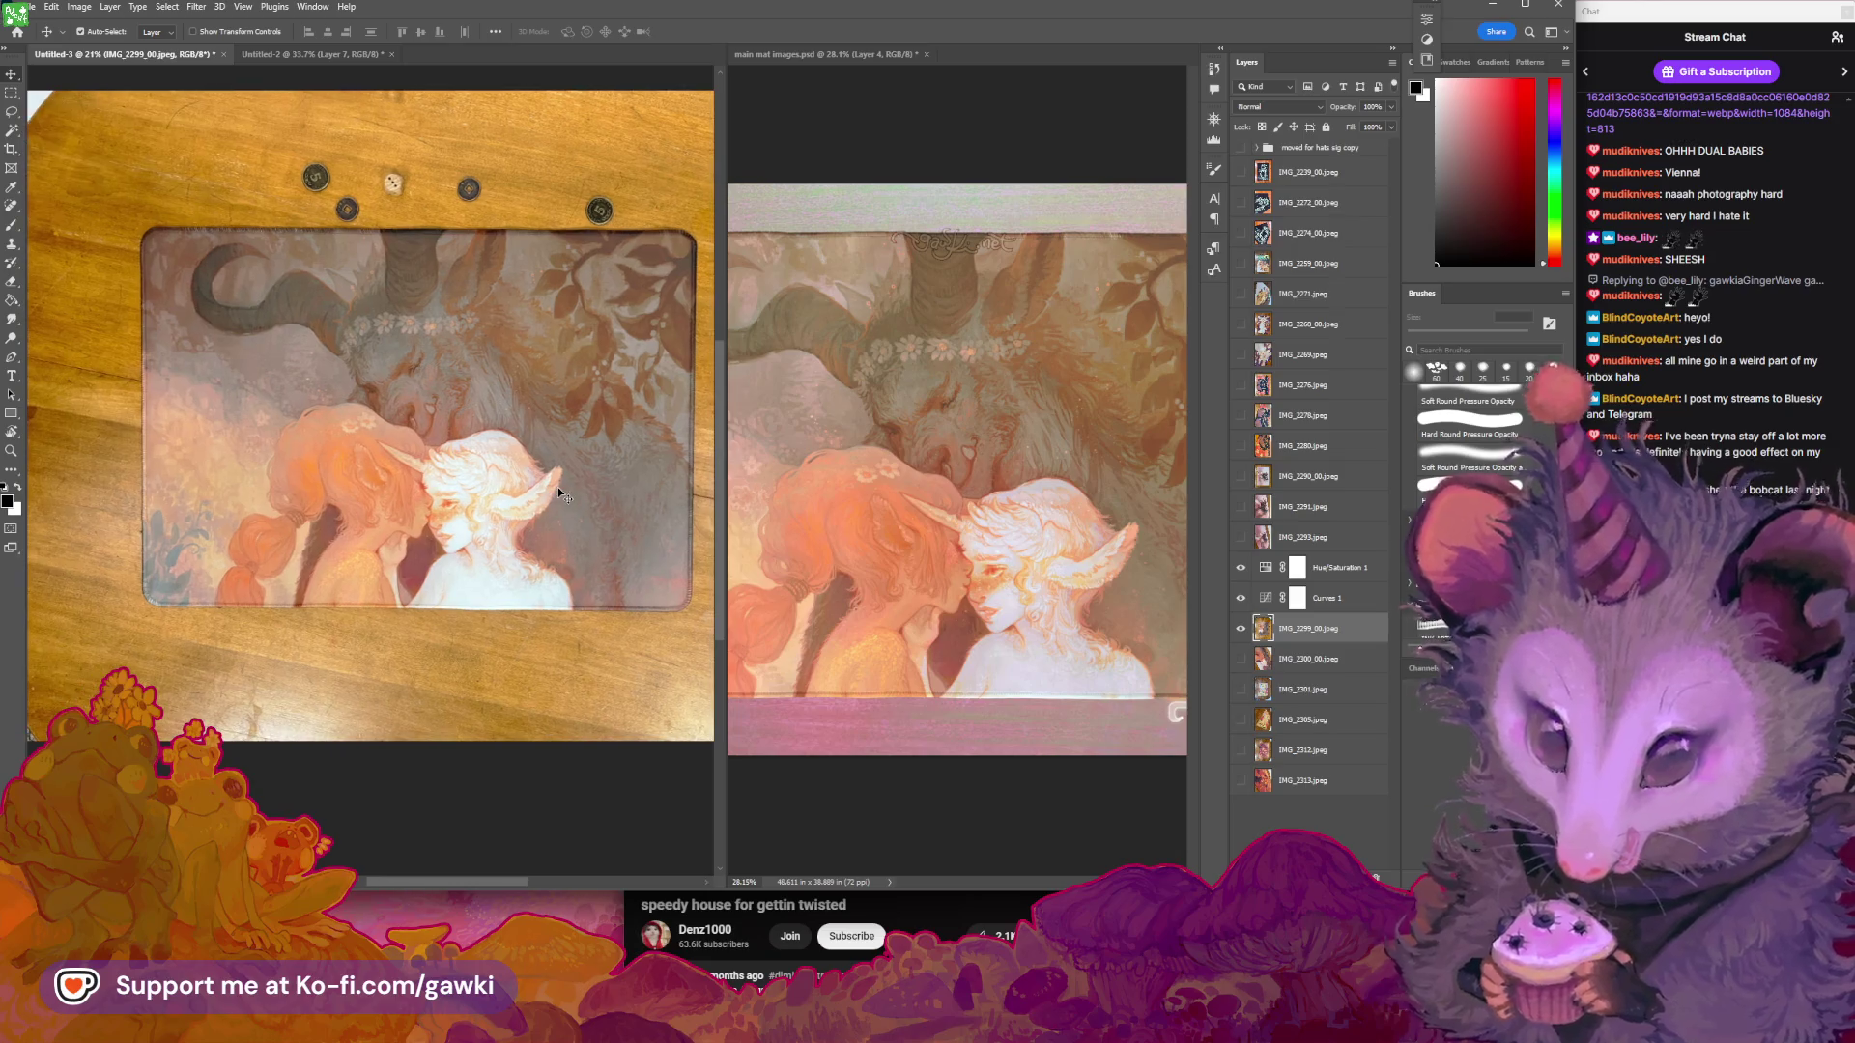
key(ctrl+z)
key(ctrl+shift+z)
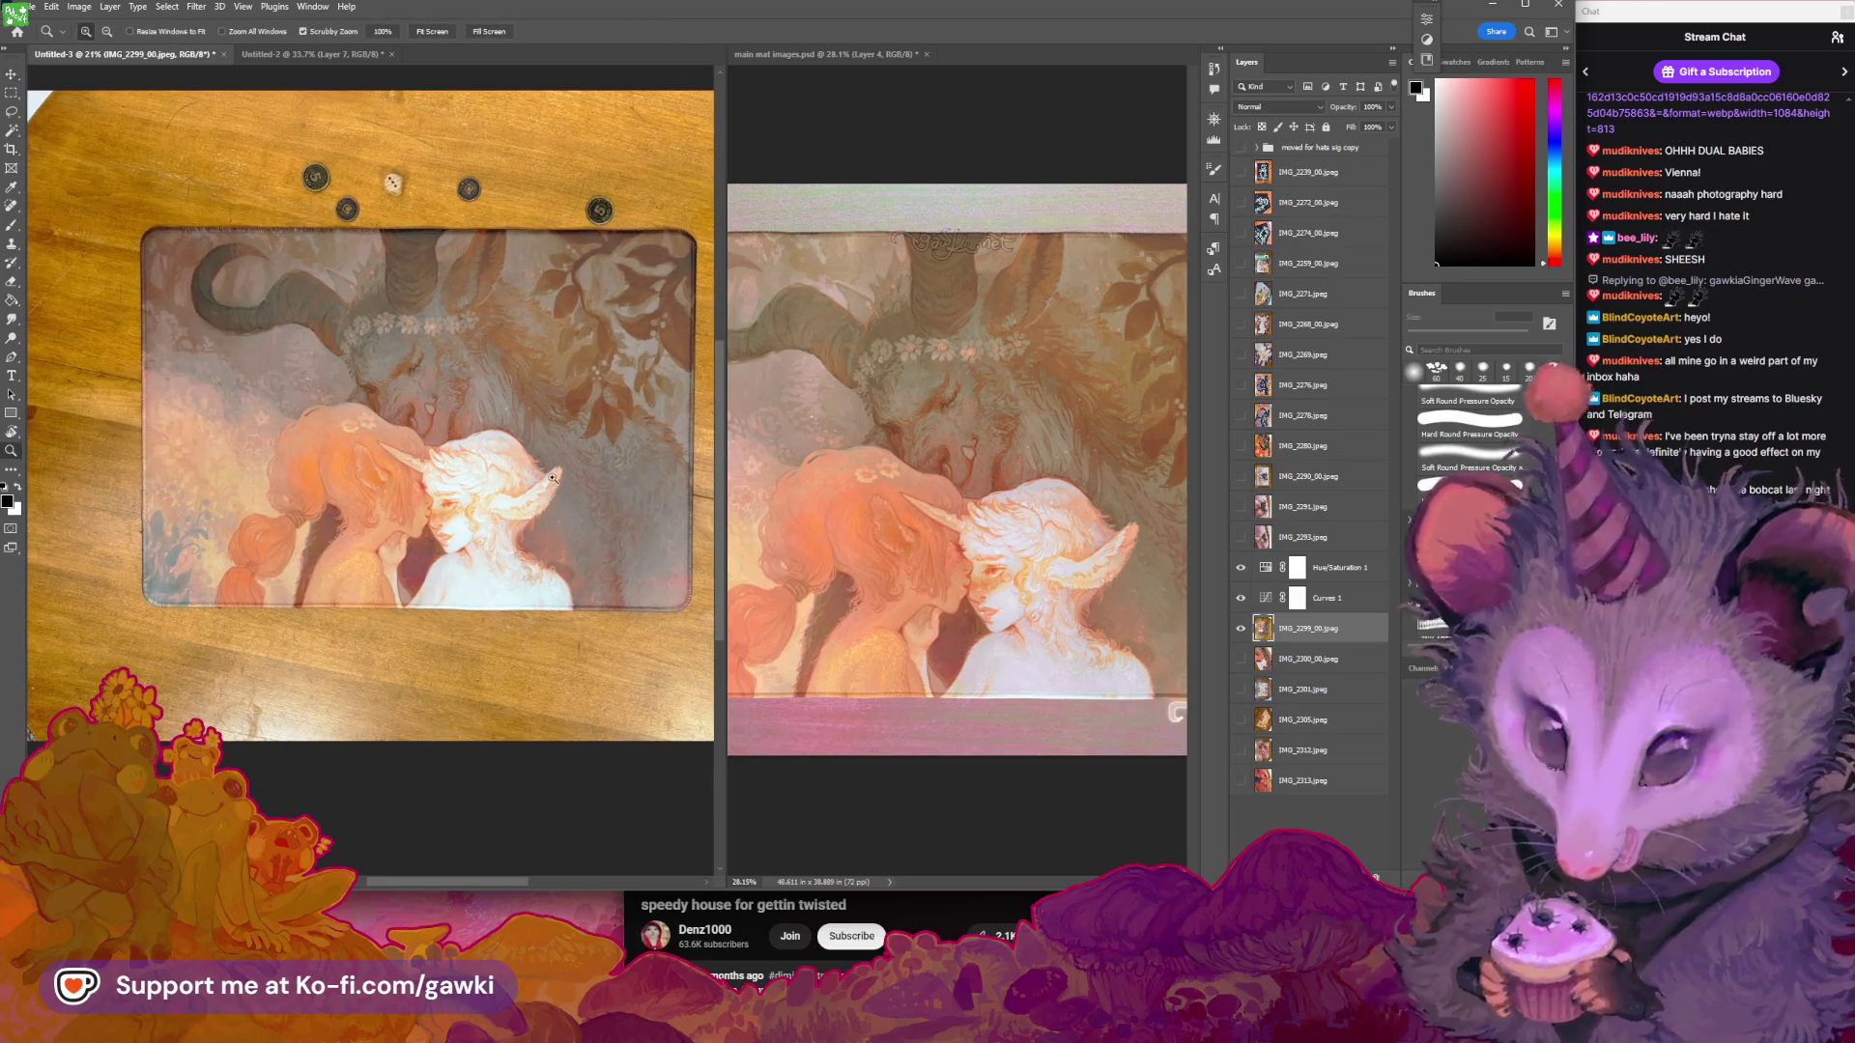
scroll(559, 487, down, 3)
key(ctrl+z)
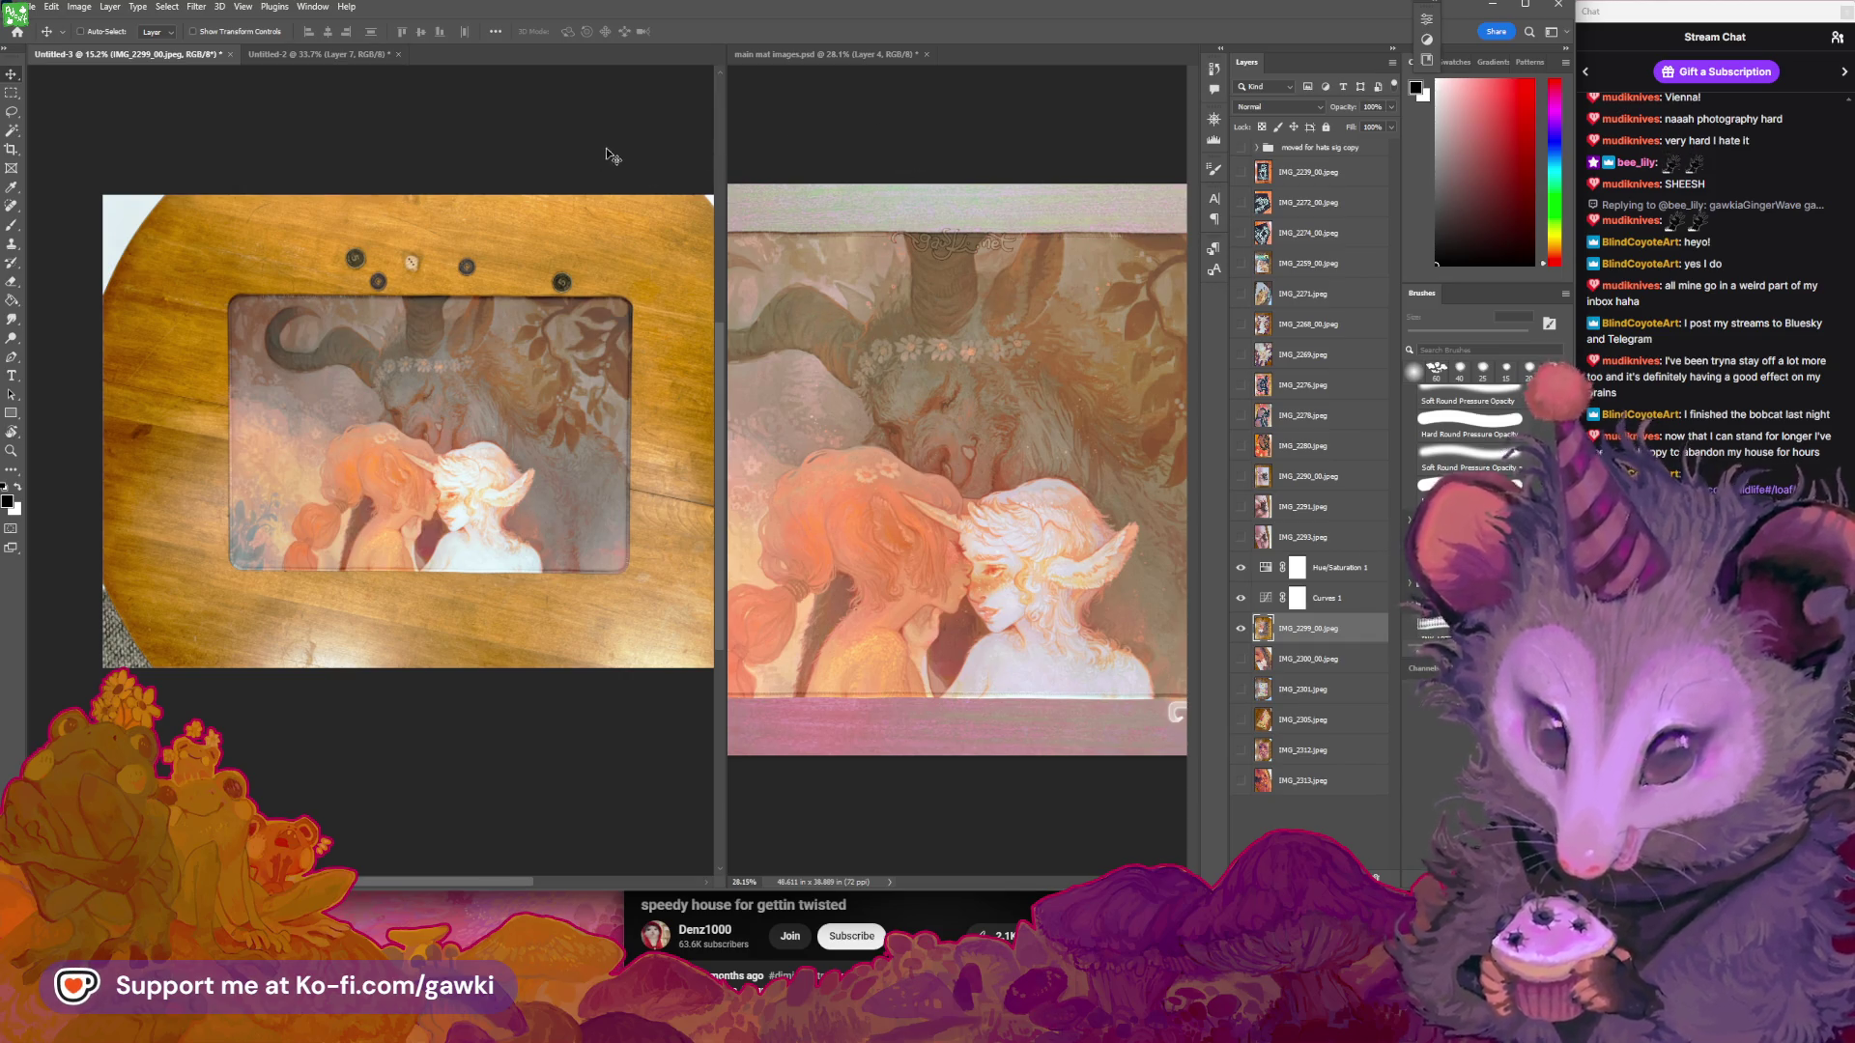
Fit the mat in view, try pulling the photo's top edge down, then cancel the transform
drag(417, 370, 420, 426)
key(ctrl+0)
key(v)
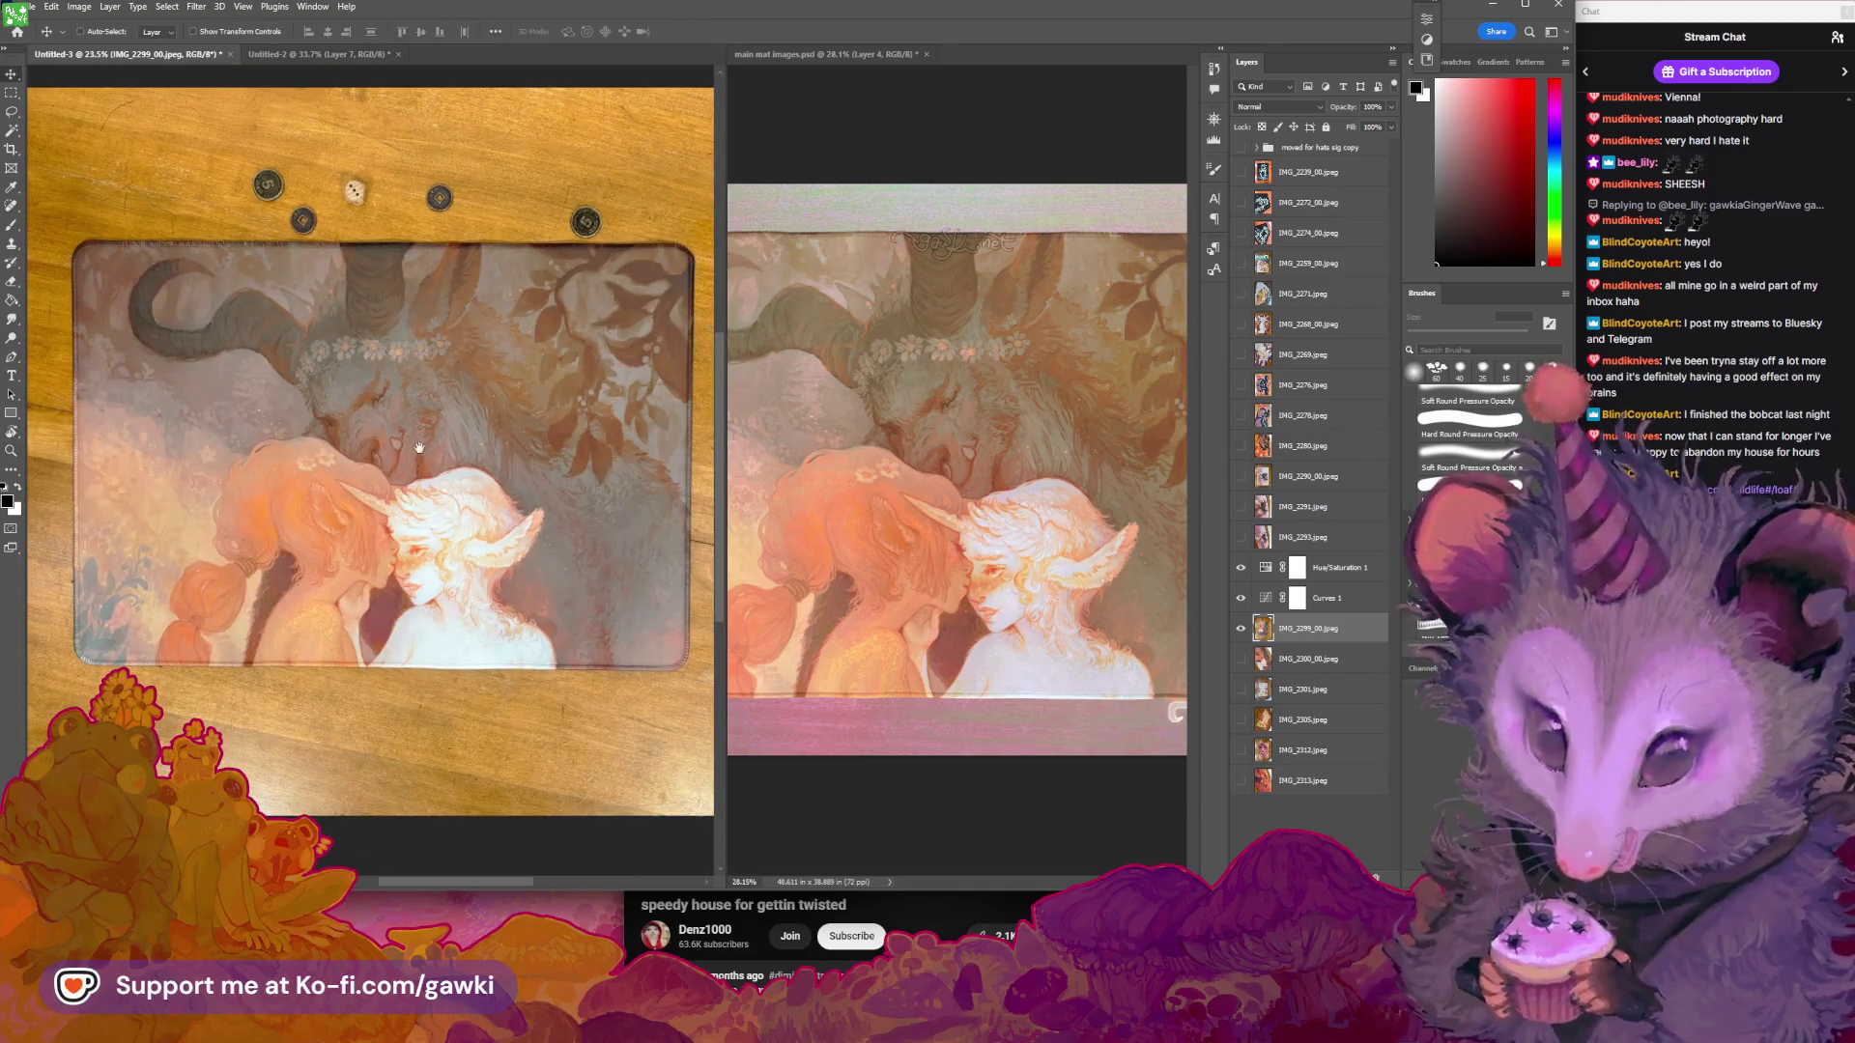
scroll(427, 430, down, 3)
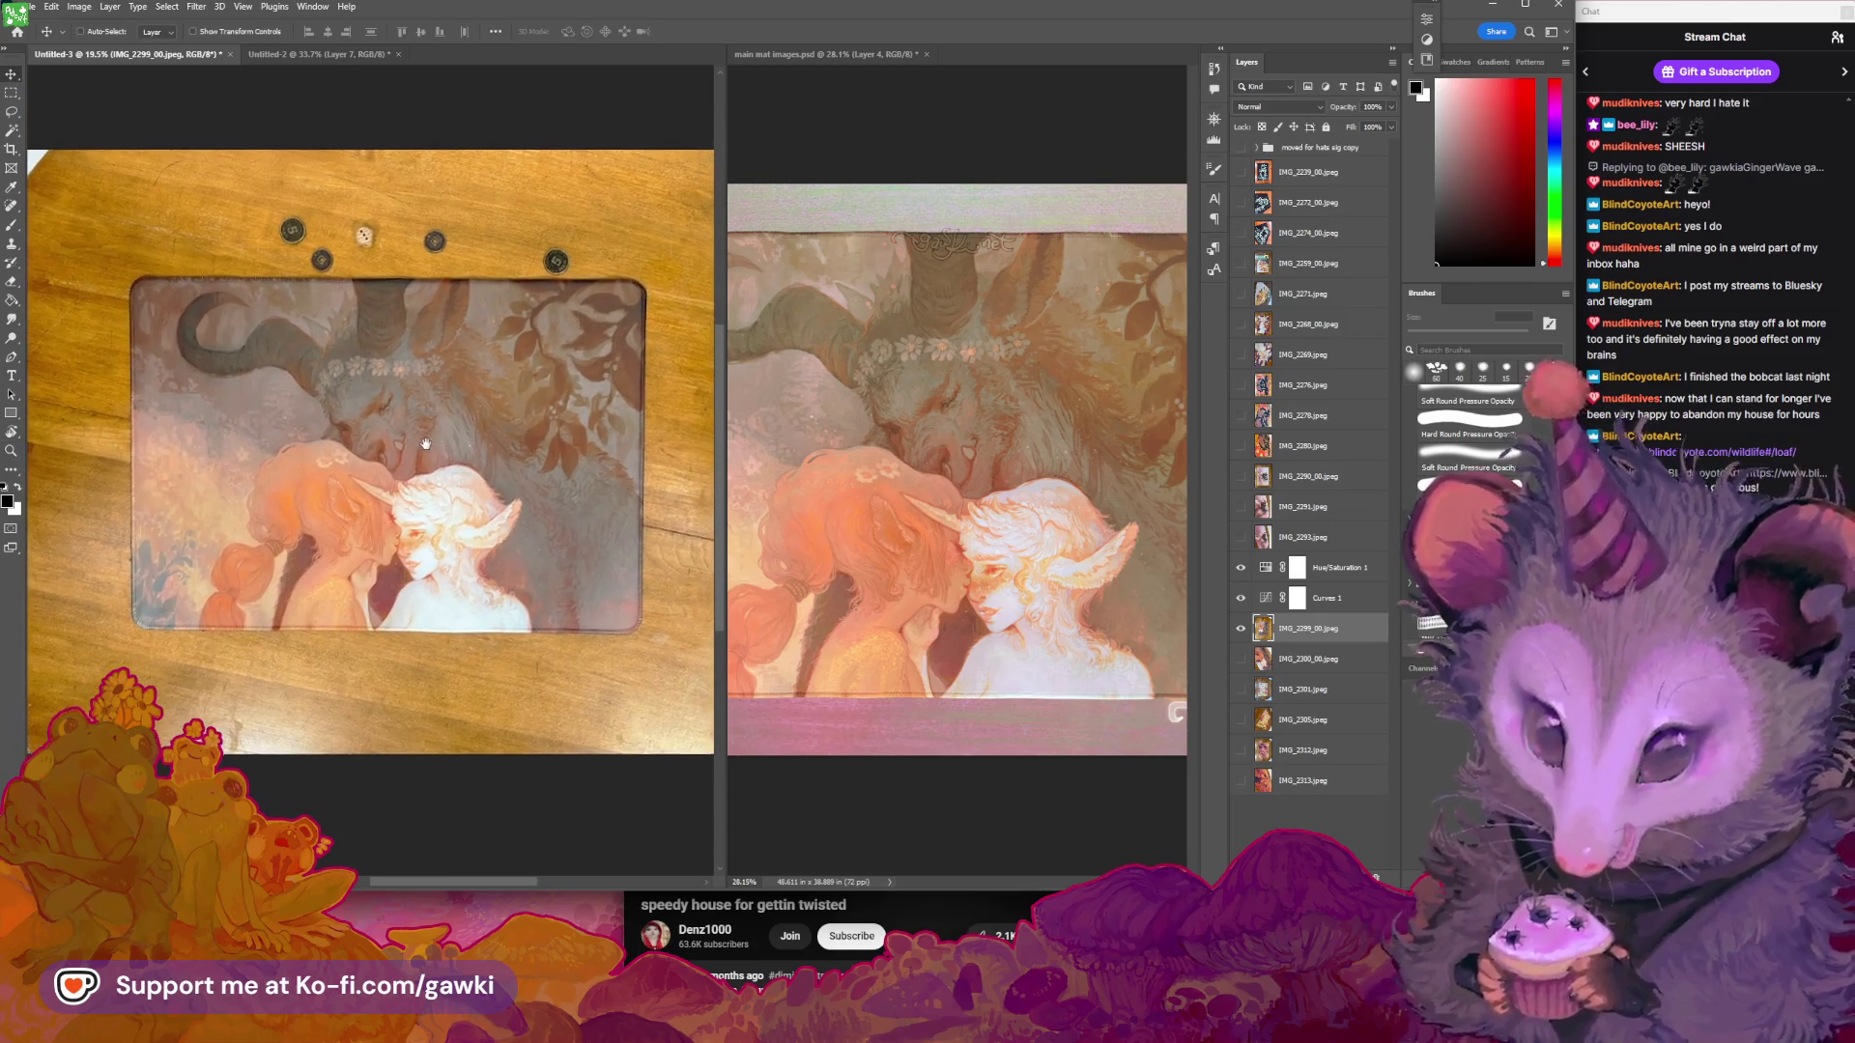
scroll(427, 430, up, 3)
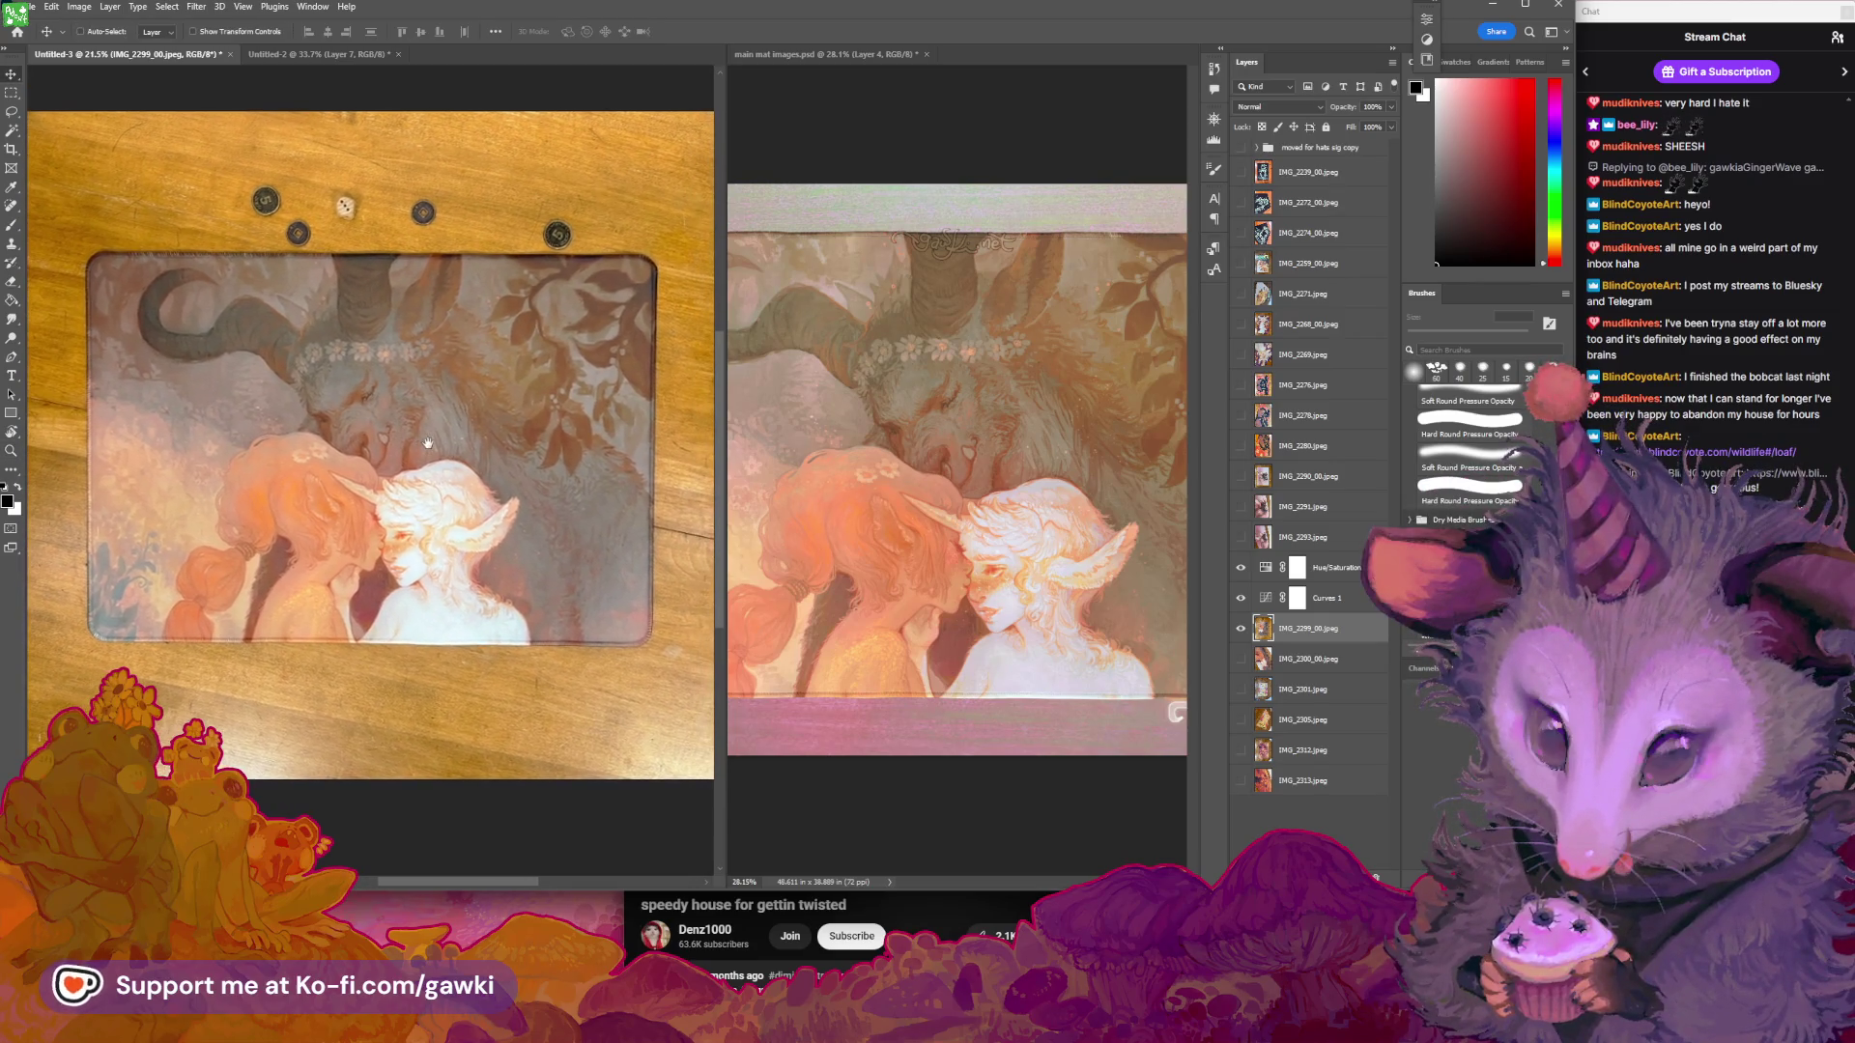
scroll(435, 447, up, 3)
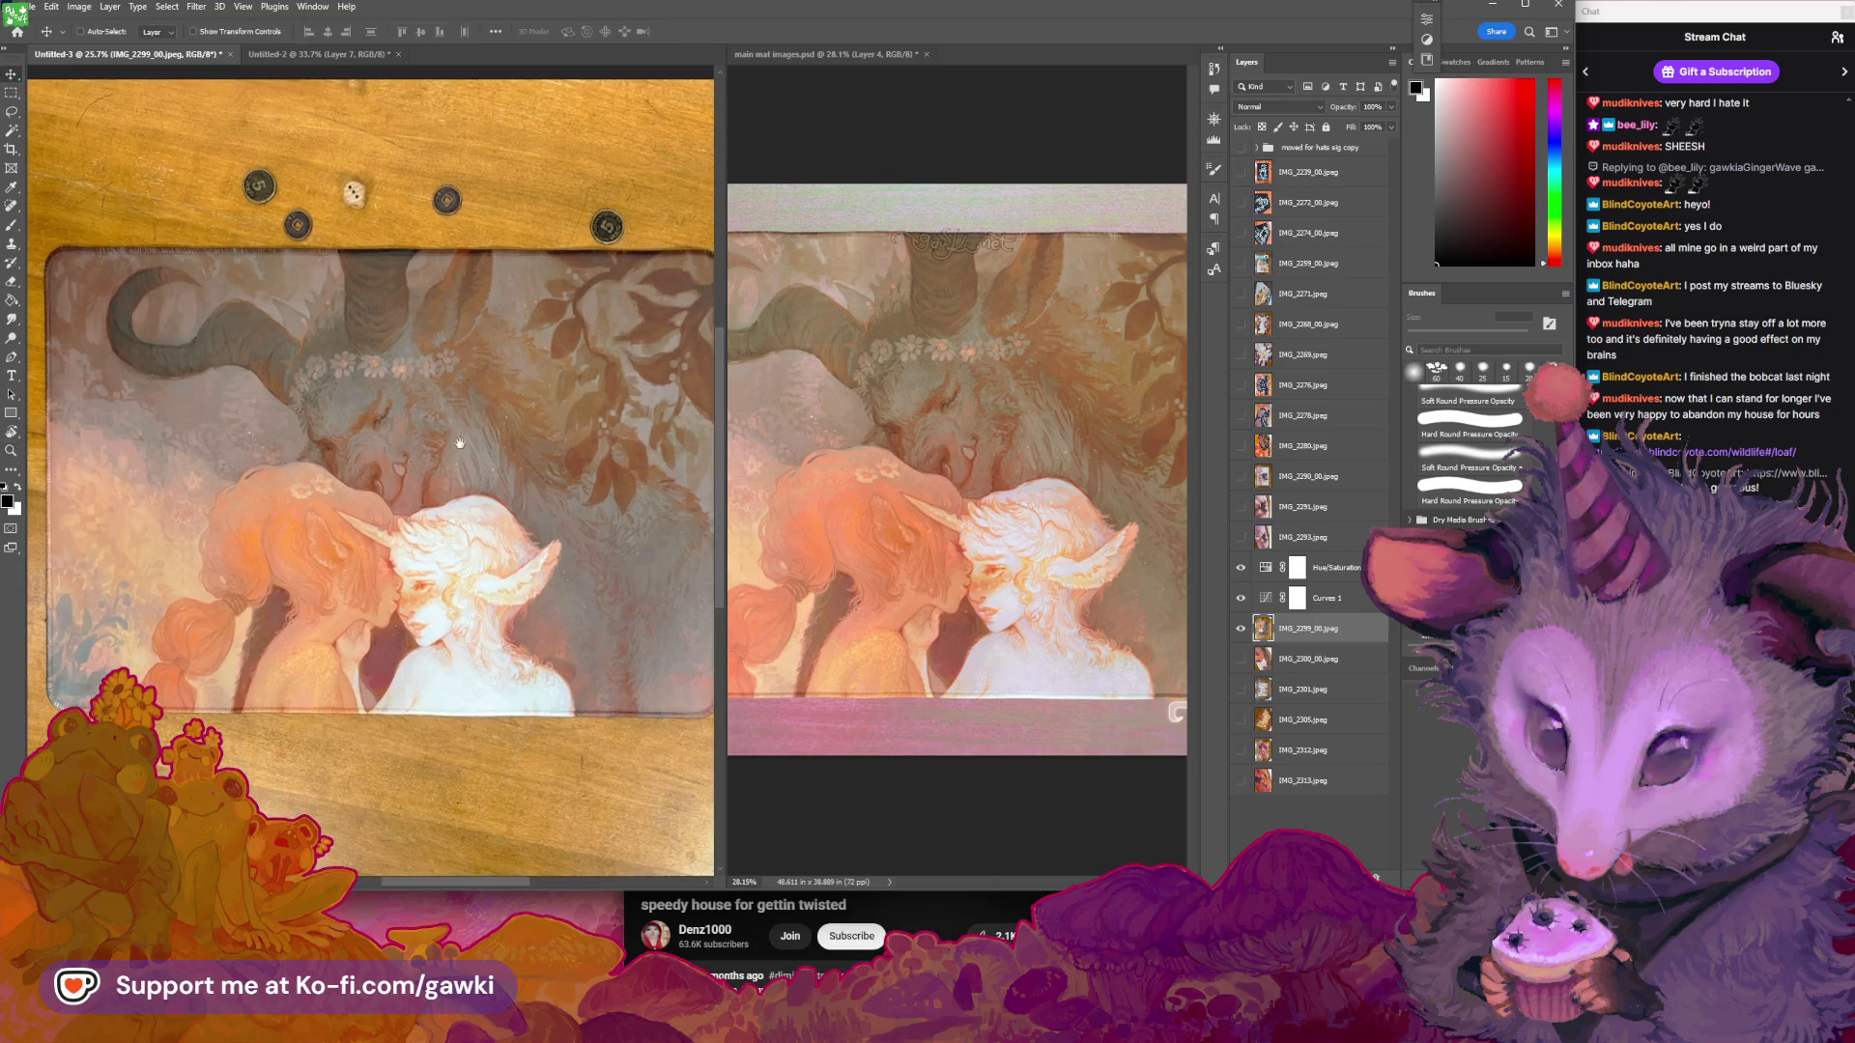
drag(428, 451, 430, 455)
key(z)
scroll(503, 437, down, 2)
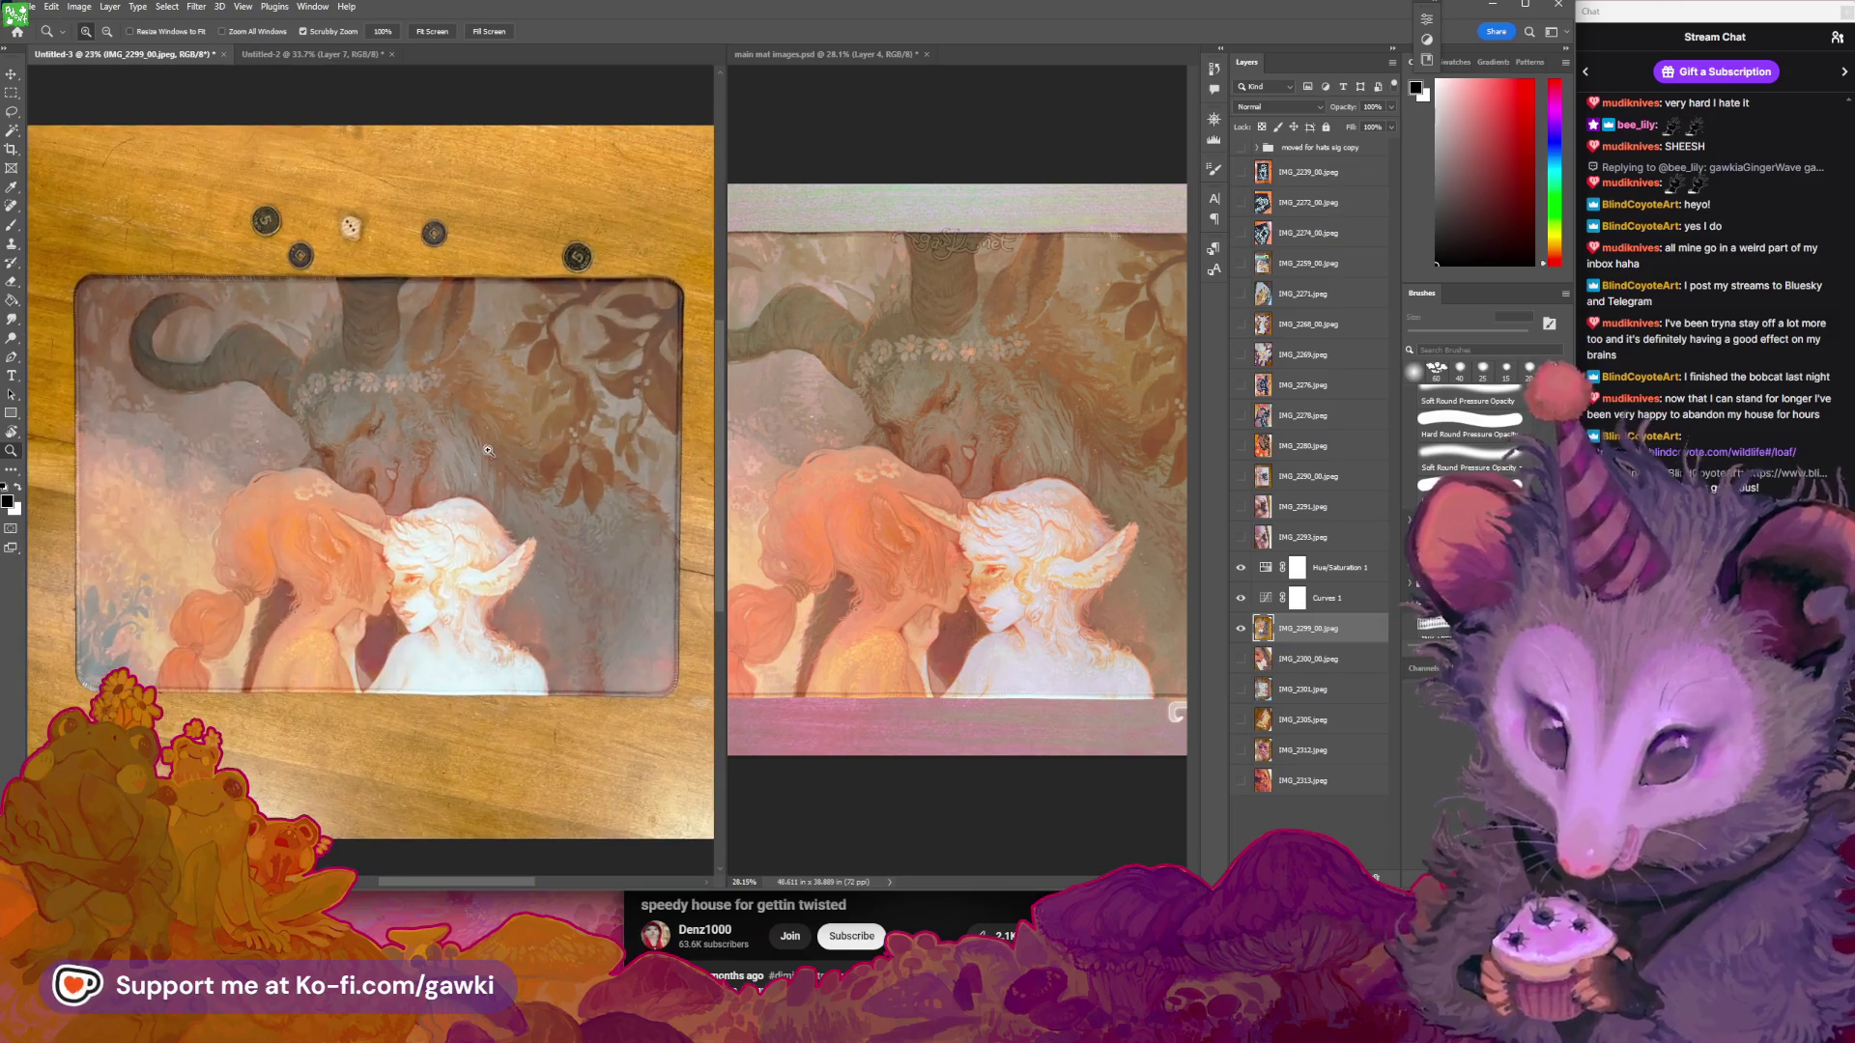
scroll(521, 471, down, 3)
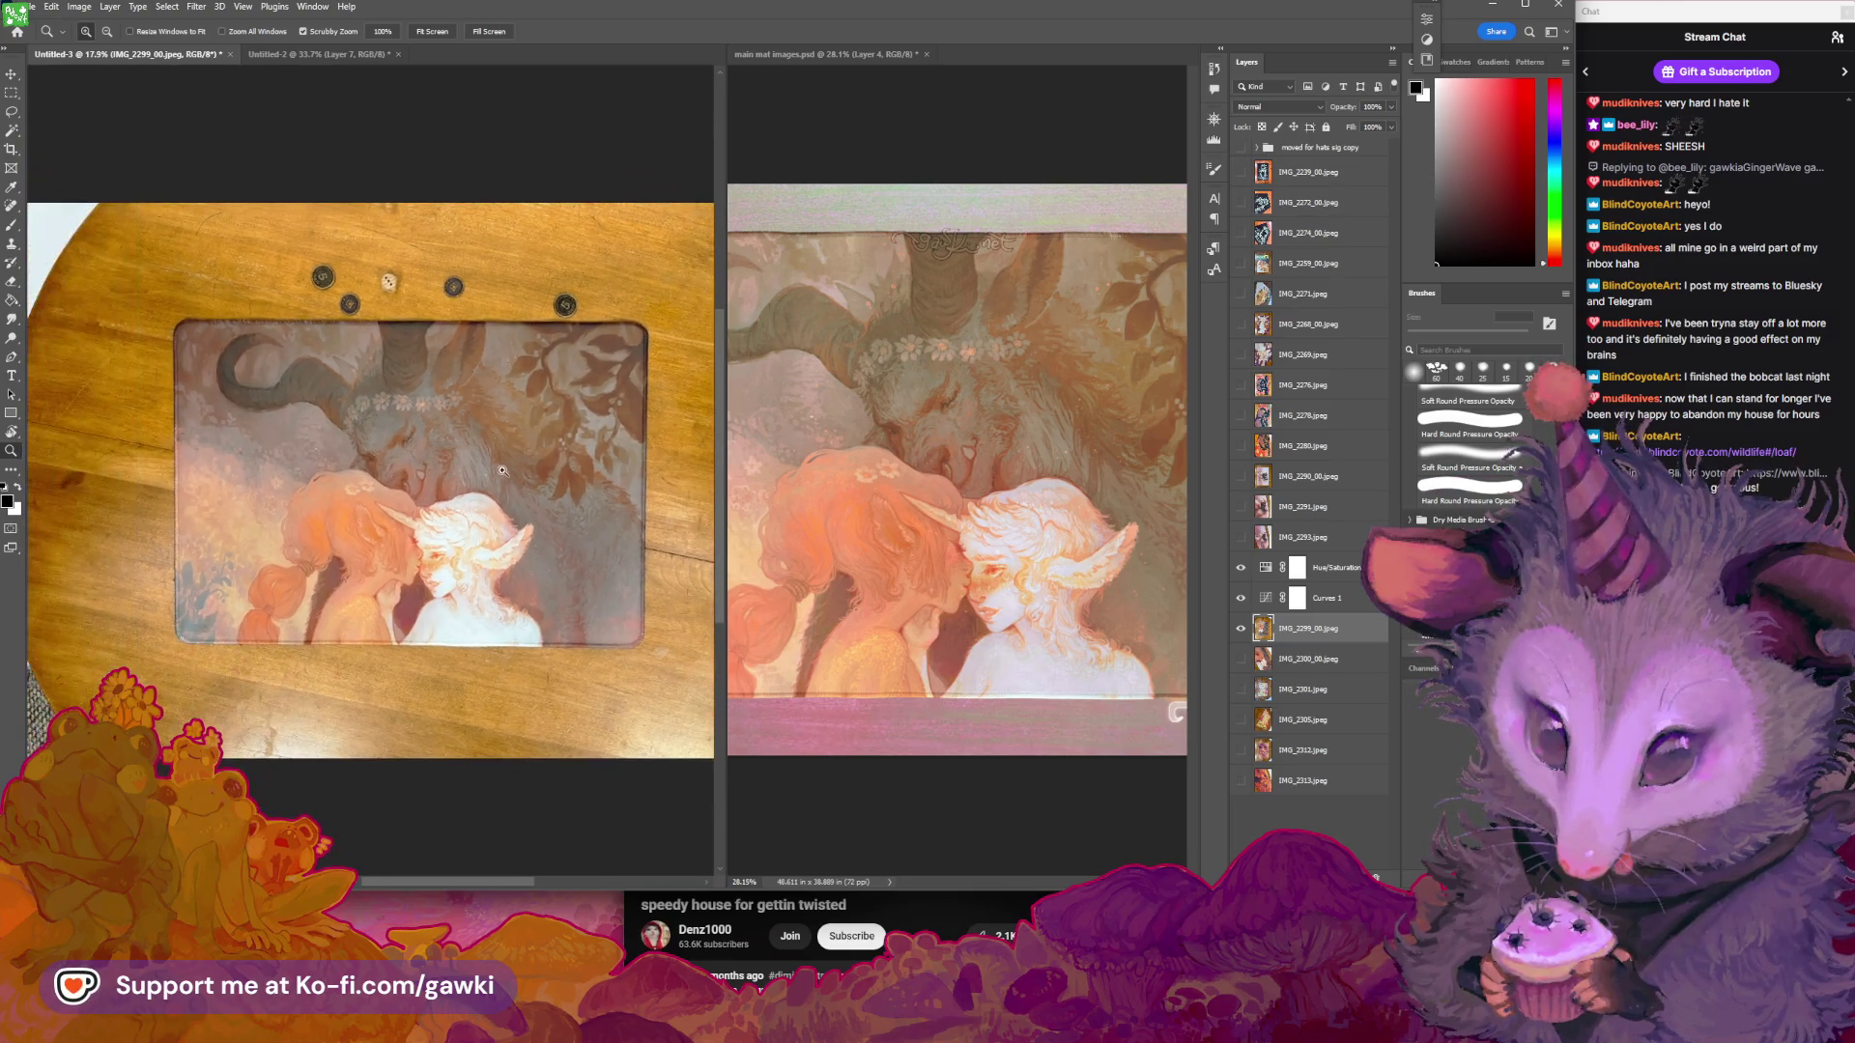
key(ctrl+t)
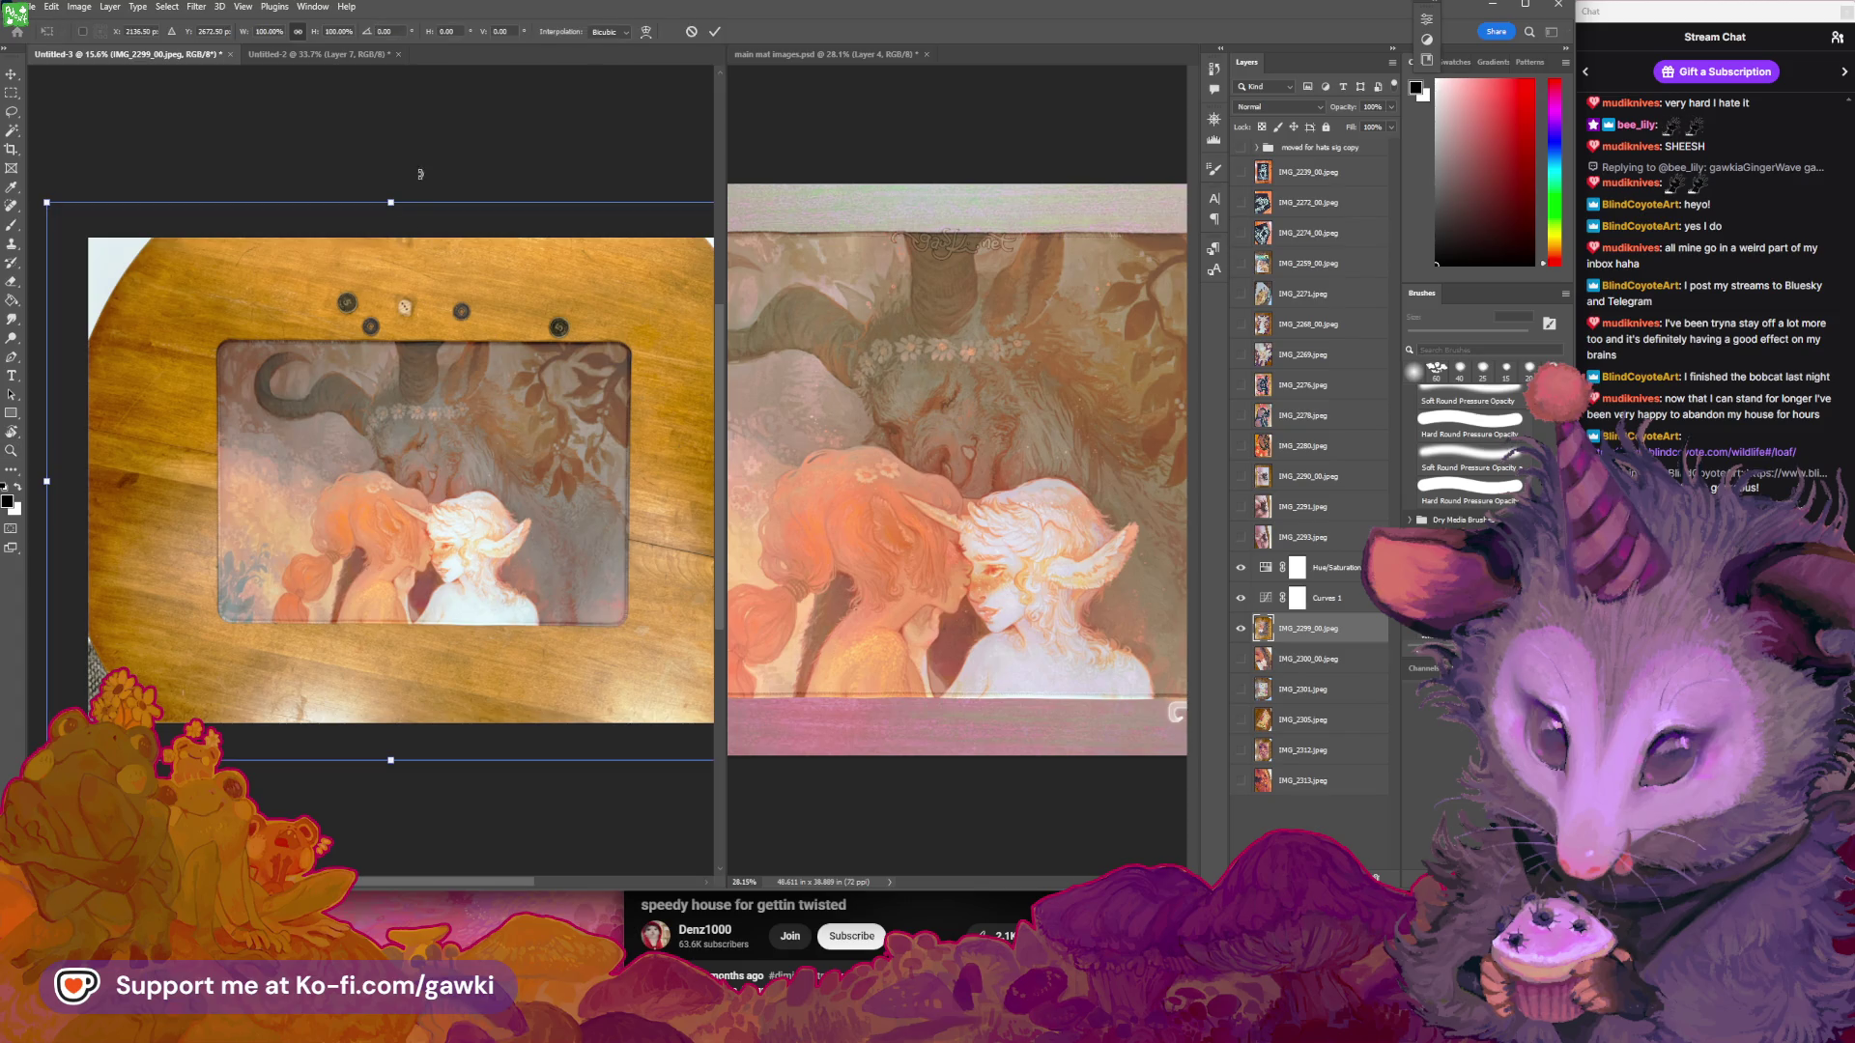
drag(391, 204, 391, 215)
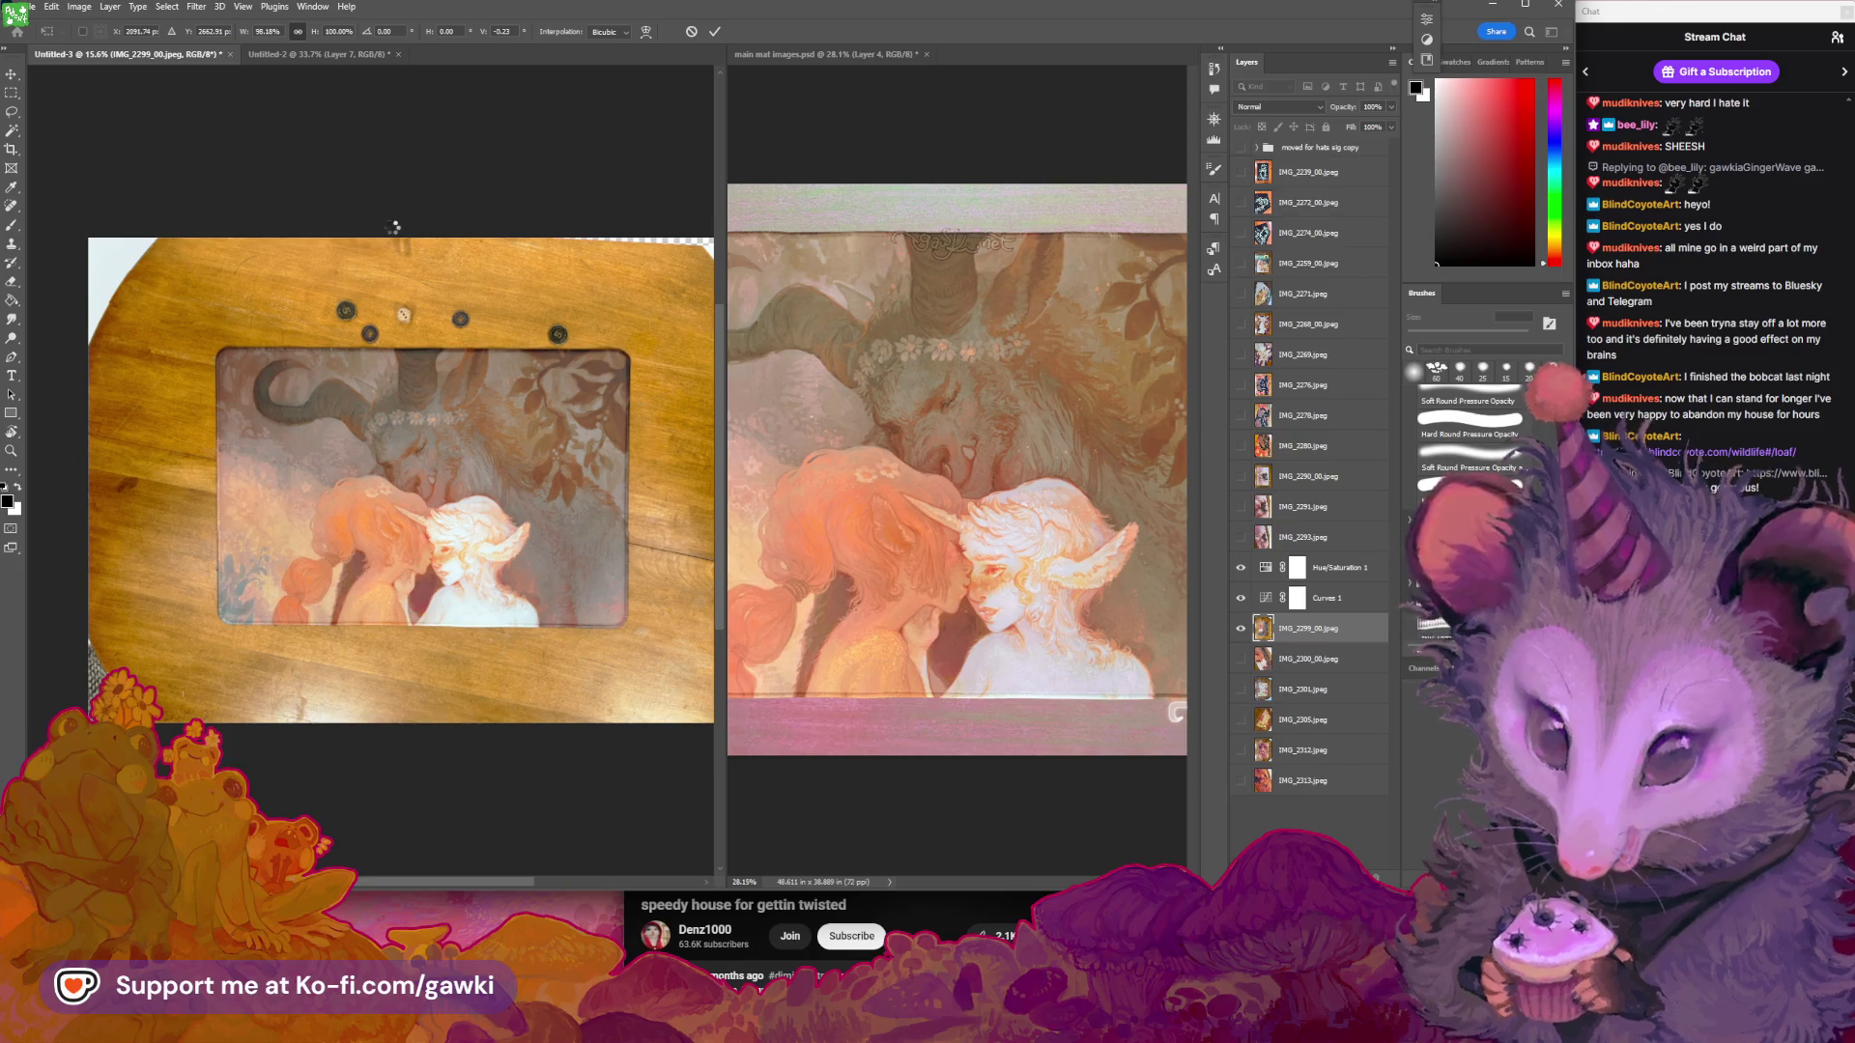
key(Escape)
Resize the mat photo by pulling its top edge down and commit the transform
key(z)
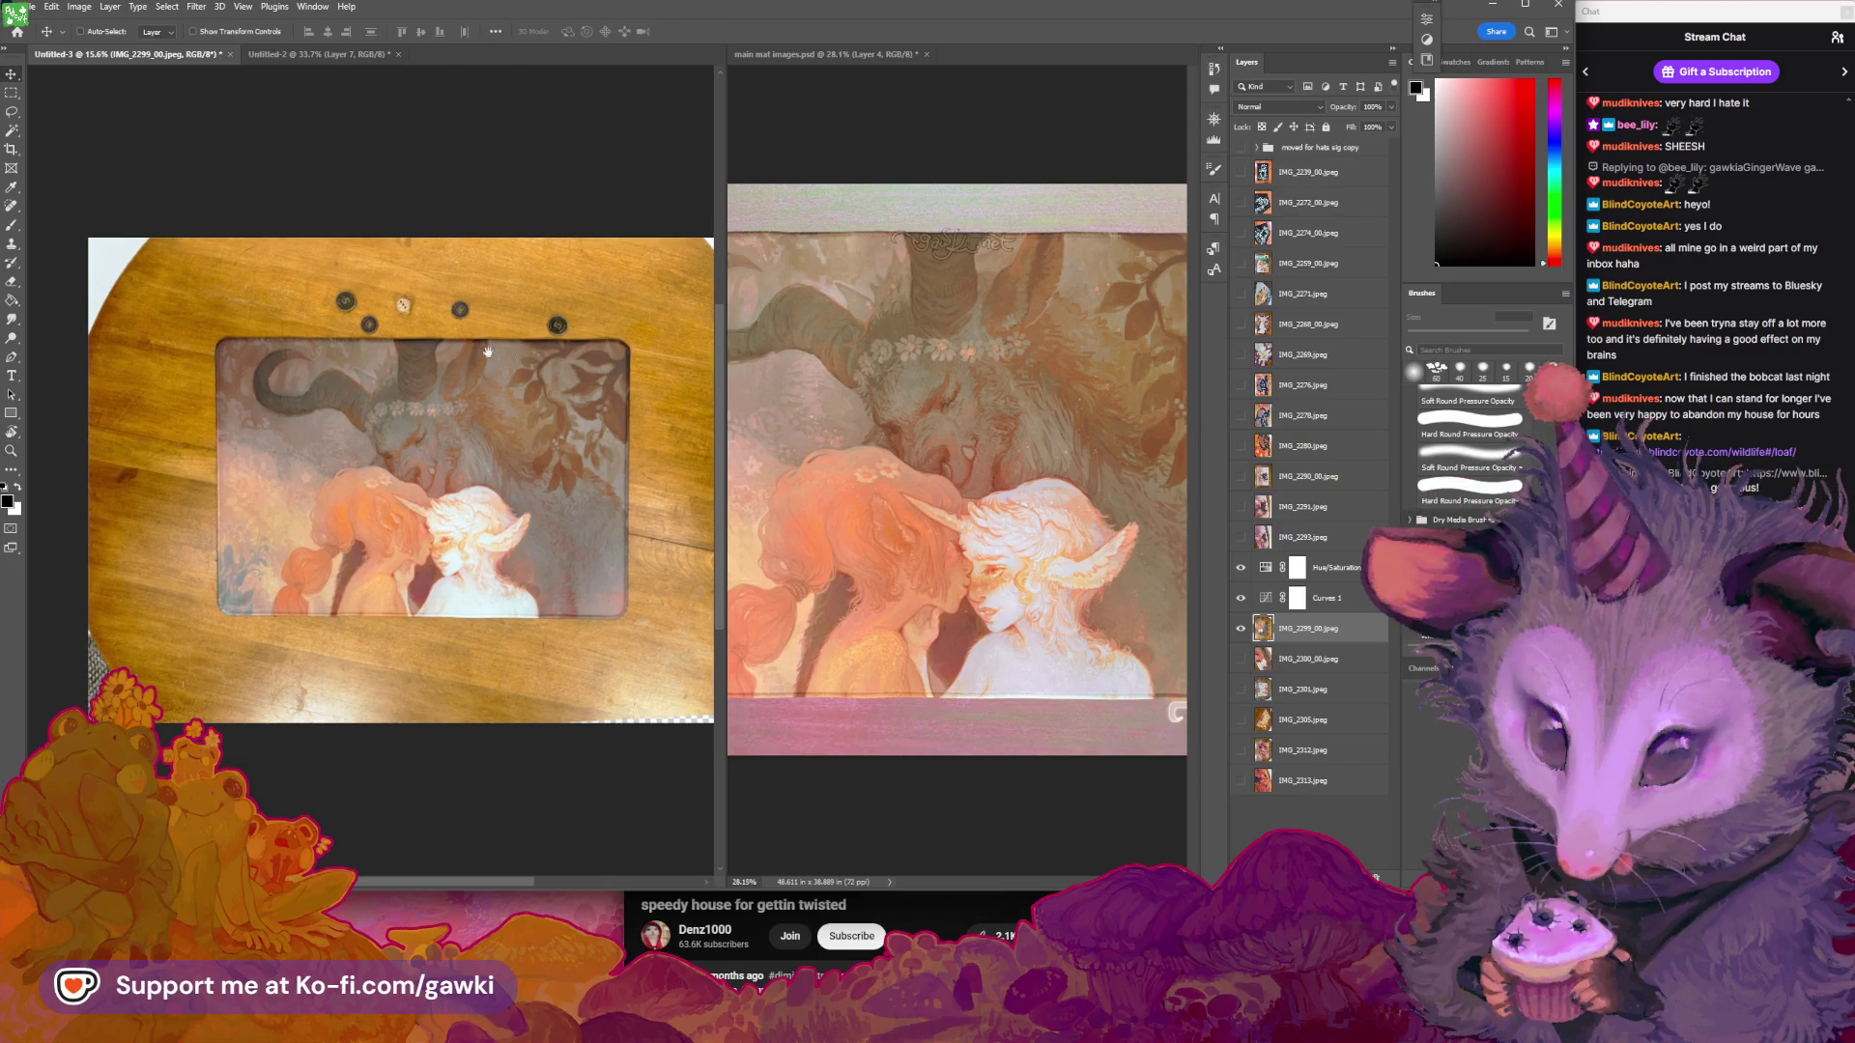
click(452, 468)
alt+click(452, 468)
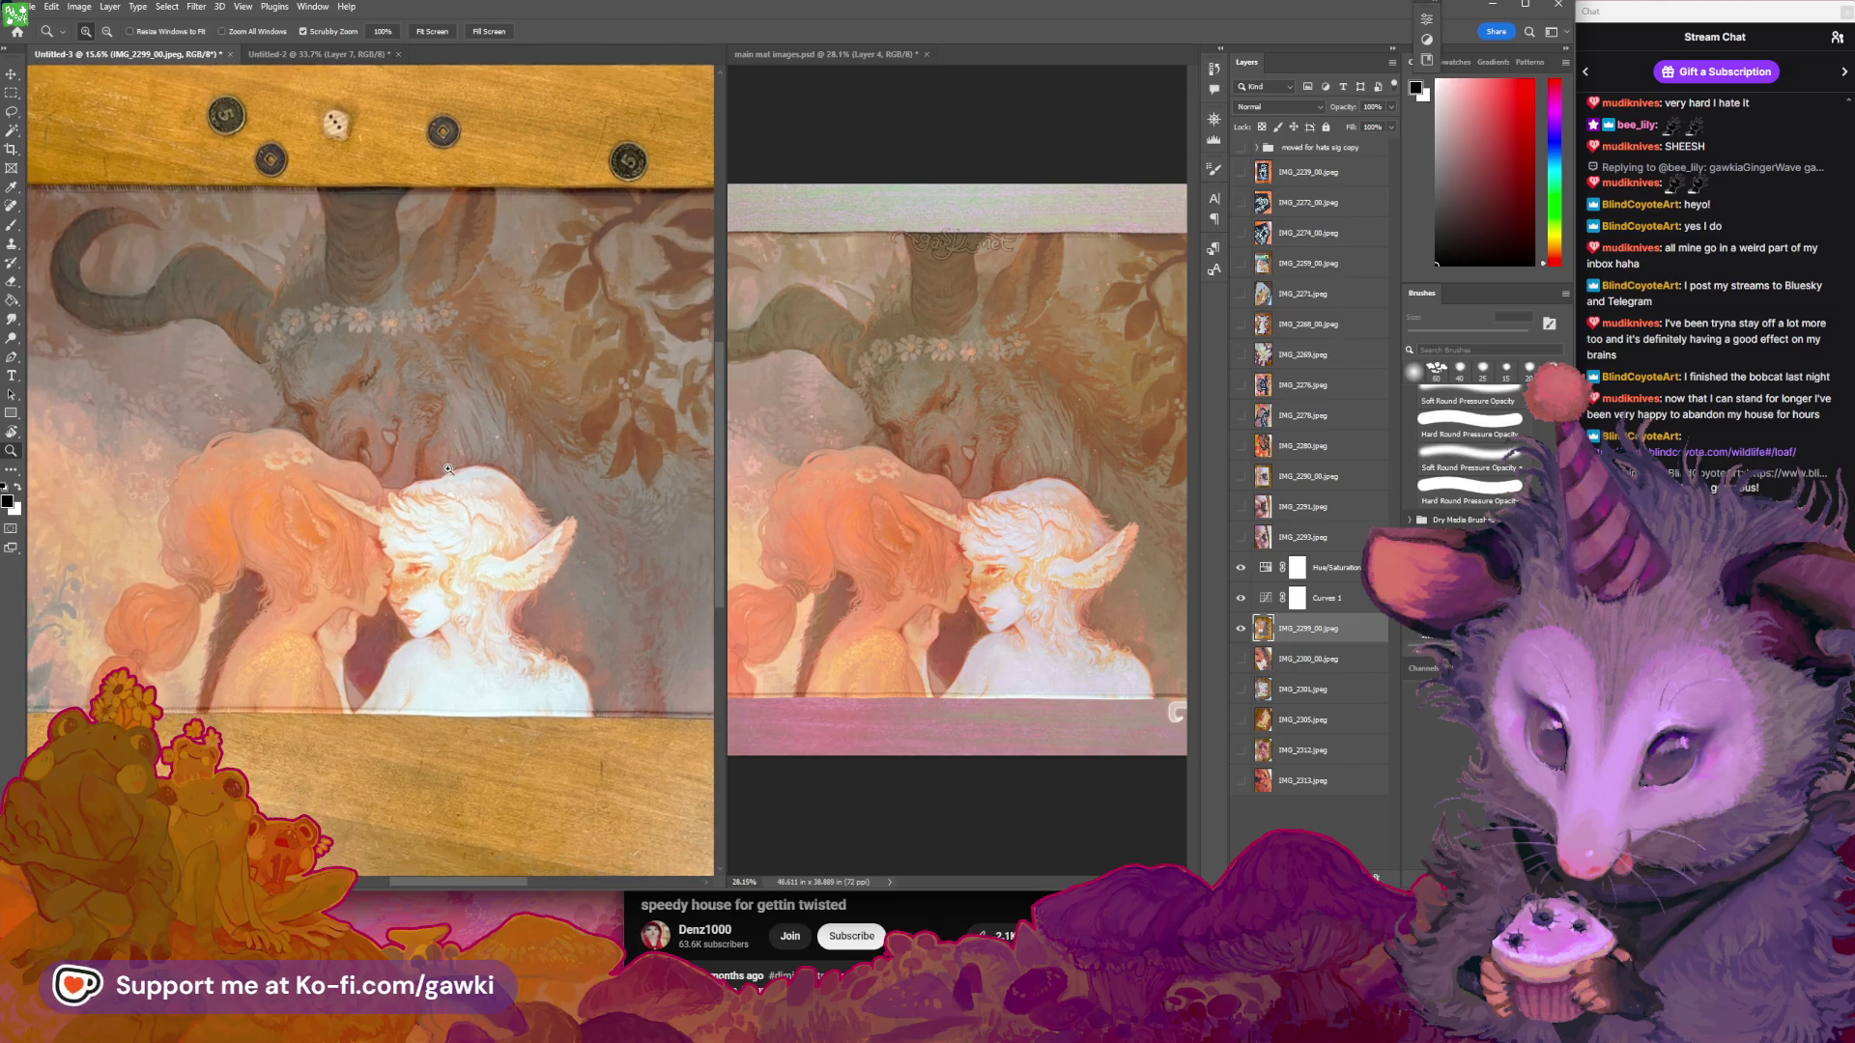
click(436, 469)
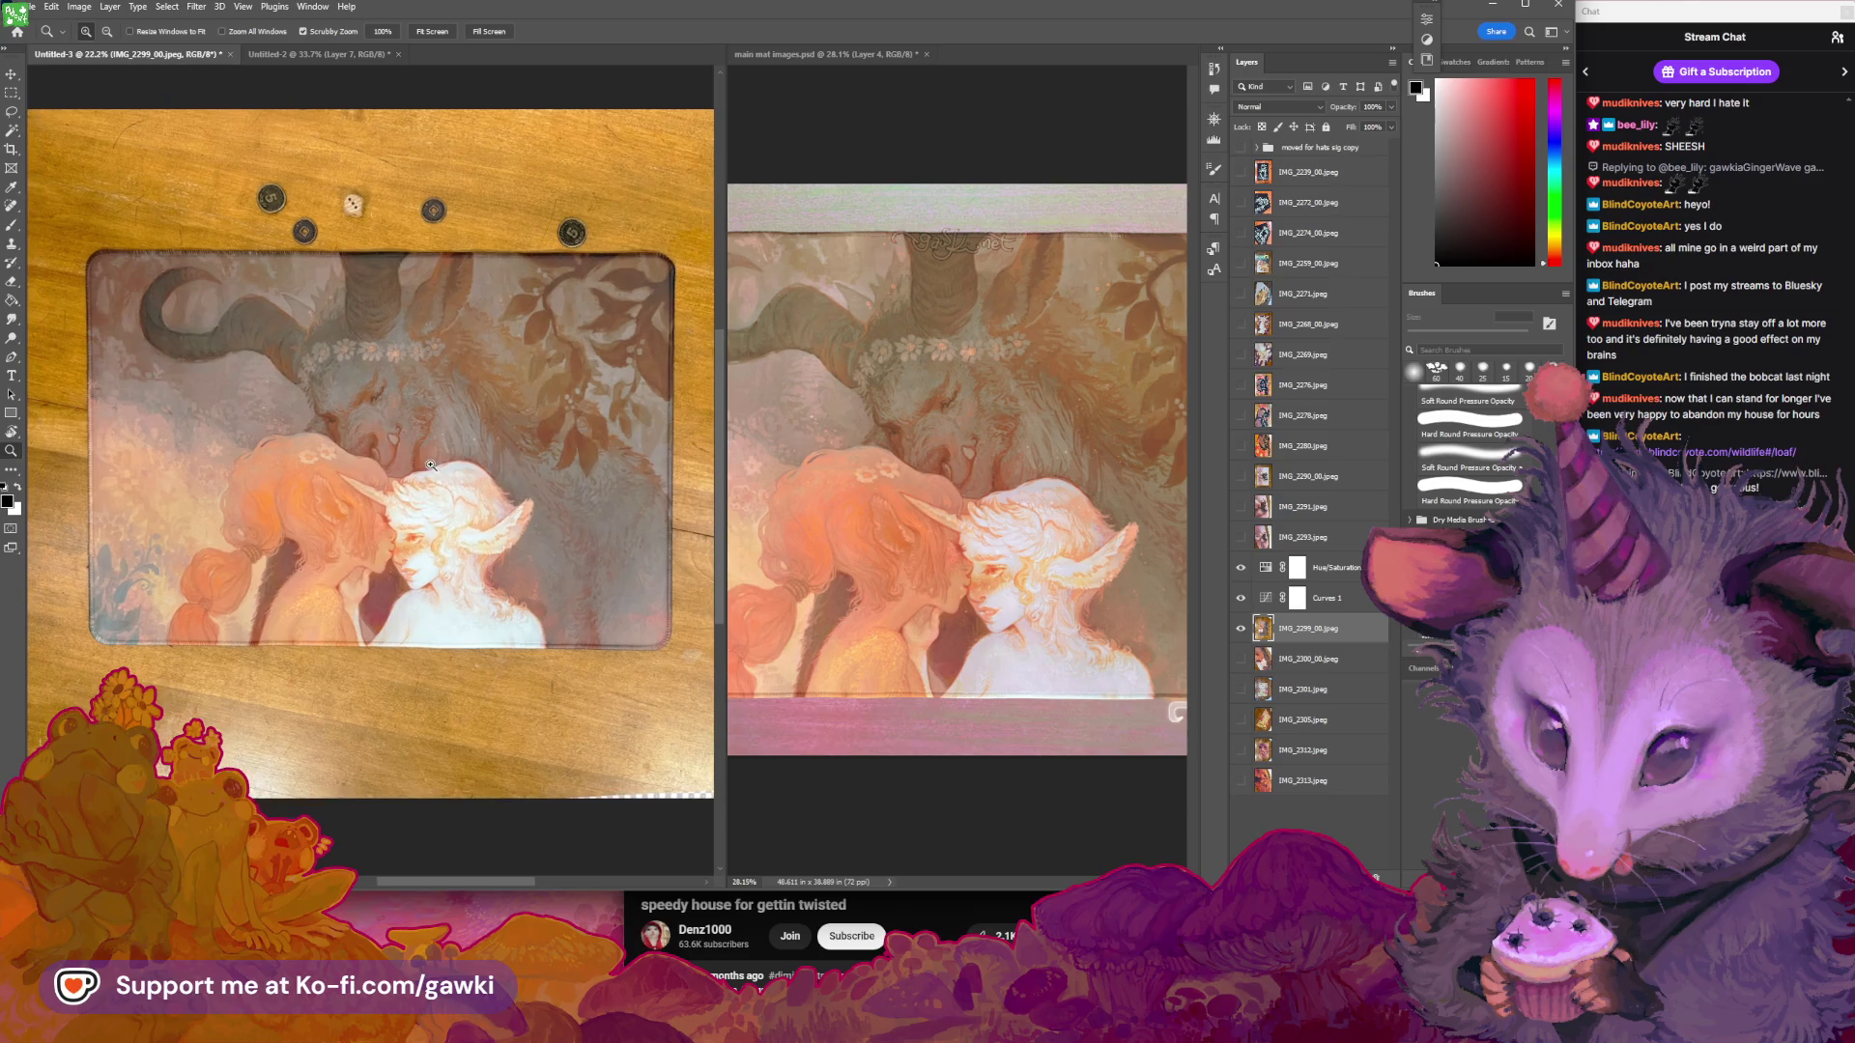
alt+click(415, 425)
key(v)
key(ctrl+t)
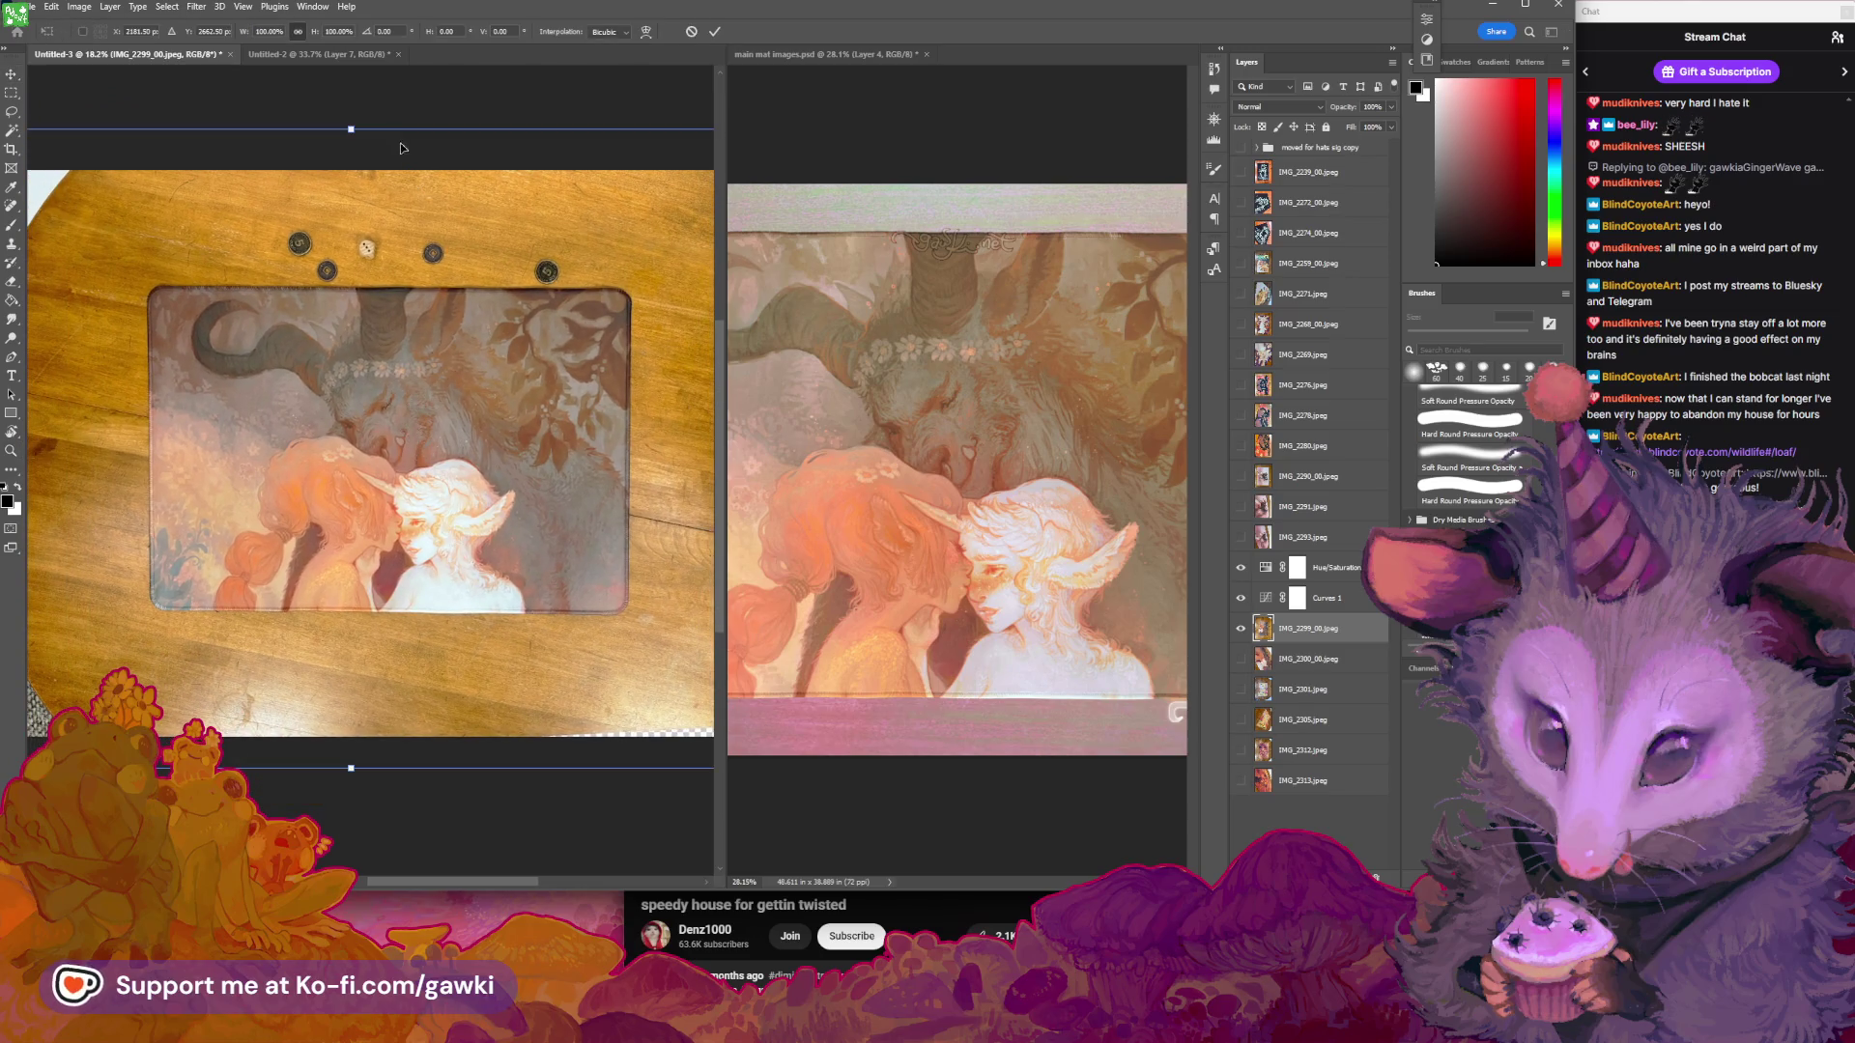
drag(353, 129, 350, 137)
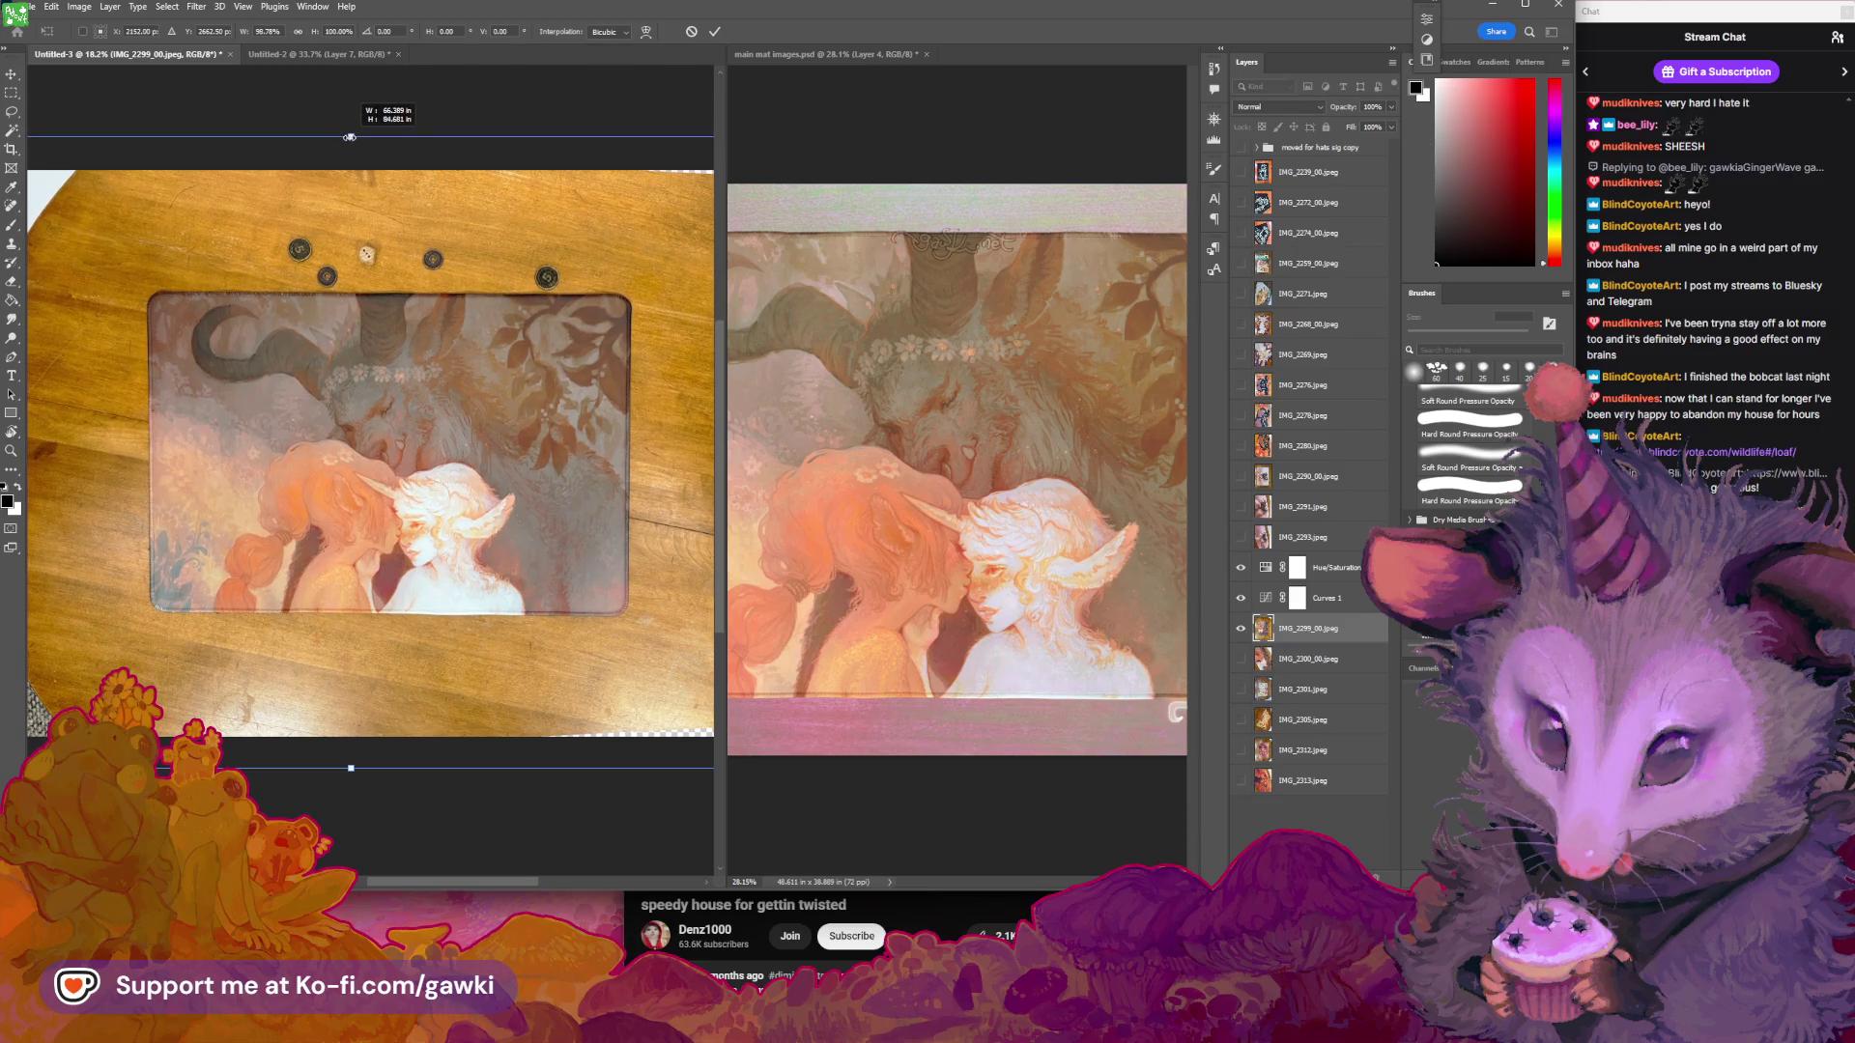
key(Return)
Zoom in on the coin and back out to inspect the resized mat photo
key(z)
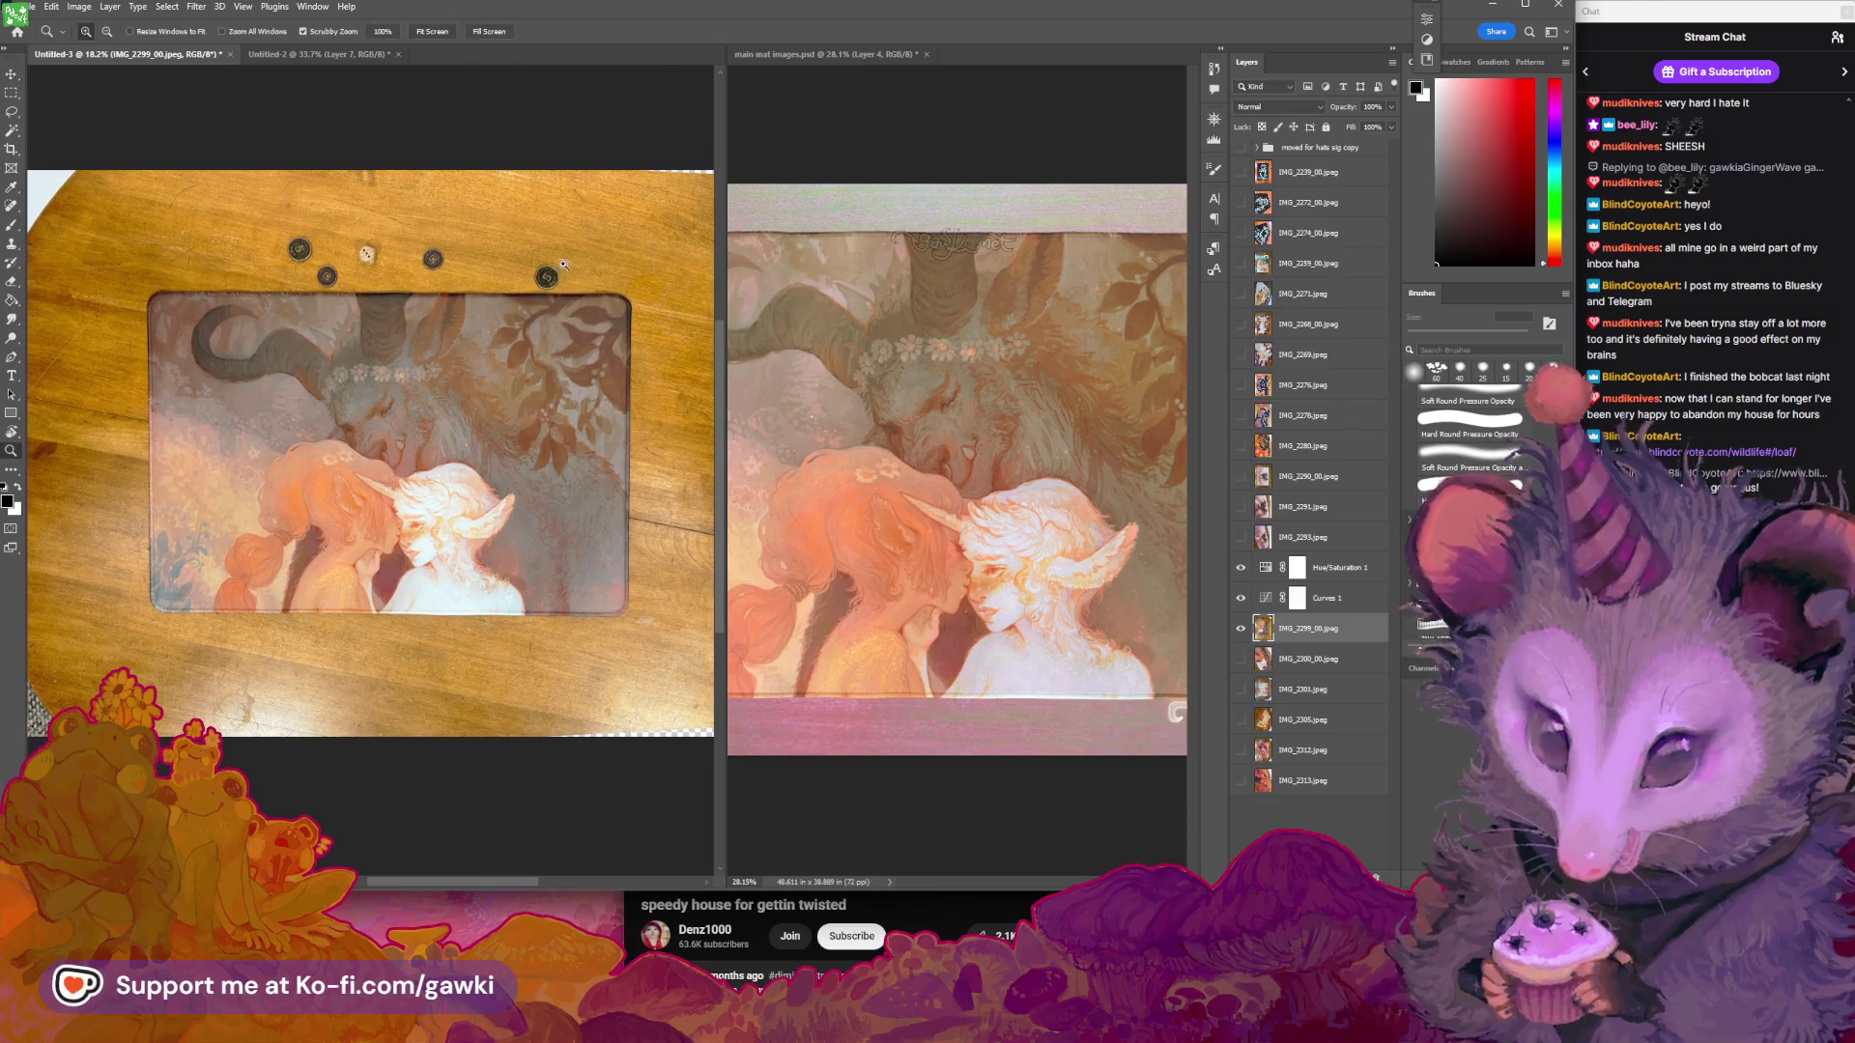
drag(554, 270, 668, 319)
alt+scroll(436, 384, down, 5)
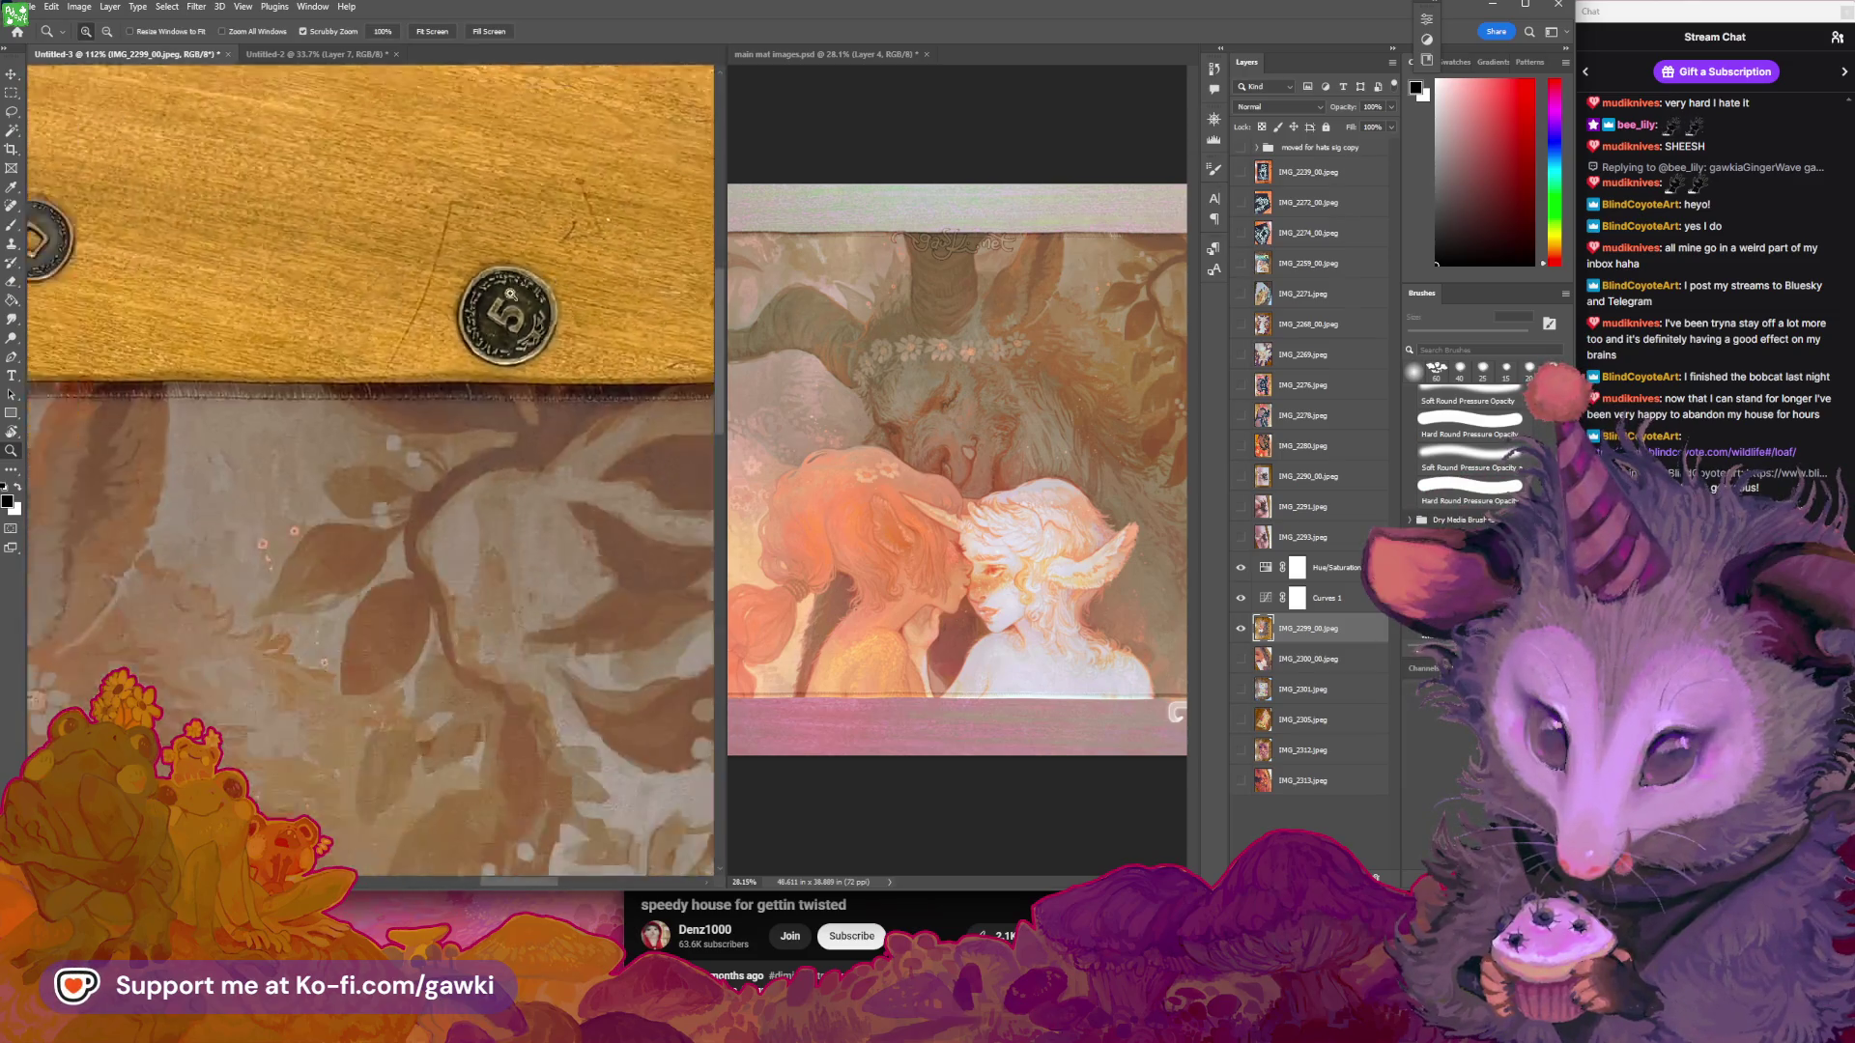
key(v)
alt+scroll(436, 383, down, 4)
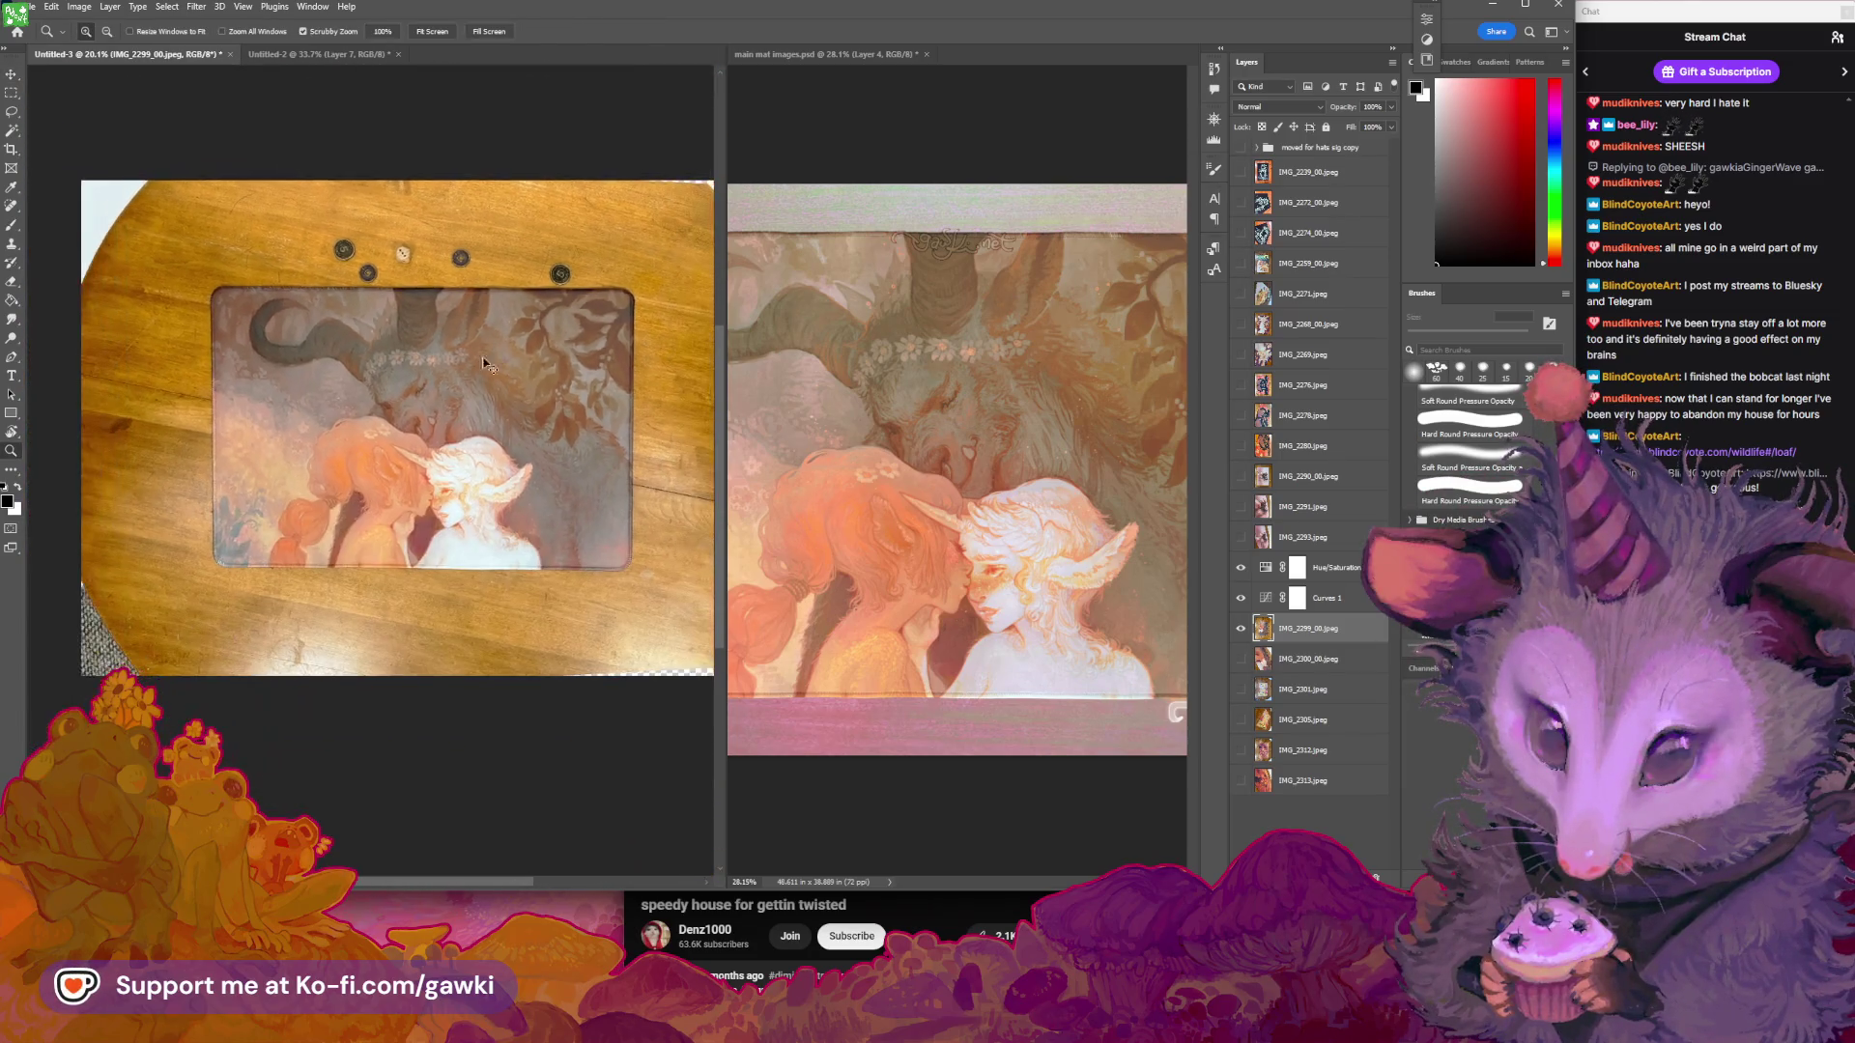
key(z)
alt+scroll(498, 373, up, 3)
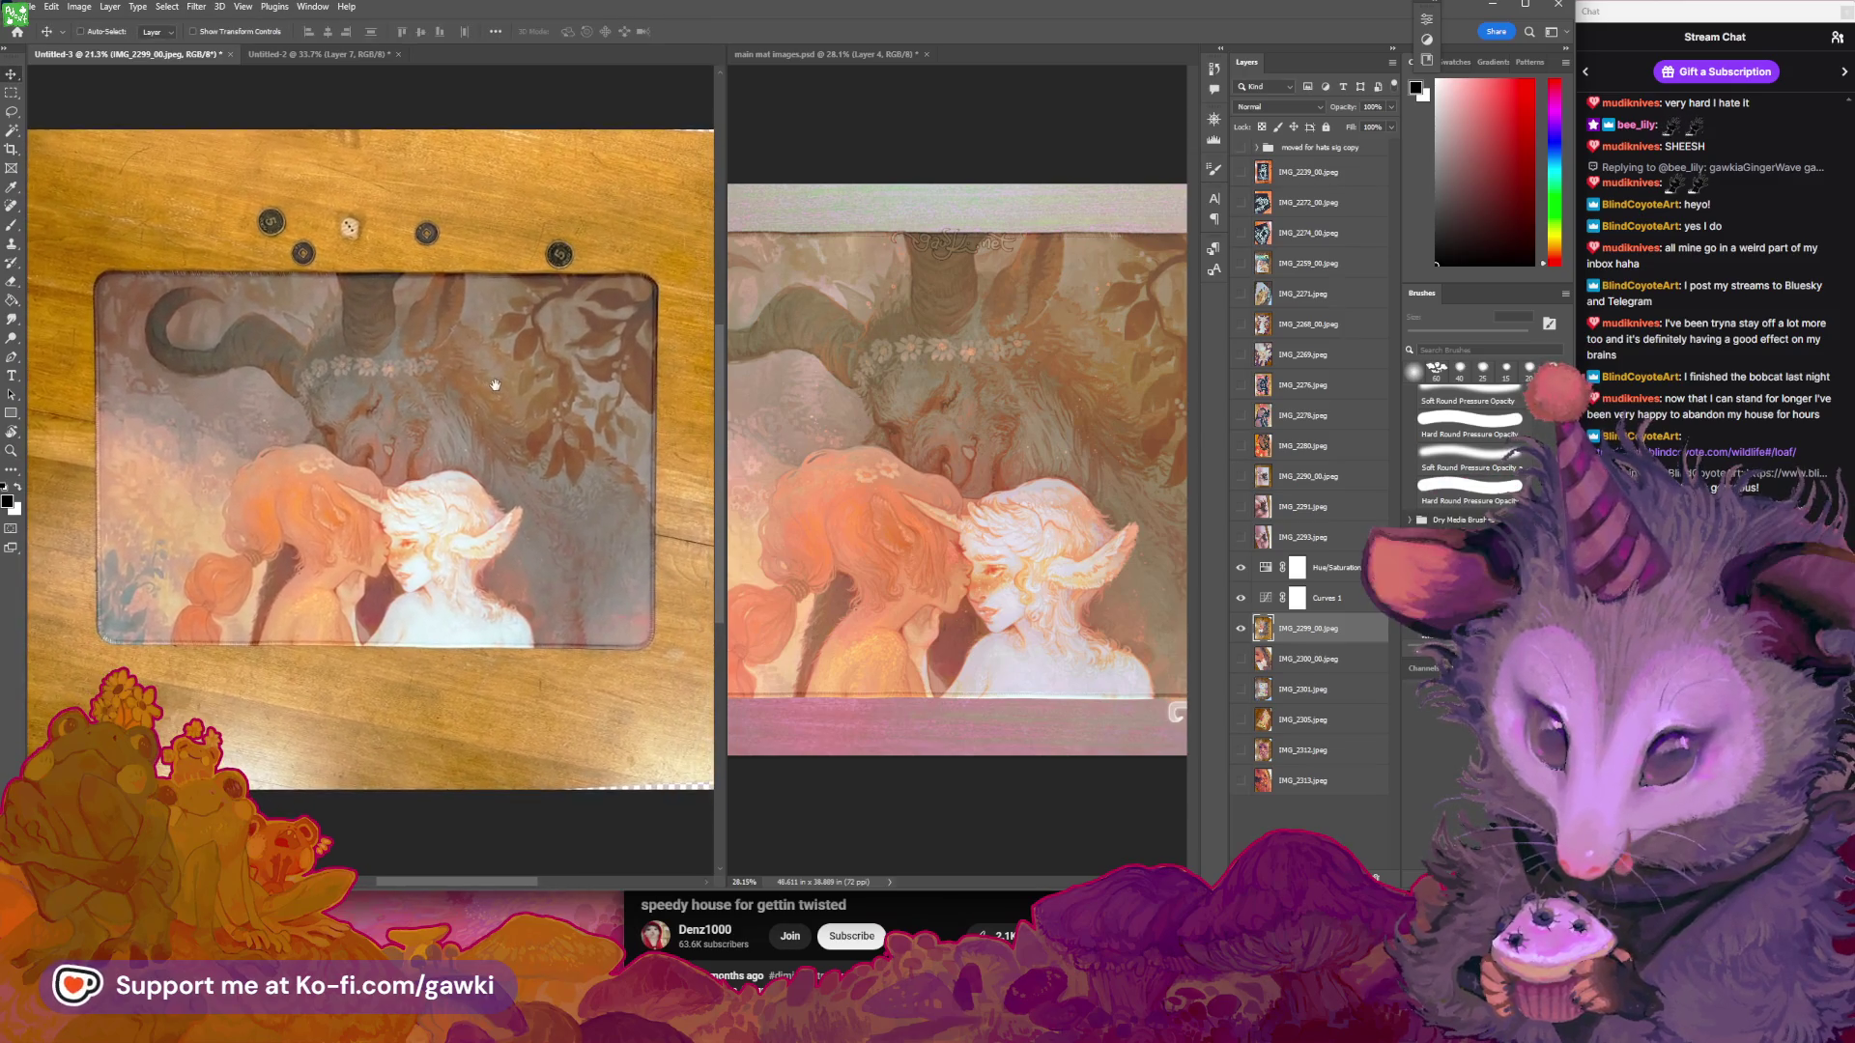
key(v)
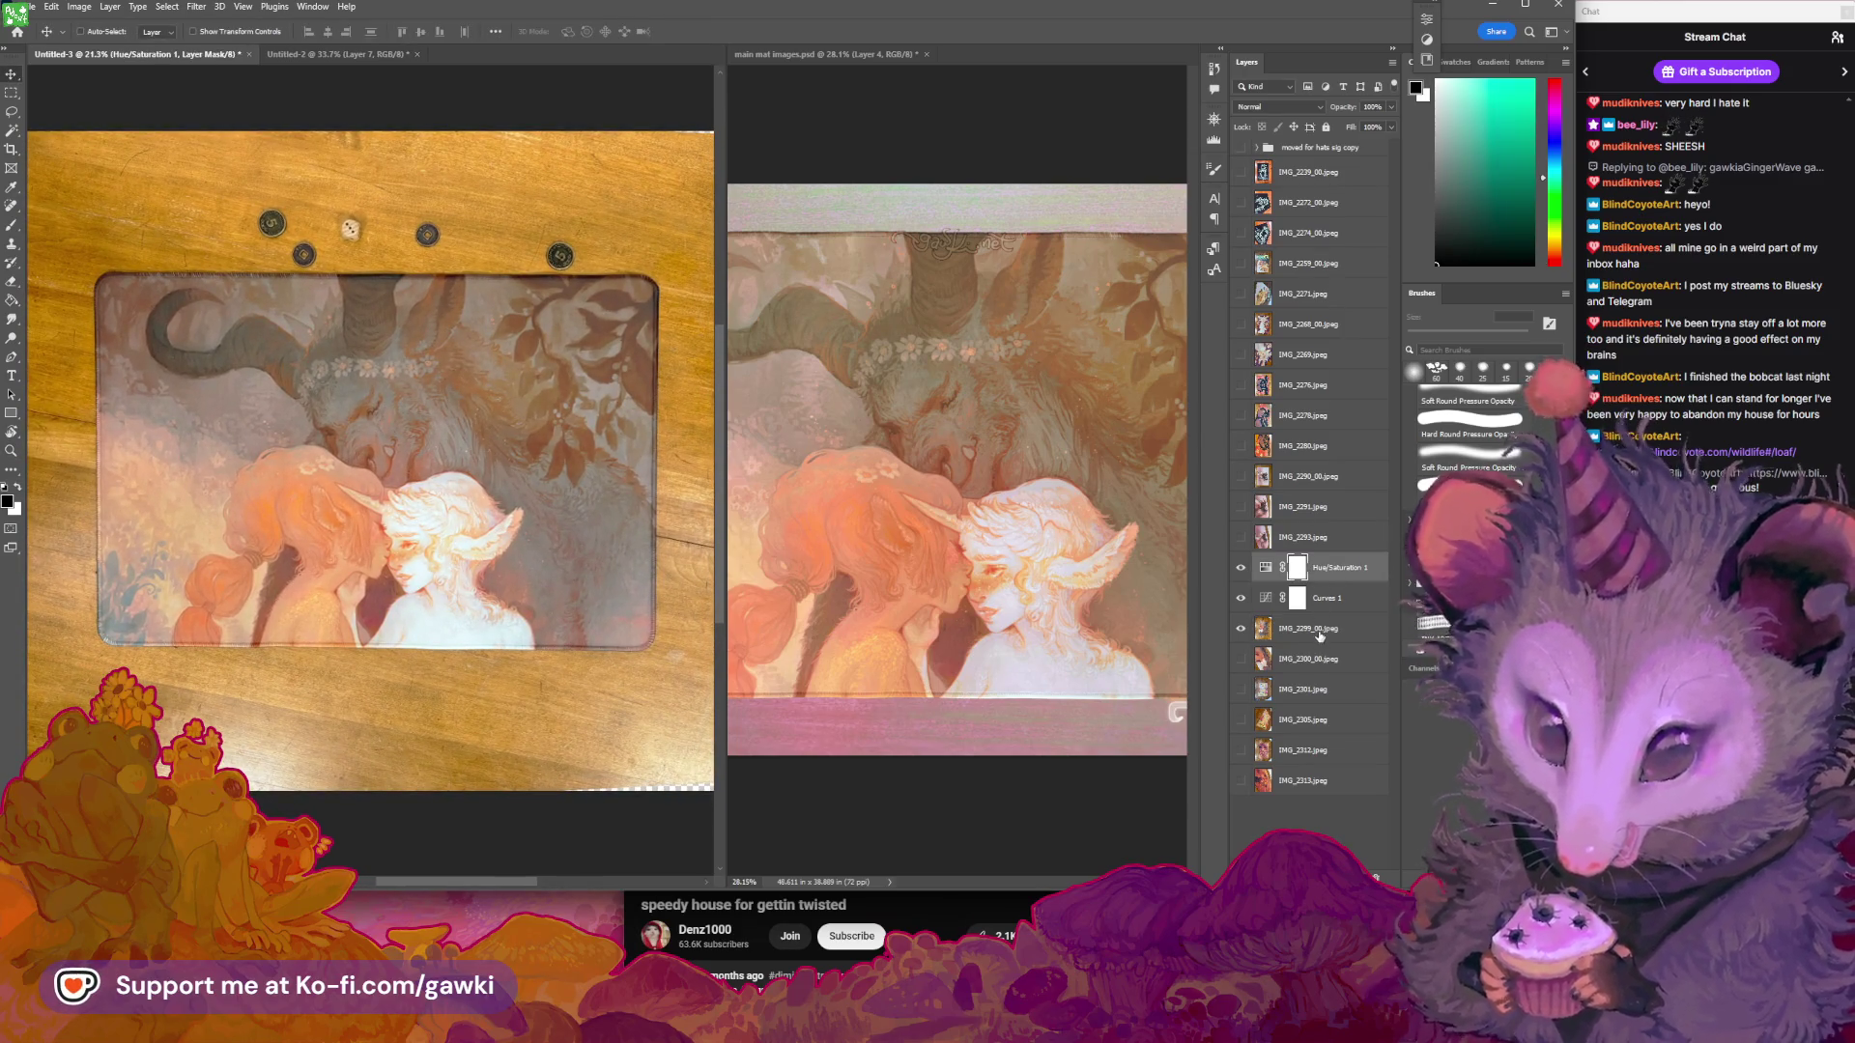
Group the photo and both adjustments as 'sweet hearts main', hide it, and show IMG_2300_00
shift+click(1340, 570)
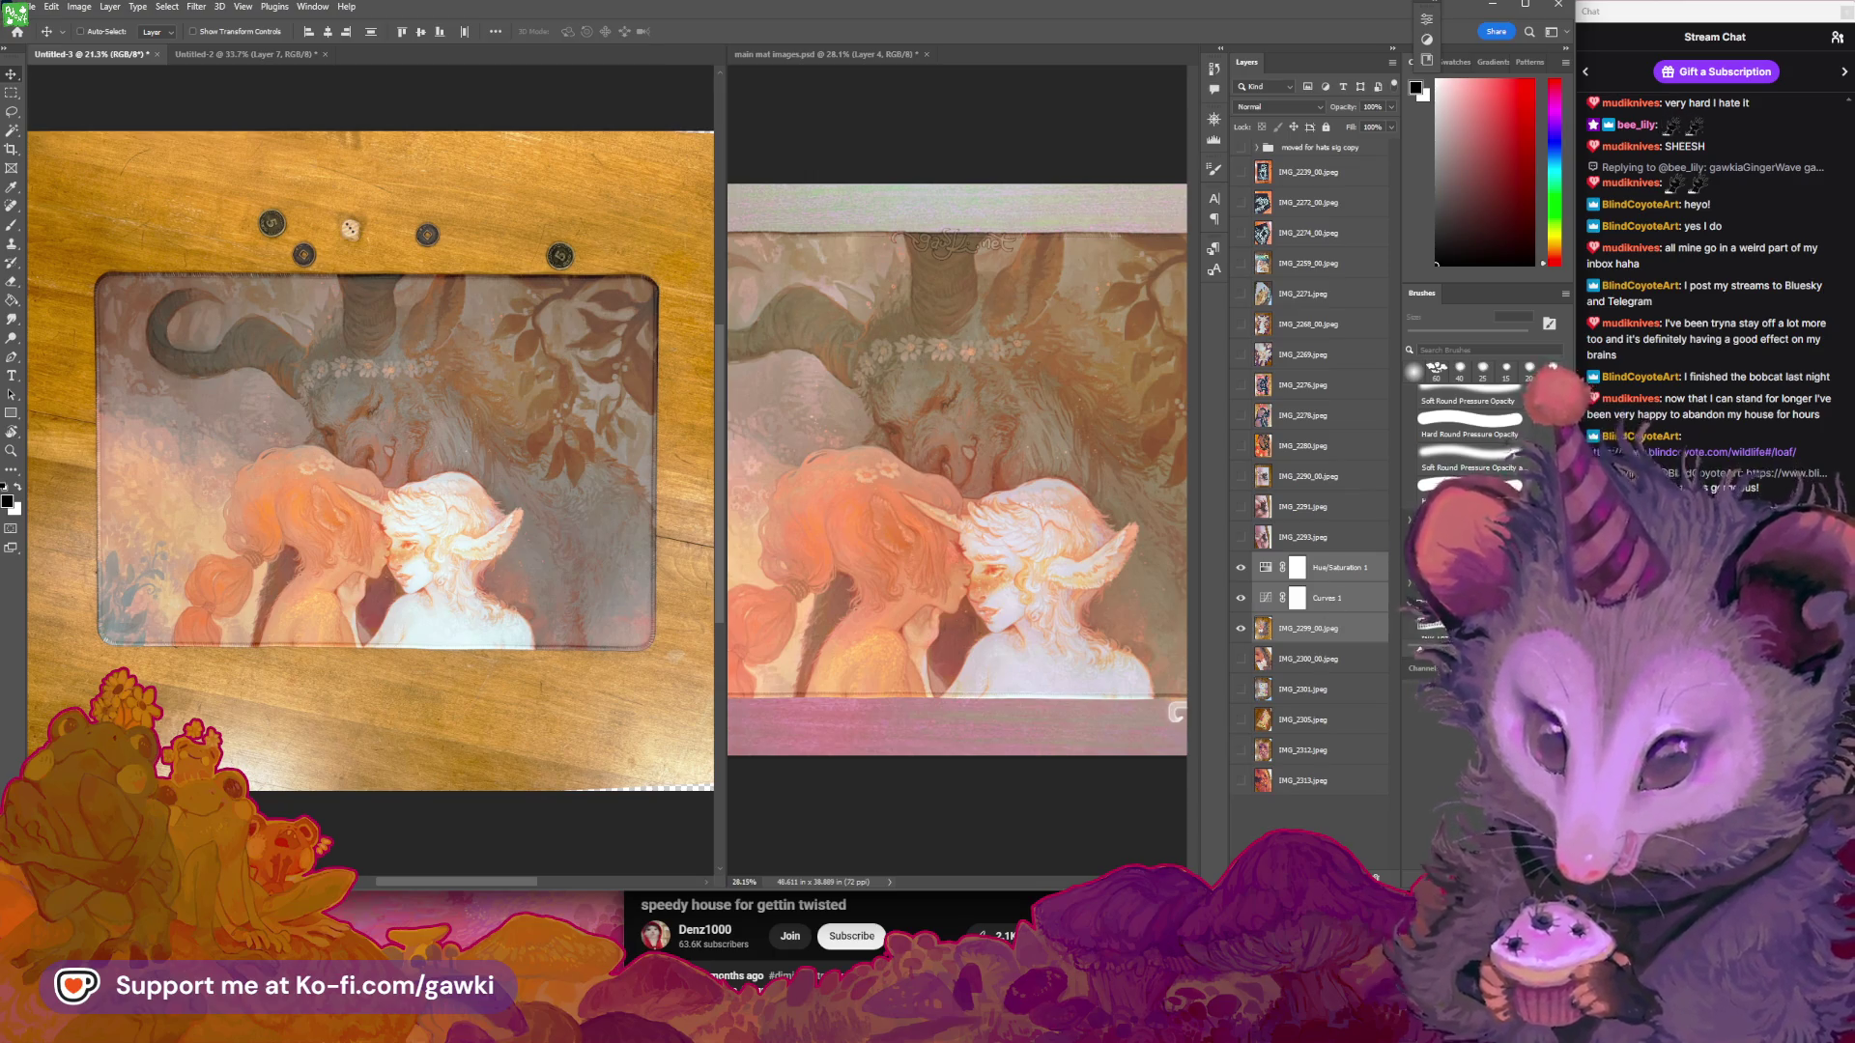
key(ctrl+g)
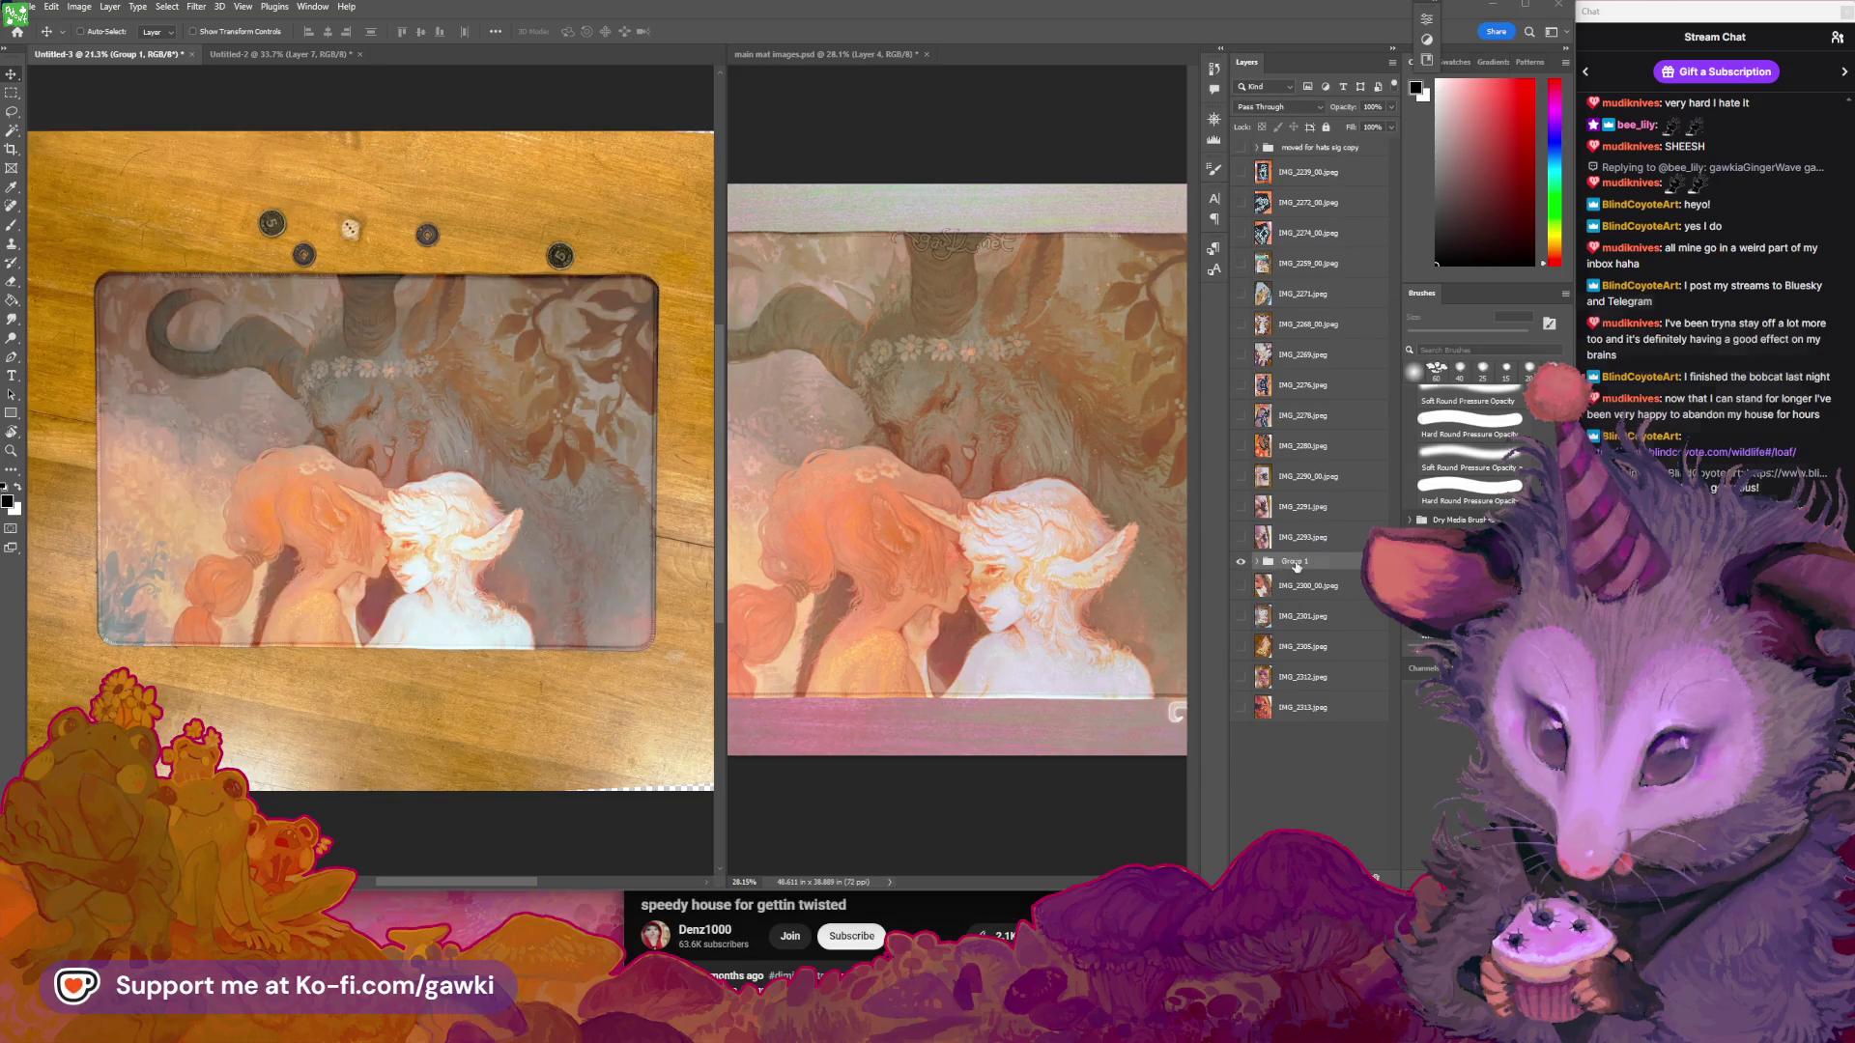
double_click(1301, 565)
key(Escape)
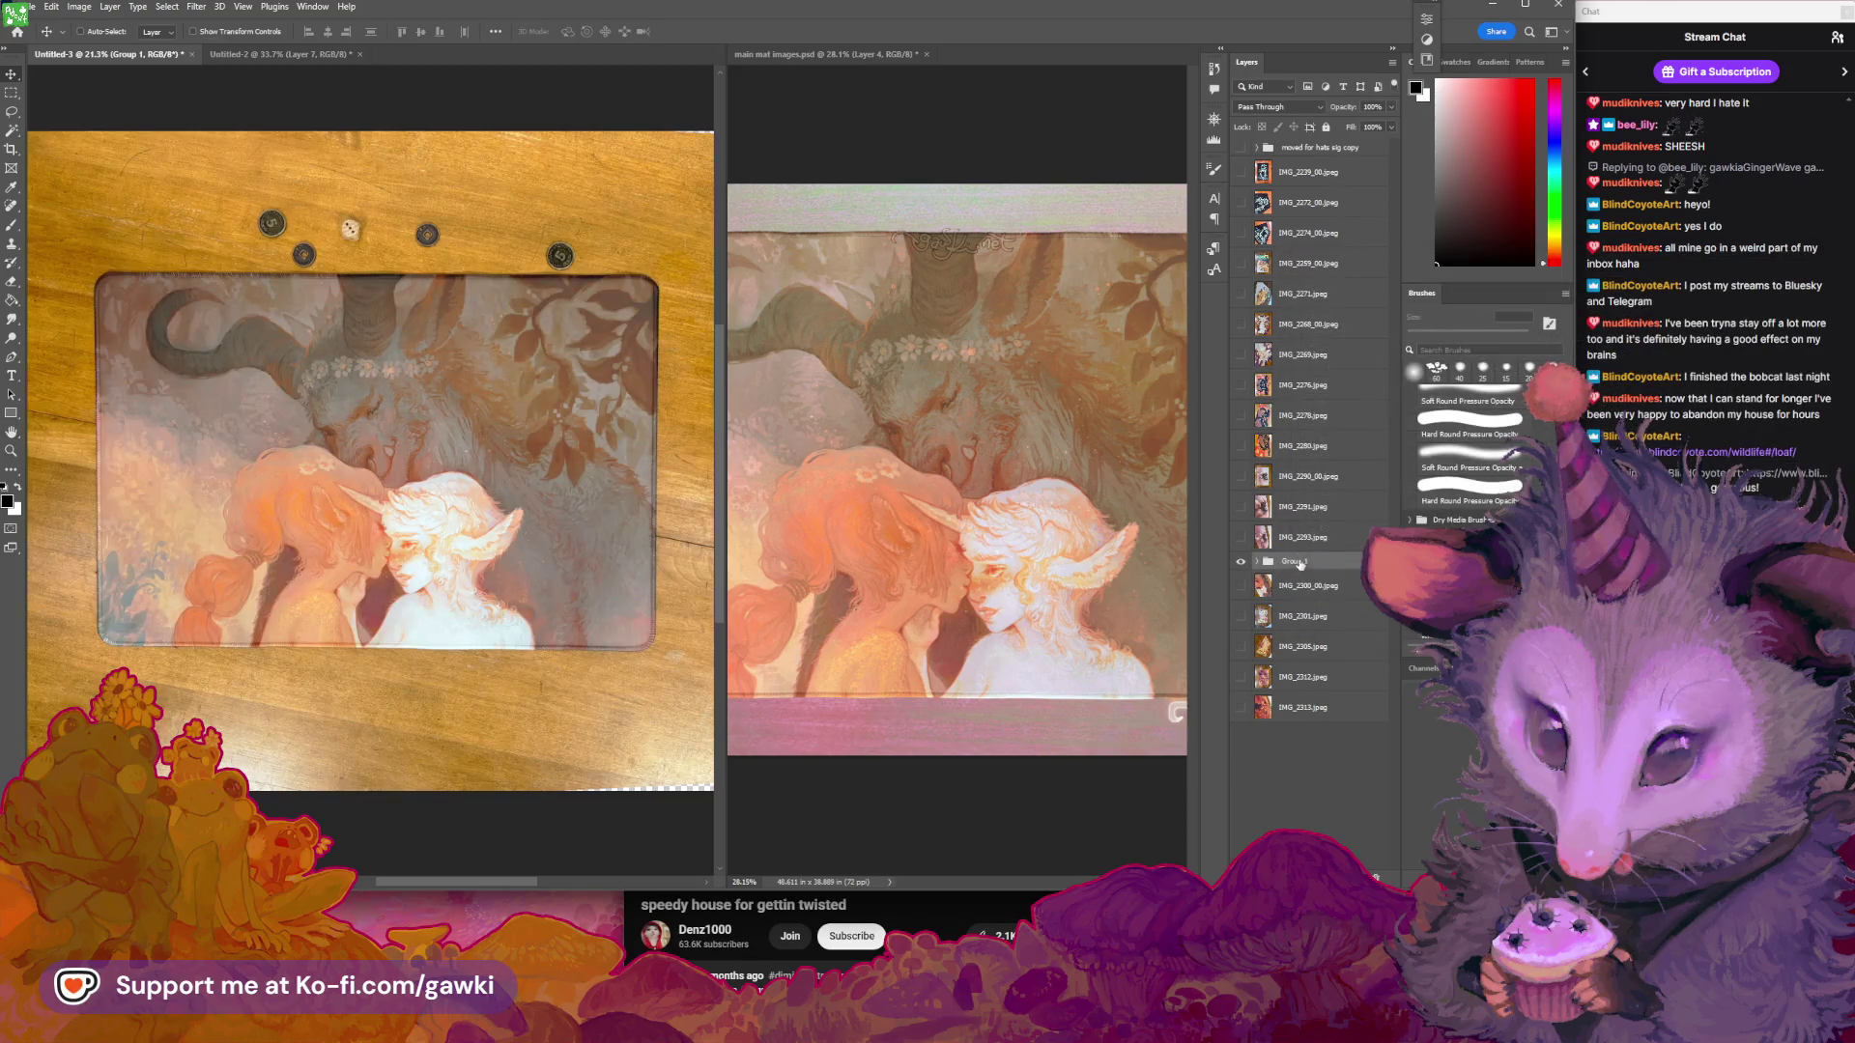
text(sweet hearts main)
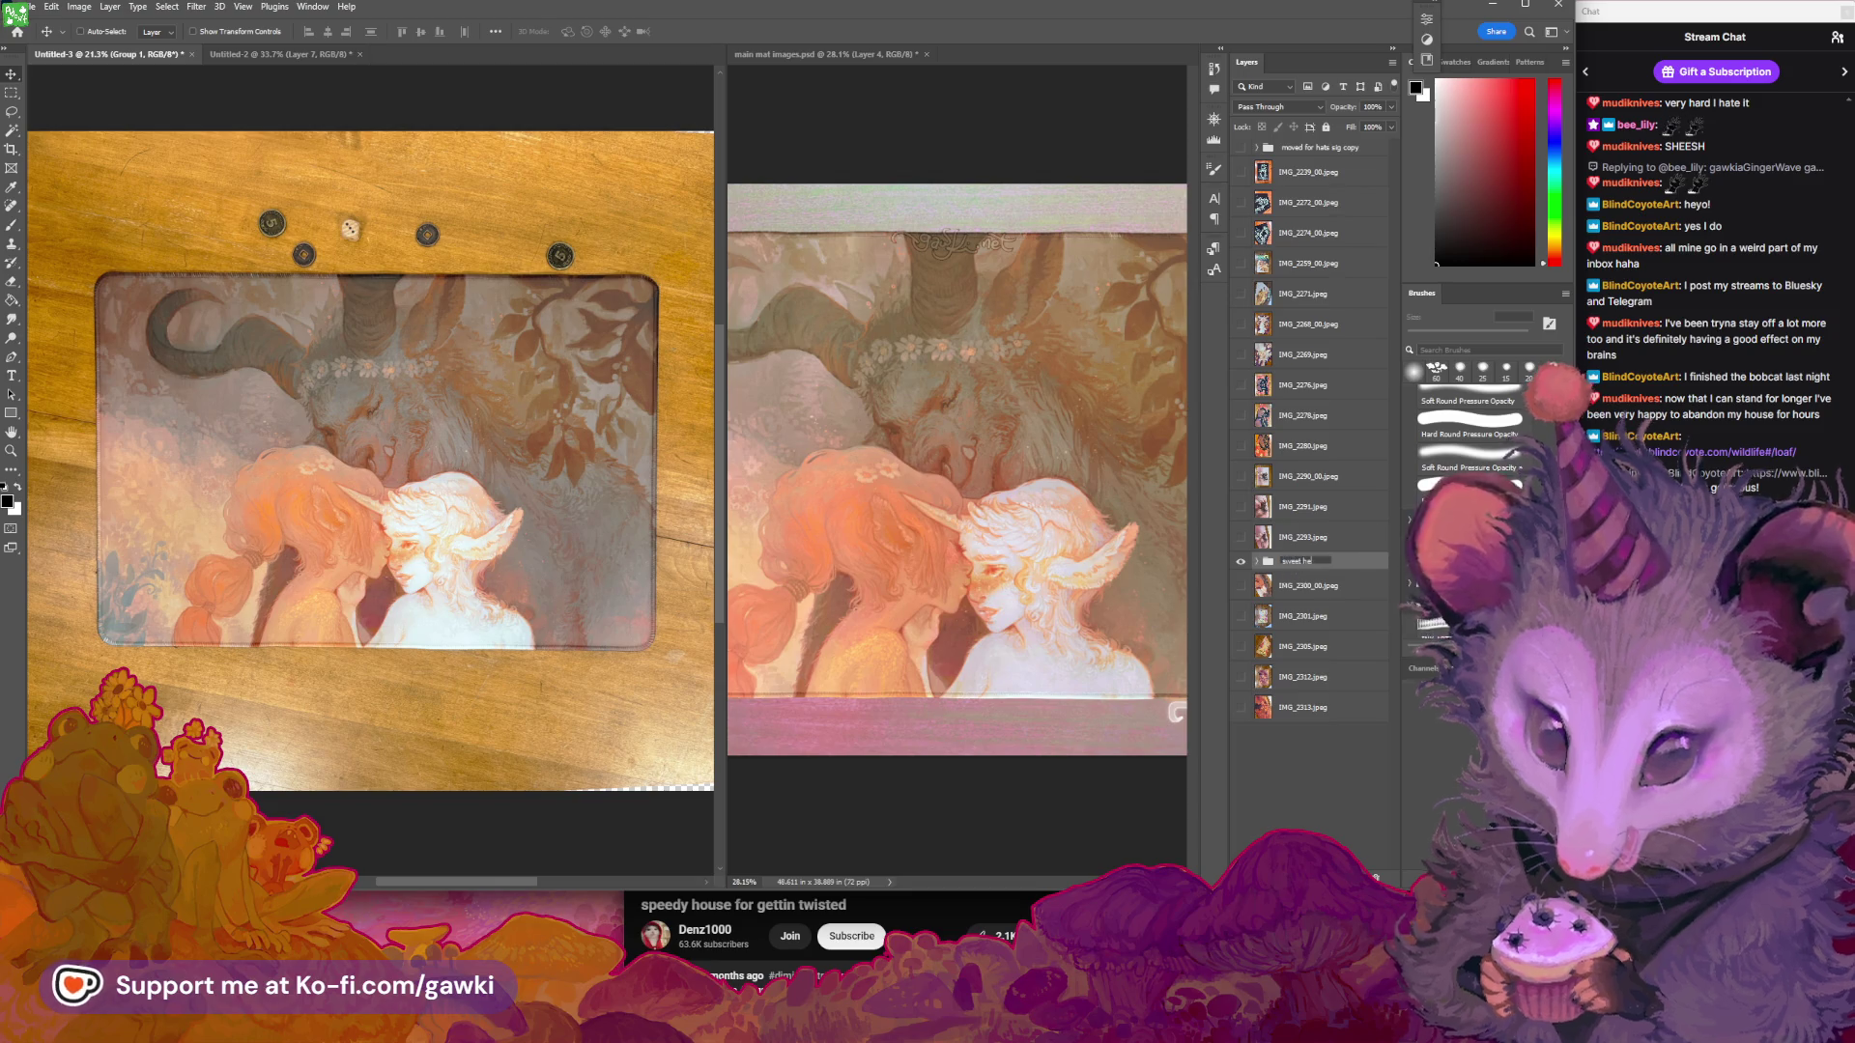
key(Return)
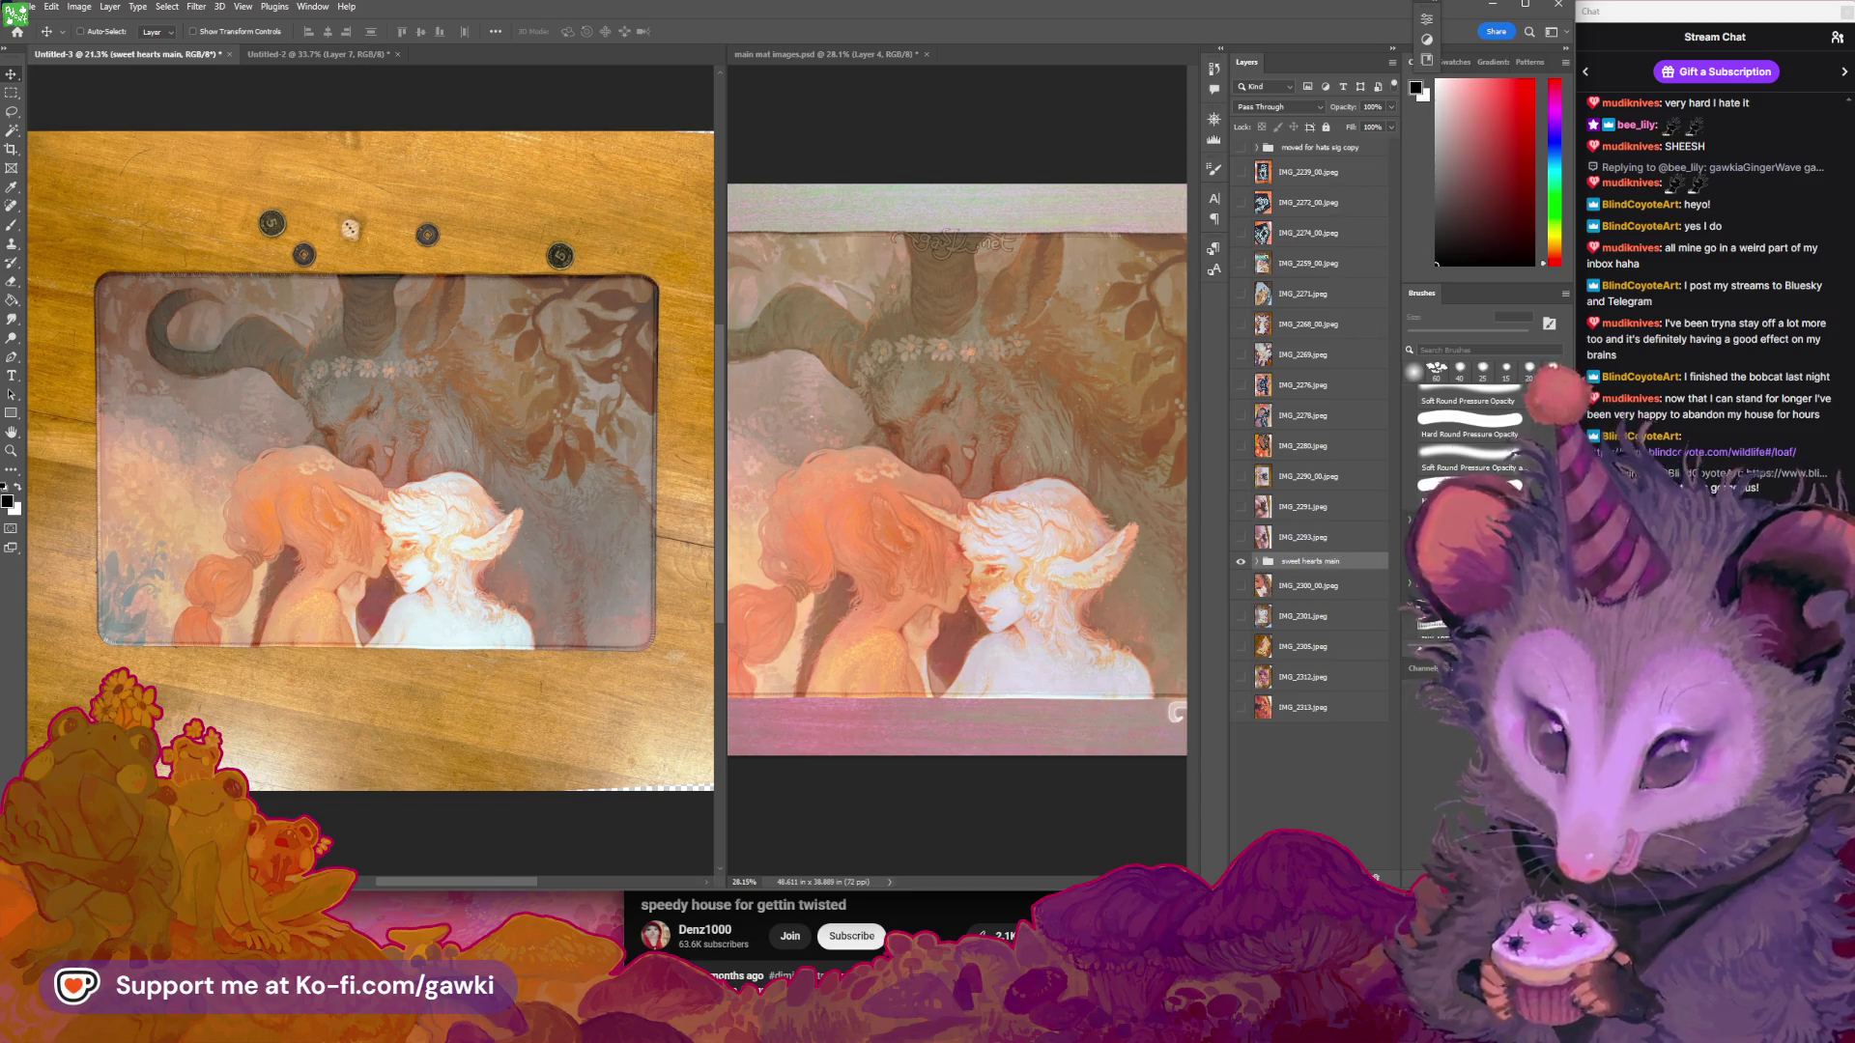
click(1241, 561)
click(1242, 585)
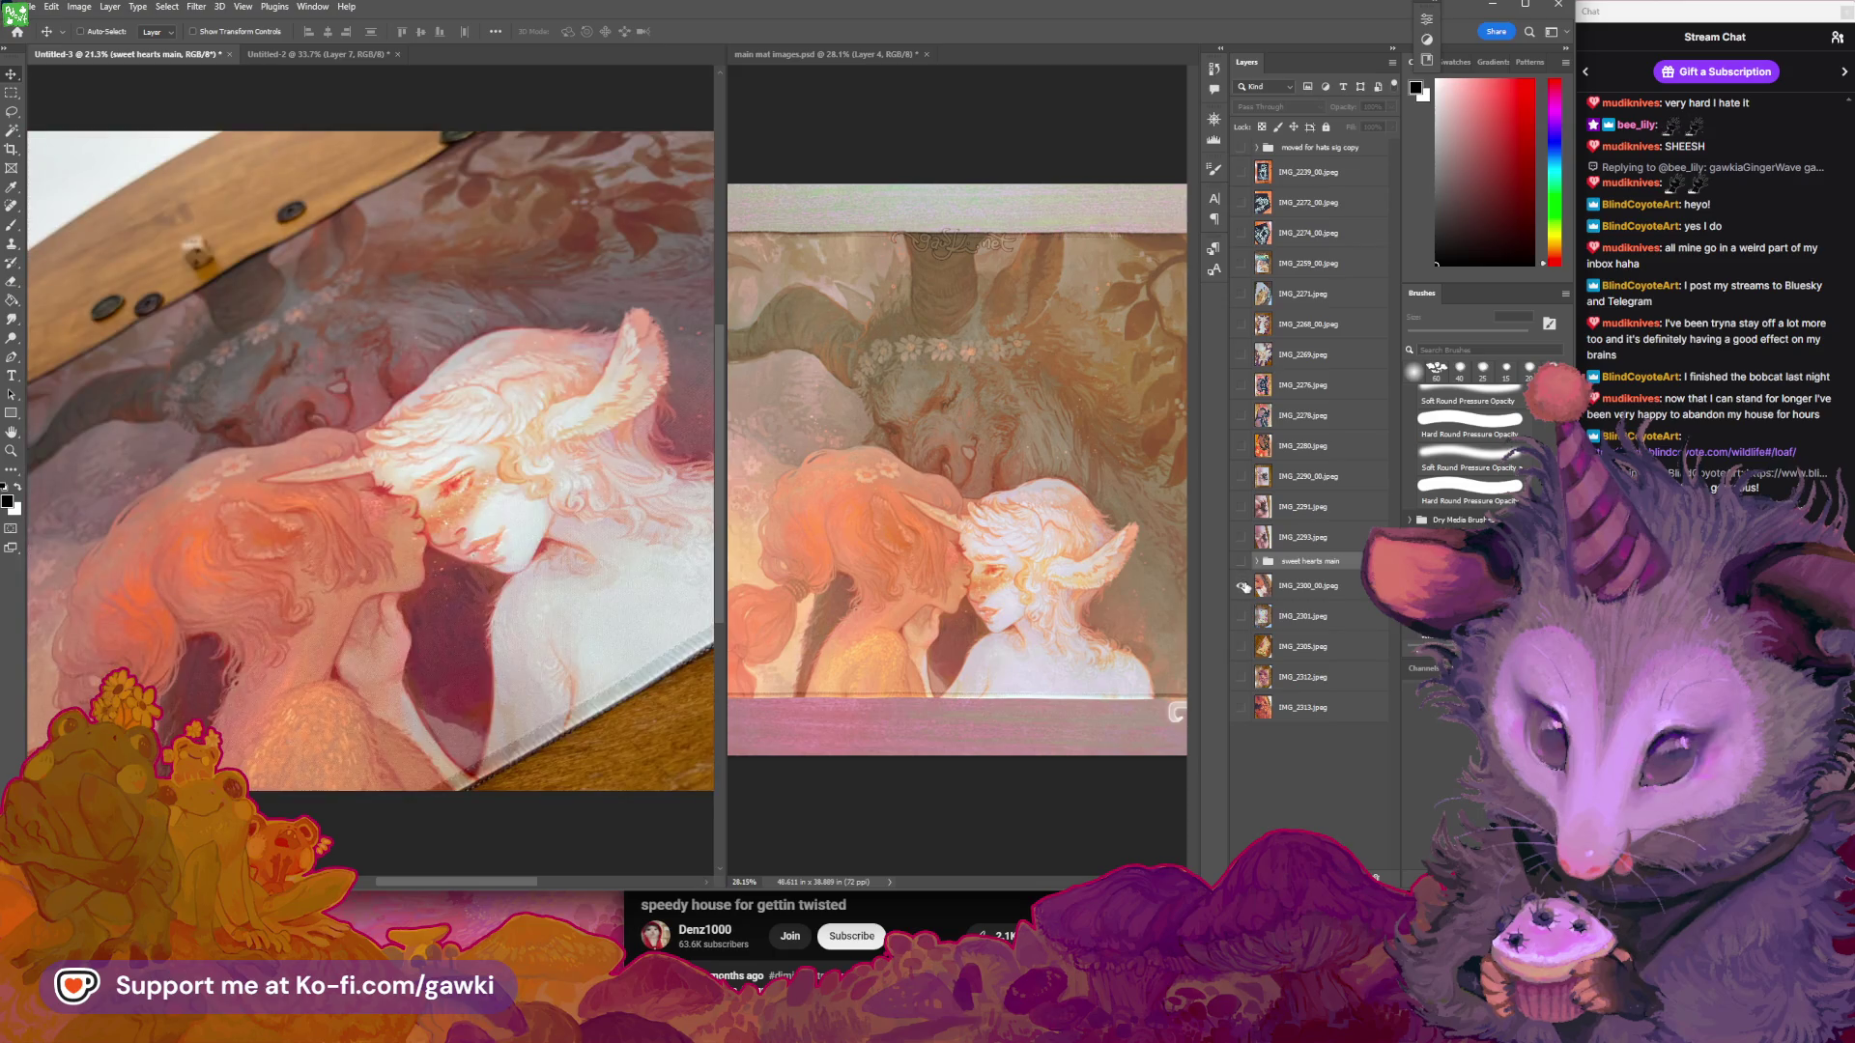
Select IMG_2300_00, pan and zoom out on the close-up photo, then bring up the YouTube window
click(1275, 586)
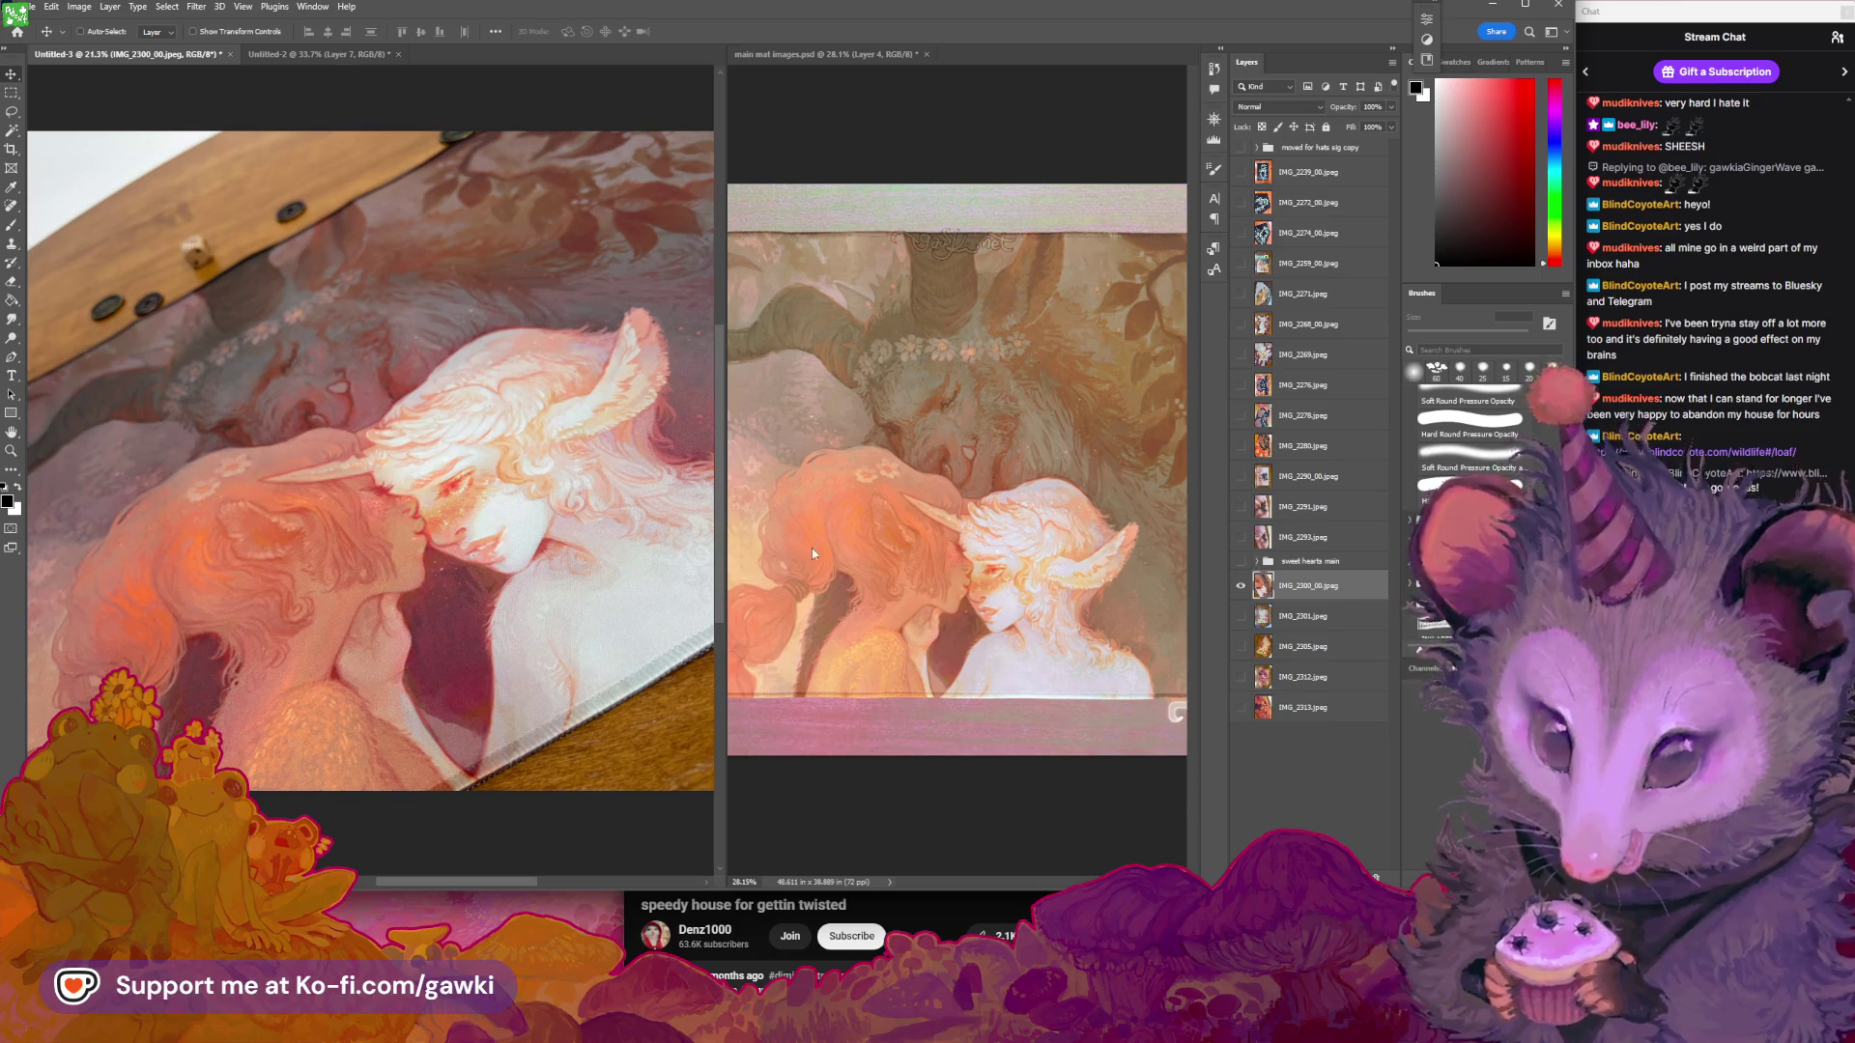
drag(561, 587, 588, 547)
scroll(587, 547, down, 2)
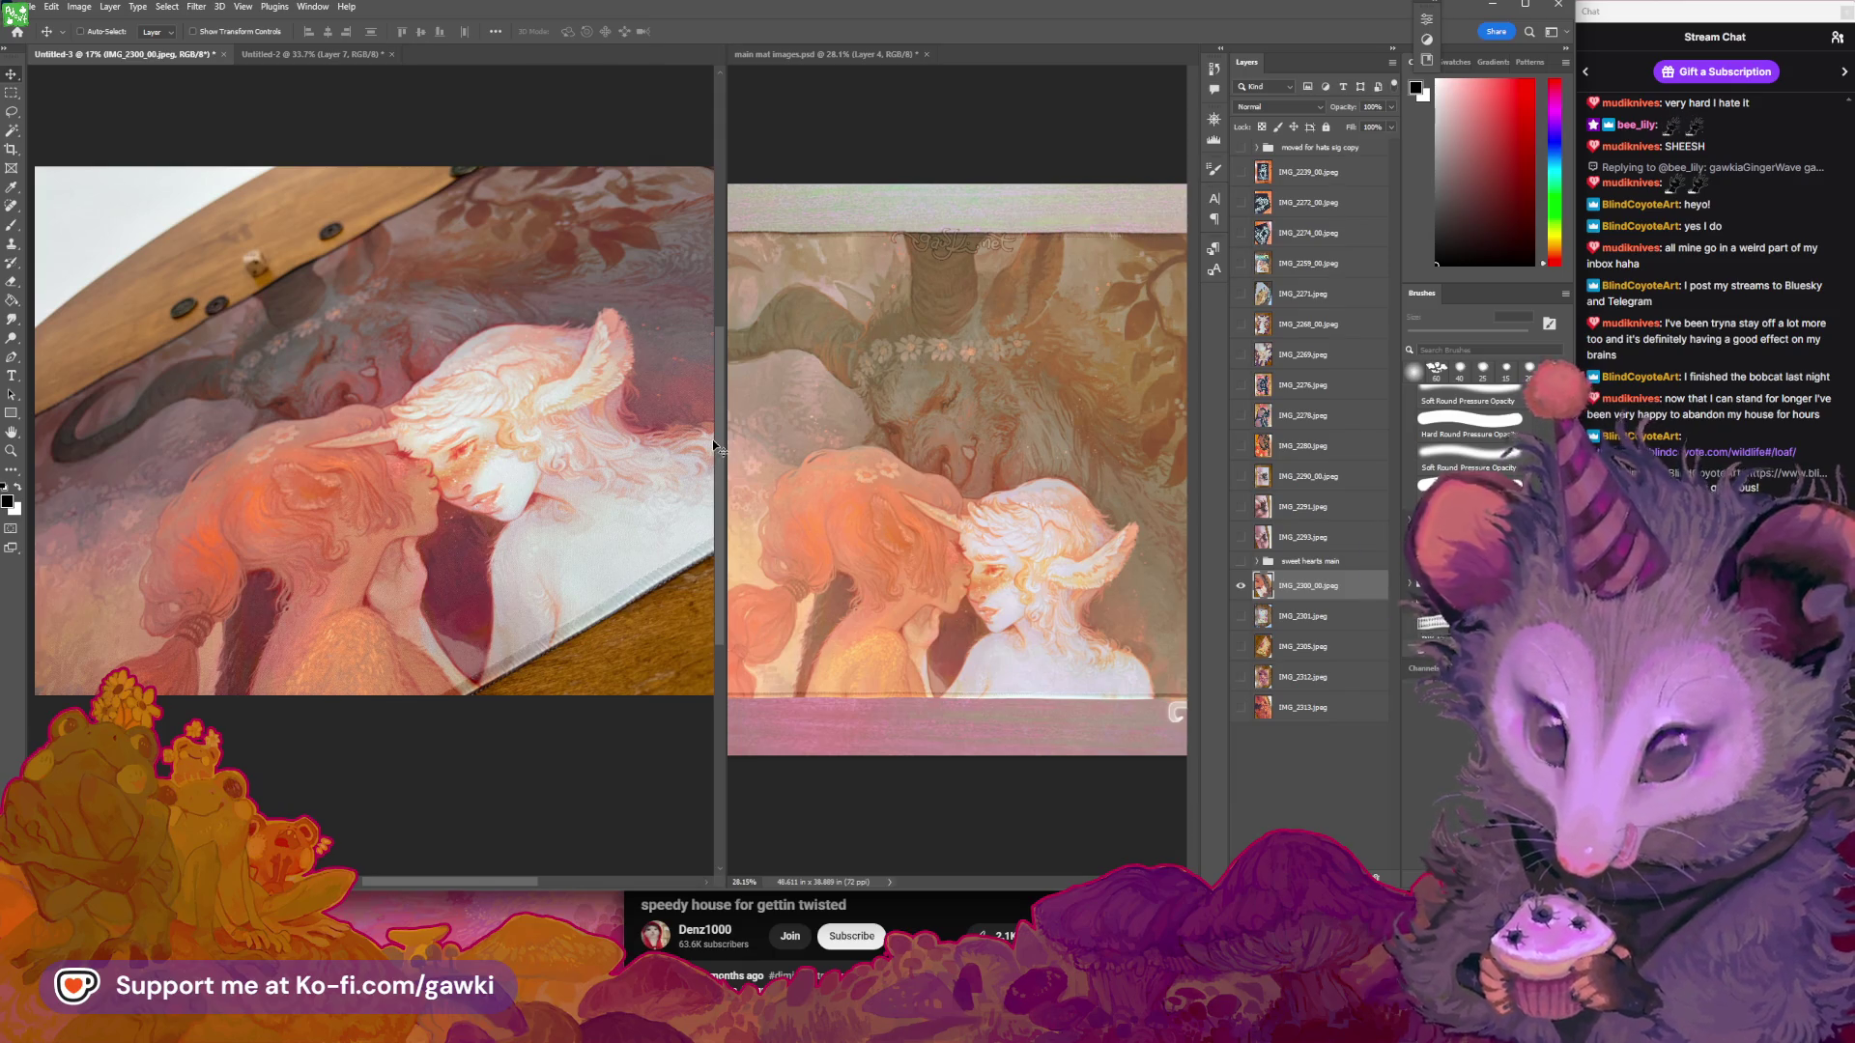
key(z)
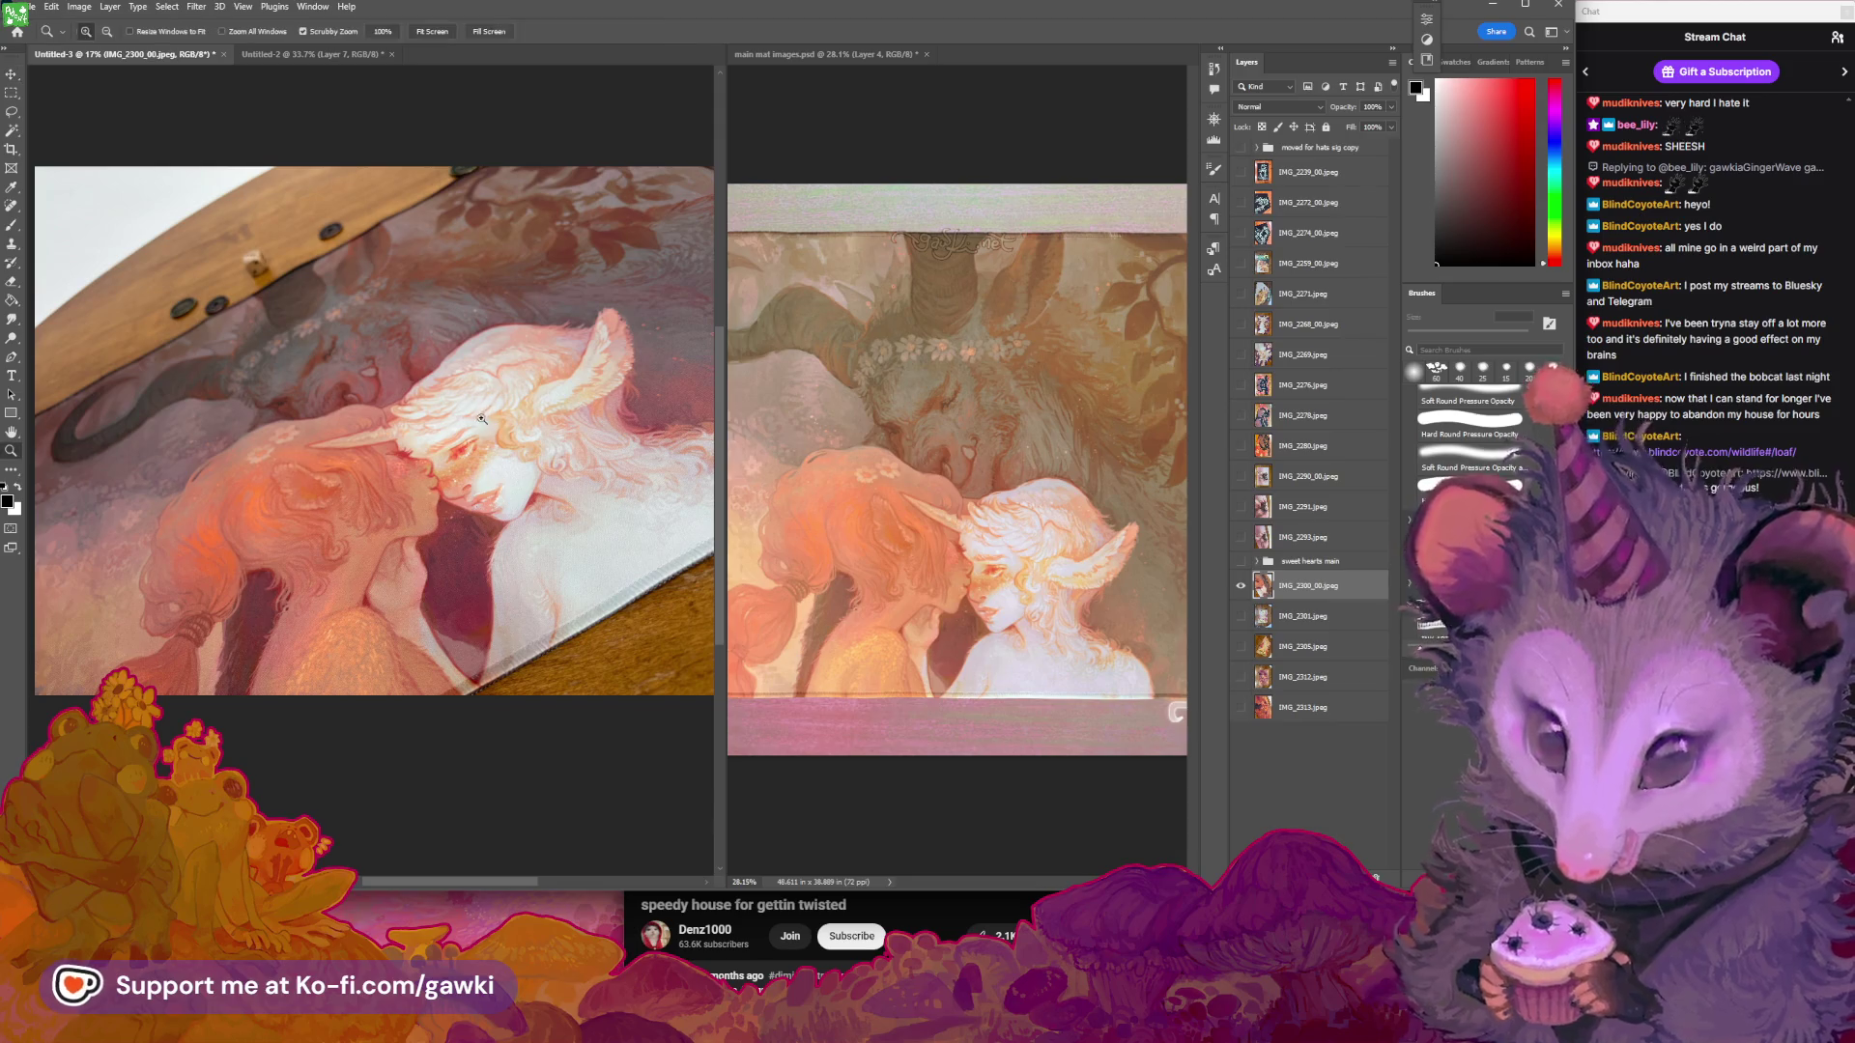
mouse_move(501, 429)
mouse_down()
mouse_move(526, 435)
mouse_move(496, 456)
mouse_move(438, 414)
mouse_up()
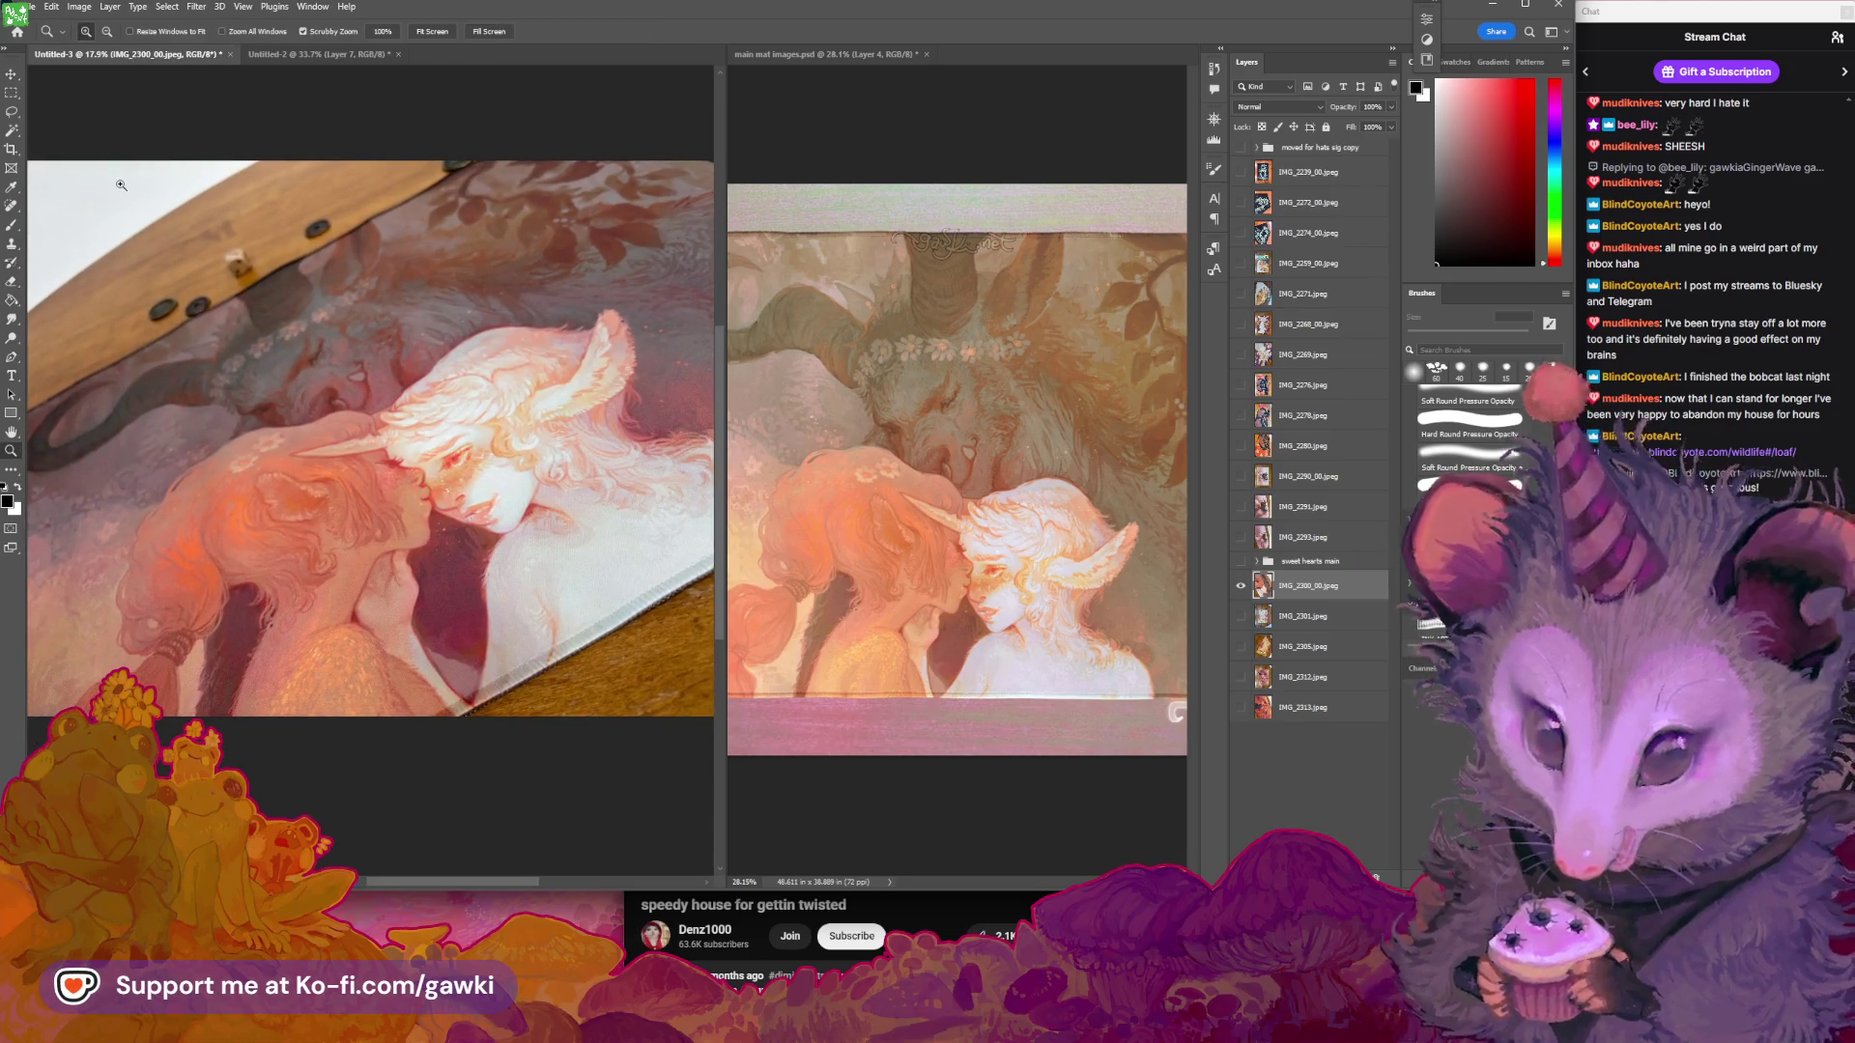
click(937, 908)
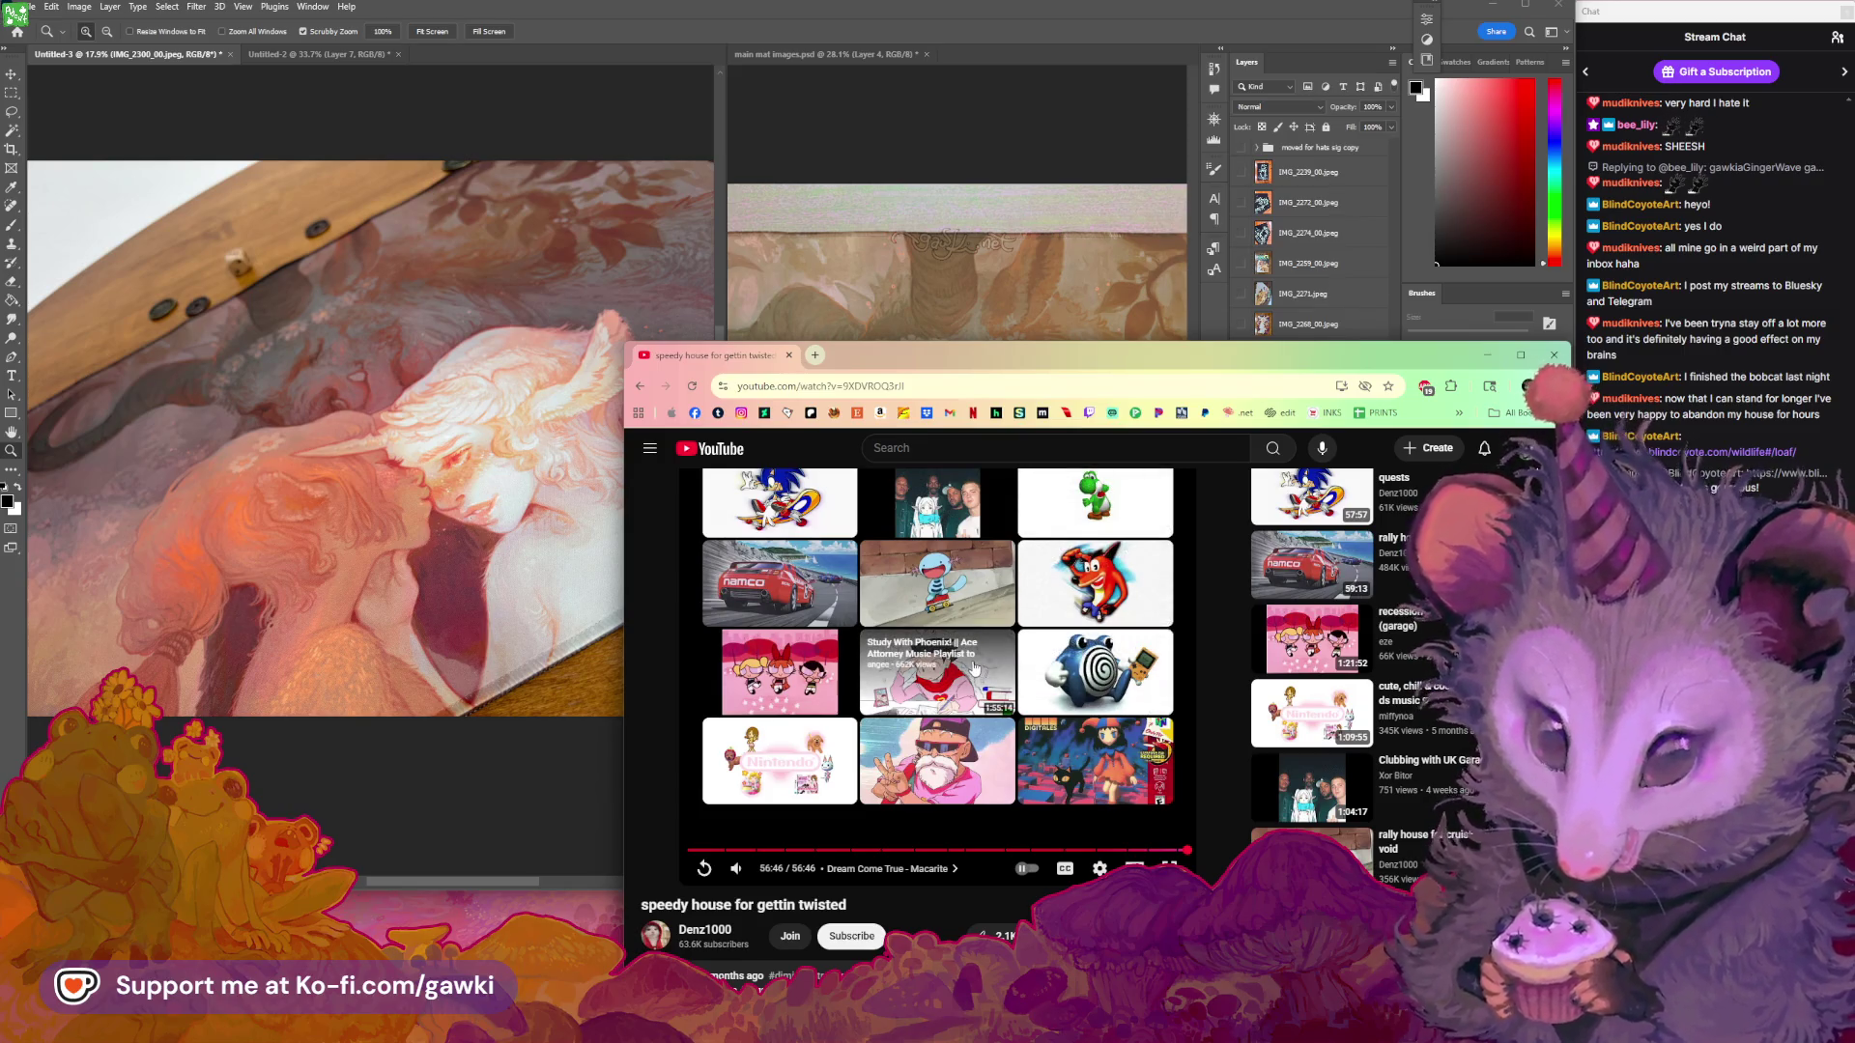
Start the 'Clubbing with UK Garage' video from the YouTube sidebar
scroll(1237, 757, up, 1)
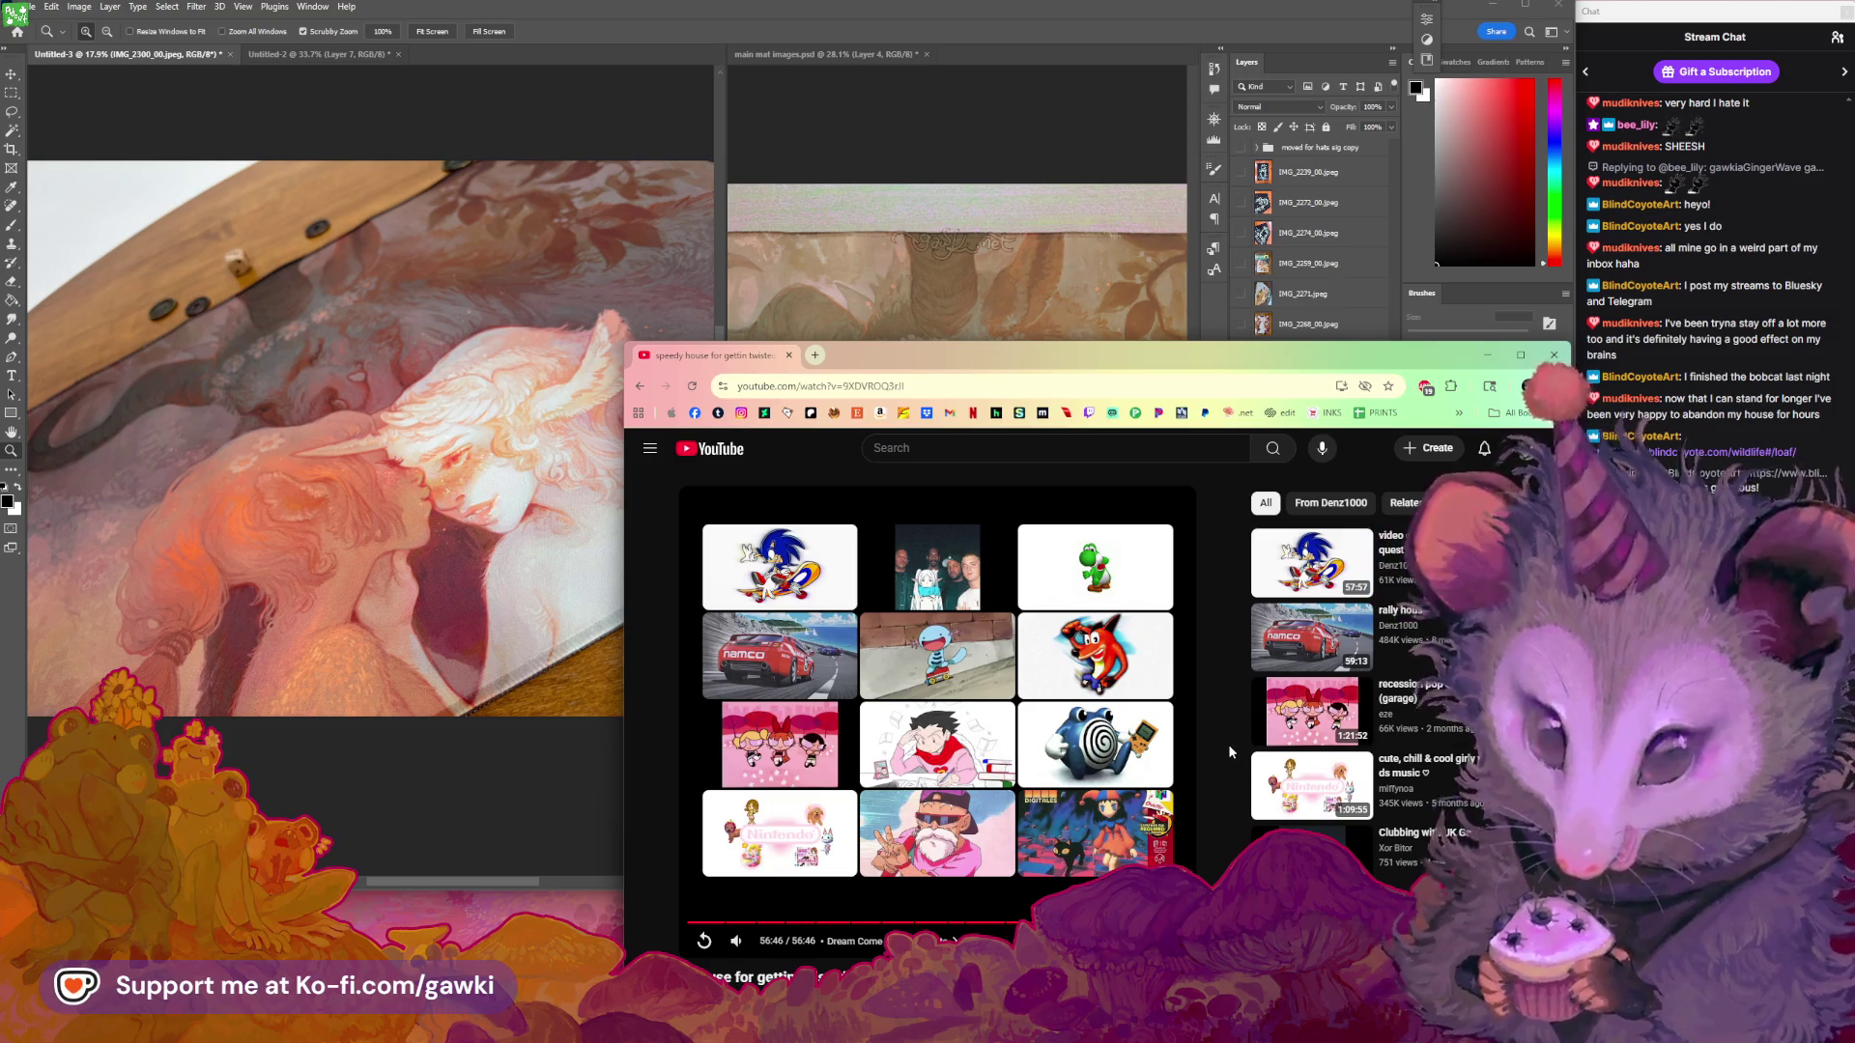
scroll(1220, 818, down, 2)
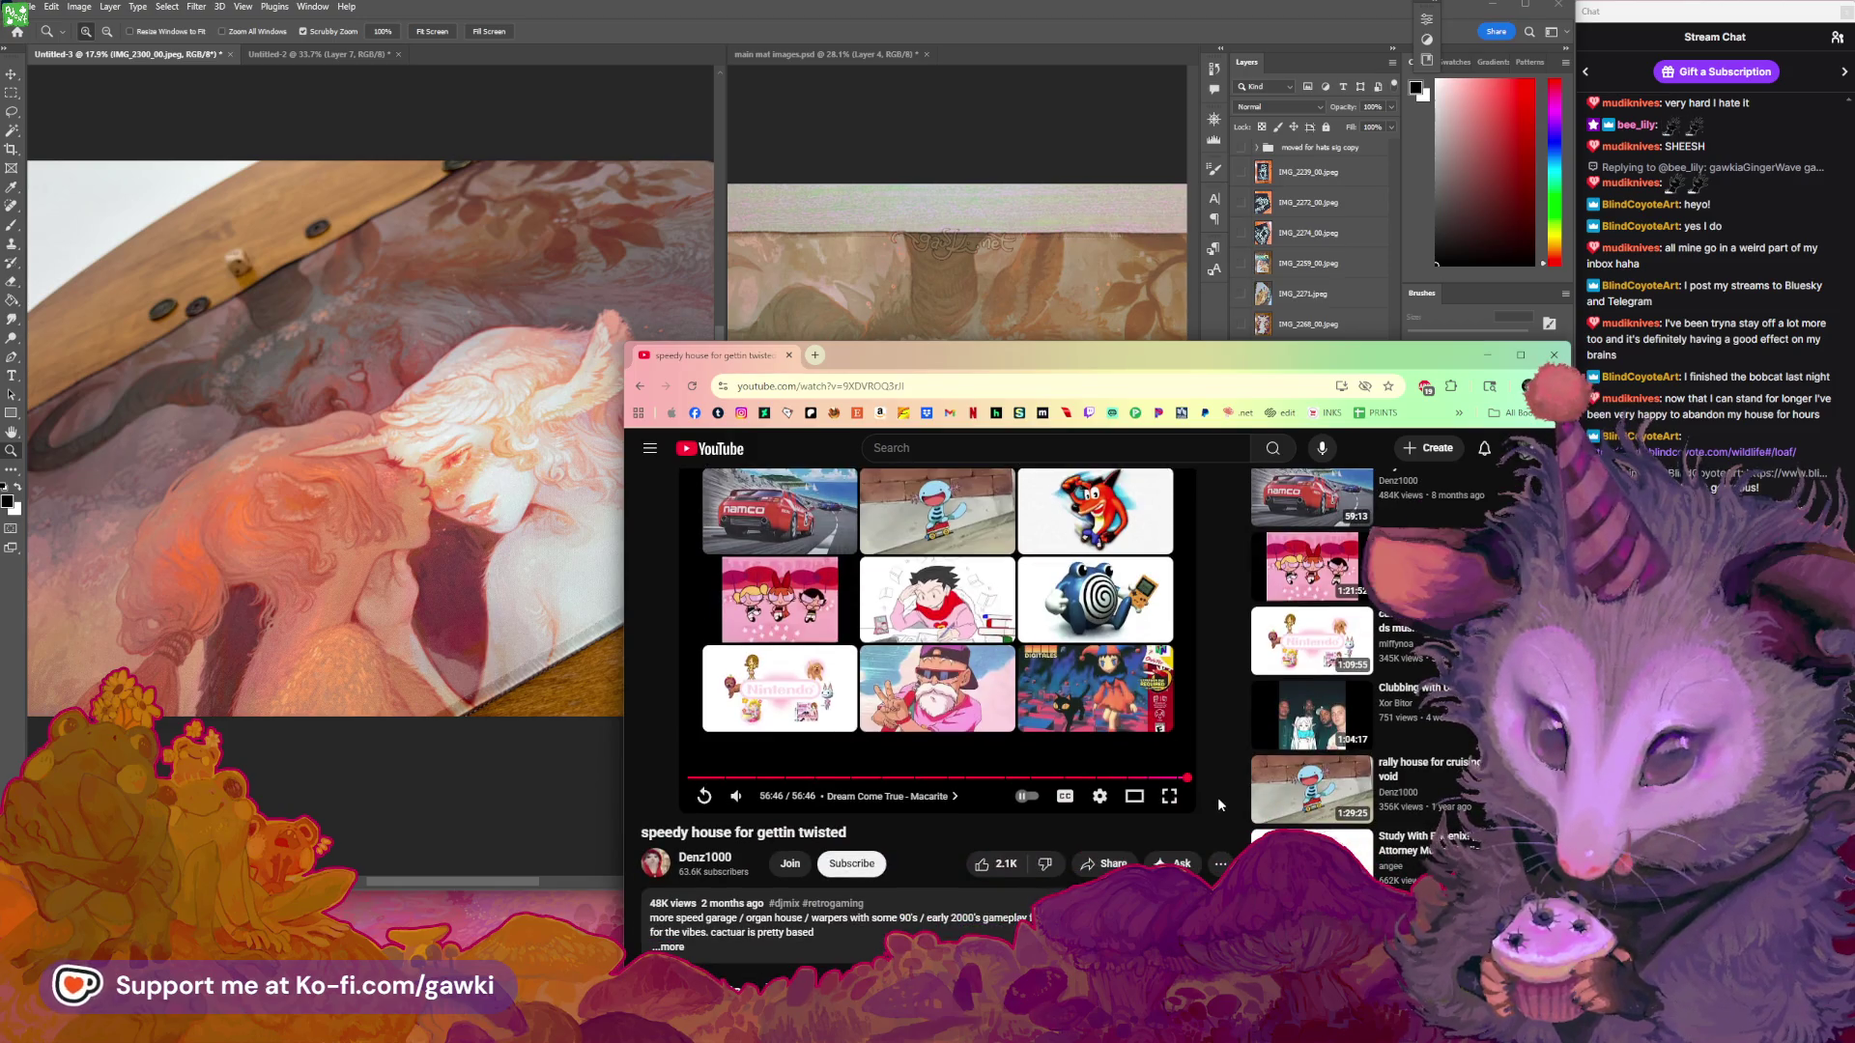
scroll(1217, 797, down, 1)
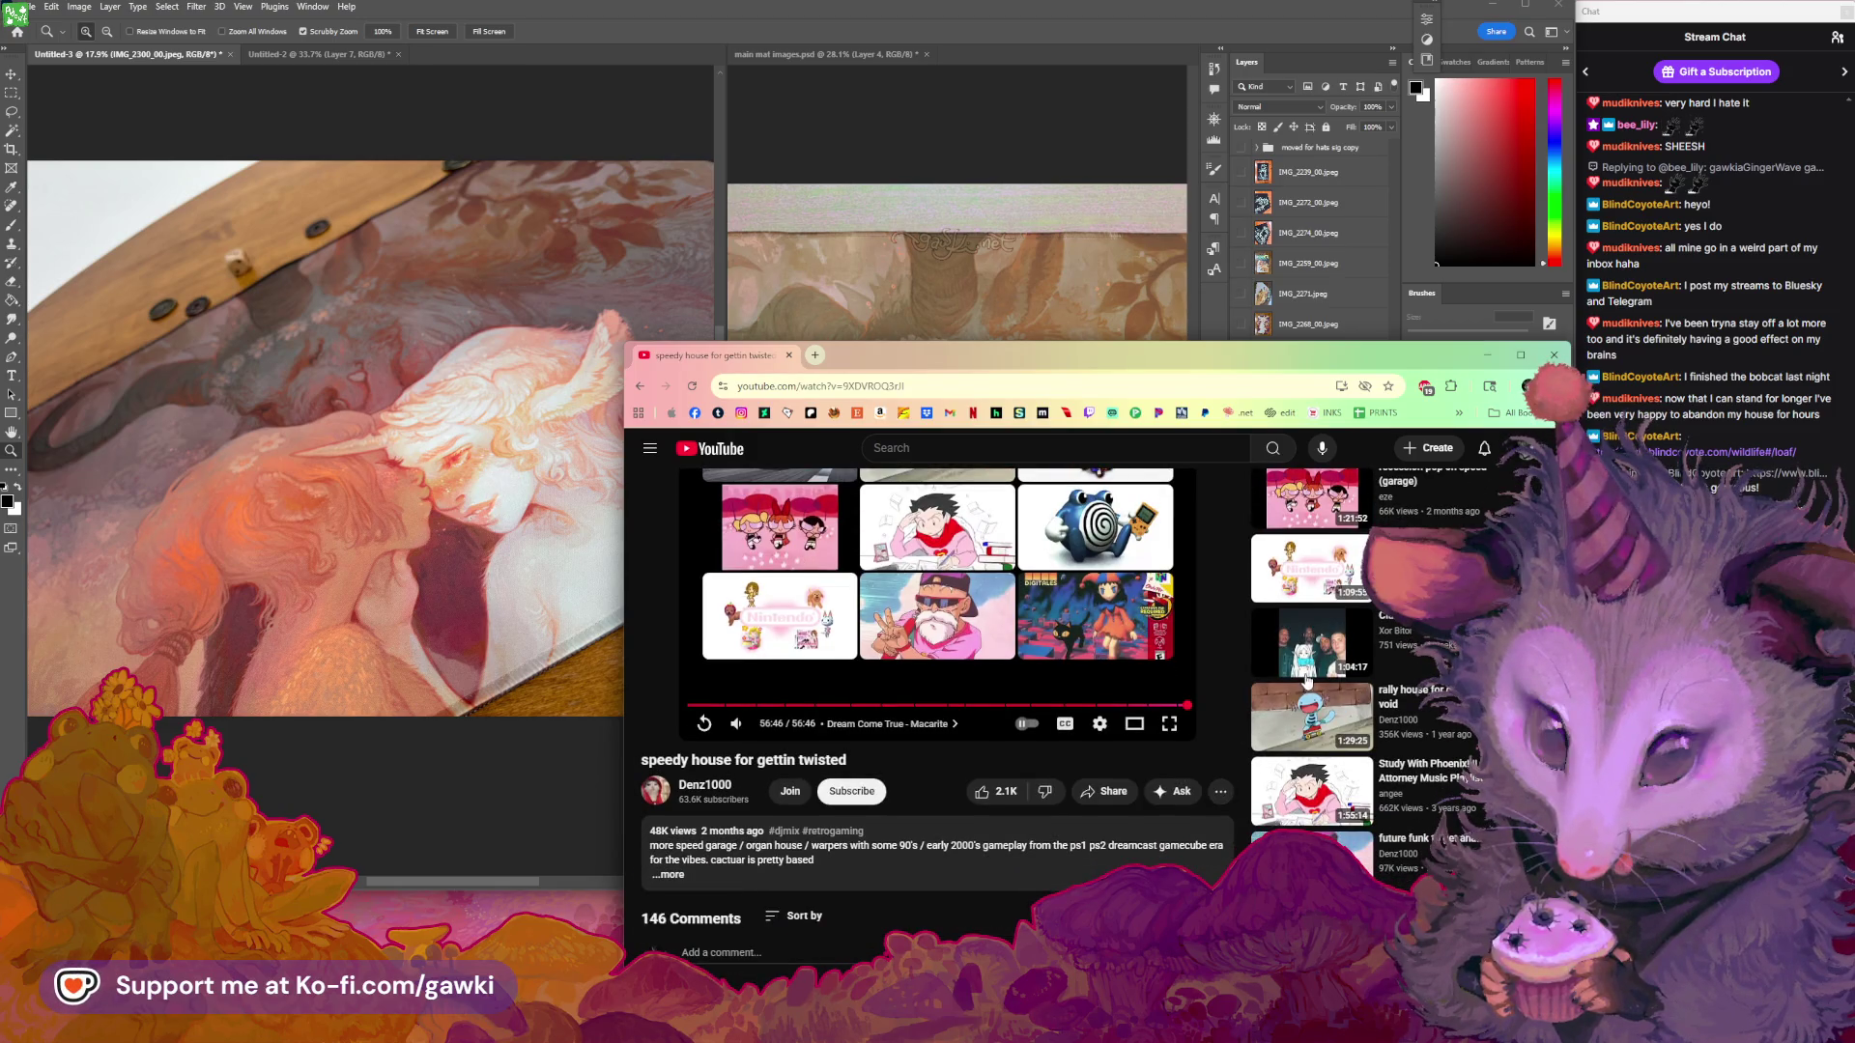
mouse_move(1313, 646)
click(1297, 667)
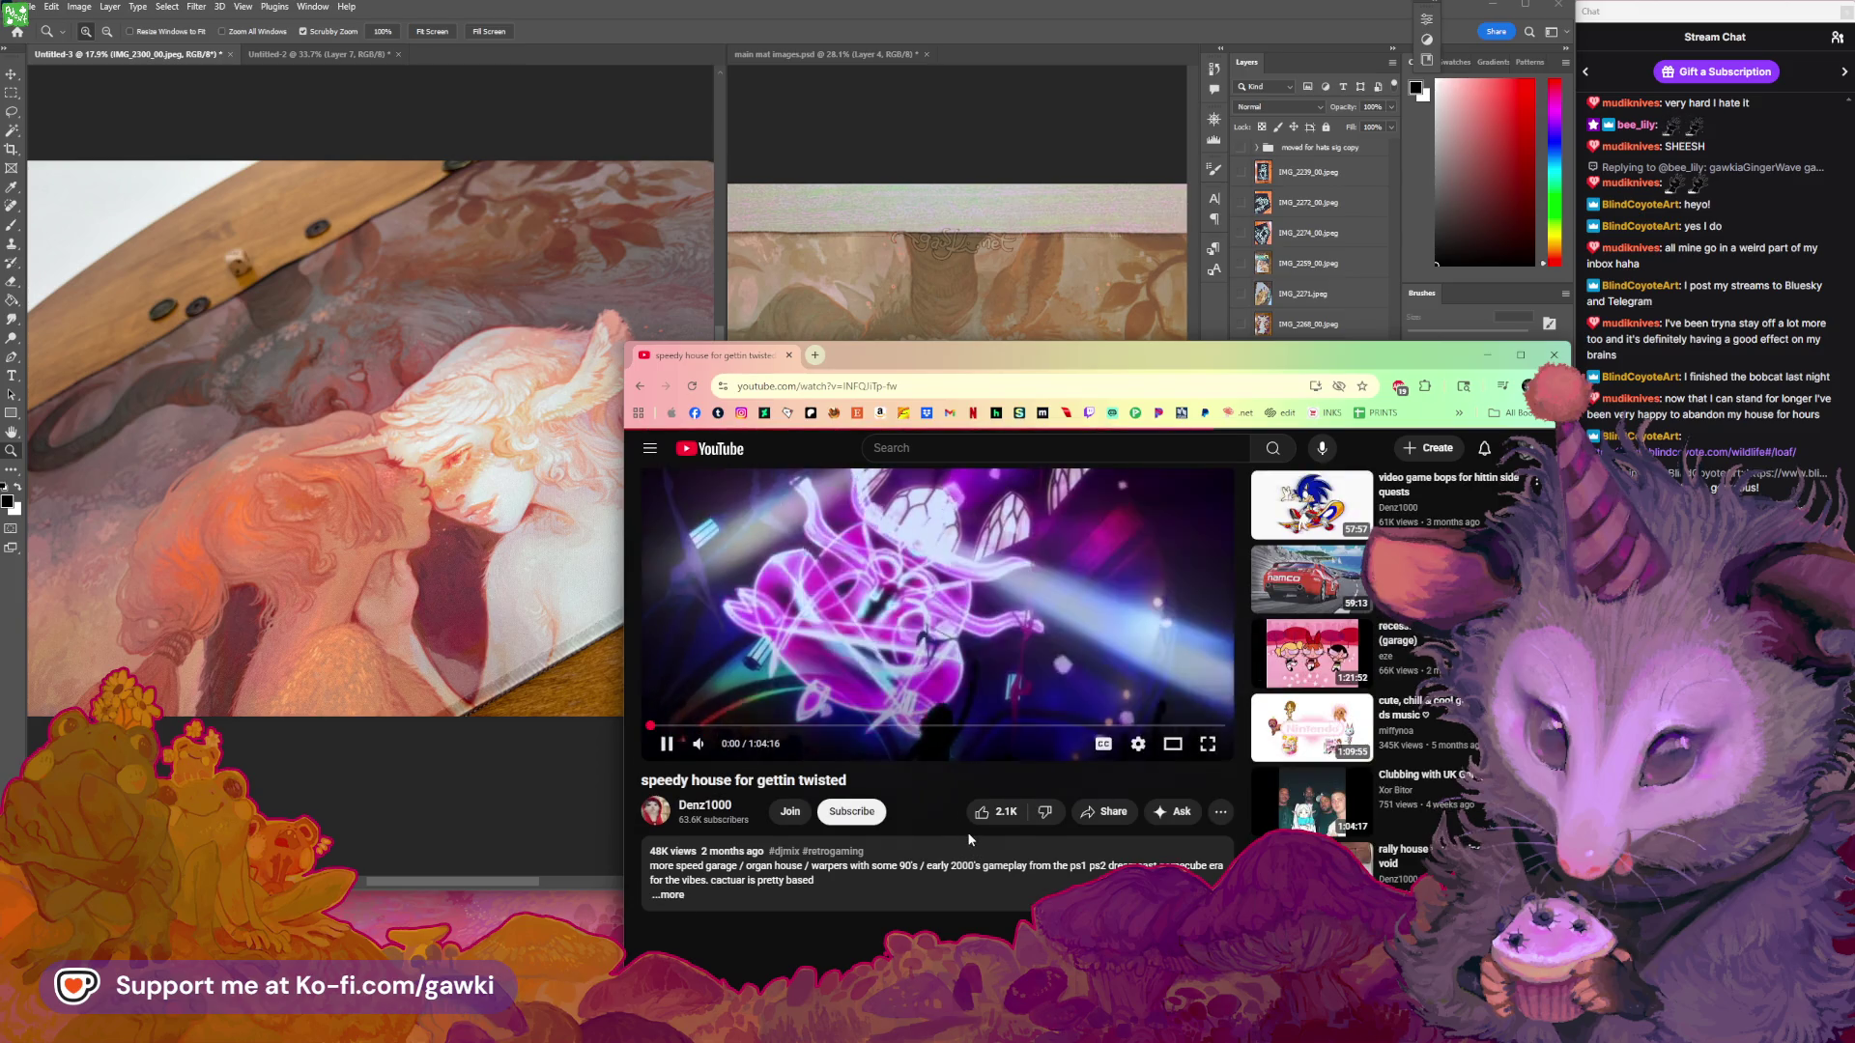
scroll(956, 819, down, 3)
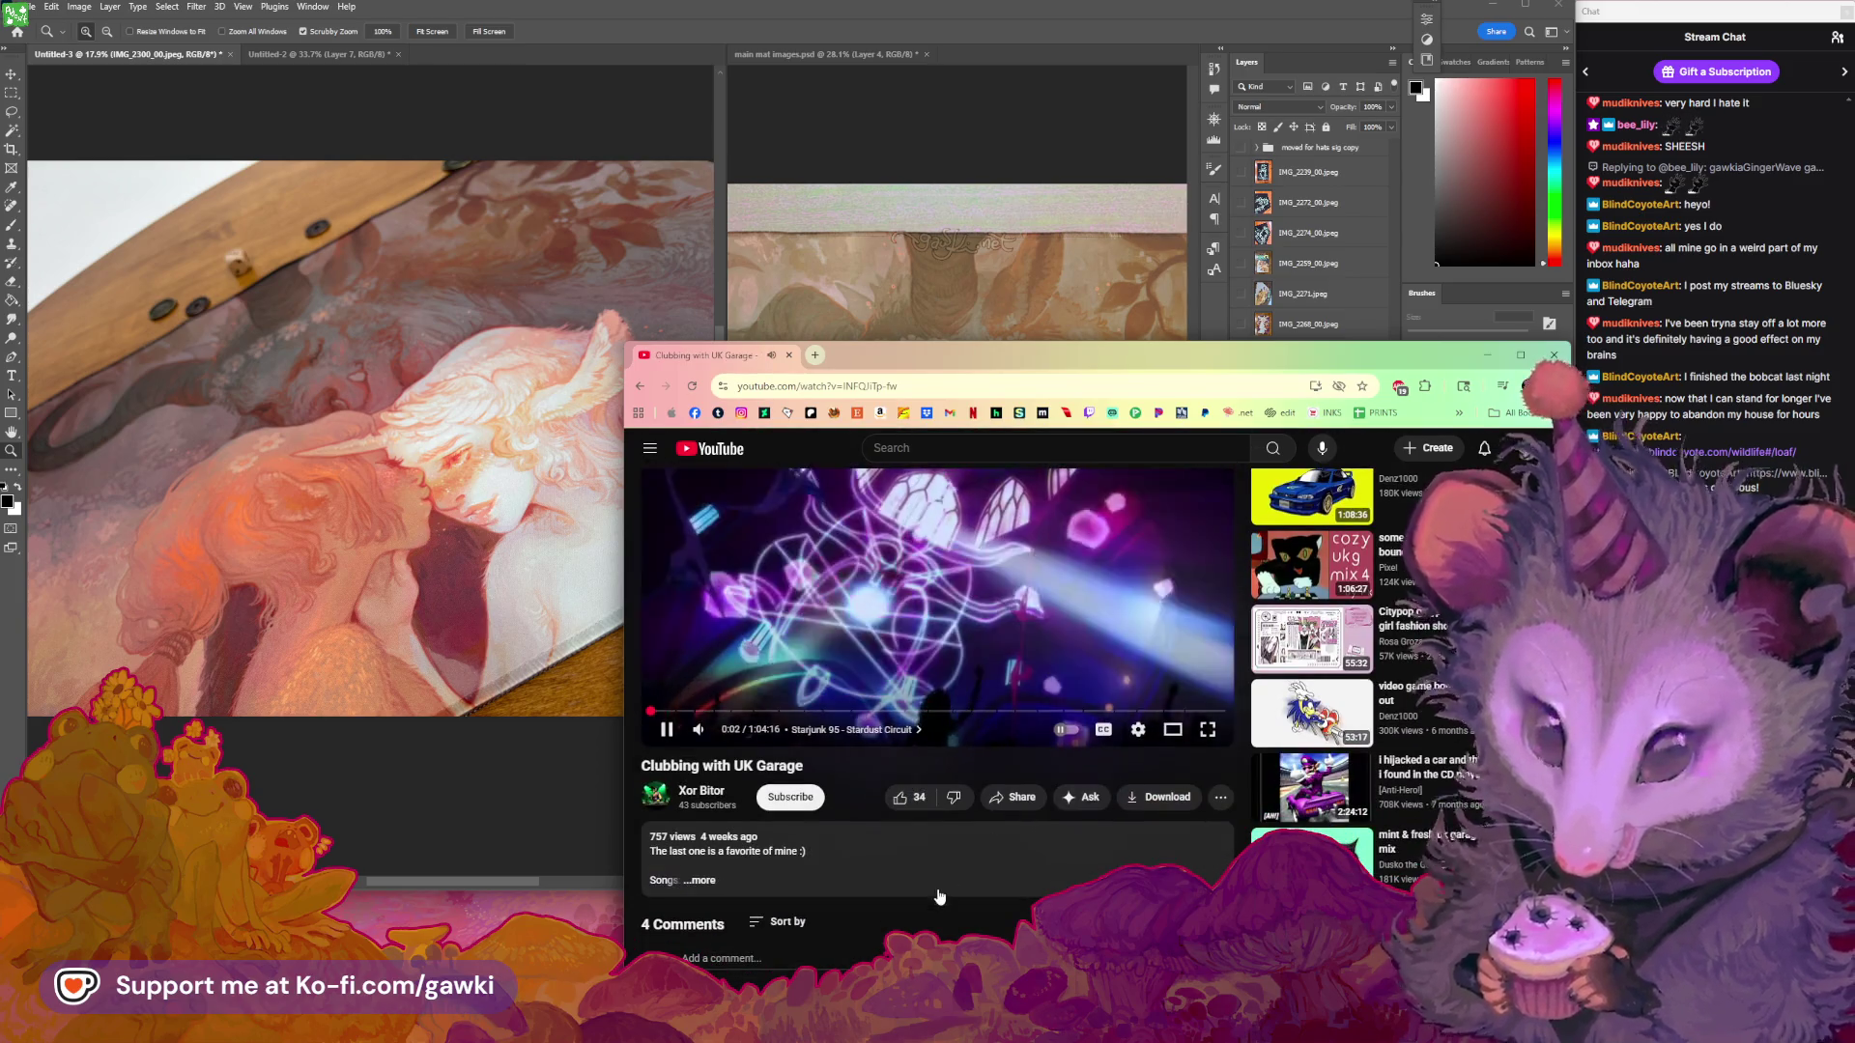
scroll(952, 884, up, 3)
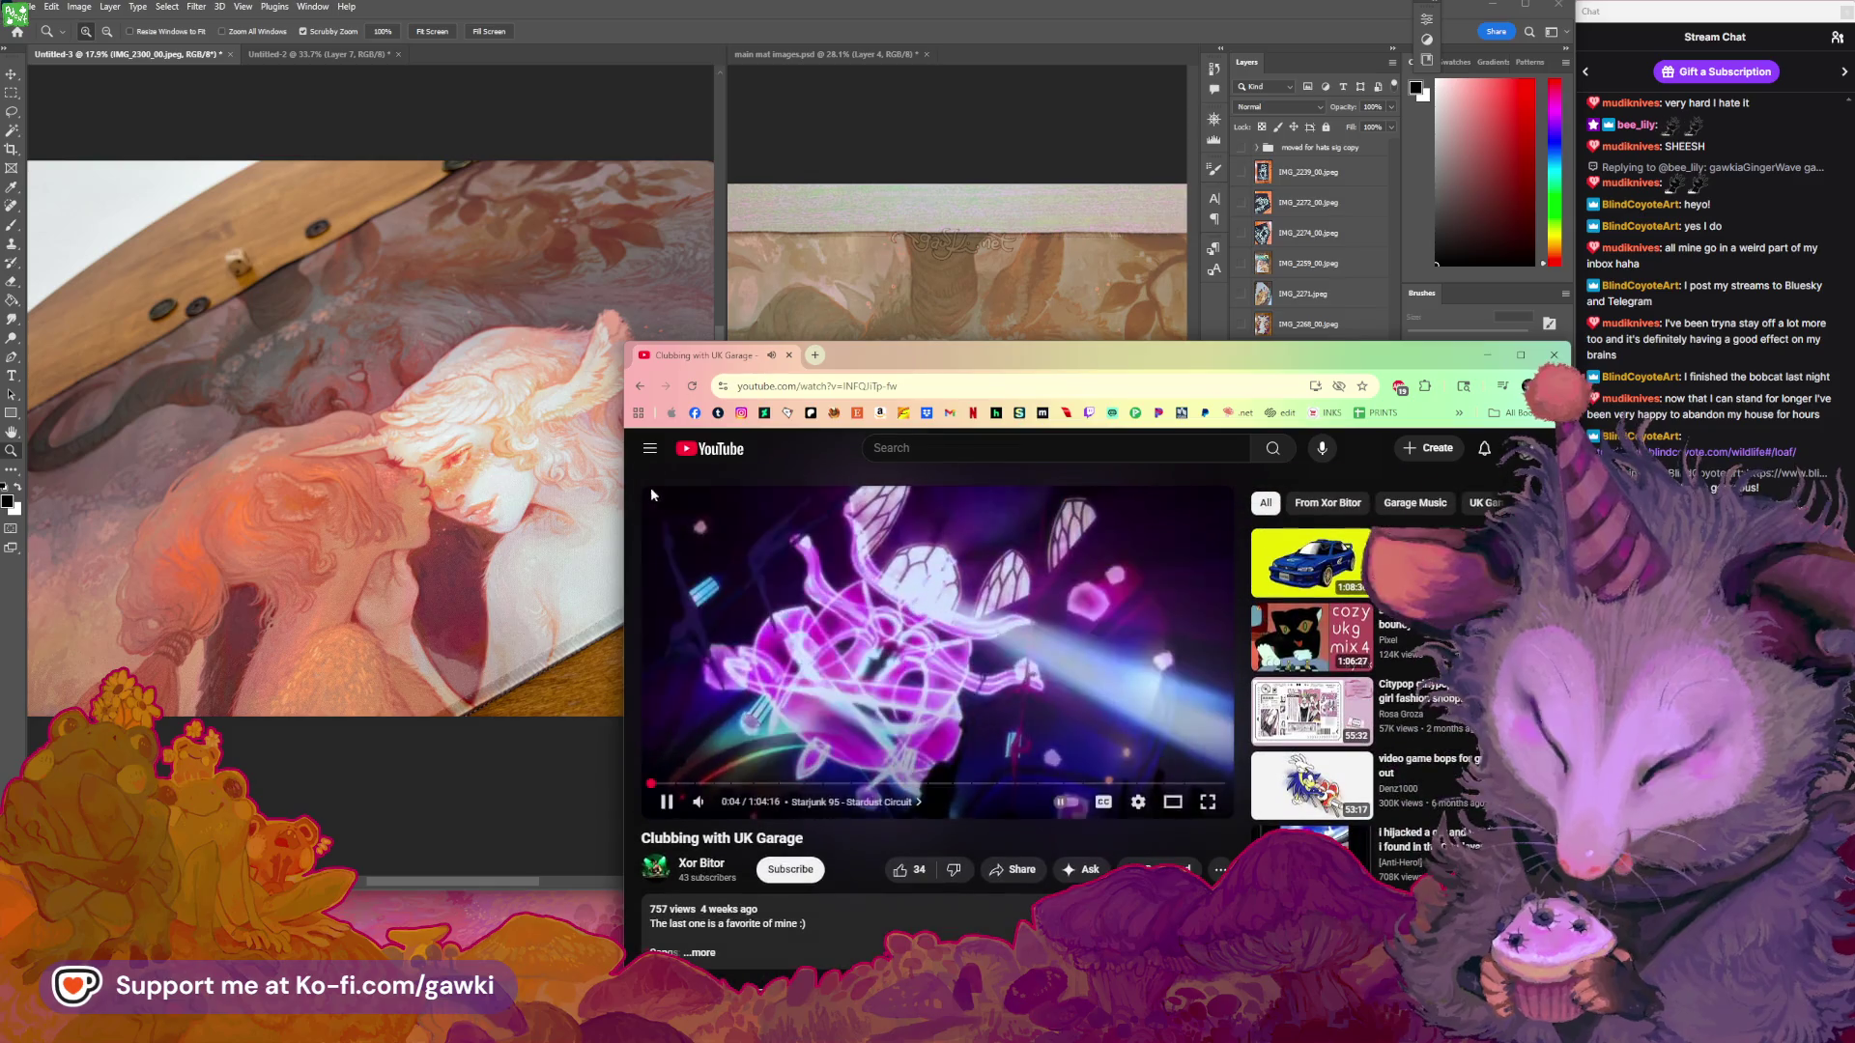
Briefly revisit the speedy house video, return to the UK Garage one, and switch back to Photoshop
click(643, 386)
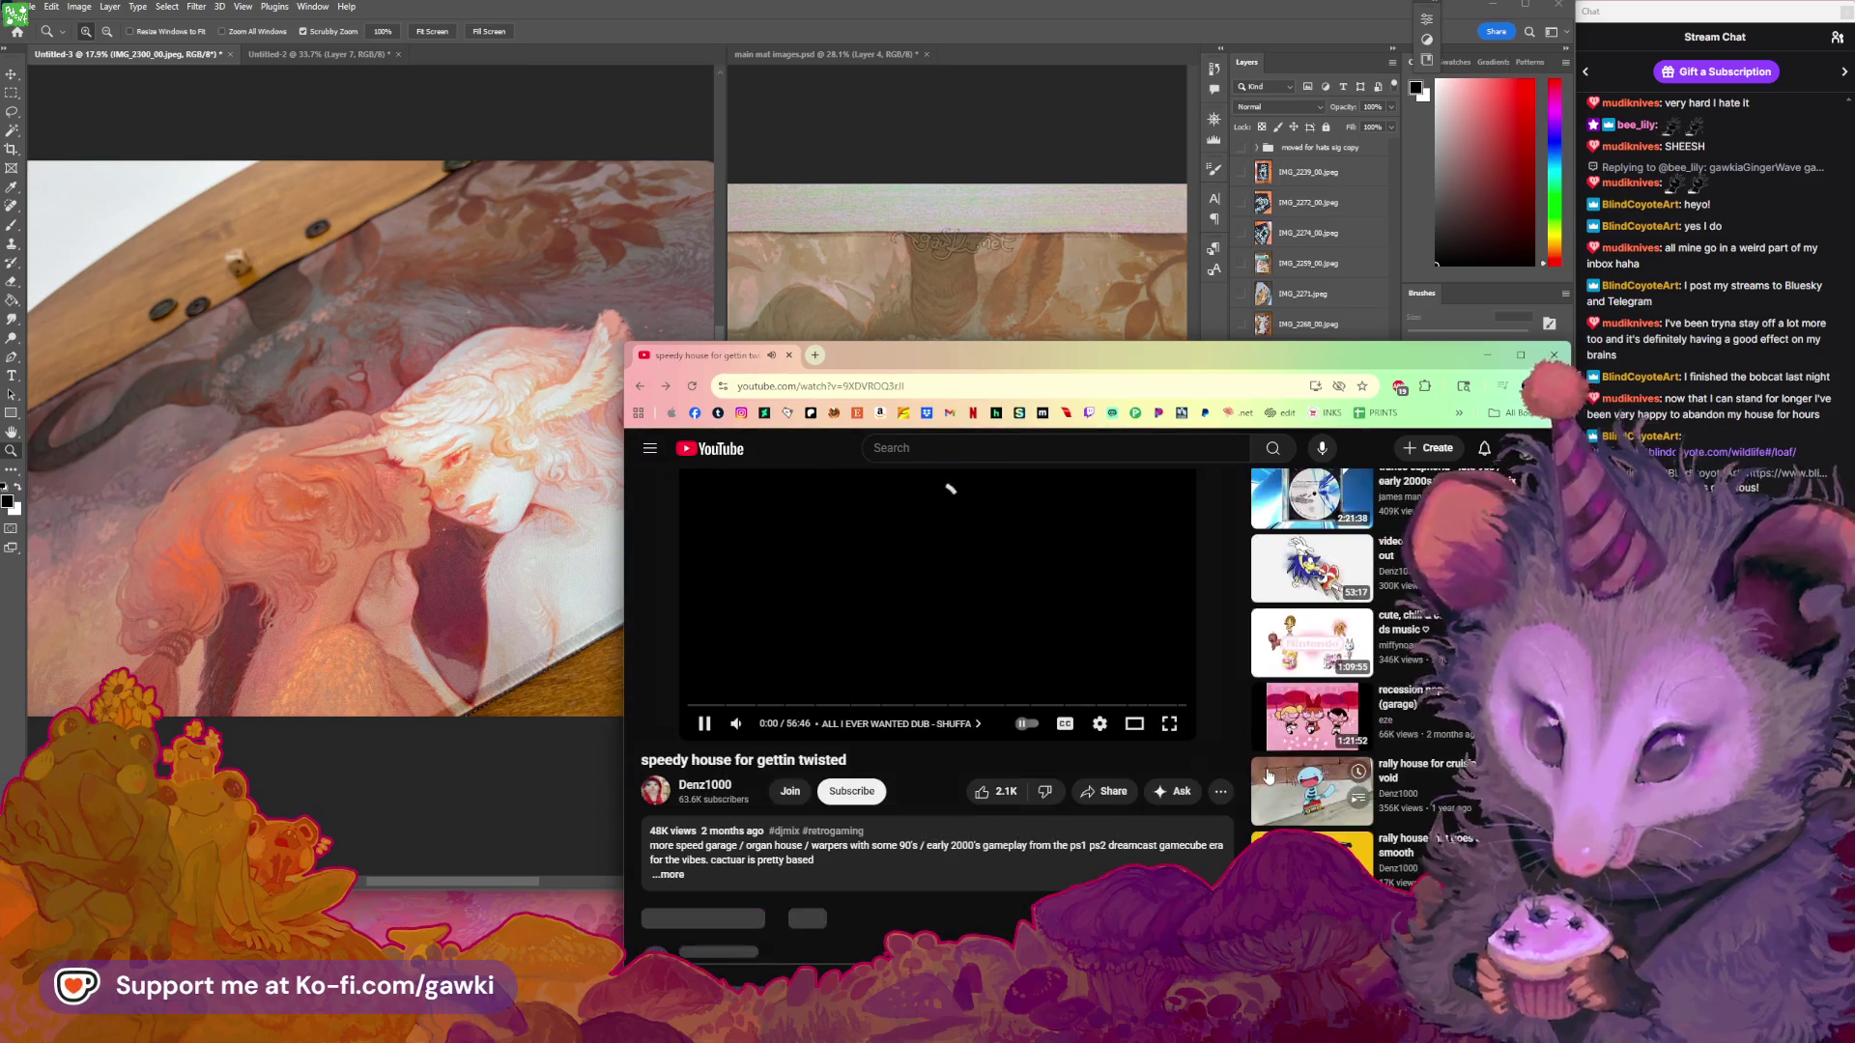
scroll(1000, 756, down, 5)
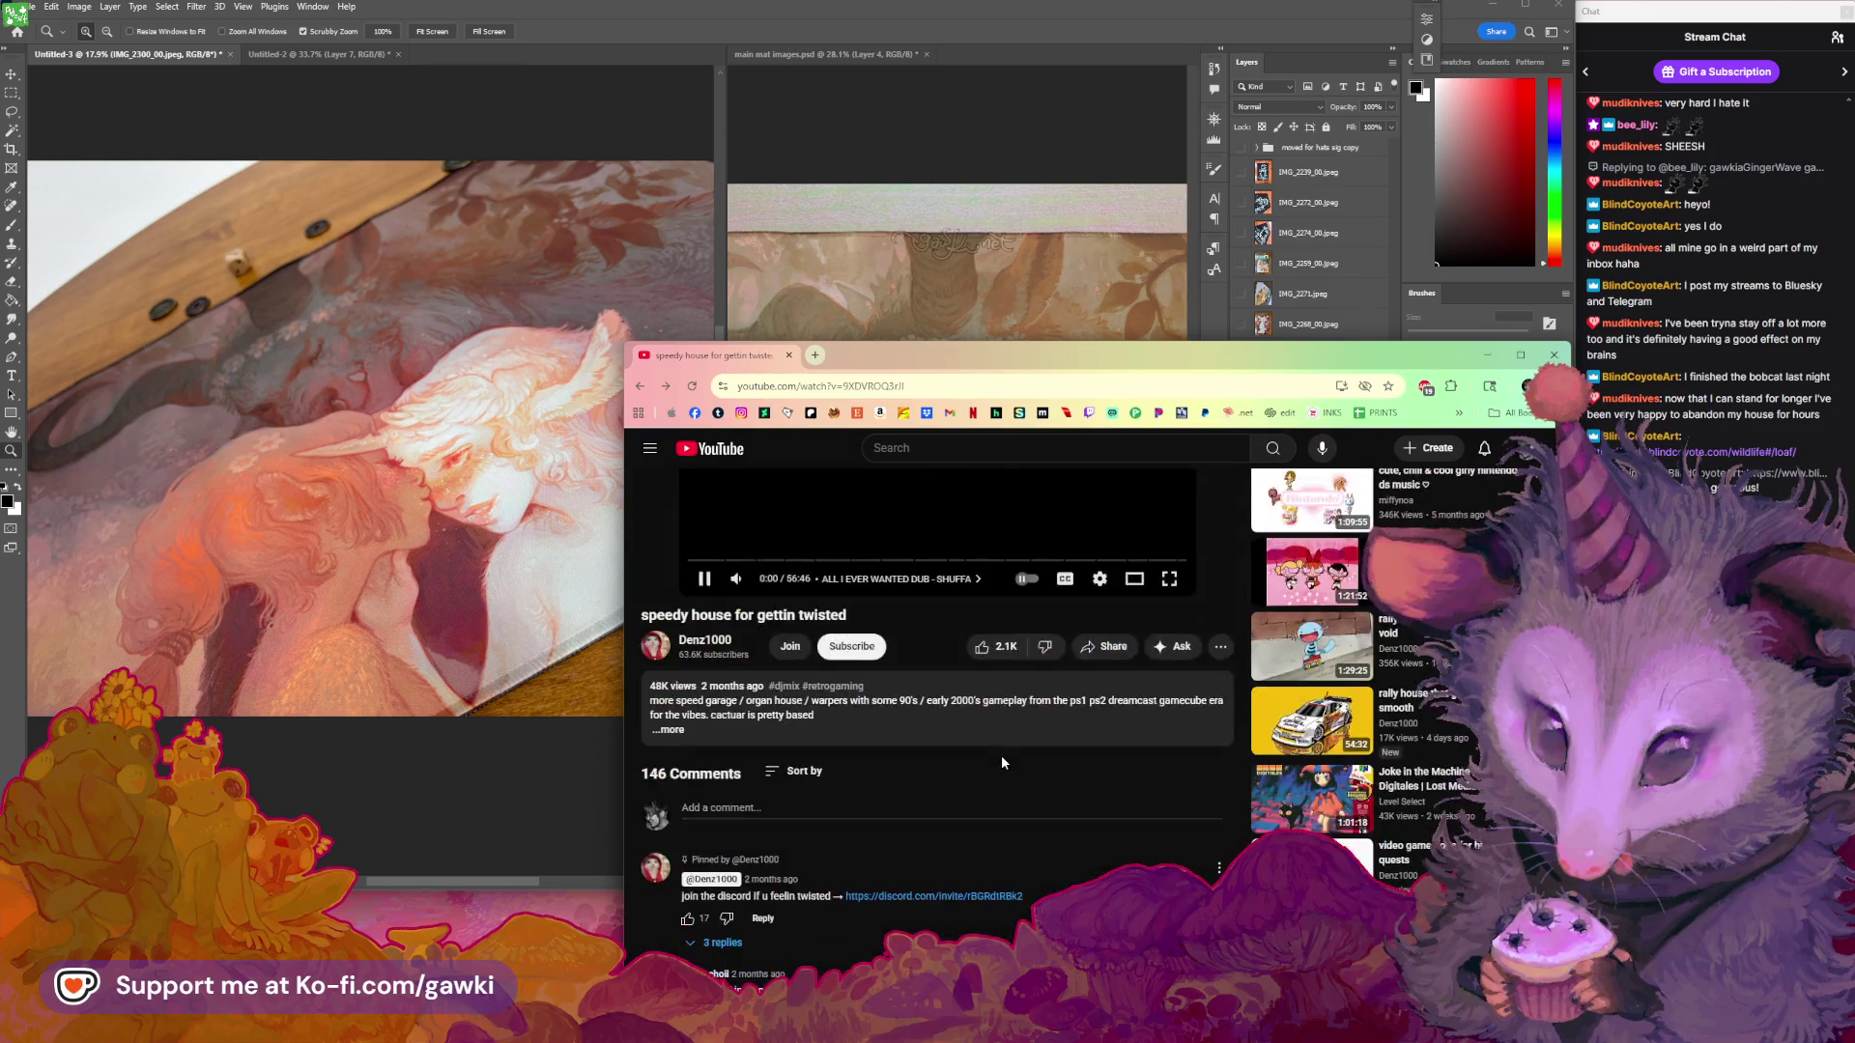
scroll(1001, 758, down, 5)
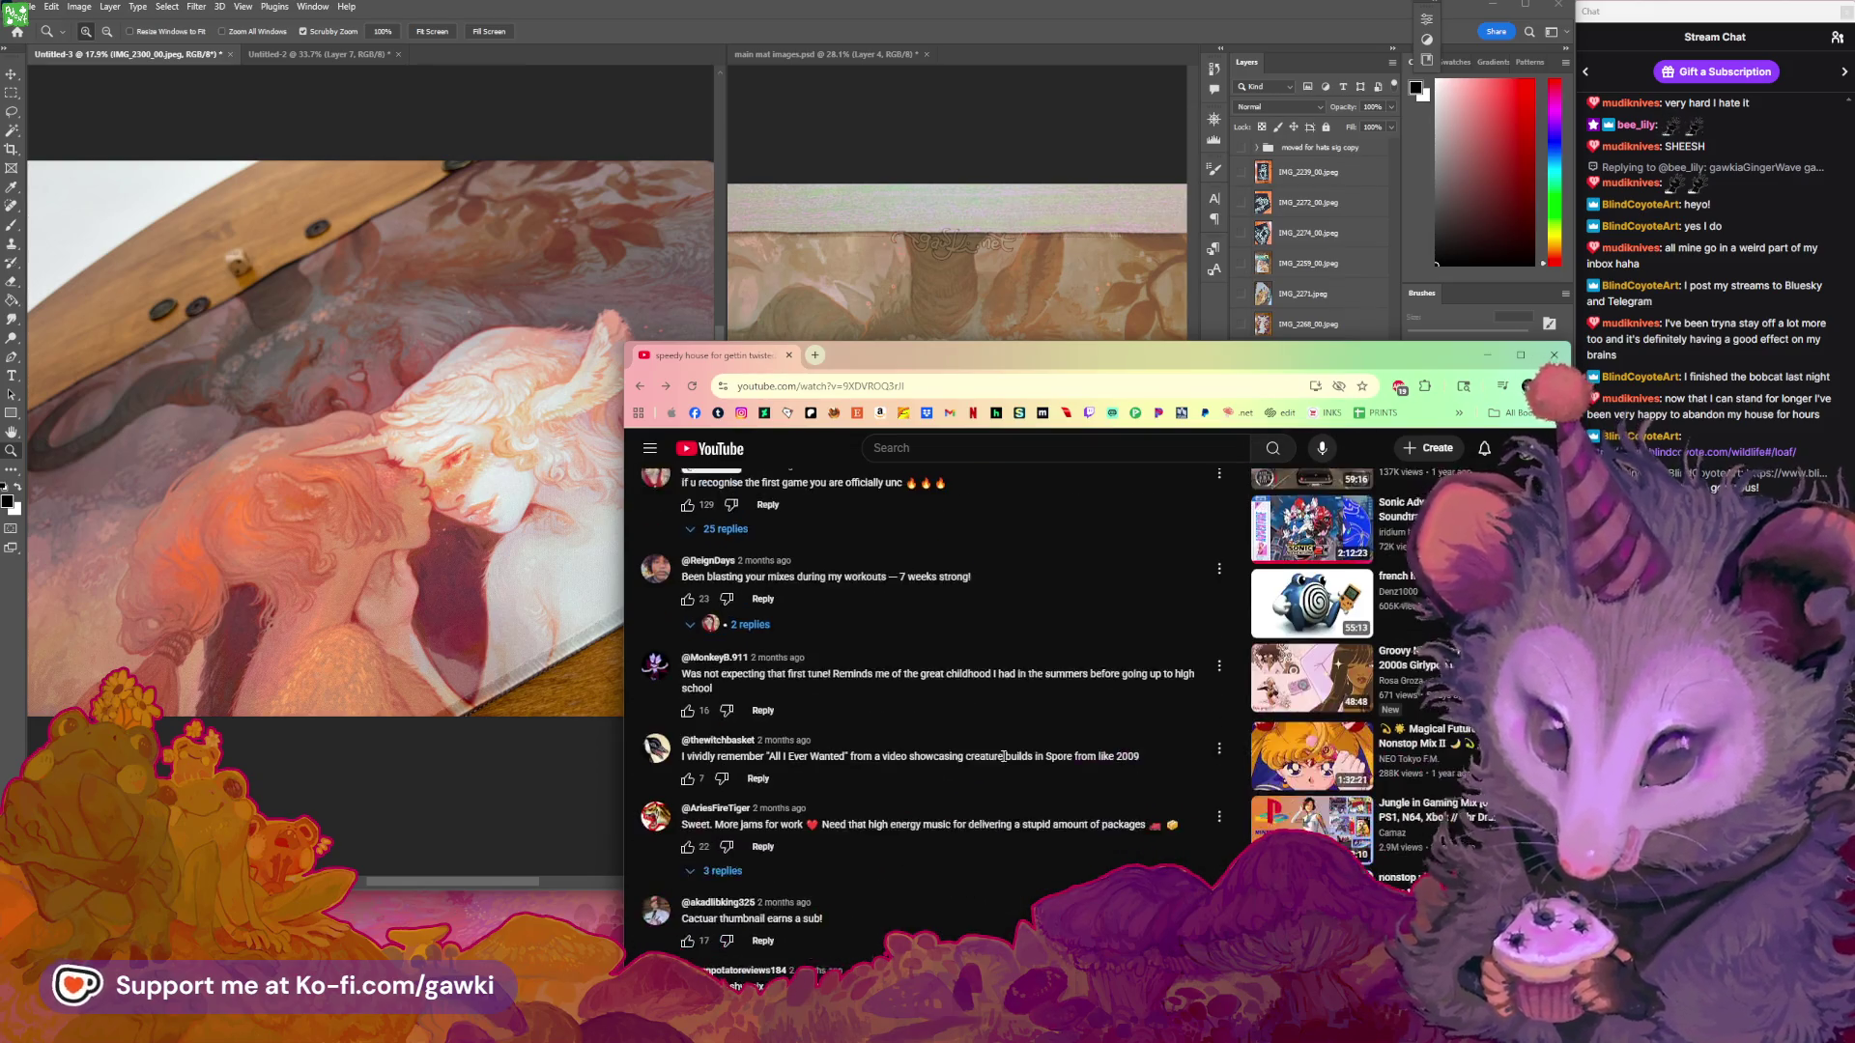
scroll(1001, 756, down, 2)
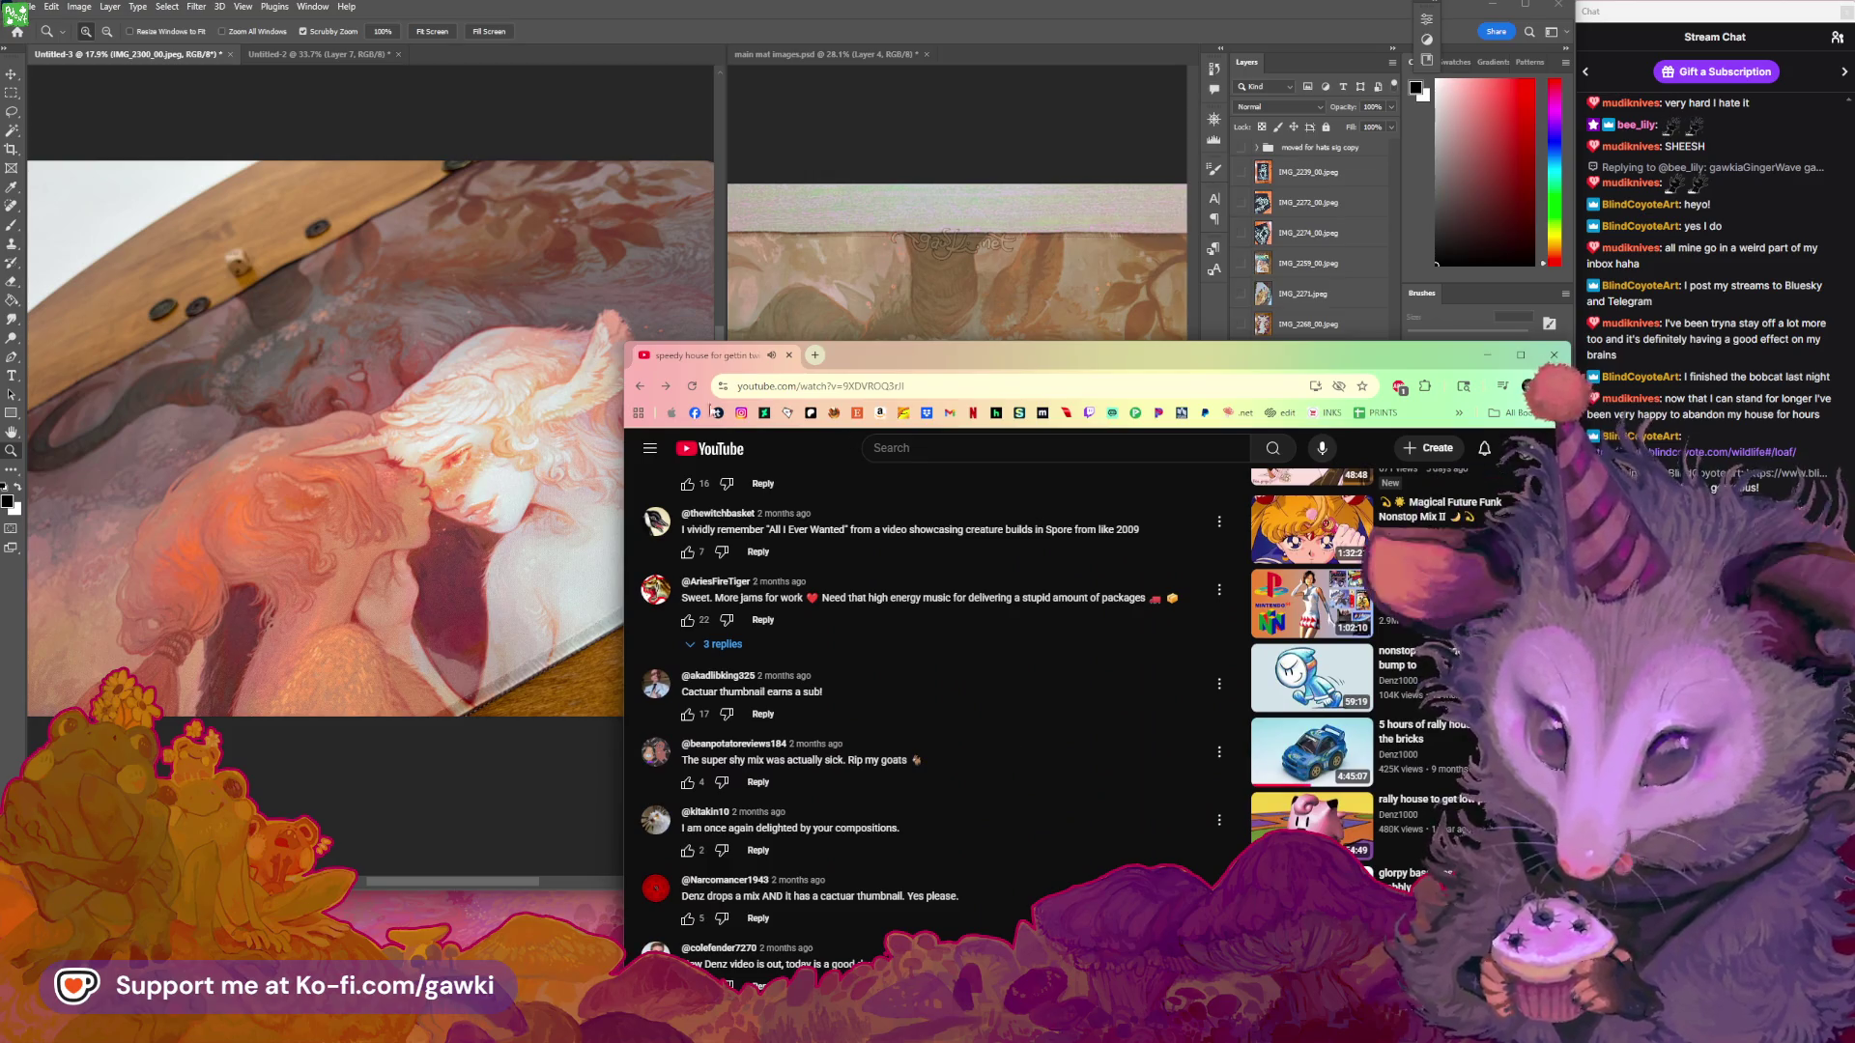
click(675, 392)
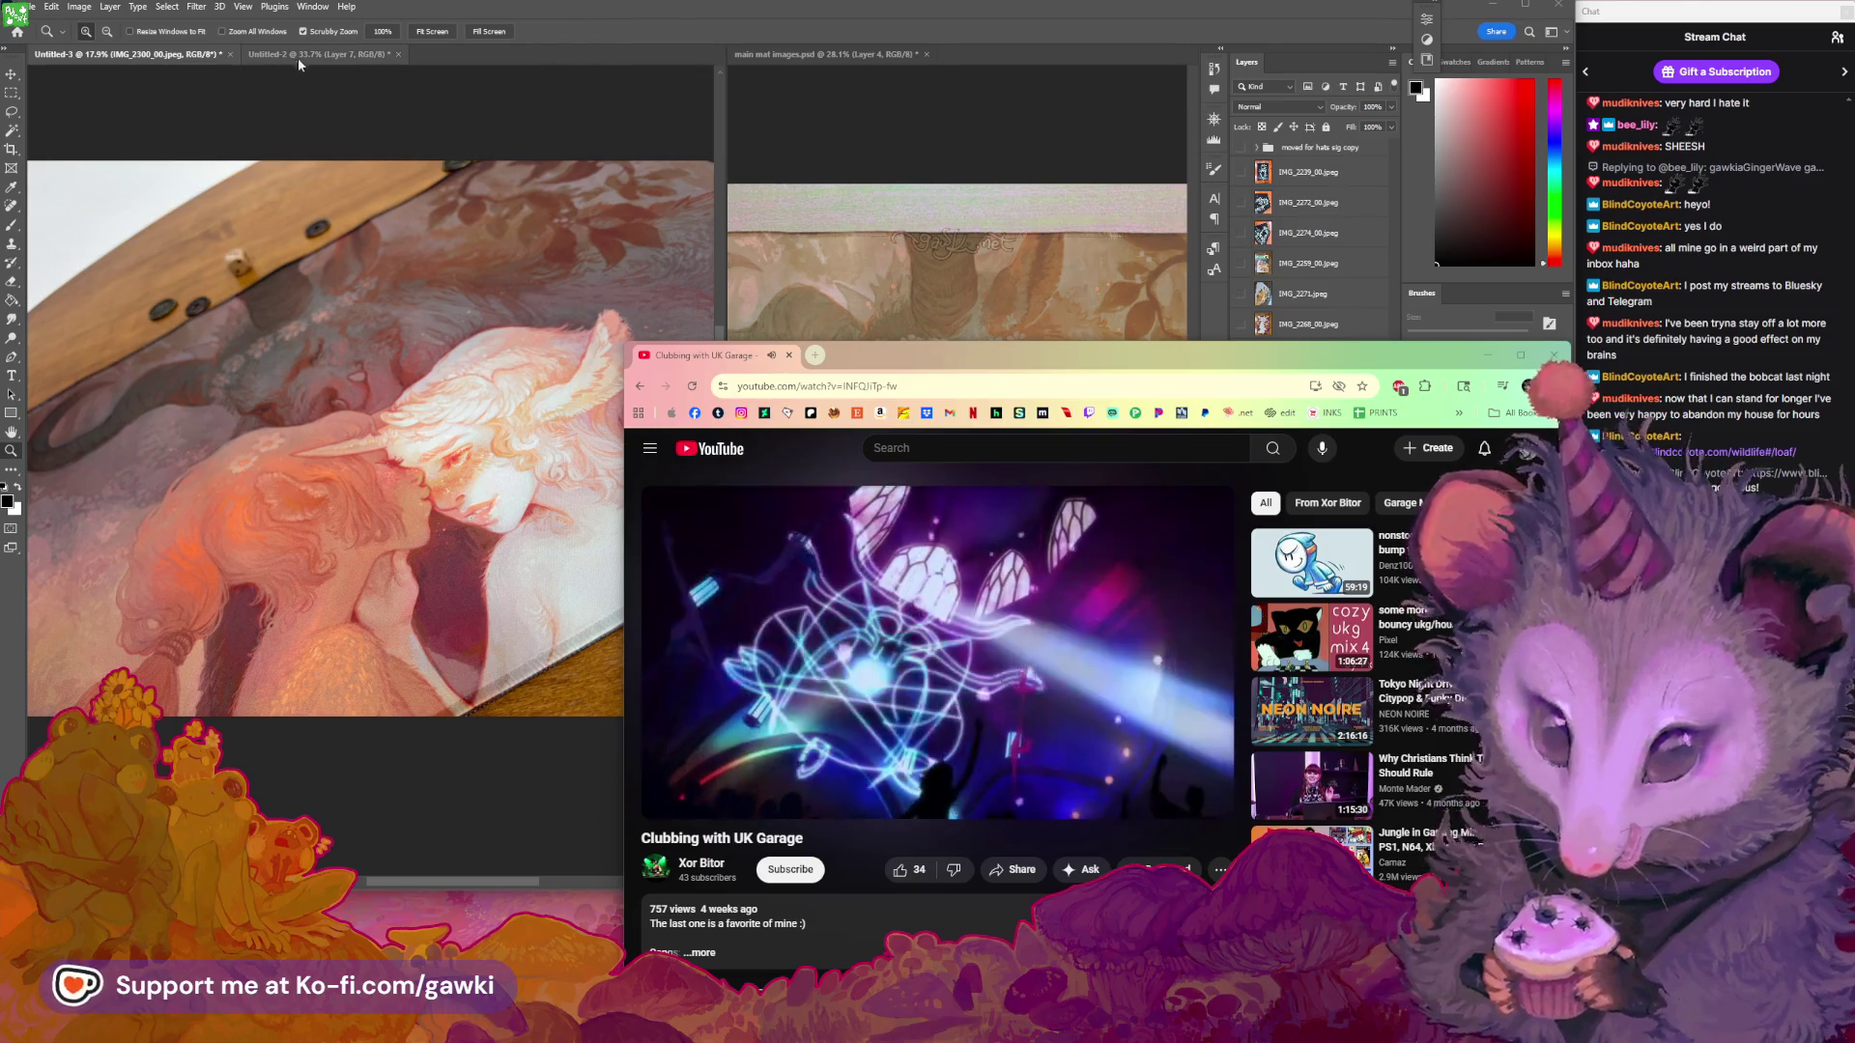
click(898, 194)
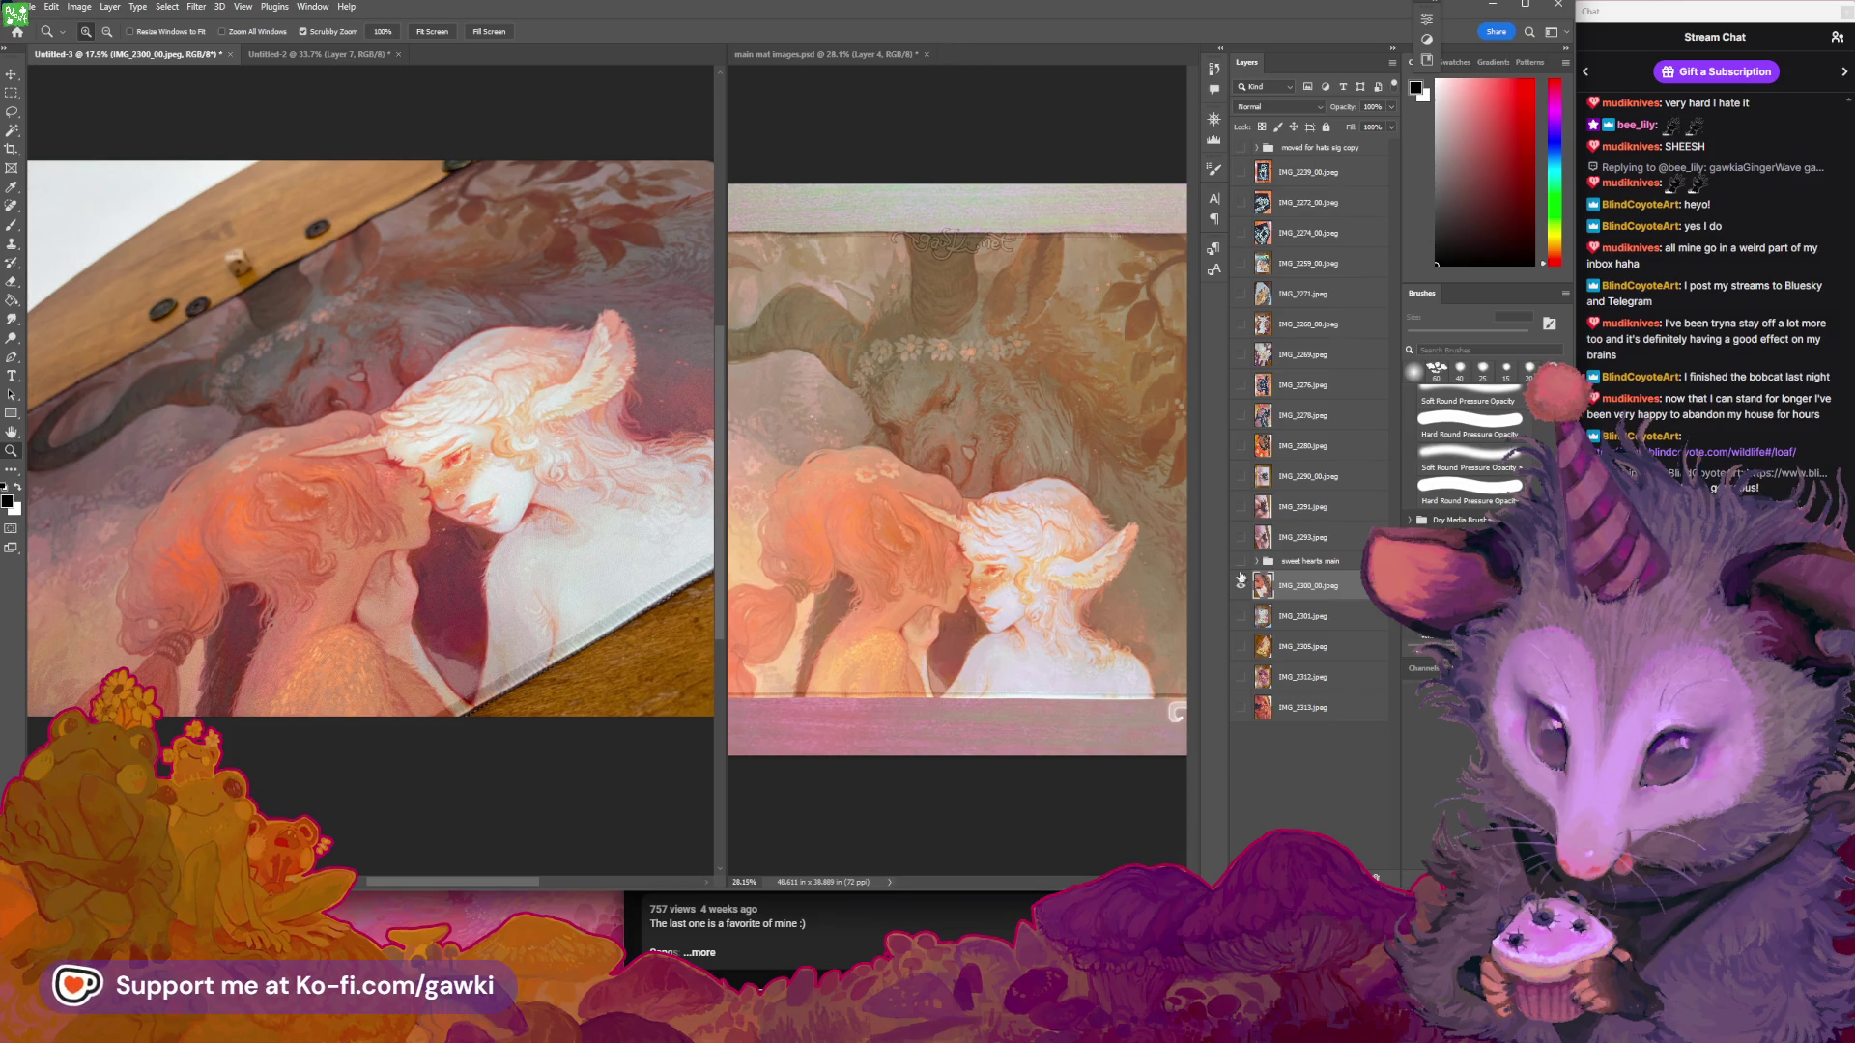
Toggle the 'sweet hearts main' group to compare both mat photos, leaving it hidden
click(1244, 564)
click(1244, 564)
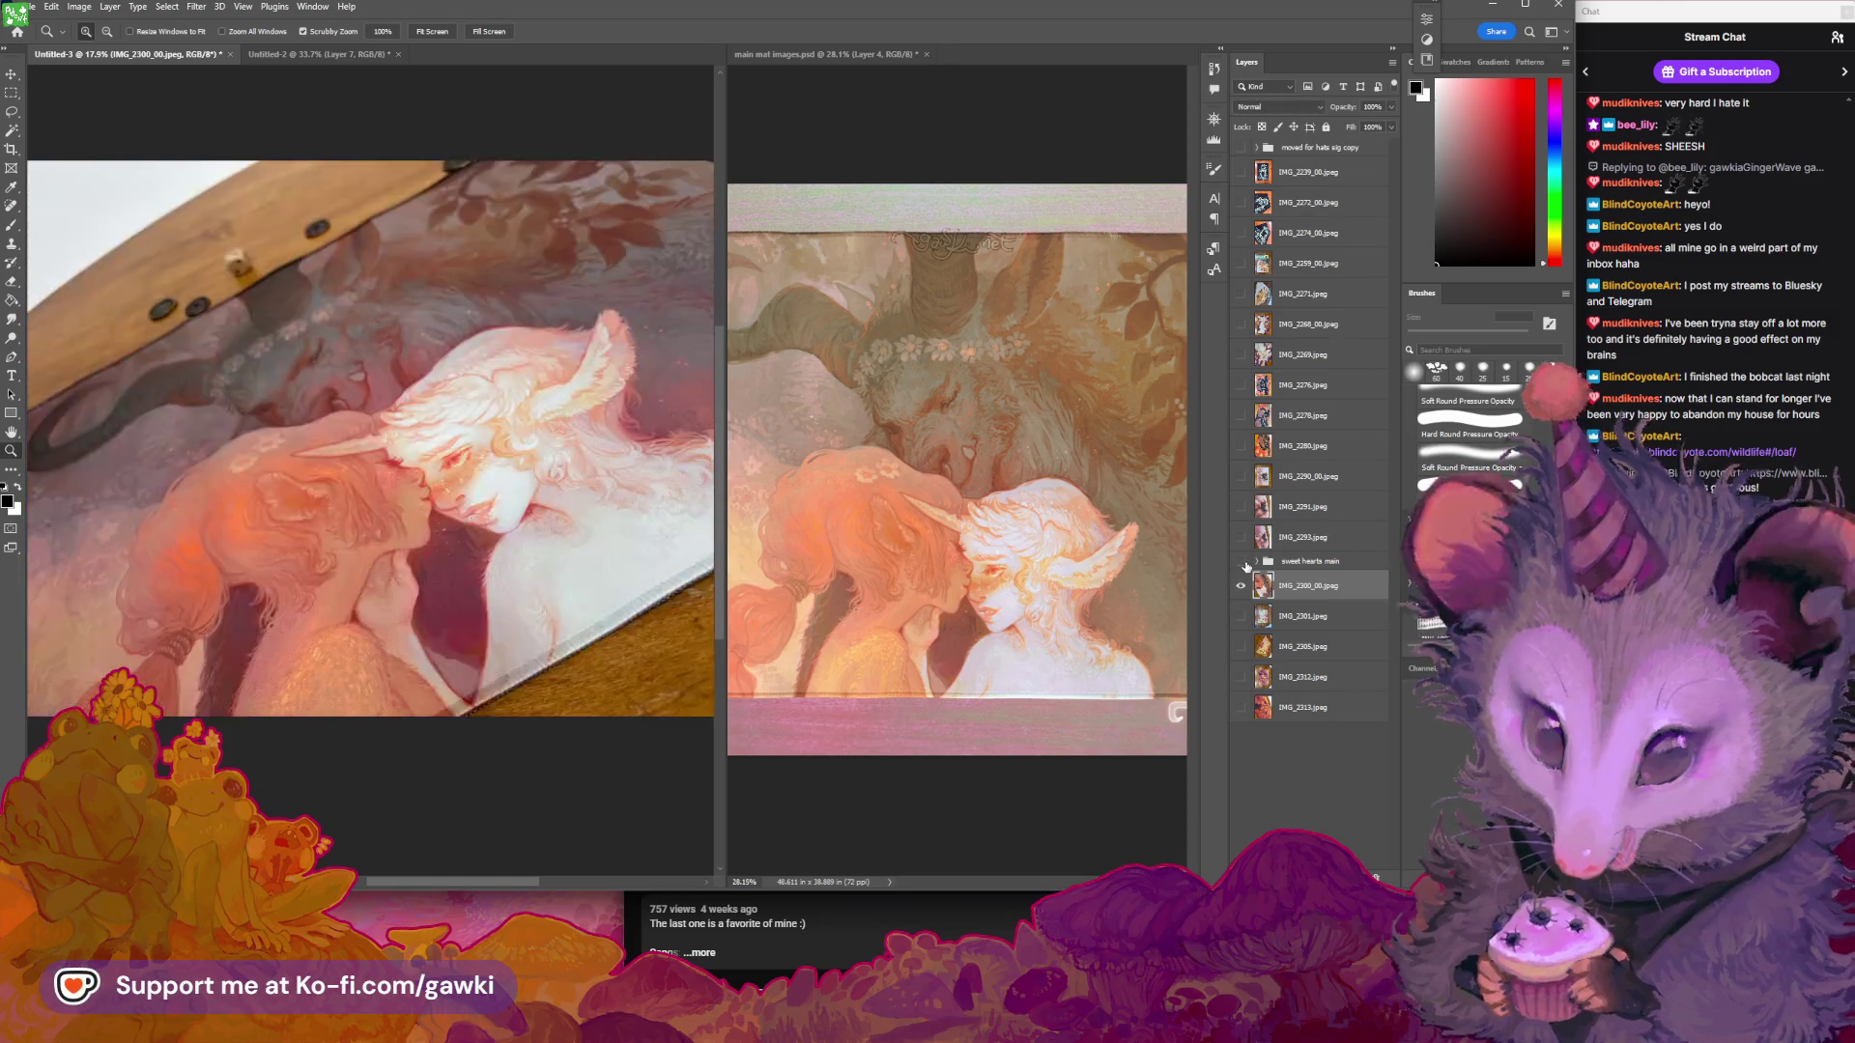
click(1243, 565)
click(1243, 564)
click(1243, 564)
click(1243, 564)
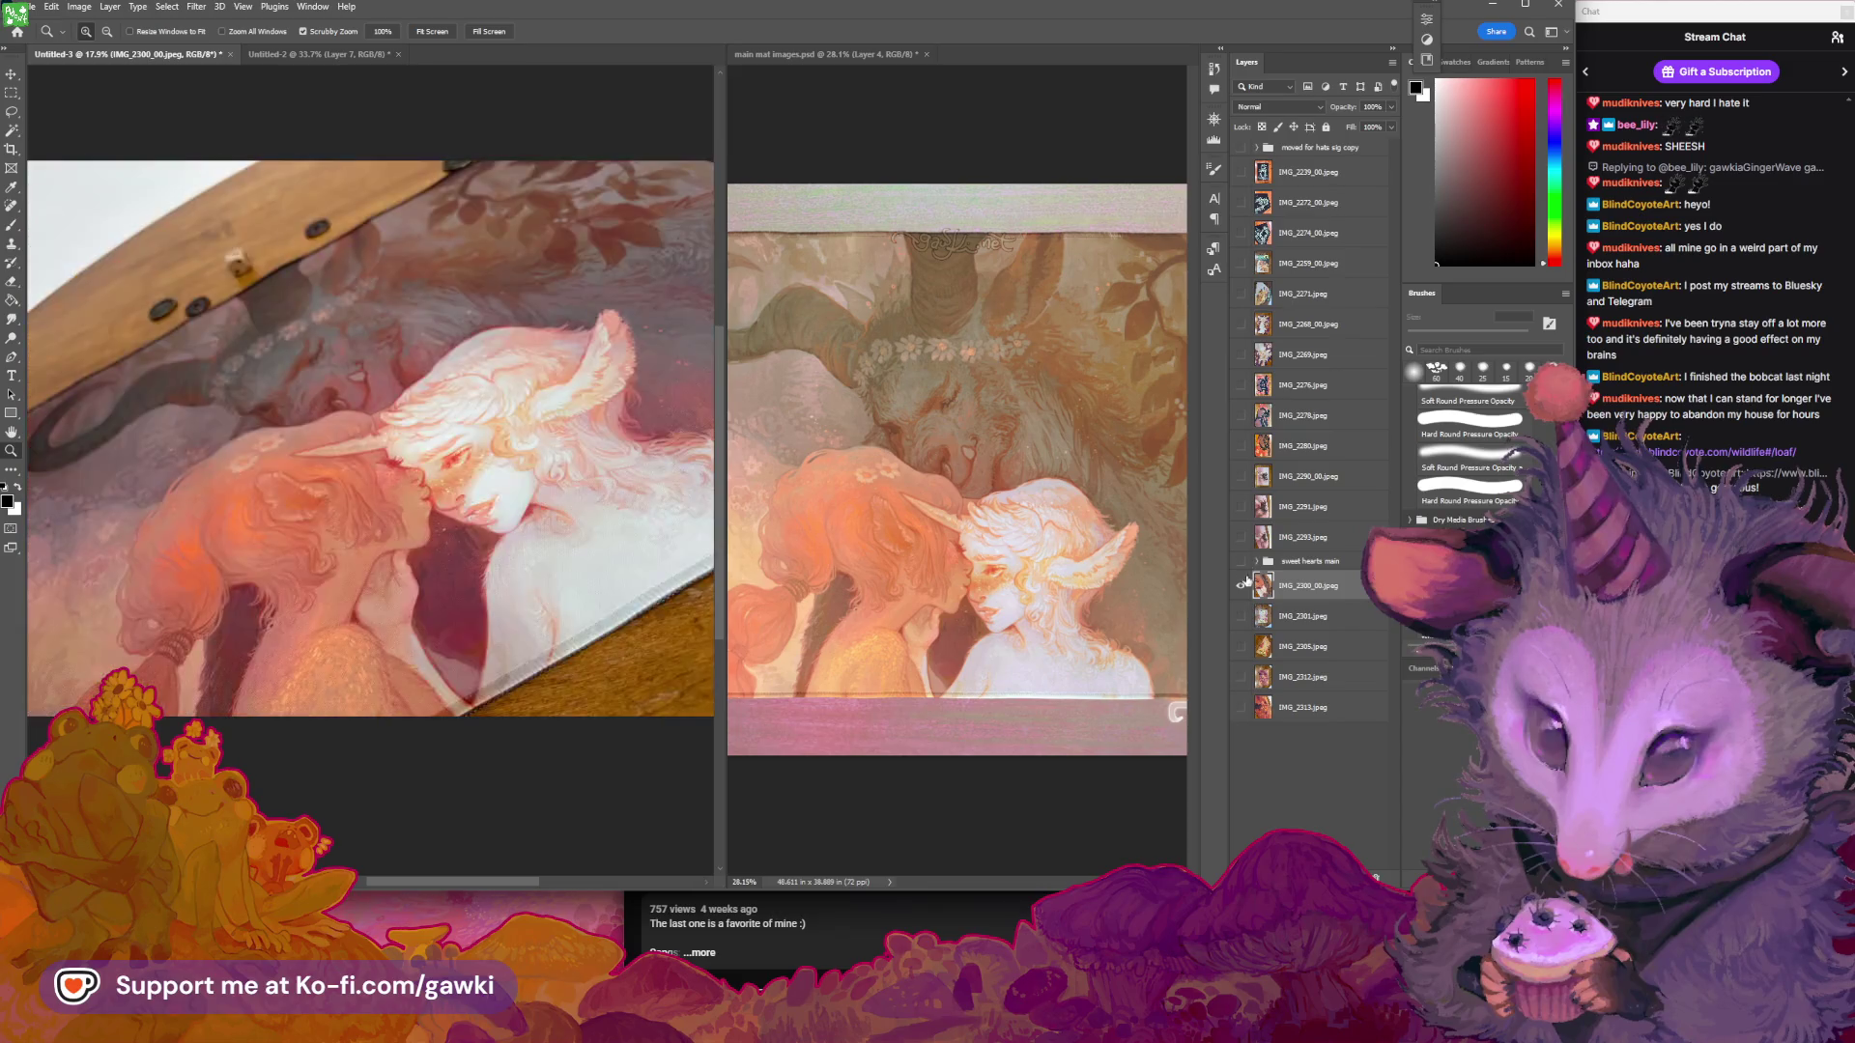
Add a Hue/Saturation layer for the close-up photo with Reds hue +10 and saturation +9
click(112, 7)
mouse_move(255, 201)
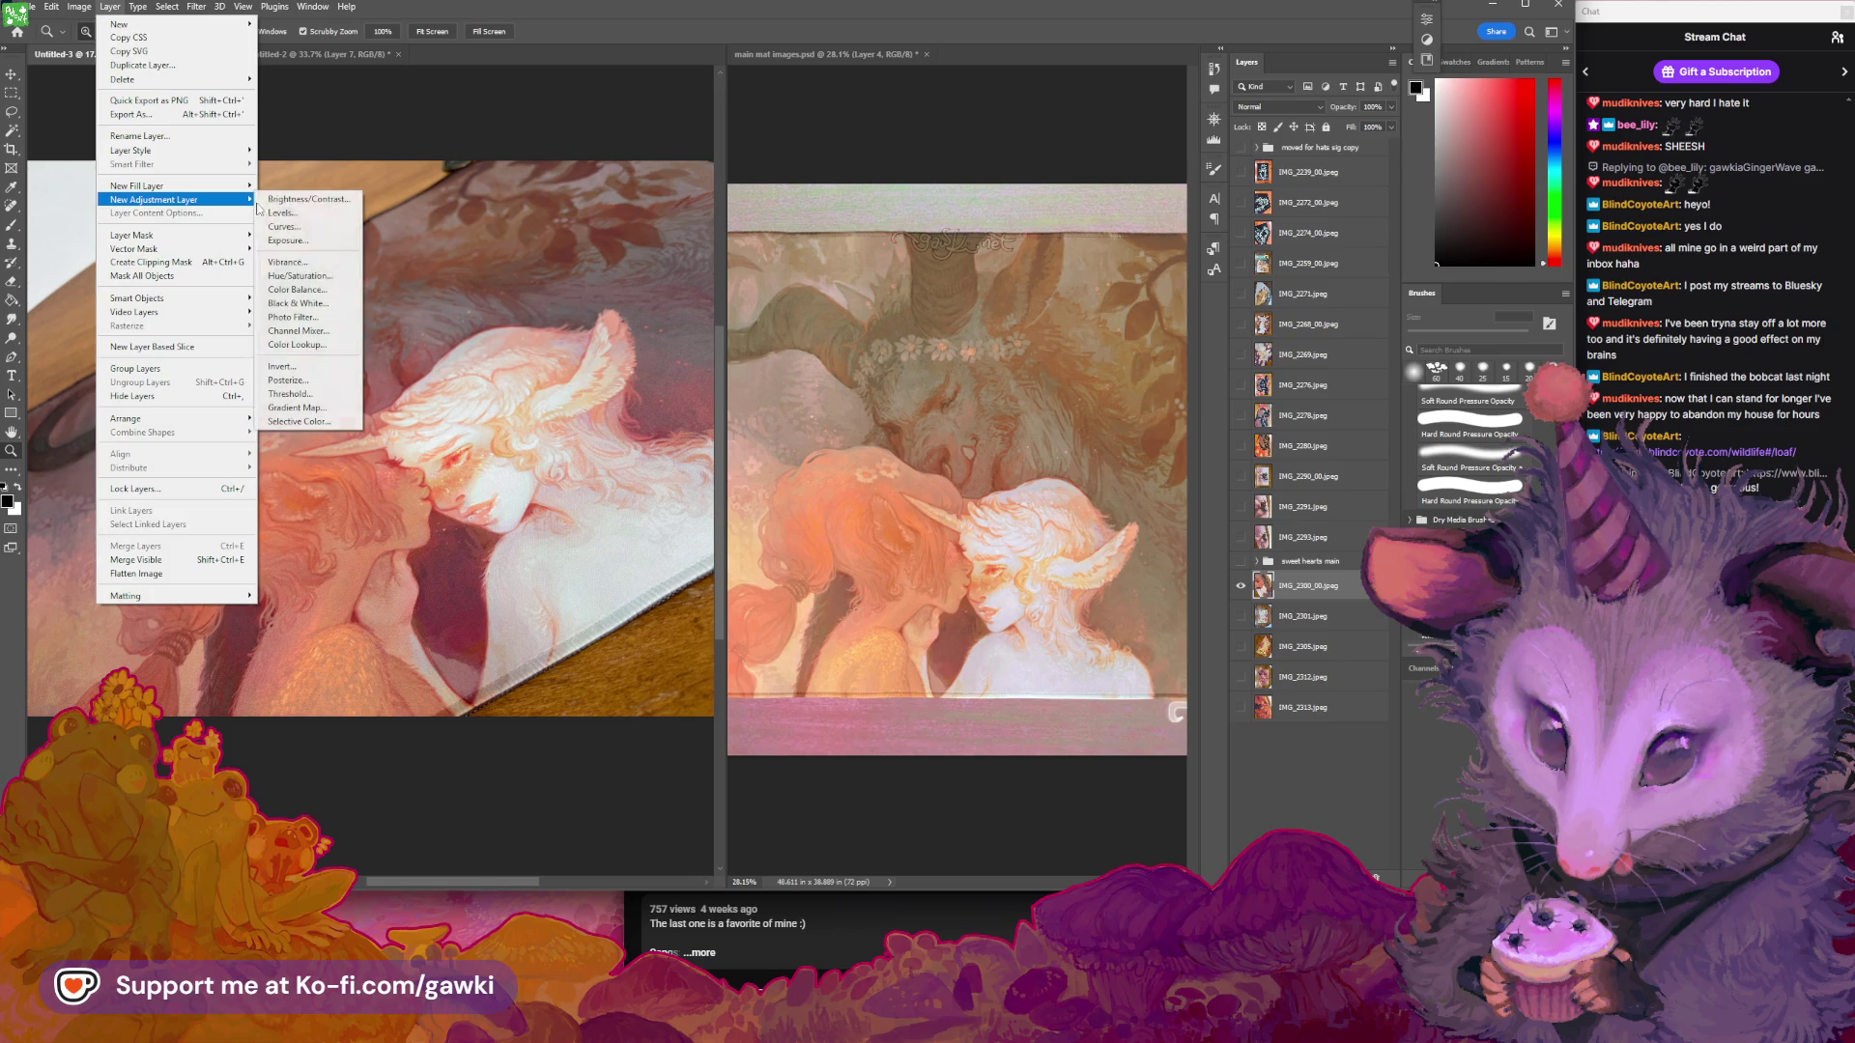
click(301, 277)
click(970, 451)
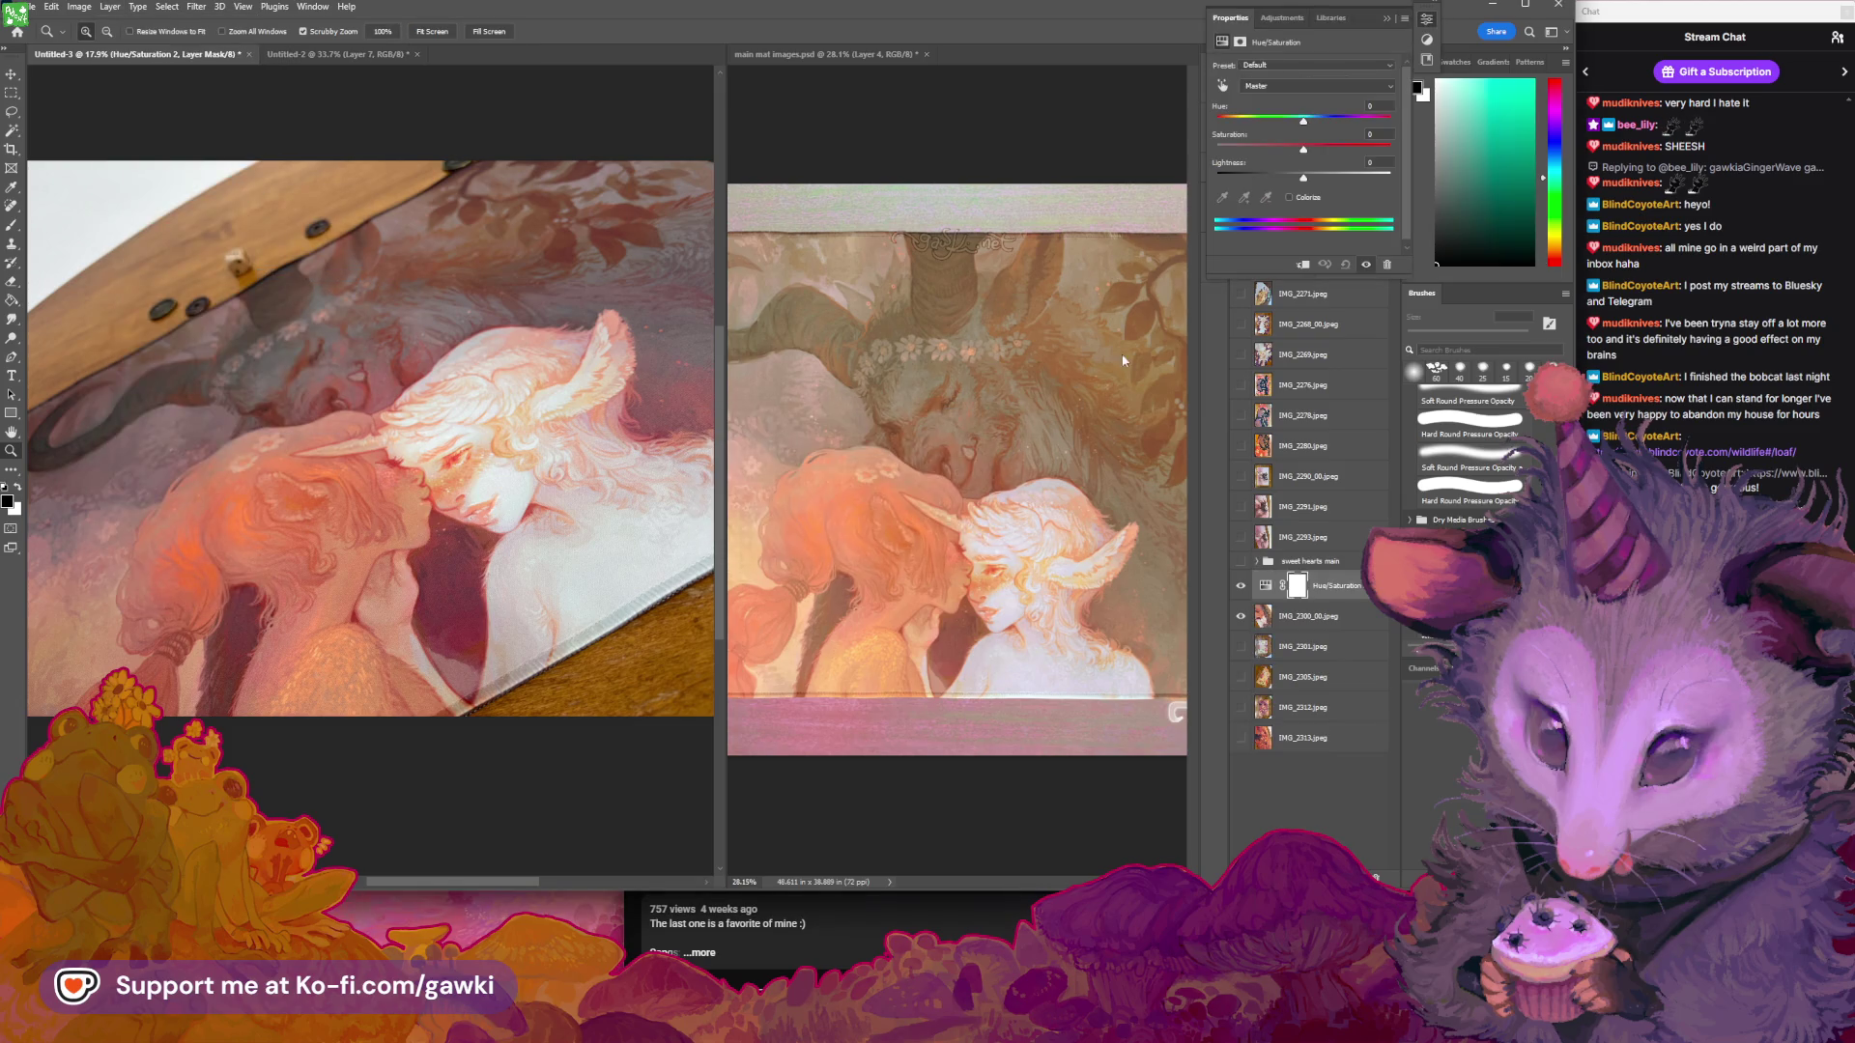
click(1295, 86)
click(1290, 106)
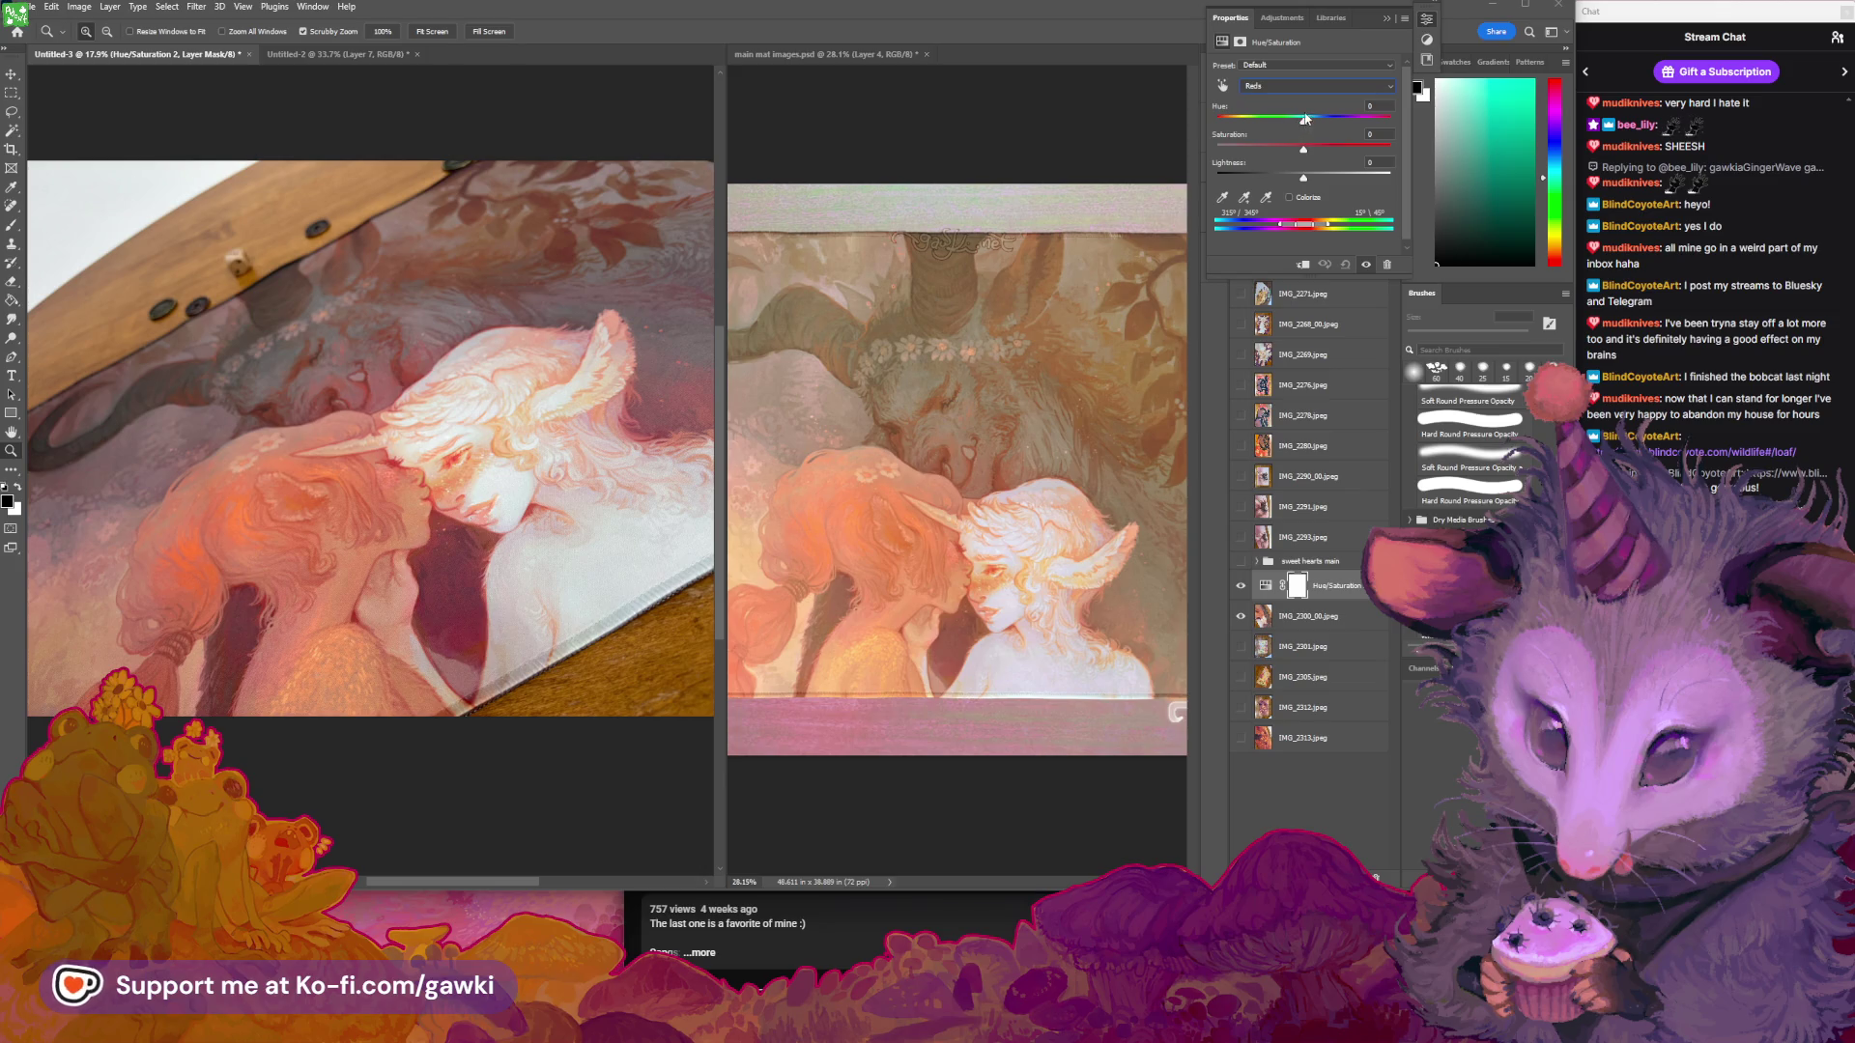
drag(1313, 124, 1316, 126)
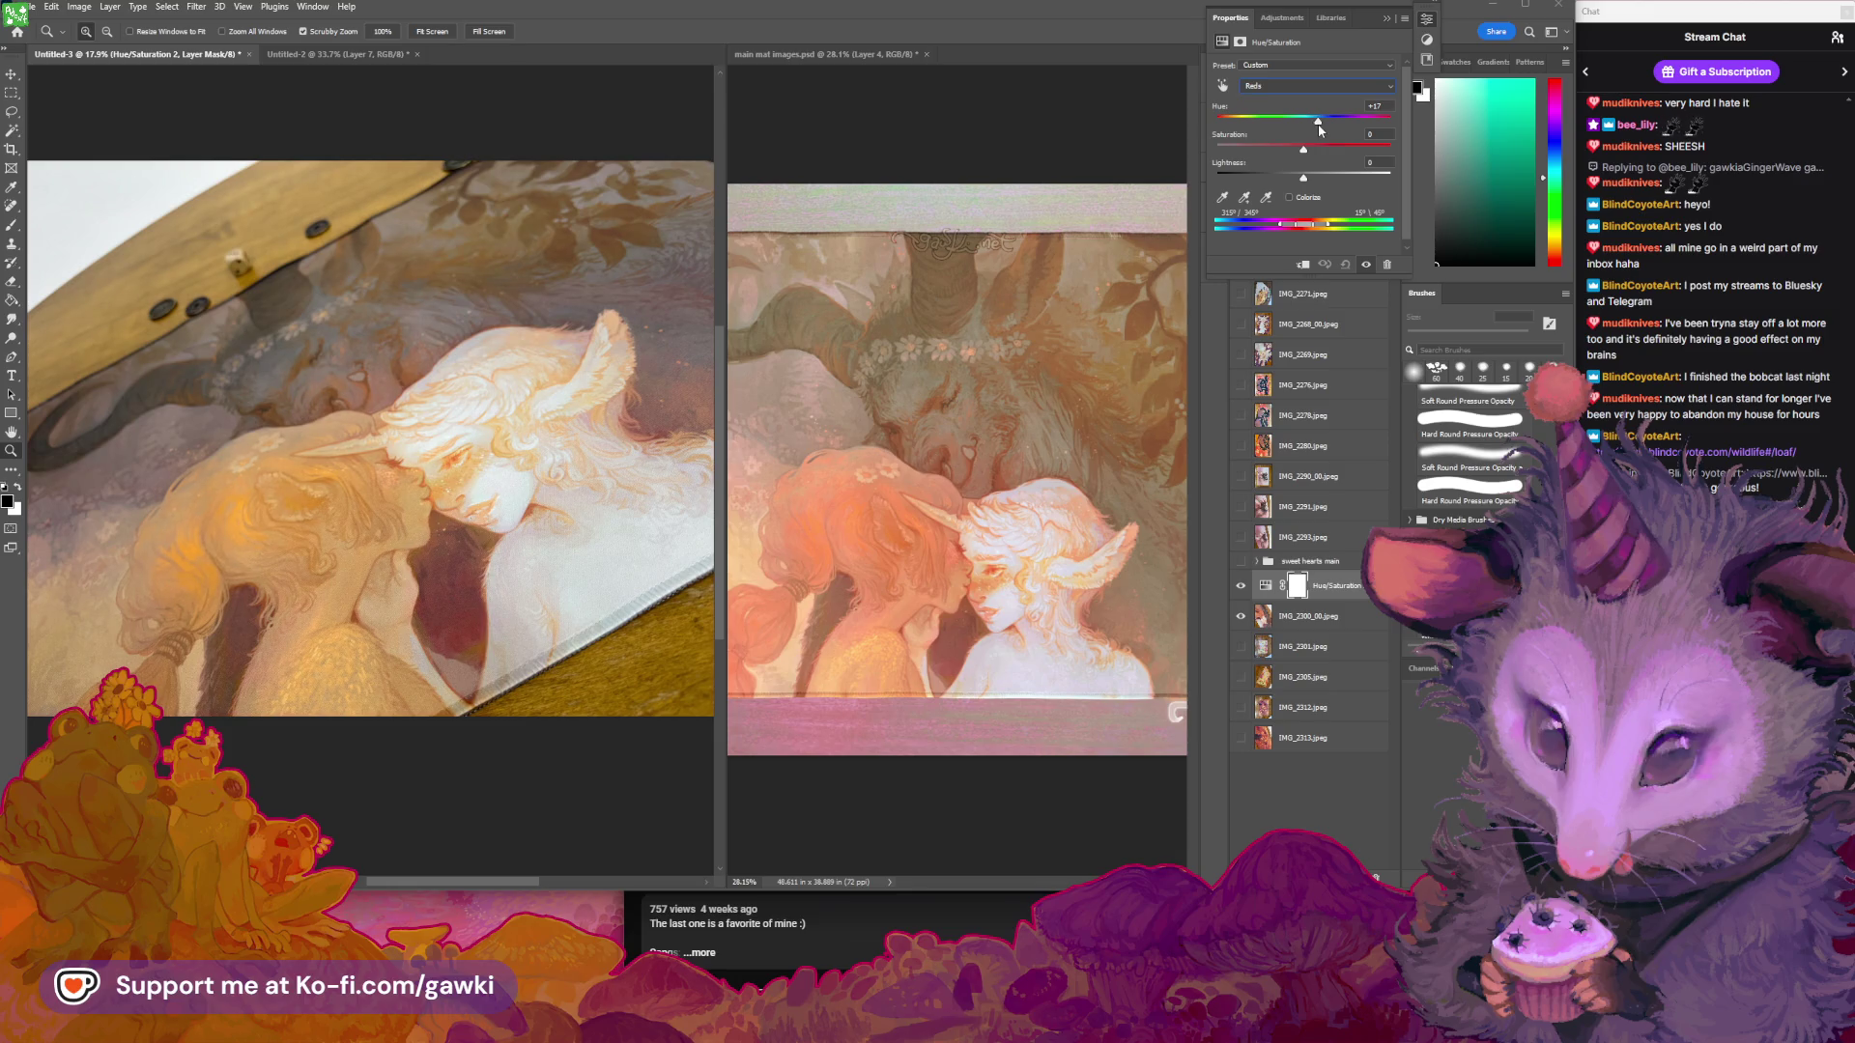
drag(1314, 128, 1312, 125)
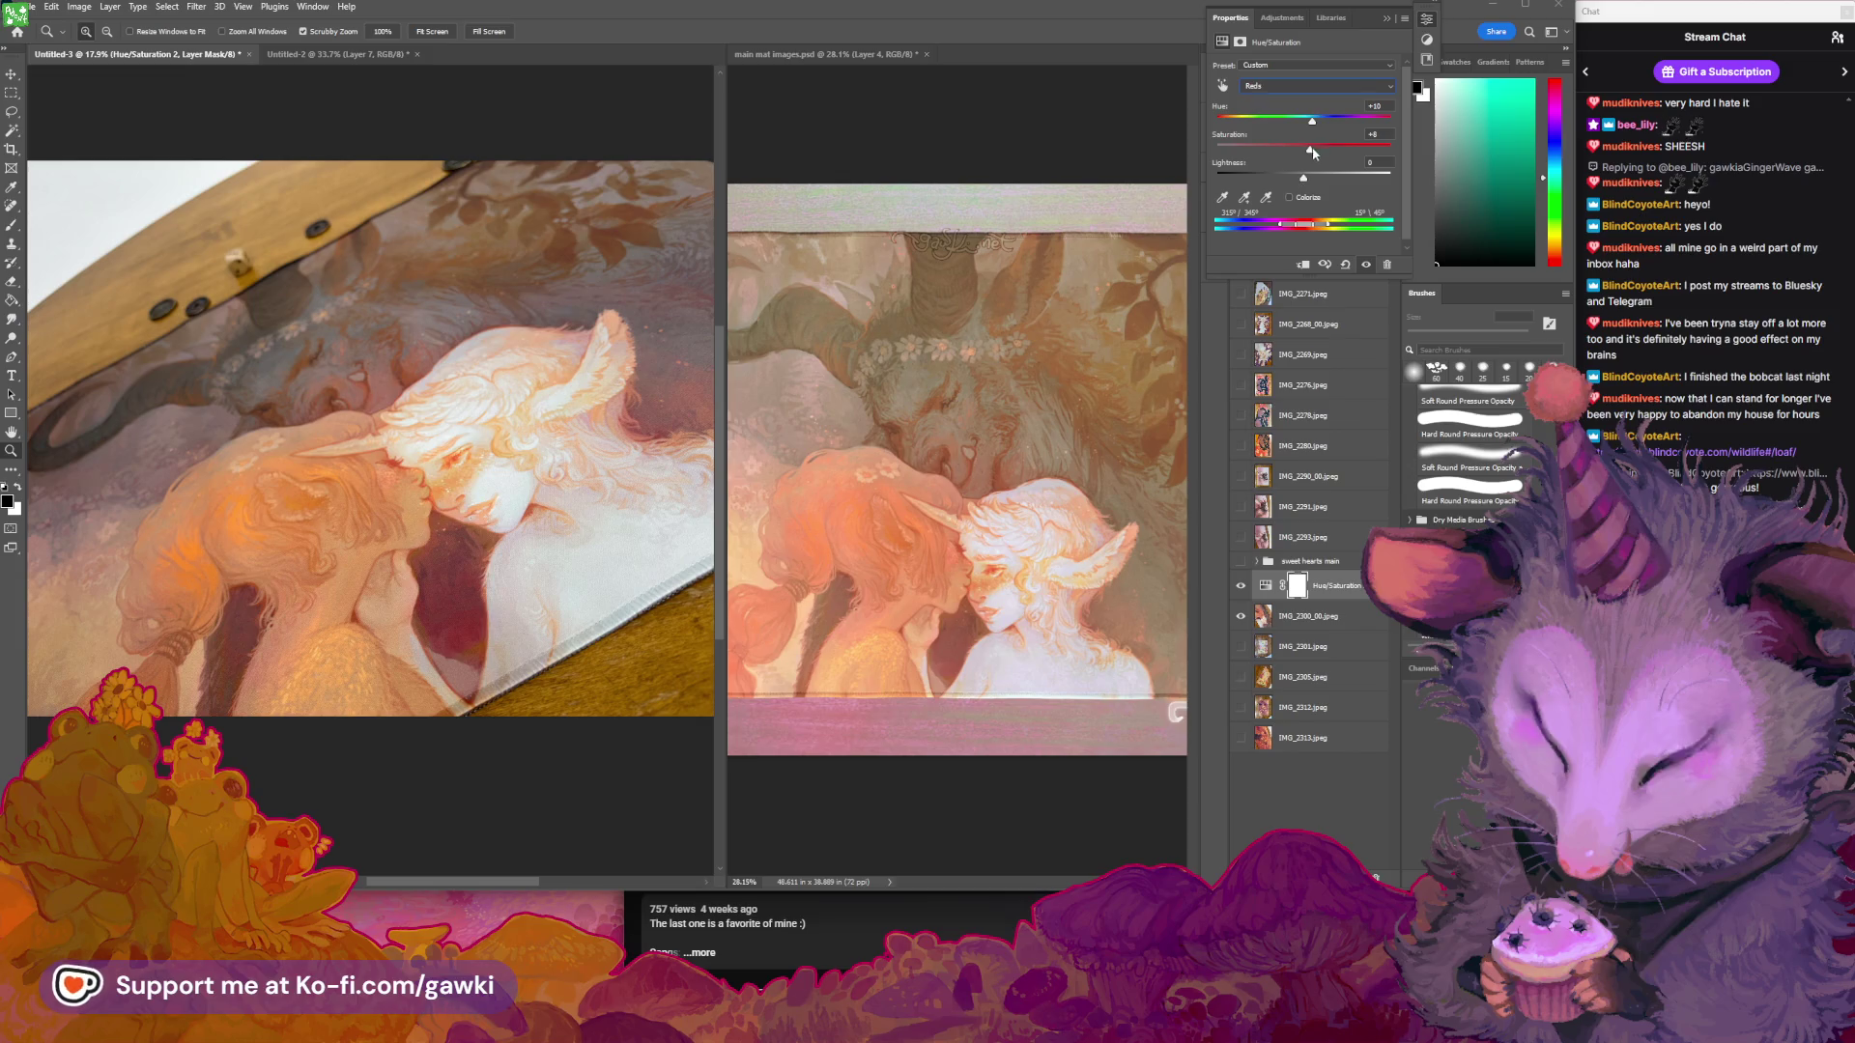
drag(1314, 152, 1312, 153)
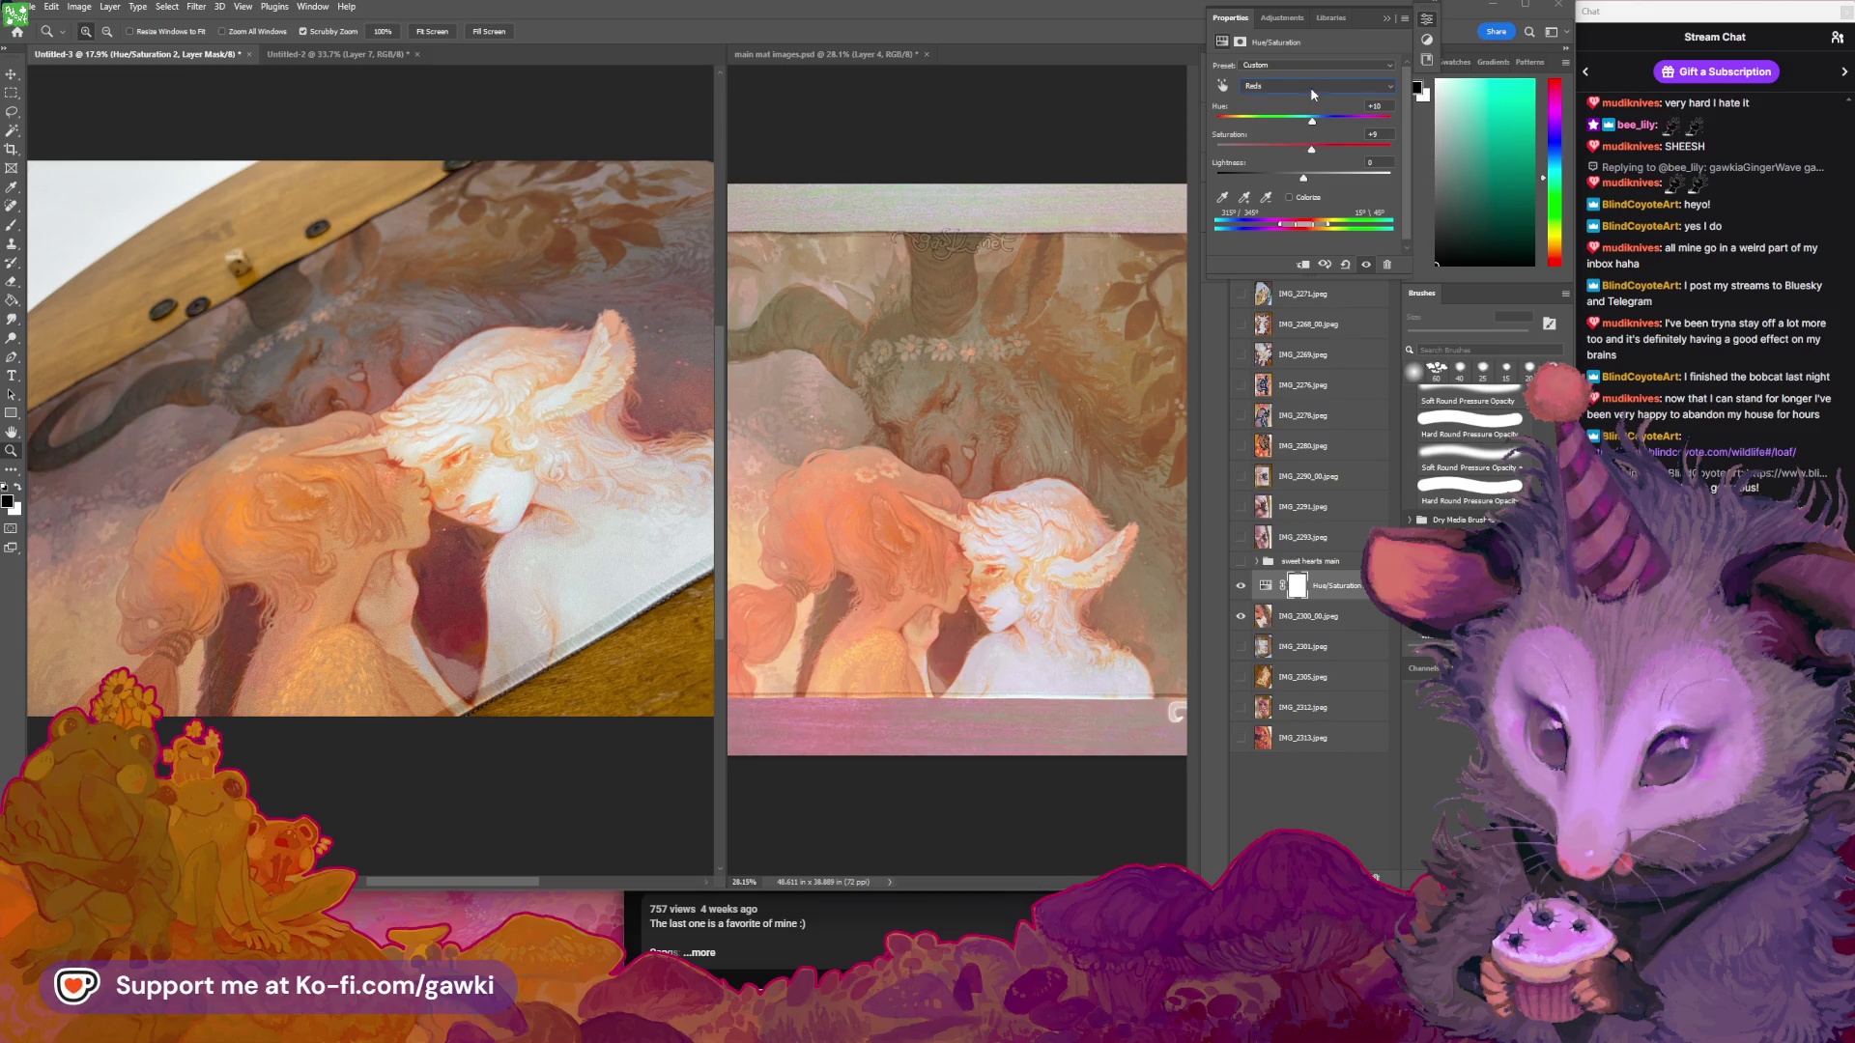
Toggle the new Hue/Saturation layer's visibility to compare the photo with and without it
click(1384, 18)
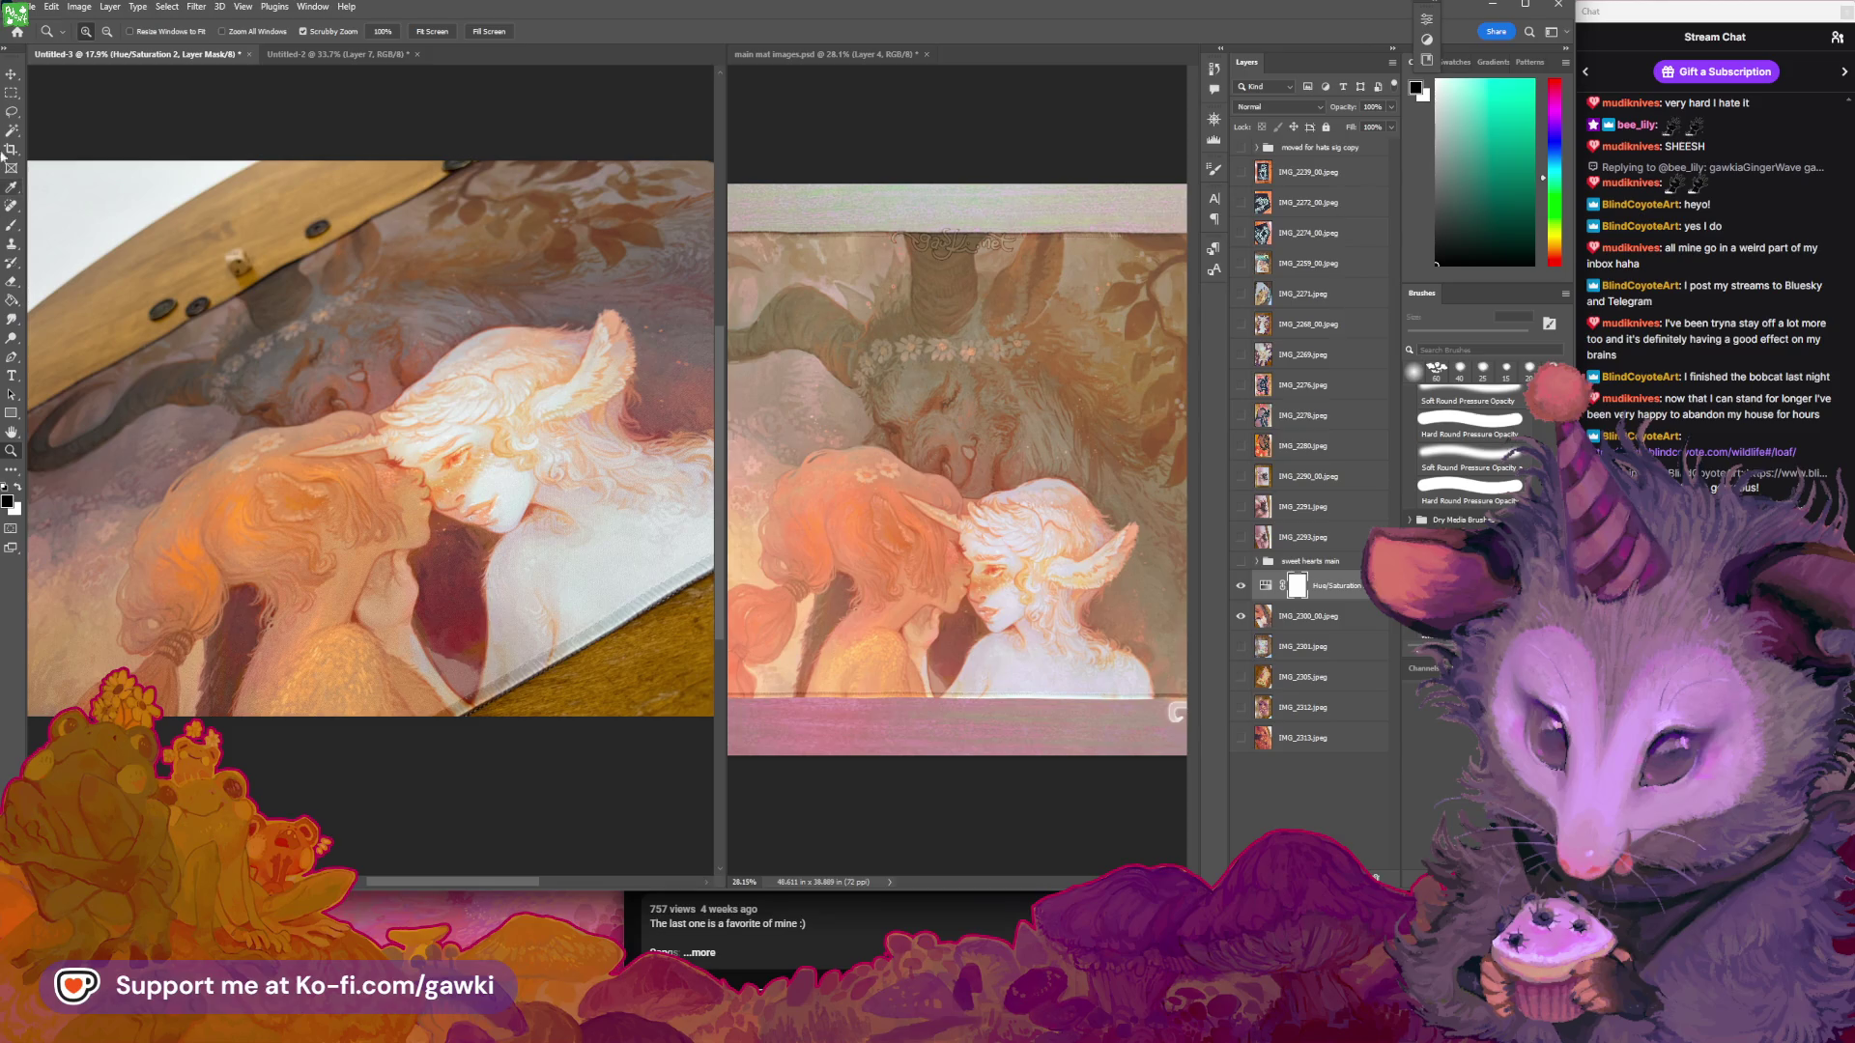
click(1240, 587)
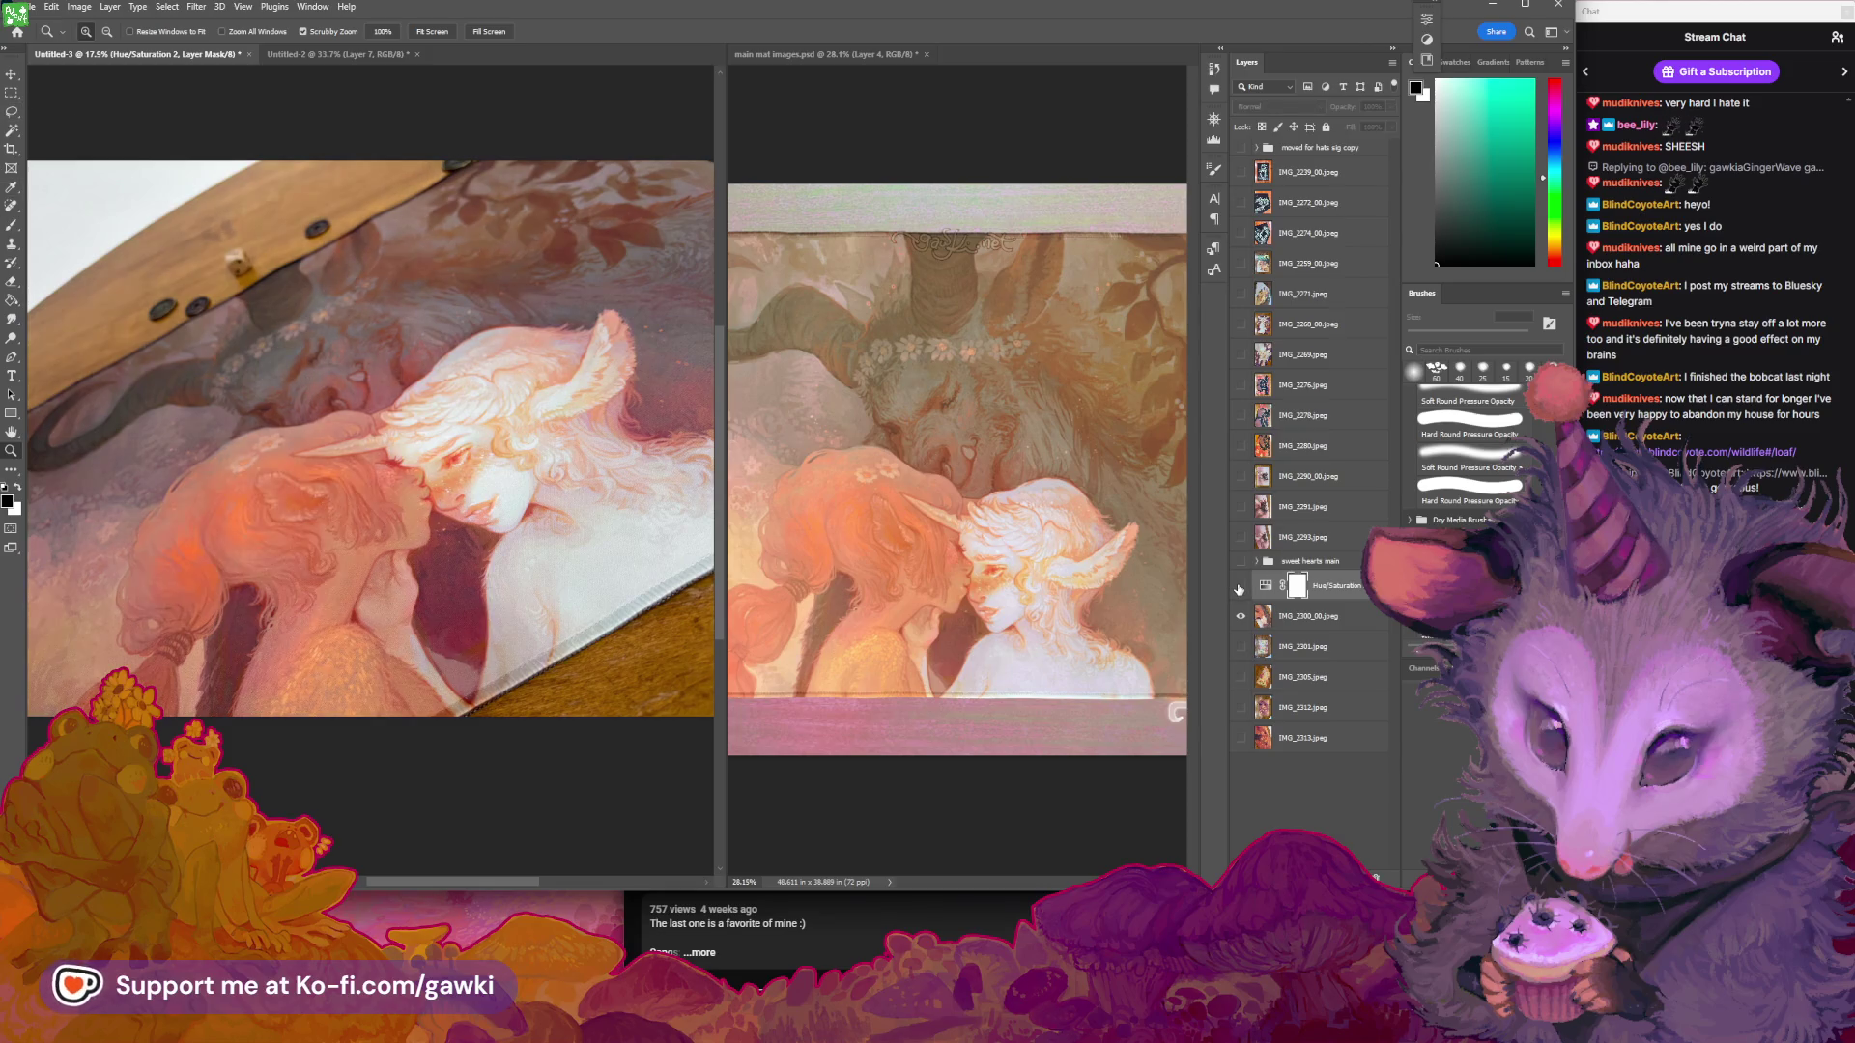
click(1241, 587)
click(1241, 587)
click(1240, 588)
click(1241, 588)
click(1240, 588)
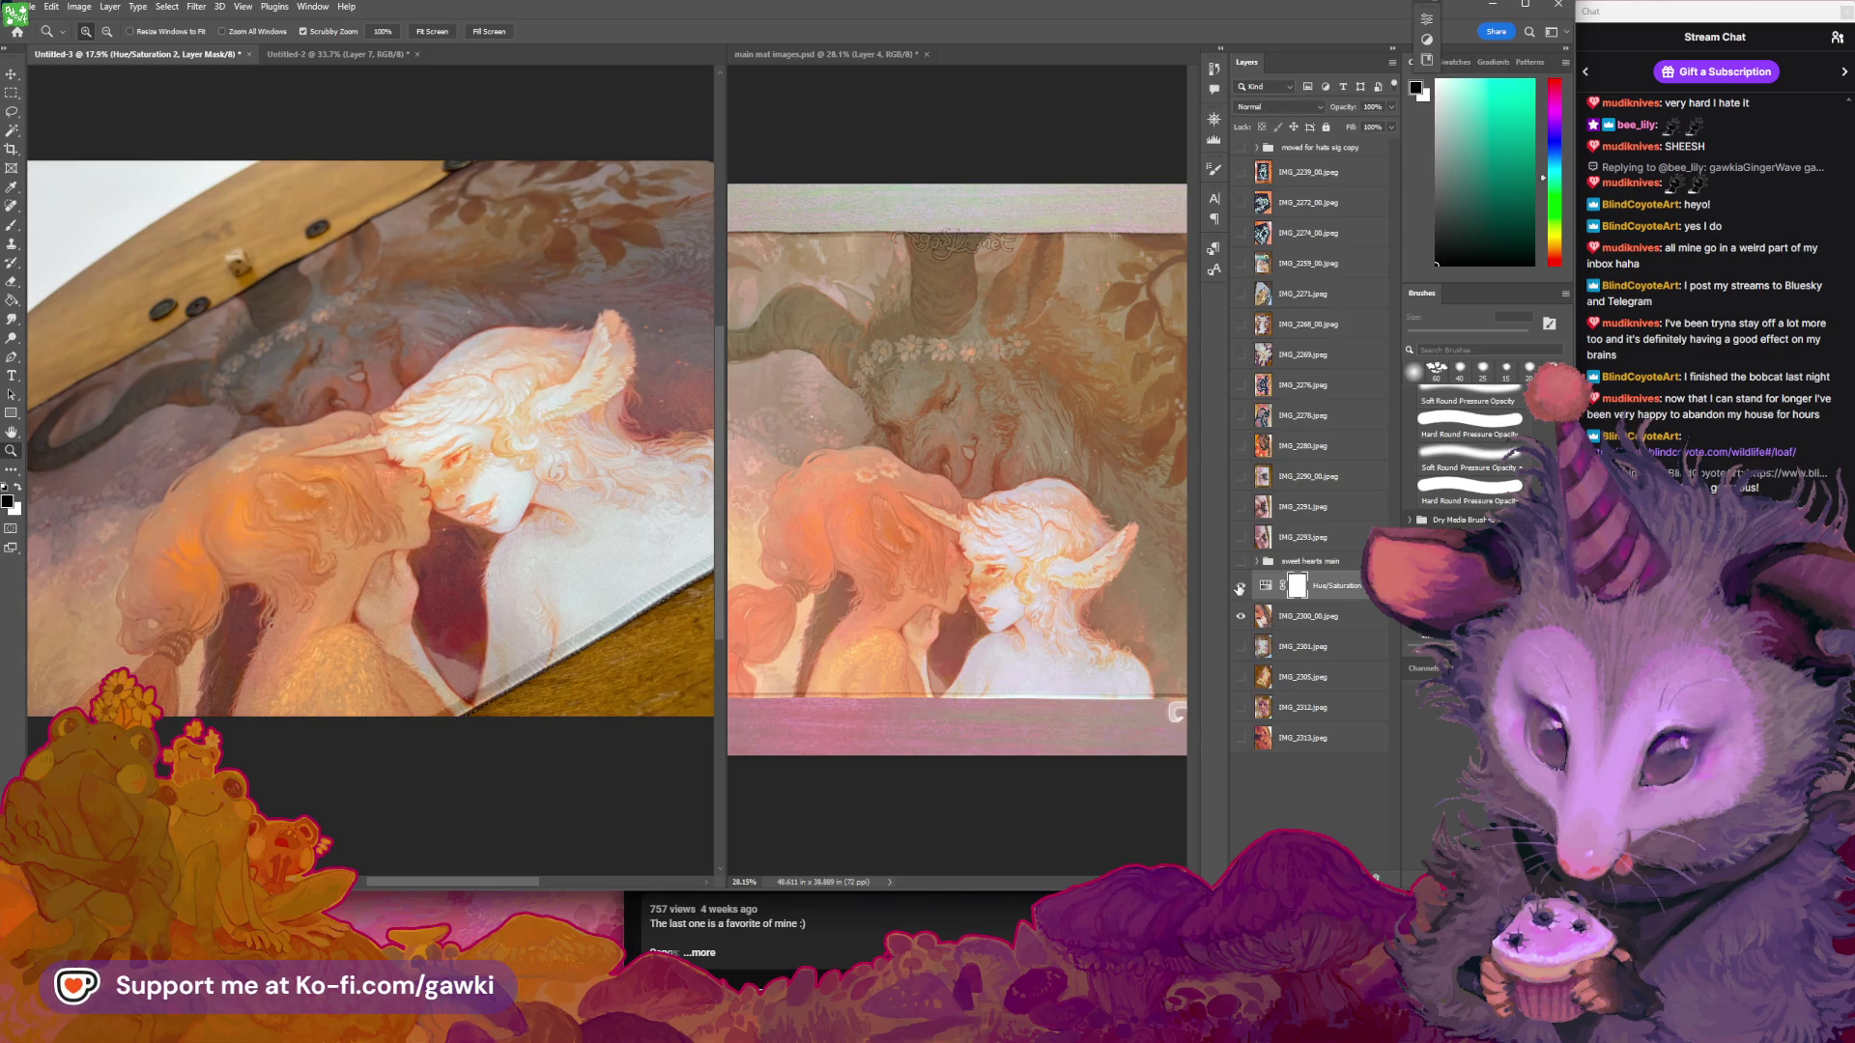
click(110, 7)
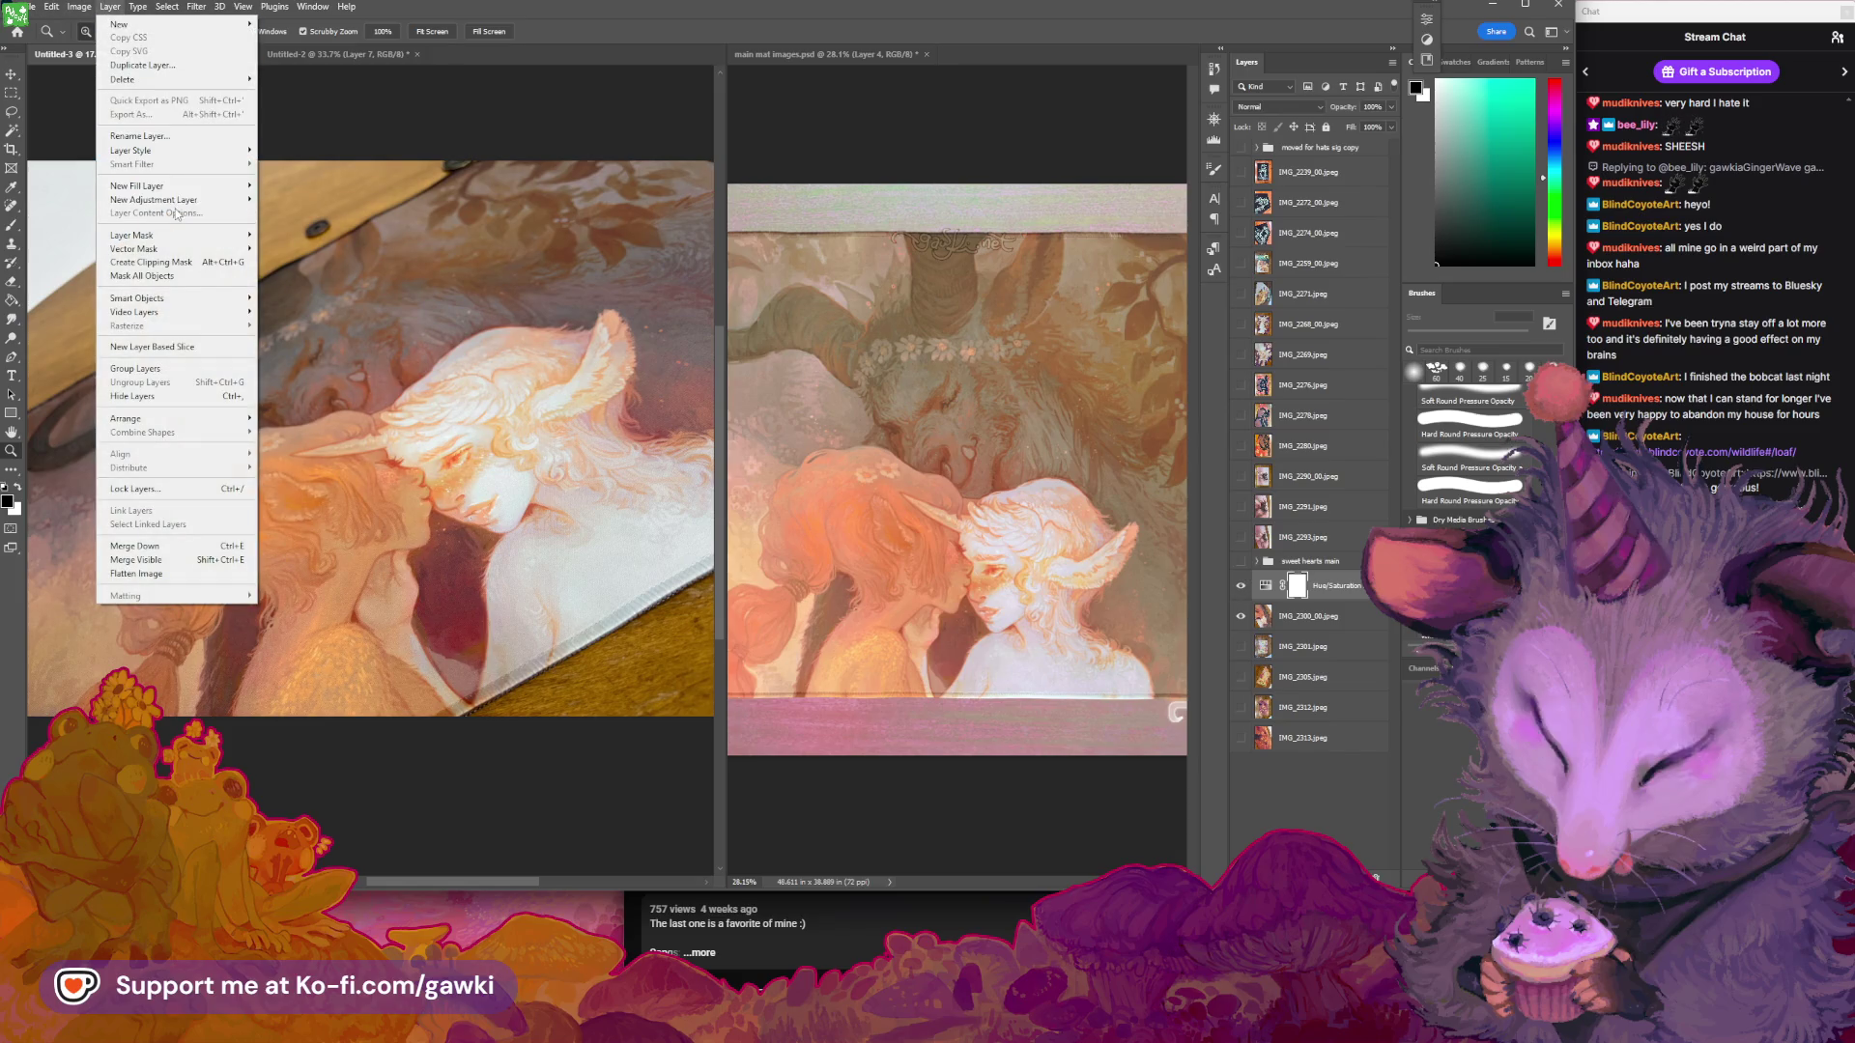
Add a Curves 2 adjustment layer and raise the RGB curve slightly to brighten the photo
mouse_move(193, 200)
click(290, 226)
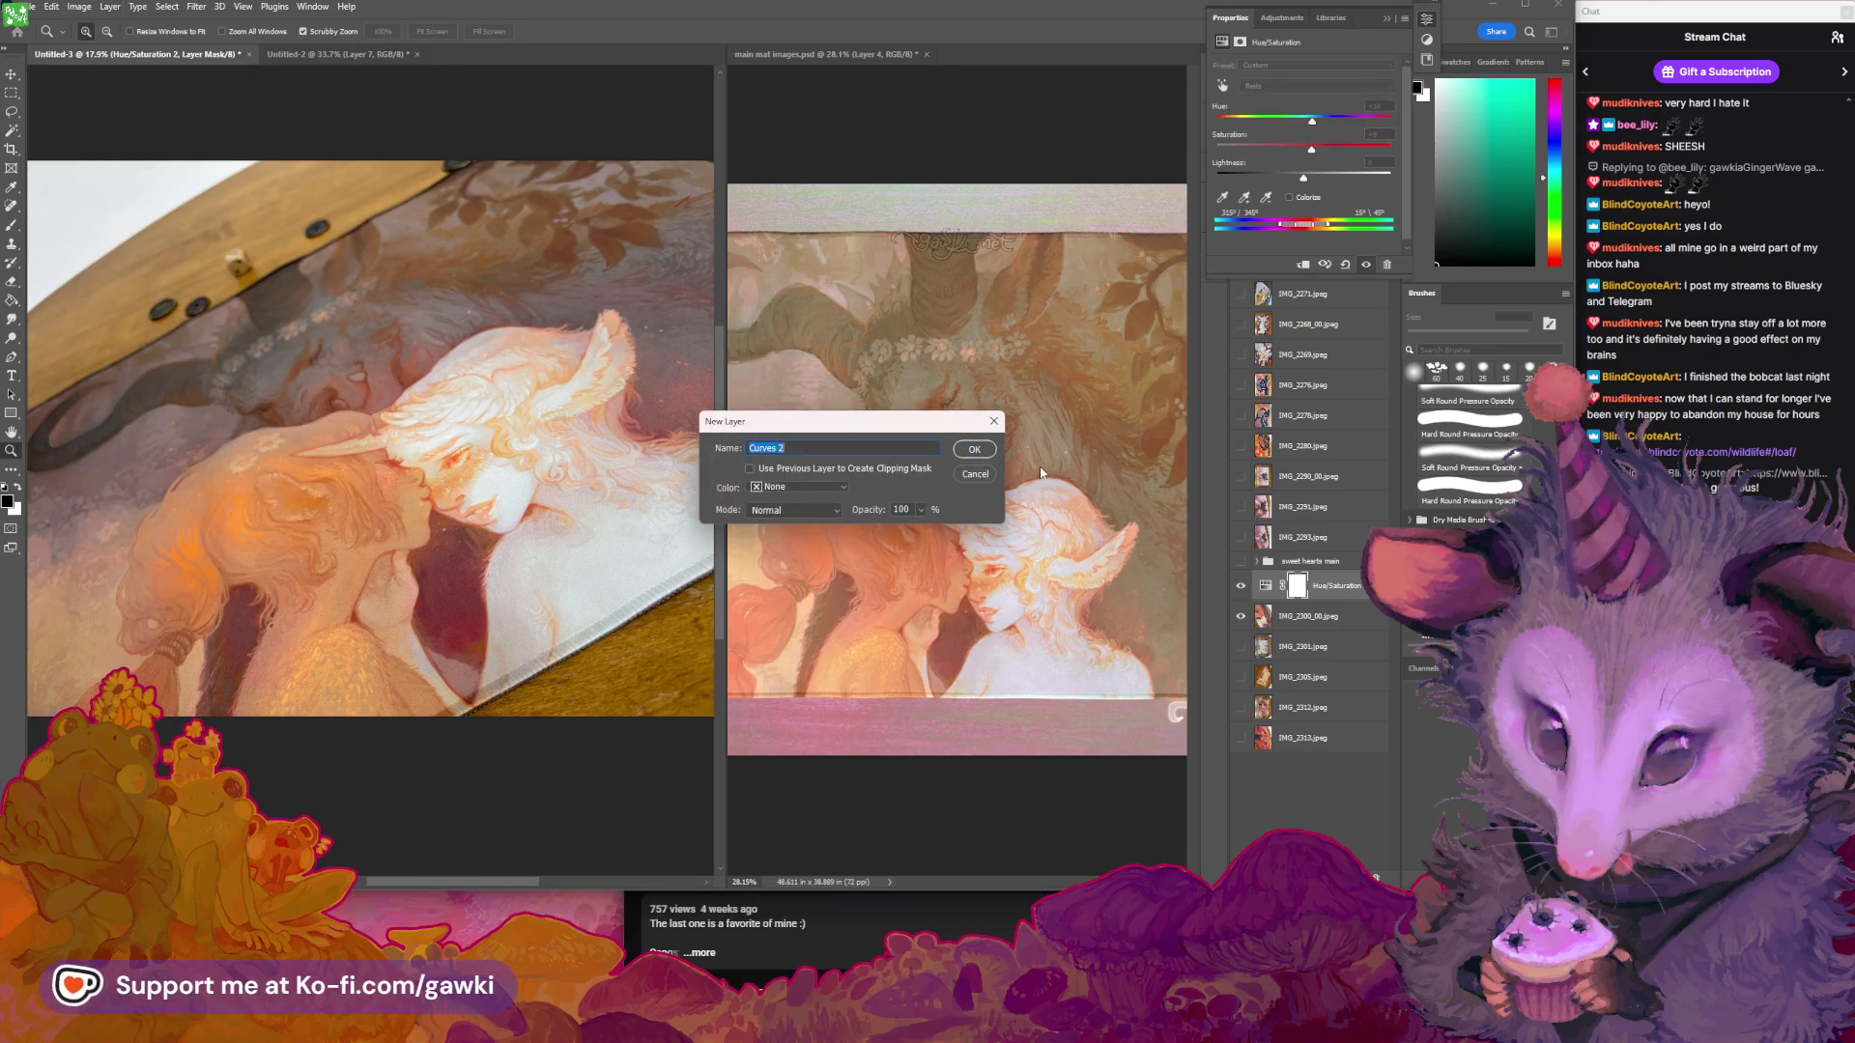
click(974, 451)
drag(1278, 210, 1276, 207)
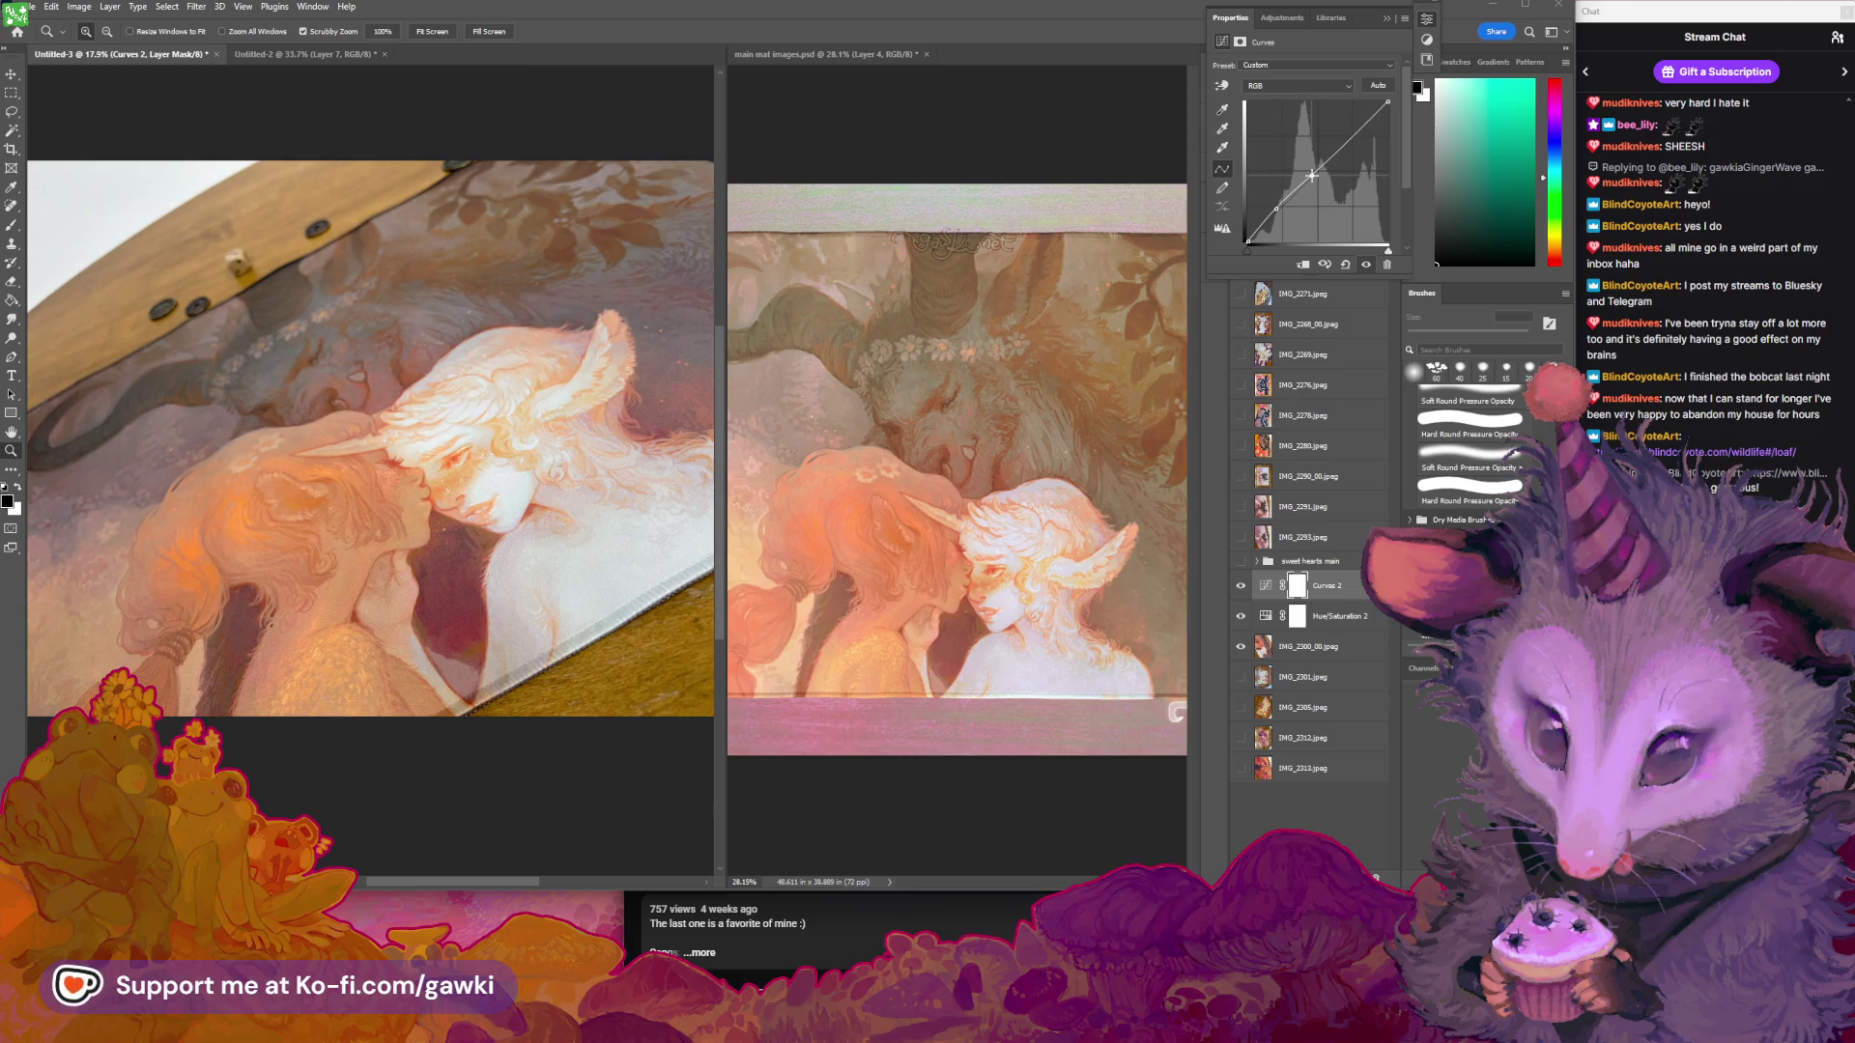
Check the Red and Blue curve channels, then show the main mat images document's layers
click(1294, 86)
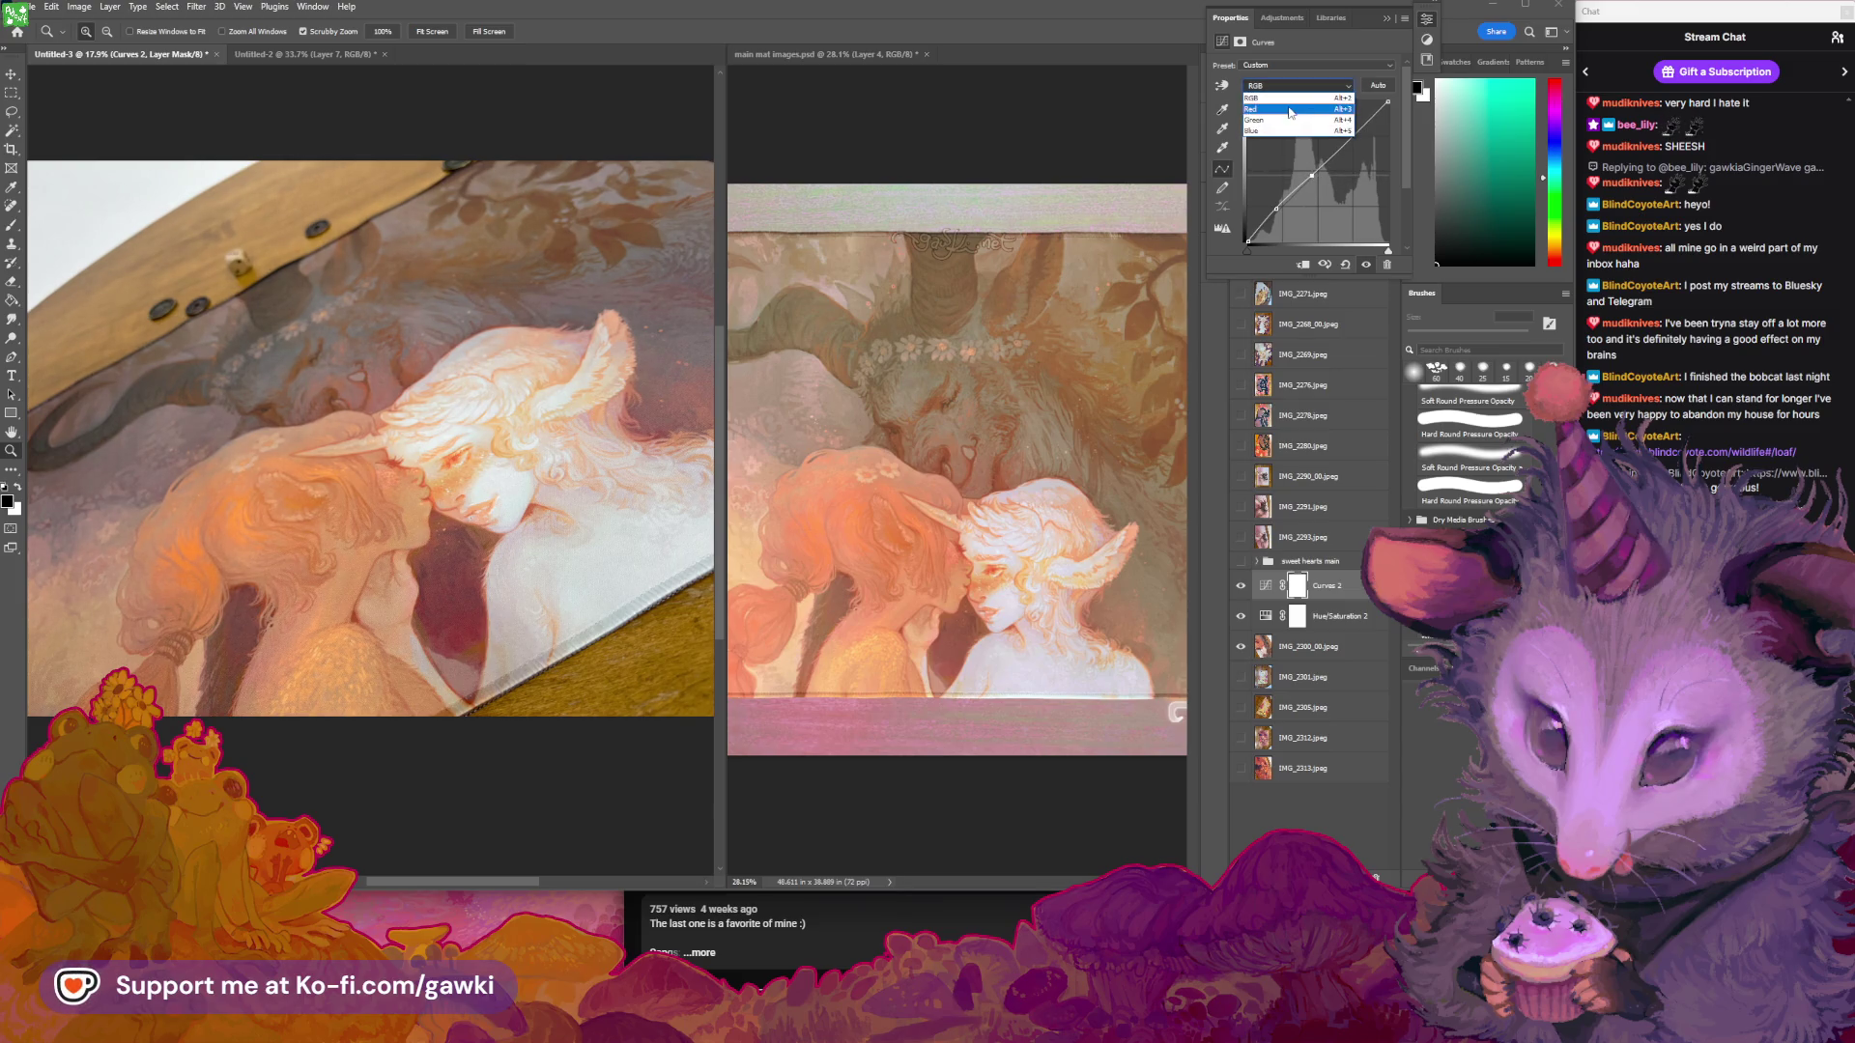
click(1271, 101)
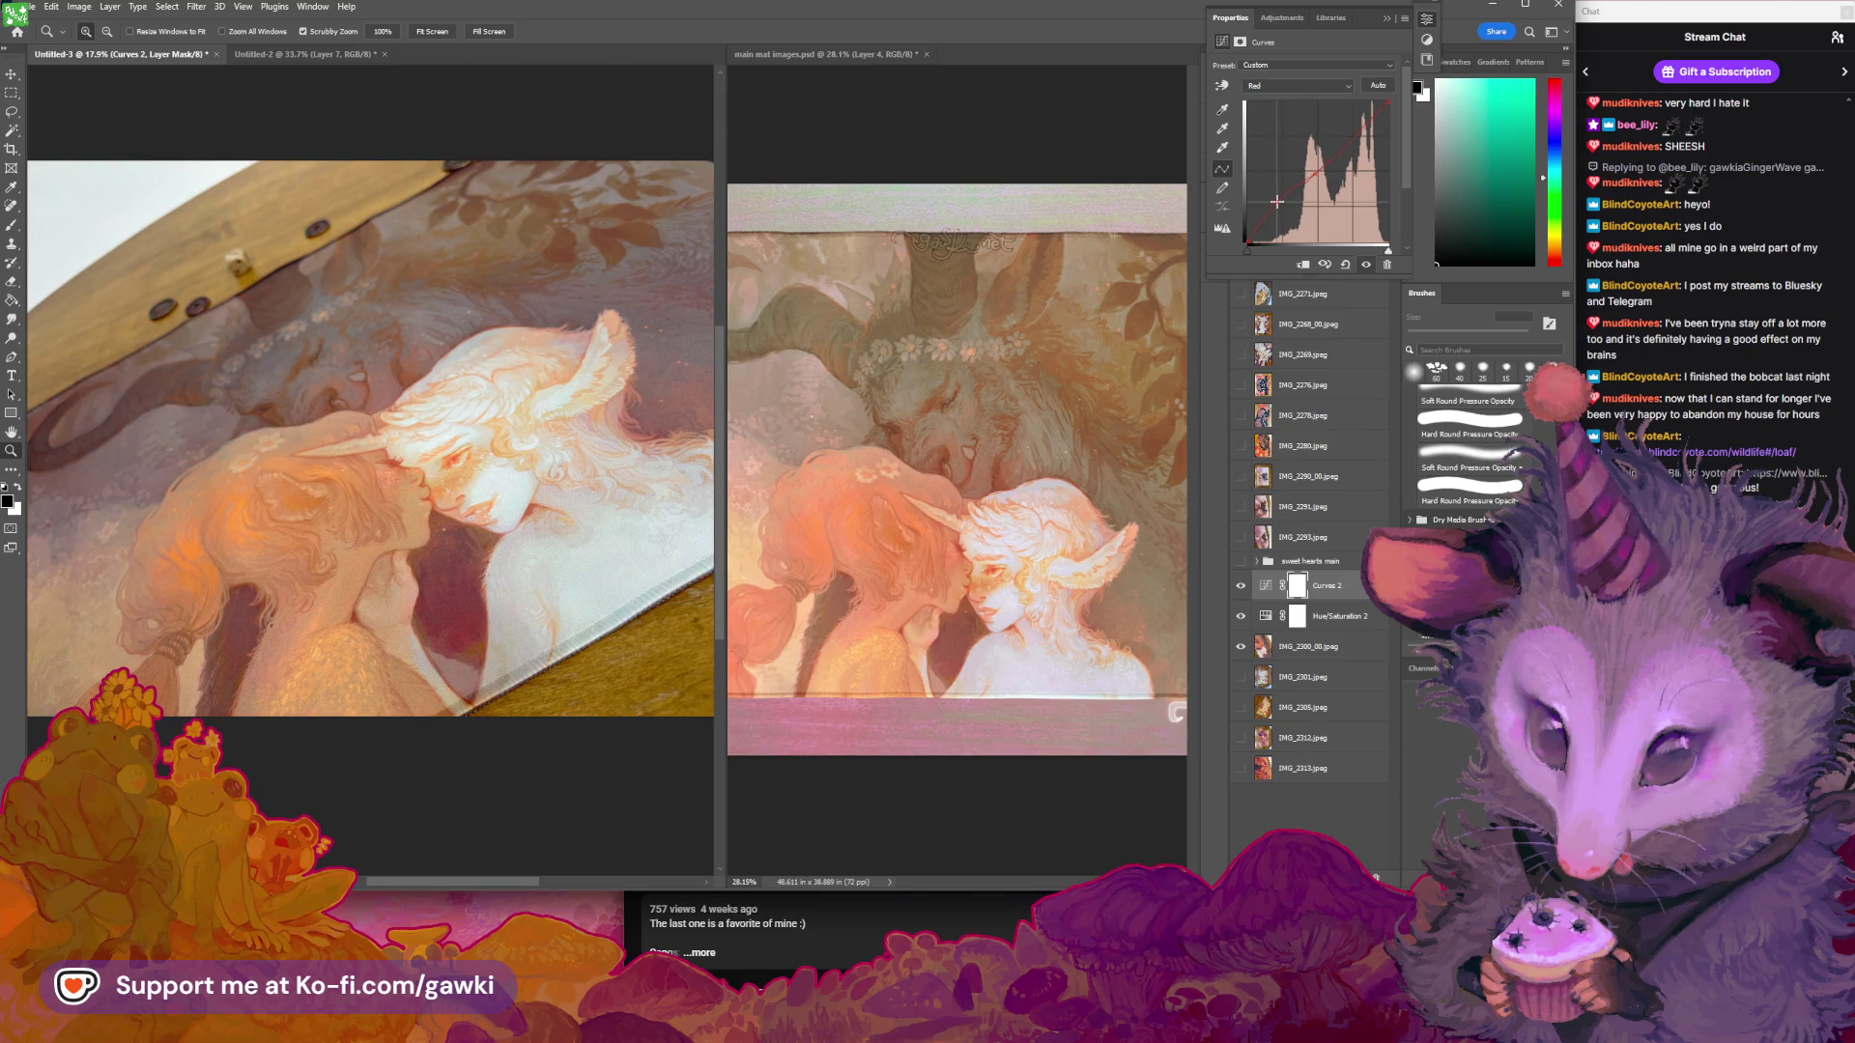
click(1288, 86)
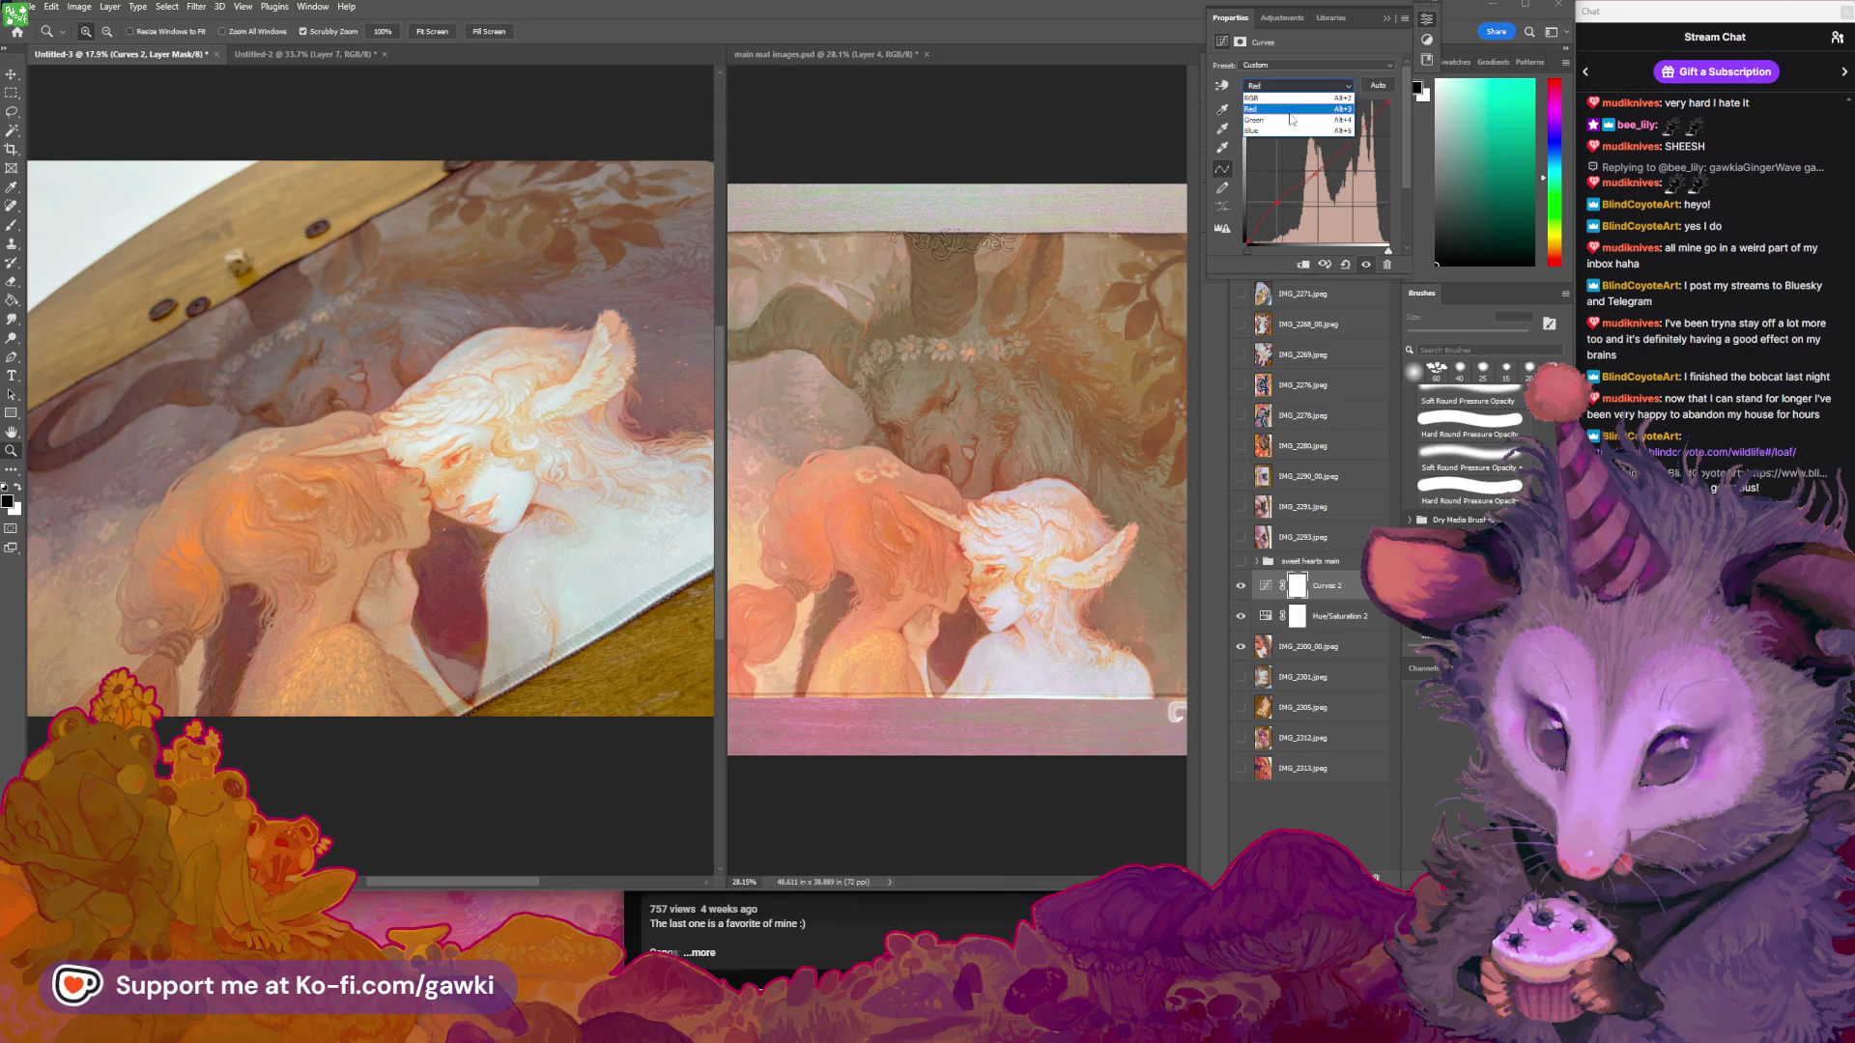
click(1280, 131)
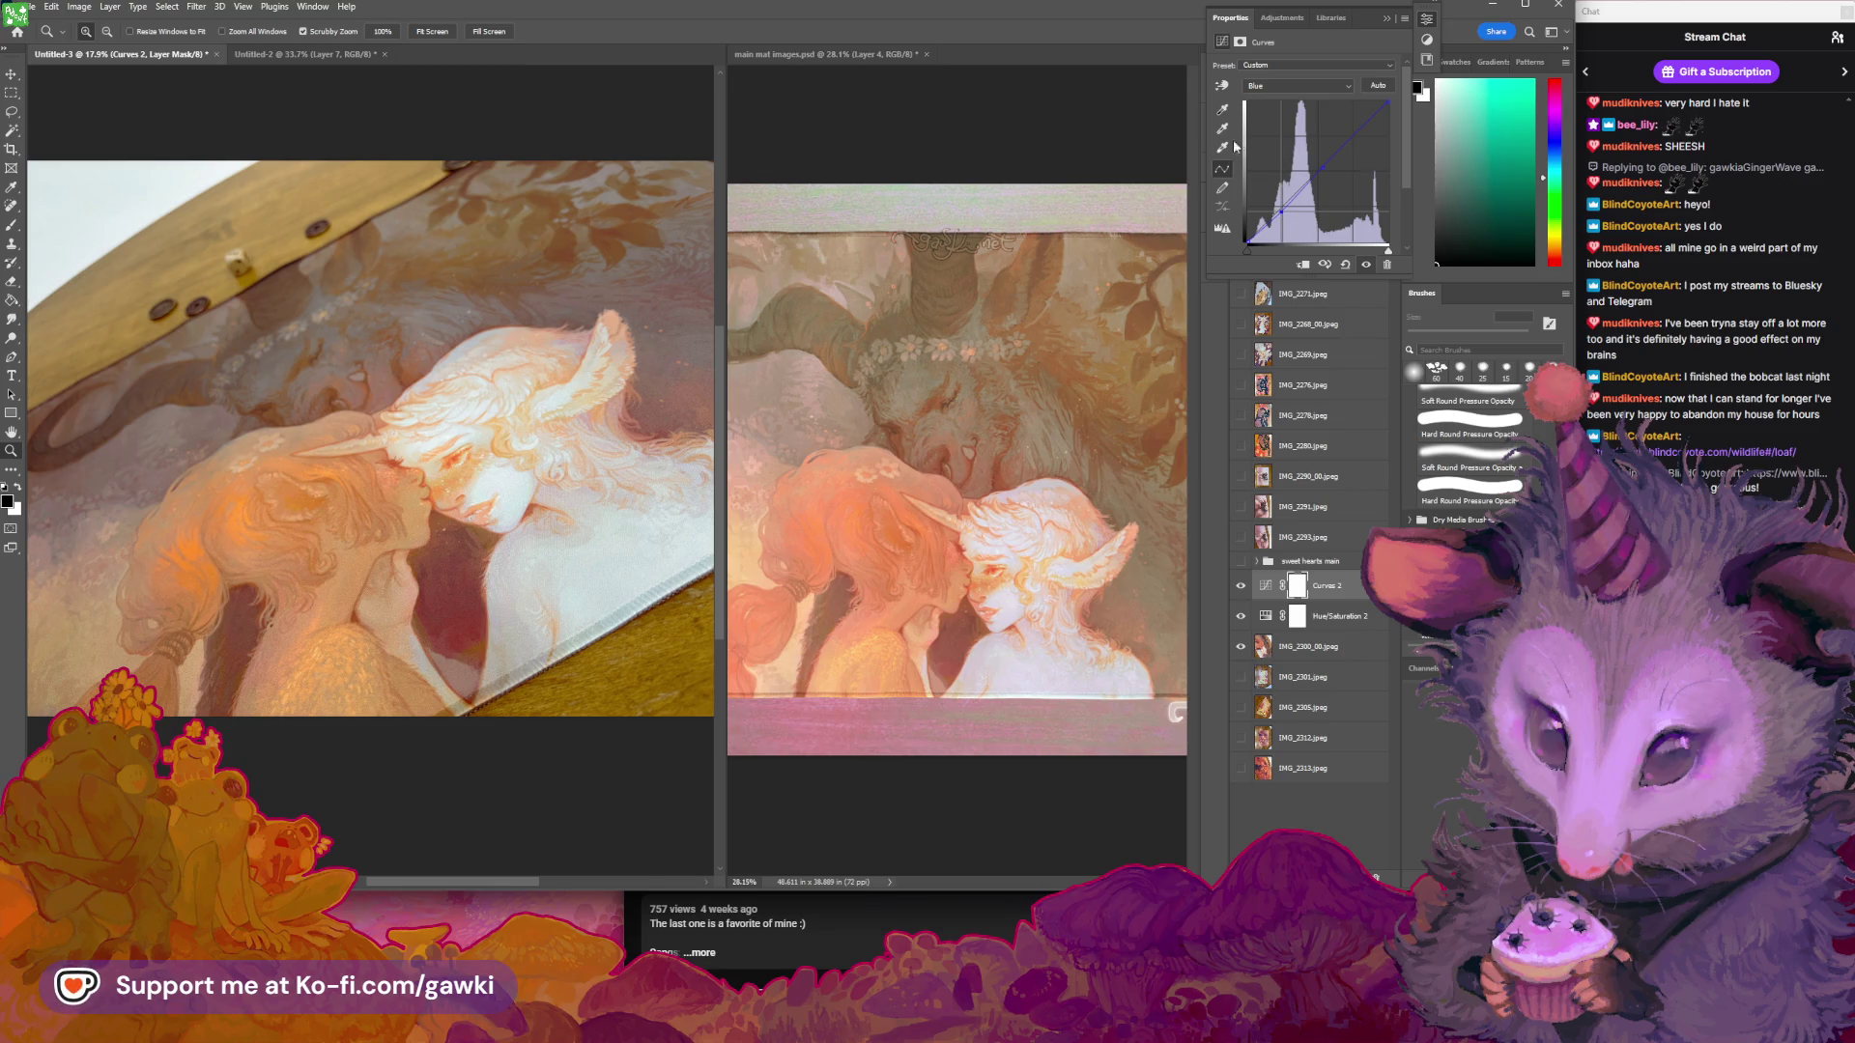
click(1387, 19)
click(1030, 249)
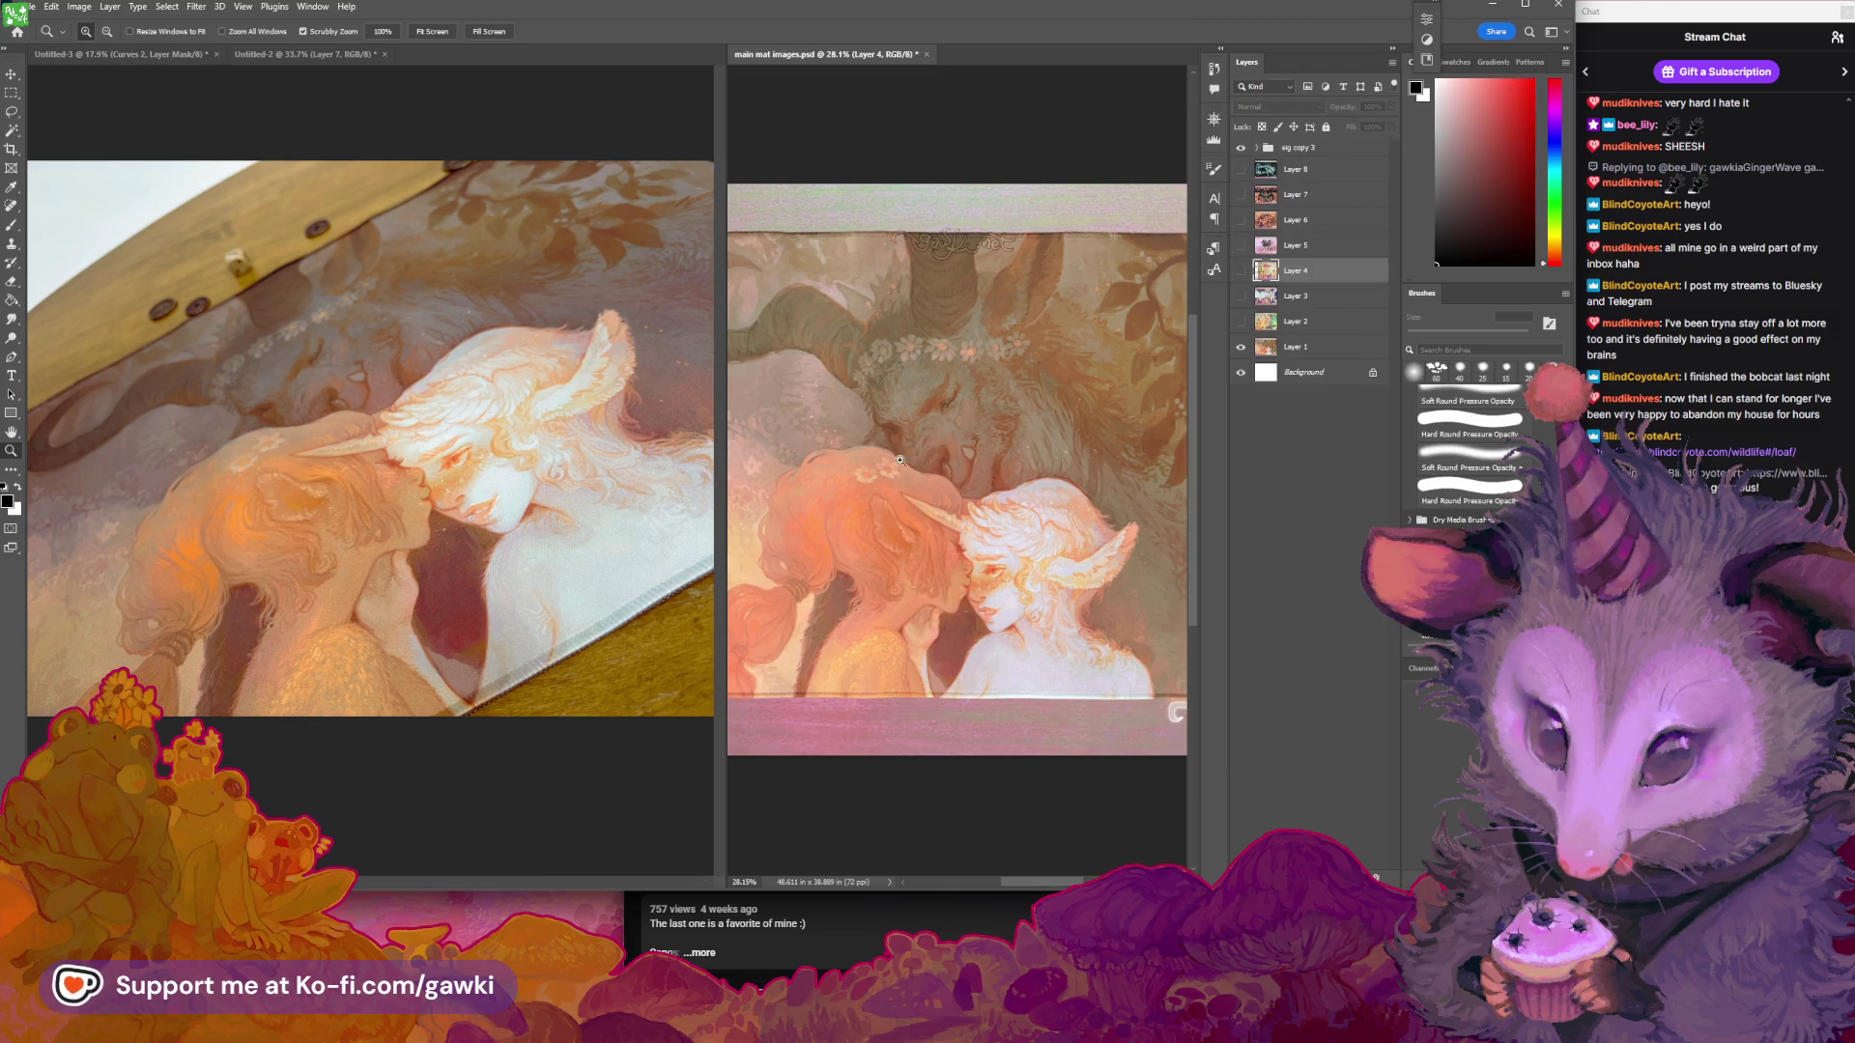
Return to the mat photo and hide Curves 2 and Hue/Saturation 2 to view the raw photo
mouse_move(900, 460)
mouse_down()
mouse_move(995, 507)
mouse_move(874, 550)
mouse_up()
click(420, 741)
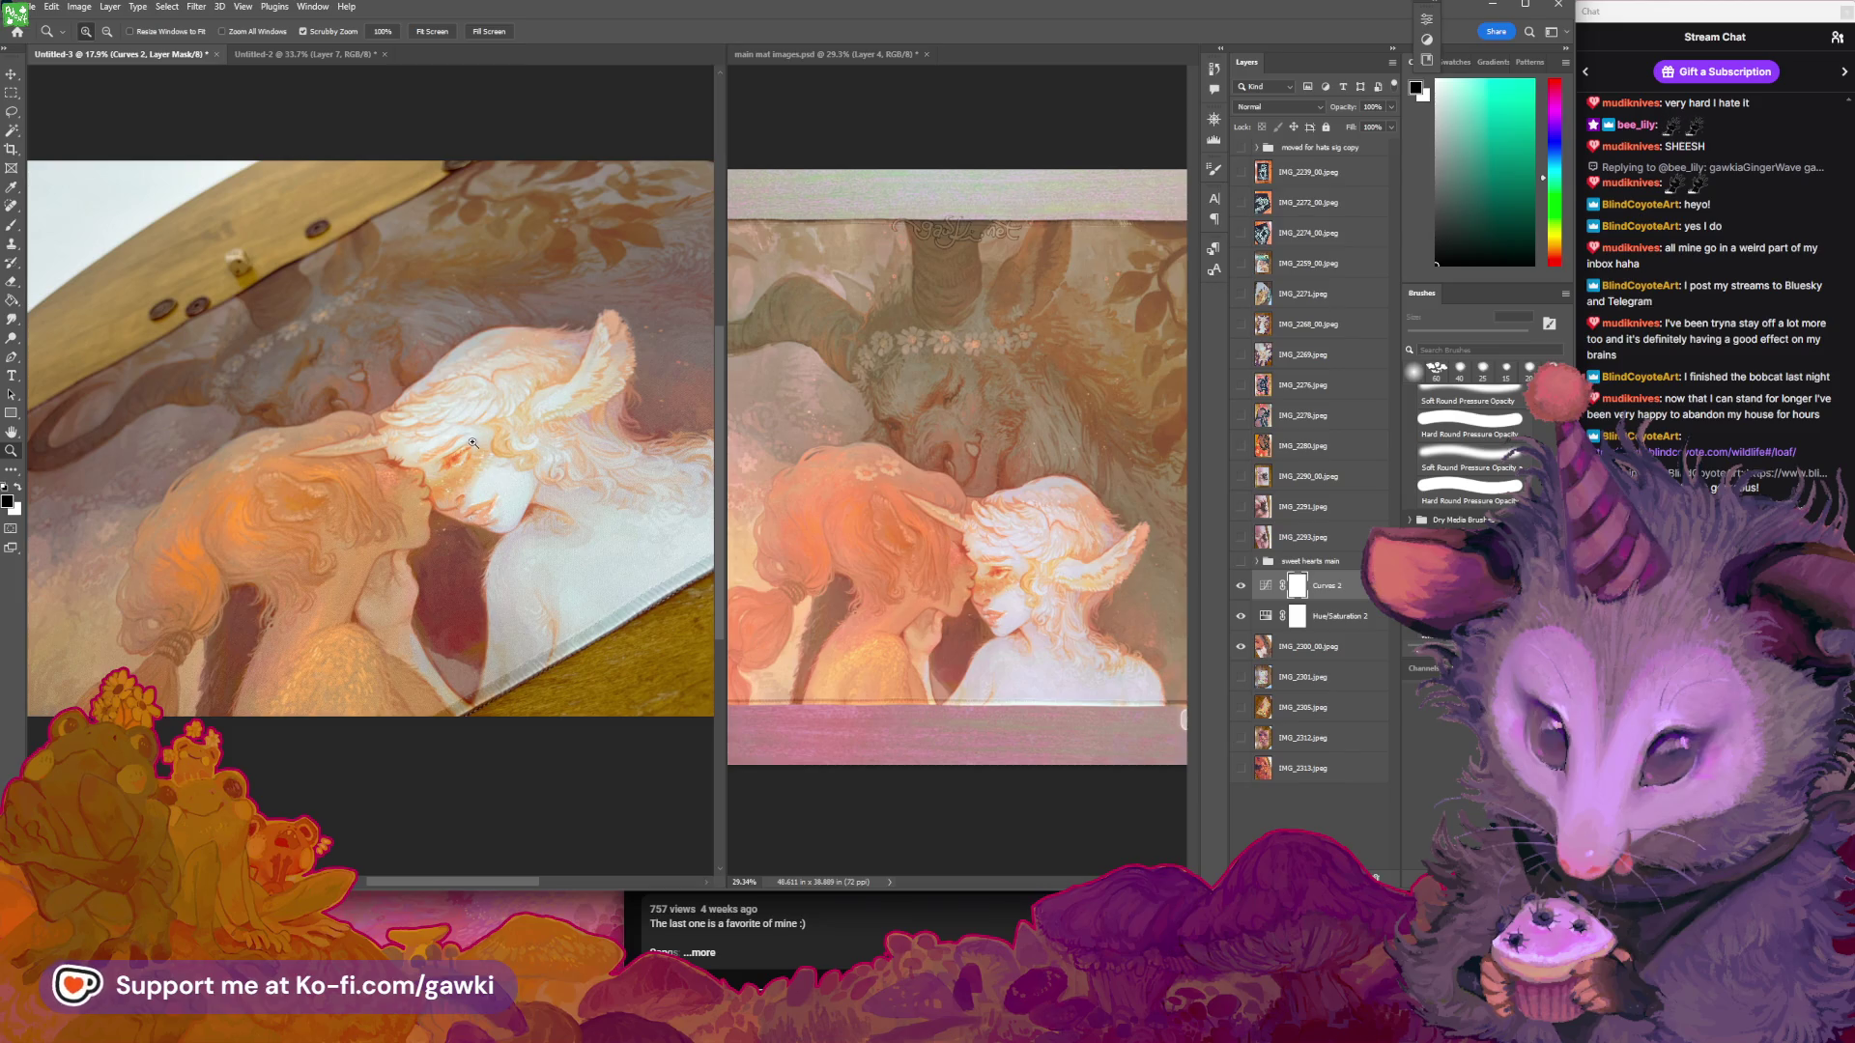
mouse_move(512, 477)
mouse_down()
mouse_move(367, 454)
mouse_move(473, 444)
mouse_move(410, 436)
mouse_move(479, 494)
mouse_up()
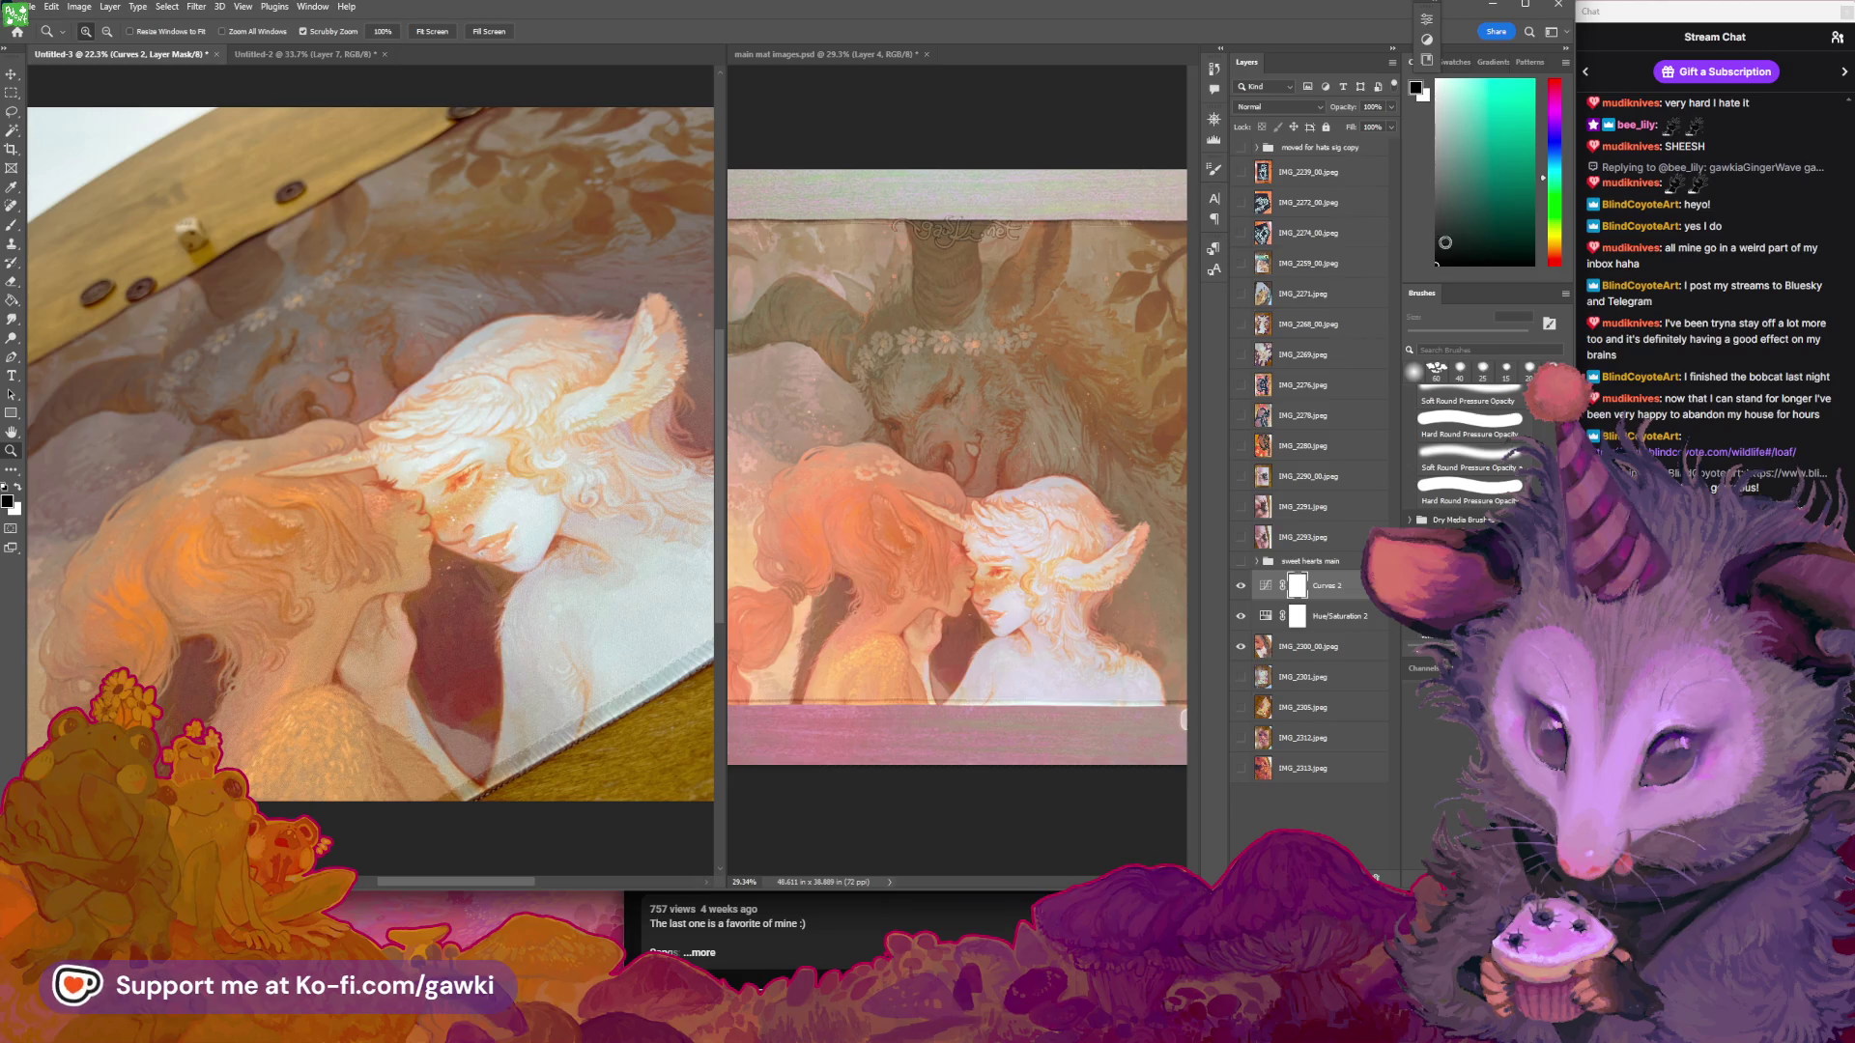
click(1240, 586)
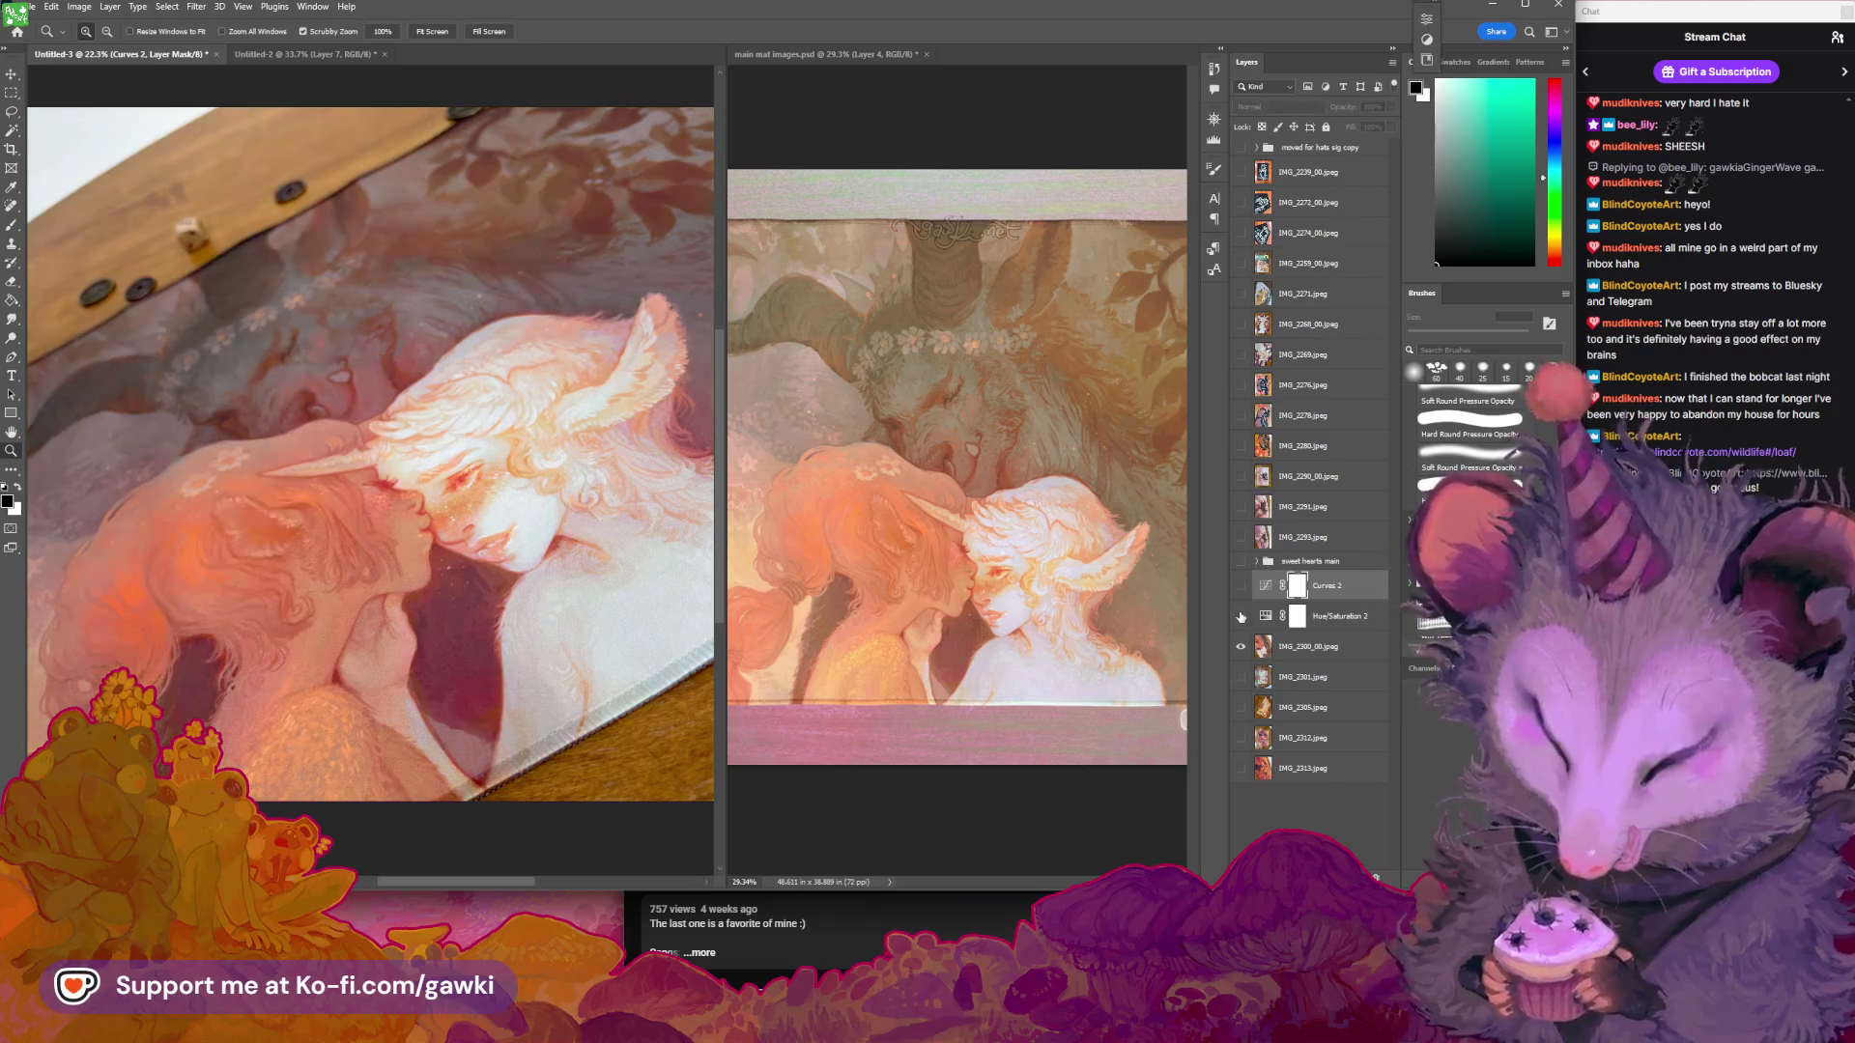
click(1241, 616)
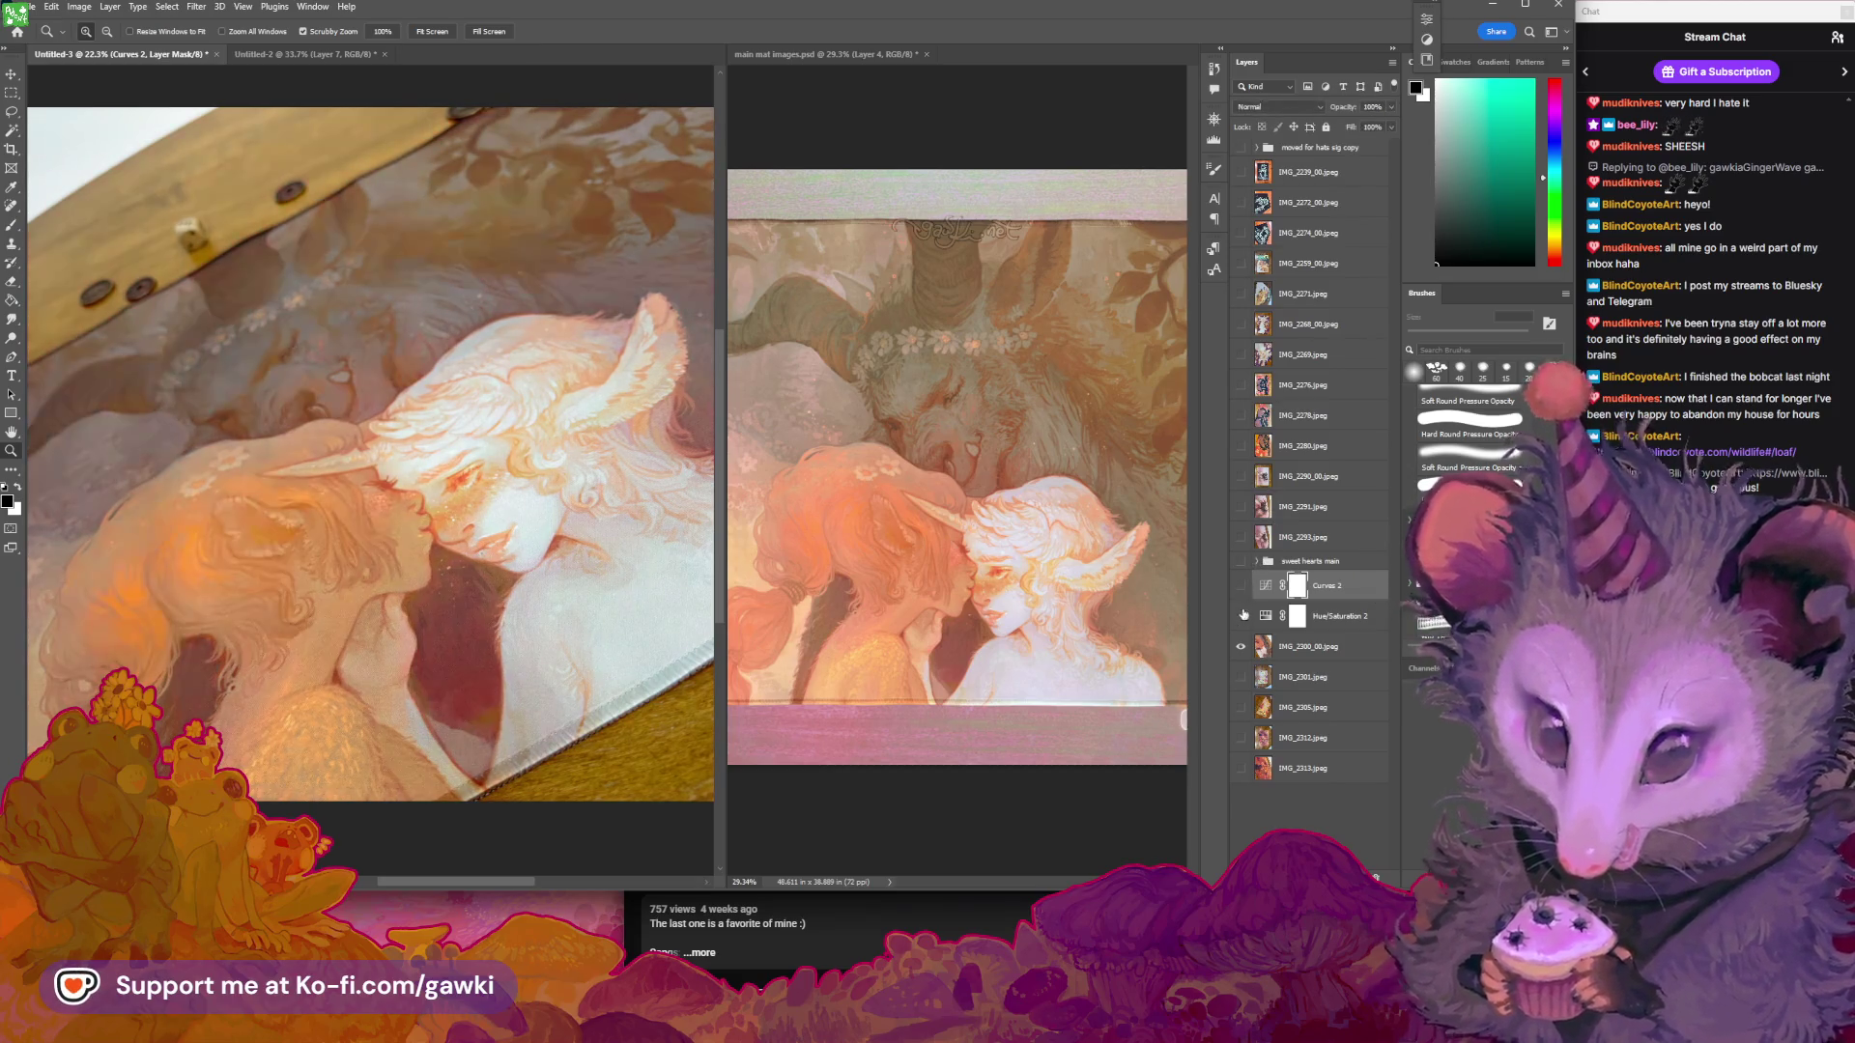
click(1242, 616)
click(1242, 586)
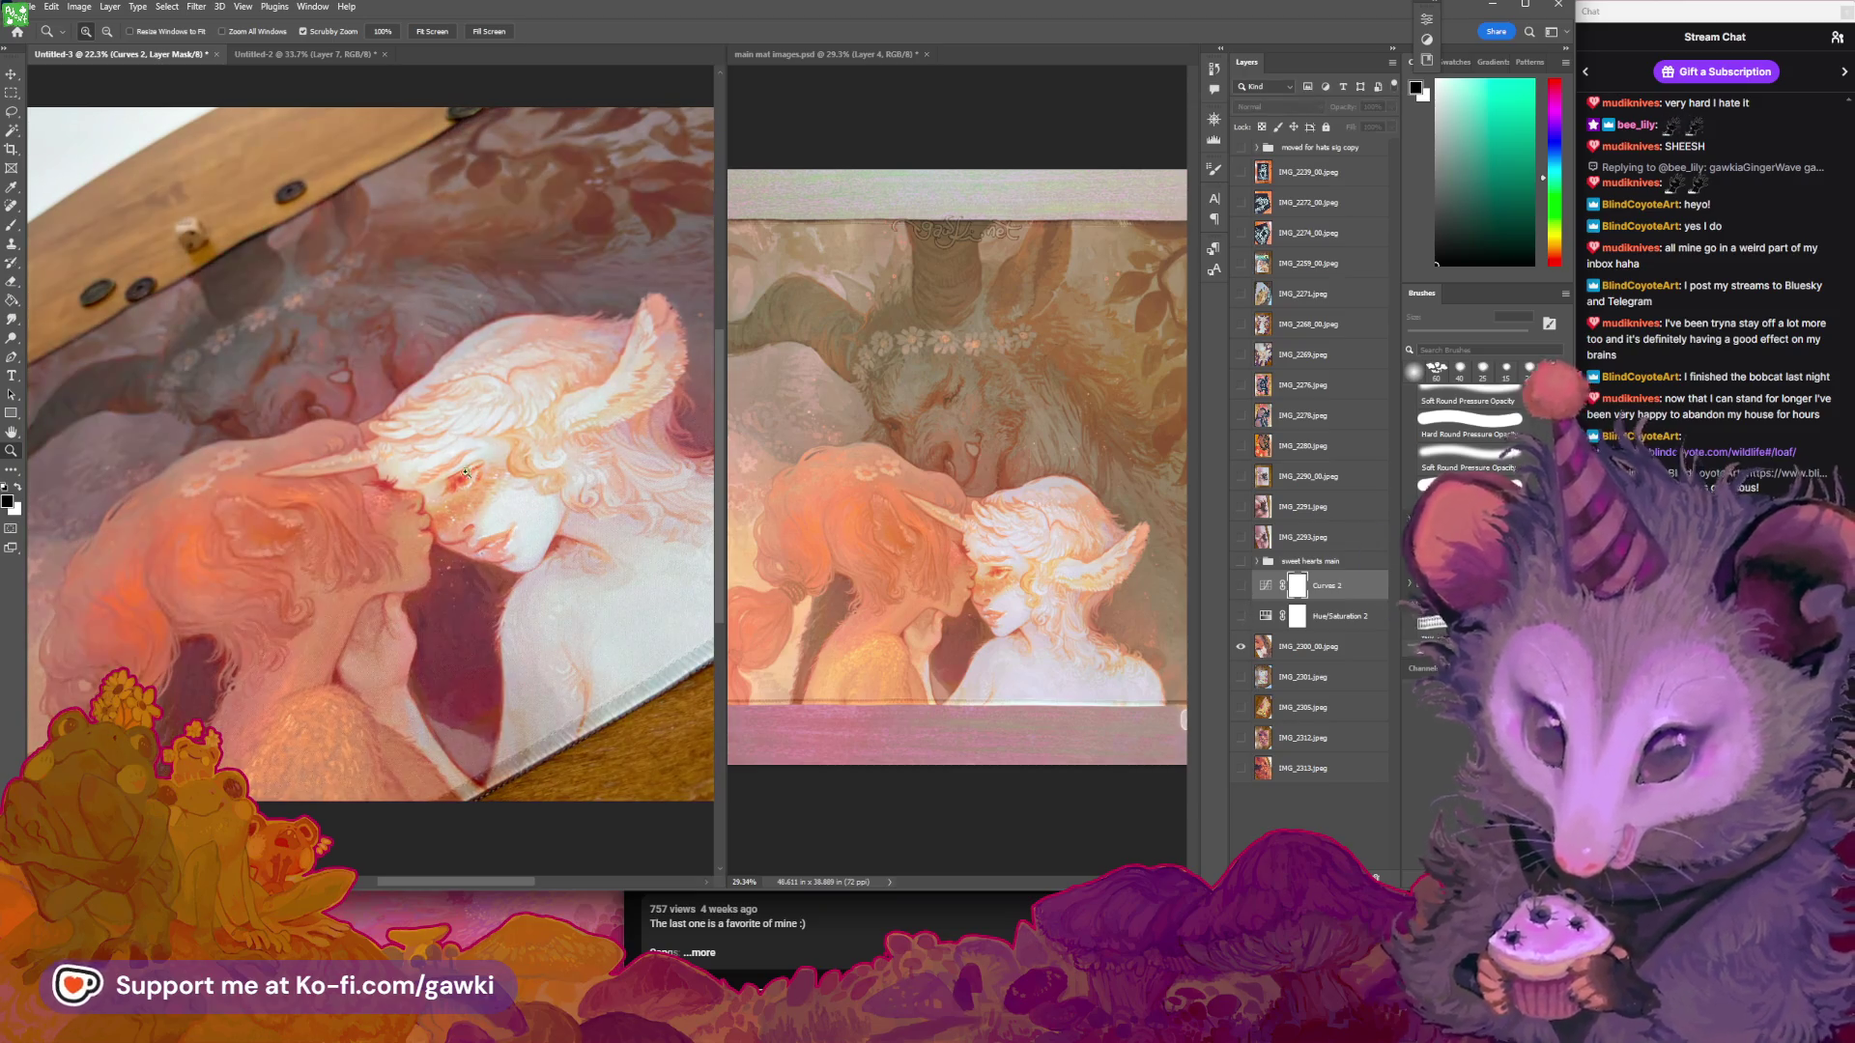
click(406, 490)
drag(406, 489, 340, 484)
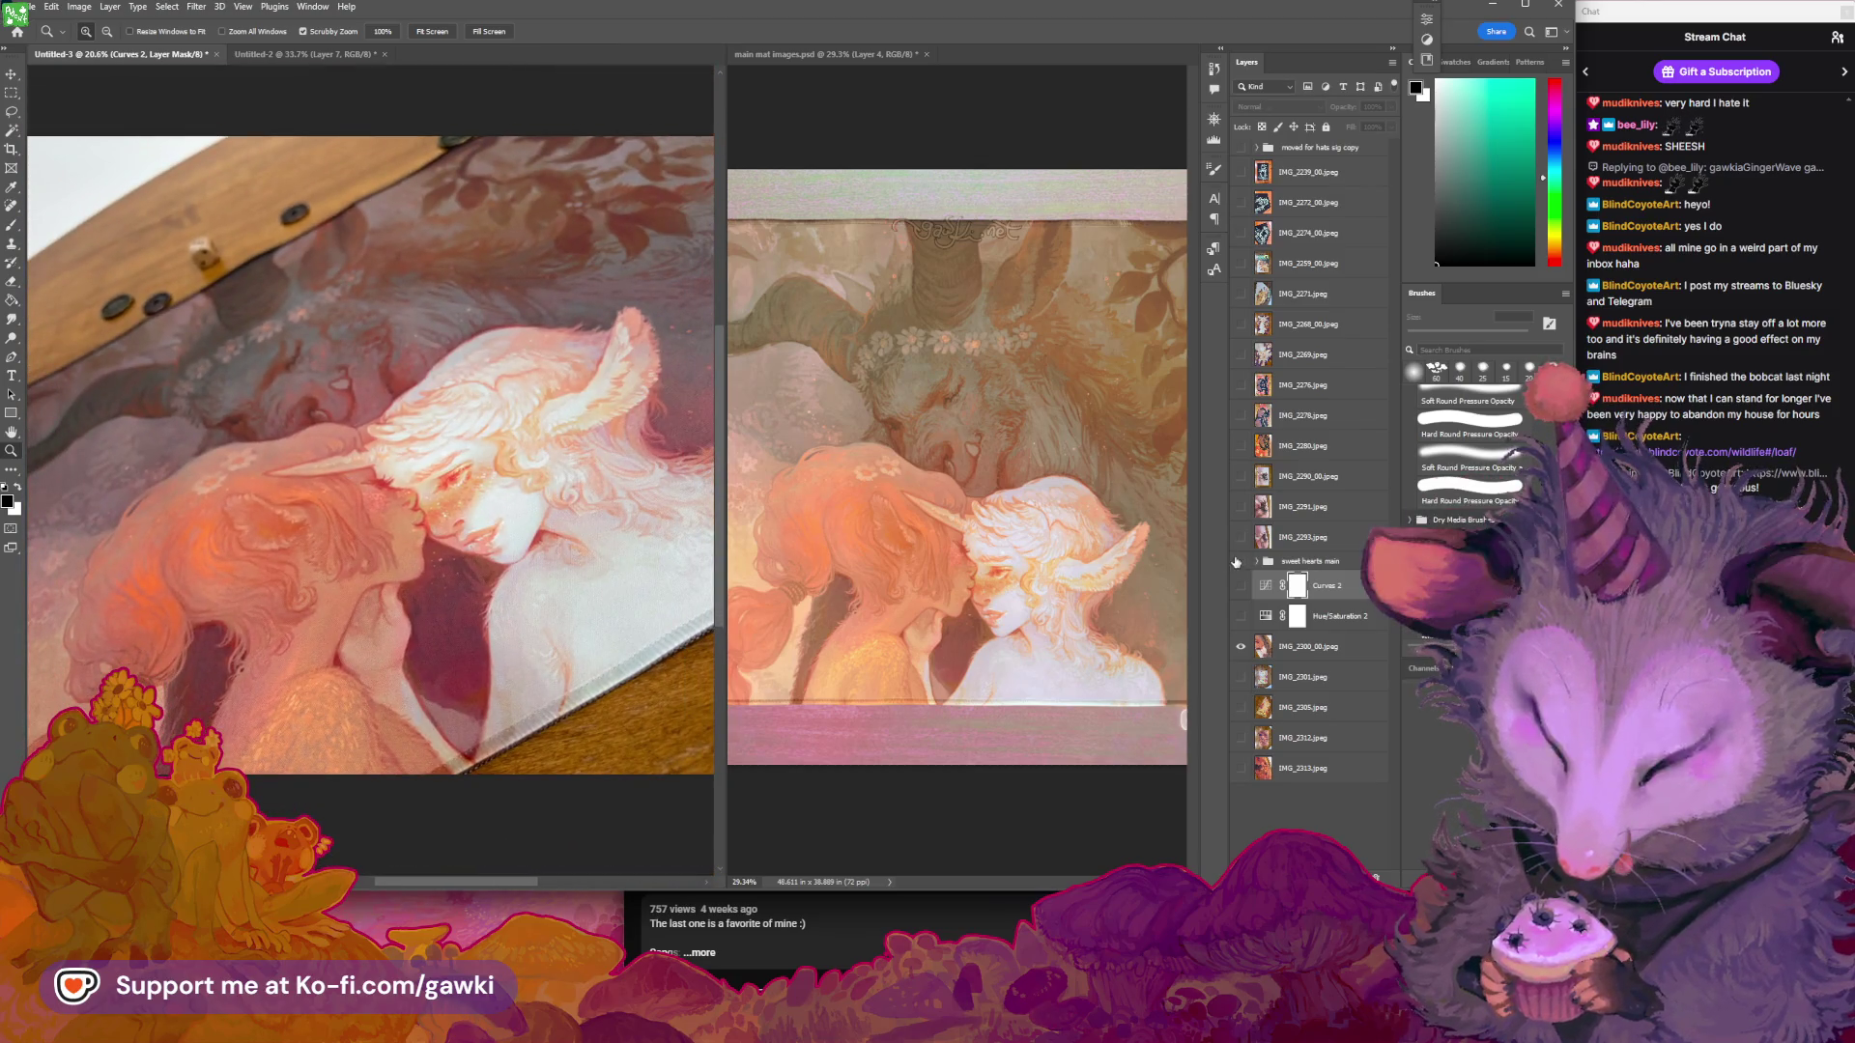
Turn both adjustments back on, compare again, and group them with the photo into Group 1
drag(1242, 586, 1242, 616)
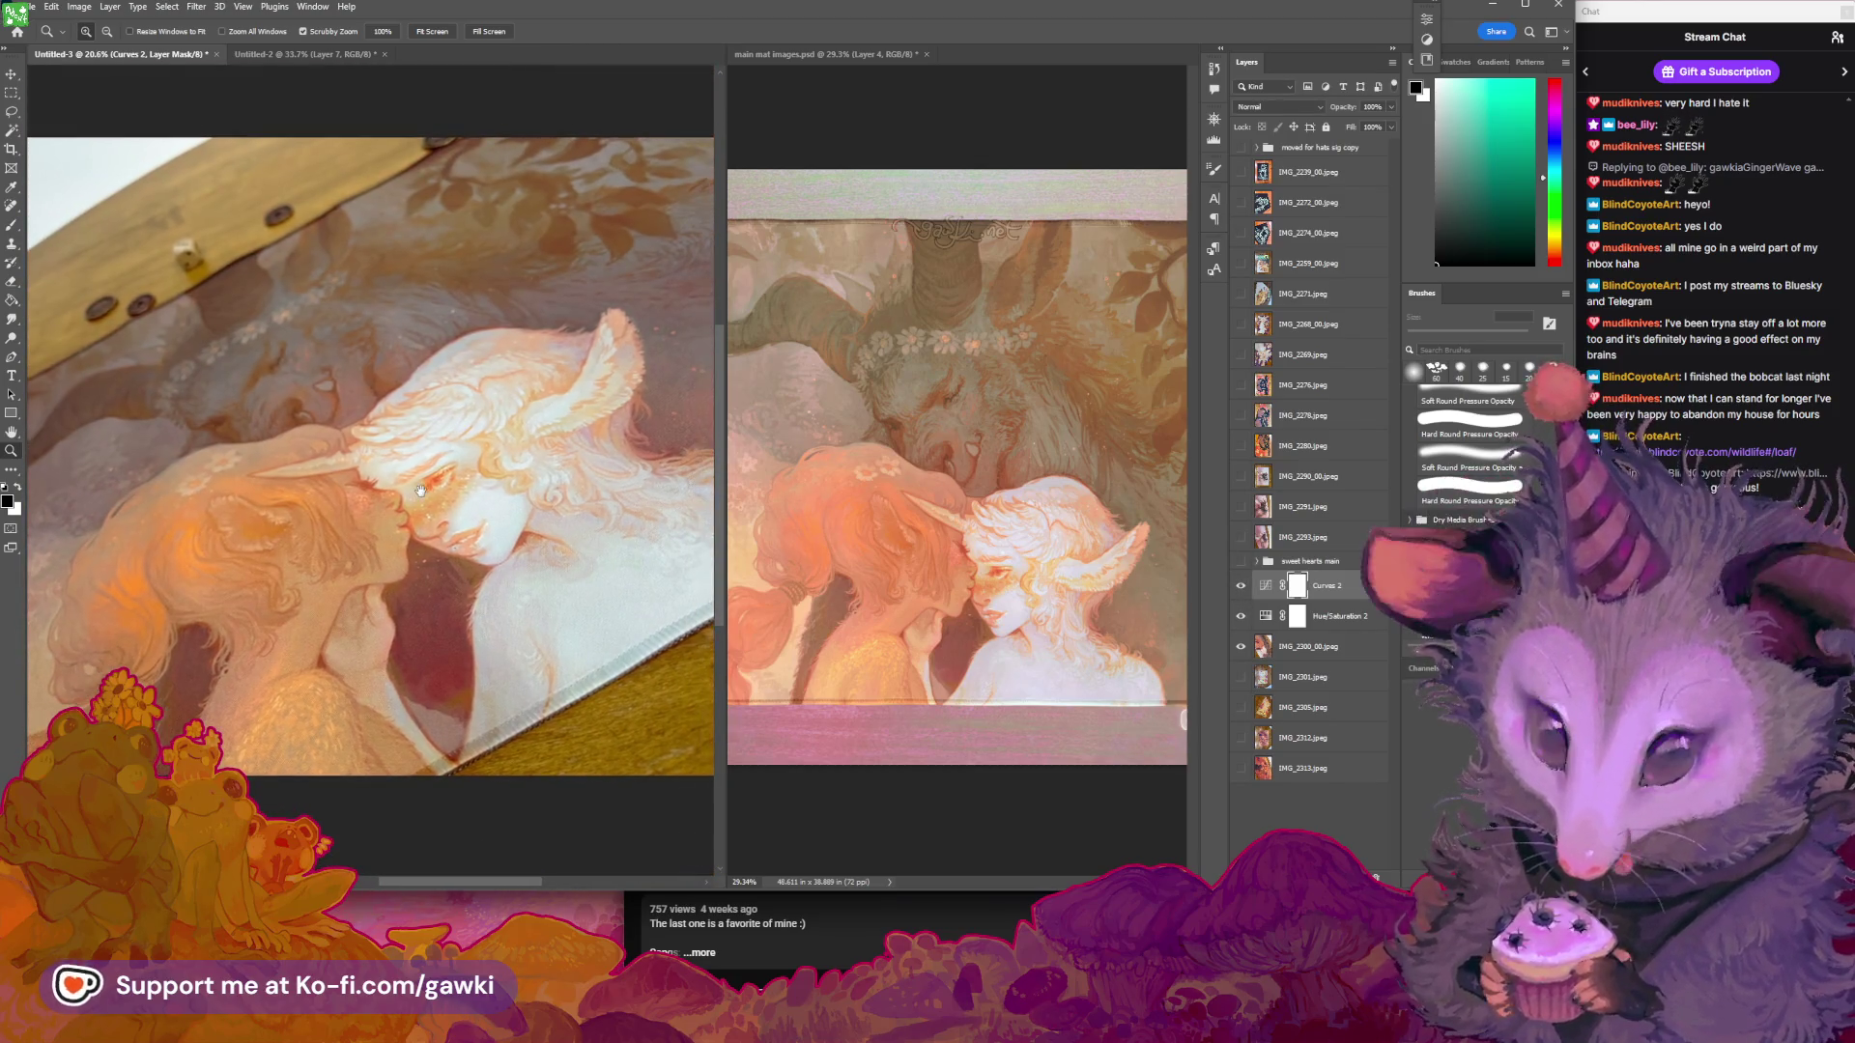
scroll(420, 491, down, 3)
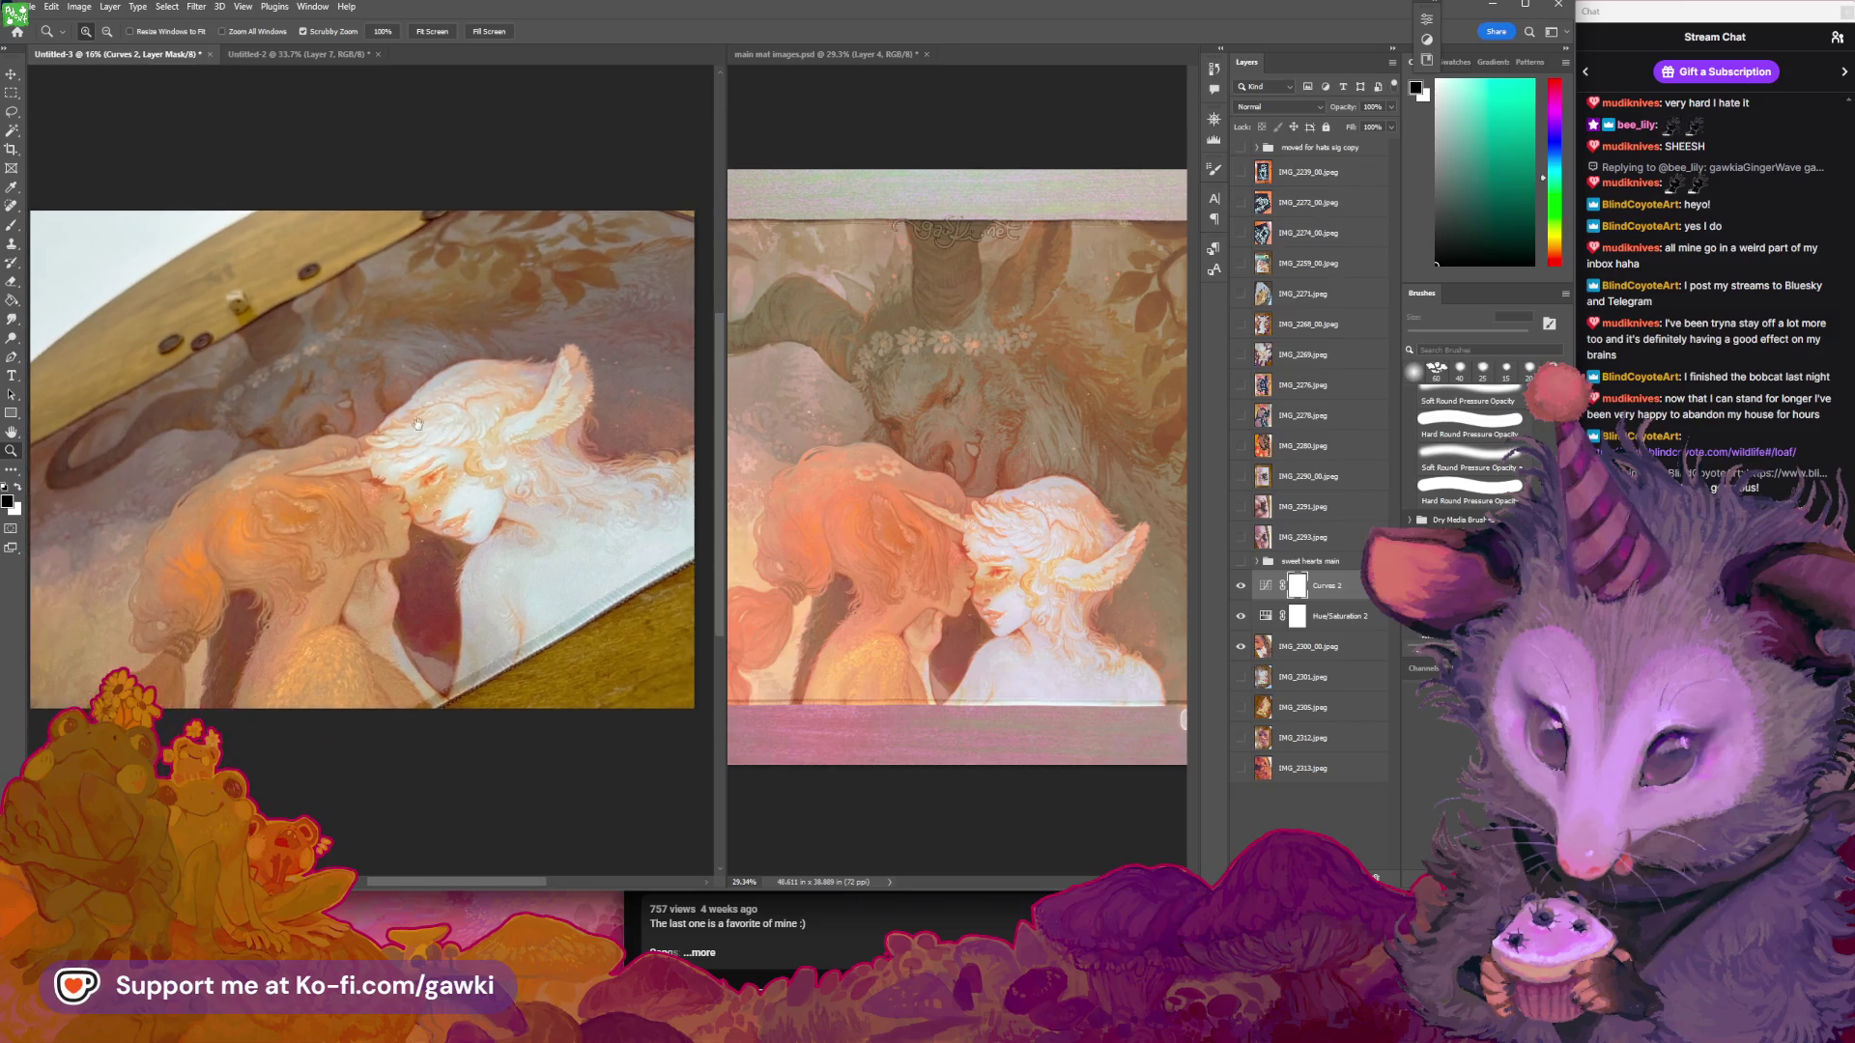
drag(418, 424, 433, 424)
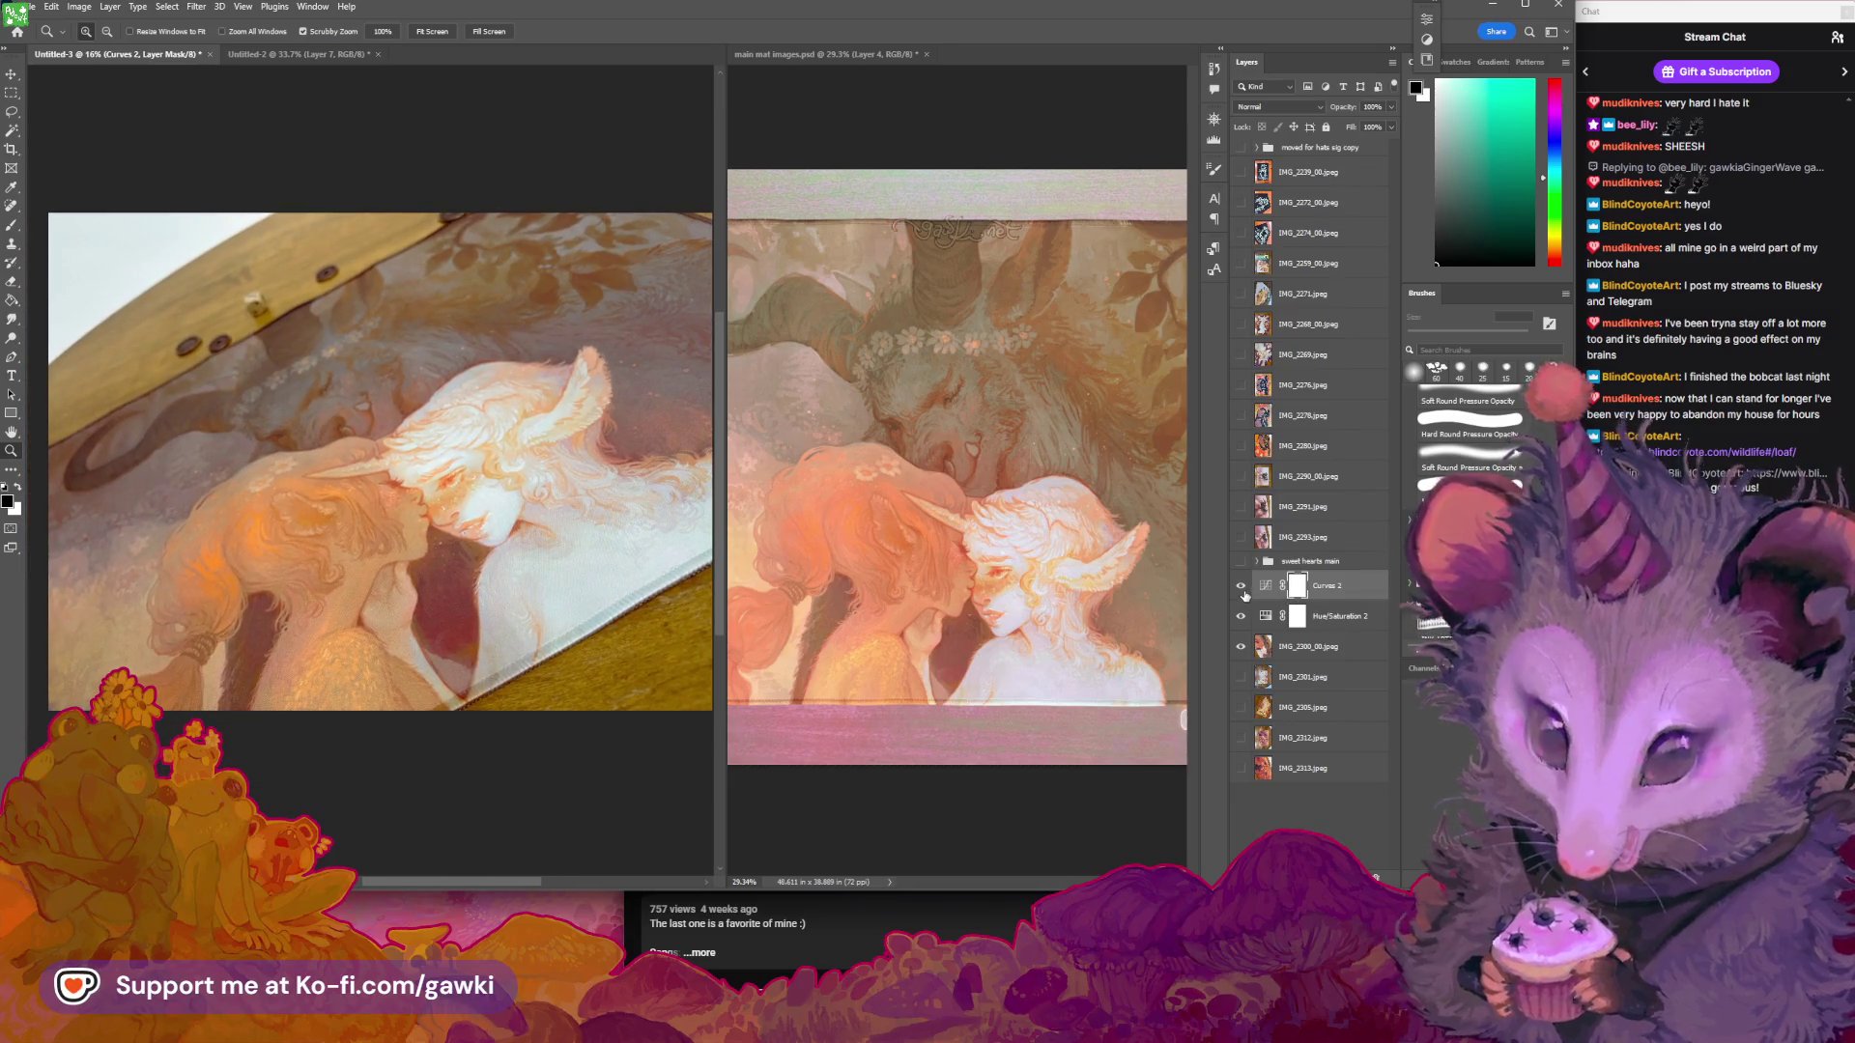
click(1239, 590)
click(1241, 589)
click(1240, 589)
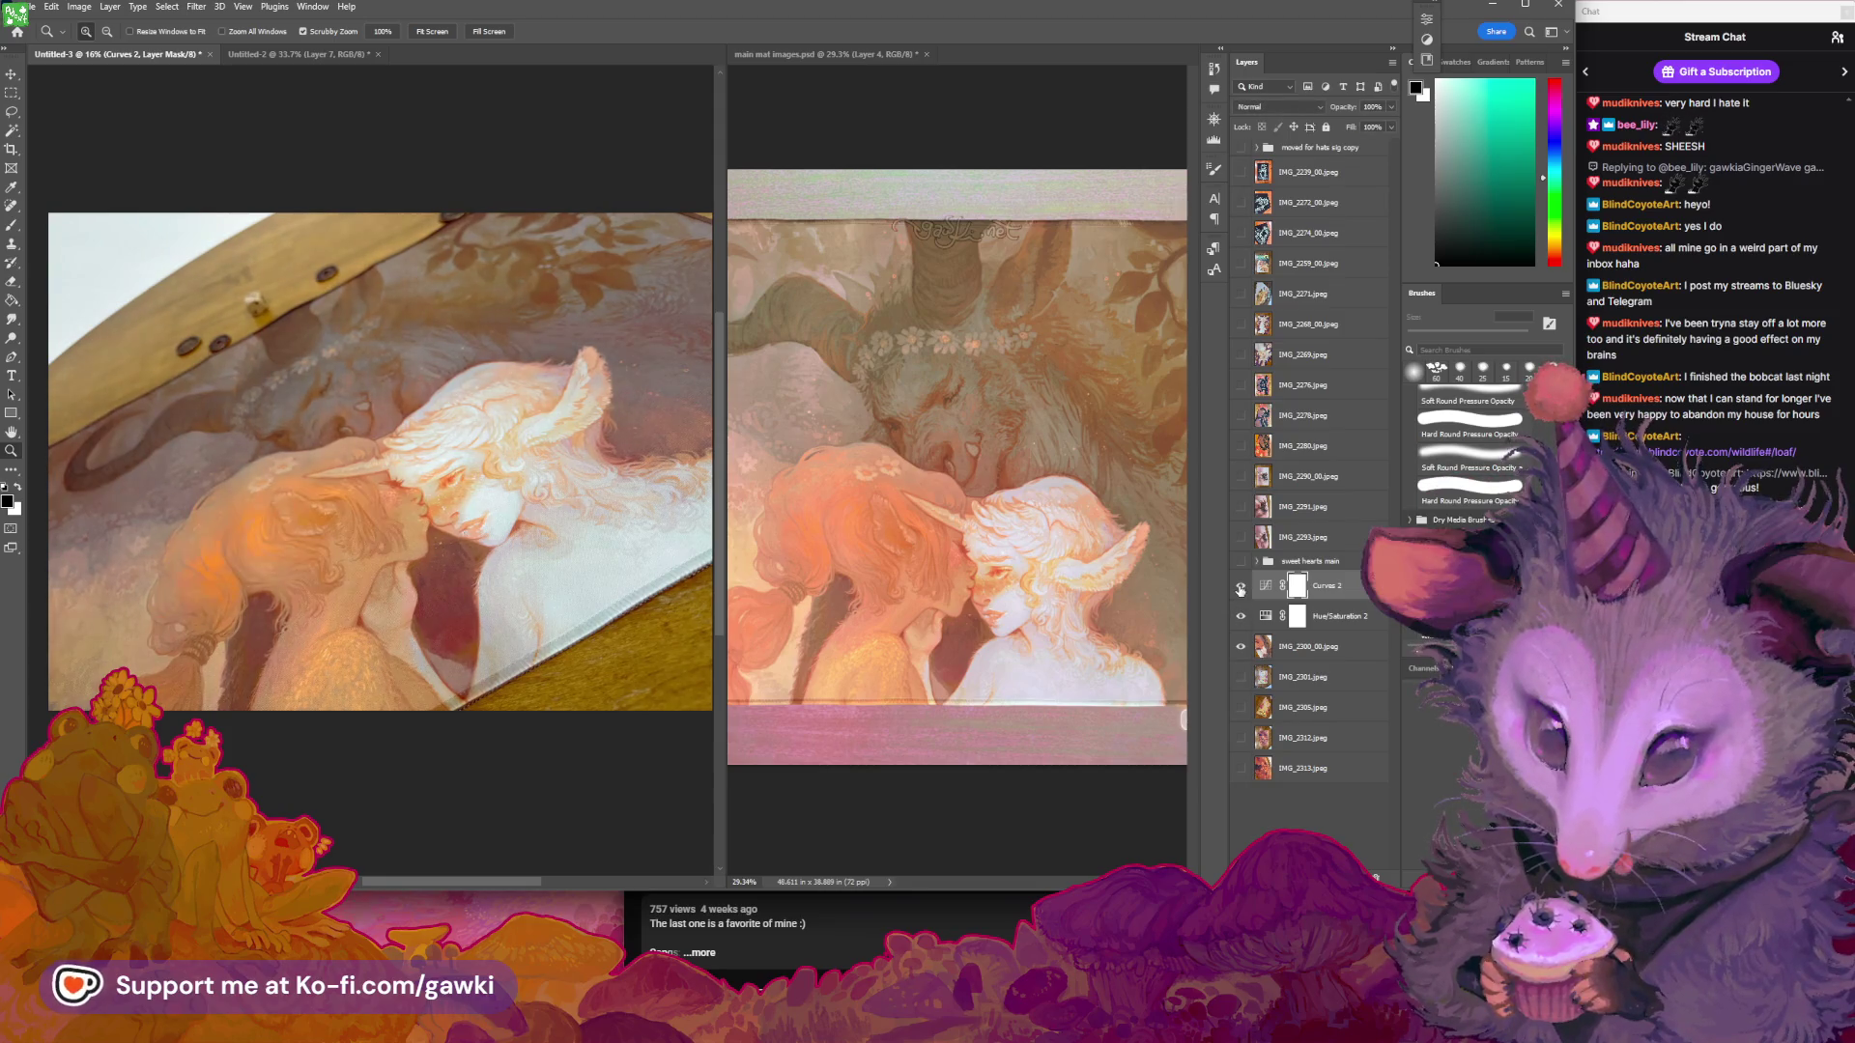
click(1240, 590)
click(1242, 615)
click(1242, 617)
shift+click(1265, 648)
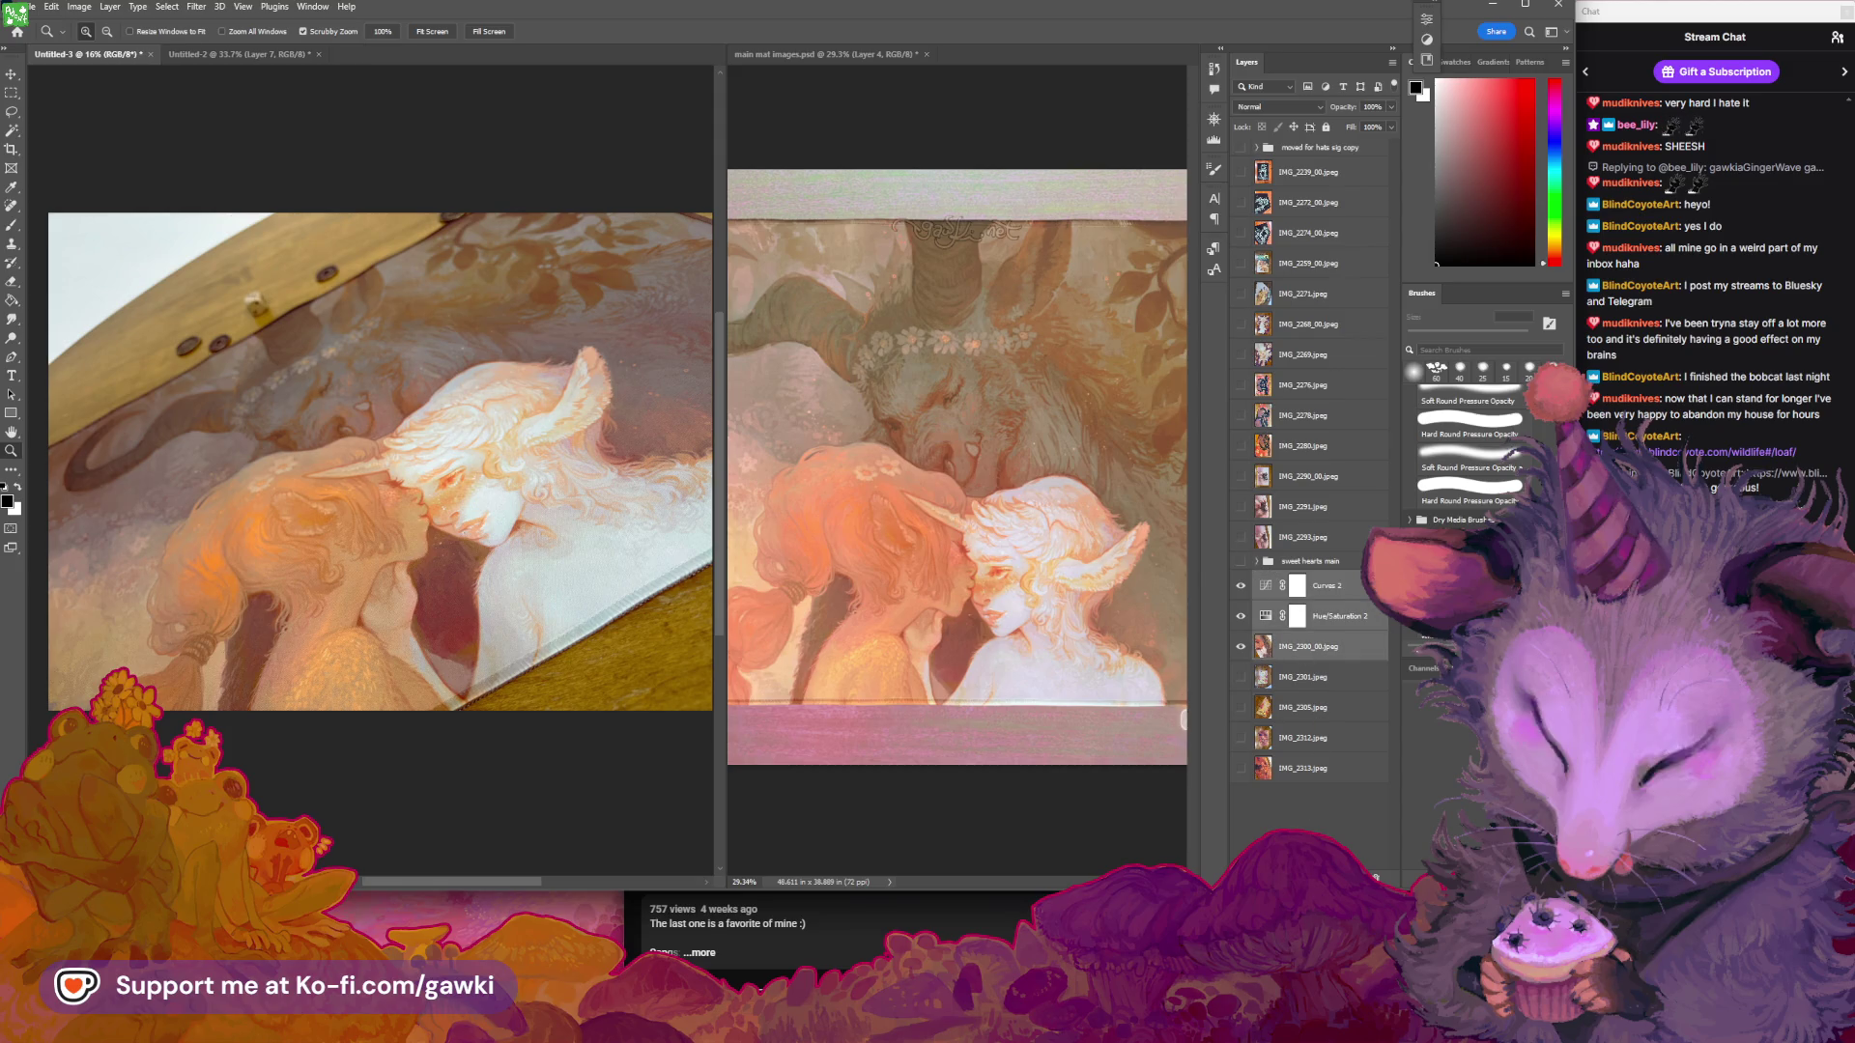
key(ctrl+g)
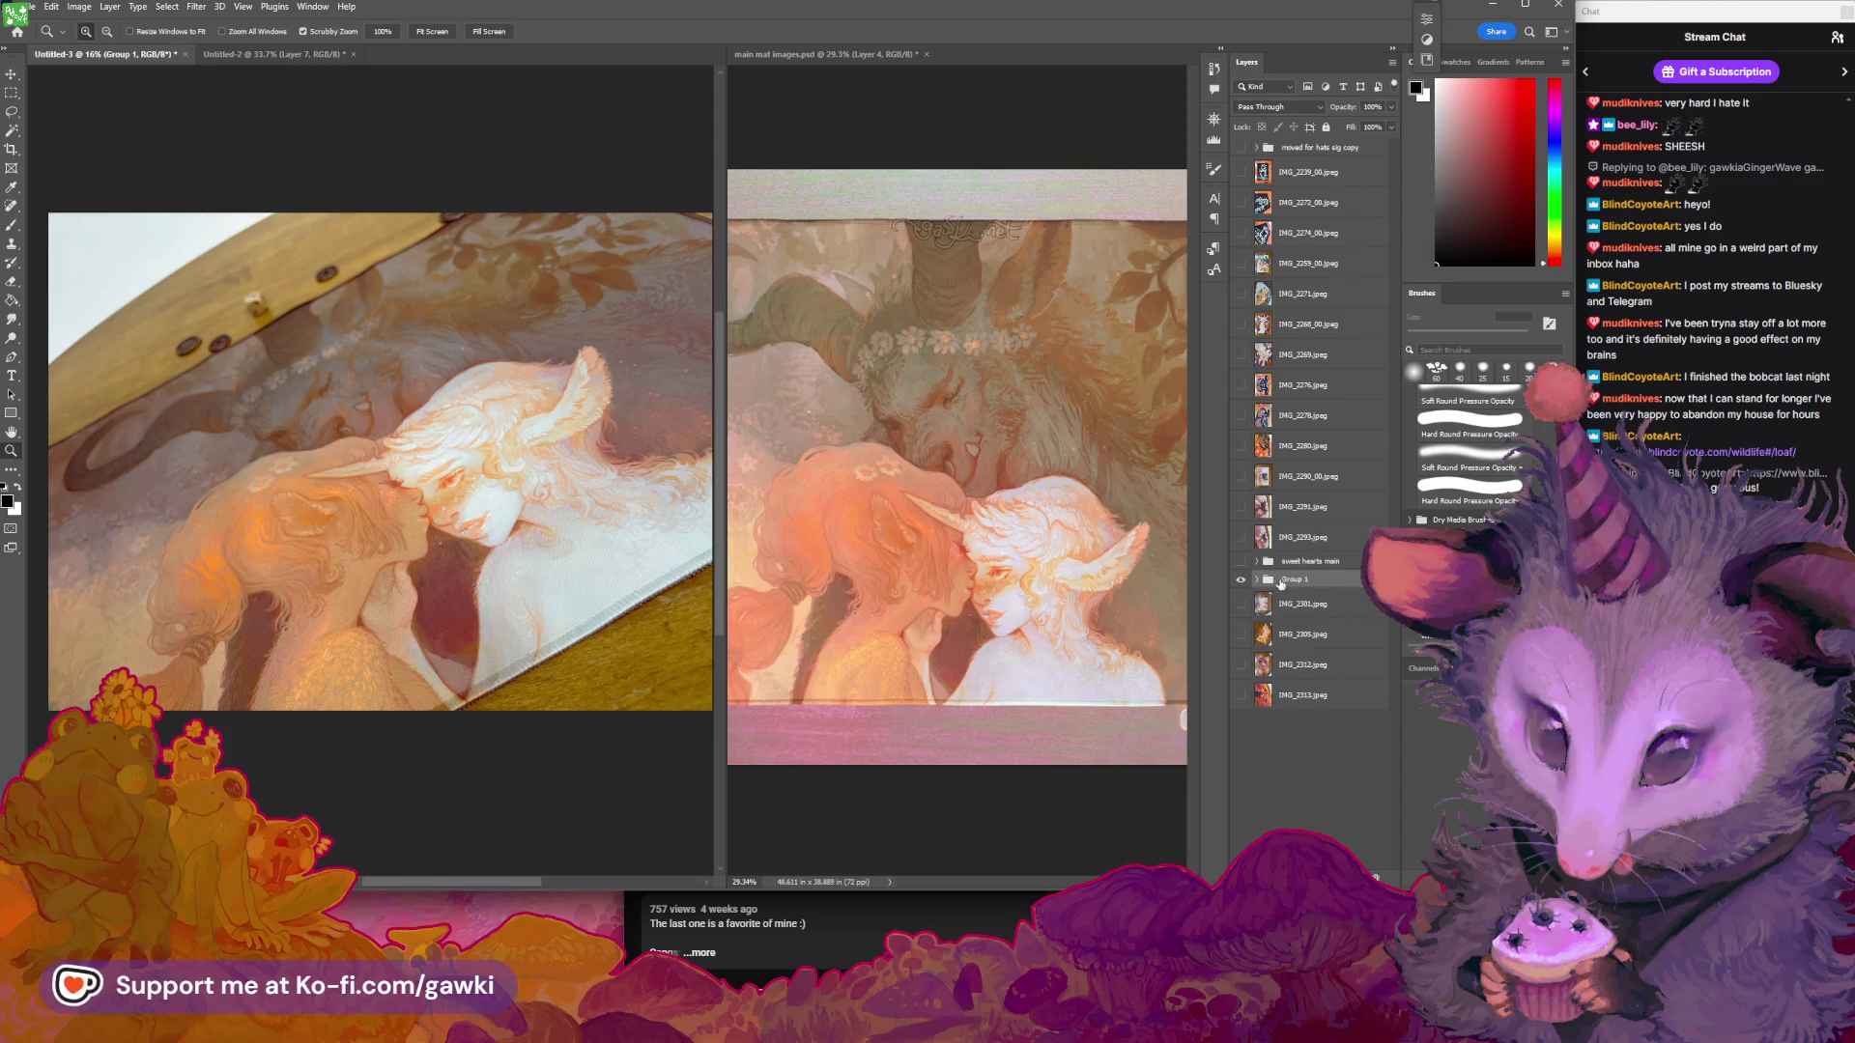
Rename the group to 'sweet hearts 2' and hide it along with IMG_2301.jpeg
double_click(1279, 579)
text(t hearts 2)
key(Return)
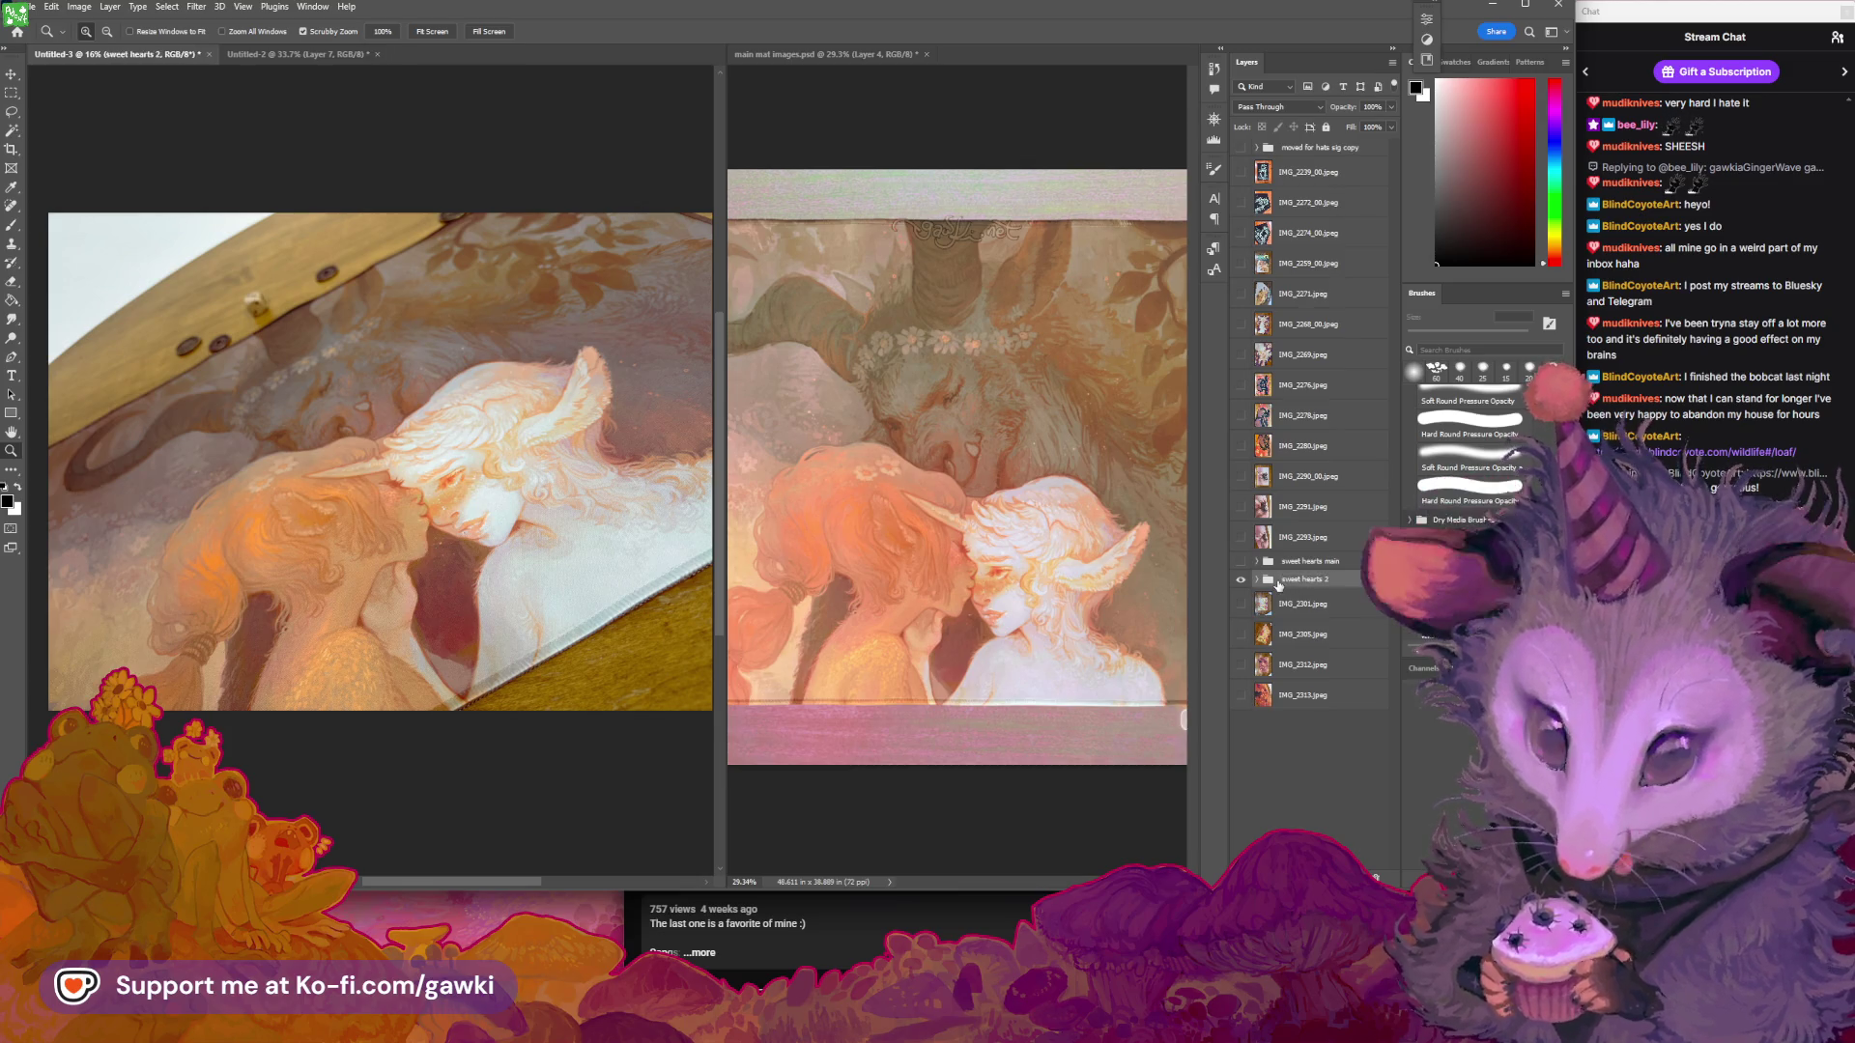
click(1243, 581)
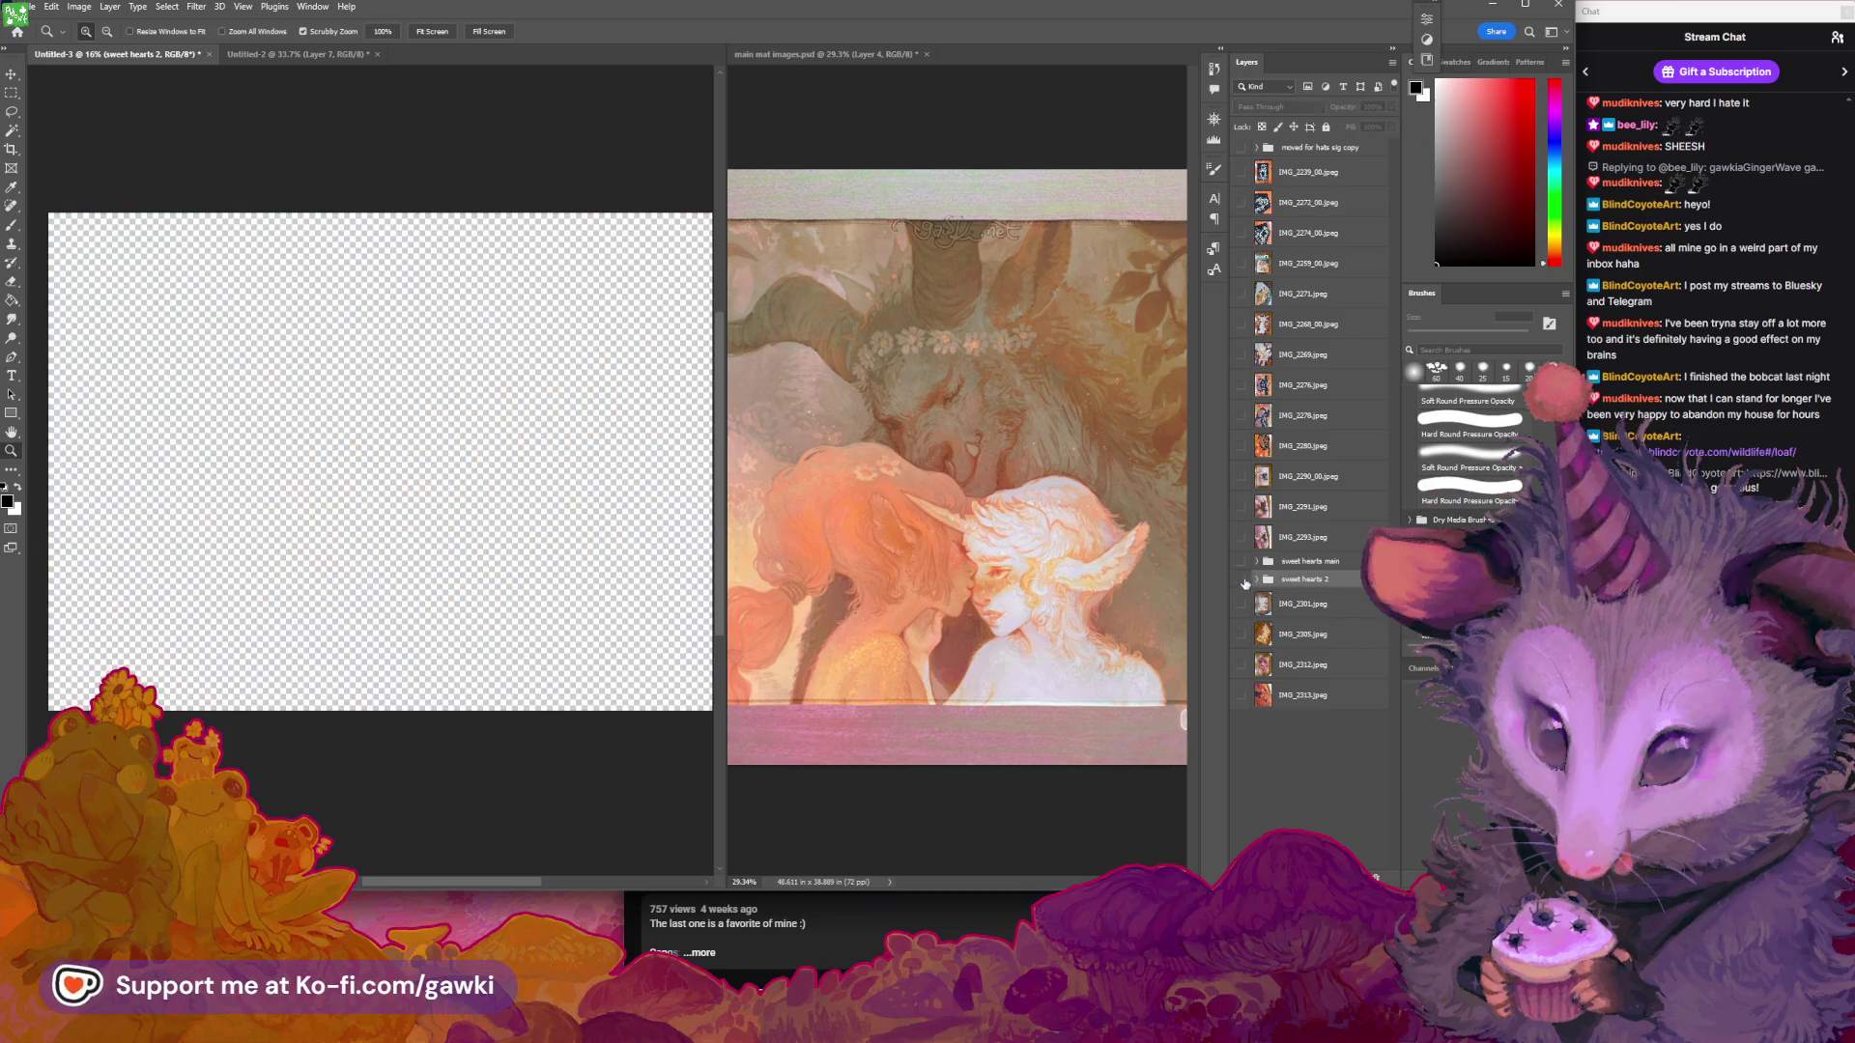
click(1244, 603)
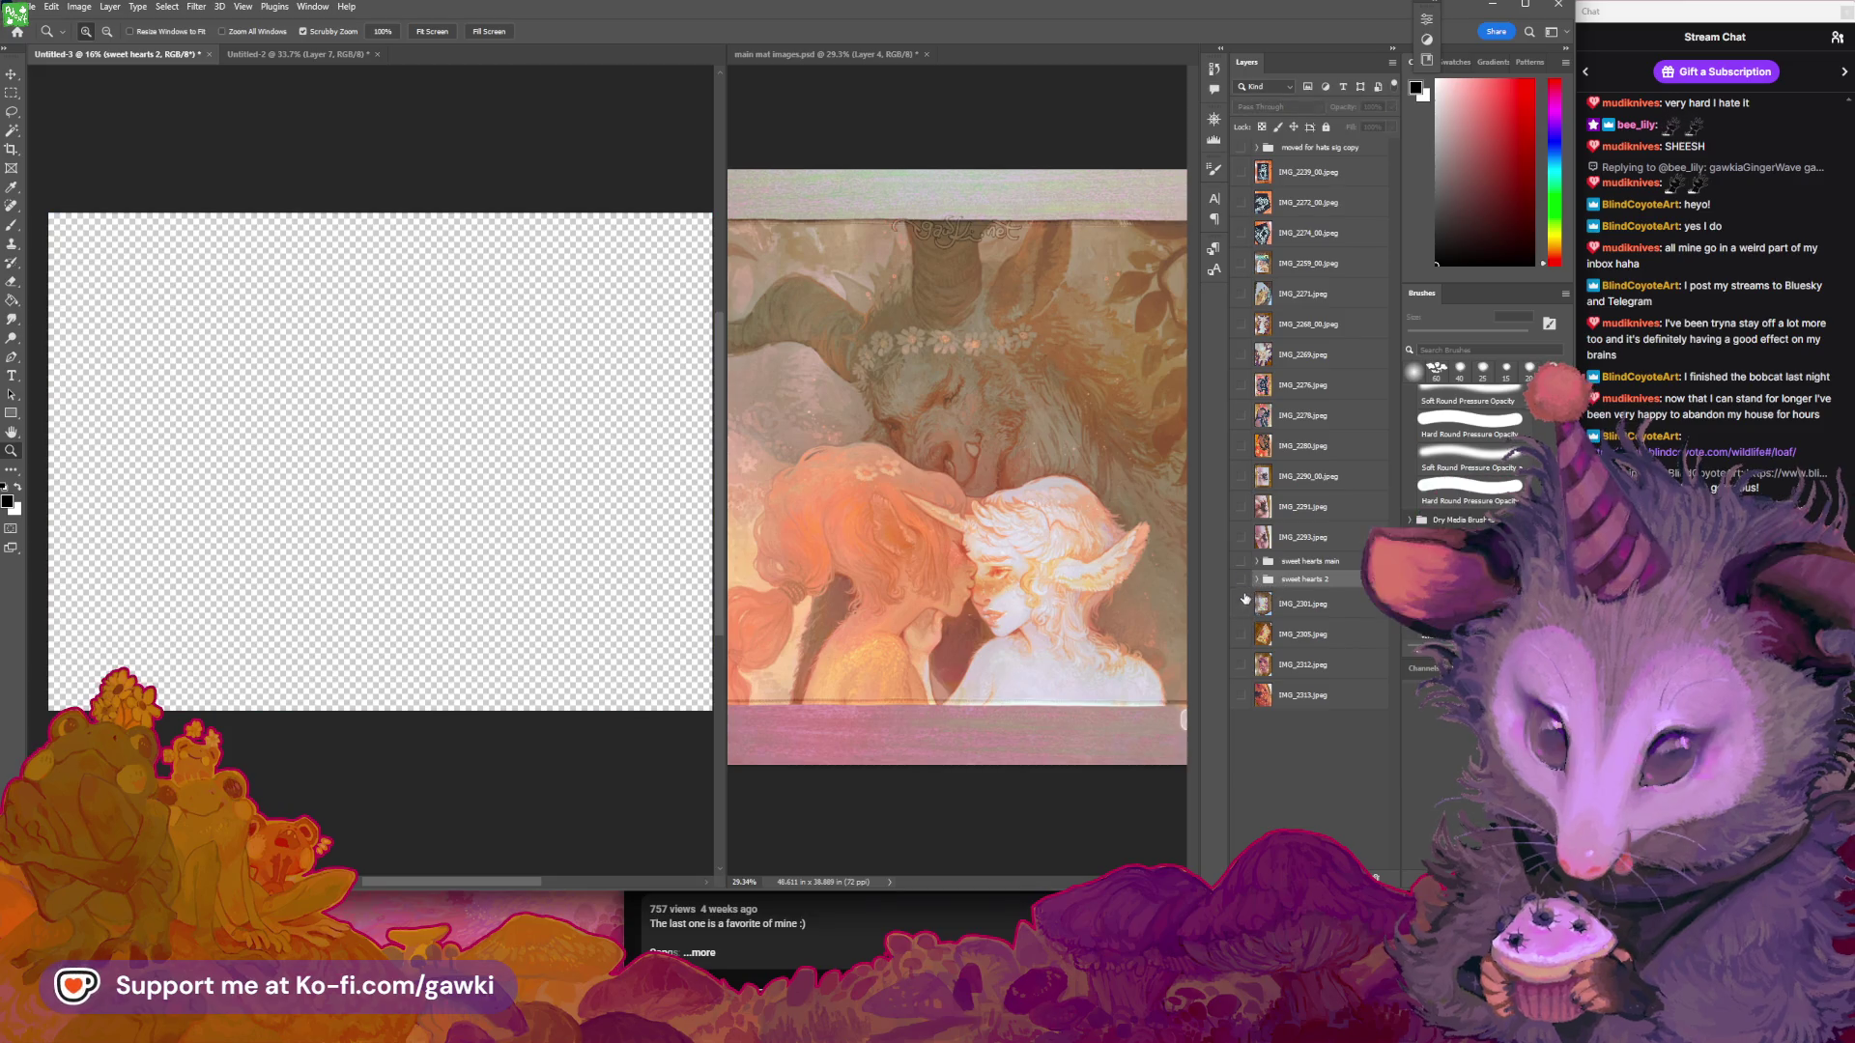
In main mat images, show Layer 2 and zoom out to see the whole raccoon painting
click(864, 147)
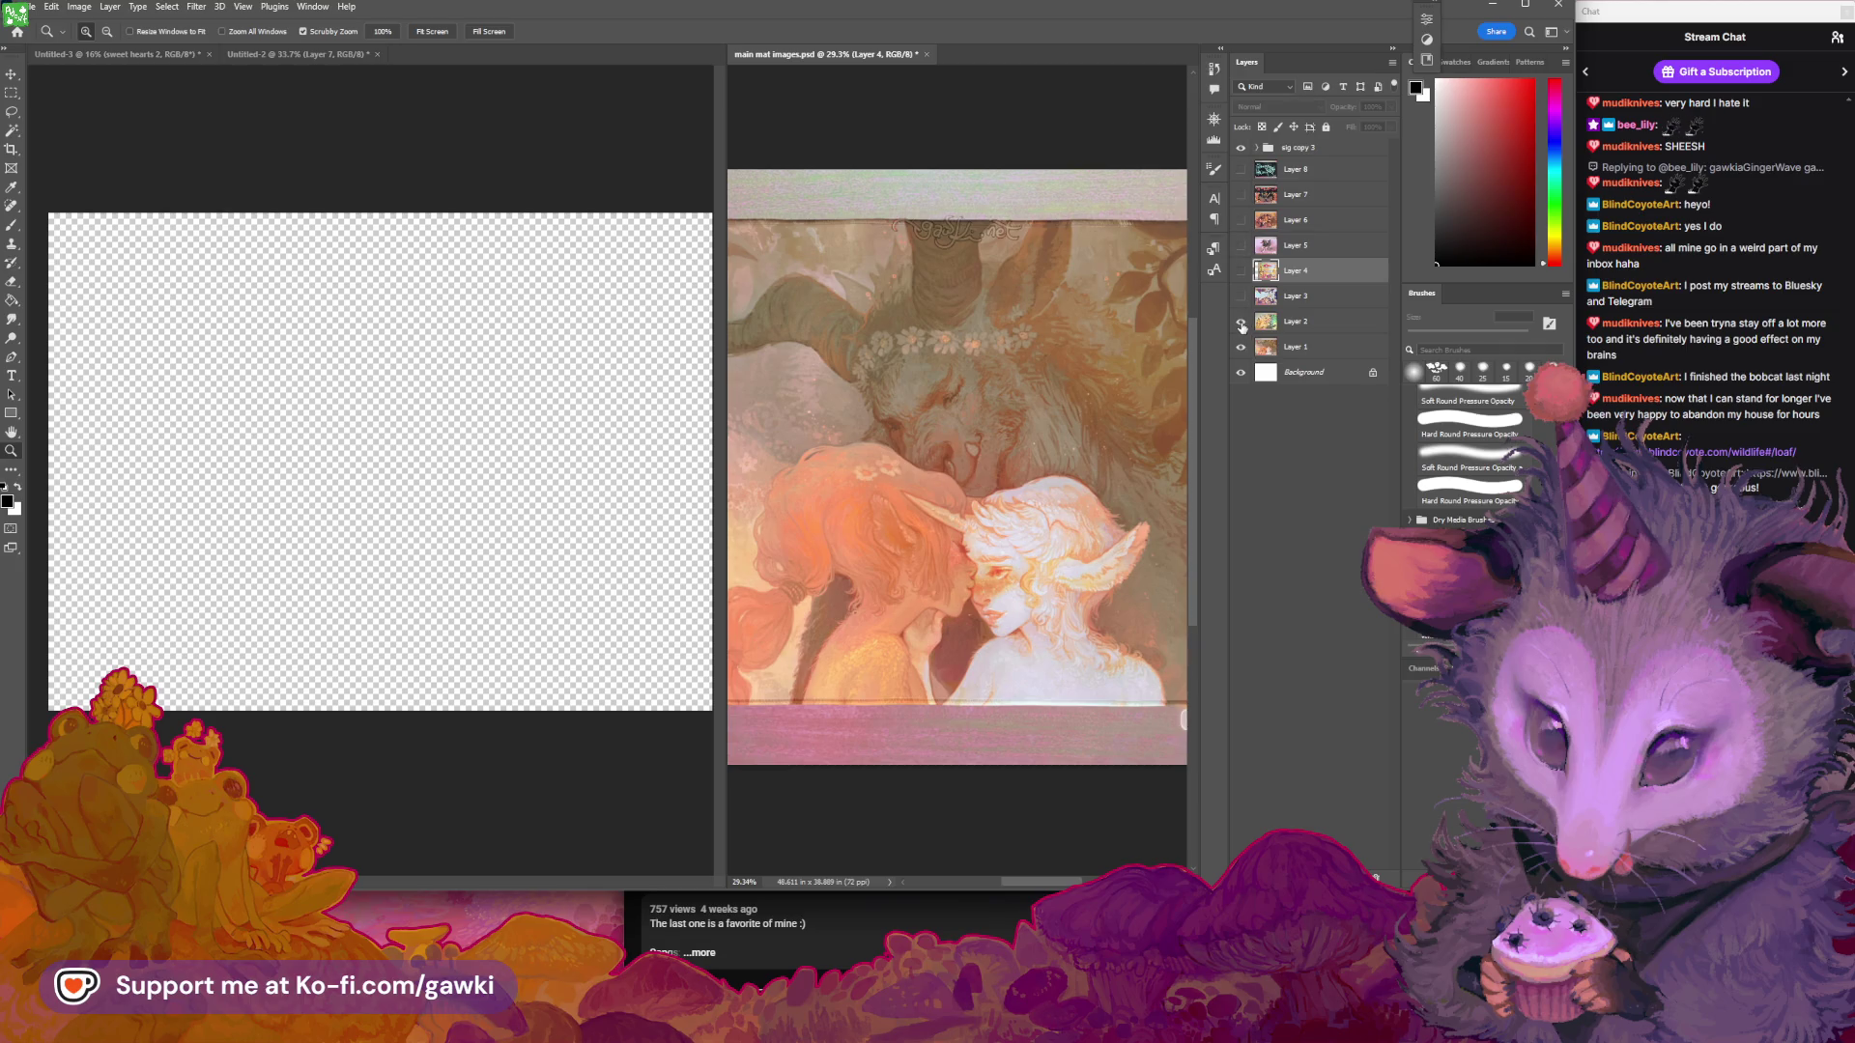
click(1241, 323)
drag(1074, 386, 1062, 393)
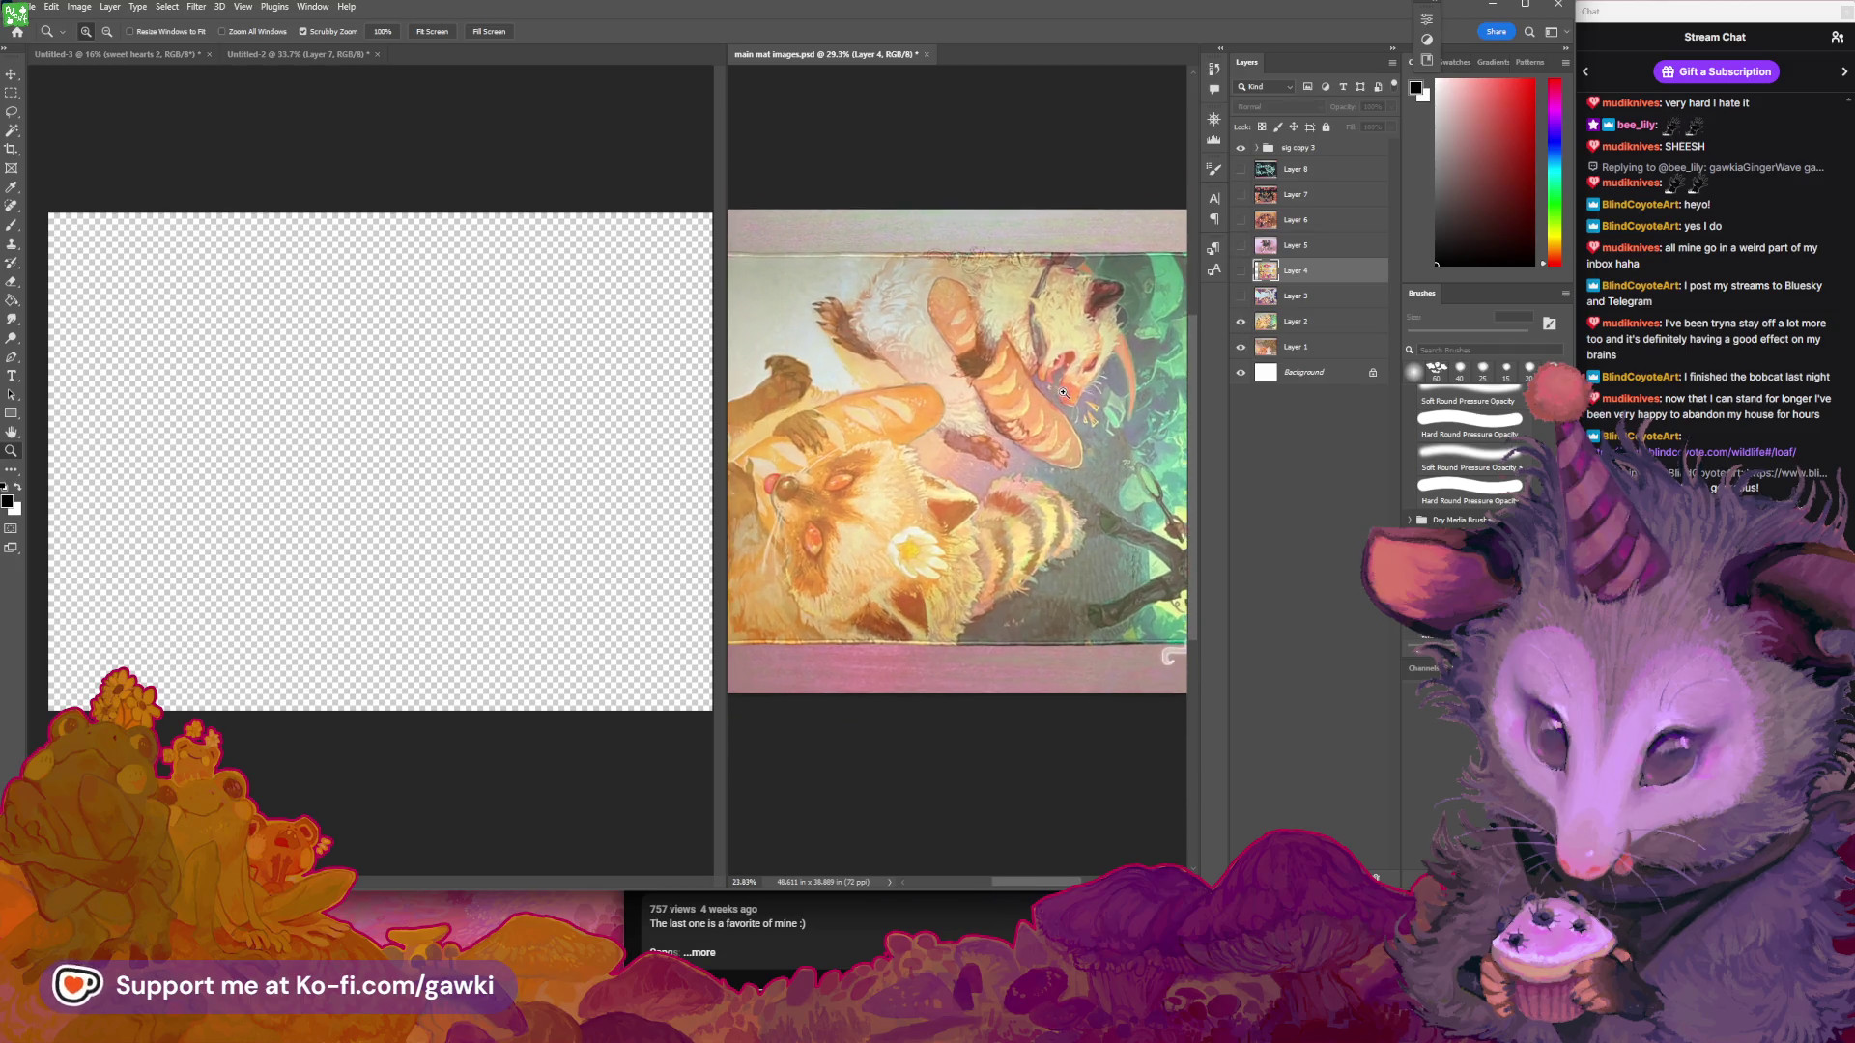
scroll(1062, 393, right, 2)
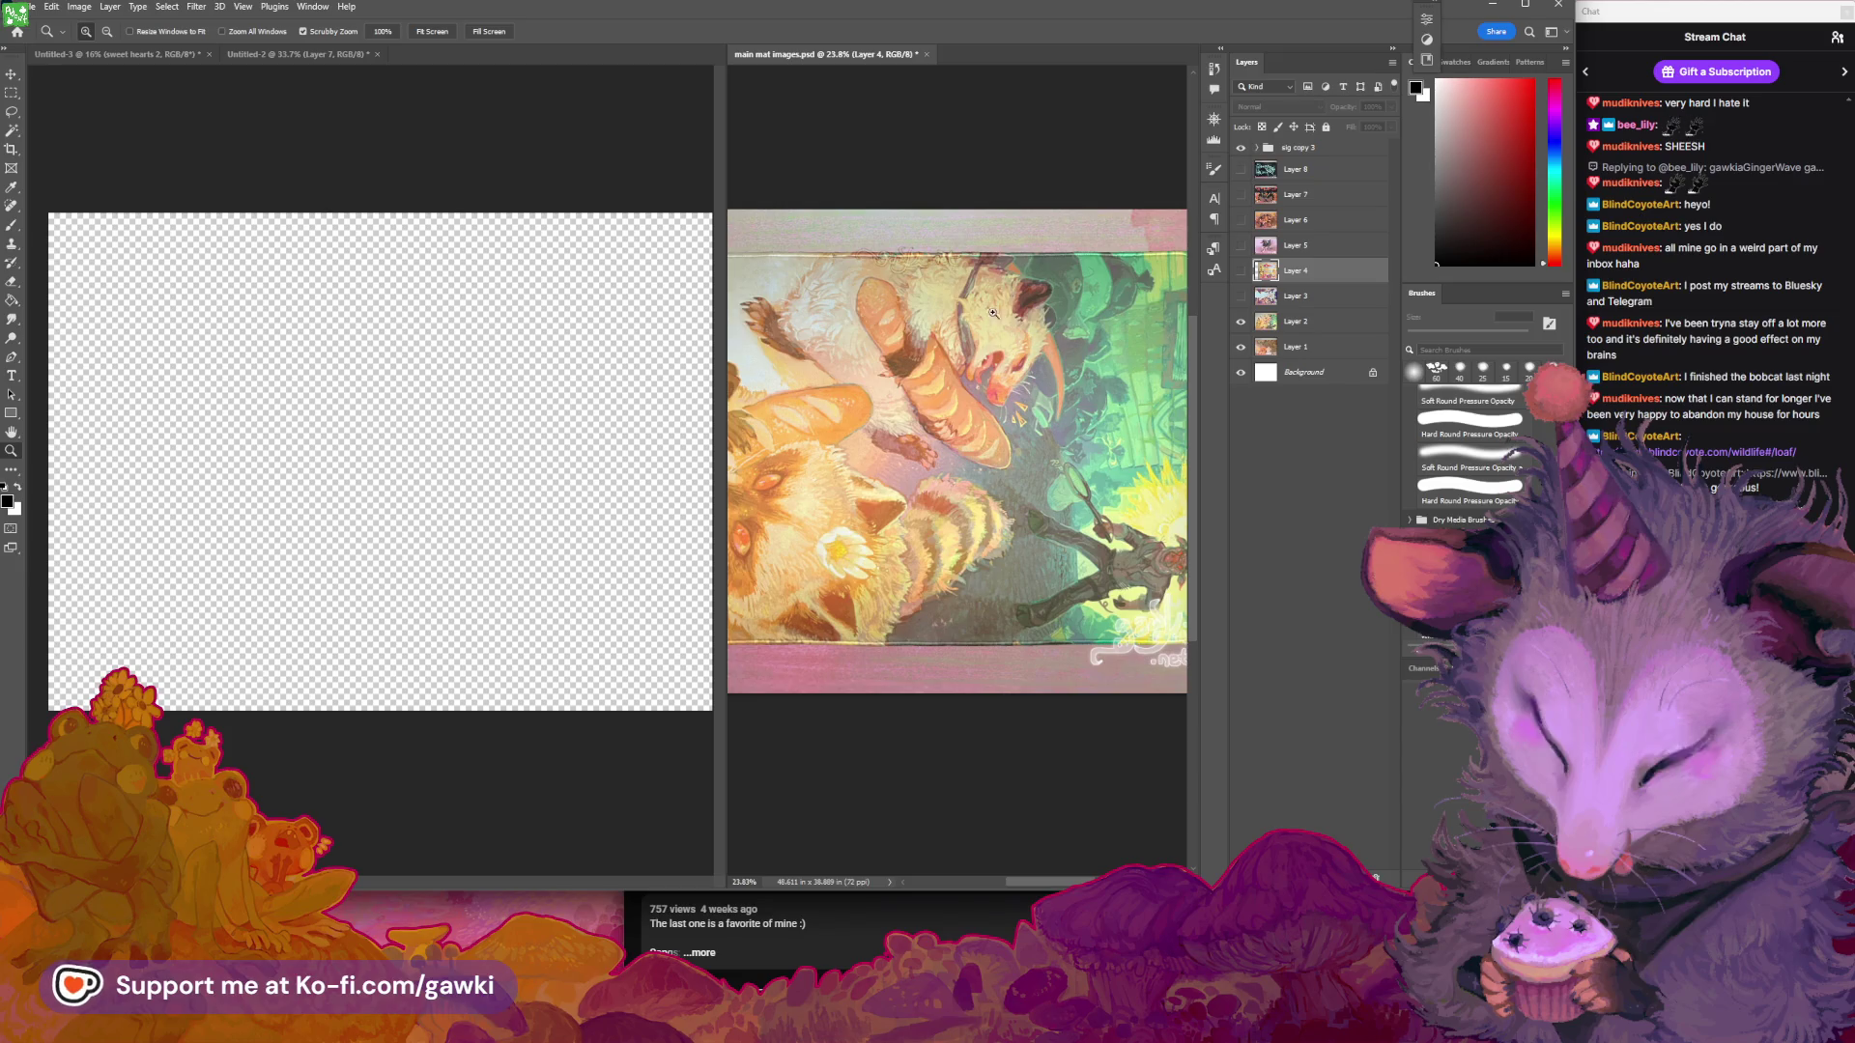
Bring main mat images.psd forward and turn on Layer 8's teal and black artwork
click(628, 174)
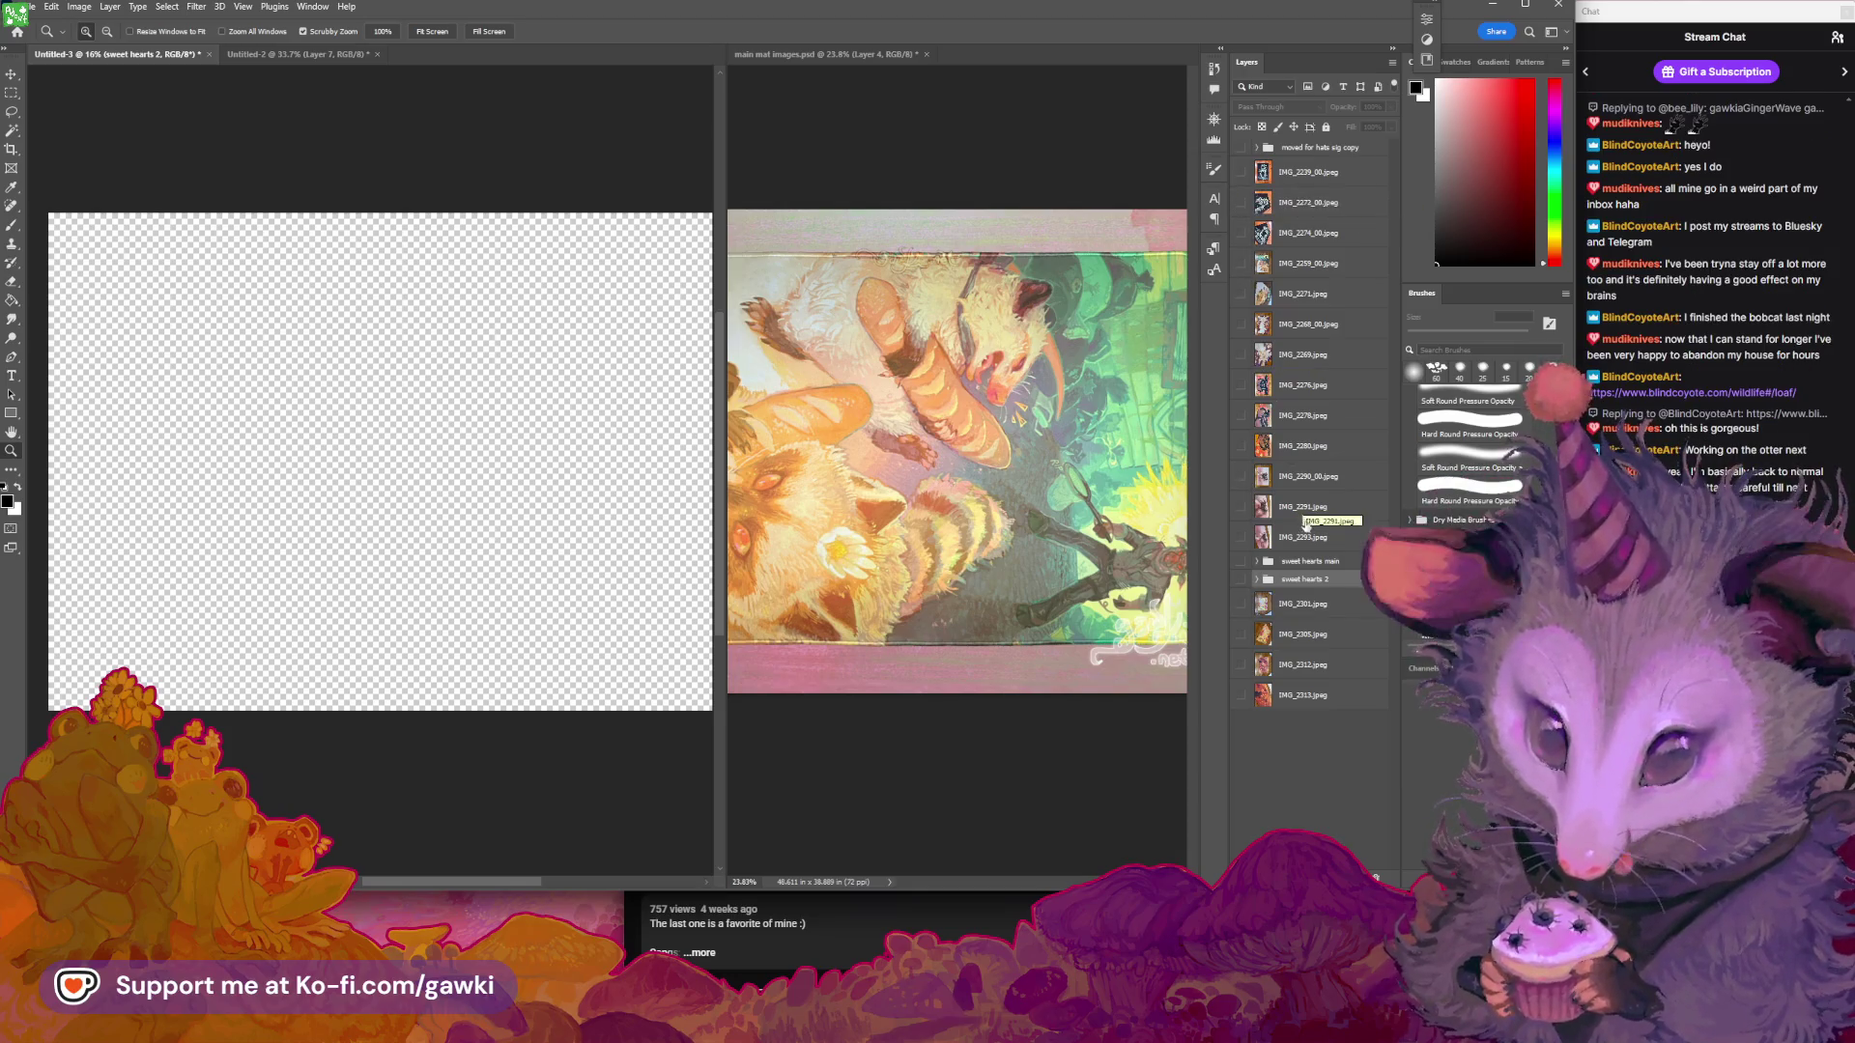
click(1088, 763)
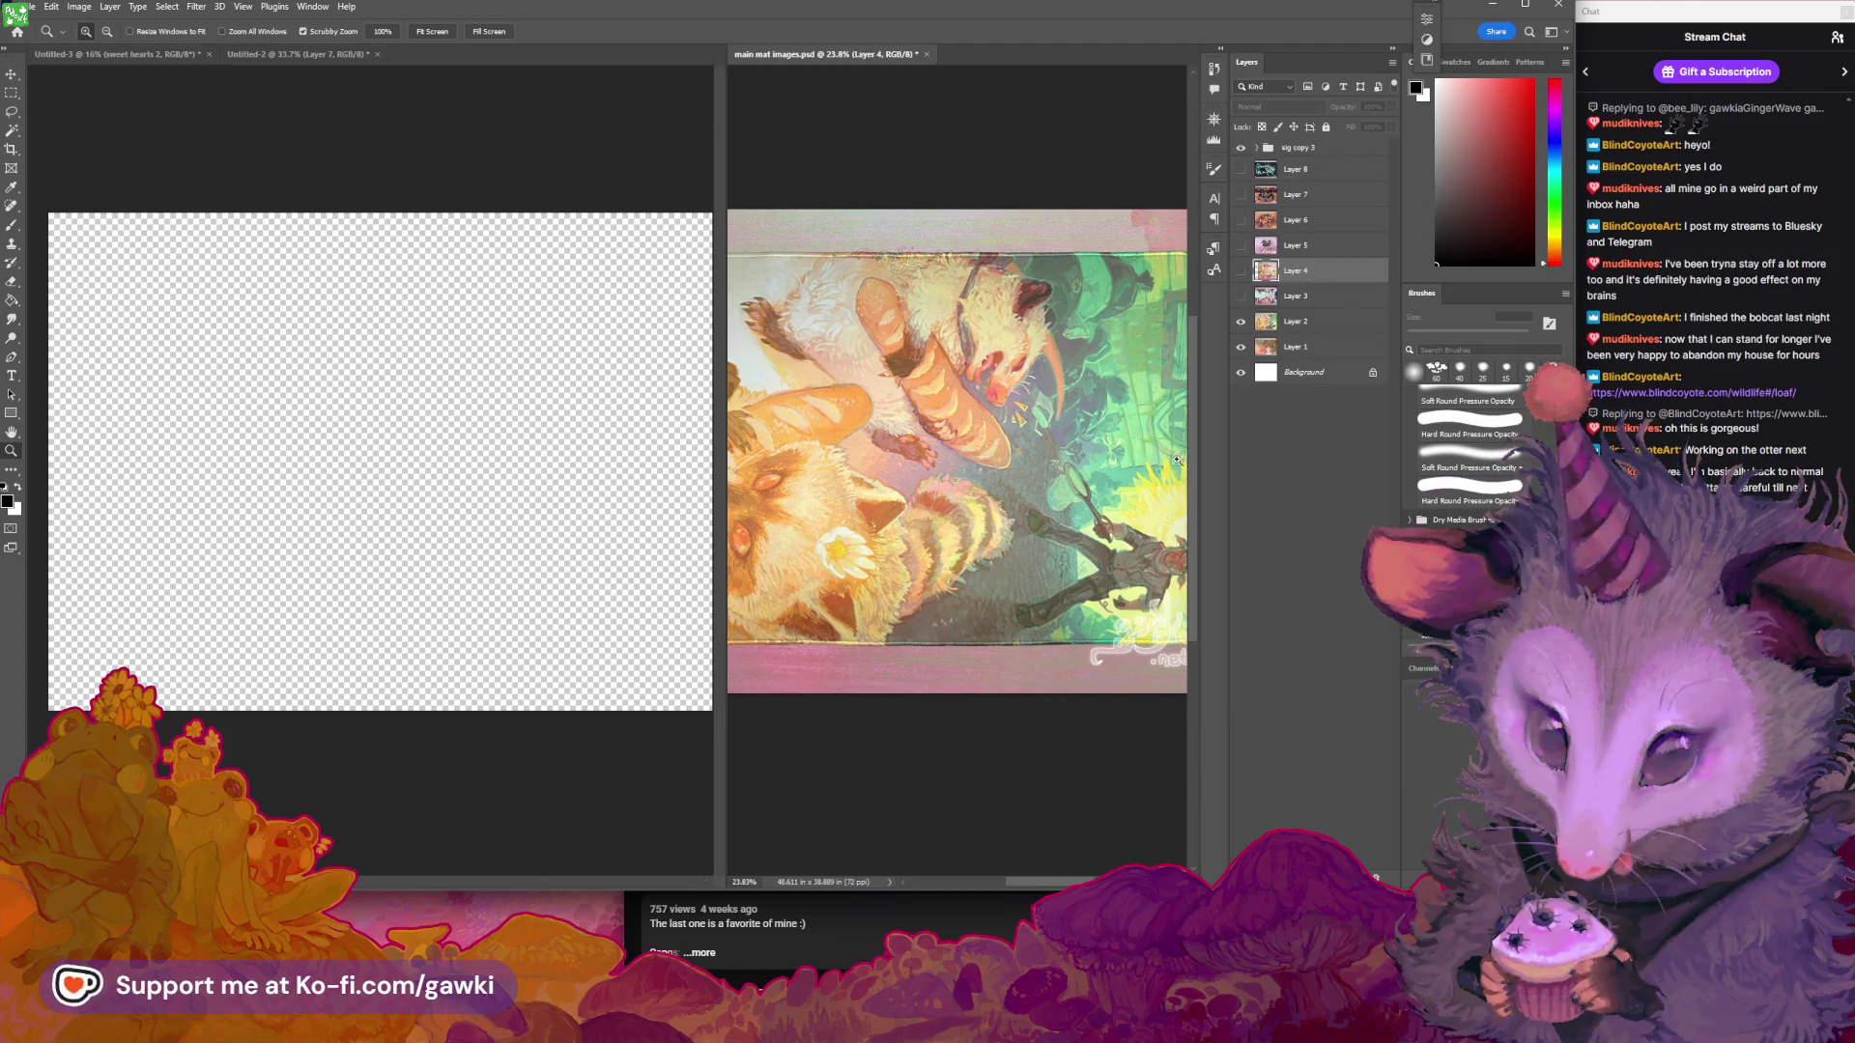
click(1242, 170)
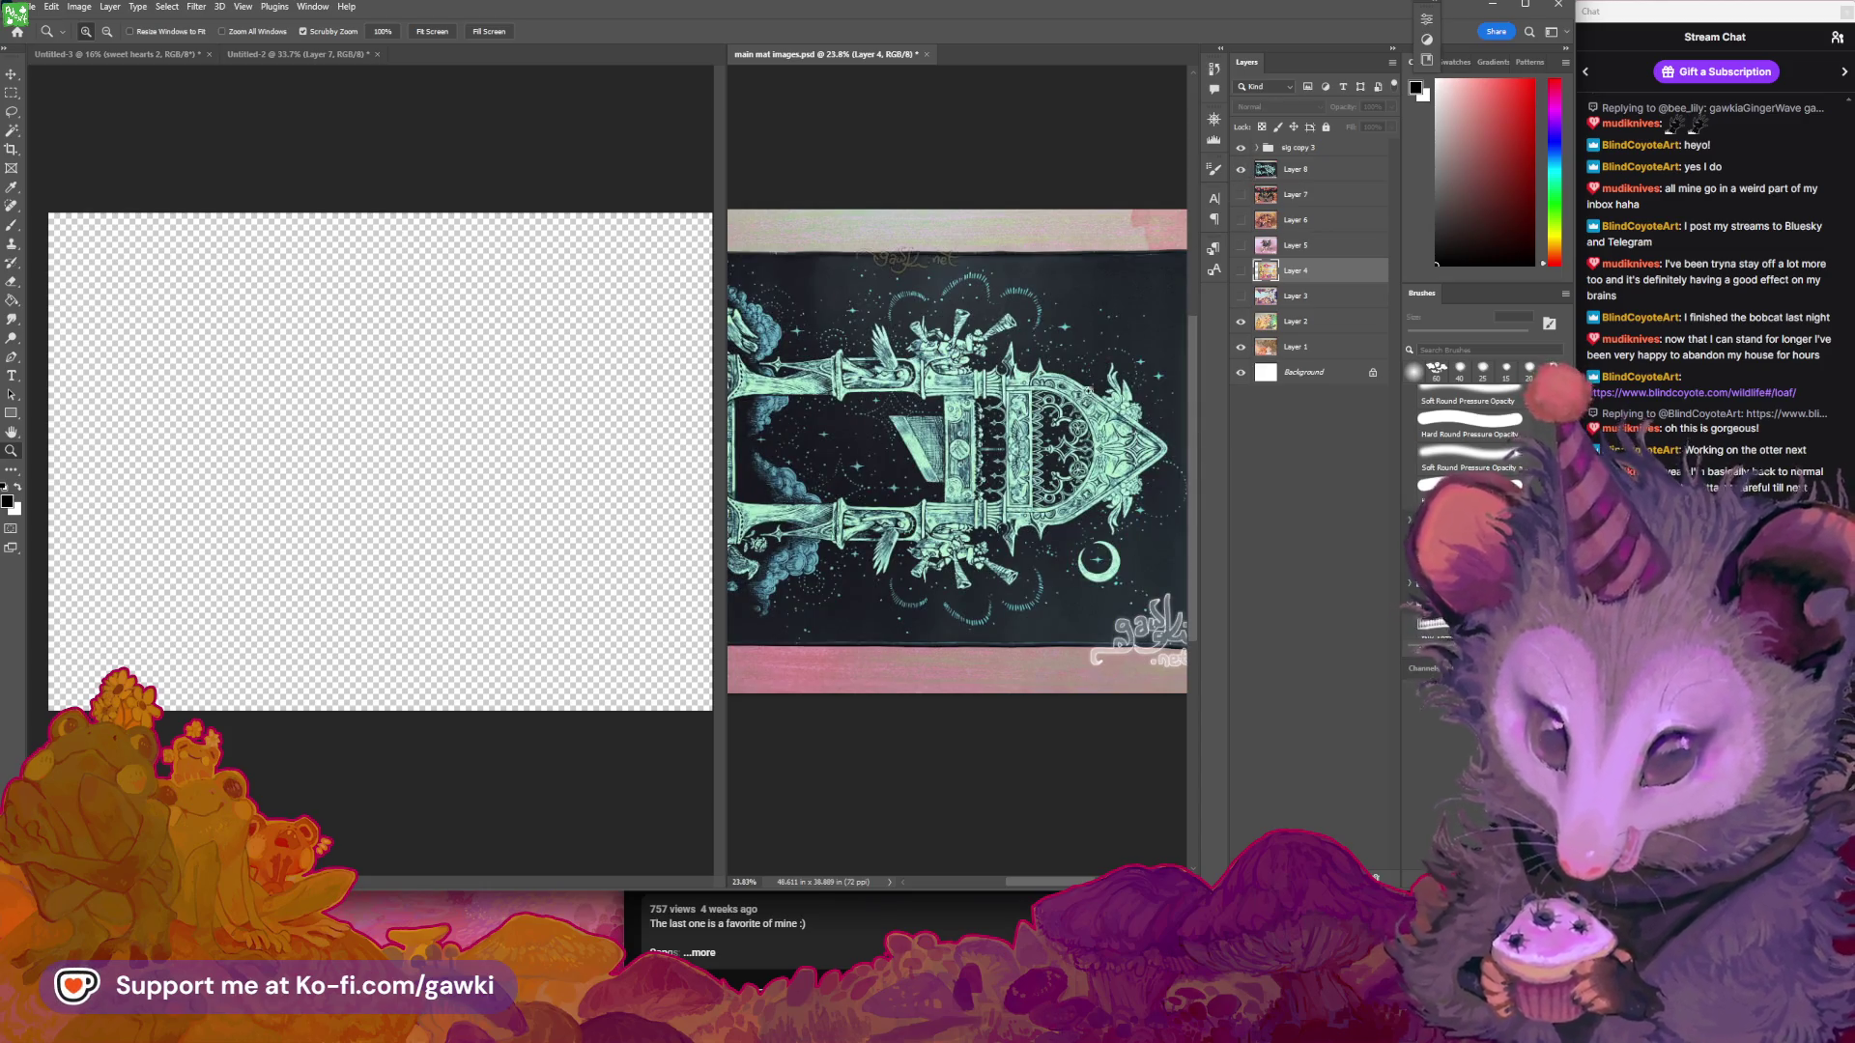
Pan and scroll around the teal gateway artwork to inspect its details
drag(928, 508, 1188, 507)
scroll(1188, 507, up, 3)
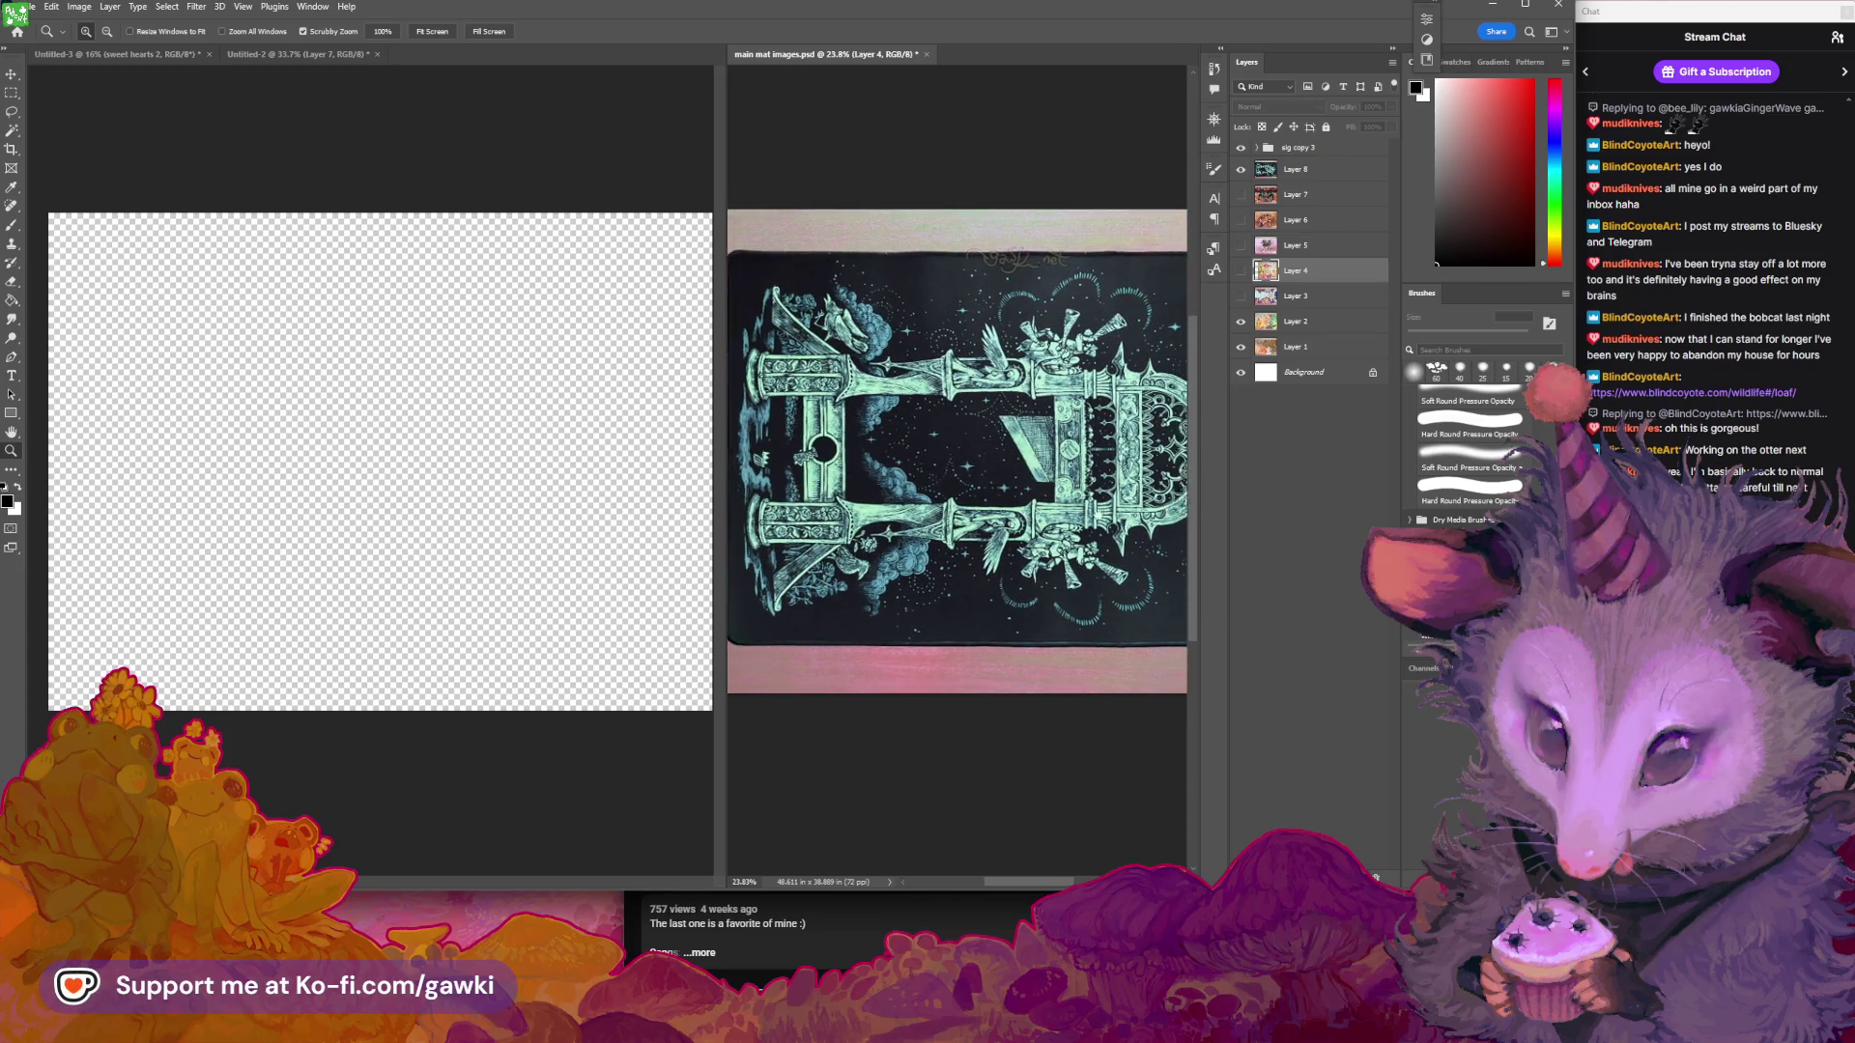
scroll(1083, 473, up, 3)
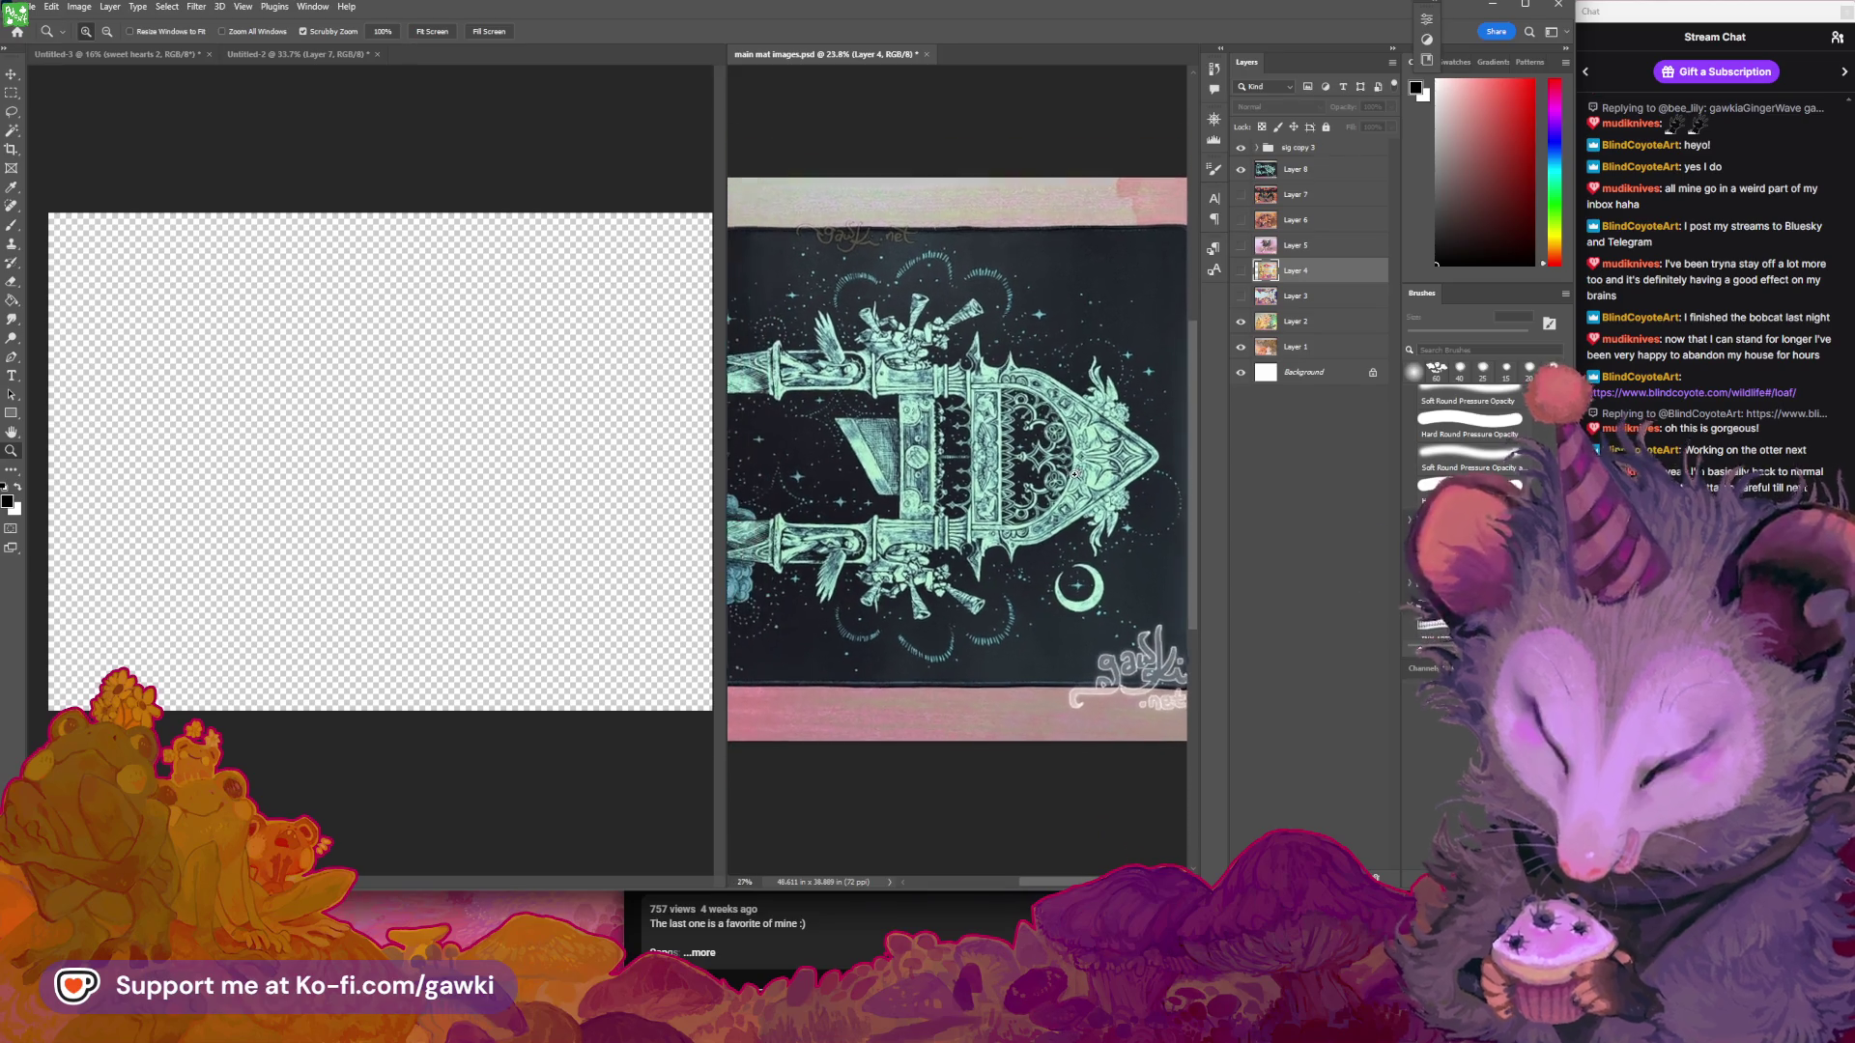
scroll(1037, 486, left, 10)
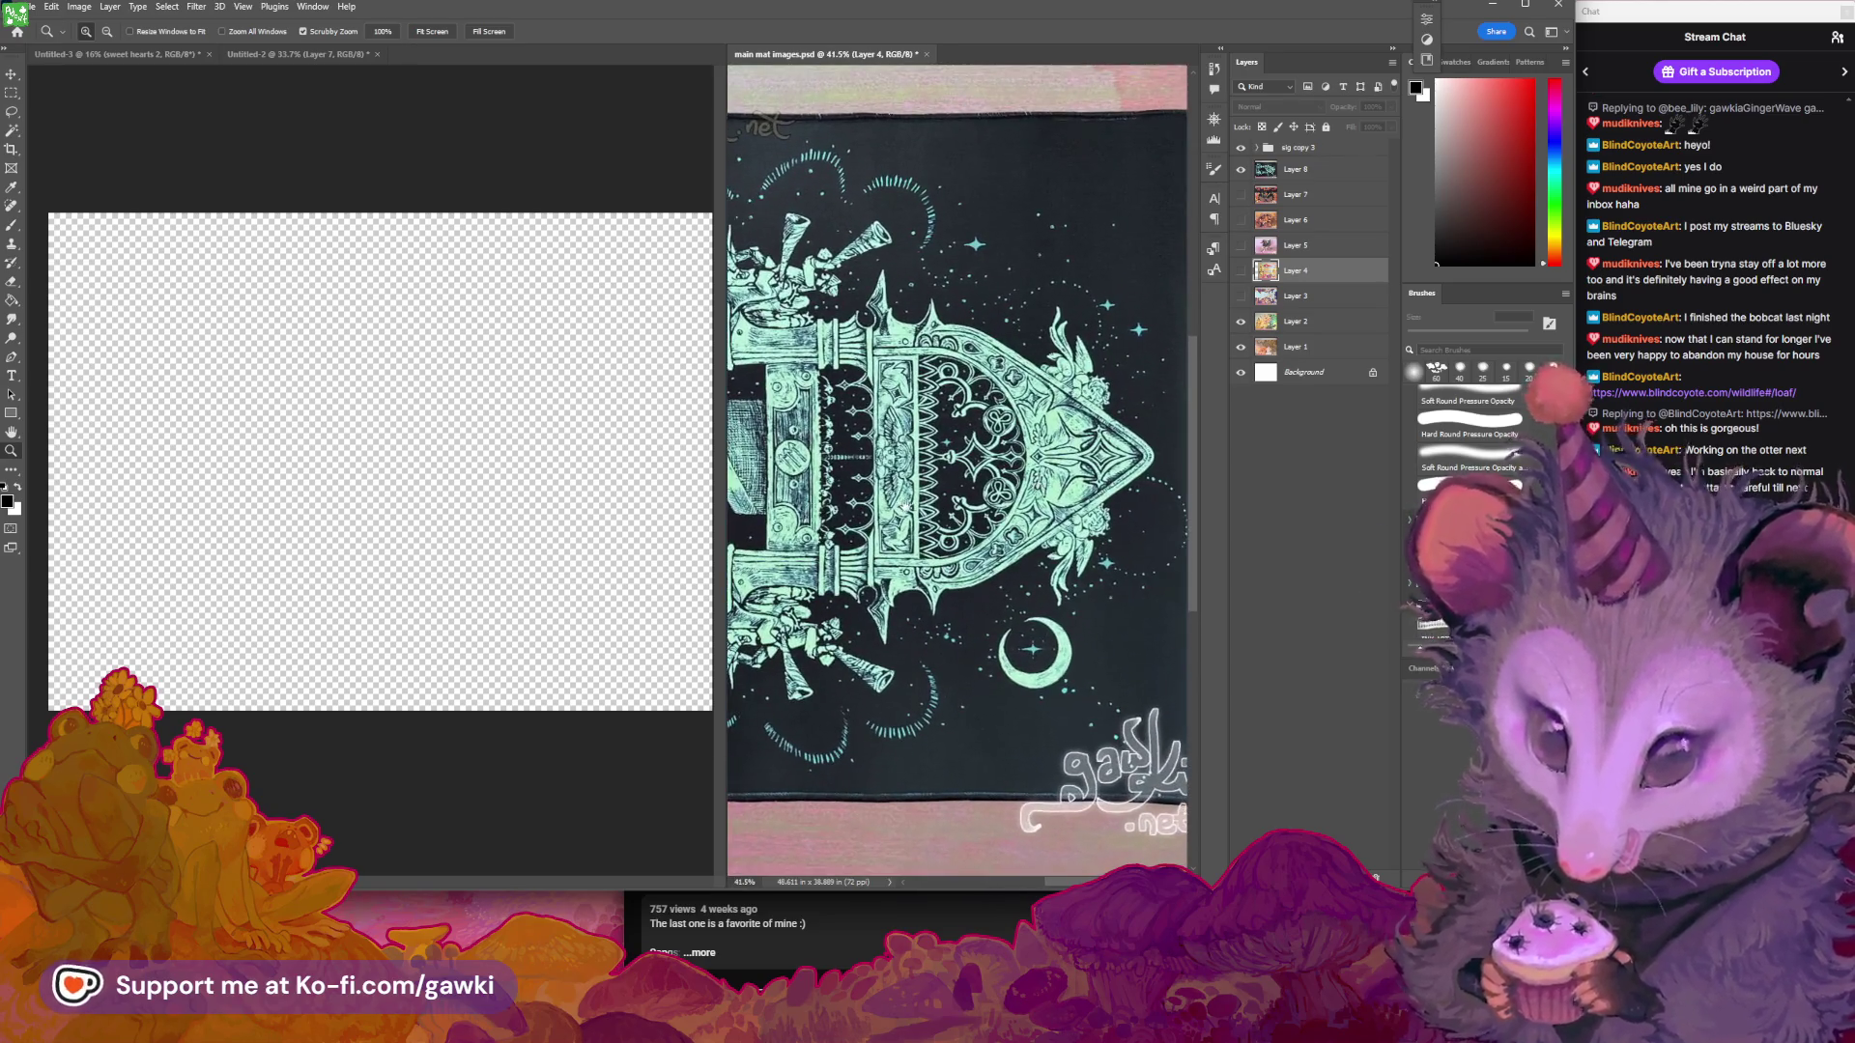
scroll(1018, 484, down, 3)
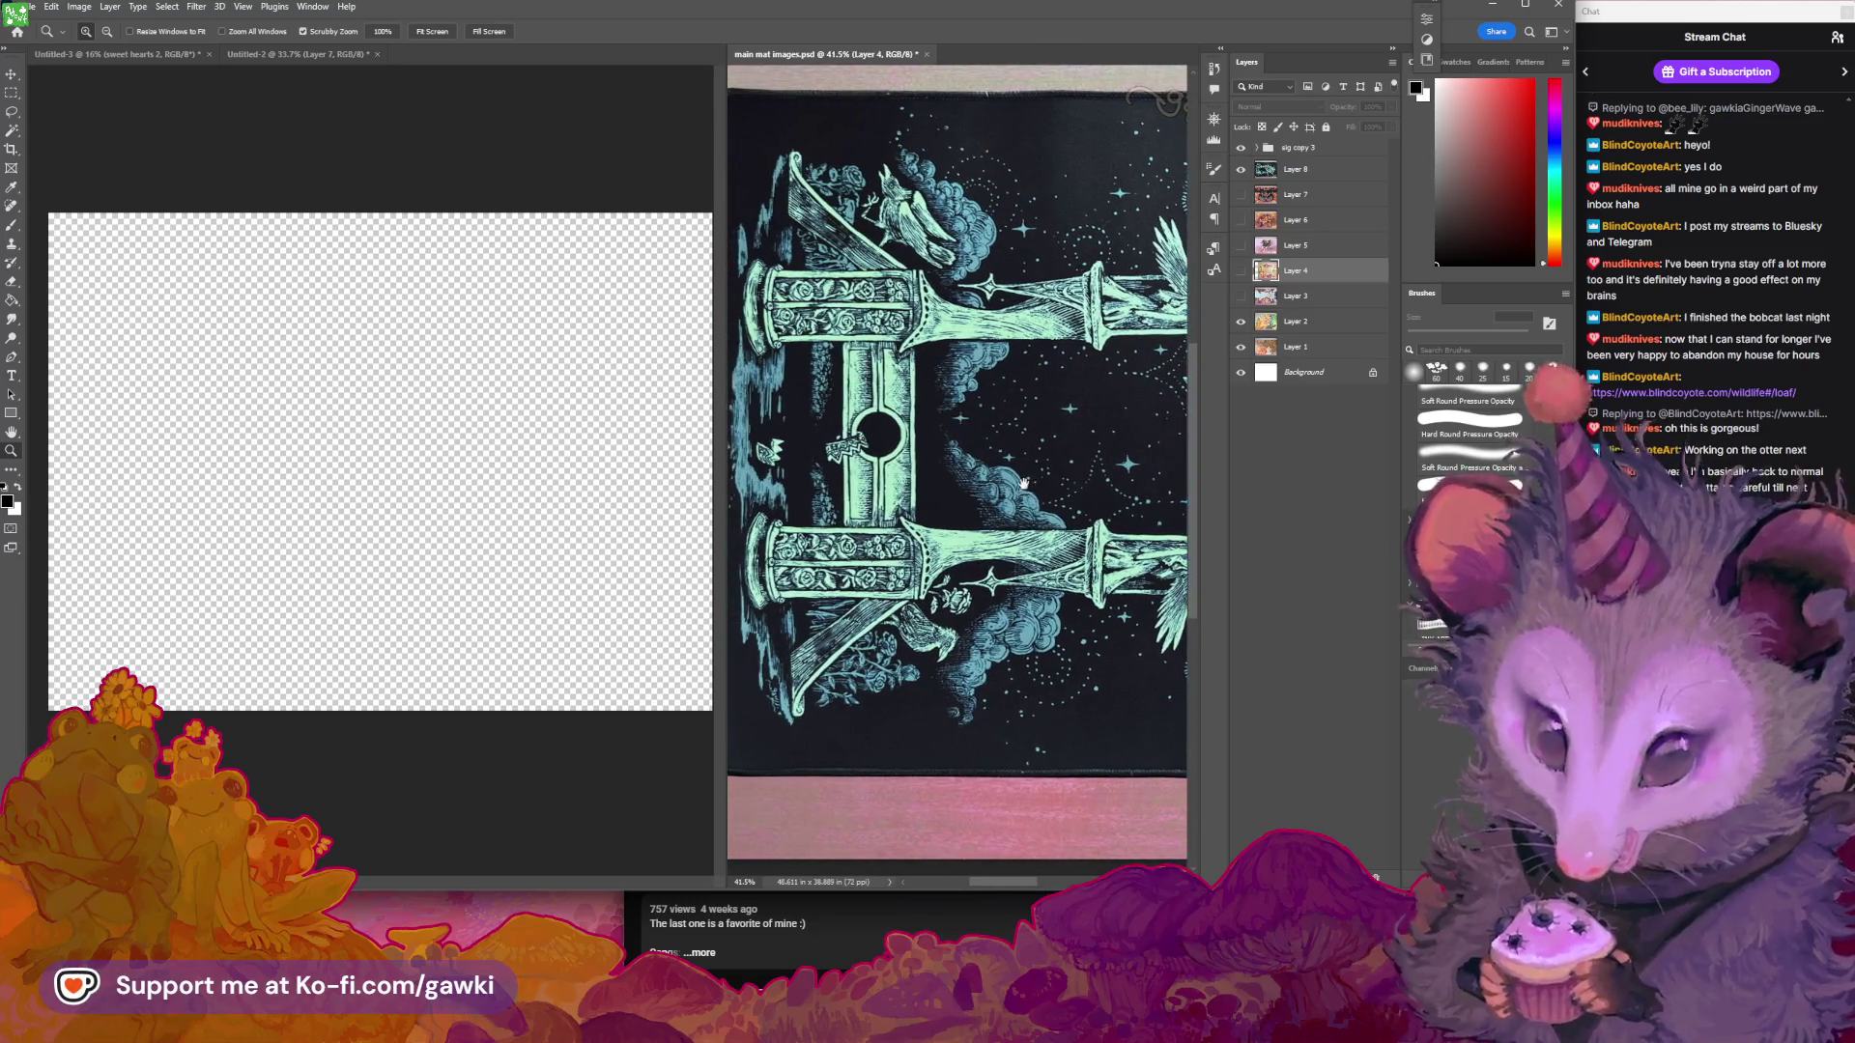
scroll(971, 496, right, 3)
scroll(971, 495, down, 2)
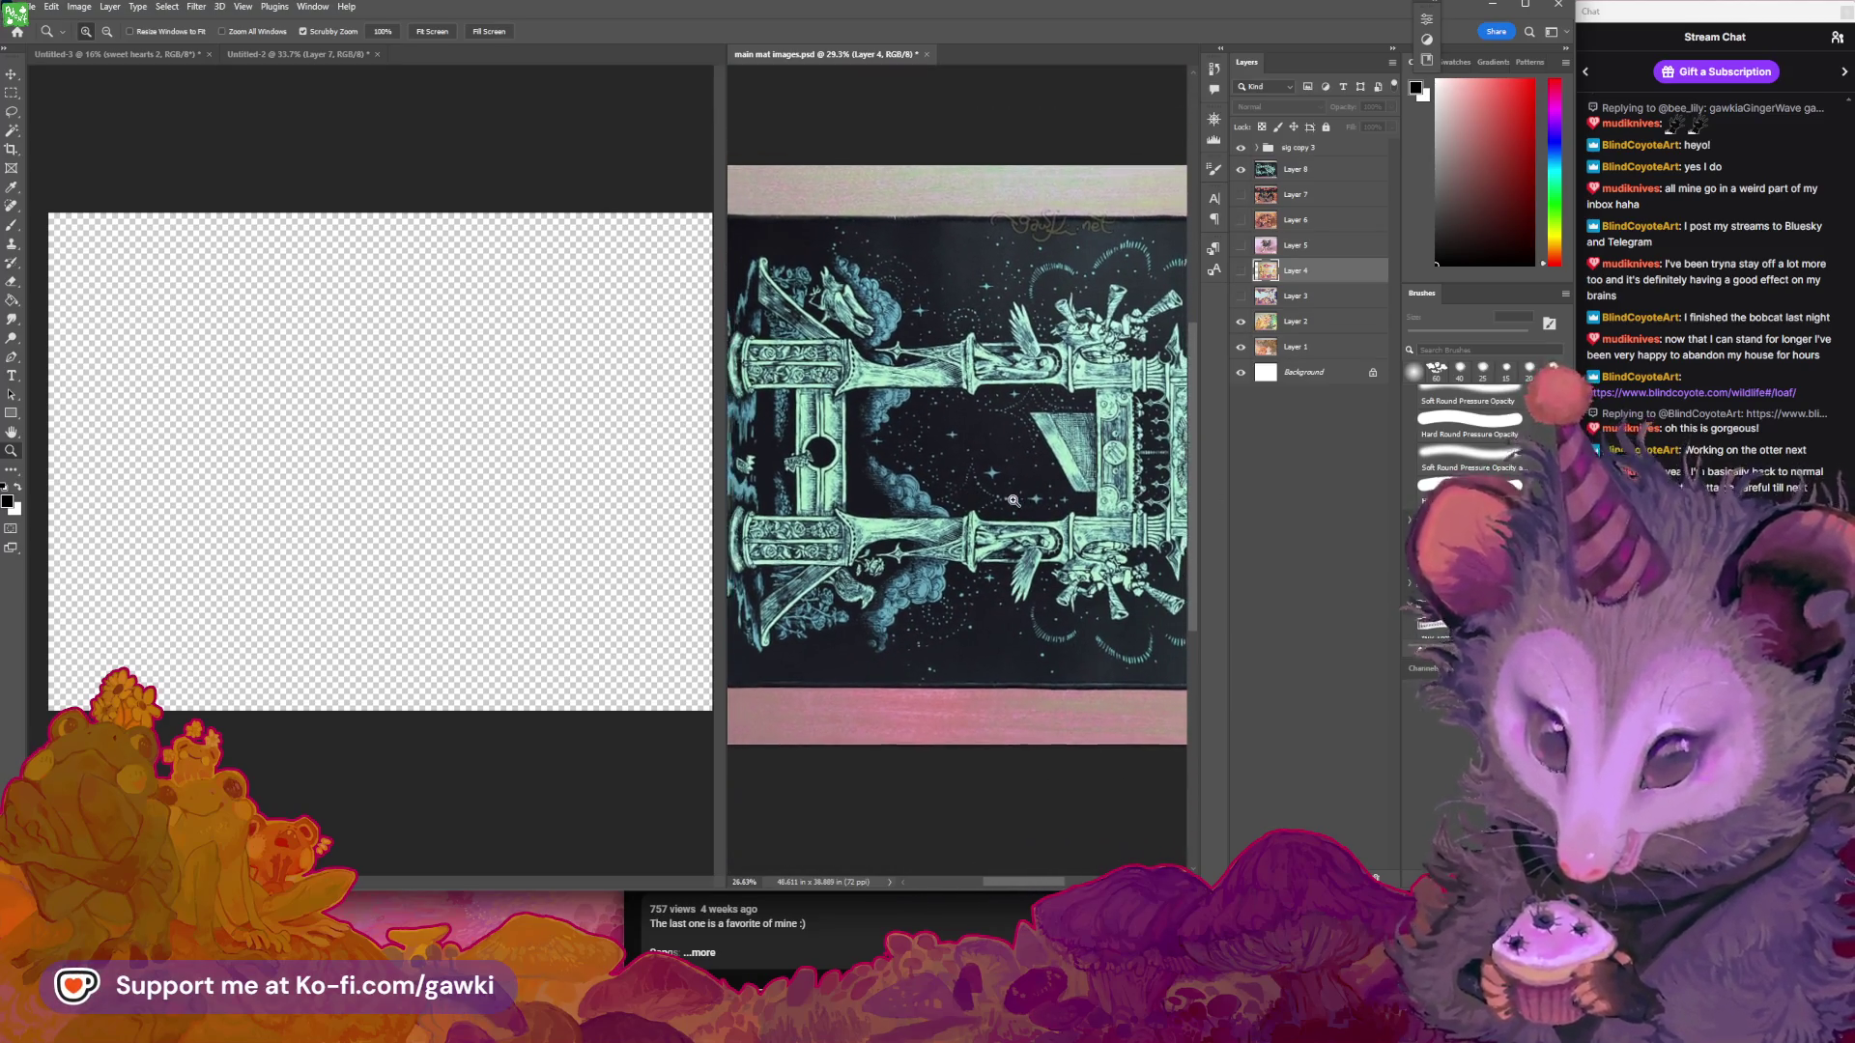
scroll(1005, 501, right, 3)
scroll(1047, 509, down, 2)
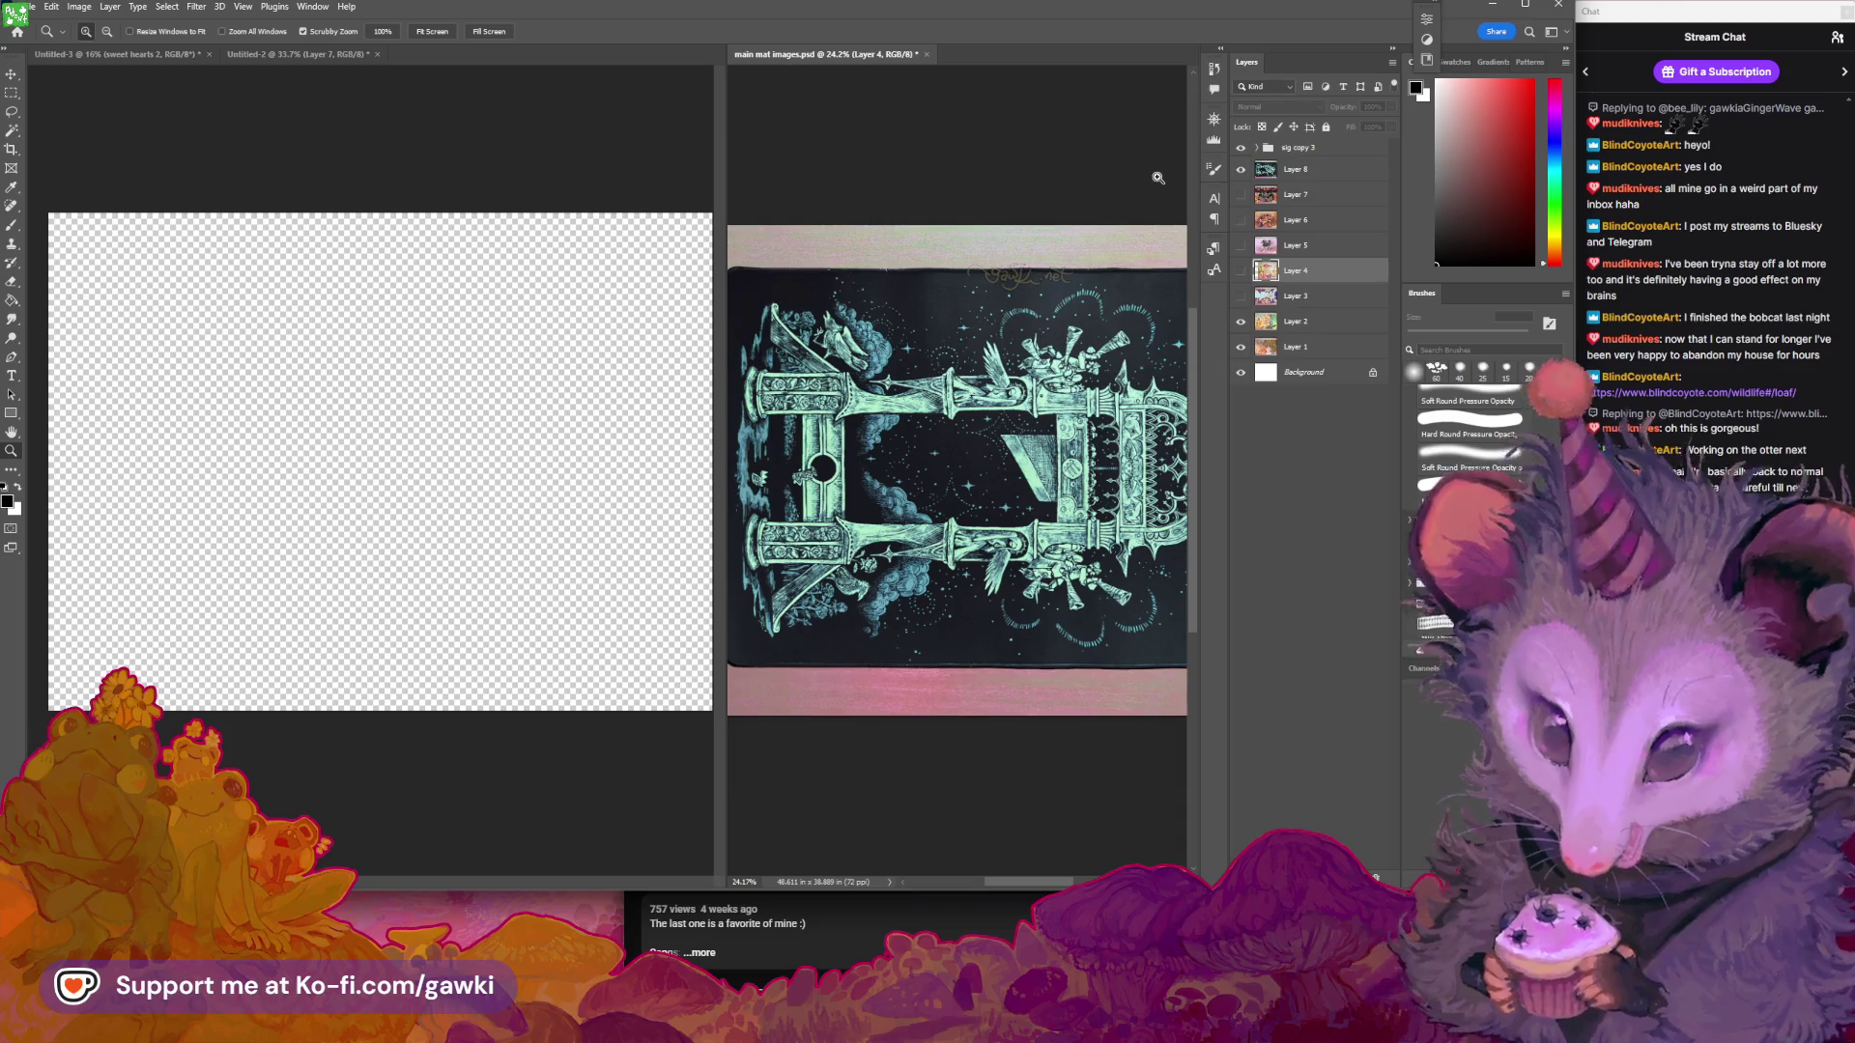
In Untitled-3, leave sweet hearts 2 hidden and show and select the IMG_2301.jpeg layer
click(577, 159)
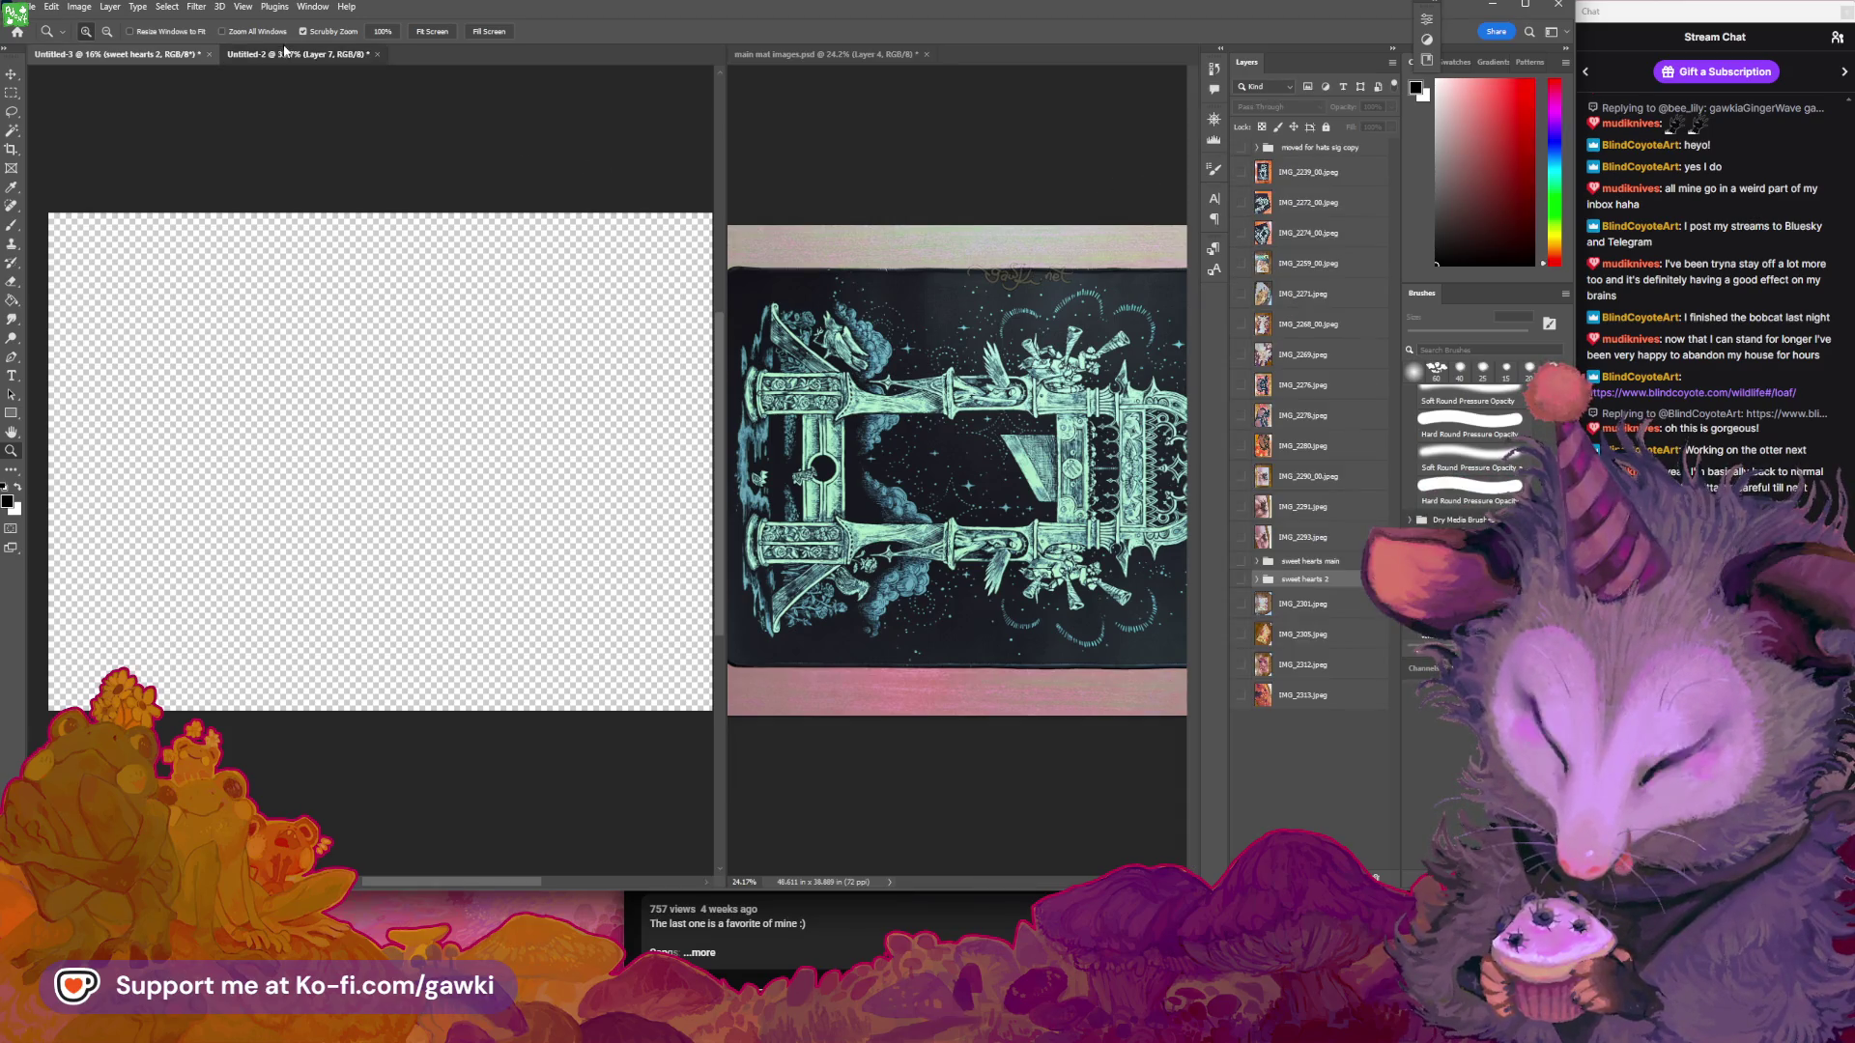
click(184, 55)
click(185, 55)
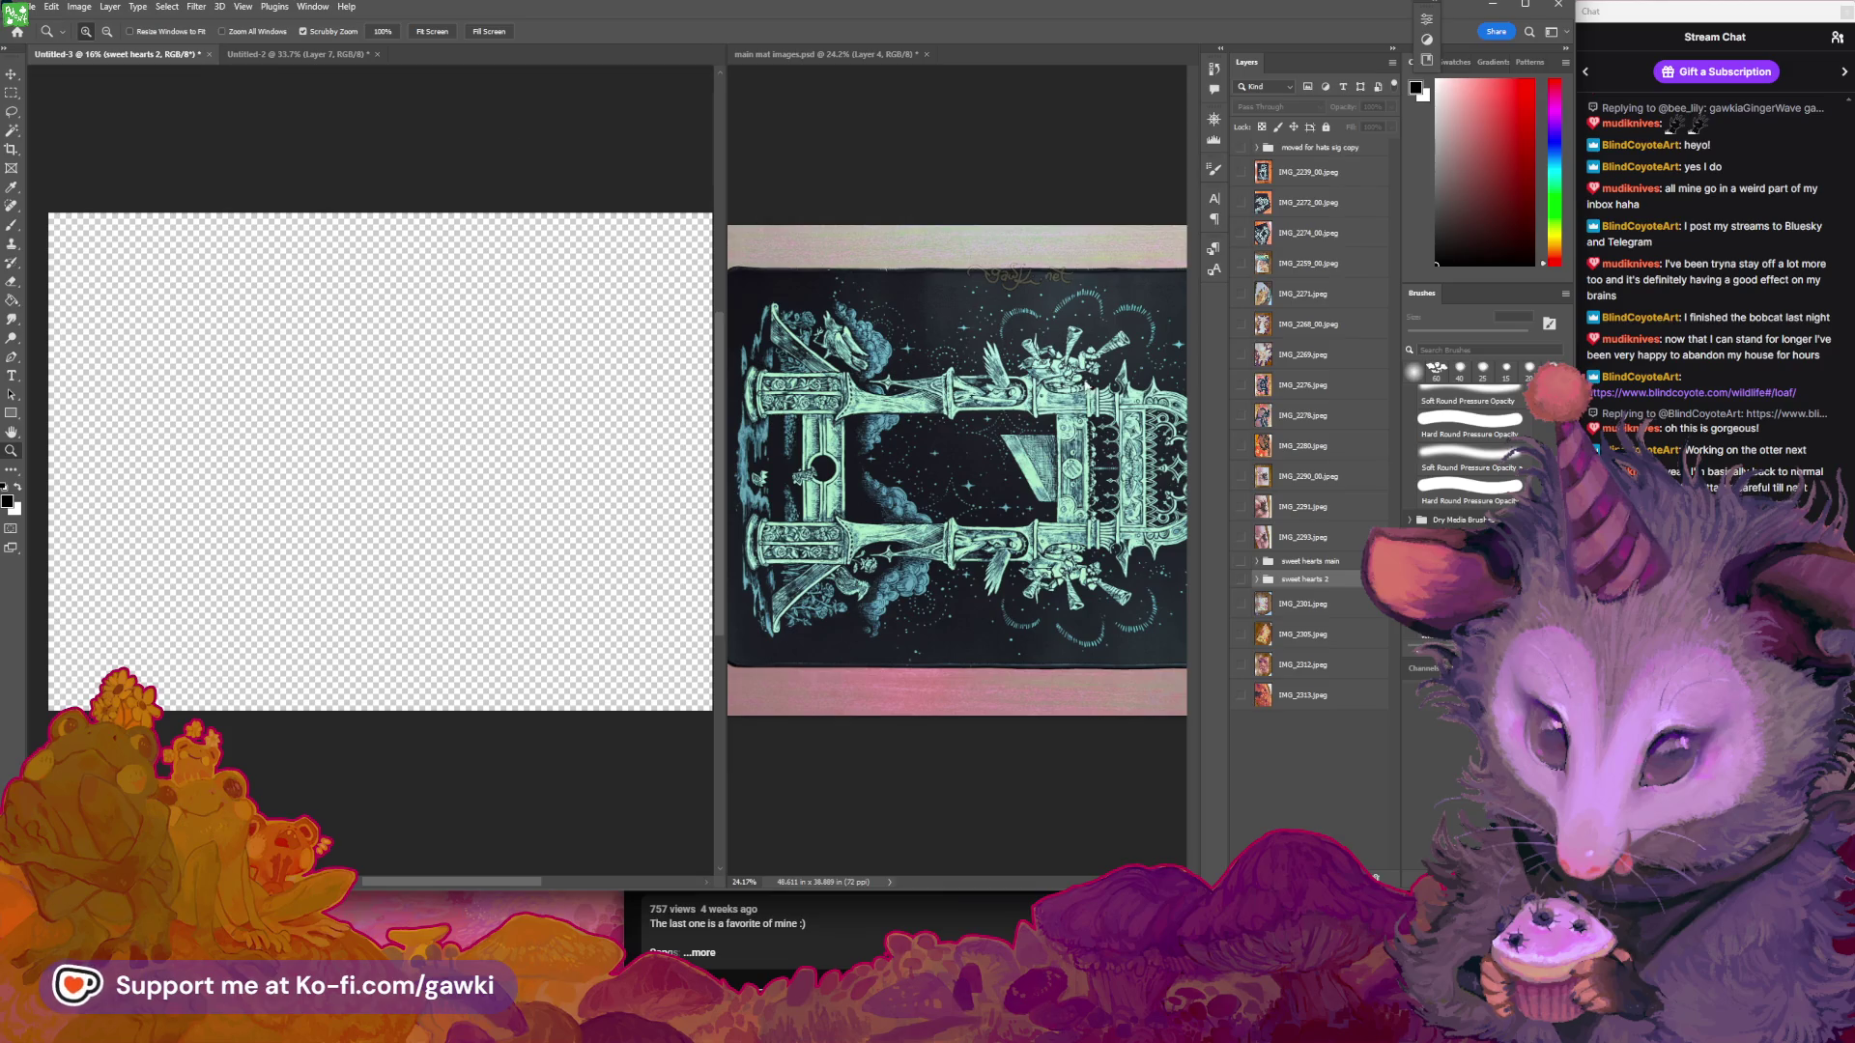
click(1240, 581)
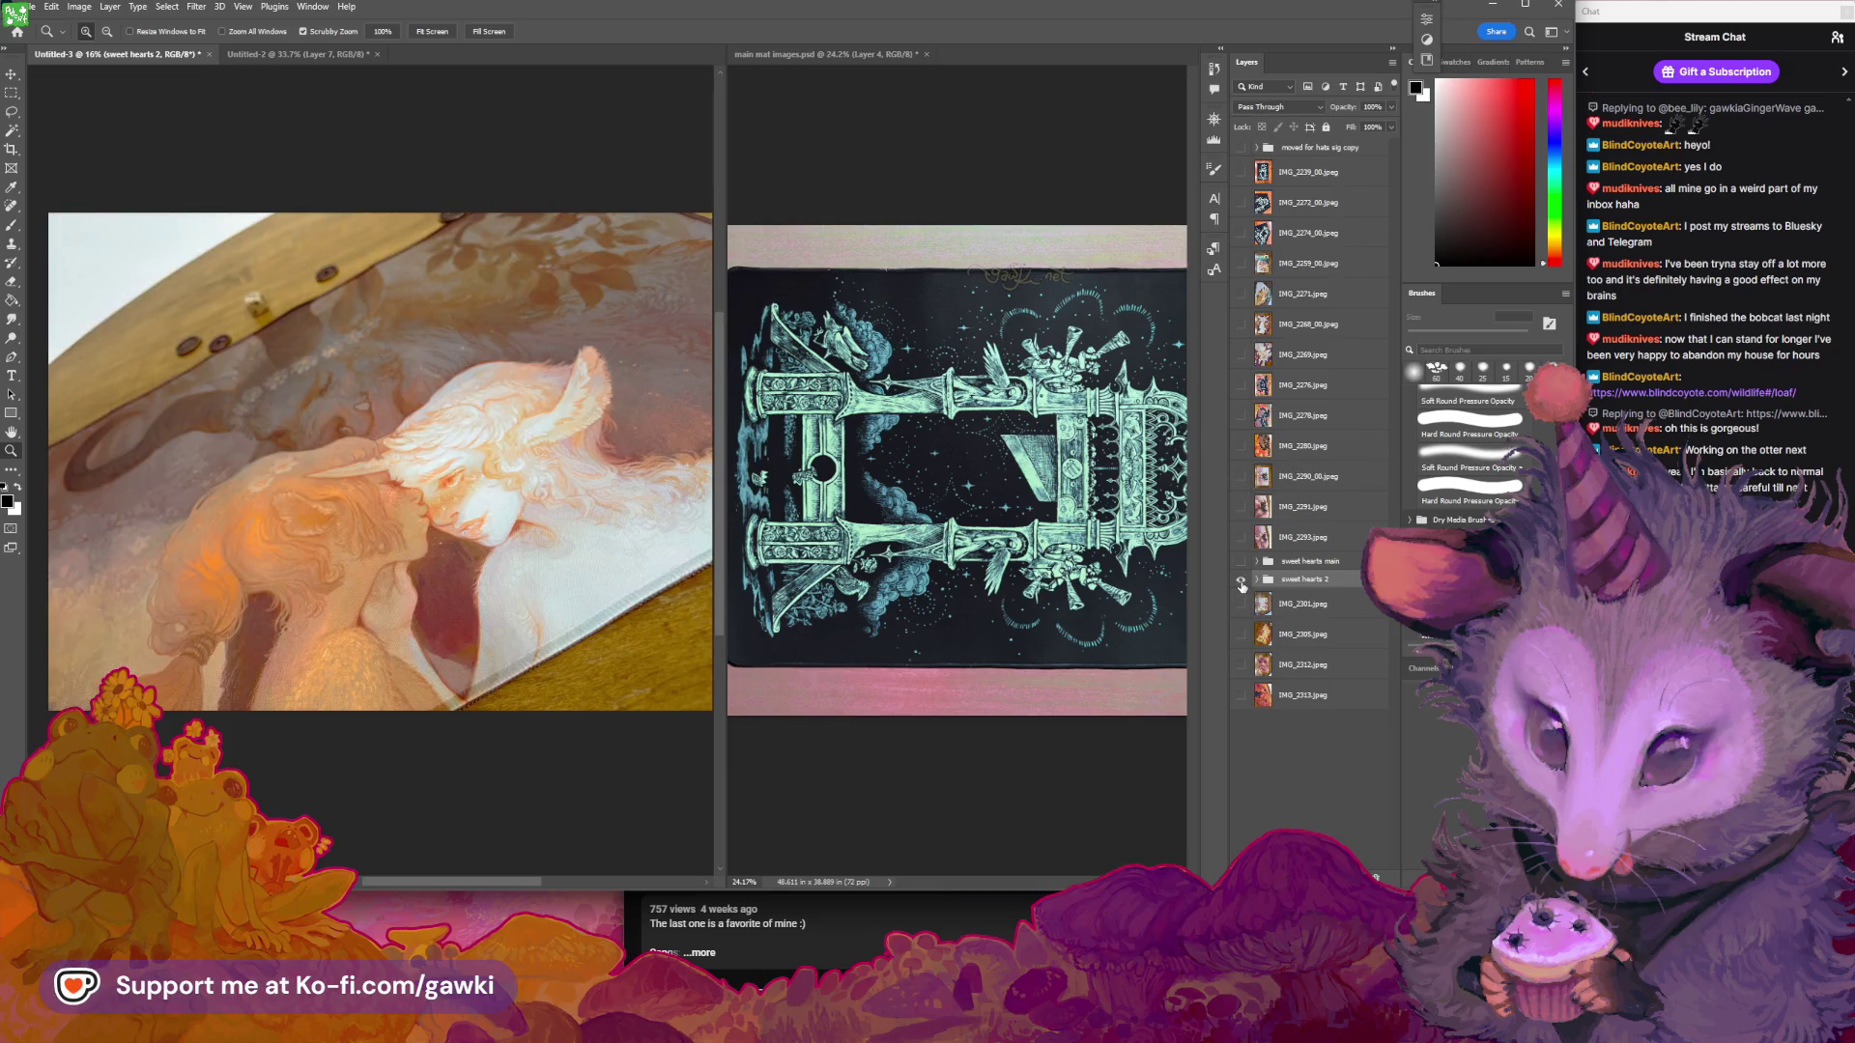
click(1241, 580)
click(1241, 581)
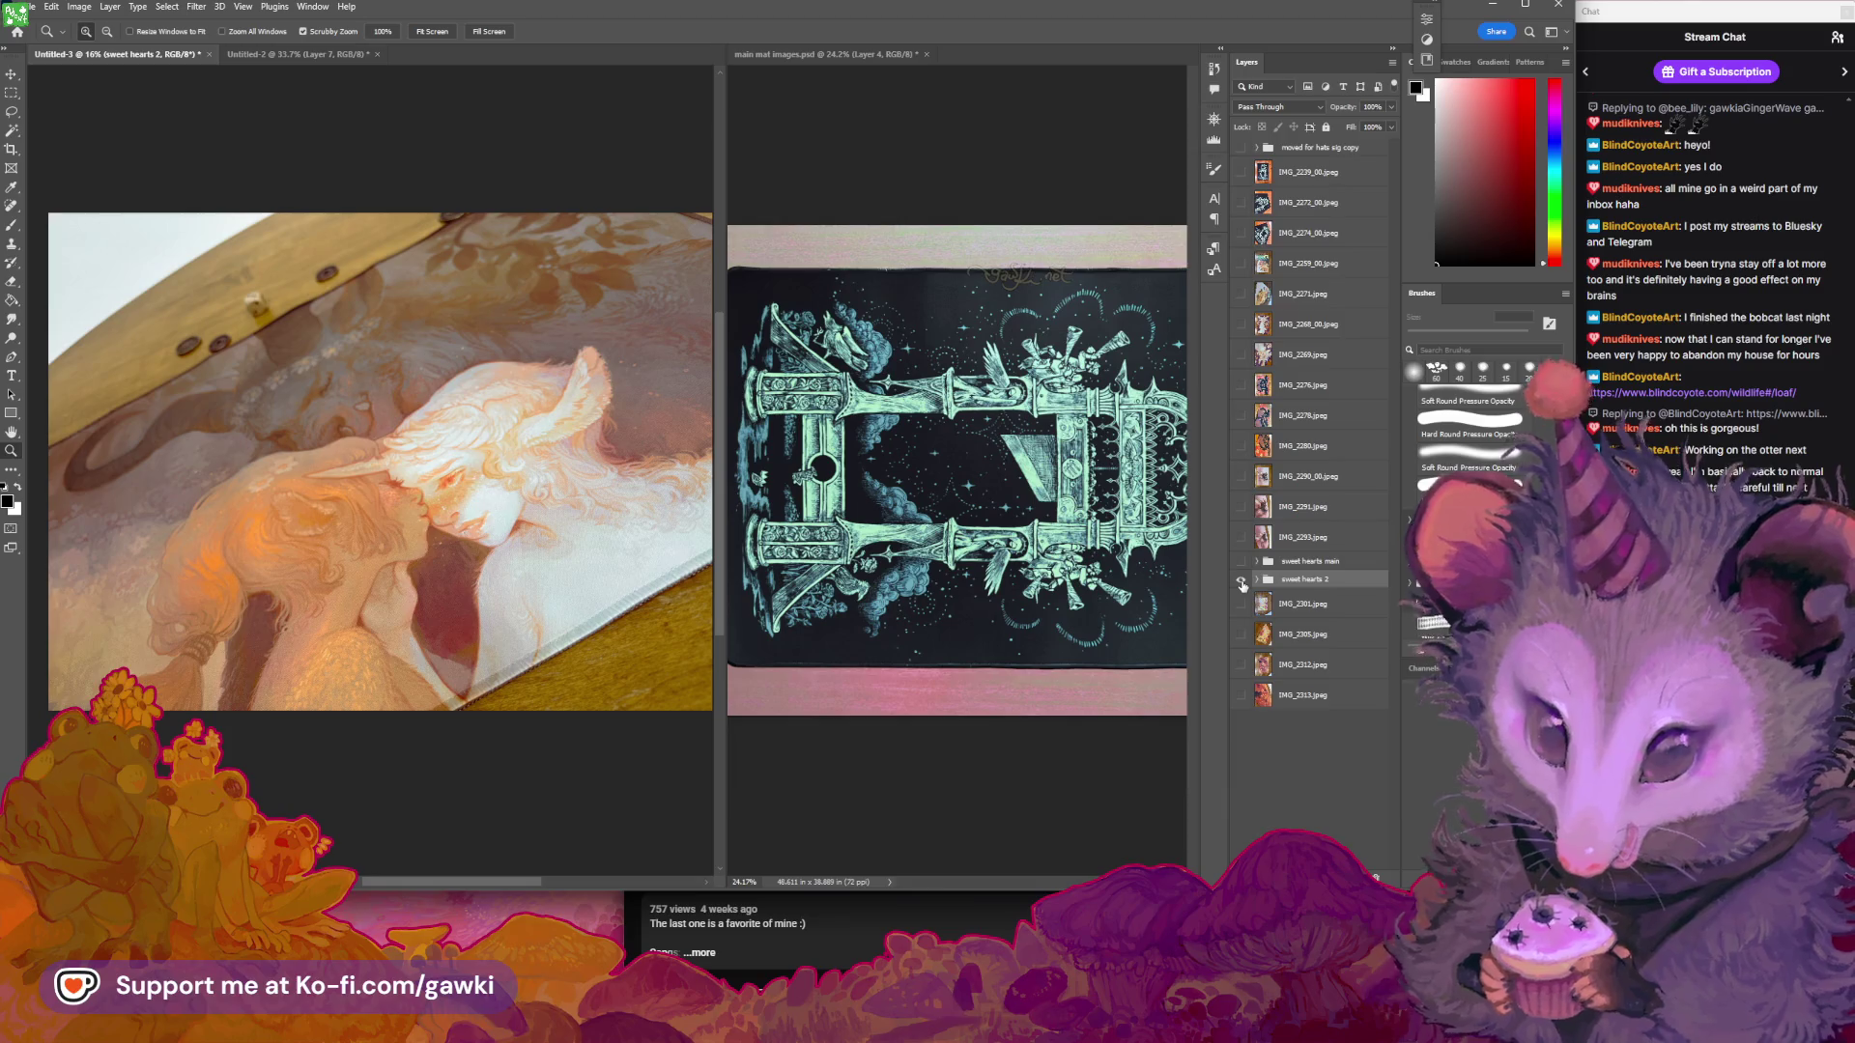
click(1240, 581)
click(1241, 604)
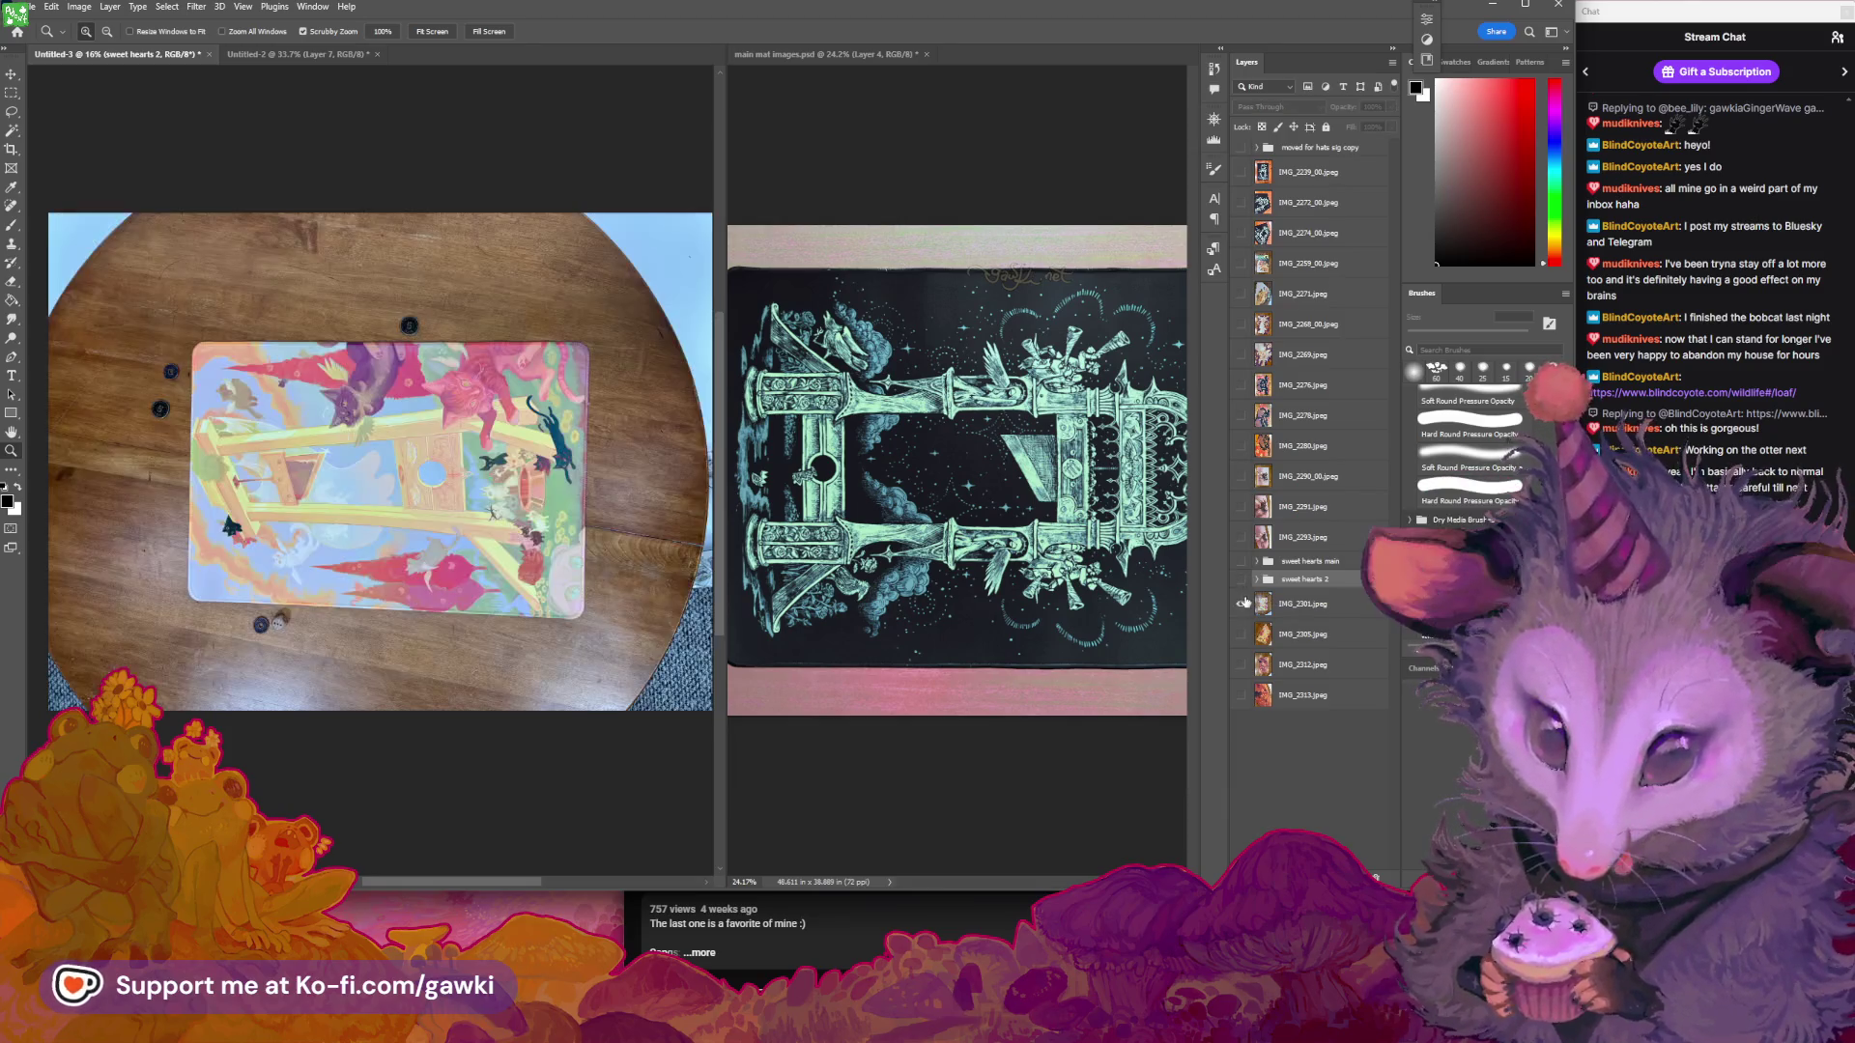
click(1268, 608)
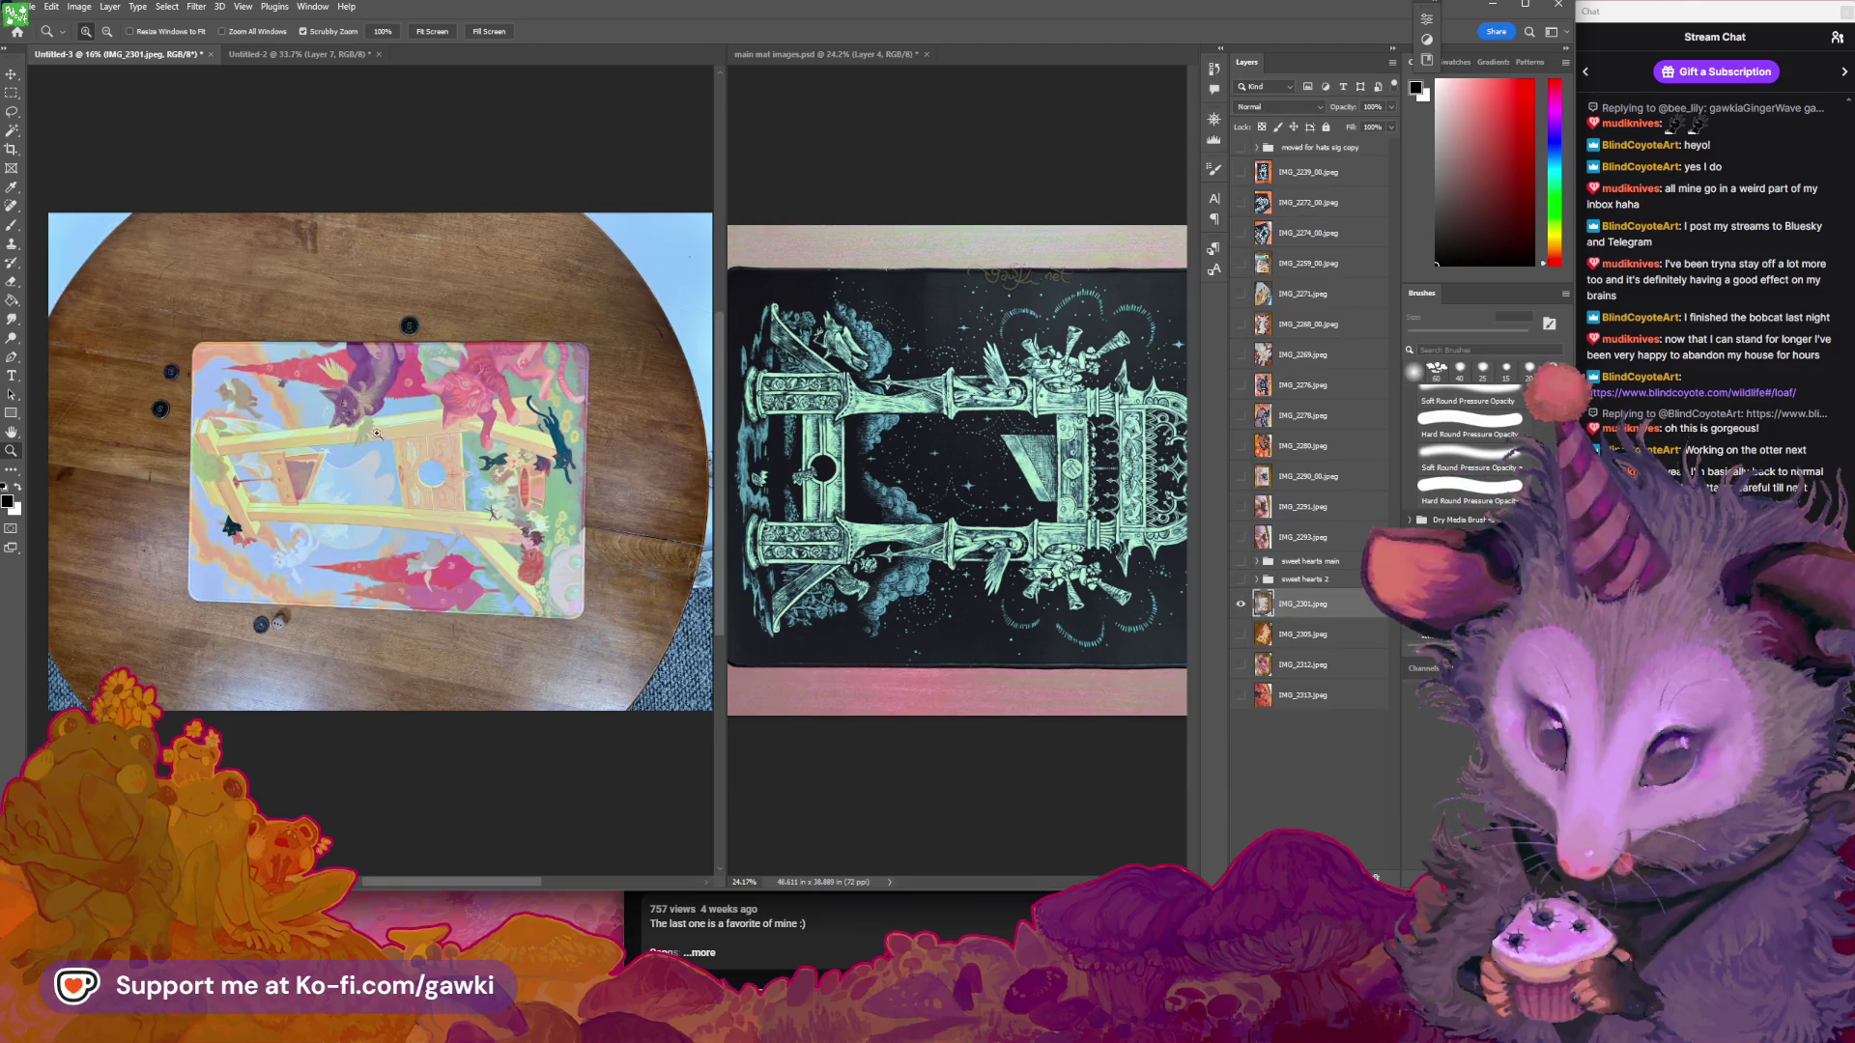
Hide IMG_2301.jpeg, show and select IMG_2259_00.jpeg, then return to main mat images
drag(377, 434, 387, 434)
click(1242, 603)
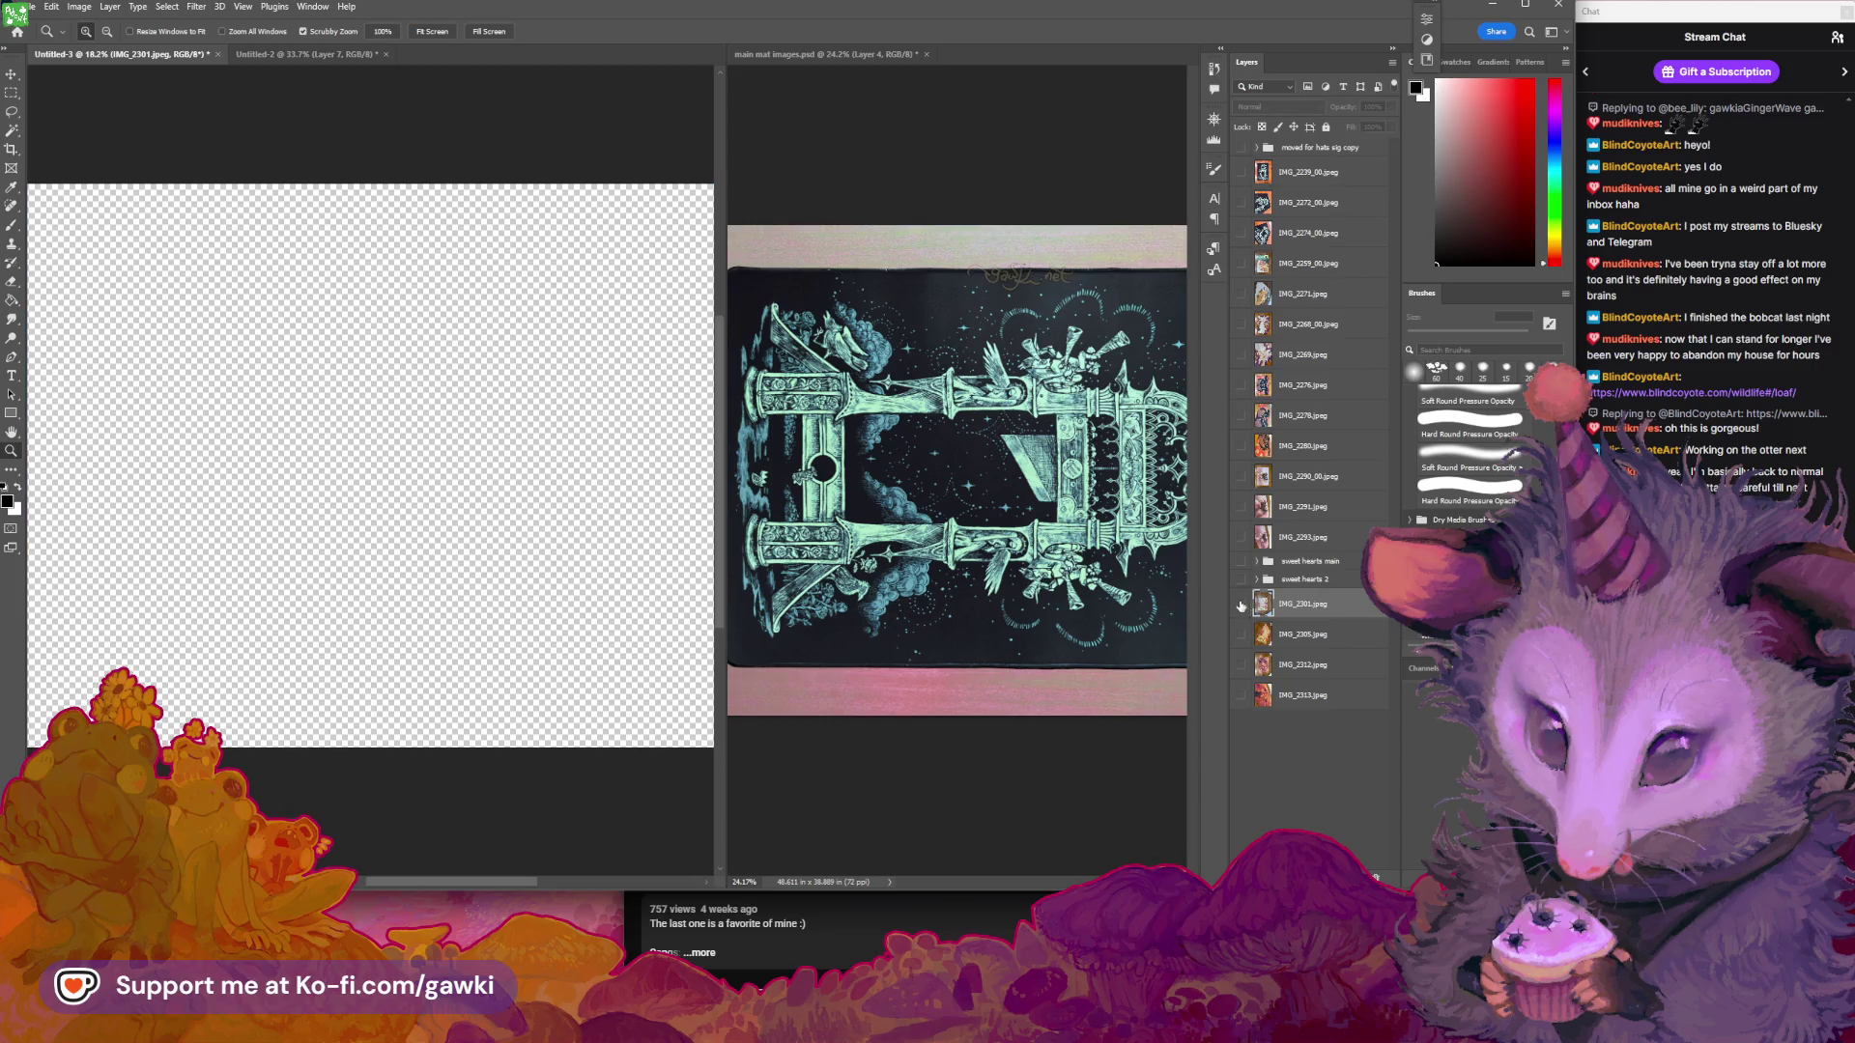
click(1241, 263)
click(1254, 271)
click(950, 129)
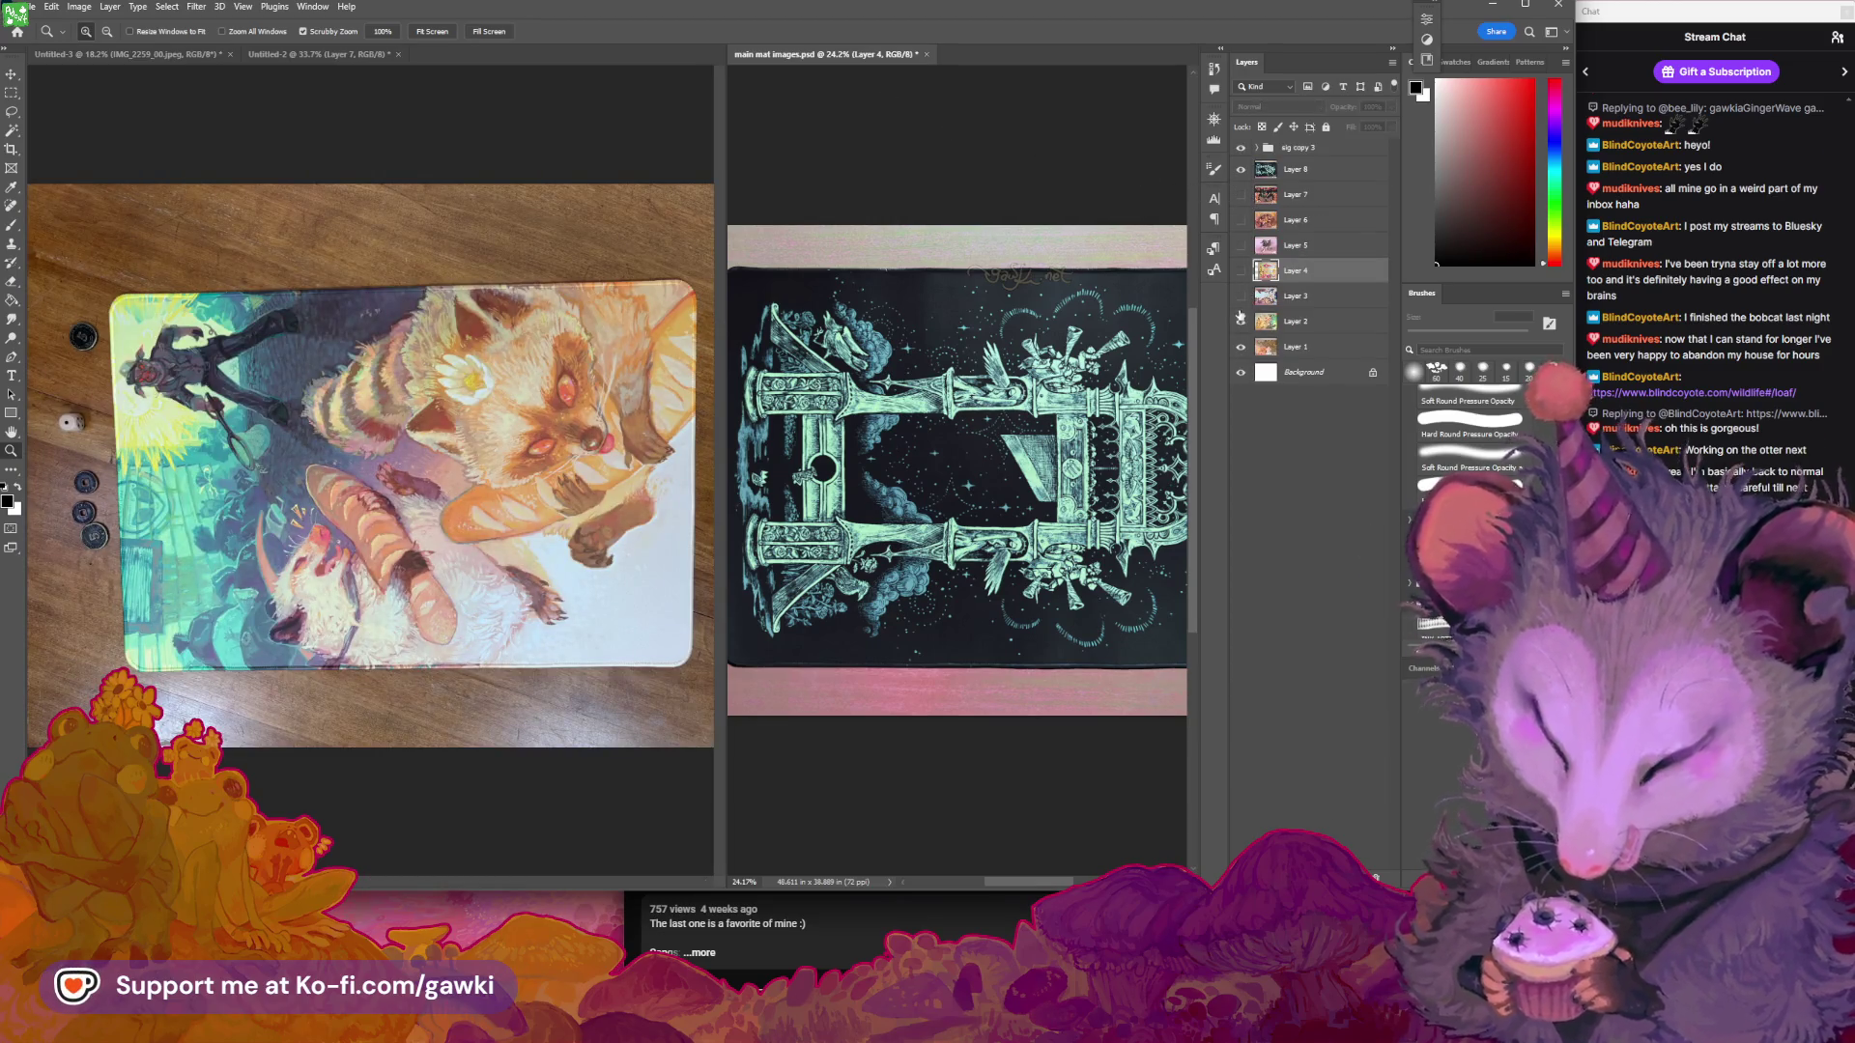
Hide Layer 8 to reveal the raccoon artwork and rotate its view -90° to portrait
click(1240, 171)
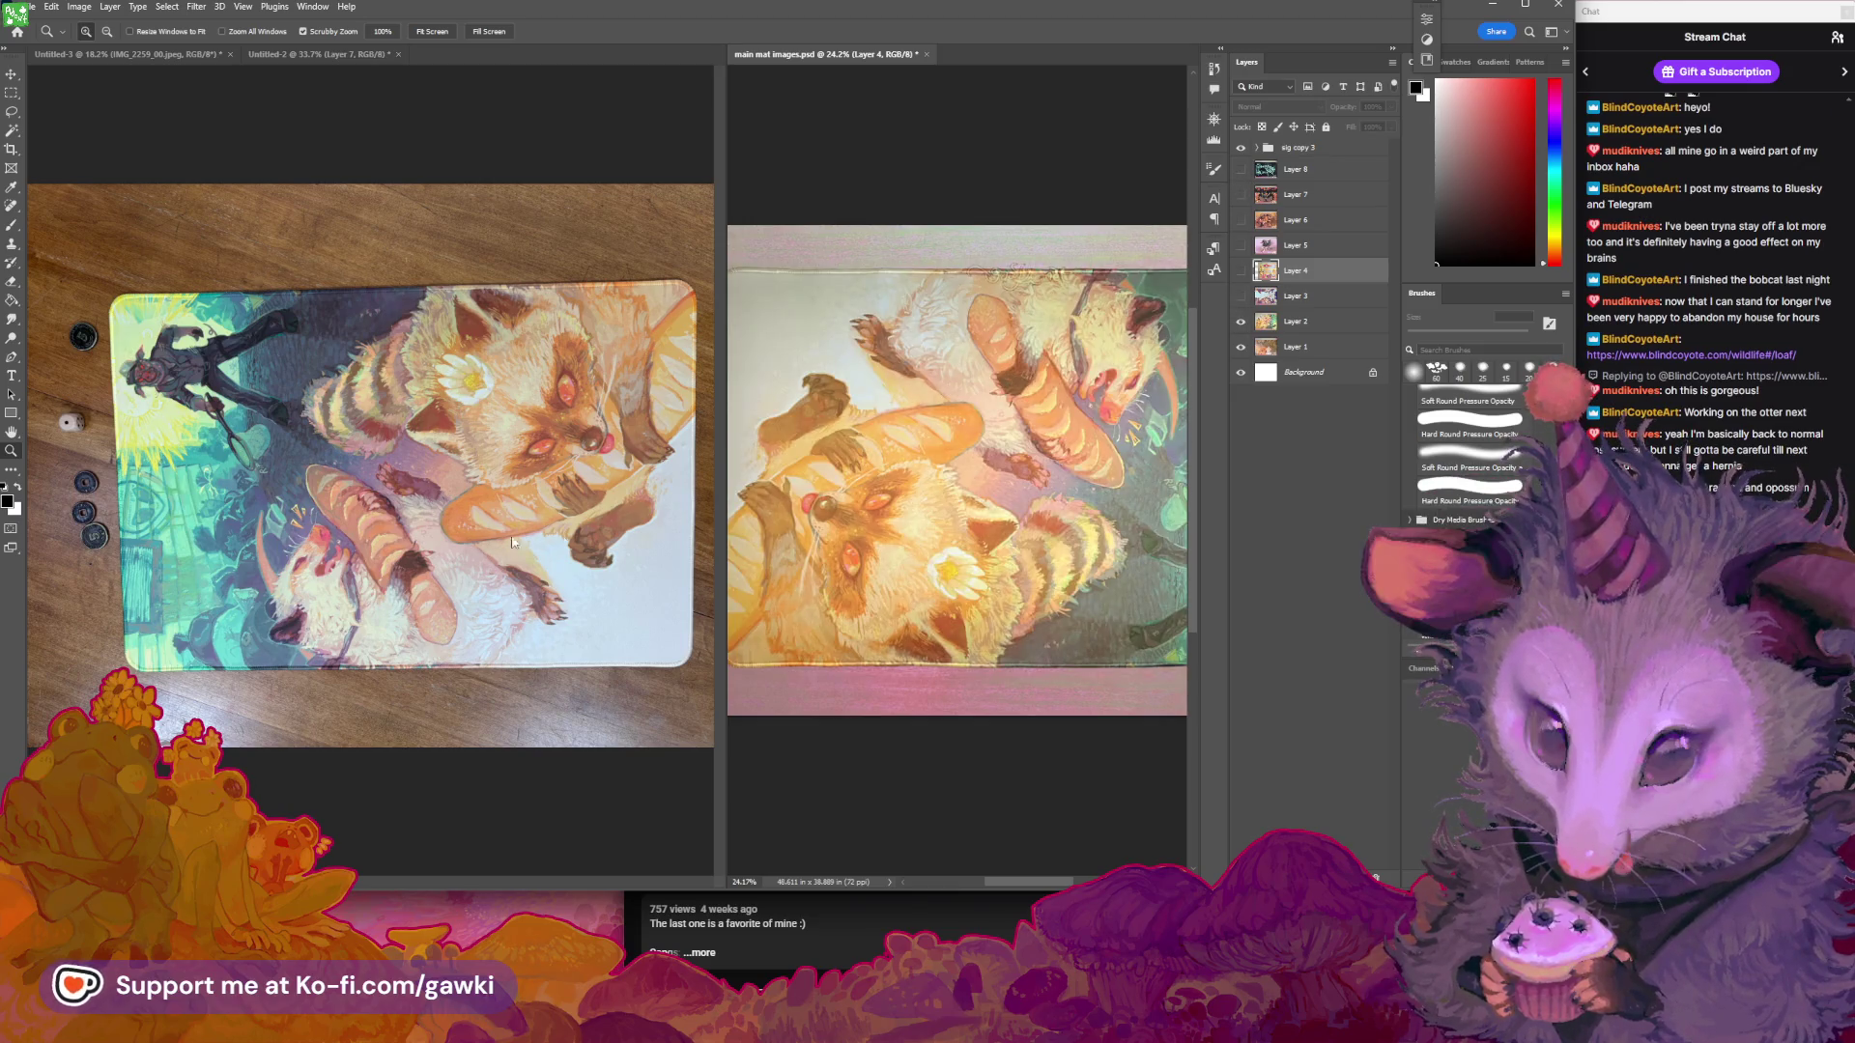
drag(875, 540, 886, 549)
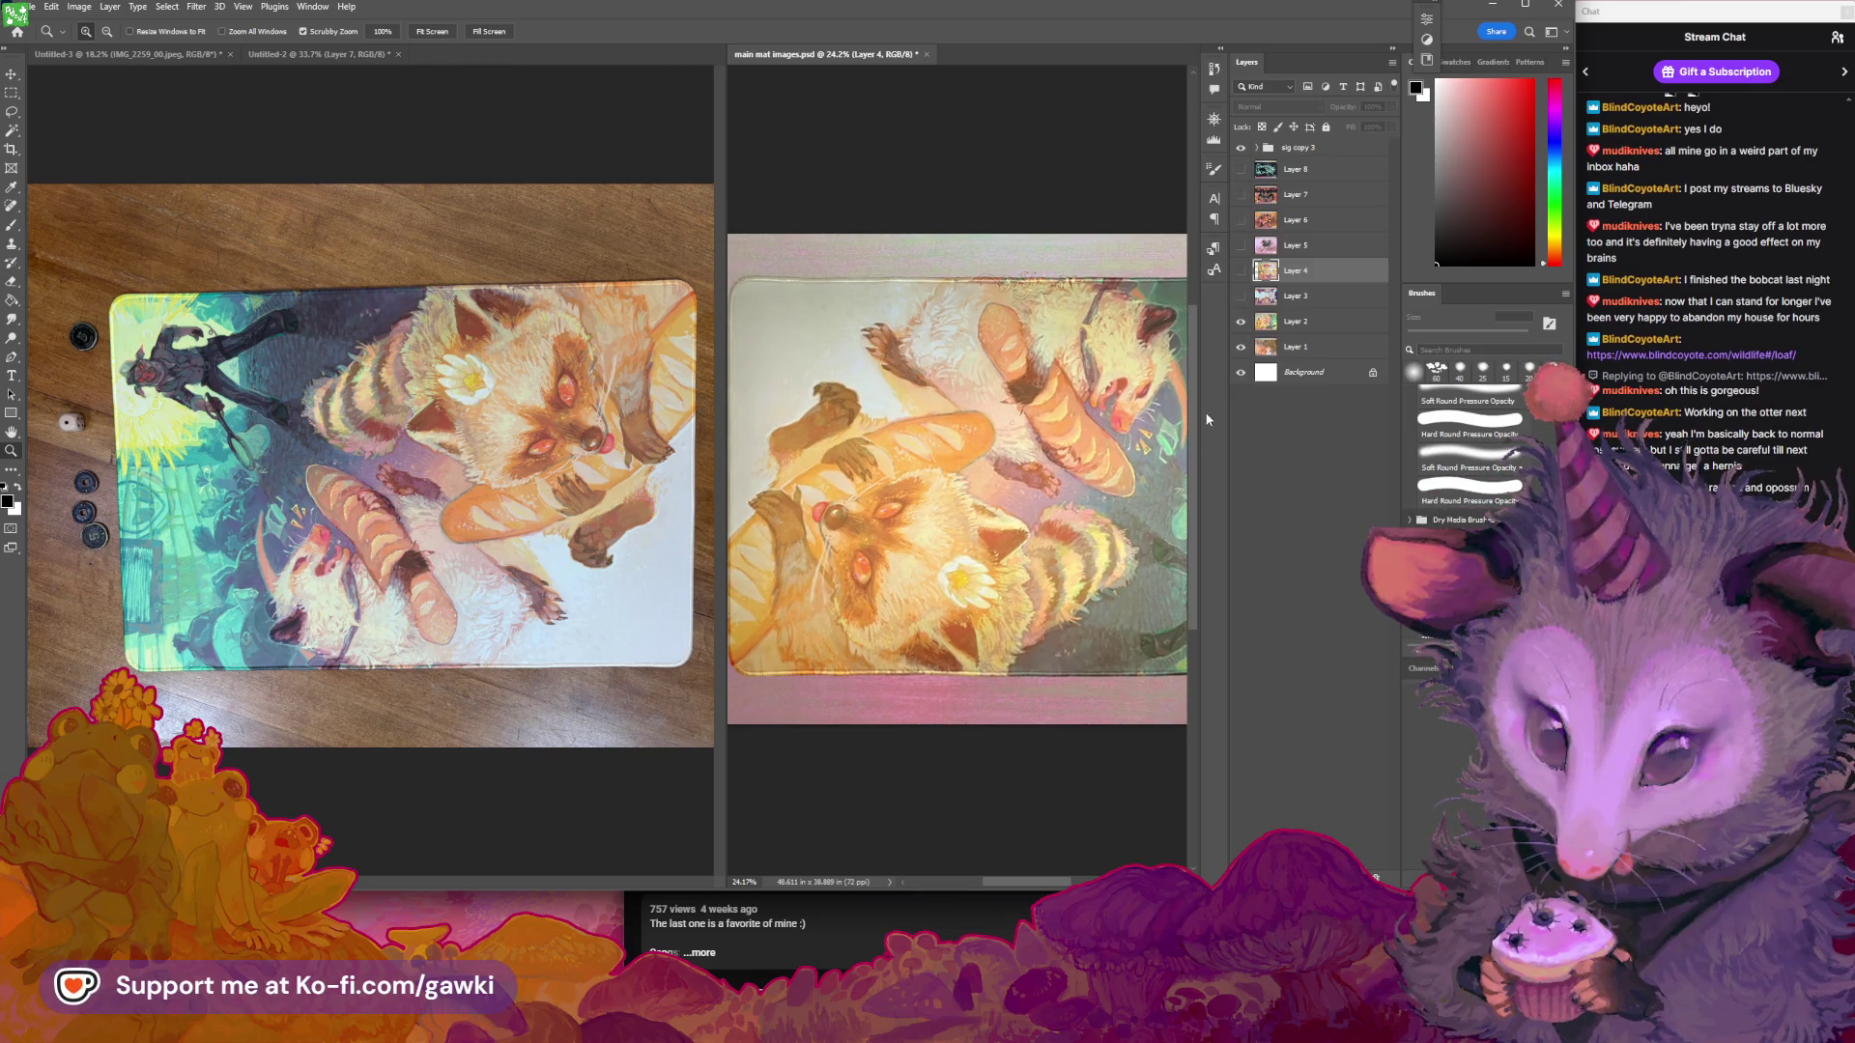
drag(1085, 537, 1035, 542)
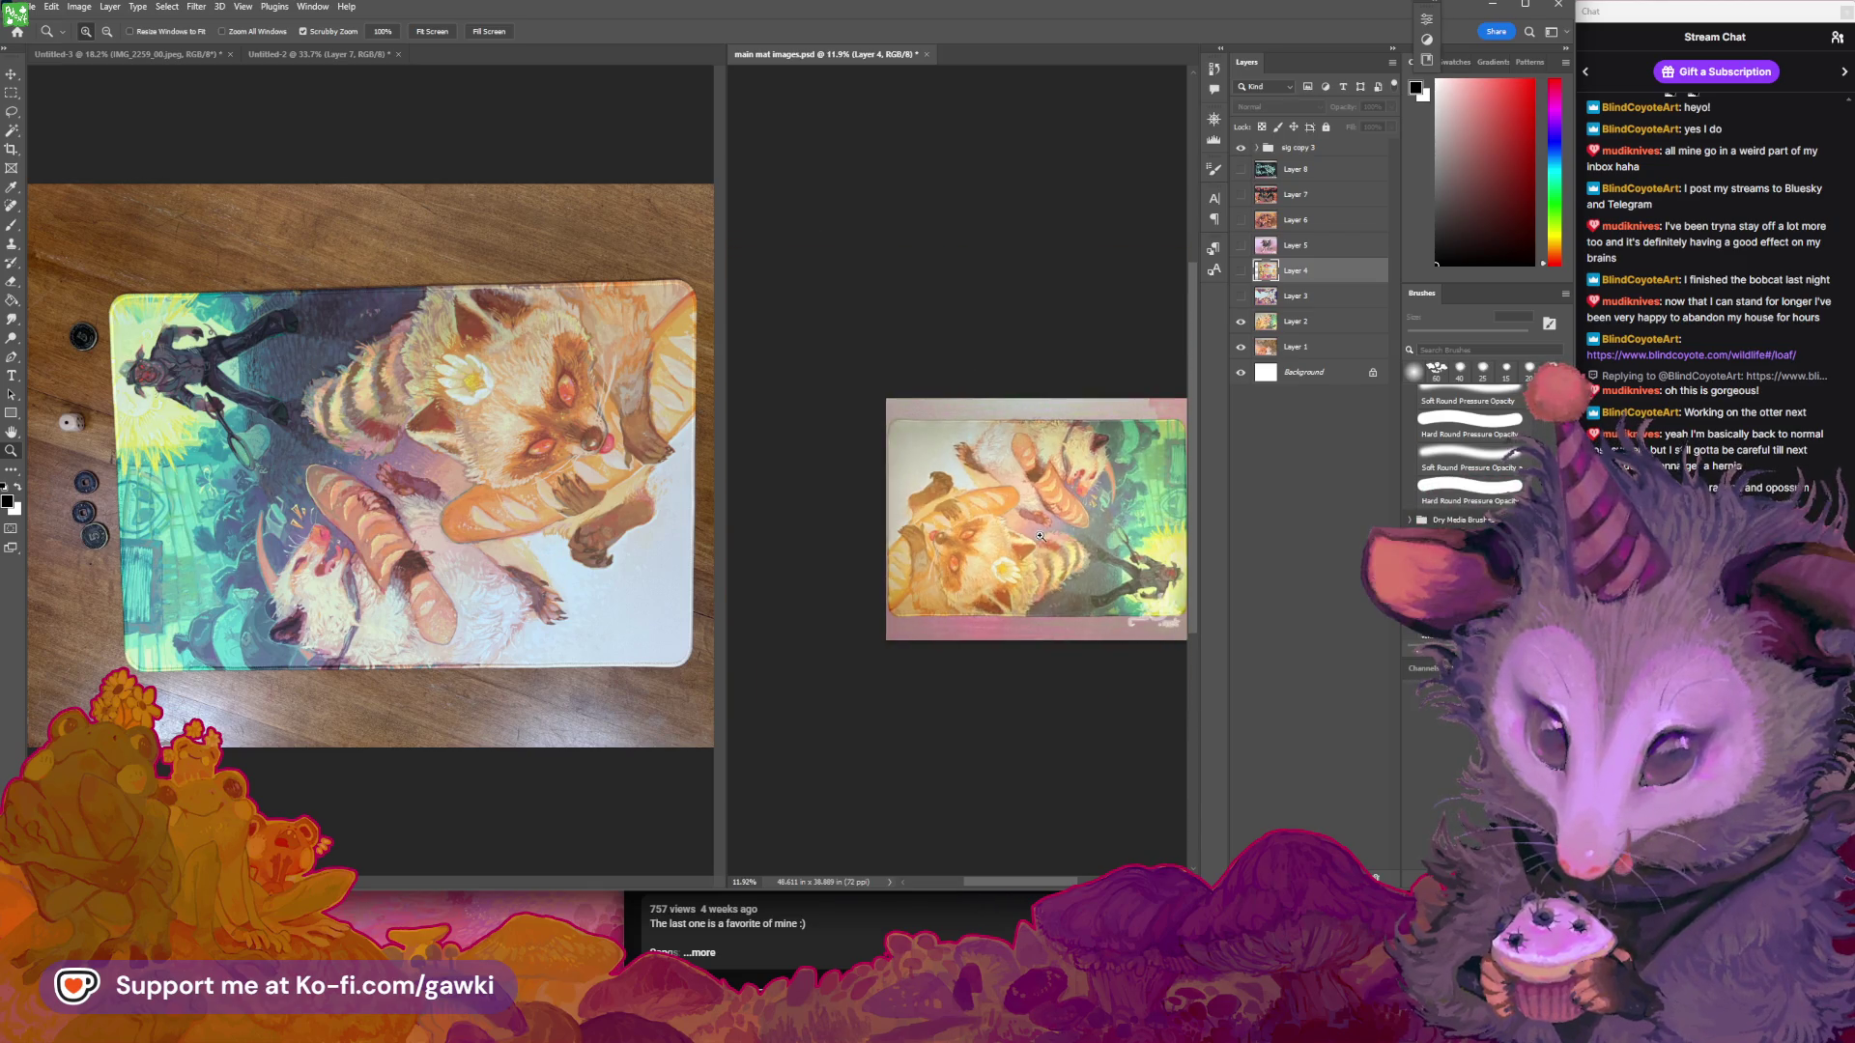
click(1119, 327)
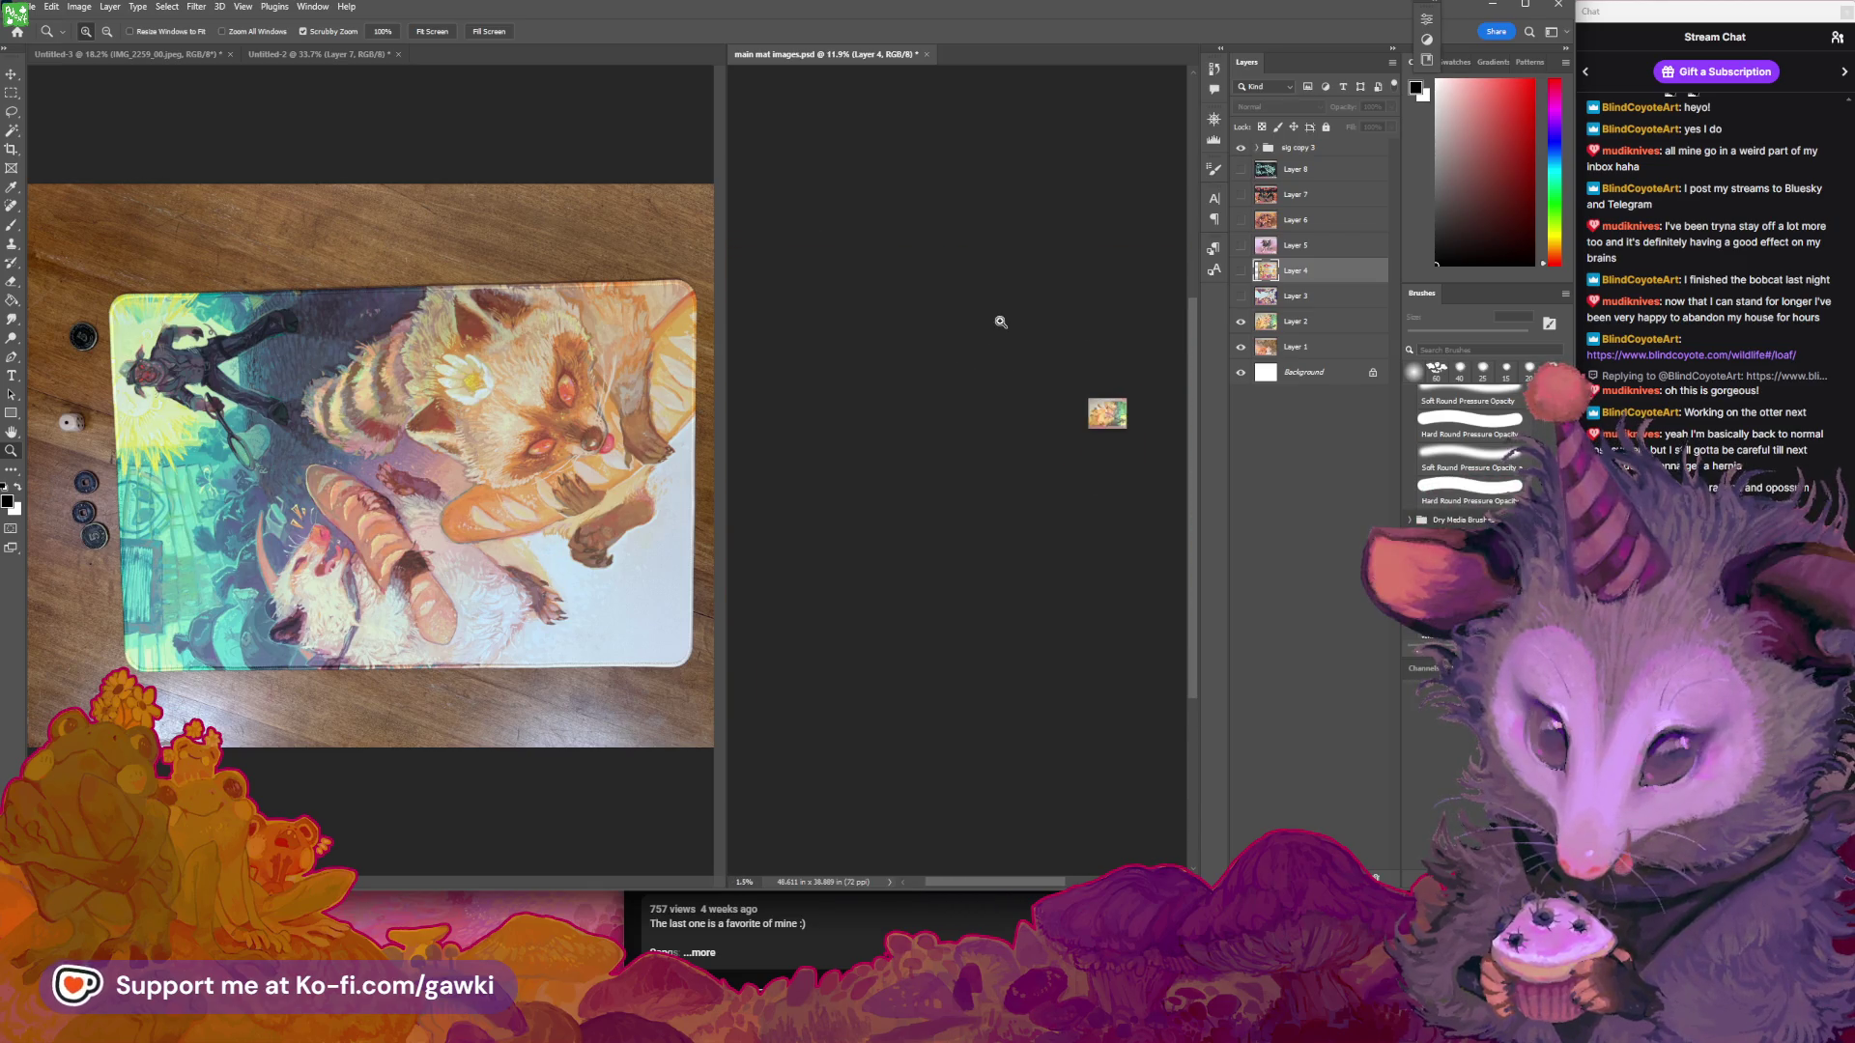
key(r)
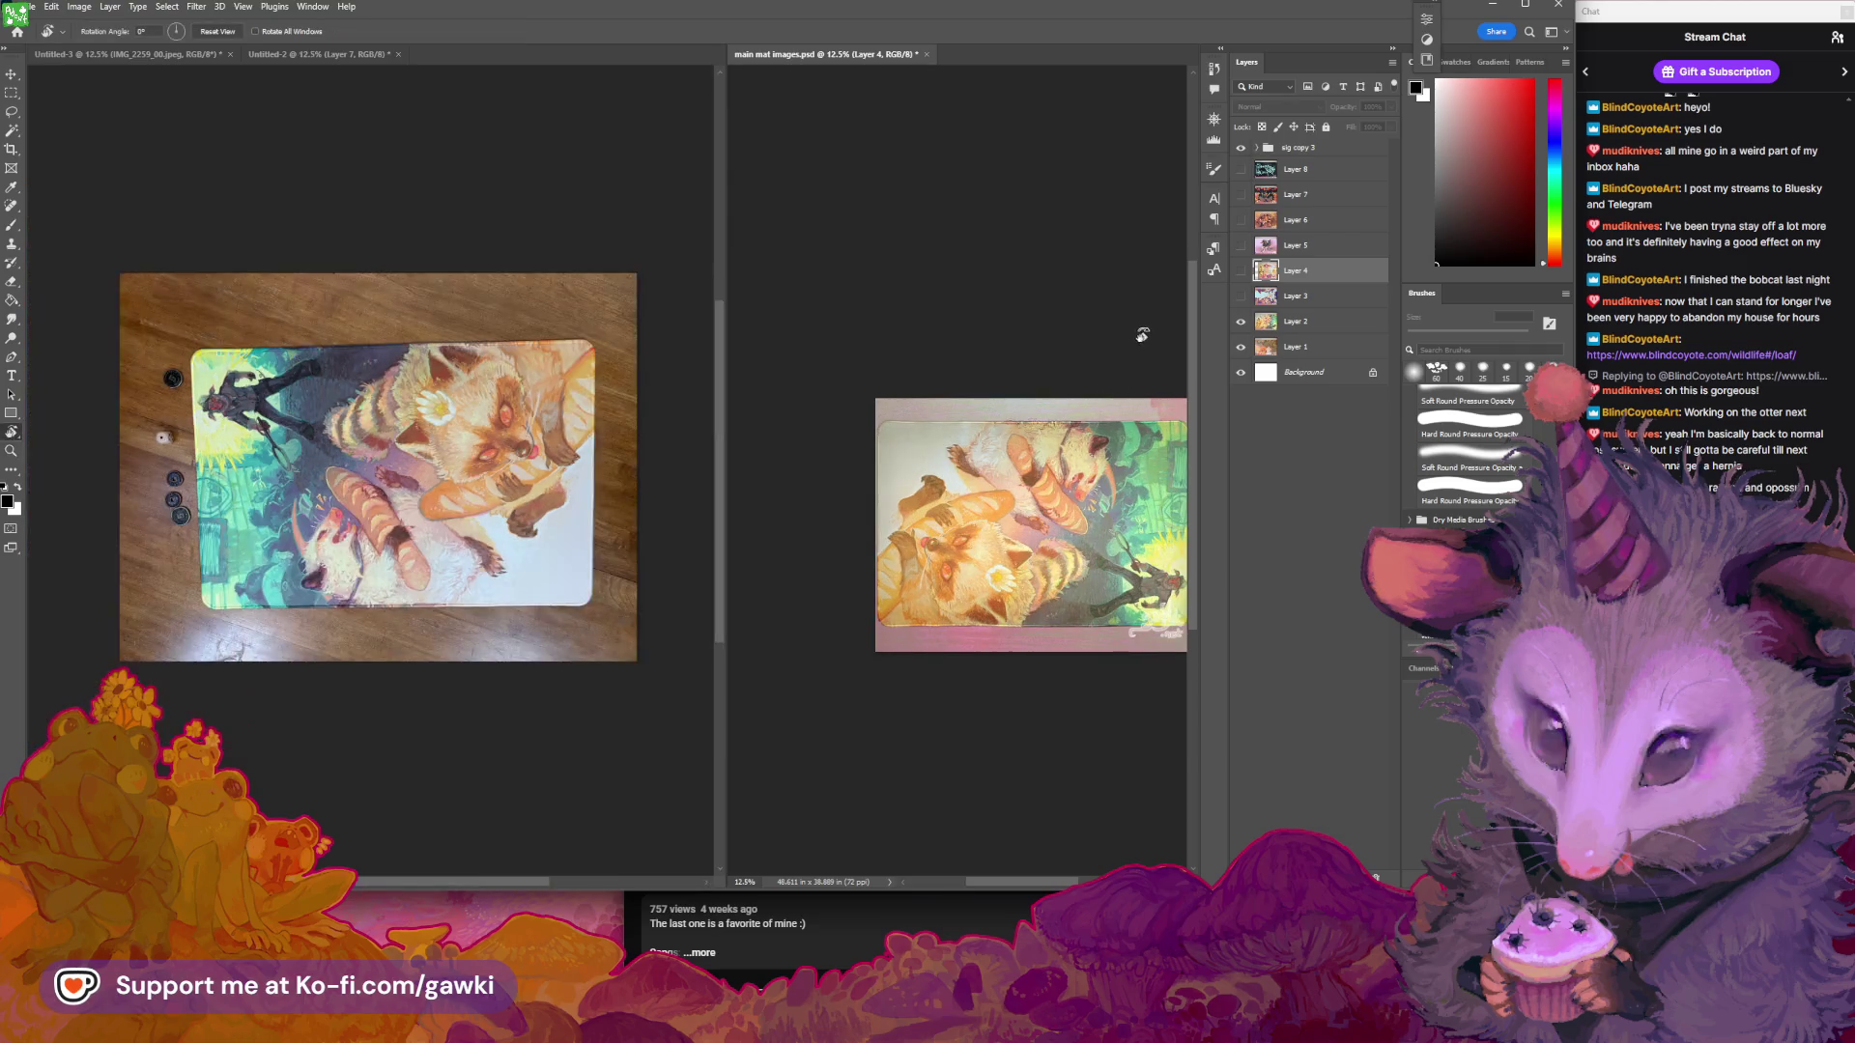
mouse_move(1140, 331)
mouse_down()
mouse_move(1005, 298)
mouse_move(853, 310)
mouse_up()
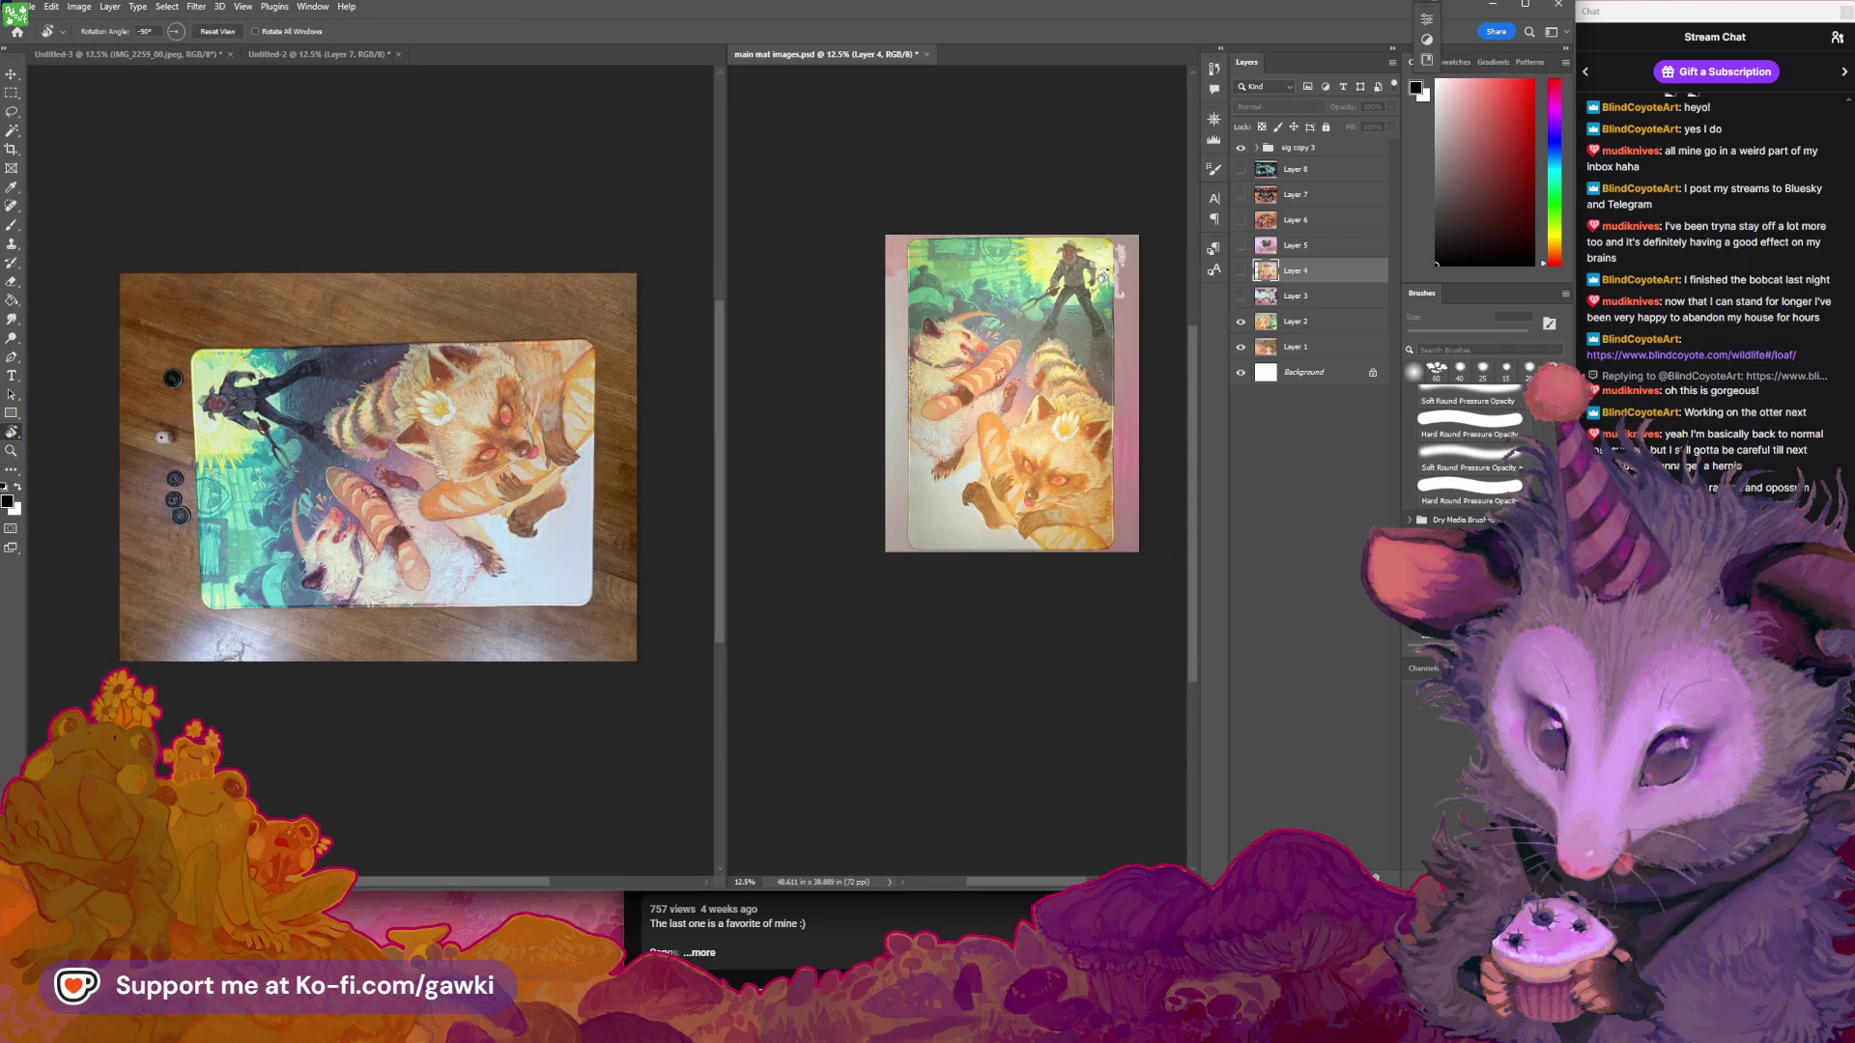
mouse_move(1104, 274)
mouse_down()
mouse_move(1125, 314)
mouse_move(1084, 272)
mouse_move(1113, 290)
mouse_up()
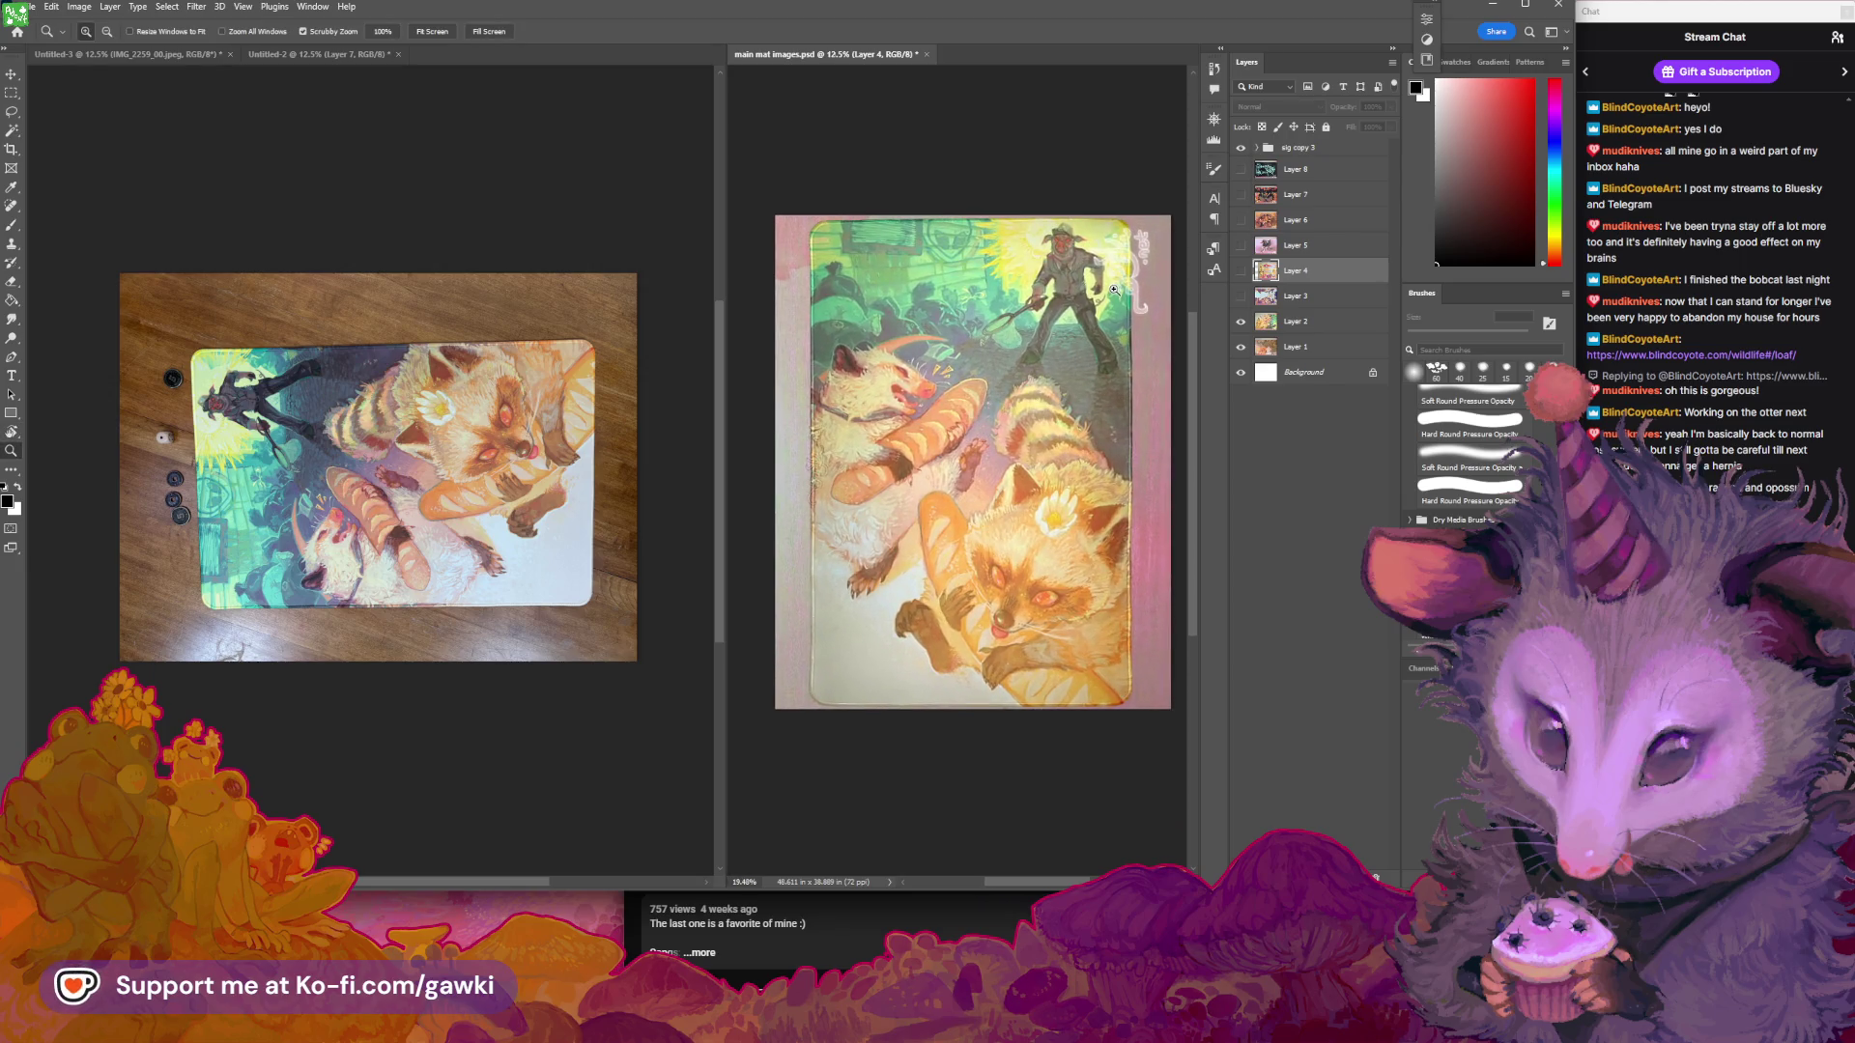
Rotate the Untitled-3 photo view toward the artwork's portrait orientation
click(498, 221)
key(r)
mouse_move(604, 560)
mouse_down()
mouse_move(618, 483)
mouse_move(570, 584)
mouse_up()
mouse_move(338, 416)
mouse_down()
mouse_move(425, 443)
mouse_move(402, 488)
mouse_up()
key(z)
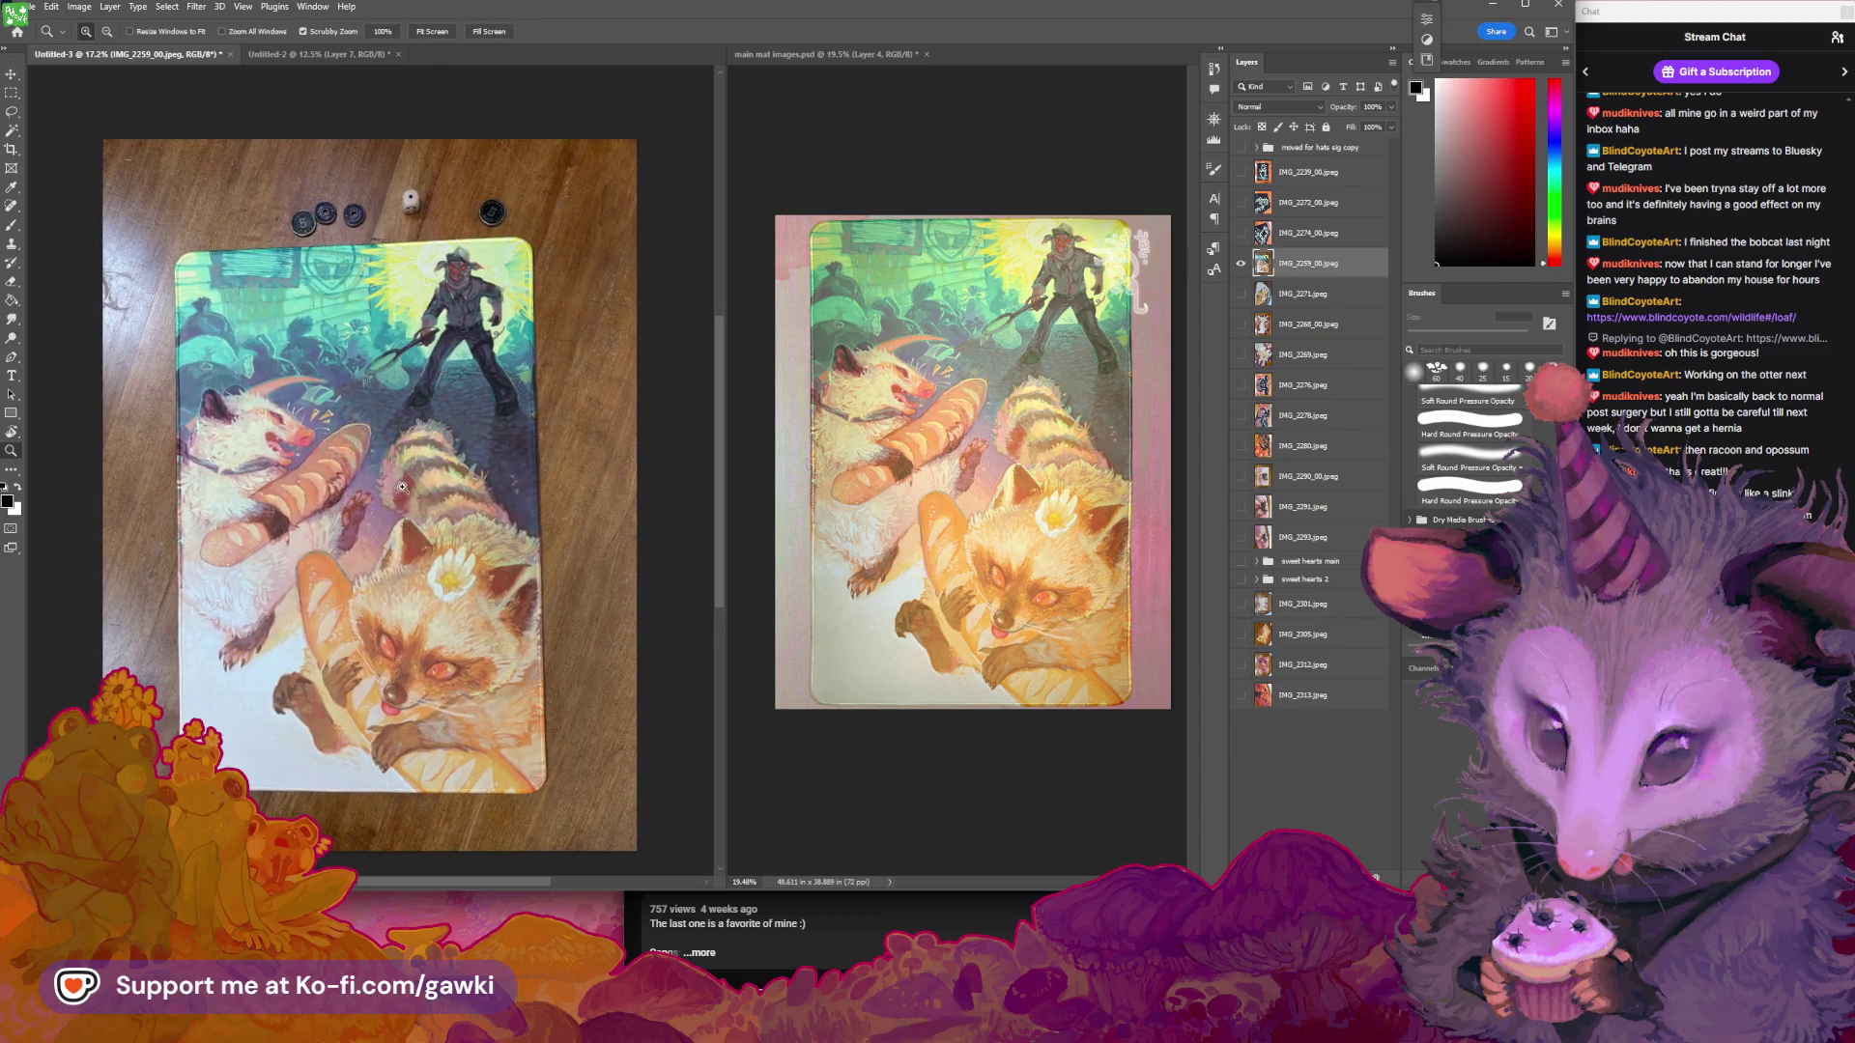
Zoom and recentre the upright raccoon mat photo beside the reference artwork
scroll(385, 470, down, 1)
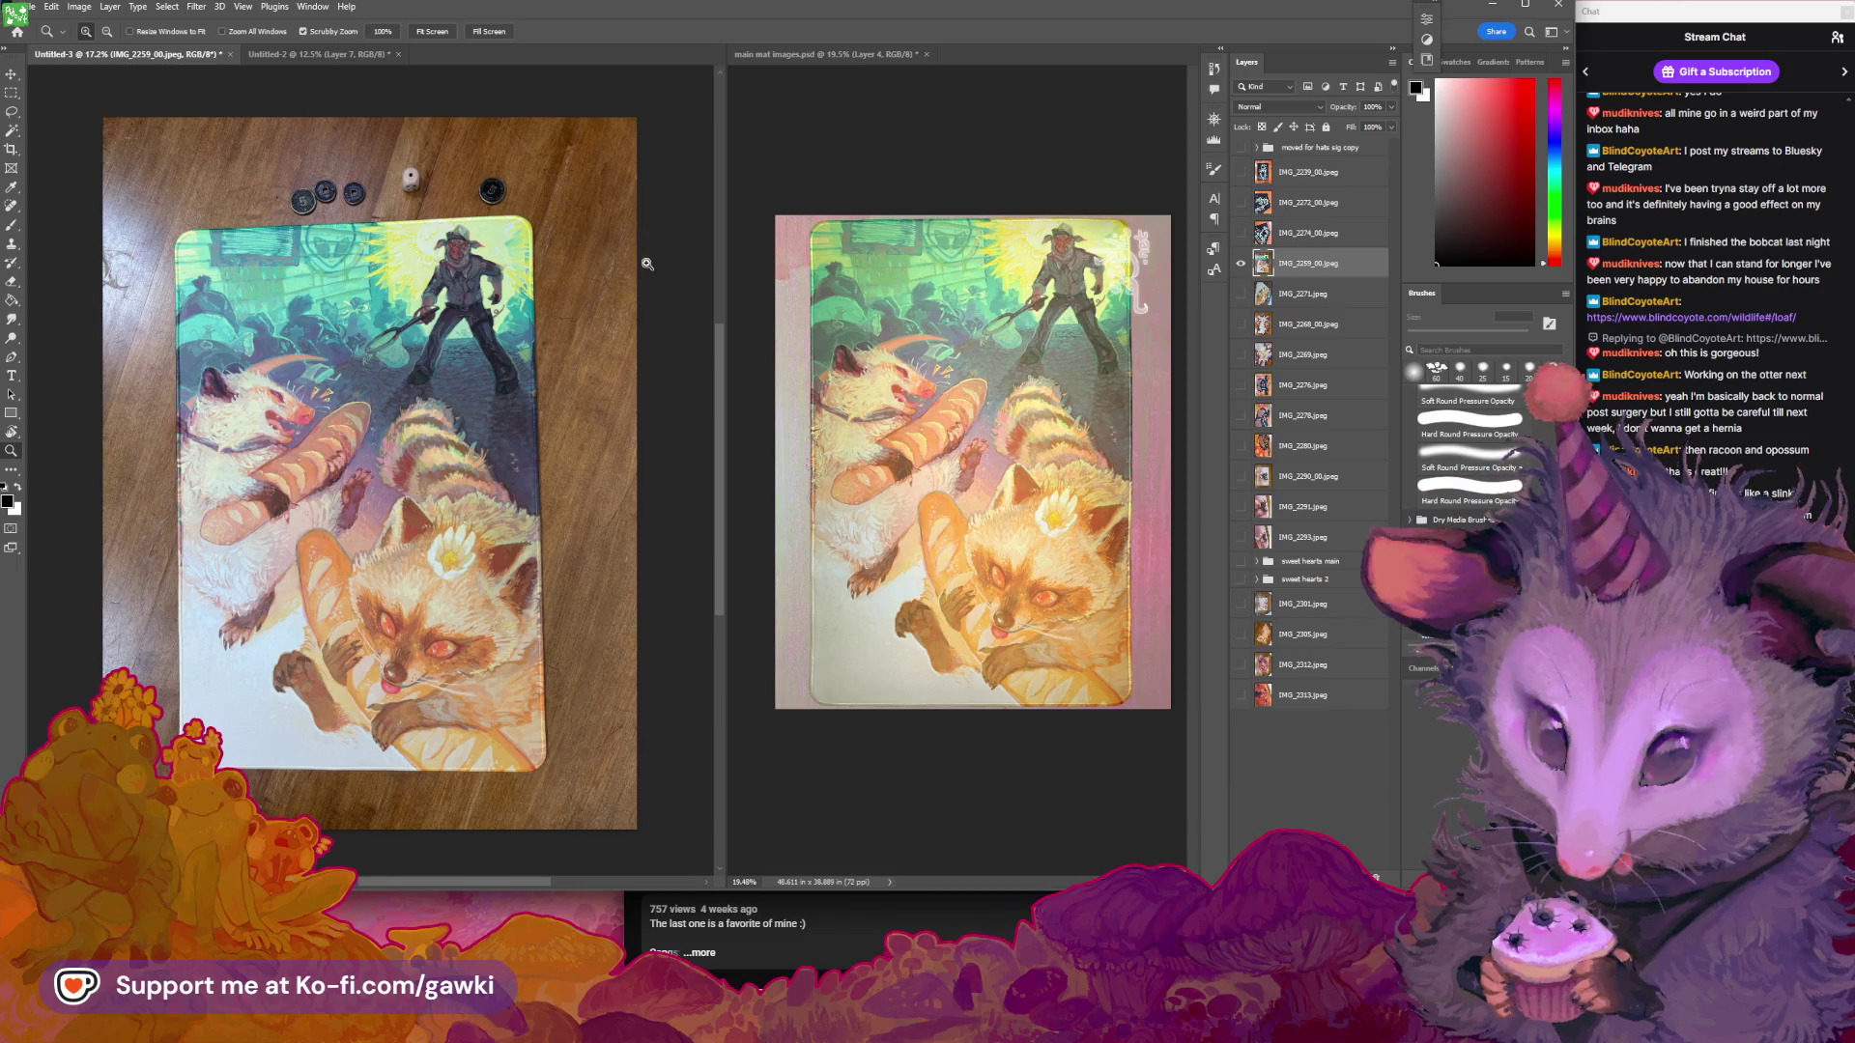
mouse_move(647, 265)
mouse_down()
mouse_move(676, 261)
mouse_move(573, 323)
mouse_up()
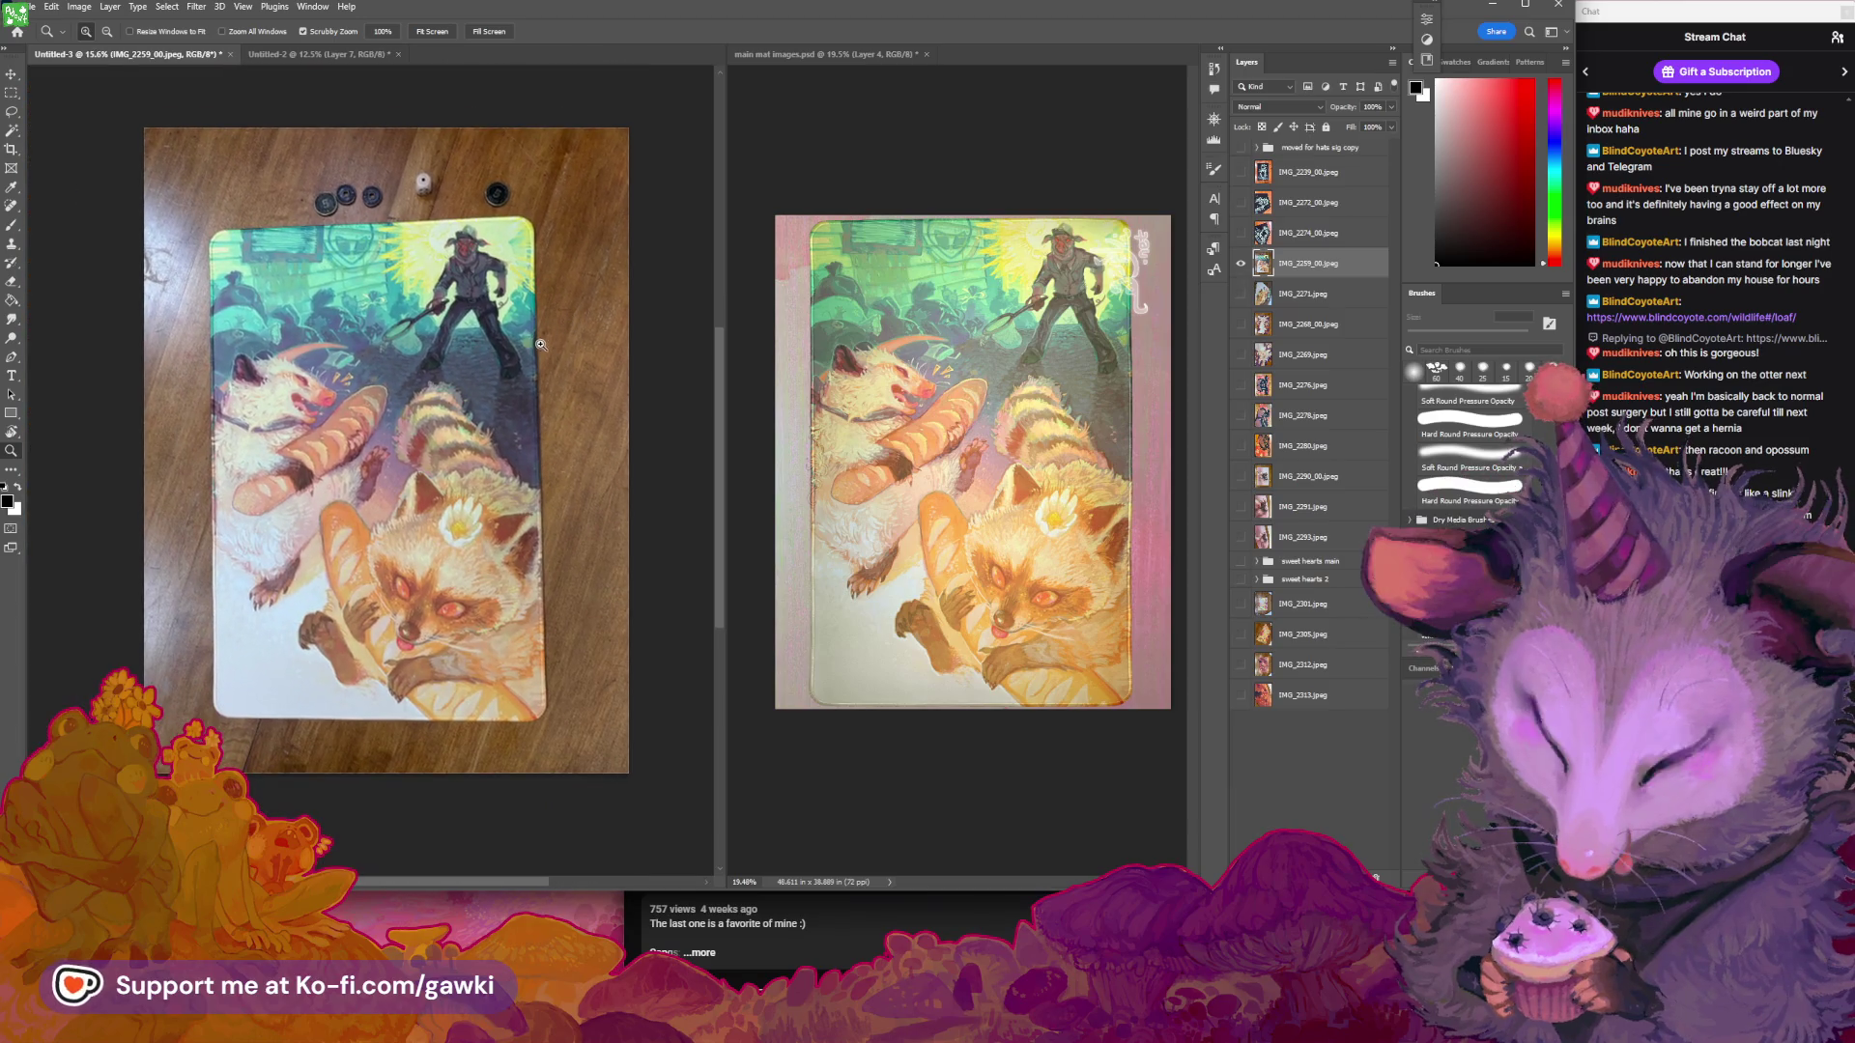
scroll(546, 346, up, 2)
click(141, 7)
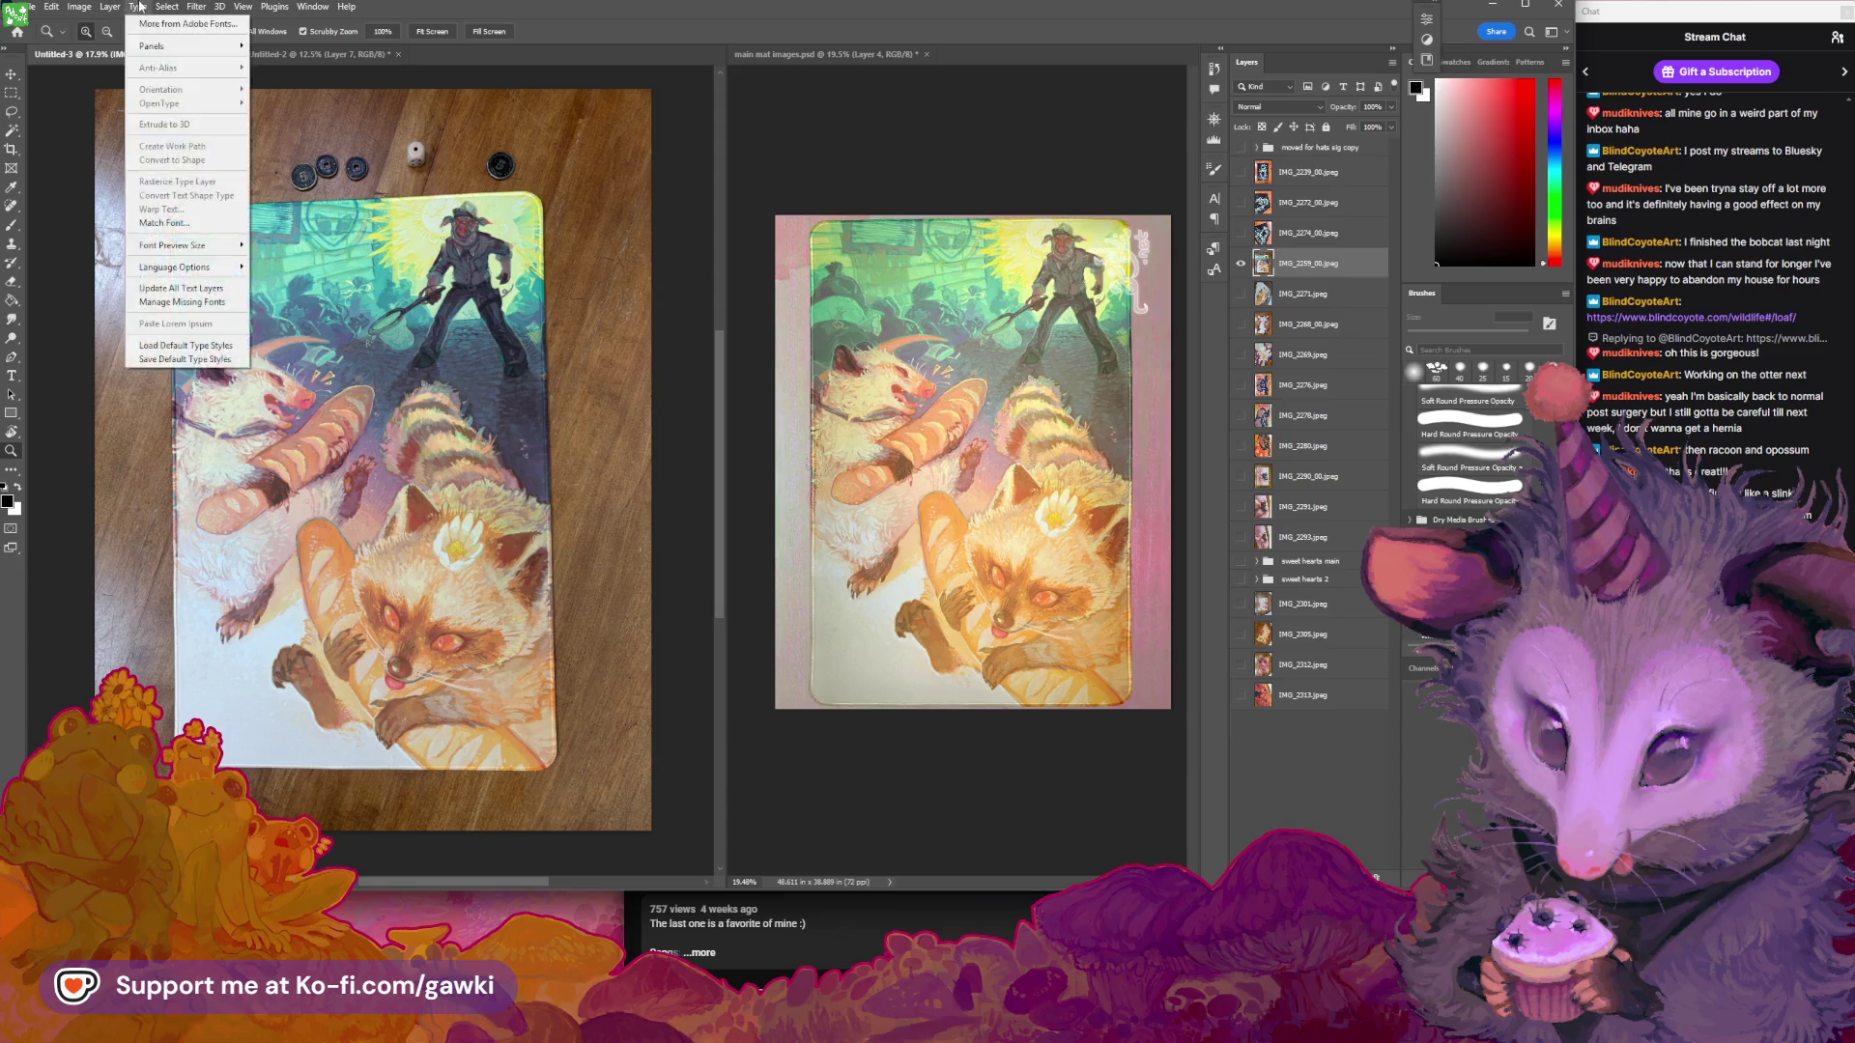
Add a Hue/Saturation 3 layer, try a red hue shift, then reset hue to 0
mouse_move(220, 200)
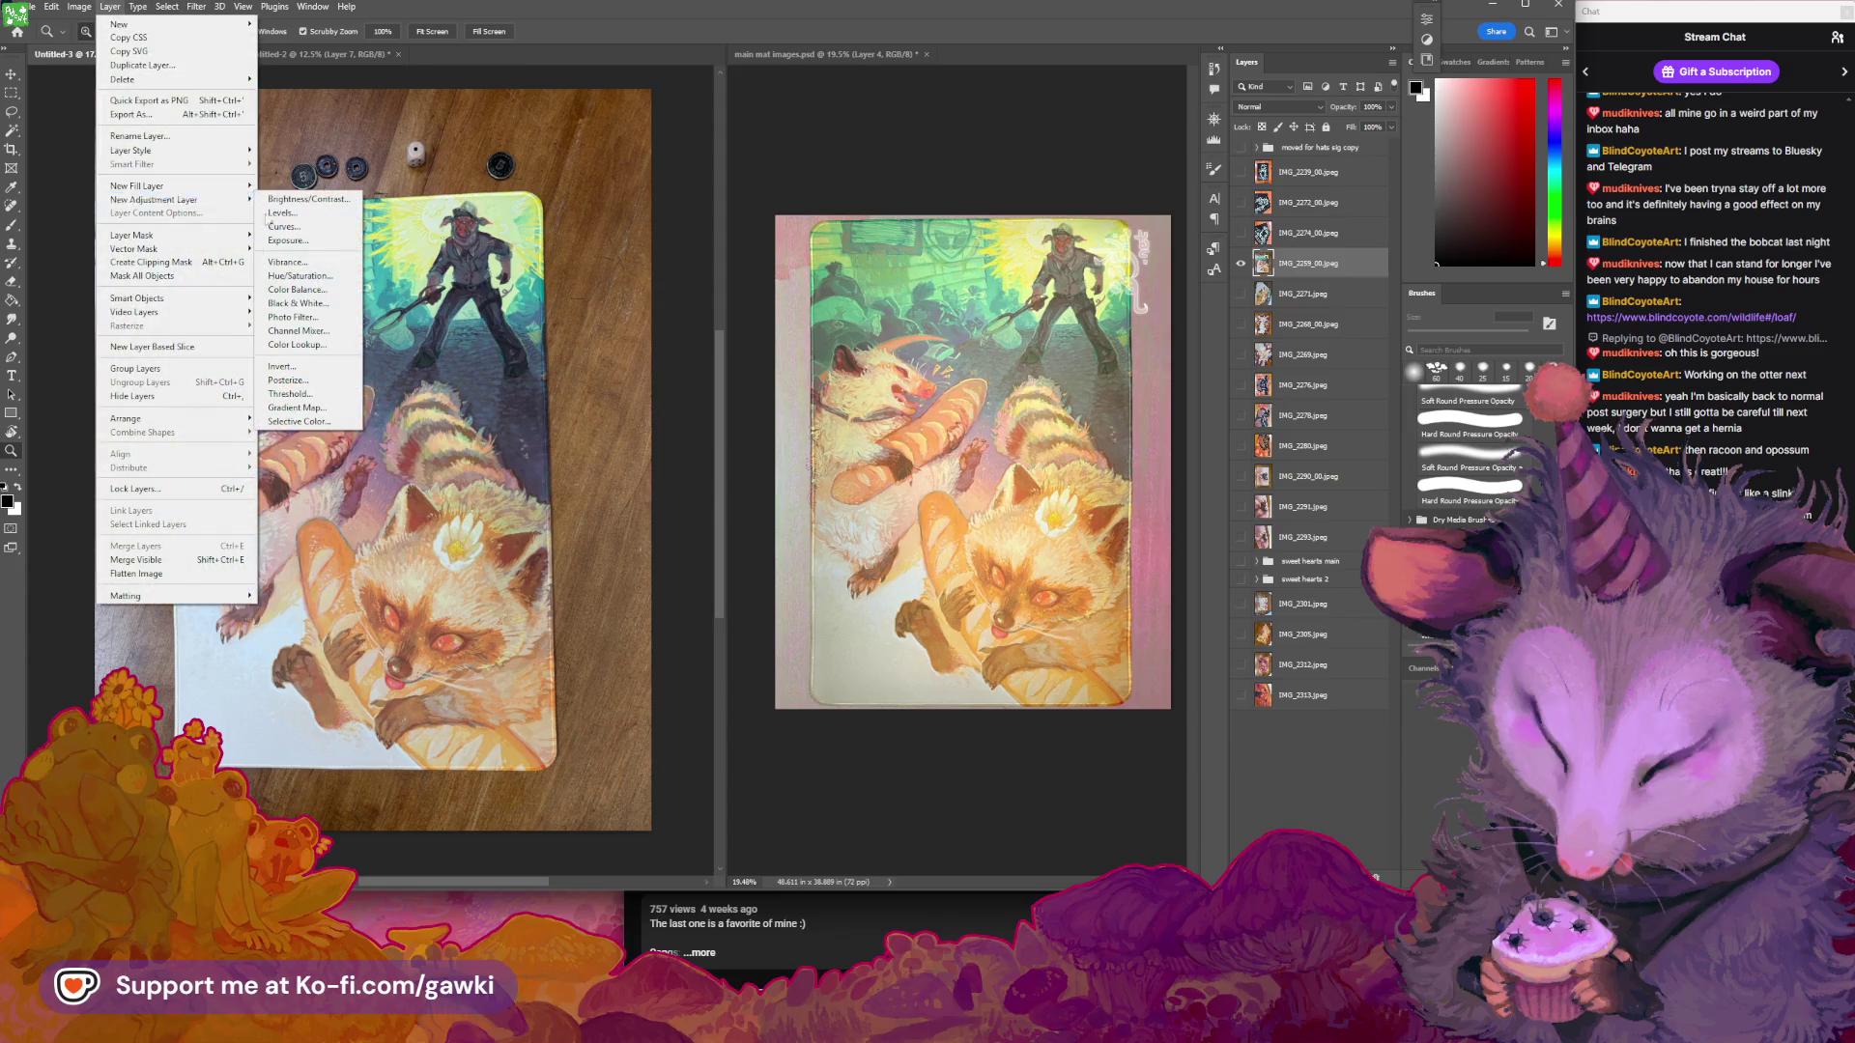
click(294, 276)
click(974, 451)
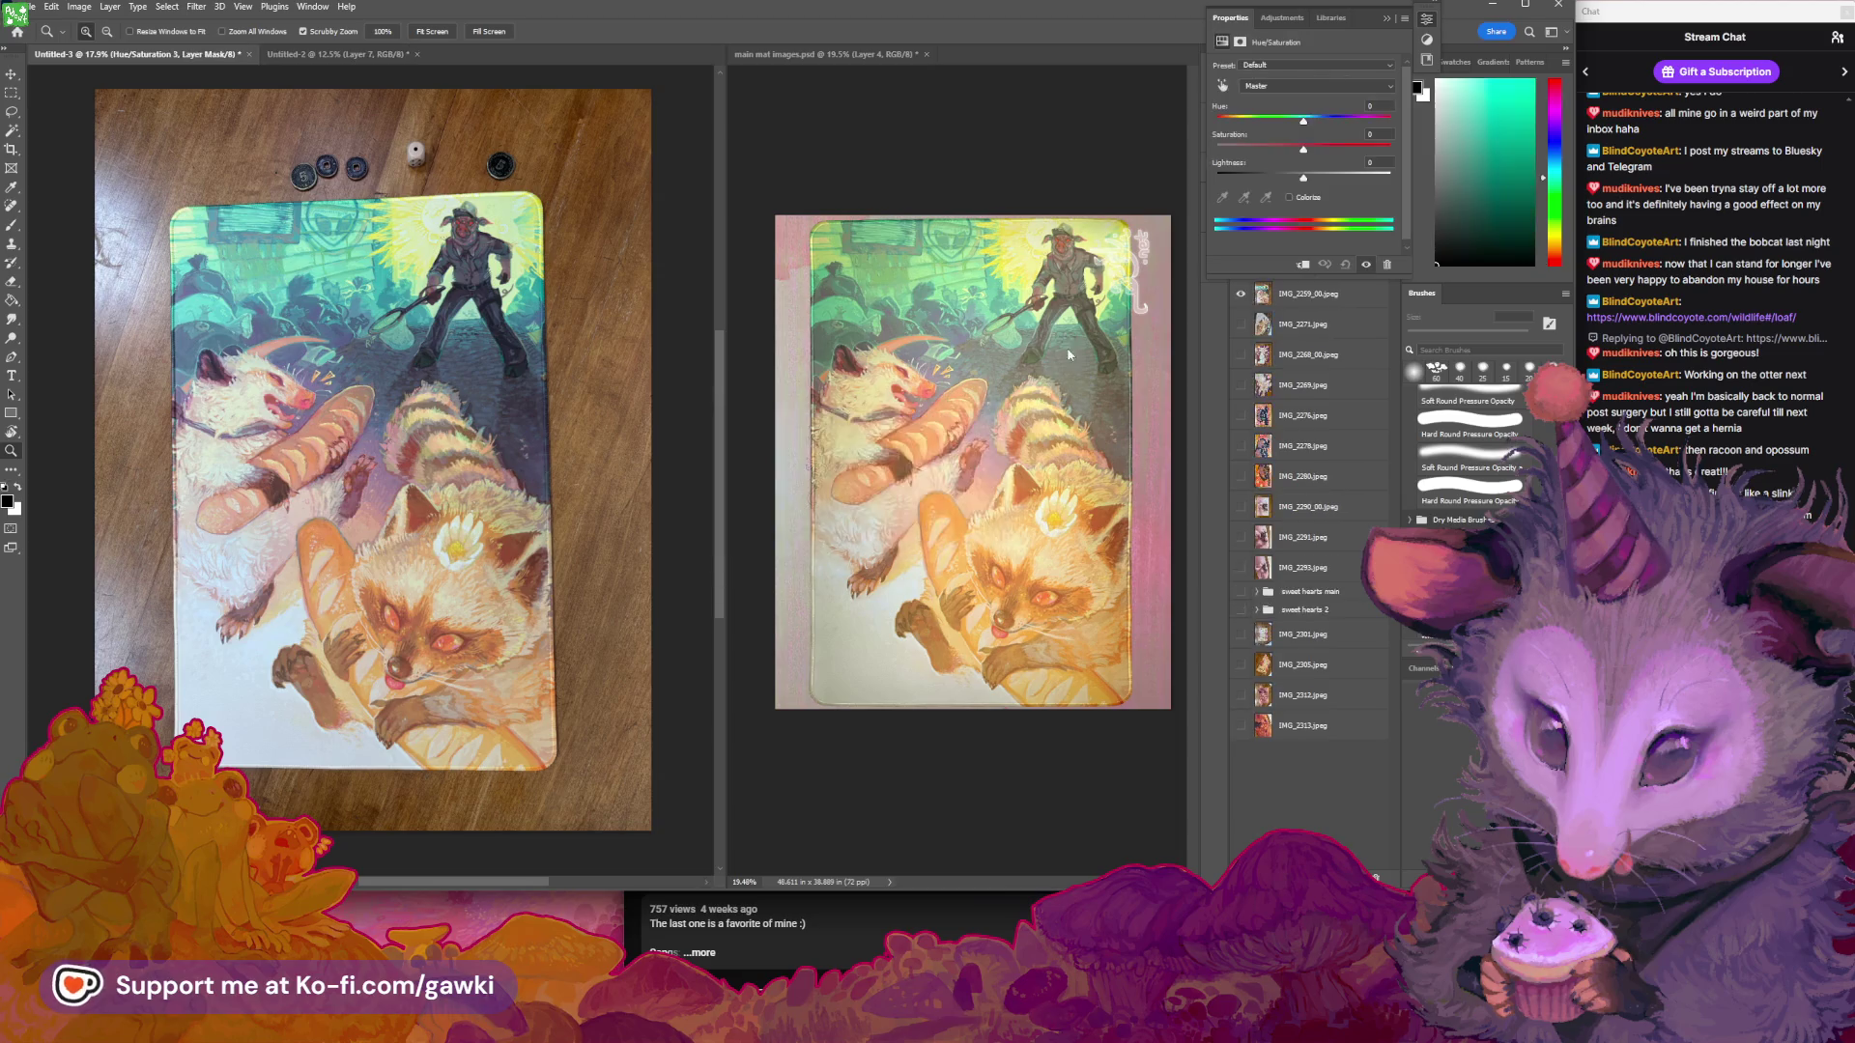
drag(1298, 123, 1291, 126)
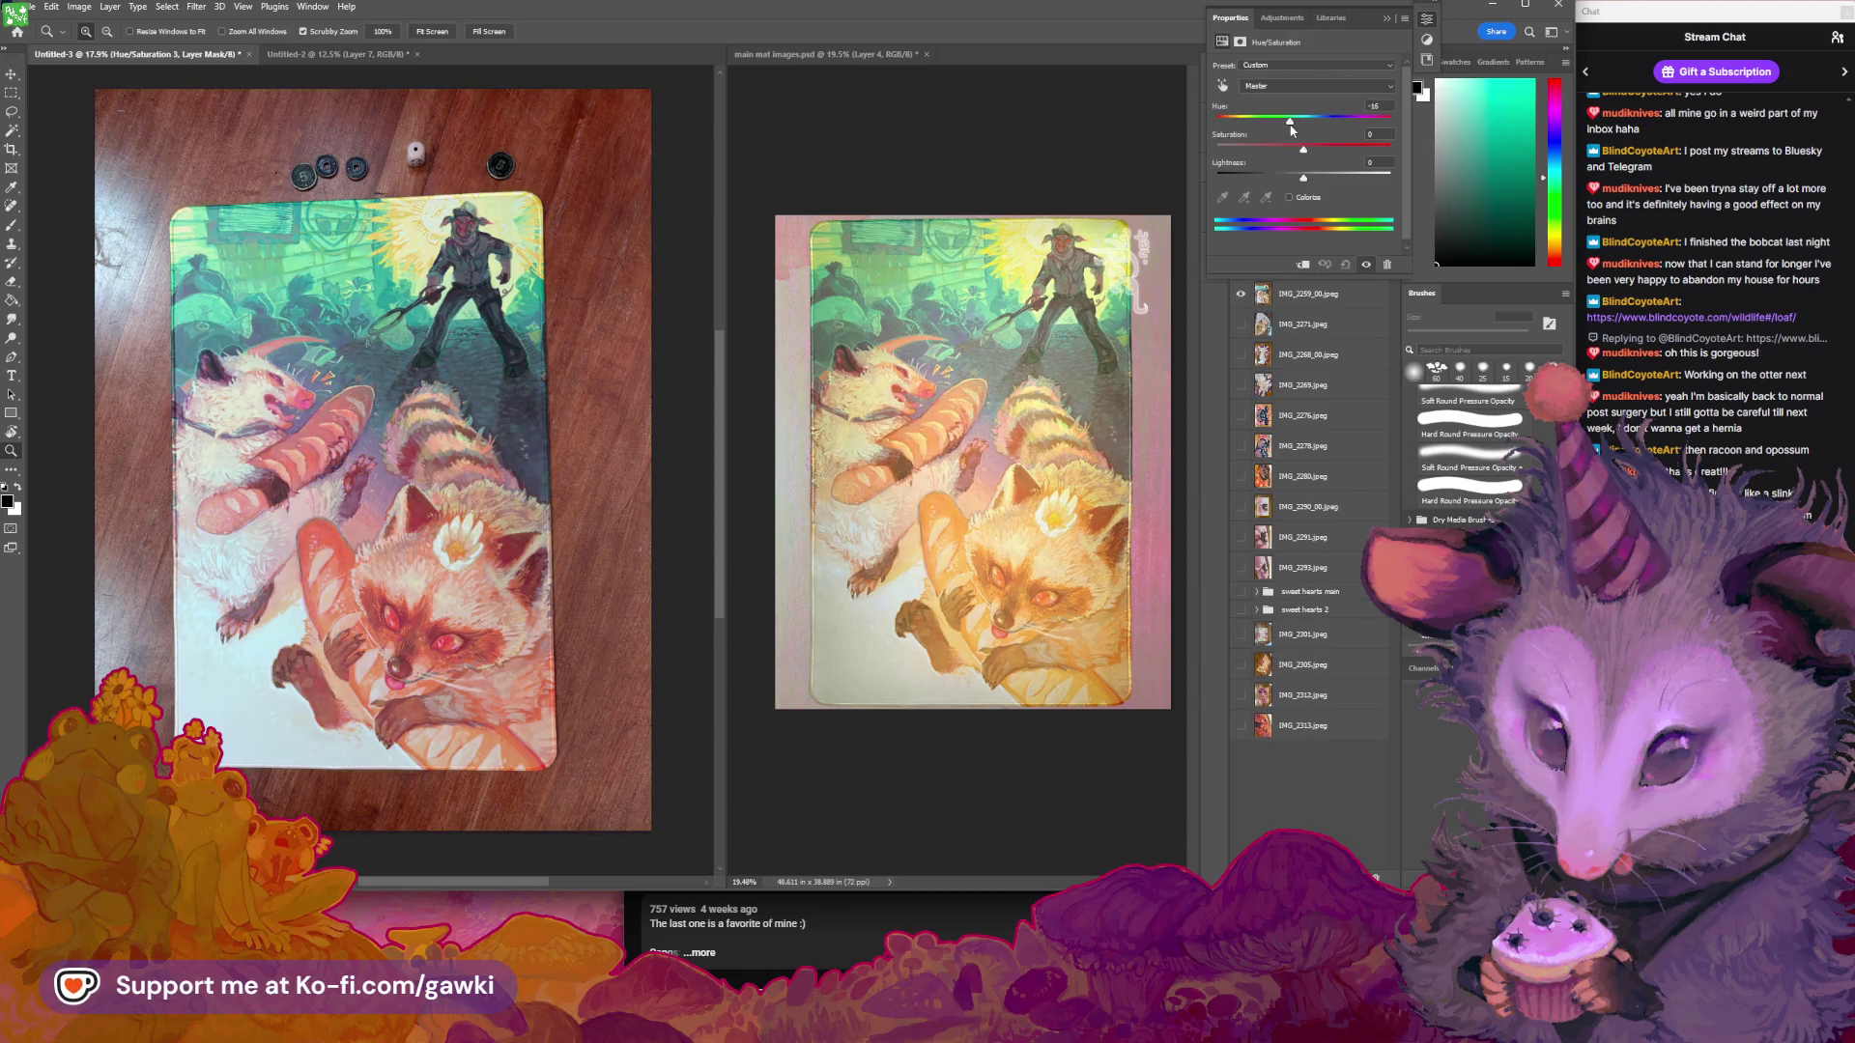
drag(1291, 129, 1283, 131)
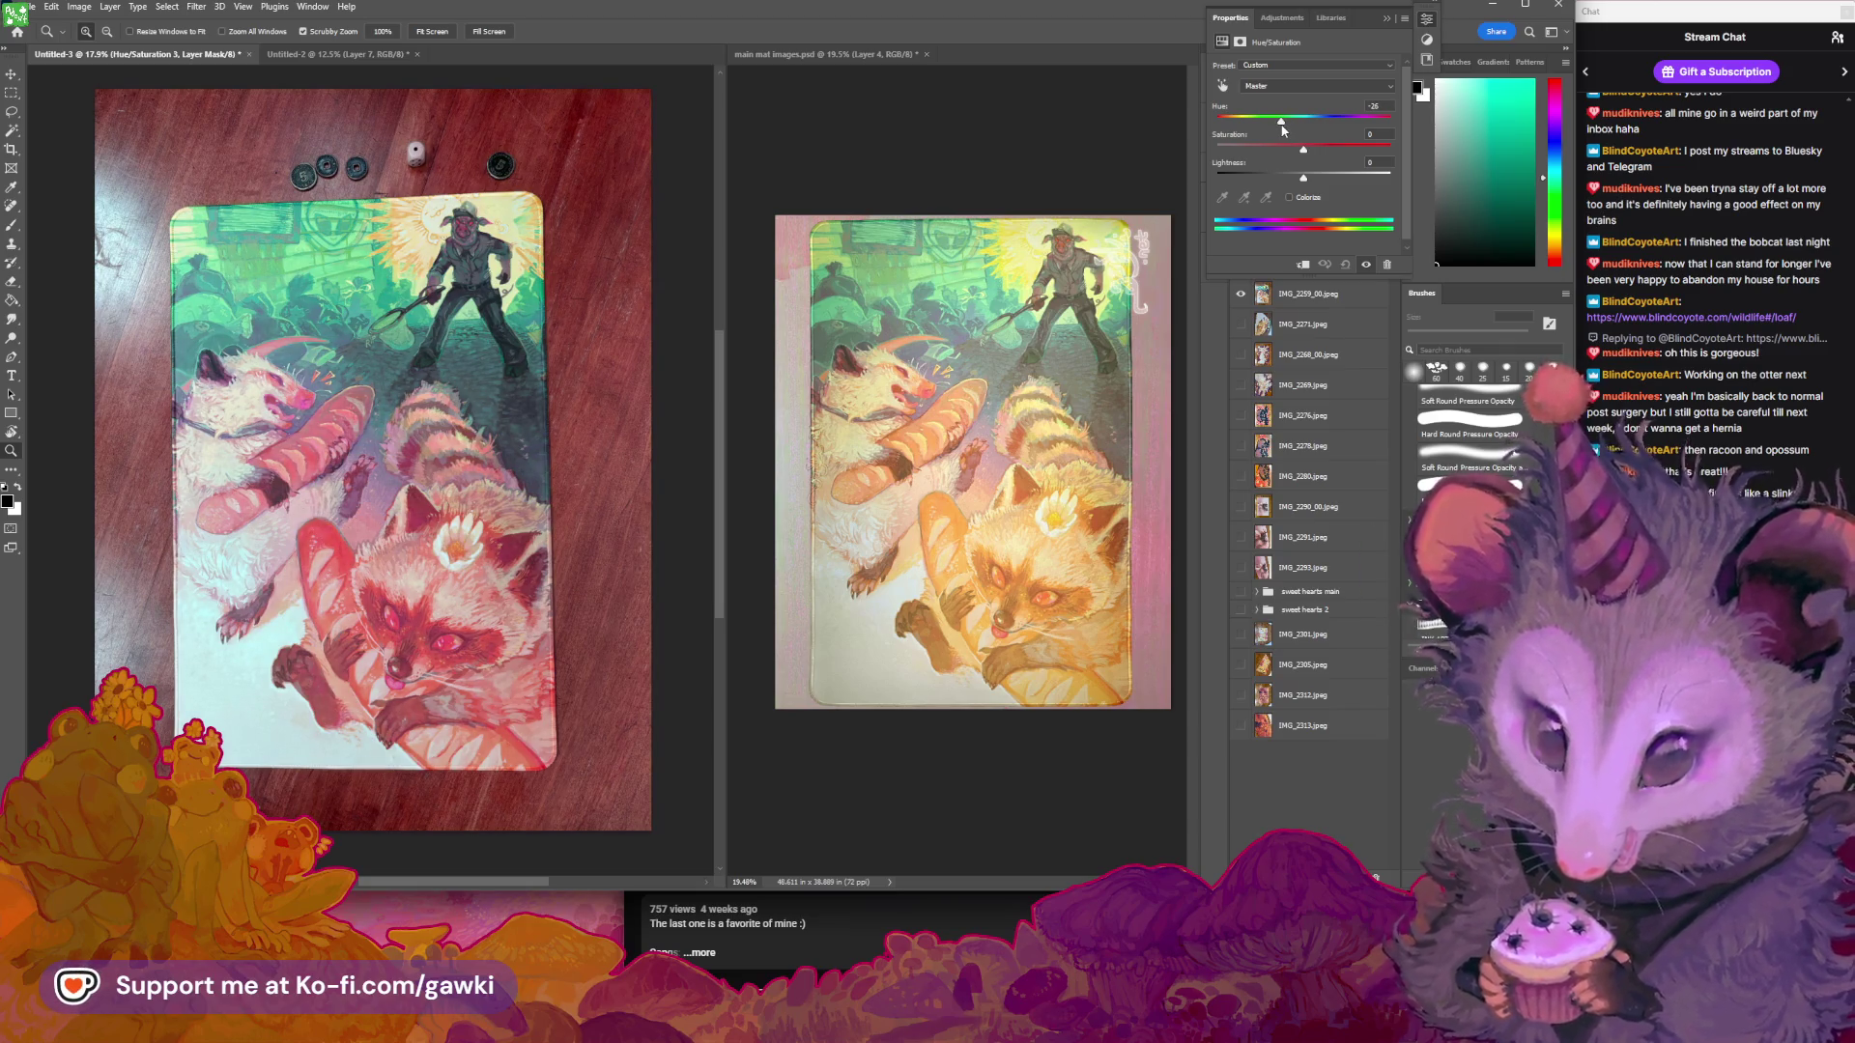
drag(1283, 130, 1297, 117)
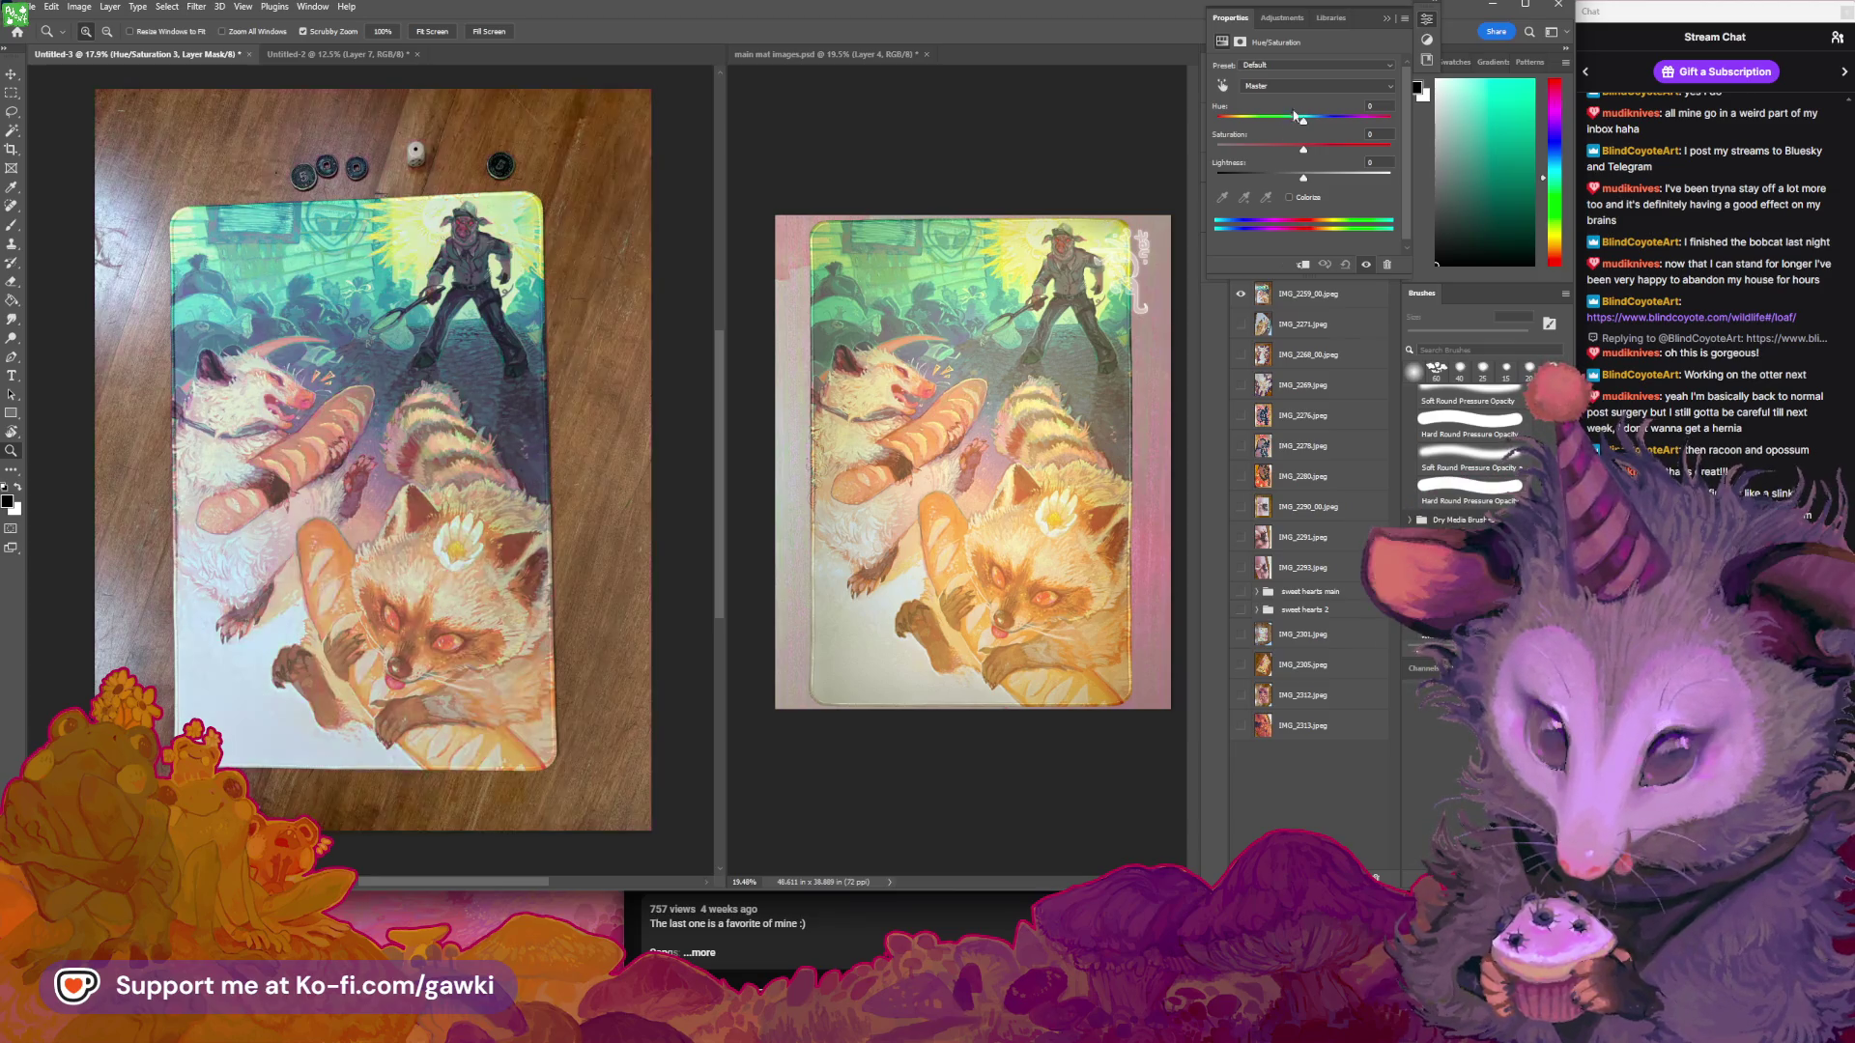
click(1300, 83)
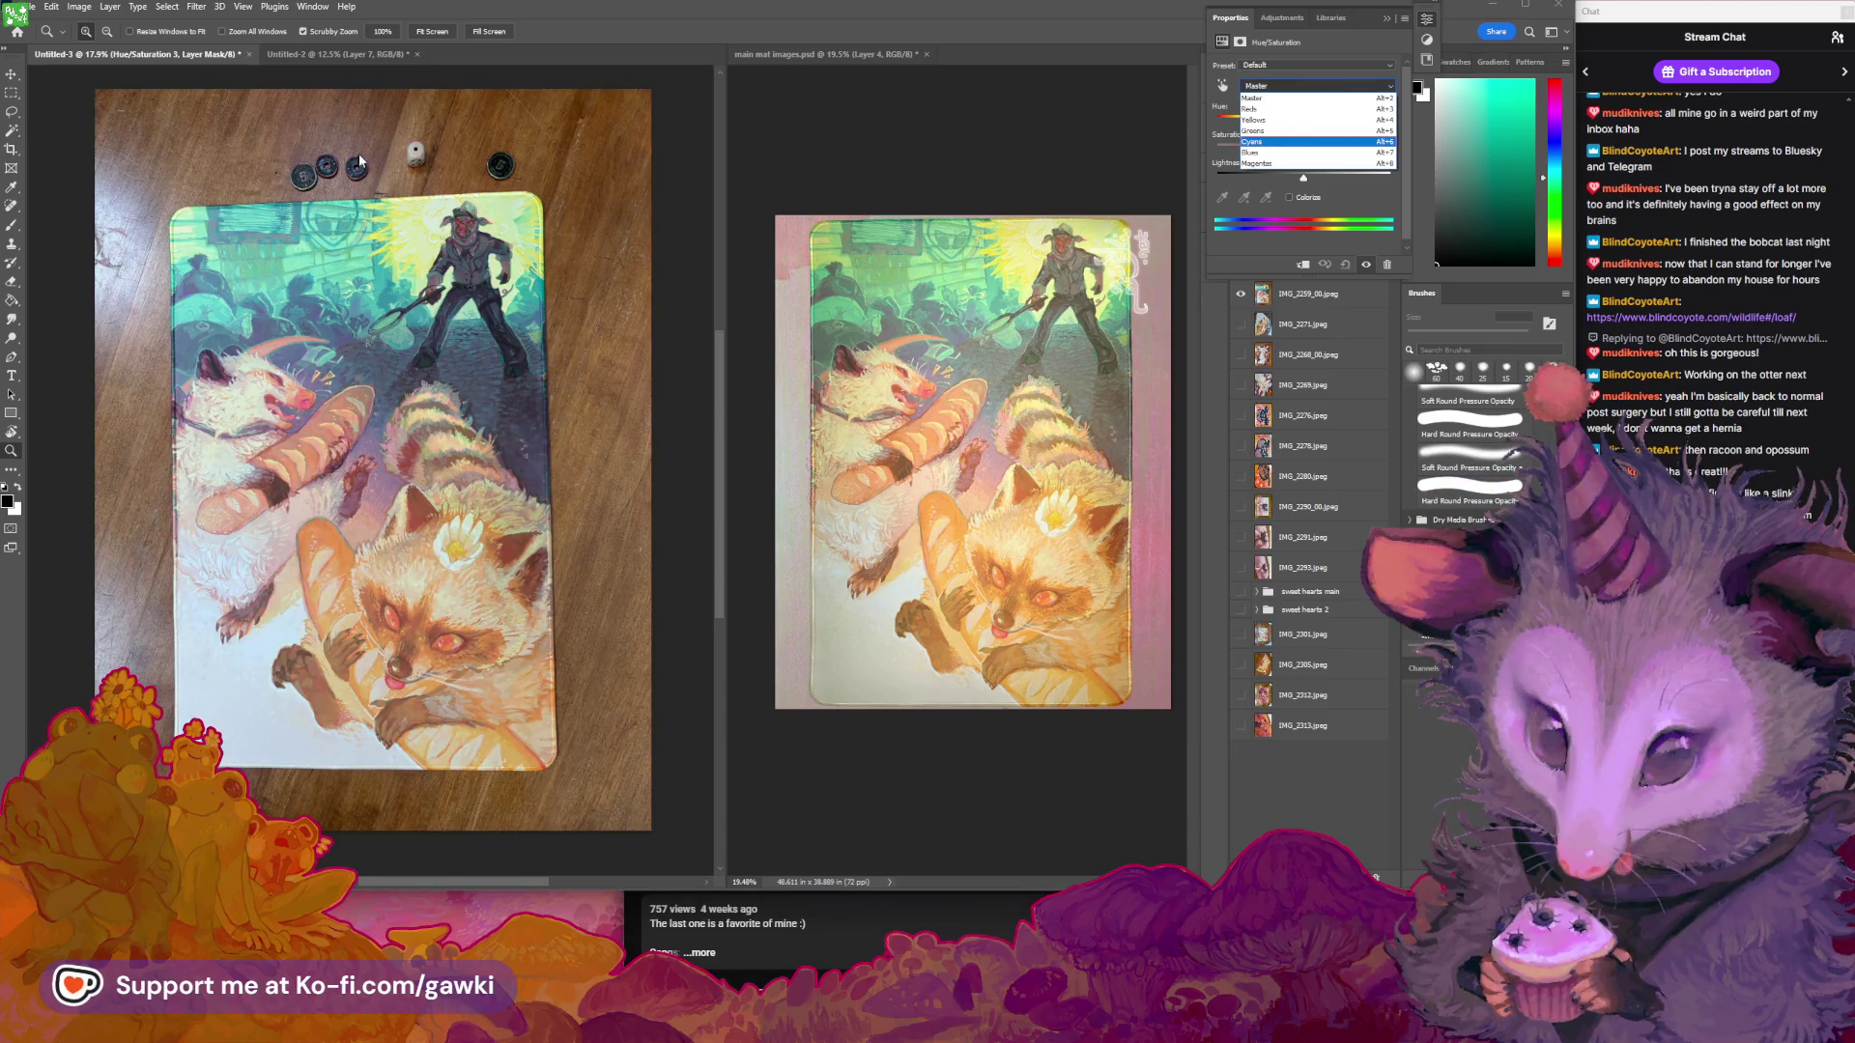
Shift the cyans' hue to about -18 and set the blues to hue -7, lightness +32
click(1222, 86)
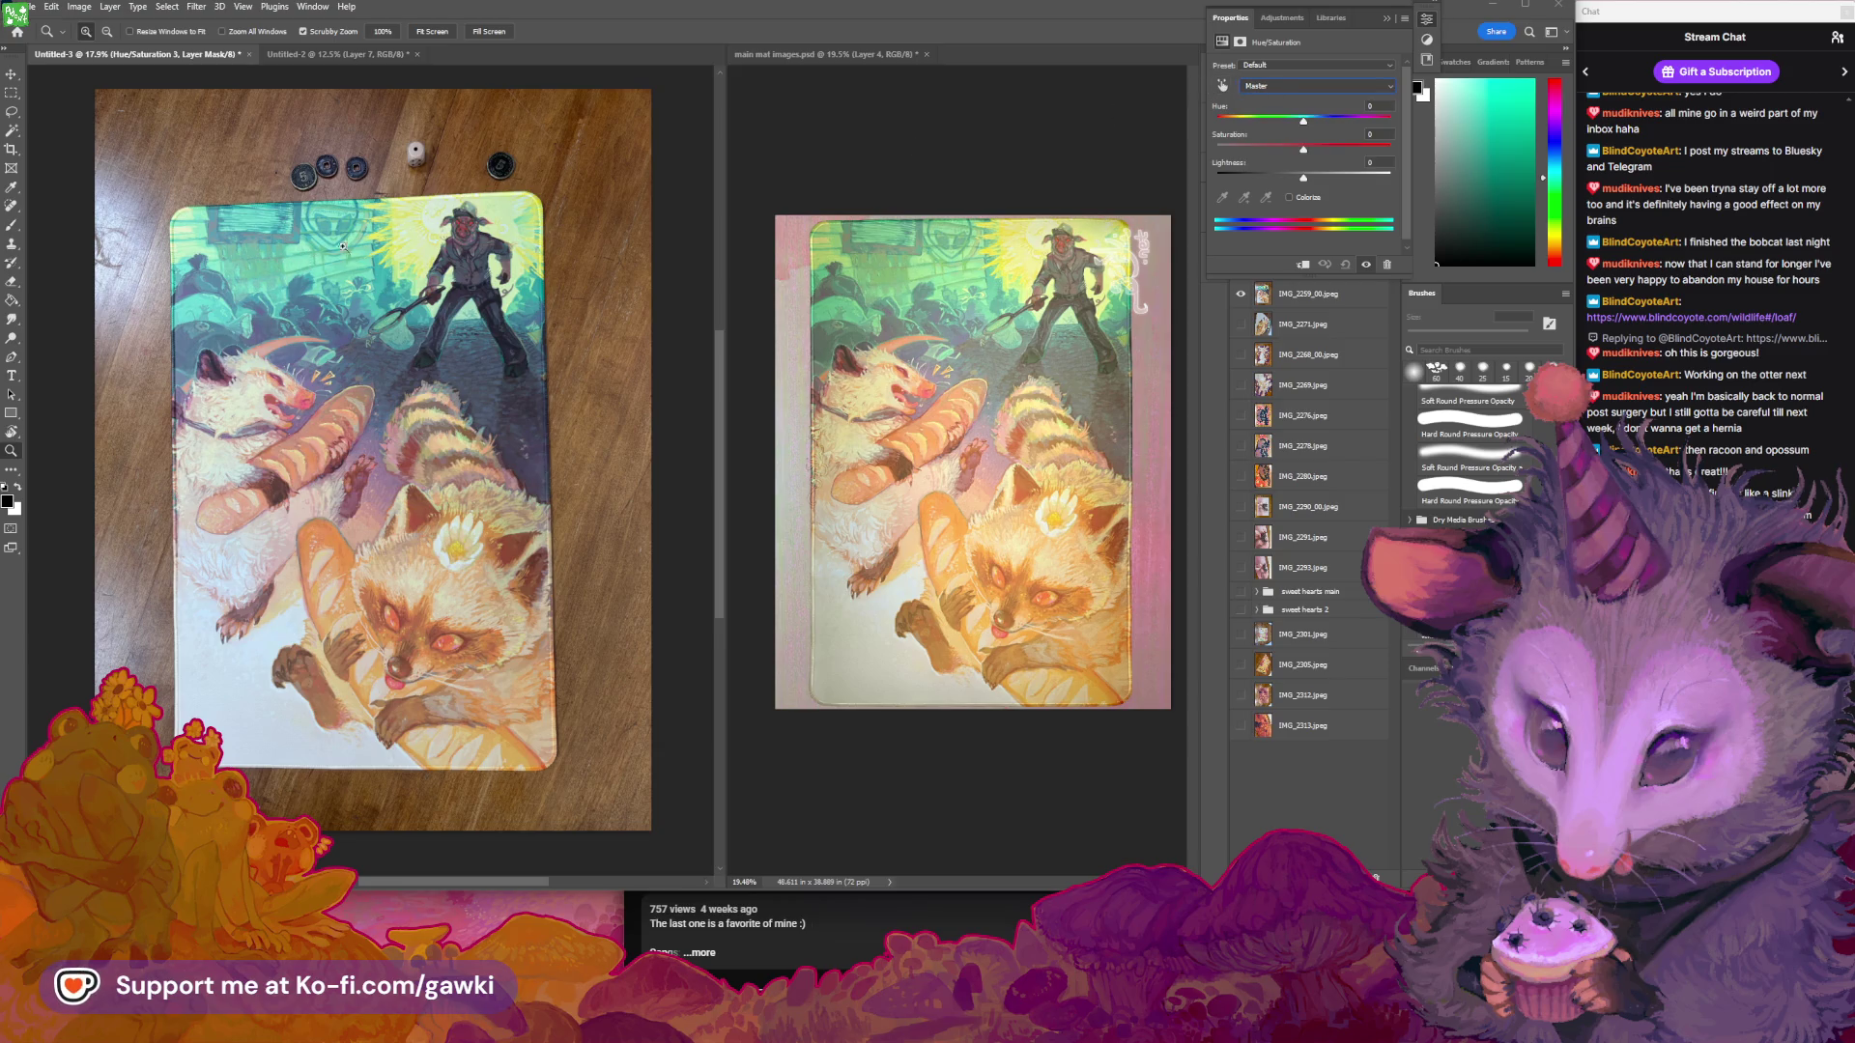
click(1222, 86)
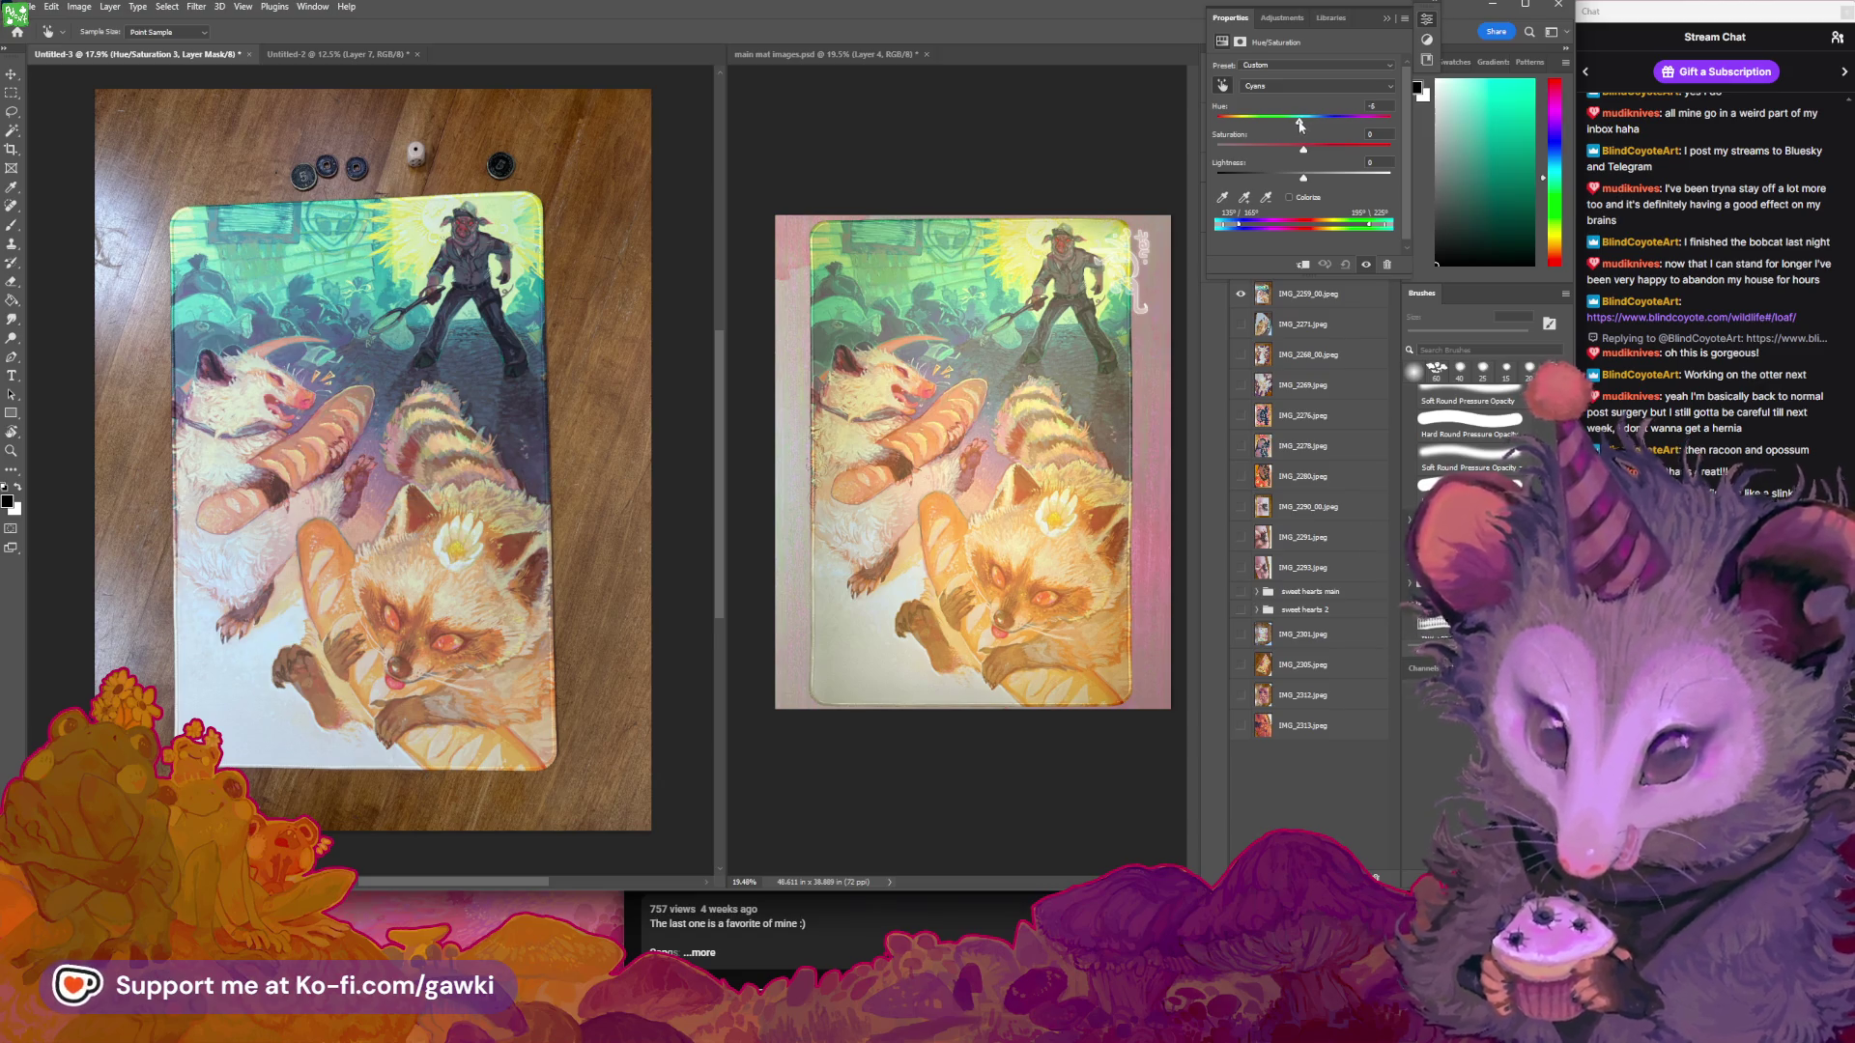
drag(1302, 122, 1289, 126)
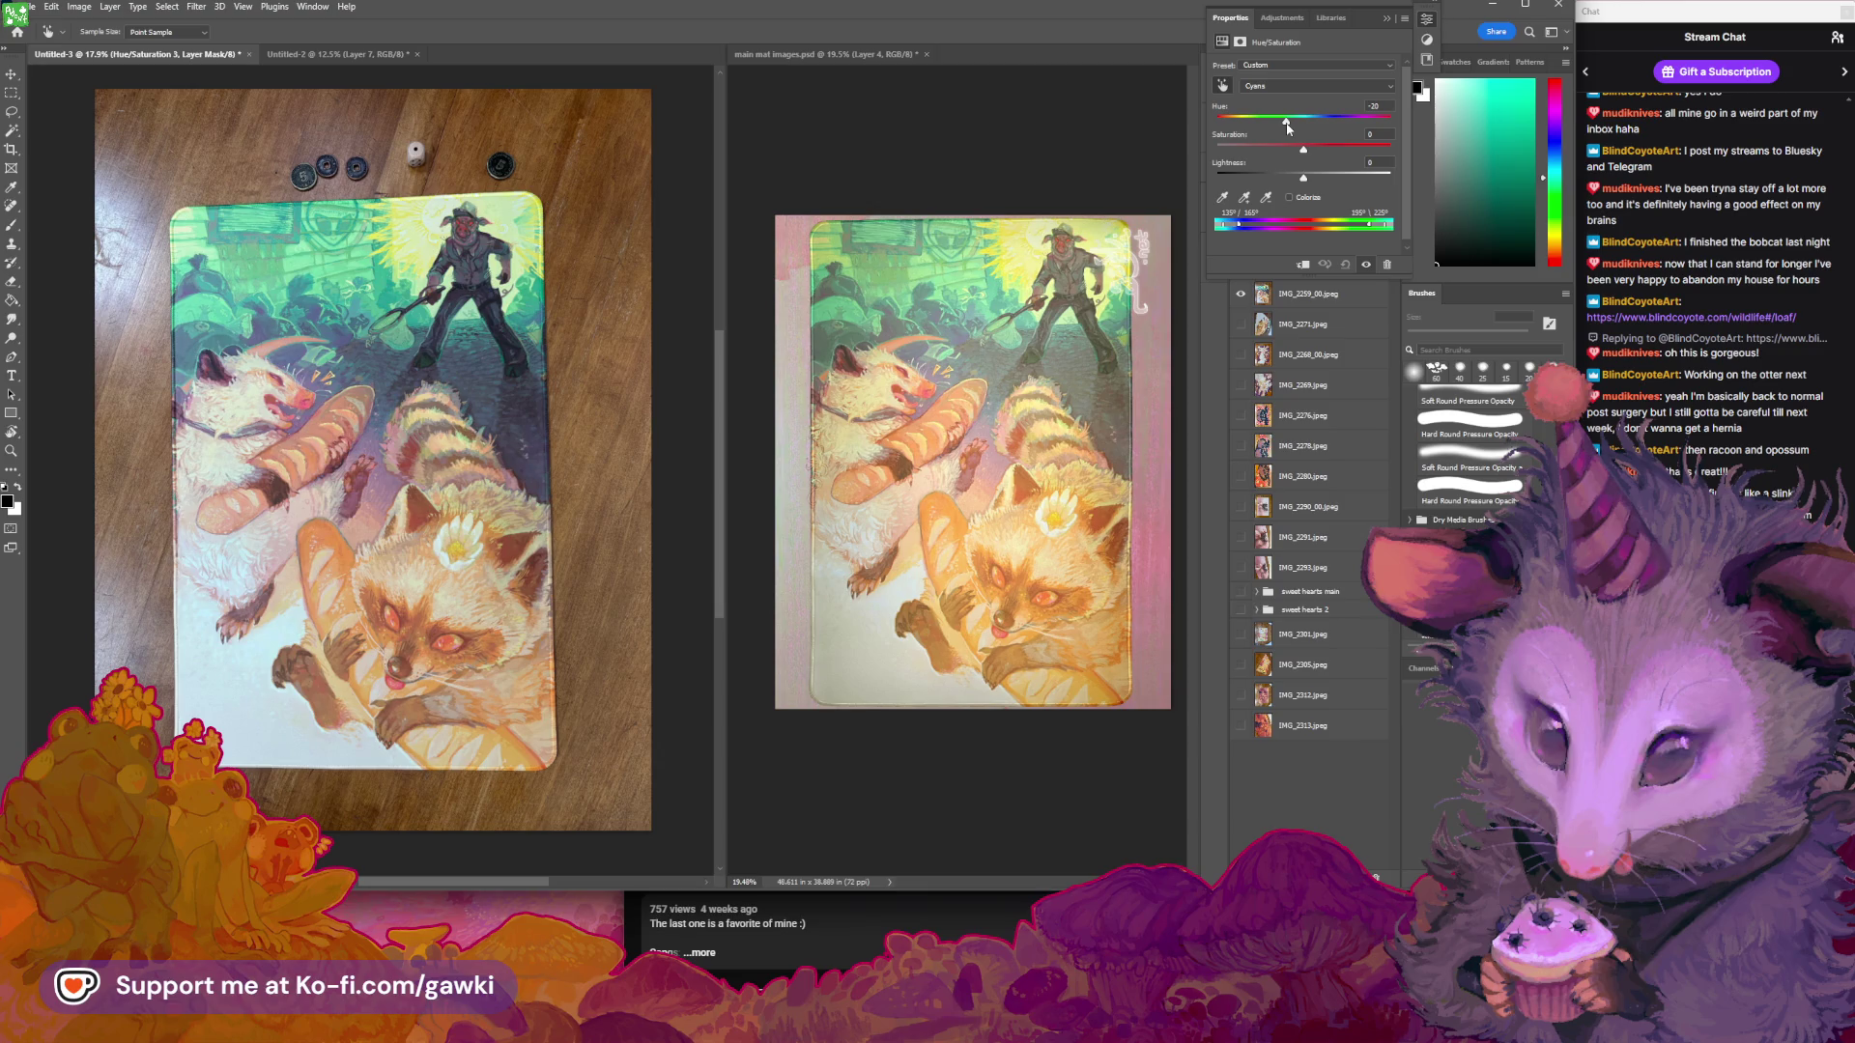
click(352, 329)
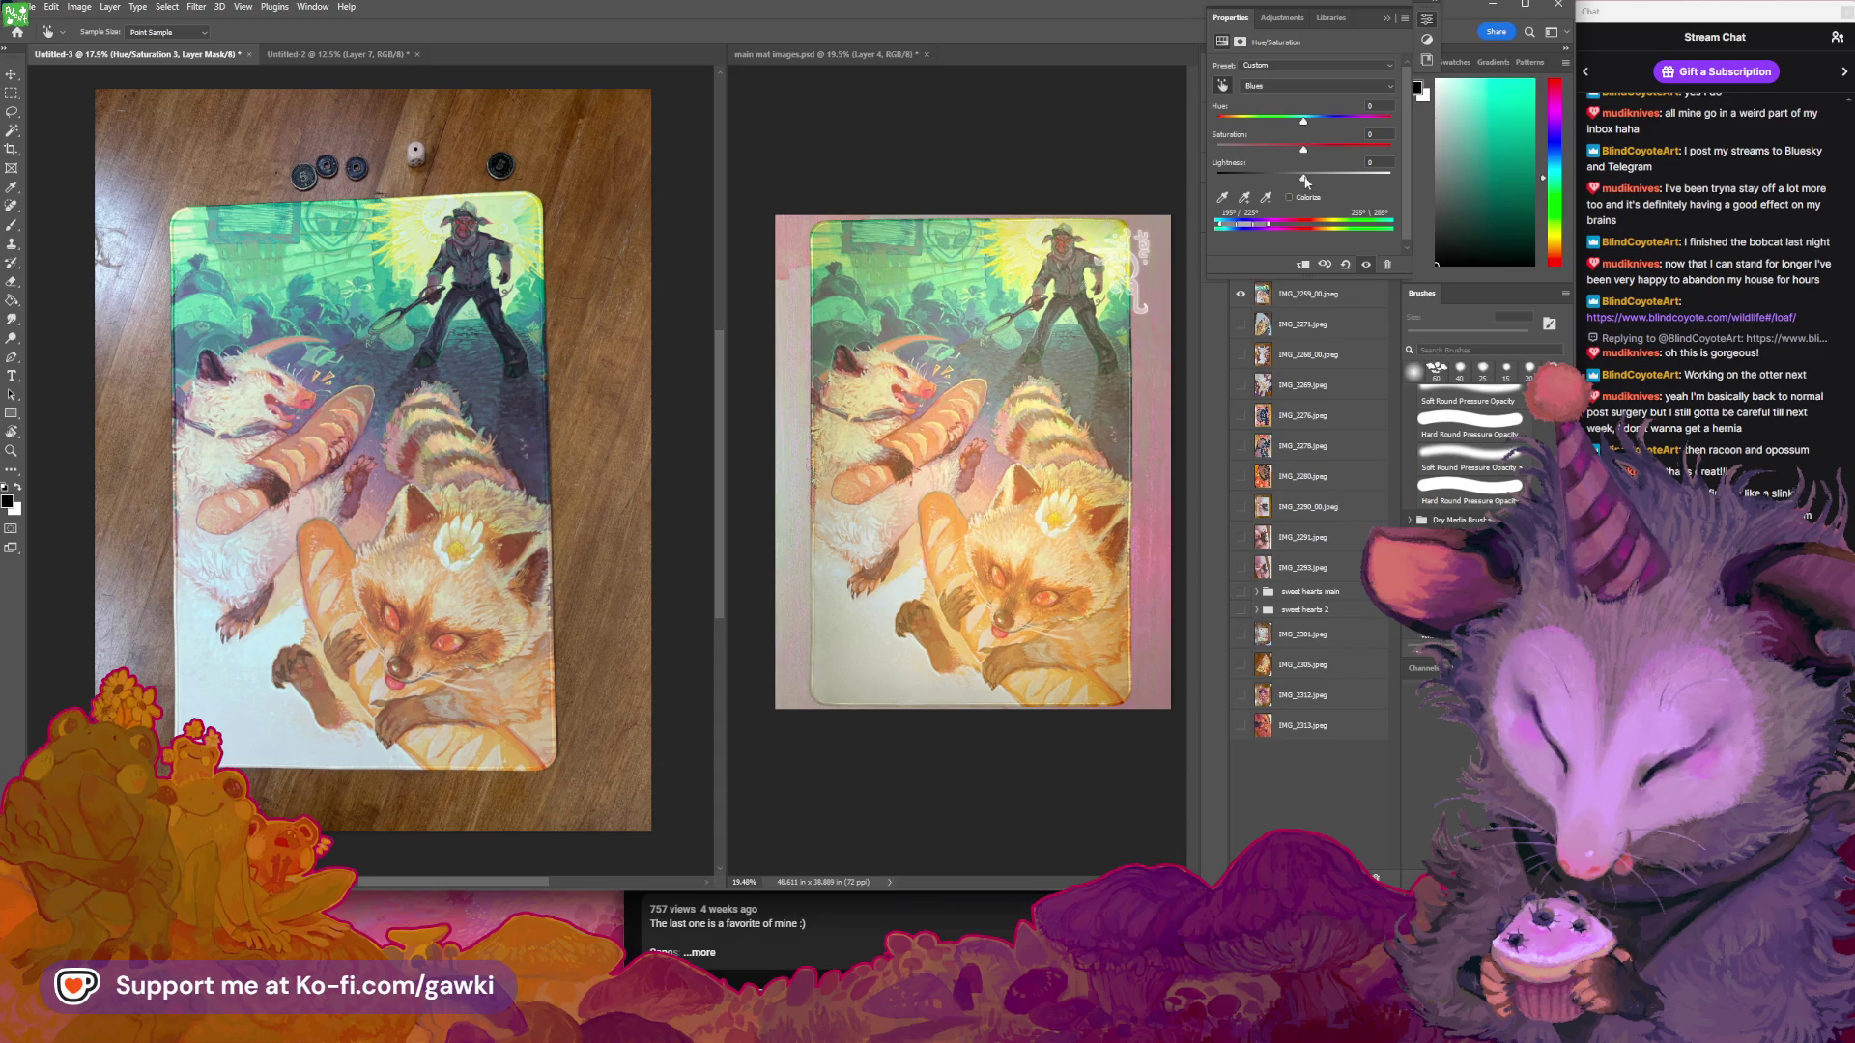
drag(1304, 177, 1331, 181)
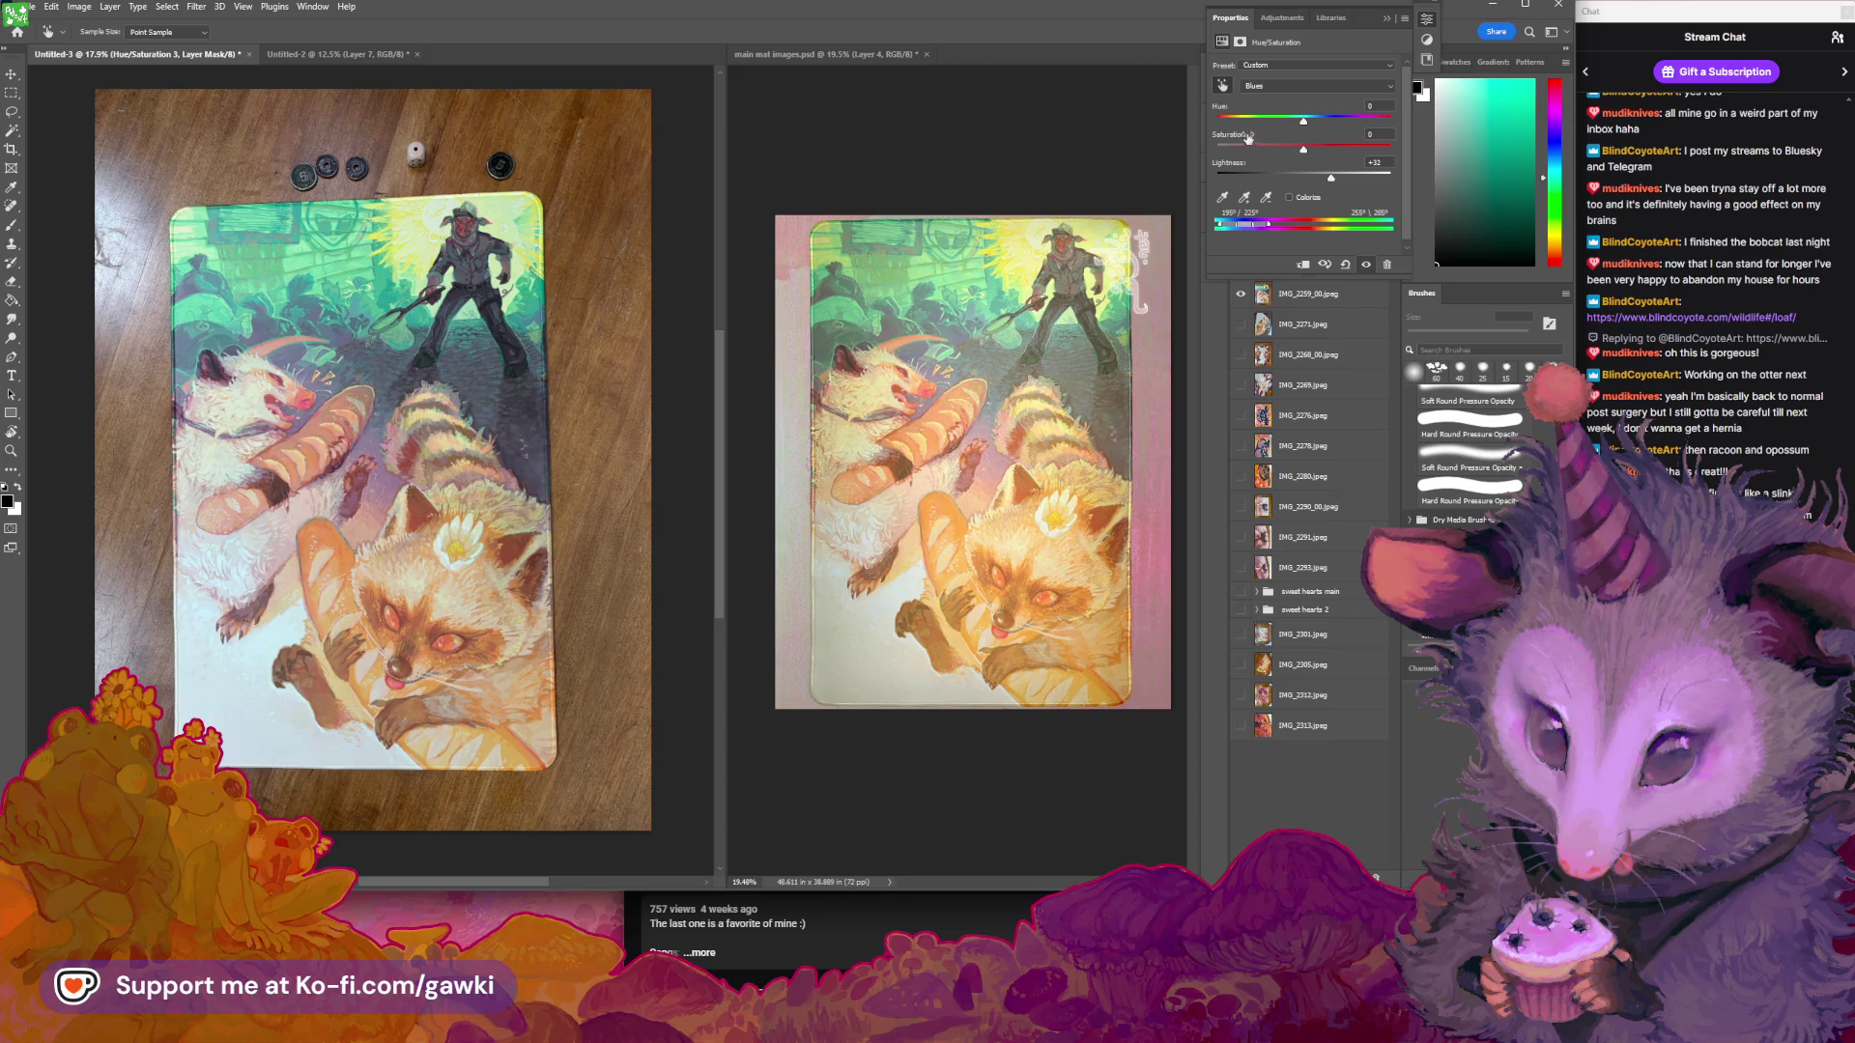
drag(1331, 179, 1372, 180)
key(ctrl+z)
drag(1303, 123, 1318, 151)
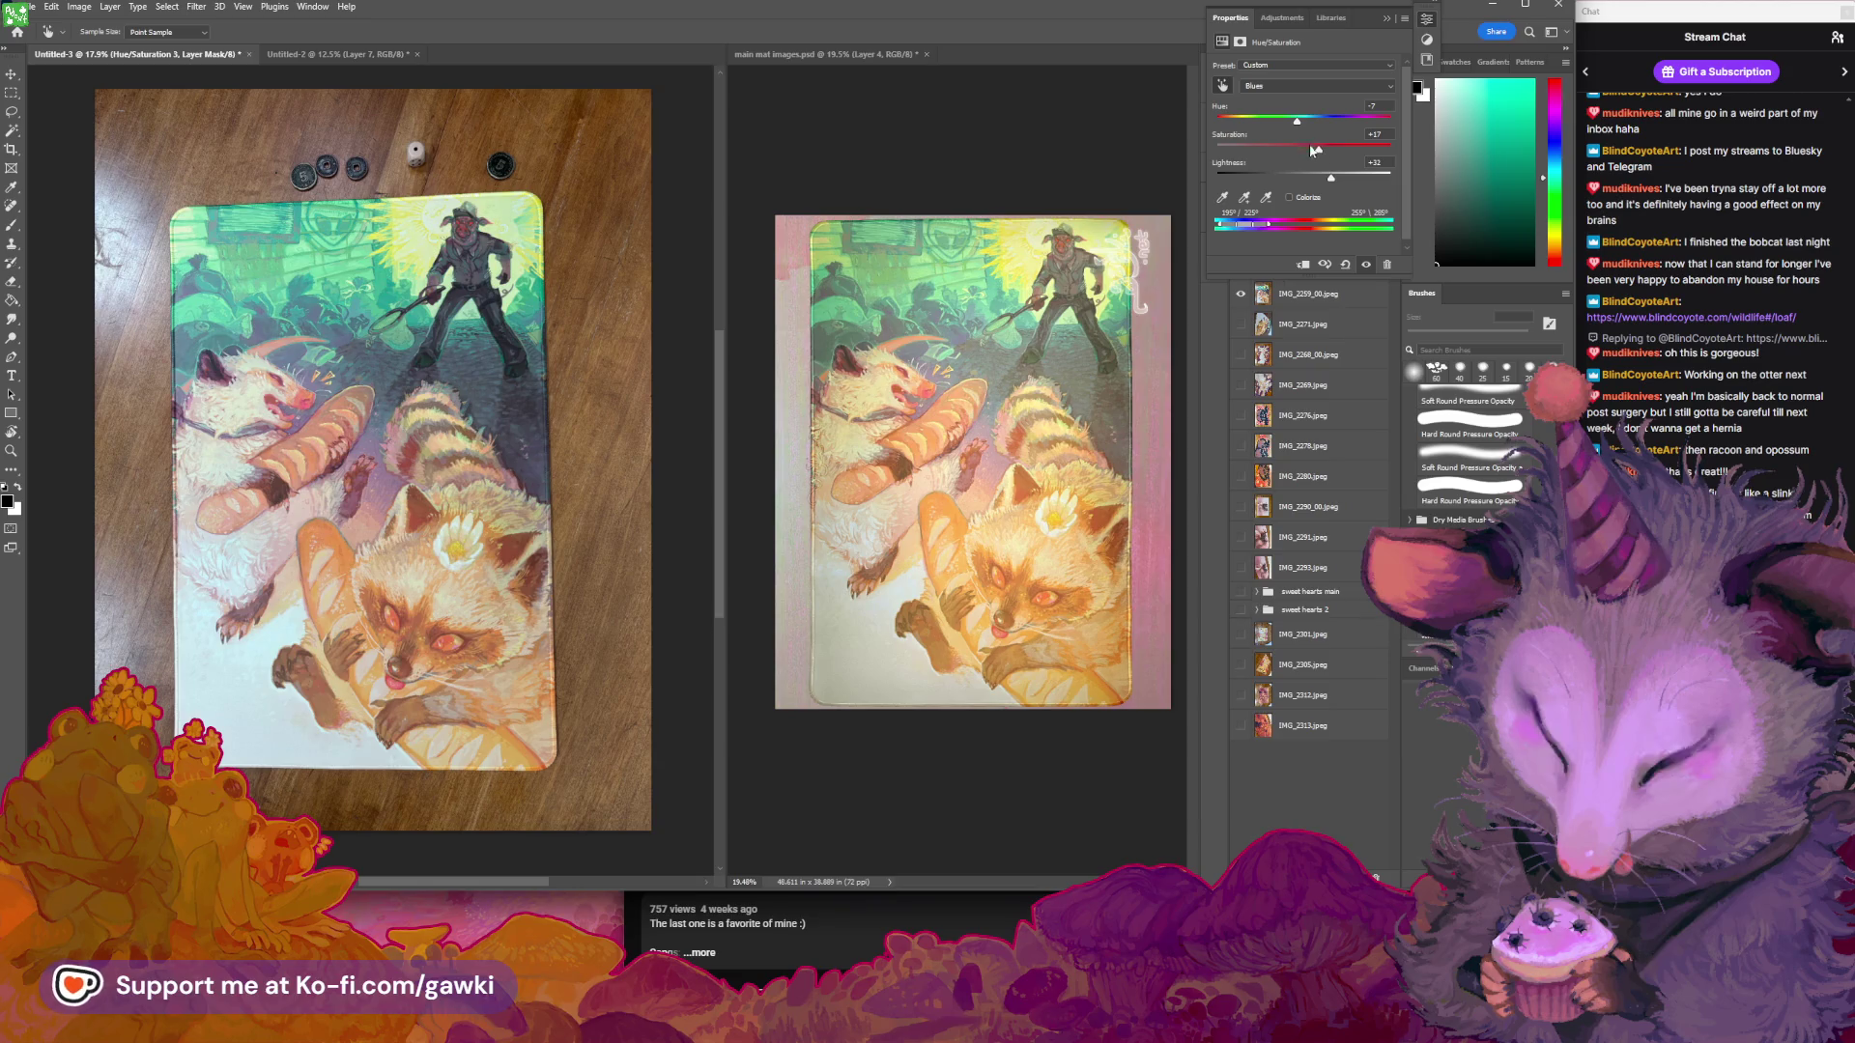
key(ctrl+z)
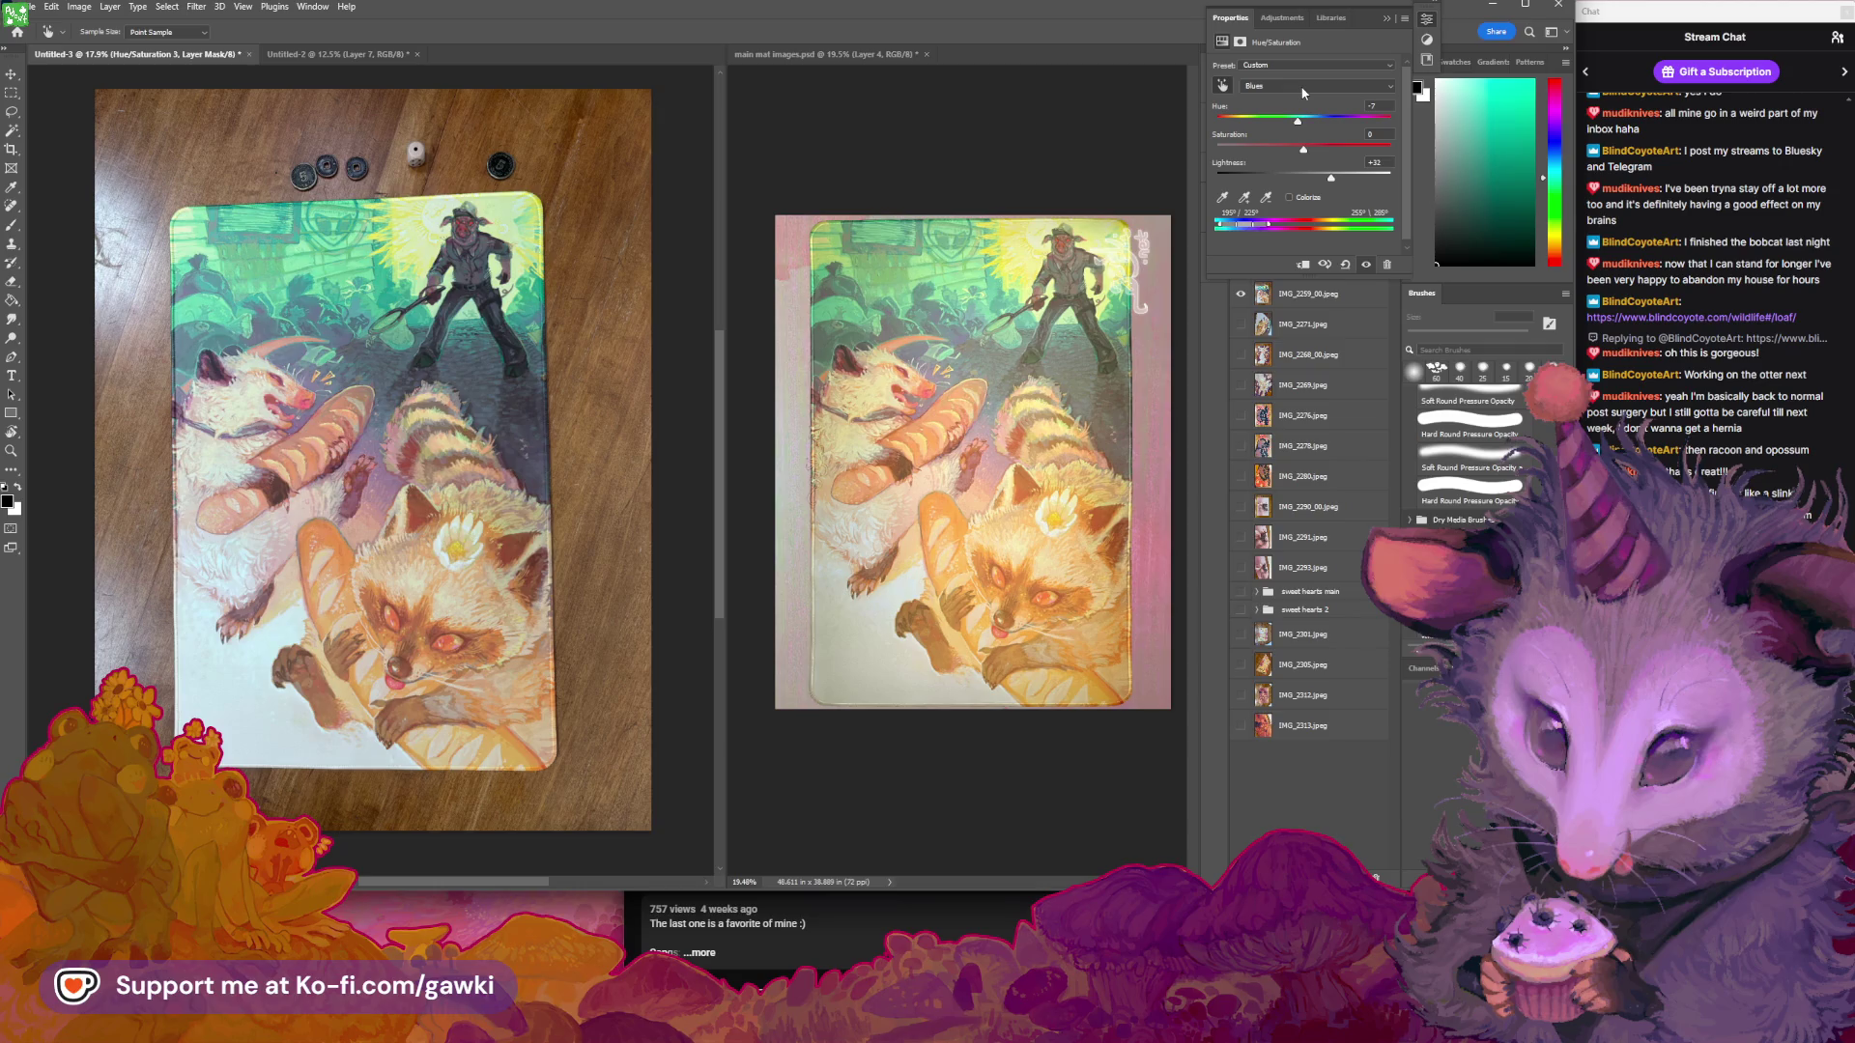
key(ctrl+z)
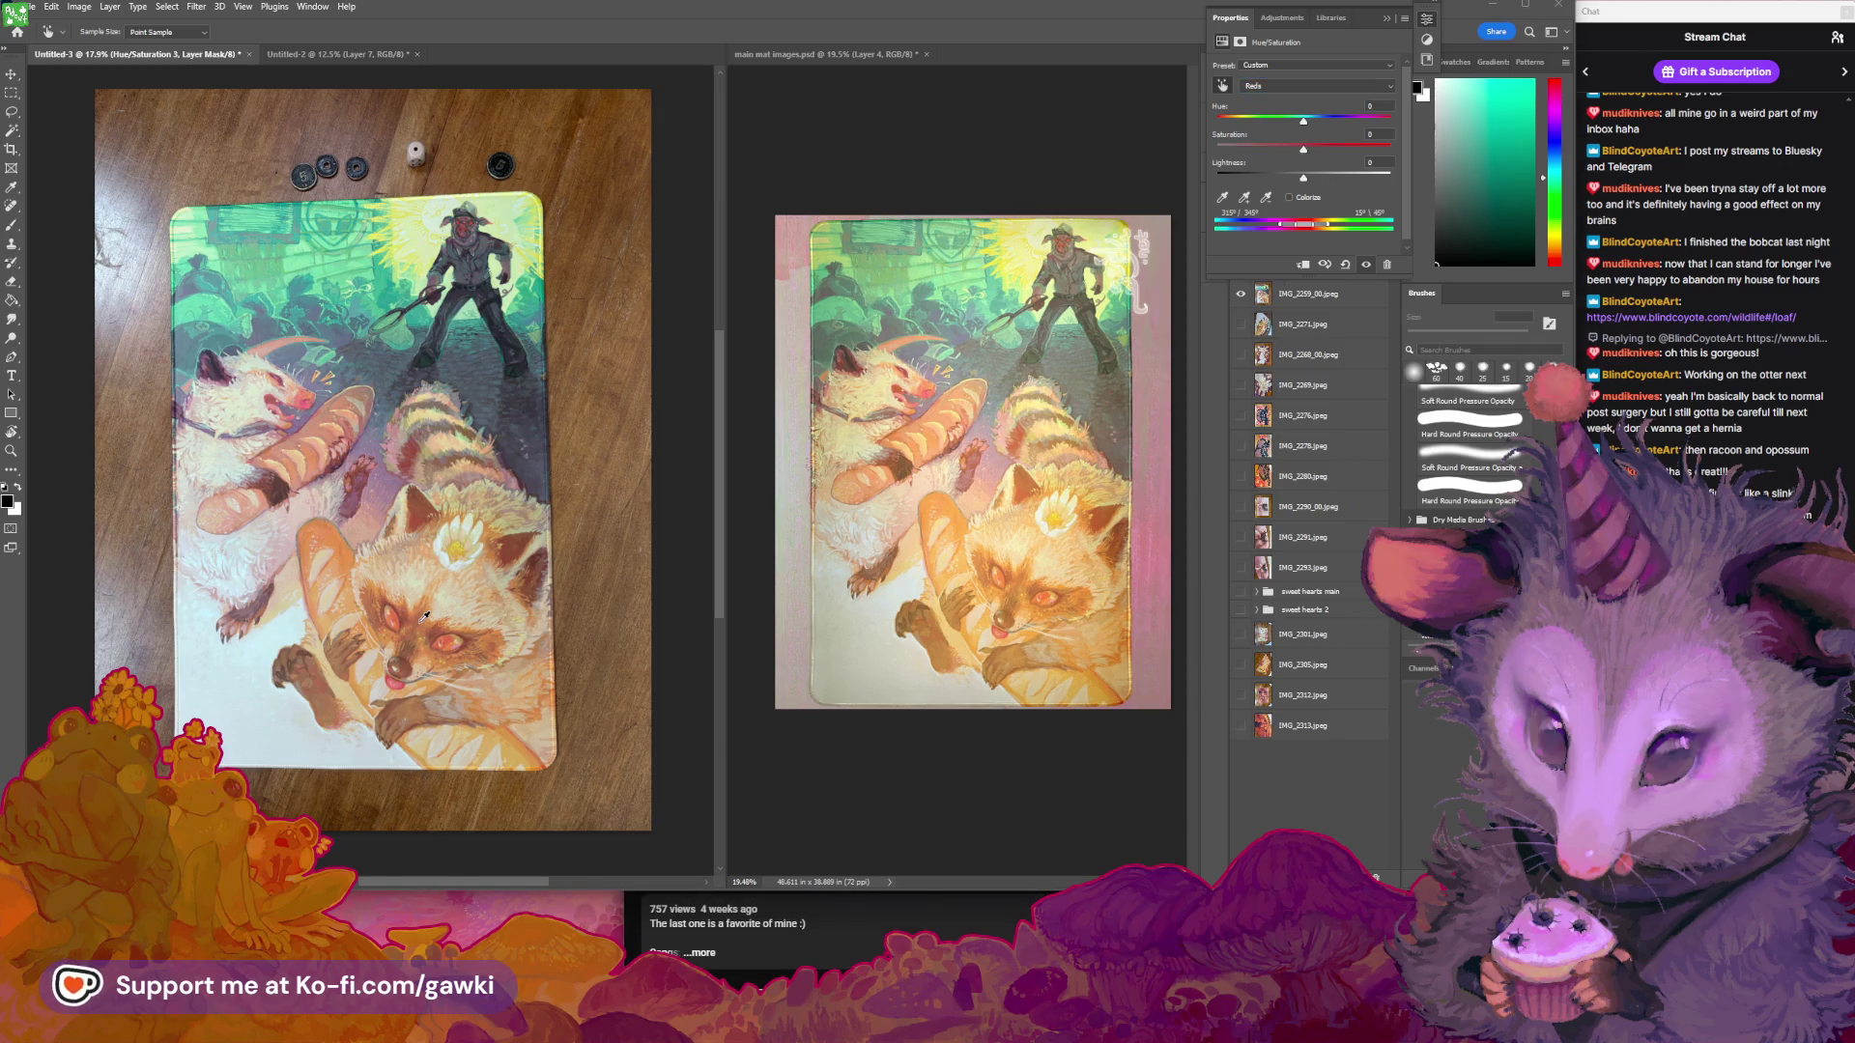
Shift the reds' hue to +7, check the raccoon's paw up close, and collapse Properties
key(alt+3)
mouse_move(1302, 119)
mouse_down()
mouse_move(1322, 153)
mouse_move(1305, 181)
mouse_up()
click(256, 713)
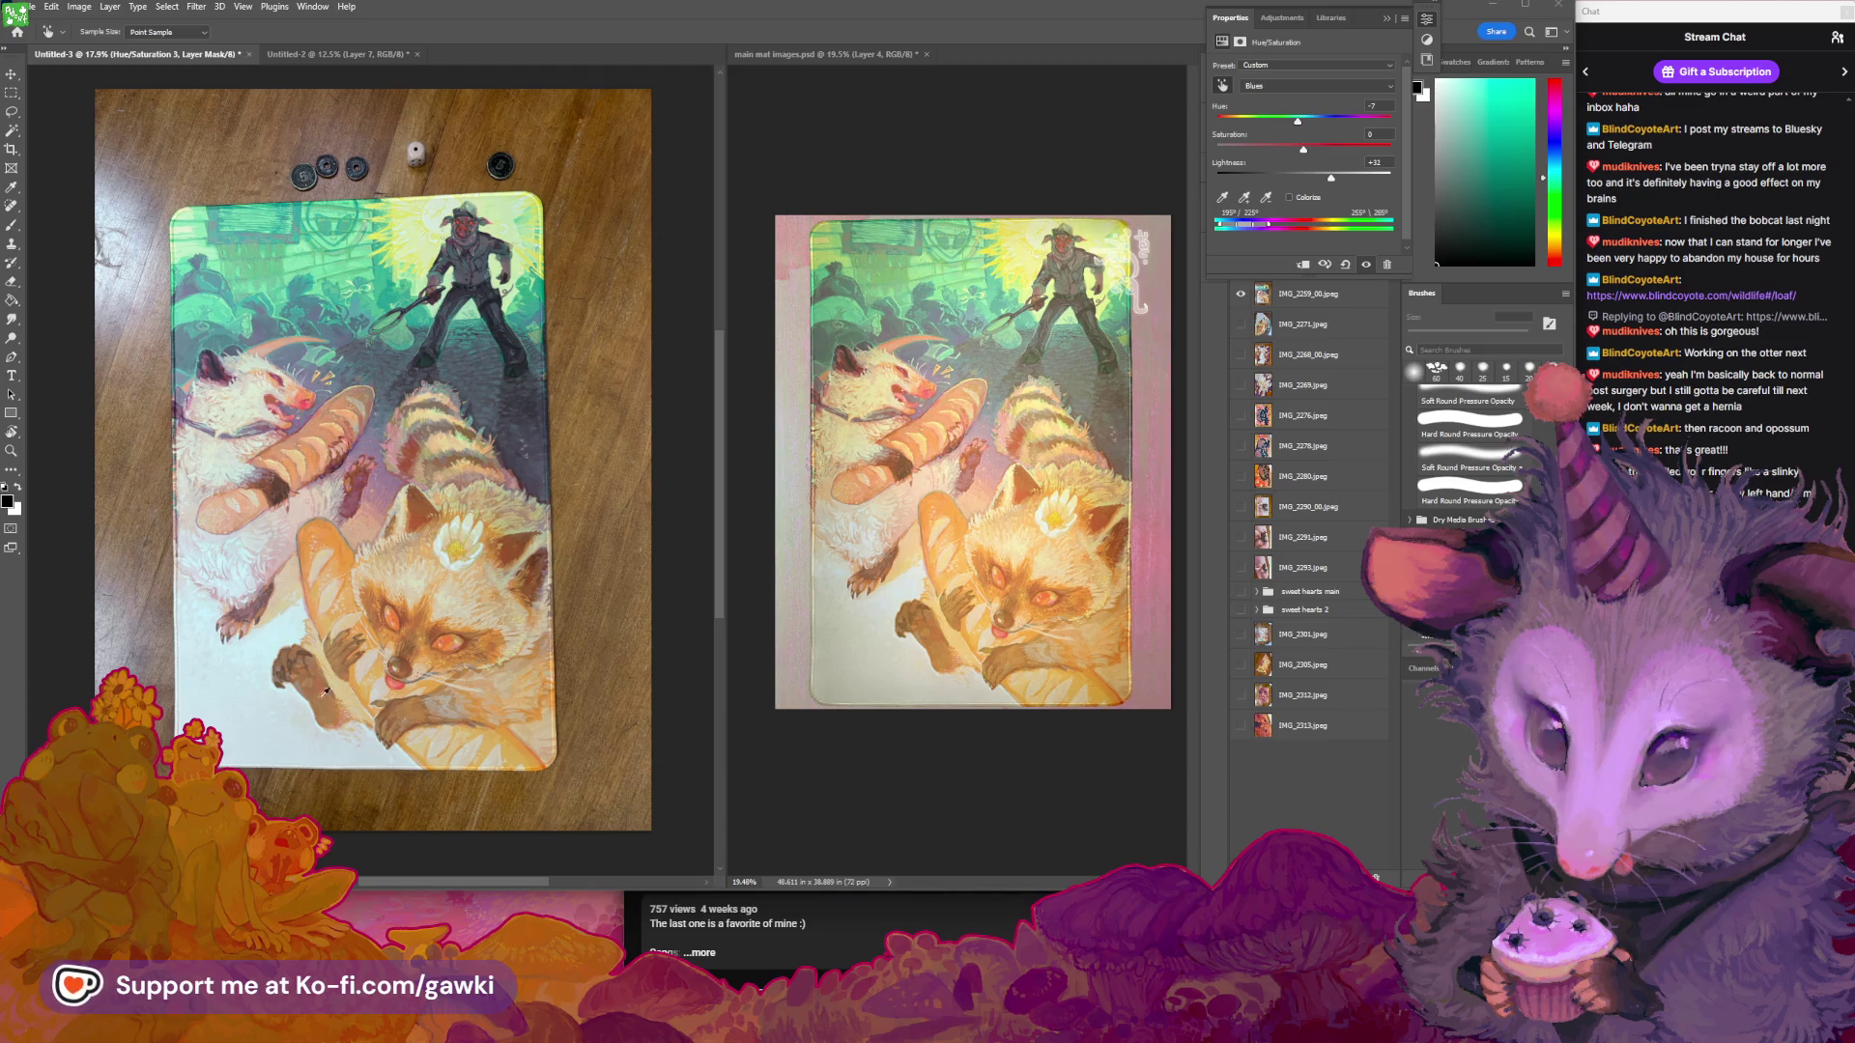
key(z)
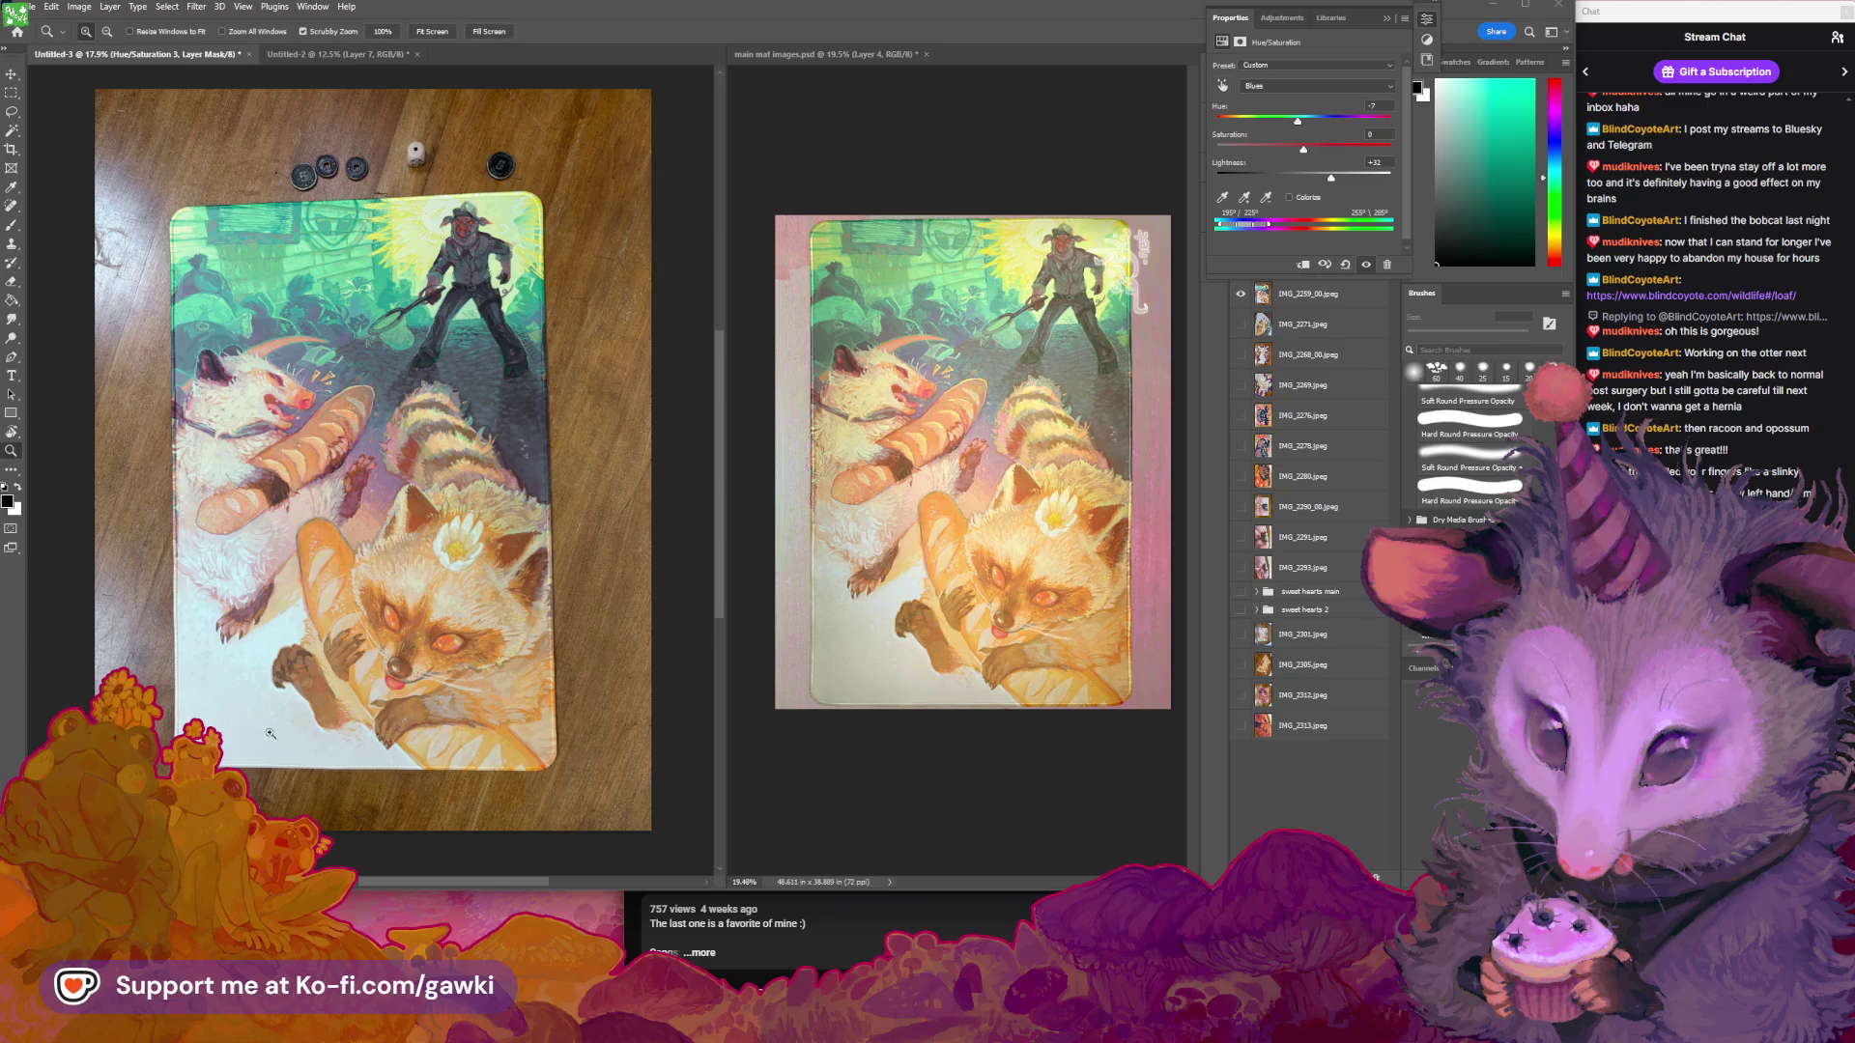
mouse_move(270, 735)
mouse_down()
mouse_move(372, 688)
mouse_move(342, 696)
mouse_move(290, 773)
mouse_move(400, 666)
mouse_move(367, 666)
mouse_up()
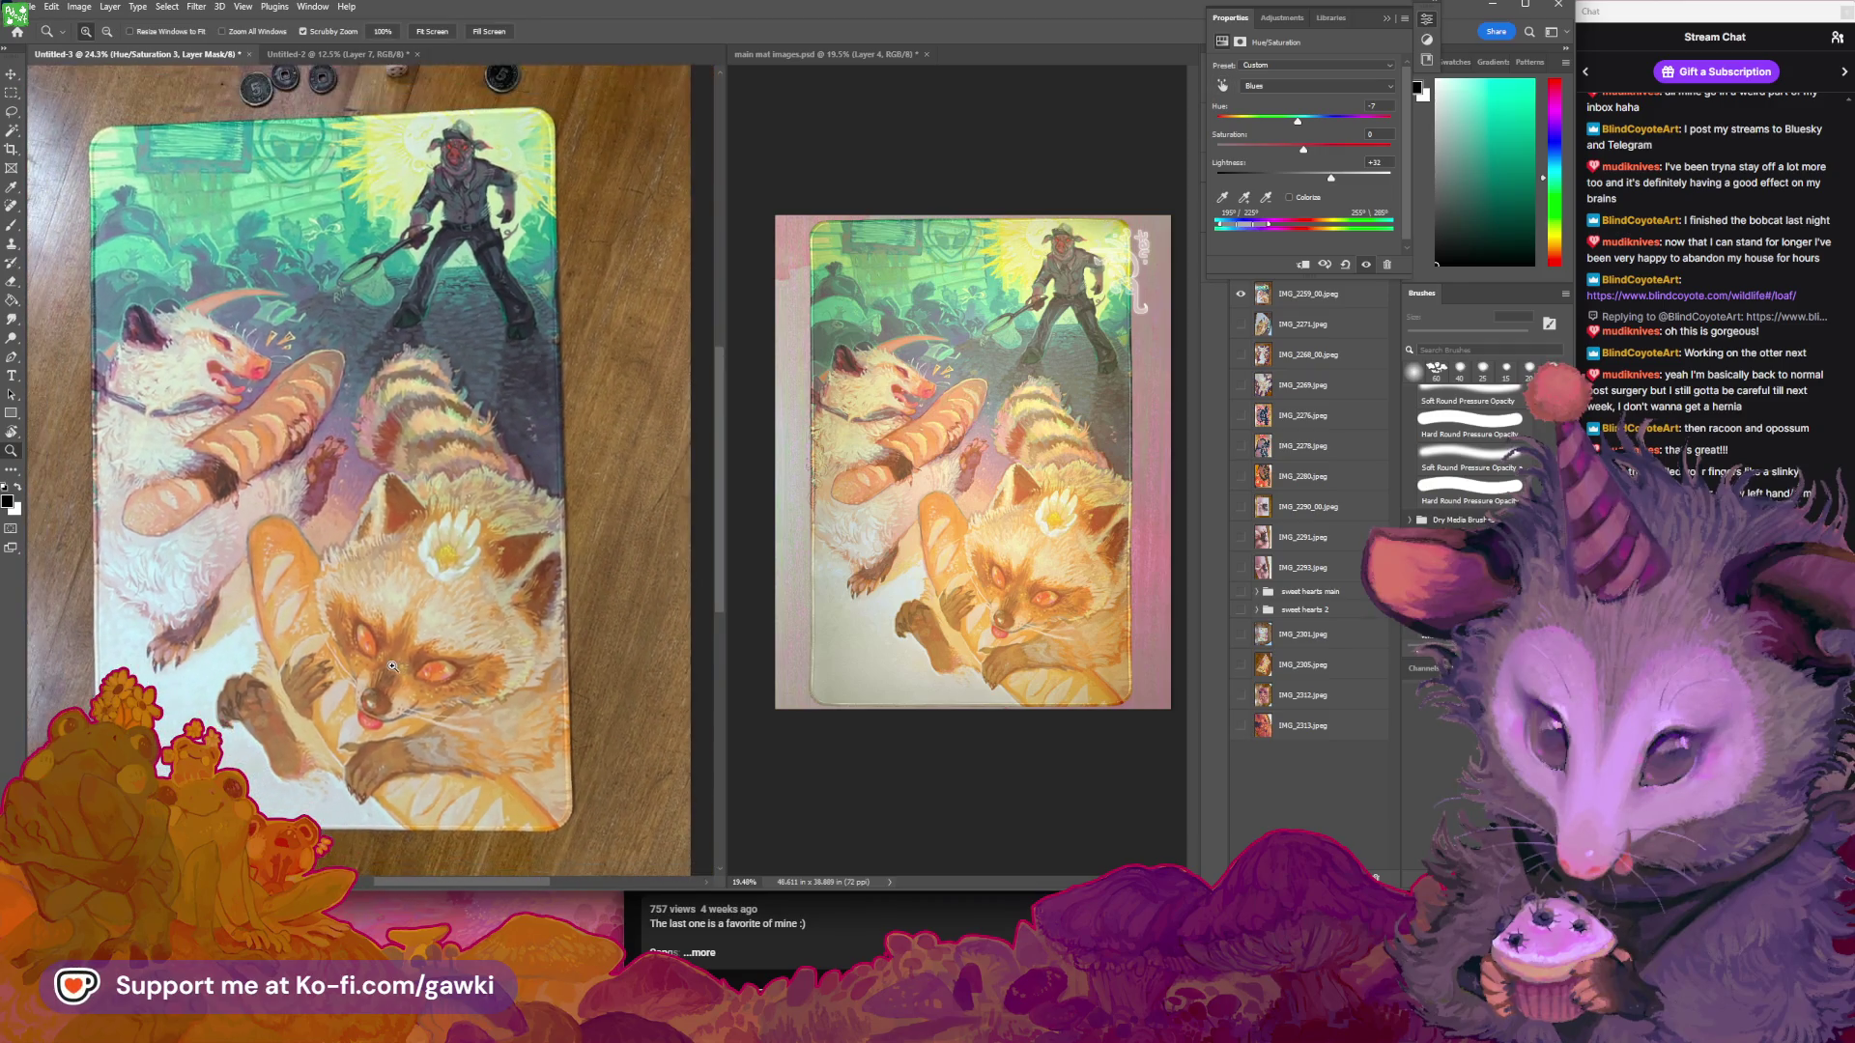
key(i)
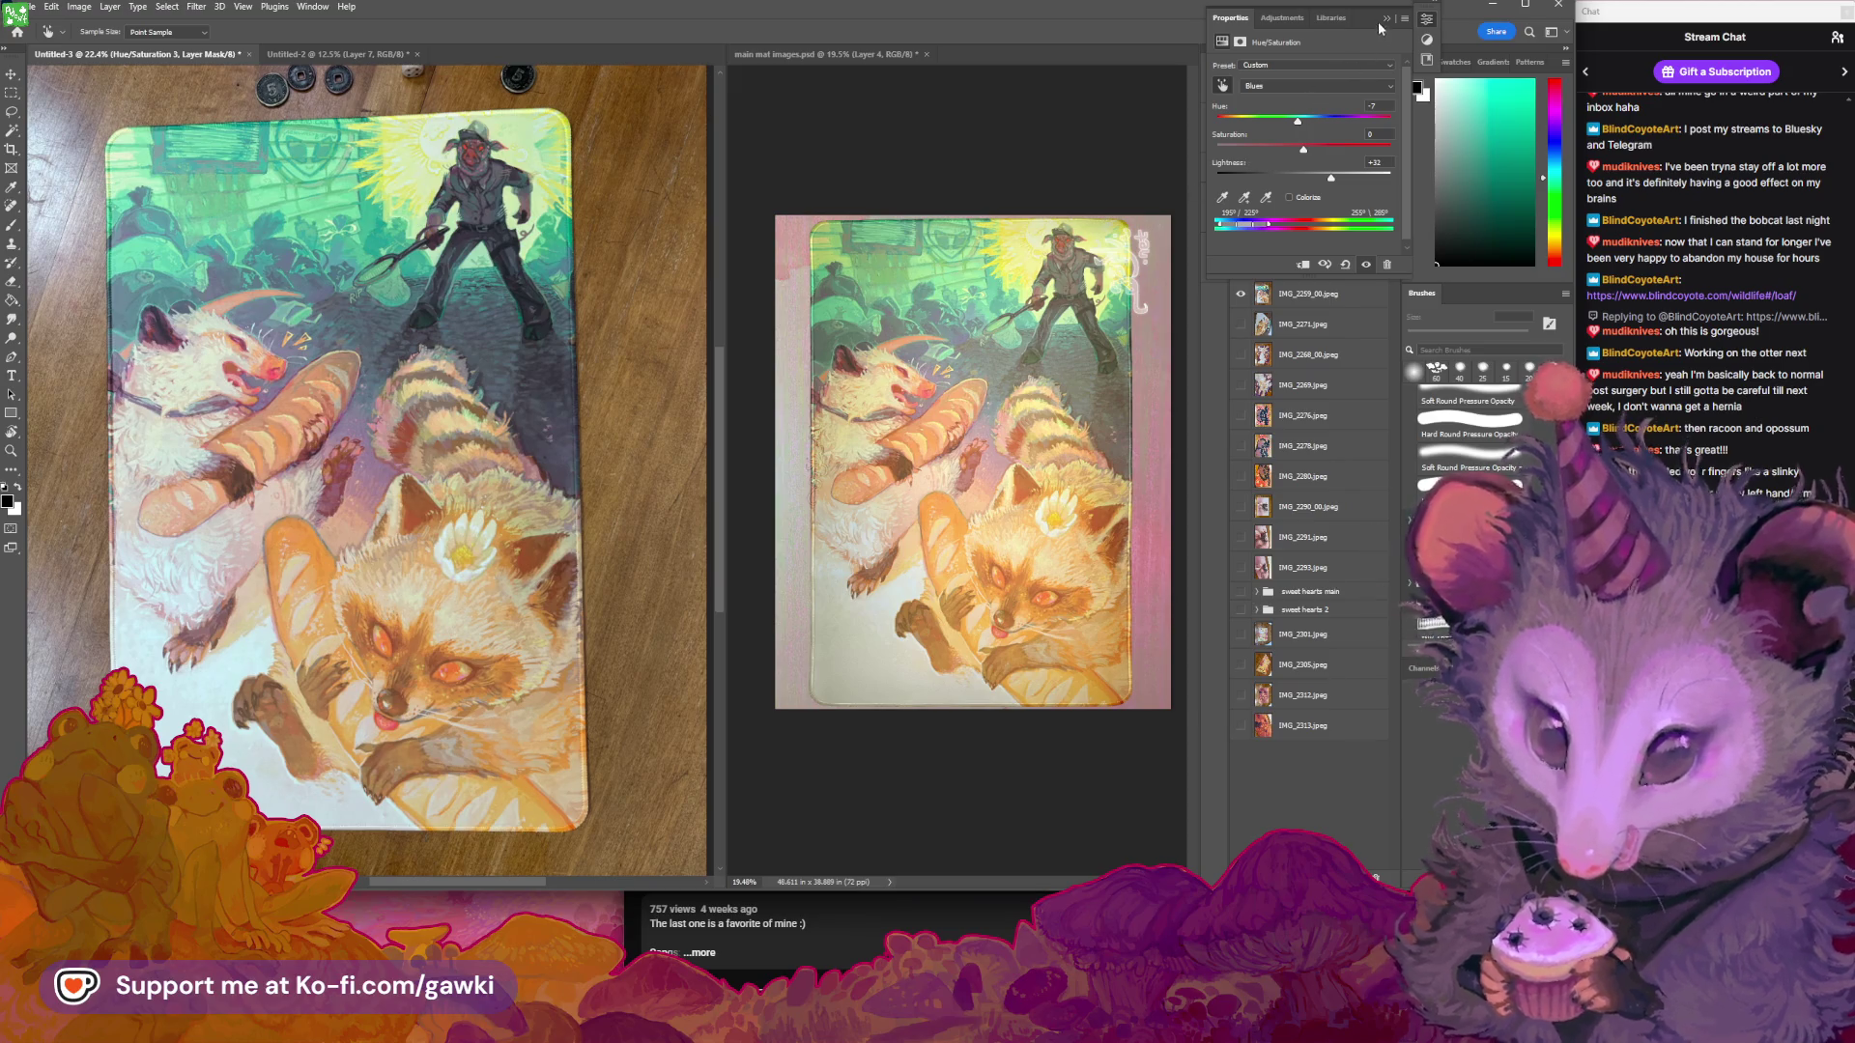
click(1296, 123)
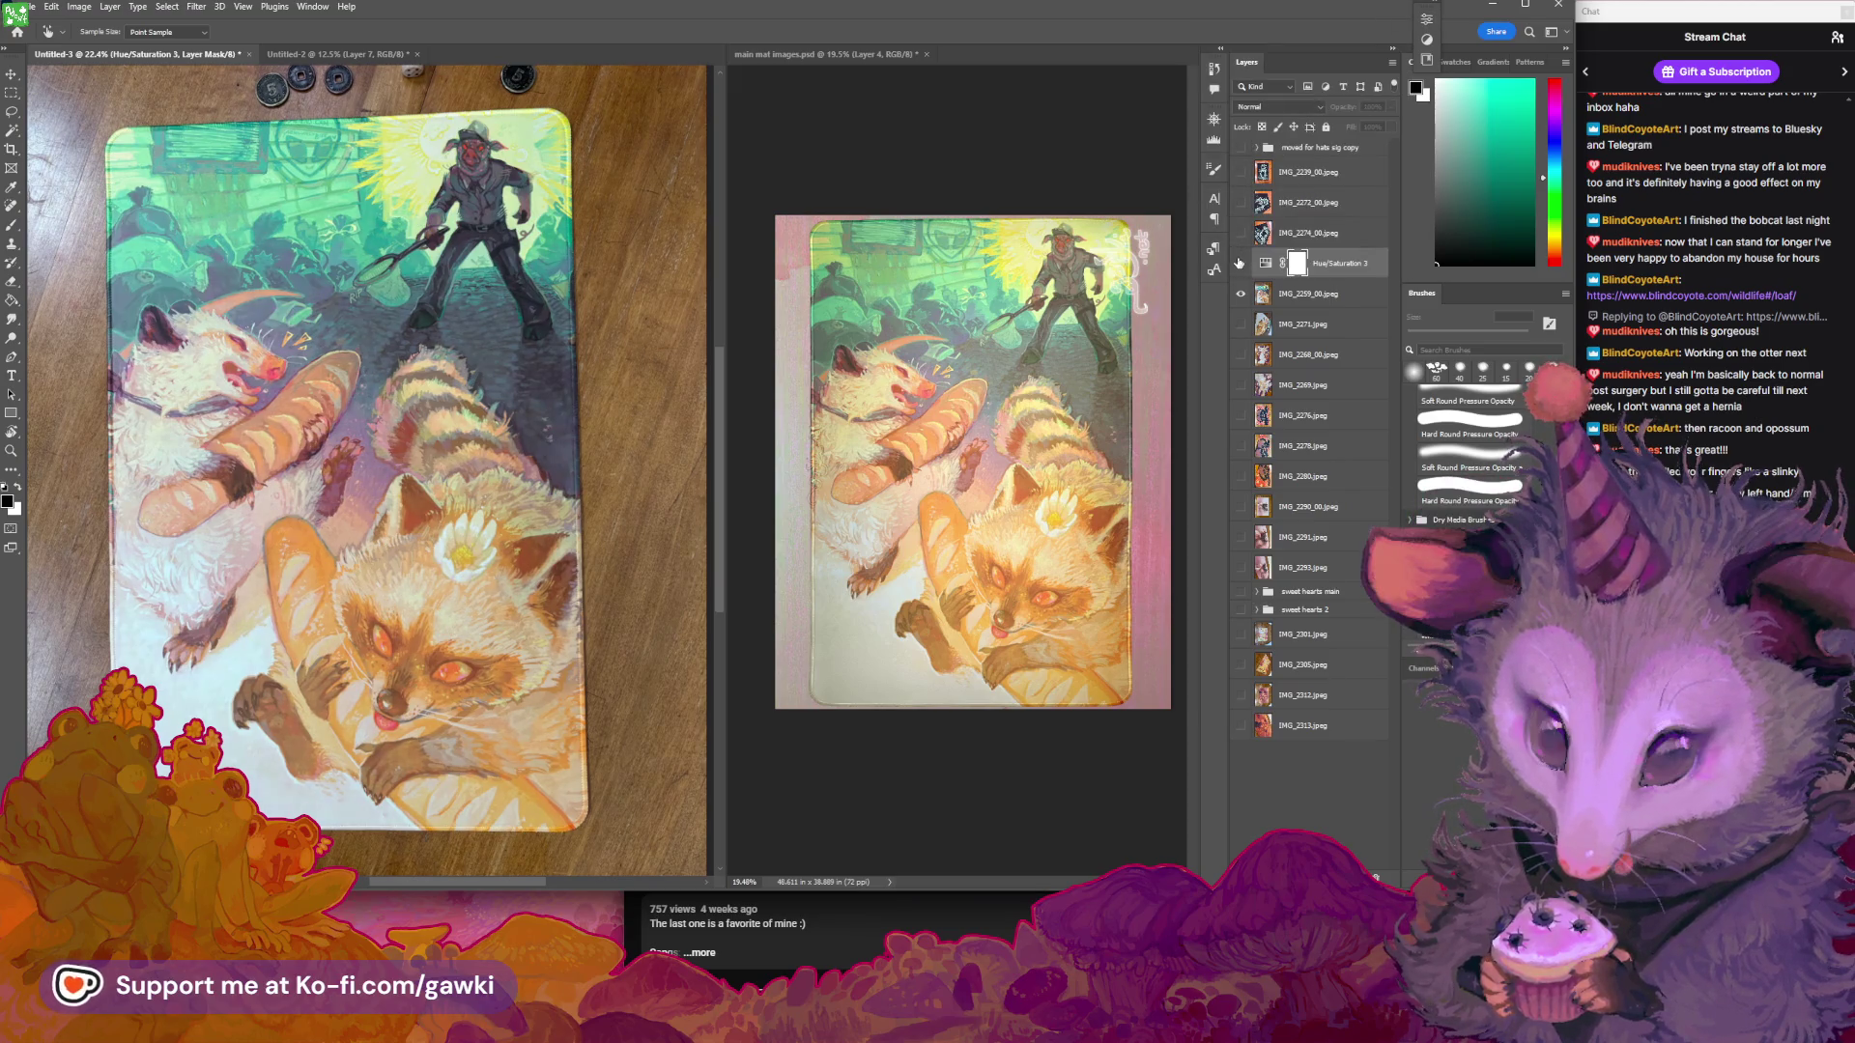
Add a new Curves 3 adjustment layer from the Layer menu
click(110, 7)
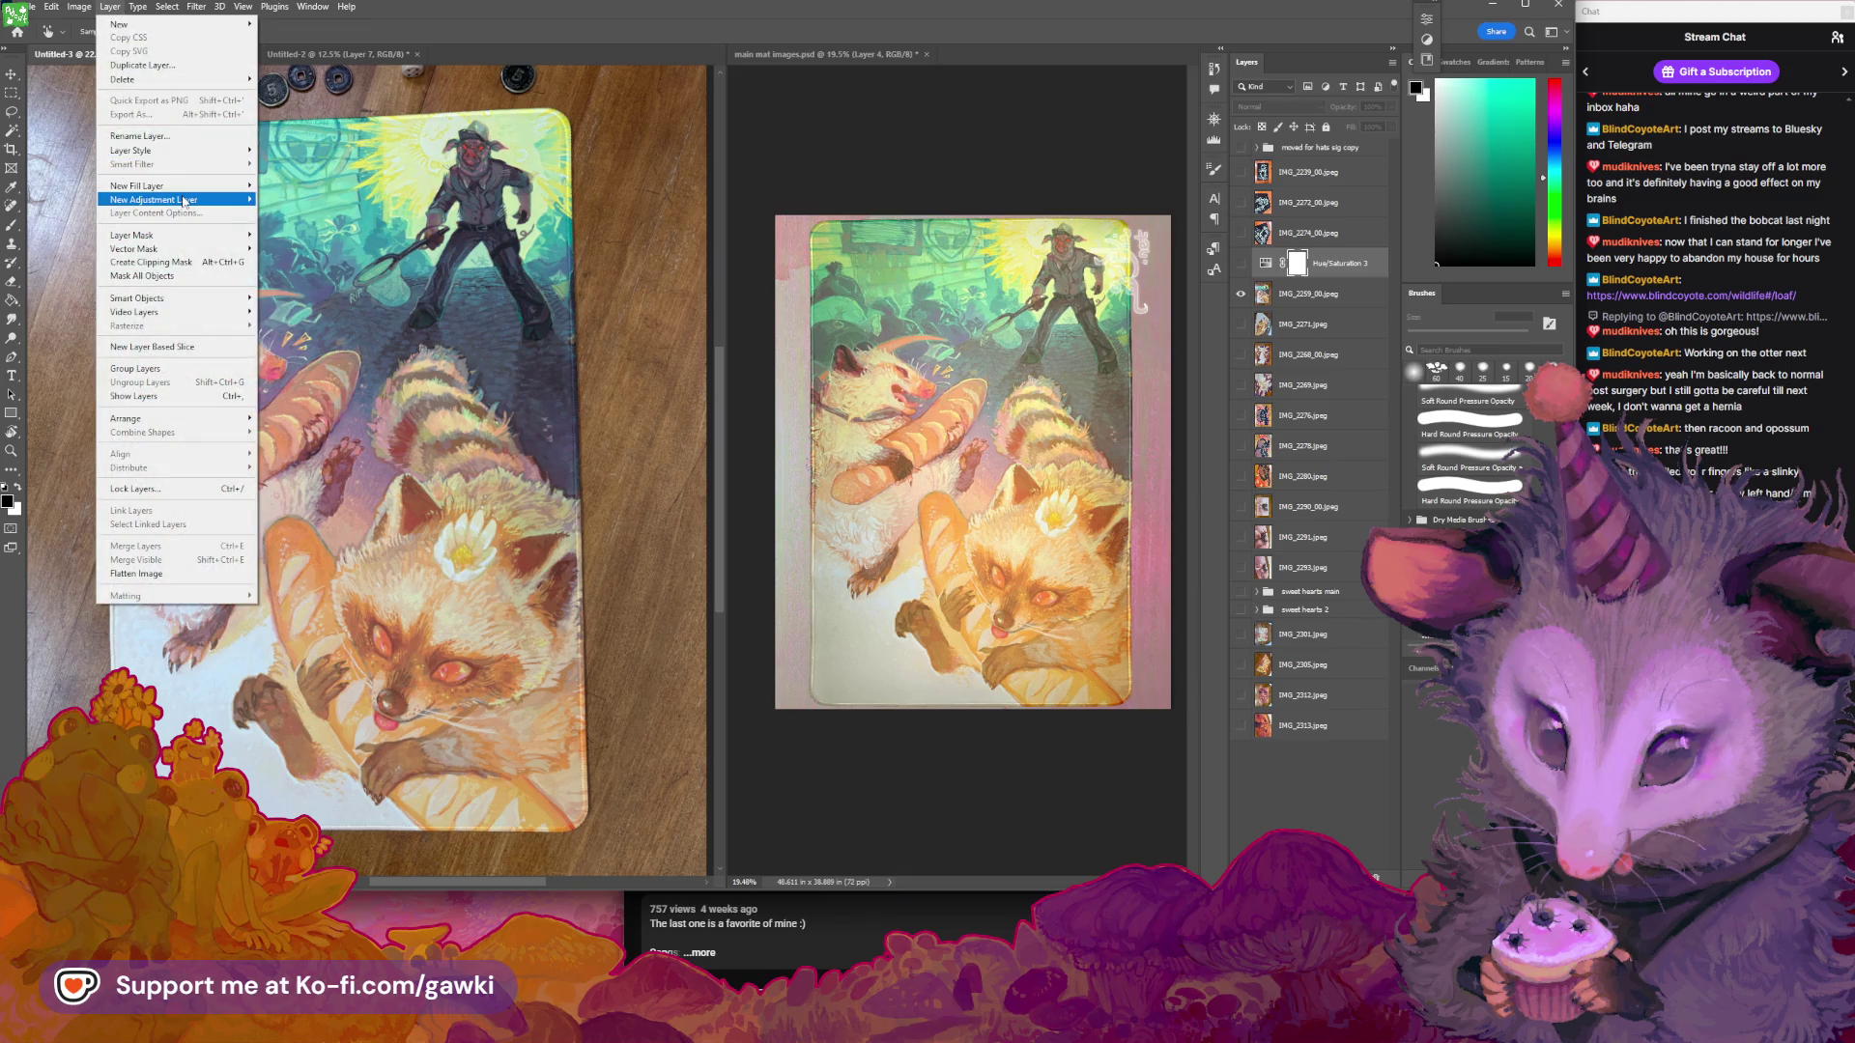
mouse_move(155, 199)
click(289, 227)
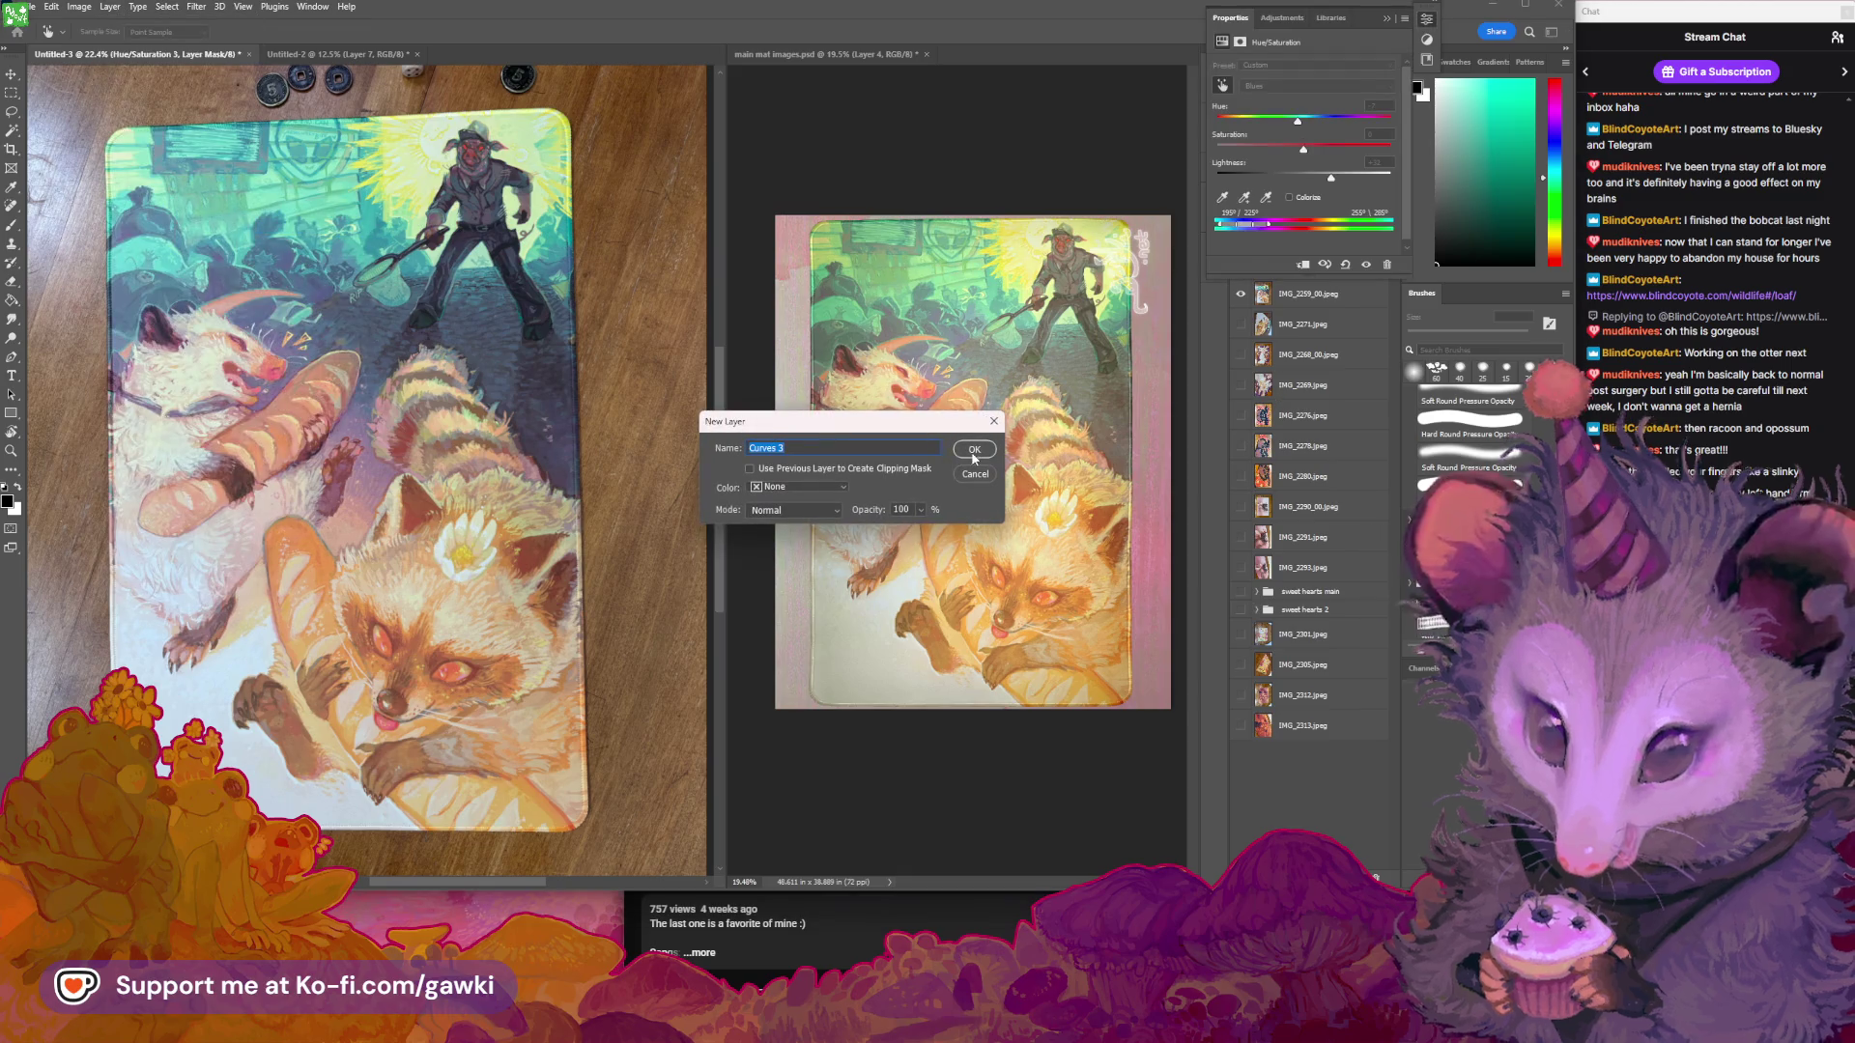
key(Return)
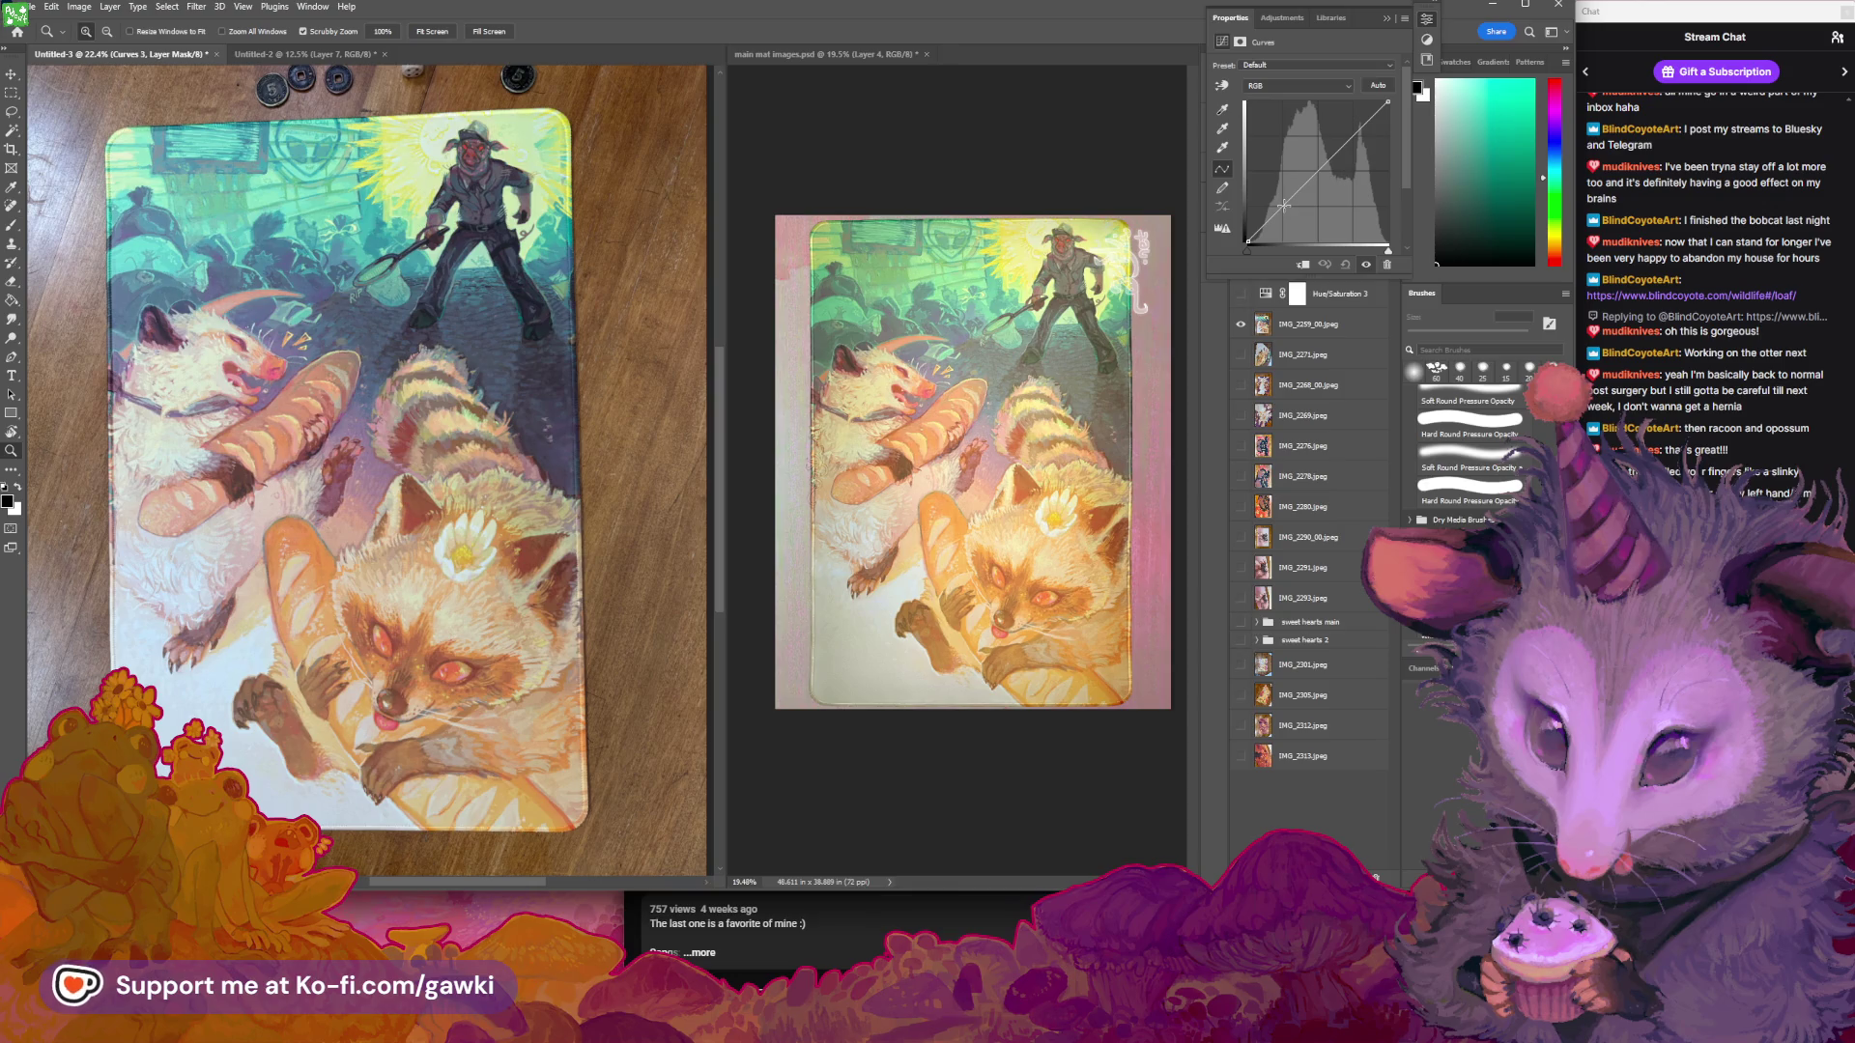
On the Green channel curve, add lower and upper points and nudge the lower one
click(1295, 86)
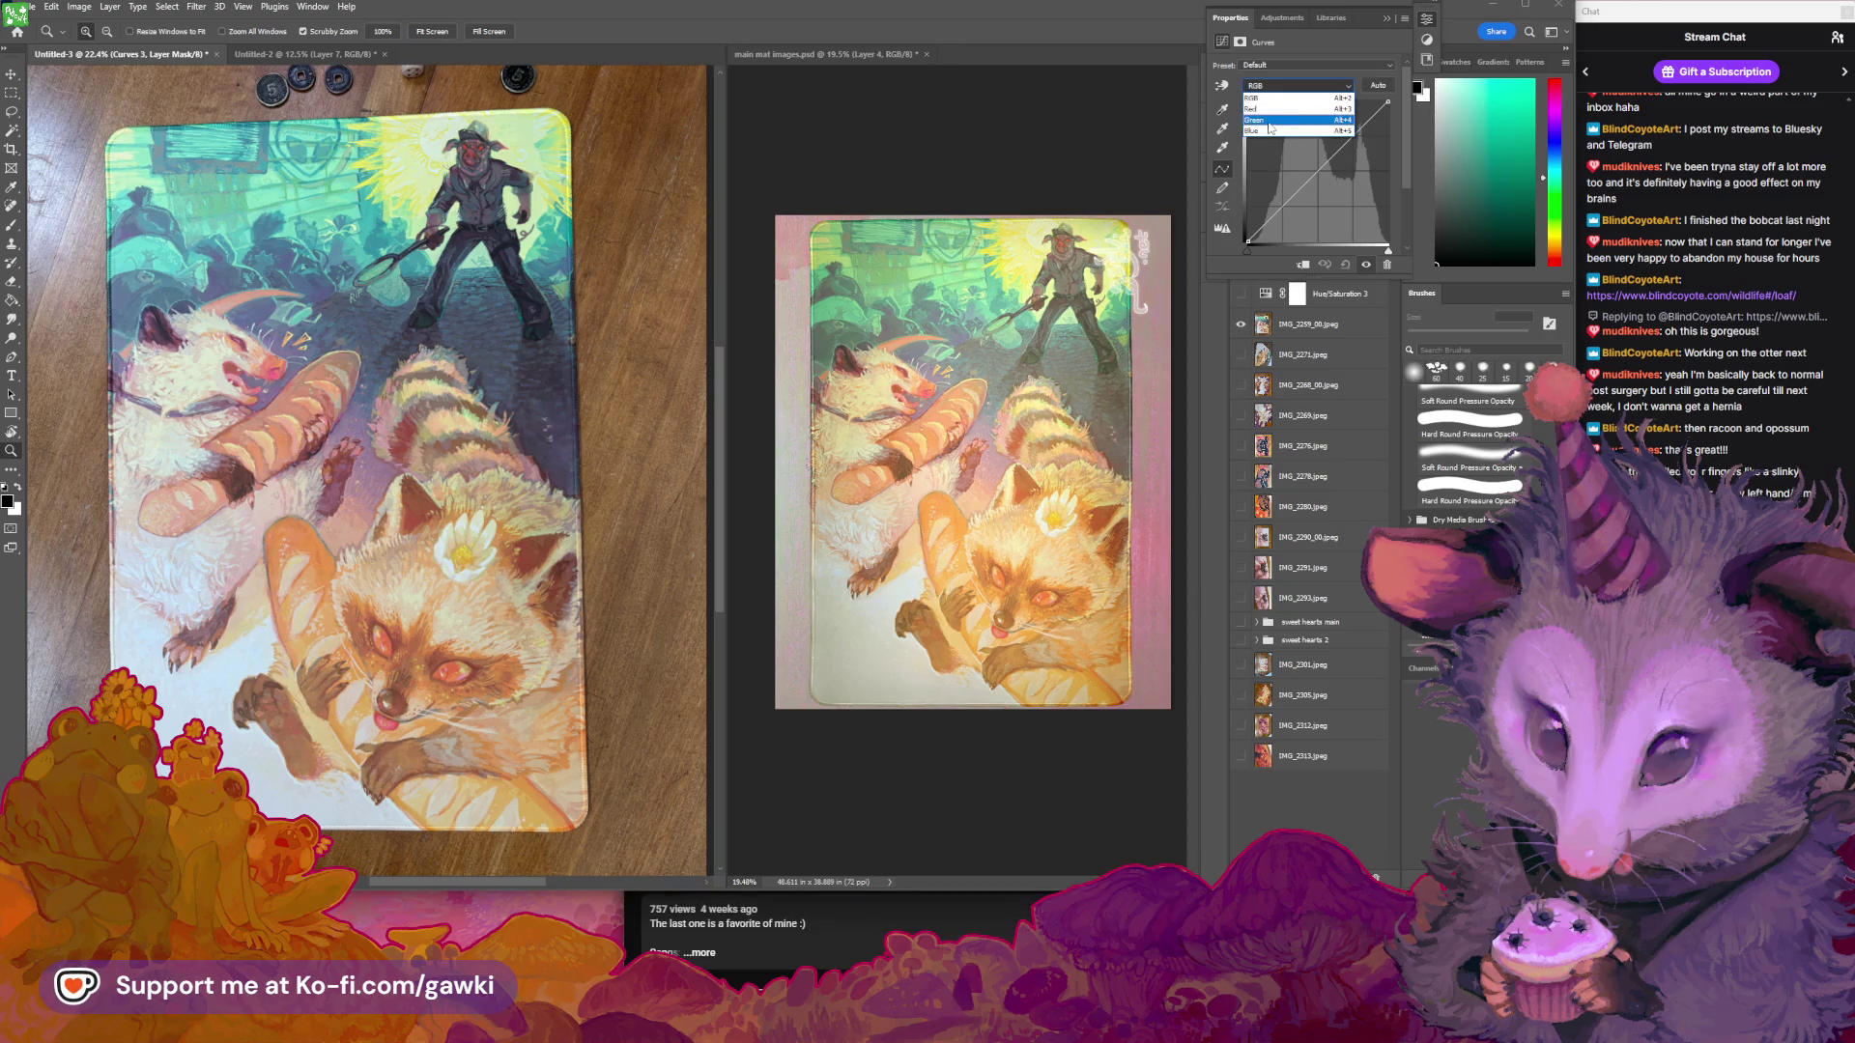
click(1269, 110)
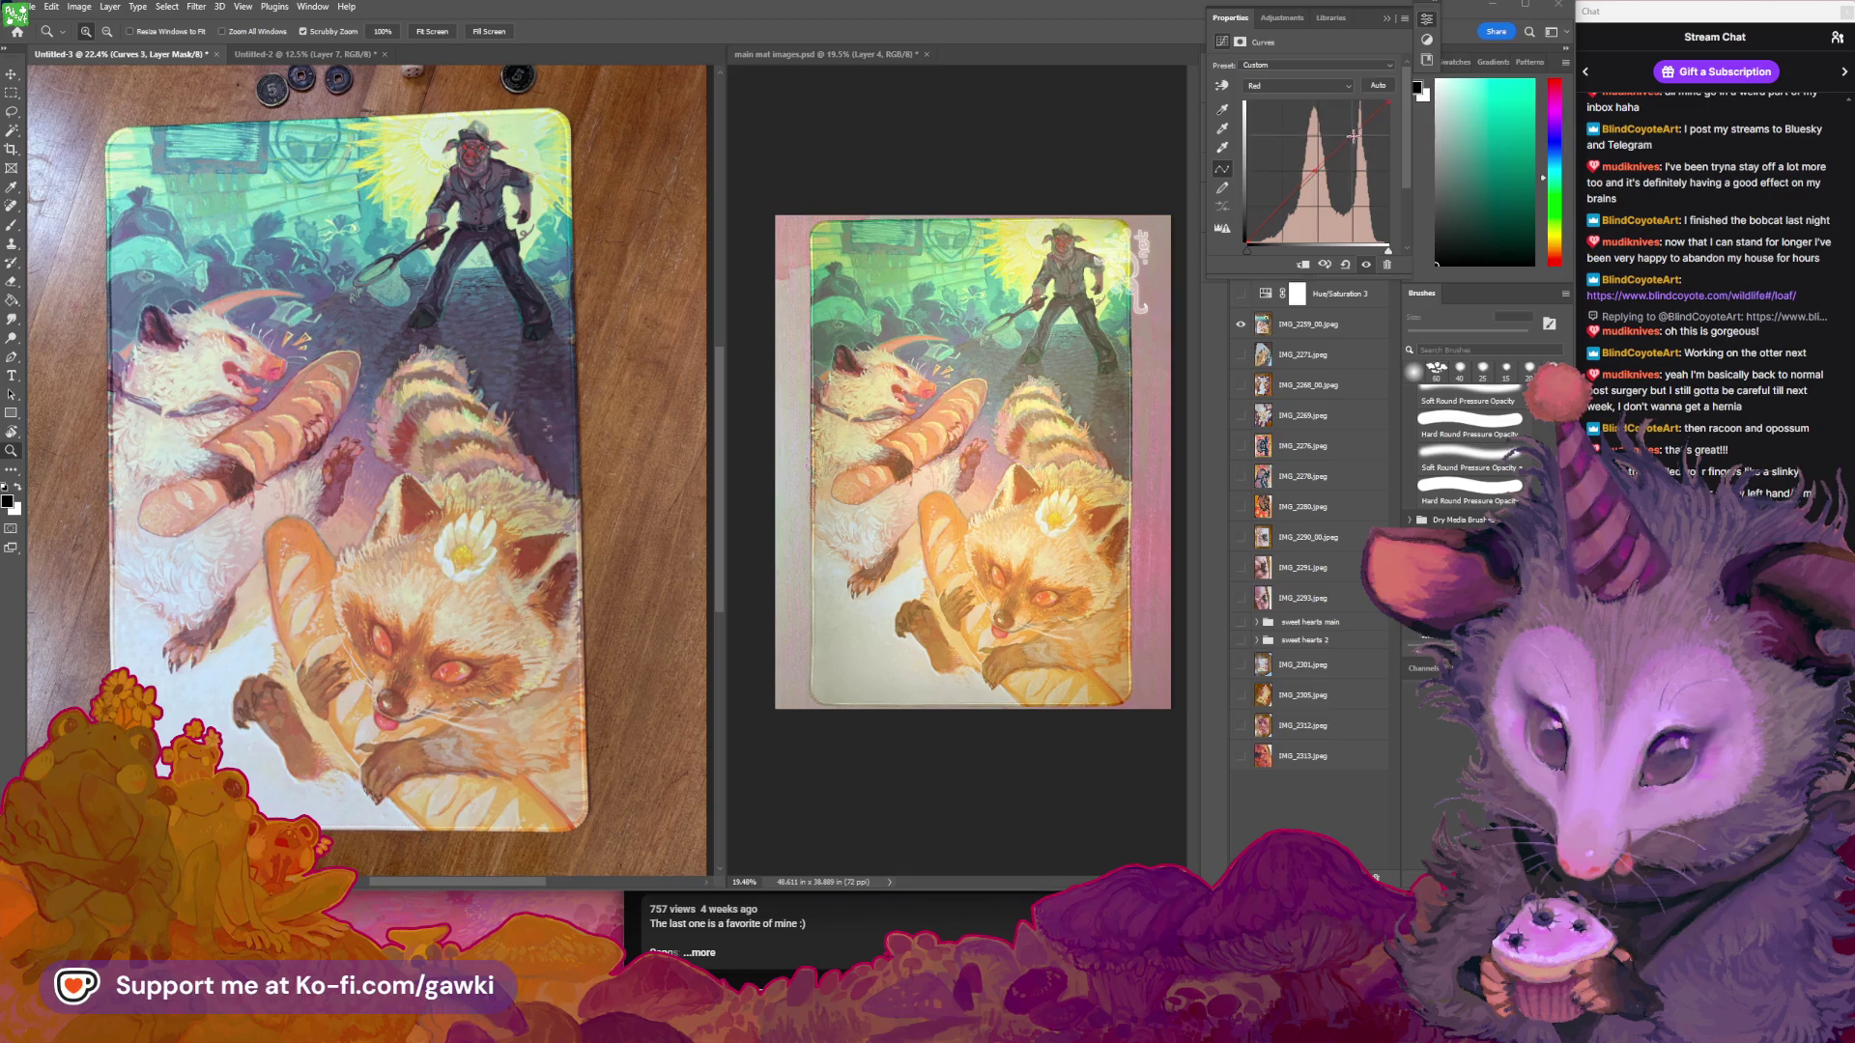
click(1294, 86)
click(1283, 123)
click(1322, 167)
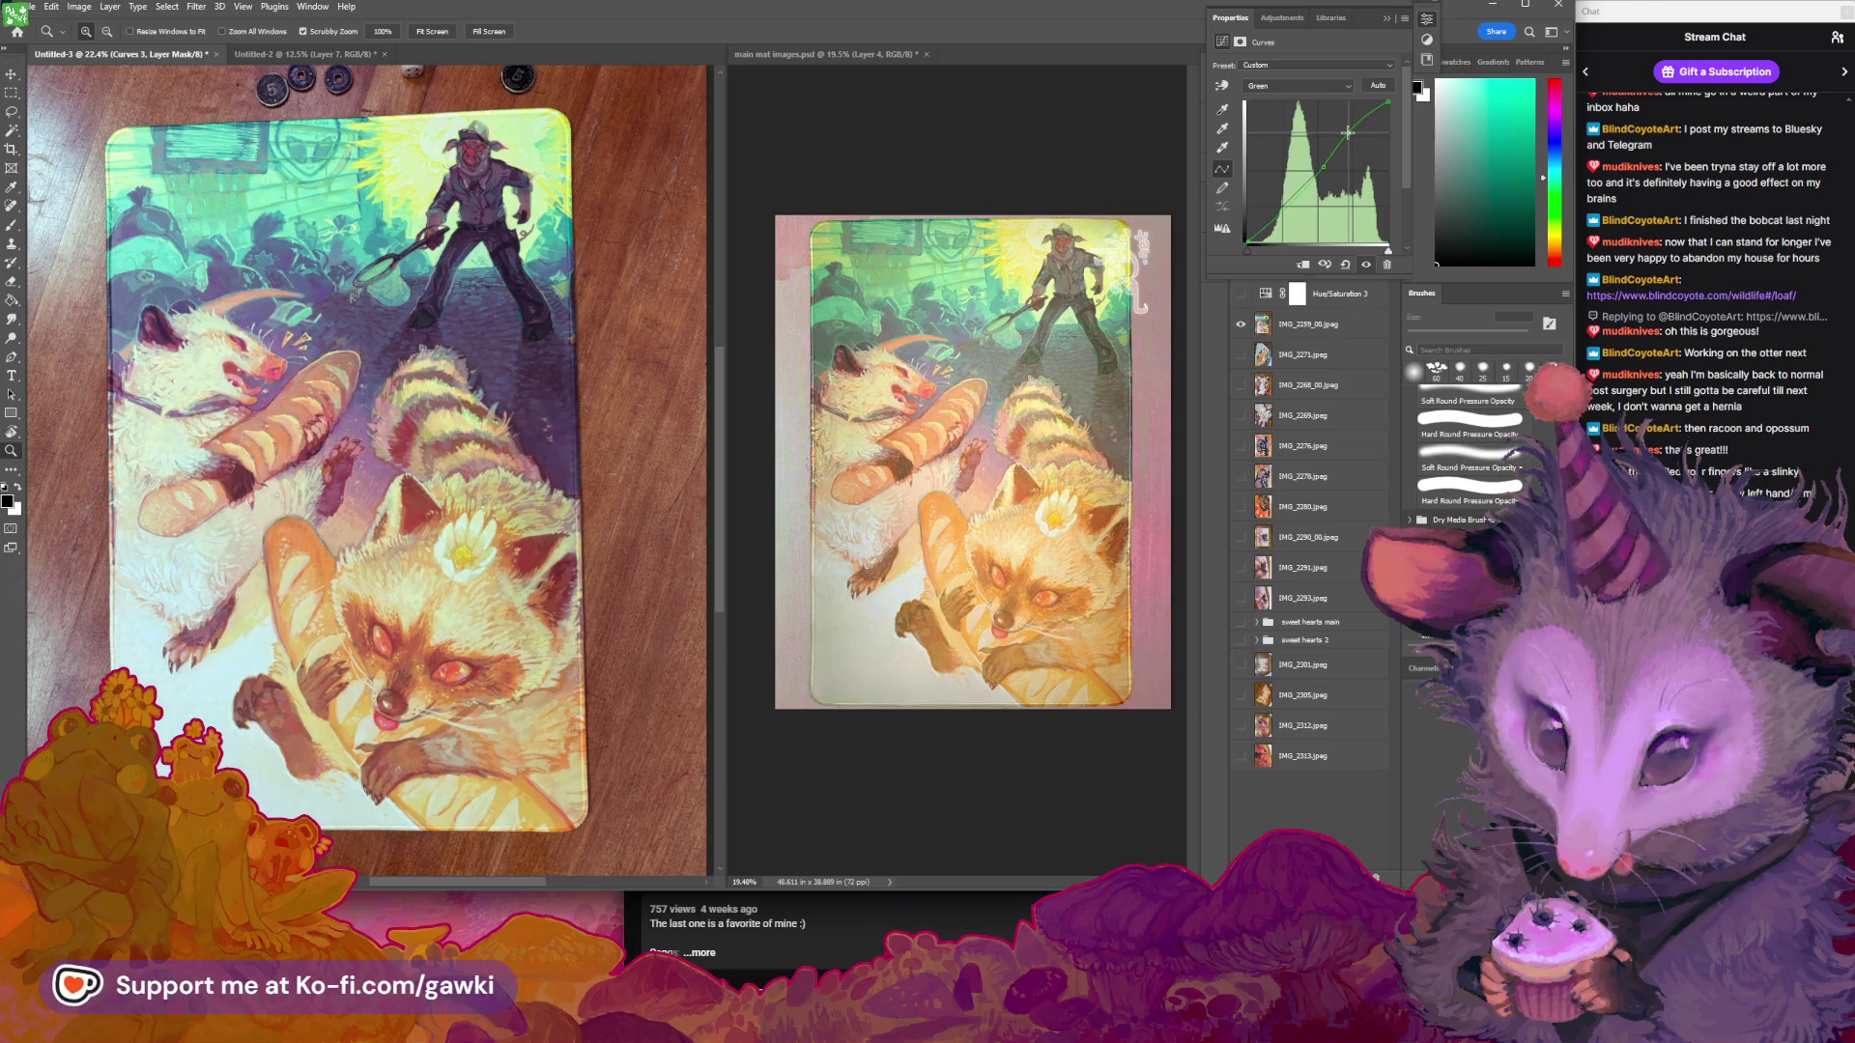
click(1345, 143)
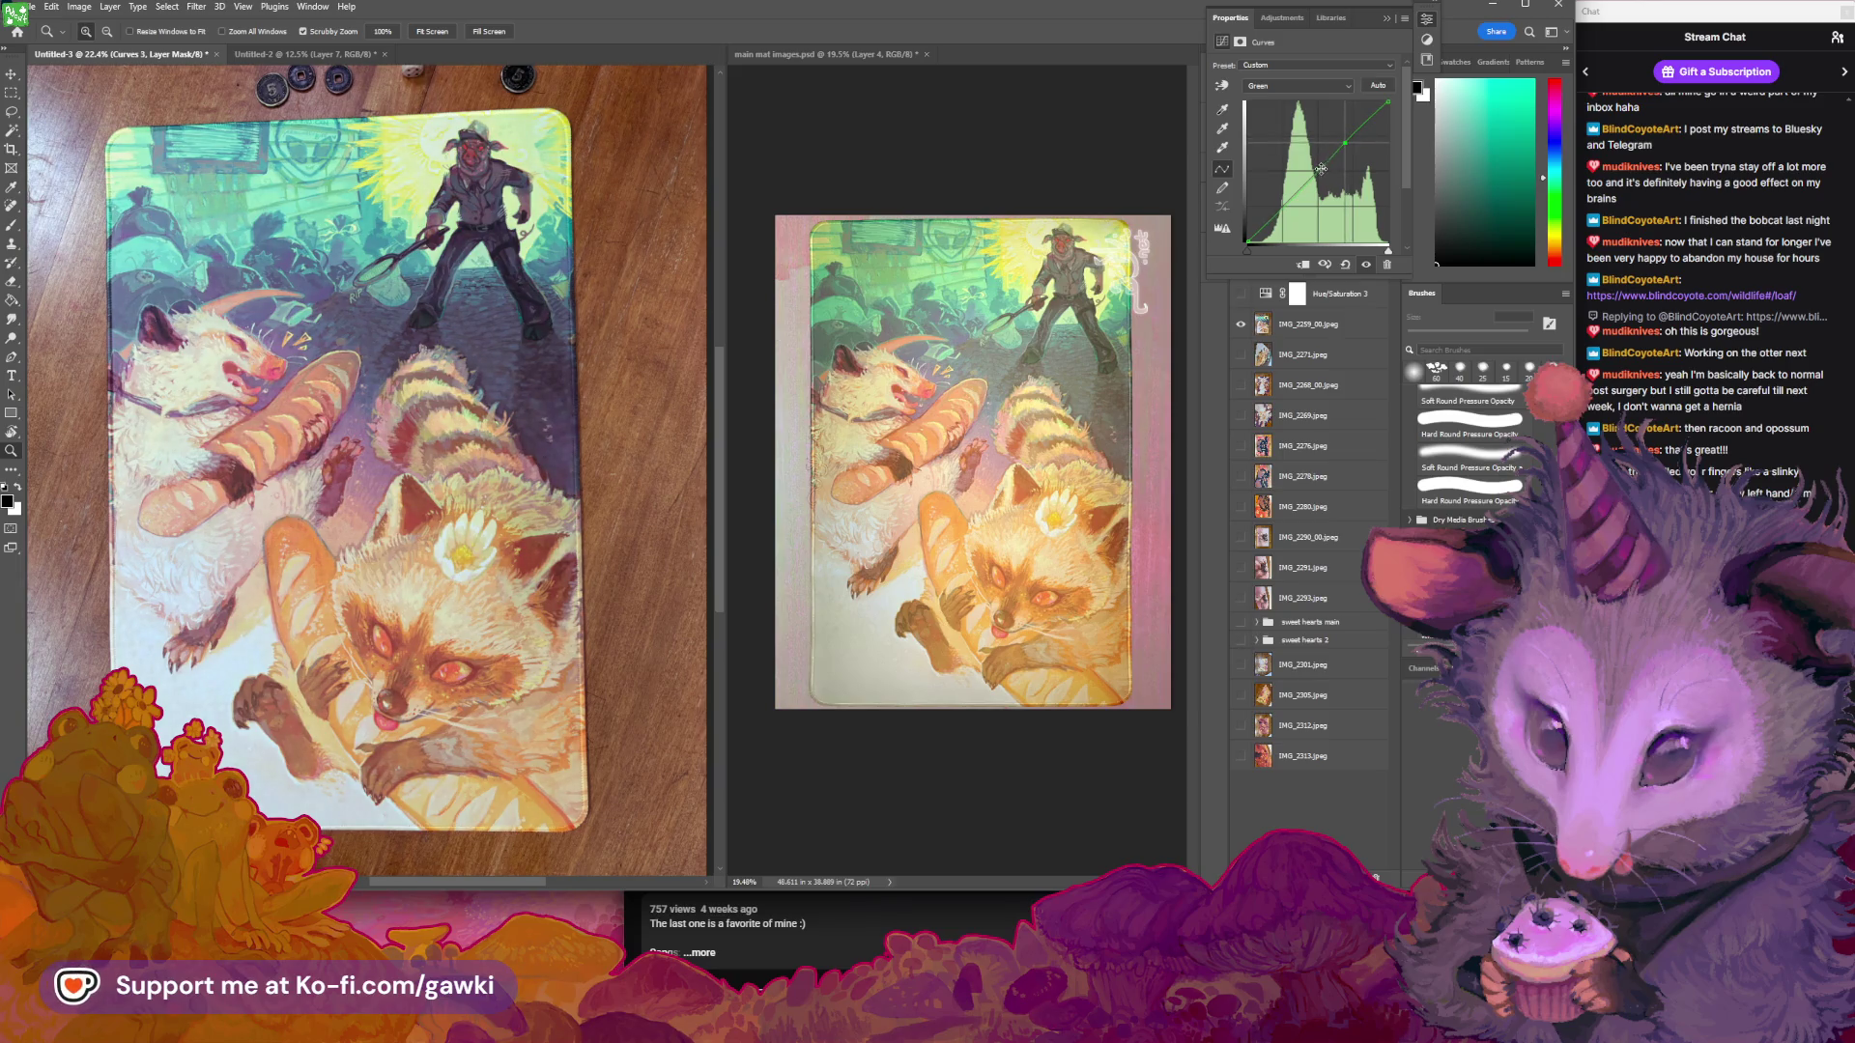
drag(1321, 169, 1316, 167)
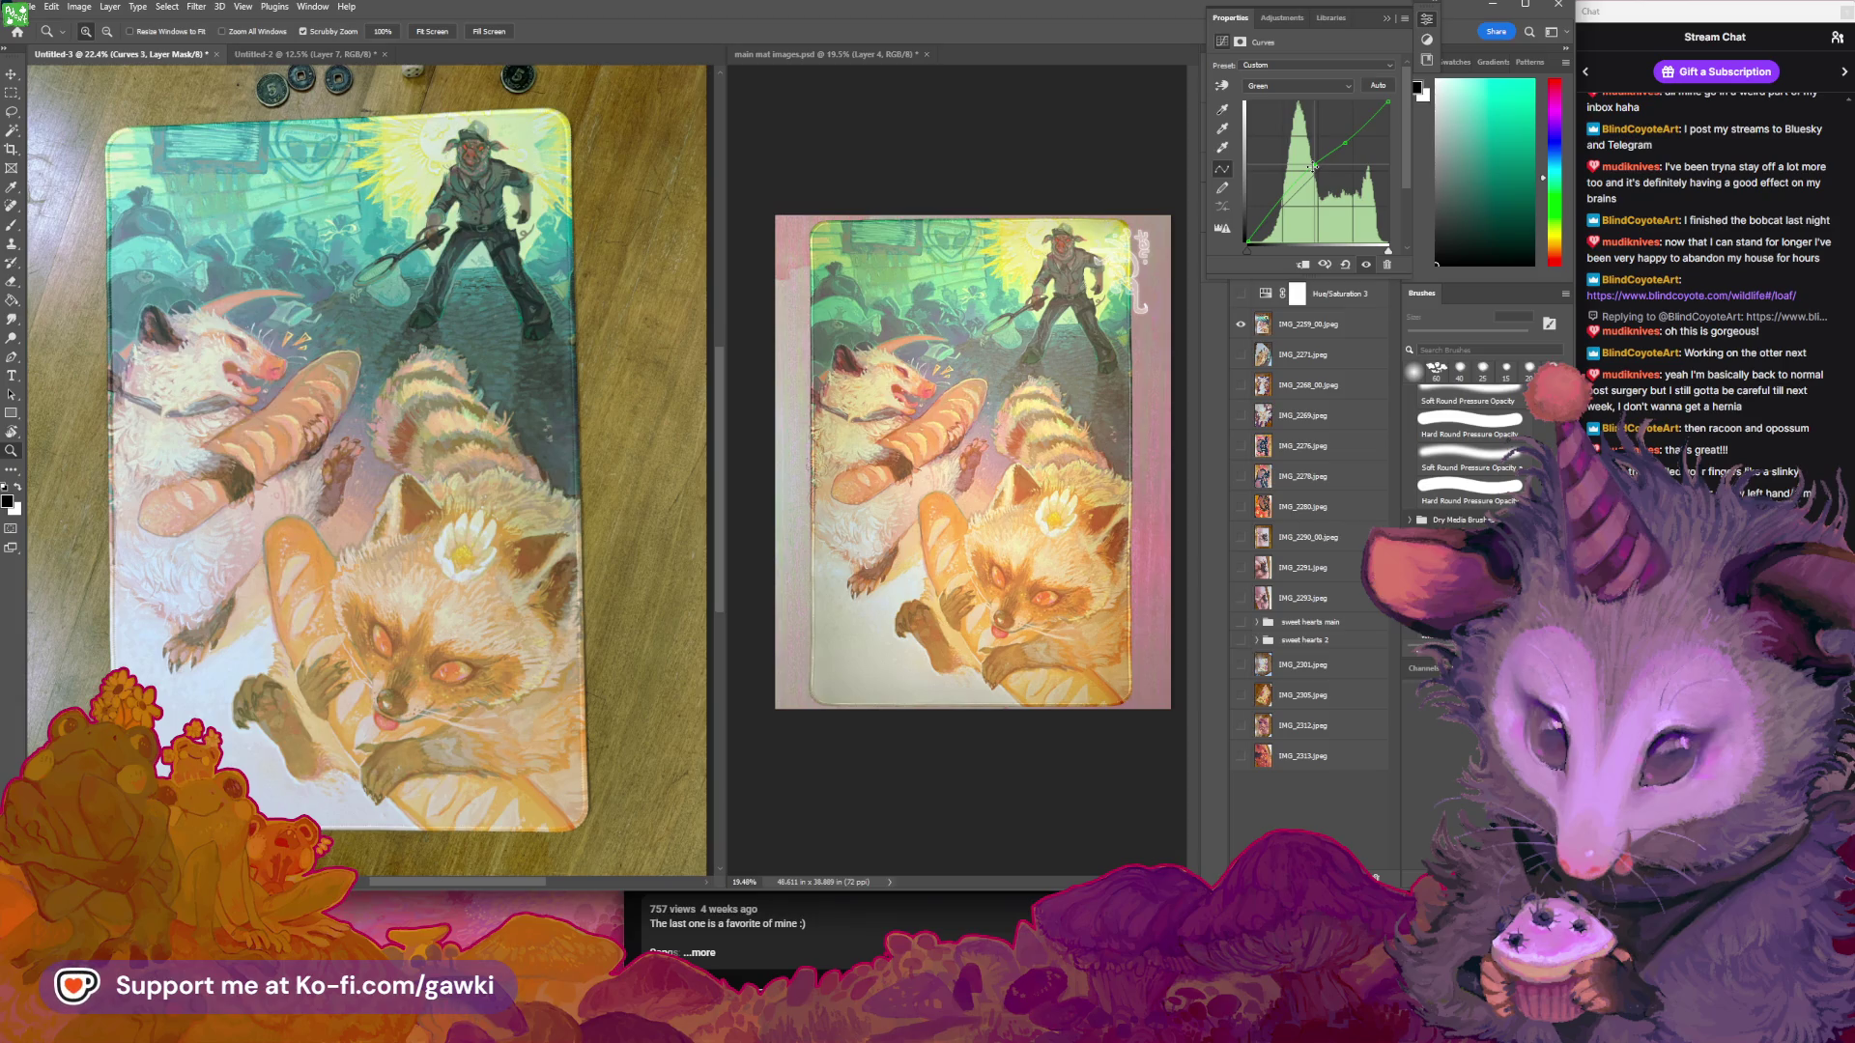
drag(1314, 169, 1314, 172)
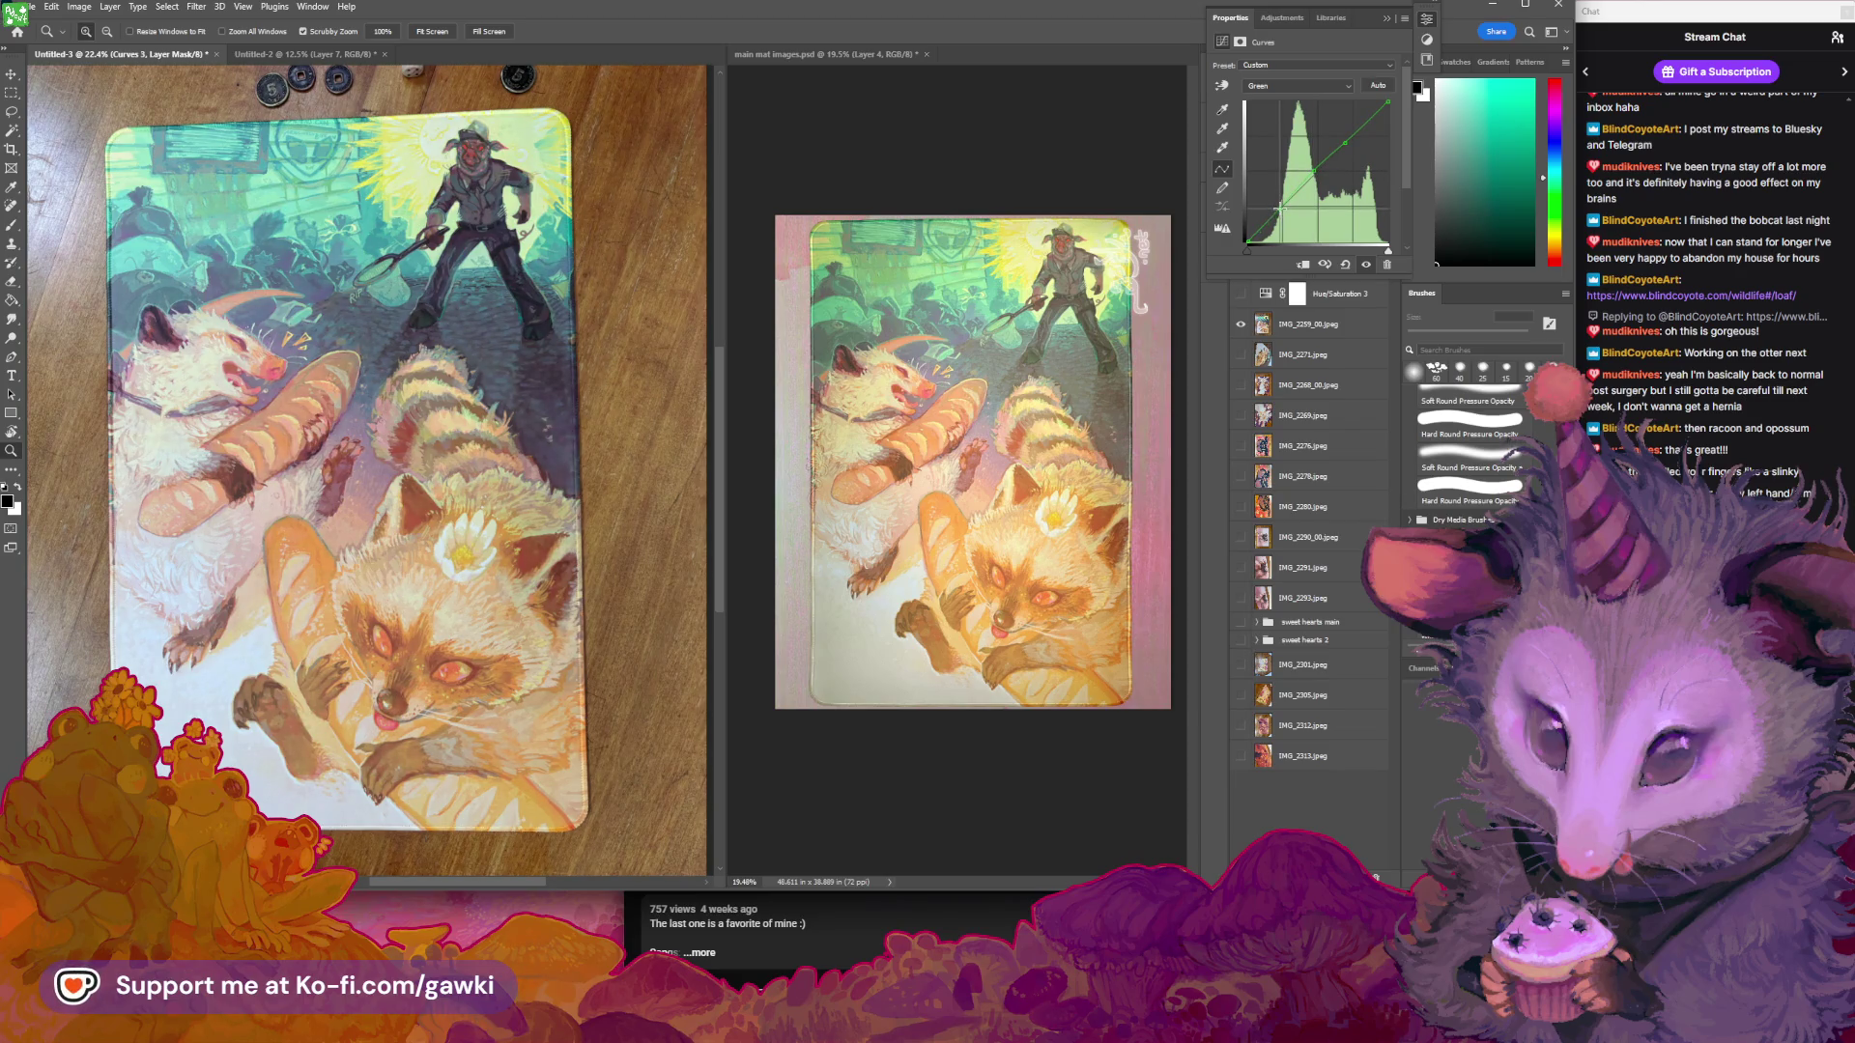
click(1388, 18)
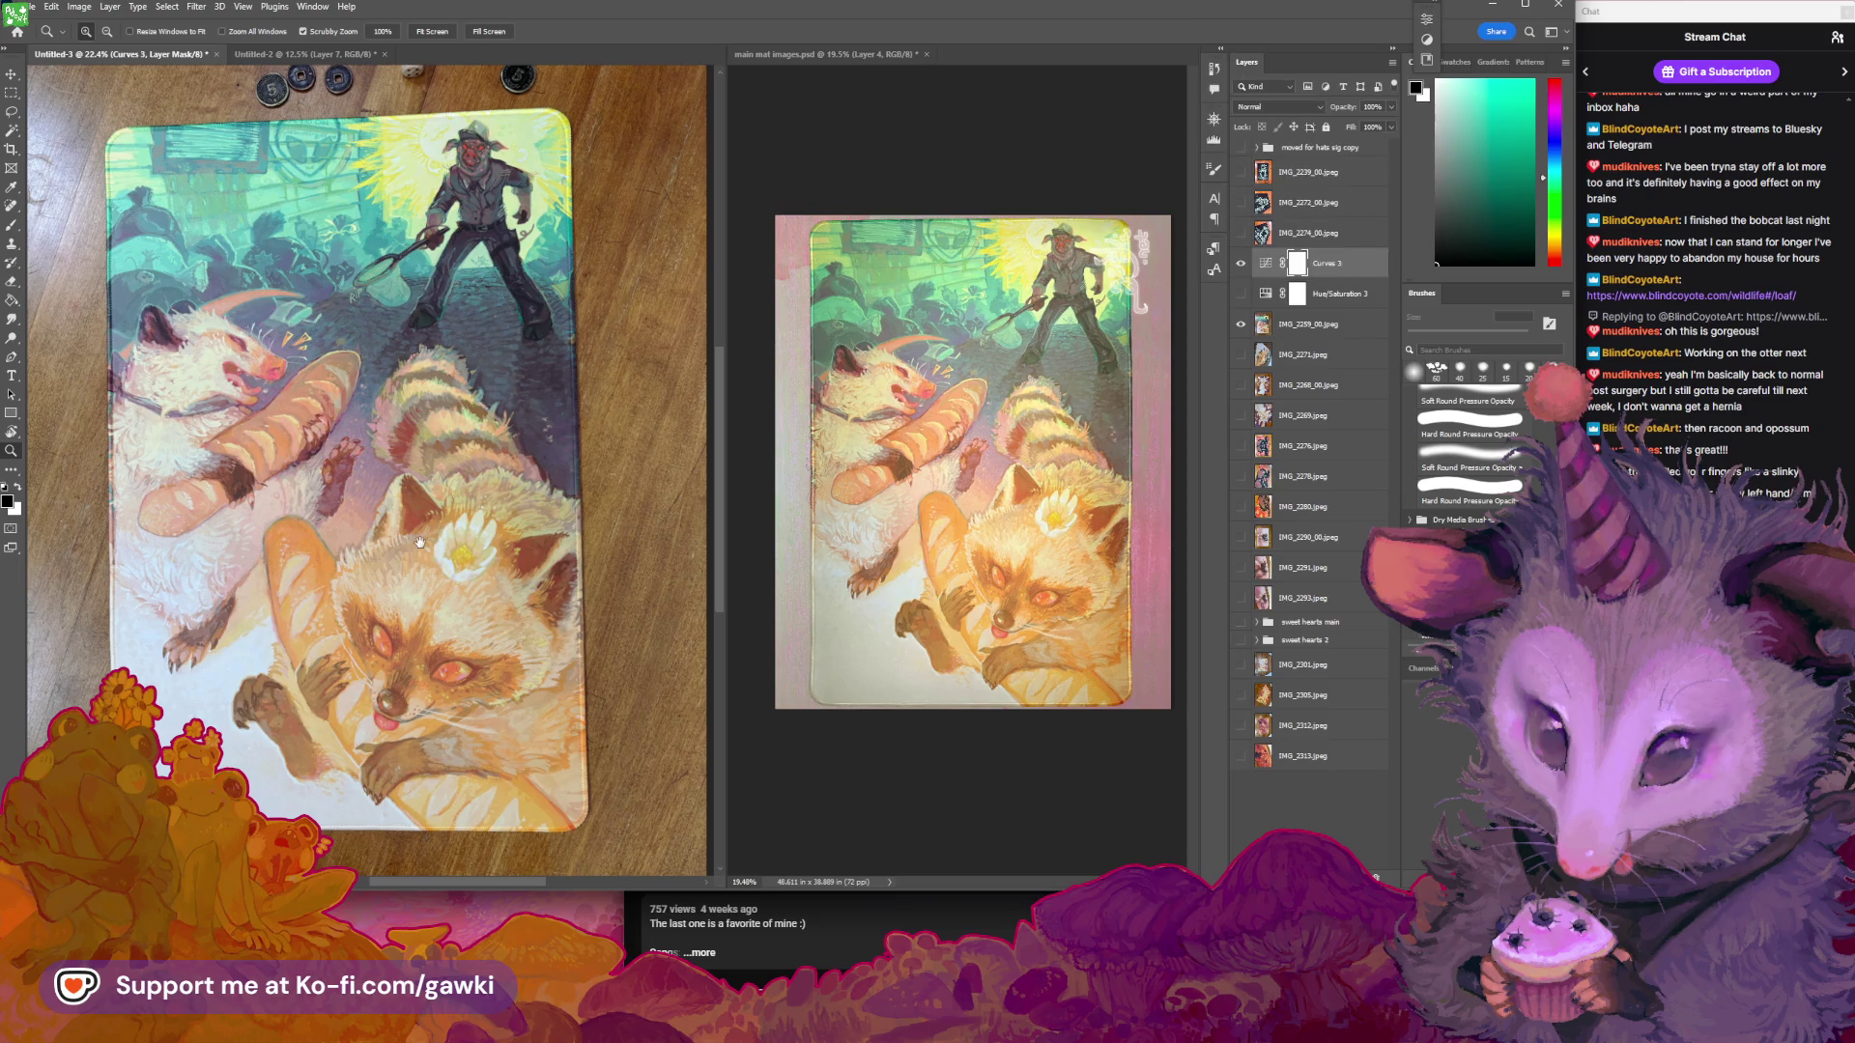
Make Hue/Saturation 3 visible again and move it above Curves 3
drag(421, 542, 435, 531)
click(110, 7)
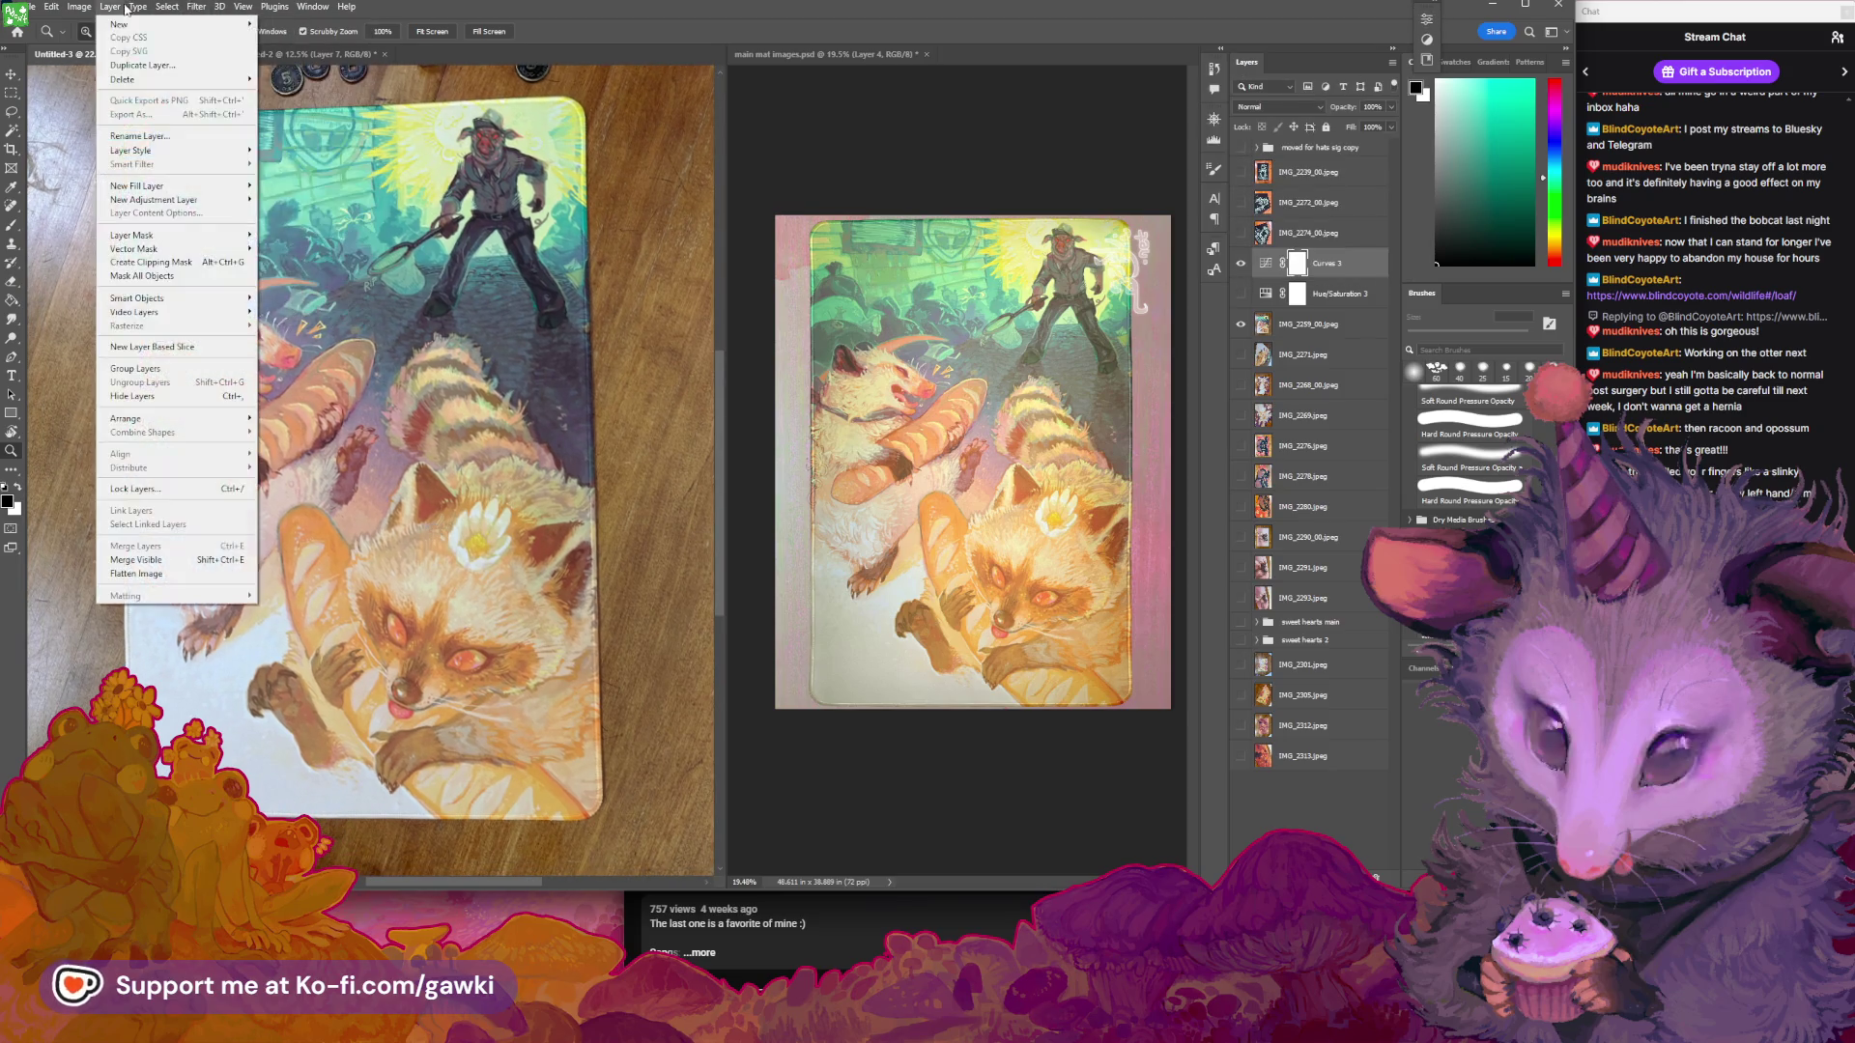
mouse_move(193, 199)
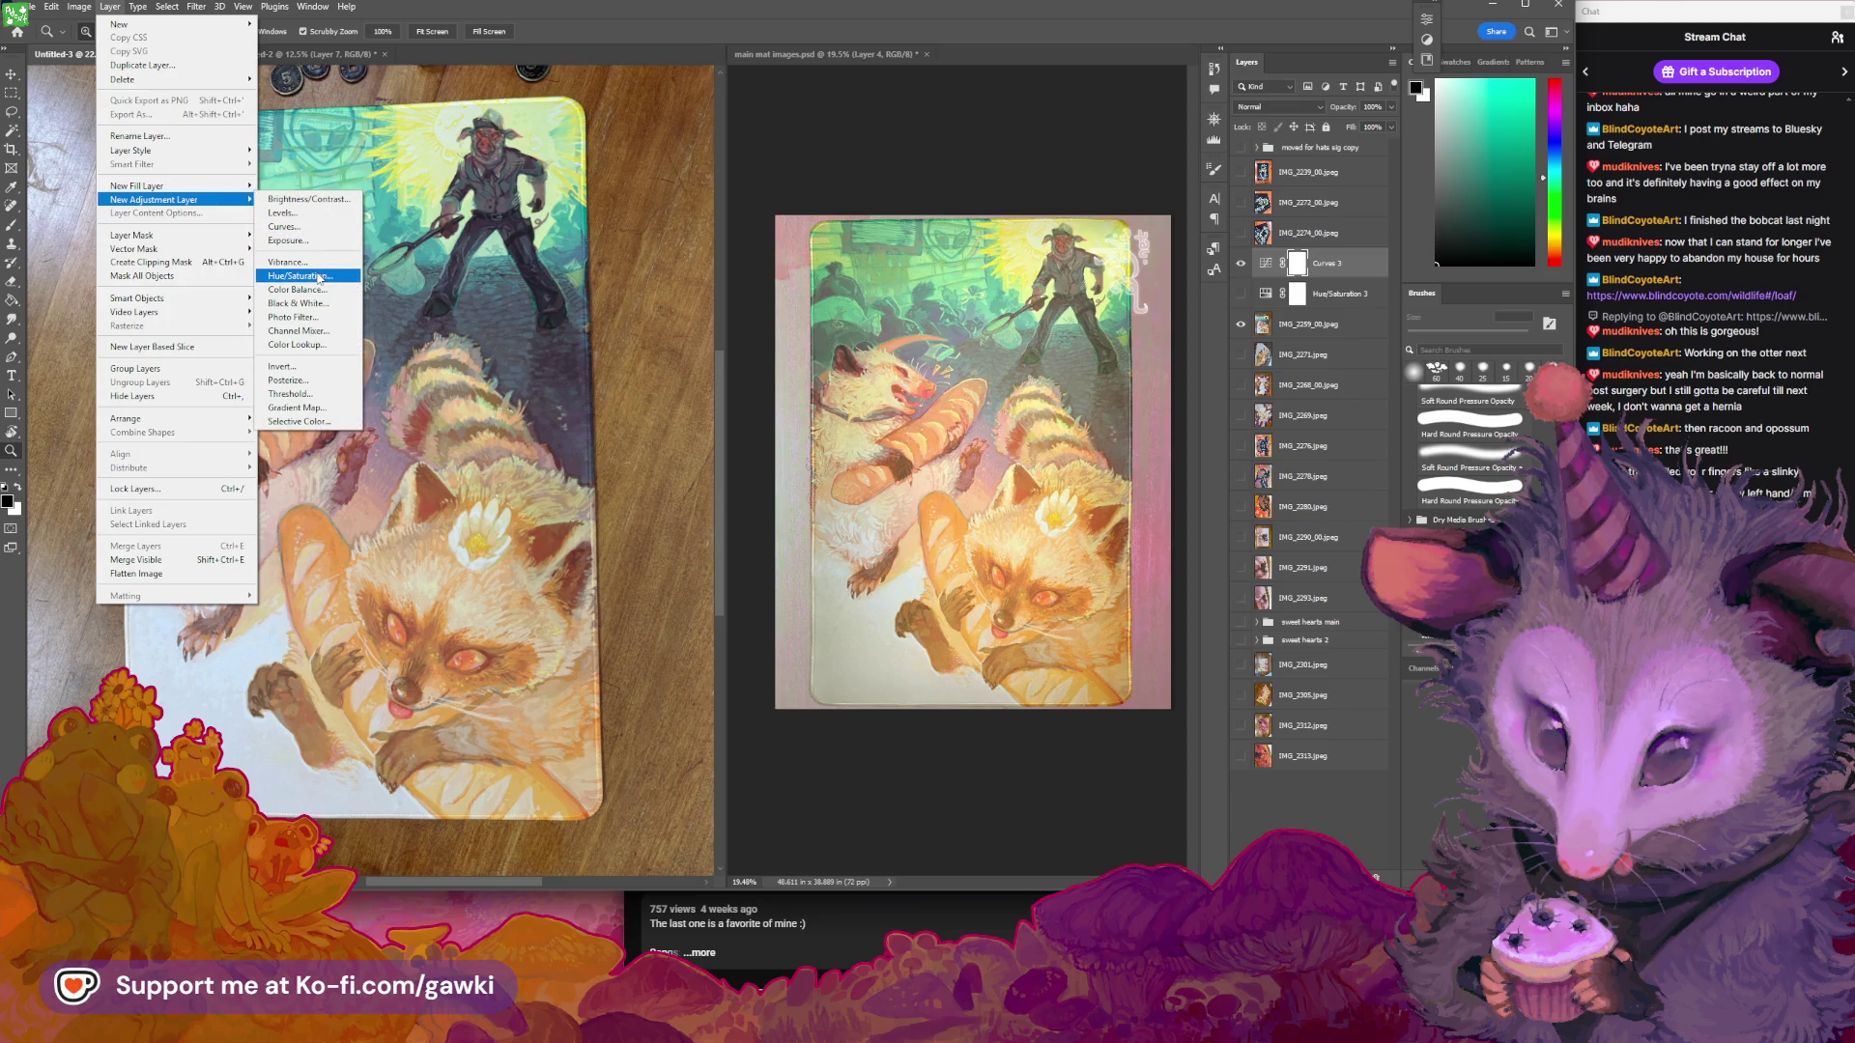
key(Escape)
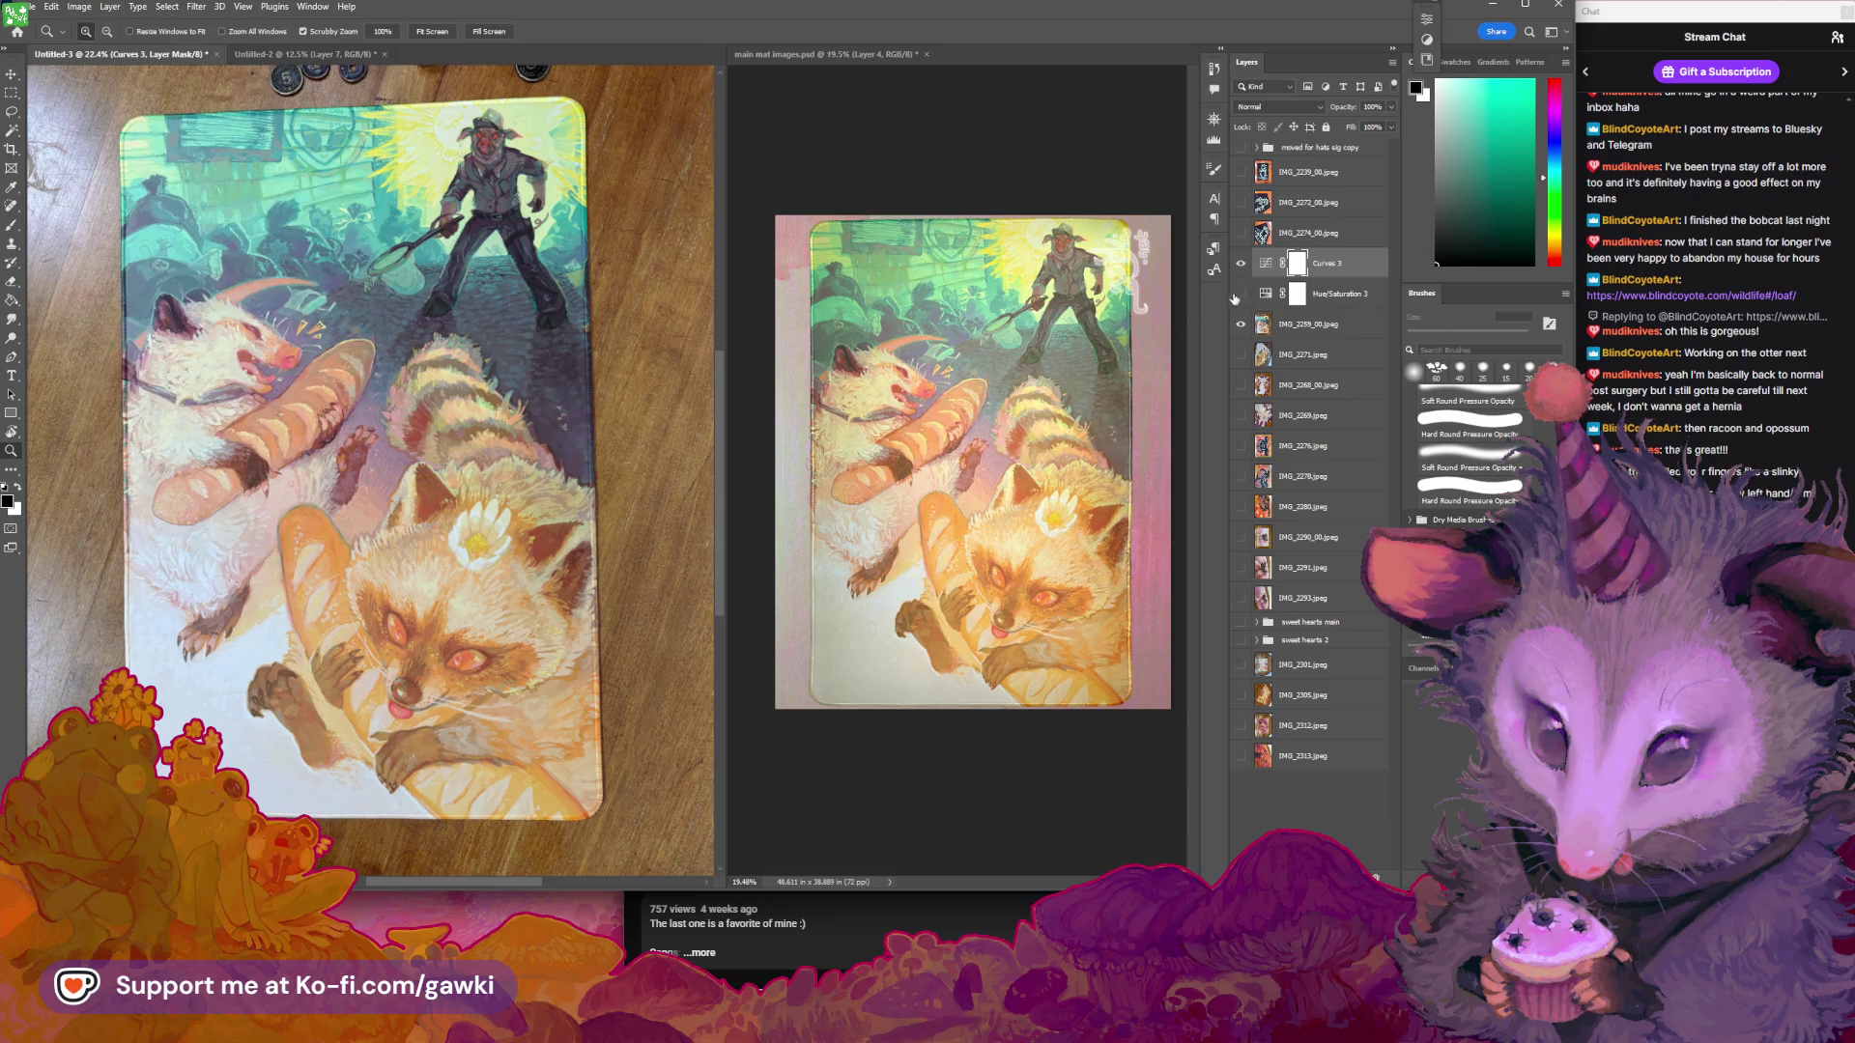
click(1241, 294)
drag(1256, 294, 1256, 253)
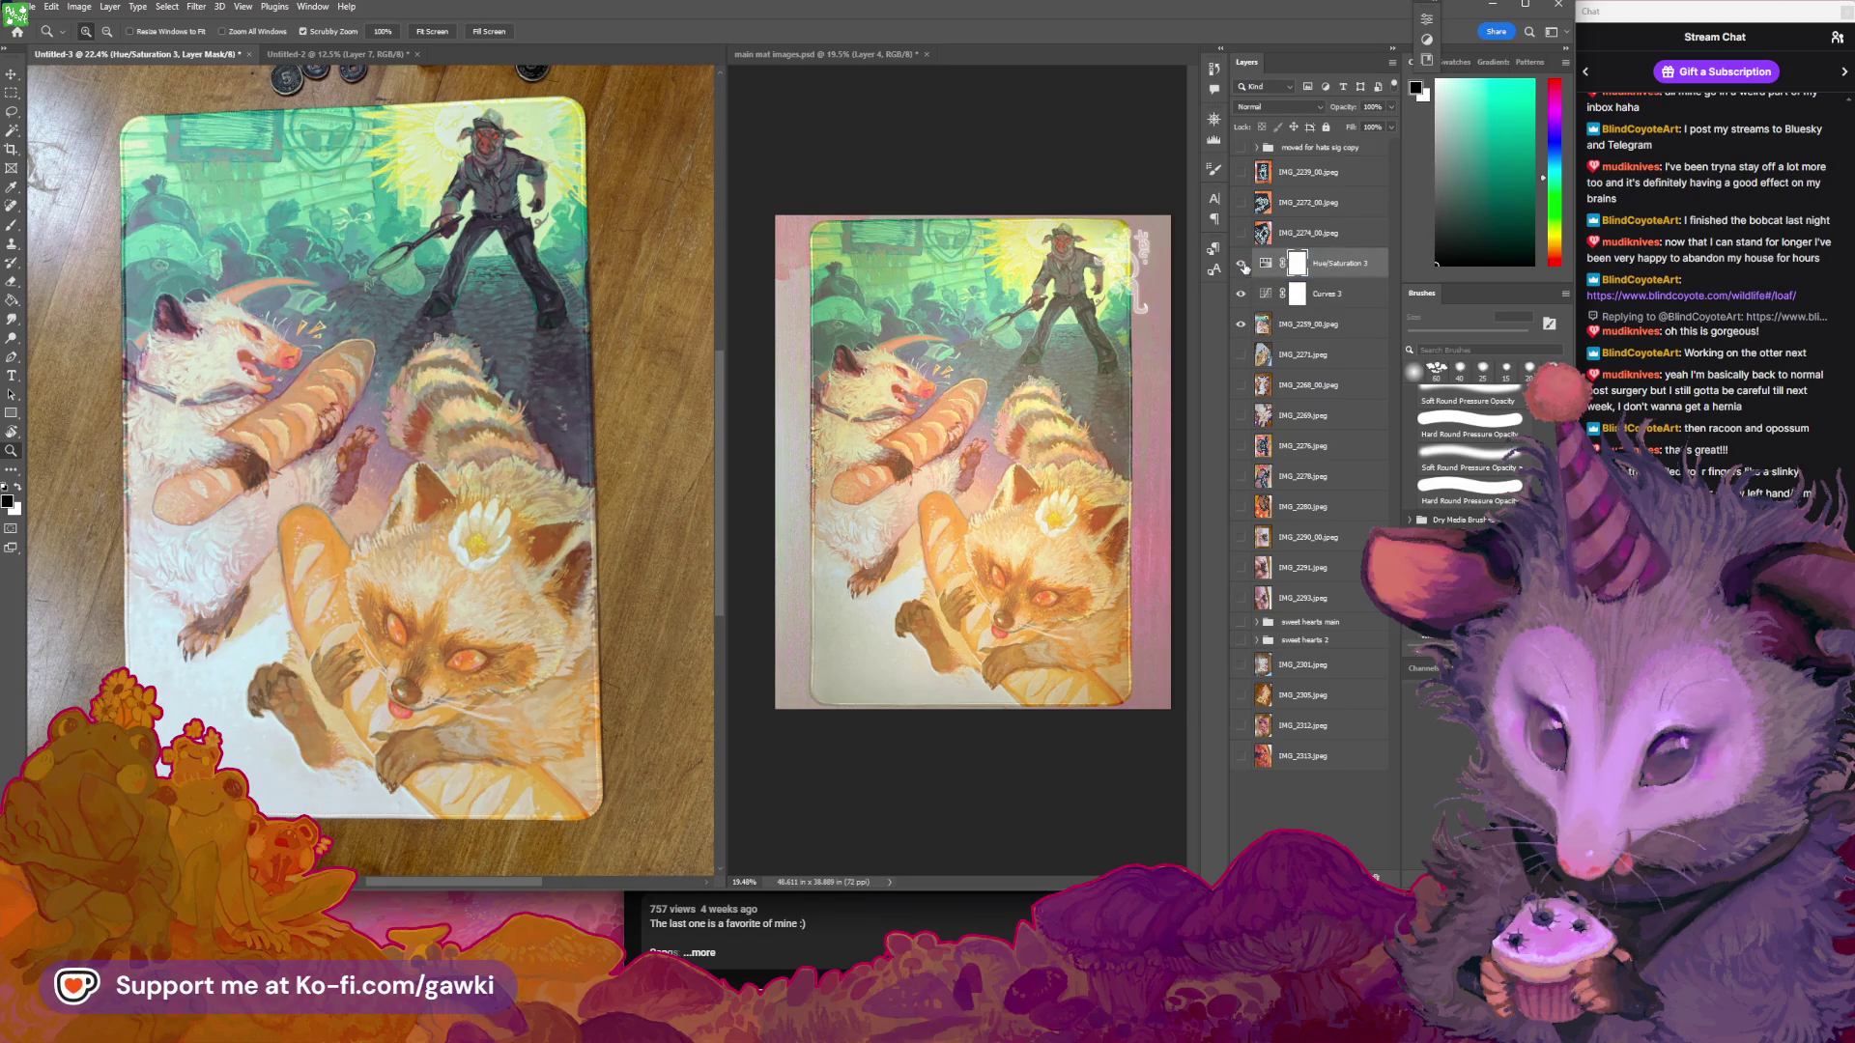
double_click(1265, 267)
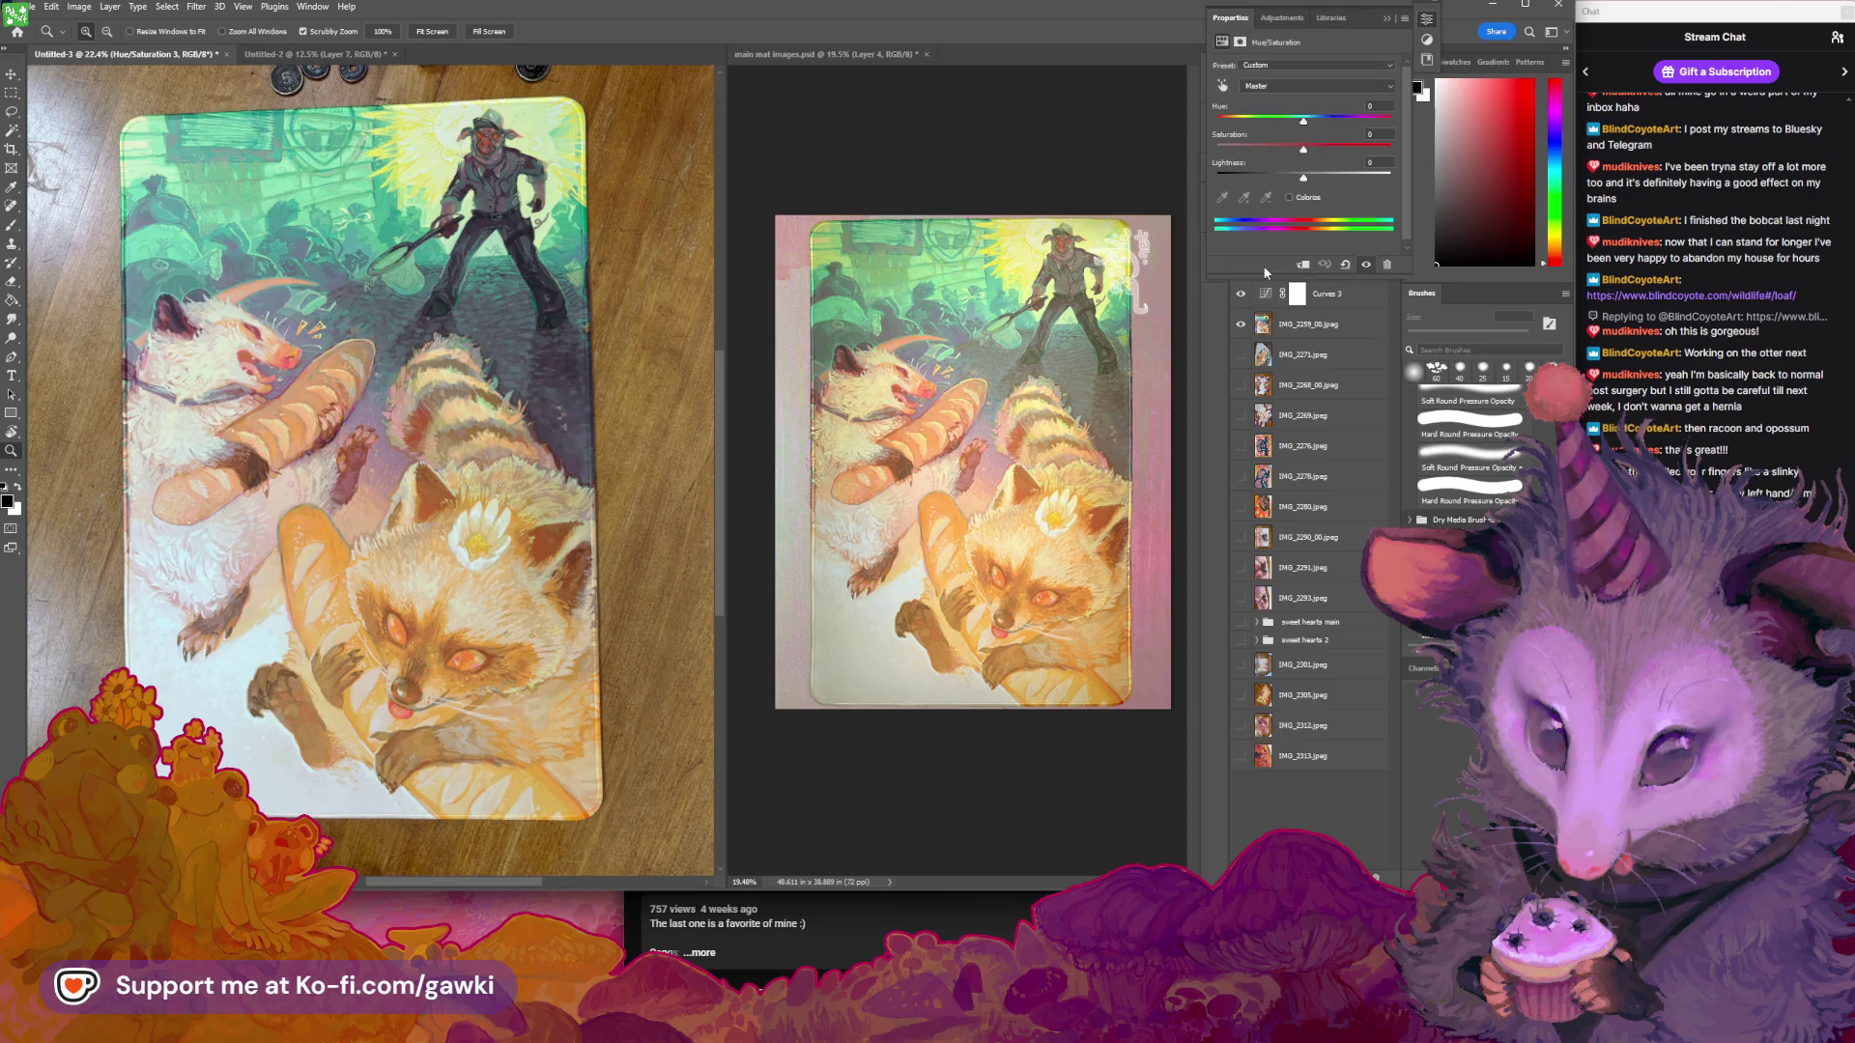
In Hue/Saturation 3, set Yellows to about +25 saturation and -17 lightness
click(1260, 89)
click(1260, 122)
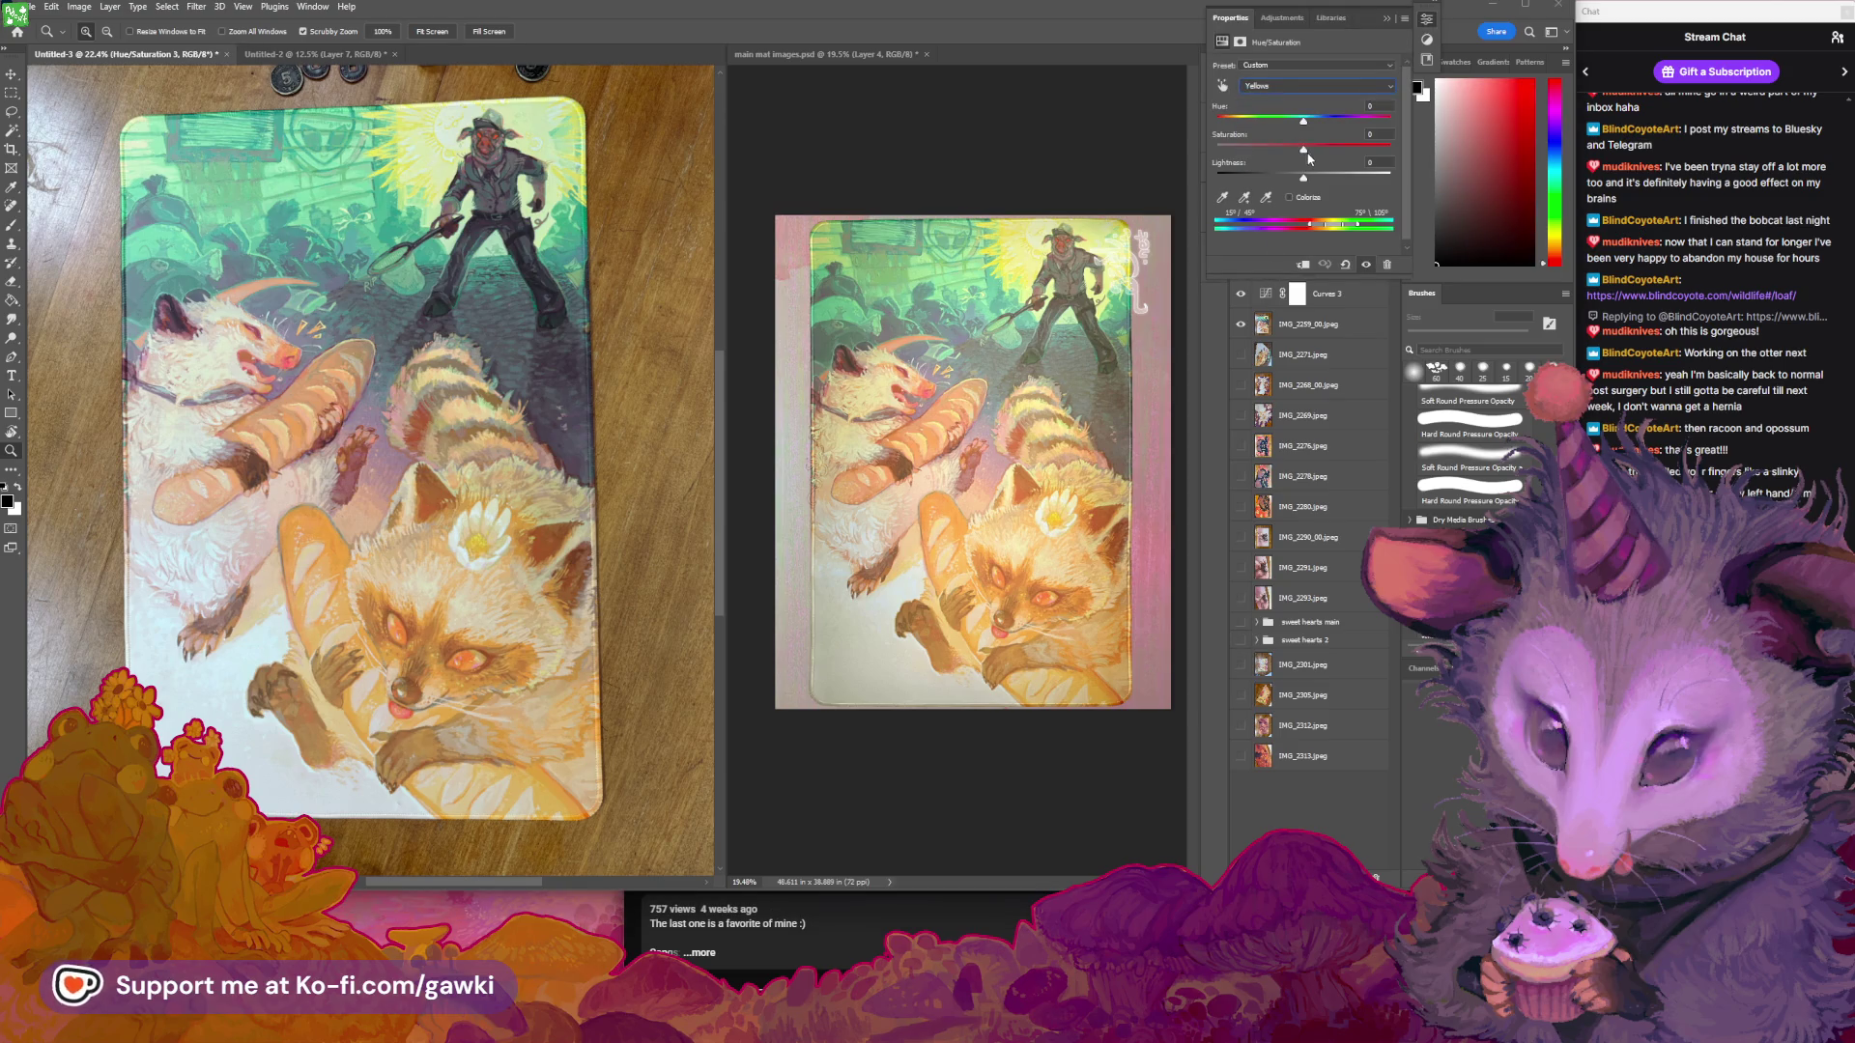
drag(1303, 150, 1318, 155)
drag(1317, 153, 1321, 154)
drag(1322, 151, 1288, 178)
drag(1291, 178, 1288, 178)
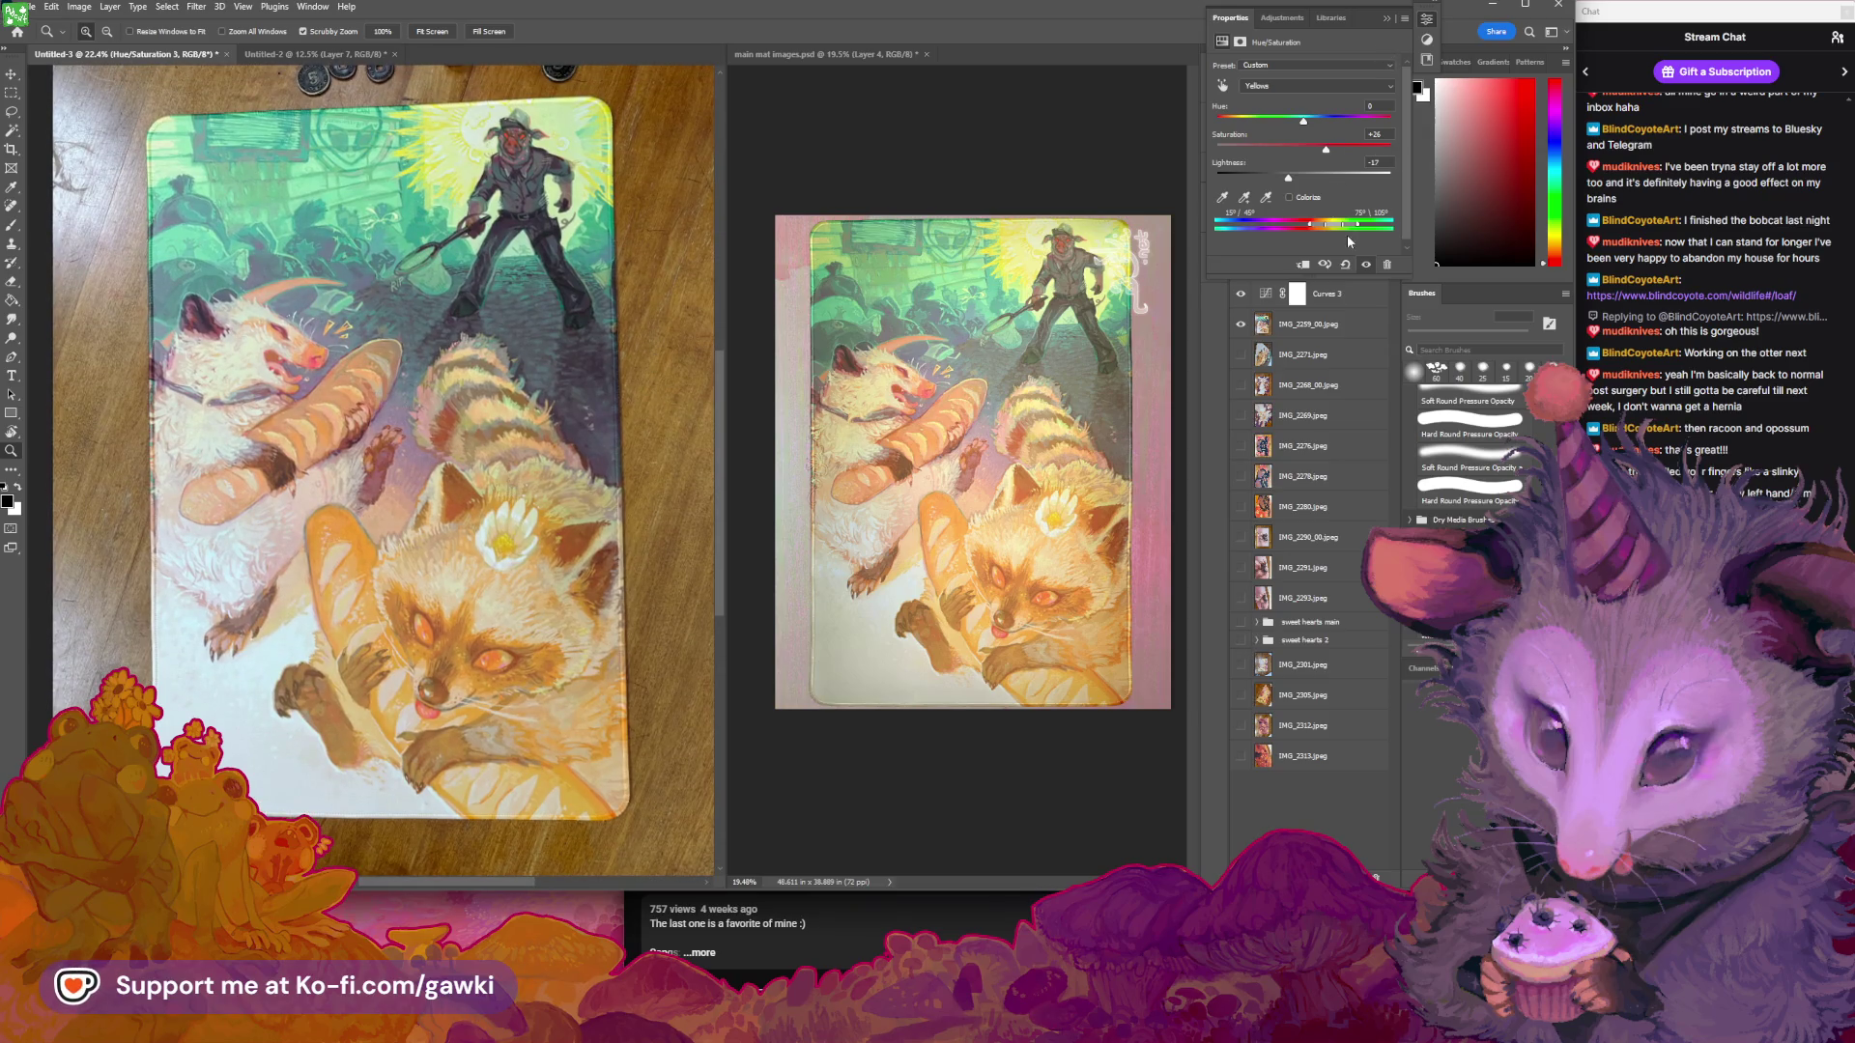
click(1347, 31)
click(110, 7)
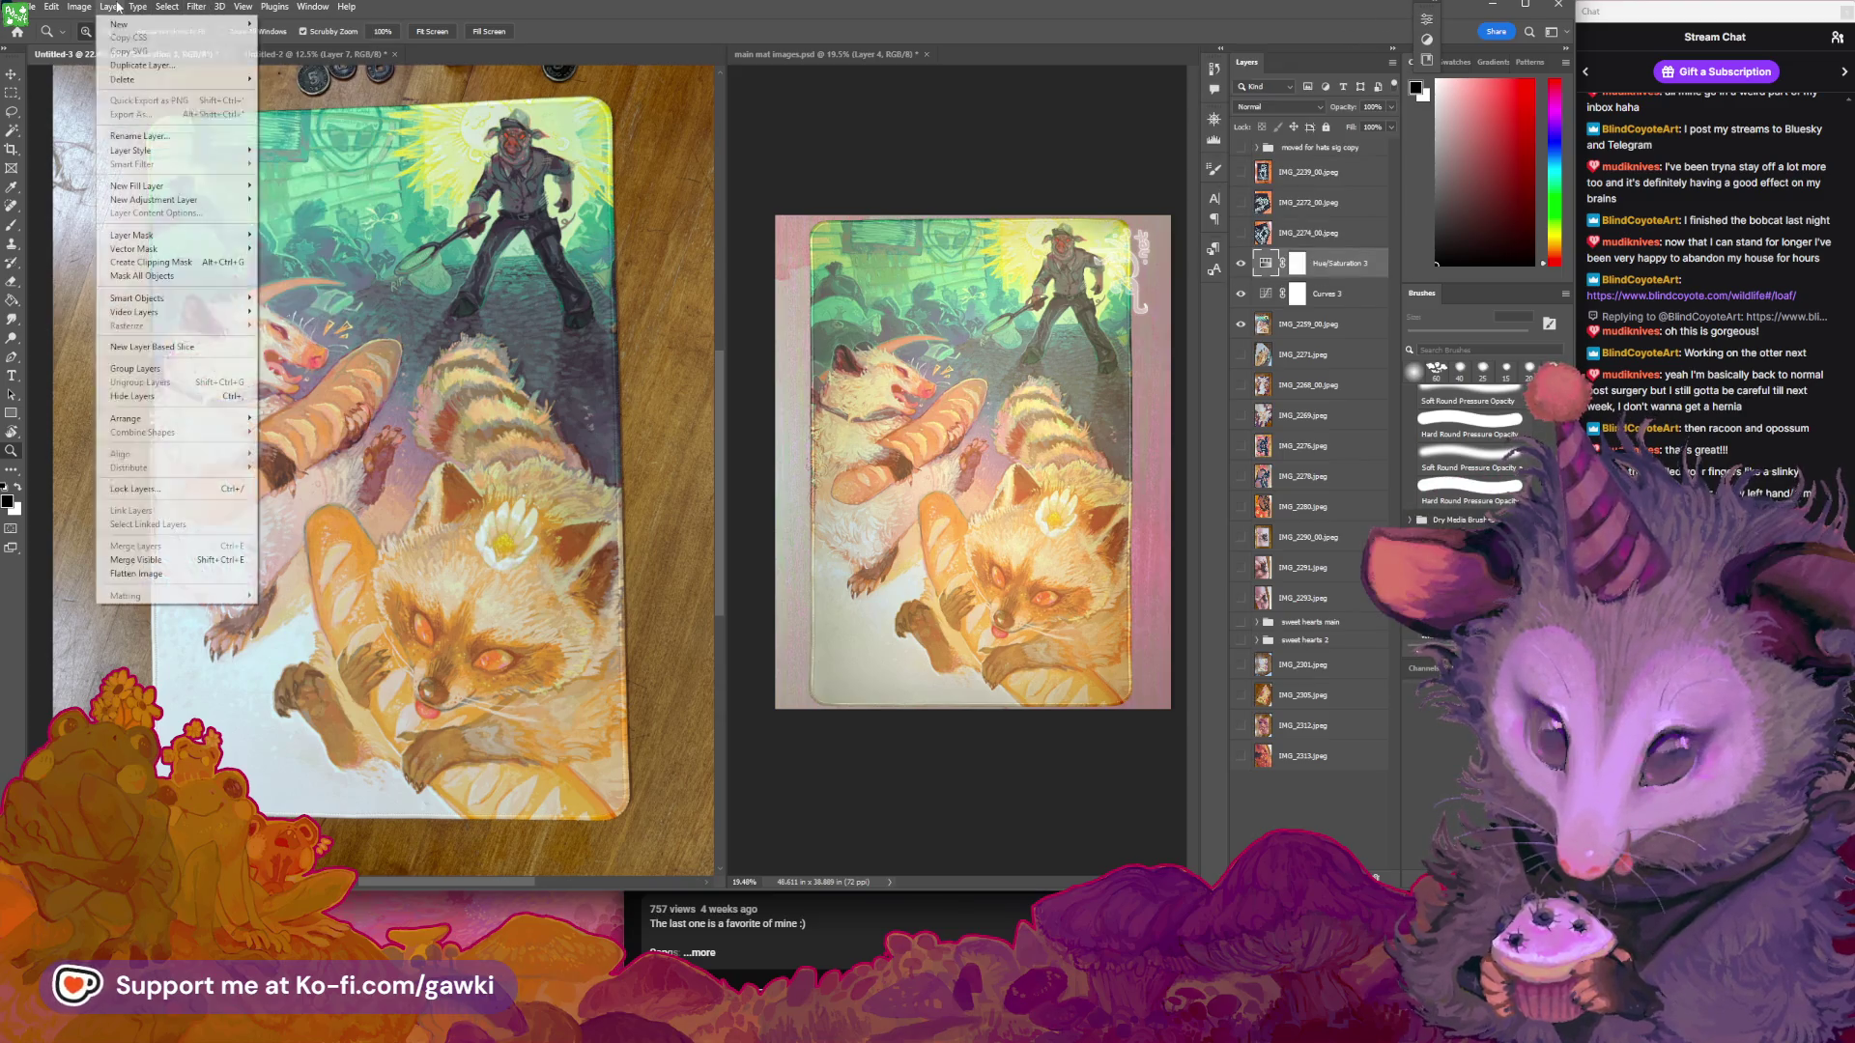
mouse_move(220, 200)
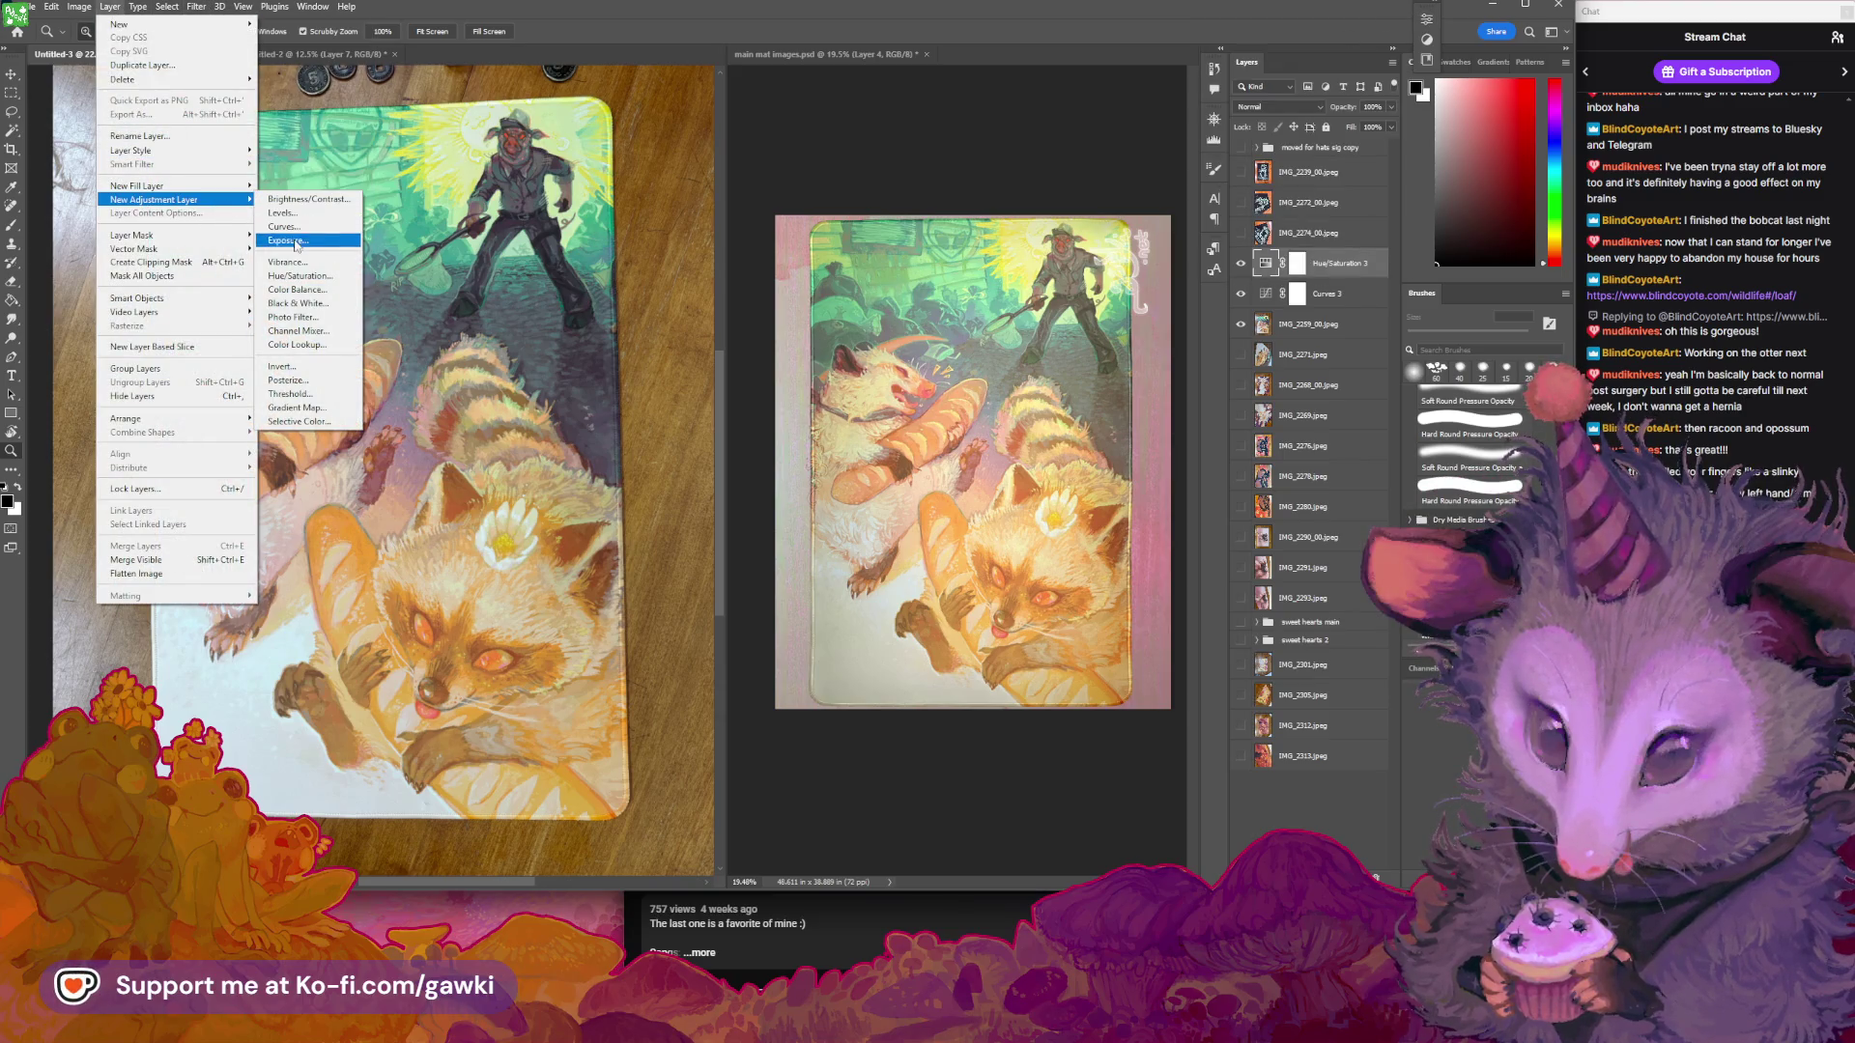
click(294, 289)
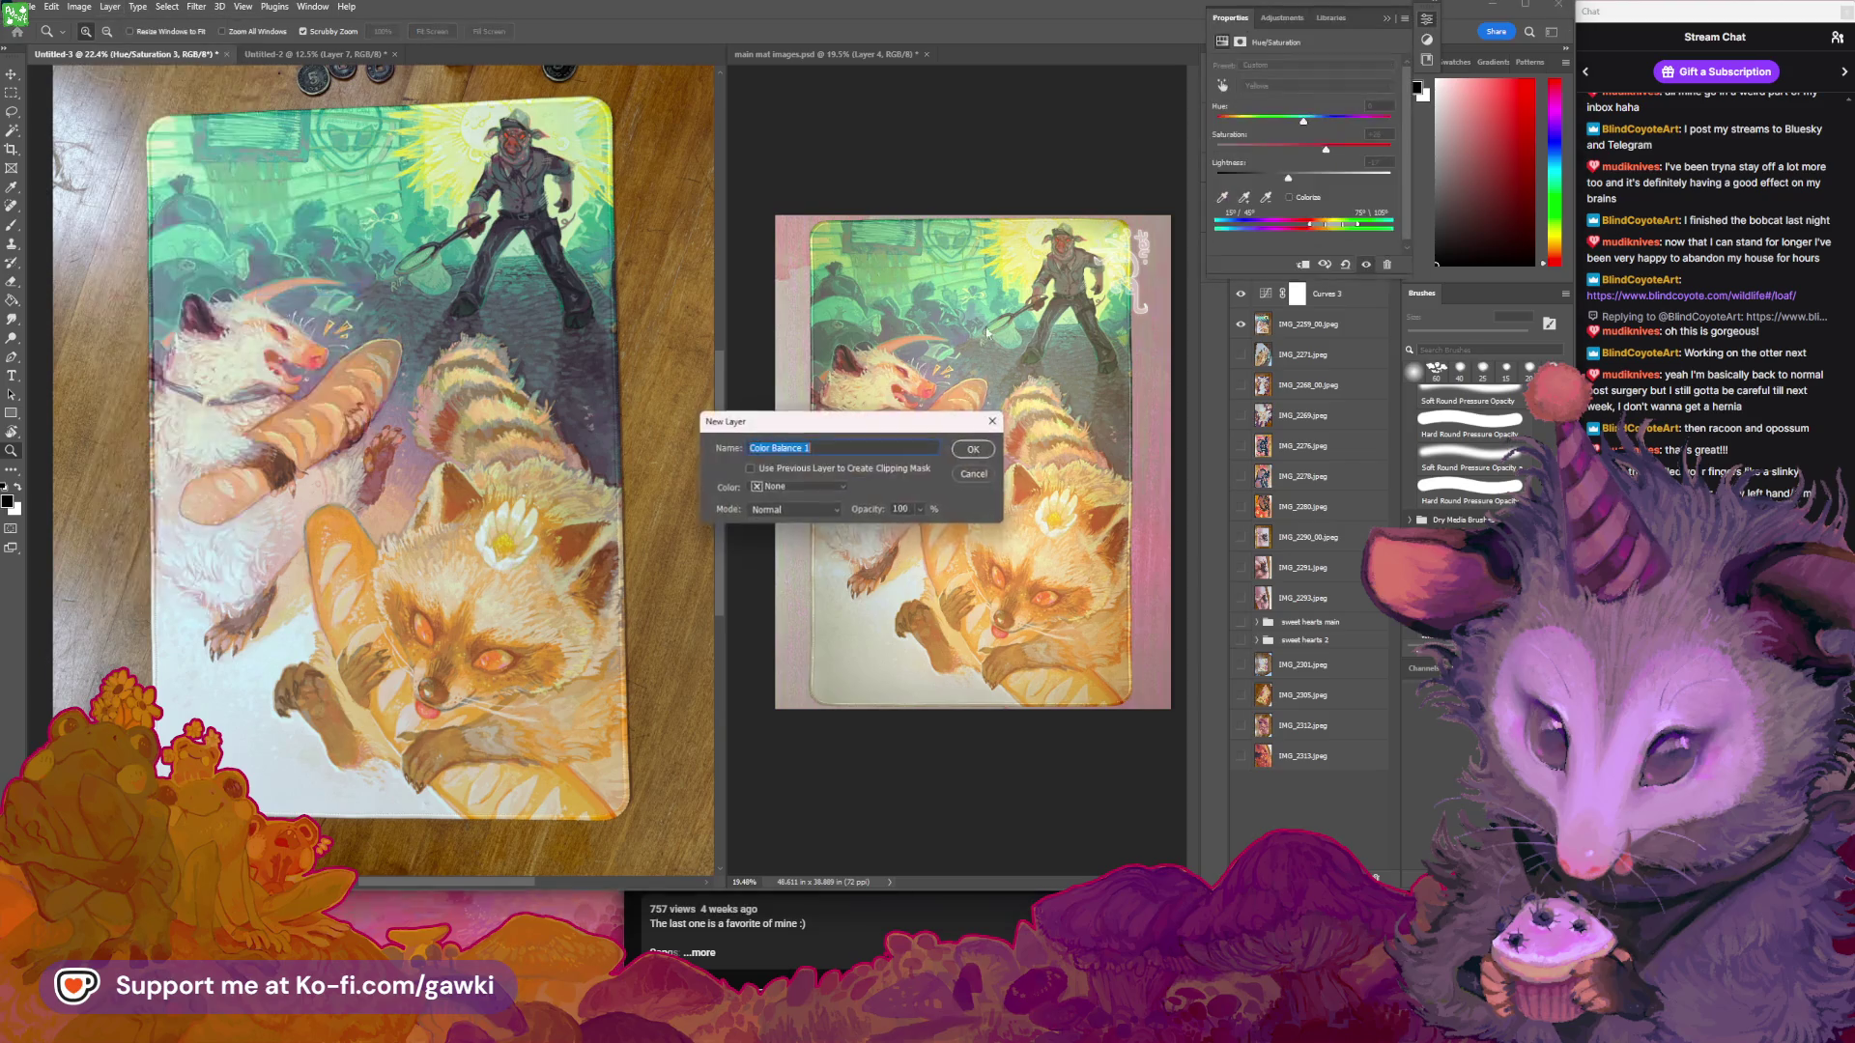
click(973, 449)
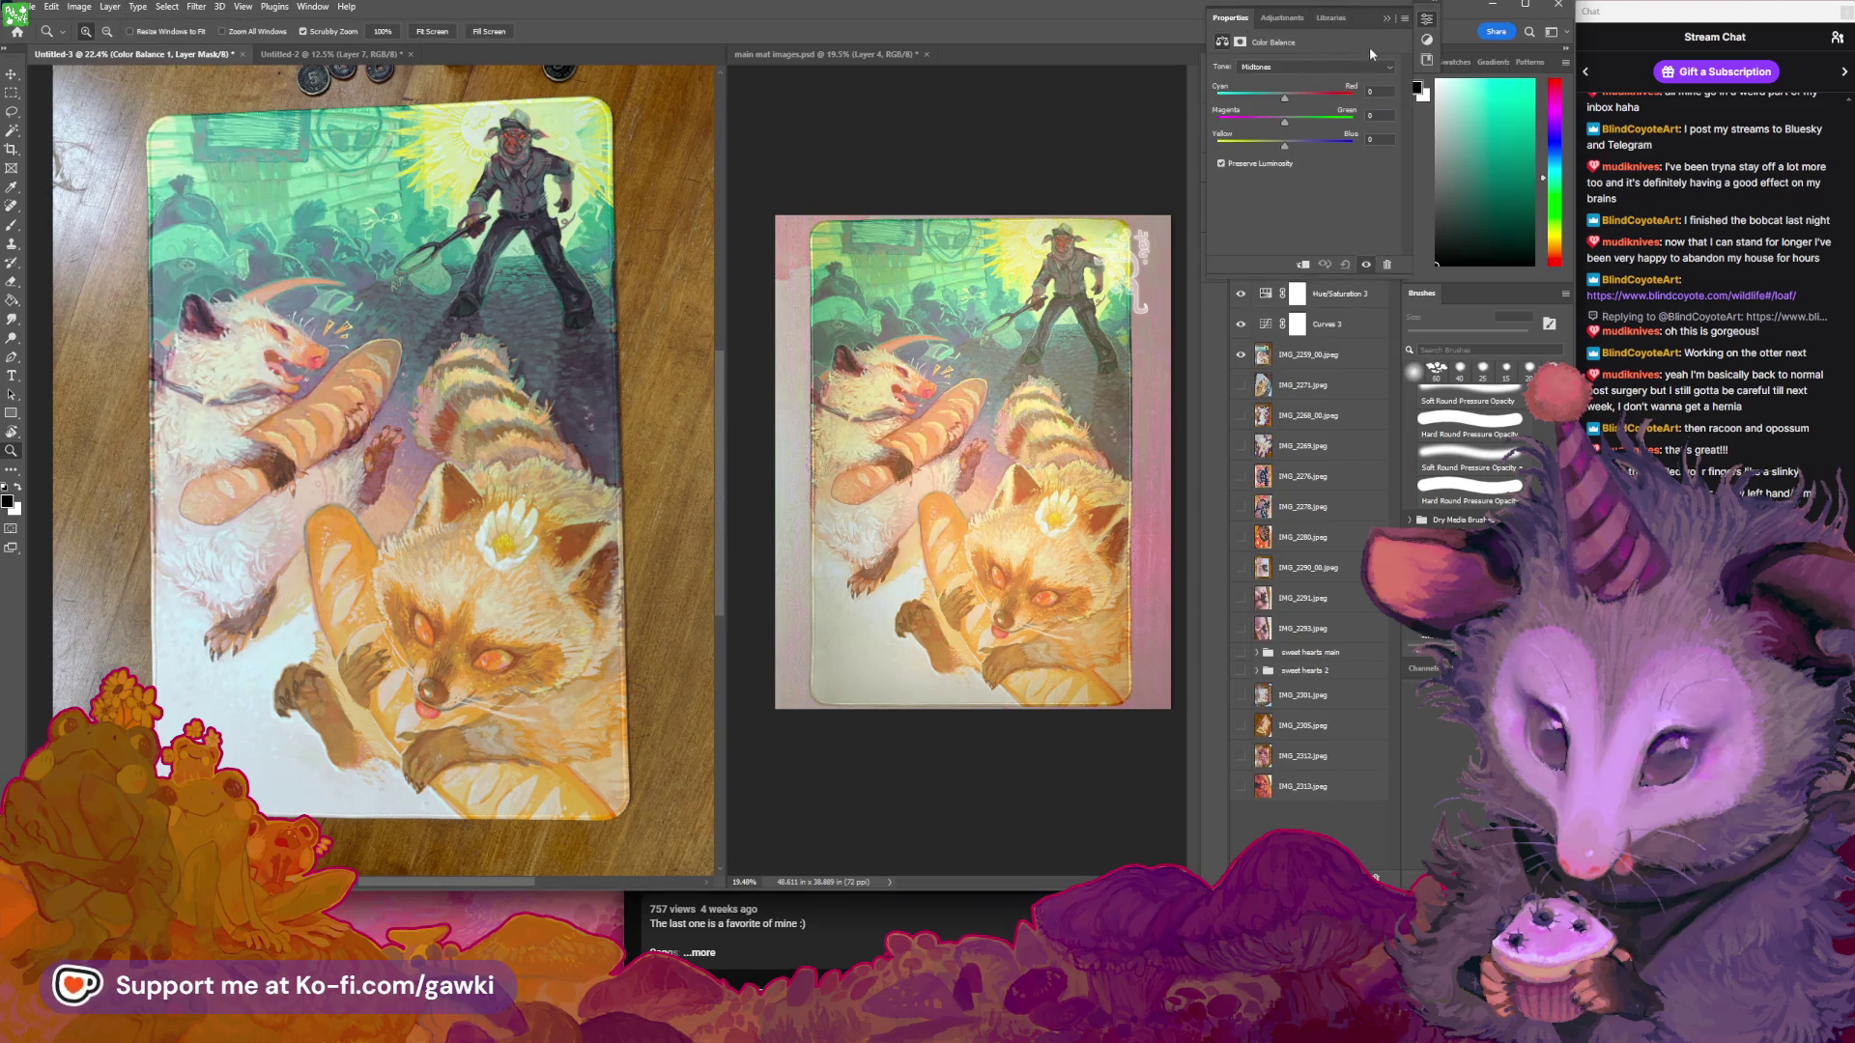
click(1386, 19)
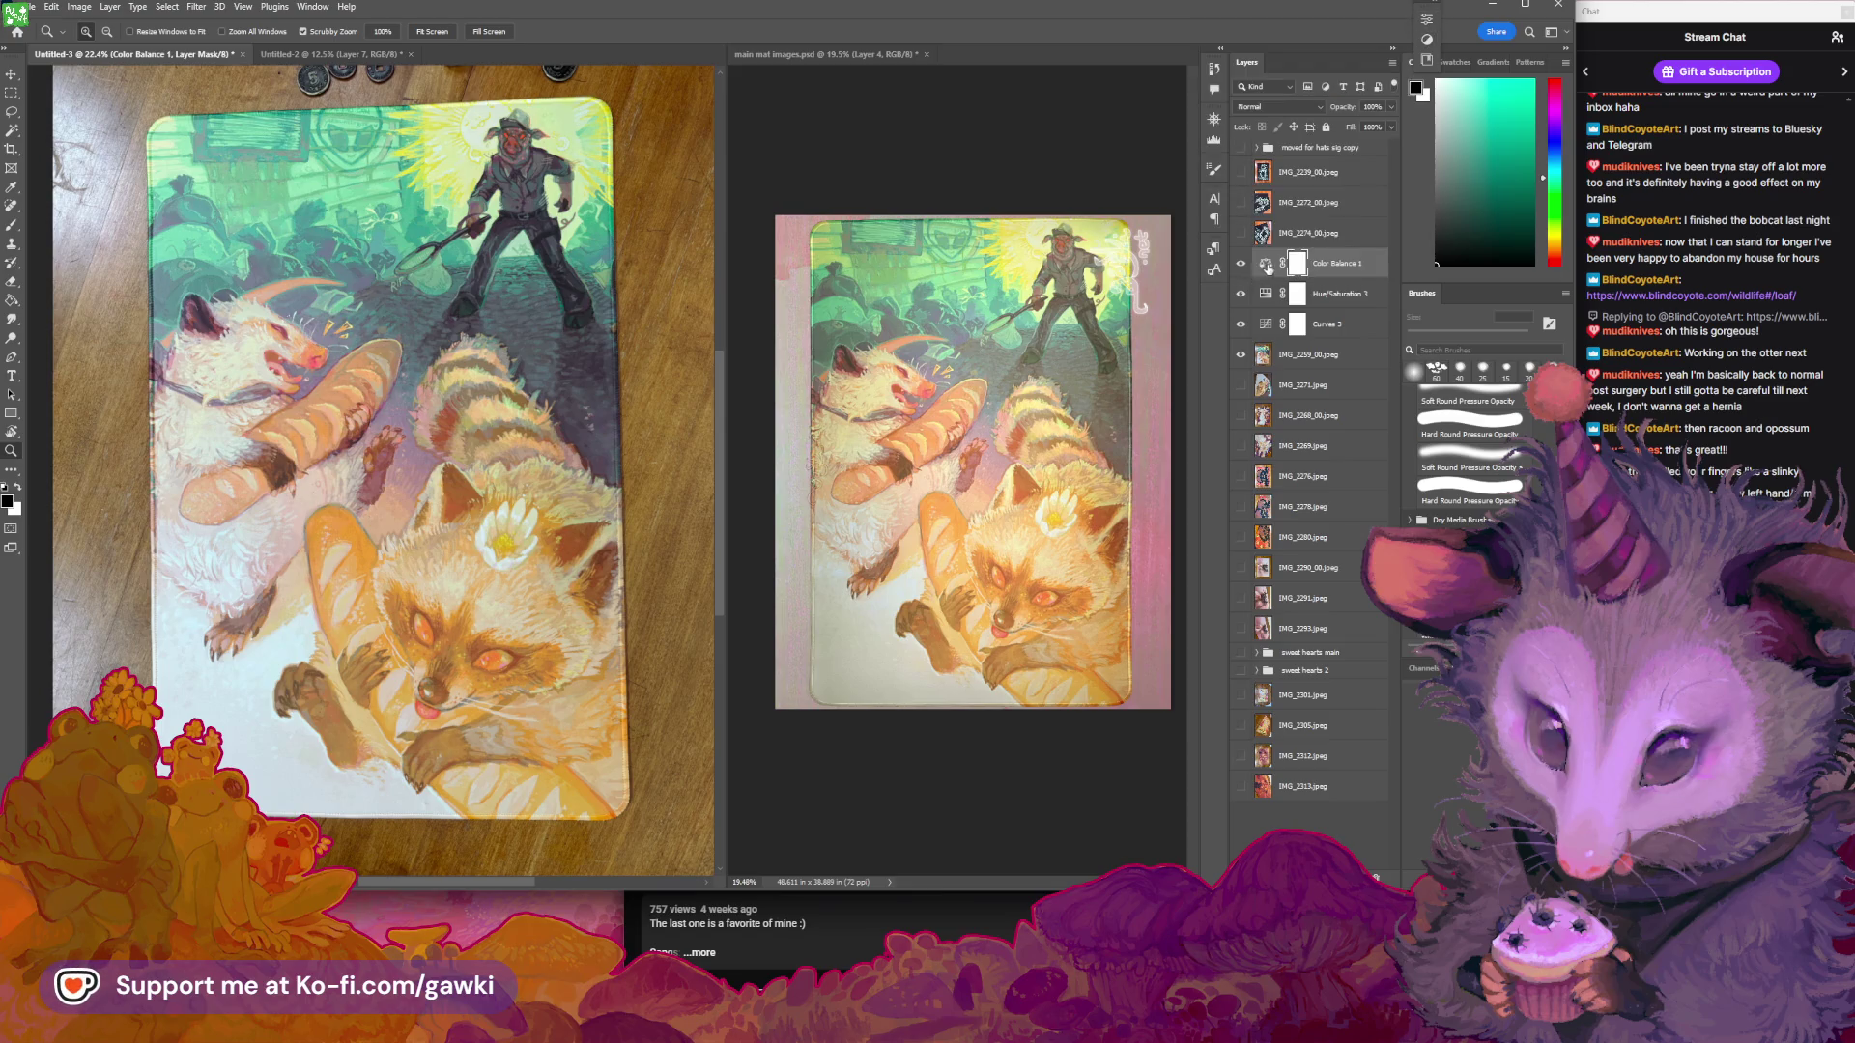
mouse_move(1269, 268)
mouse_down()
mouse_move(1284, 777)
mouse_move(1372, 874)
mouse_up()
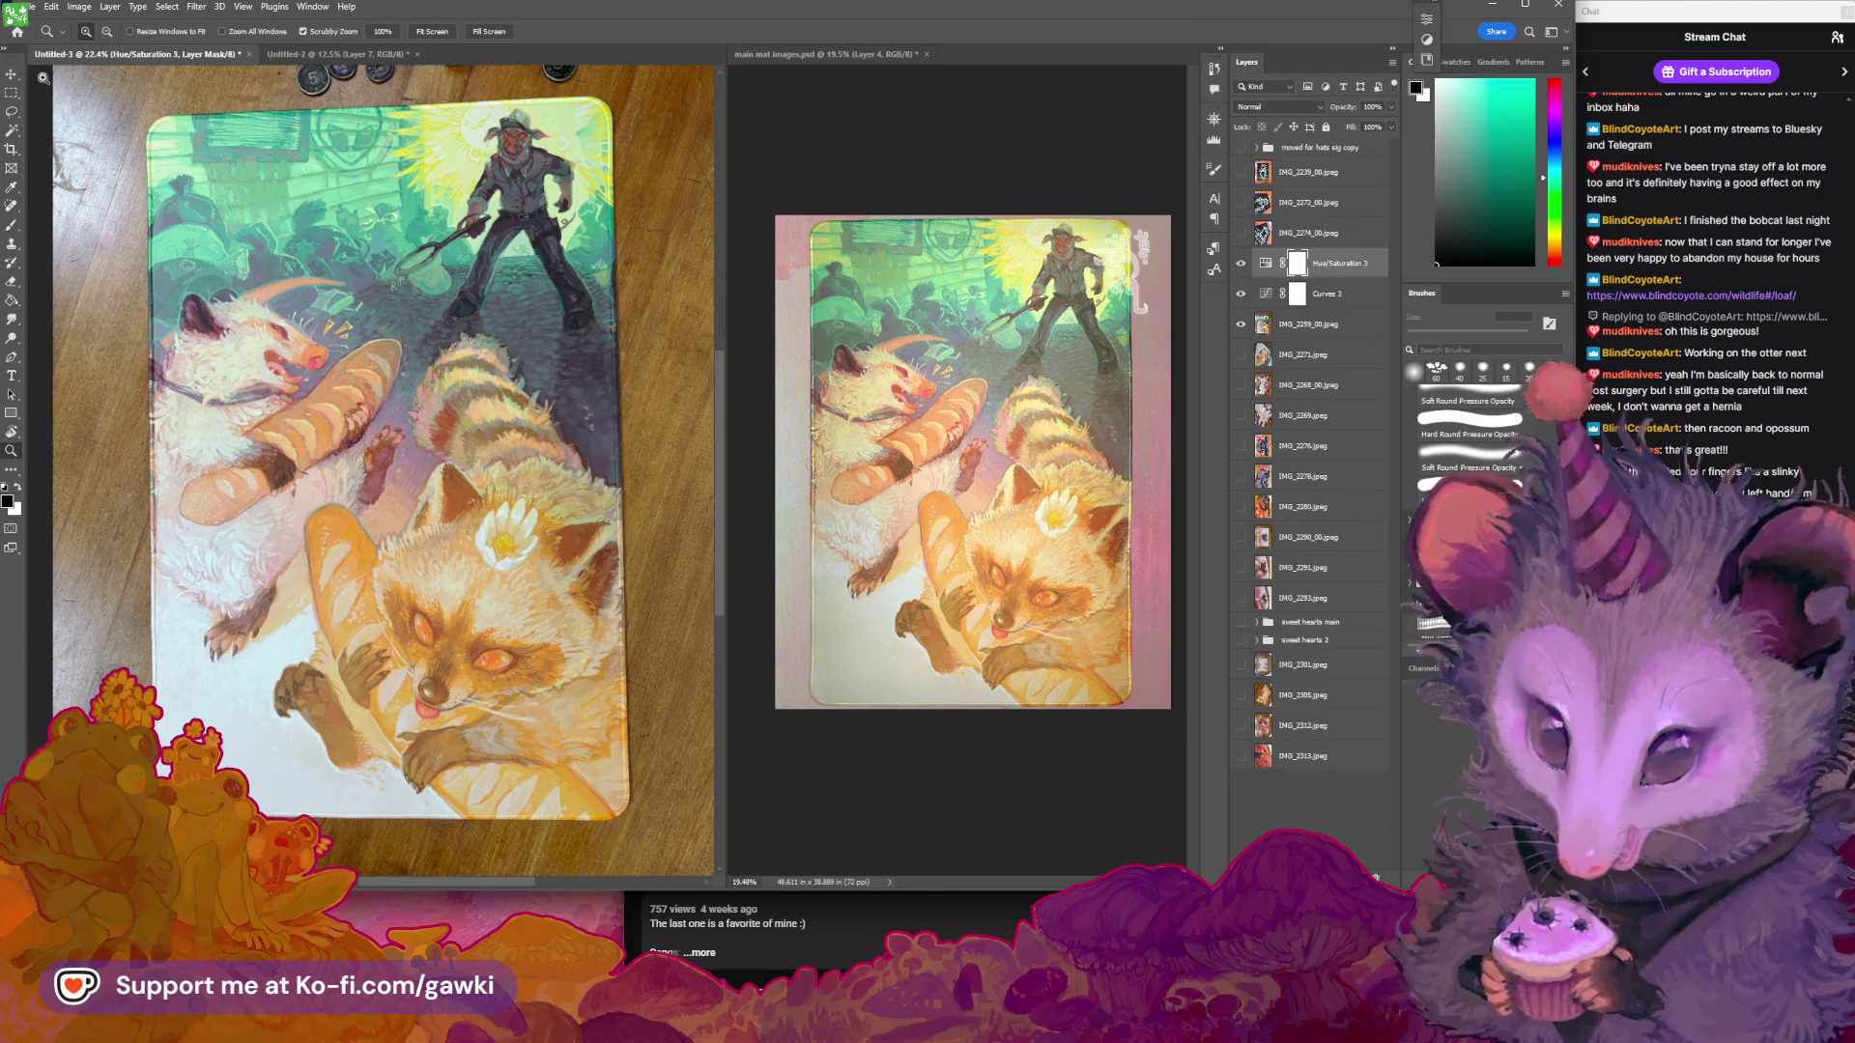
click(111, 7)
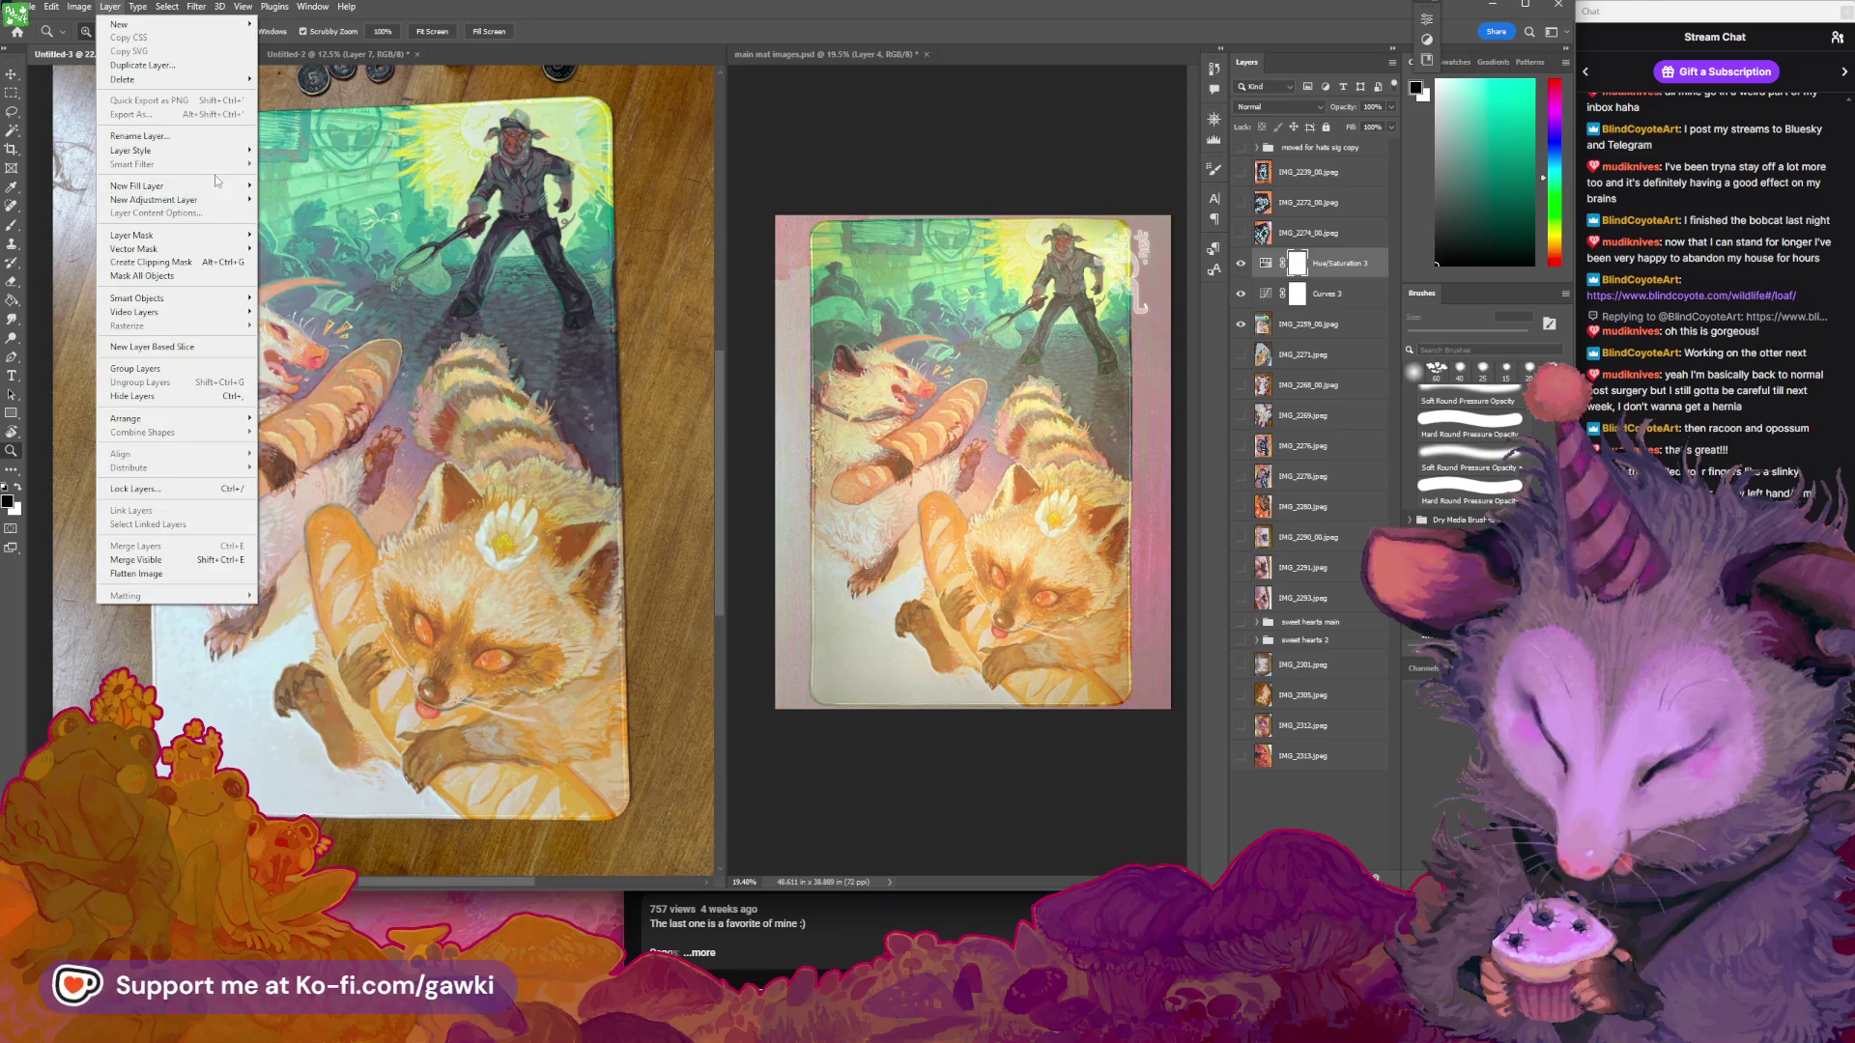
Add a Photo Filter 1 adjustment layer with its density raised to about 36%
mouse_move(222, 199)
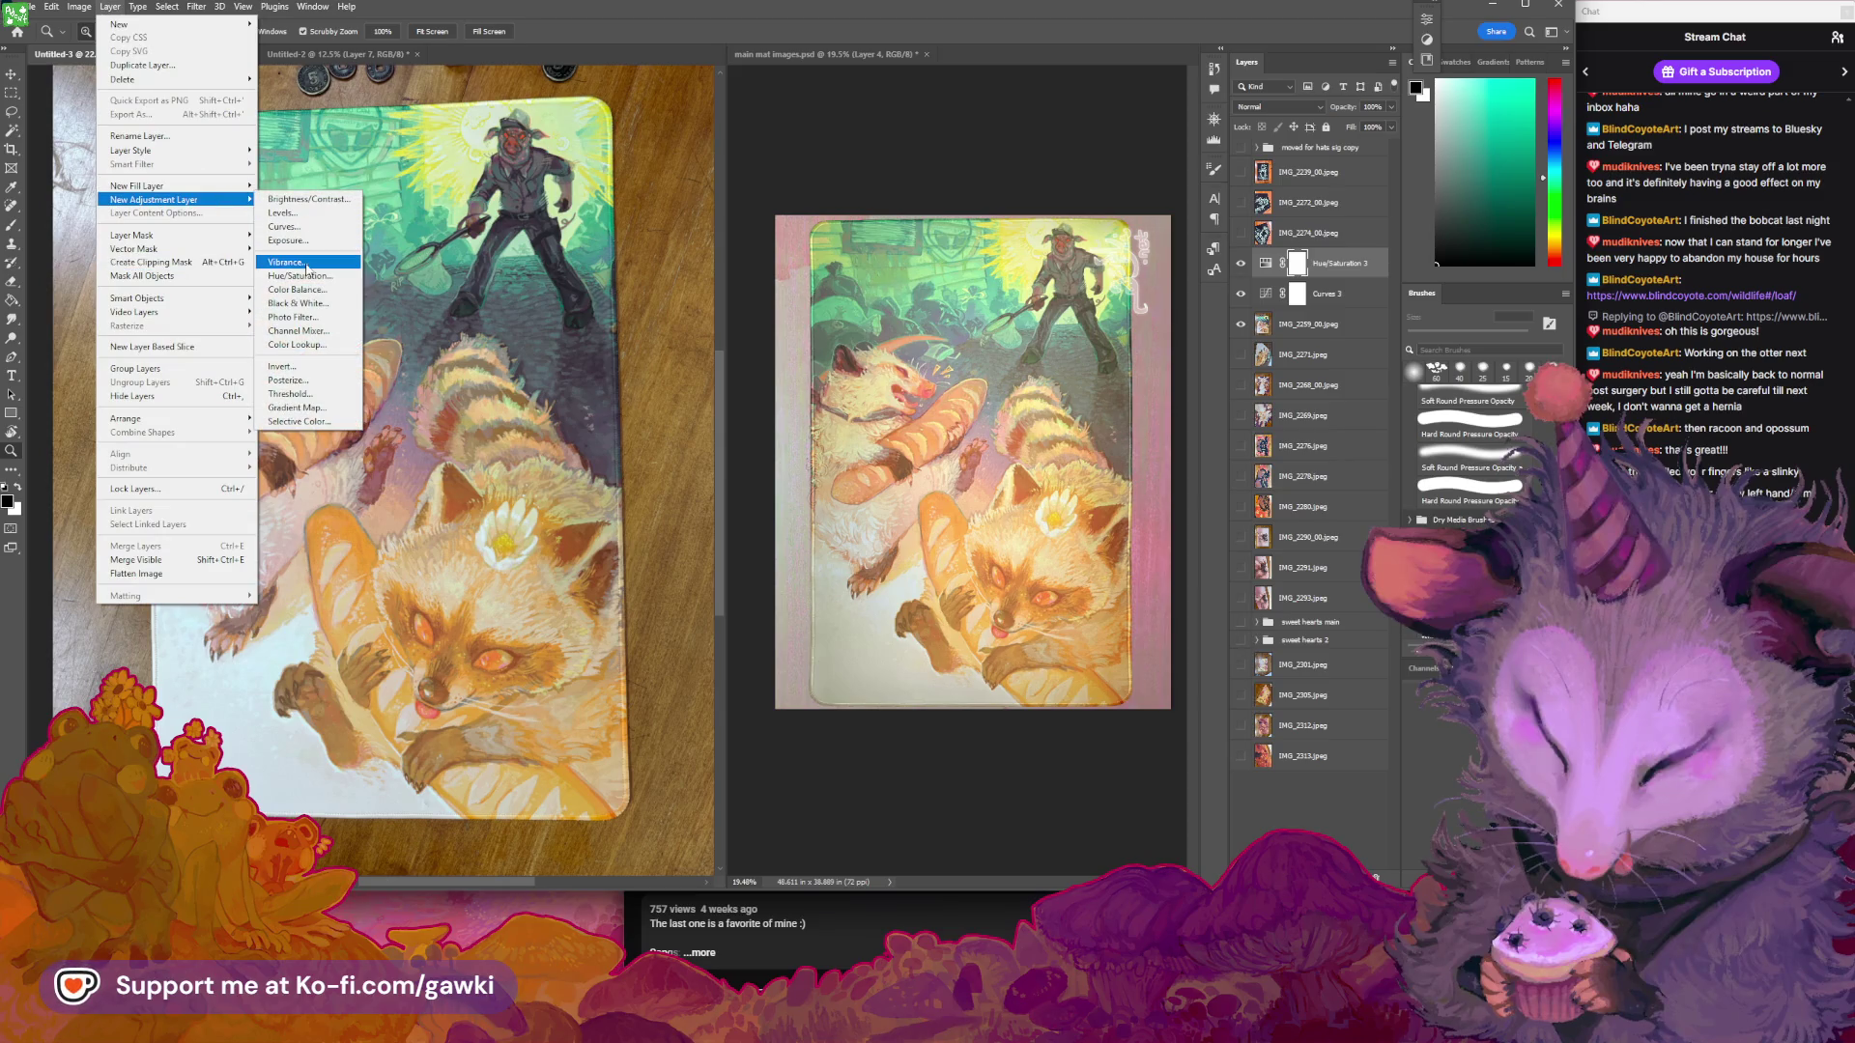
click(299, 317)
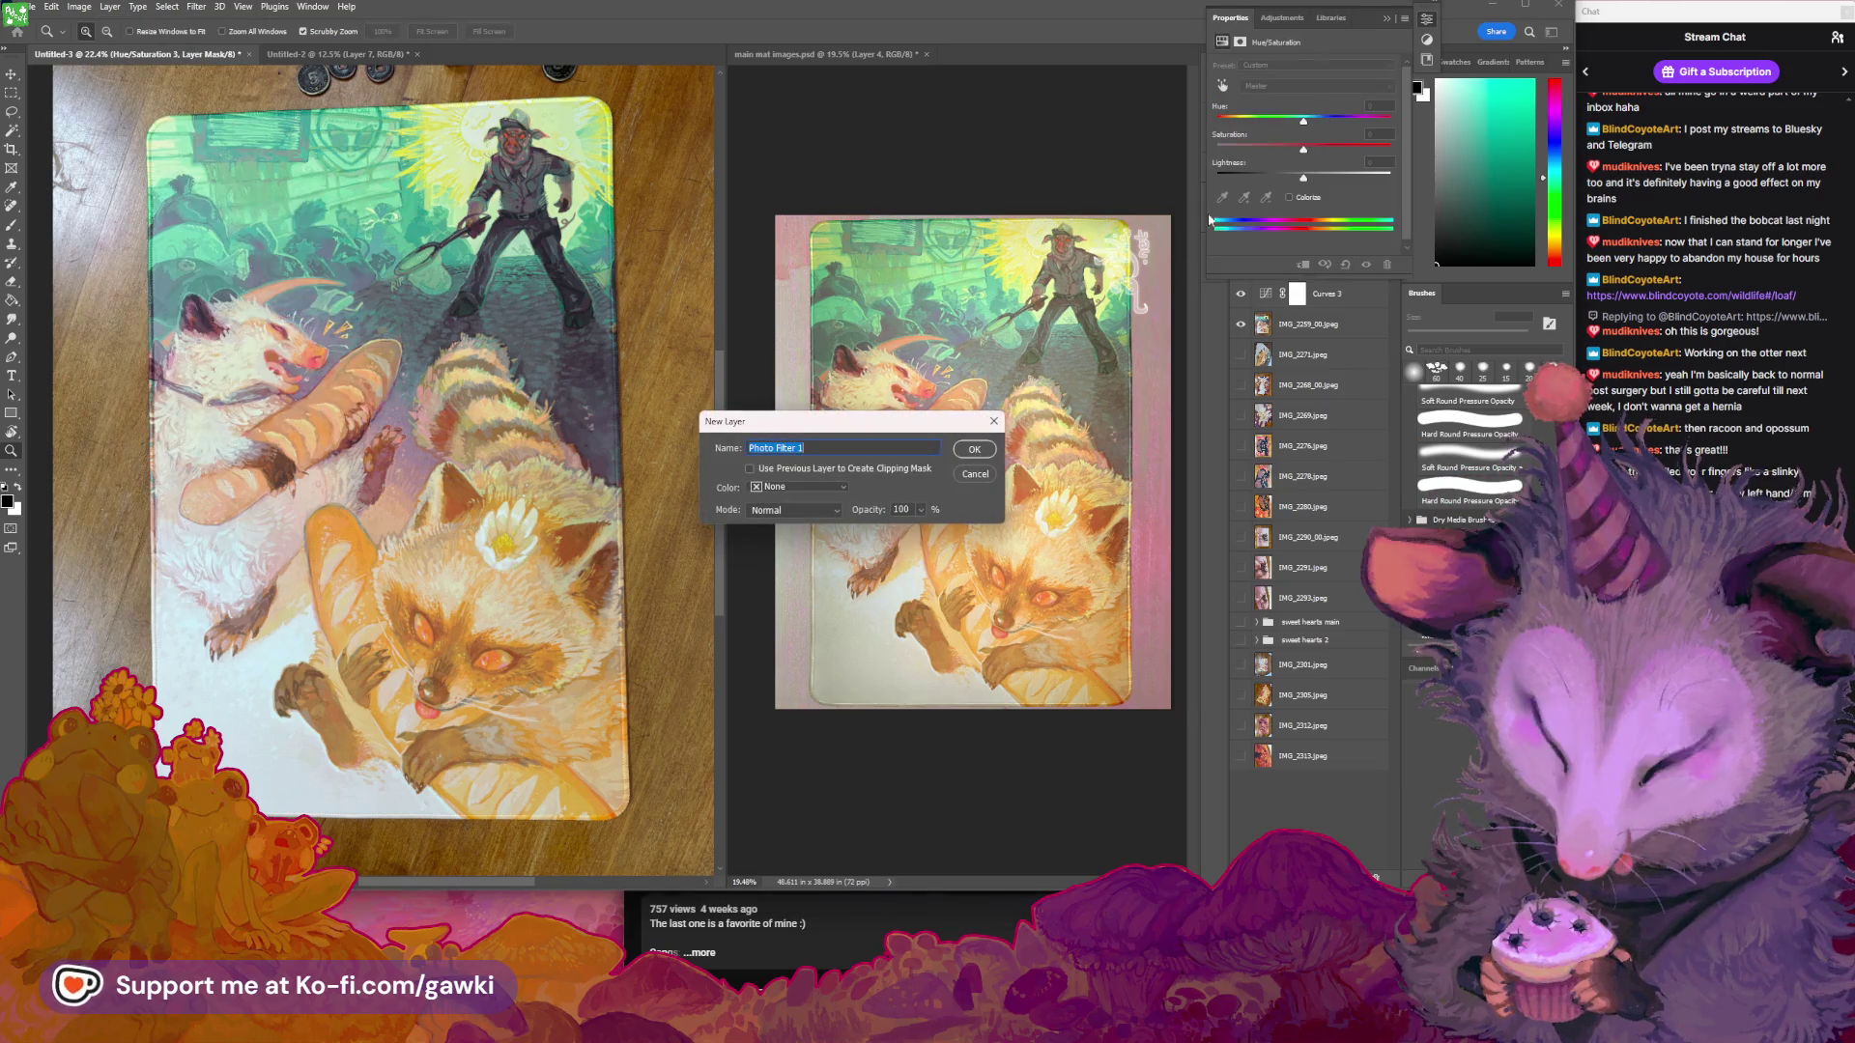
click(980, 460)
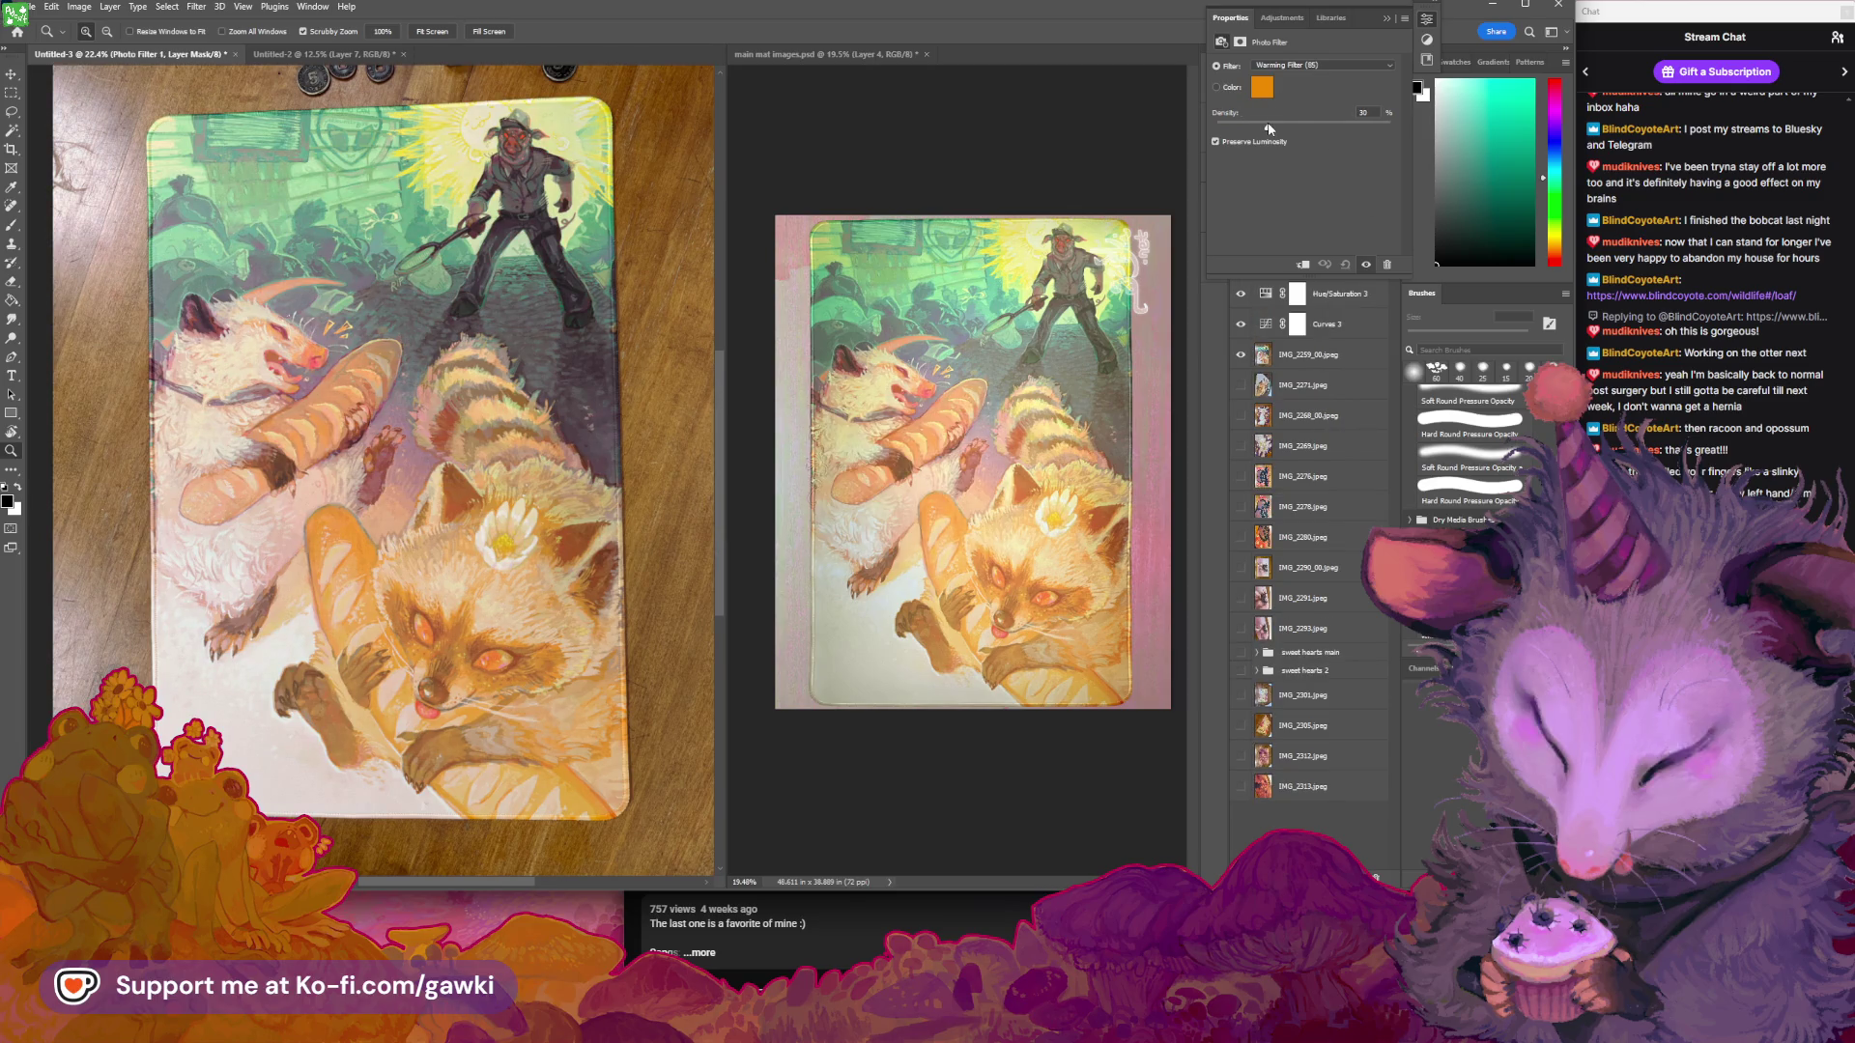
drag(1277, 128, 1278, 127)
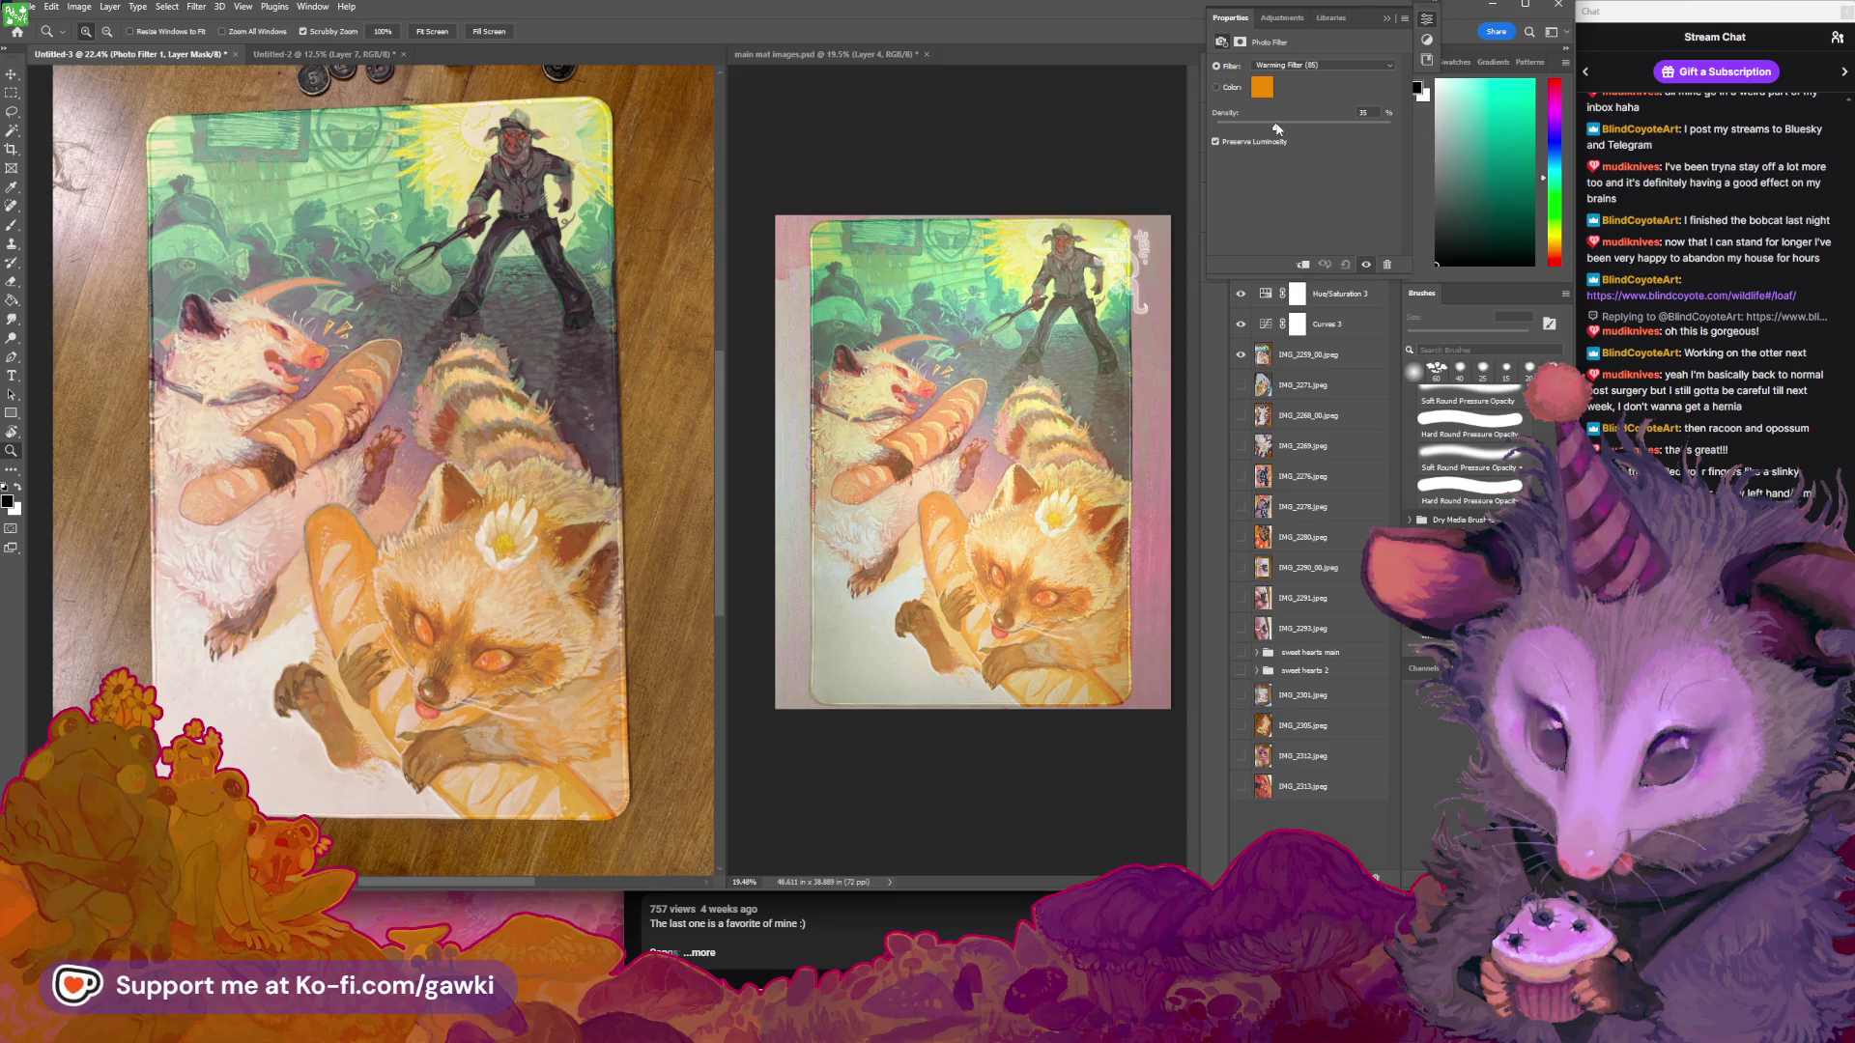
click(1386, 20)
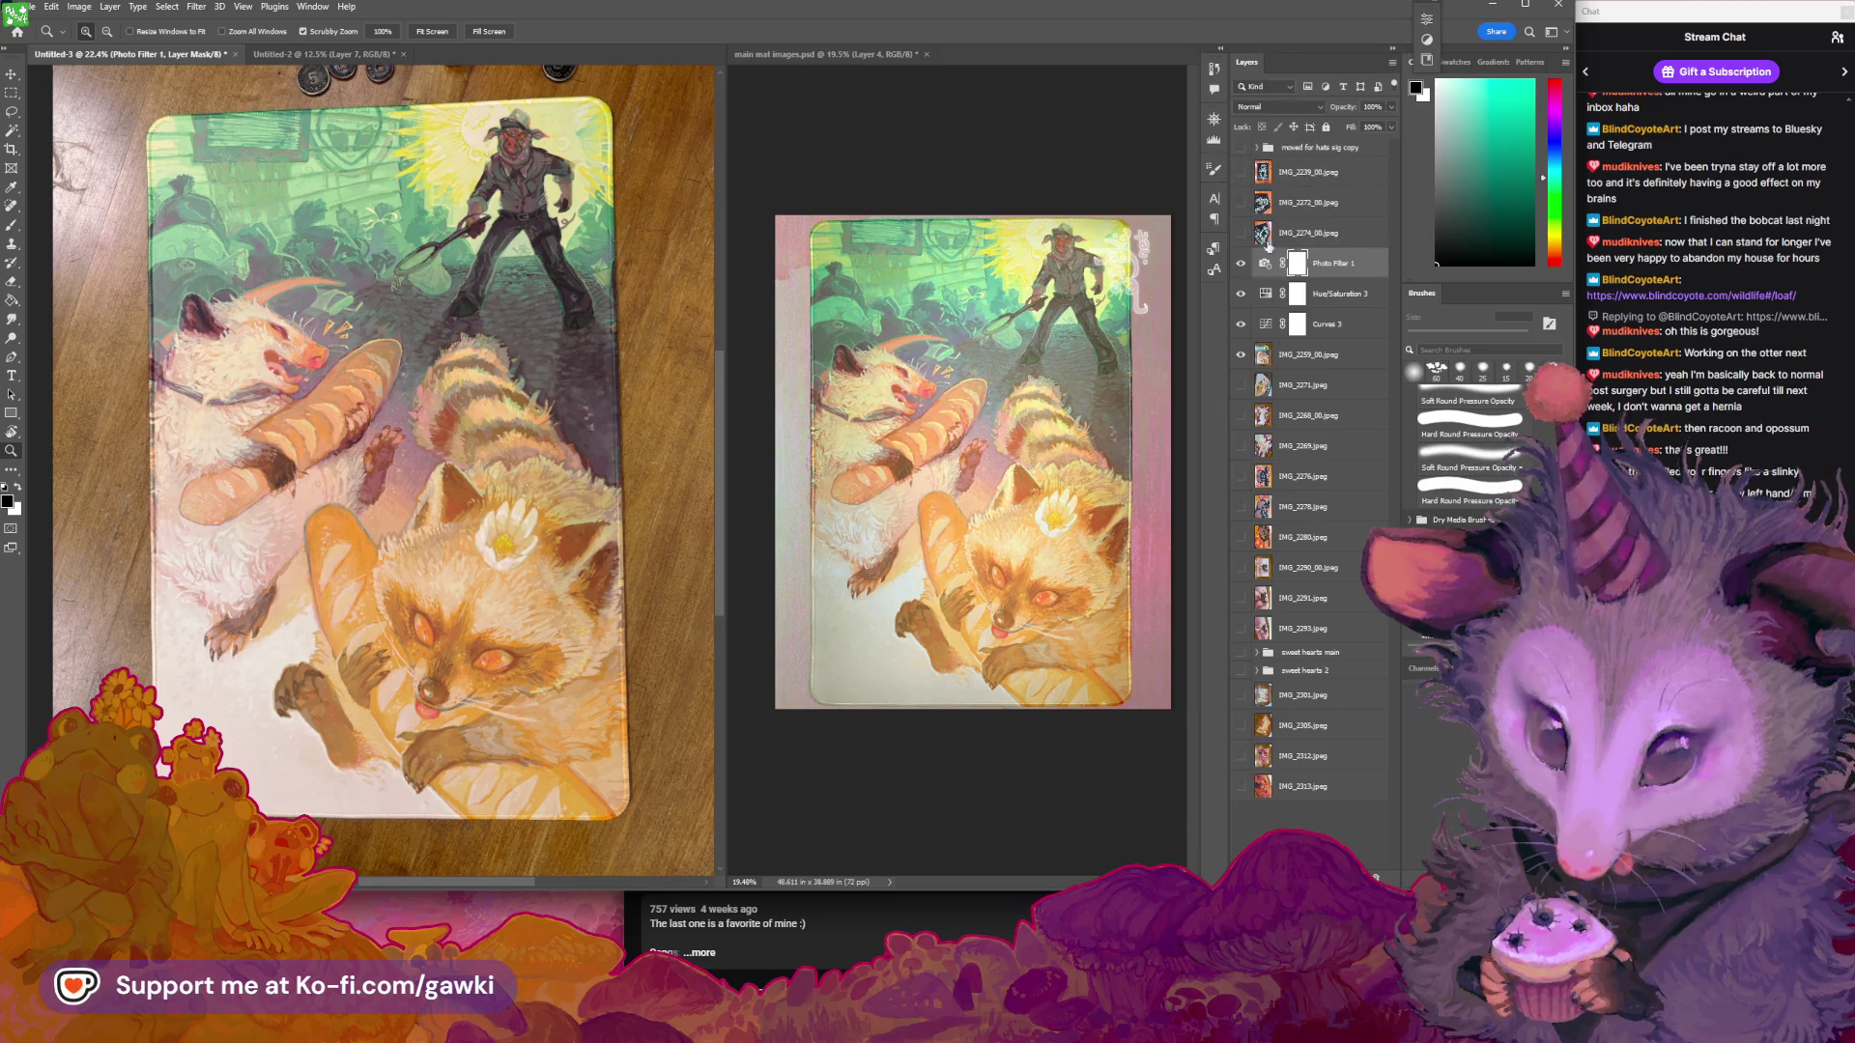
double_click(1262, 296)
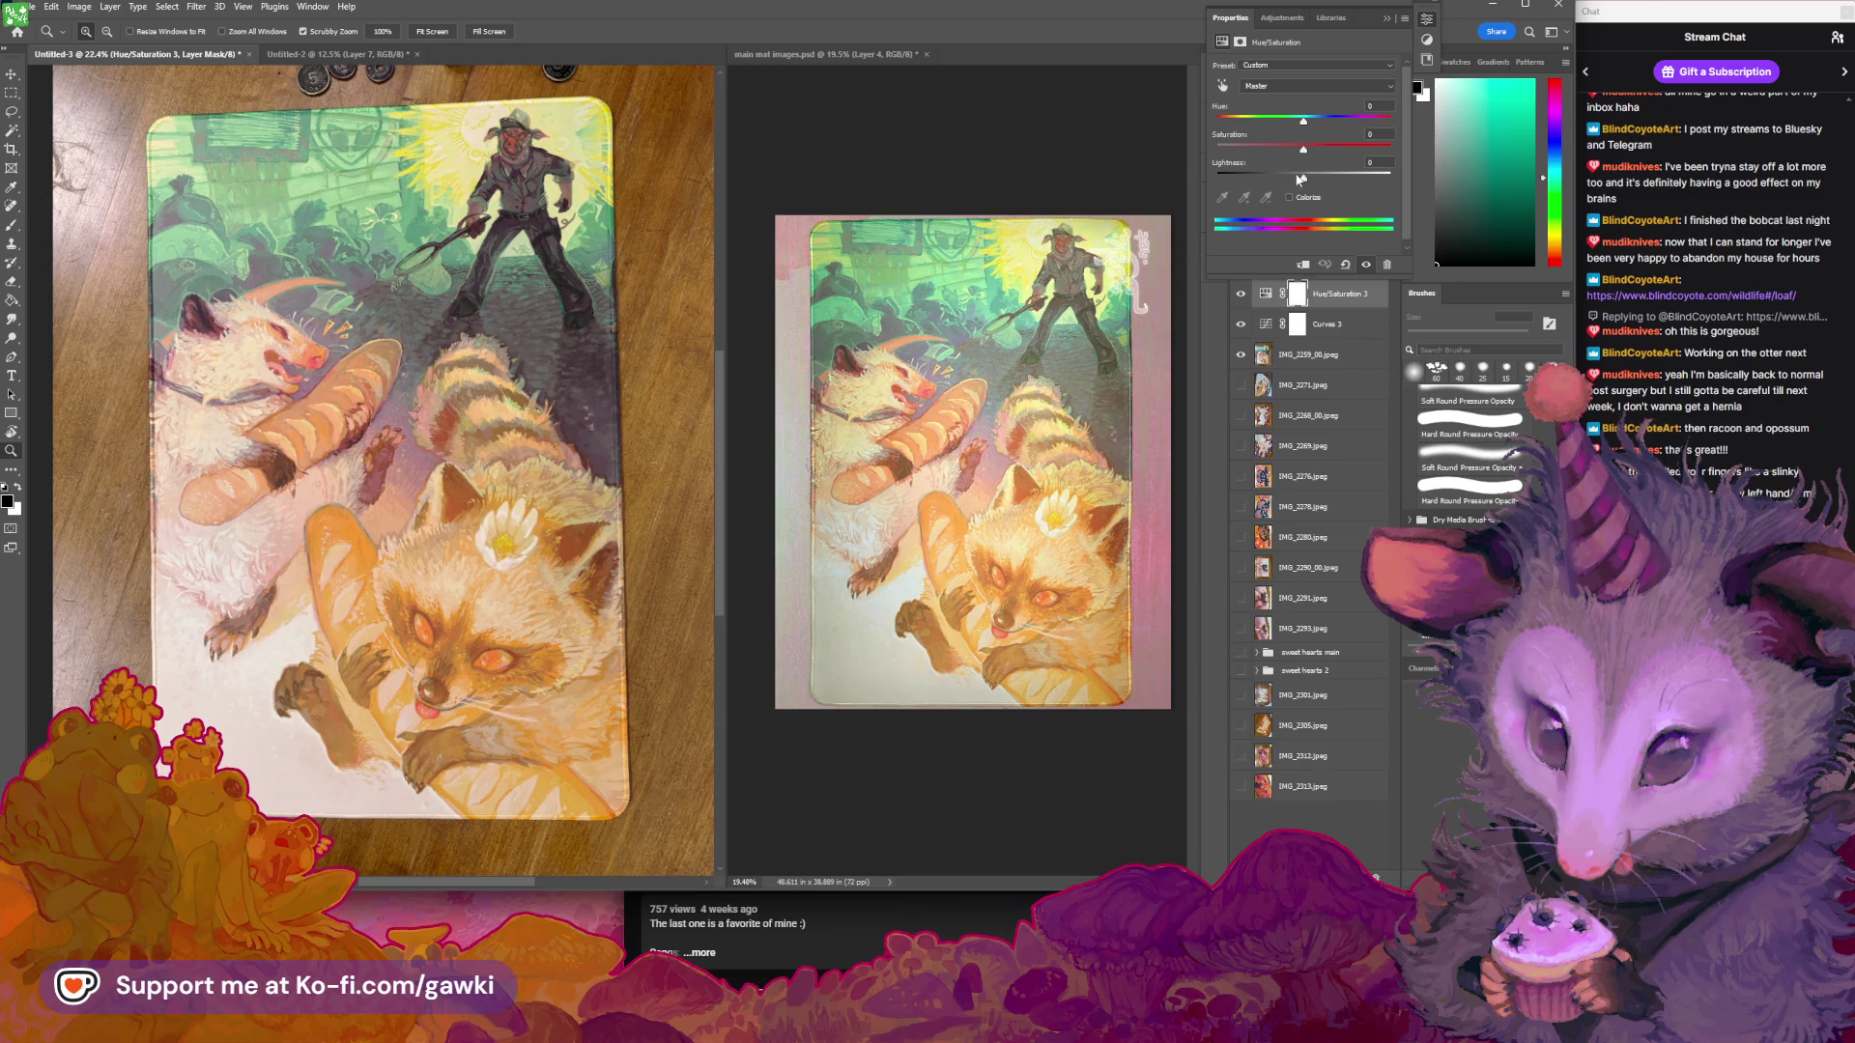
Drag the Curves 3 point up-left to brighten the mat photo
key(alt+s)
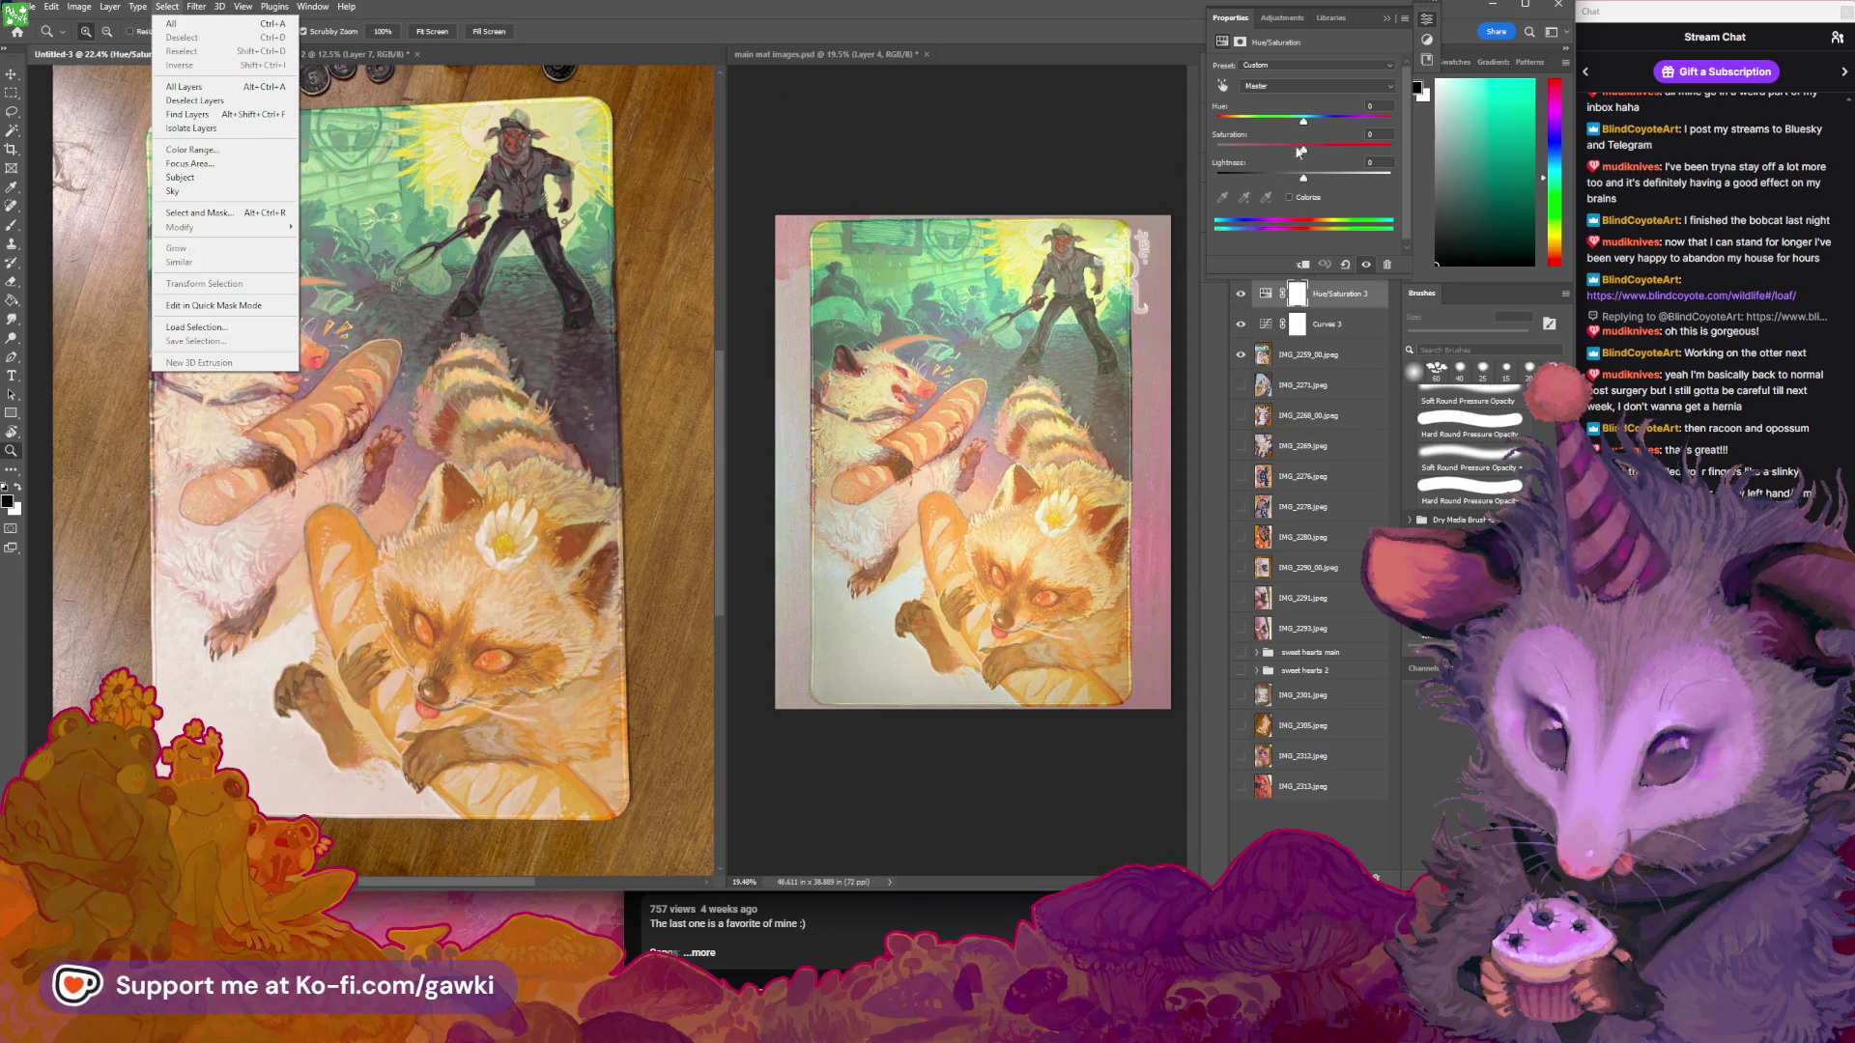
click(1387, 21)
double_click(1263, 326)
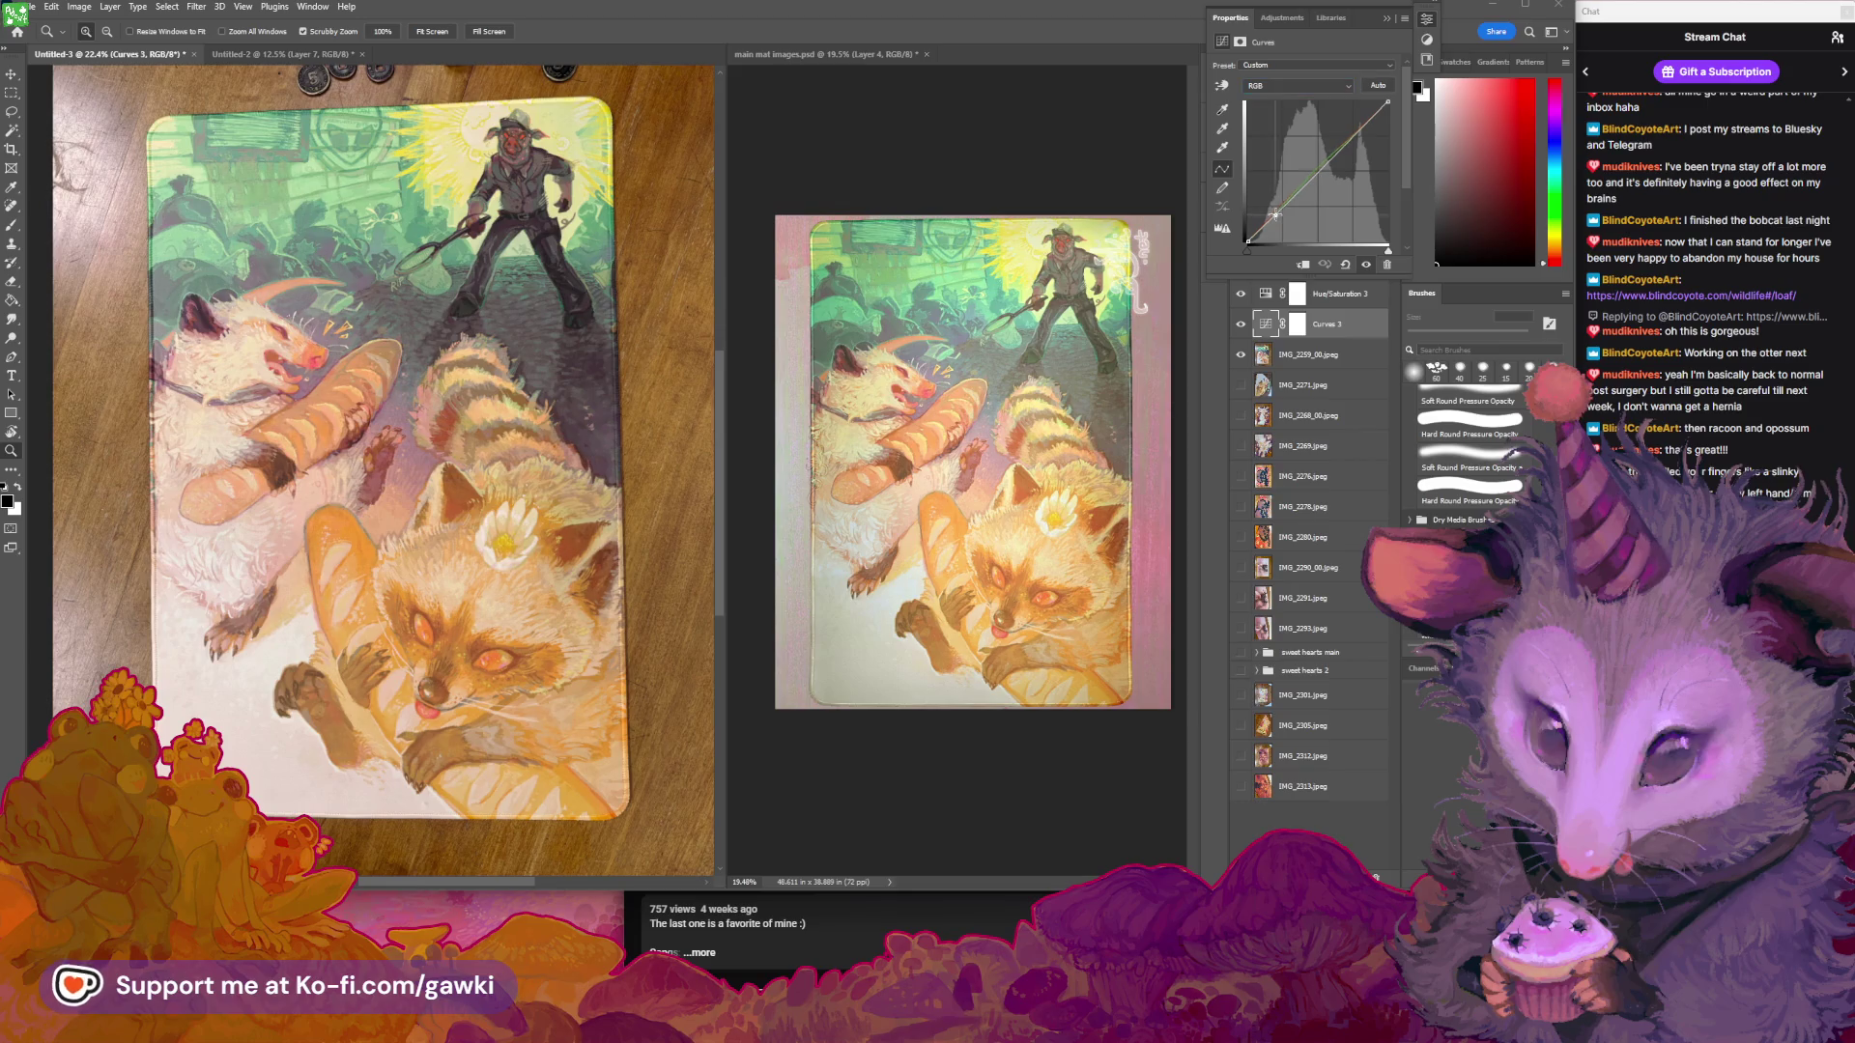
drag(1275, 213, 1297, 191)
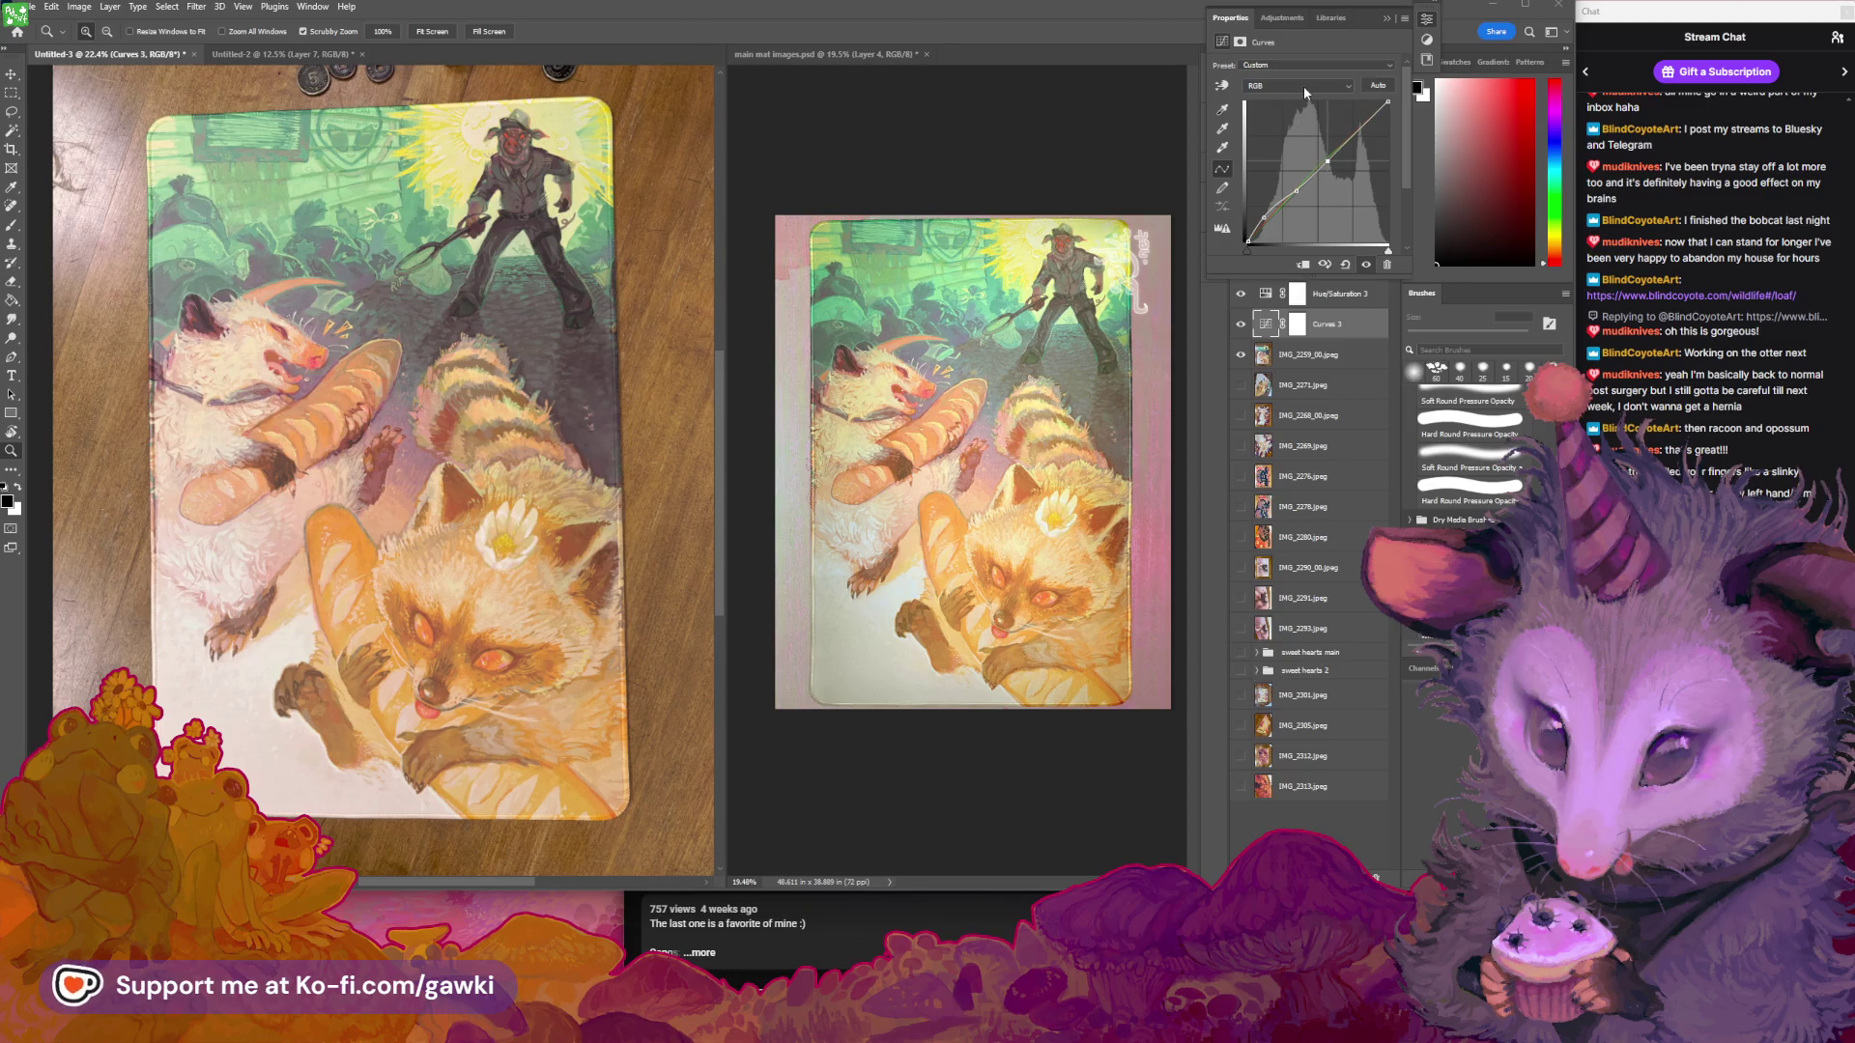
click(1387, 17)
Hide Hue/Saturation 3, Photo Filter 1 and Curves 3 to view the uncorrected photo
drag(615, 424, 600, 404)
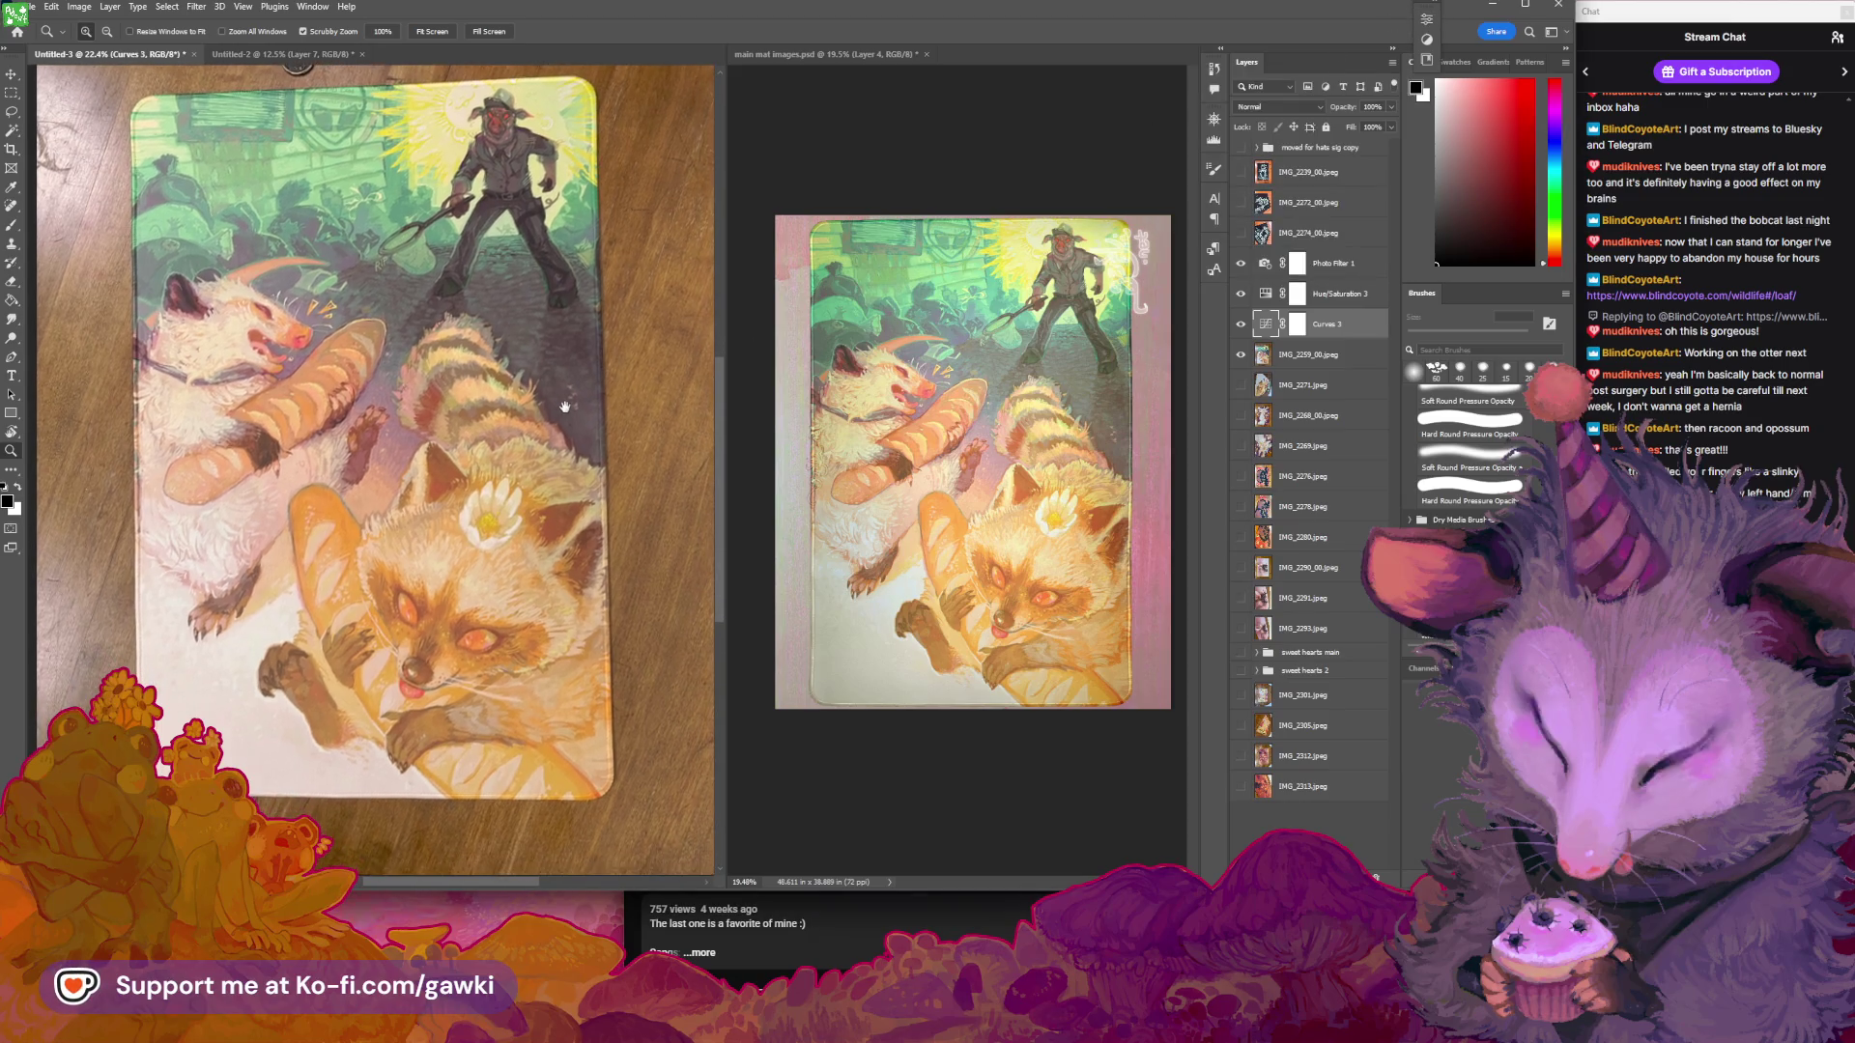
mouse_move(236, 318)
mouse_down()
mouse_move(299, 328)
mouse_move(241, 340)
mouse_move(593, 343)
mouse_up()
click(1241, 294)
click(1242, 294)
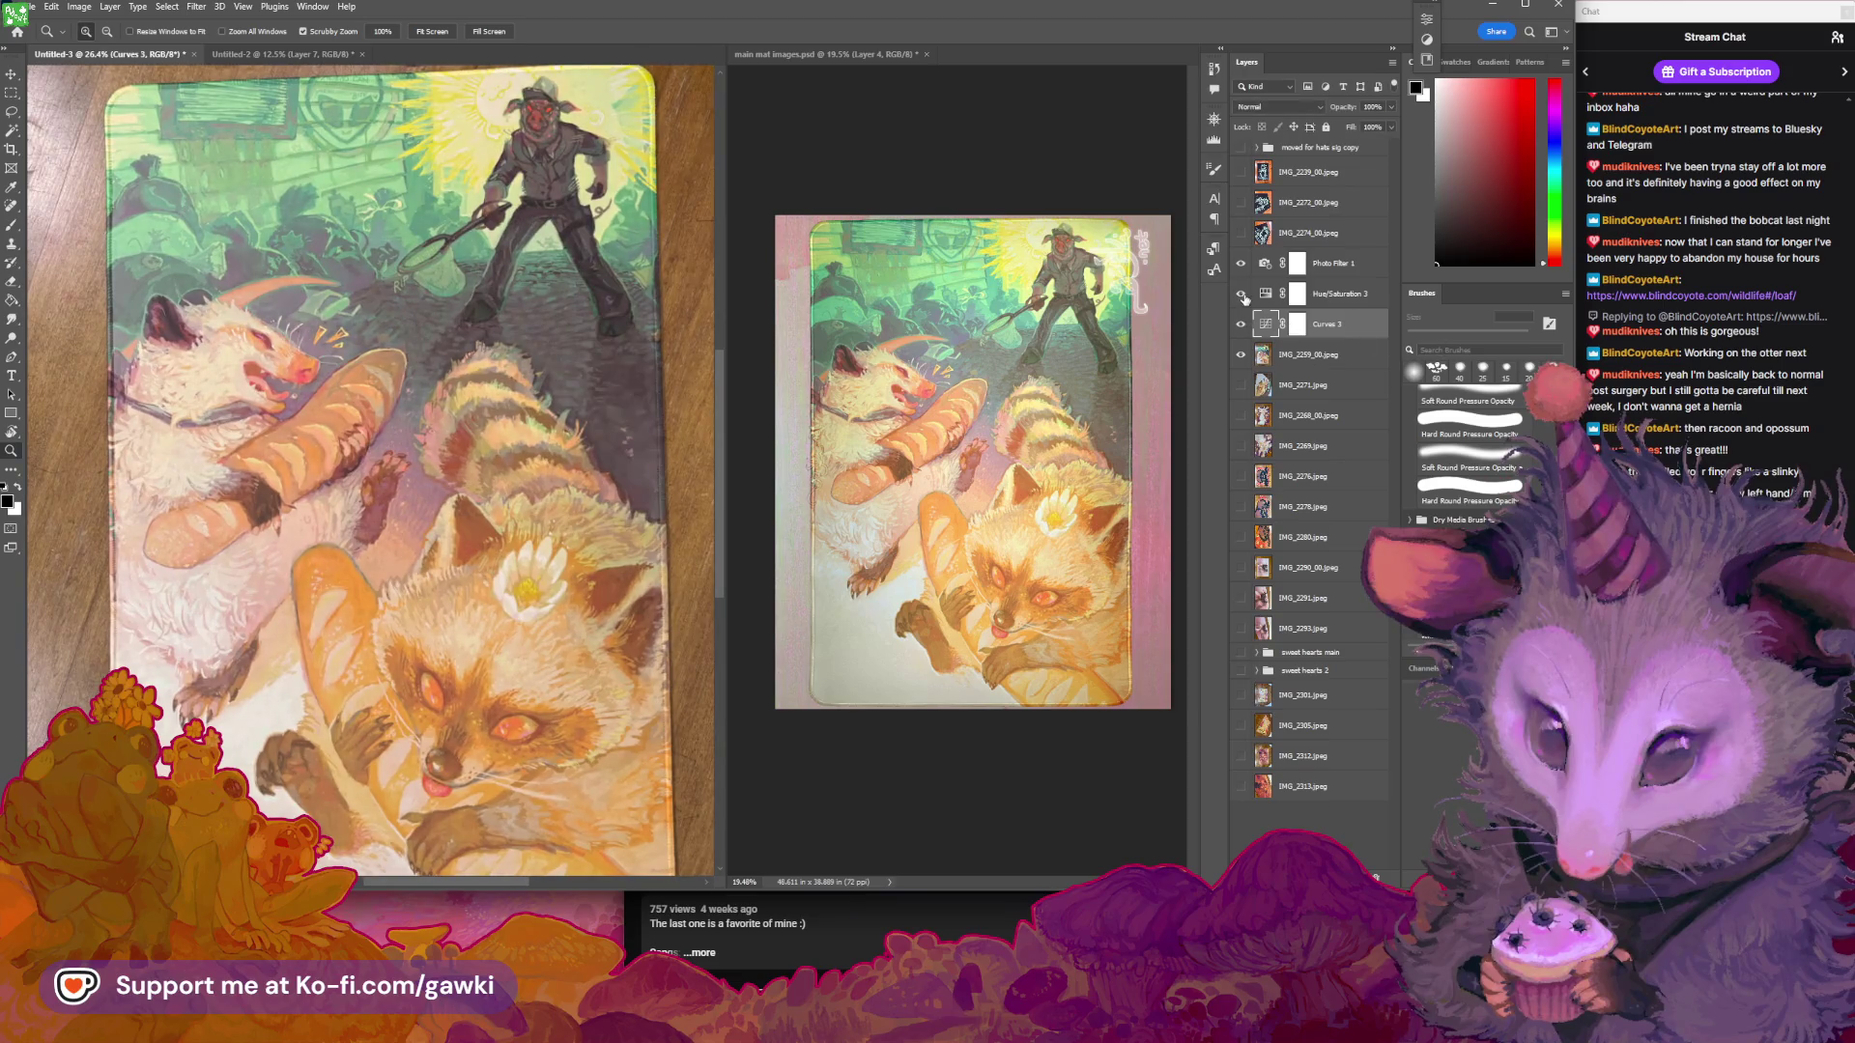
click(1242, 294)
click(1241, 263)
click(1240, 323)
Turn Curves 3, Hue/Saturation 3 and Photo Filter 1 back on
click(1240, 324)
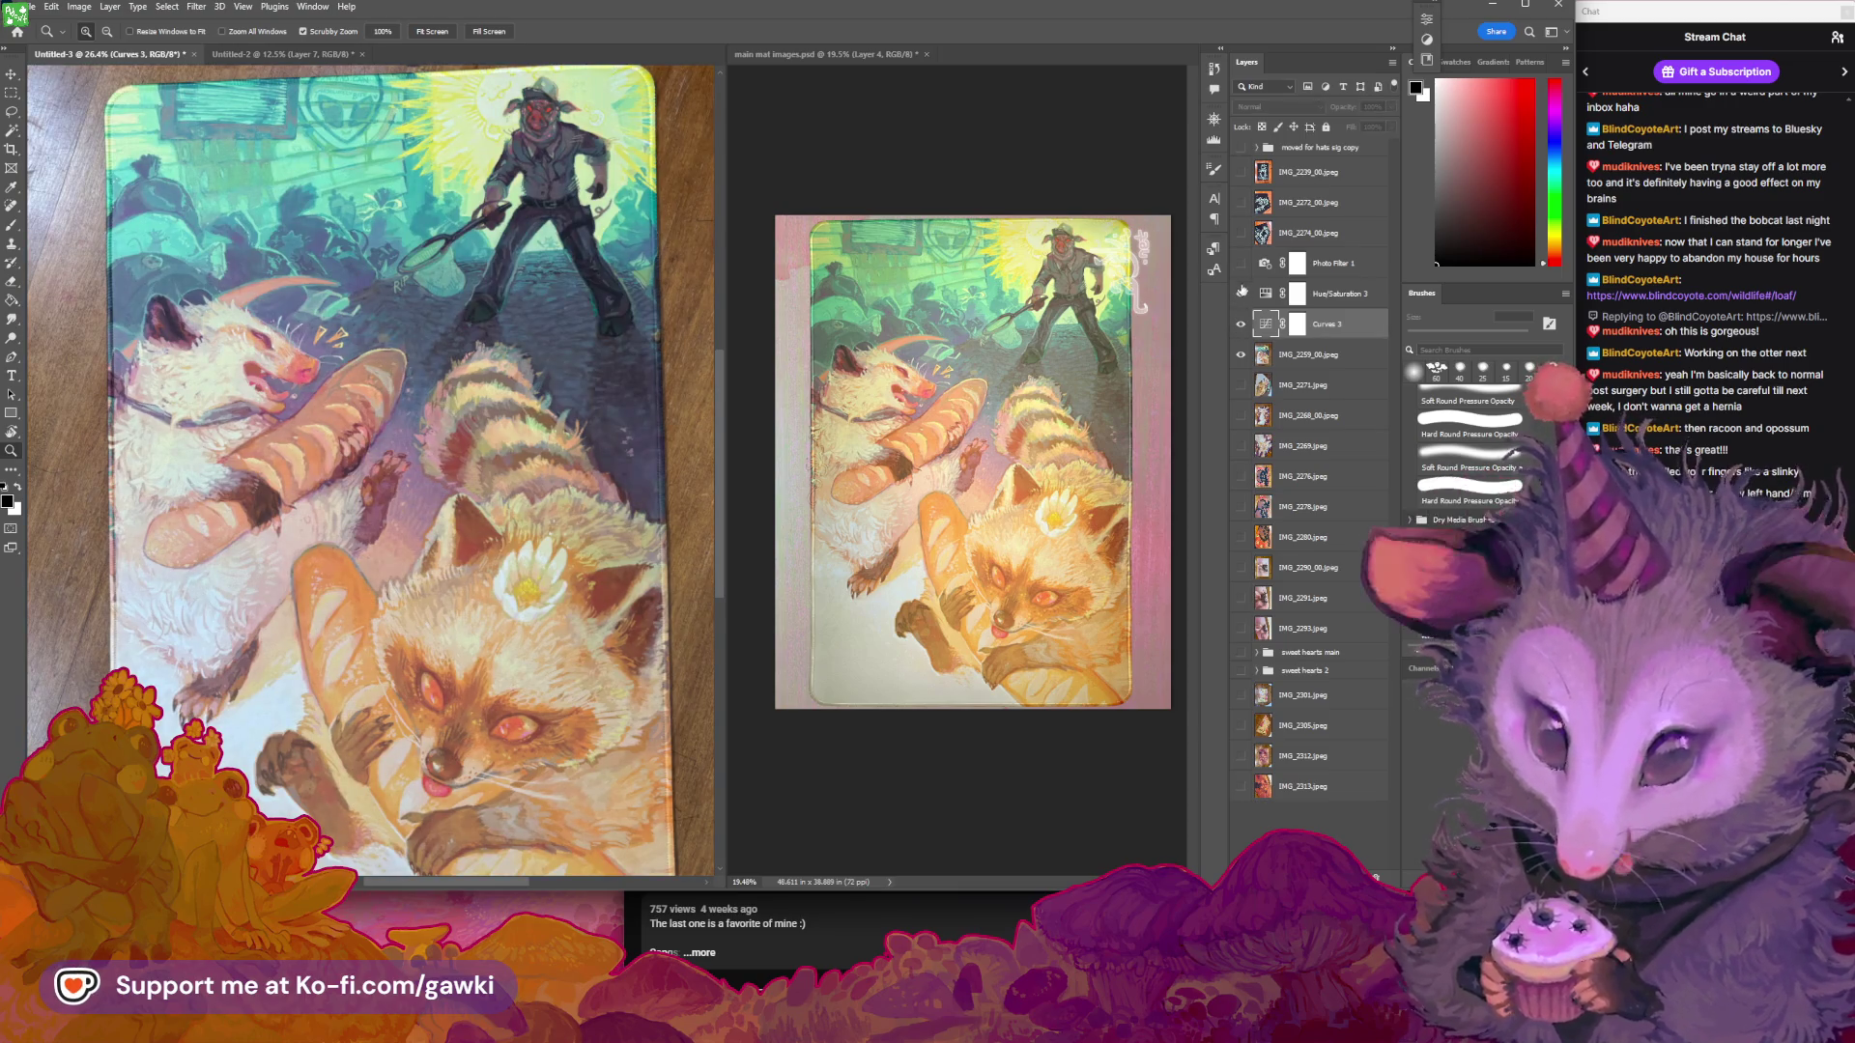
click(1242, 294)
click(1241, 262)
click(1241, 294)
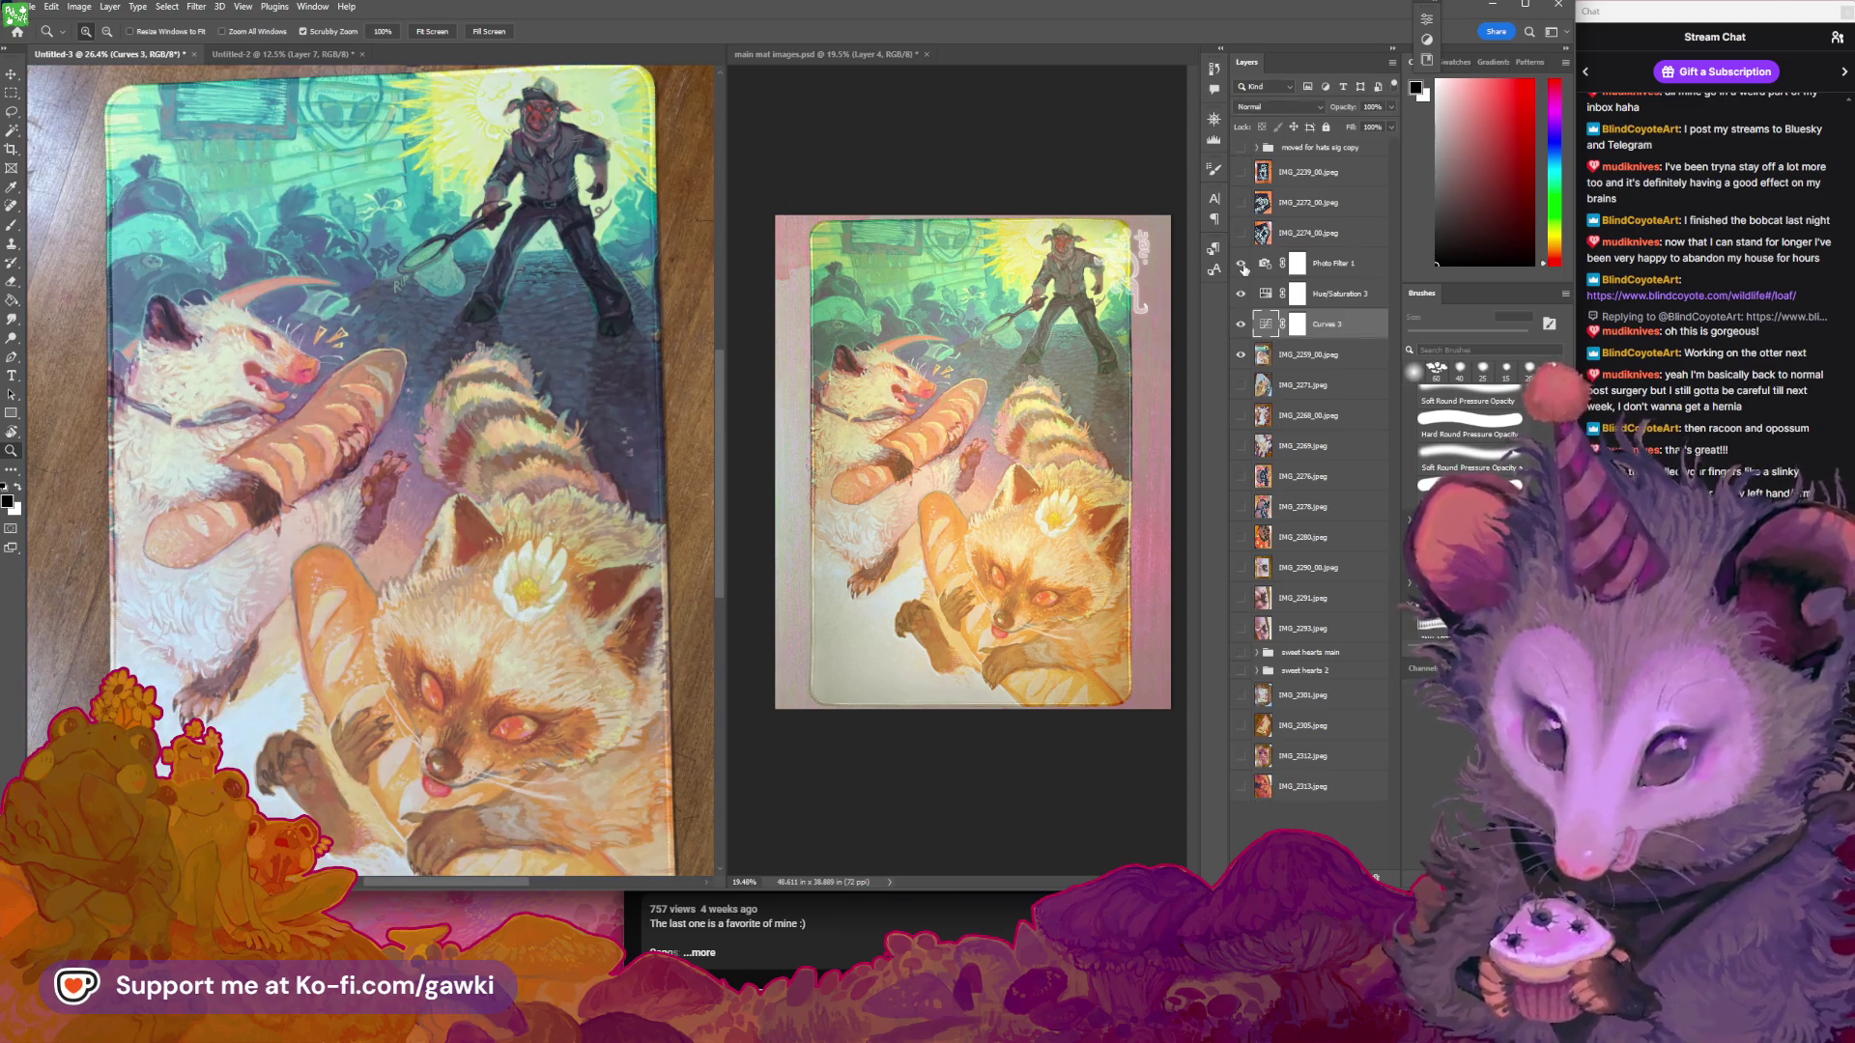
click(1241, 262)
mouse_move(570, 507)
mouse_down()
mouse_move(563, 473)
mouse_move(556, 510)
mouse_move(642, 458)
mouse_up()
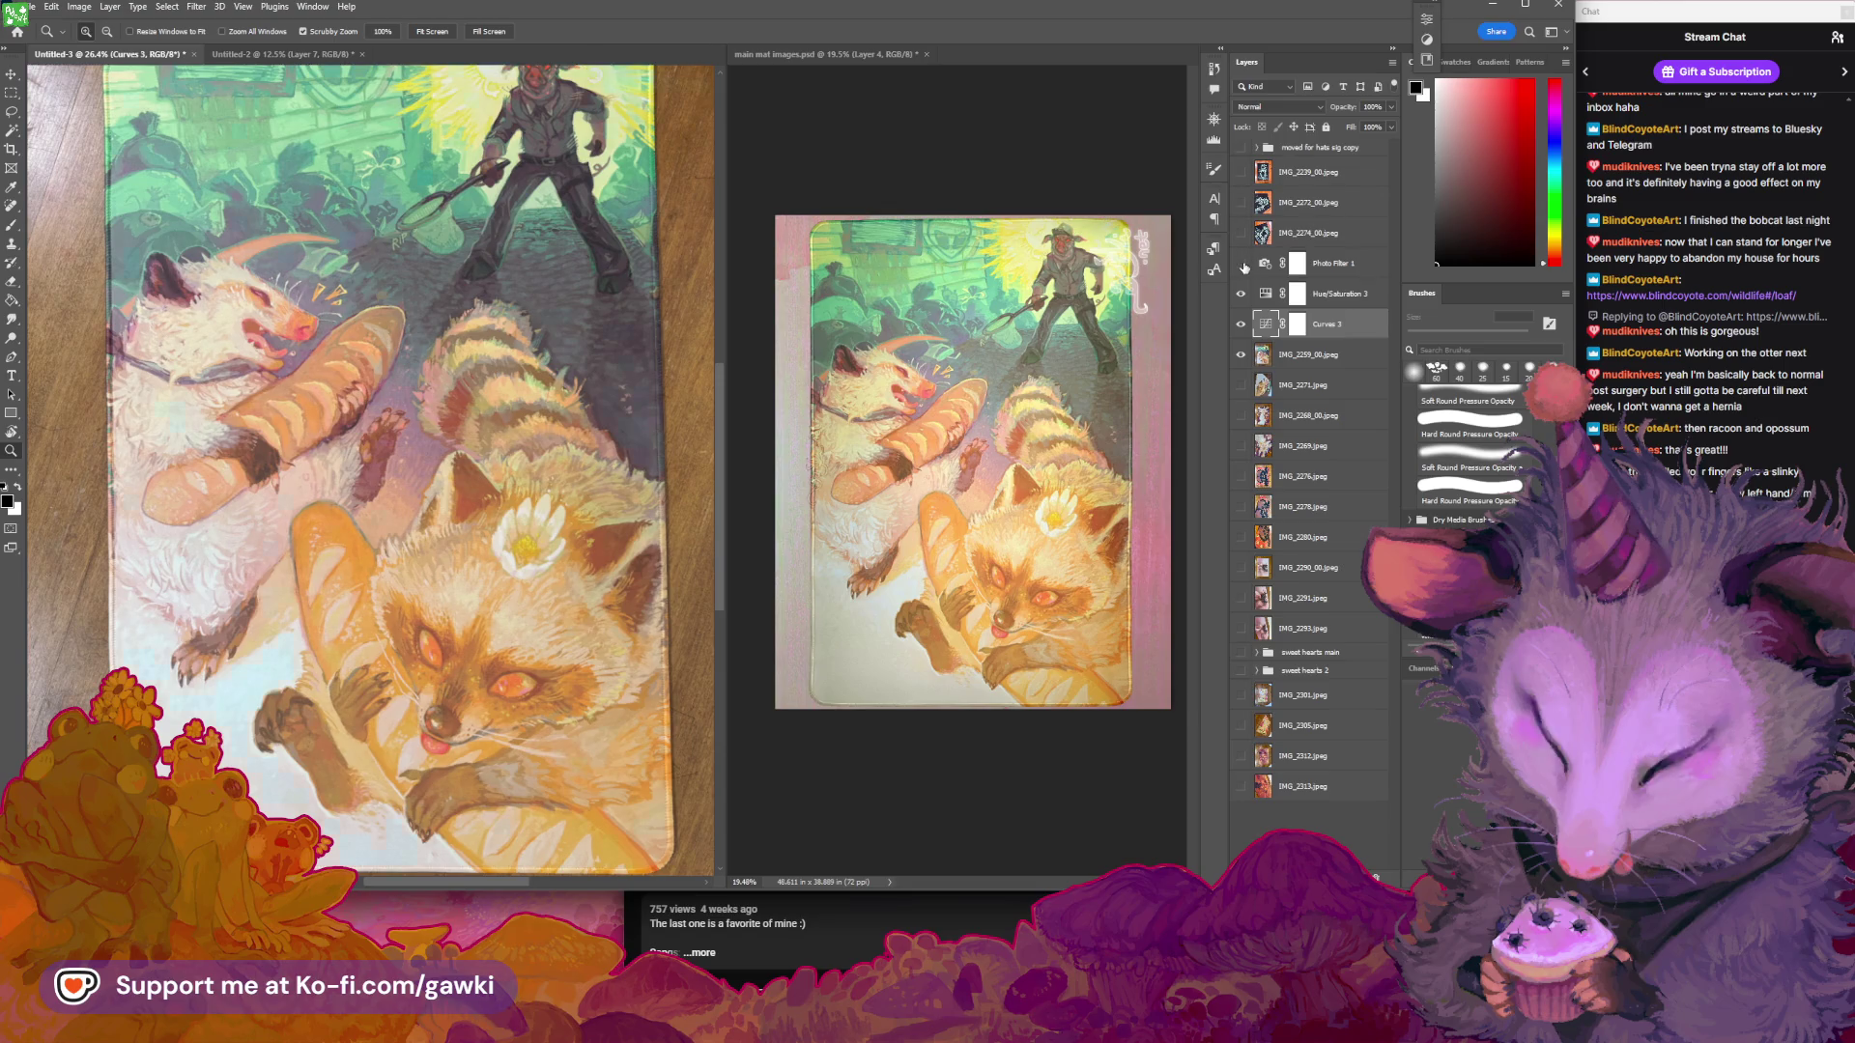
click(109, 7)
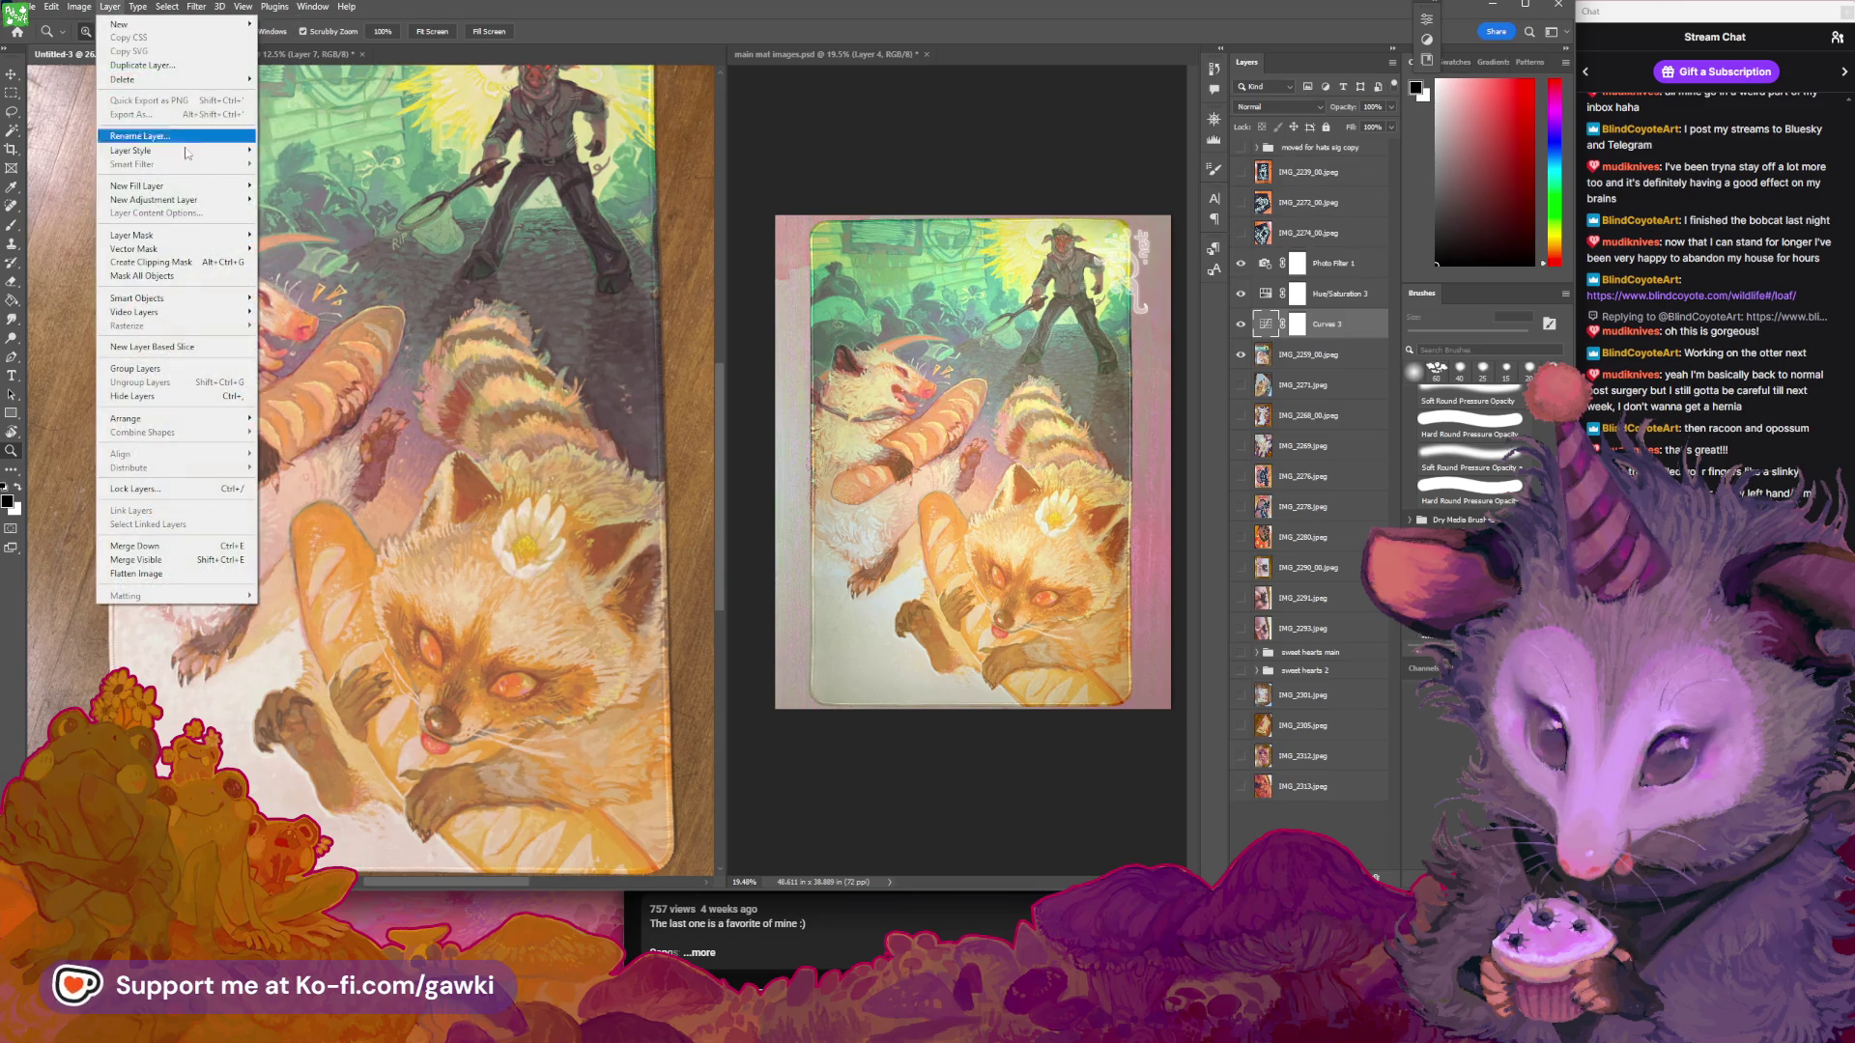
Add a Vibrance 1 adjustment layer with vibrance raised to +100
mouse_move(194, 199)
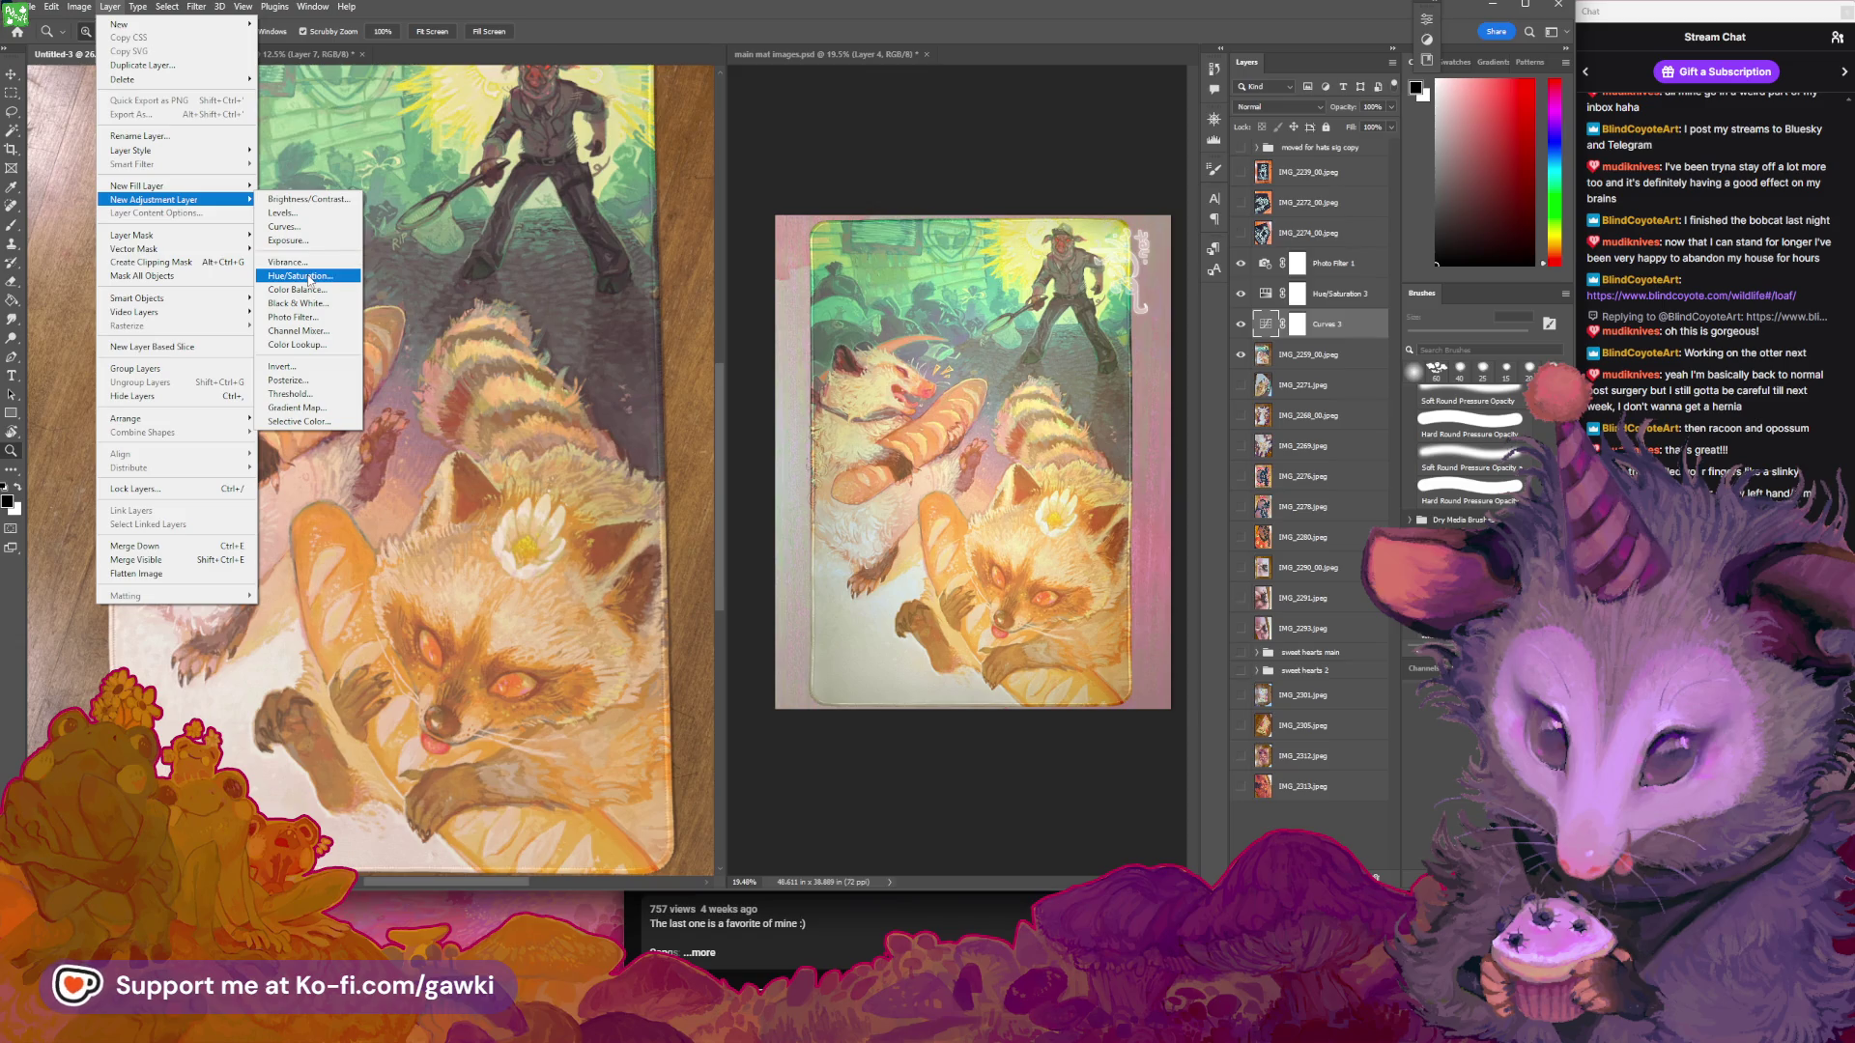
click(308, 267)
click(993, 447)
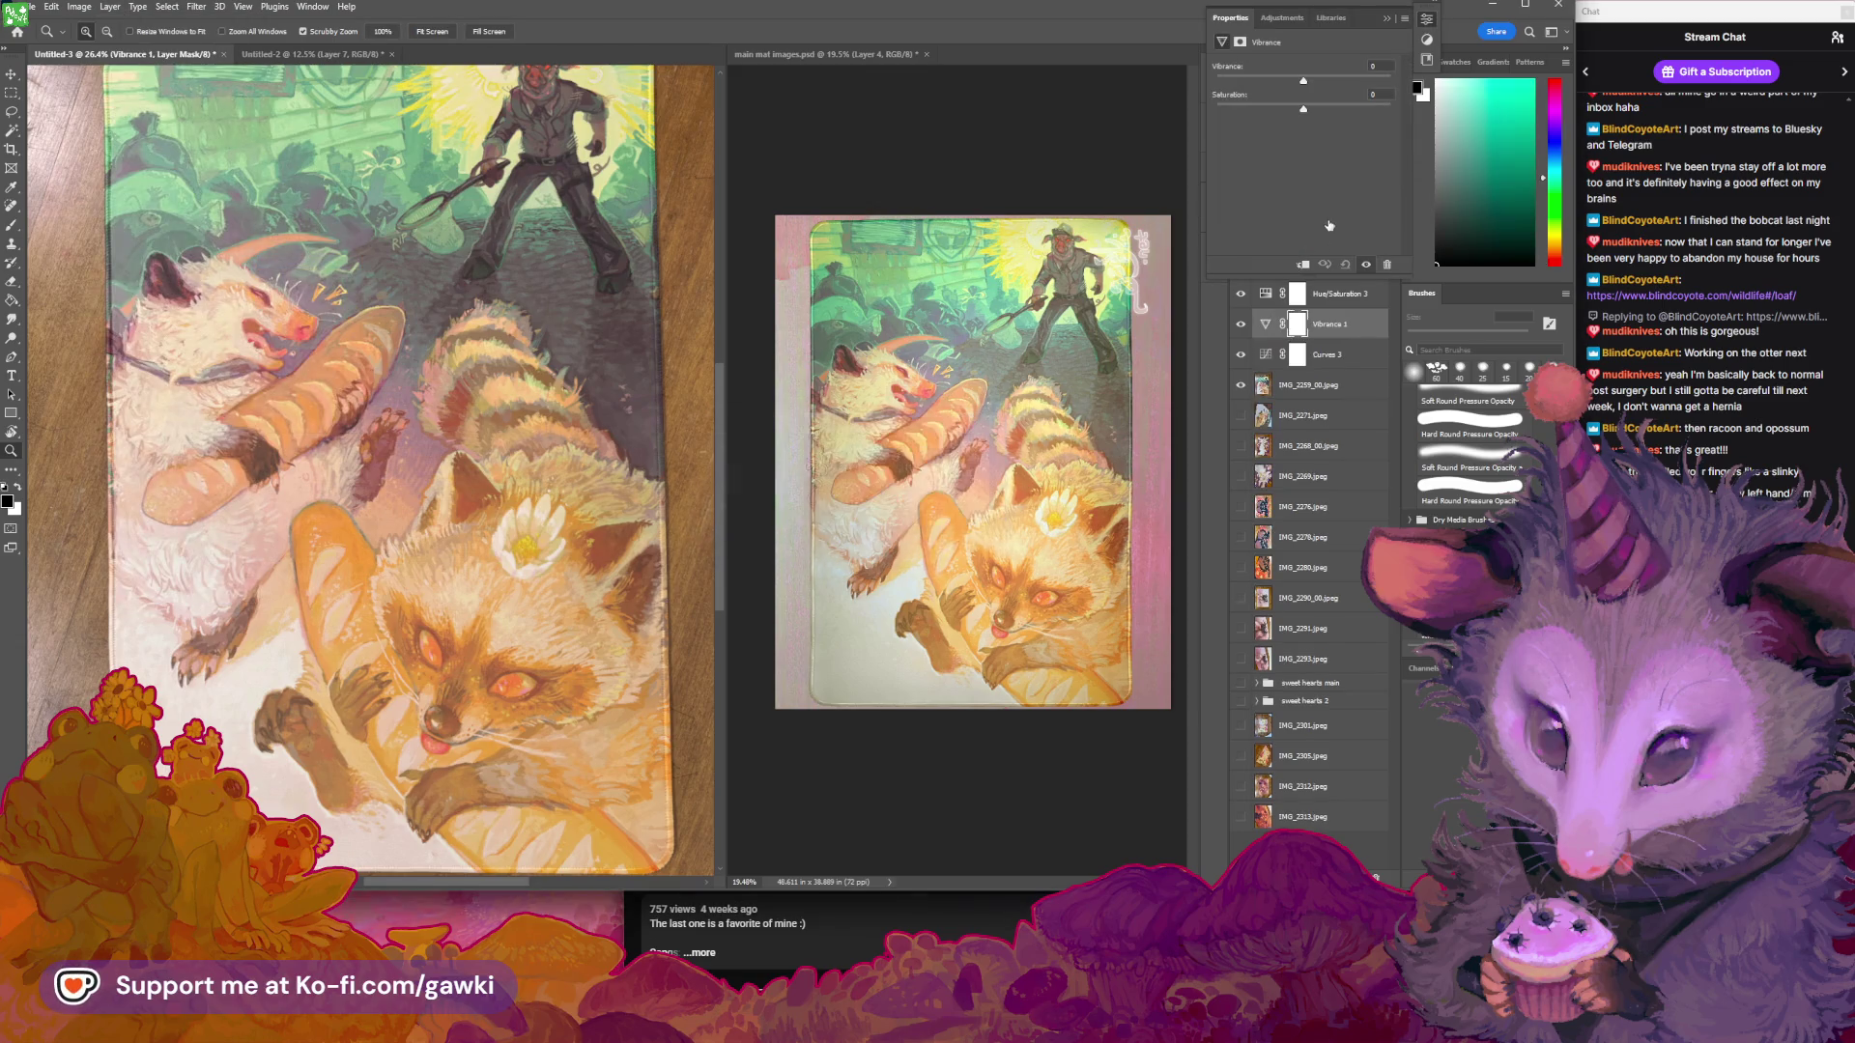
drag(1303, 77, 1422, 100)
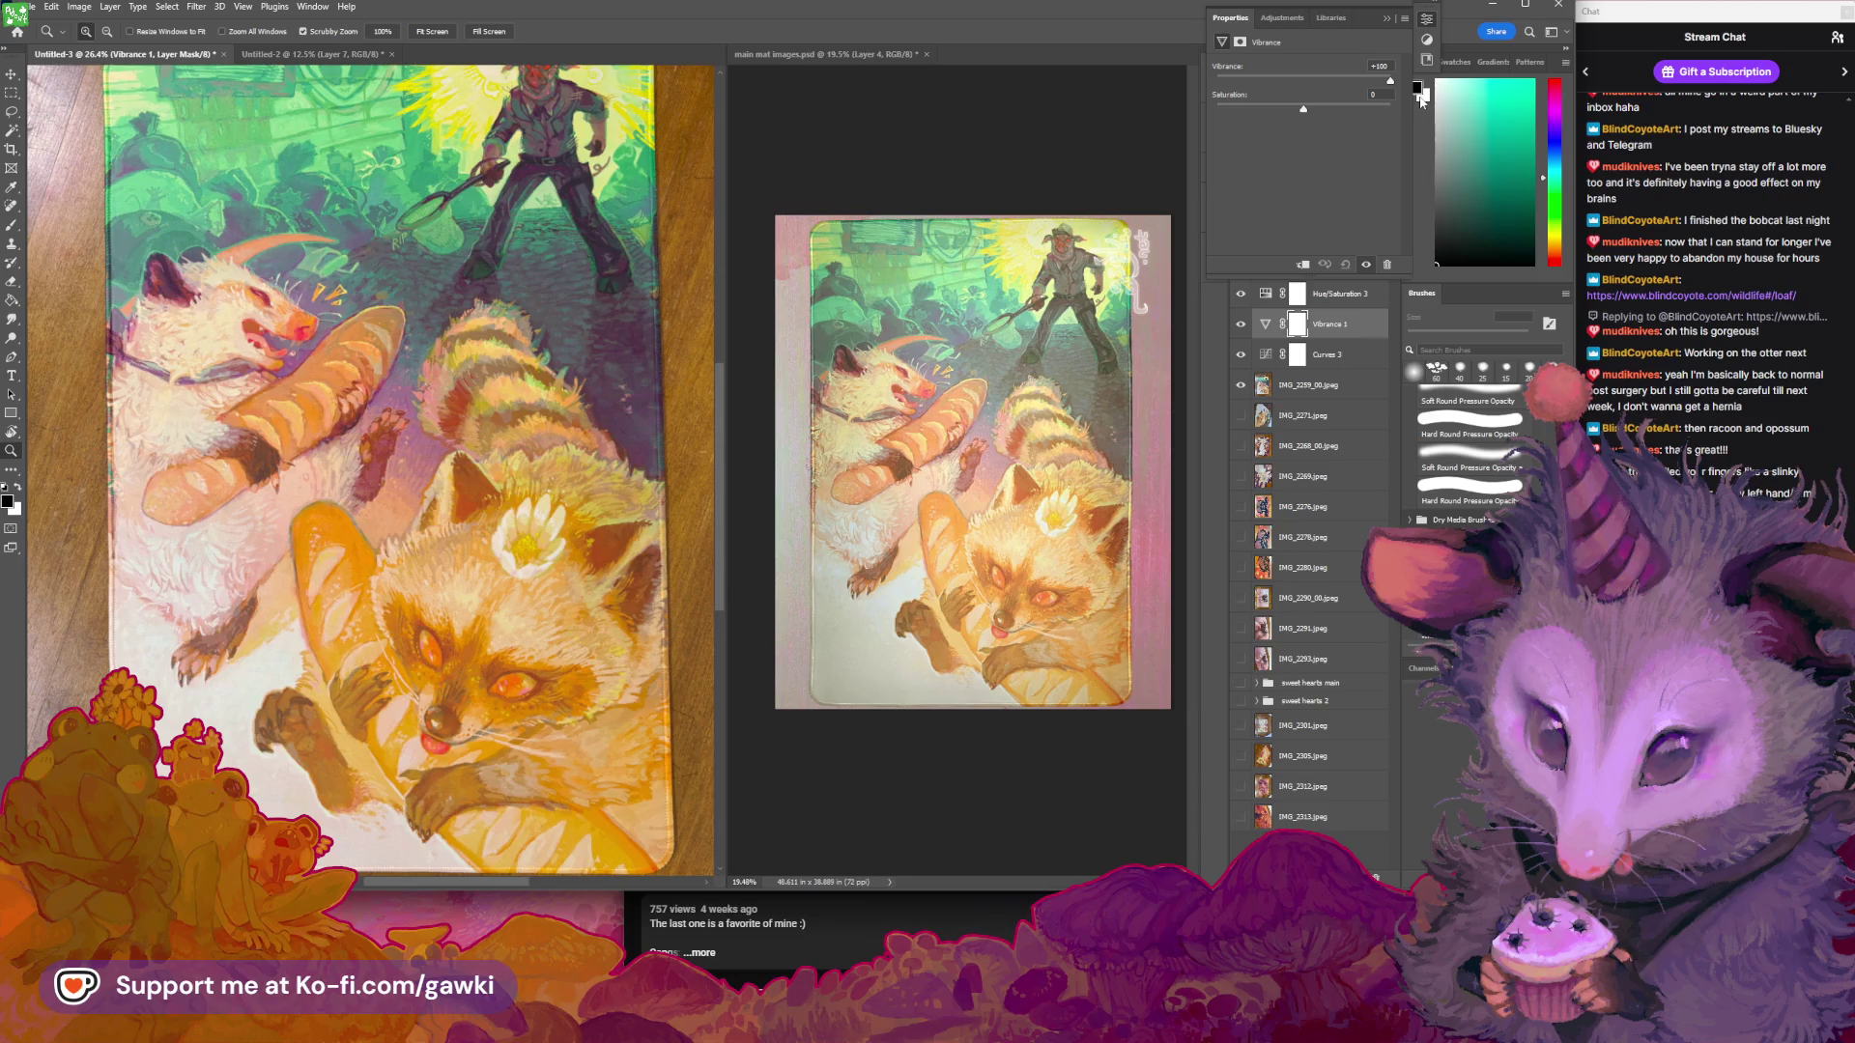
click(1386, 18)
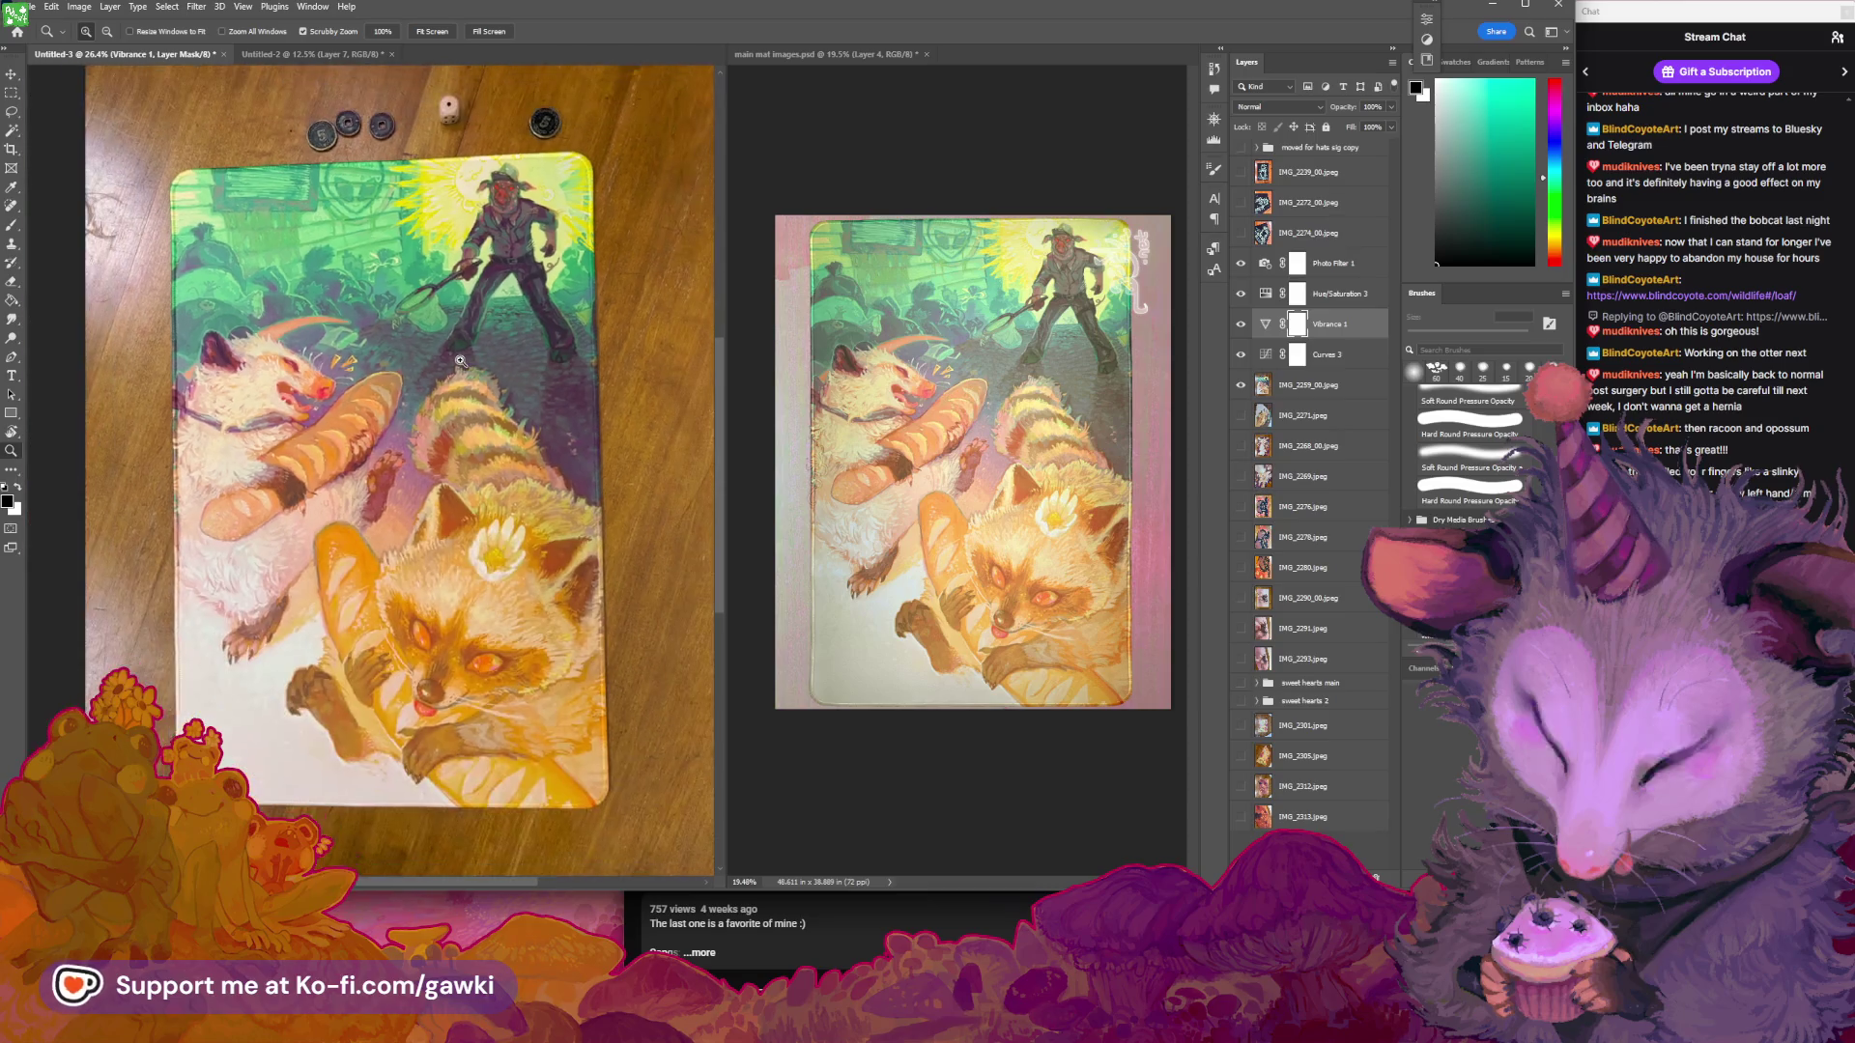
Add a layer mask to the Vibrance 1 adjustment
scroll(470, 360, down, 2)
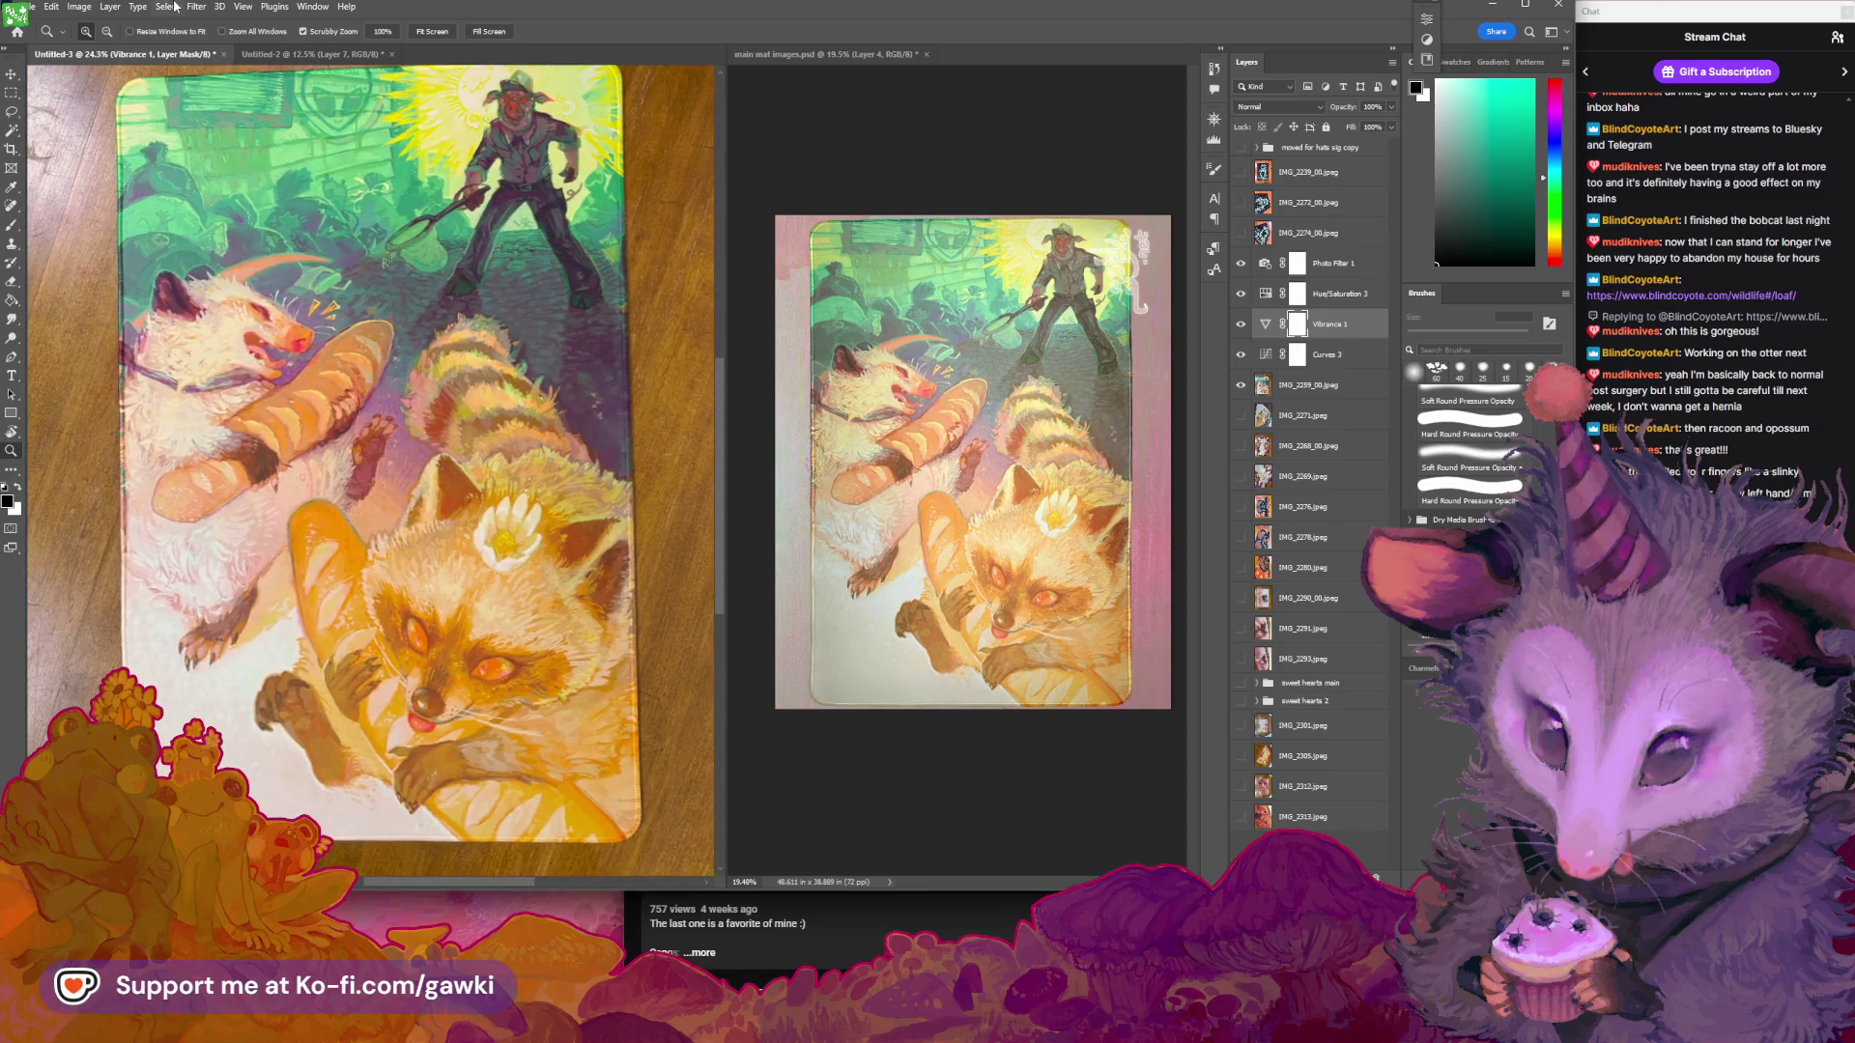
click(114, 7)
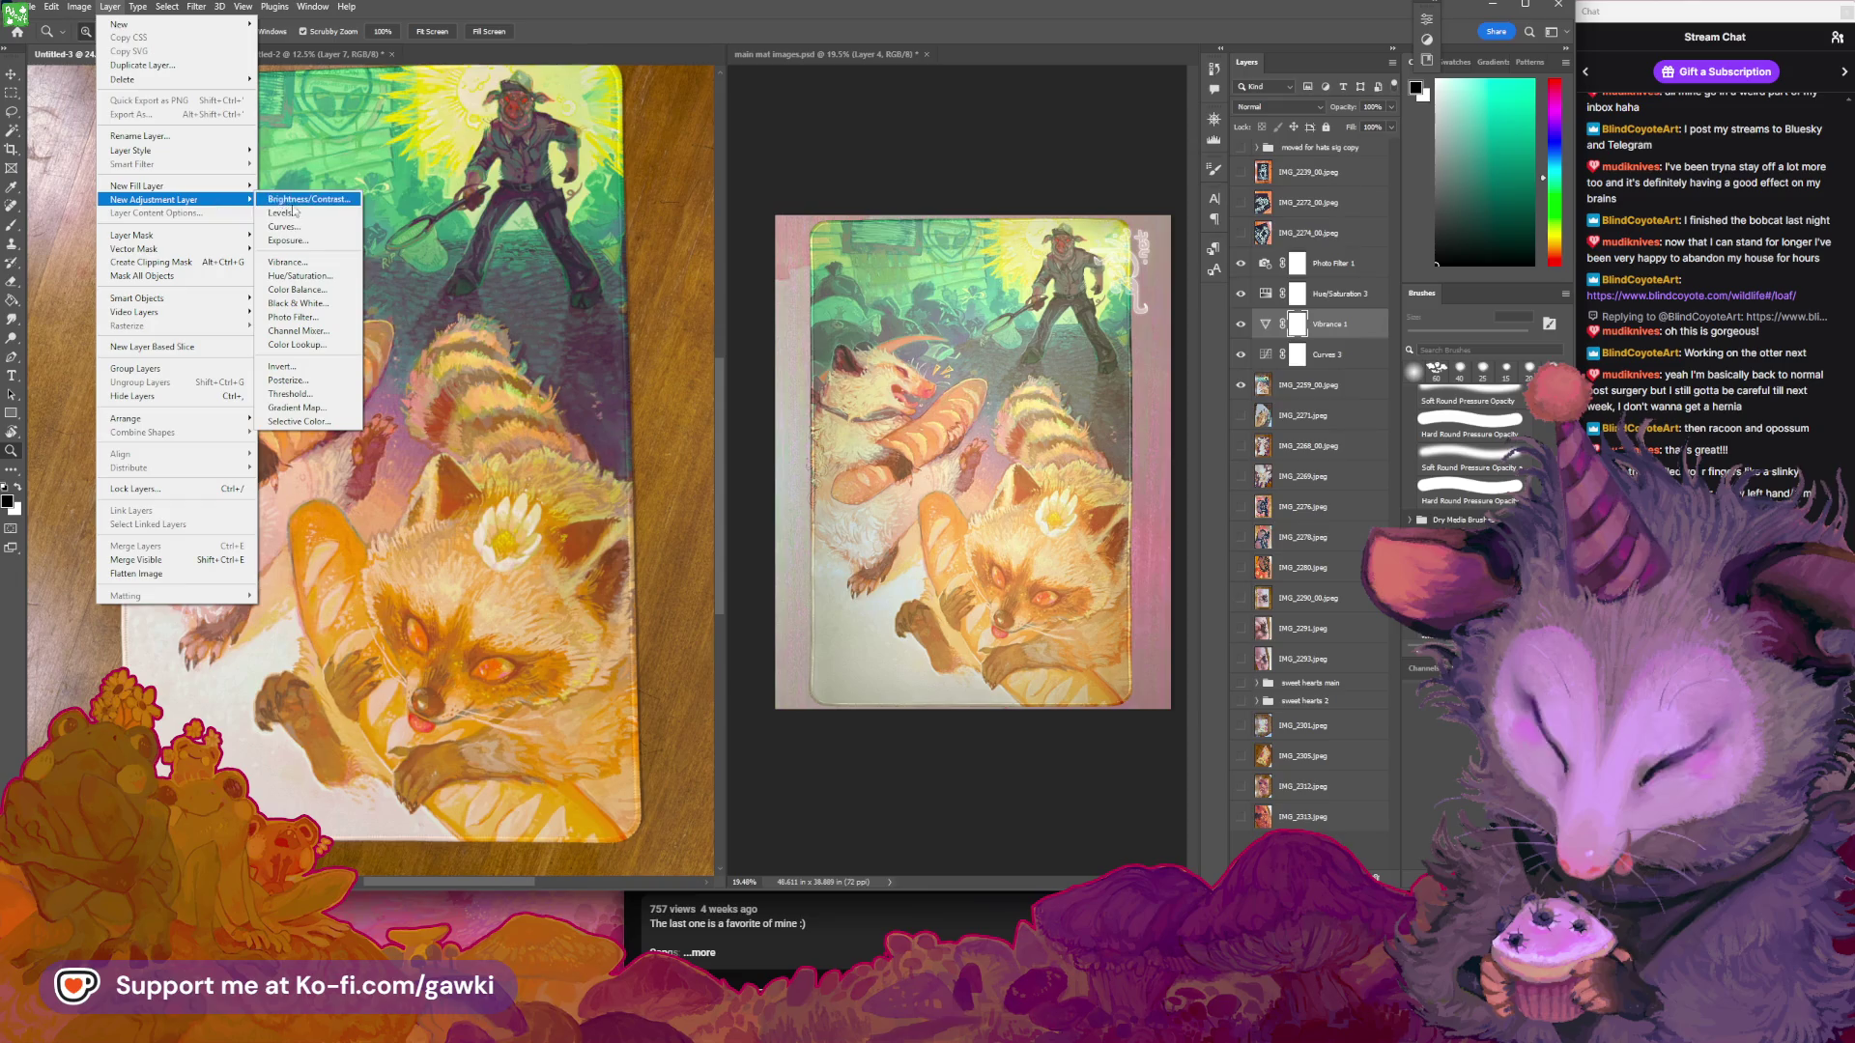
key(Escape)
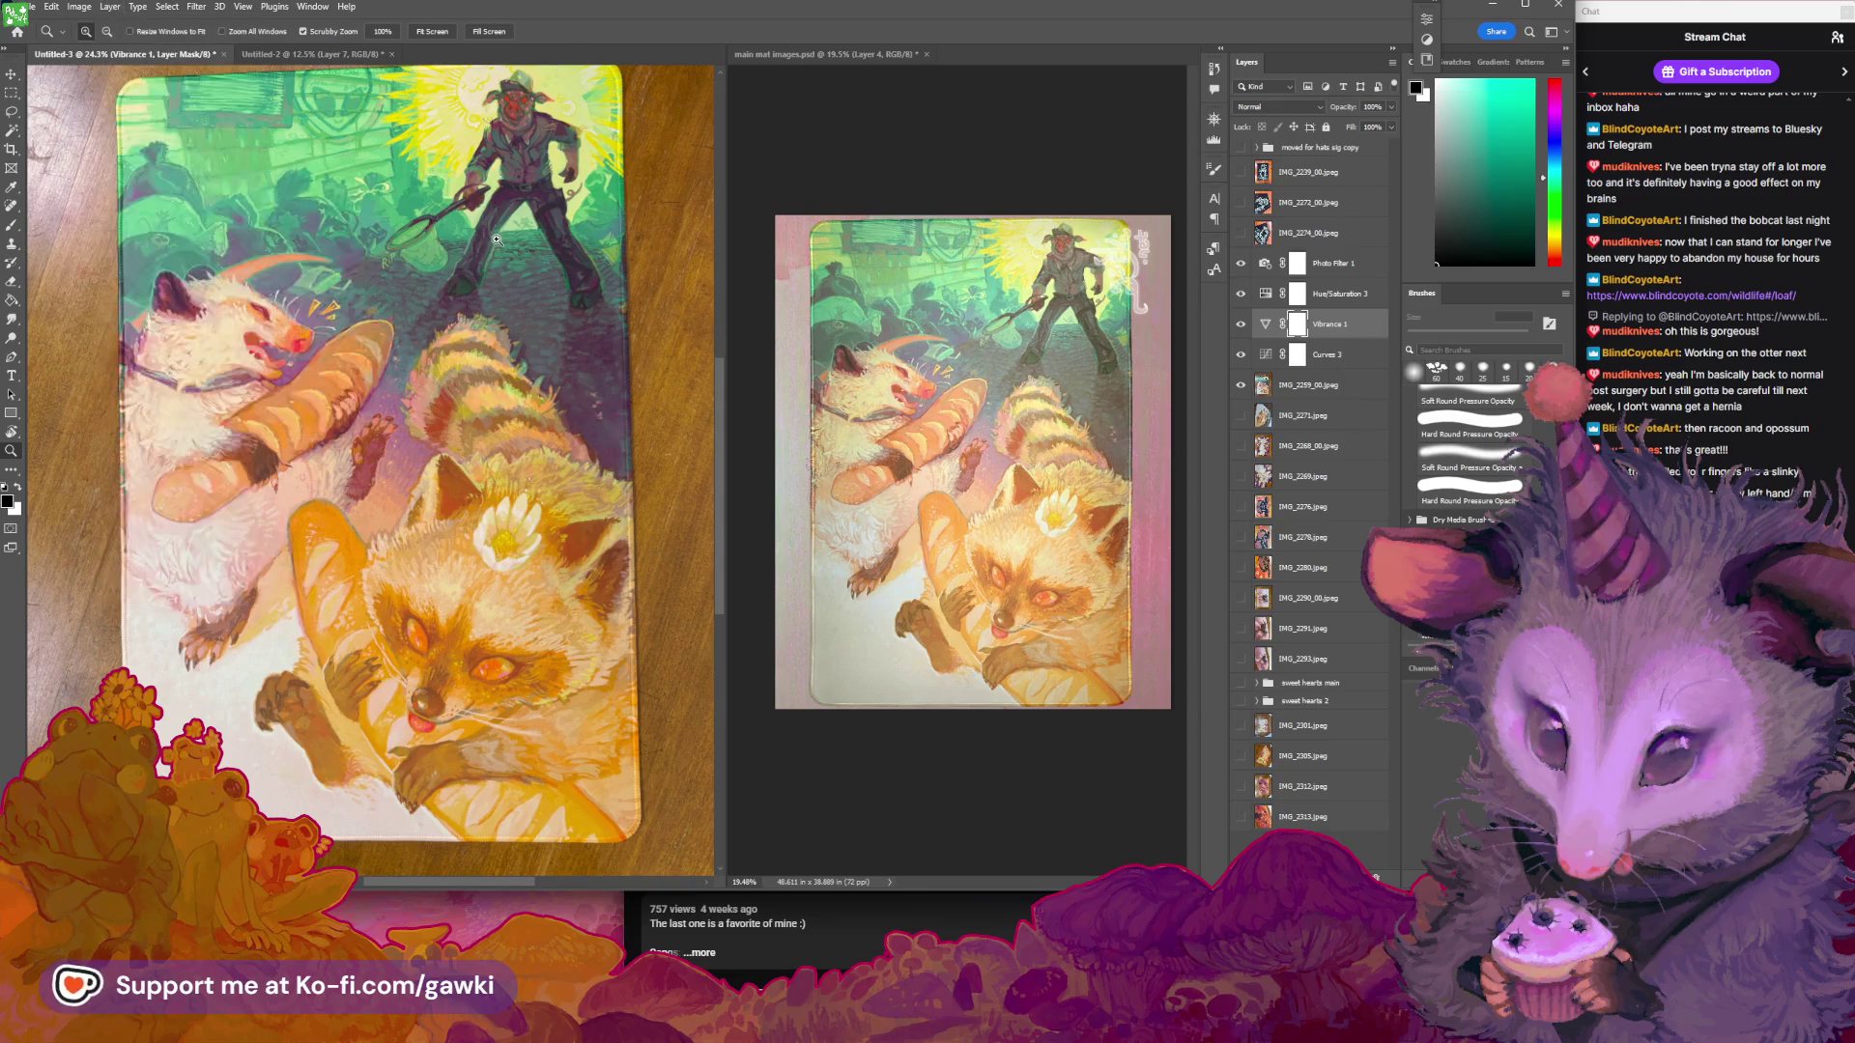
key(e)
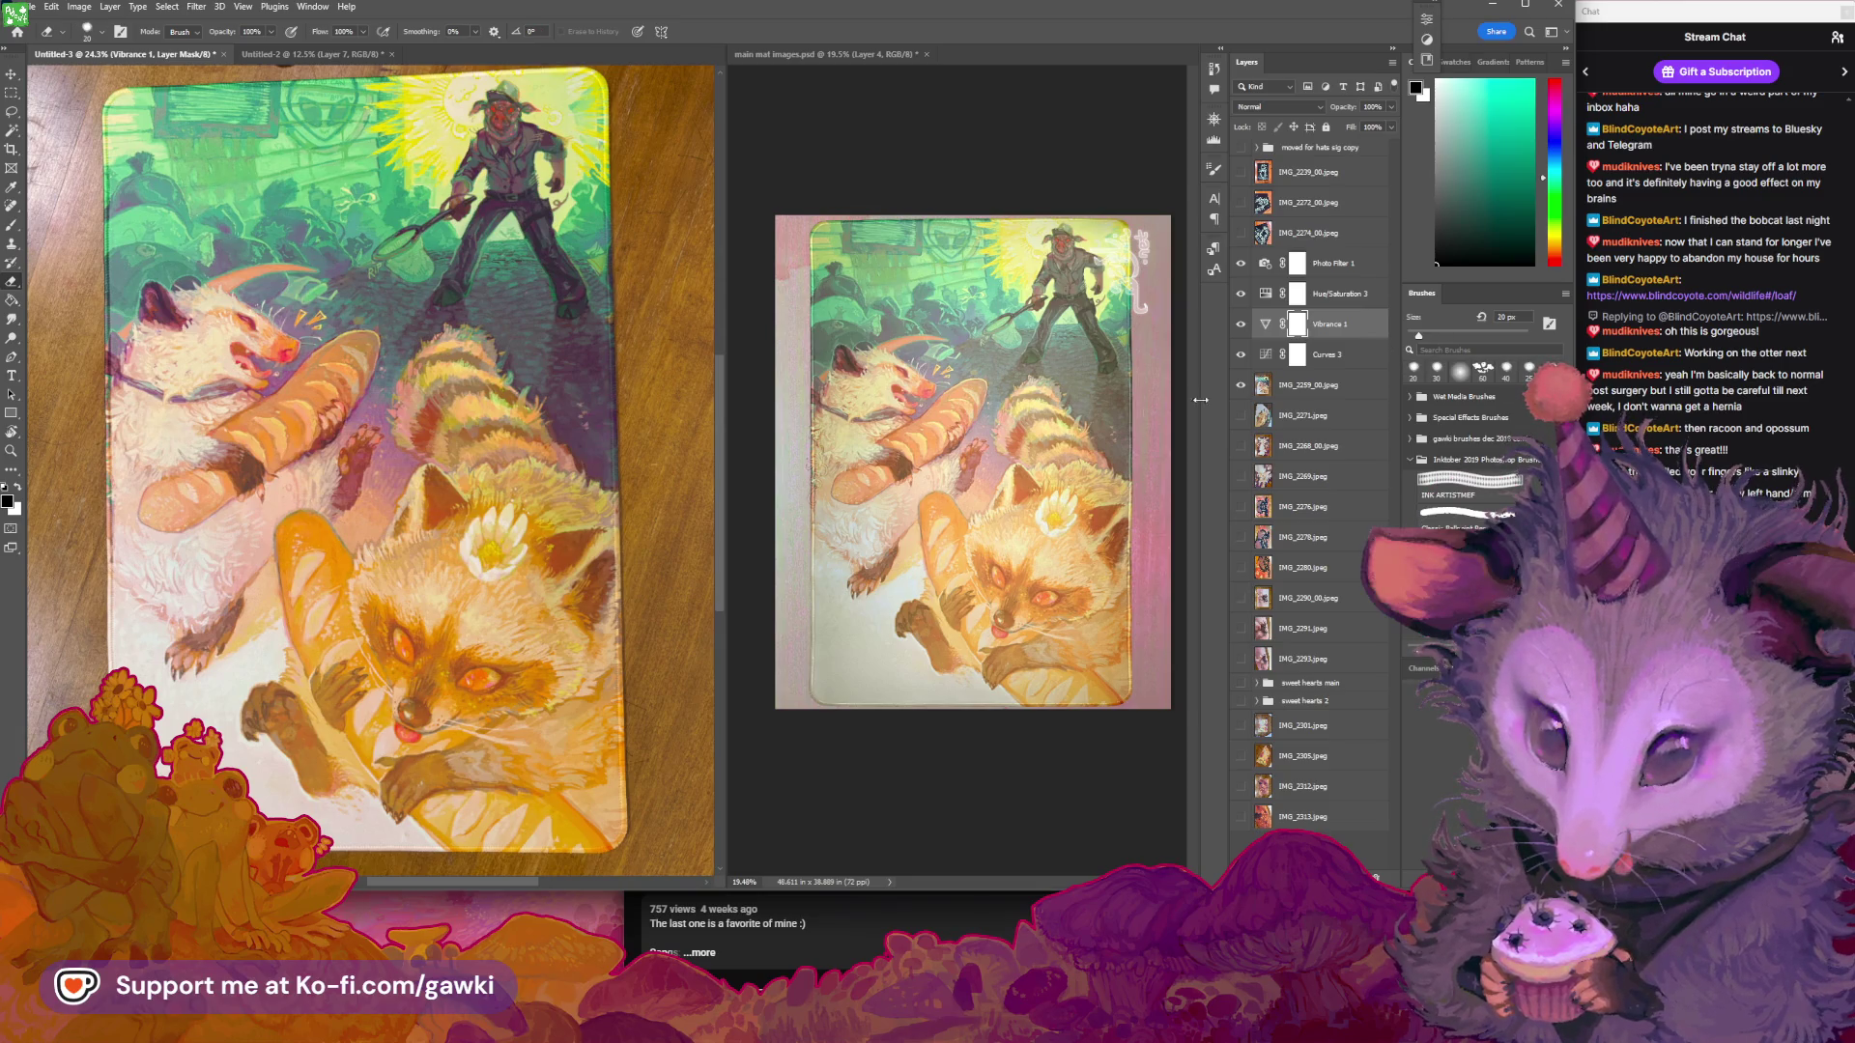
click(1305, 845)
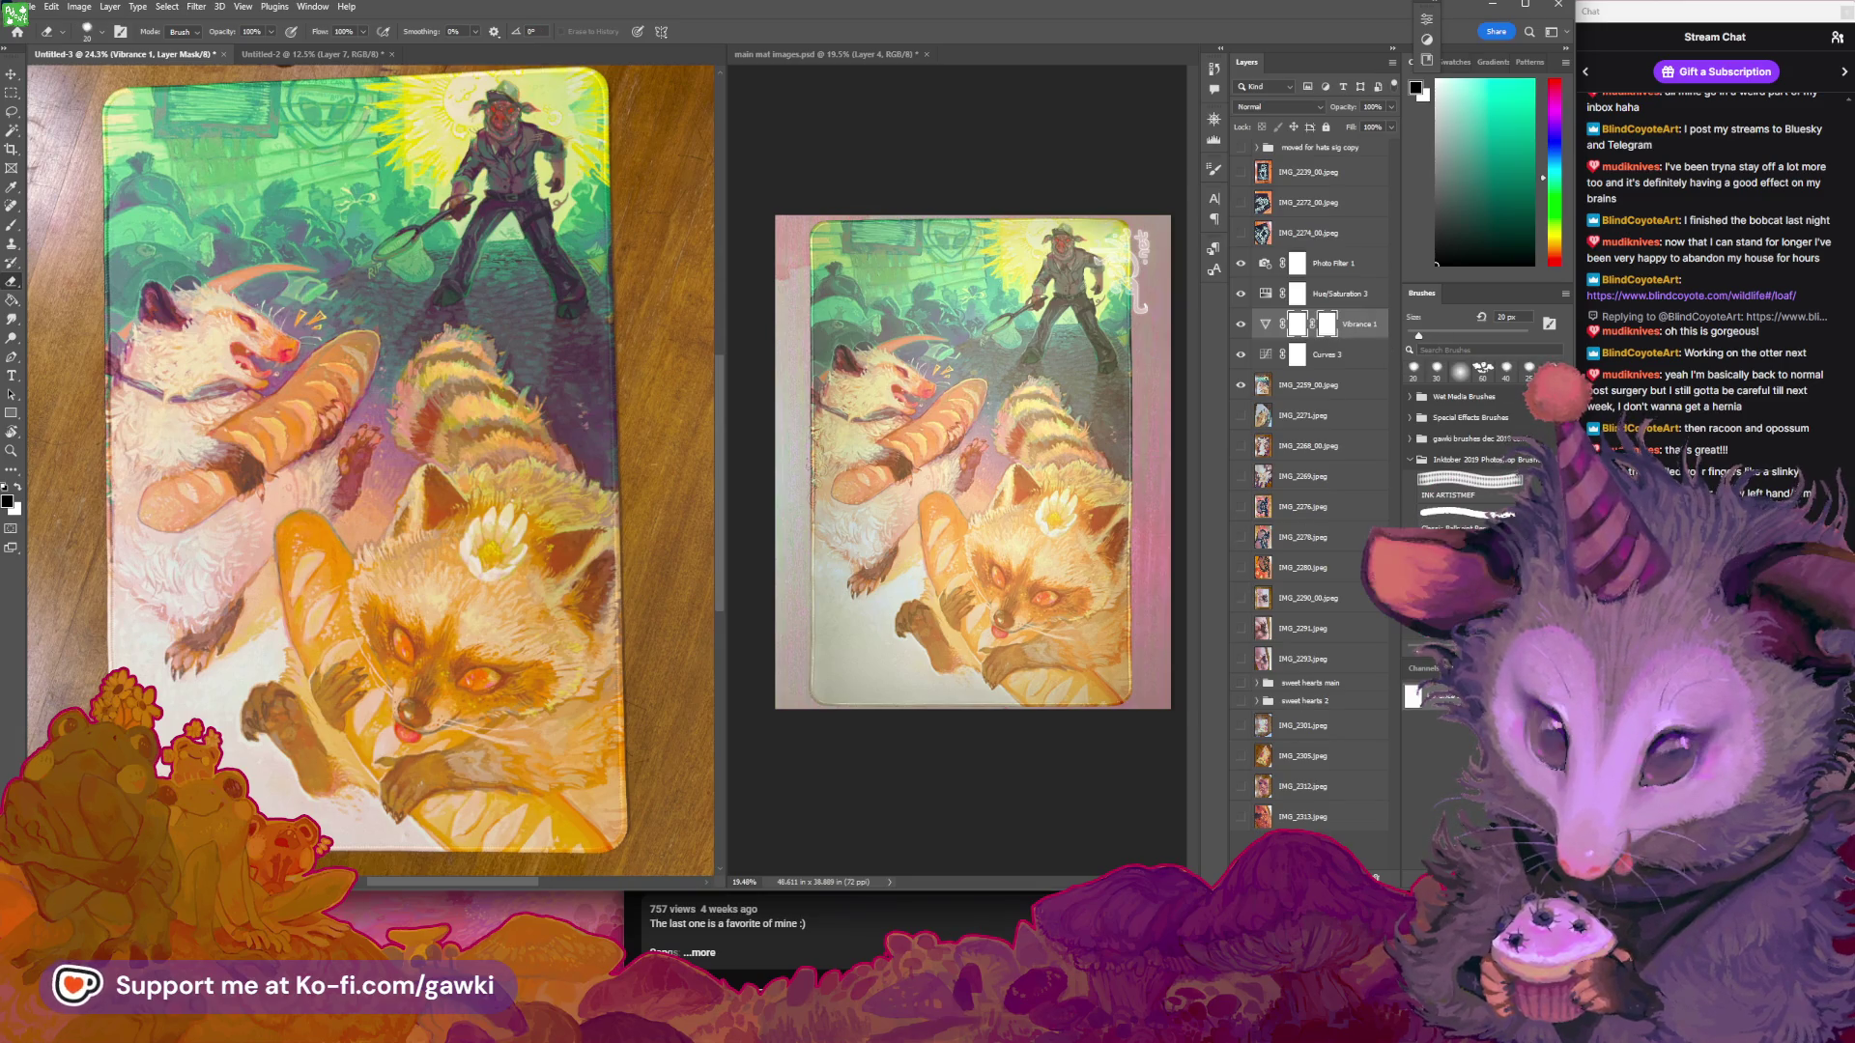
Set a 700 px soft round brush and toggle Vibrance 1 off and on to compare
drag(675, 261, 689, 283)
key(b)
key(bracketright)
key(bracketright)
key(bracketright)
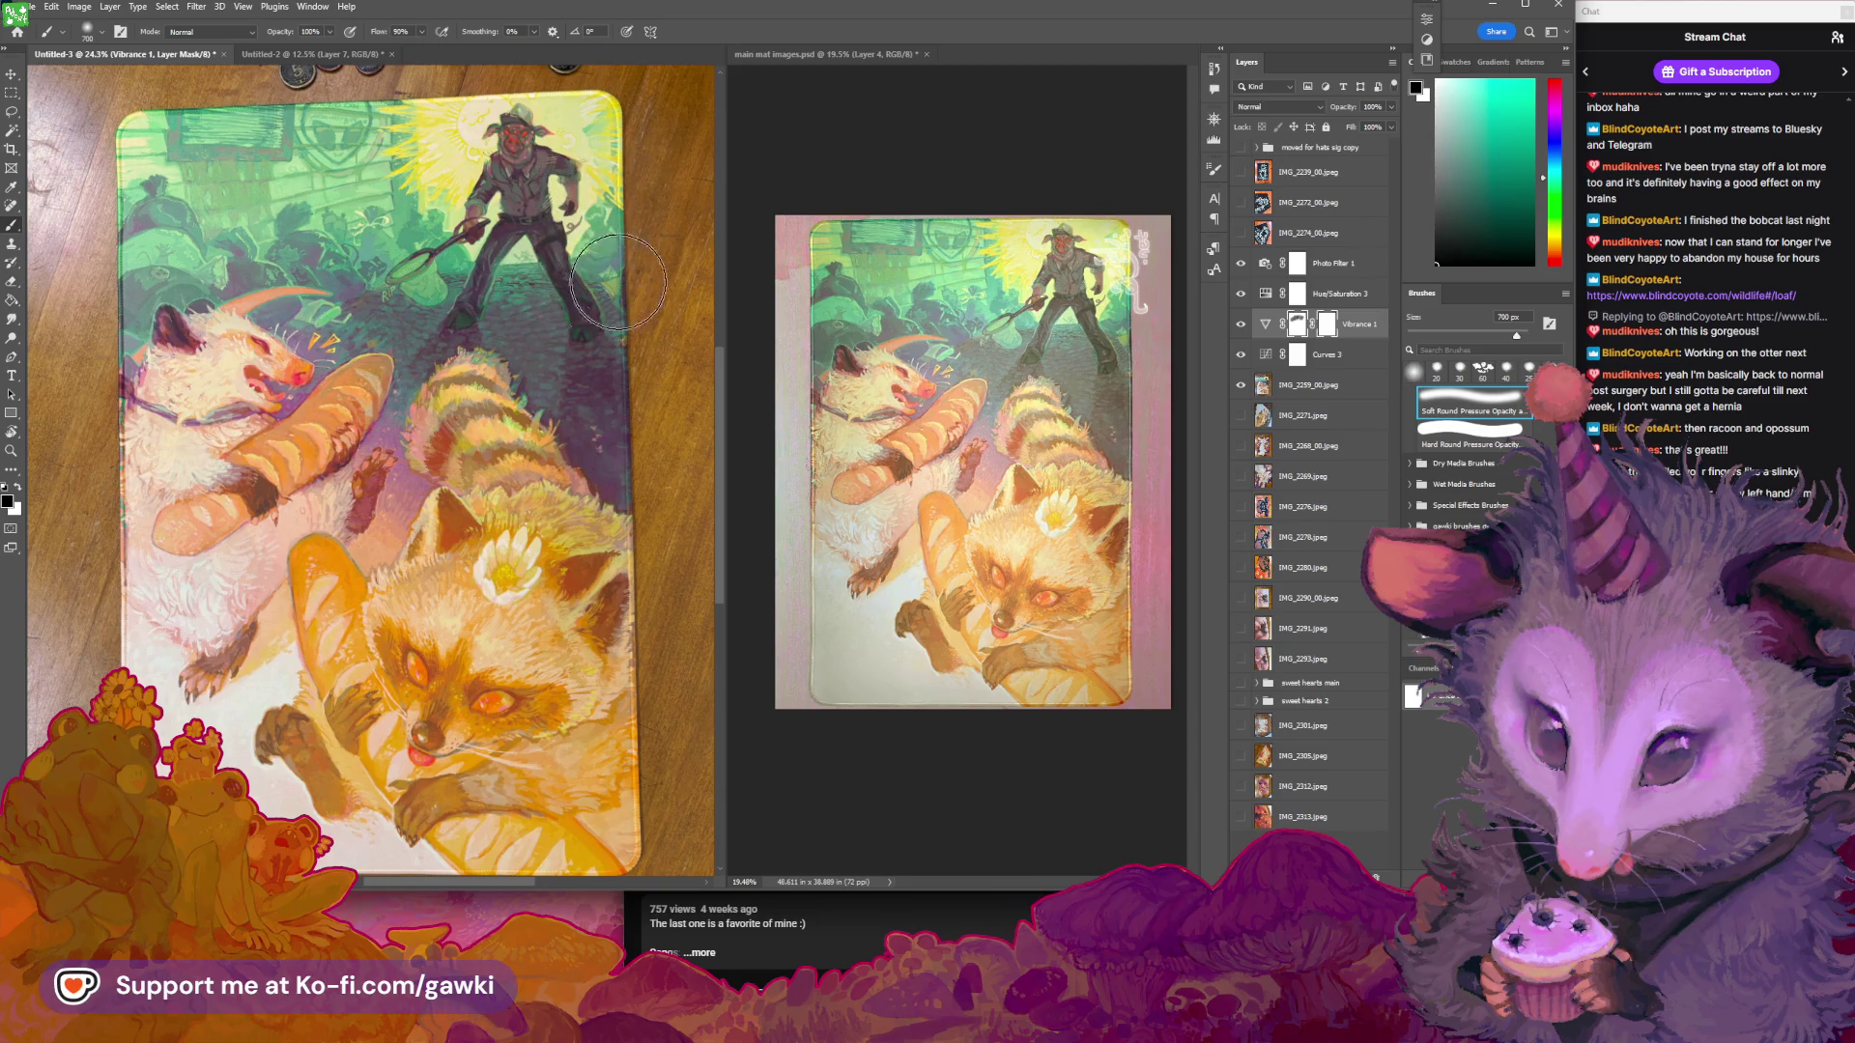
scroll(630, 442, down, 1)
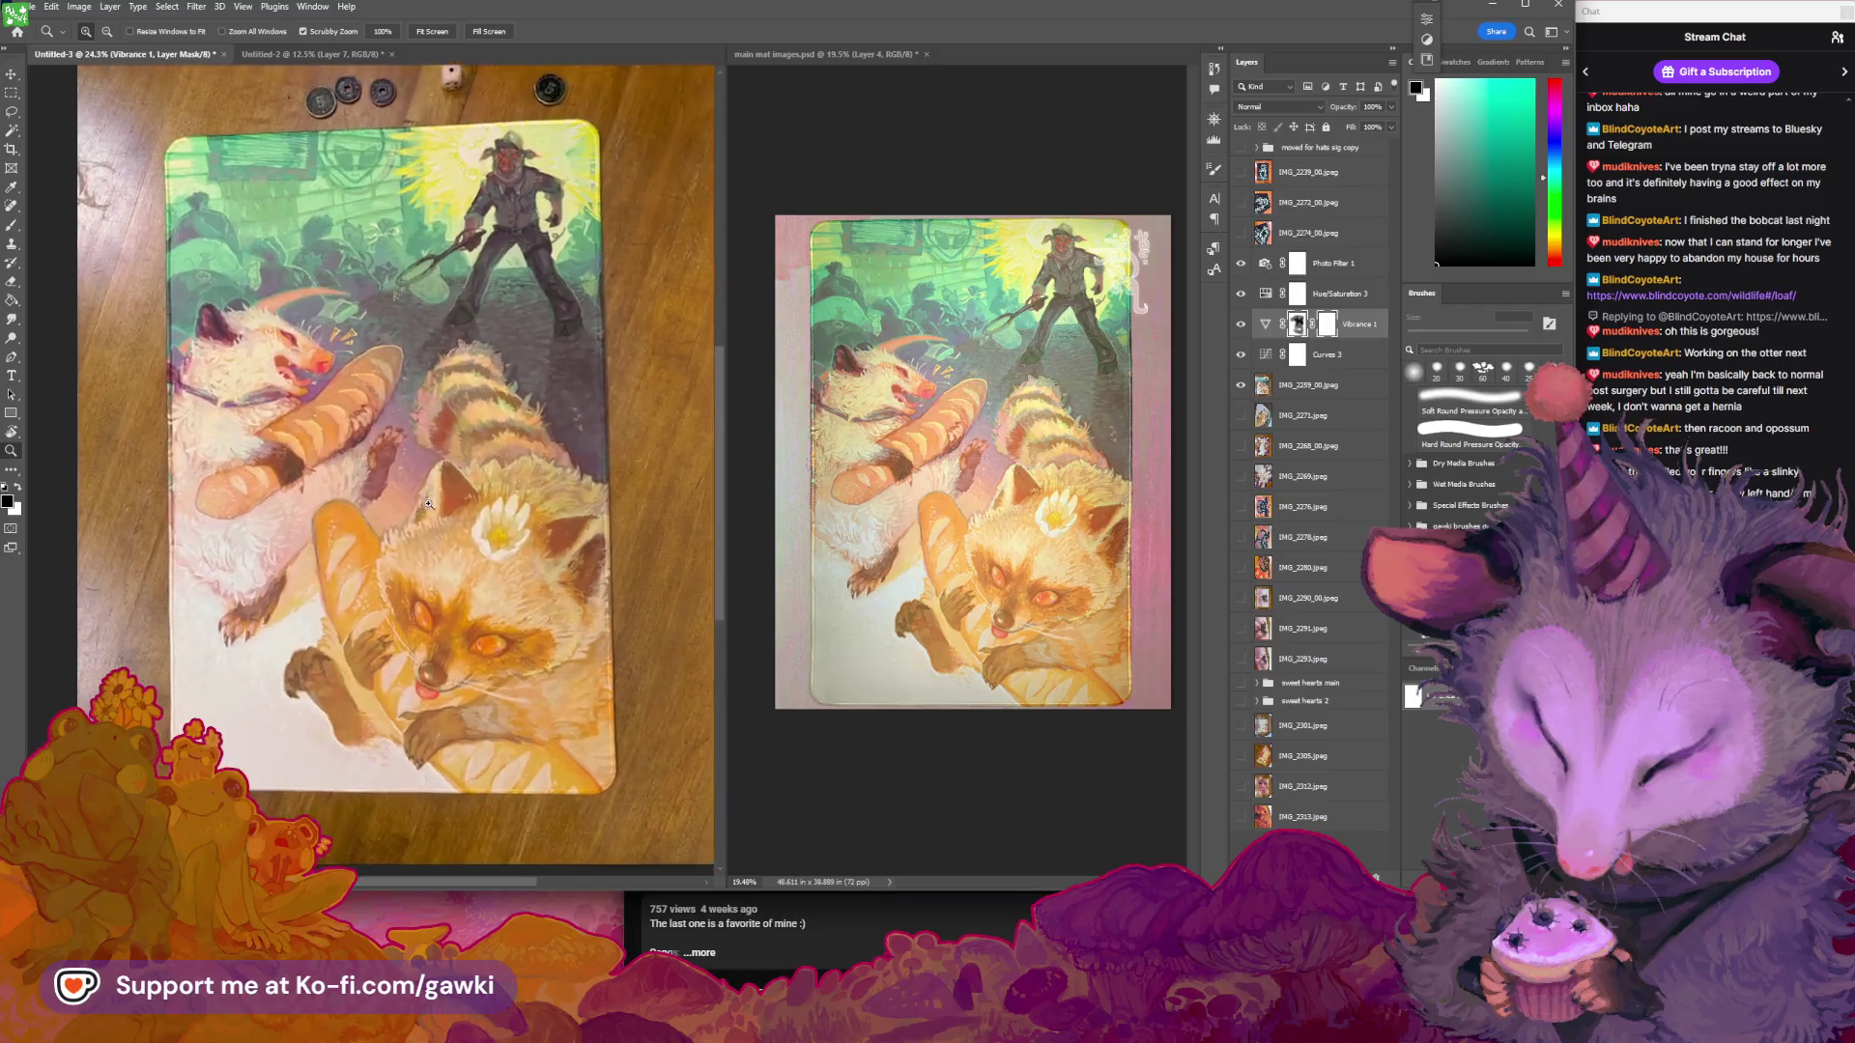
drag(410, 493, 415, 510)
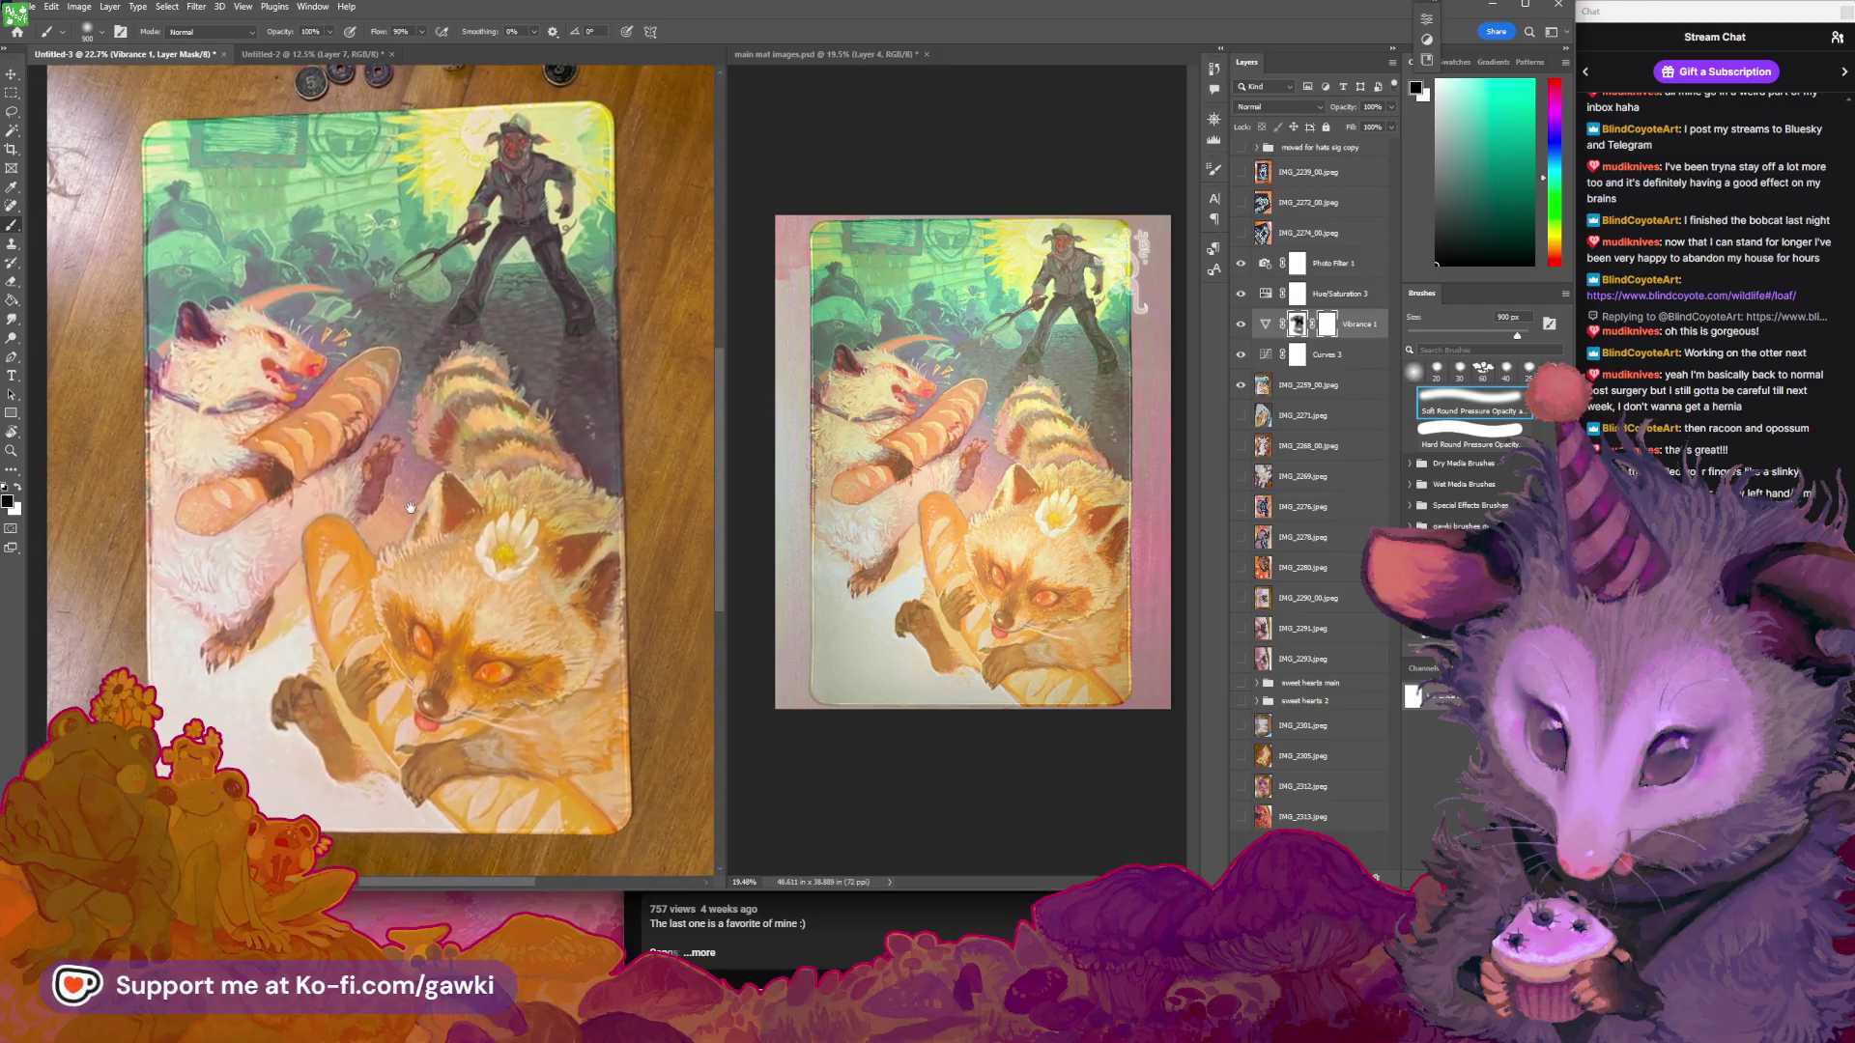
click(1242, 326)
click(1243, 326)
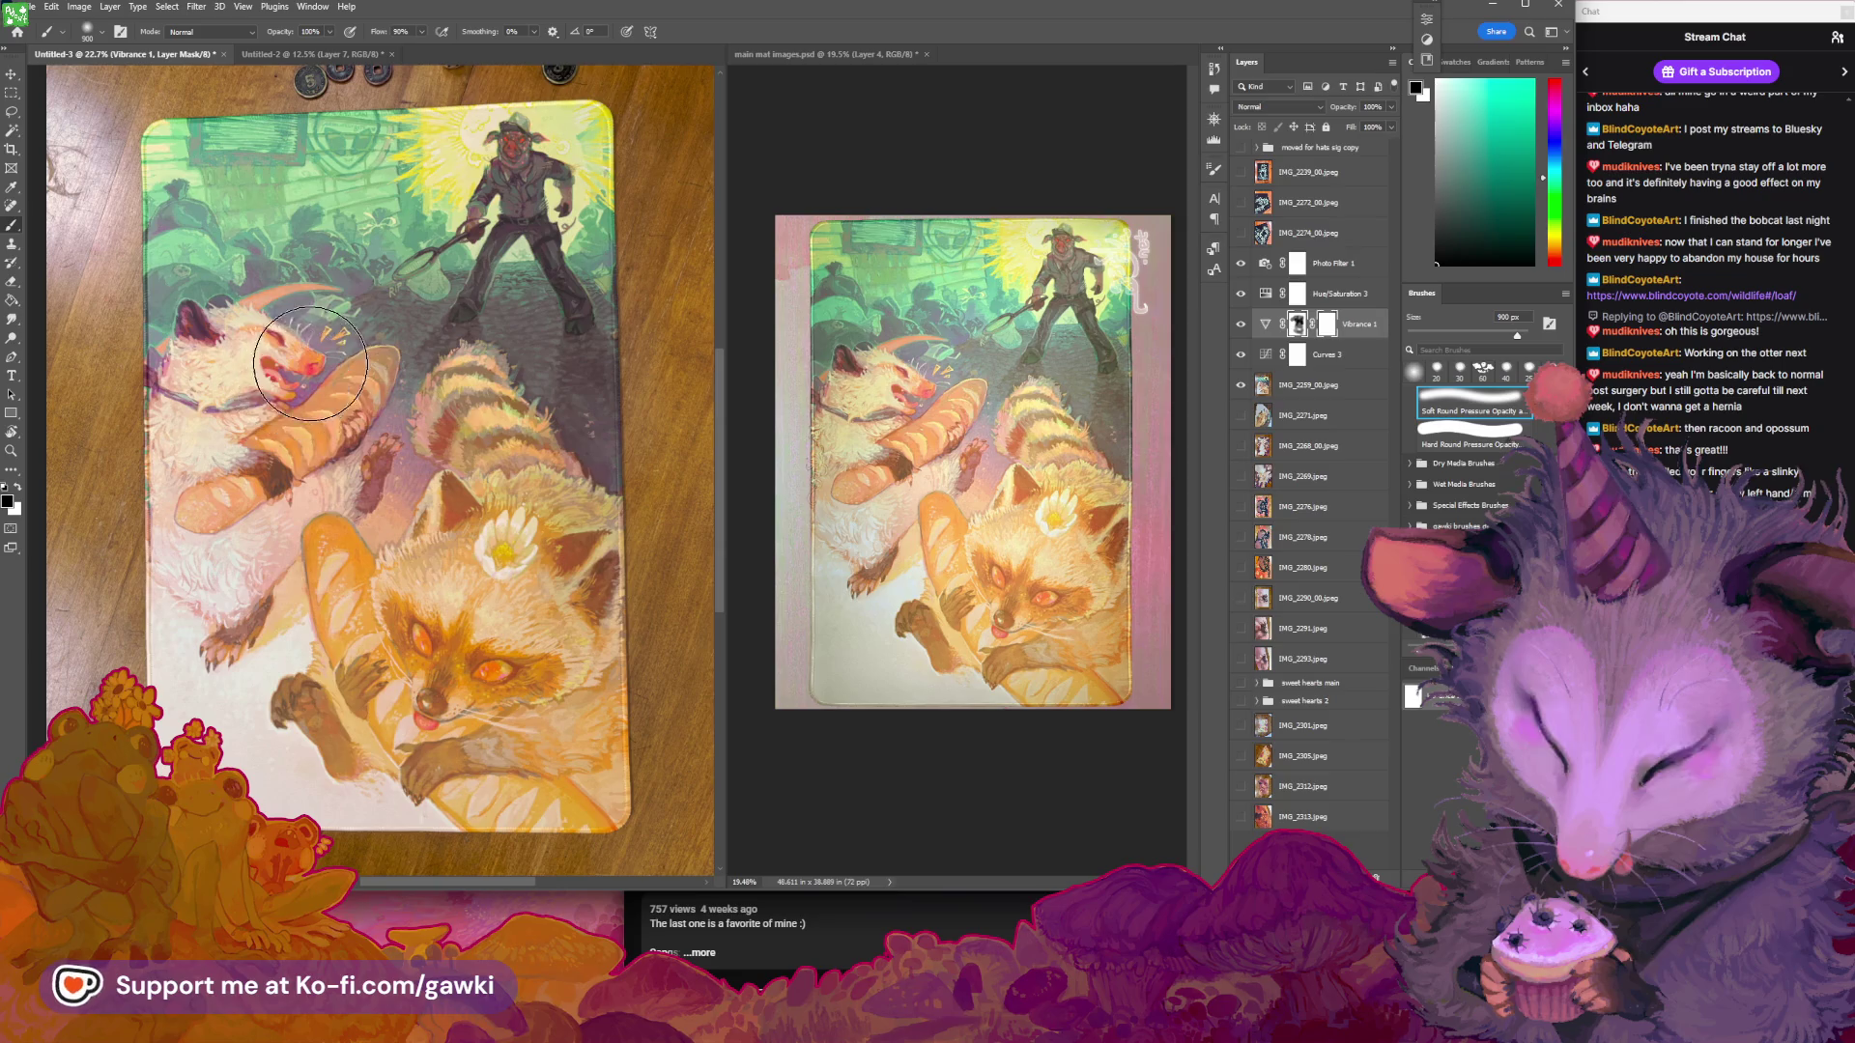
Show the IMG_2259_00.jpeg layer and toggle Photo Filter 1, Hue/Saturation 3, Vibrance 1, Curves 3 to compare
key(z)
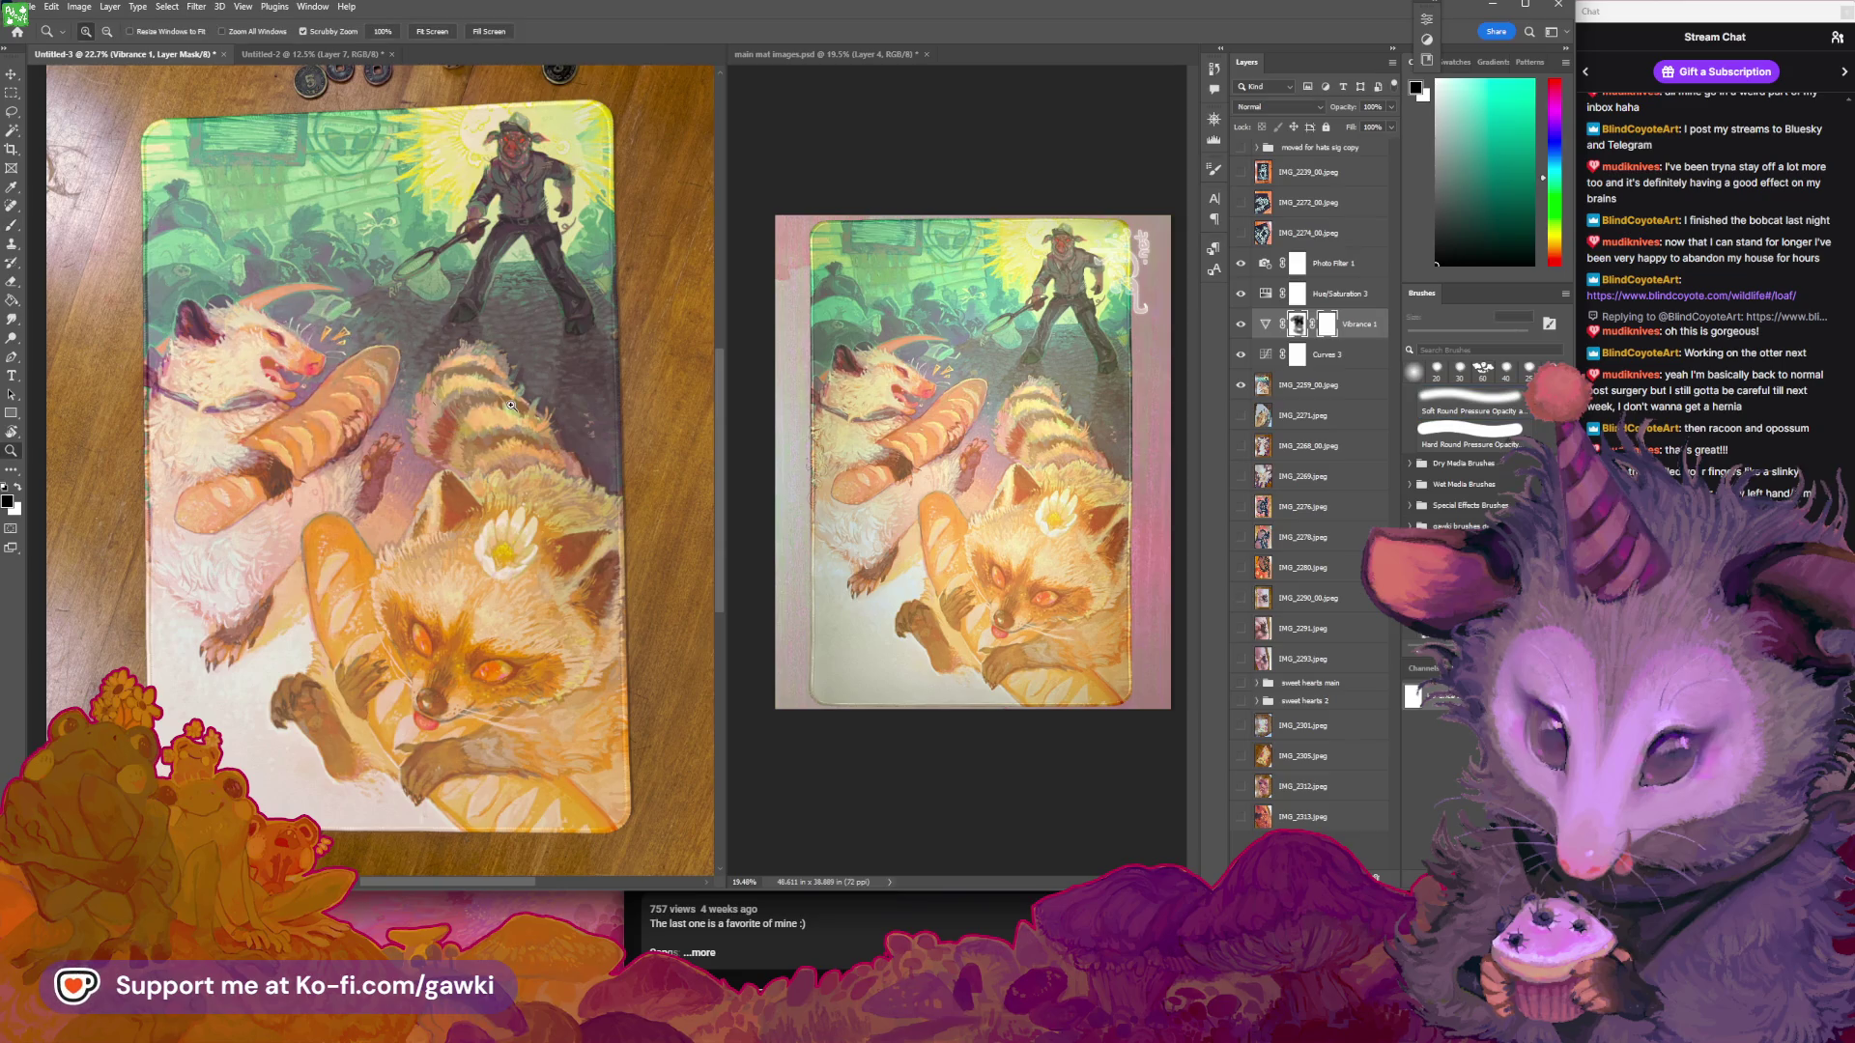
scroll(429, 398, up, 2)
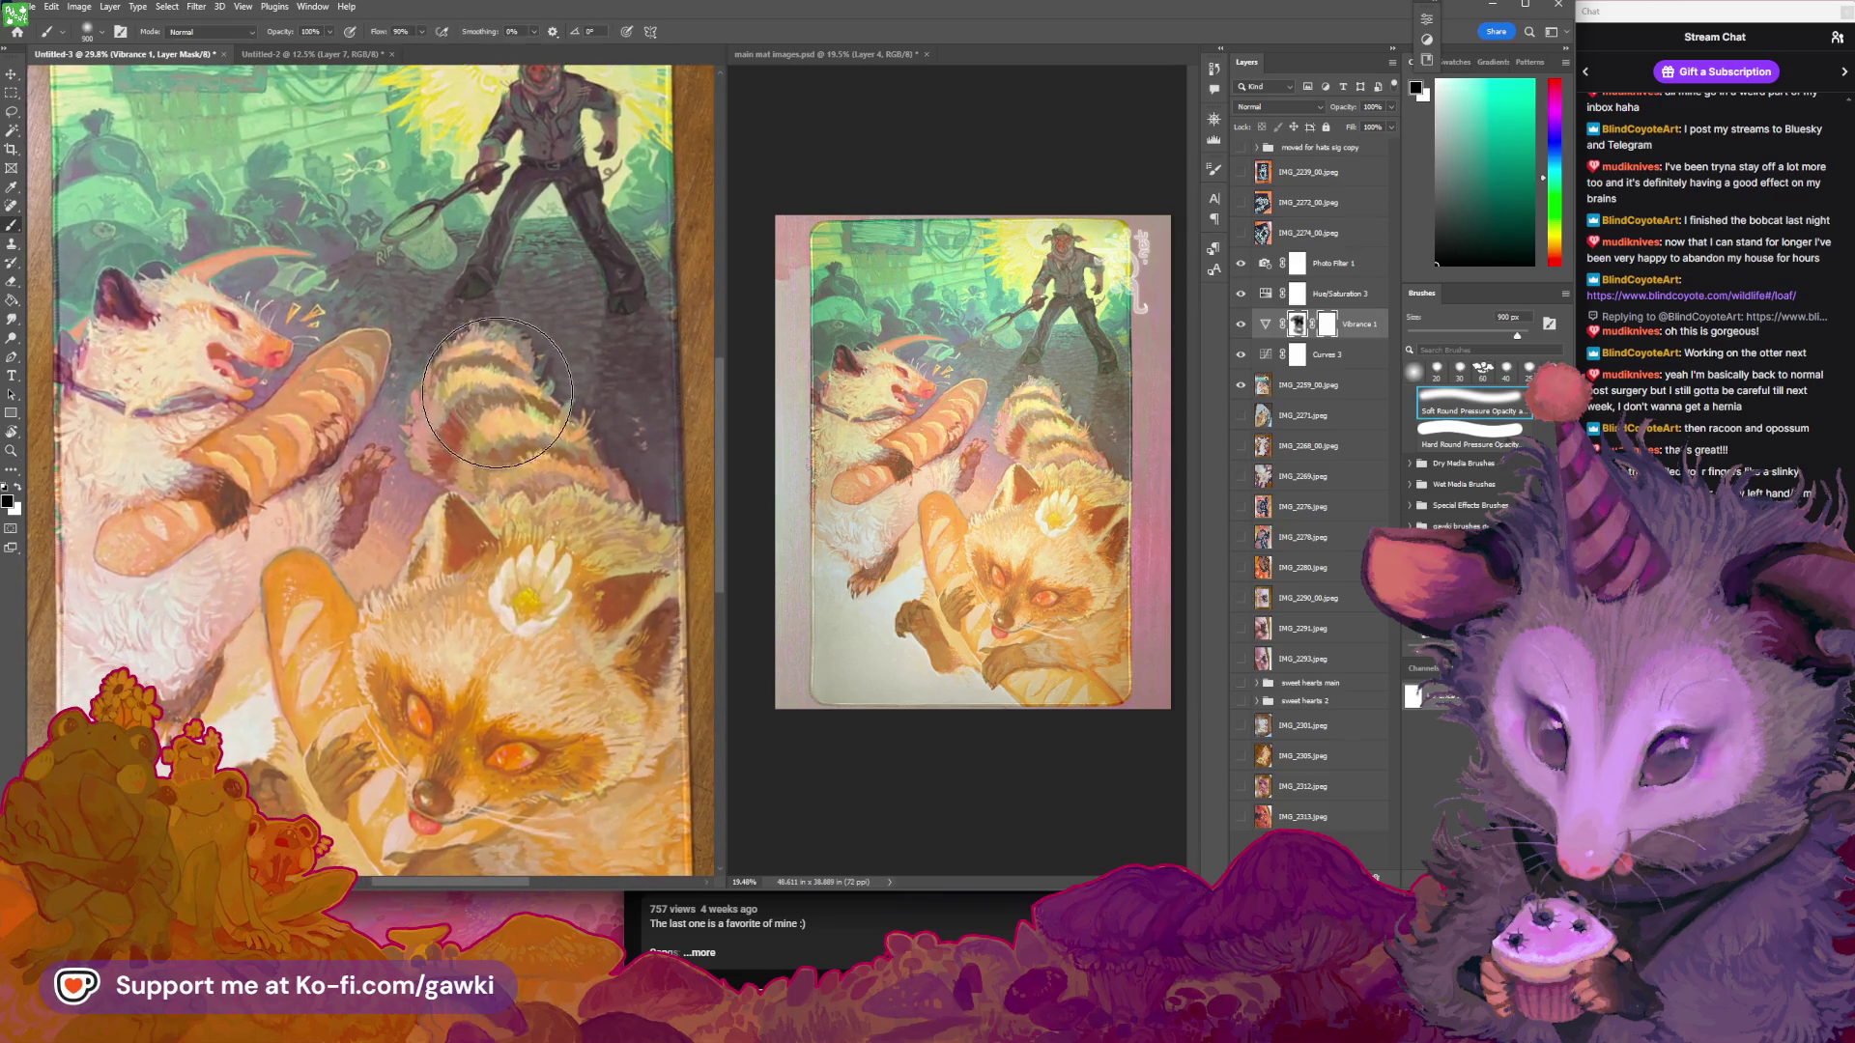
scroll(474, 447, down, 3)
scroll(474, 447, up, 3)
key(b)
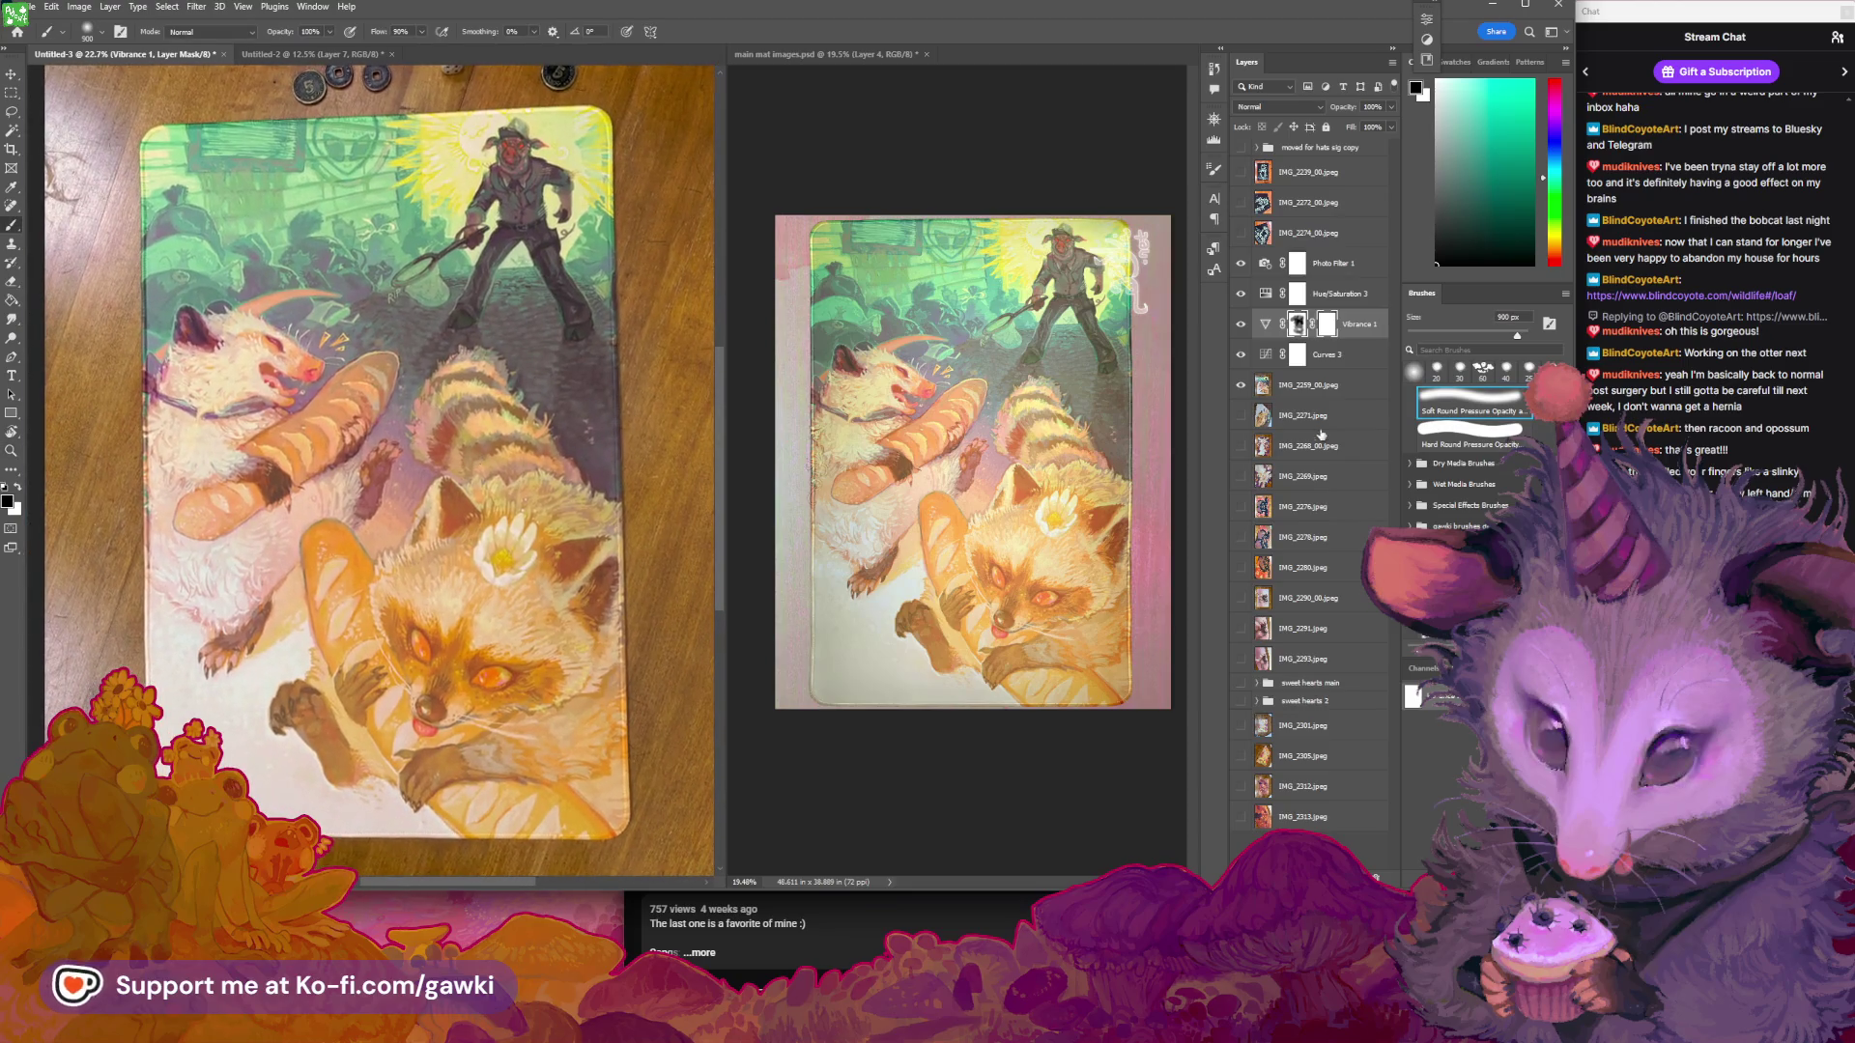
click(1241, 386)
click(1243, 266)
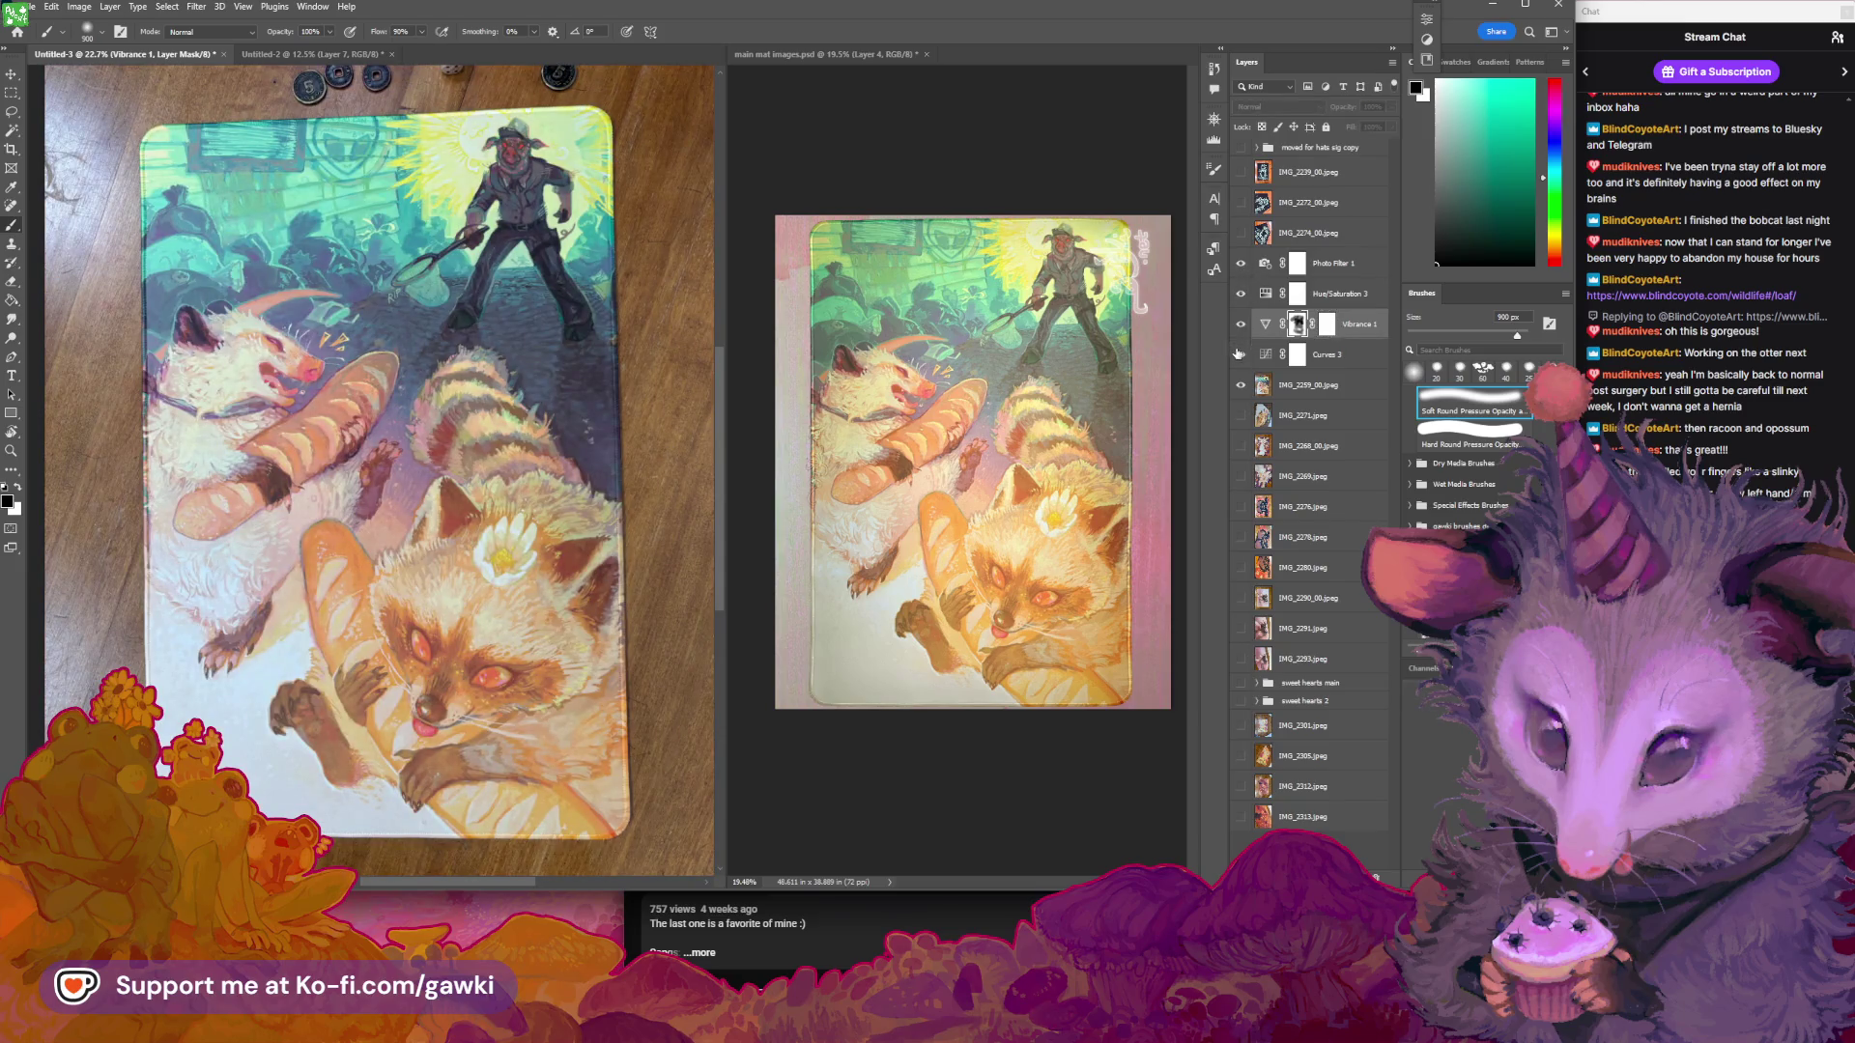
drag(1246, 270, 1241, 354)
click(1241, 324)
click(1240, 354)
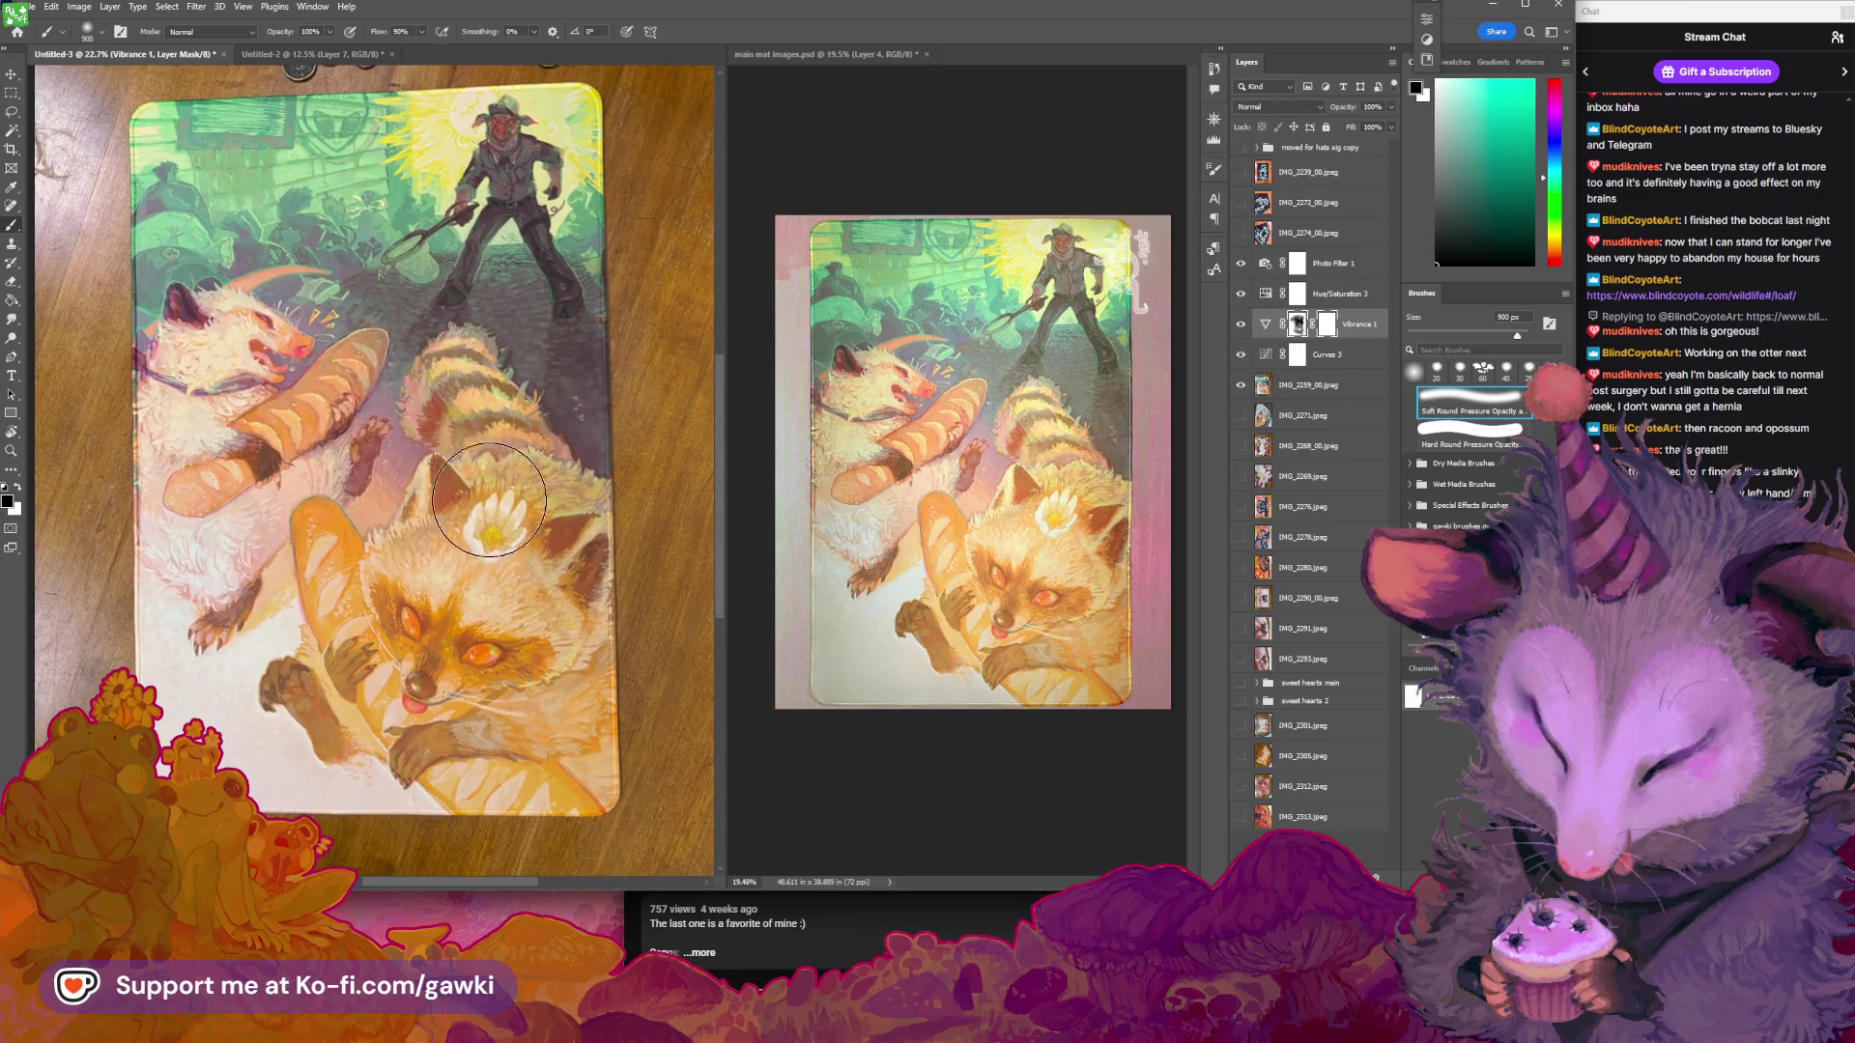
Add a new empty layer above Vibrance 1
mouse_move(537, 512)
mouse_down()
mouse_move(549, 498)
mouse_move(535, 506)
mouse_up()
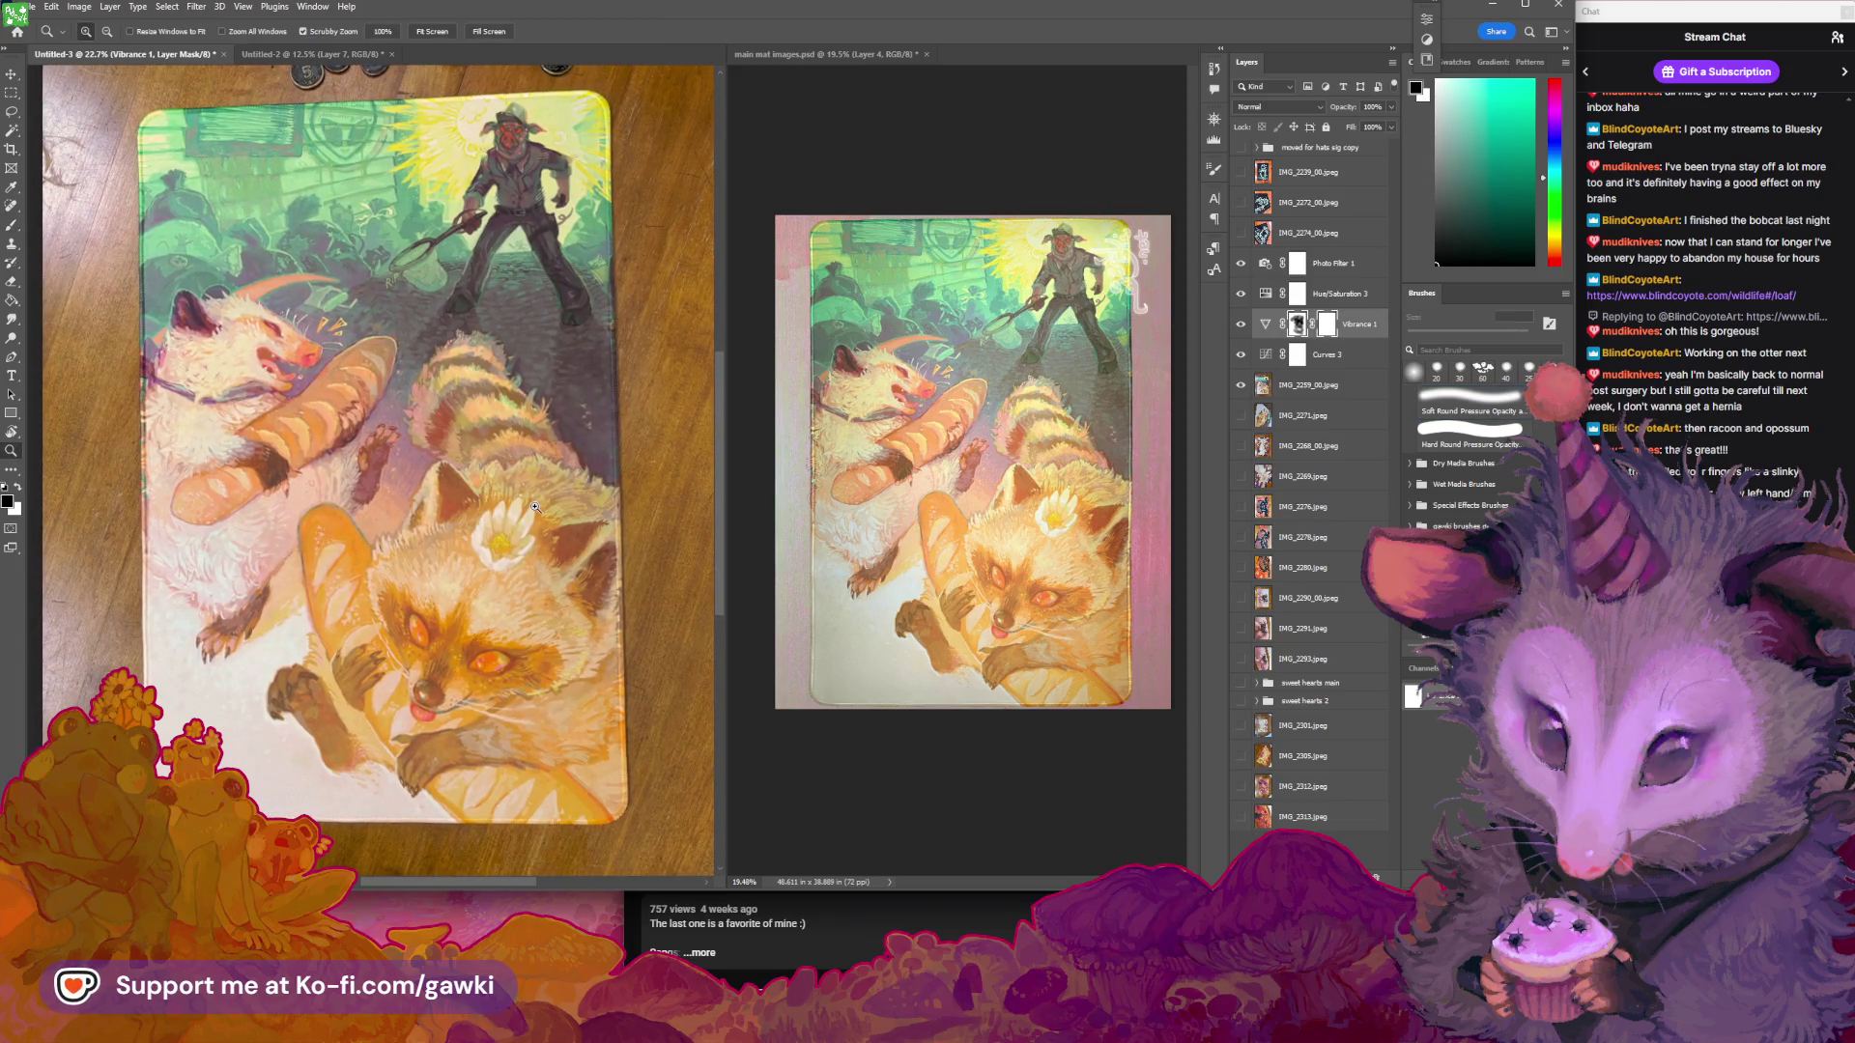
scroll(379, 393, down, 3)
scroll(380, 393, up, 3)
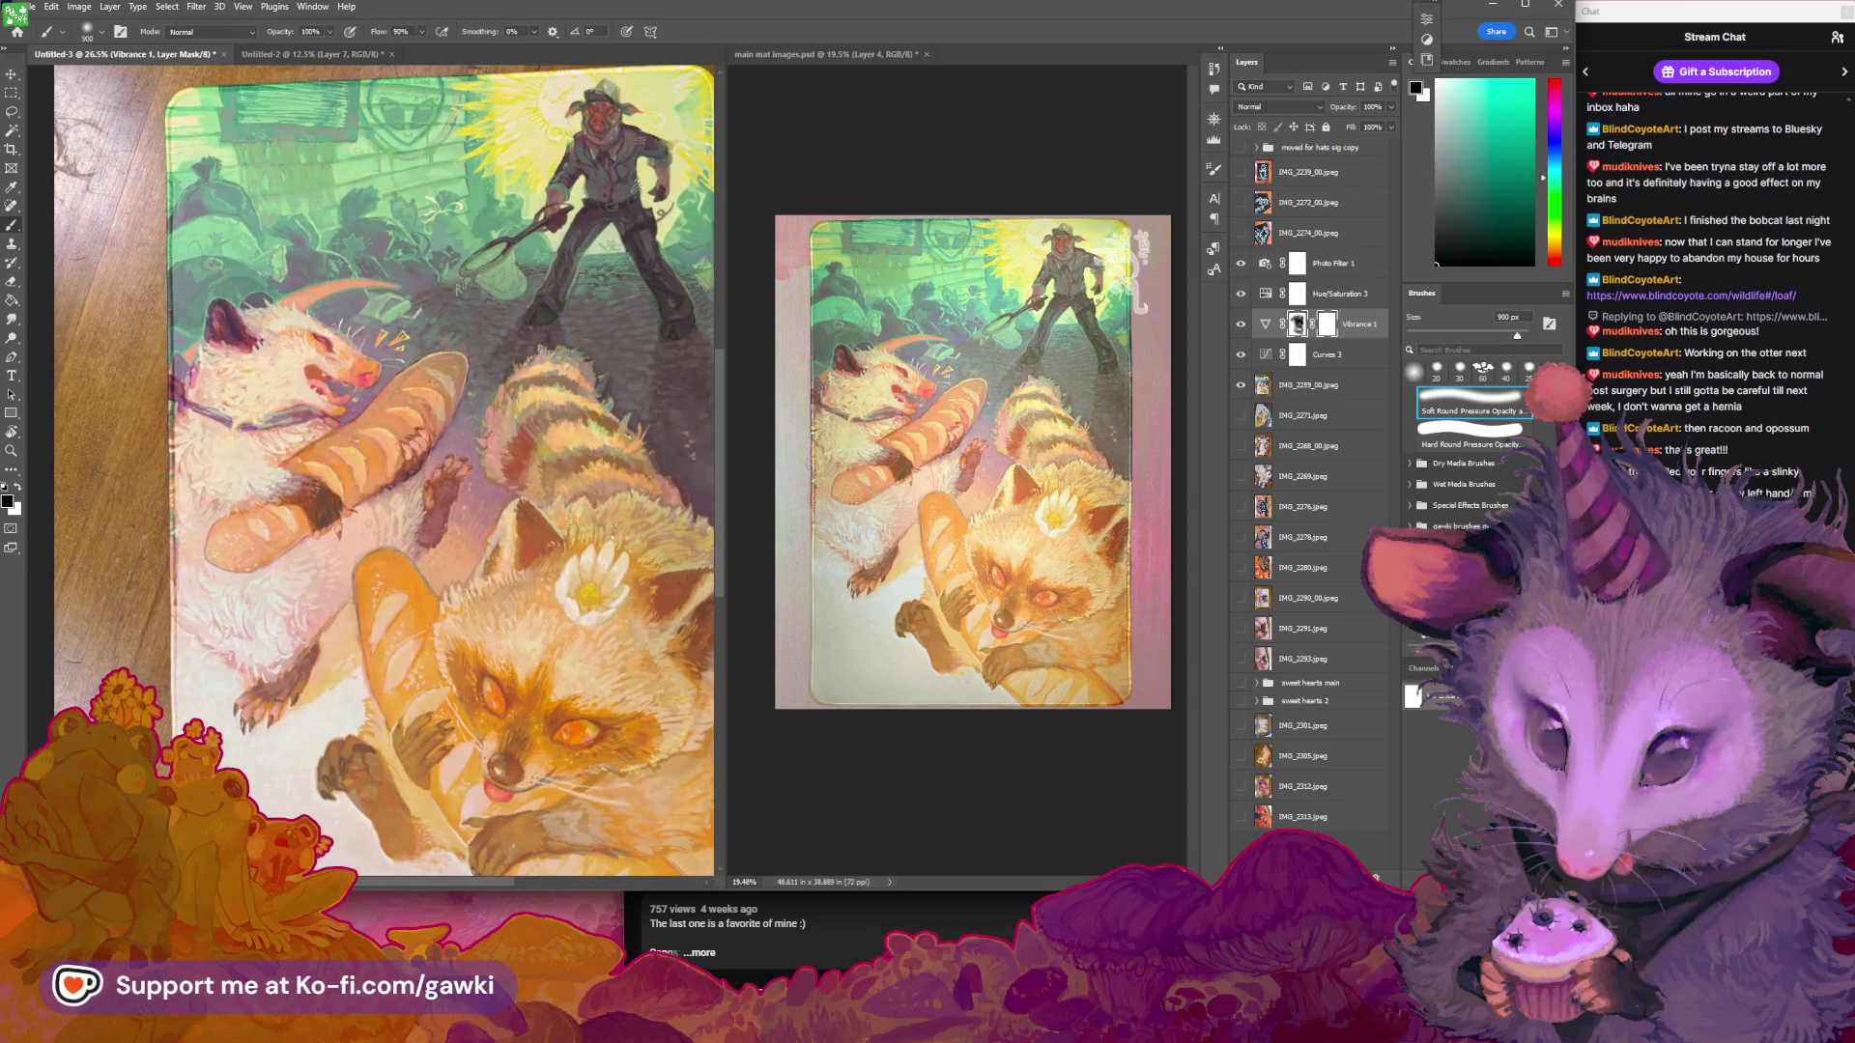
key(ctrl+shift+alt+n)
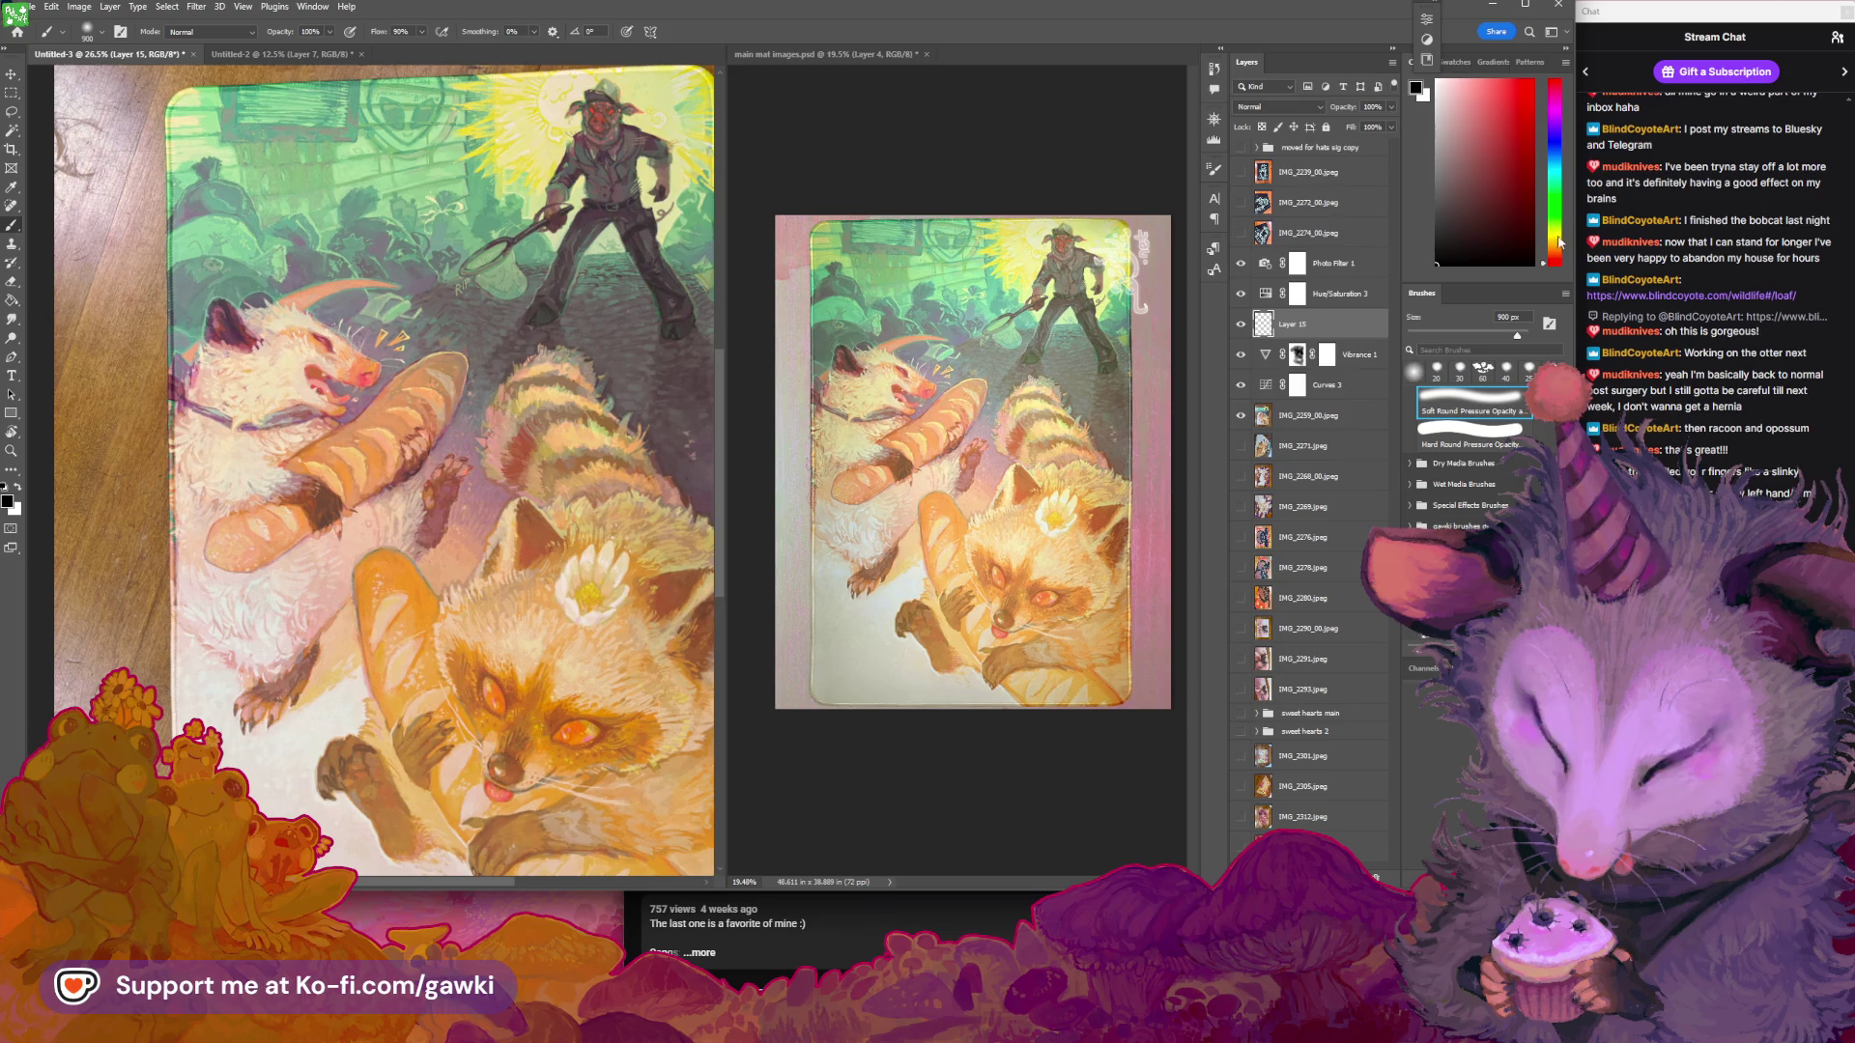
Choose an orange paint colour and set Layer 15 to Overlay blending
click(1451, 146)
click(1534, 150)
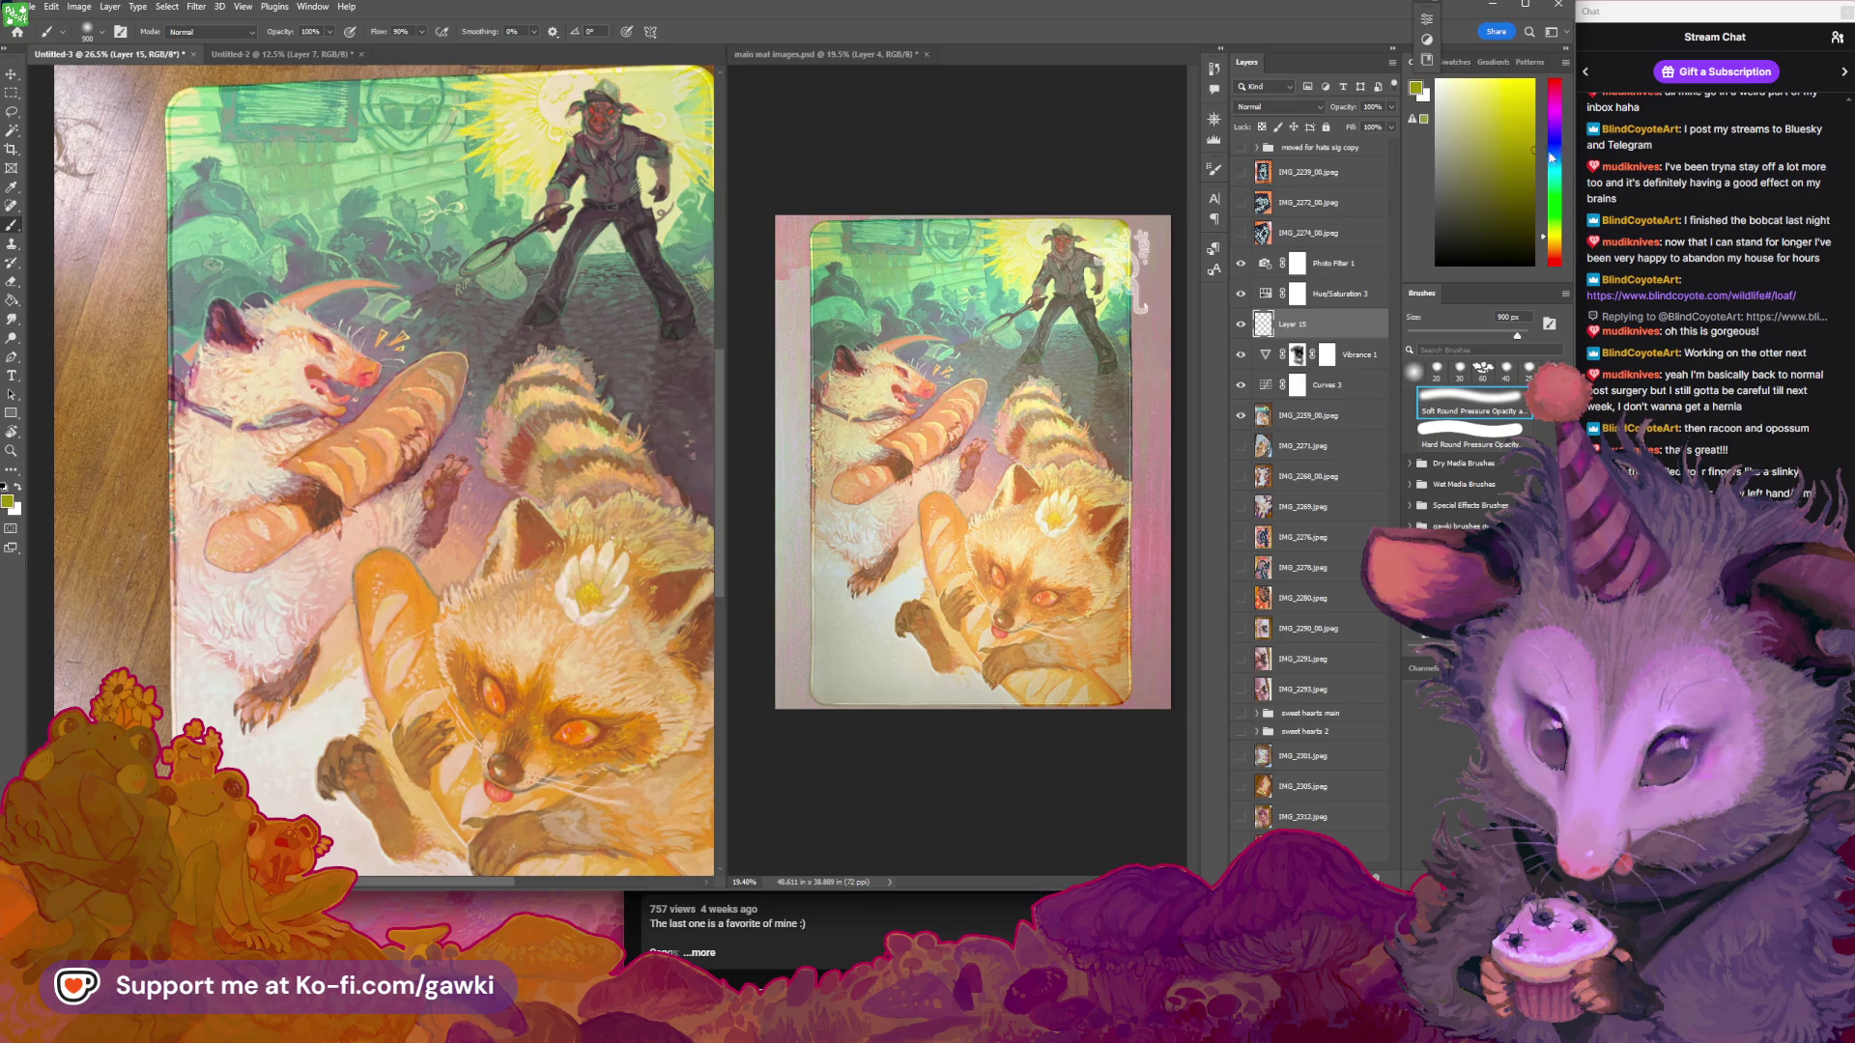
click(1548, 245)
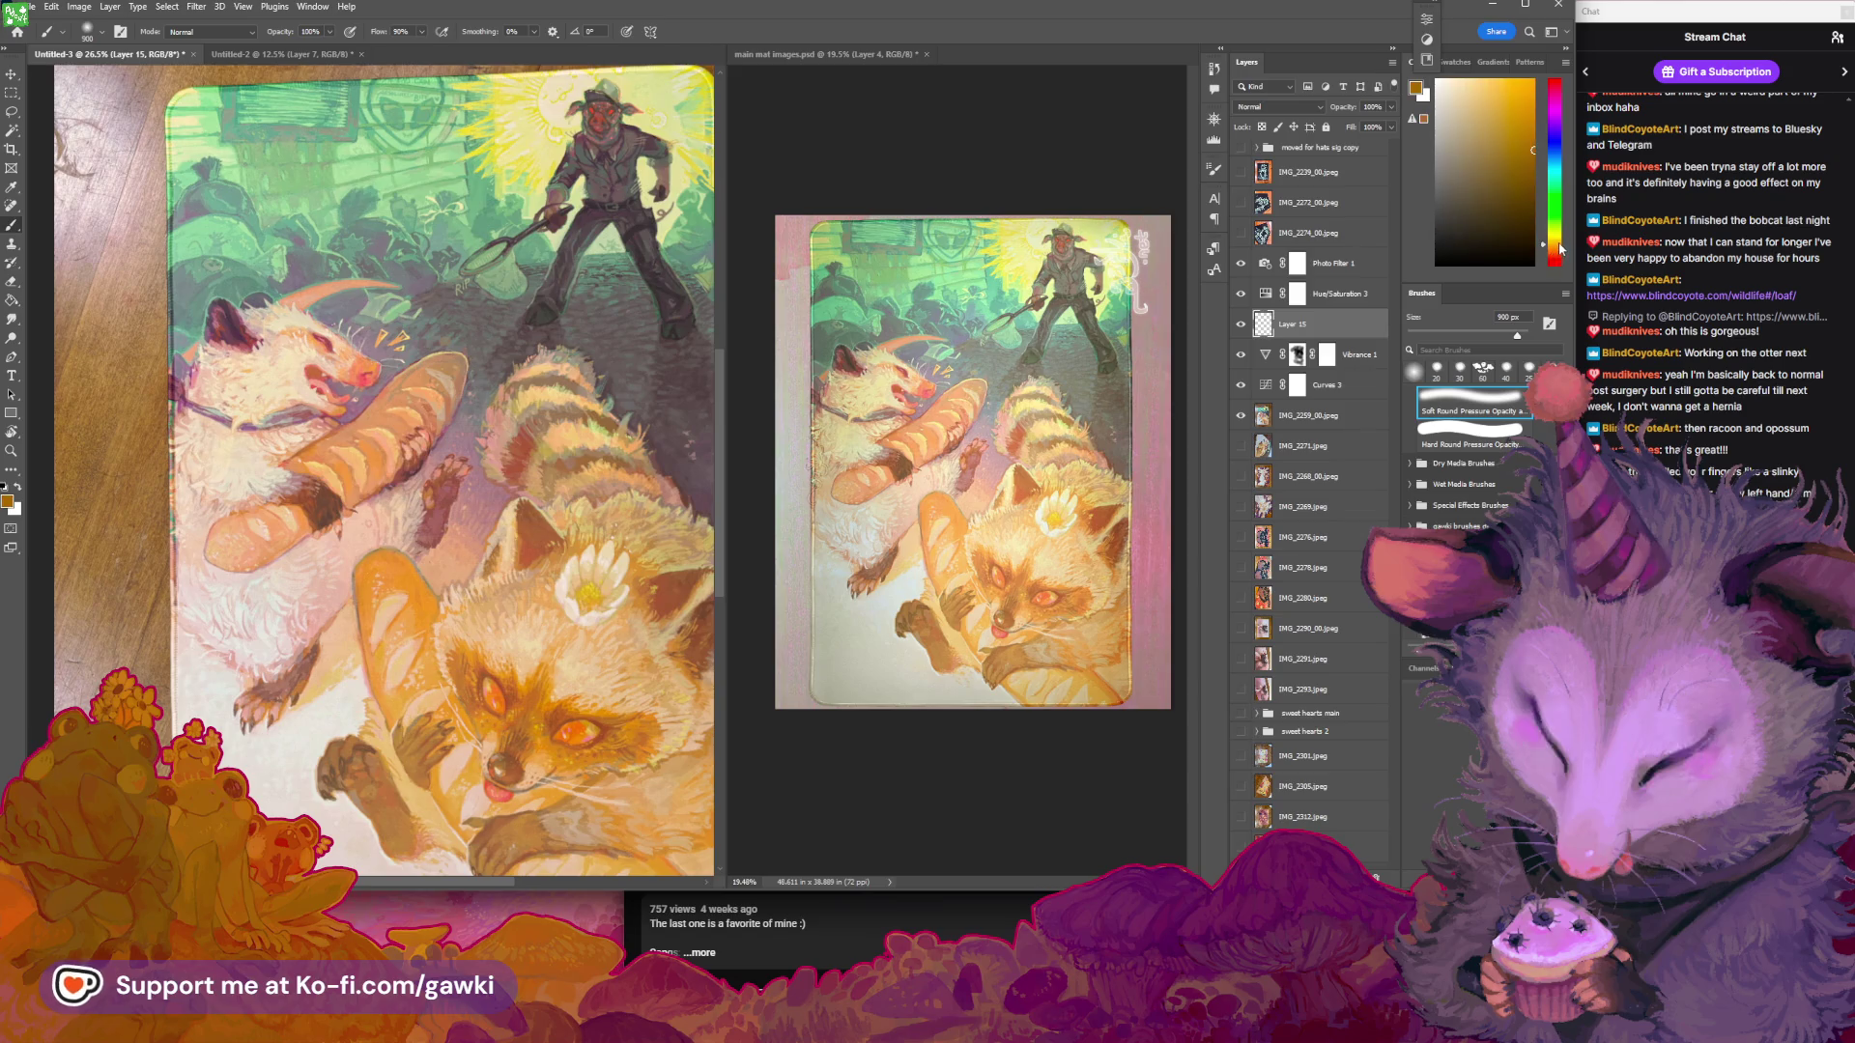
key(bracketright)
key(bracketright)
key(bracketright)
mouse_move(357, 329)
mouse_down()
mouse_move(223, 406)
mouse_move(203, 464)
mouse_move(280, 435)
mouse_move(249, 586)
mouse_up()
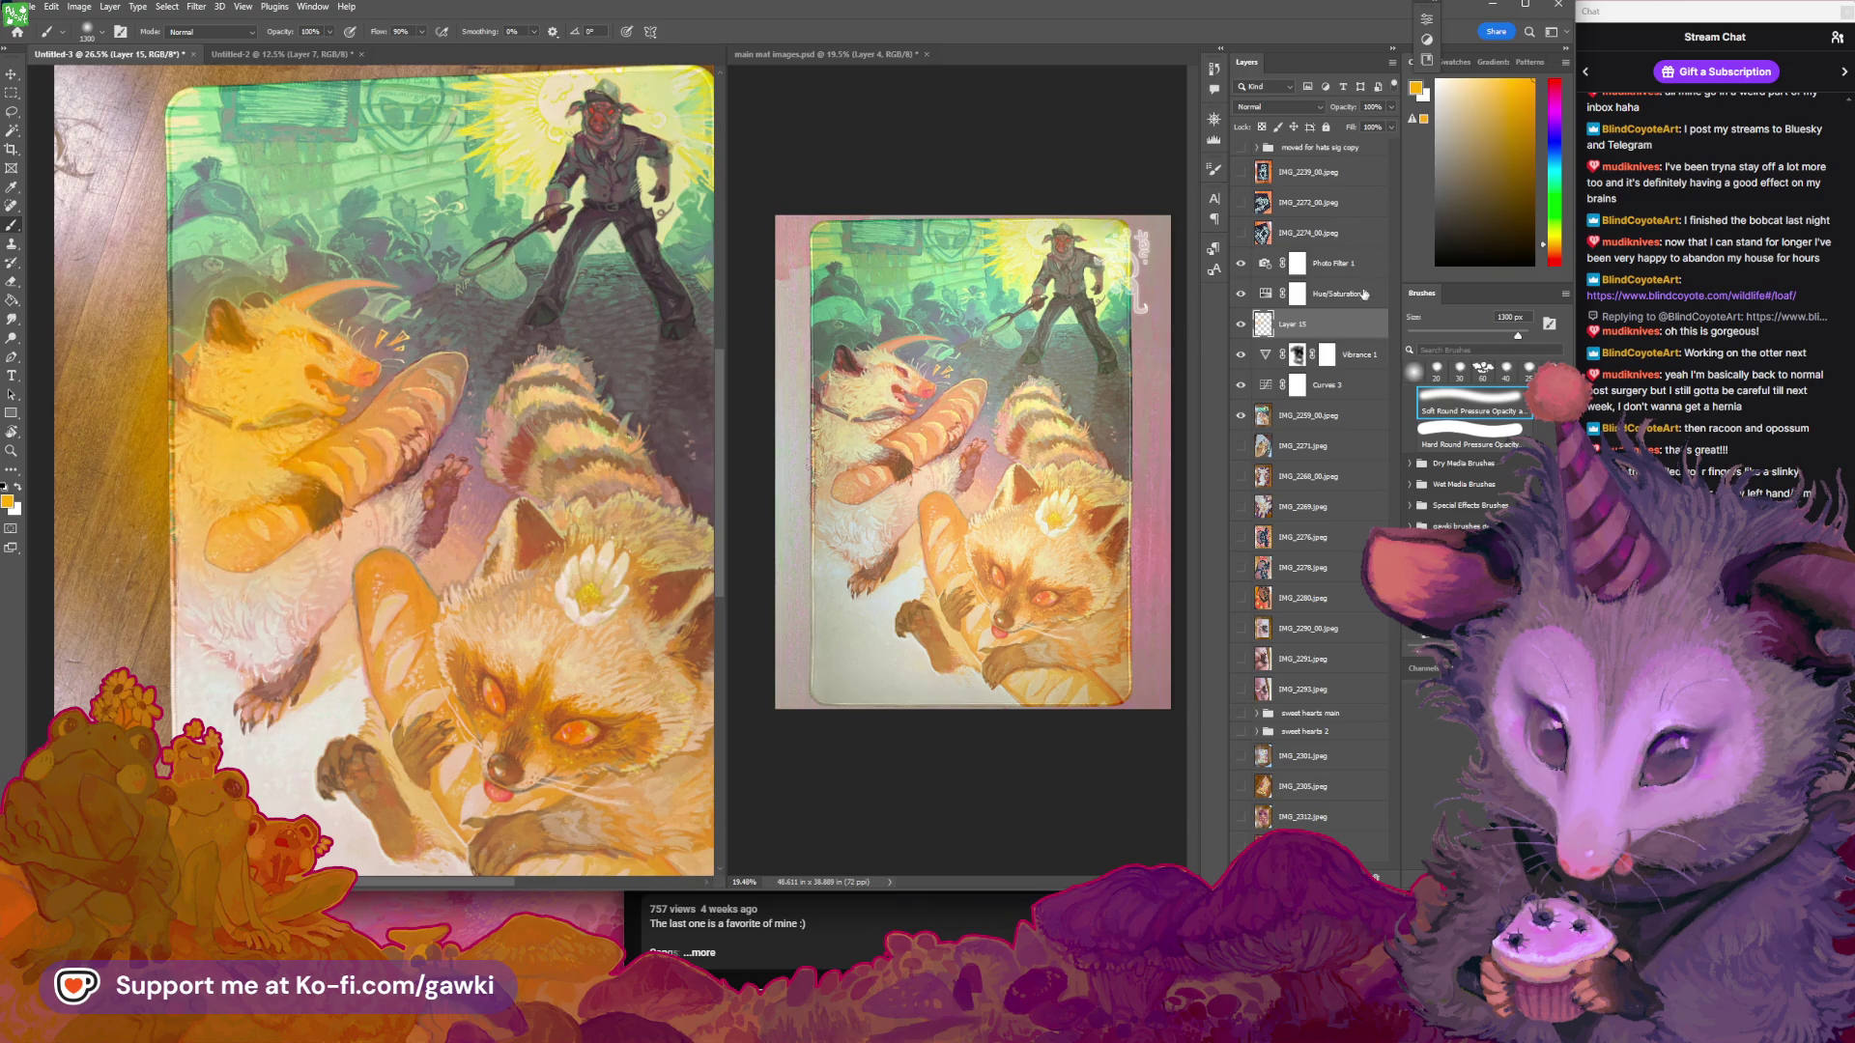
key(ctrl+z)
key(ctrl+z)
key(ctrl+z)
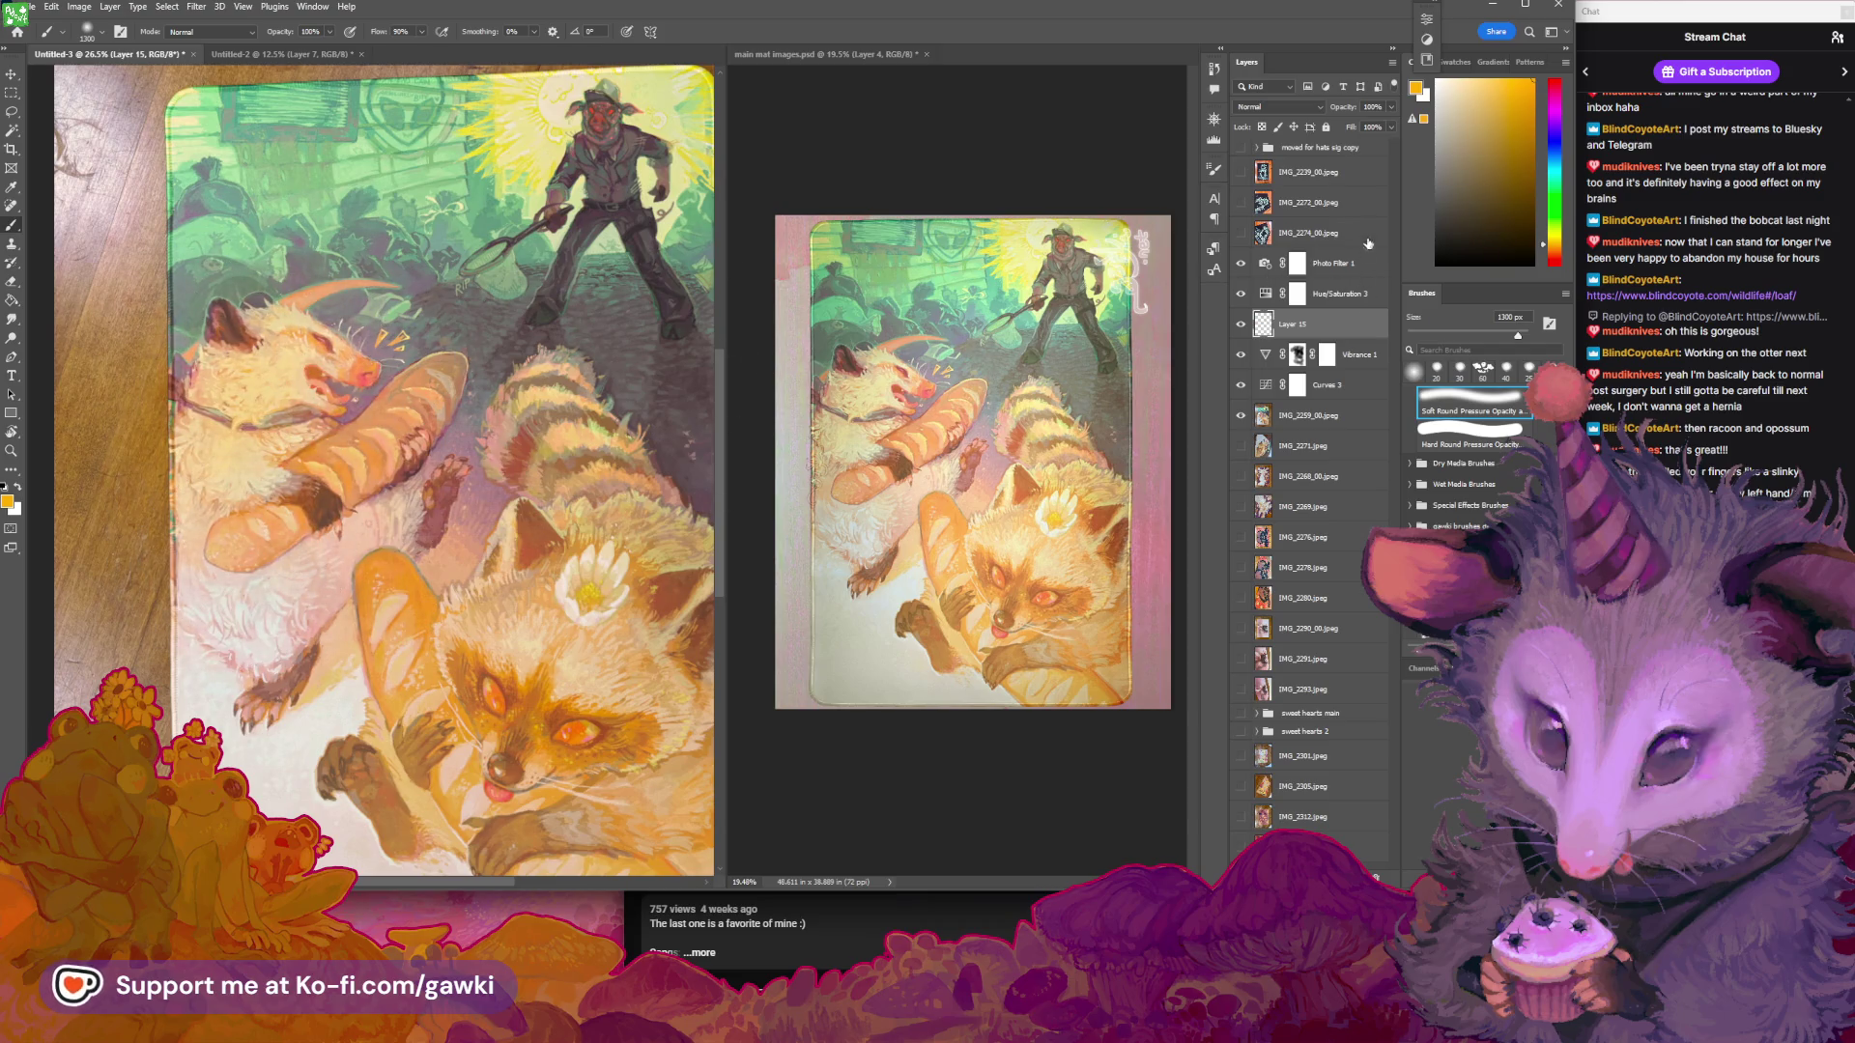
click(1320, 110)
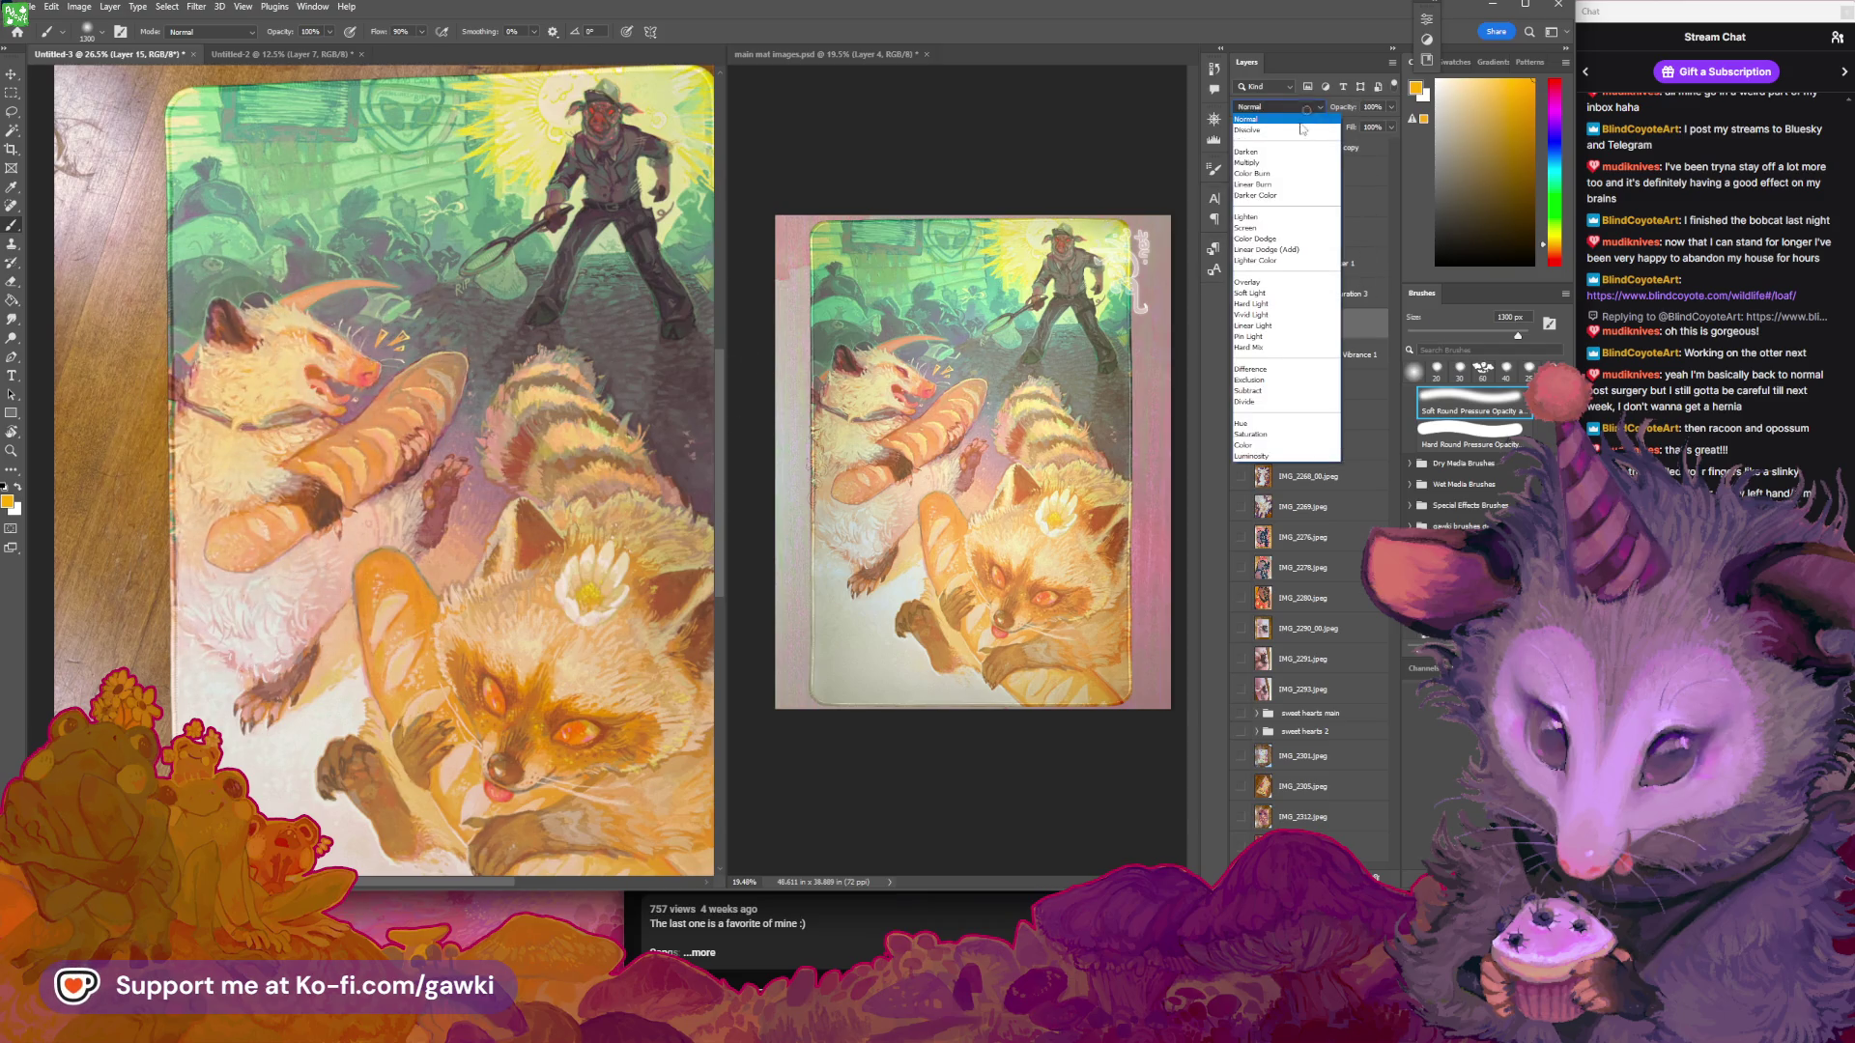
click(1268, 286)
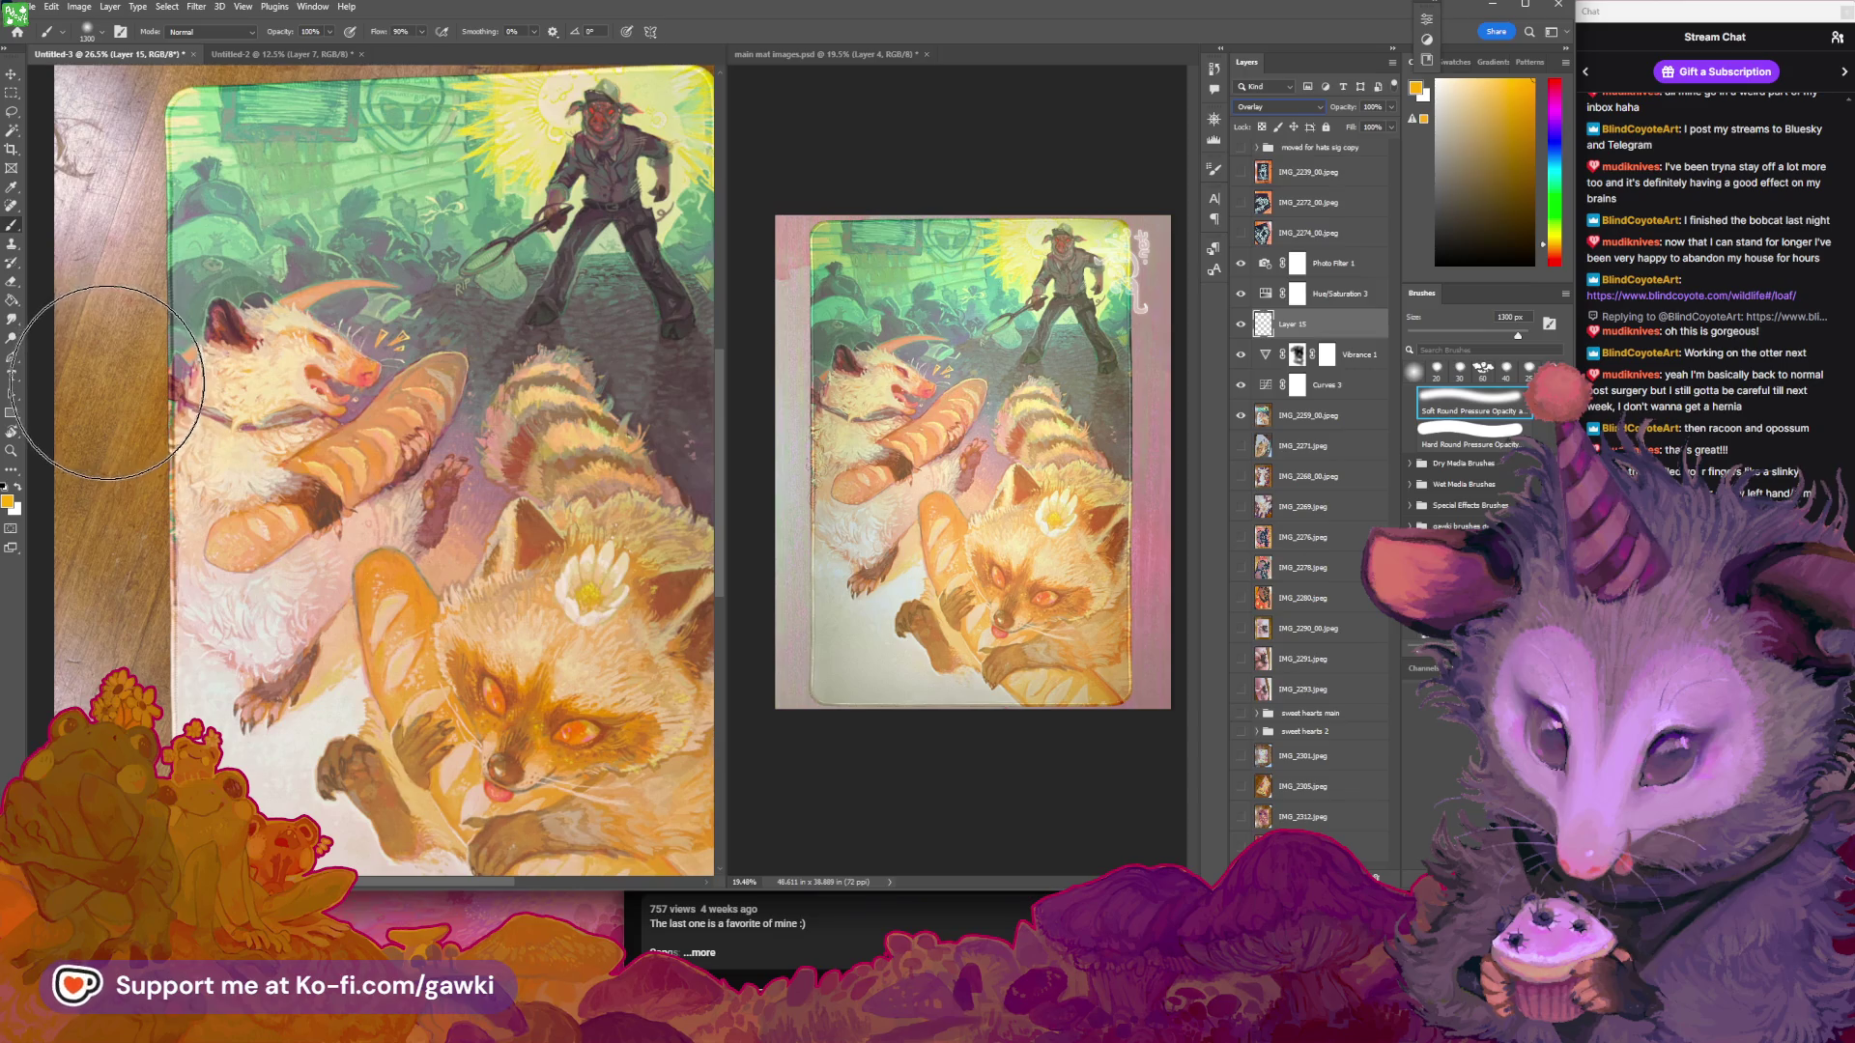
Paint orange over the wood strip at left with a 1200 px brush
drag(137, 411, 180, 416)
key(bracketleft)
click(159, 393)
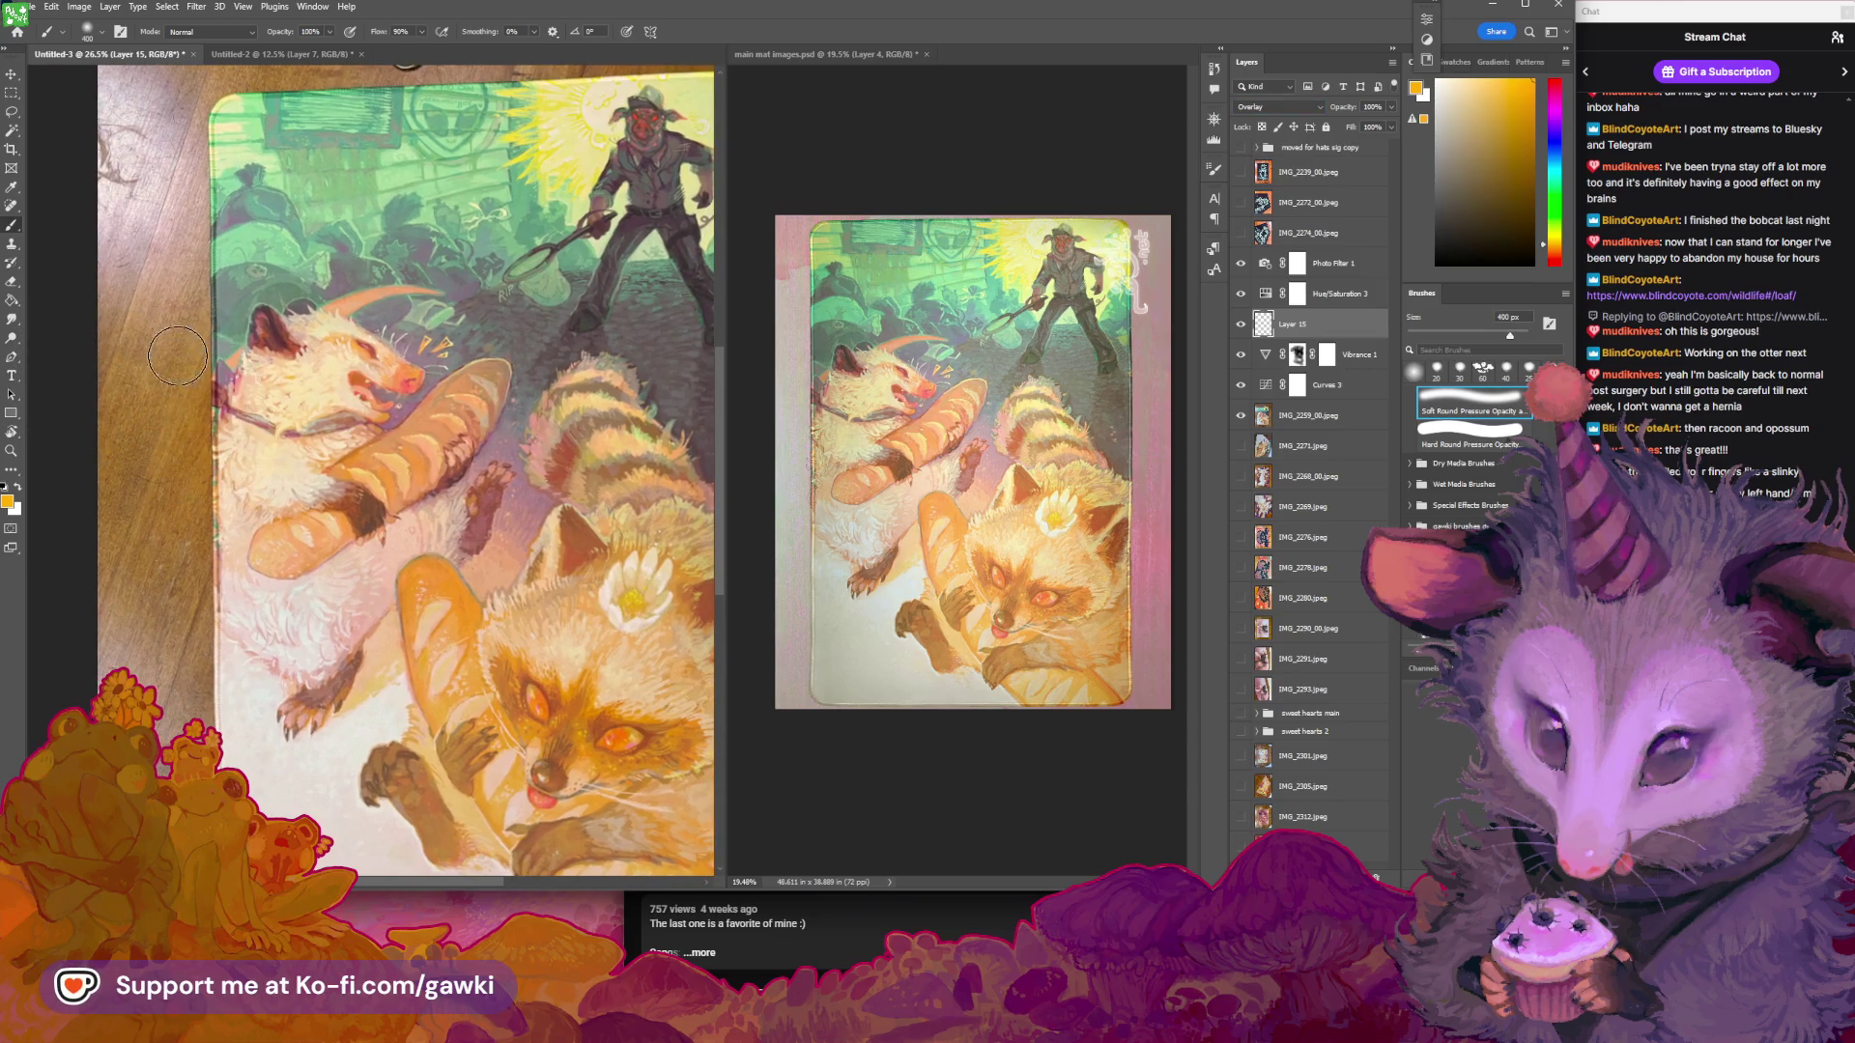
key(e)
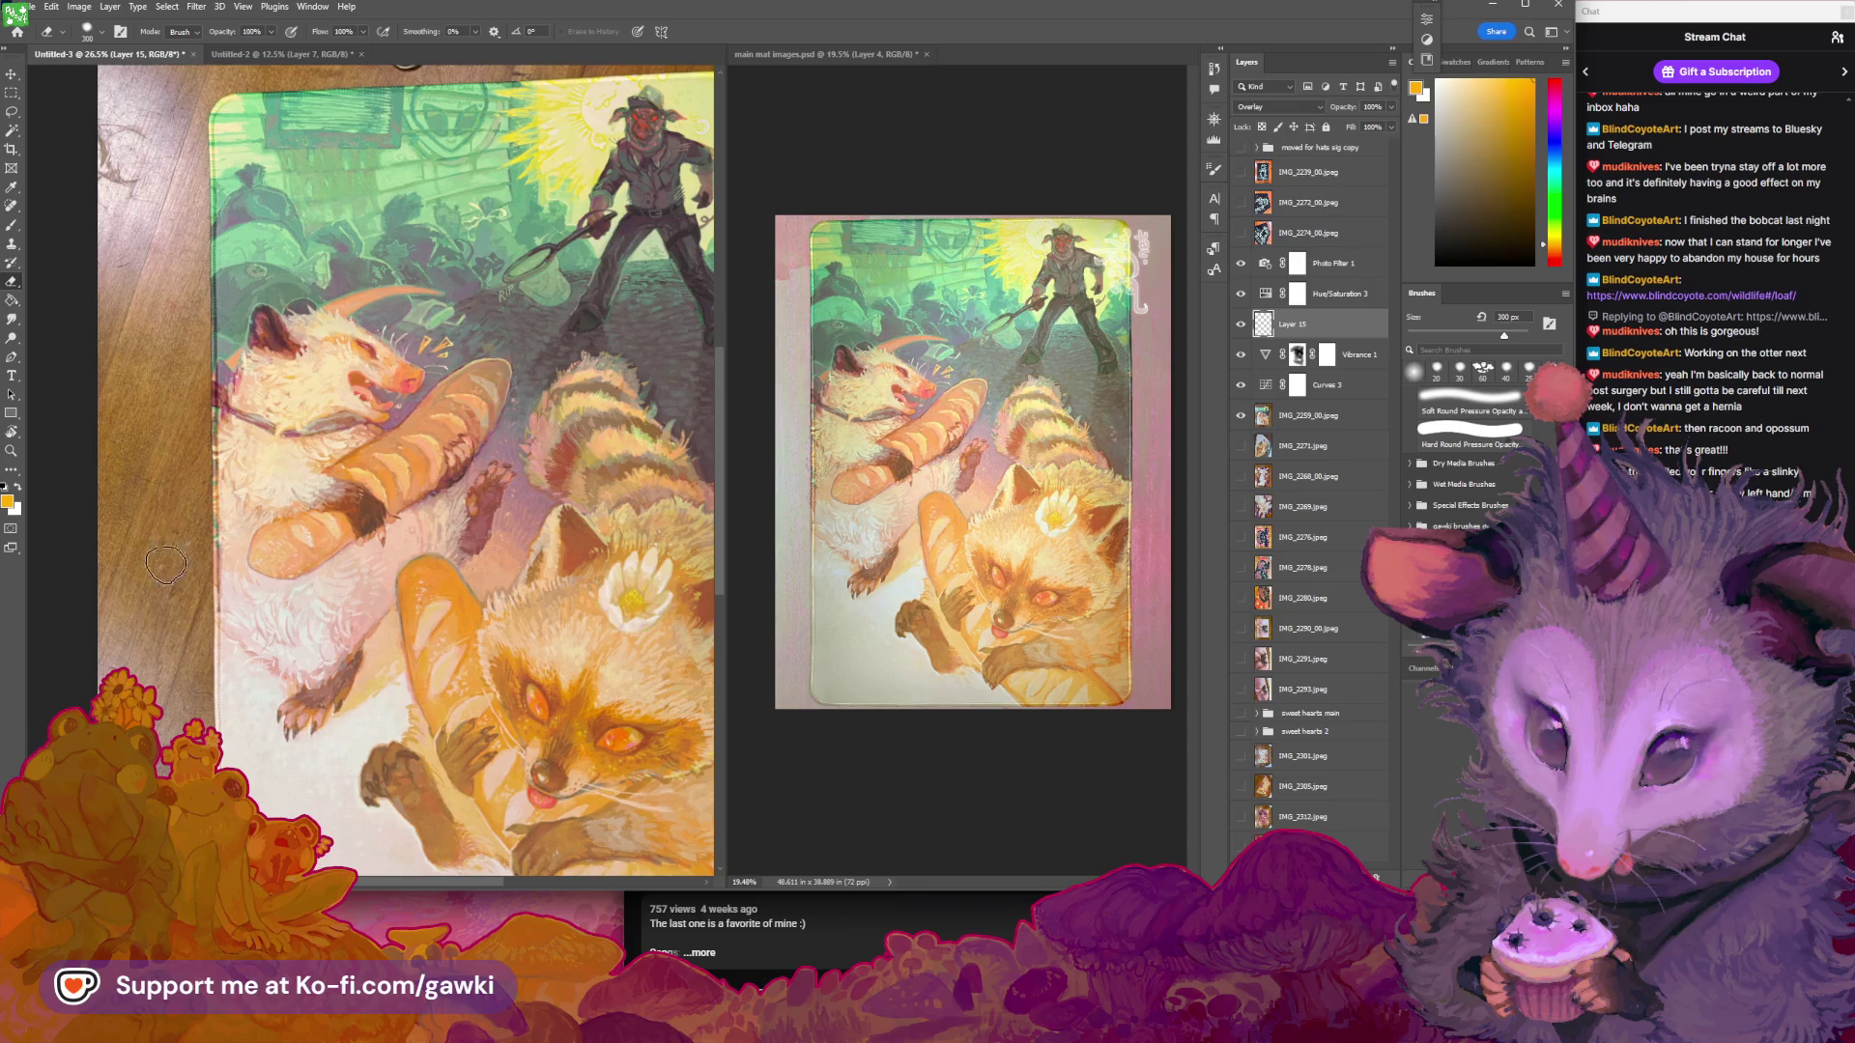
key(z)
mouse_move(534, 436)
mouse_down()
mouse_move(423, 444)
mouse_move(415, 355)
mouse_move(326, 377)
mouse_move(404, 362)
mouse_move(531, 387)
mouse_move(527, 560)
mouse_move(533, 487)
mouse_up()
At 20% opacity, paint soft colour toward the figure's legs and brighten the glow around its head
key(b)
key(bracketright)
key(bracketright)
key(bracketright)
key(2)
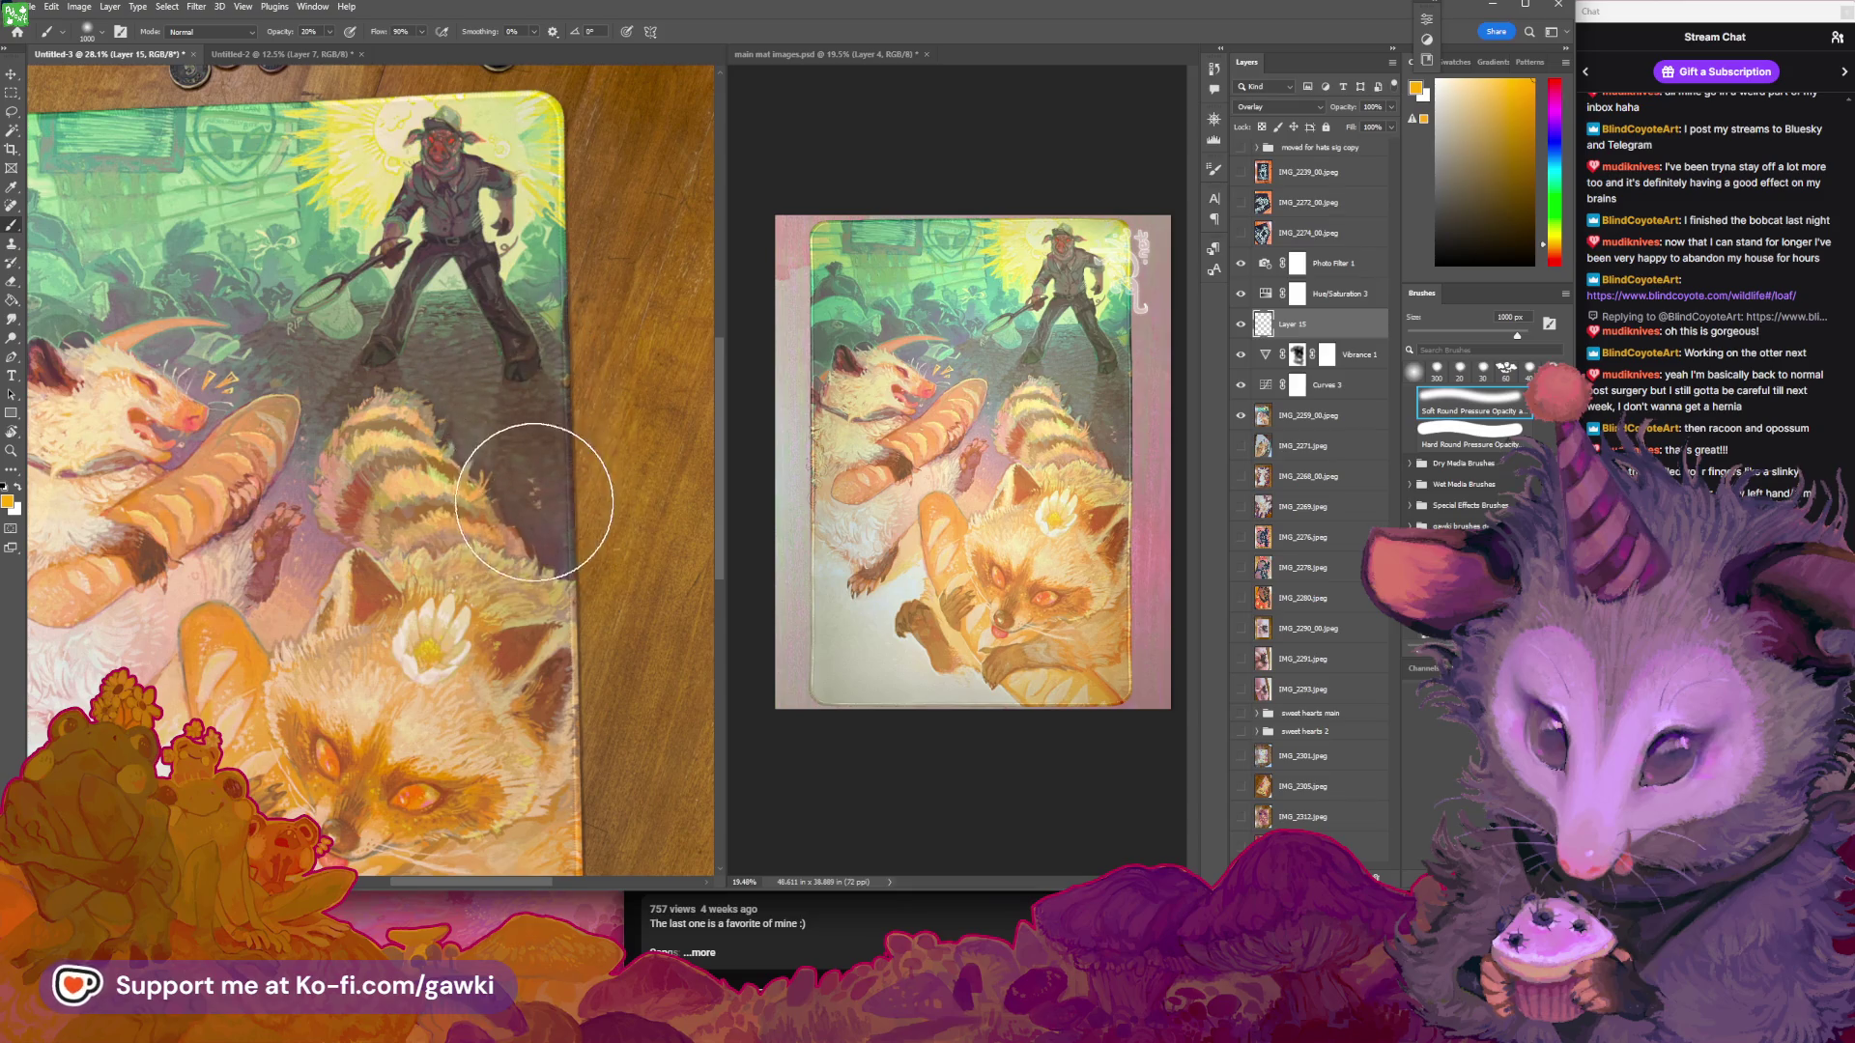
mouse_move(501, 355)
mouse_down()
mouse_move(558, 372)
mouse_move(551, 413)
mouse_move(485, 327)
mouse_move(565, 362)
mouse_up()
key(bracketright)
key(bracketright)
key(bracketright)
mouse_move(532, 208)
mouse_down()
mouse_move(541, 145)
mouse_move(556, 280)
mouse_move(531, 224)
mouse_move(502, 328)
mouse_move(530, 367)
mouse_move(497, 537)
mouse_move(530, 480)
mouse_move(504, 477)
mouse_up()
key(z)
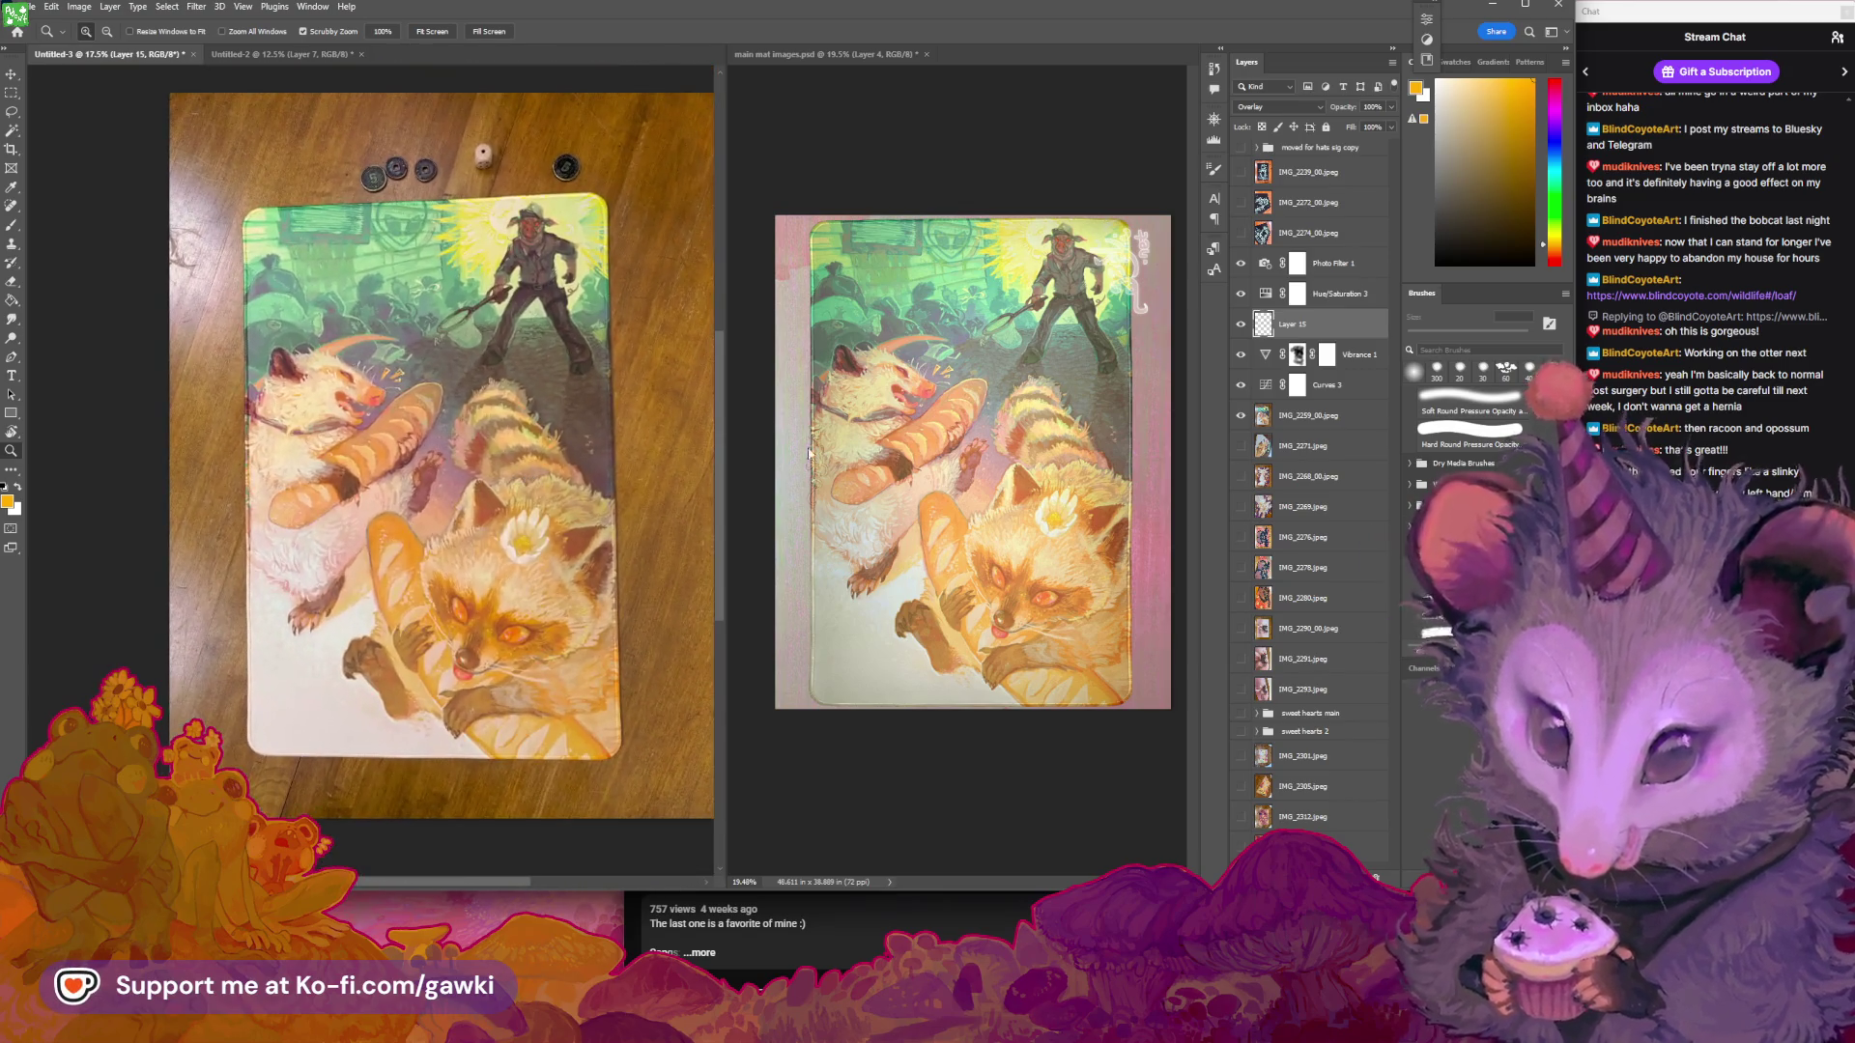
click(1307, 415)
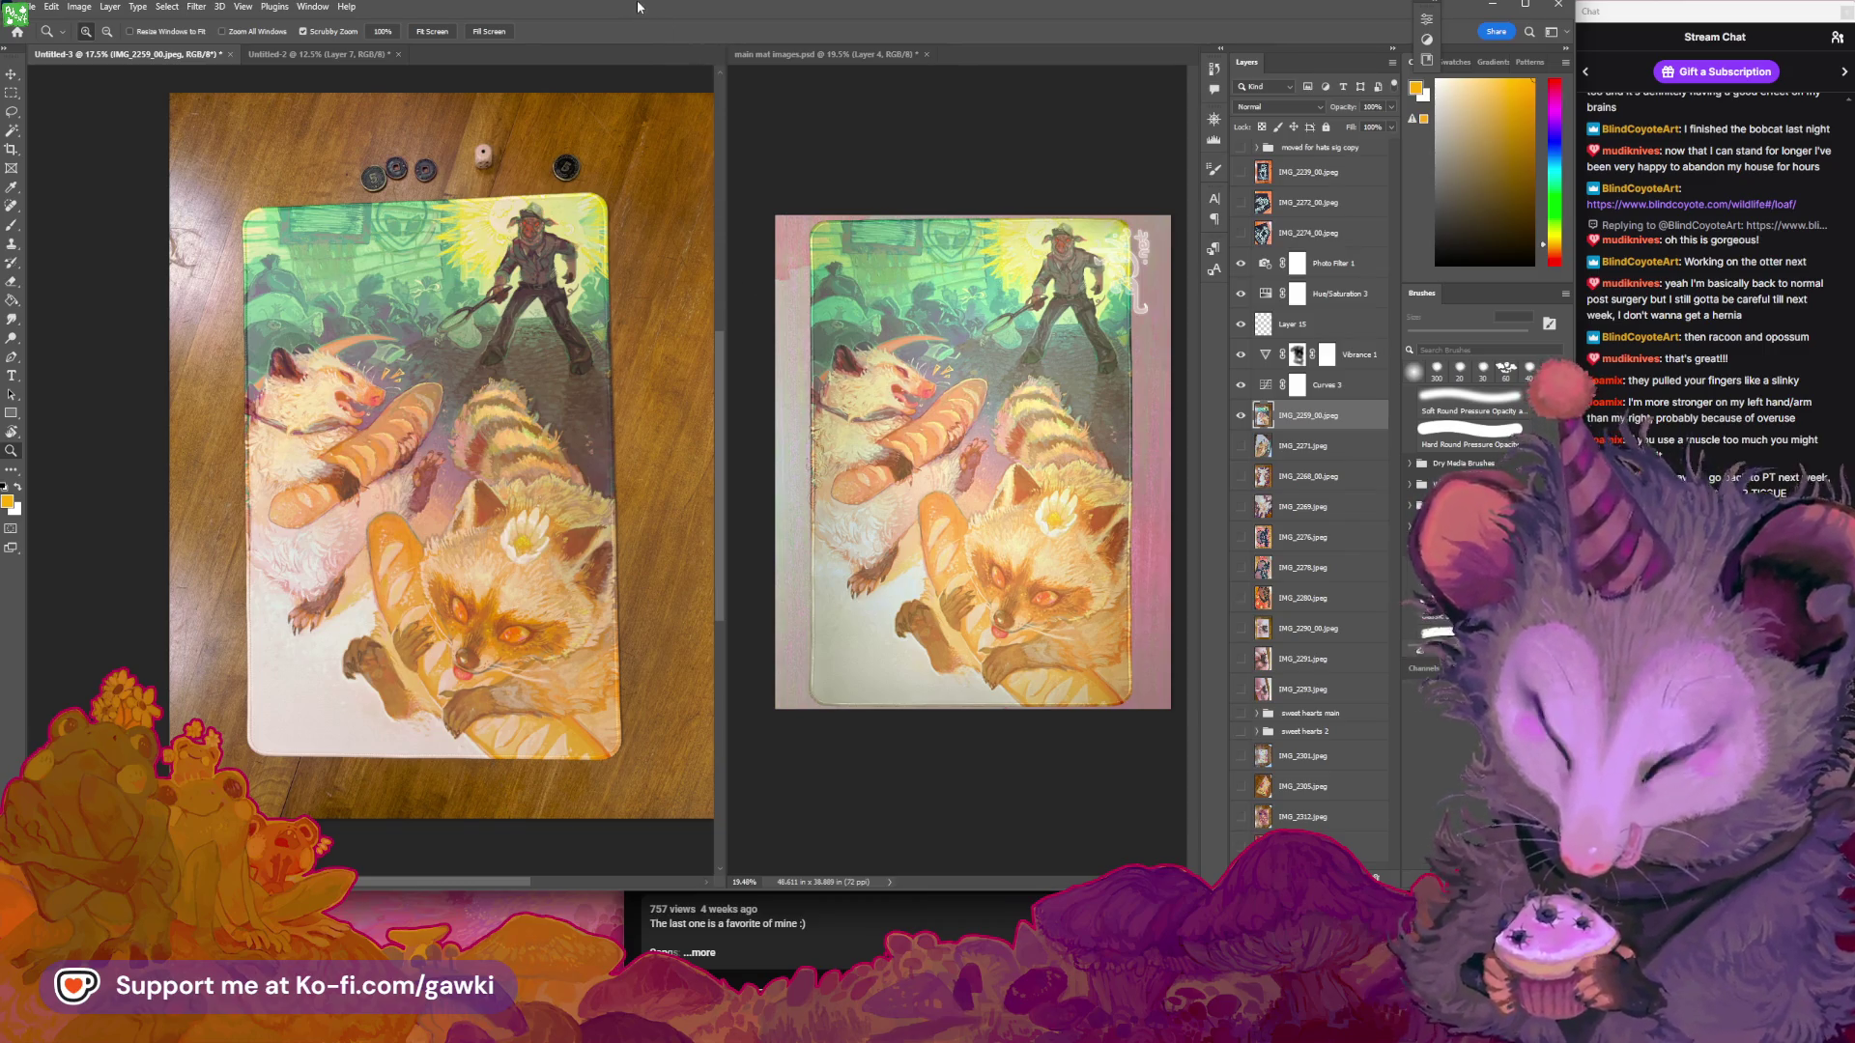
scroll(495, 295, down, 1)
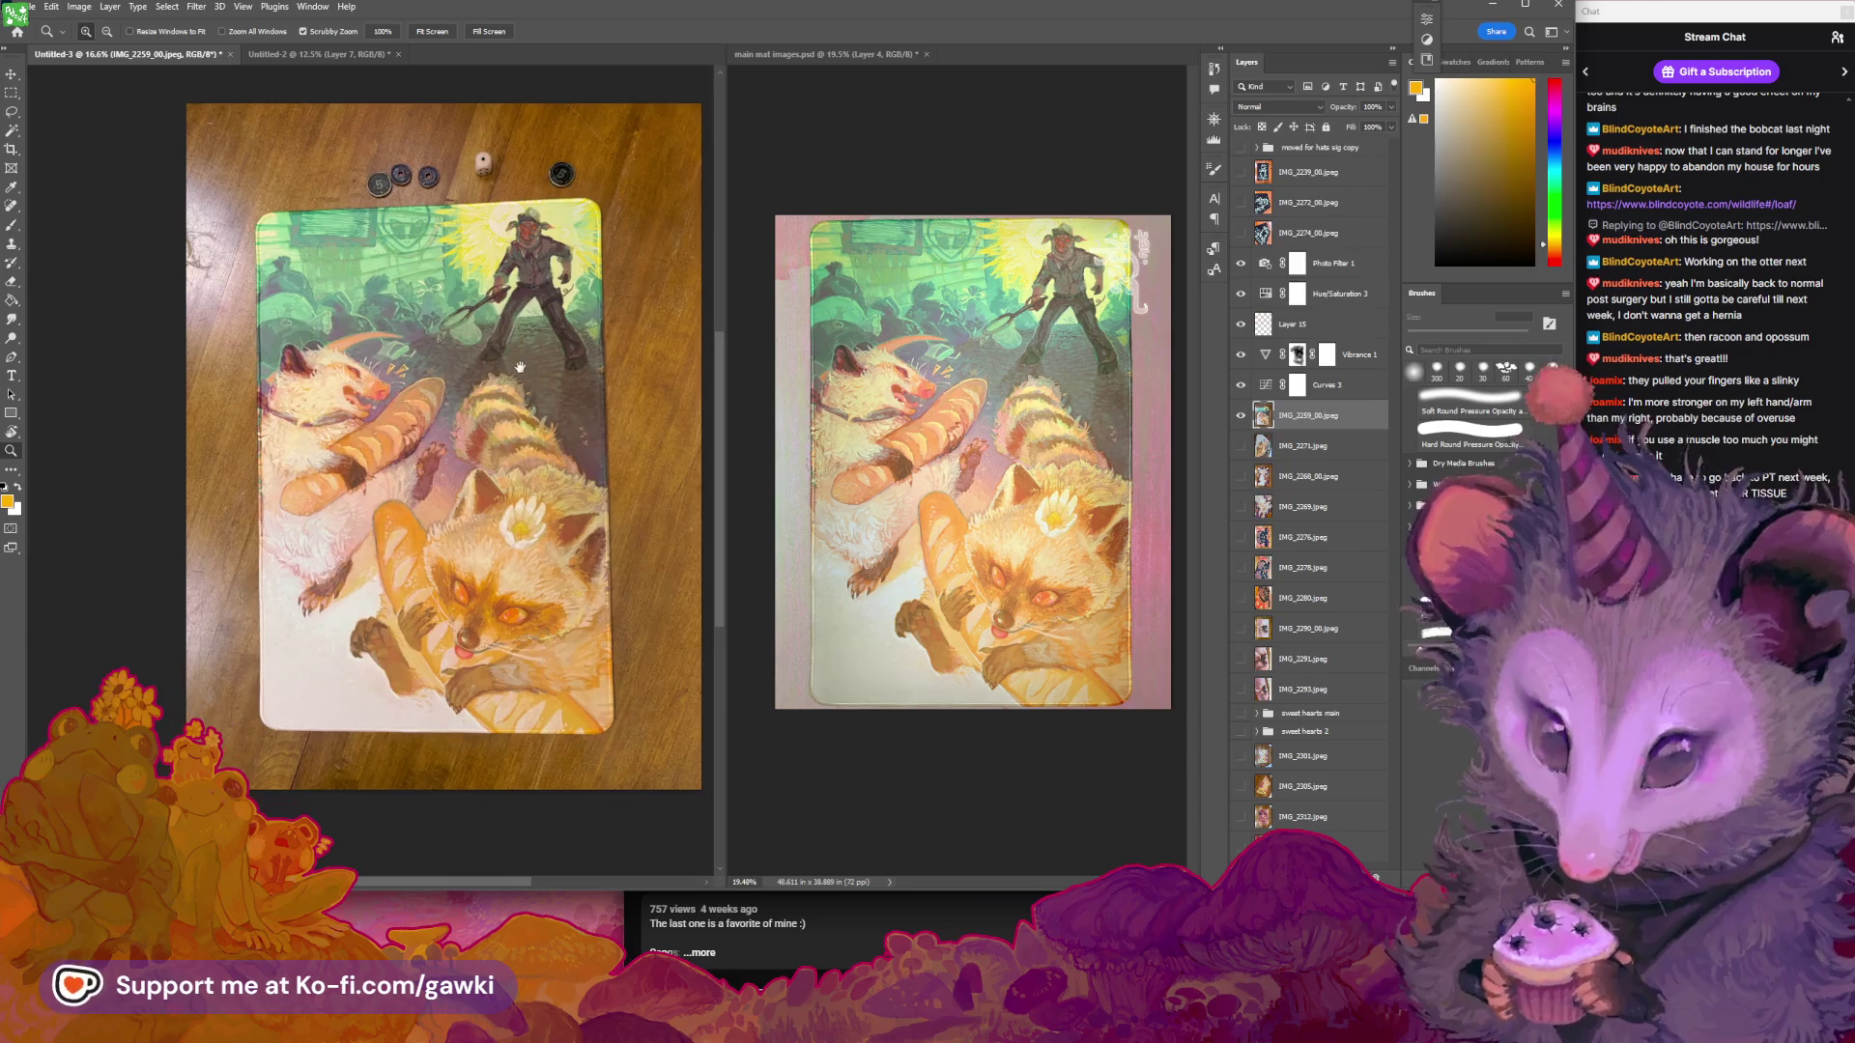
drag(520, 367, 510, 350)
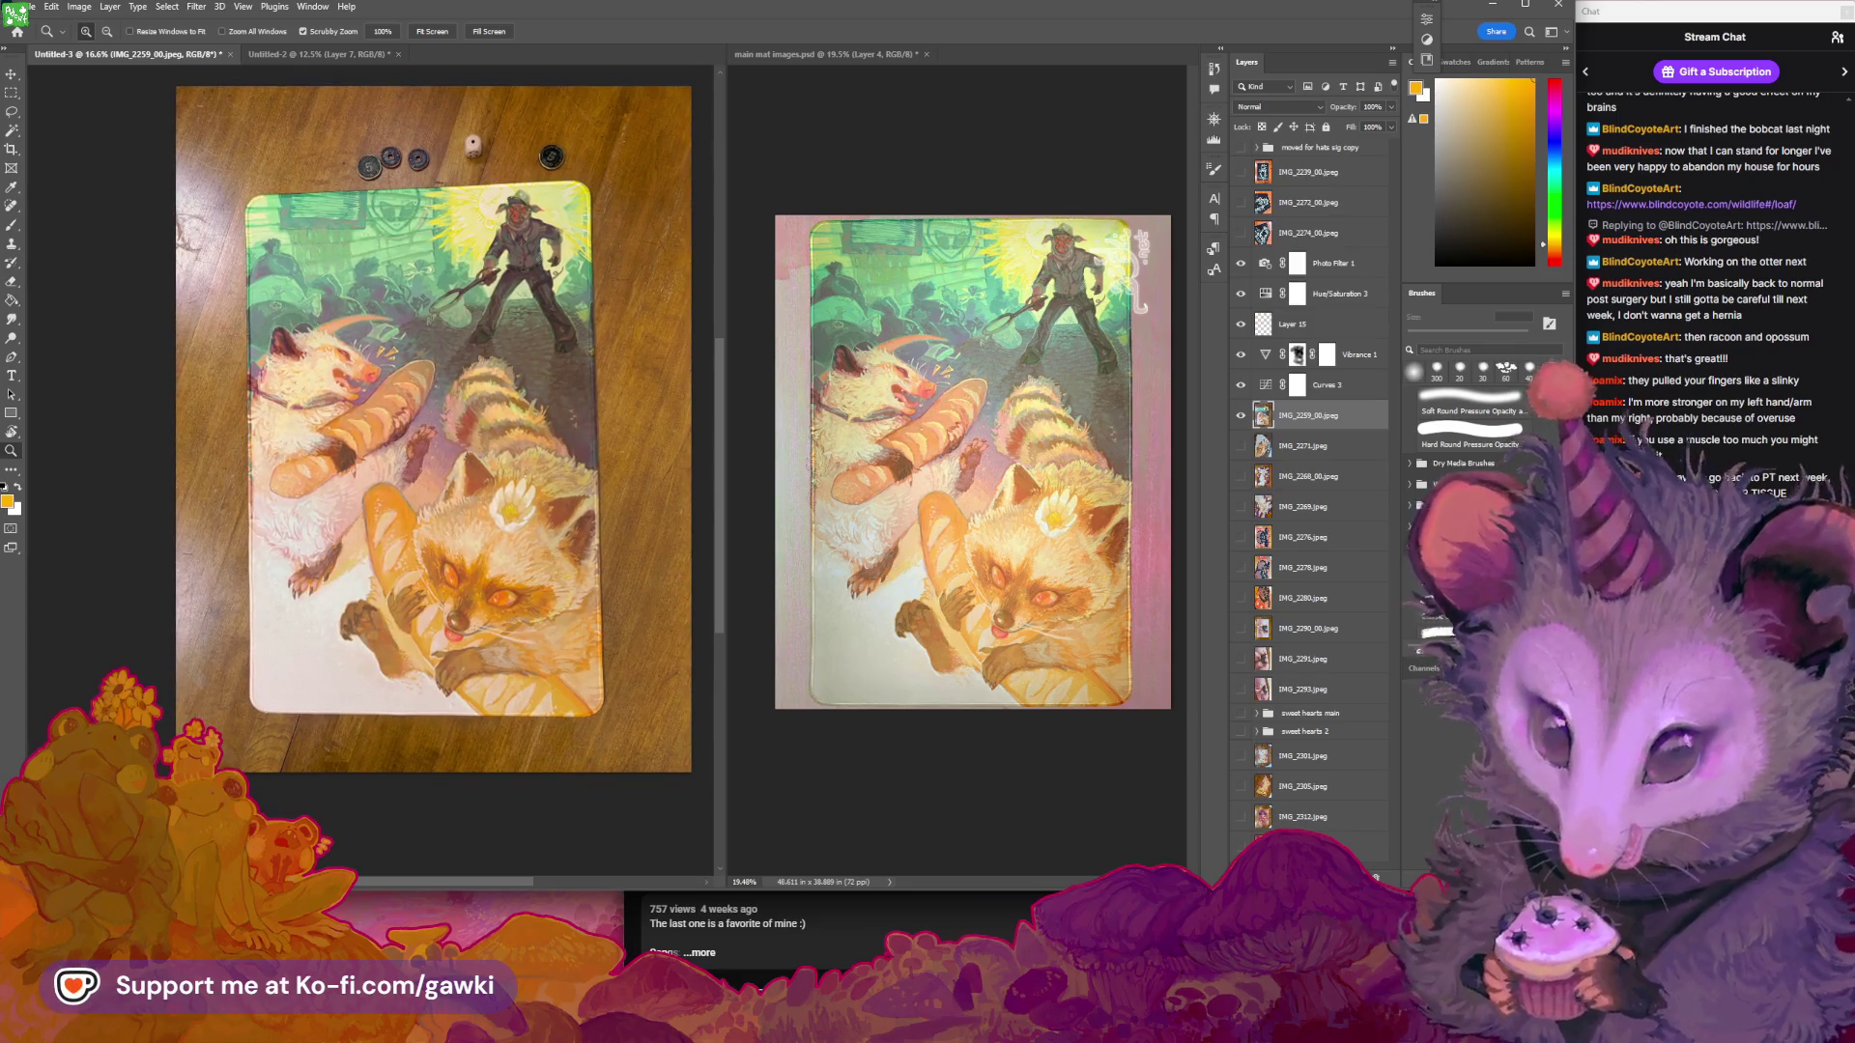
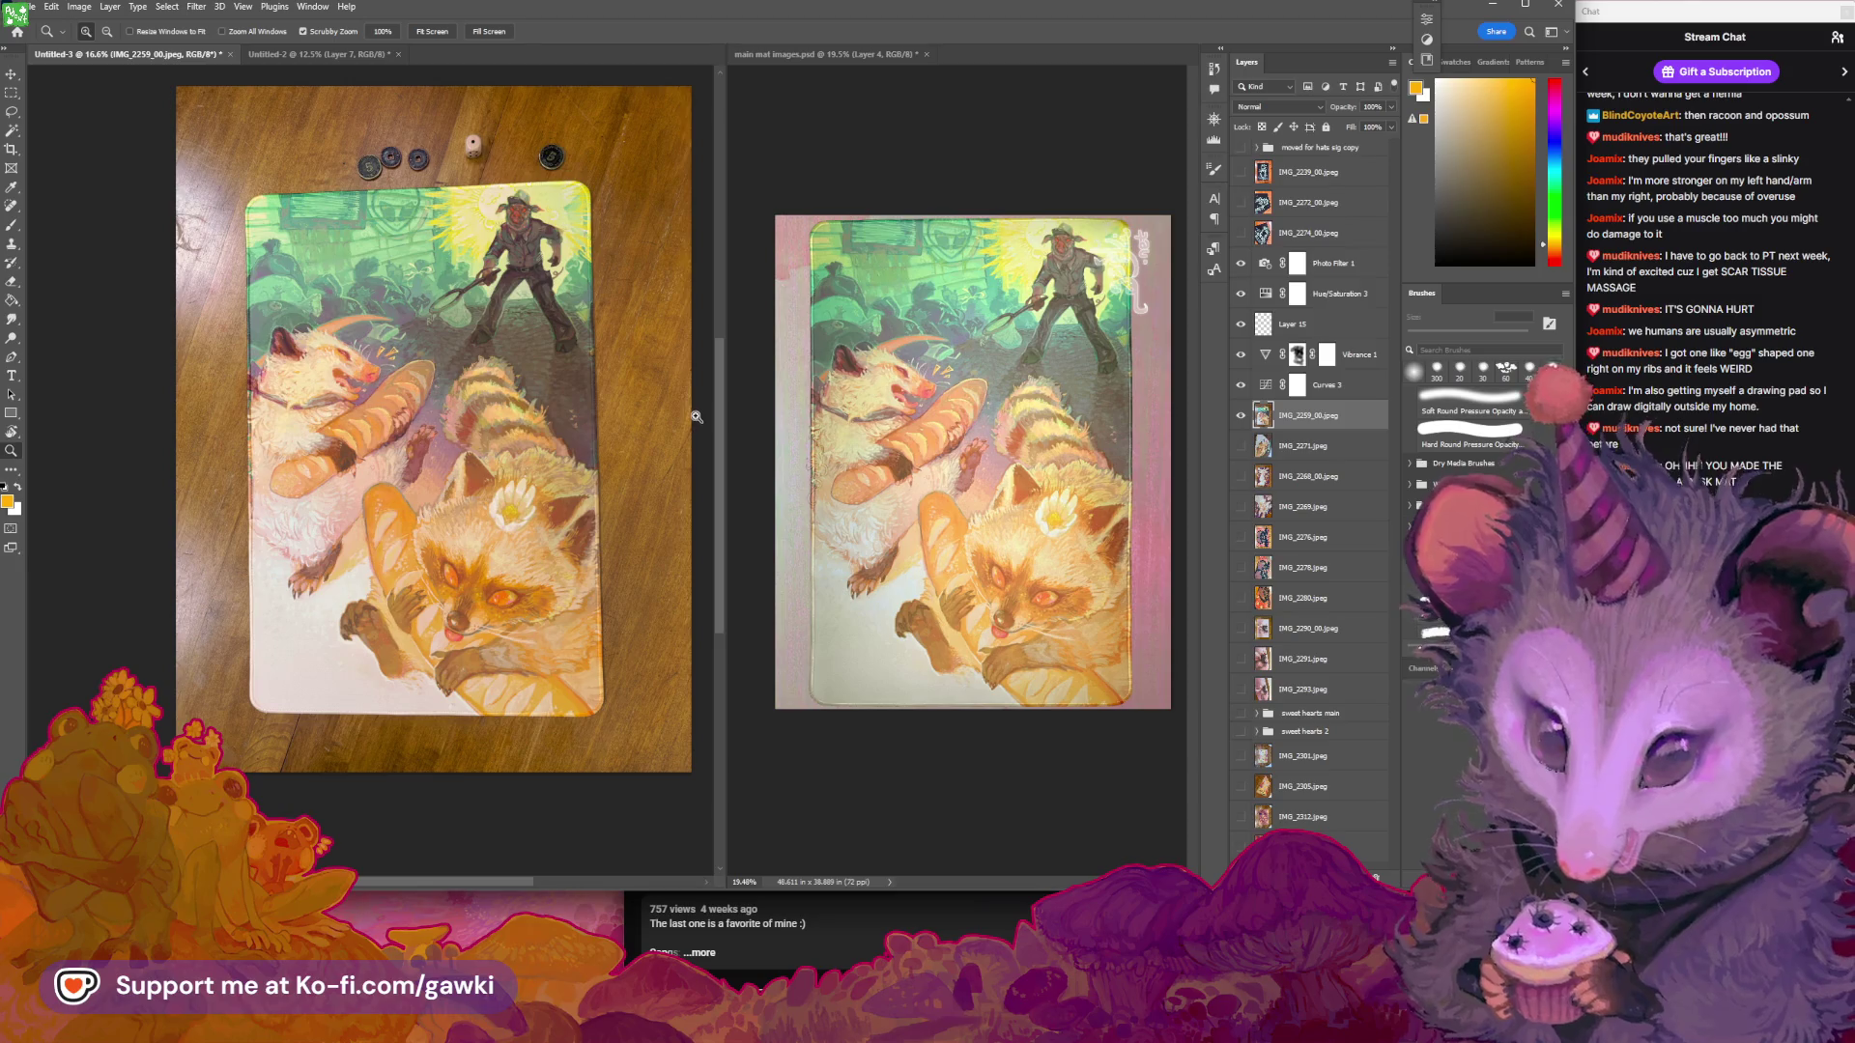
Zoom and pan around the raccoon-opossum mat photo, then bring up the Image menu
scroll(622, 497, up, 2)
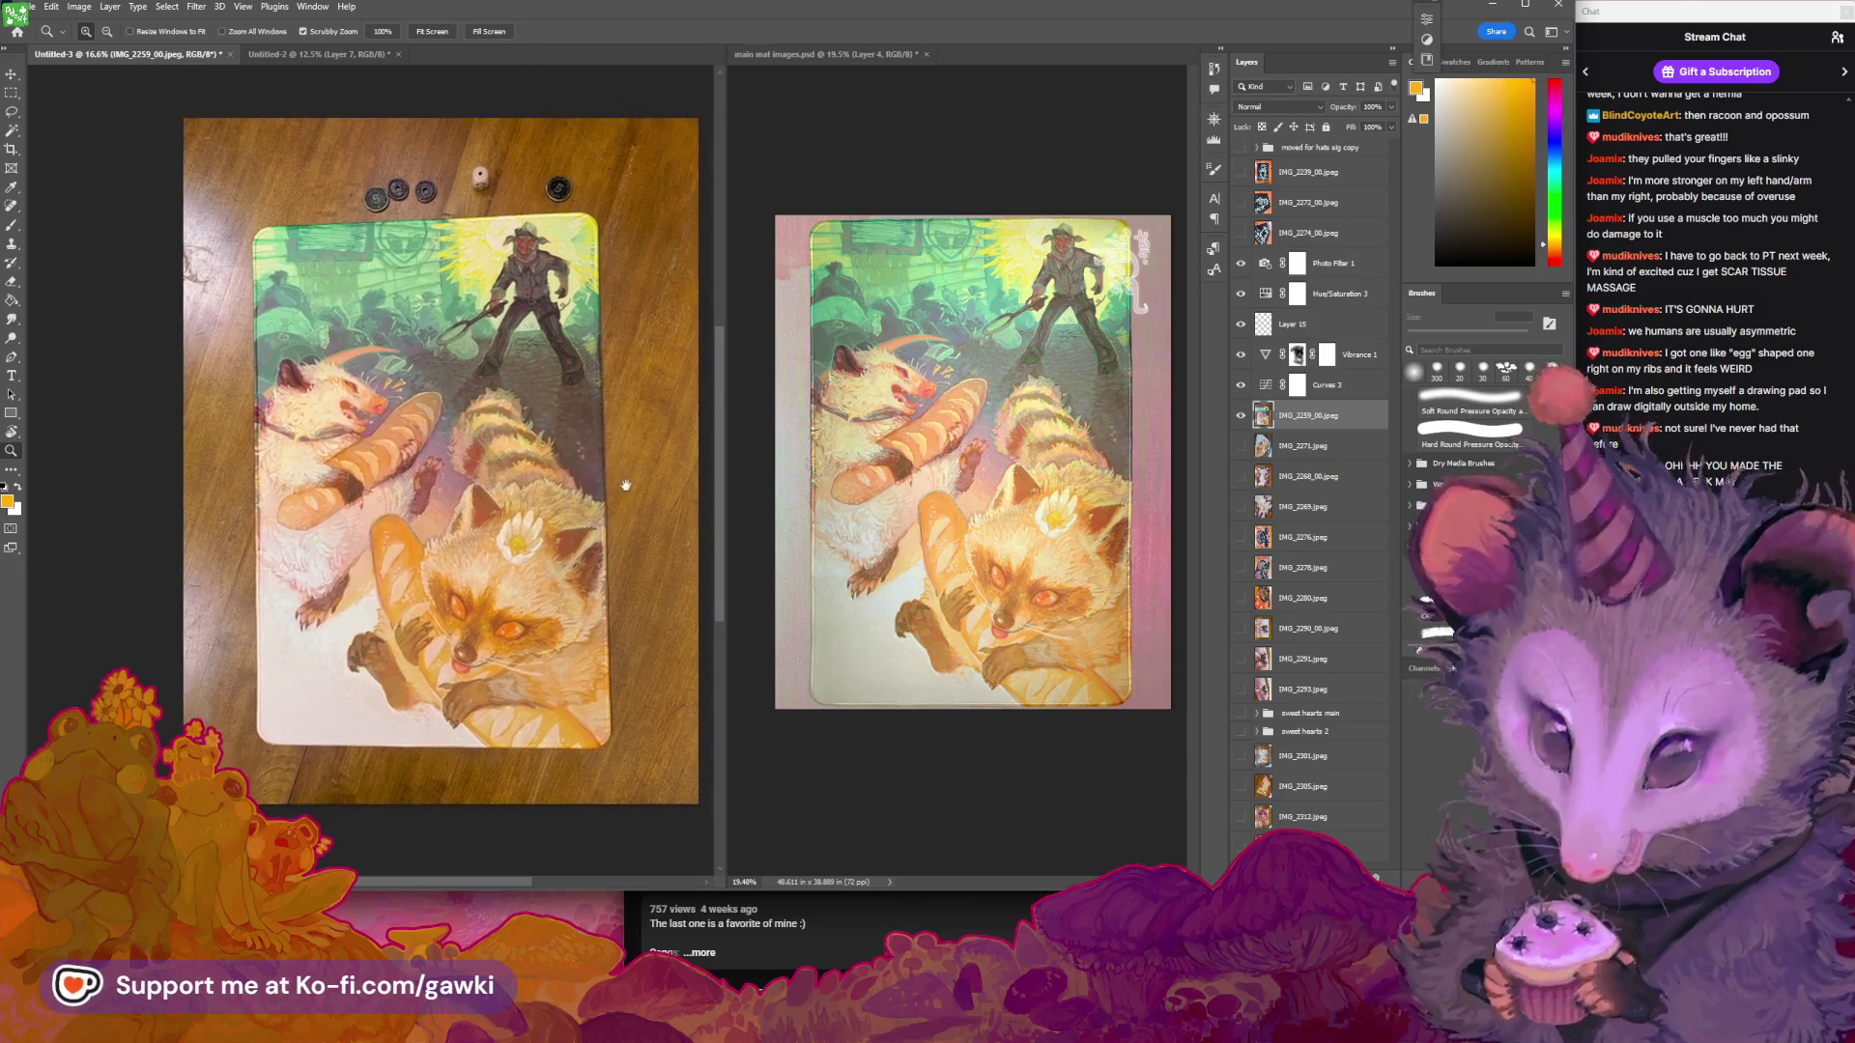
scroll(570, 470, up, 5)
scroll(599, 551, down, 3)
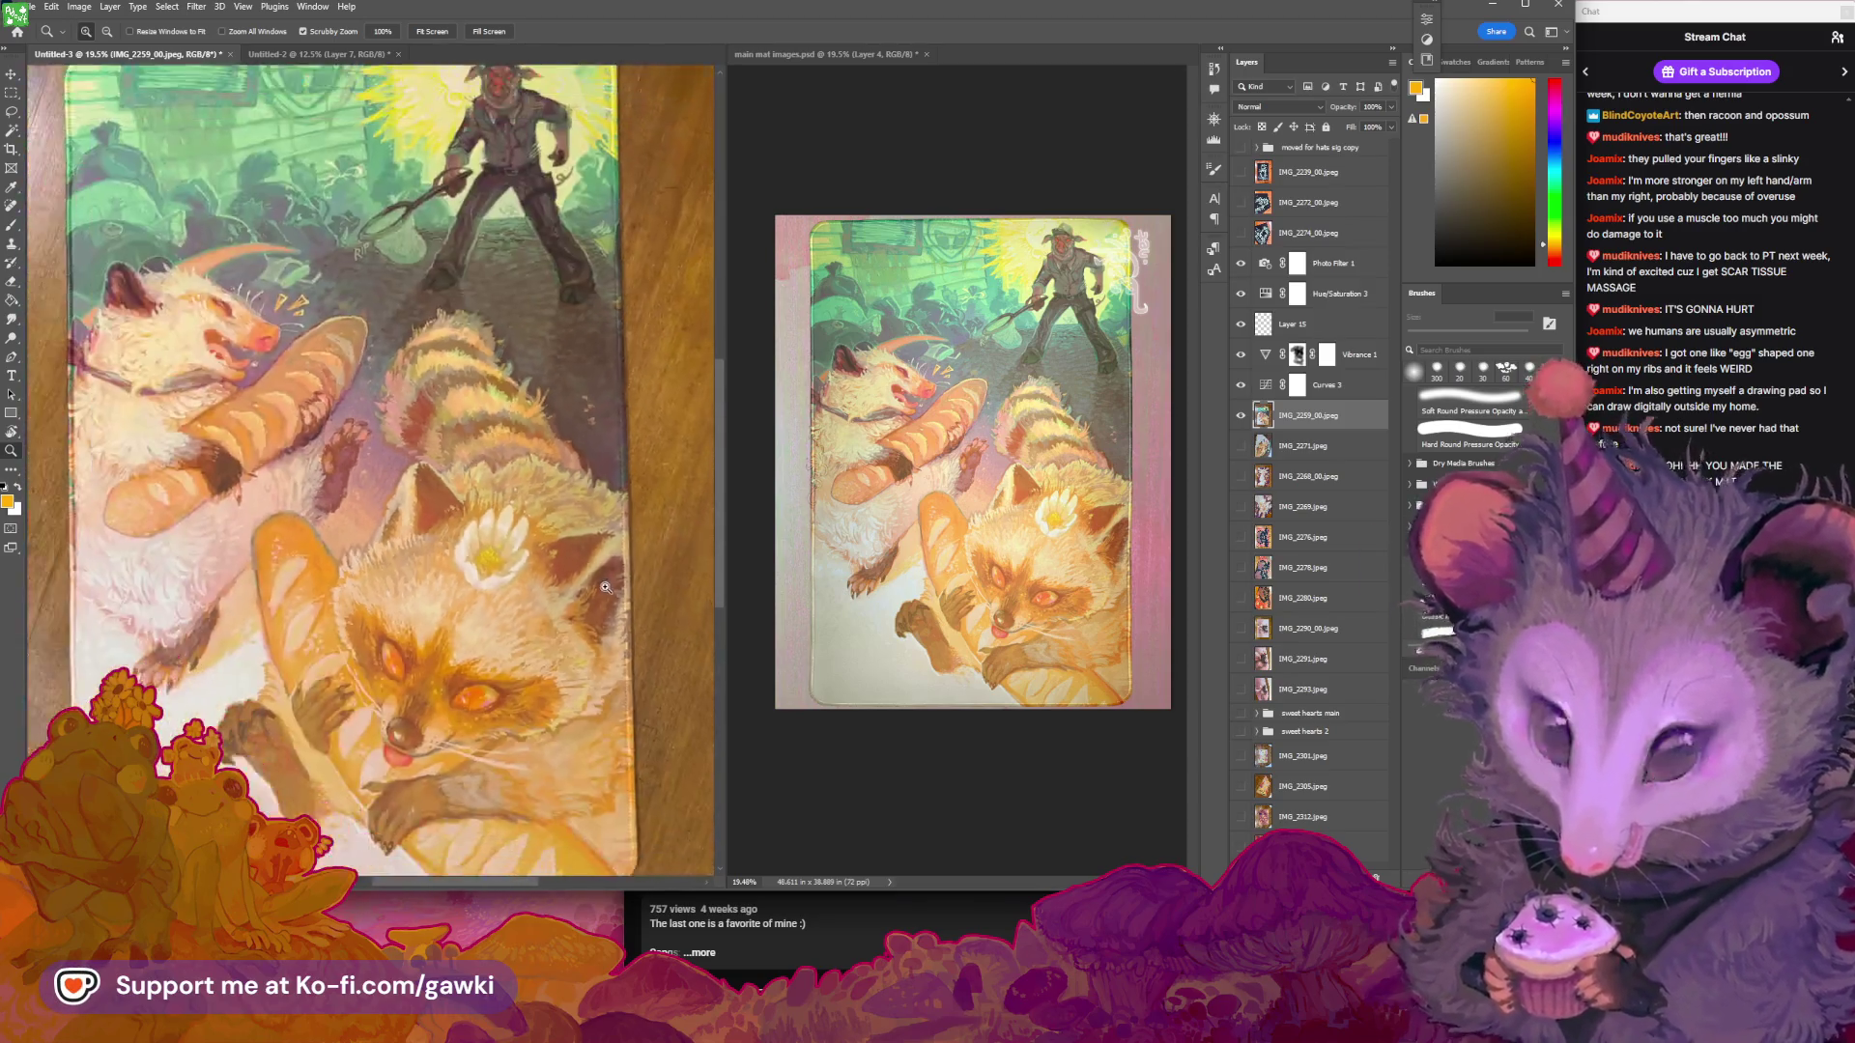
scroll(604, 571, down, 3)
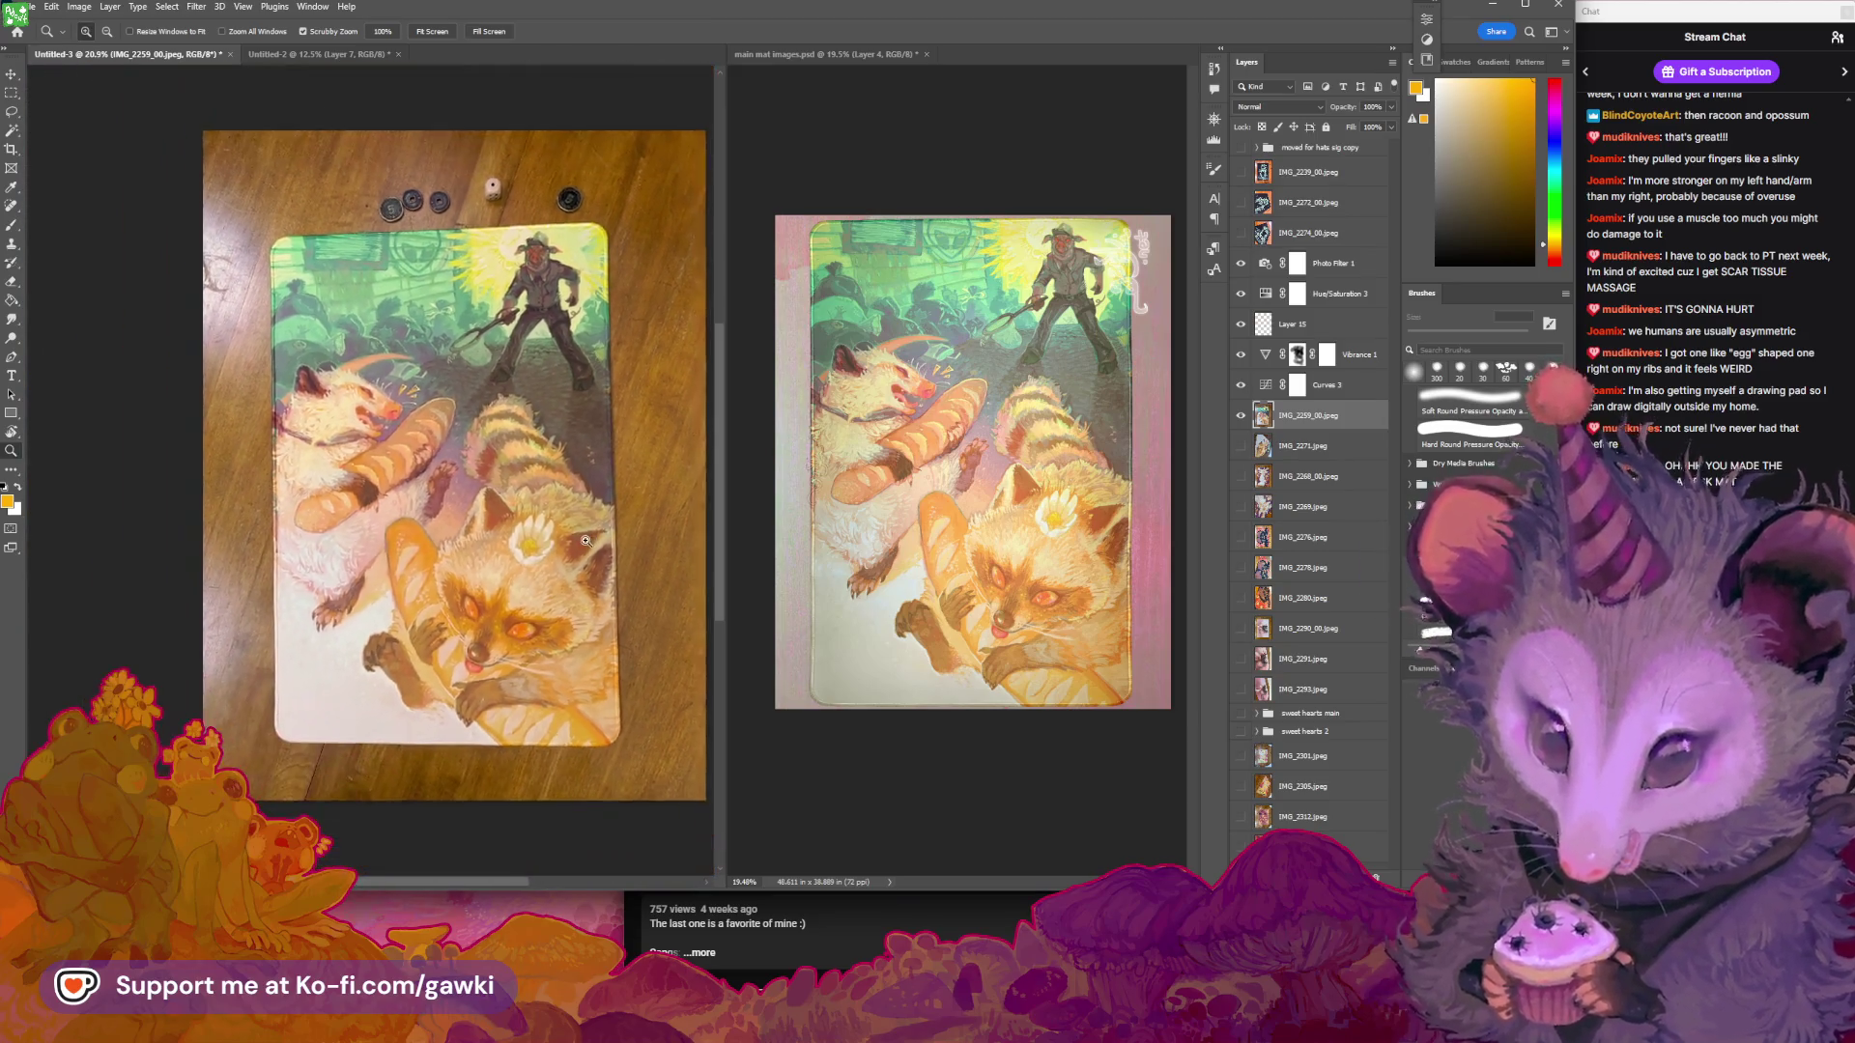
drag(578, 550, 566, 568)
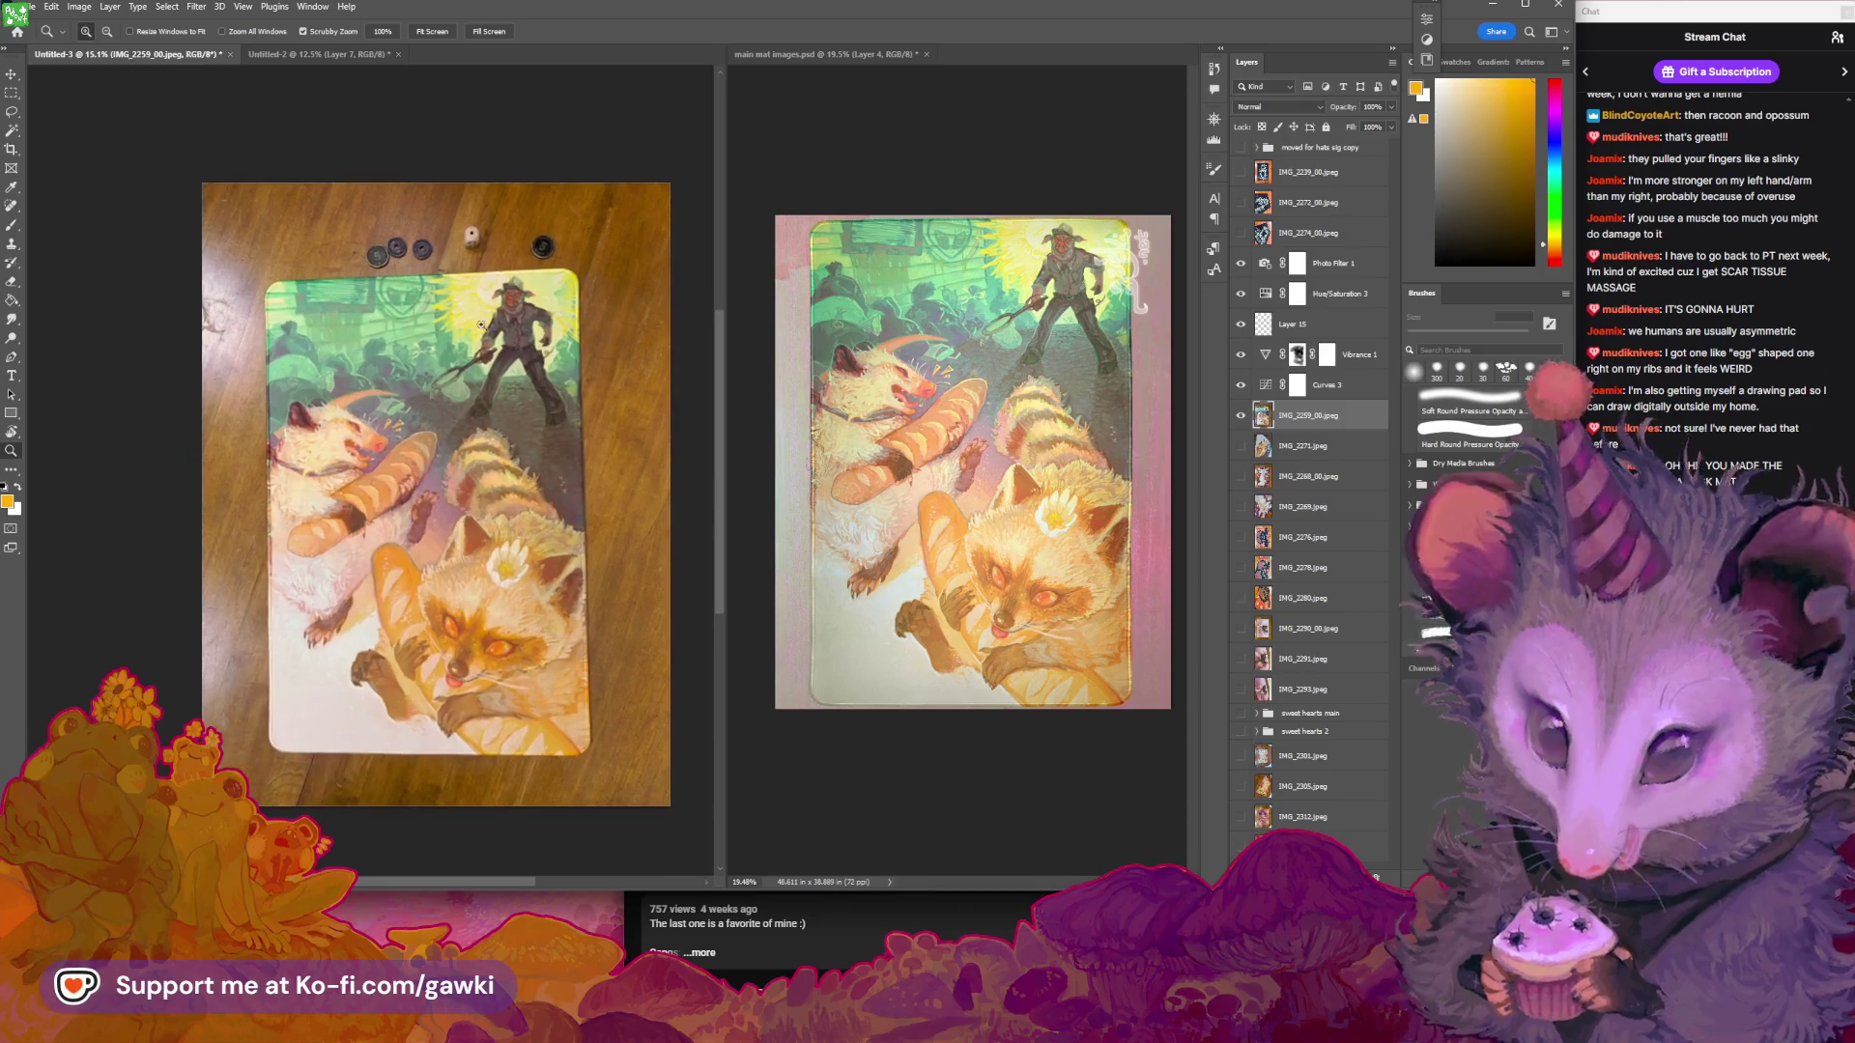
click(72, 8)
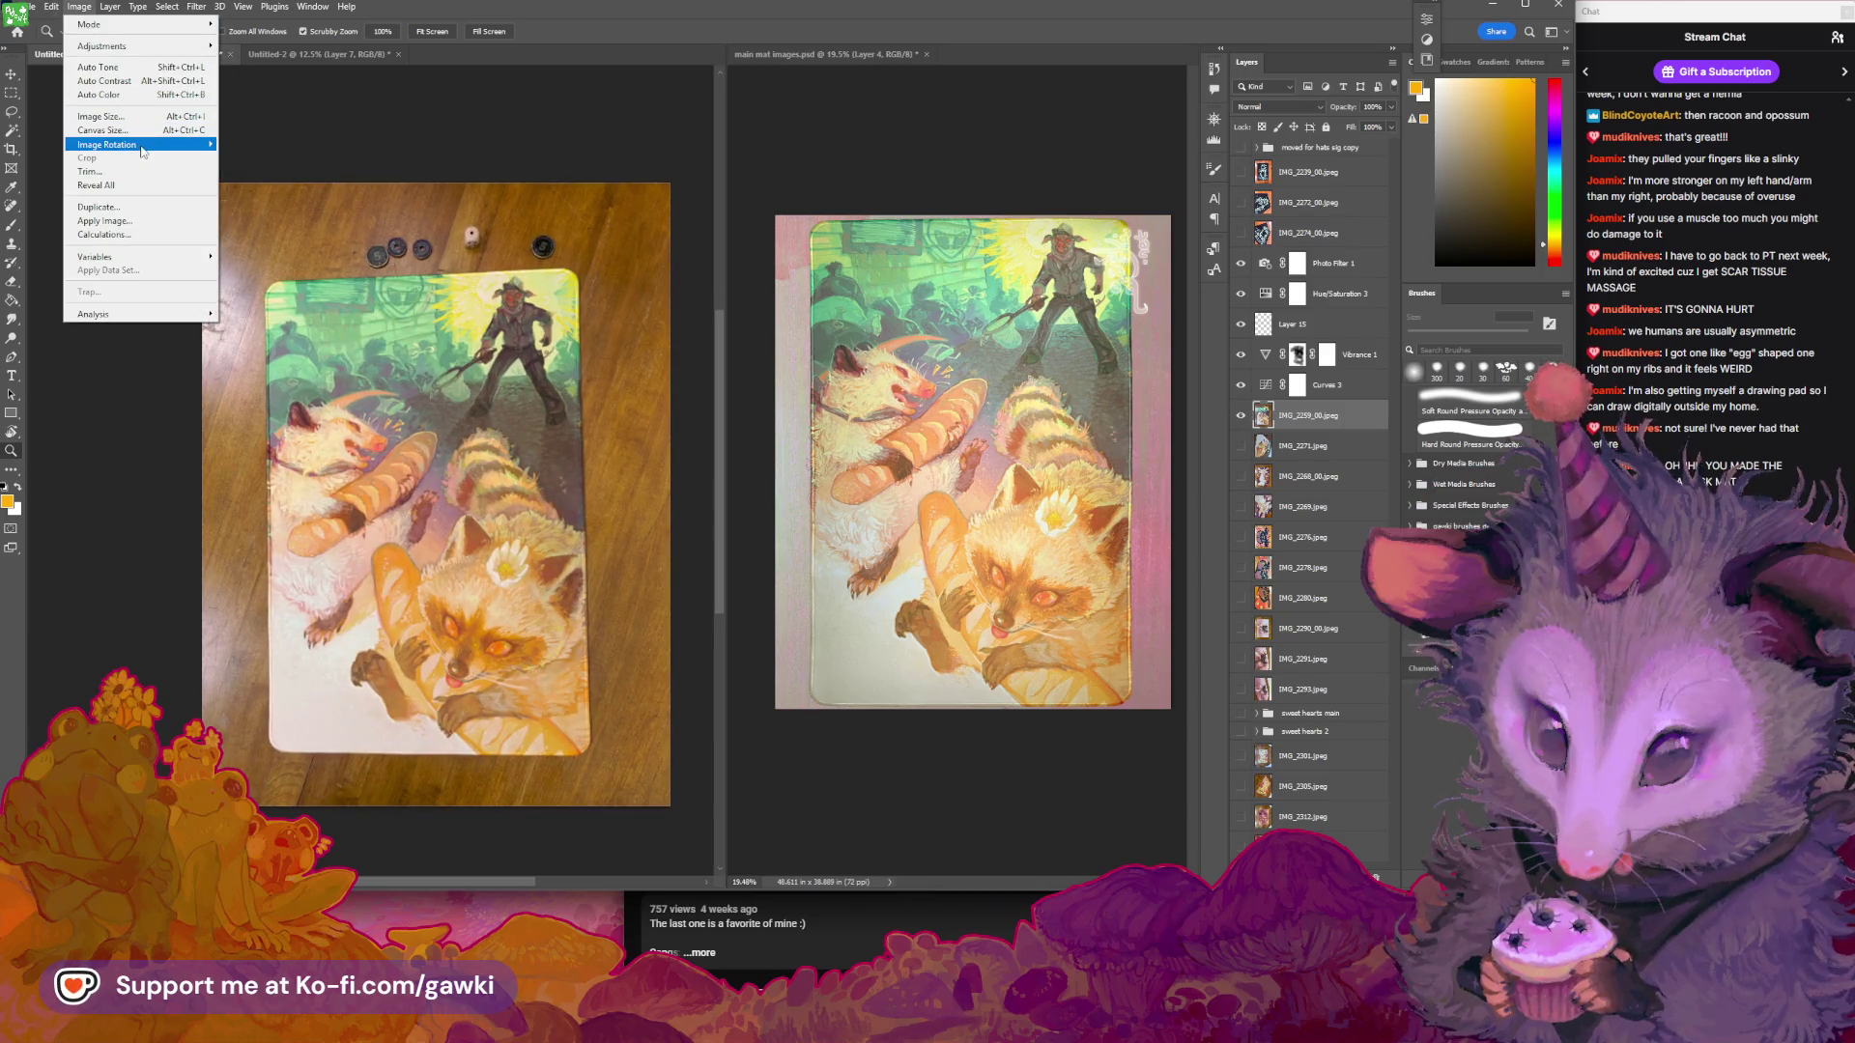
Distort the photo, shifting it left and pulling the left corners out to square up the mat
mouse_move(144, 146)
mouse_move(51, 7)
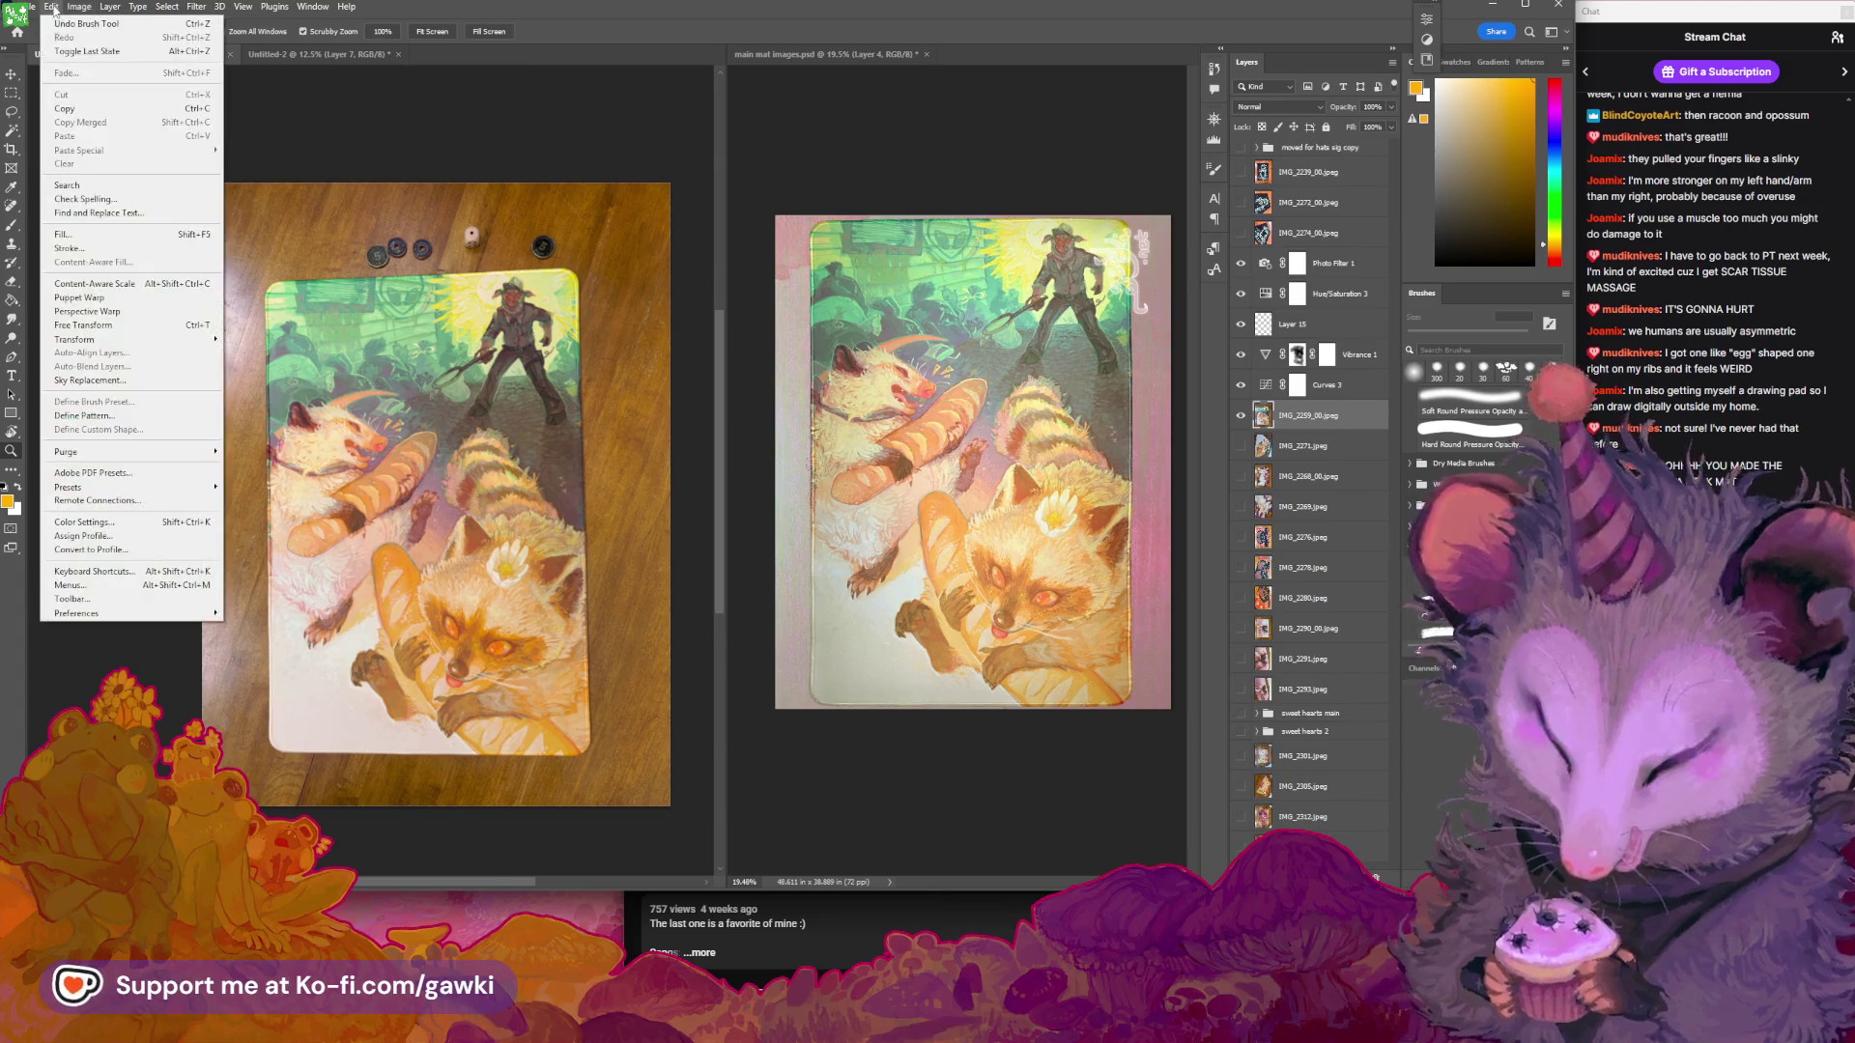
mouse_move(155, 342)
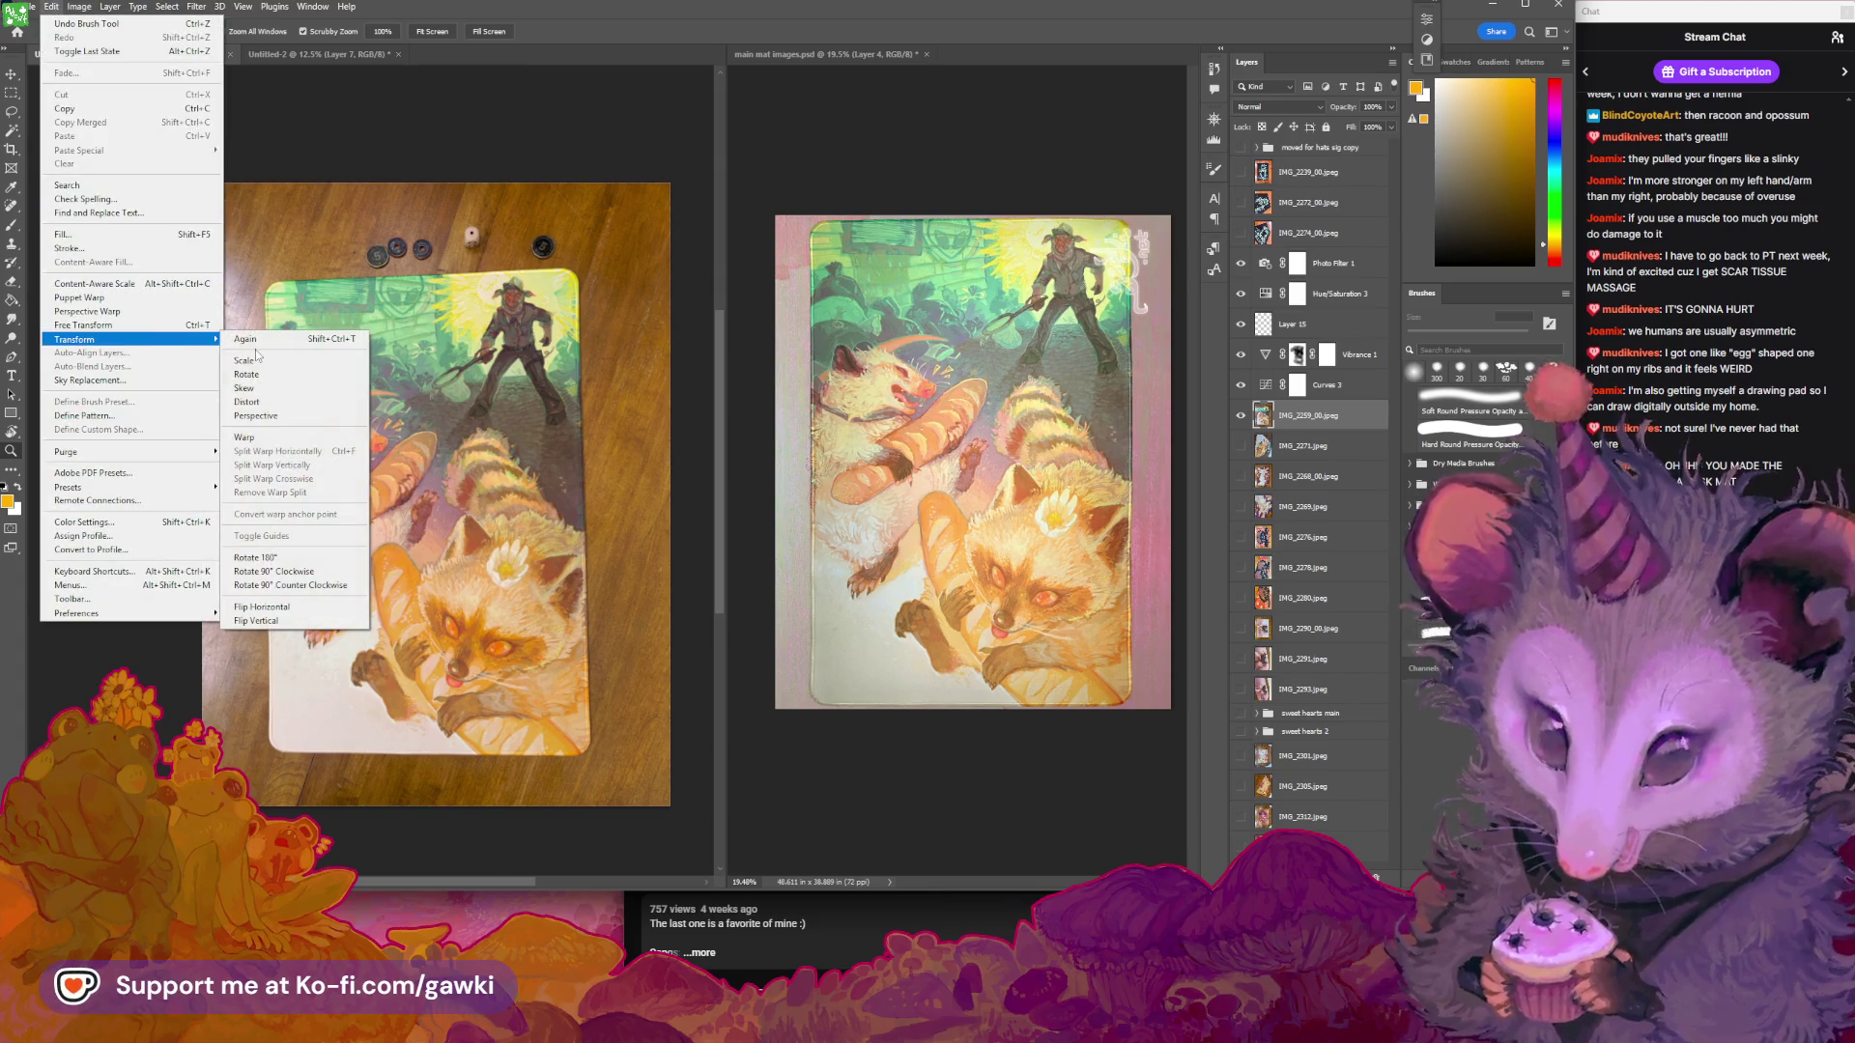
click(274, 403)
drag(467, 442, 452, 431)
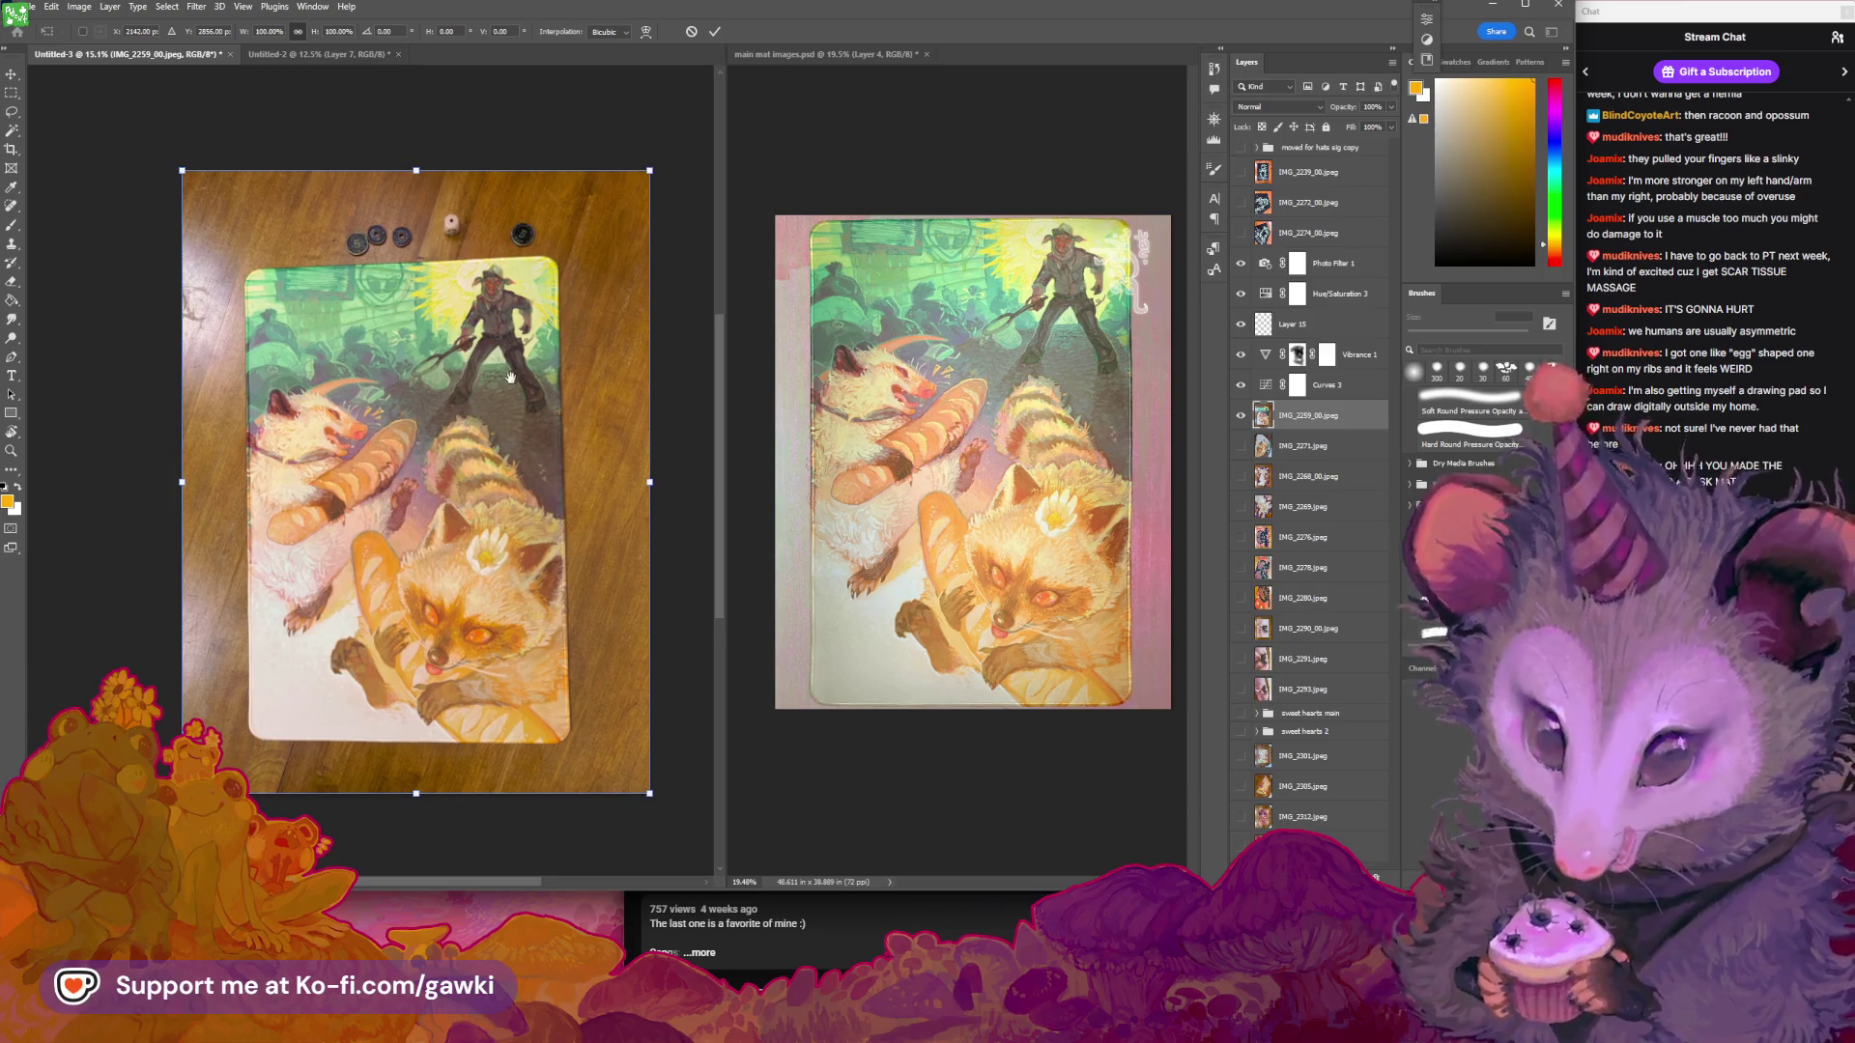
drag(510, 377, 460, 445)
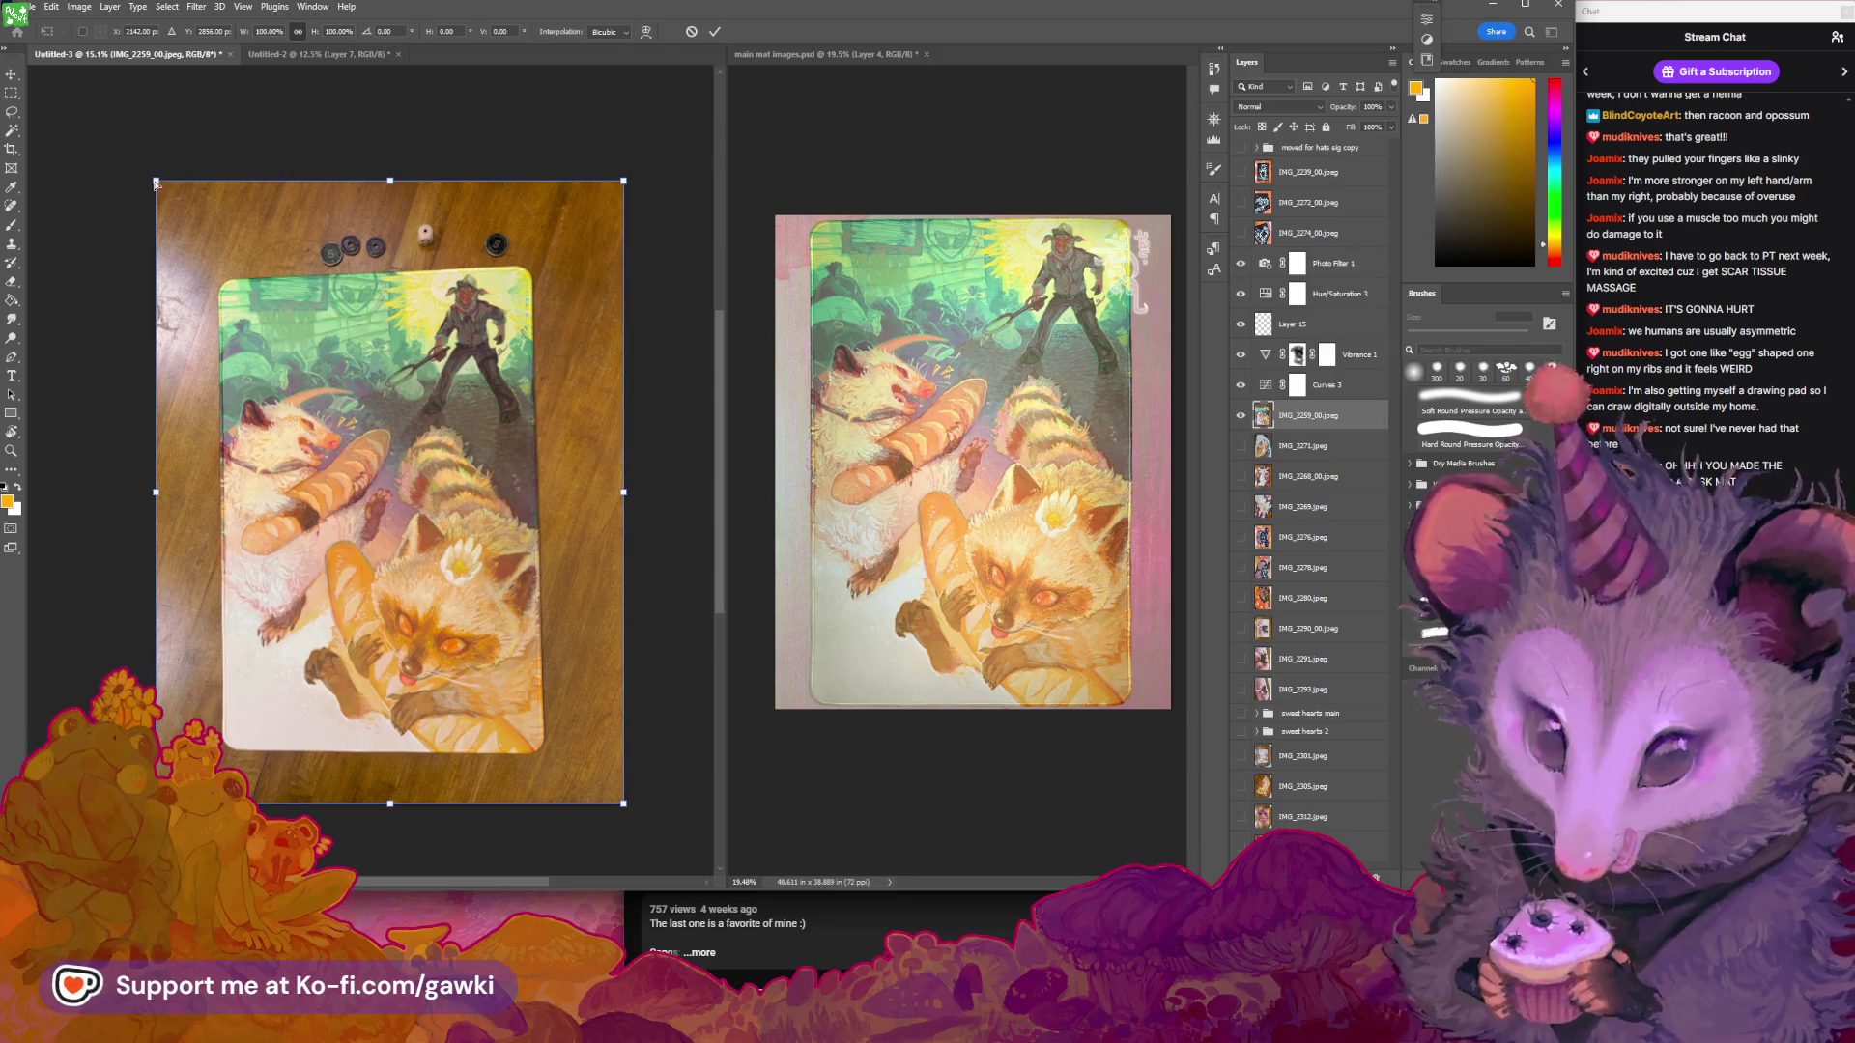
mouse_move(156, 182)
mouse_down()
mouse_move(143, 148)
mouse_move(142, 170)
mouse_up()
drag(154, 800, 146, 823)
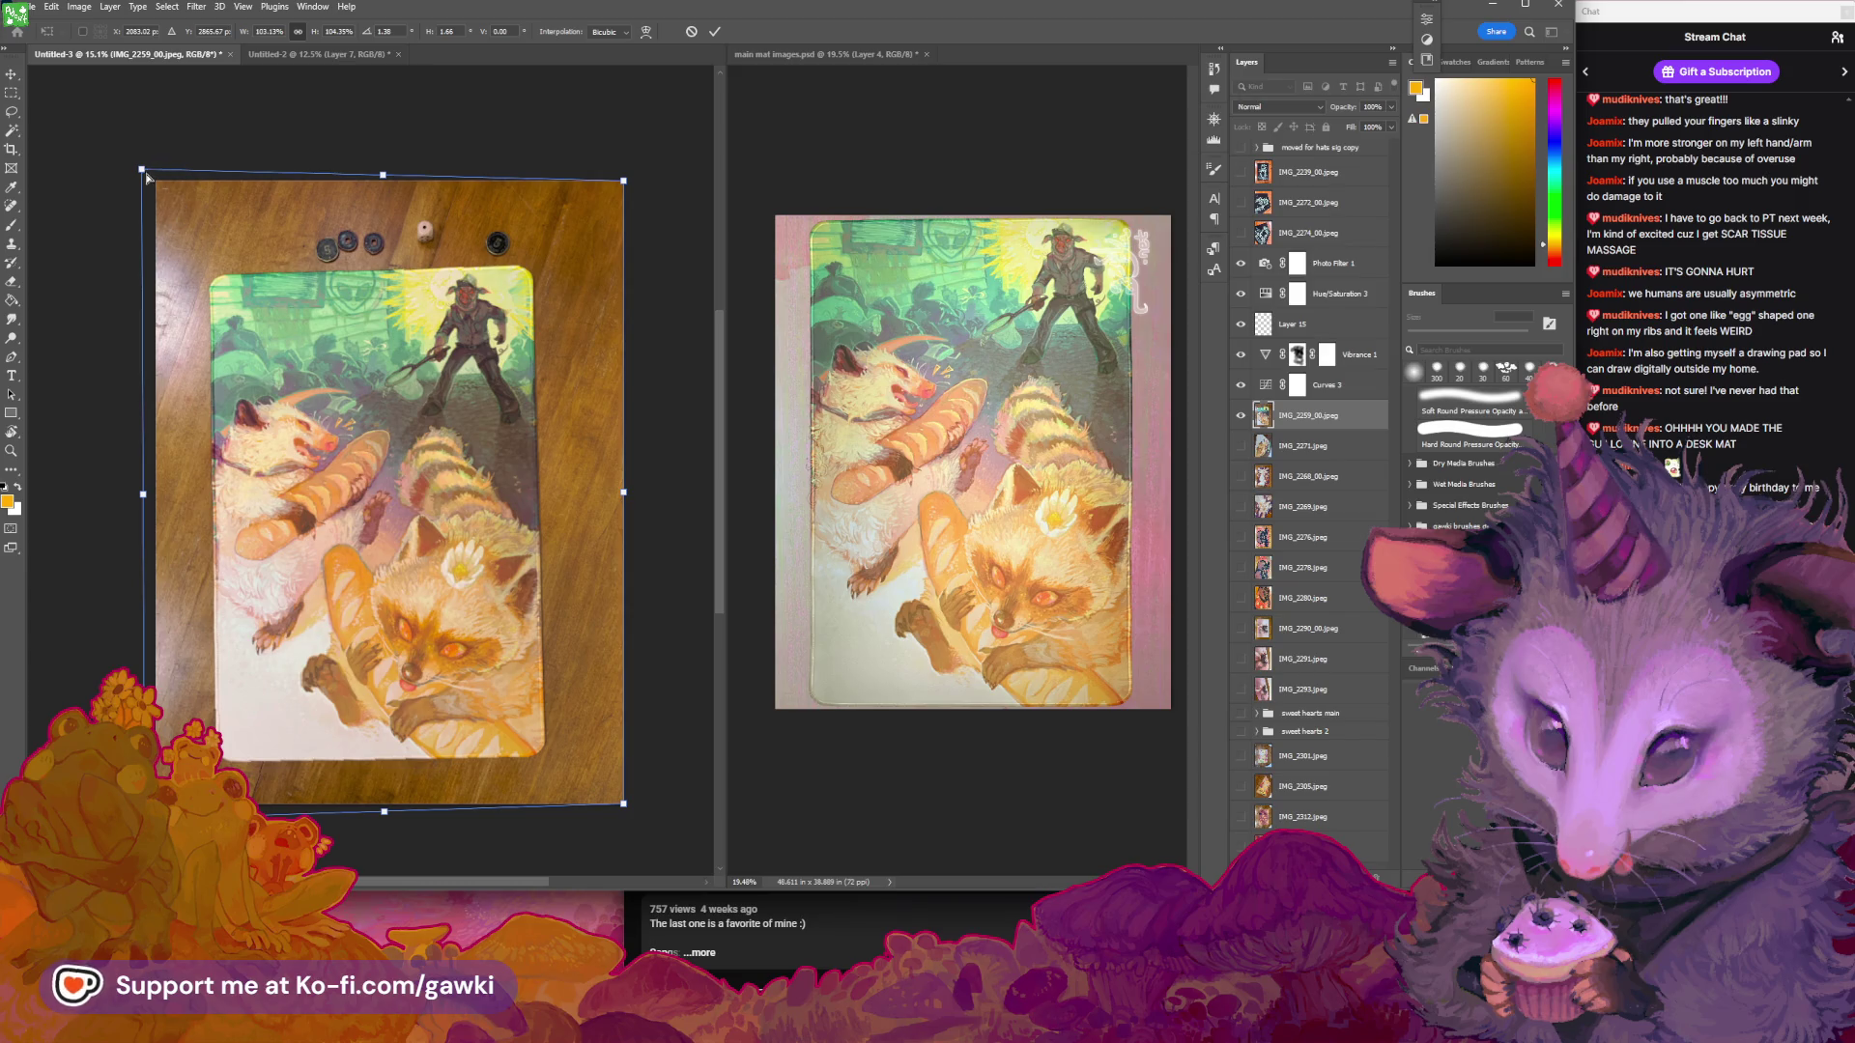
drag(143, 172, 138, 179)
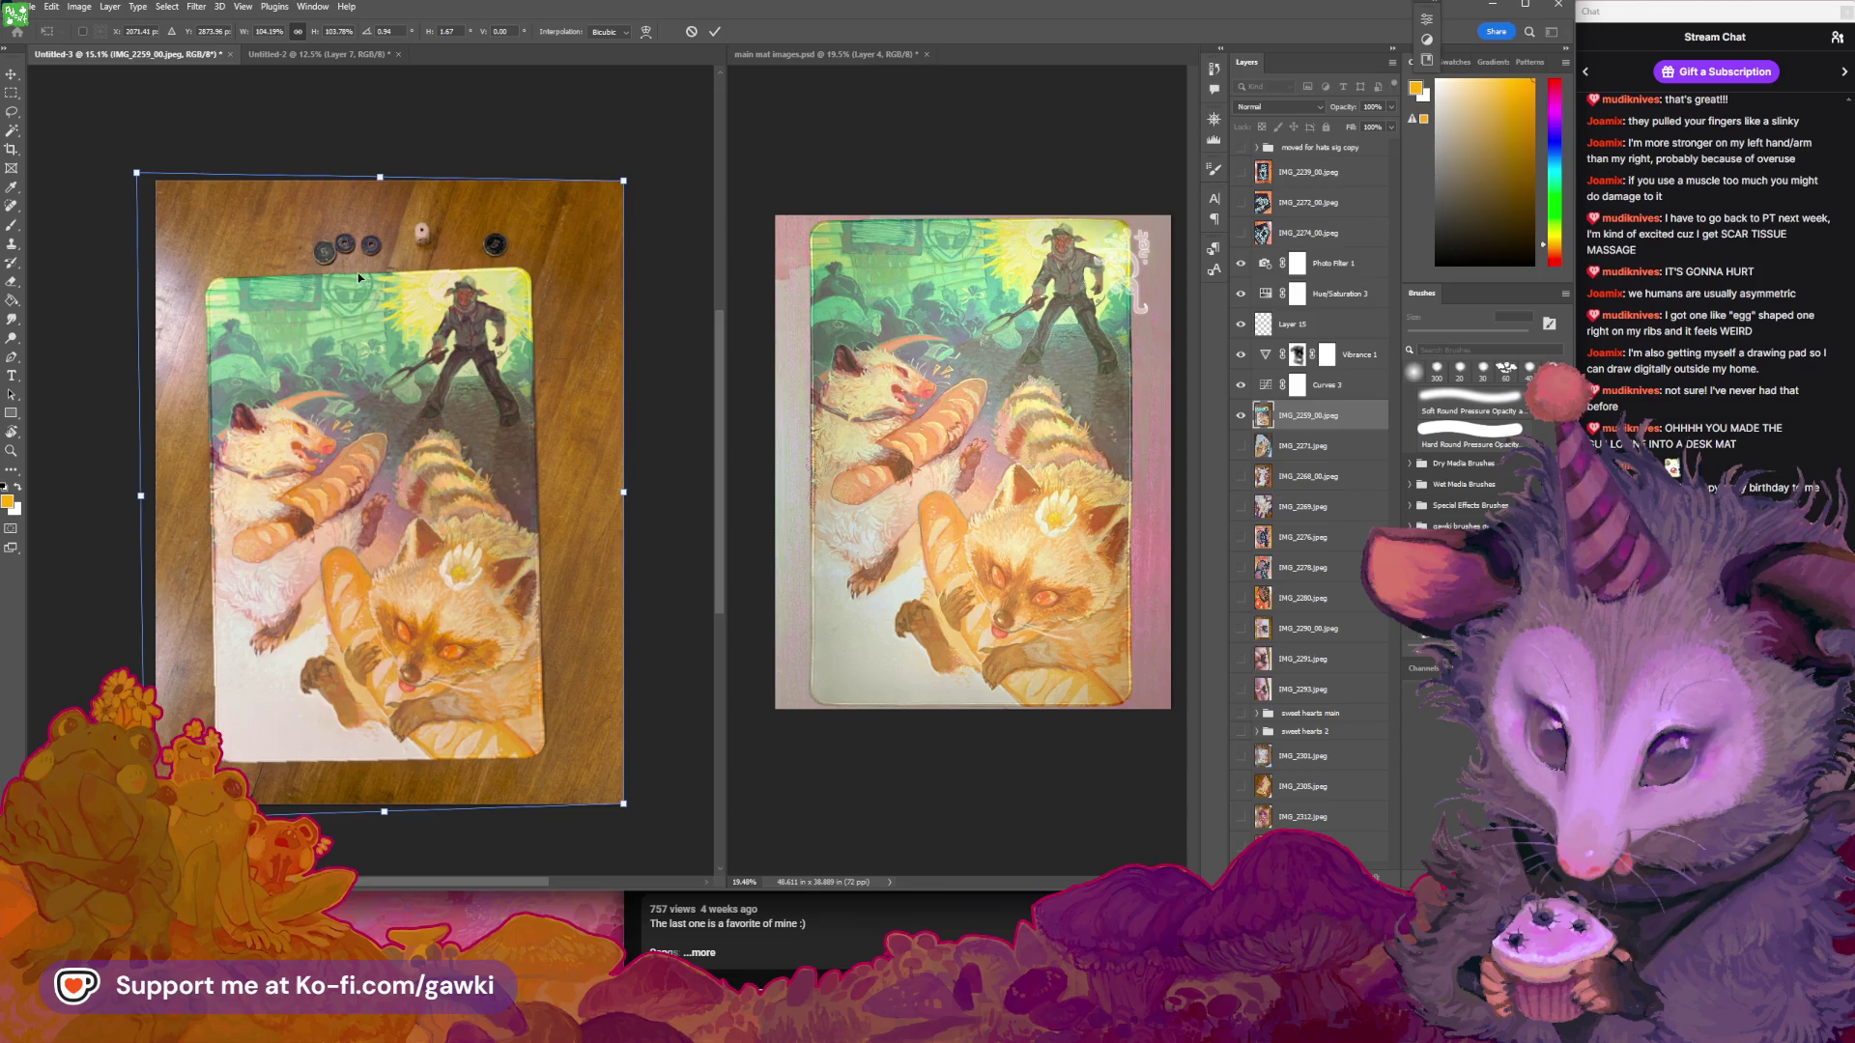
key(Return)
key(z)
click(391, 490)
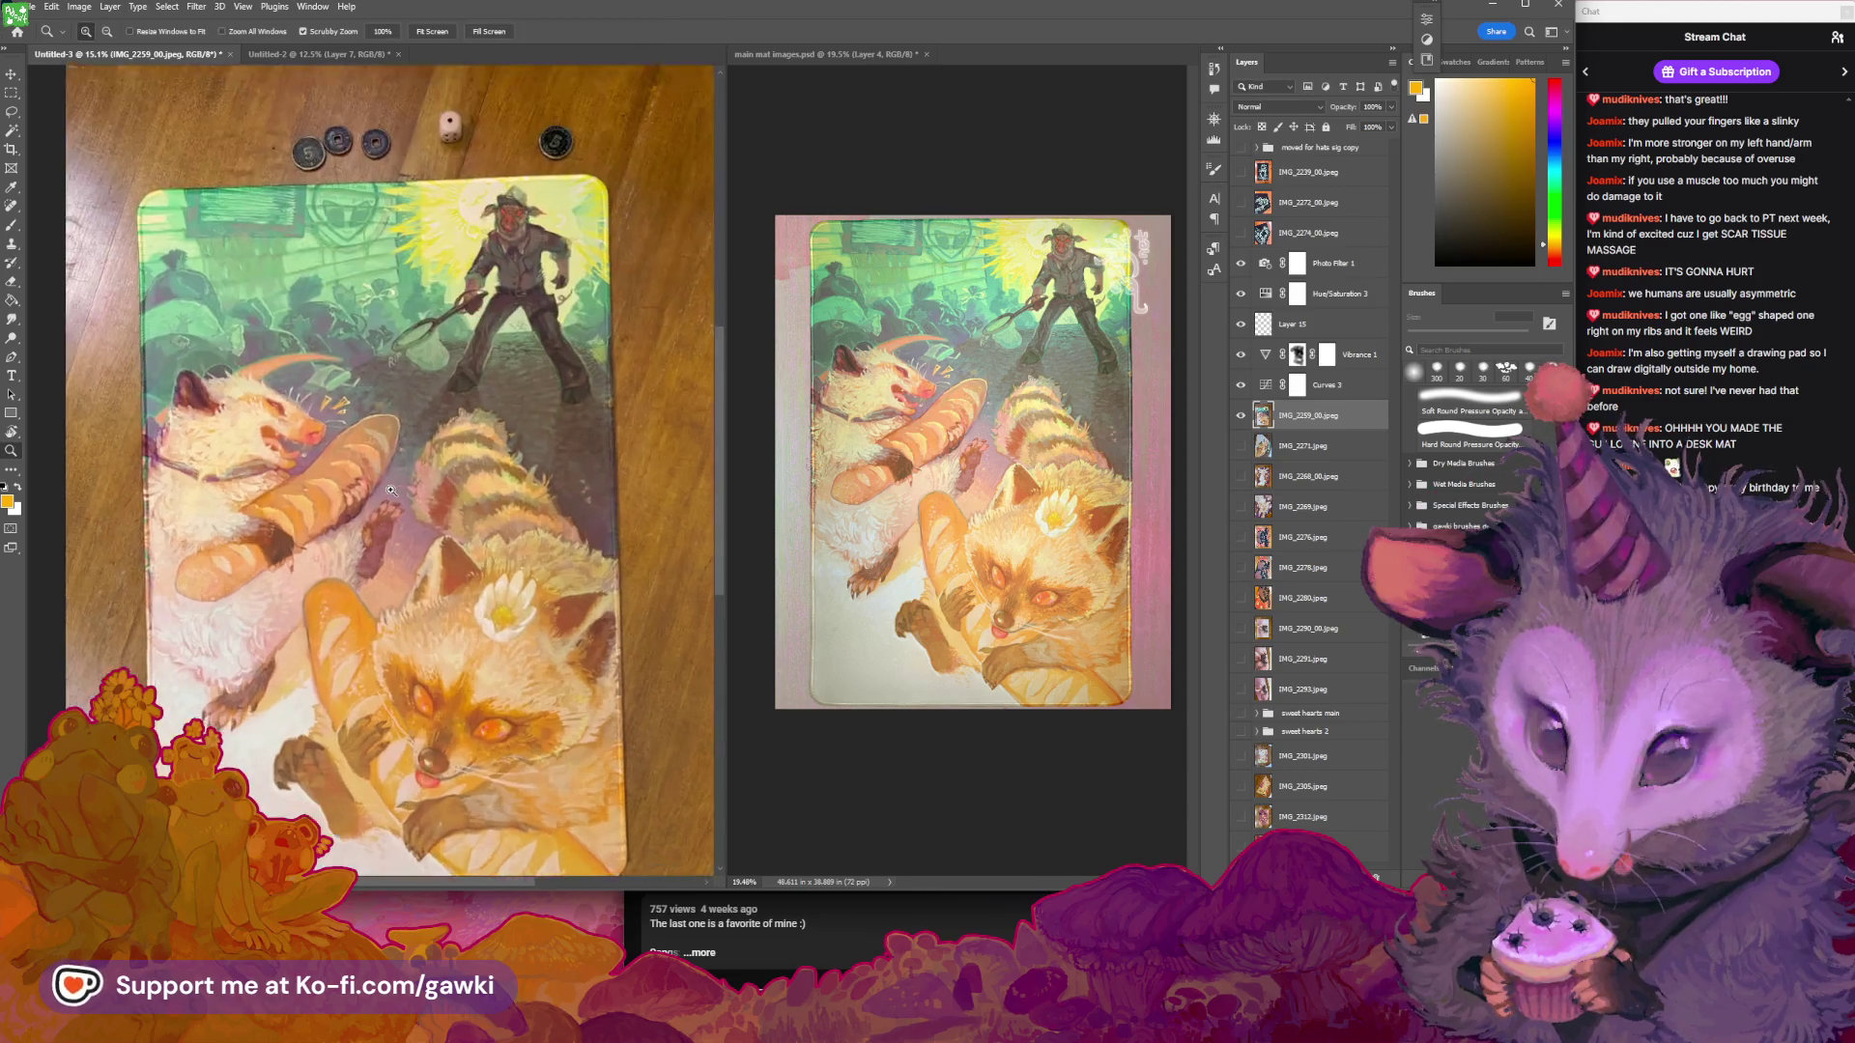
Zoom in to inspect the straightened mat, zoom back out, and undo the last change
mouse_move(391, 490)
mouse_down()
mouse_move(458, 553)
mouse_move(490, 249)
mouse_move(557, 208)
mouse_move(593, 251)
mouse_move(364, 281)
mouse_move(232, 270)
mouse_up()
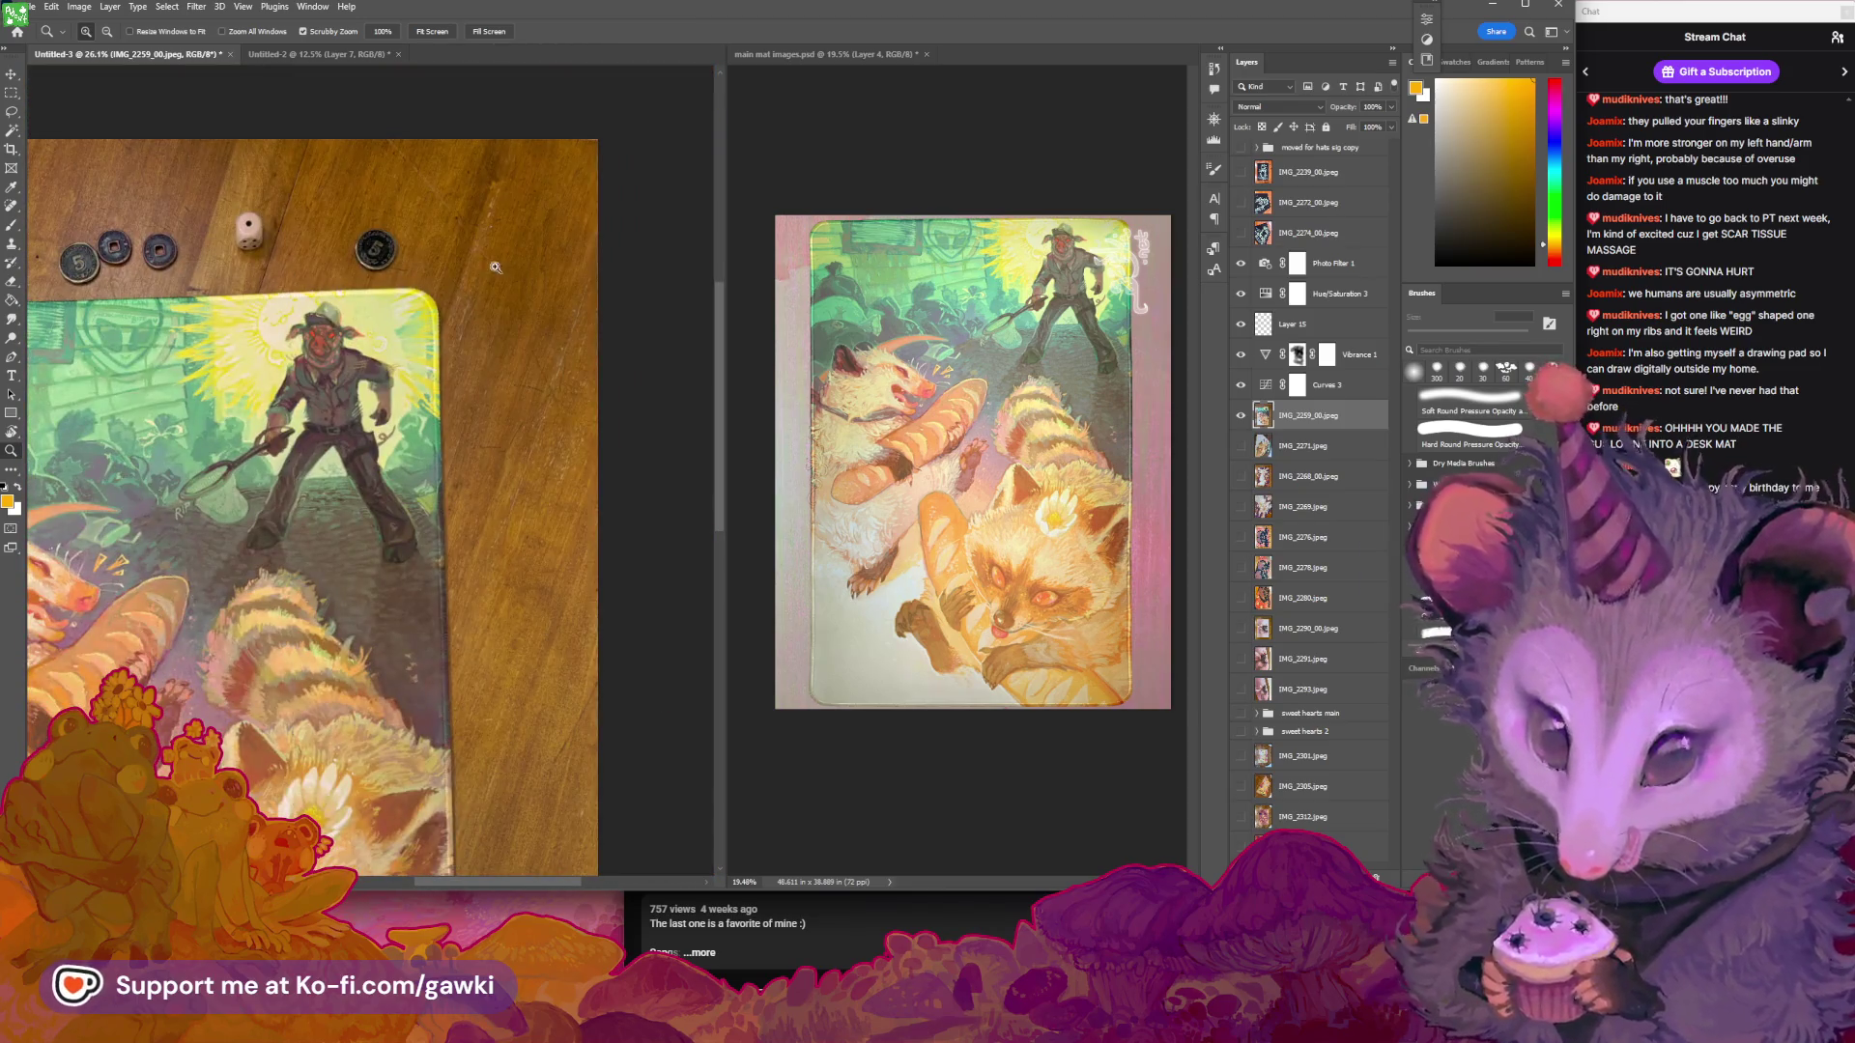
mouse_move(367, 370)
mouse_down()
mouse_move(453, 428)
mouse_move(457, 409)
mouse_move(466, 435)
mouse_up()
key(v)
key(ctrl+z)
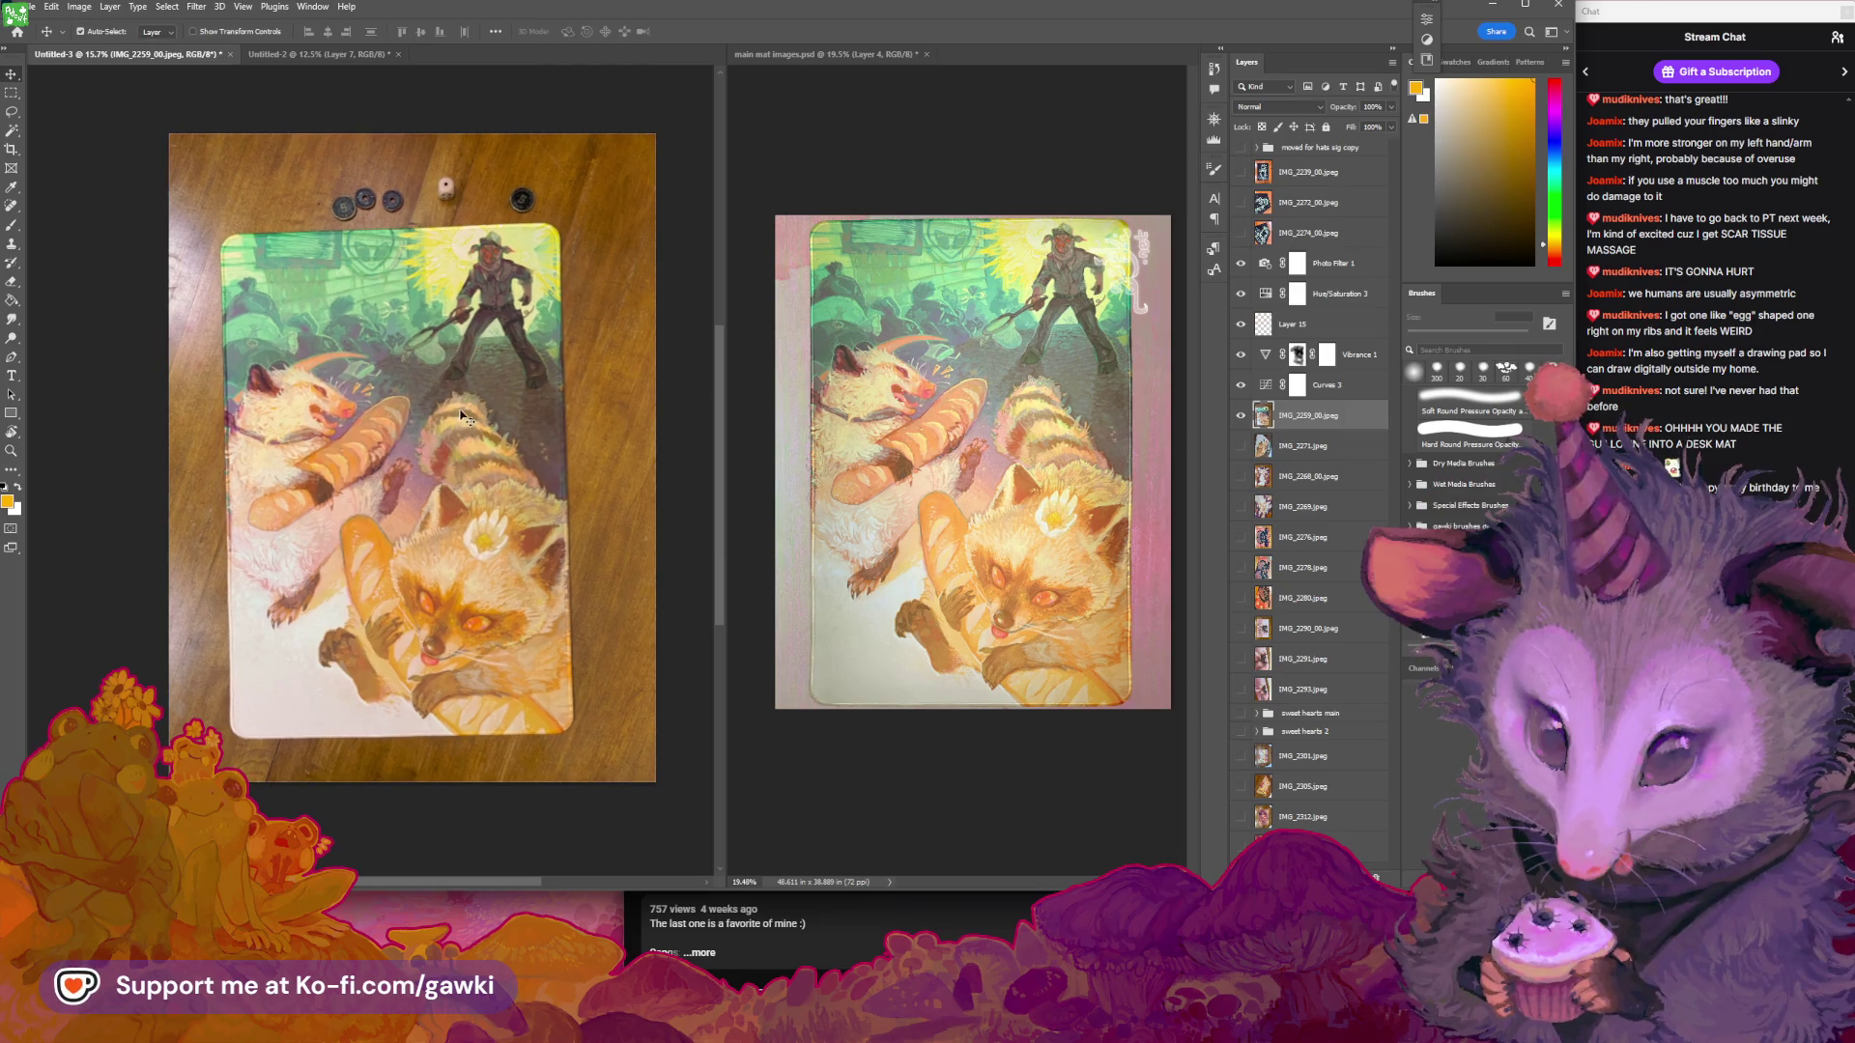
Squash the photo vertically to about 96.77% height and zoom on the top coins to check
key(ctrl+t)
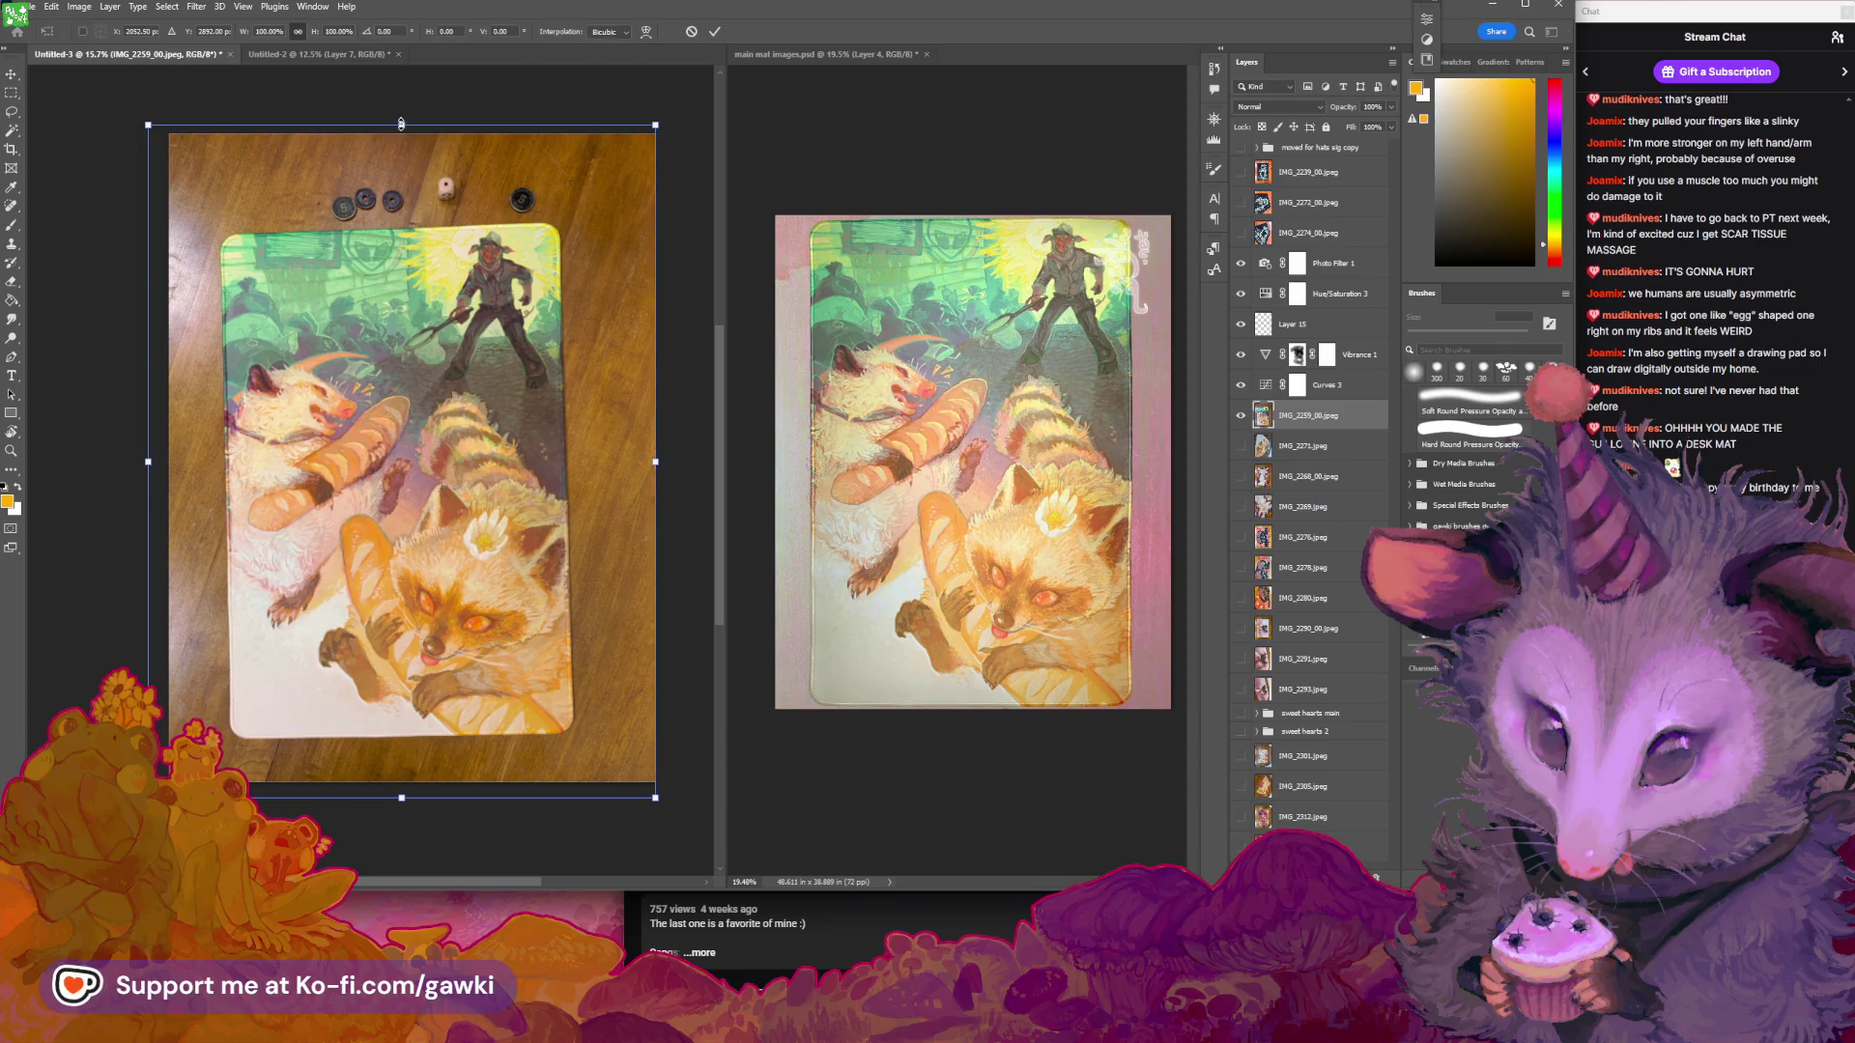
drag(401, 124, 401, 125)
key(Return)
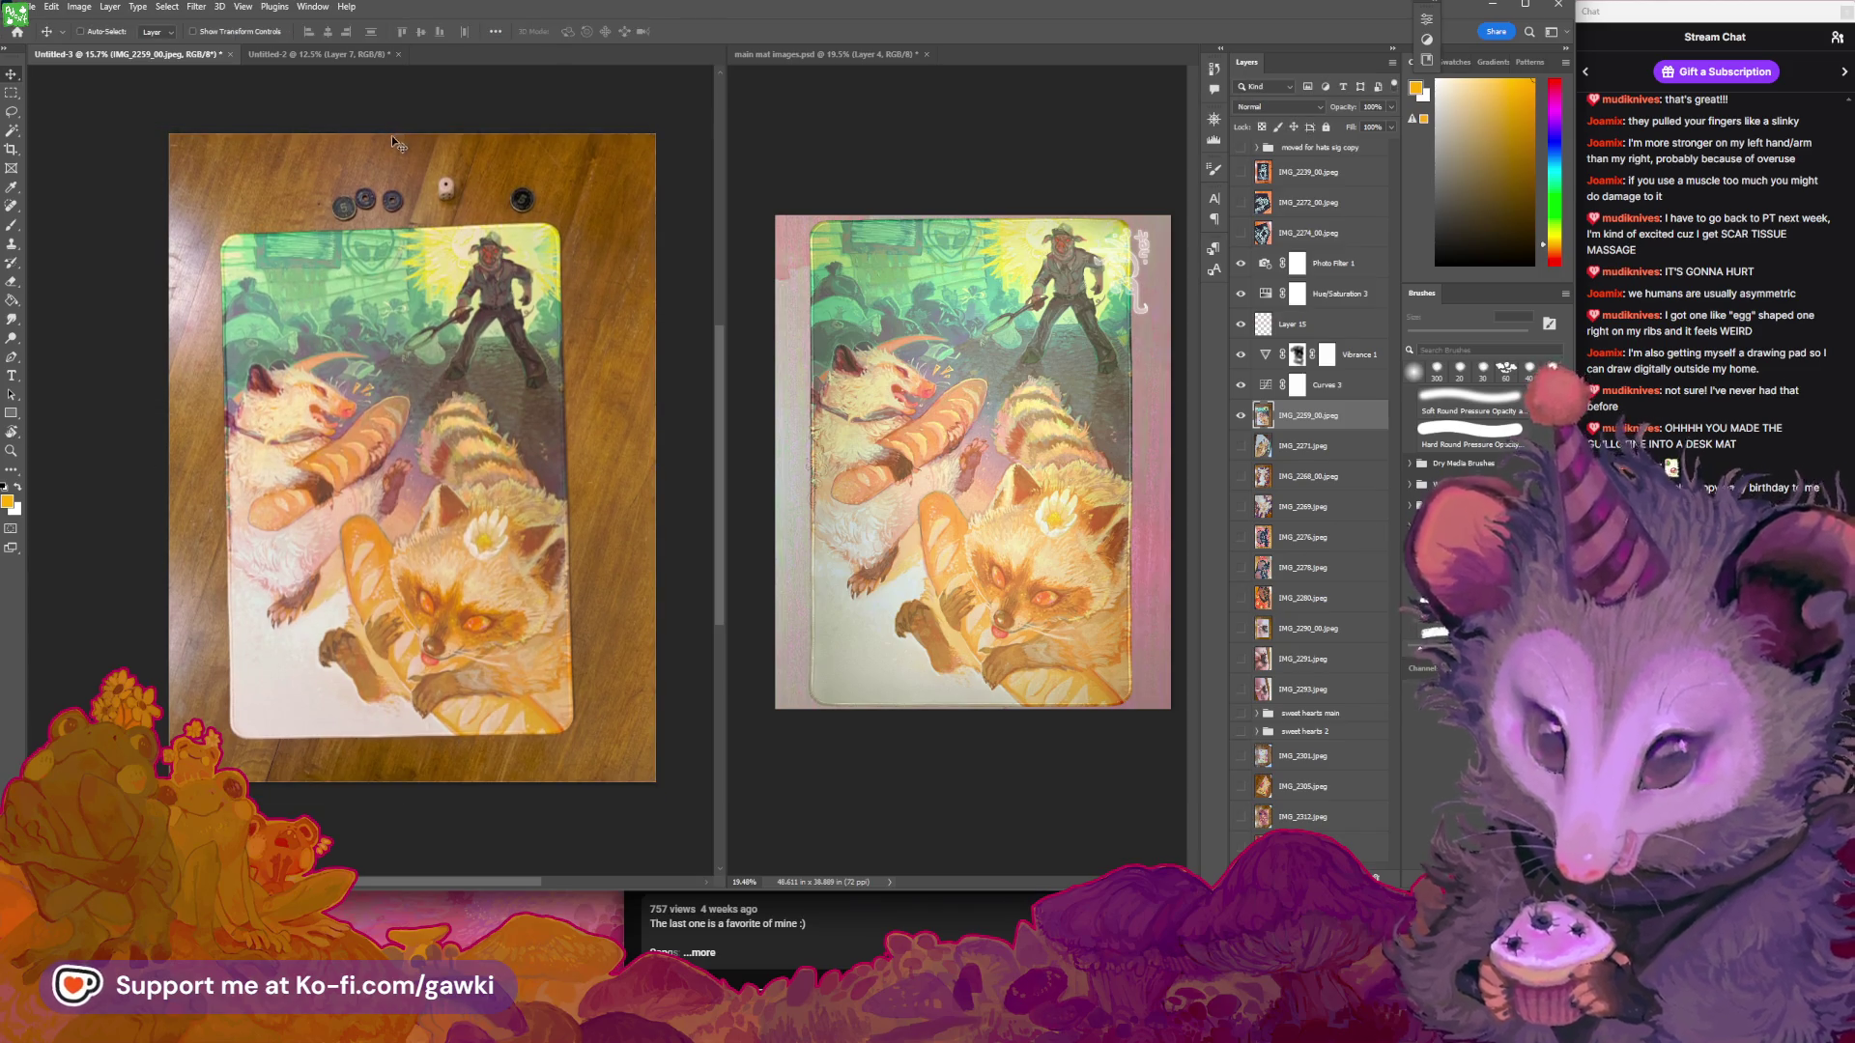
key(z)
mouse_move(379, 190)
mouse_down()
mouse_move(522, 253)
mouse_move(413, 273)
mouse_up()
key(v)
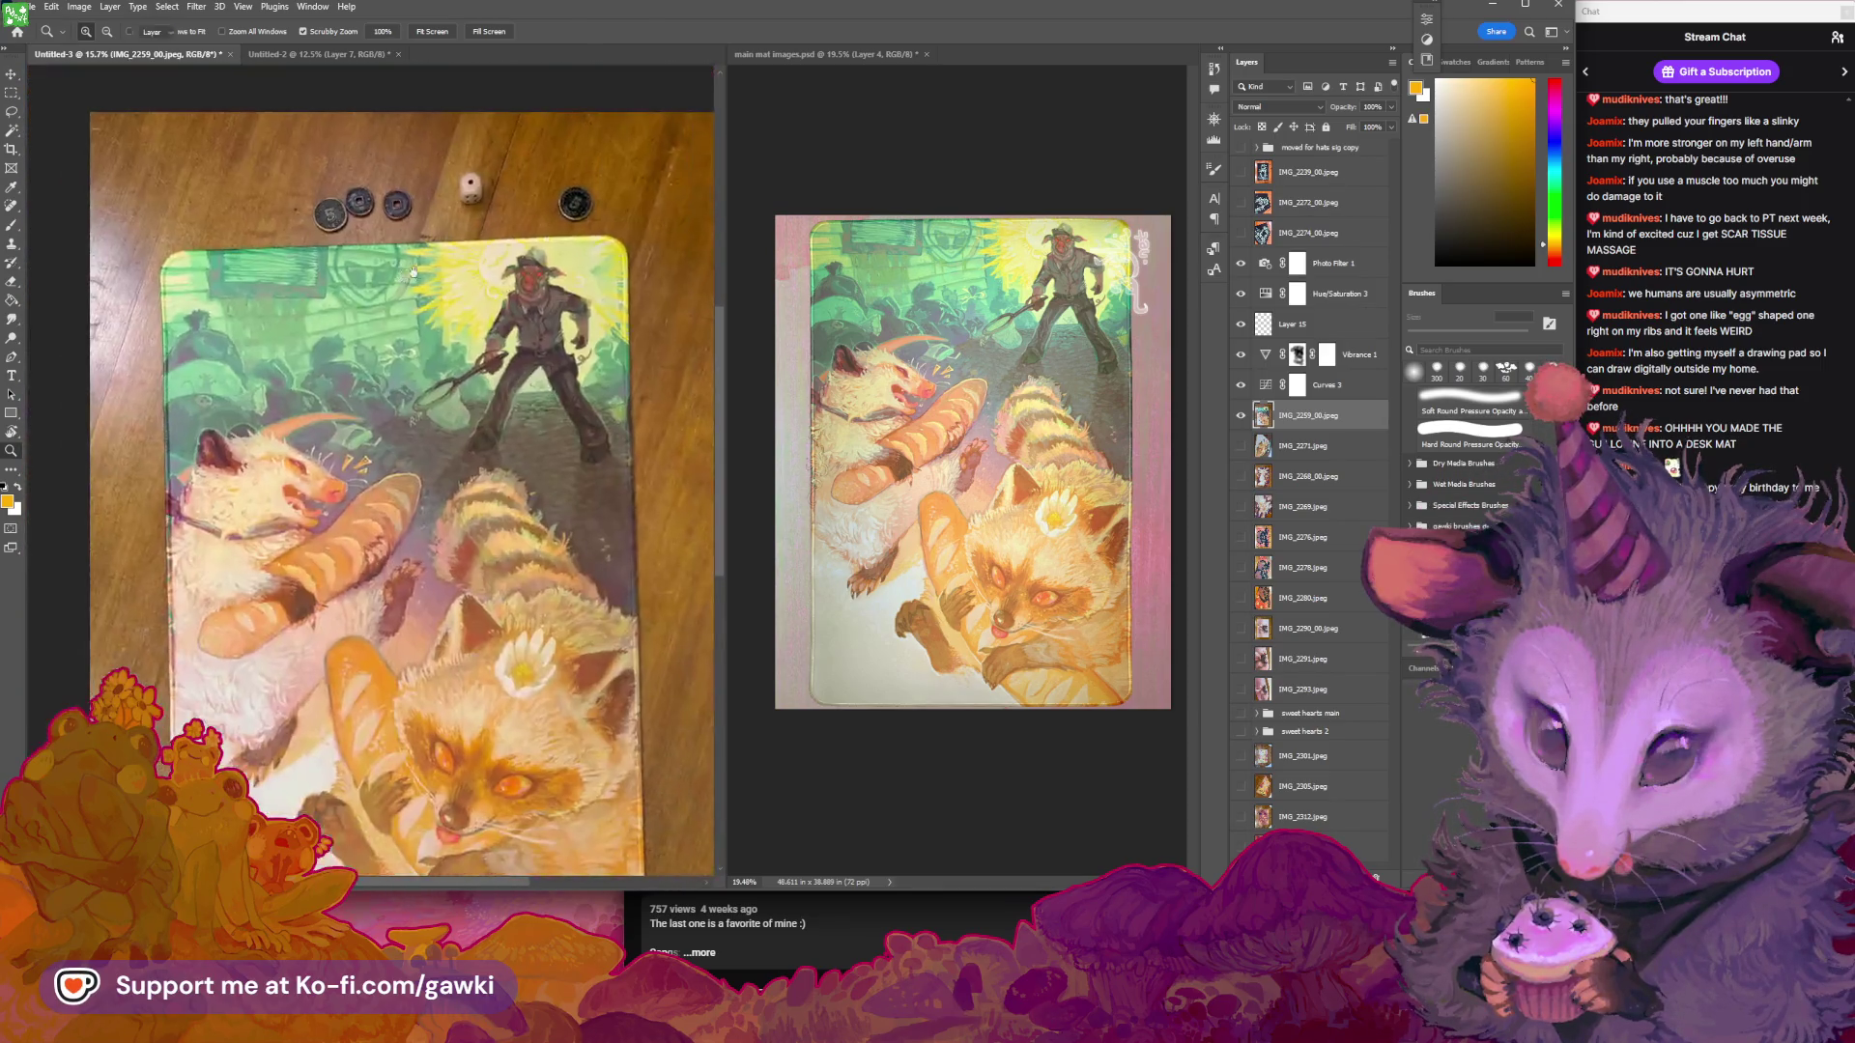
scroll(413, 274, down, 3)
scroll(435, 273, down, 3)
key(v)
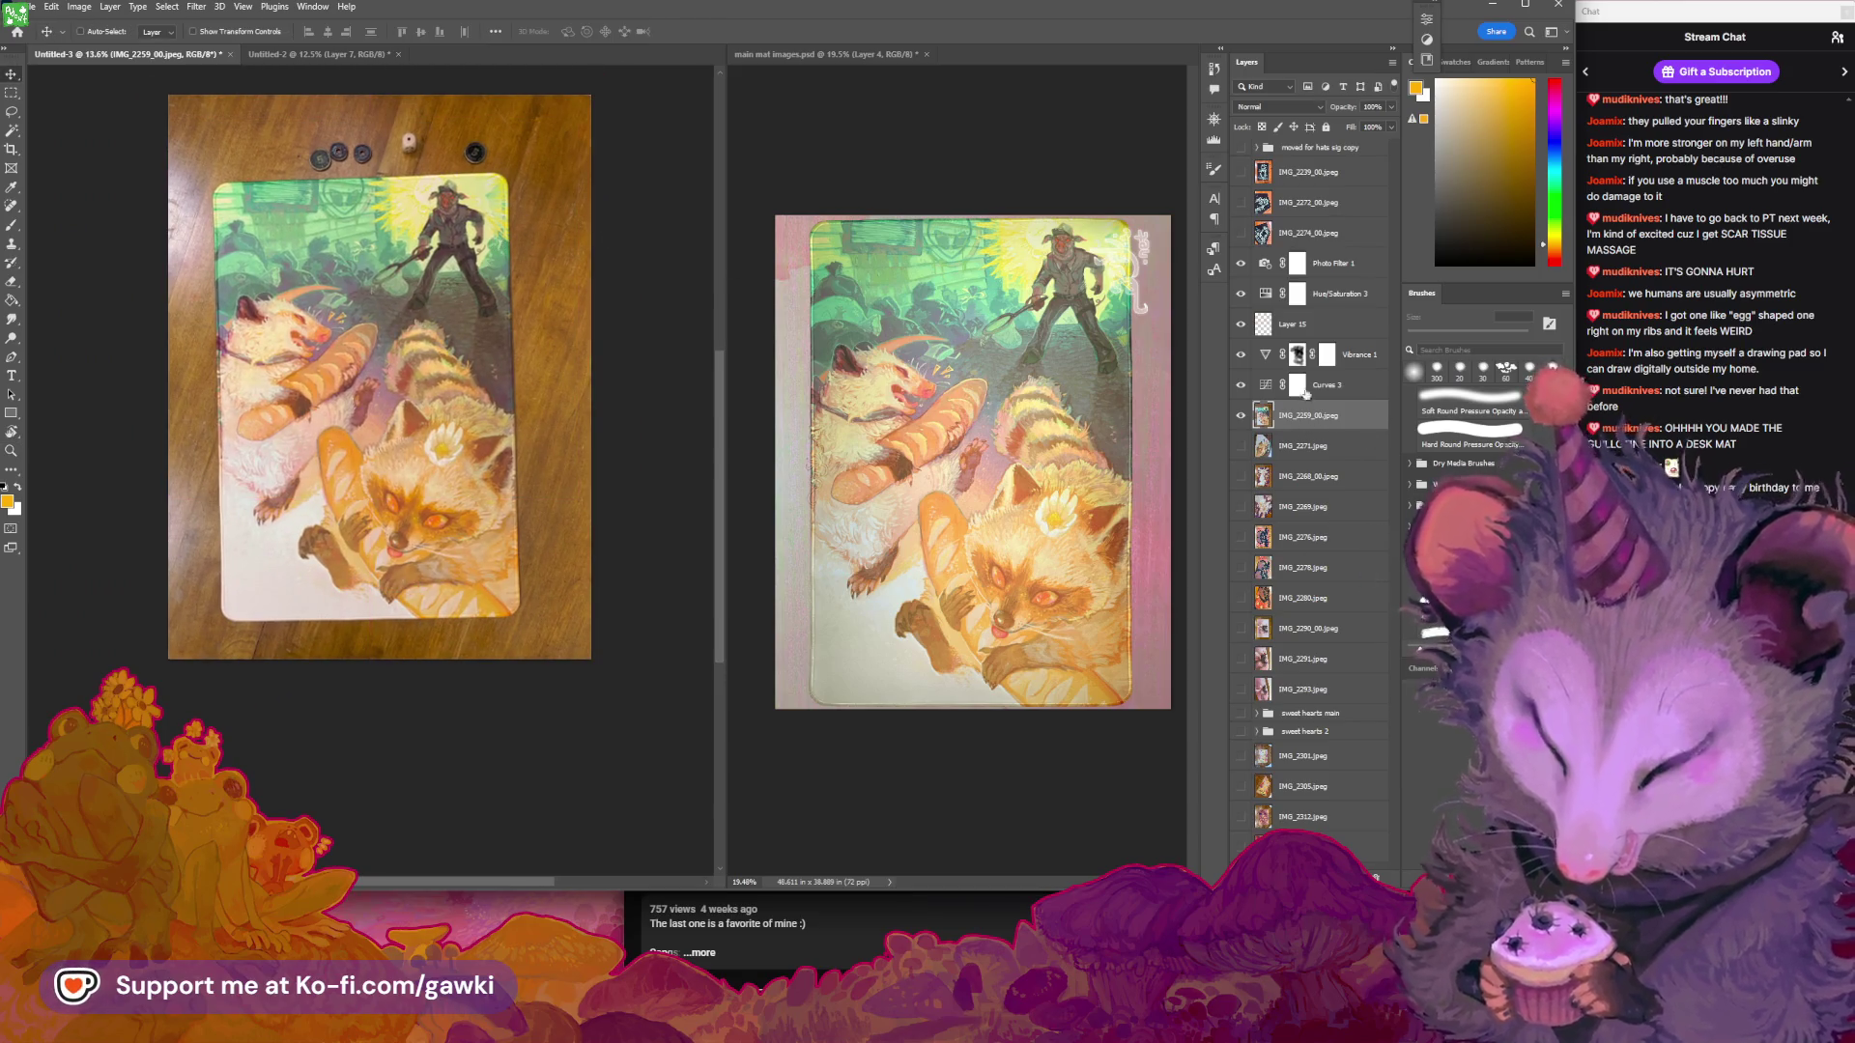
Select Photo Filter 1 and toggle the colour adjustment layers off and on to compare
click(1327, 354)
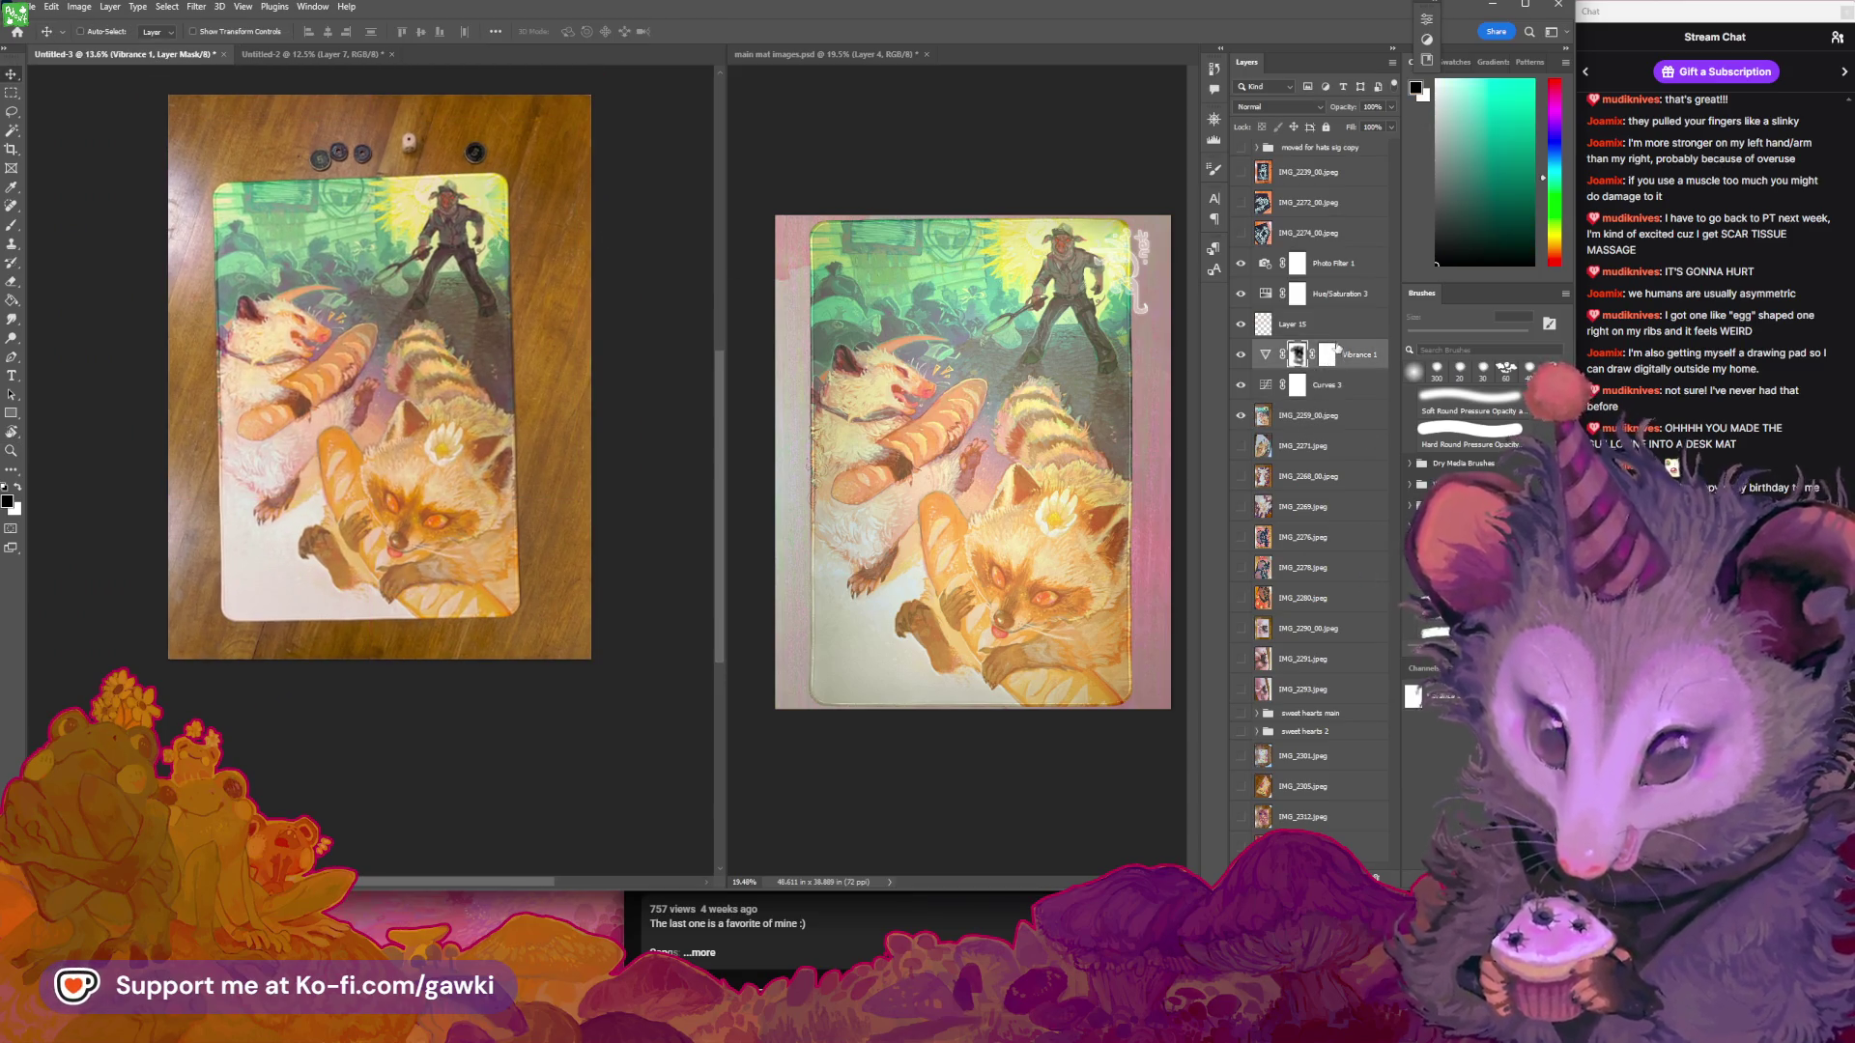
click(1333, 274)
mouse_move(1240, 263)
mouse_down()
mouse_move(1236, 366)
mouse_move(1240, 263)
mouse_up()
click(1265, 263)
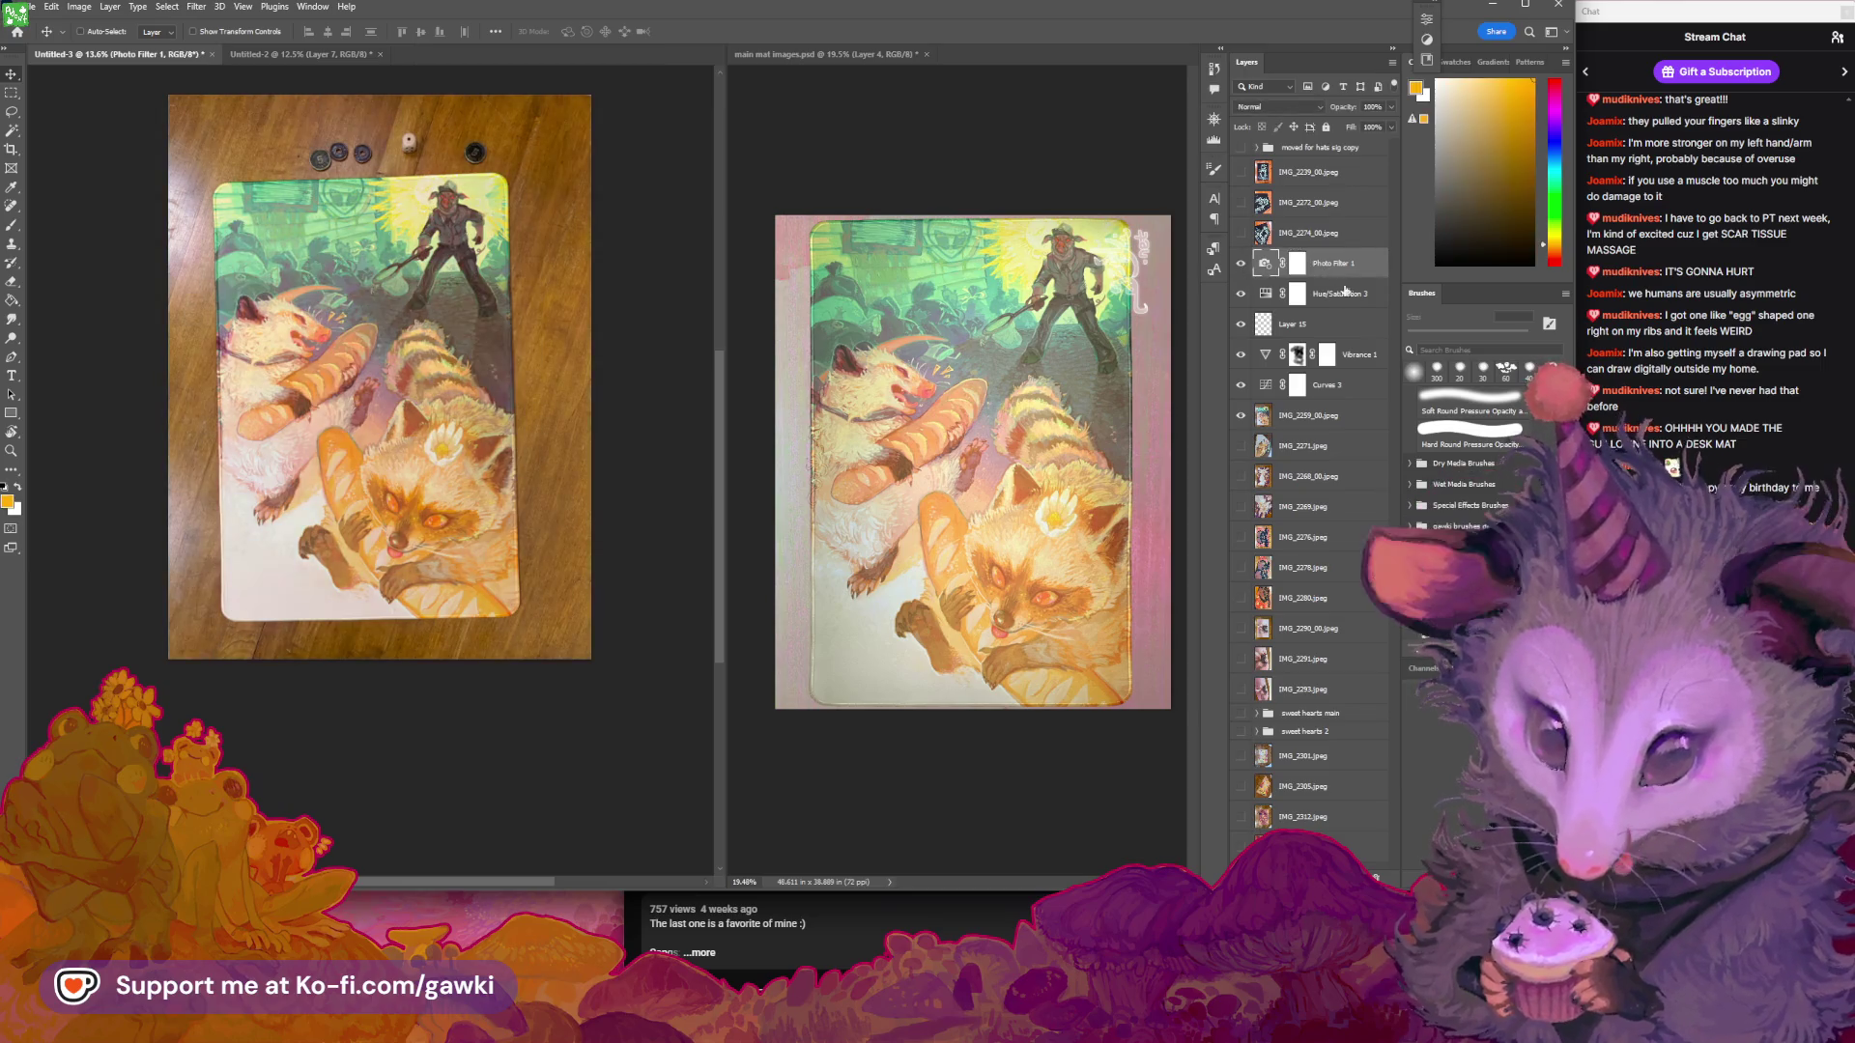
Group Photo Filter 1 through the mat photo and name the group 'delightful main'
shift+click(1323, 415)
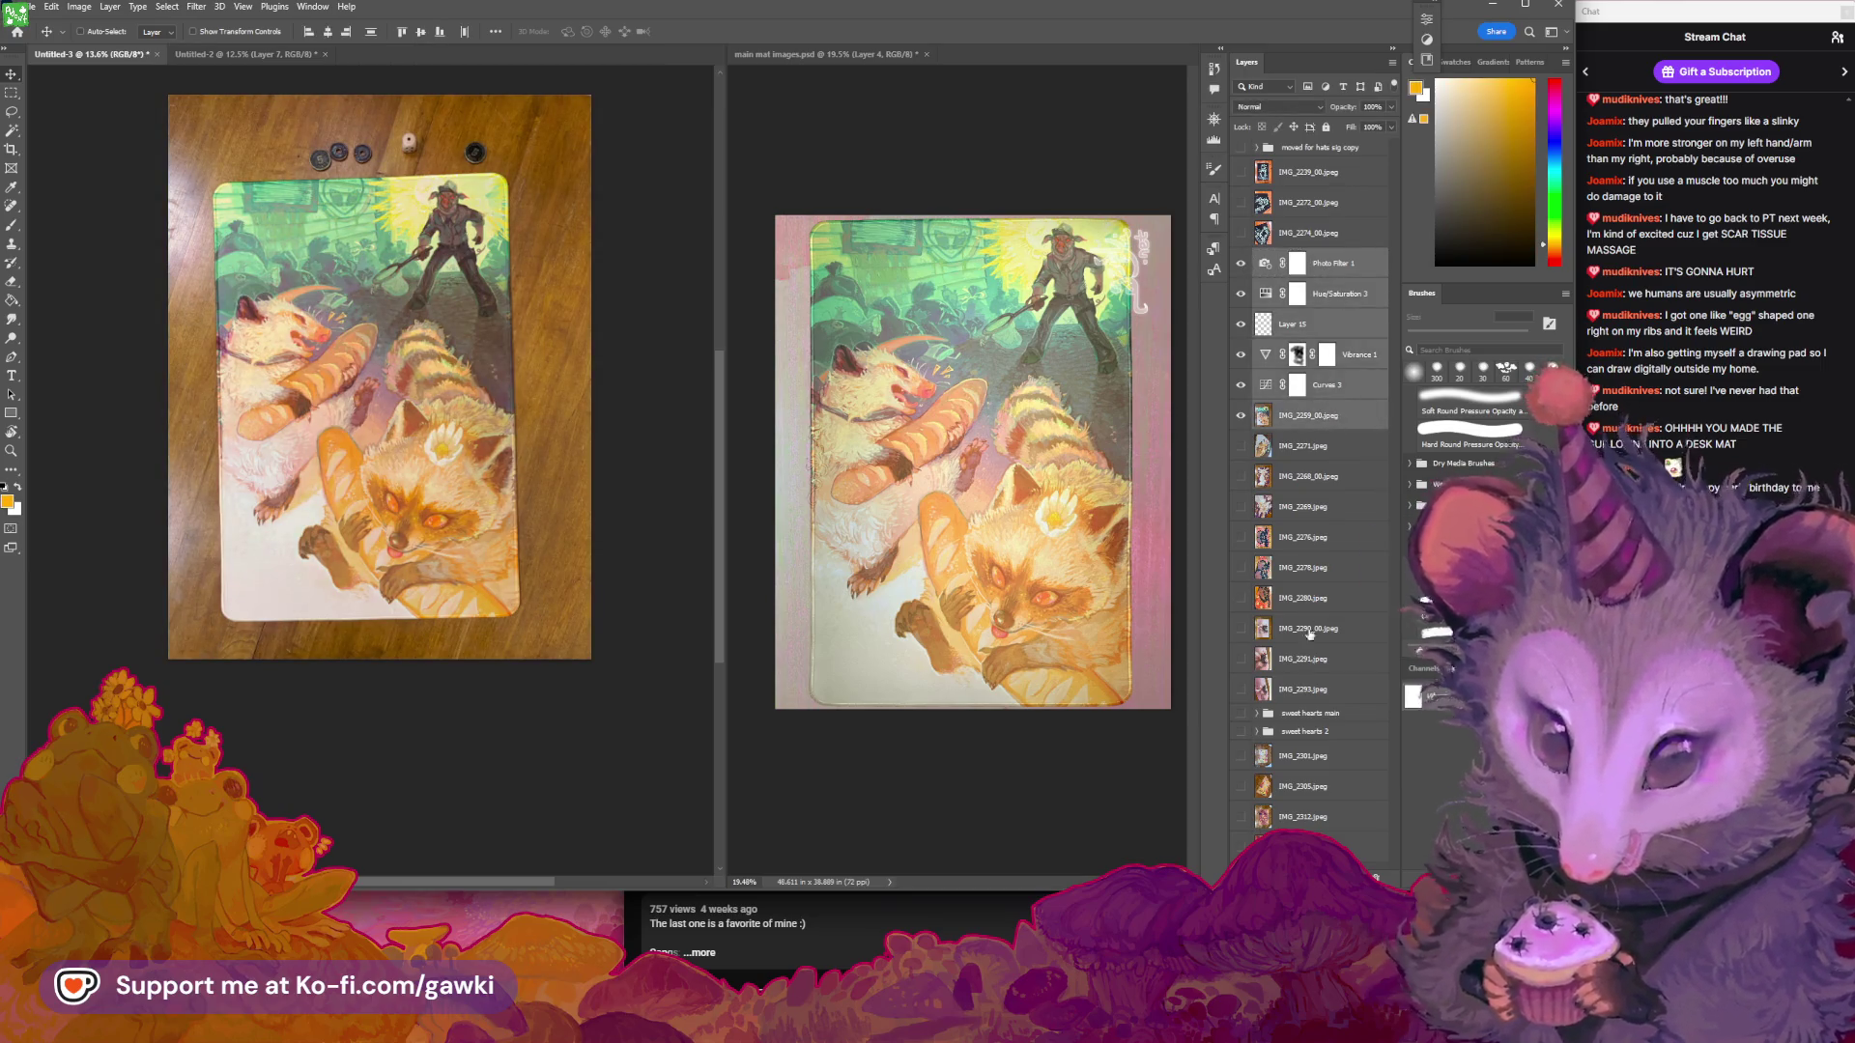
key(ctrl+g)
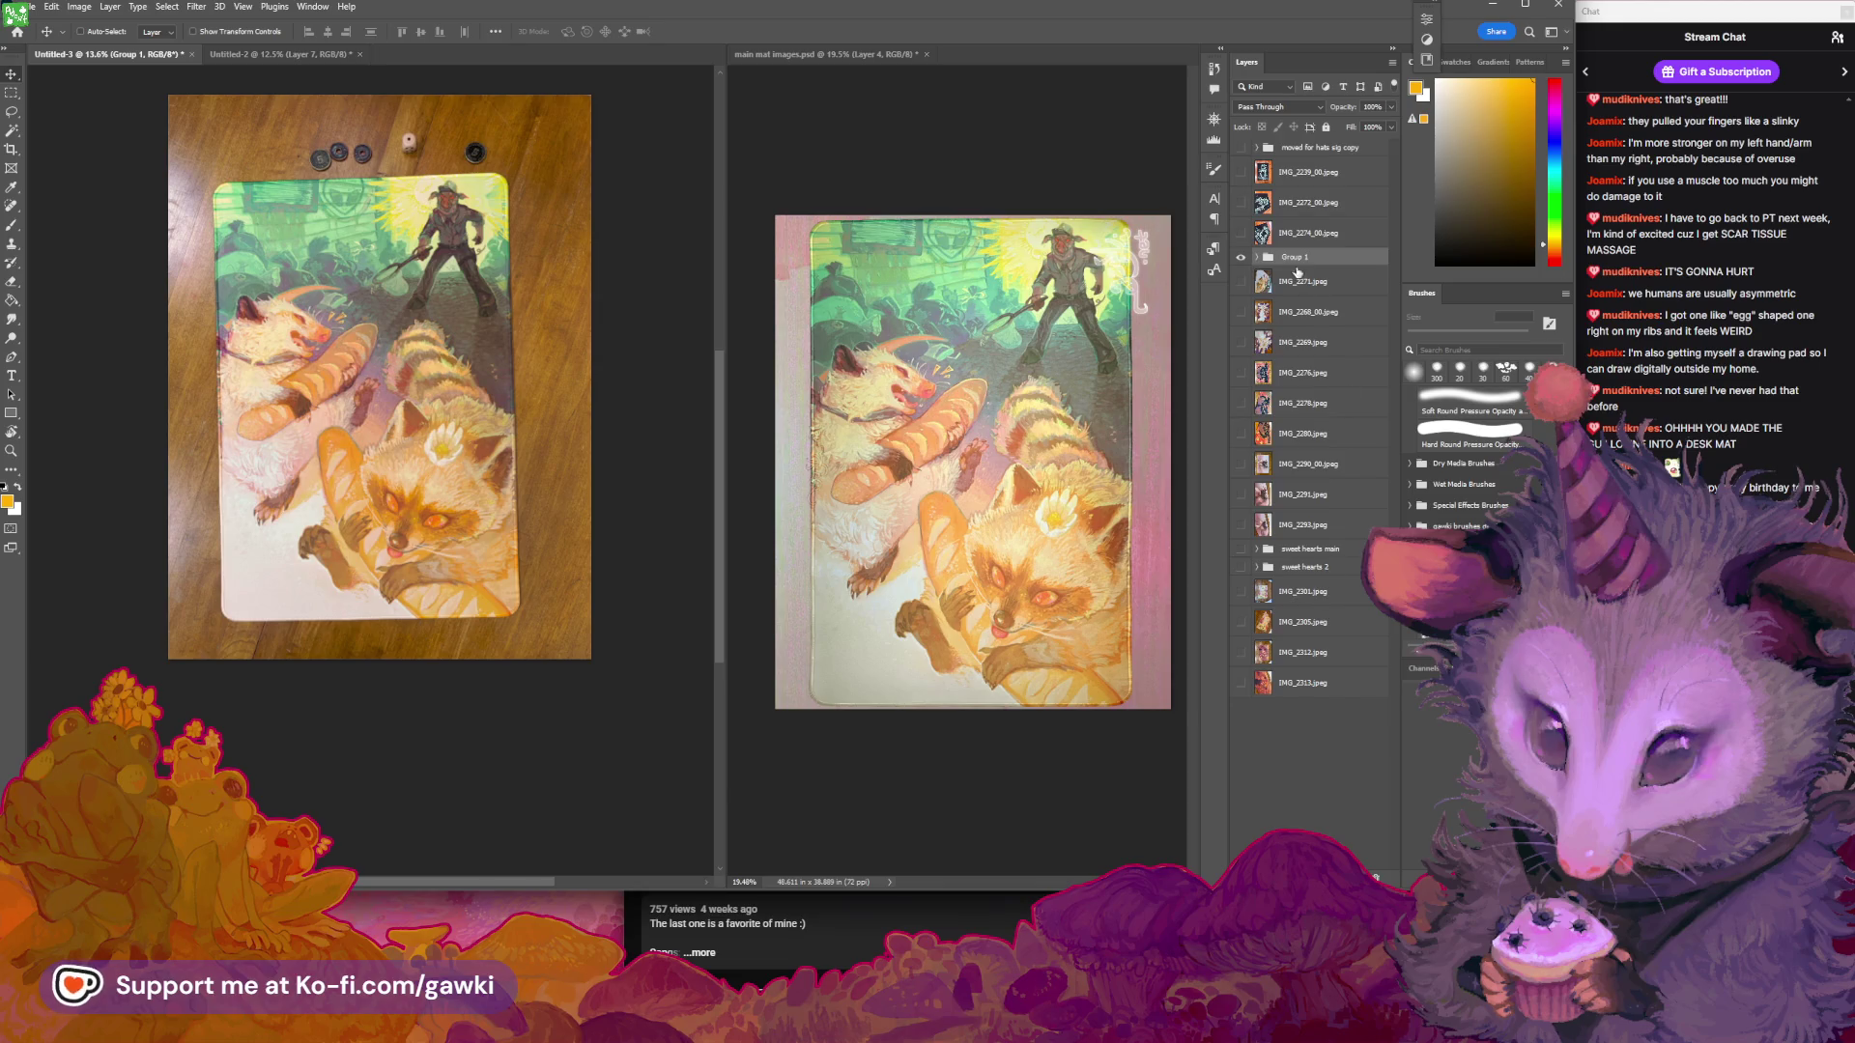
double_click(1301, 259)
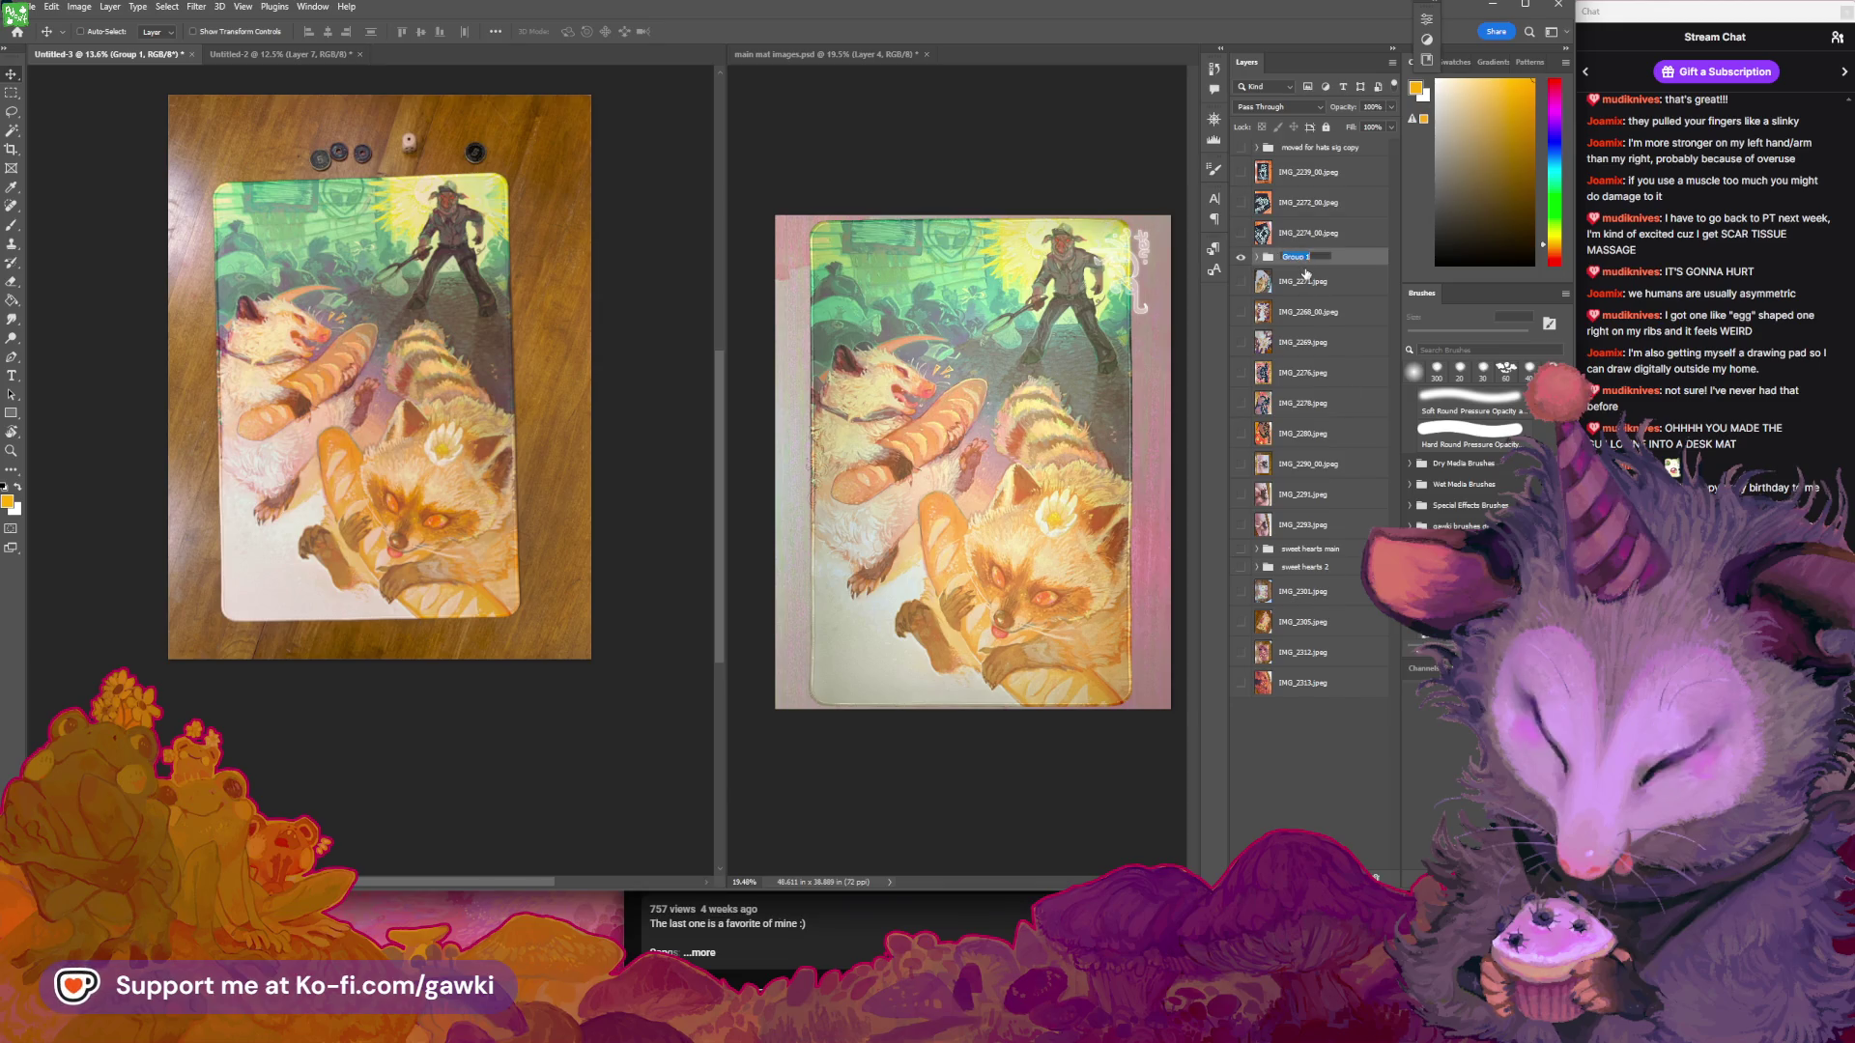
text(delici)
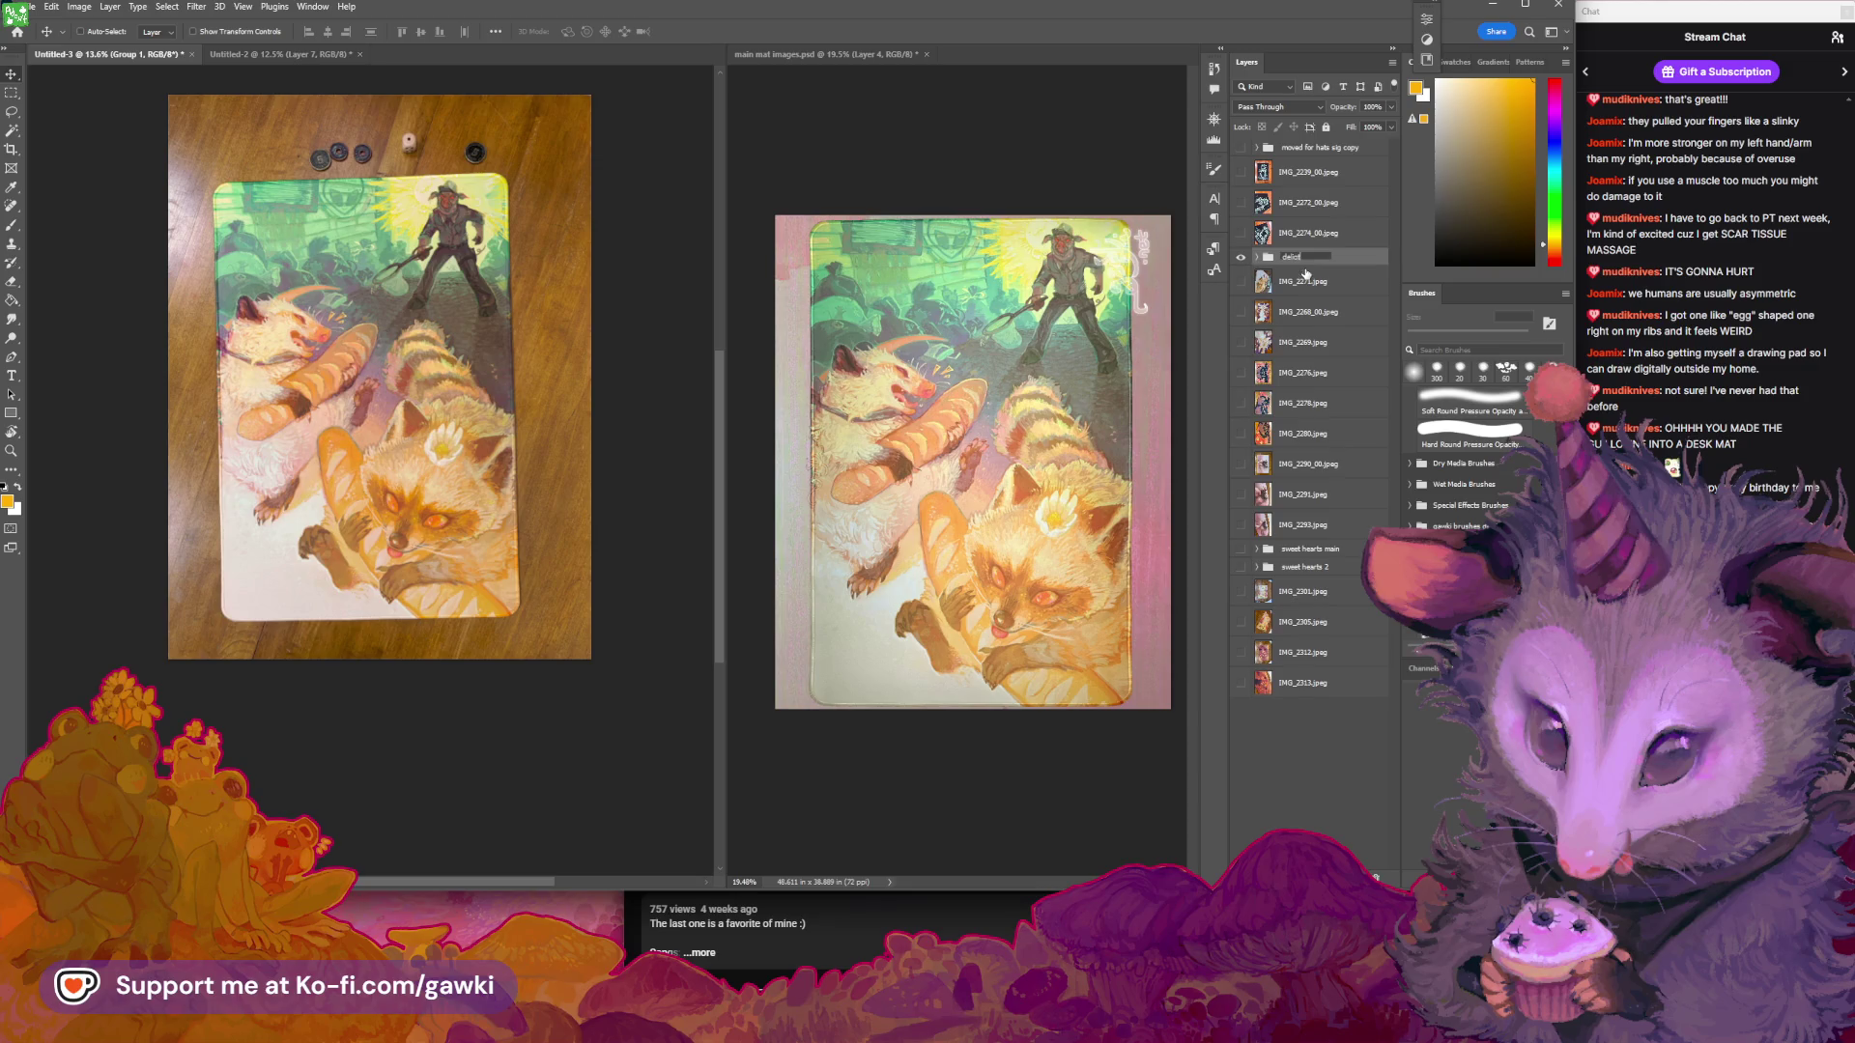
text(ous lil)
key(BackSpace)
key(BackSpace)
key(BackSpace)
text(main)
key(Return)
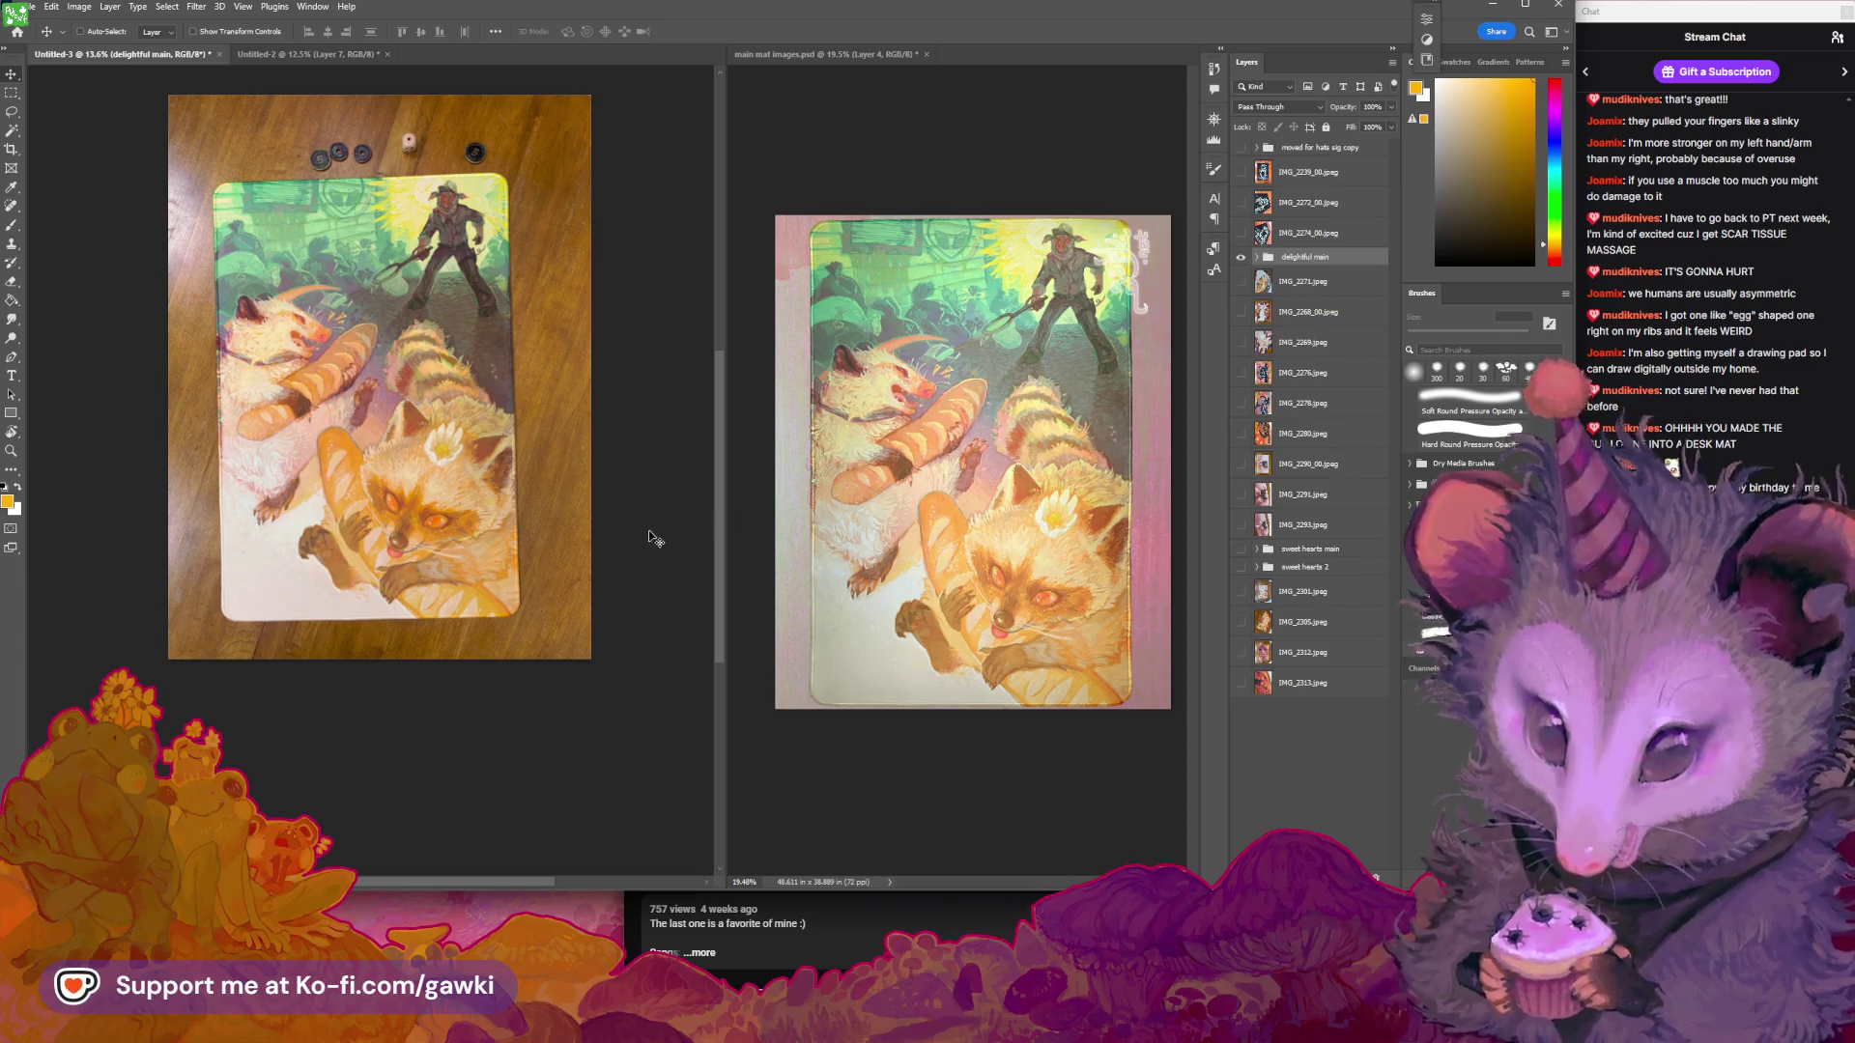
scroll(635, 593, up, 2)
mouse_move(635, 593)
mouse_down()
mouse_move(572, 465)
mouse_move(652, 630)
mouse_move(512, 650)
mouse_up()
key(z)
click(496, 645)
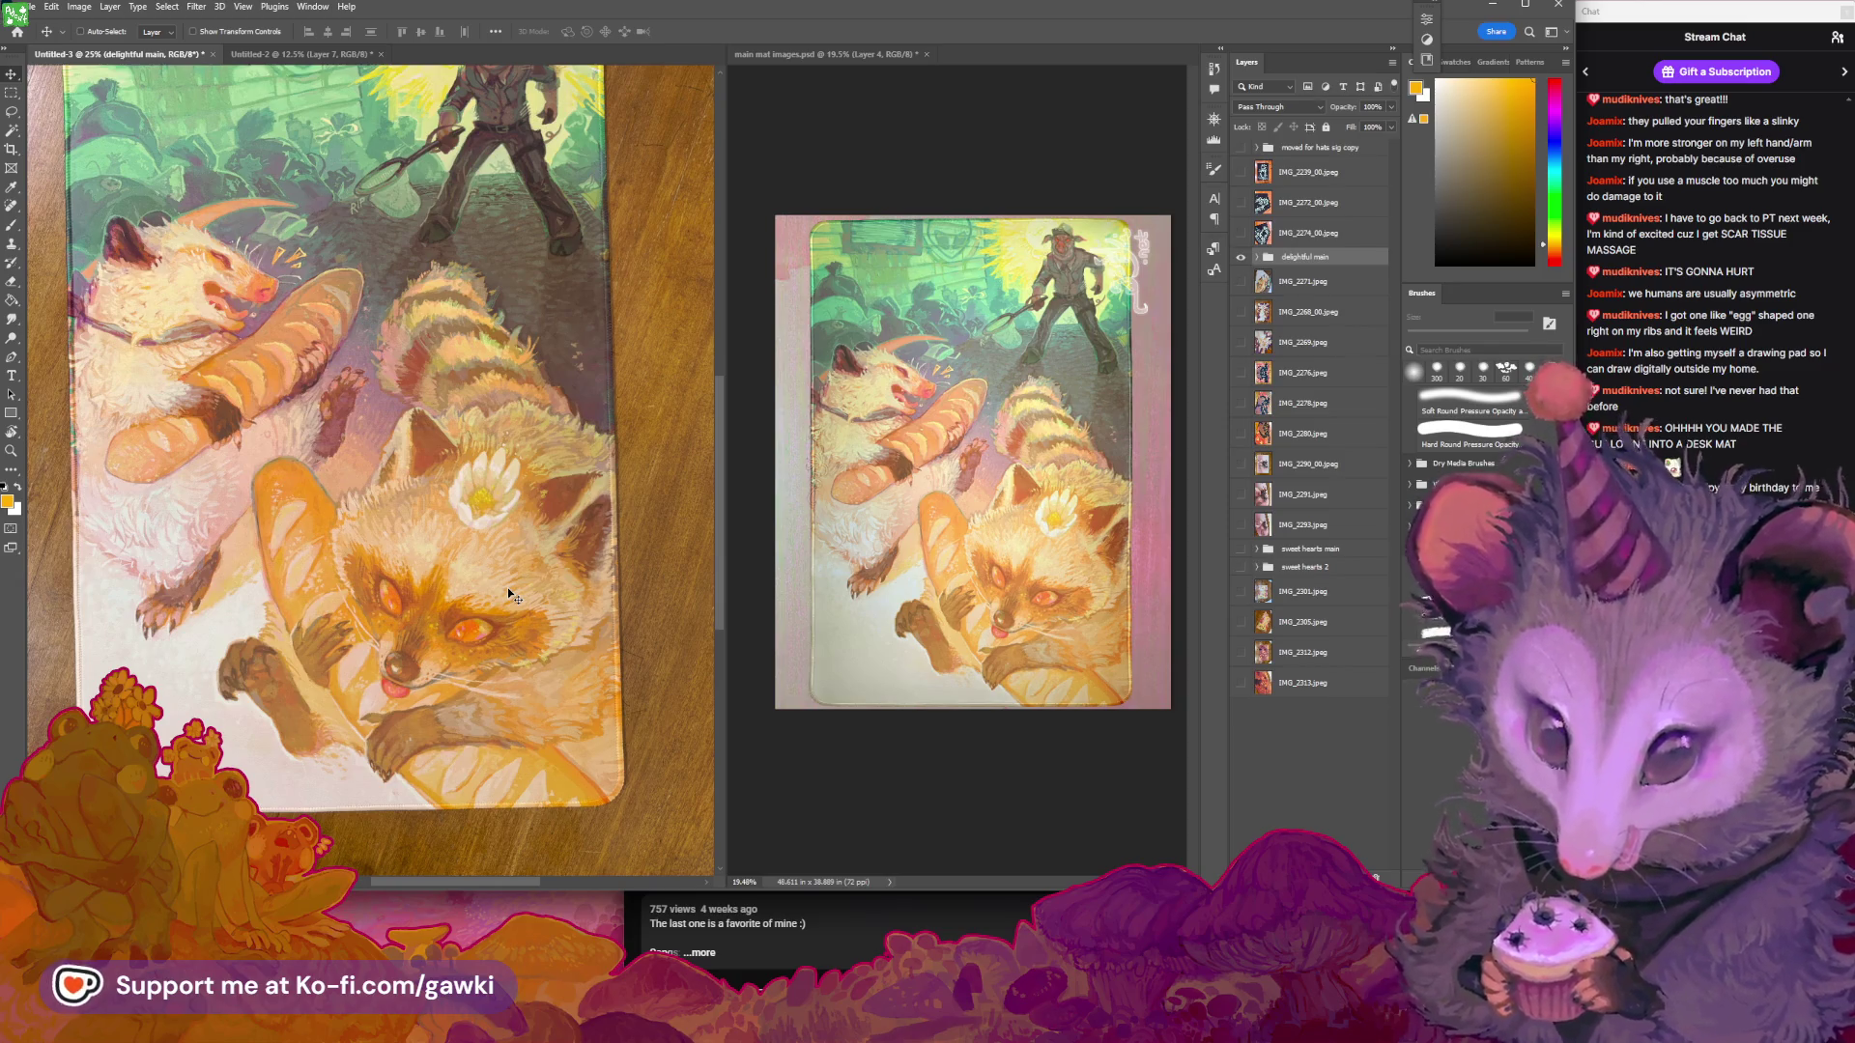
key(z)
drag(542, 526, 533, 522)
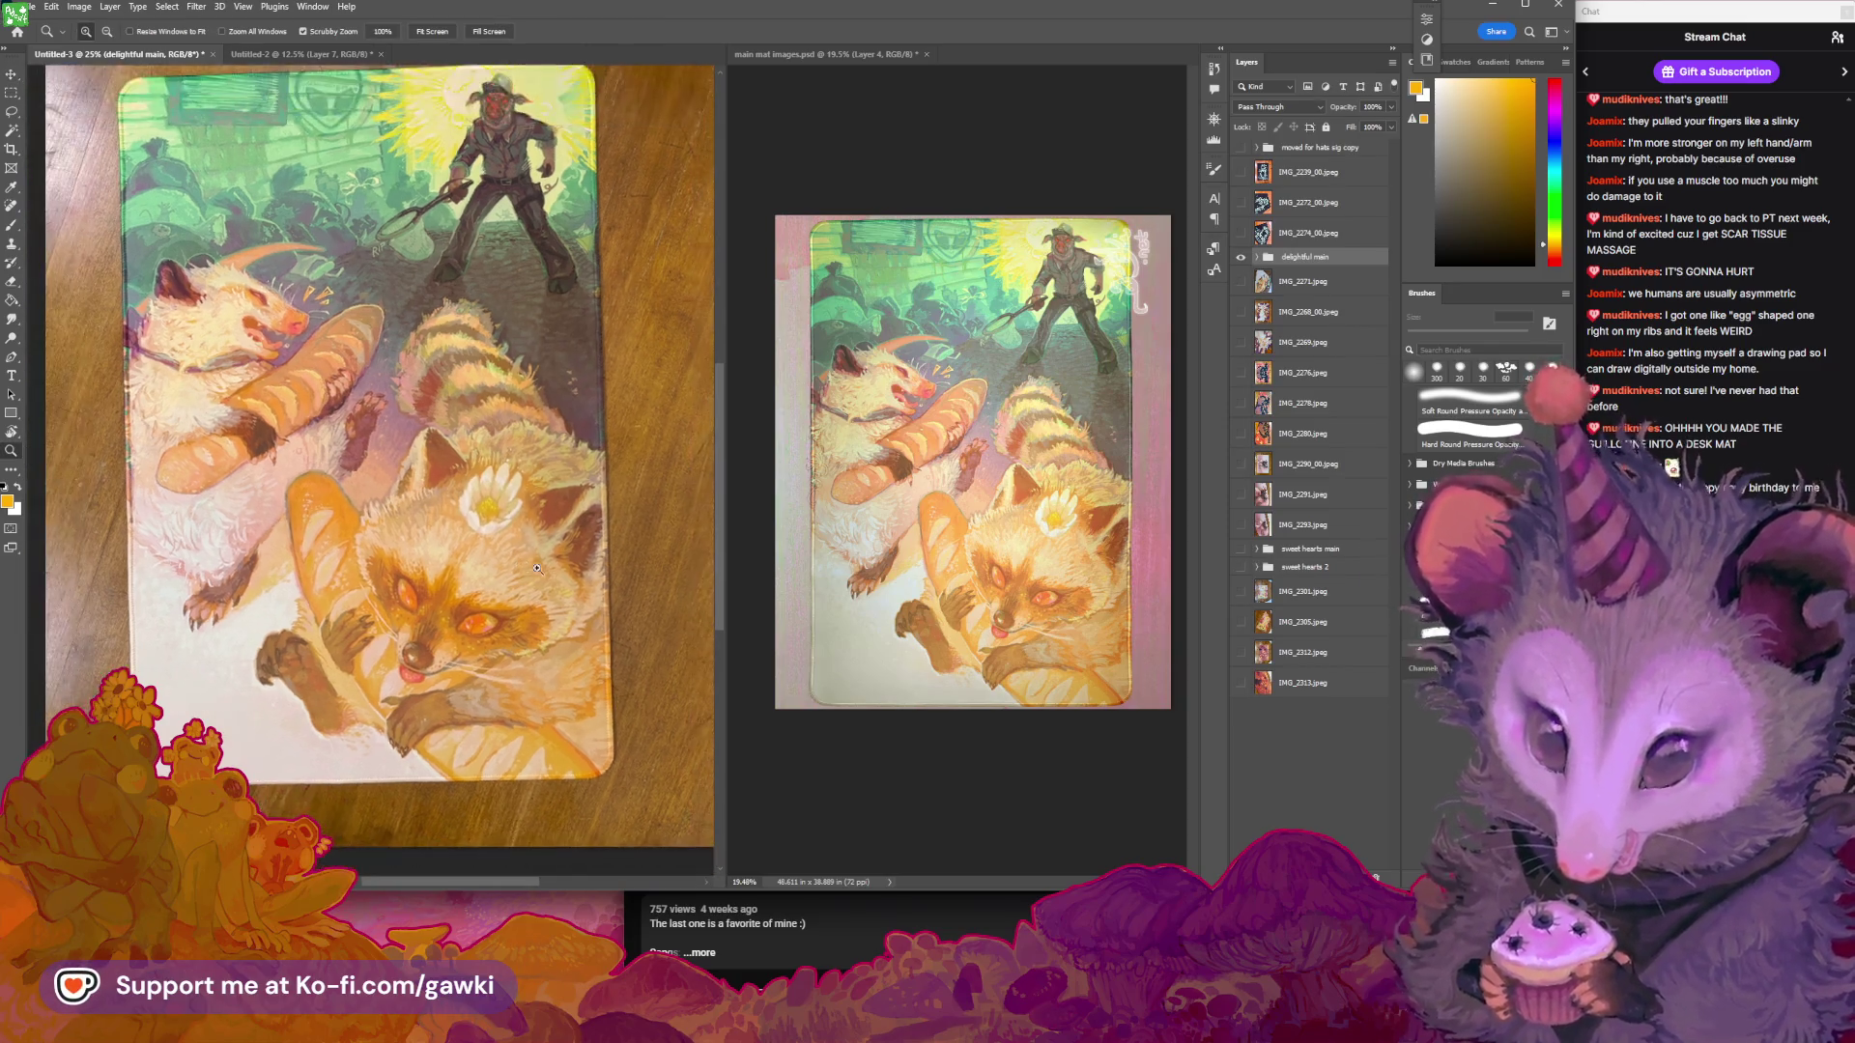
scroll(542, 512, up, 2)
scroll(537, 527, down, 2)
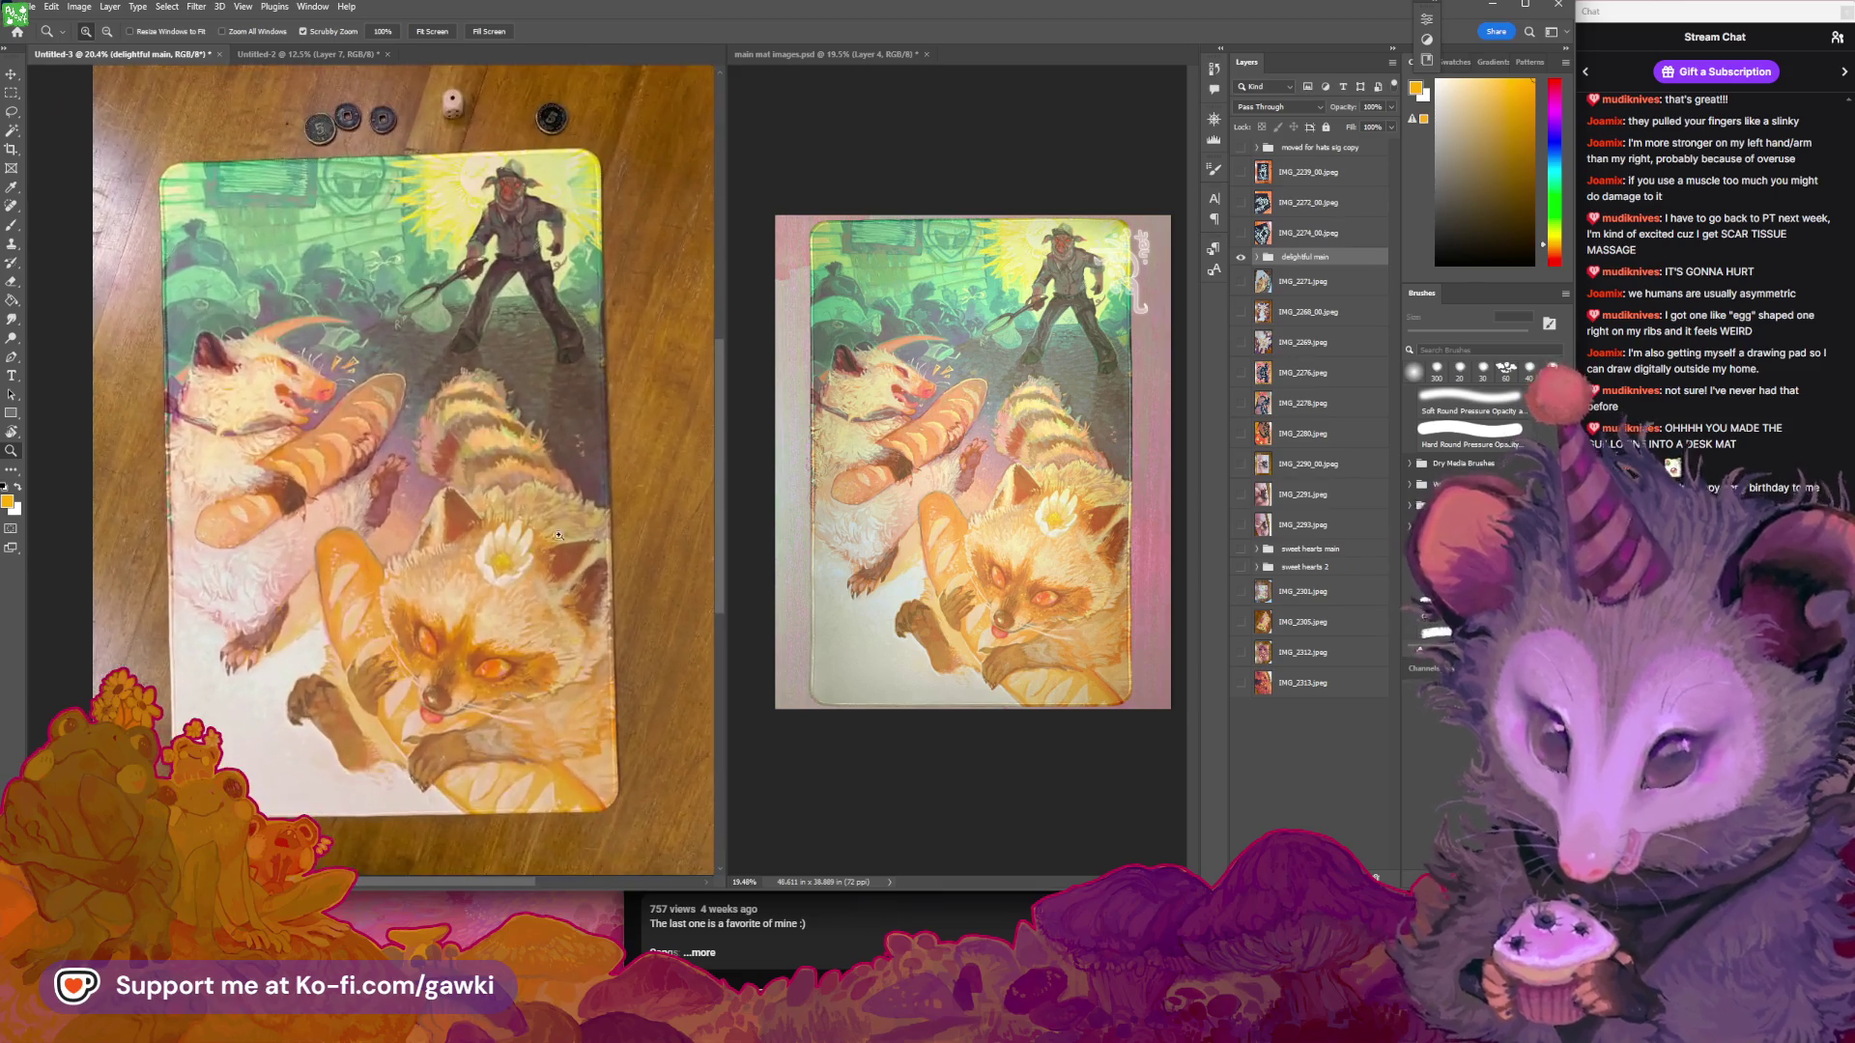
scroll(533, 546, down, 2)
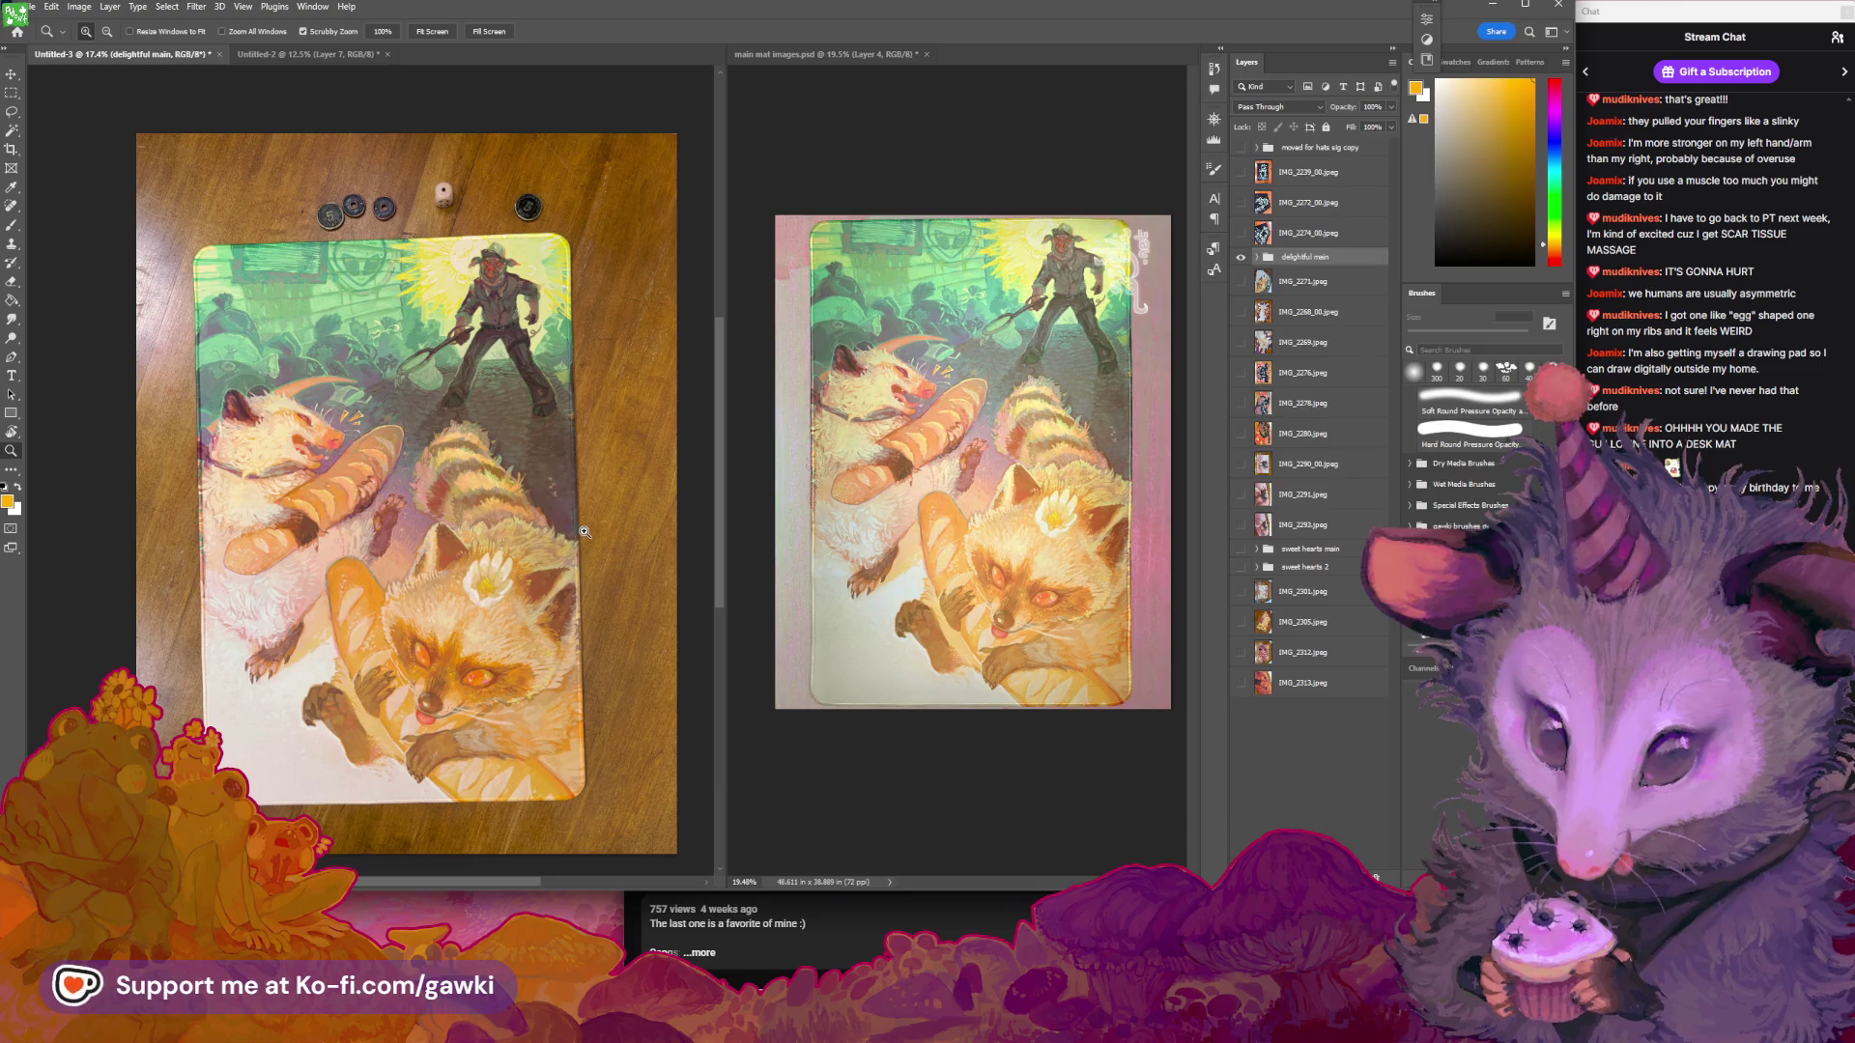
drag(610, 556, 581, 603)
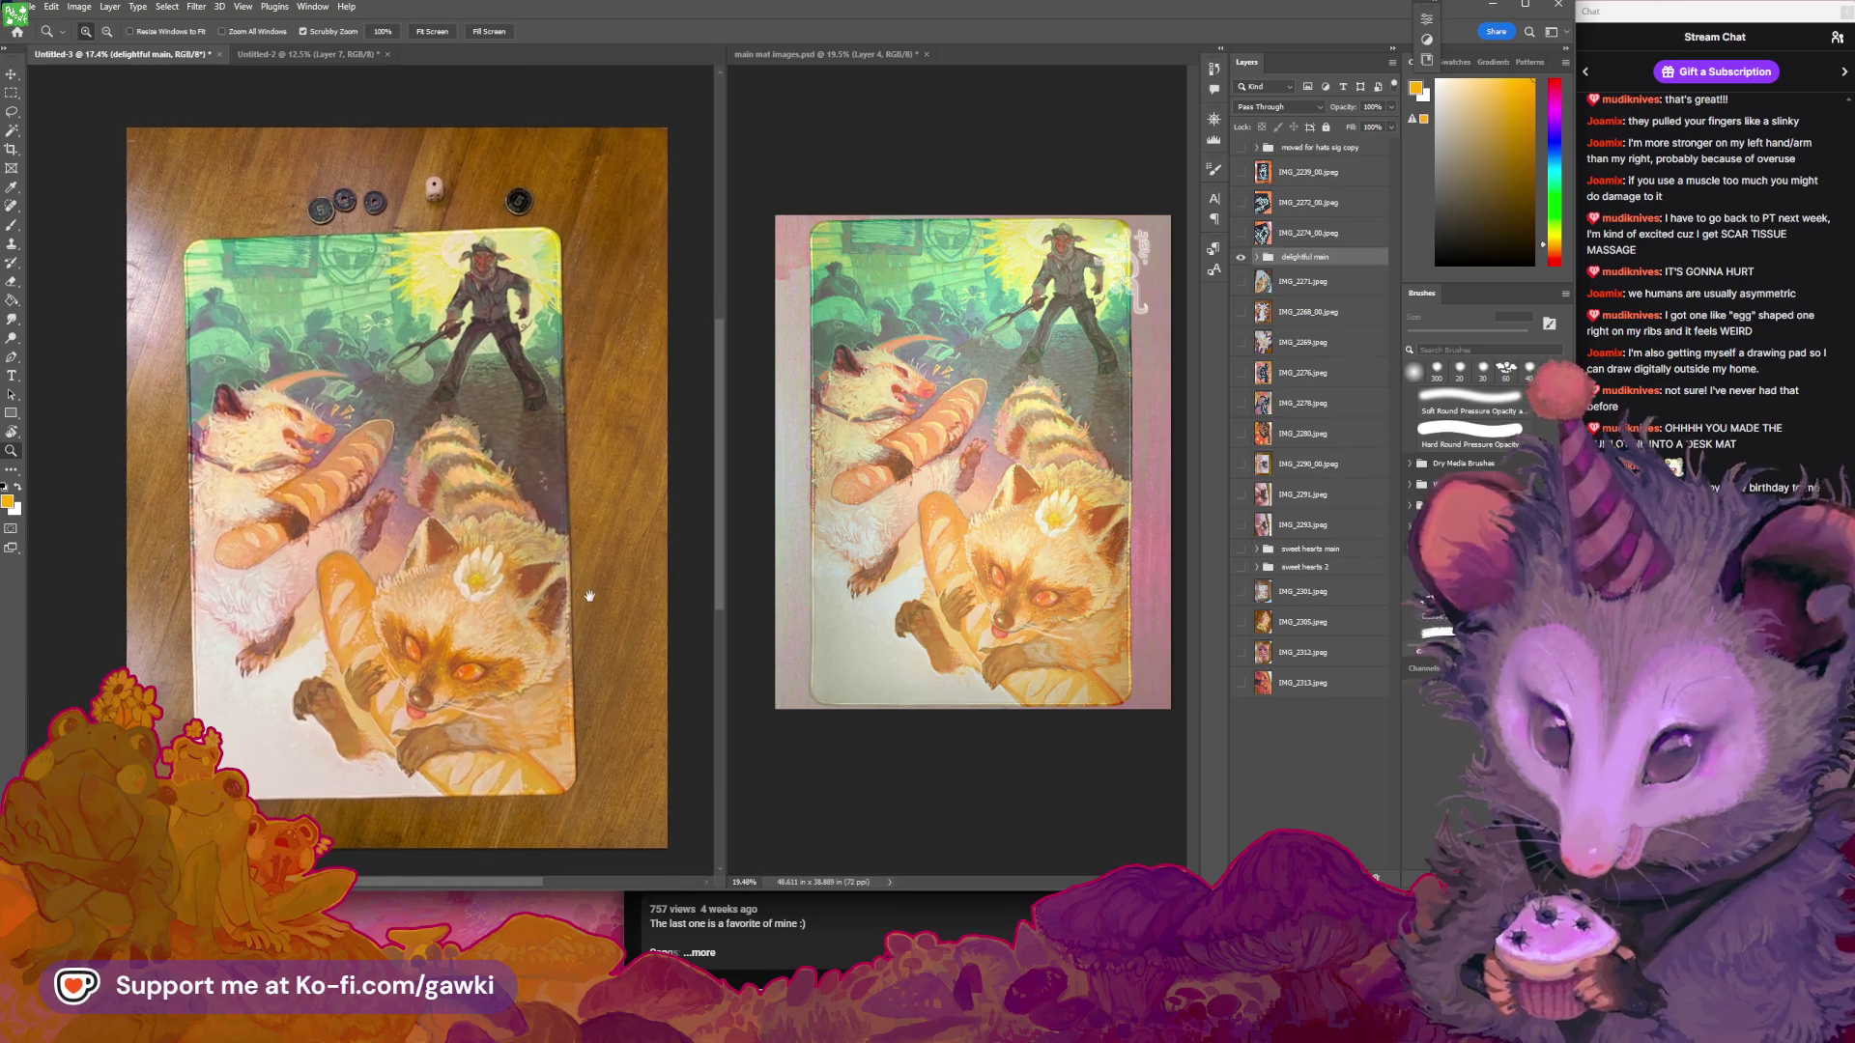
scroll(578, 589, up, 3)
scroll(560, 541, up, 2)
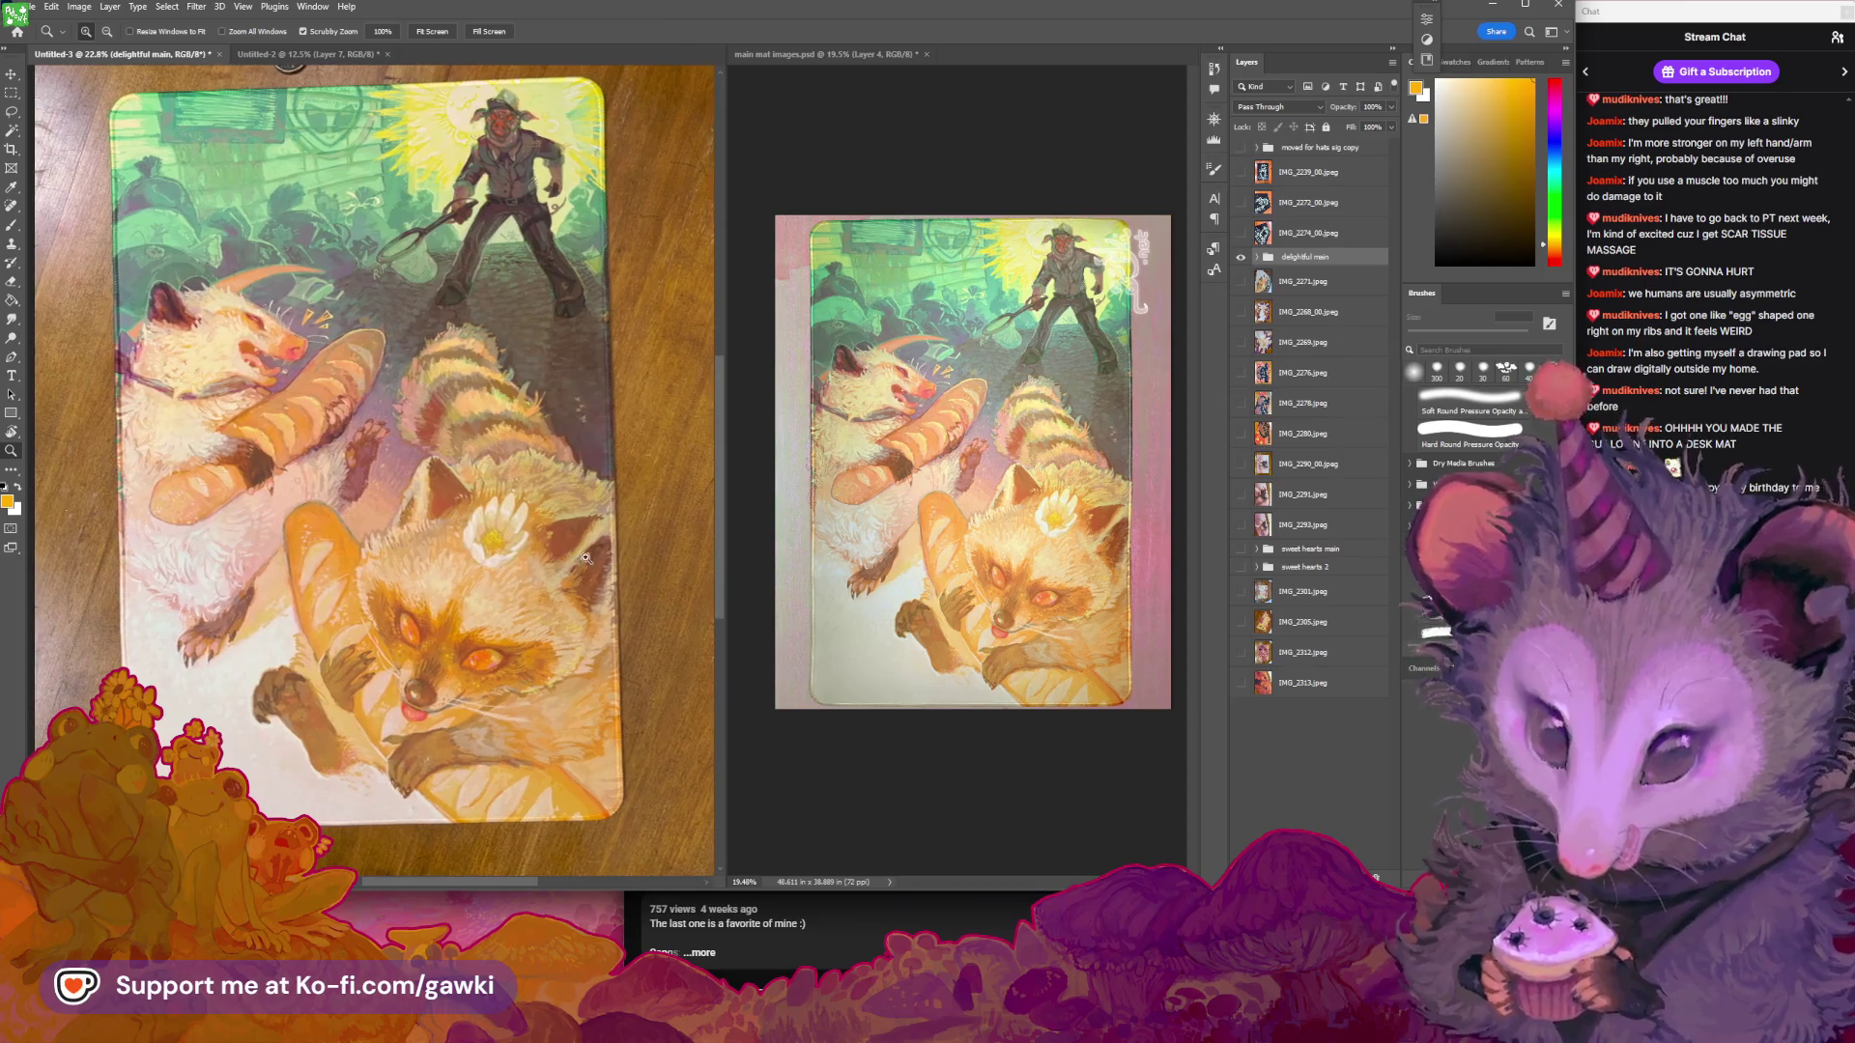
scroll(552, 517, down, 2)
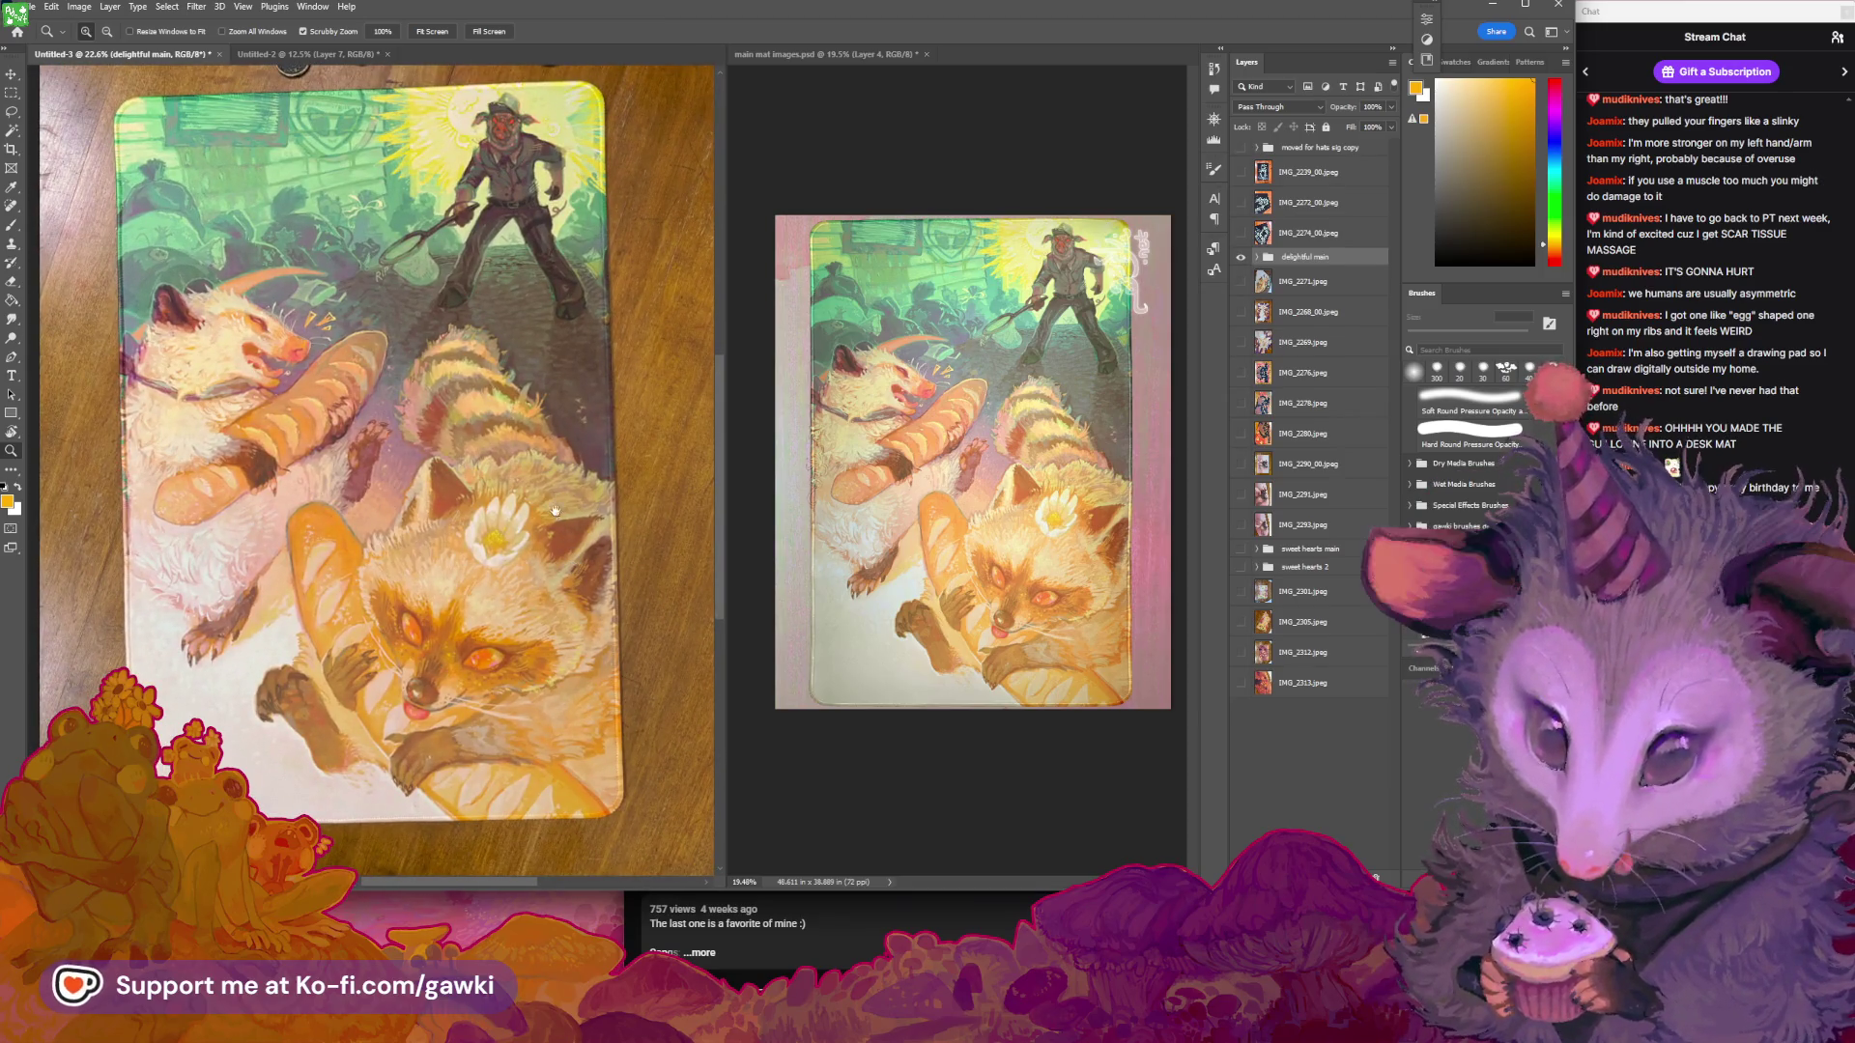
scroll(554, 517, up, 2)
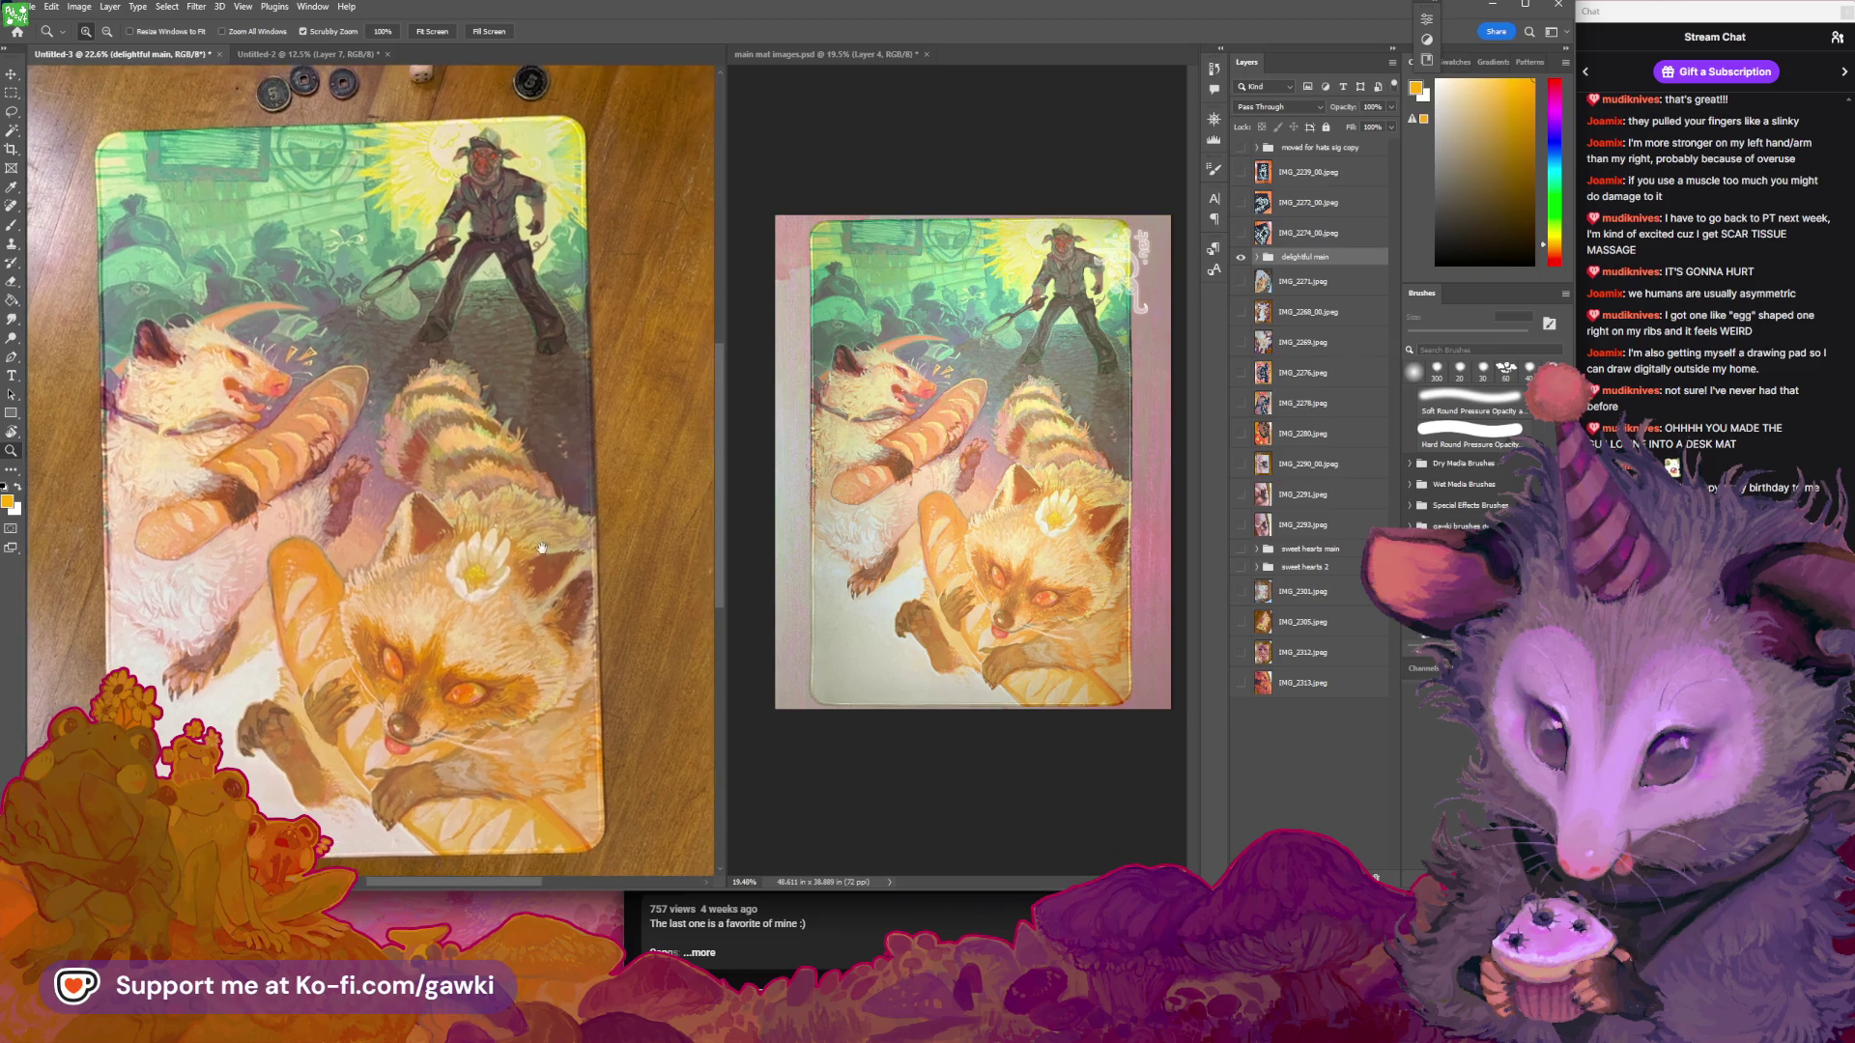
scroll(561, 537, down, 2)
drag(568, 537, 556, 533)
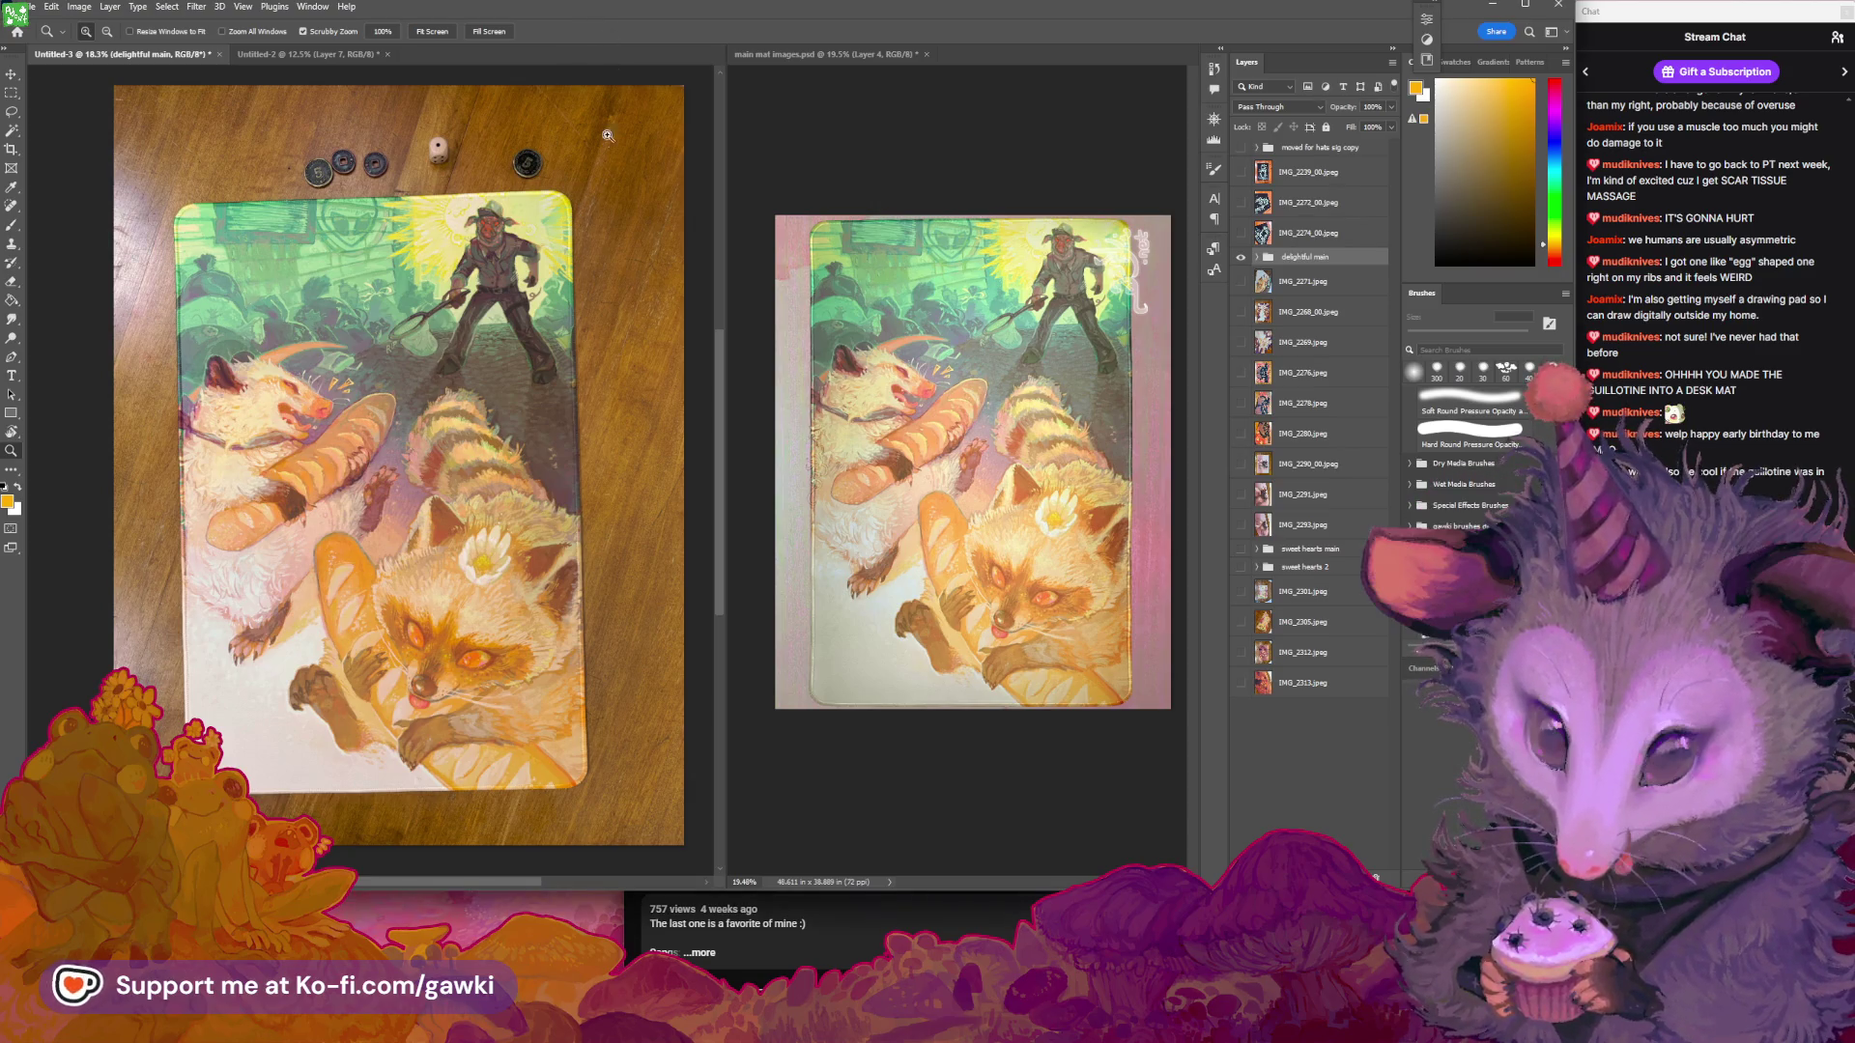
mouse_move(421, 364)
mouse_down()
mouse_move(381, 355)
mouse_move(461, 425)
mouse_up()
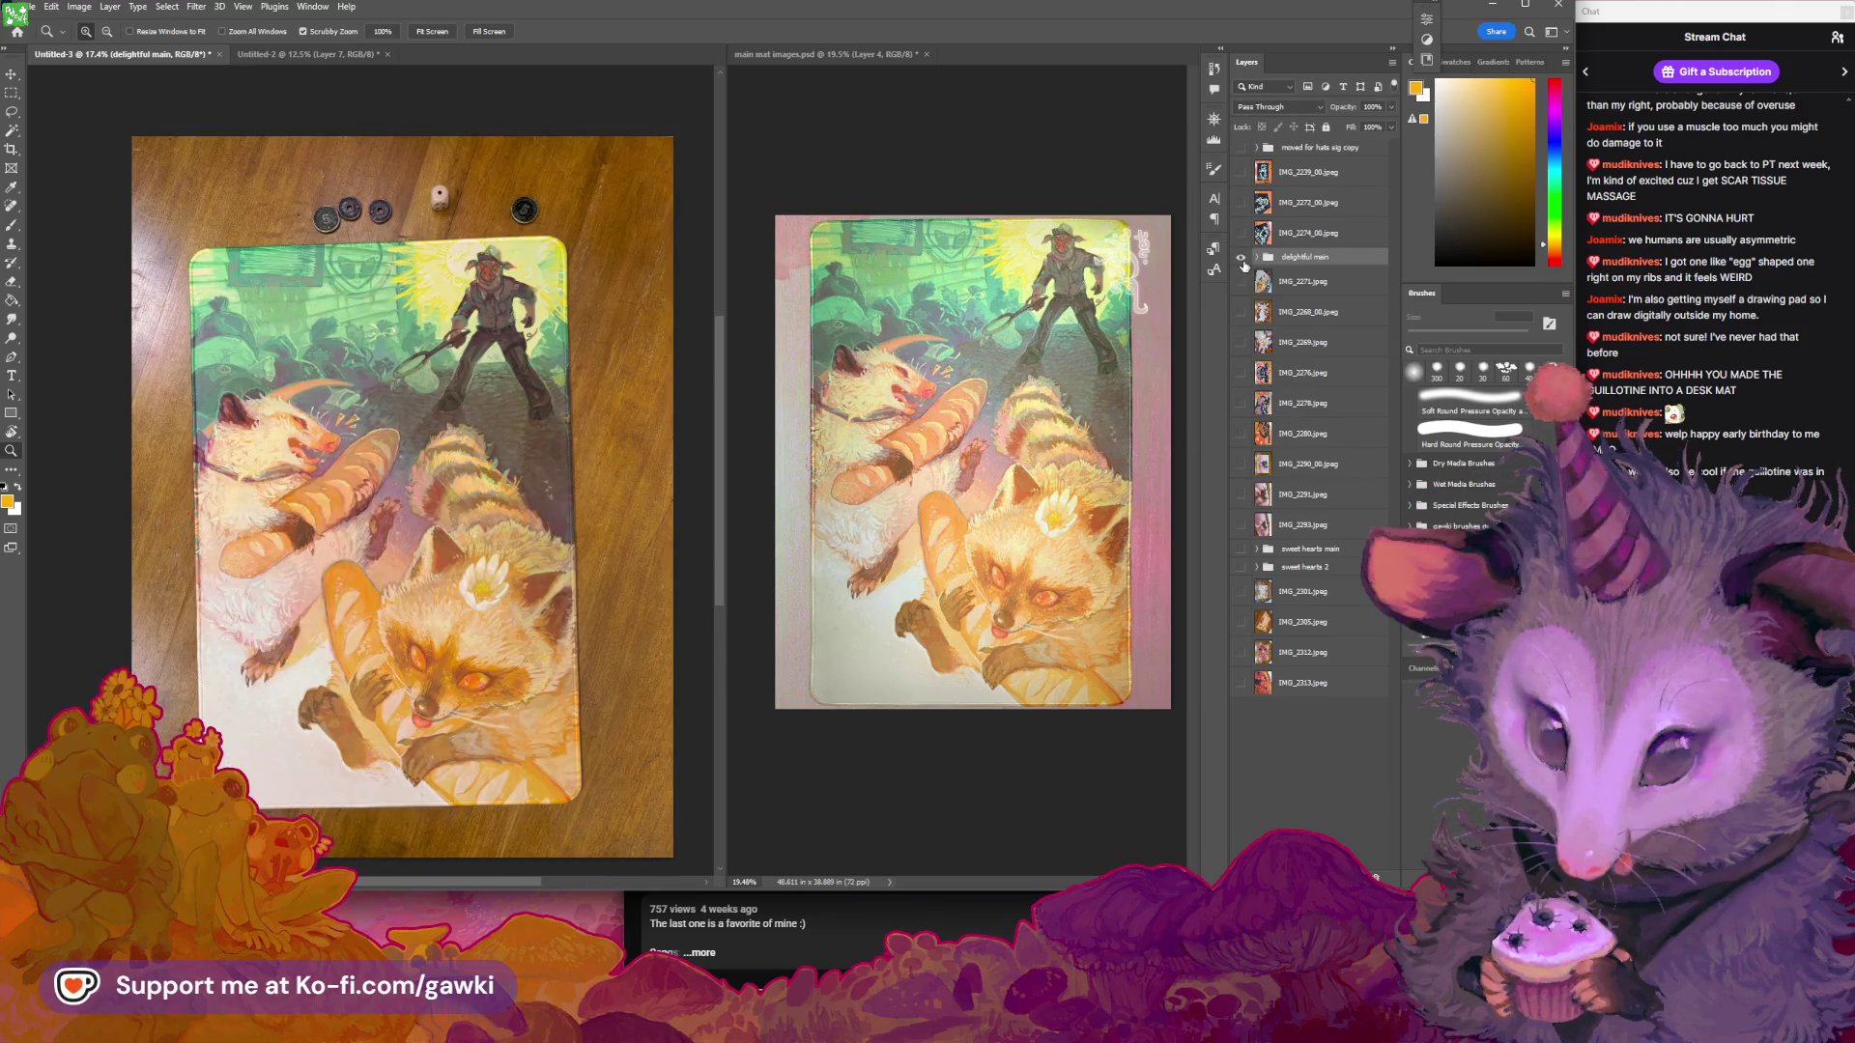
Toggle the delightful main group's visibility to compare, then zoom out to the whole canvas
click(1256, 257)
click(1241, 257)
click(1241, 257)
click(1241, 257)
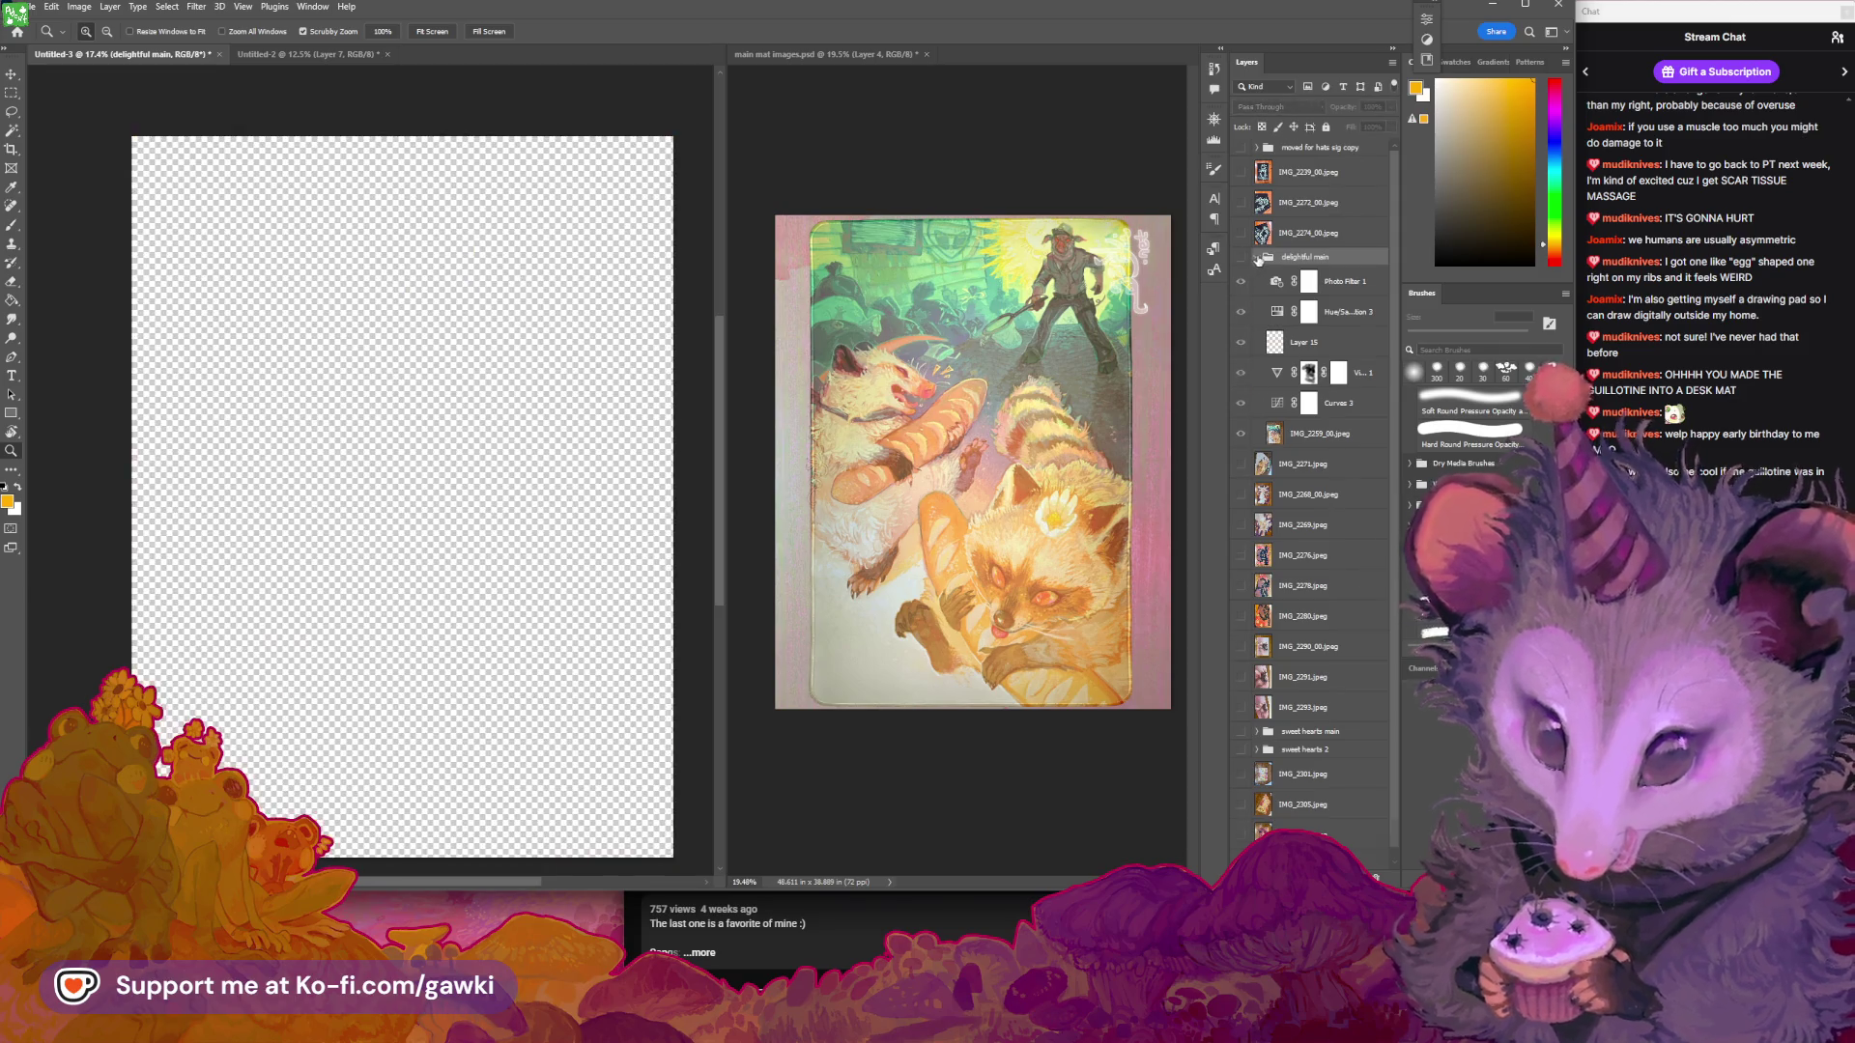
click(1256, 257)
click(1242, 257)
click(1242, 258)
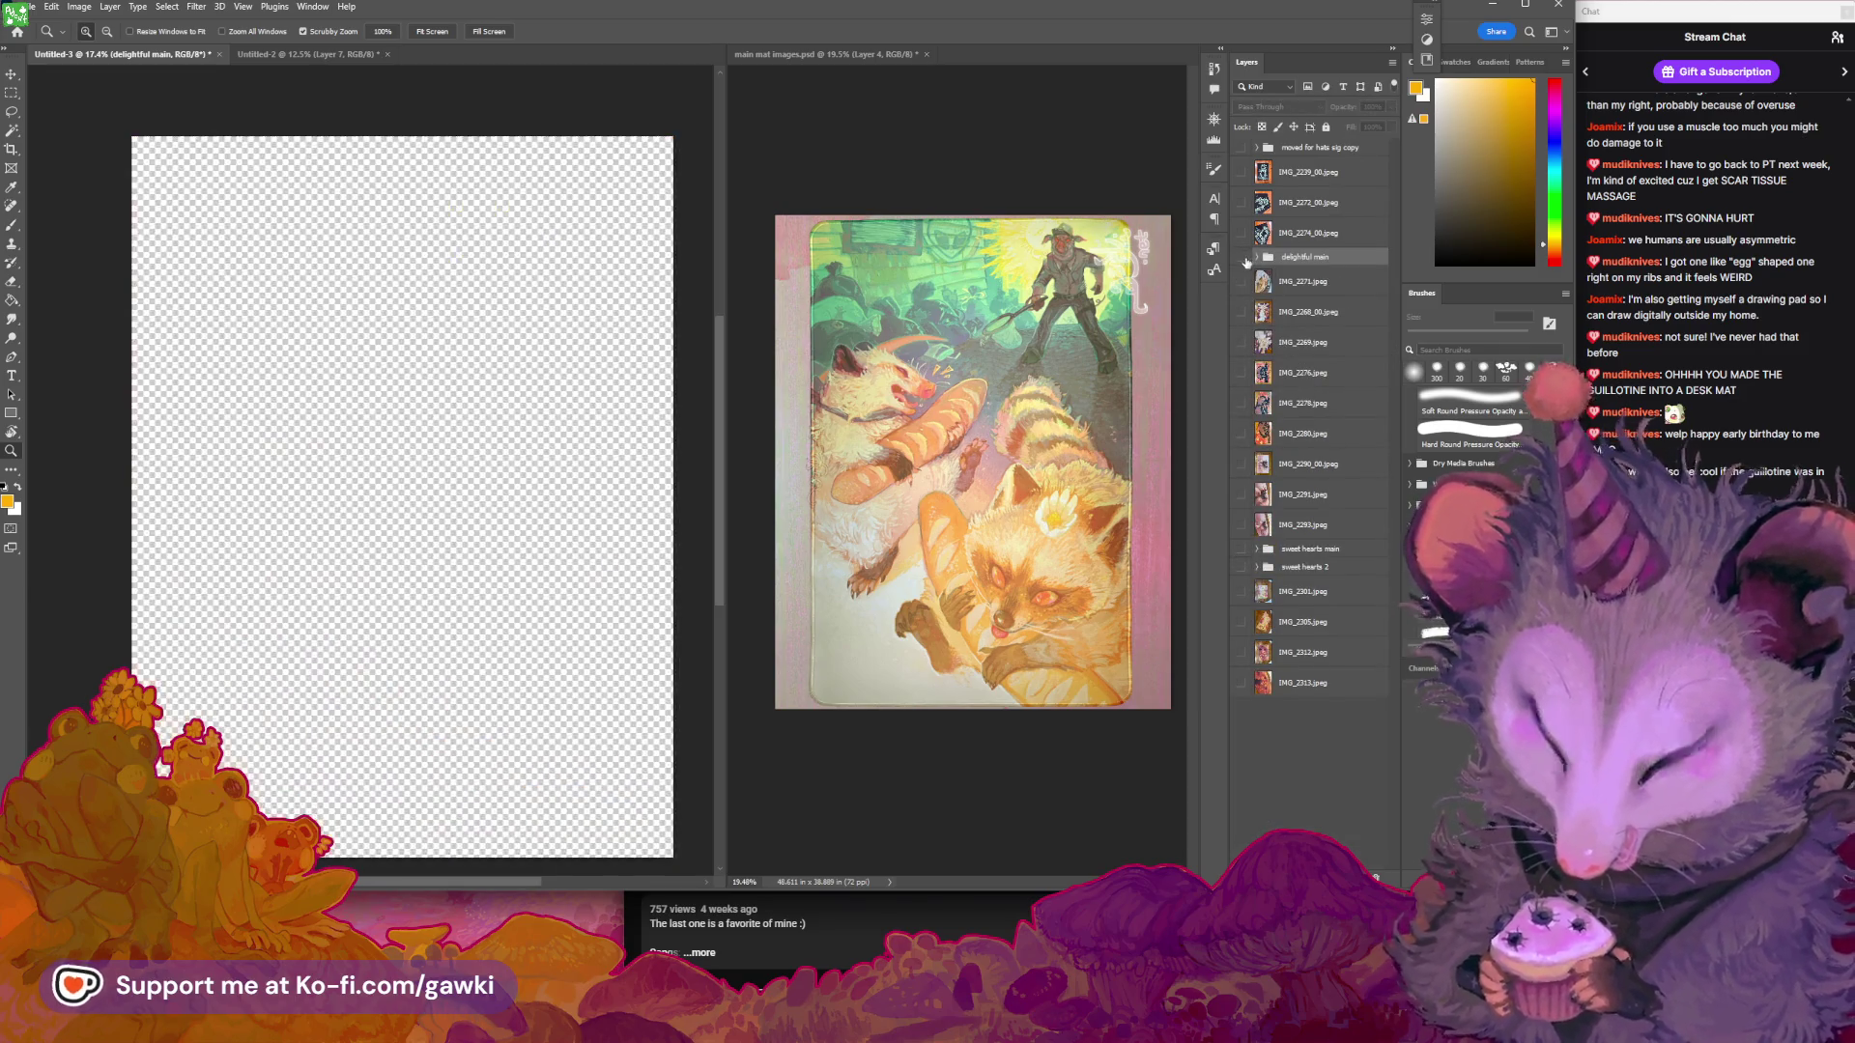
click(1242, 258)
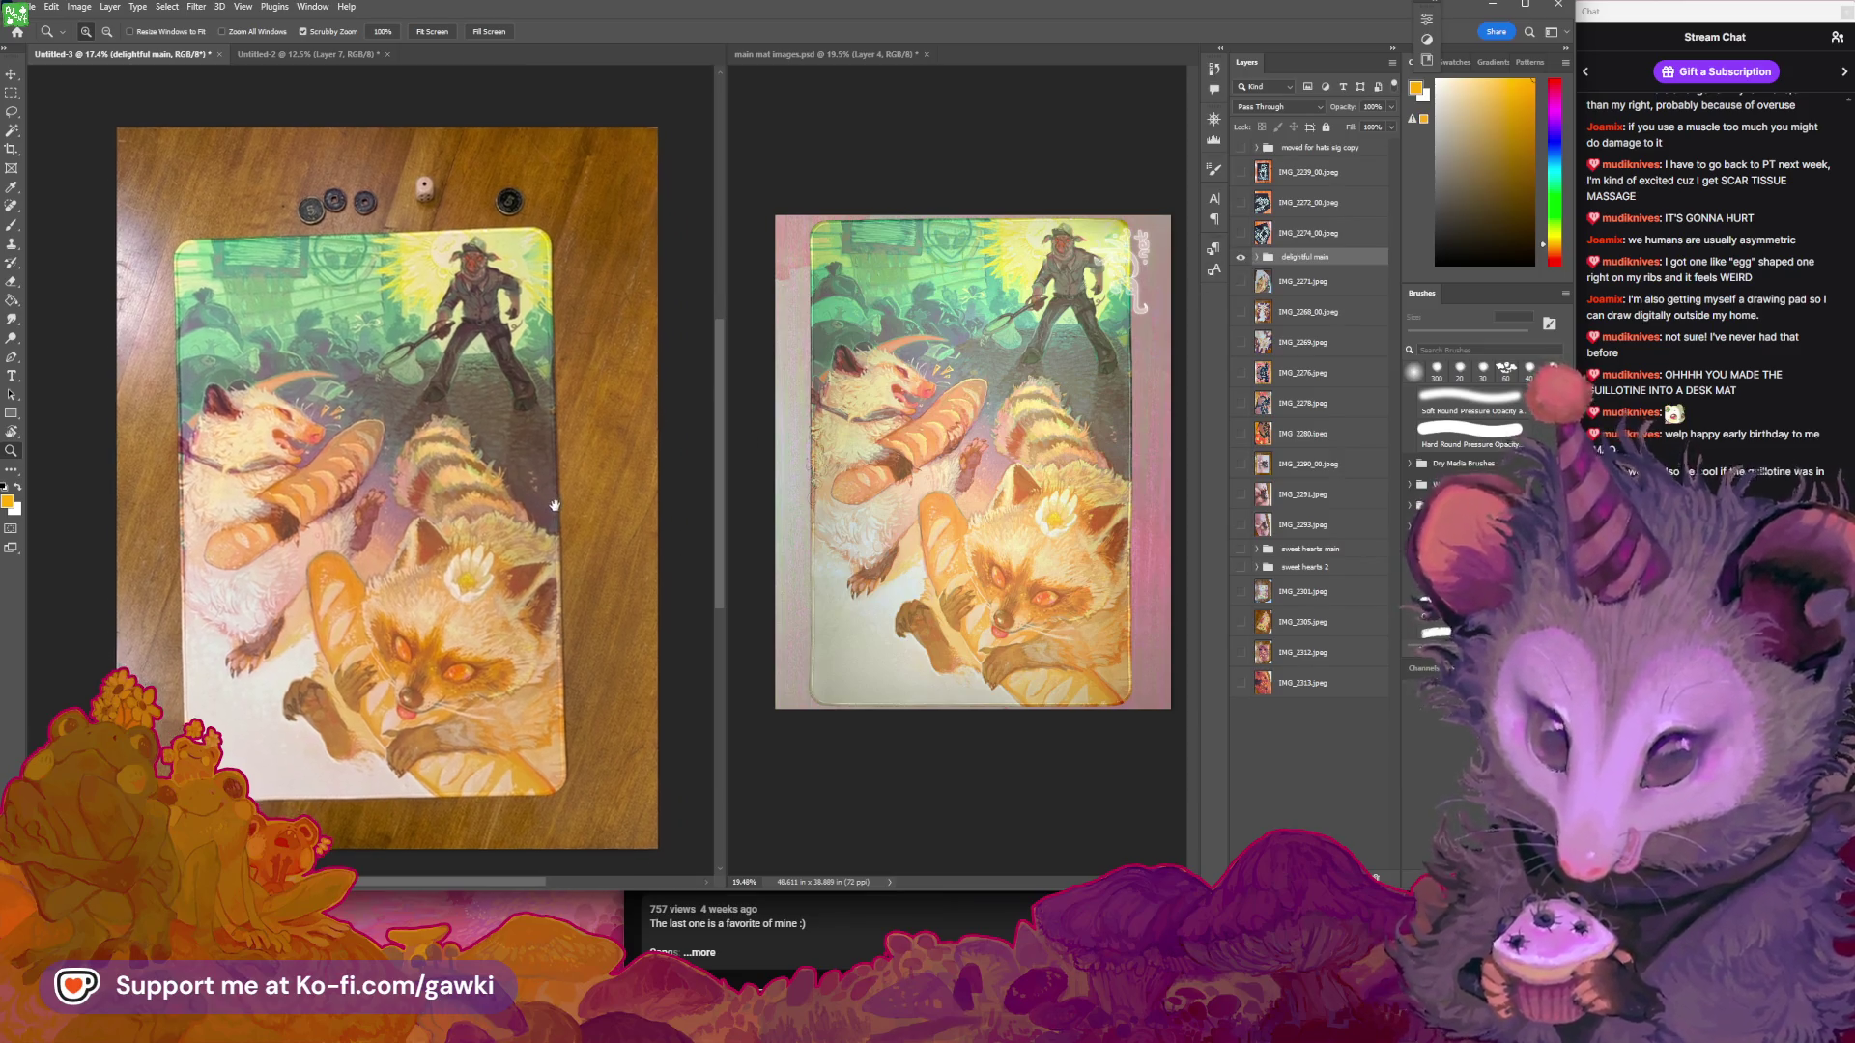
mouse_move(619, 494)
mouse_down()
mouse_move(522, 496)
mouse_move(536, 485)
mouse_up()
Scale the mat photo up to about 104.5% and reposition it to fill the canvas
key(v)
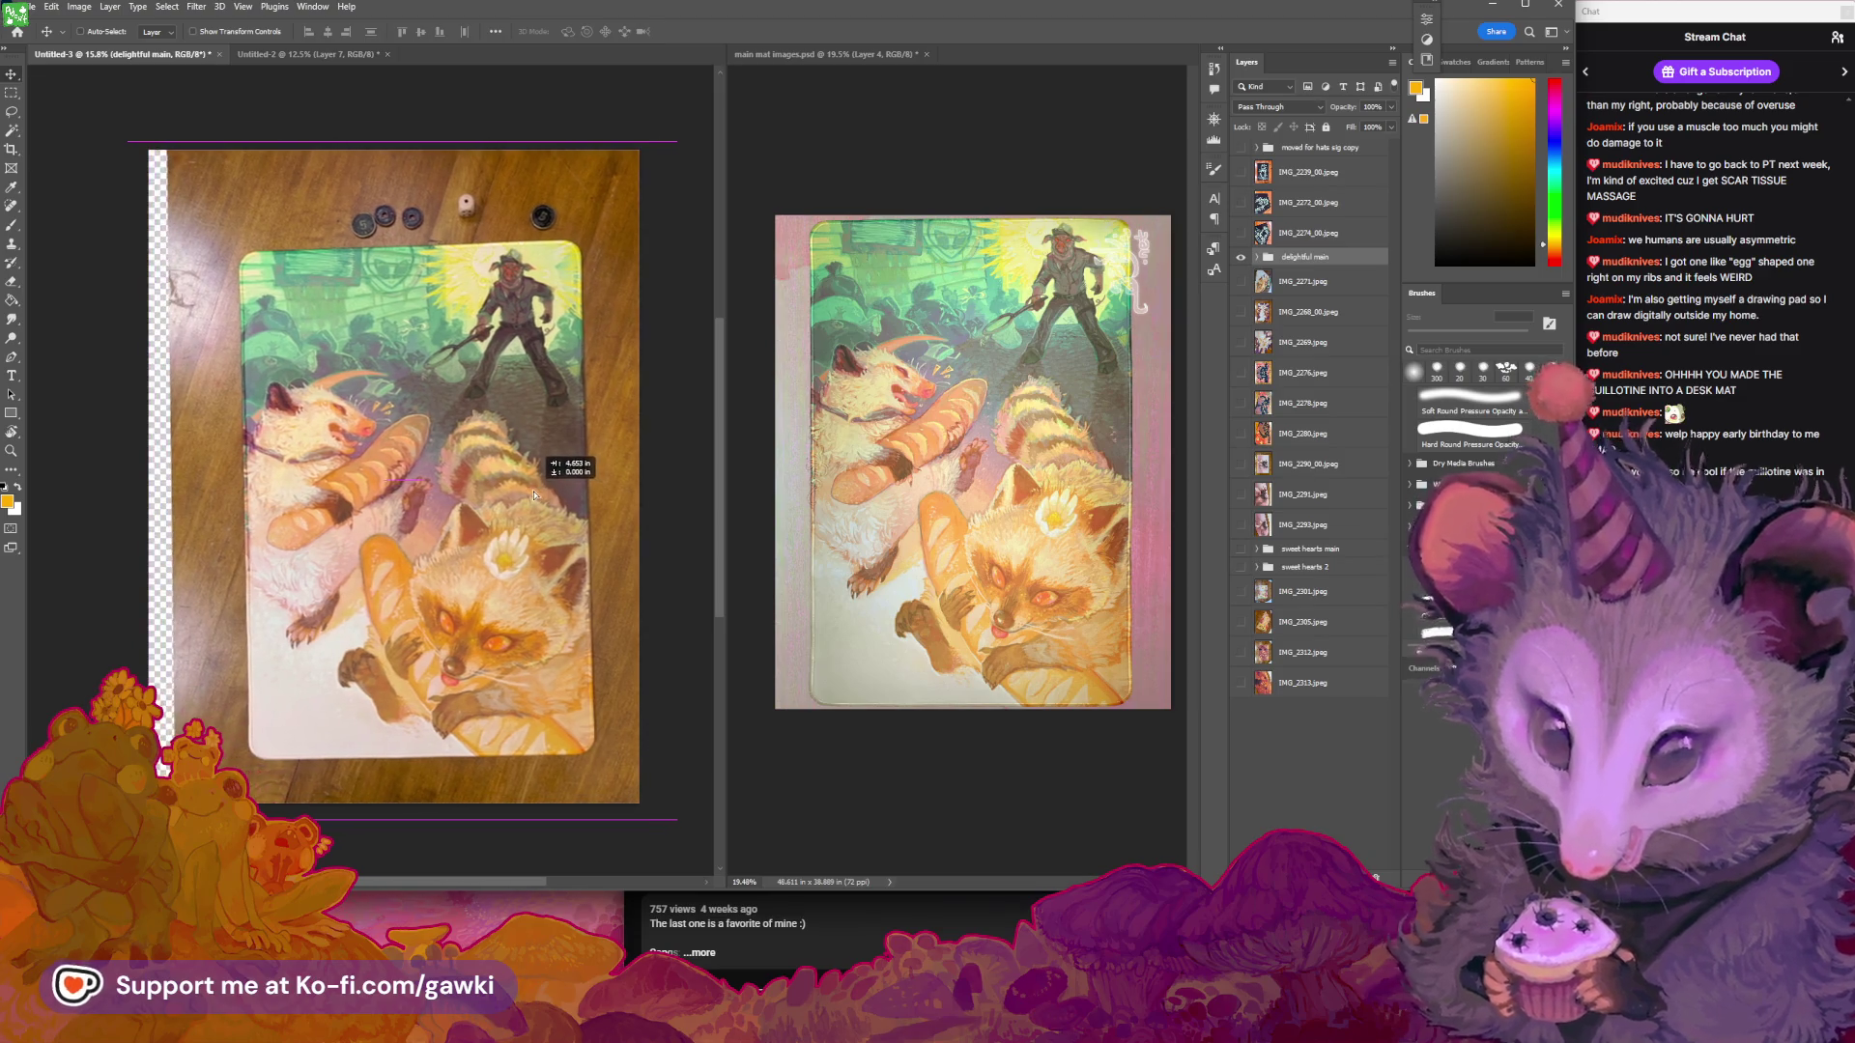
scroll(546, 474, down, 2)
key(ctrl+t)
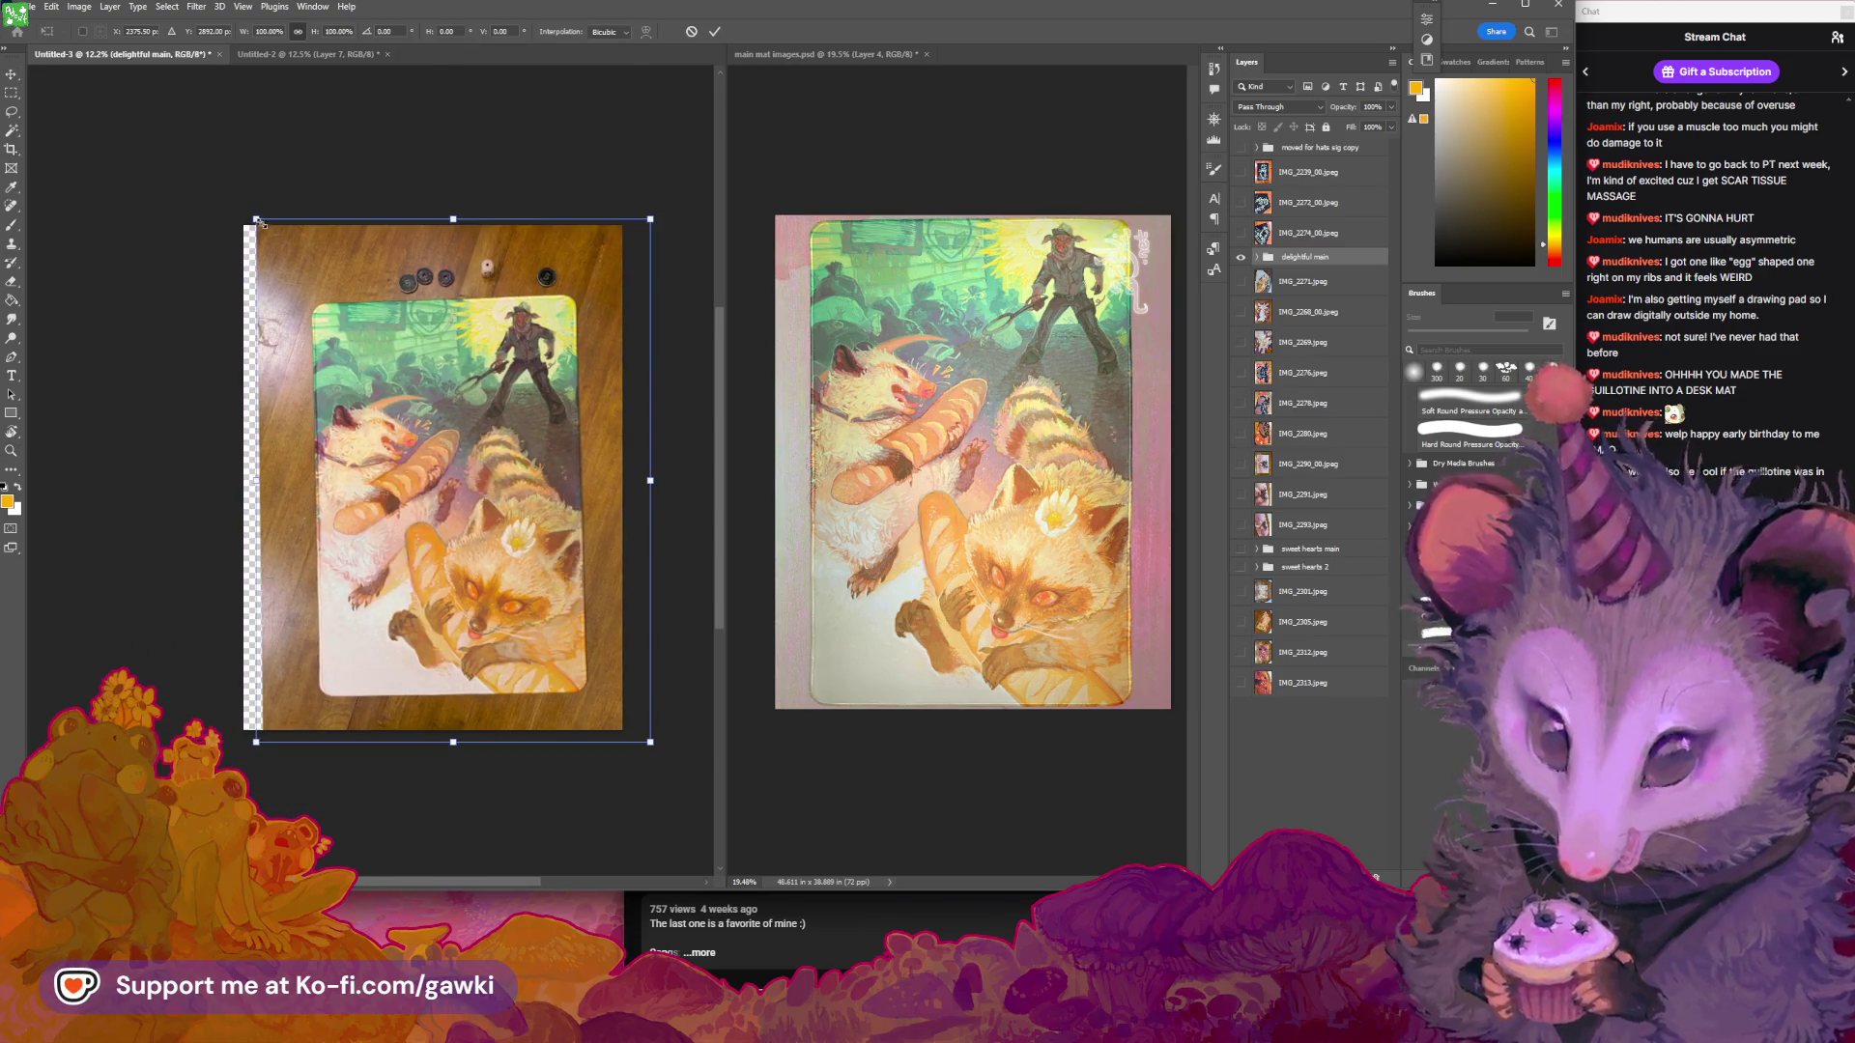
mouse_move(256, 219)
mouse_down()
mouse_move(232, 176)
mouse_move(238, 195)
mouse_up()
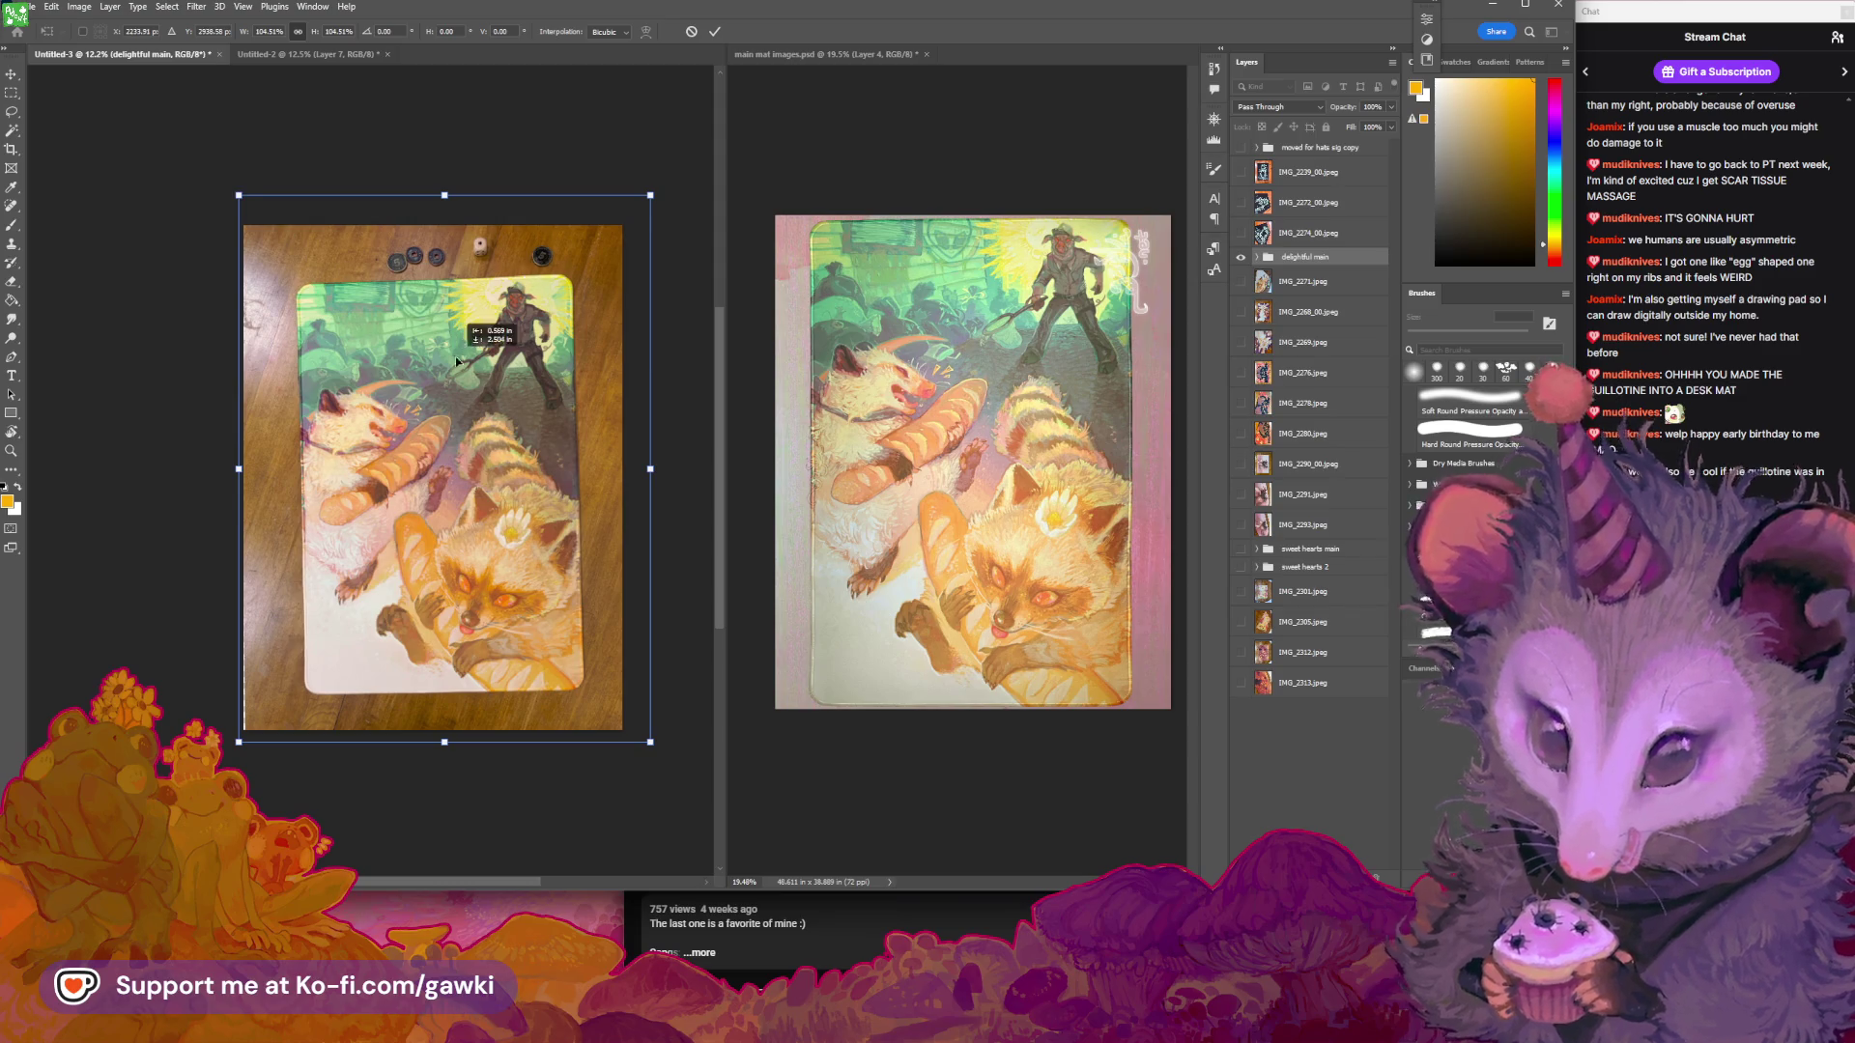
drag(456, 361, 462, 333)
key(Return)
key(z)
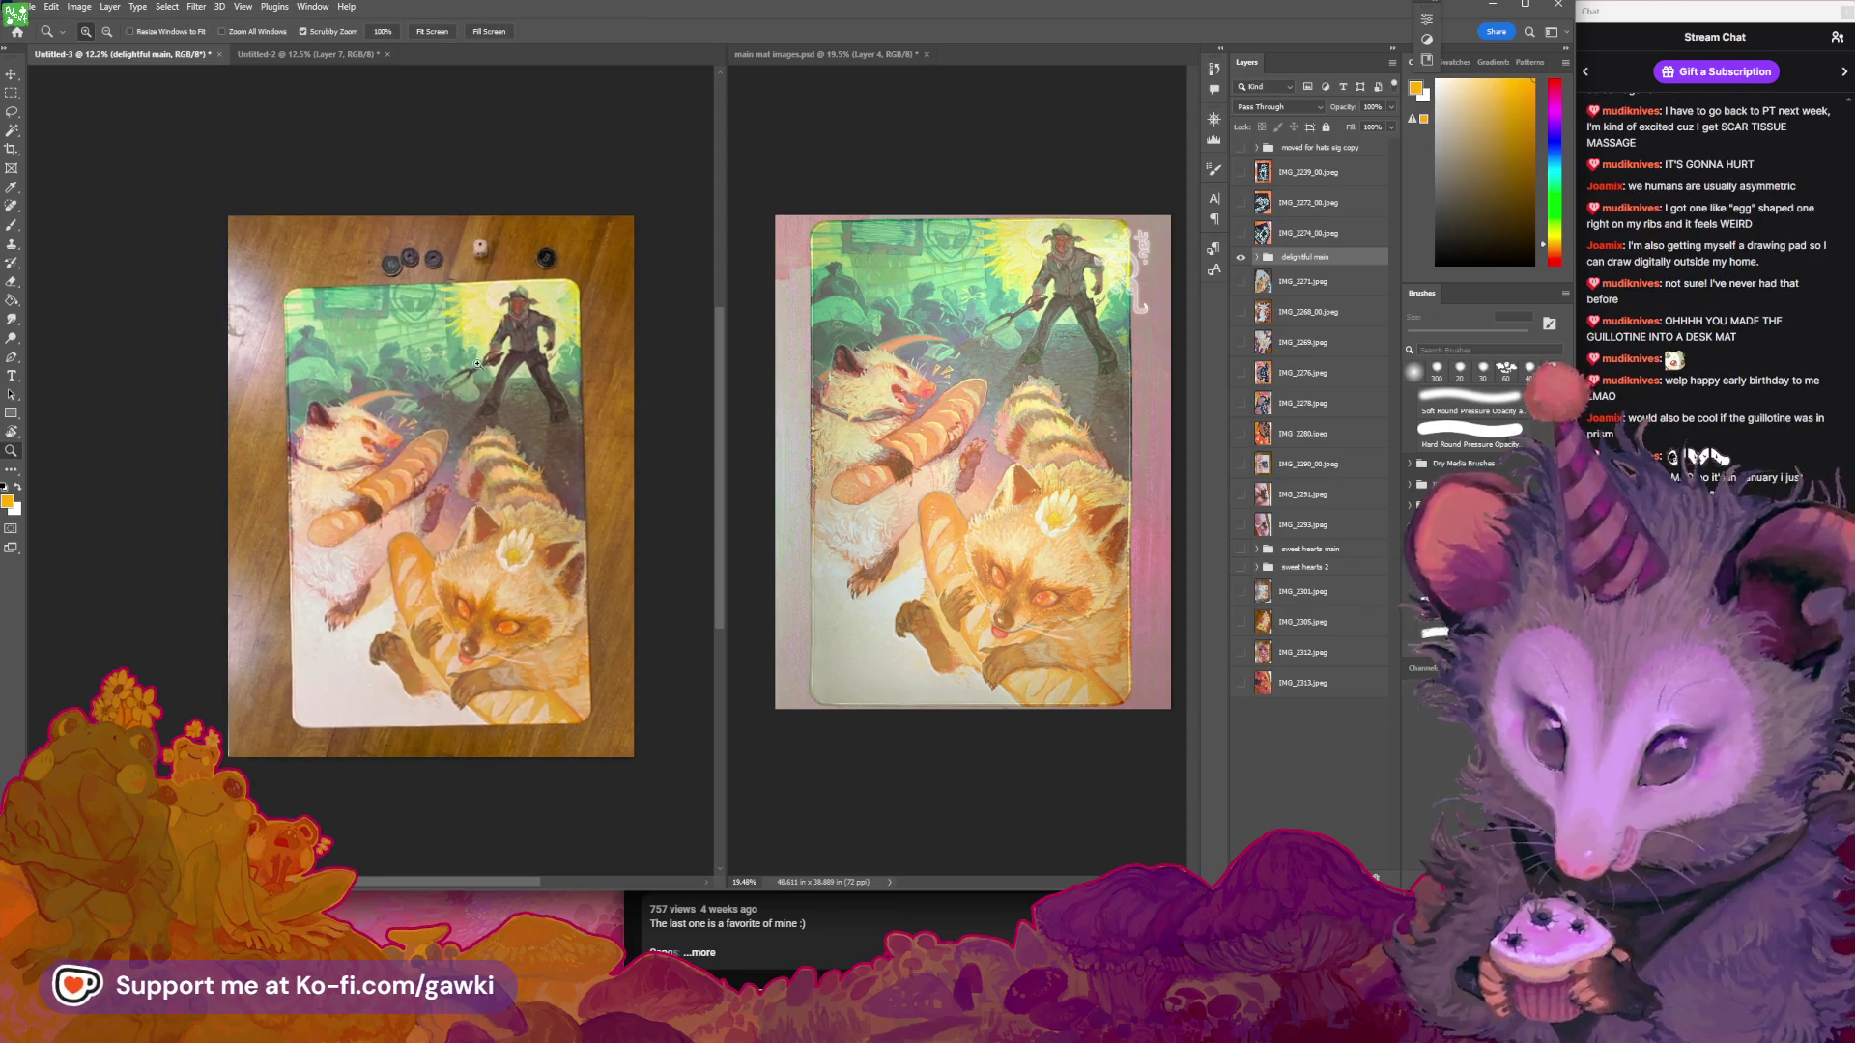
click(477, 363)
key(v)
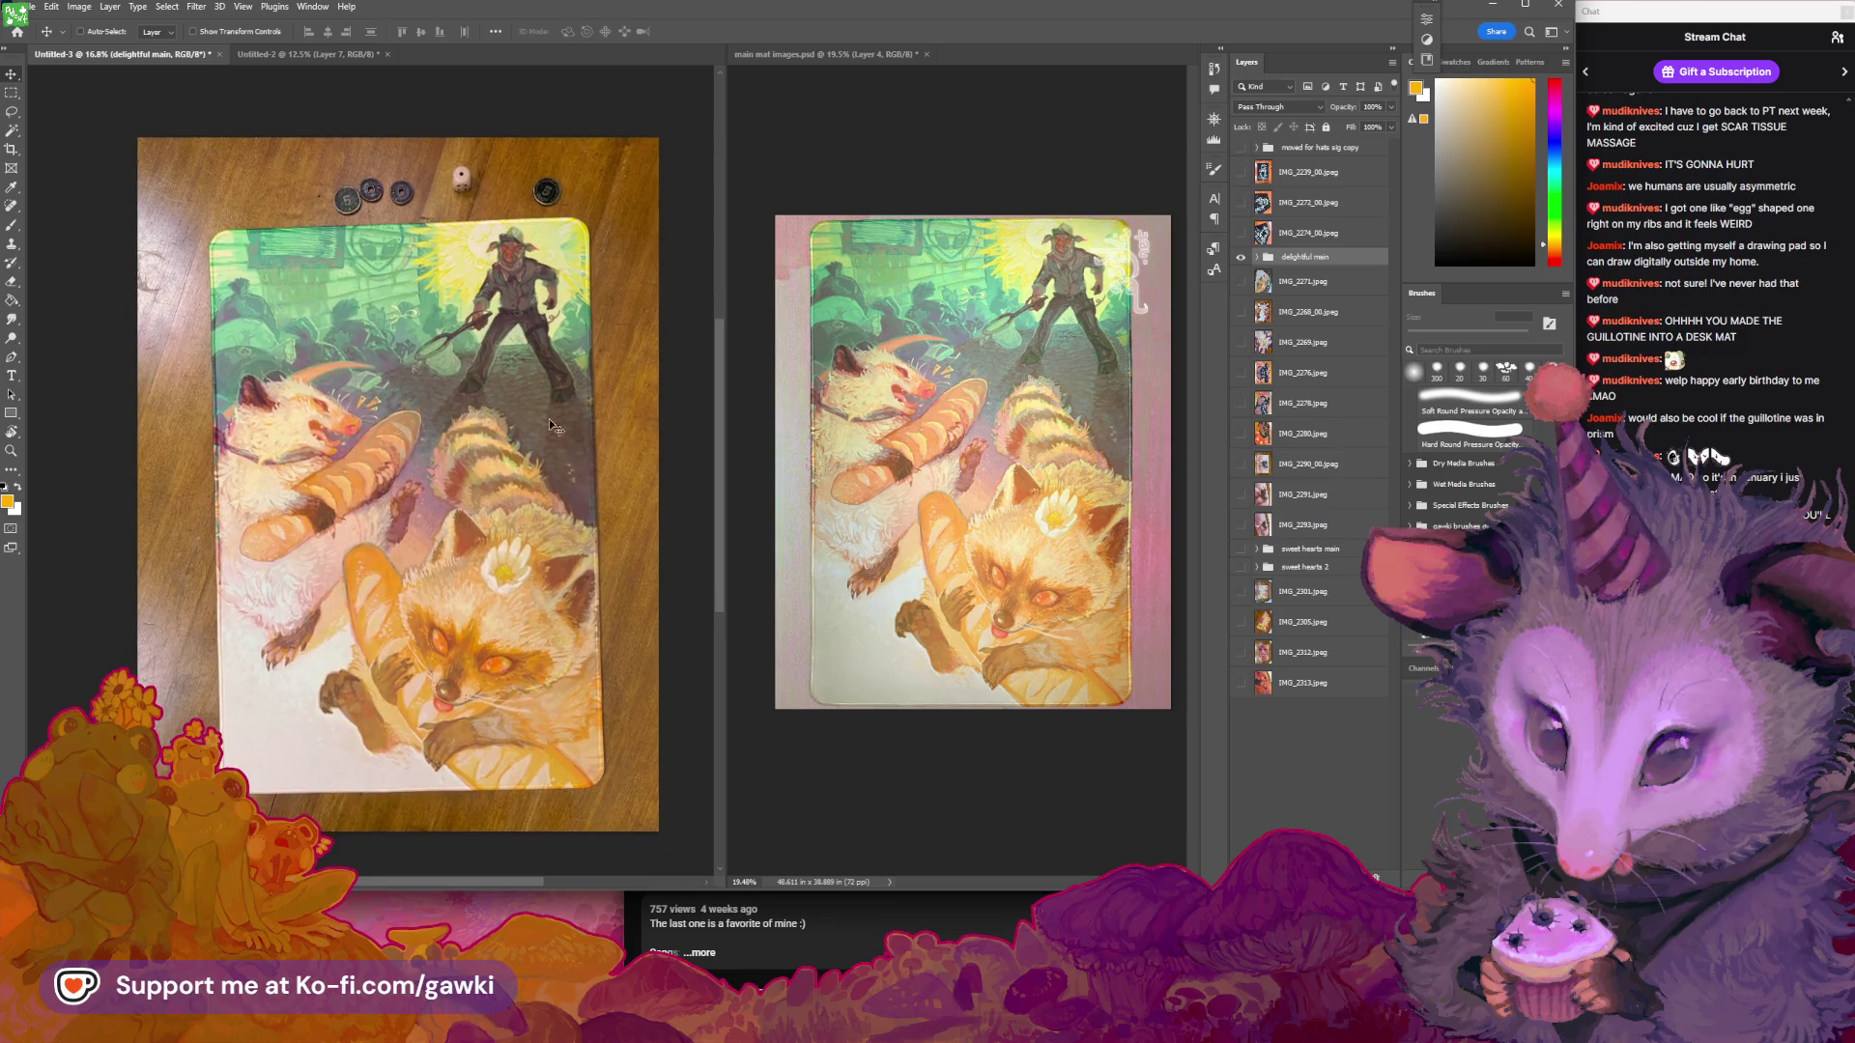
scroll(594, 396, up, 2)
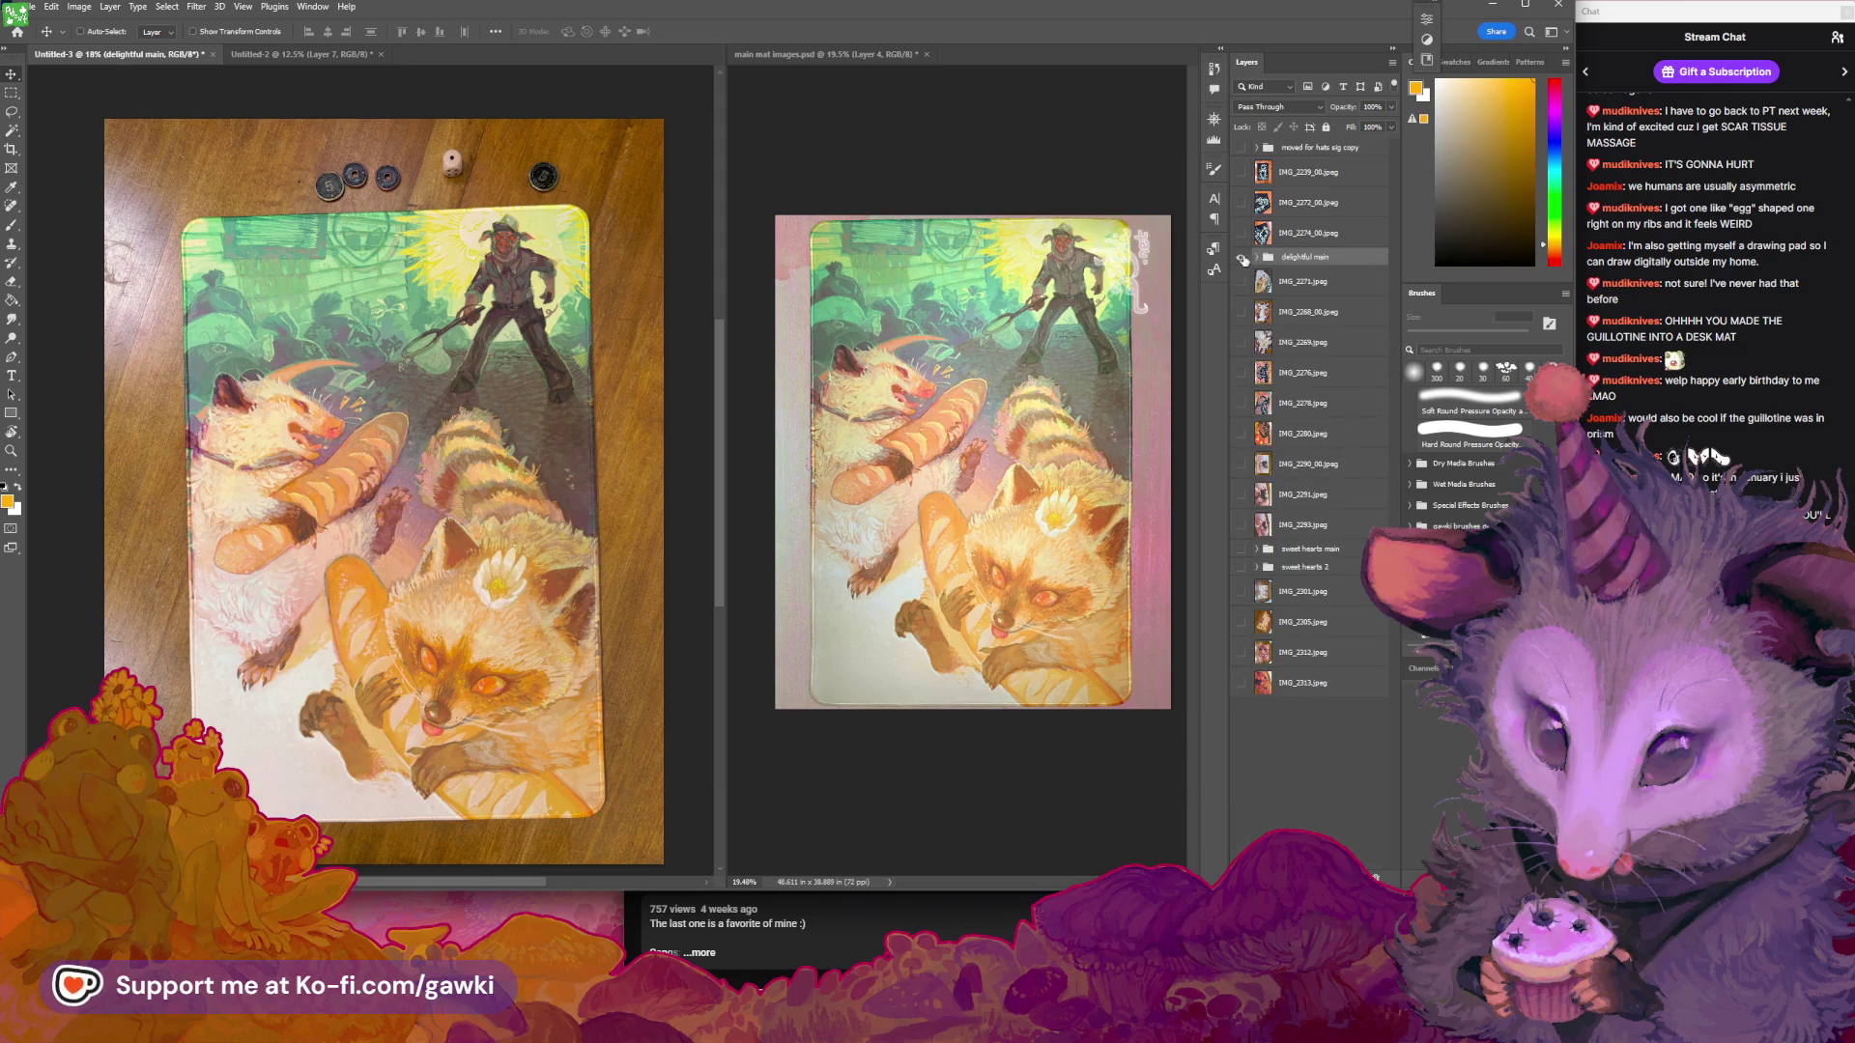
Hide the delightful main group
click(1241, 258)
click(1242, 259)
click(1243, 259)
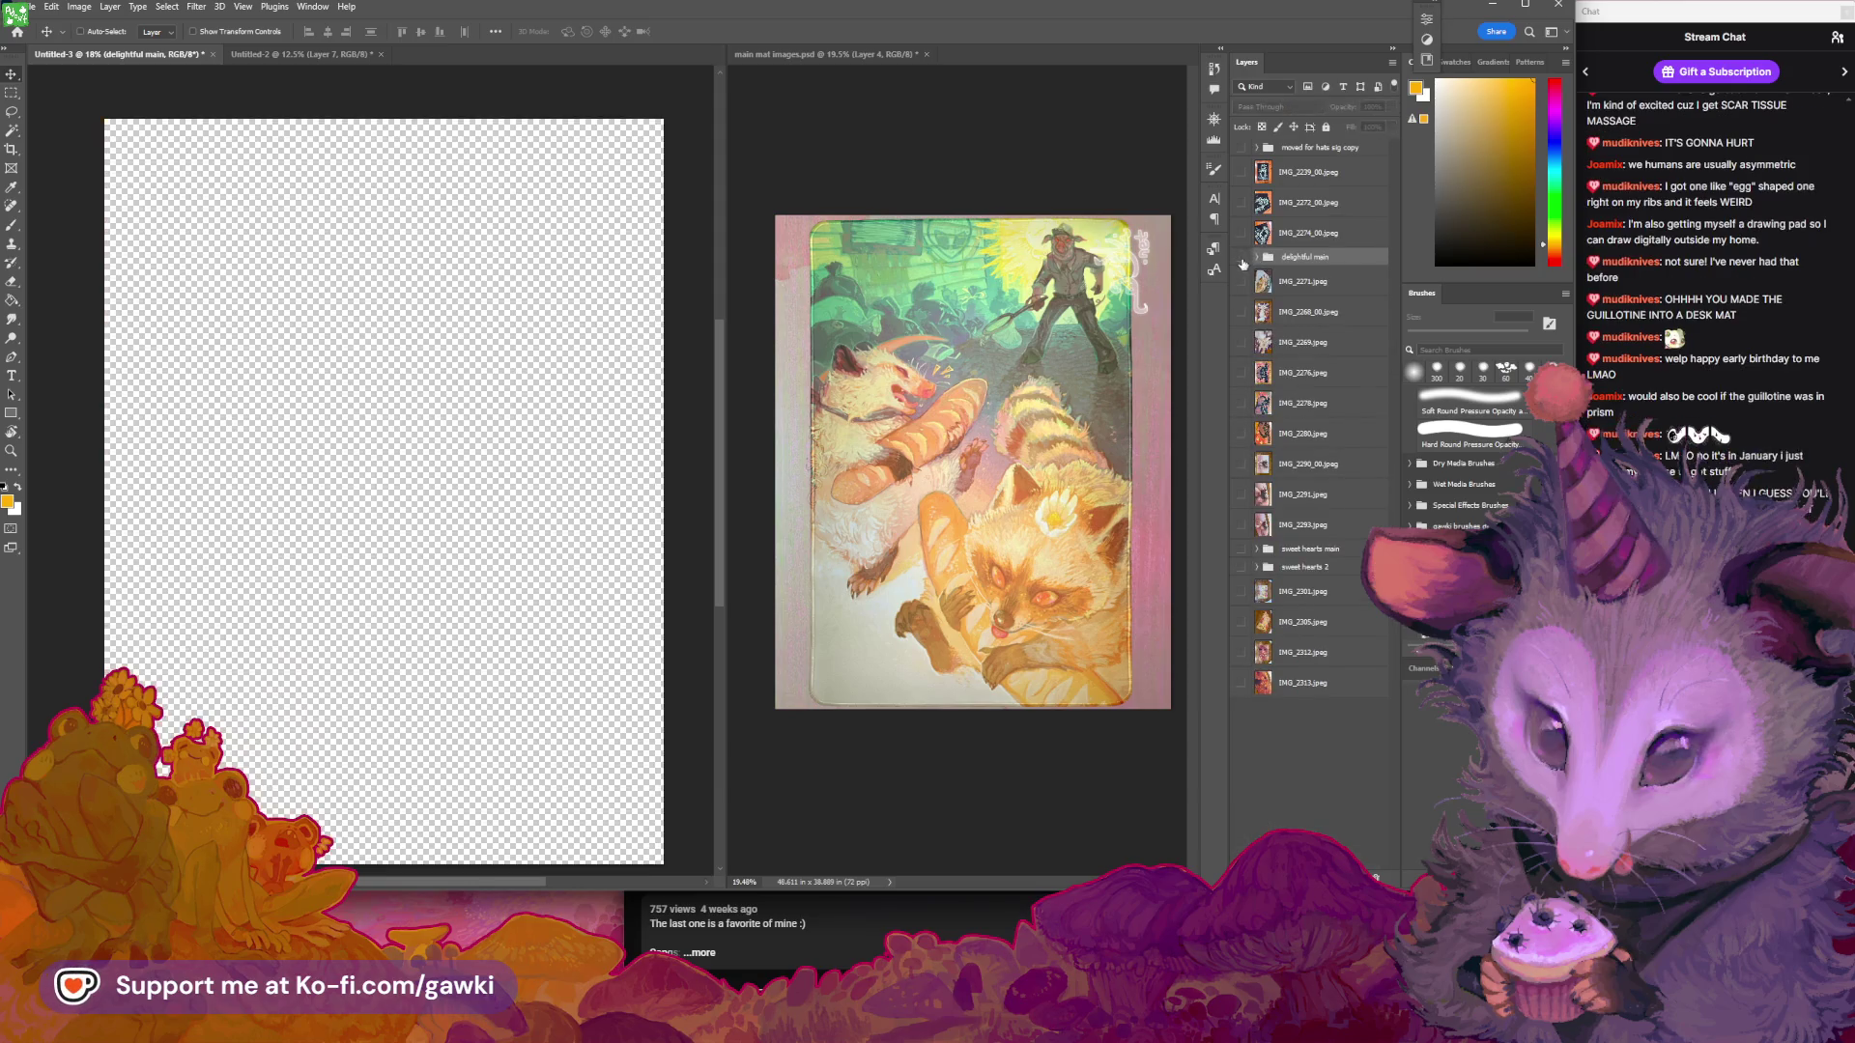
Hide the delightful main group and show and select the IMG_2271 photo layer
click(1242, 259)
click(1242, 259)
click(1242, 281)
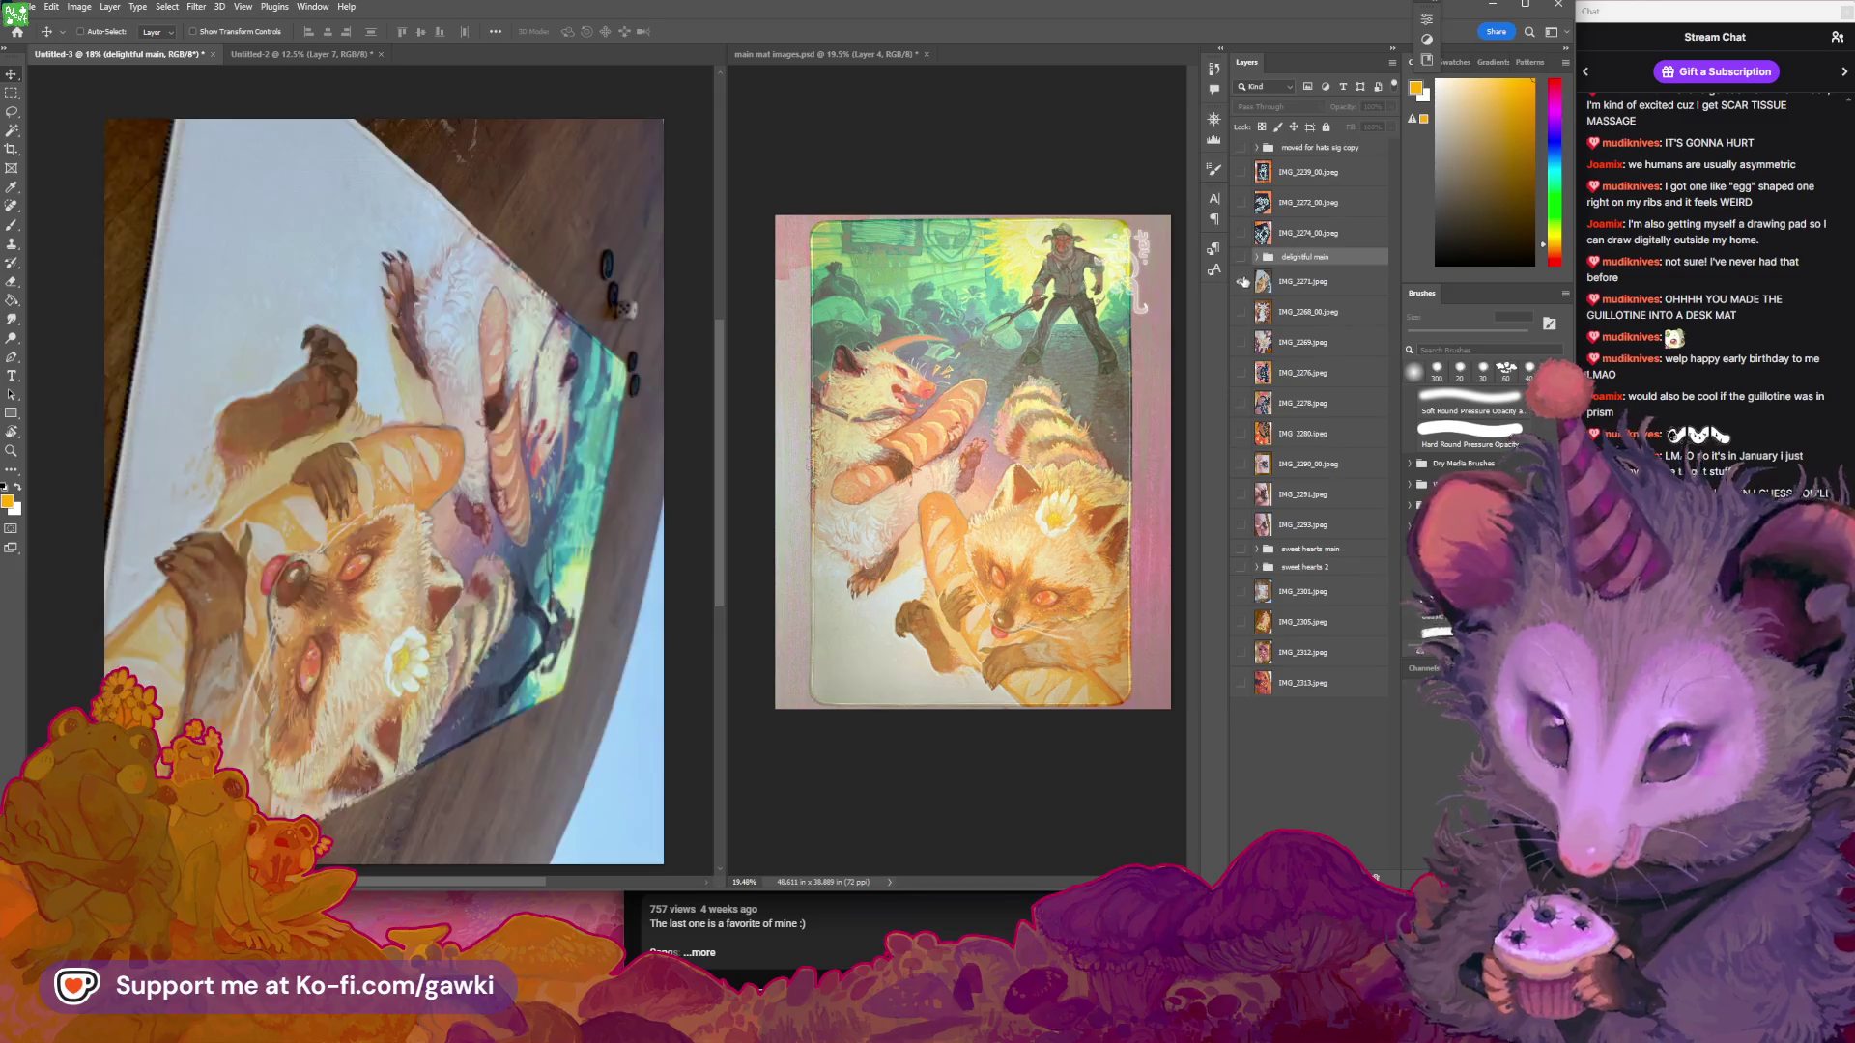
click(1266, 282)
drag(554, 520, 548, 499)
Copy Photo Filter 1 through the Curves adjustment to beneath IMG_2259_00.jpeg
click(1241, 258)
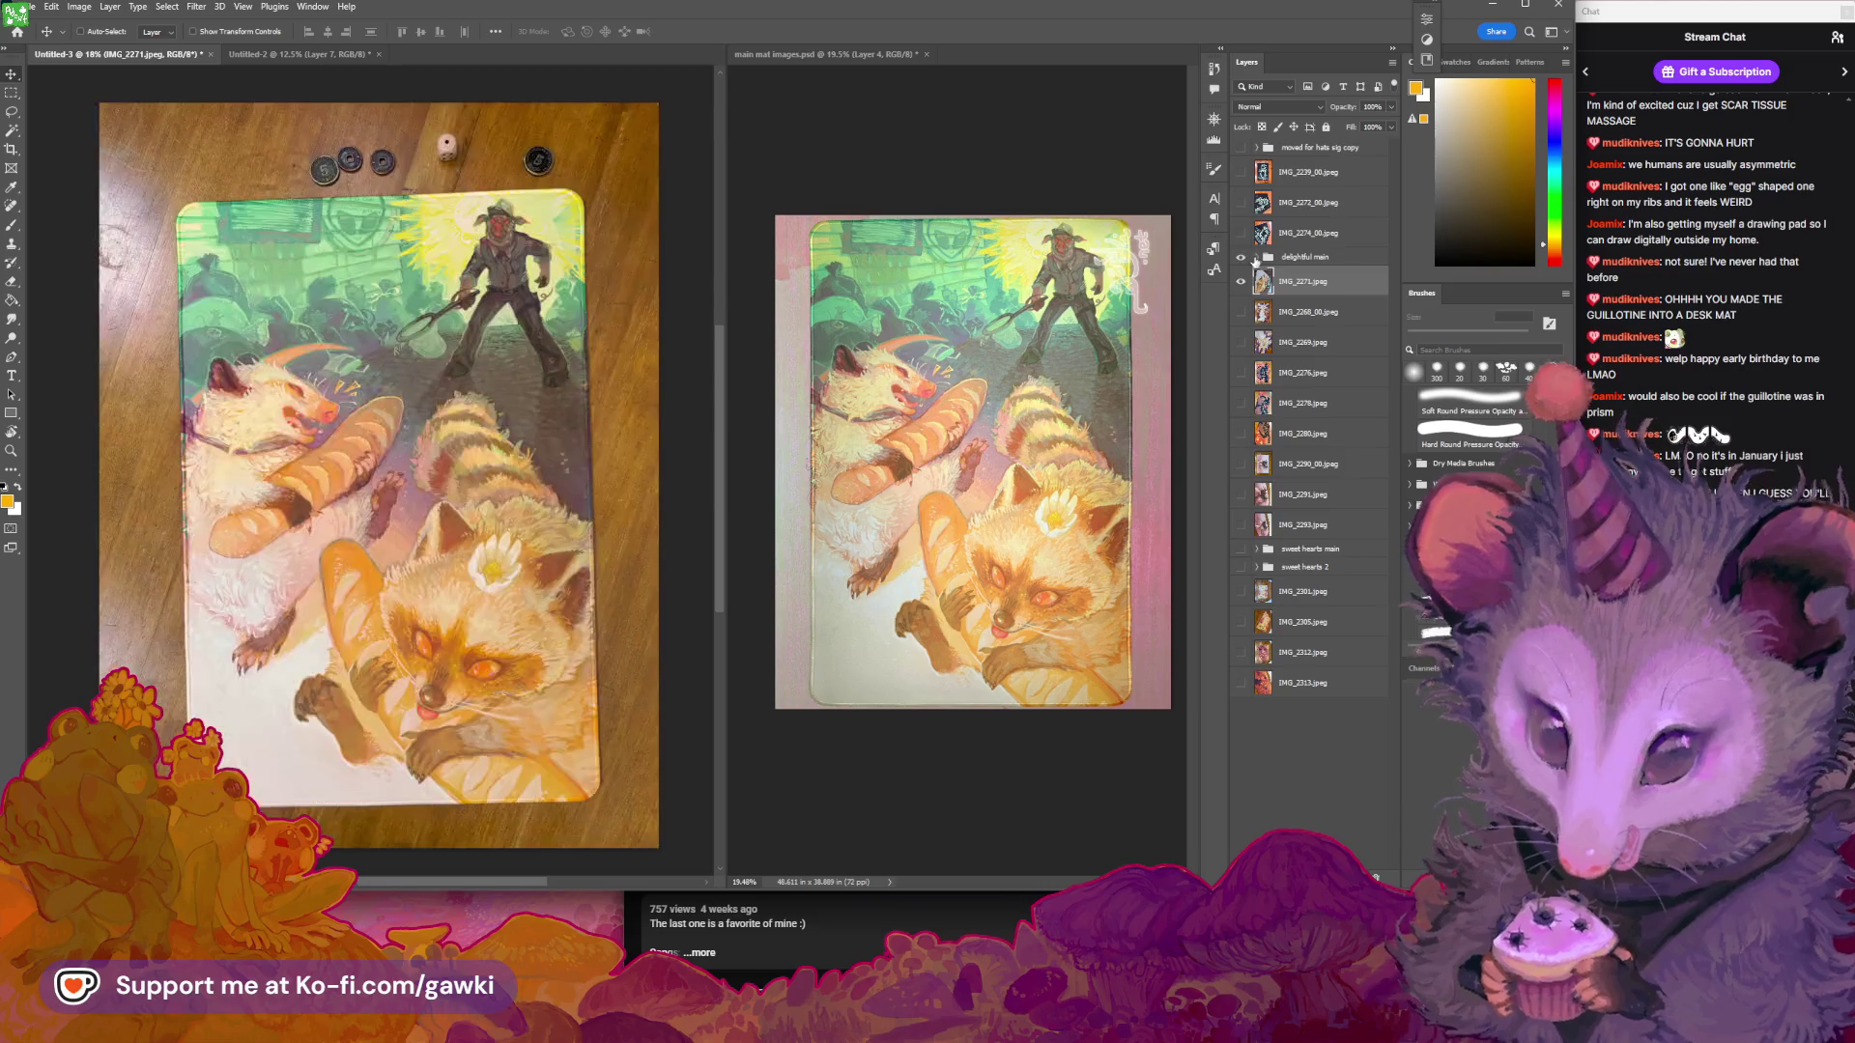
click(1258, 258)
click(1343, 281)
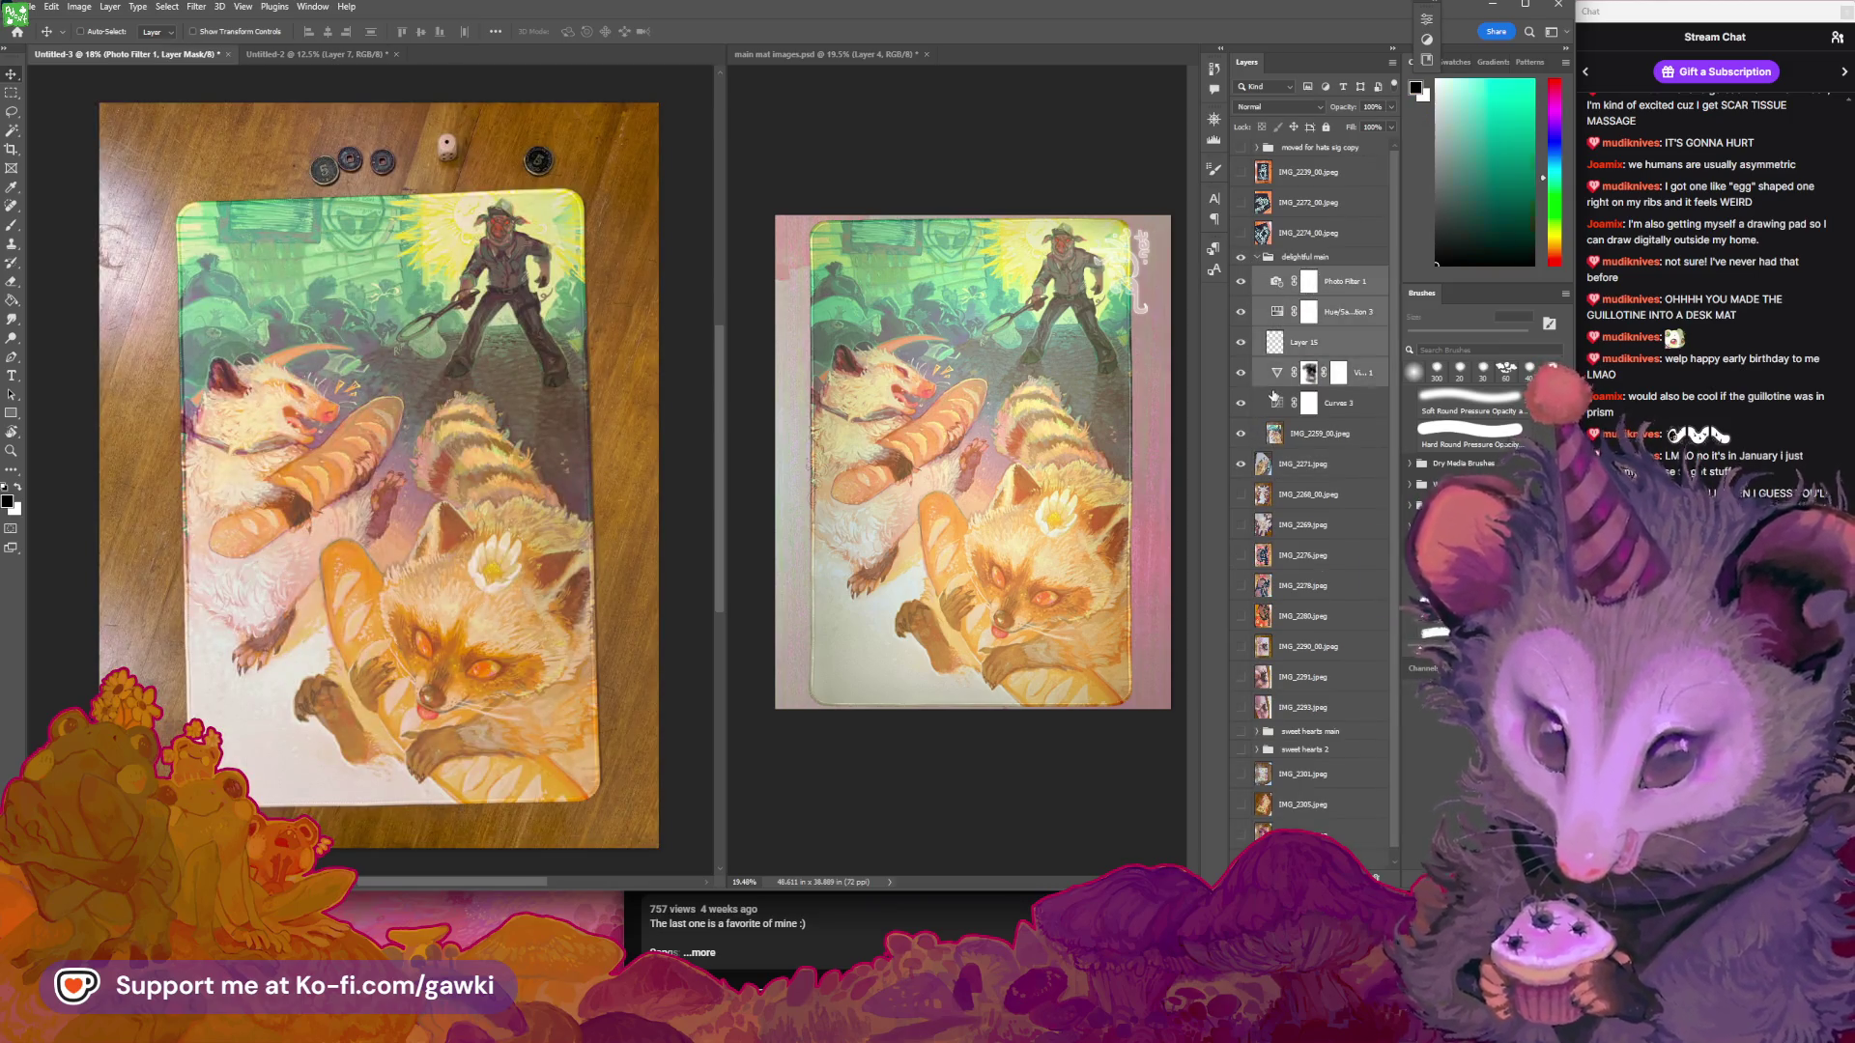
shift+click(1277, 404)
mouse_move(1277, 404)
mouse_down()
mouse_move(1265, 852)
mouse_move(1267, 404)
mouse_move(1267, 600)
mouse_up()
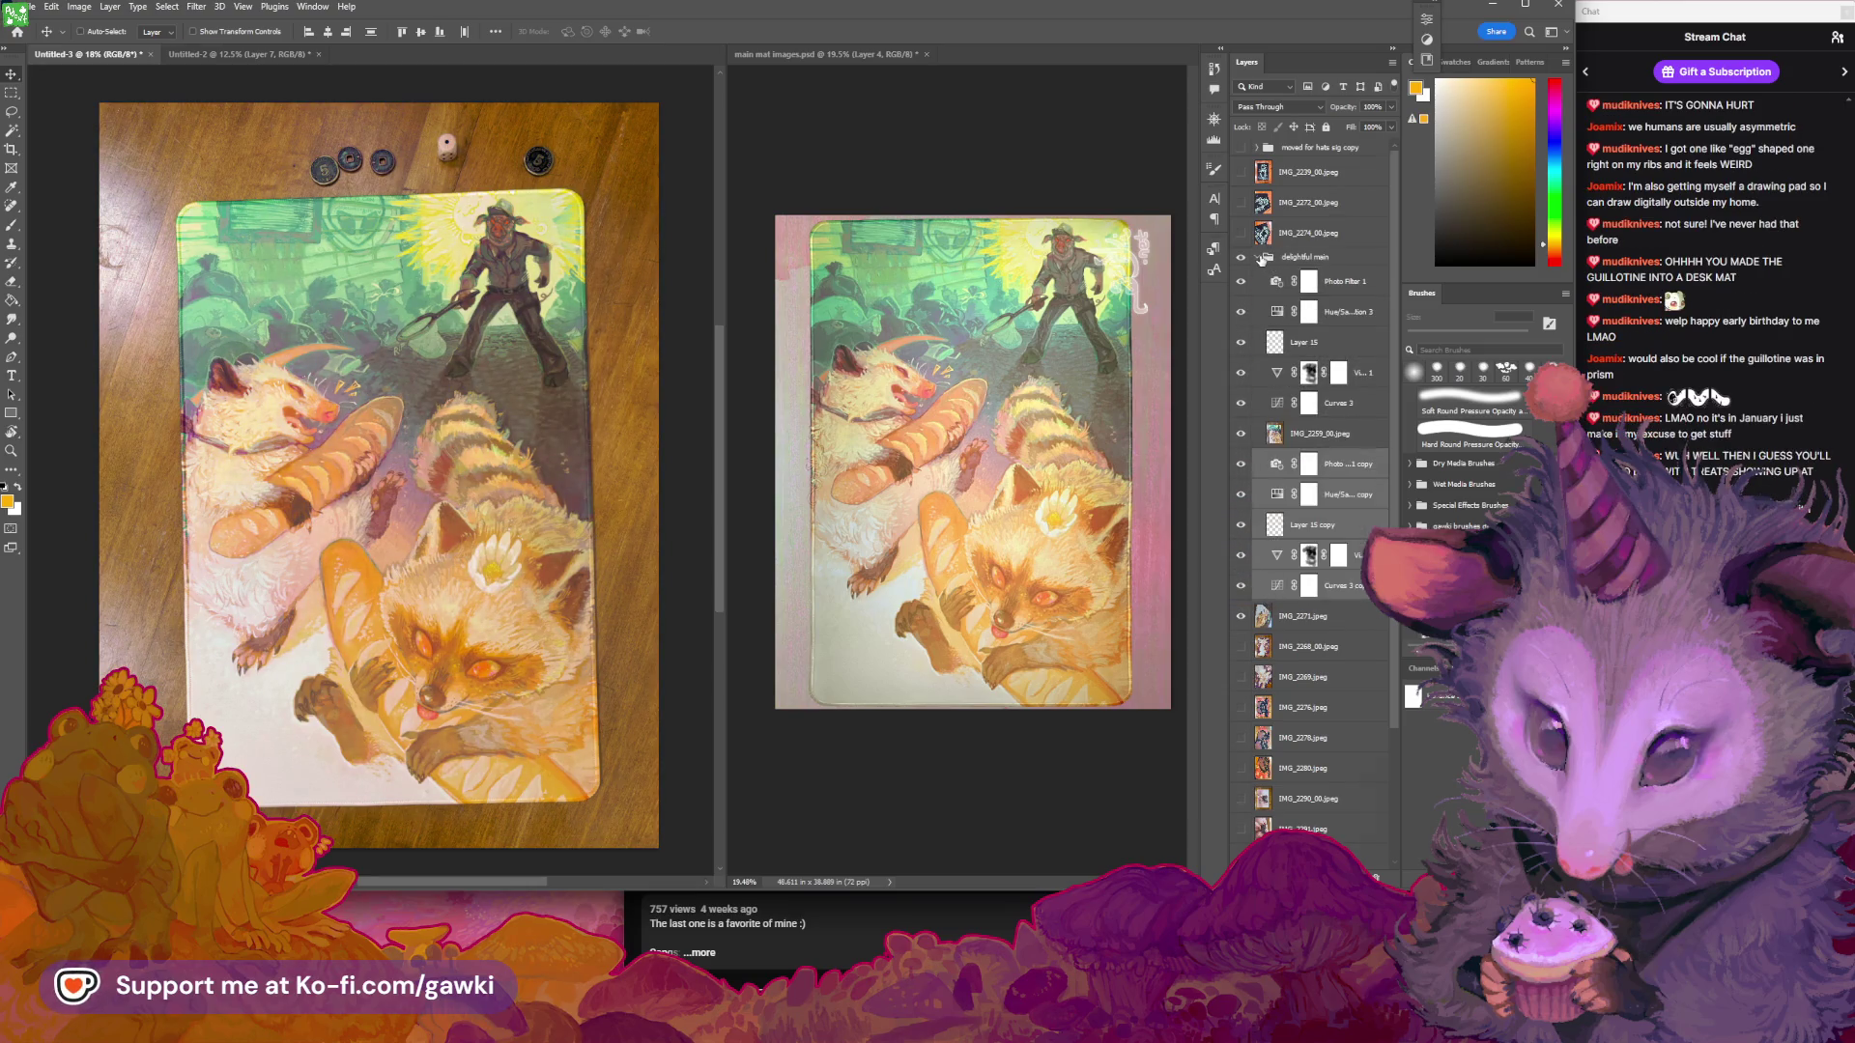
click(1257, 258)
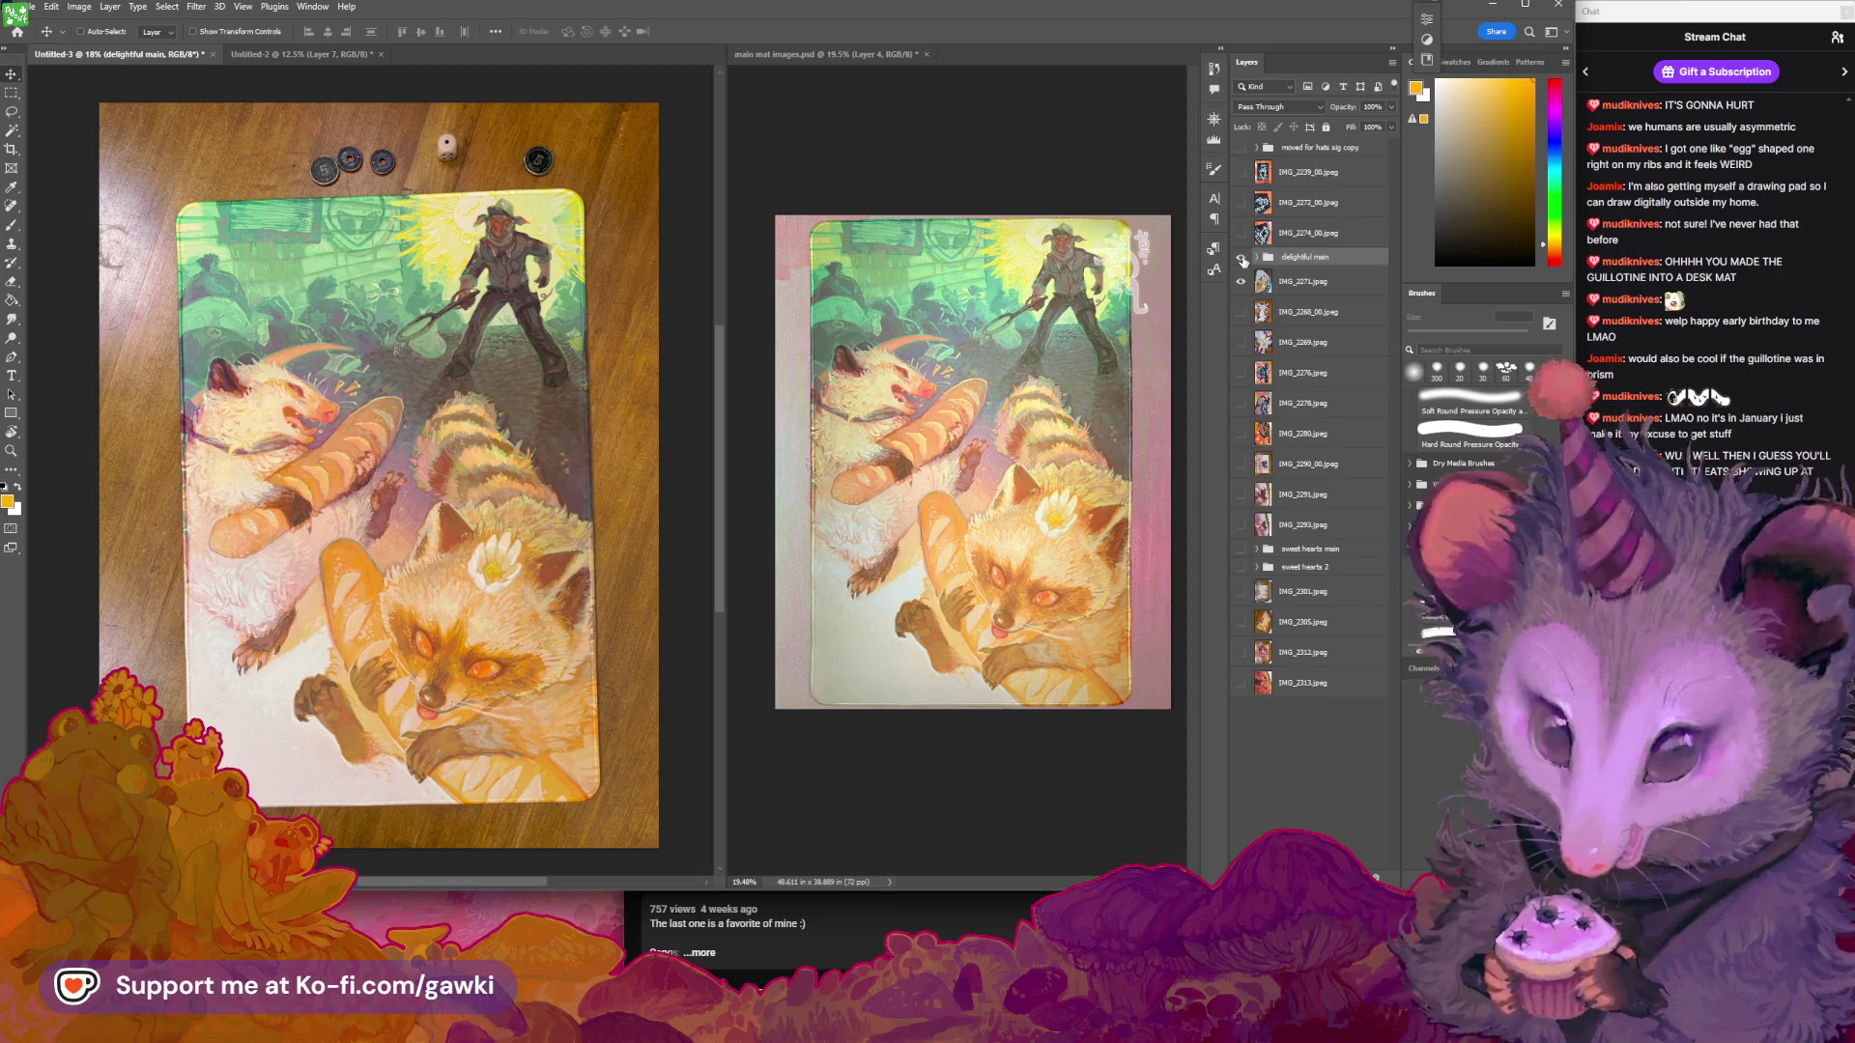
Move the copied adjustment layers below IMG_2259_00.jpeg, then collapse and hide the group
click(1242, 258)
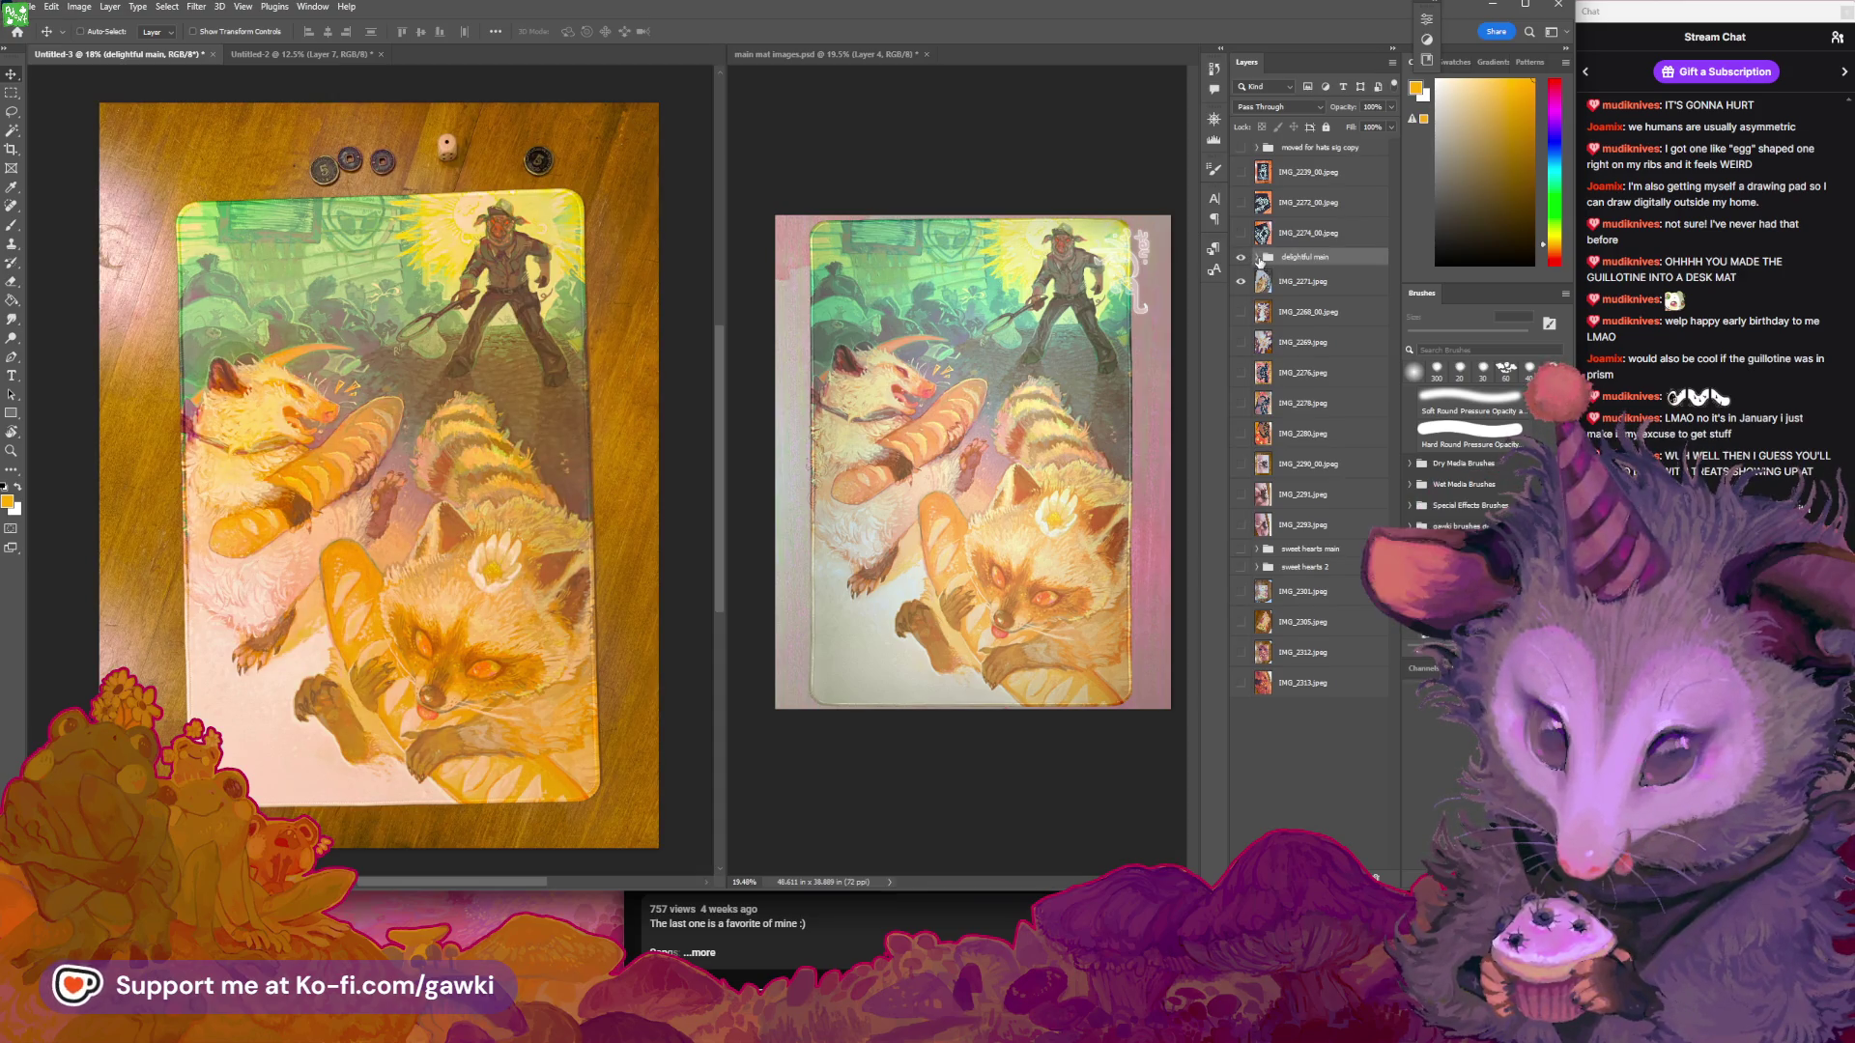
click(1257, 258)
click(1311, 285)
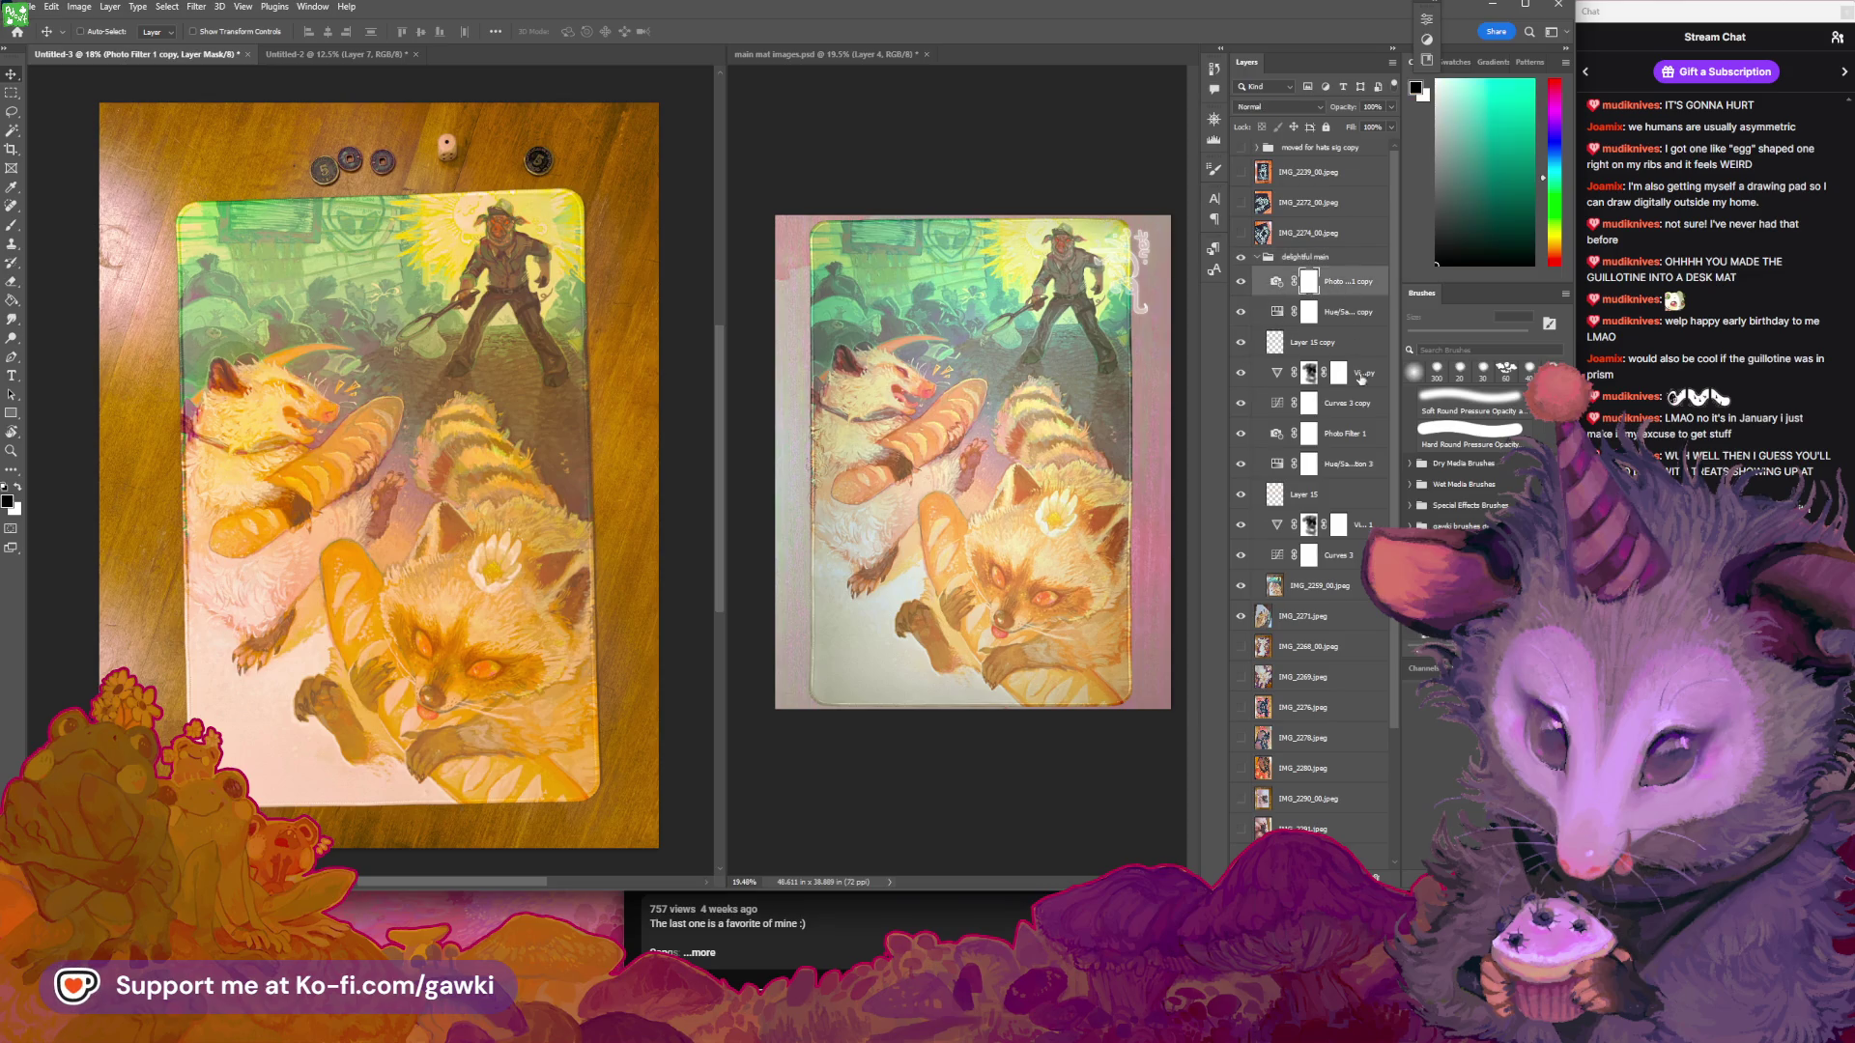
shift+click(1352, 404)
drag(1352, 404, 1301, 593)
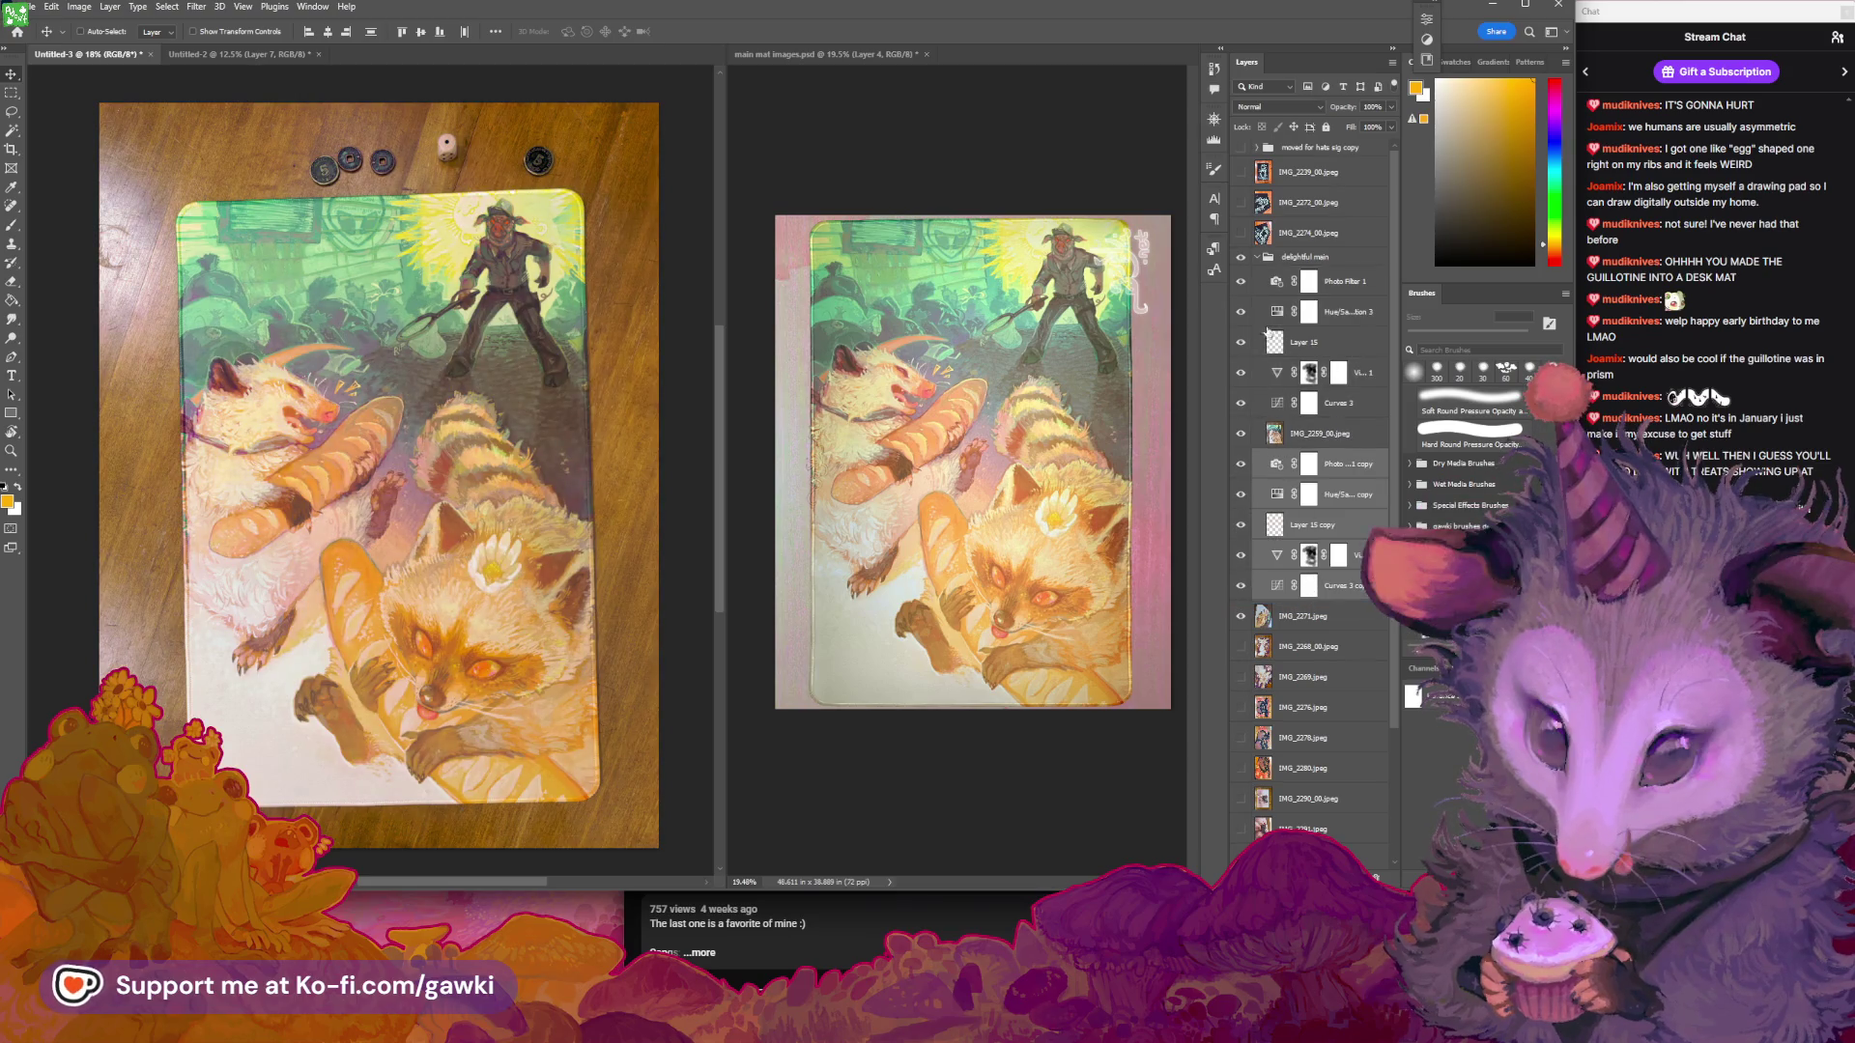
click(1258, 257)
click(1241, 257)
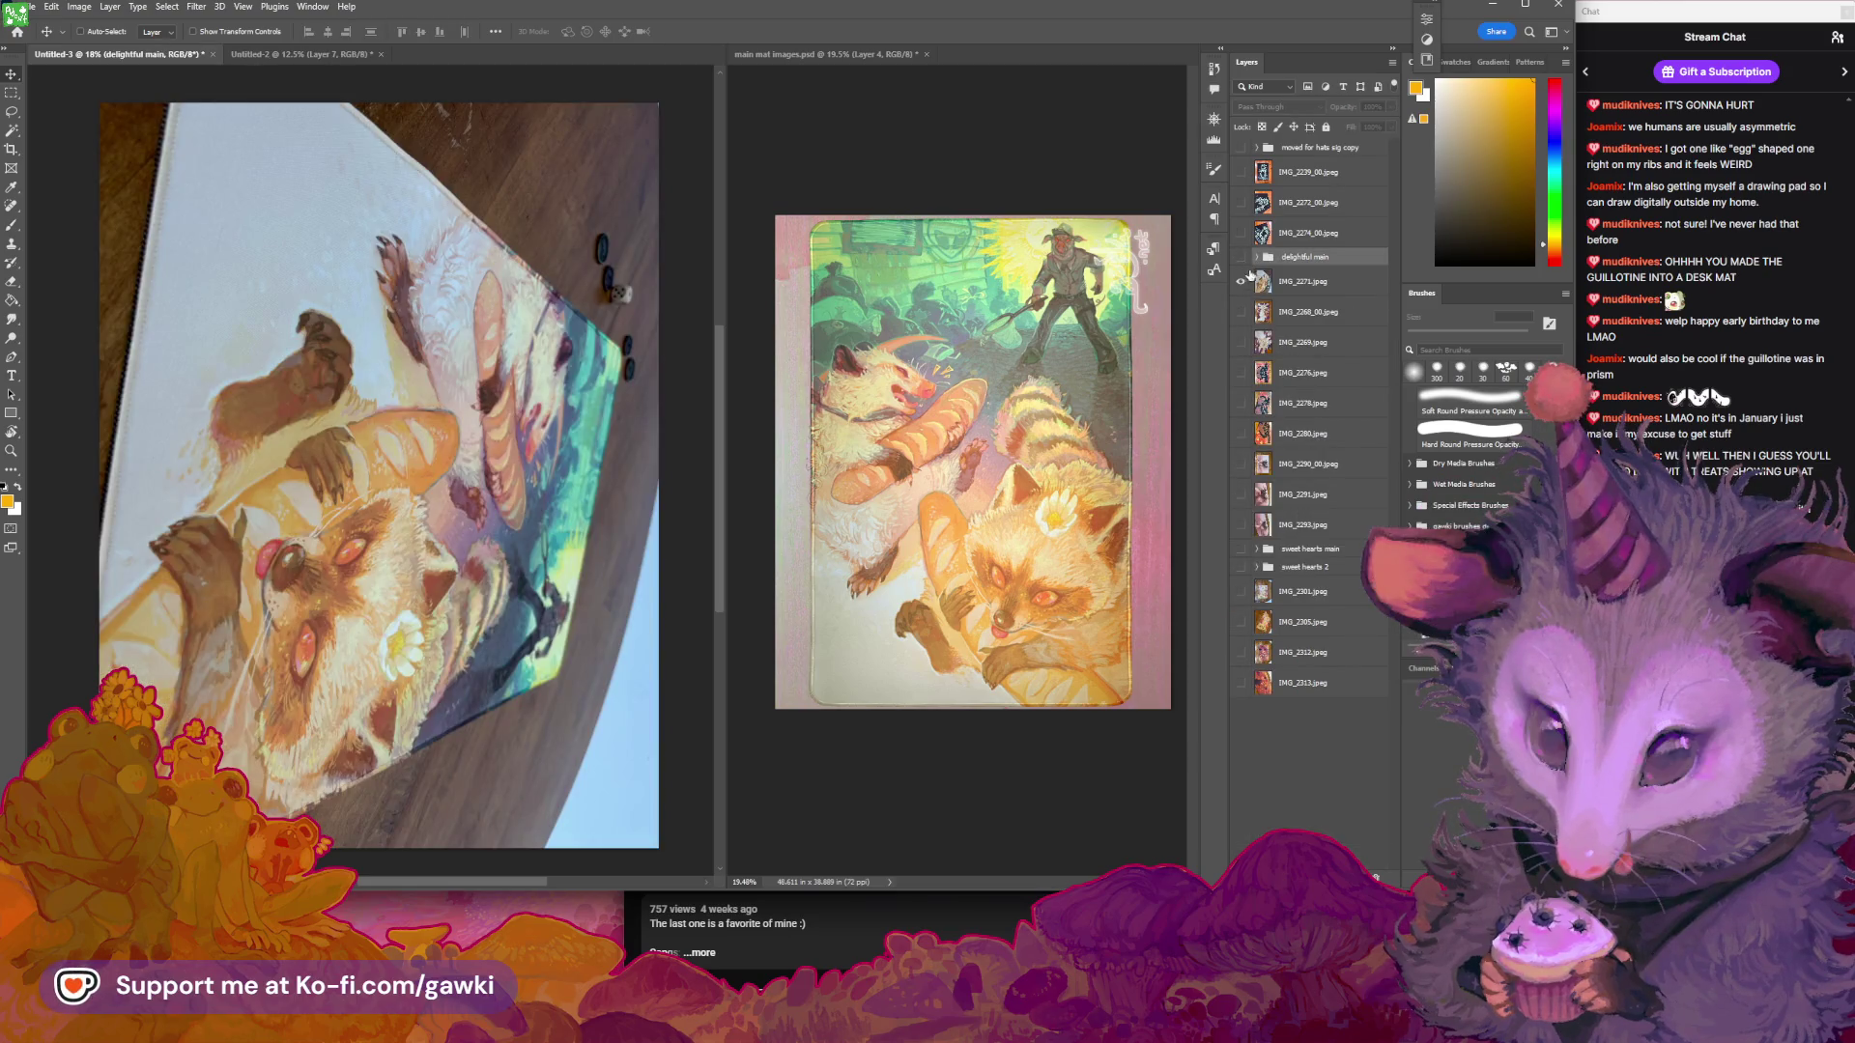
Toggle the delightful main group and close its style settings without changes
click(1241, 257)
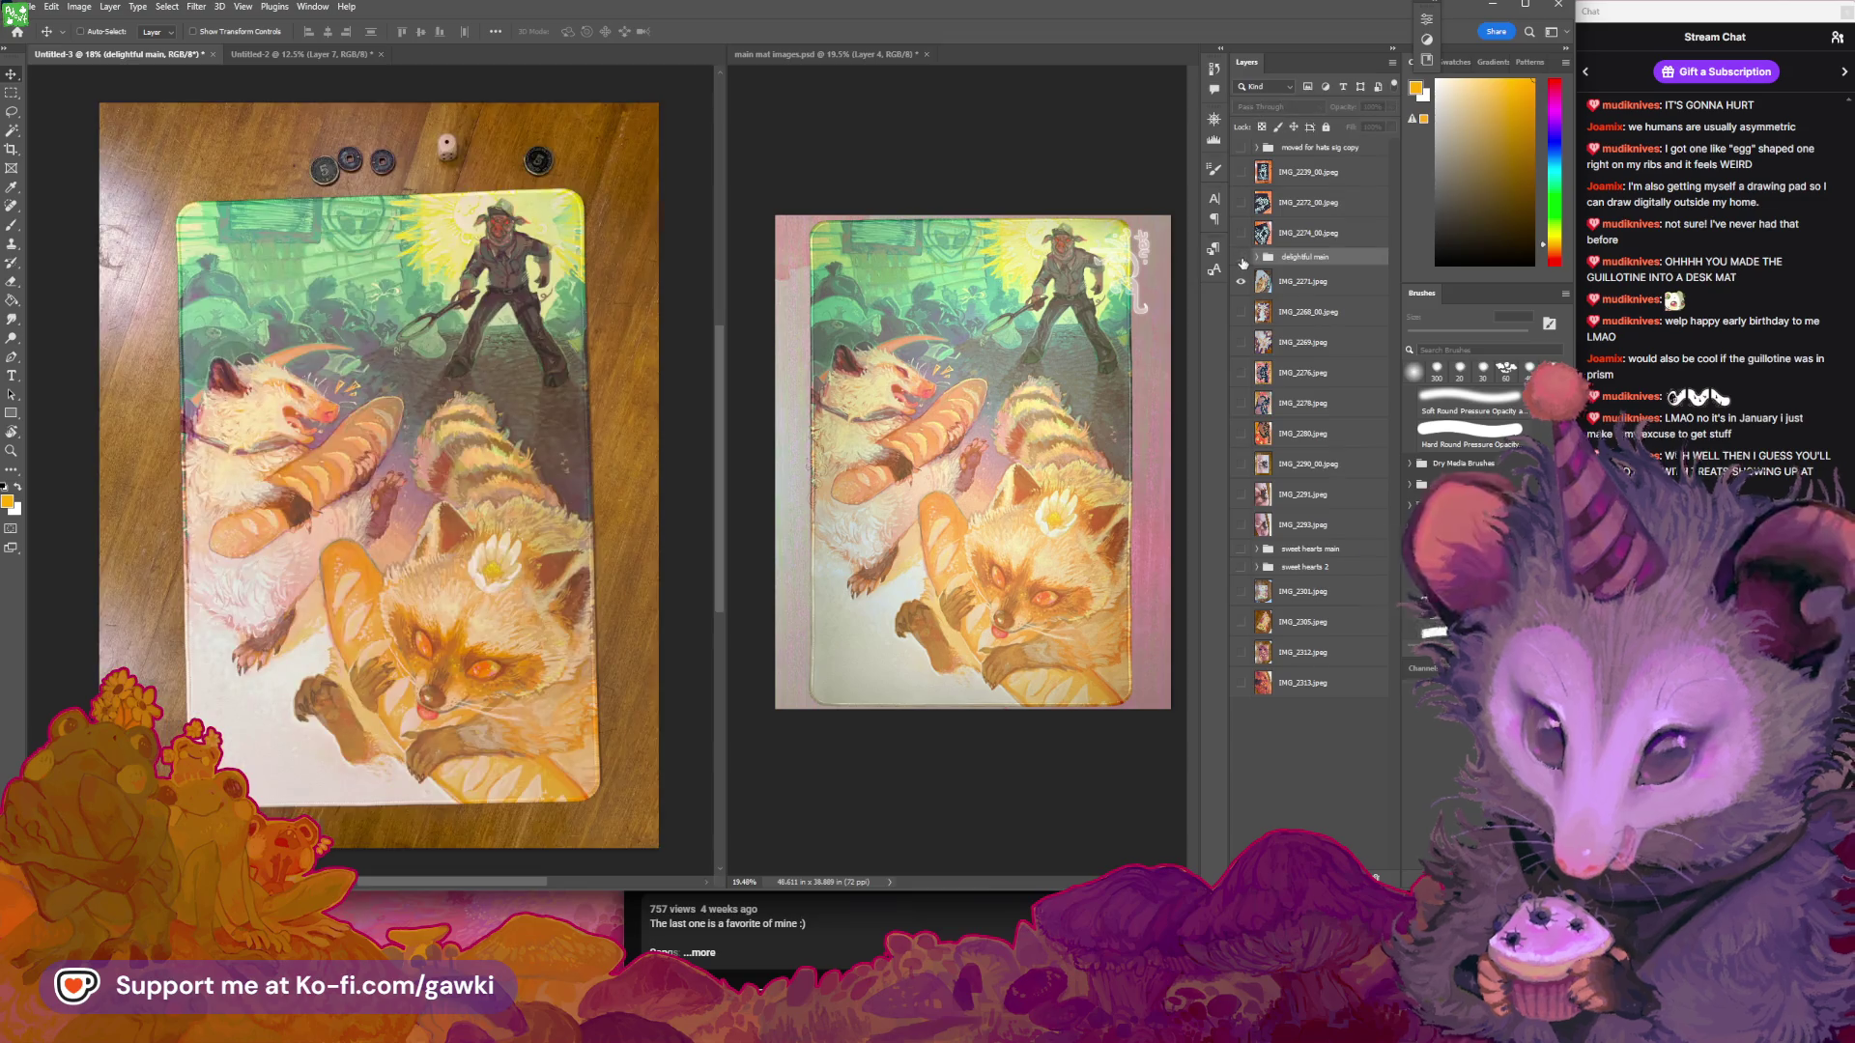
click(1242, 257)
double_click(1343, 256)
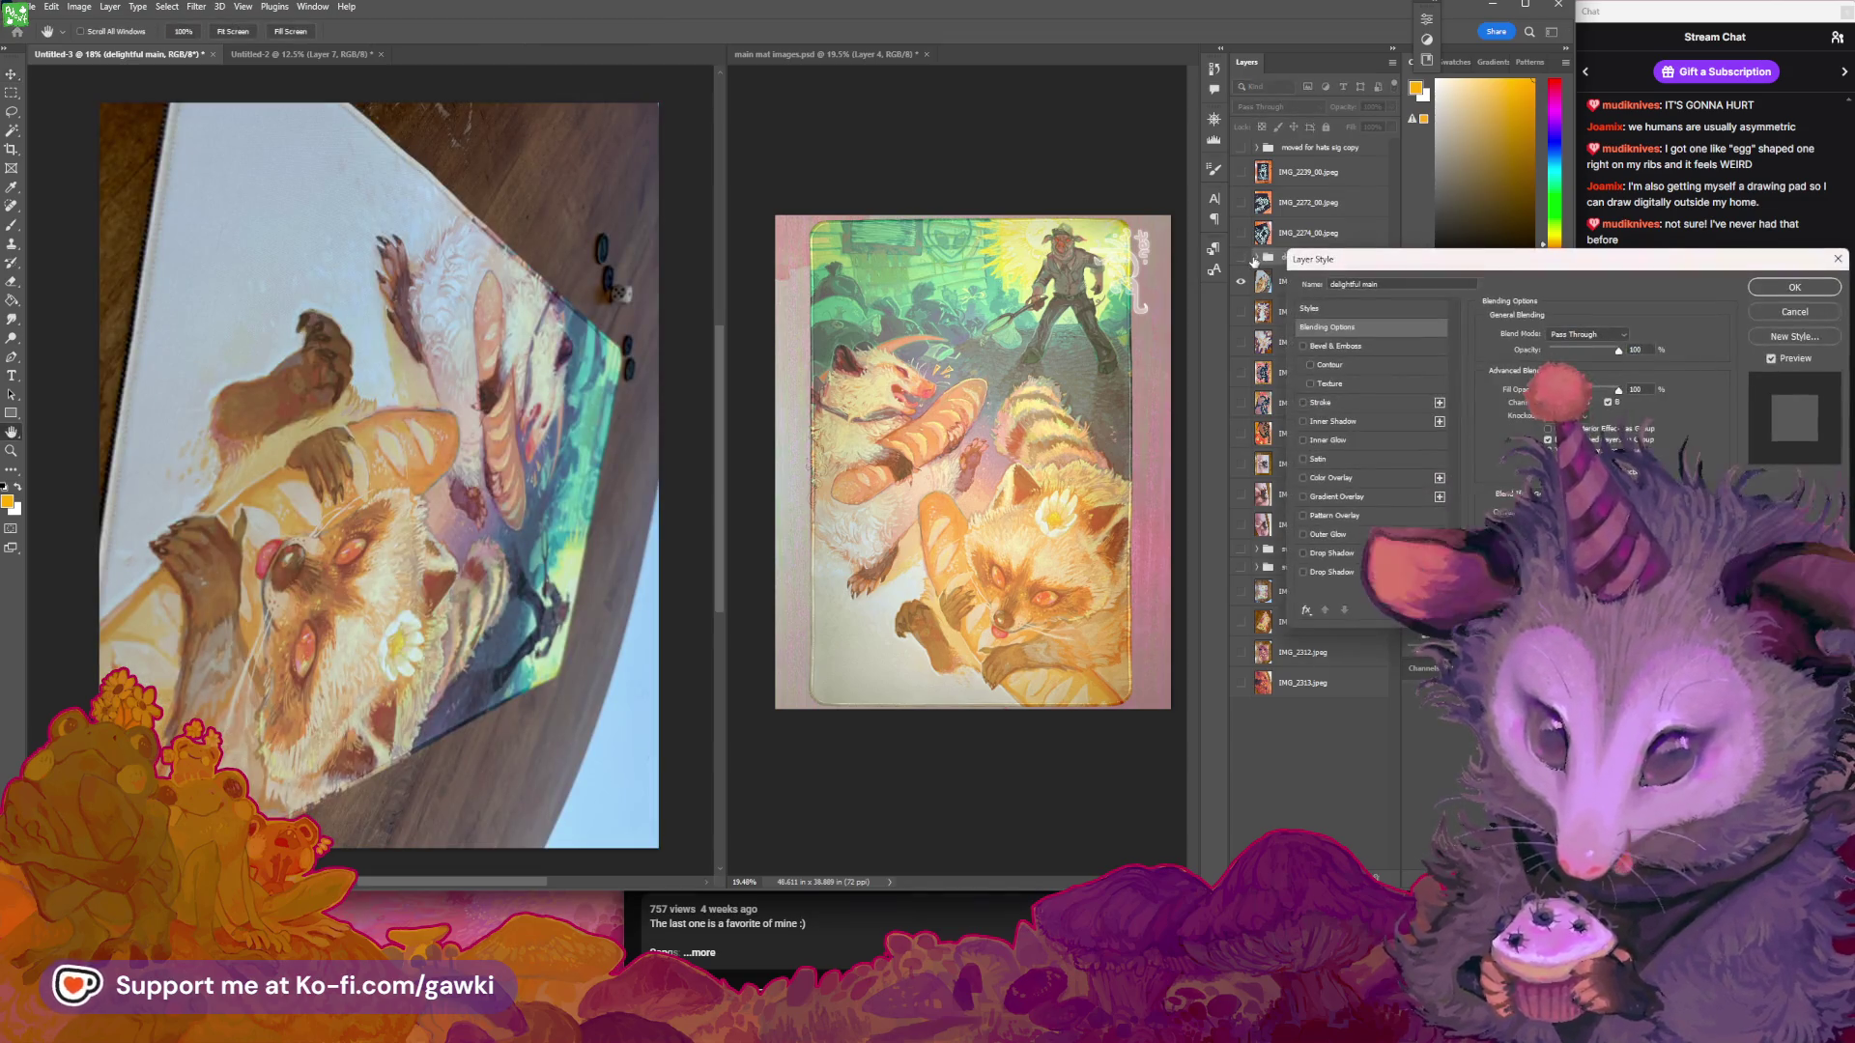
click(1759, 311)
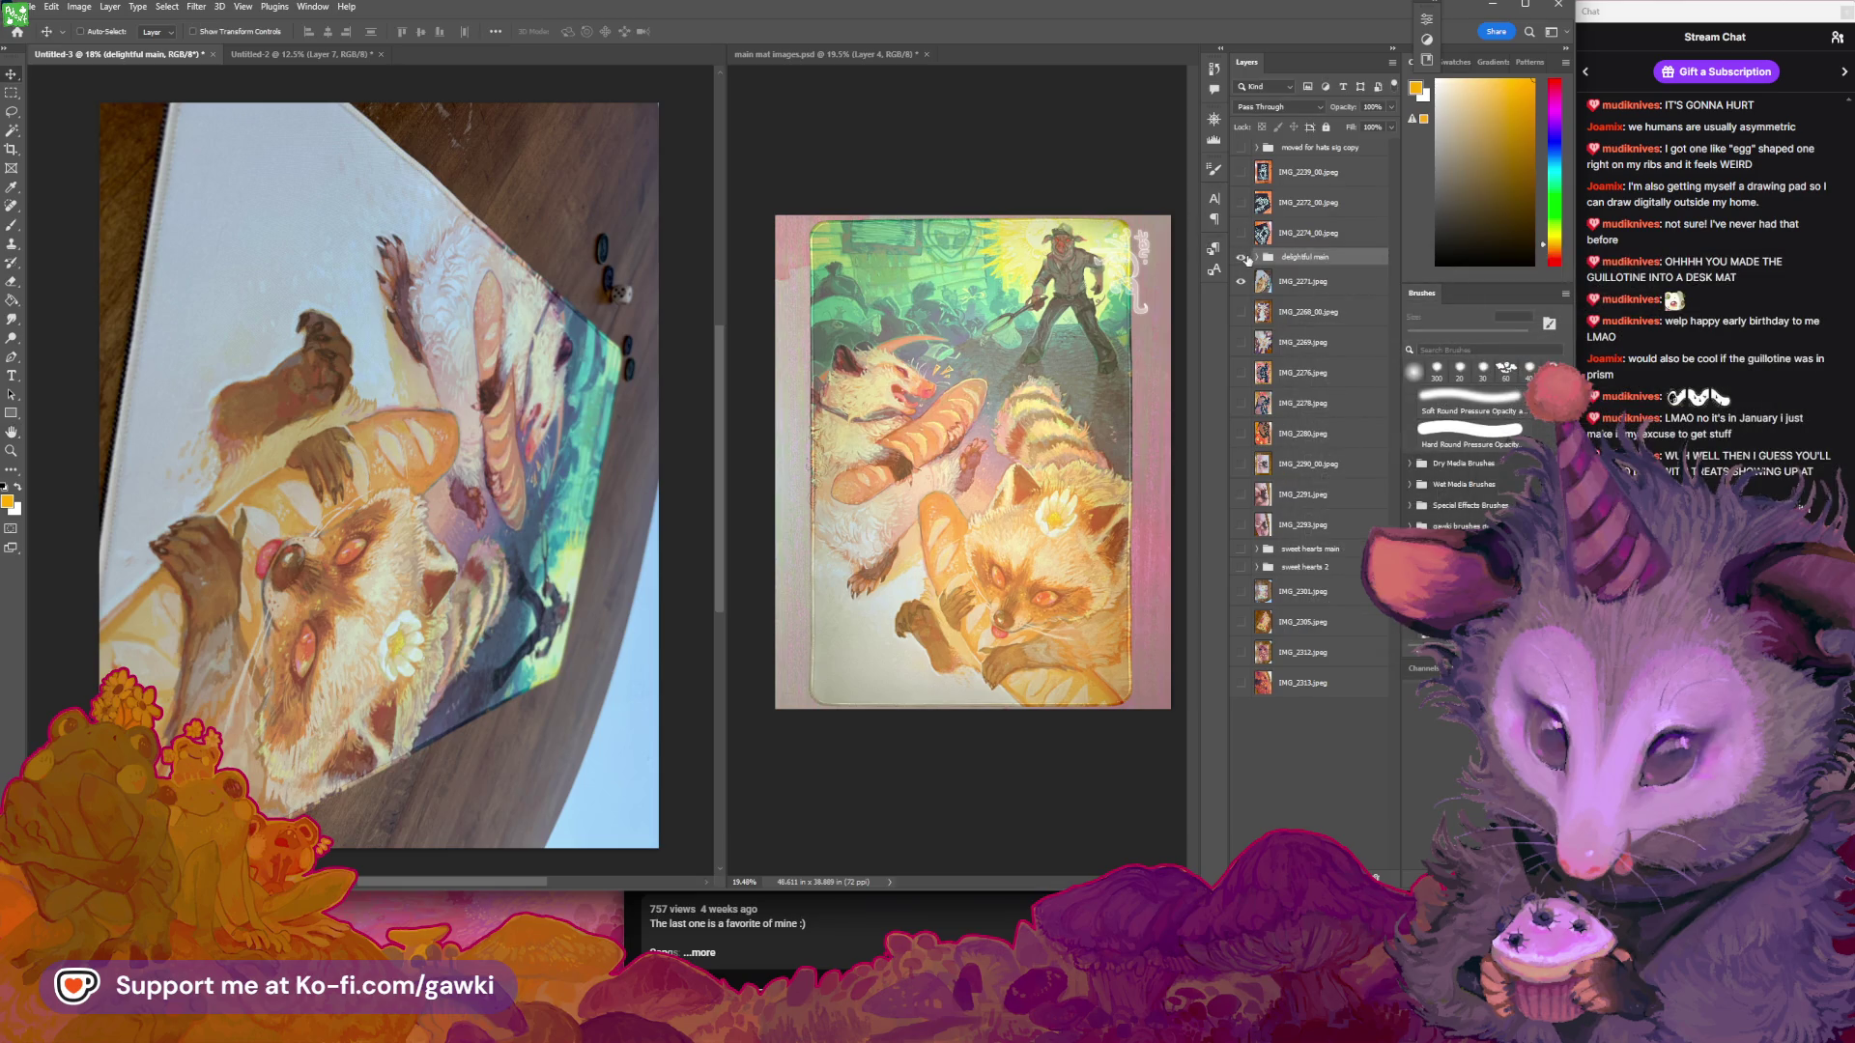
Move Photo Filter 1 copy through Curves 3 copy out of the group, then hide the group
click(1242, 257)
click(1256, 257)
click(1324, 468)
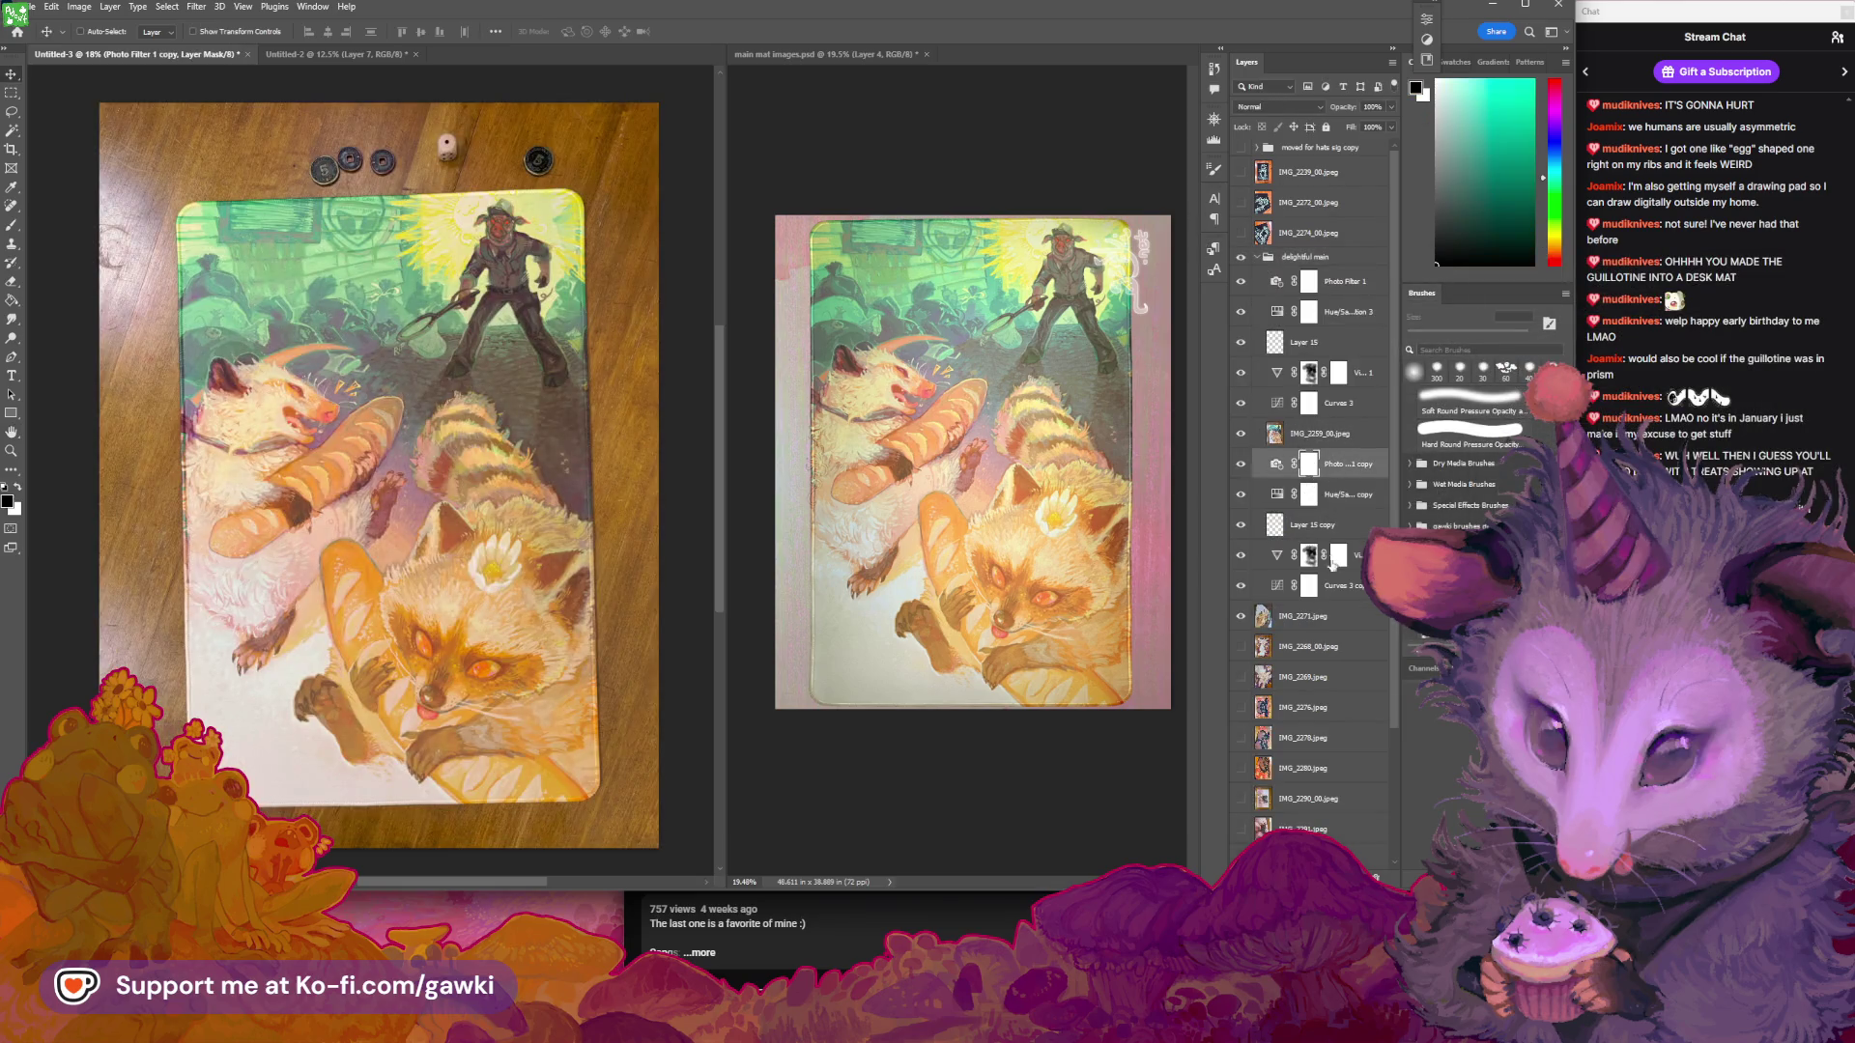
shift+click(1339, 587)
drag(1339, 587, 1336, 605)
click(1256, 257)
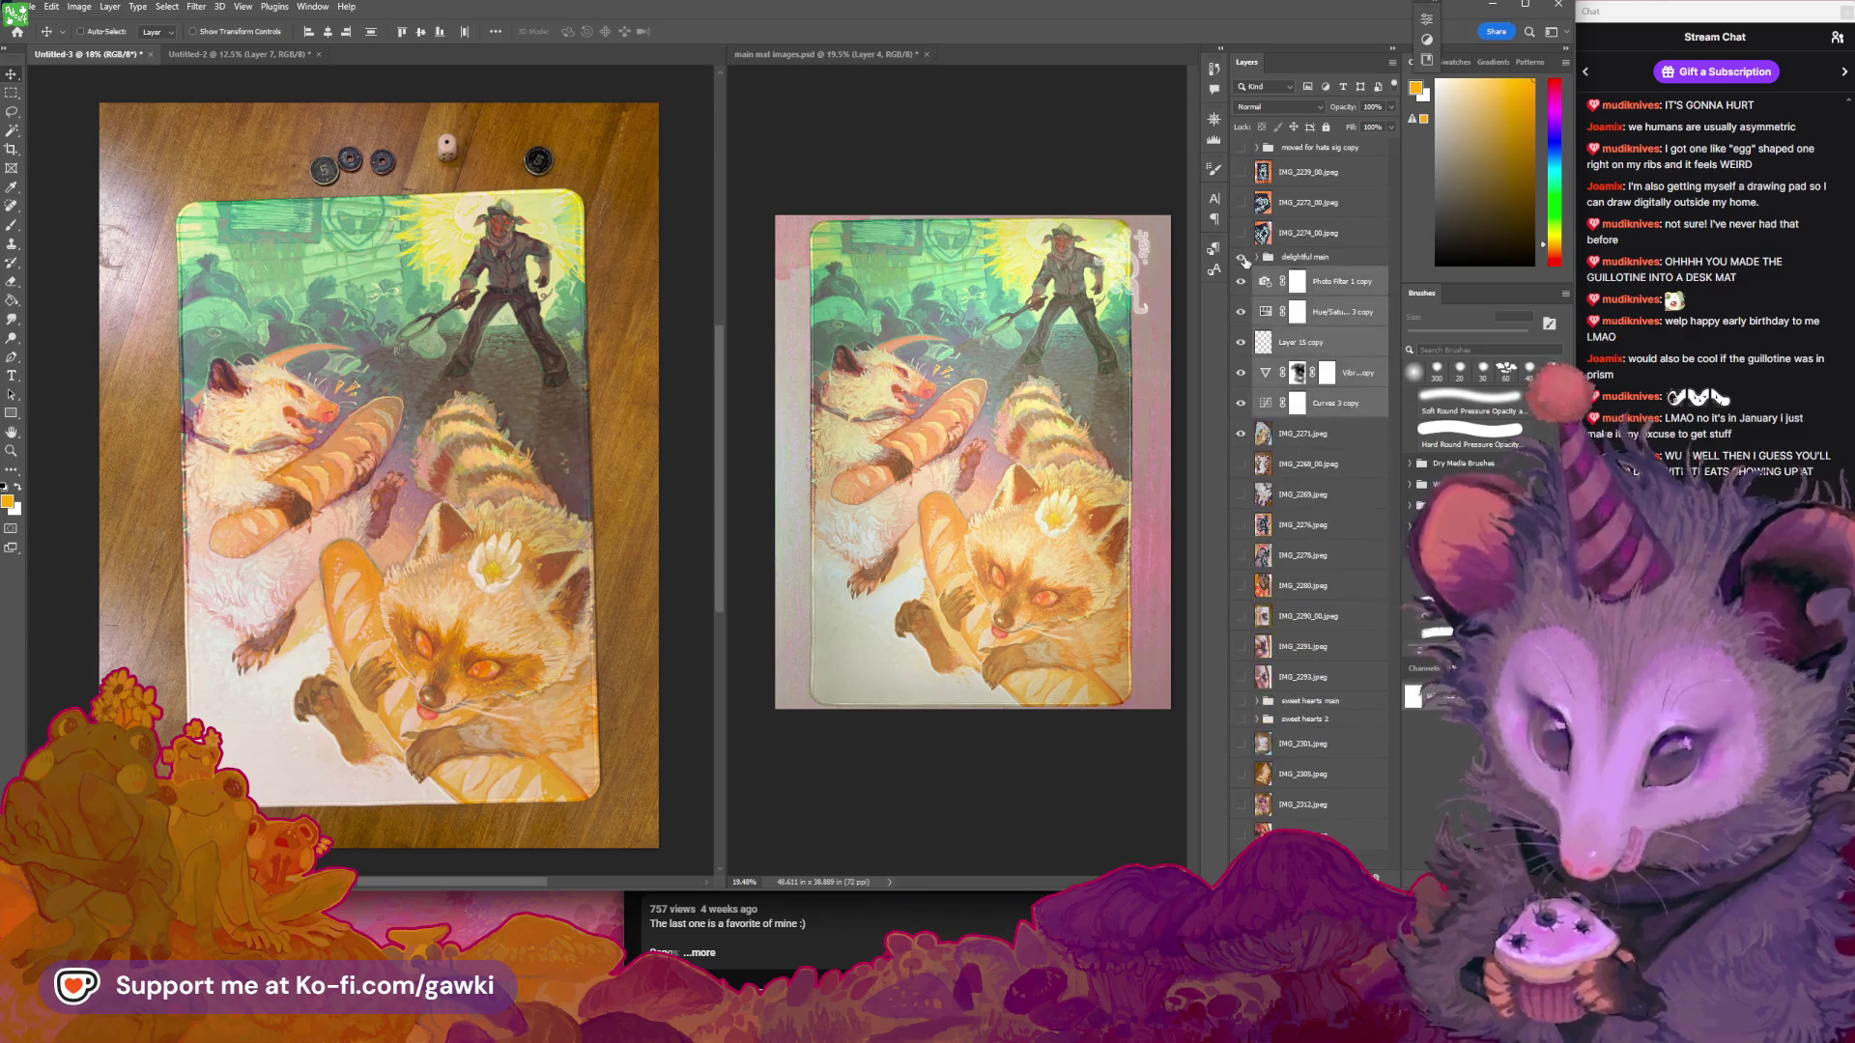
click(1242, 257)
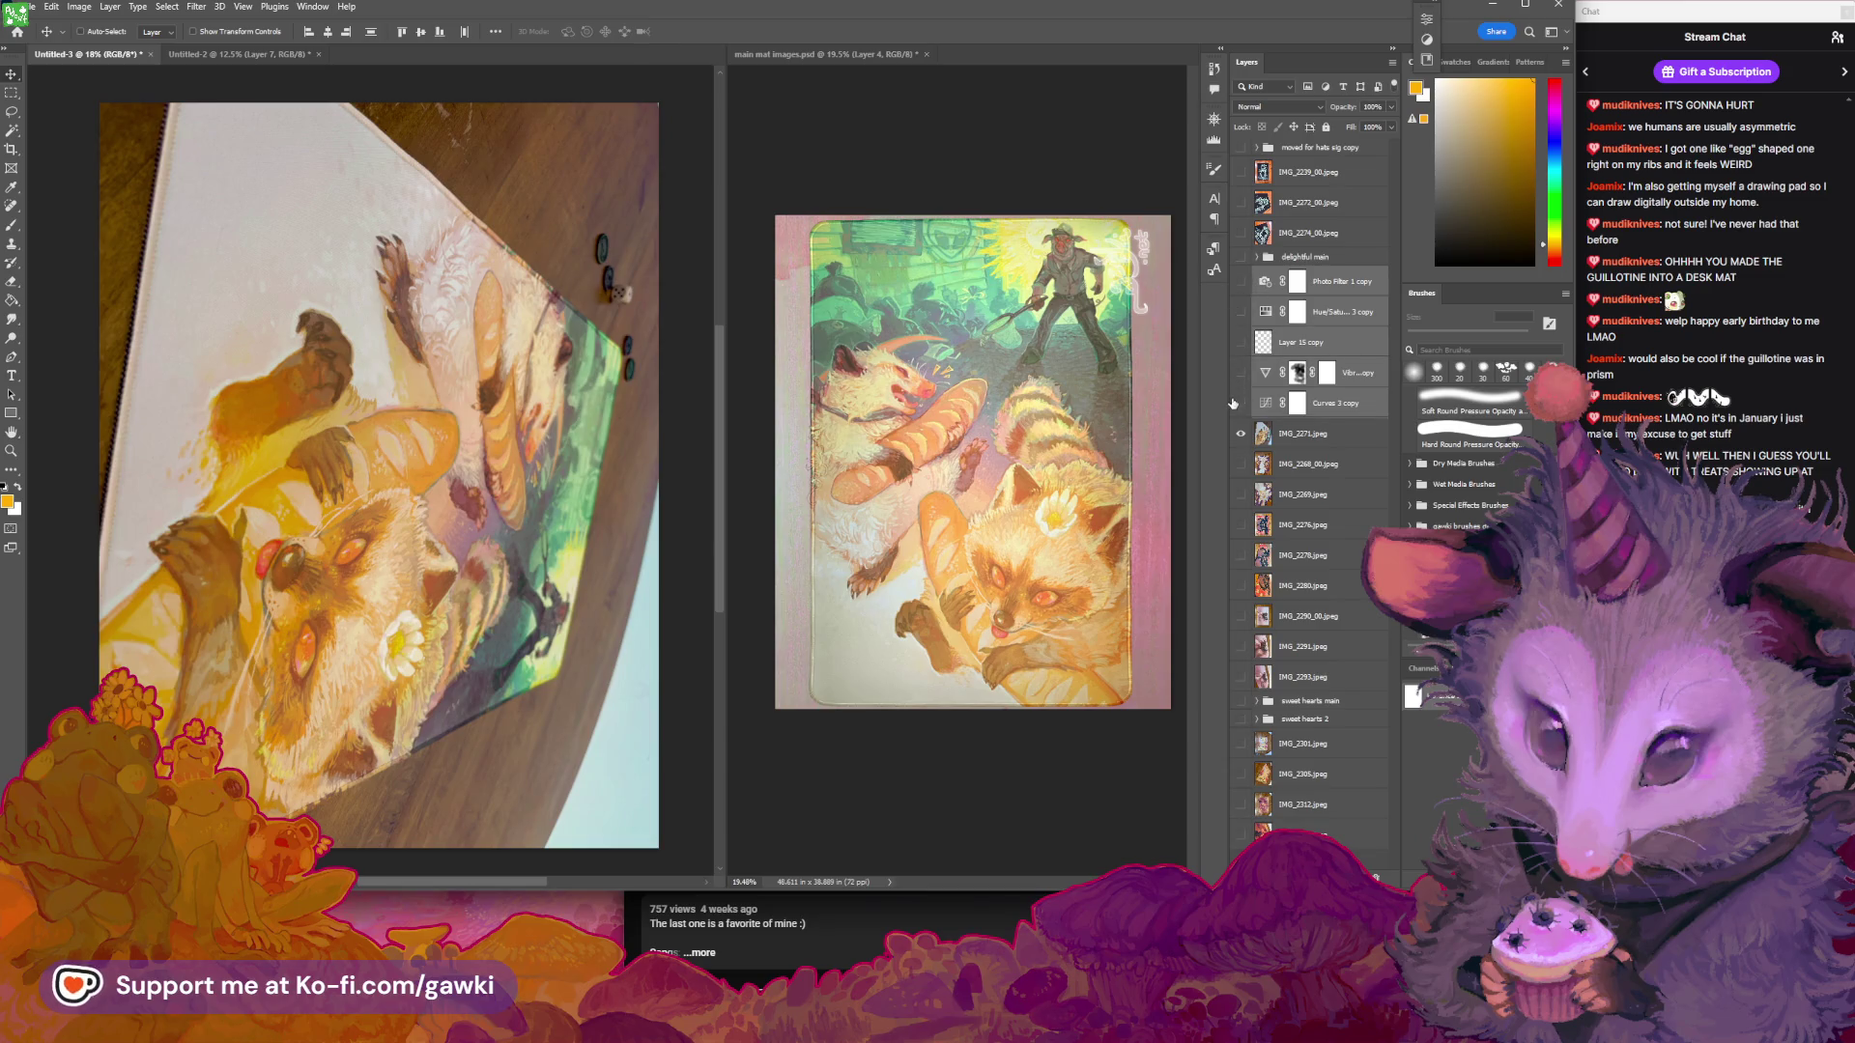
Toggle Photo Filter 1 copy to compare and rotate the view so the mat reads upright
click(1242, 282)
click(1242, 286)
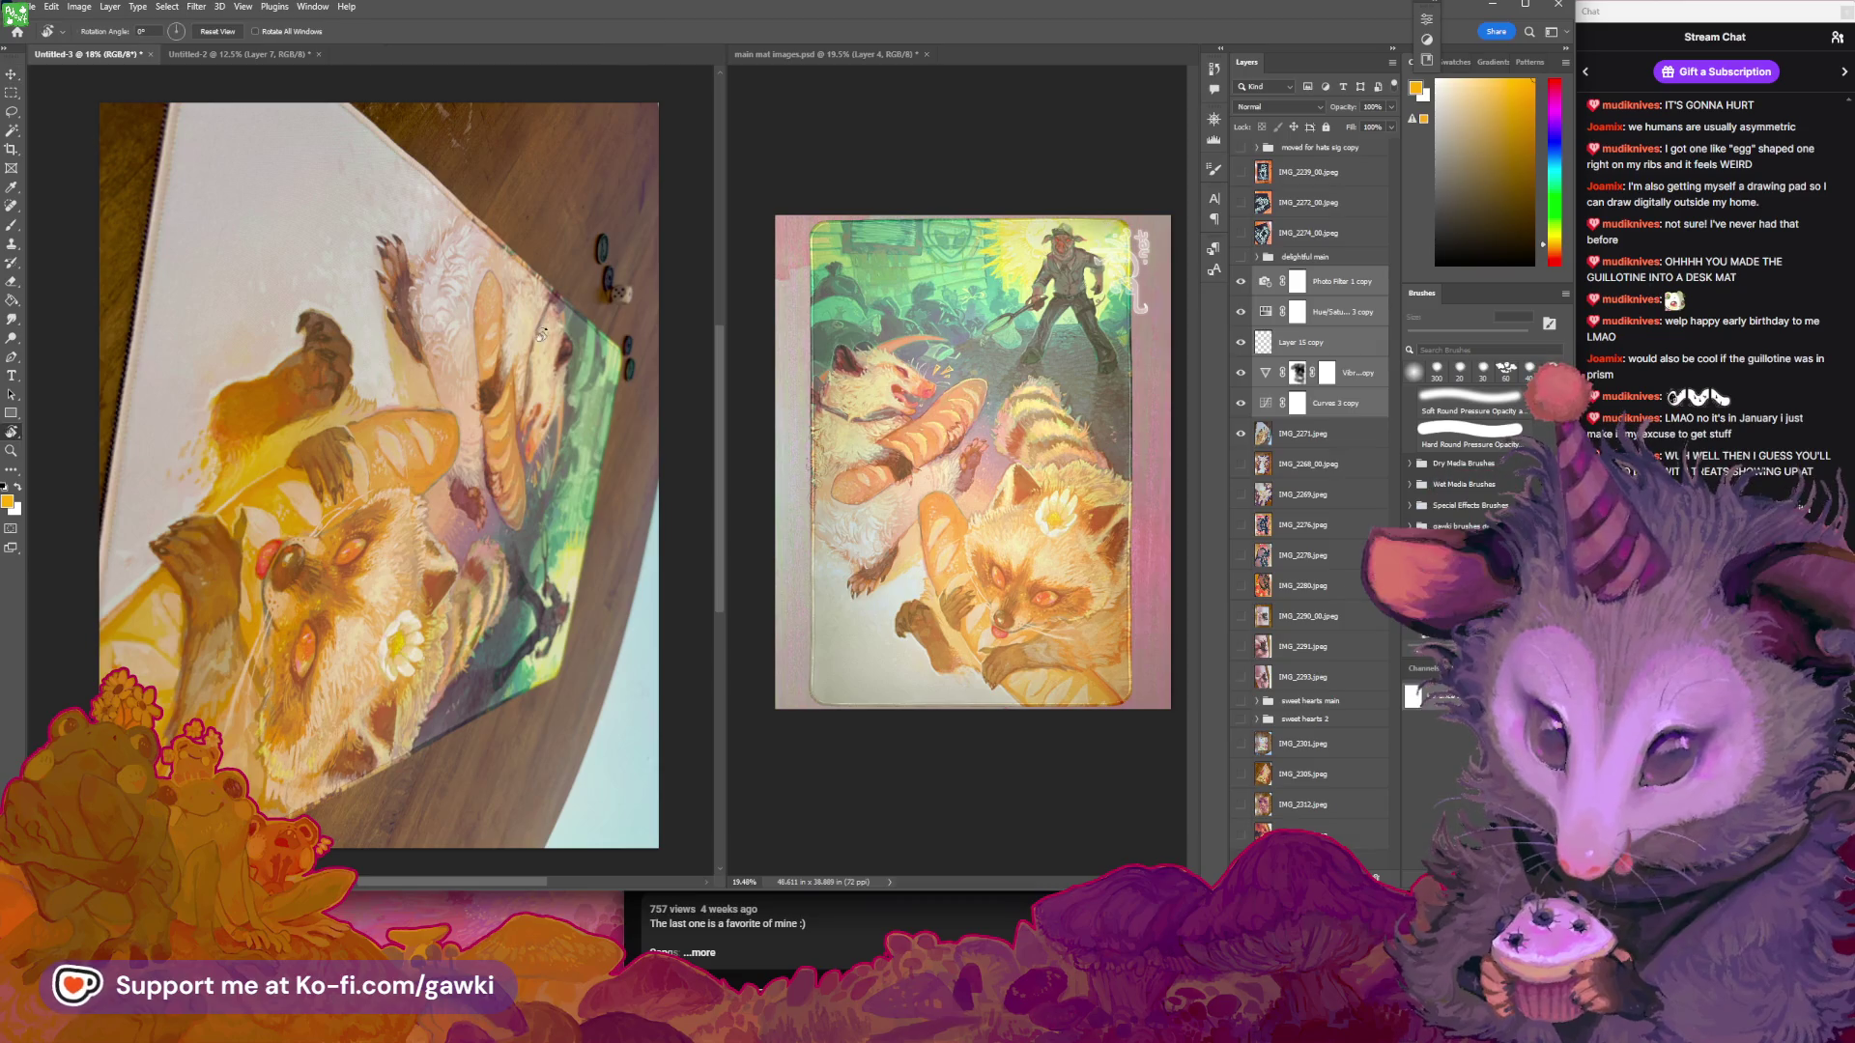
key(r)
mouse_move(581, 277)
mouse_down()
mouse_move(464, 241)
mouse_move(319, 290)
mouse_move(249, 377)
mouse_move(318, 309)
mouse_up()
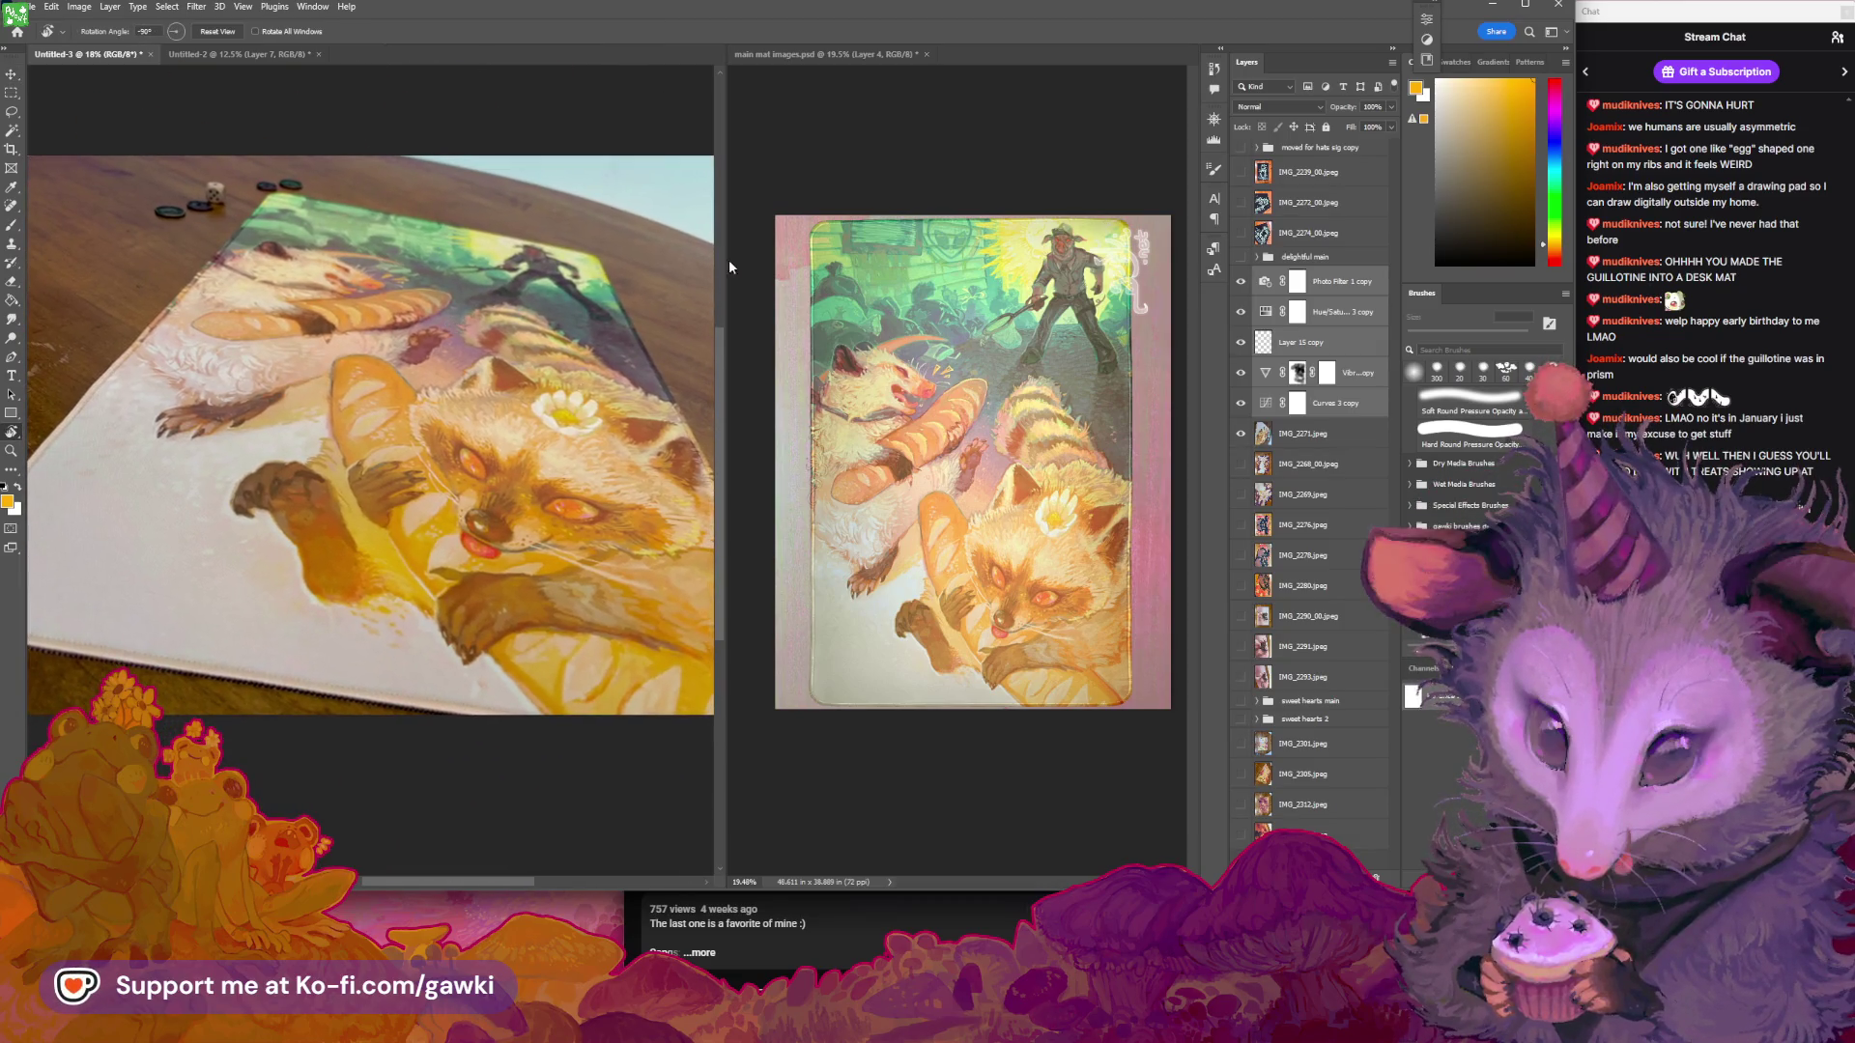
Select Layer 15 copy, set a 1100 px eraser, and hide the layer
click(1242, 345)
click(1274, 348)
key(e)
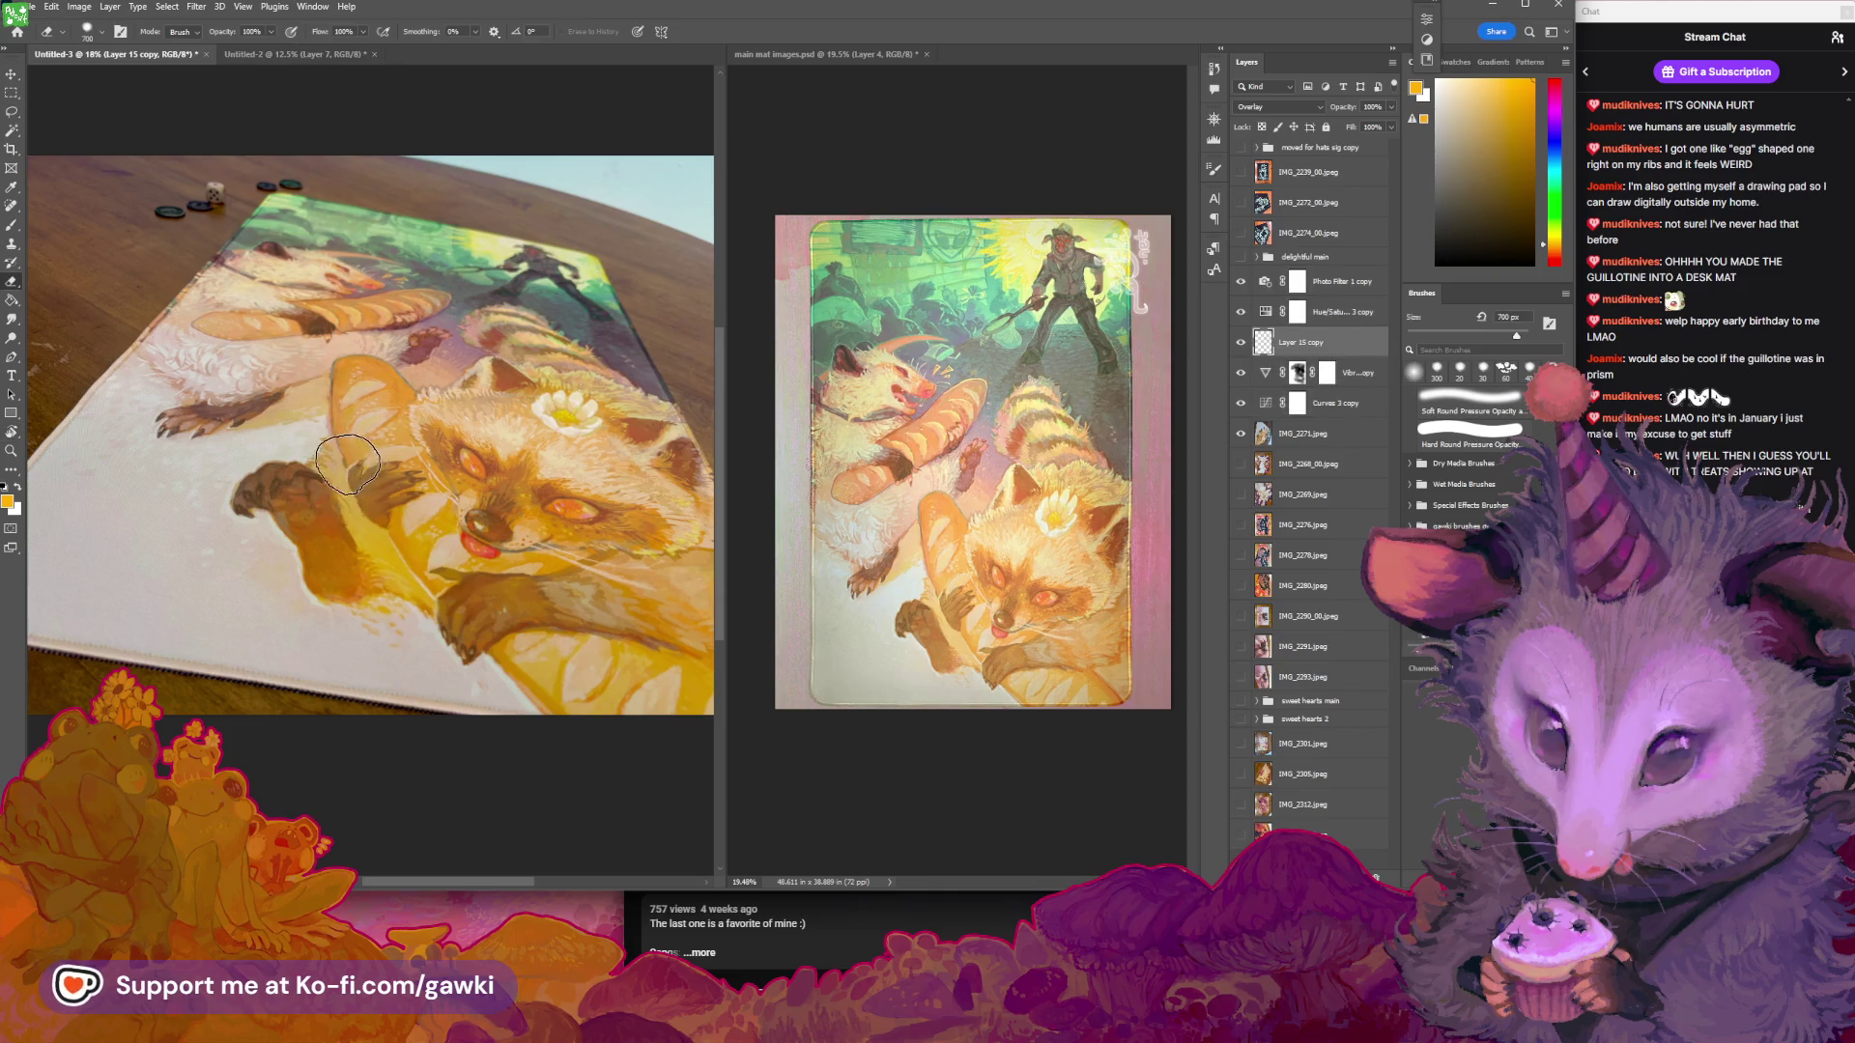
key(bracketright)
key(bracketright)
key(bracketright)
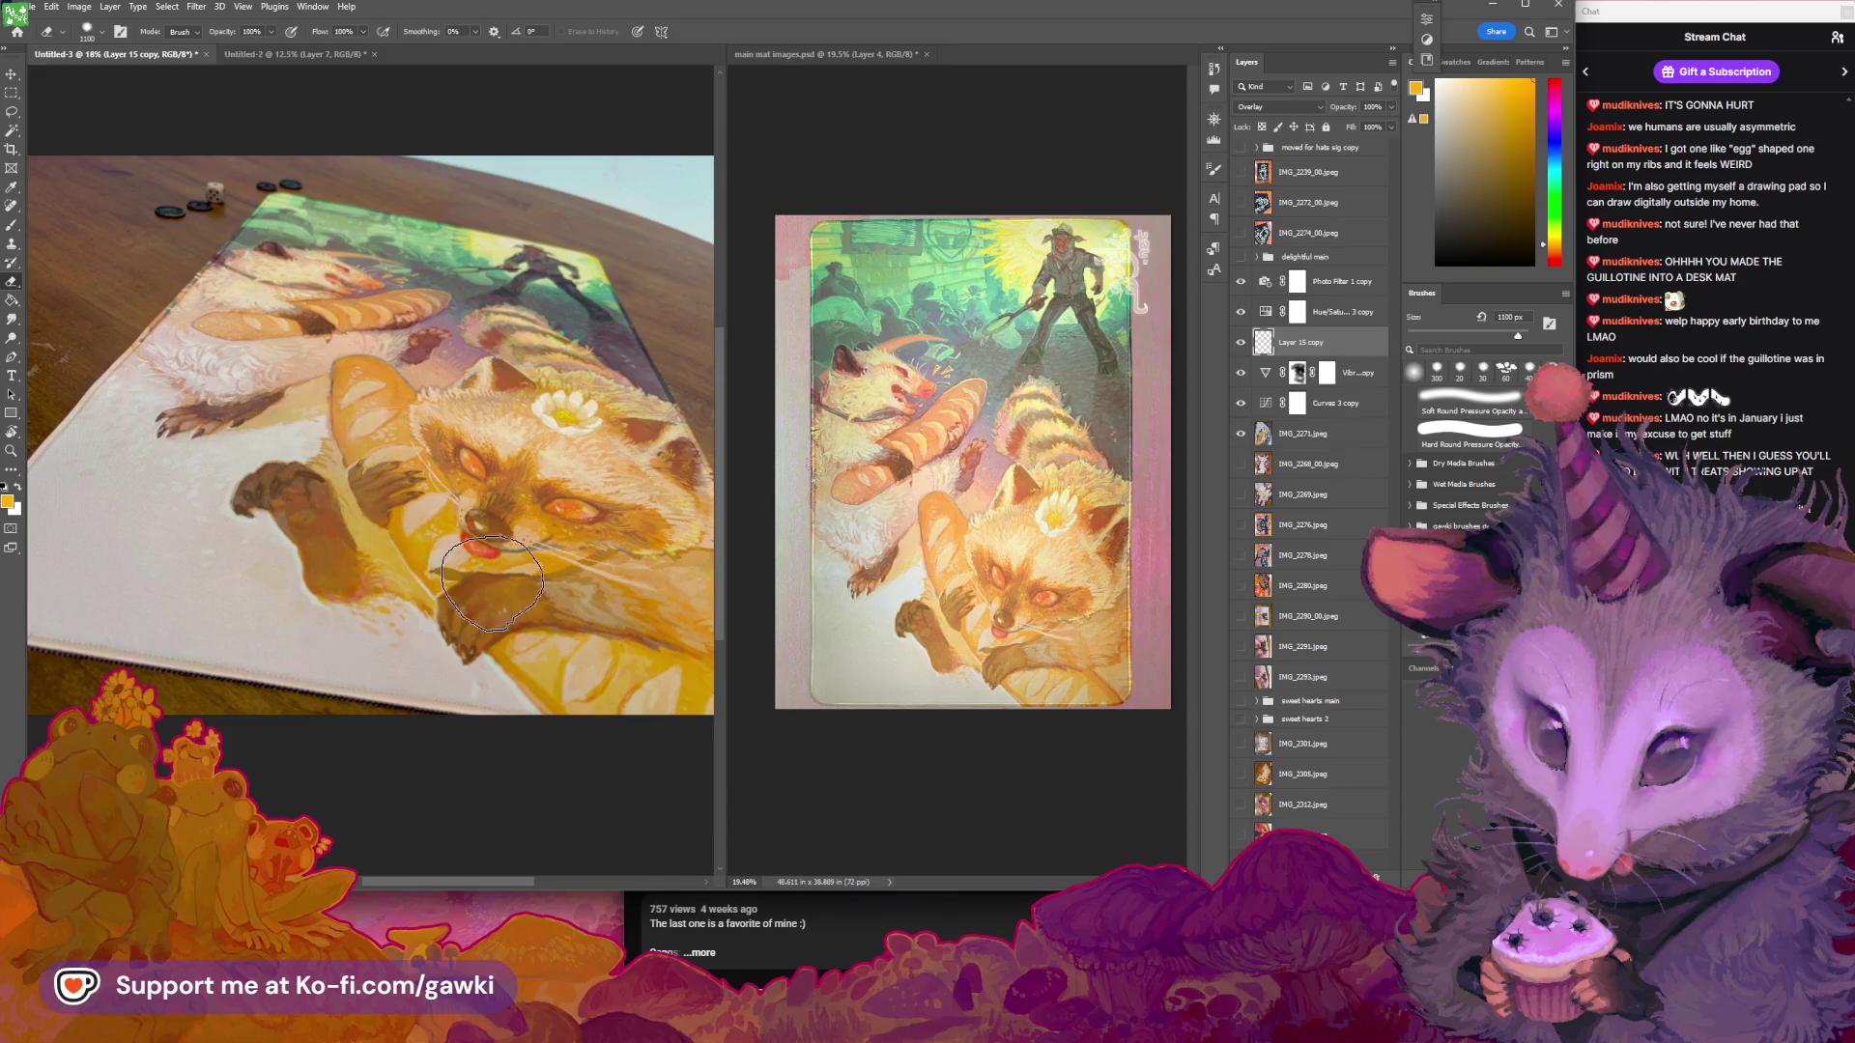
key(ctrl+comma)
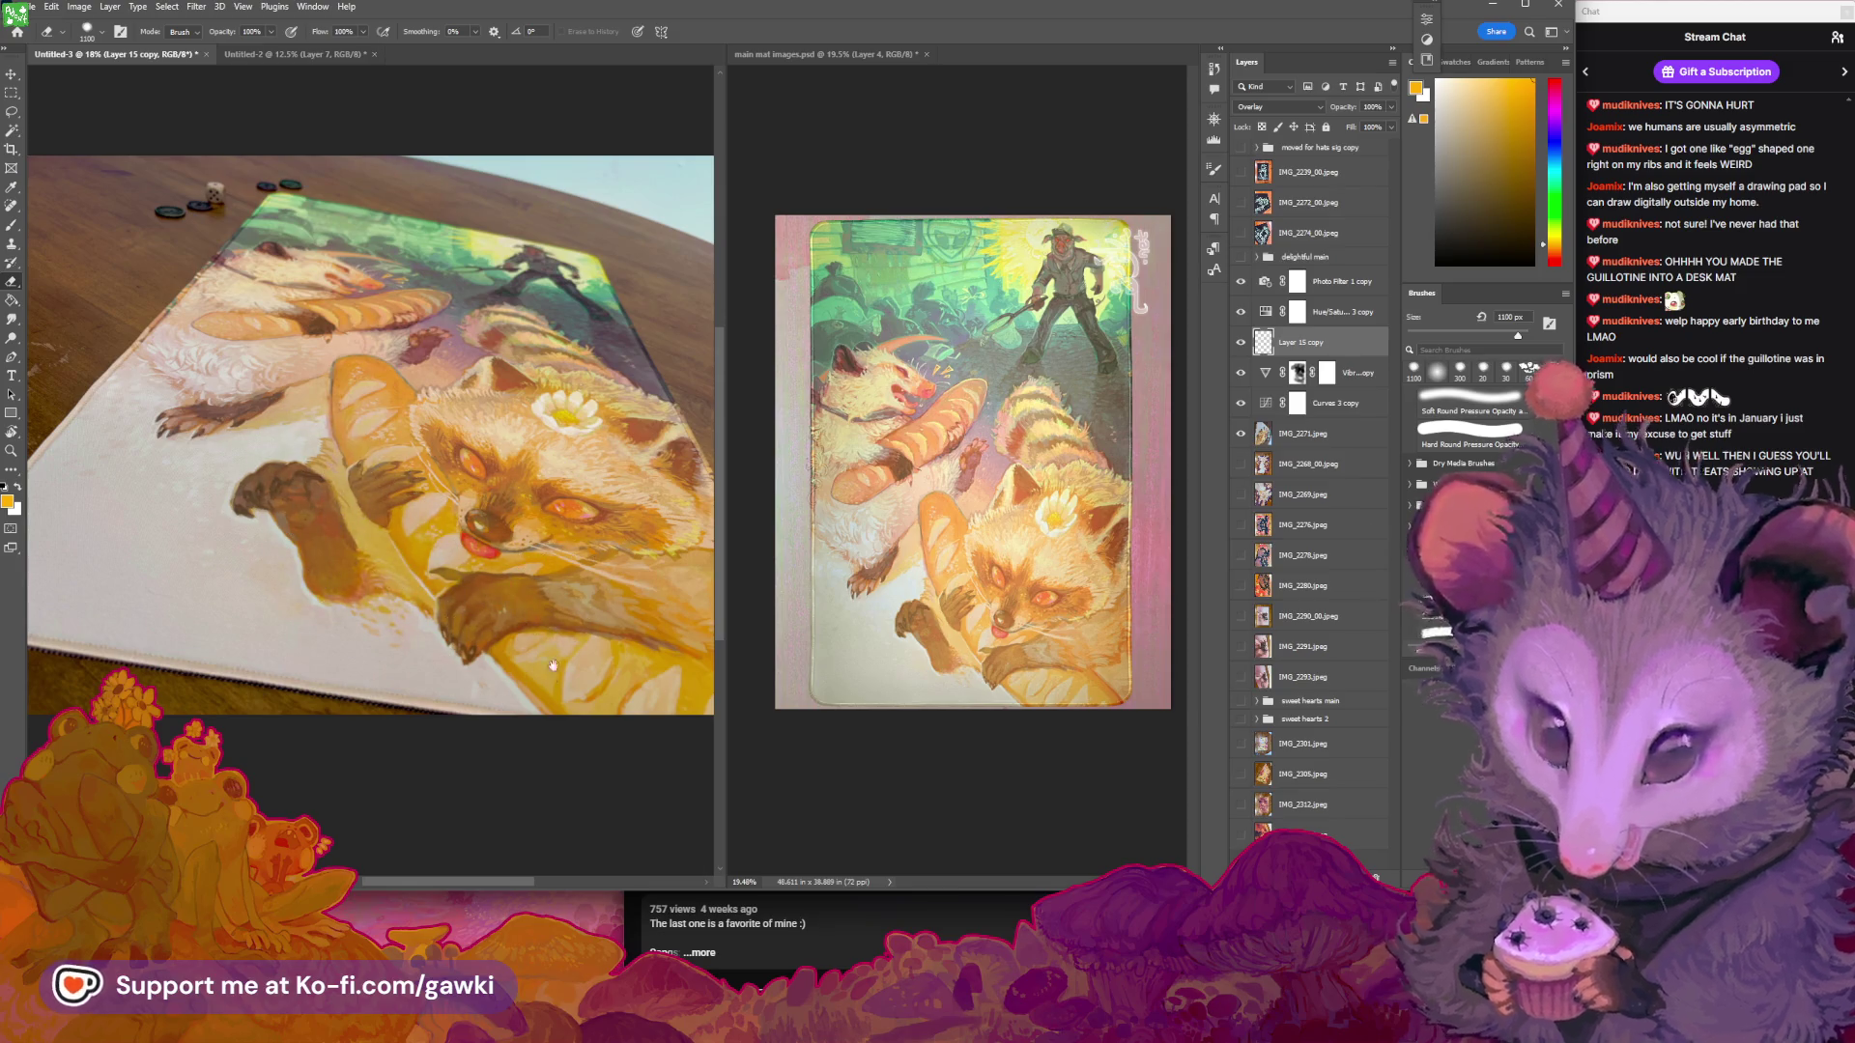
drag(553, 665, 425, 459)
mouse_move(260, 464)
mouse_down()
mouse_move(494, 553)
mouse_move(477, 548)
mouse_up()
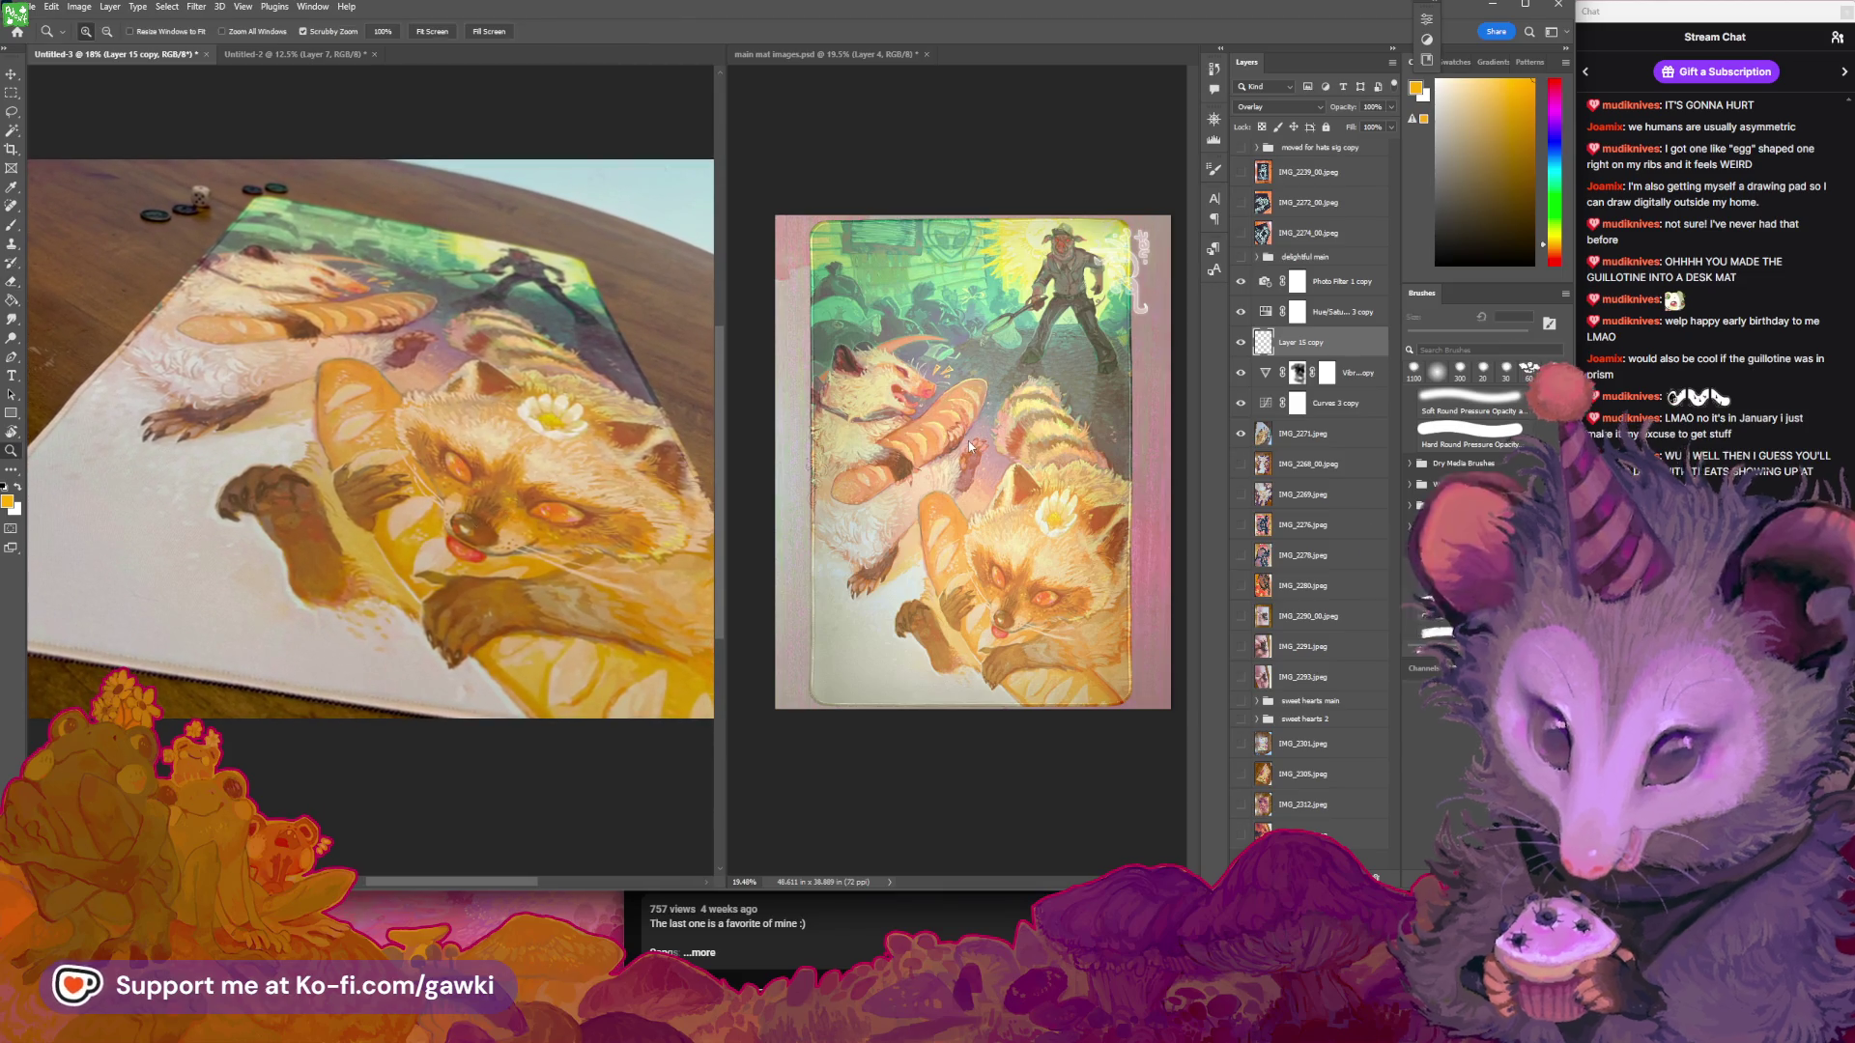
Pan and zoom around the original artwork in main mat images.psd, then return to the mat photo
click(968, 440)
scroll(912, 468, up, 5)
mouse_move(912, 467)
mouse_down()
mouse_move(868, 446)
mouse_move(993, 463)
mouse_up()
key(z)
scroll(1044, 445, down, 5)
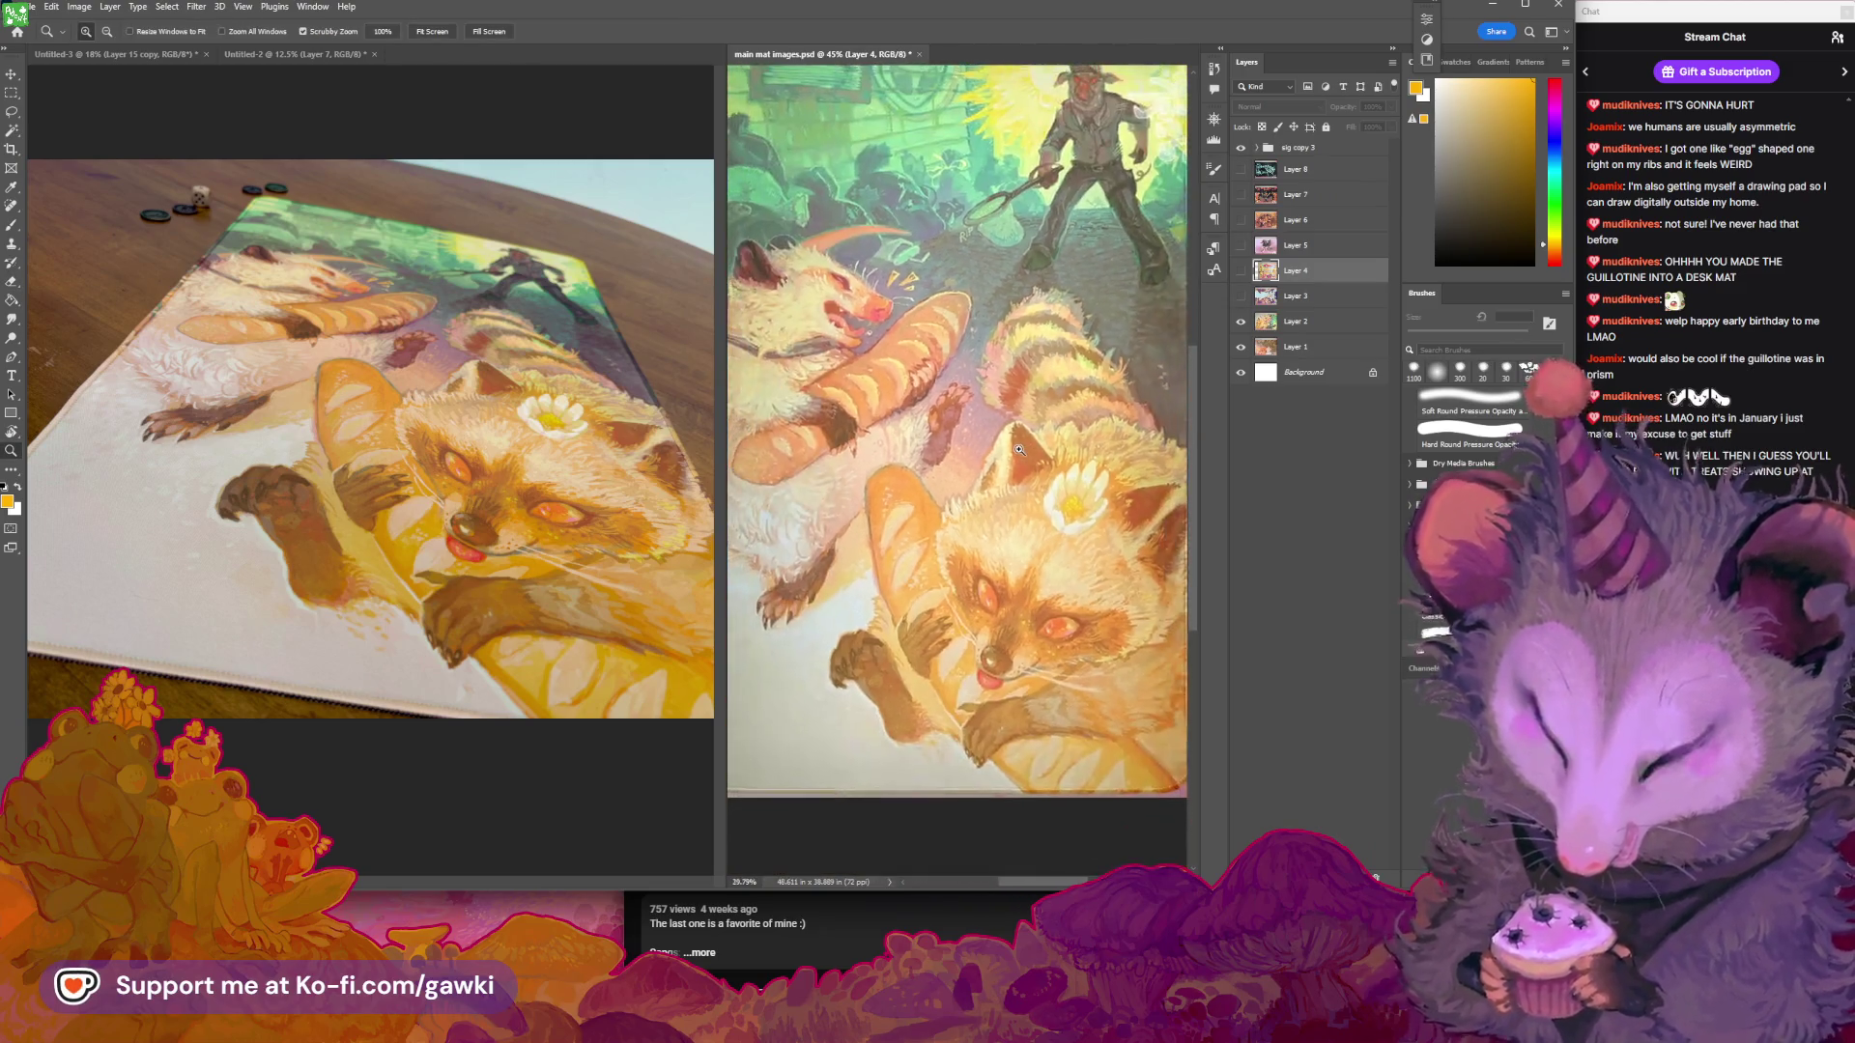
scroll(1034, 425, up, 3)
key(b)
scroll(1026, 406, down, 2)
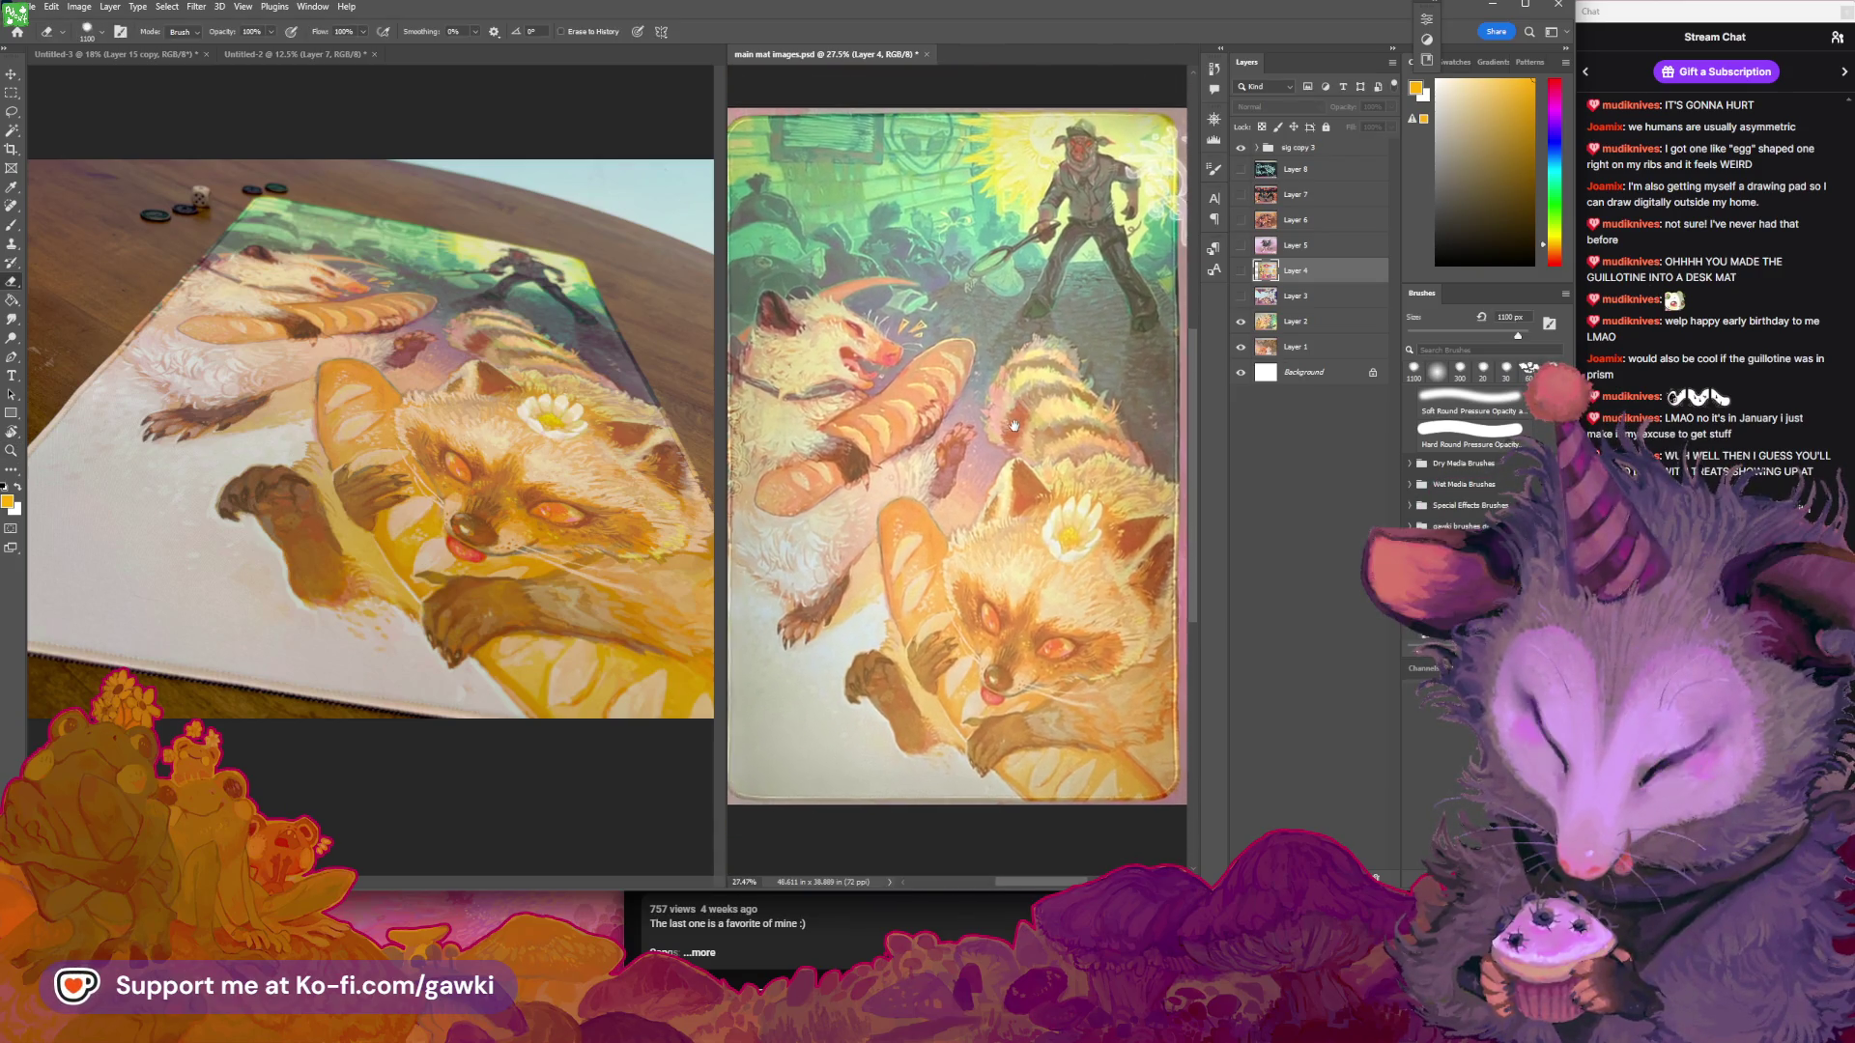
key(e)
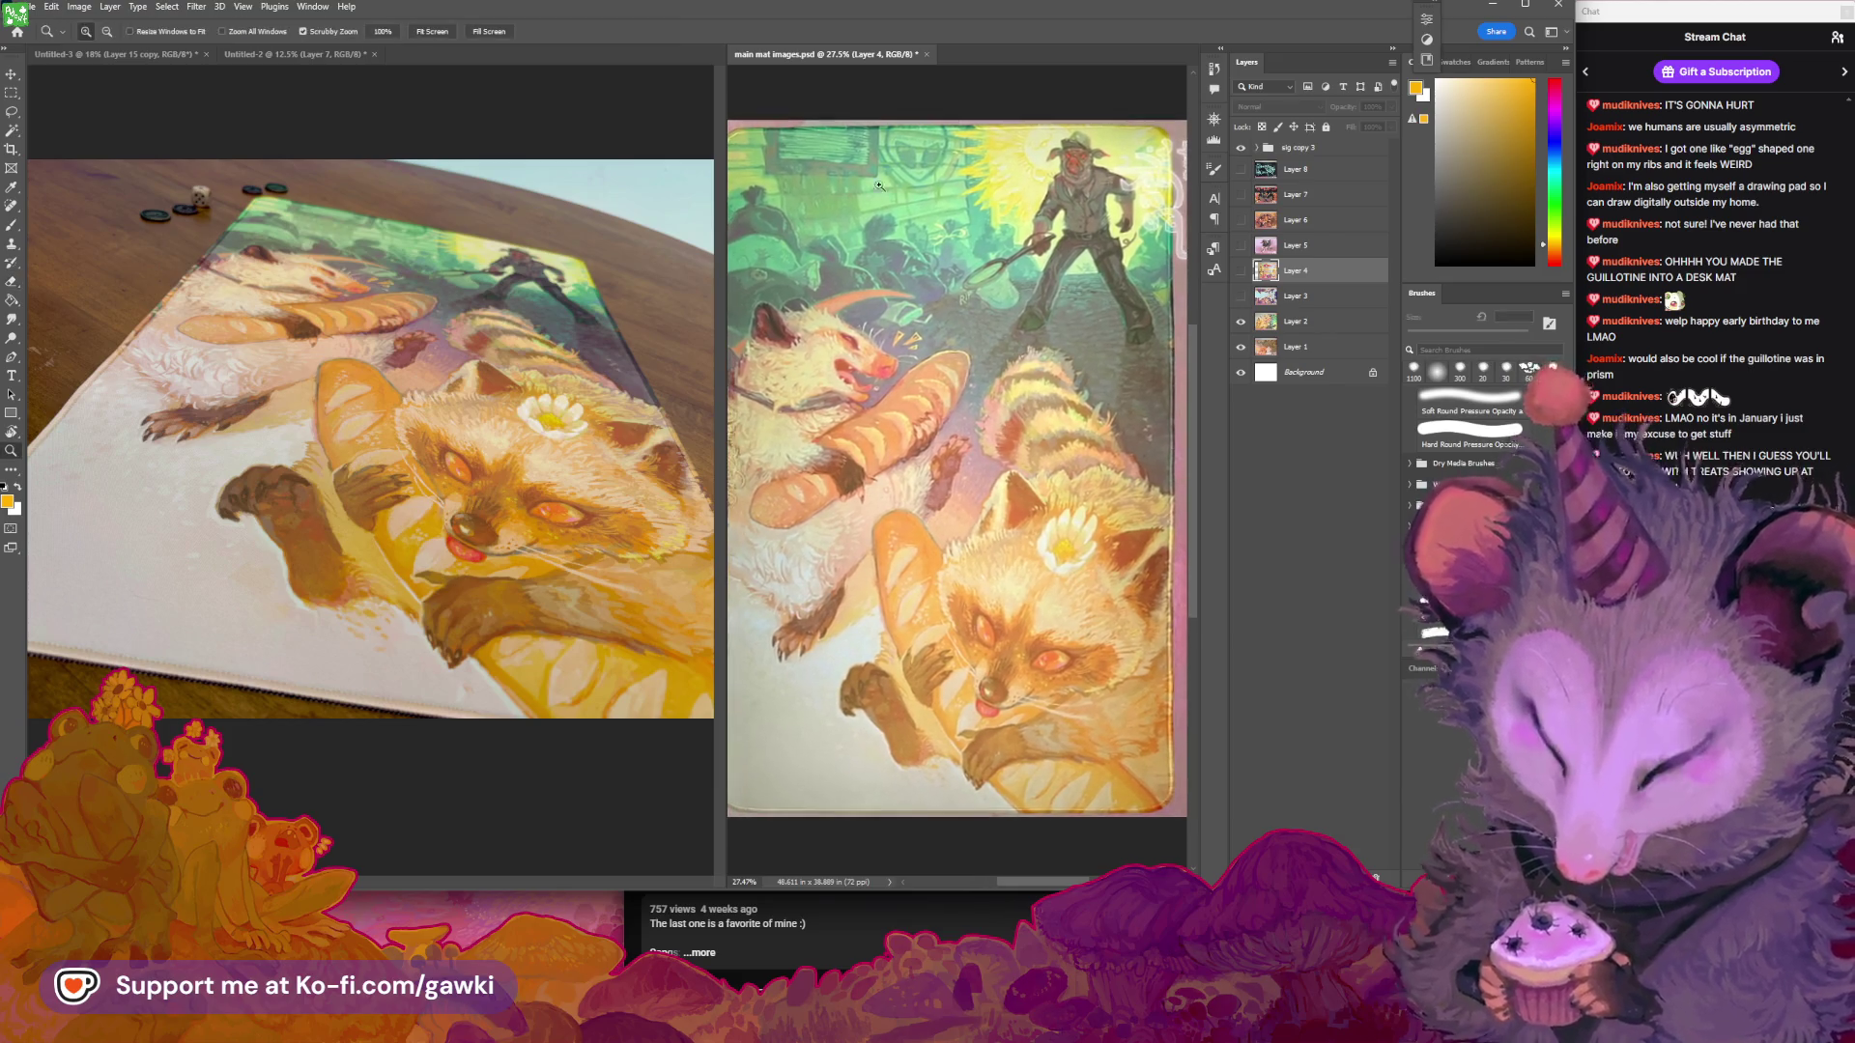
scroll(1008, 427, up, 3)
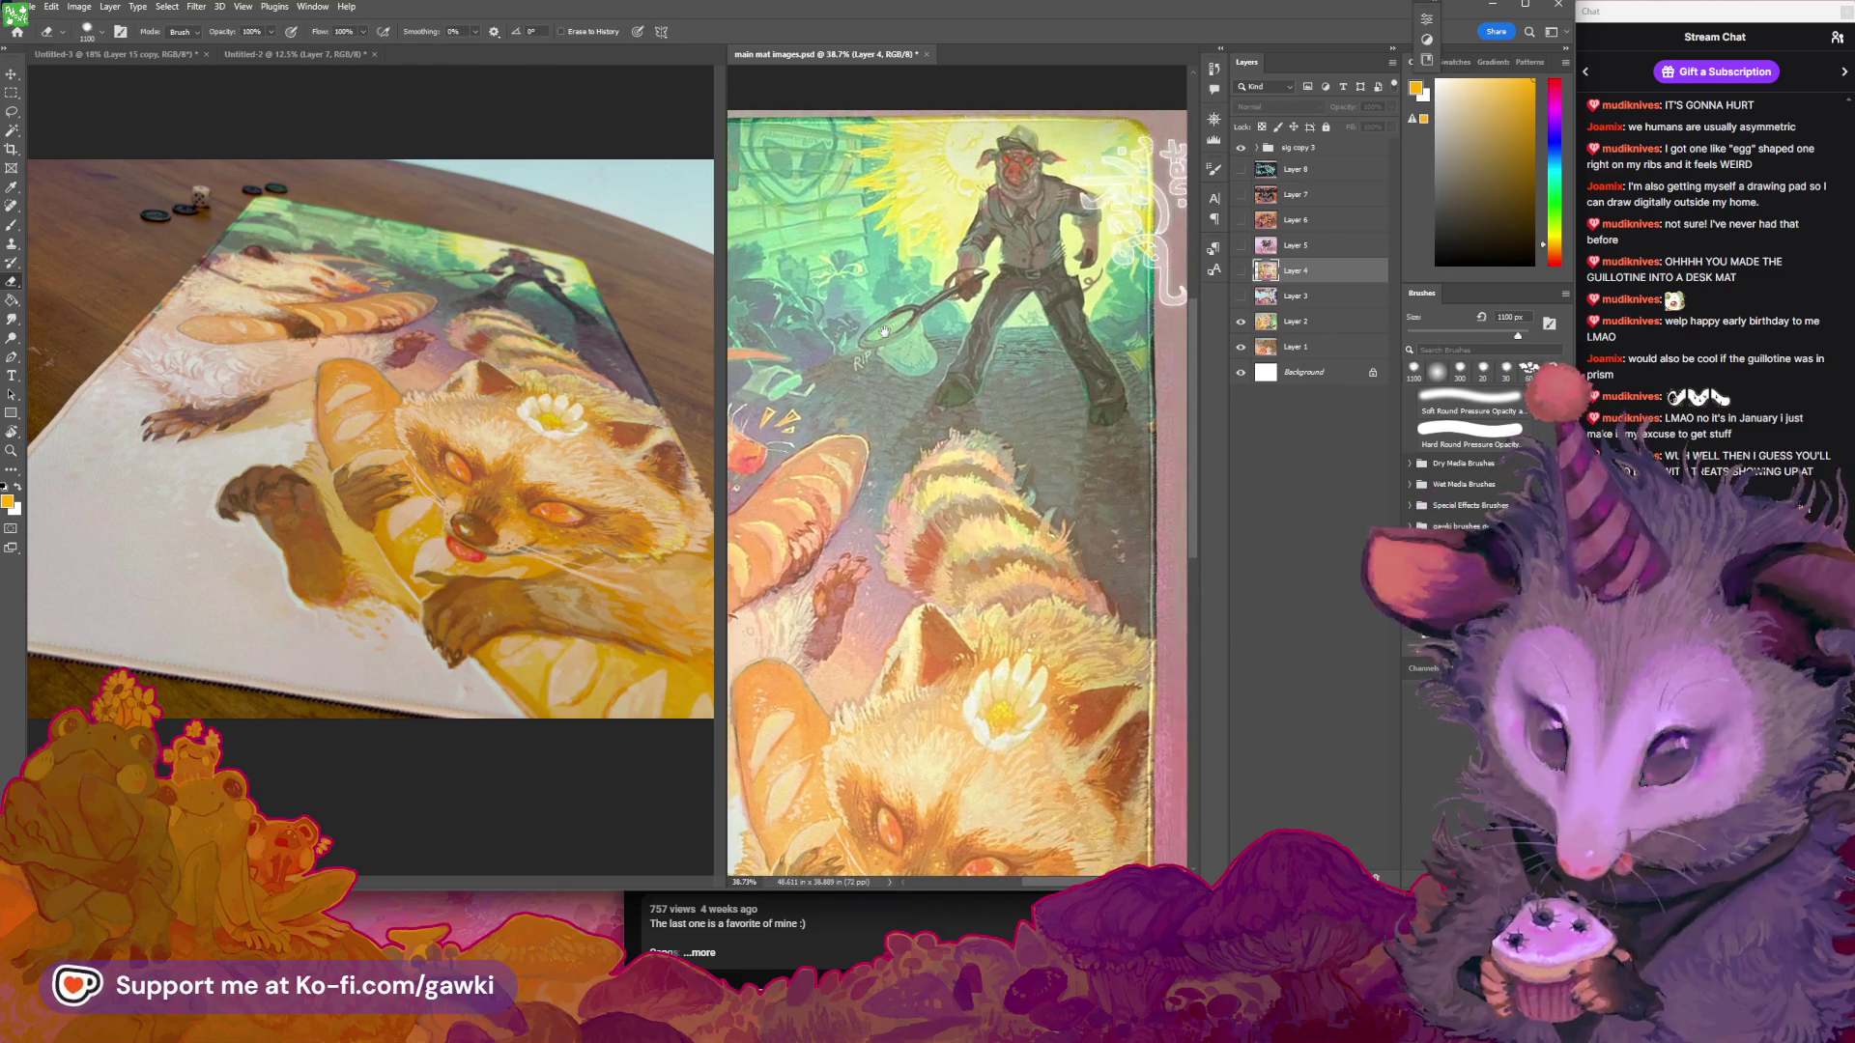
key(z)
scroll(869, 386, down, 3)
drag(860, 429, 919, 397)
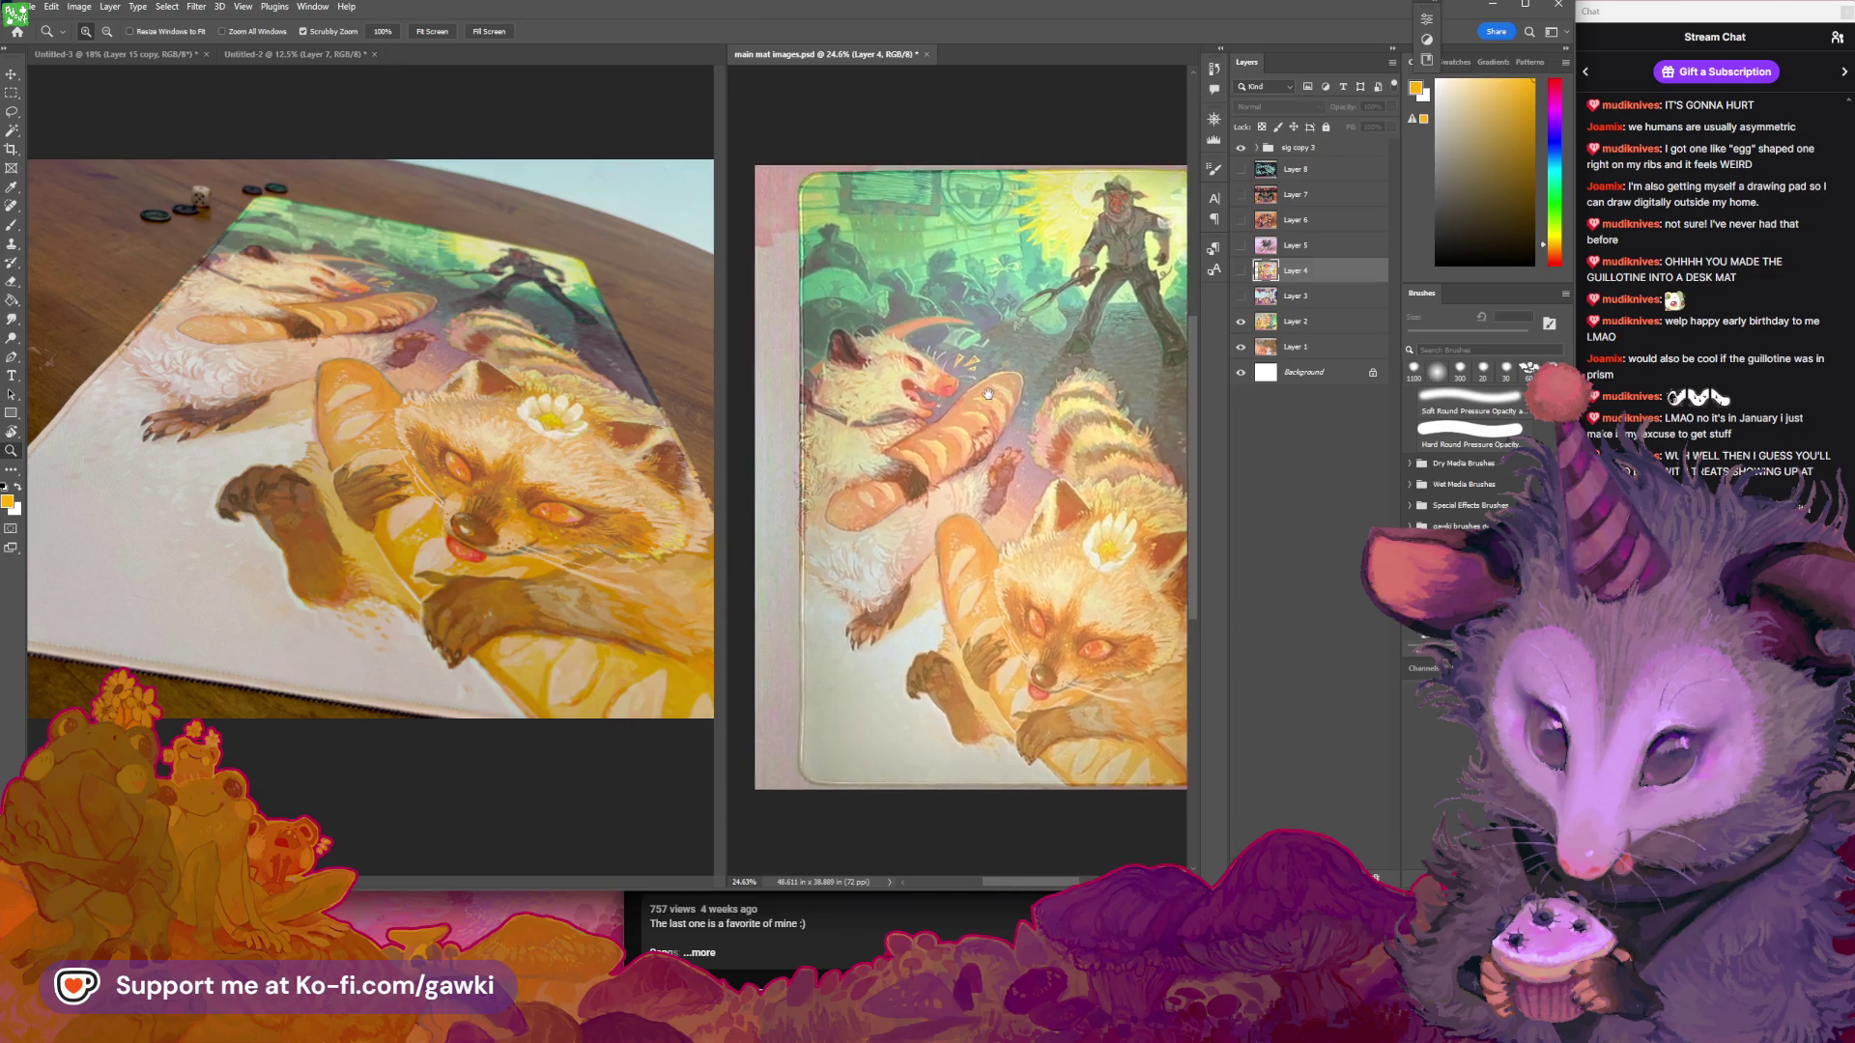
click(509, 480)
scroll(509, 480, down, 3)
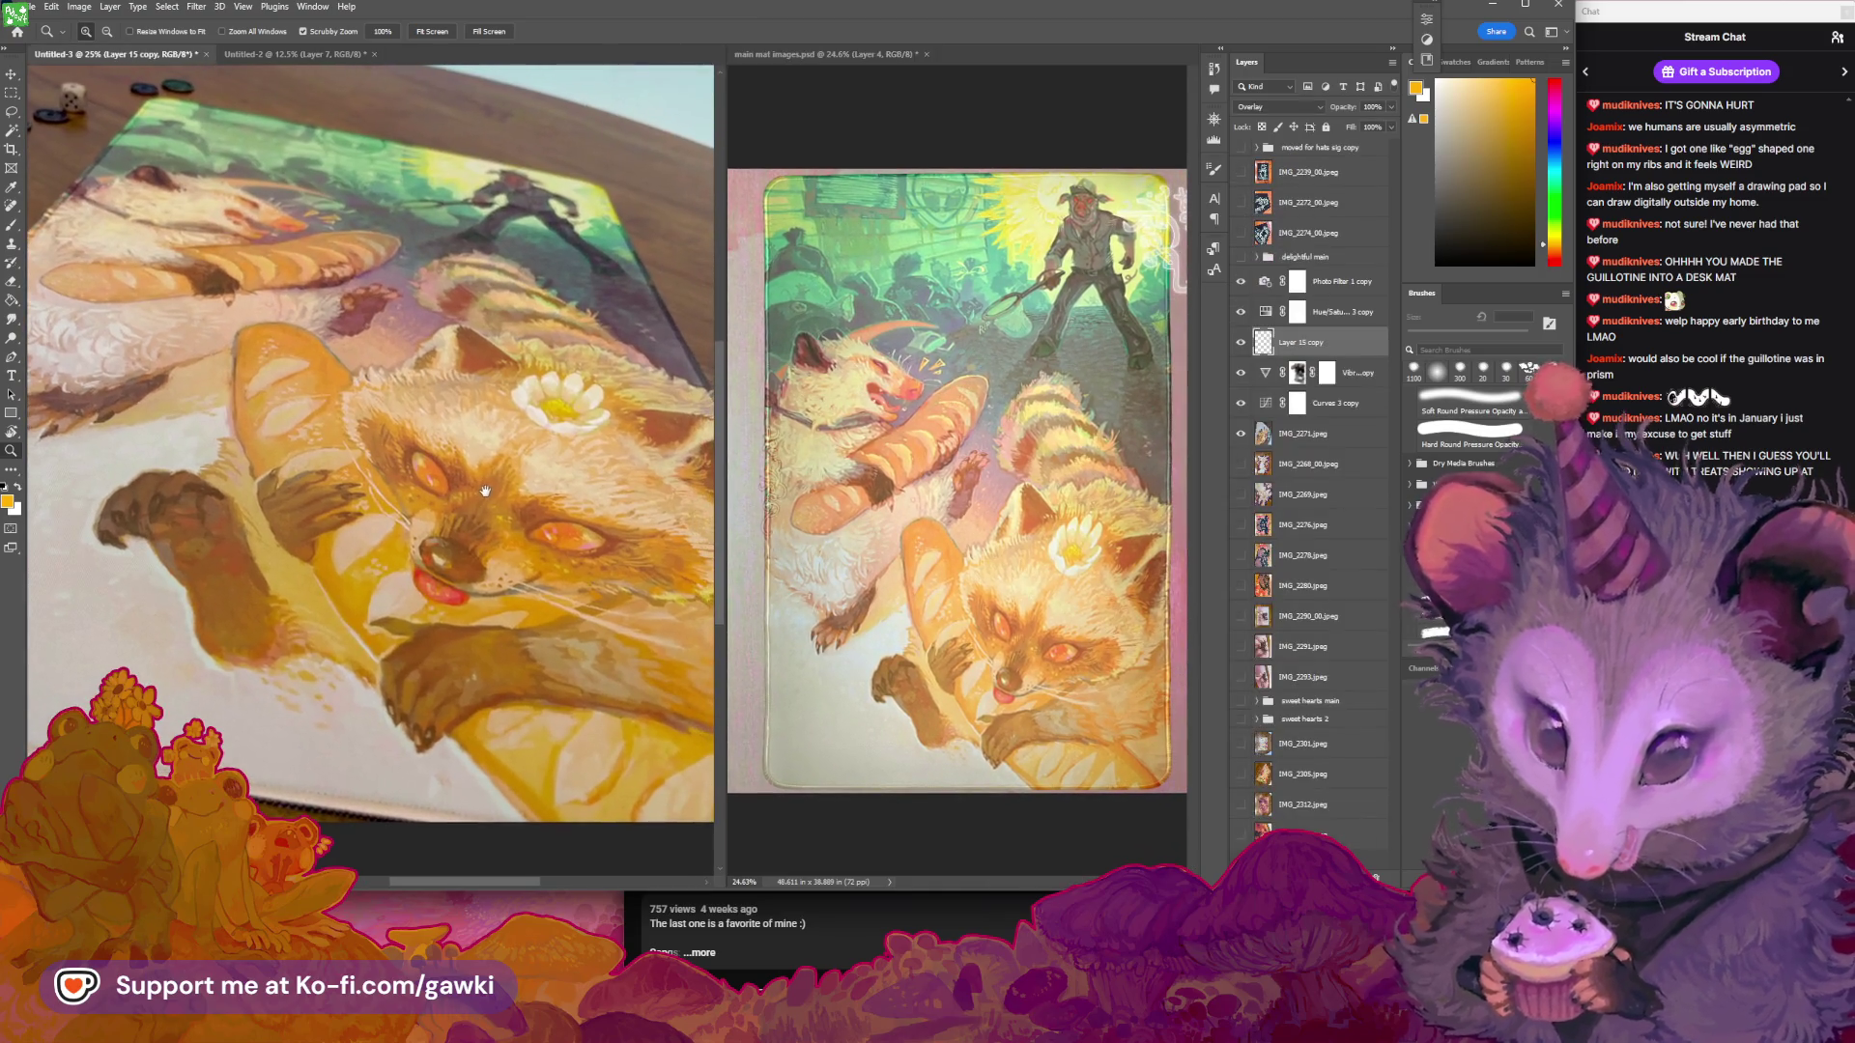
Raise the Curves 3 copy midtone point to brighten the mat photo
click(1241, 404)
click(1241, 404)
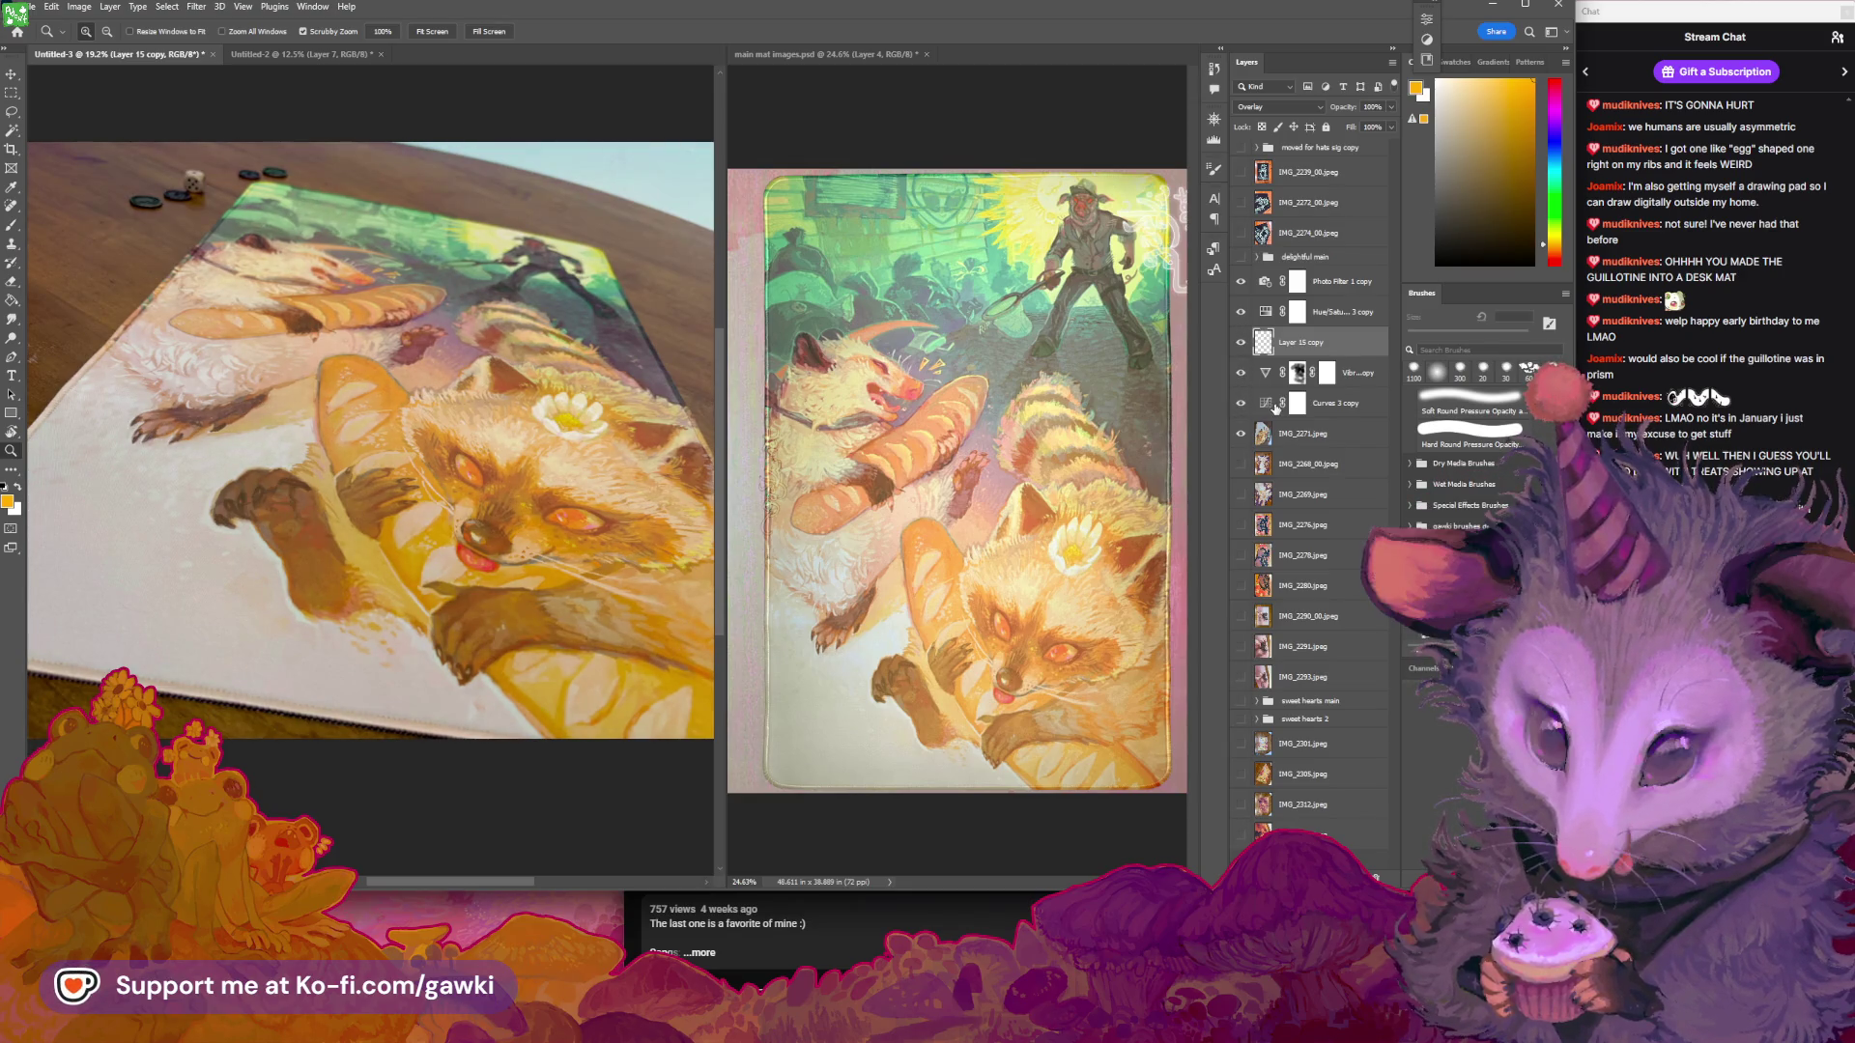
double_click(1274, 407)
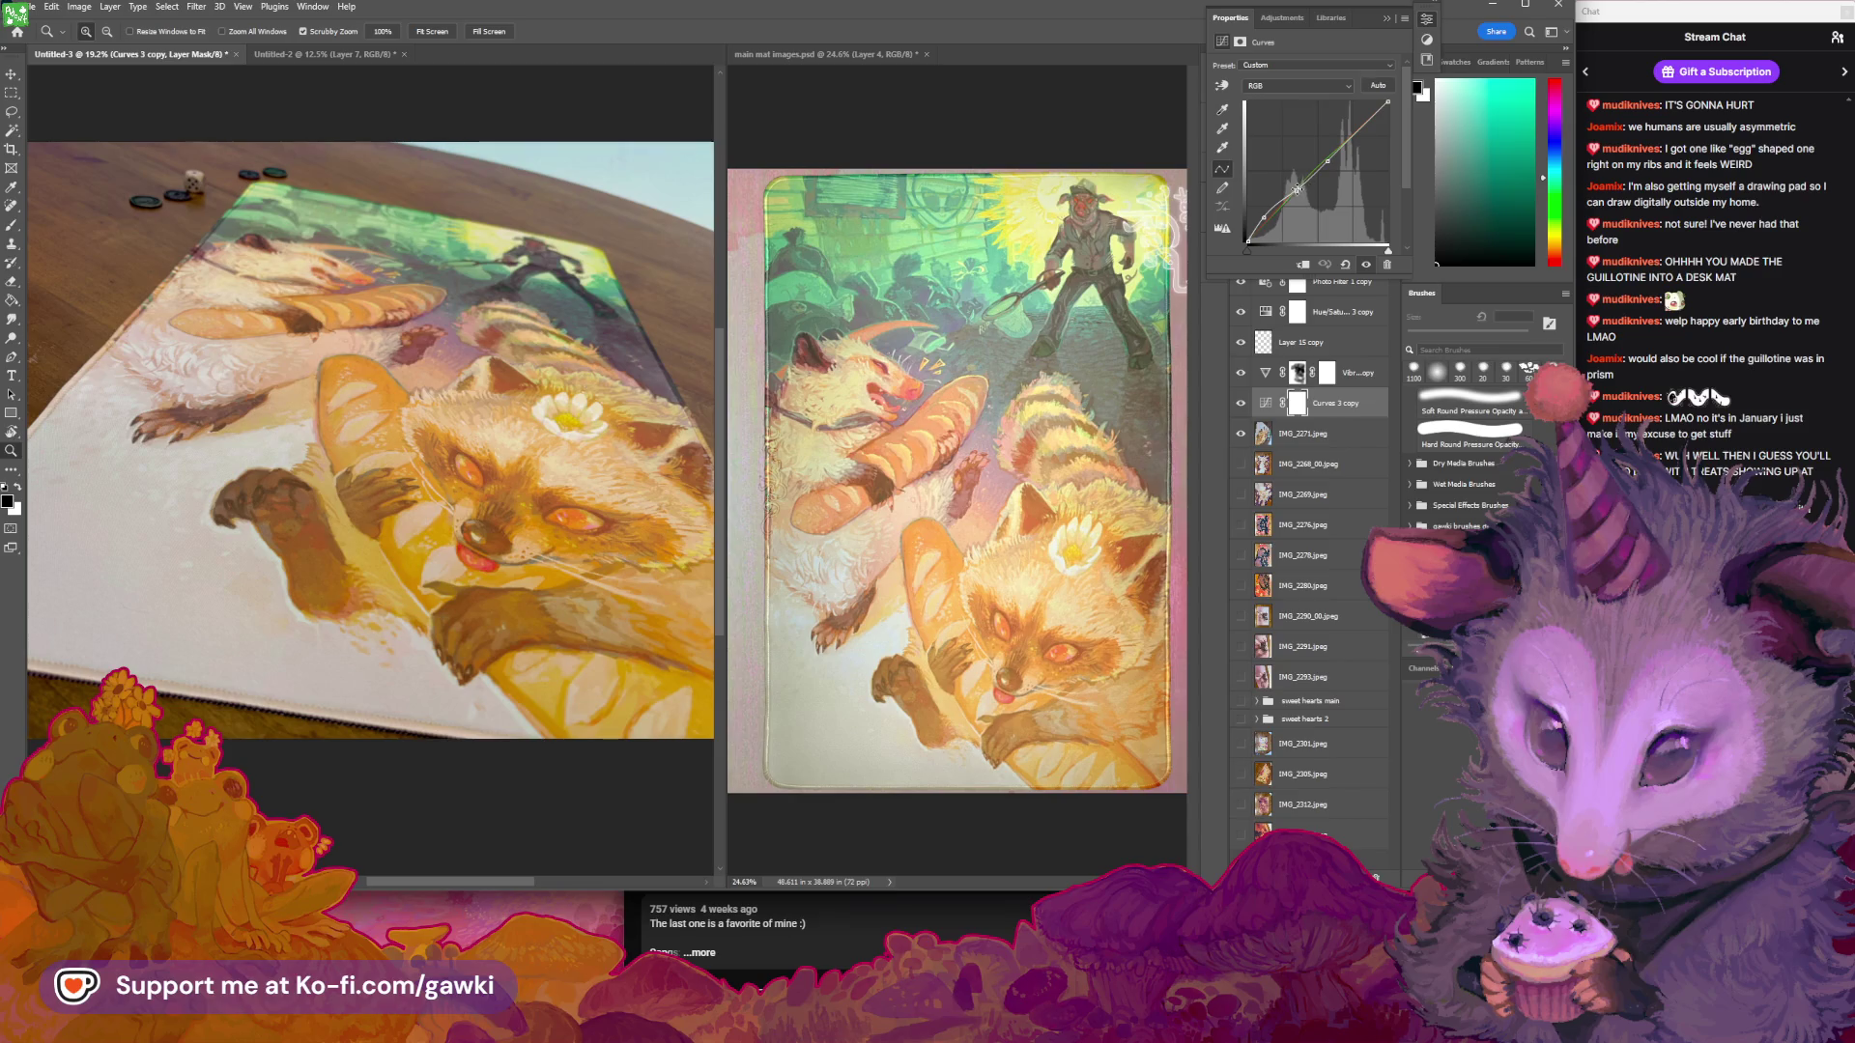
drag(1297, 190, 1288, 191)
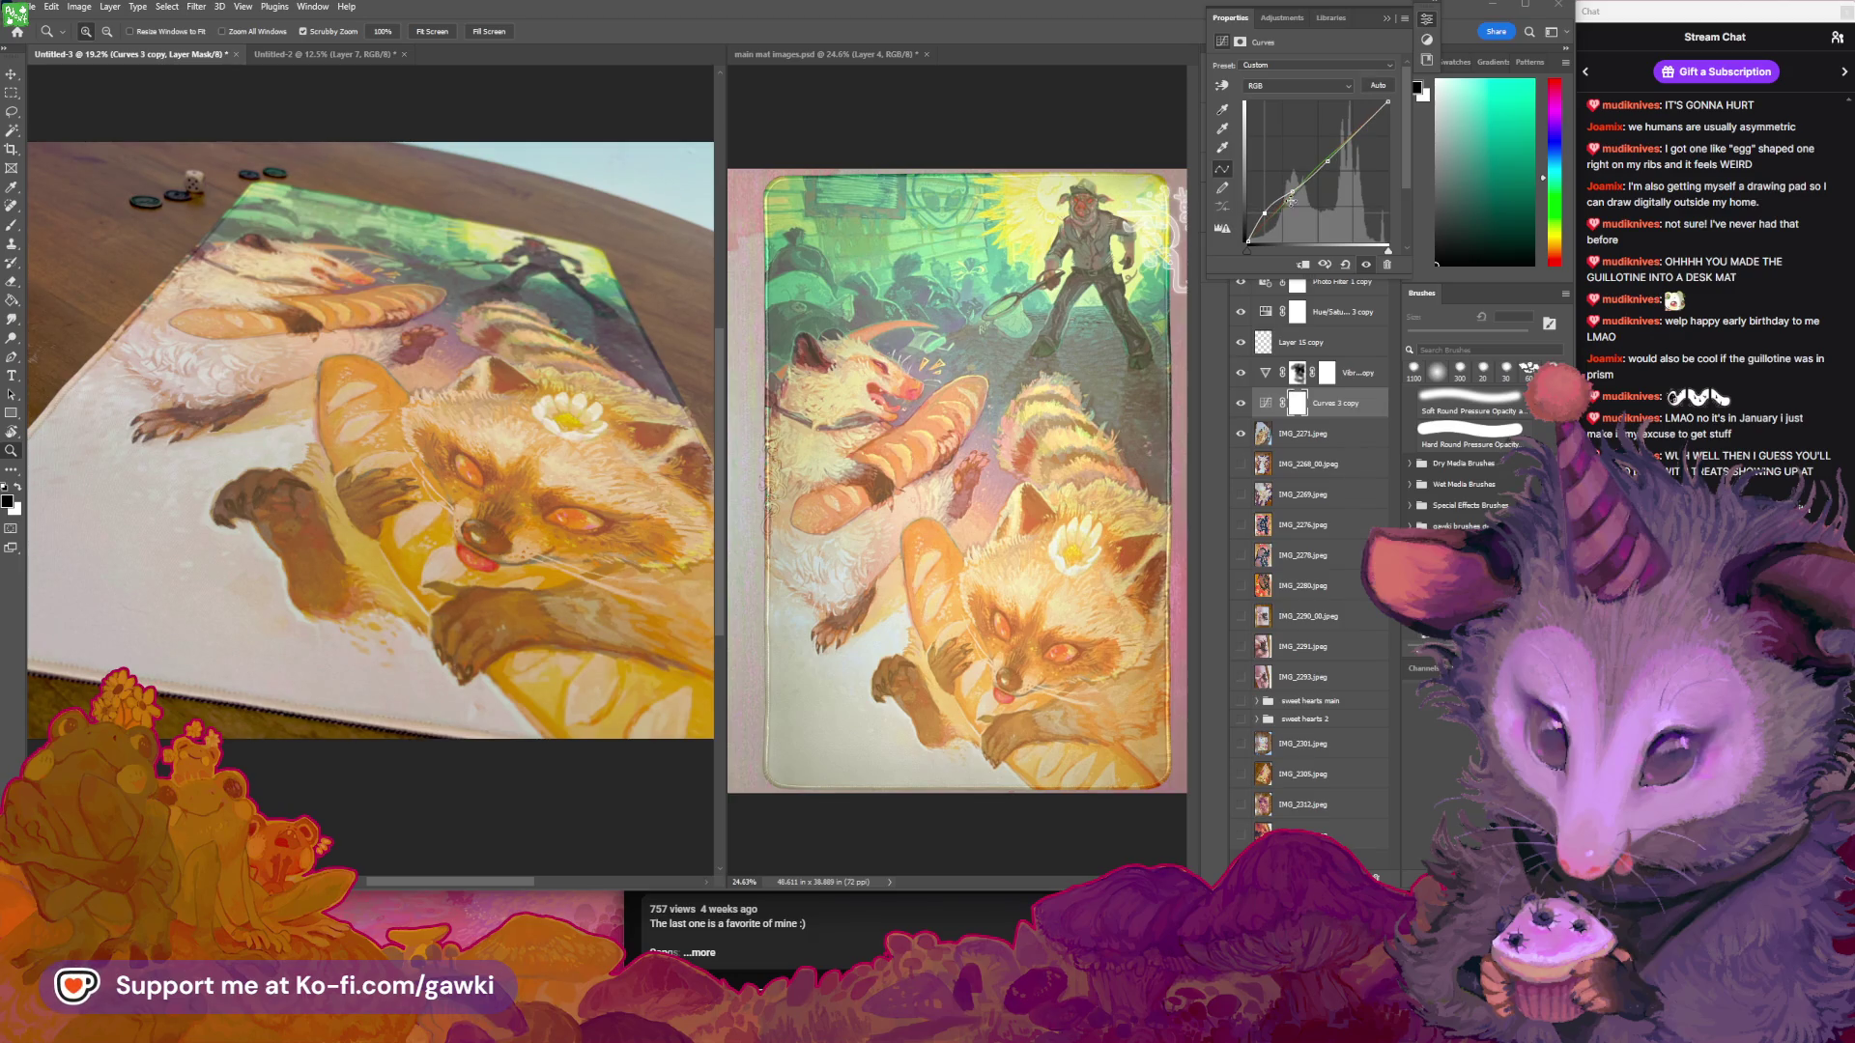
drag(1292, 192, 1259, 219)
Compare the brightened photo with the artwork, zooming out and toggling Curves 3 copy
click(1099, 274)
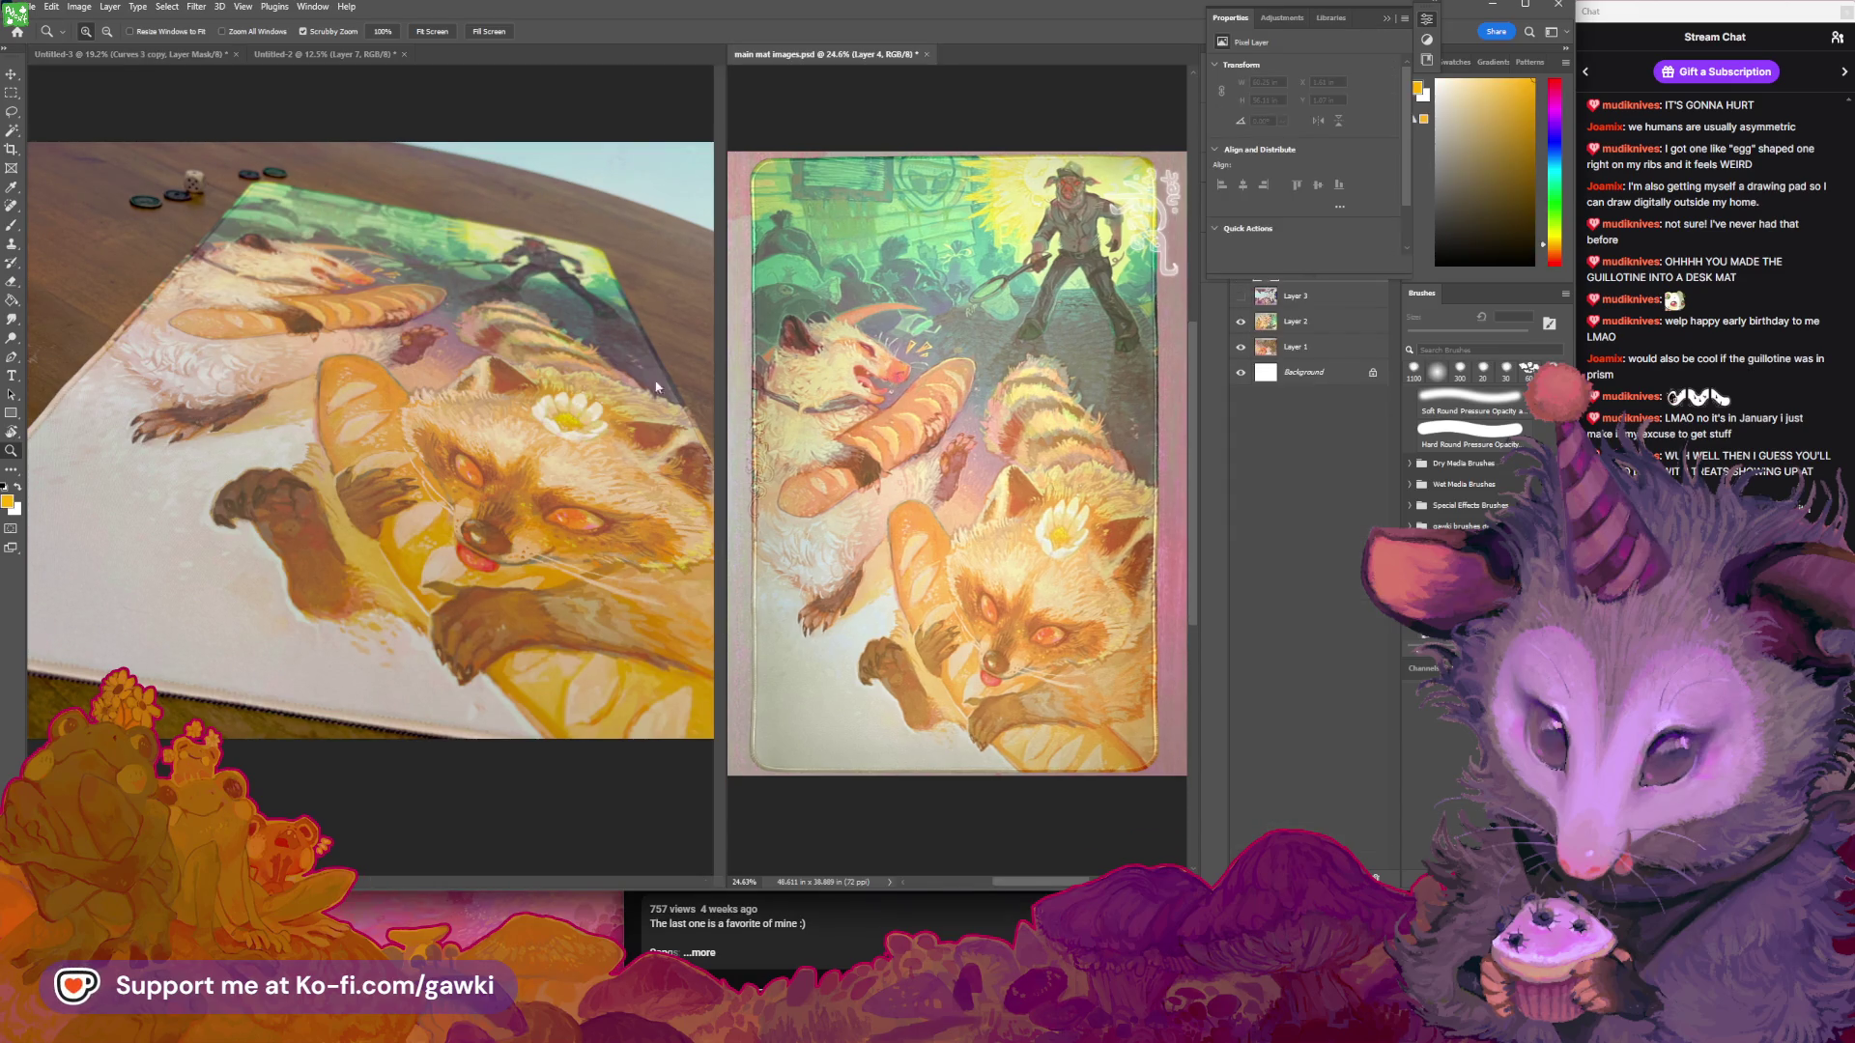
click(536, 400)
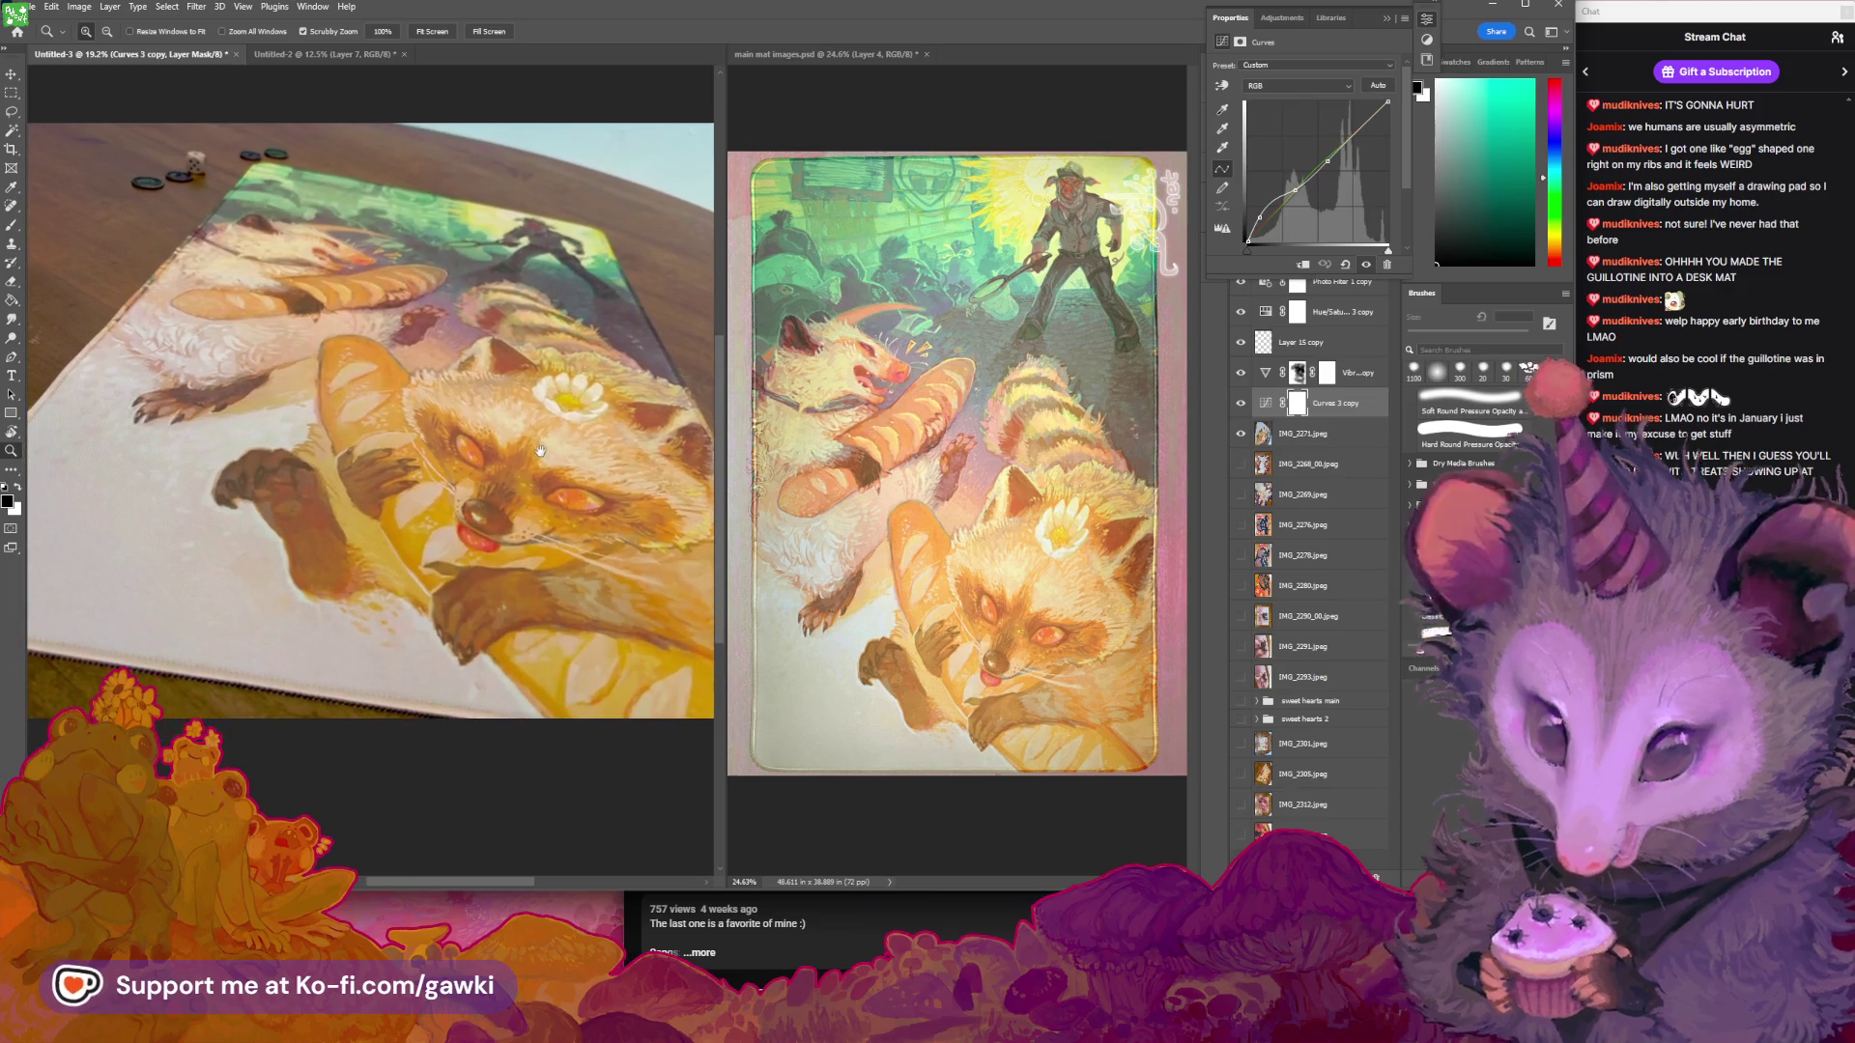
mouse_move(541, 452)
mouse_down()
mouse_move(568, 481)
mouse_move(525, 418)
mouse_up()
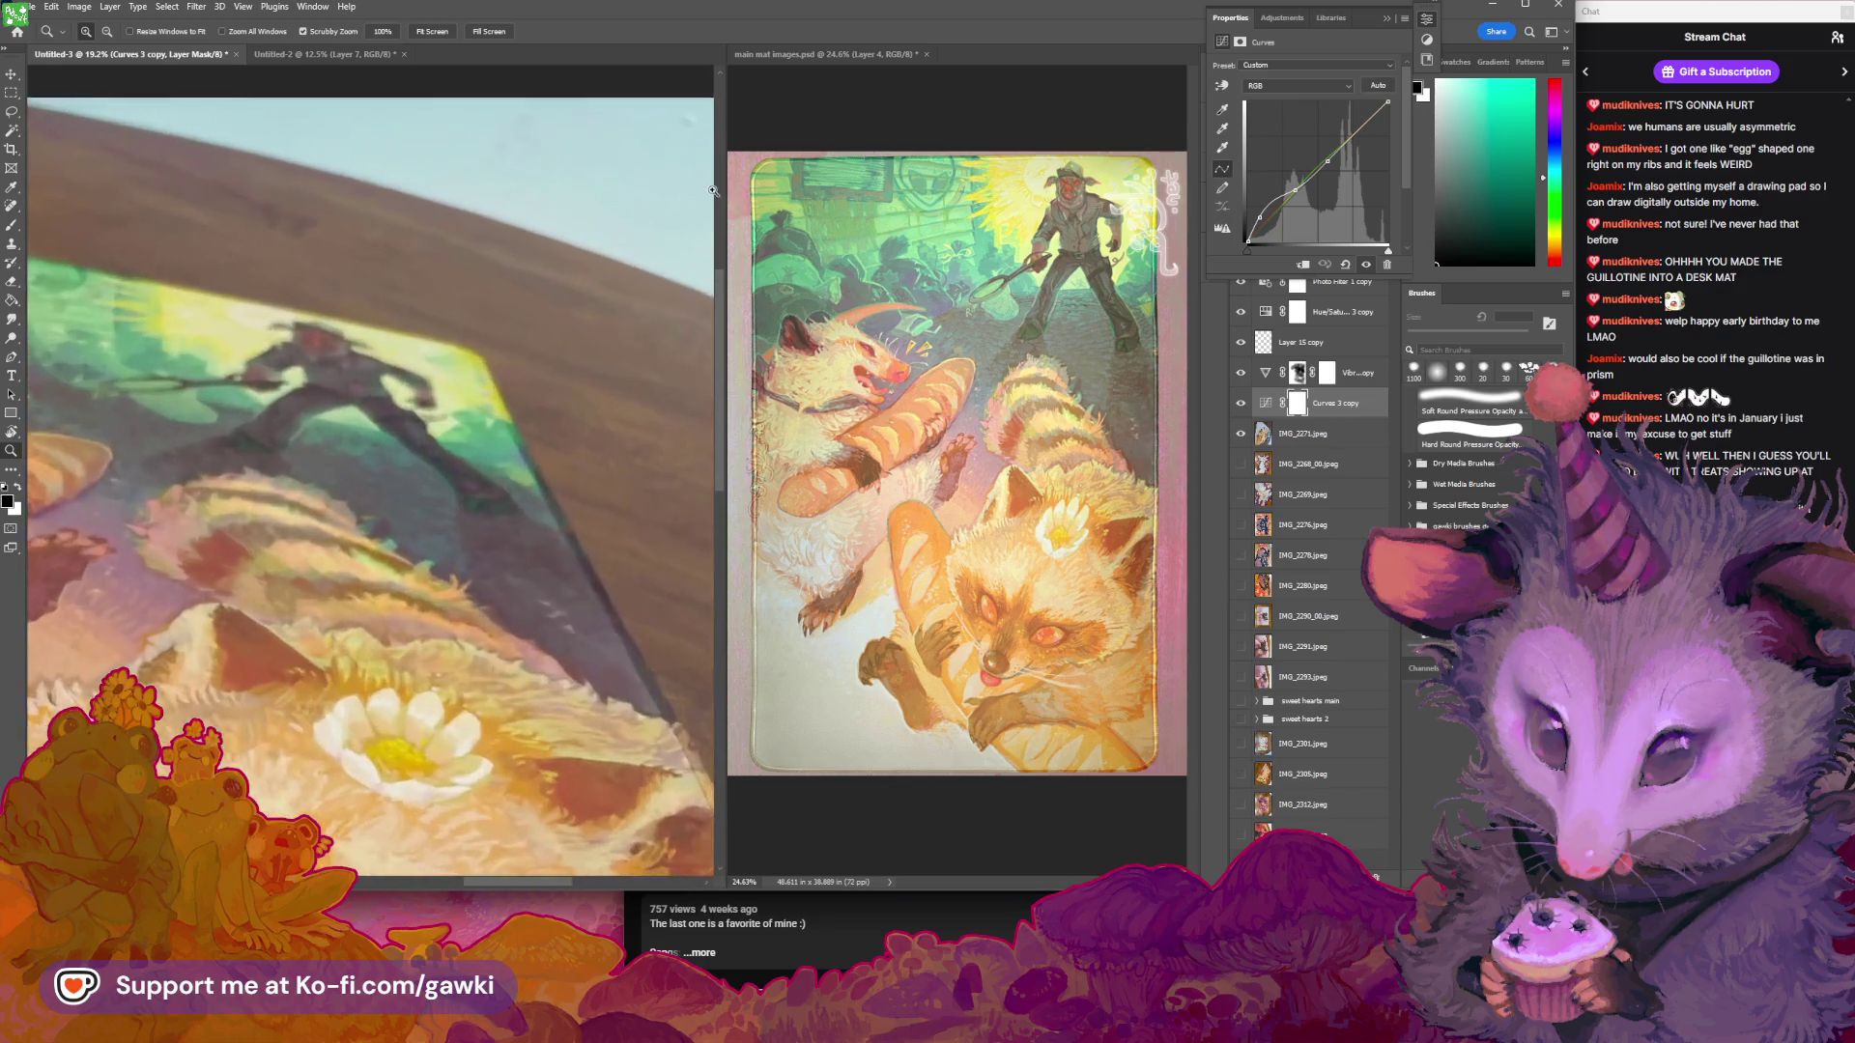
mouse_move(712, 191)
mouse_down()
mouse_move(667, 198)
mouse_move(621, 301)
mouse_up()
key(v)
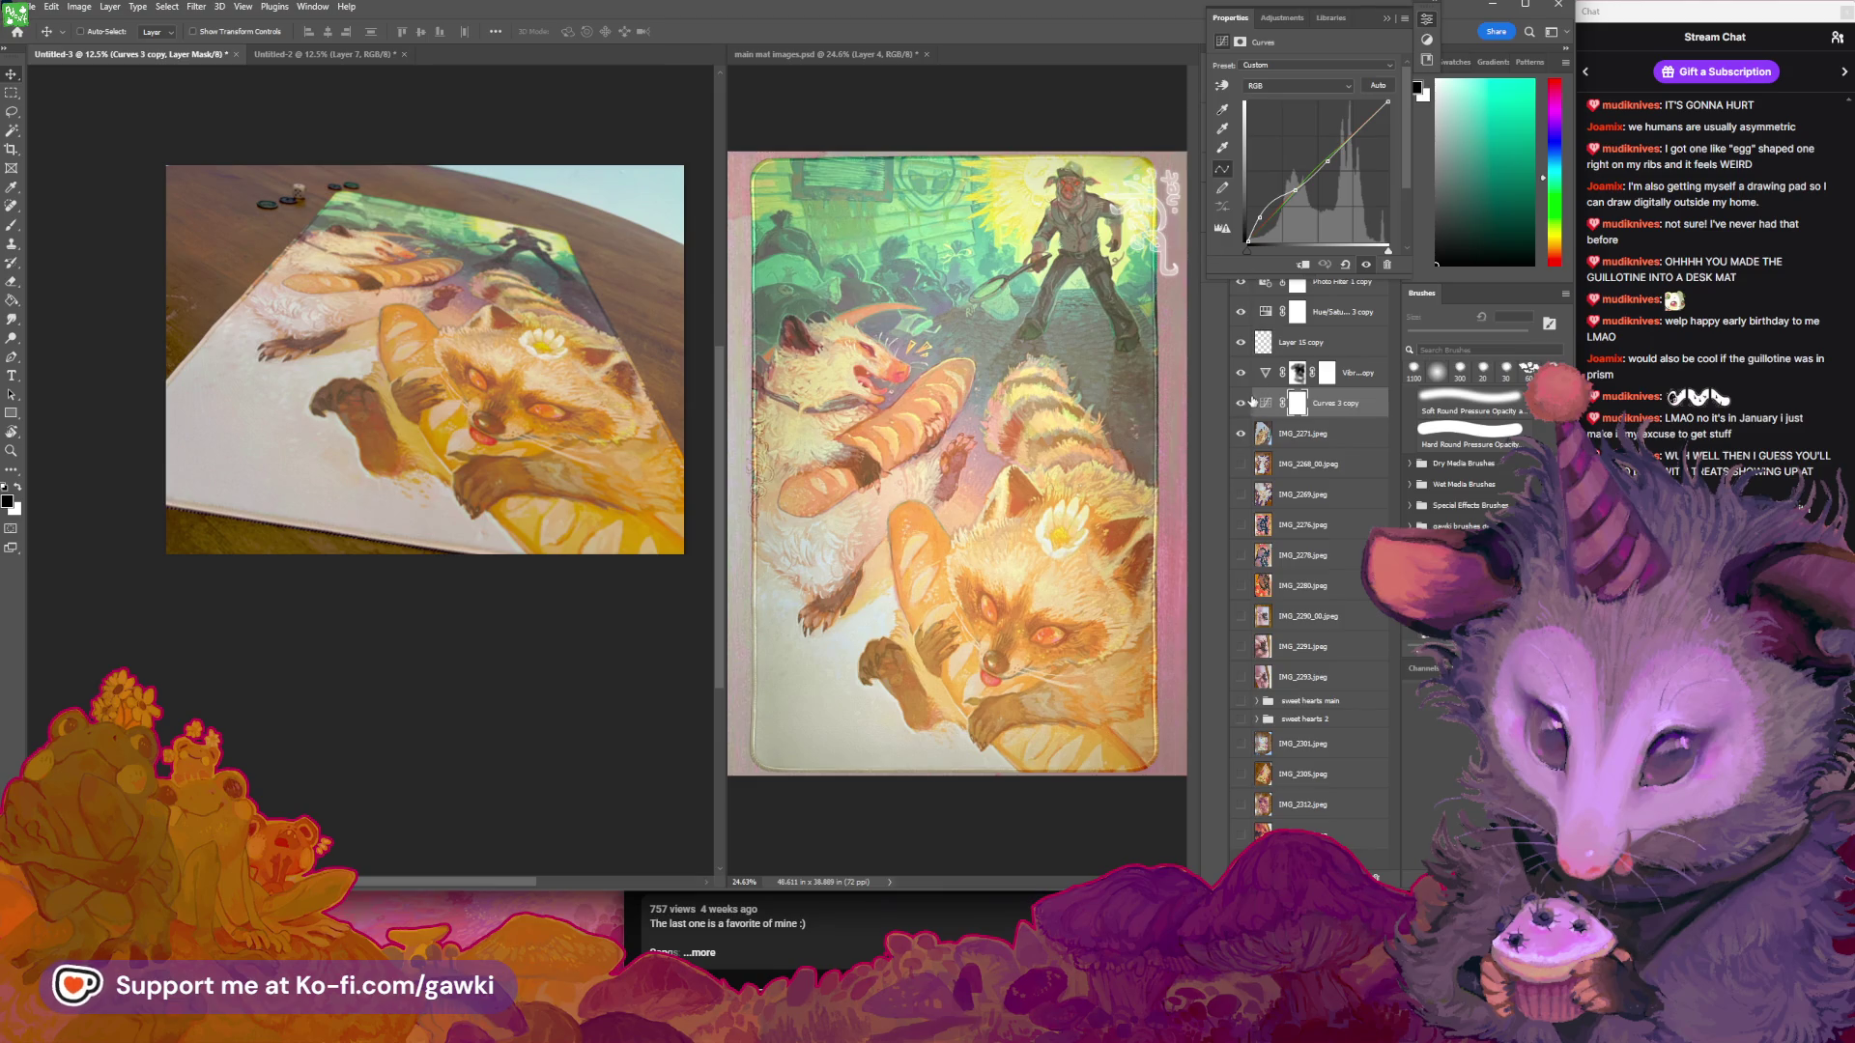
click(1241, 404)
click(1243, 404)
Show Layer 15 copy and Hue/Saturation 3 copy, and open Hue/Saturation 3 copy's properties
click(1273, 408)
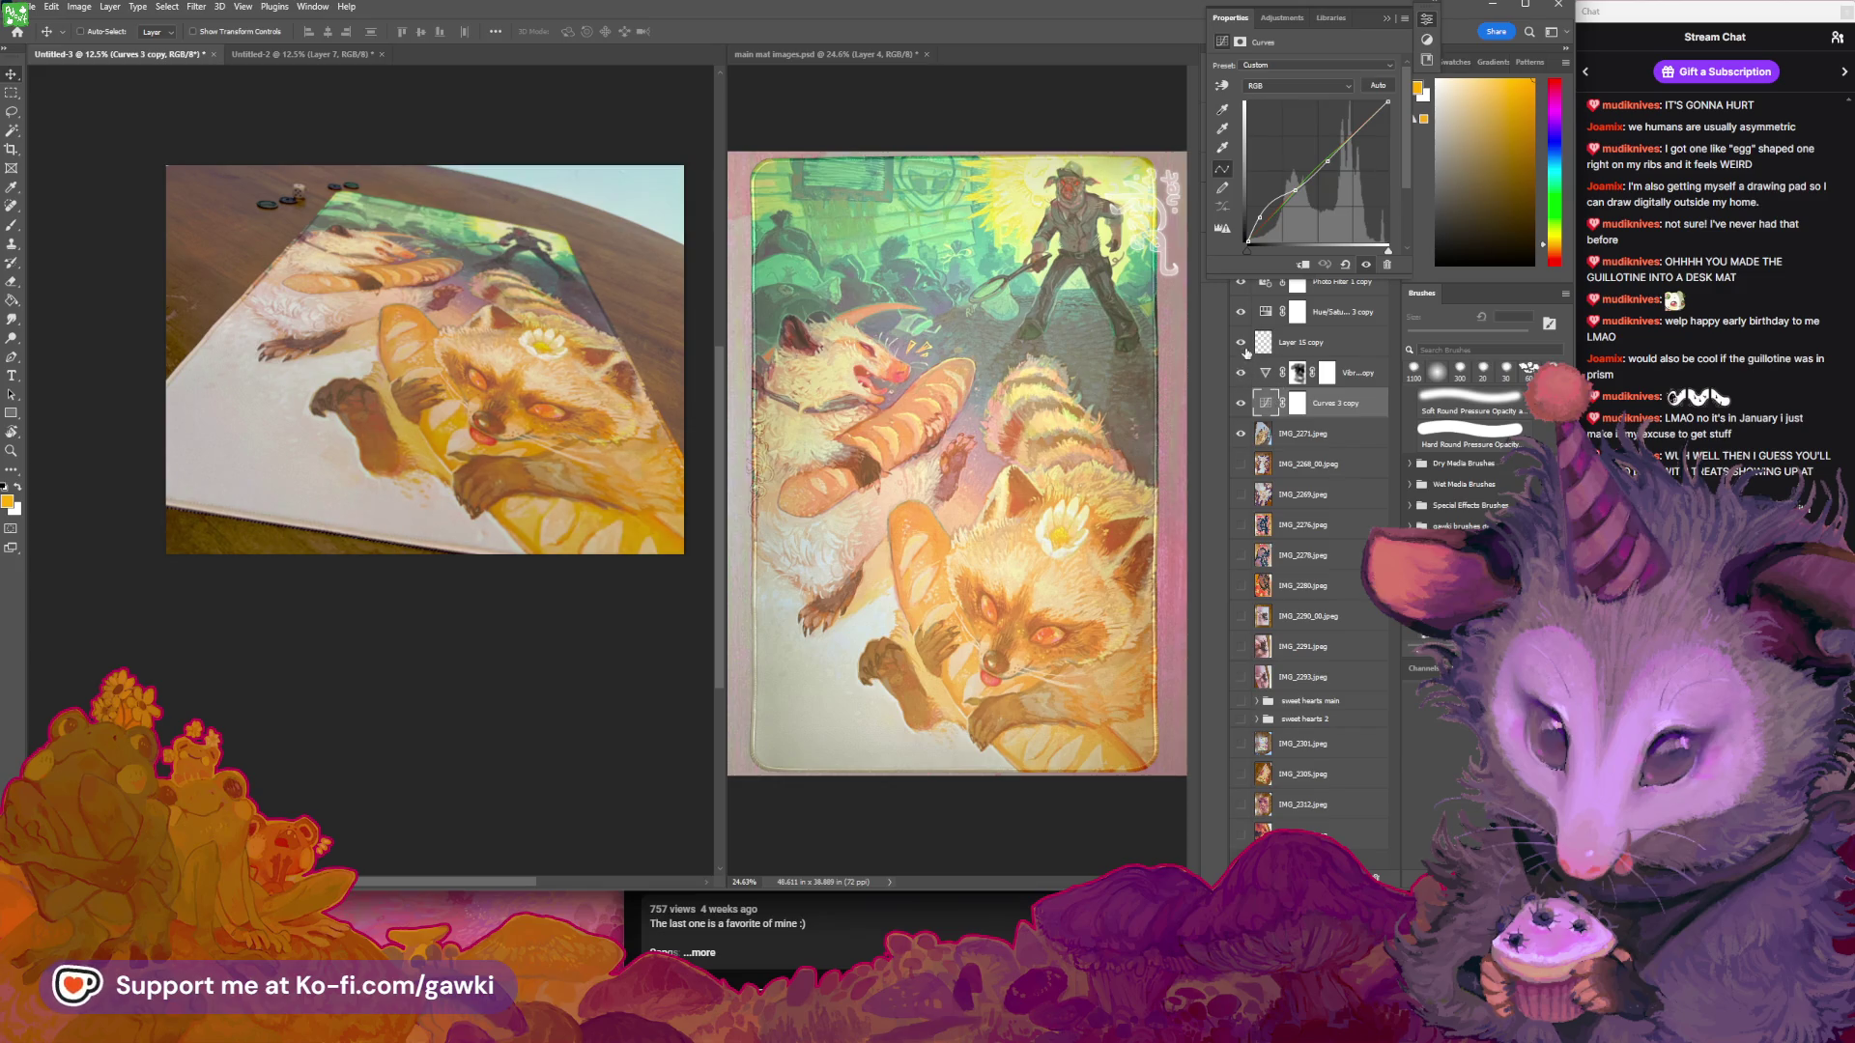
click(1244, 343)
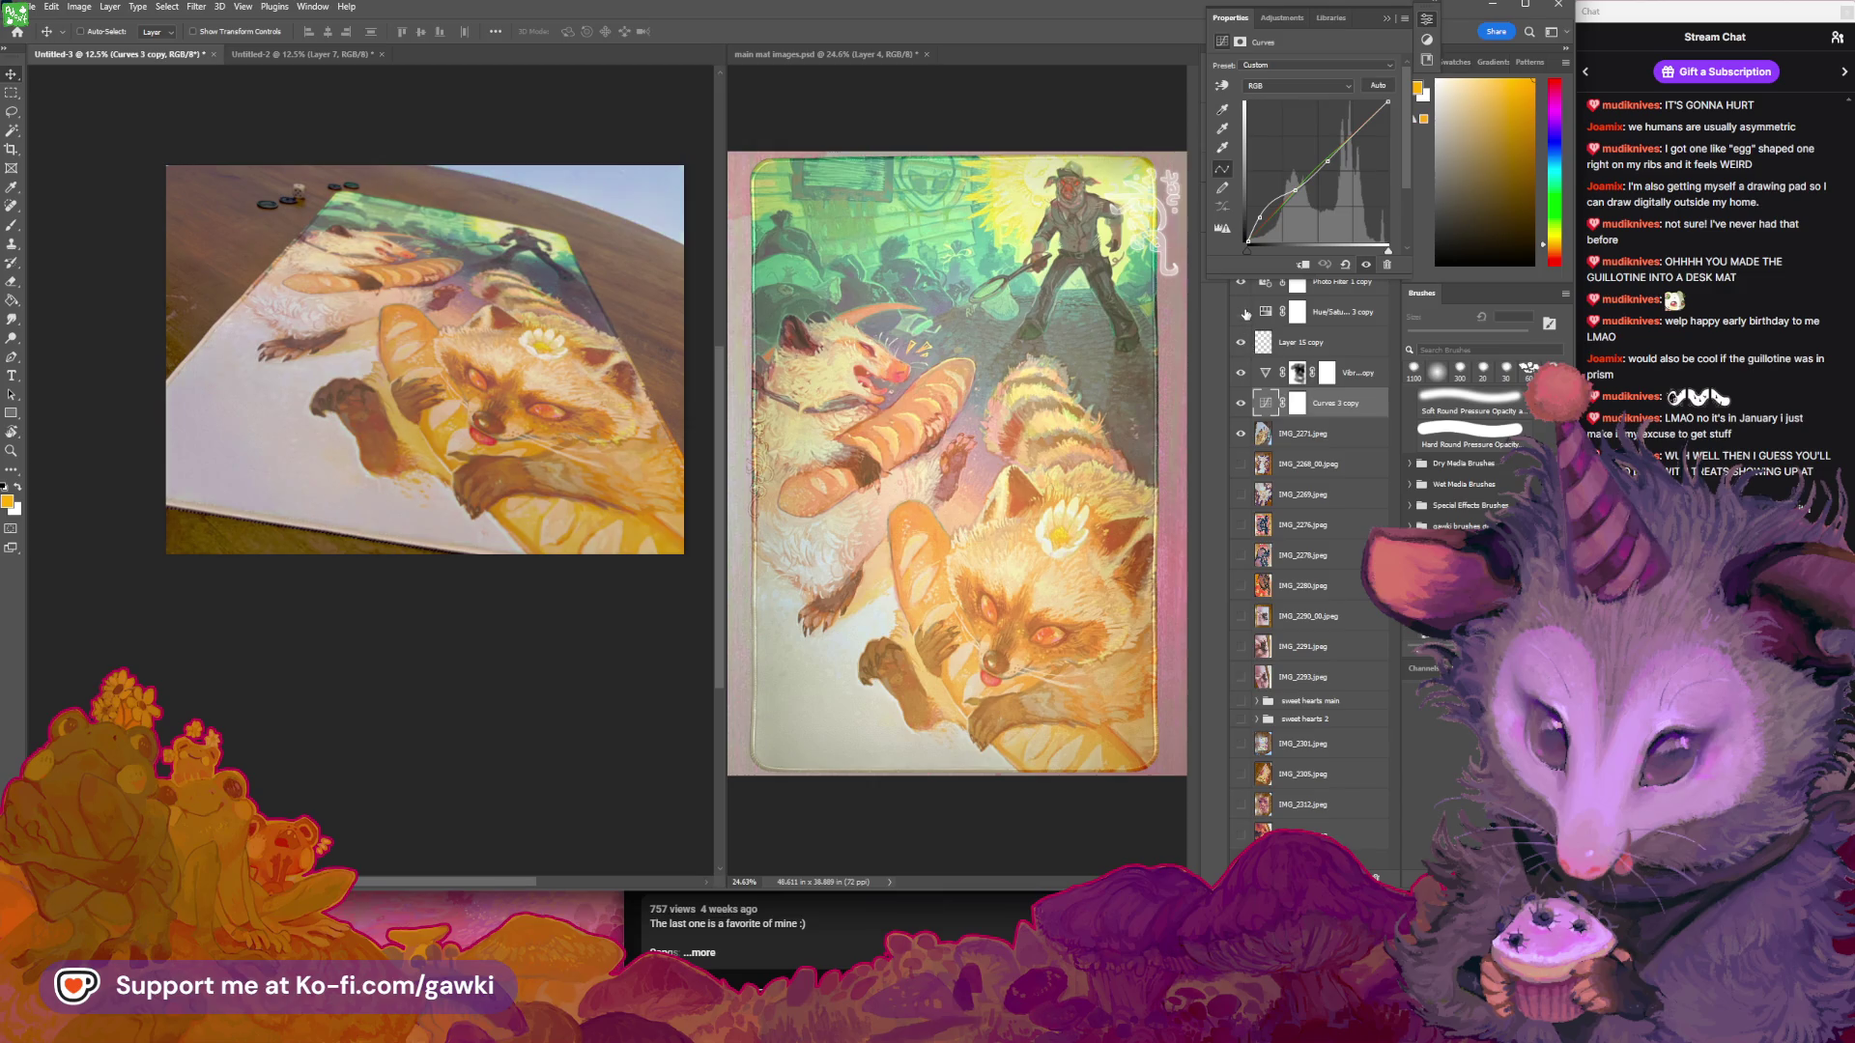
click(1244, 313)
click(1297, 311)
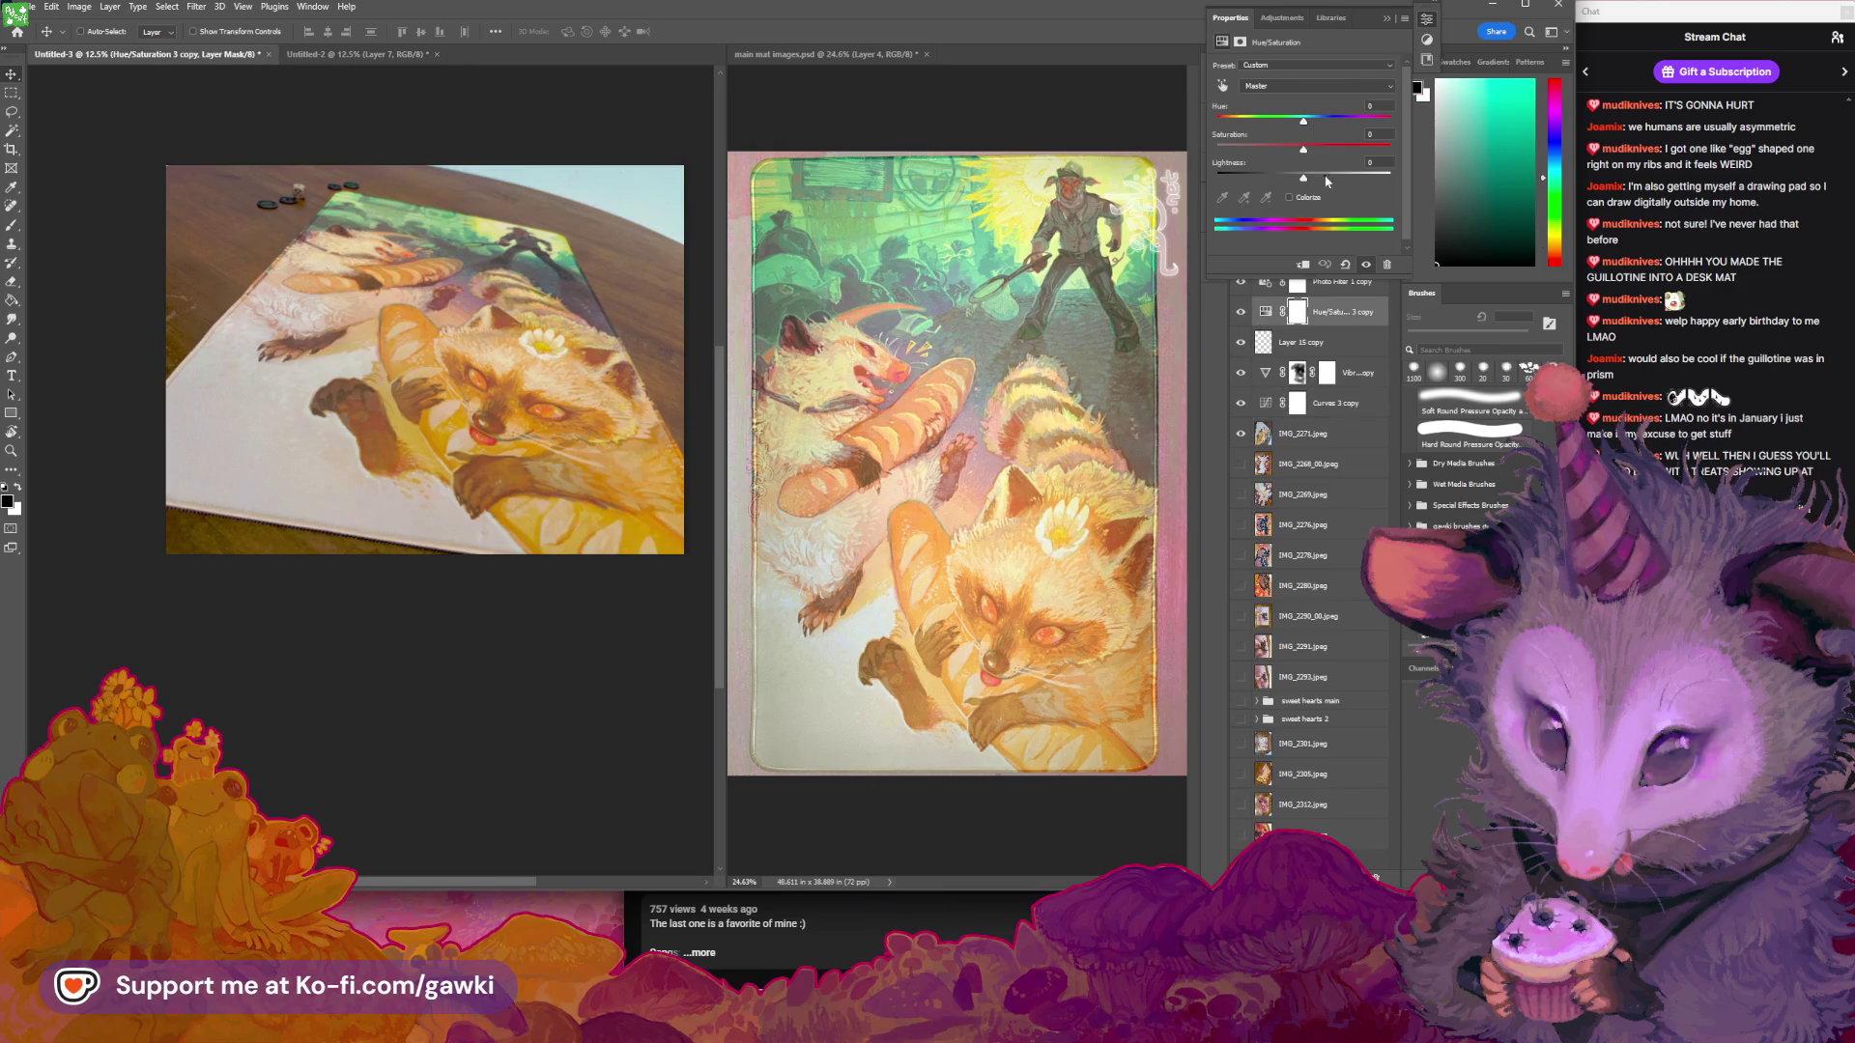
Set the Yellows range saturation to +28 in the Hue/Saturation properties
click(1320, 87)
click(1320, 108)
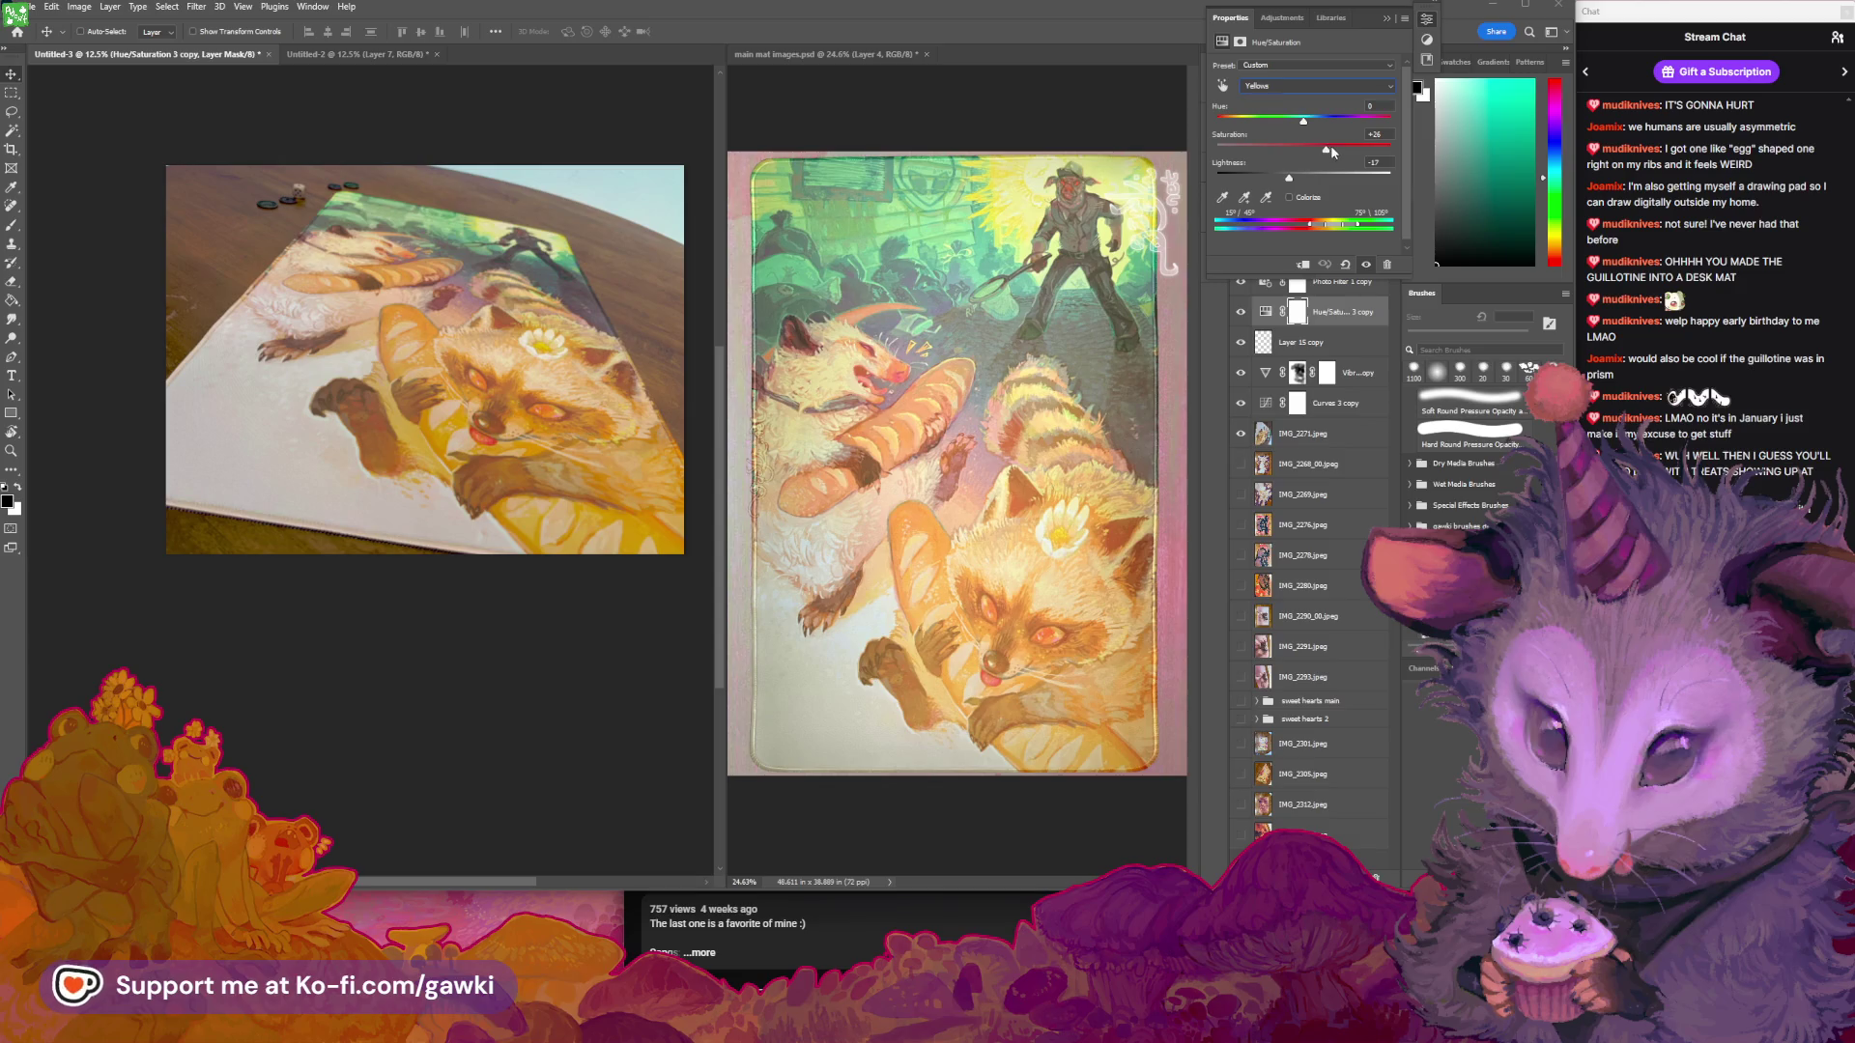
click(1337, 149)
drag(1327, 151, 1330, 151)
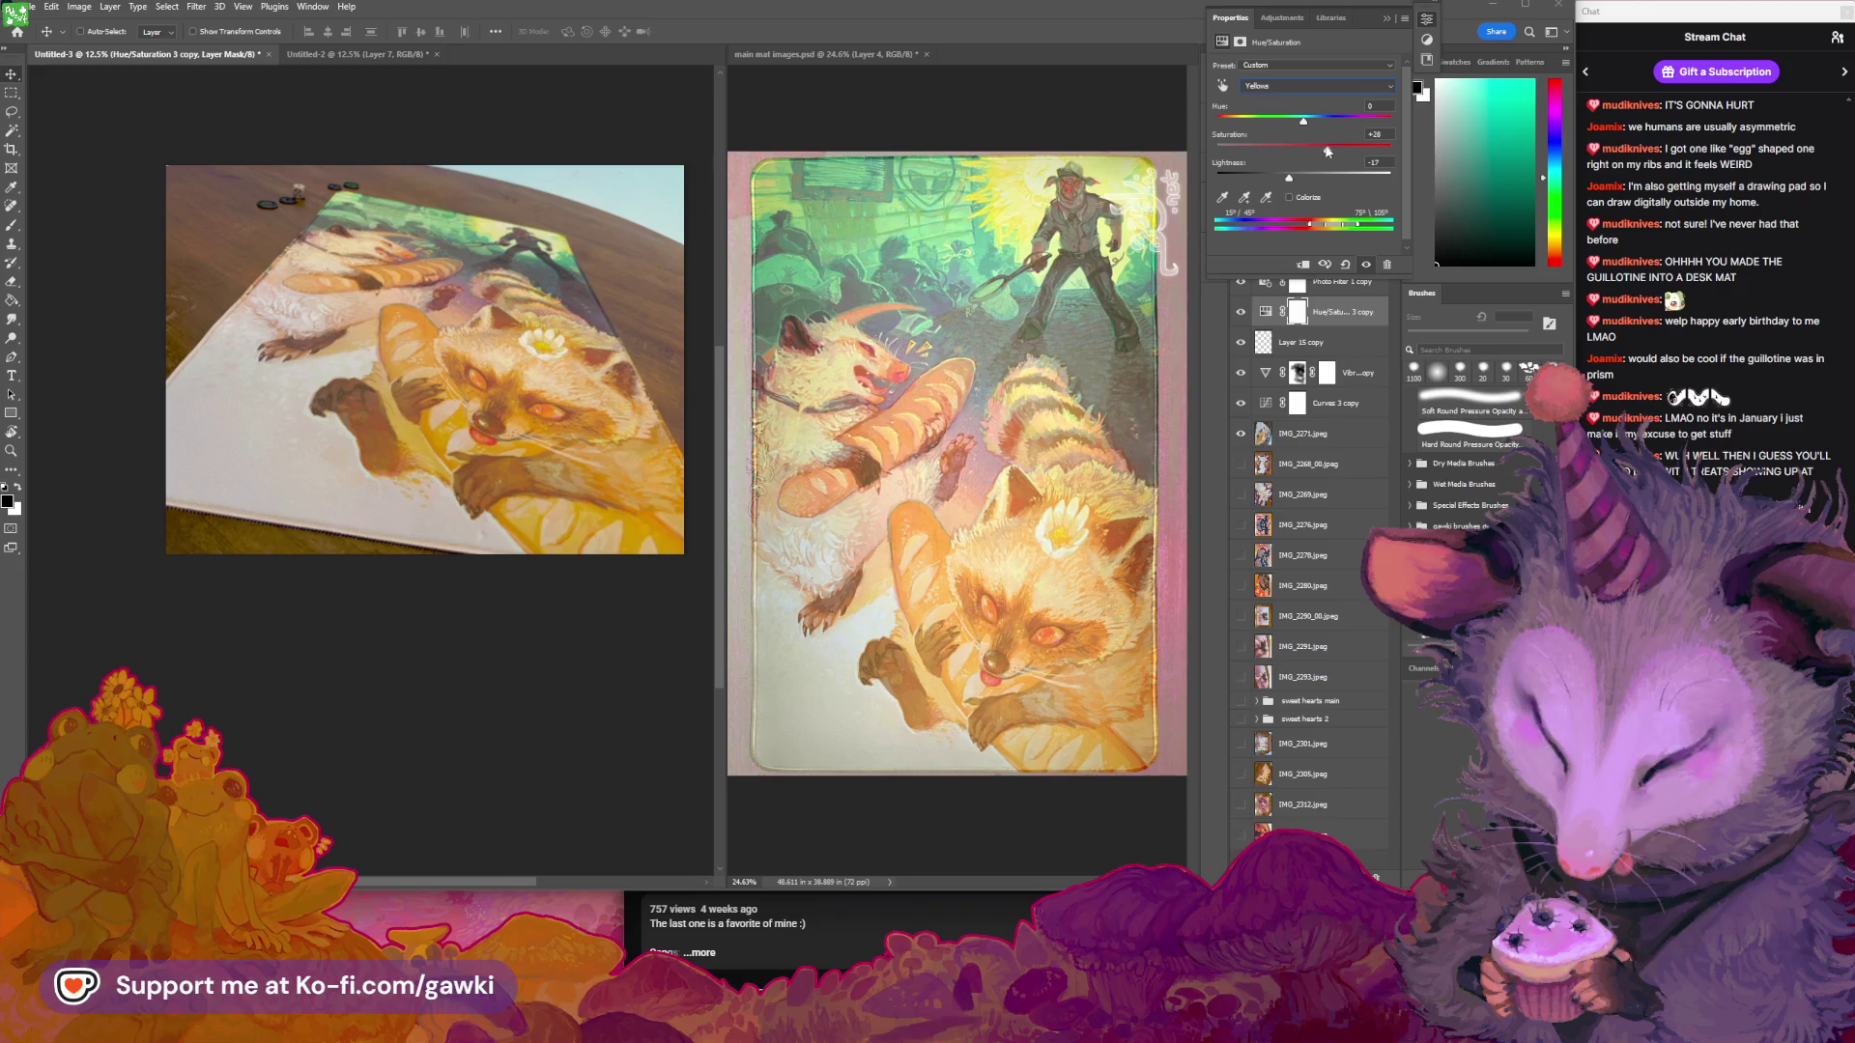
Sample a blue area of the mat and raise the Blues saturation to +41
click(1223, 85)
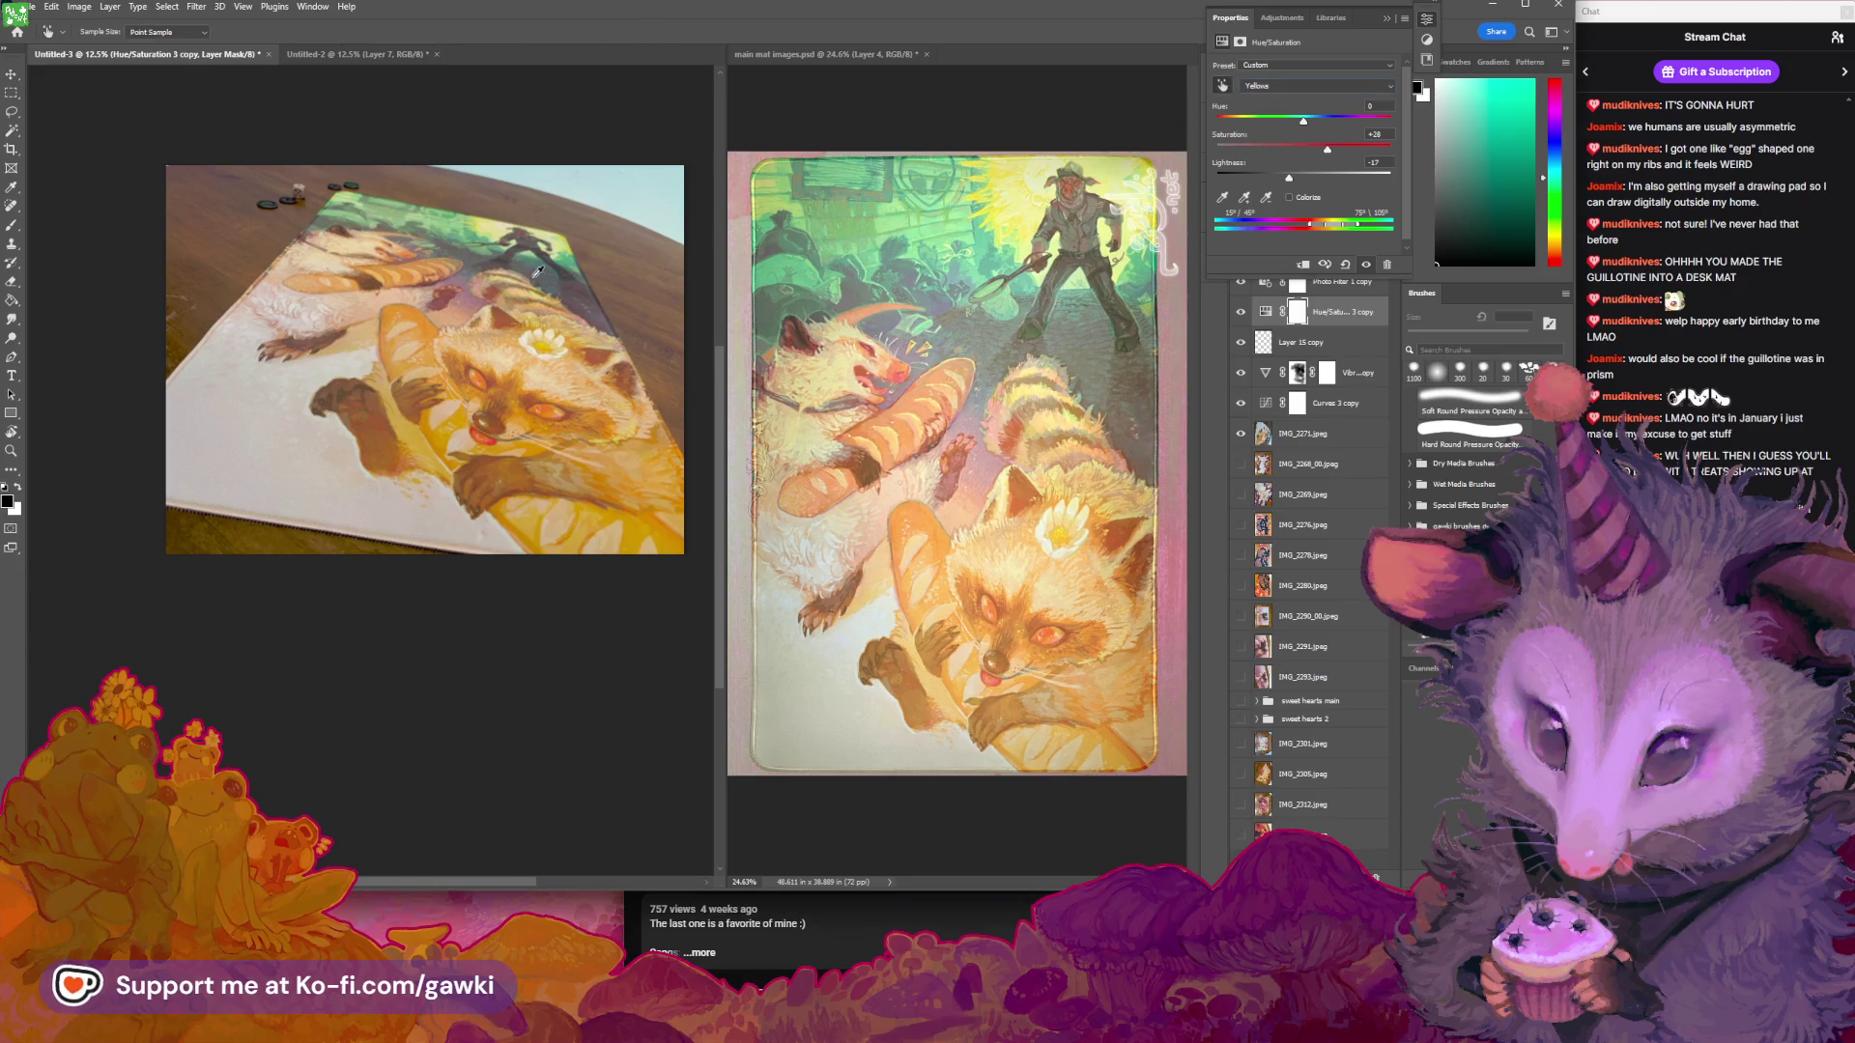
click(246, 440)
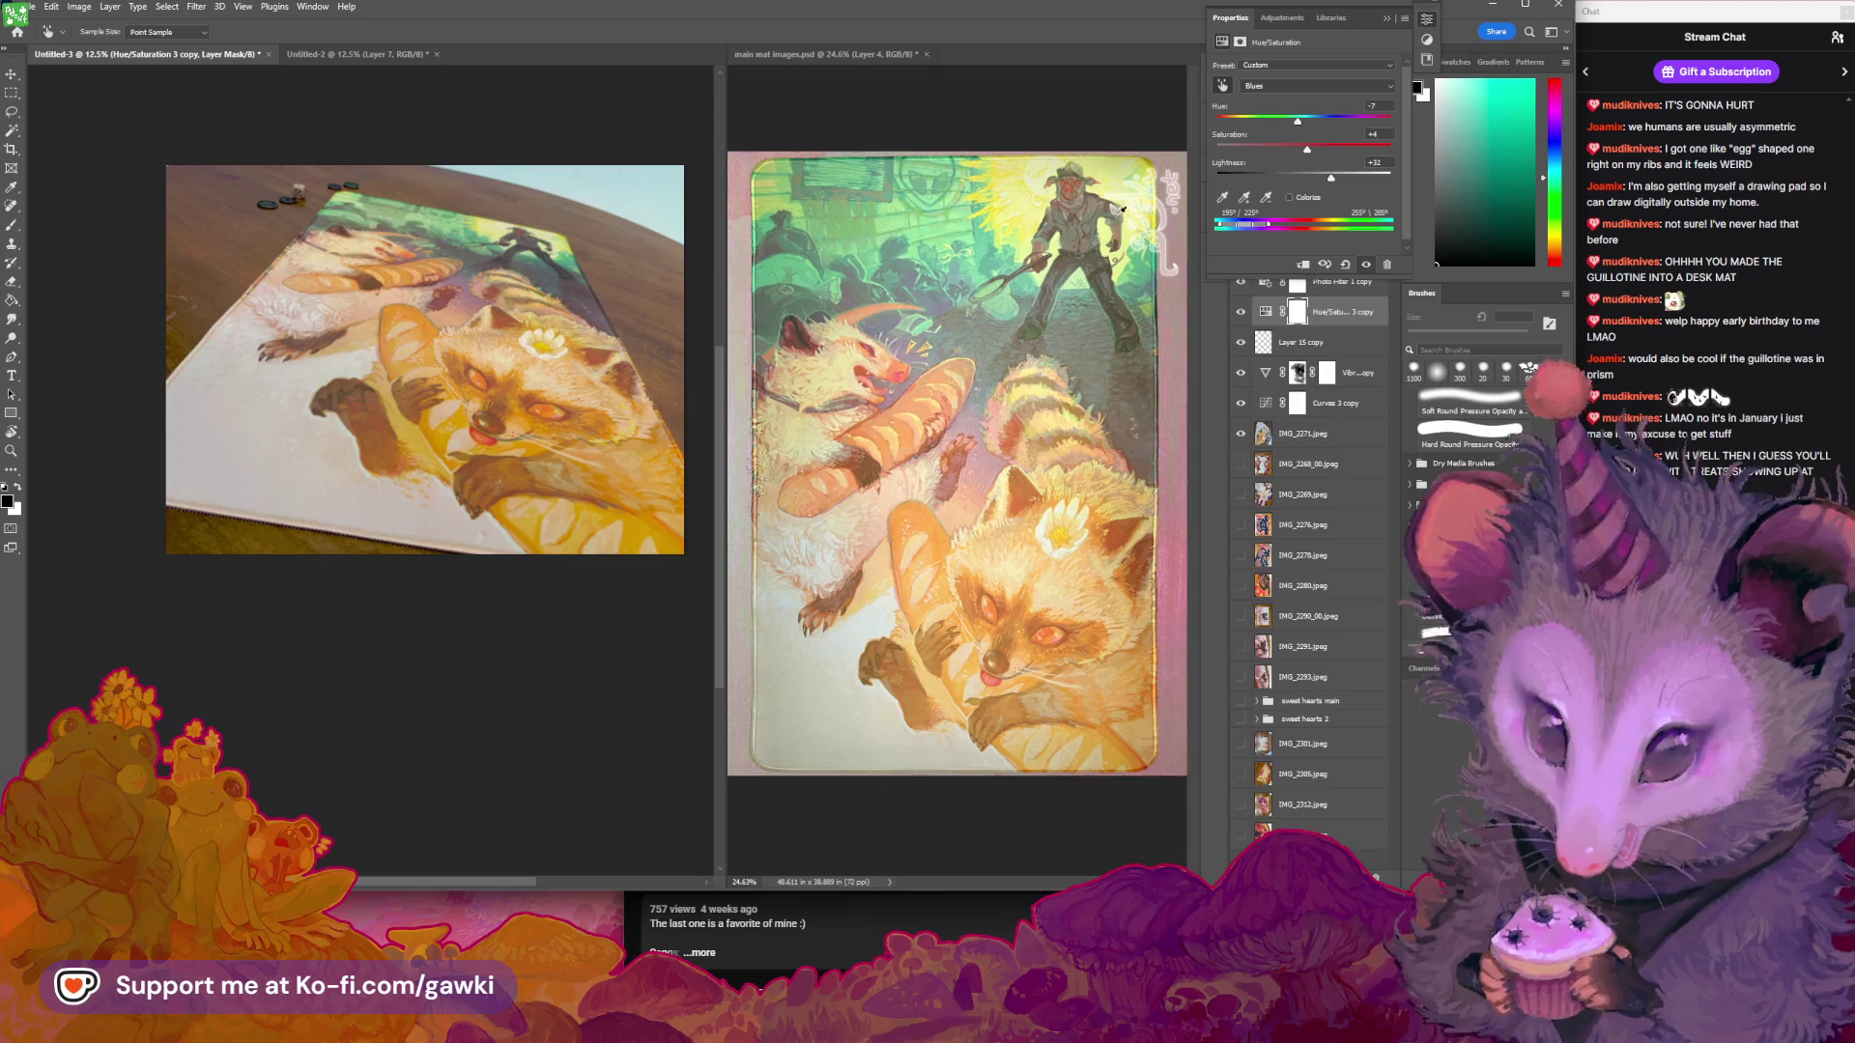
drag(1324, 145, 1341, 150)
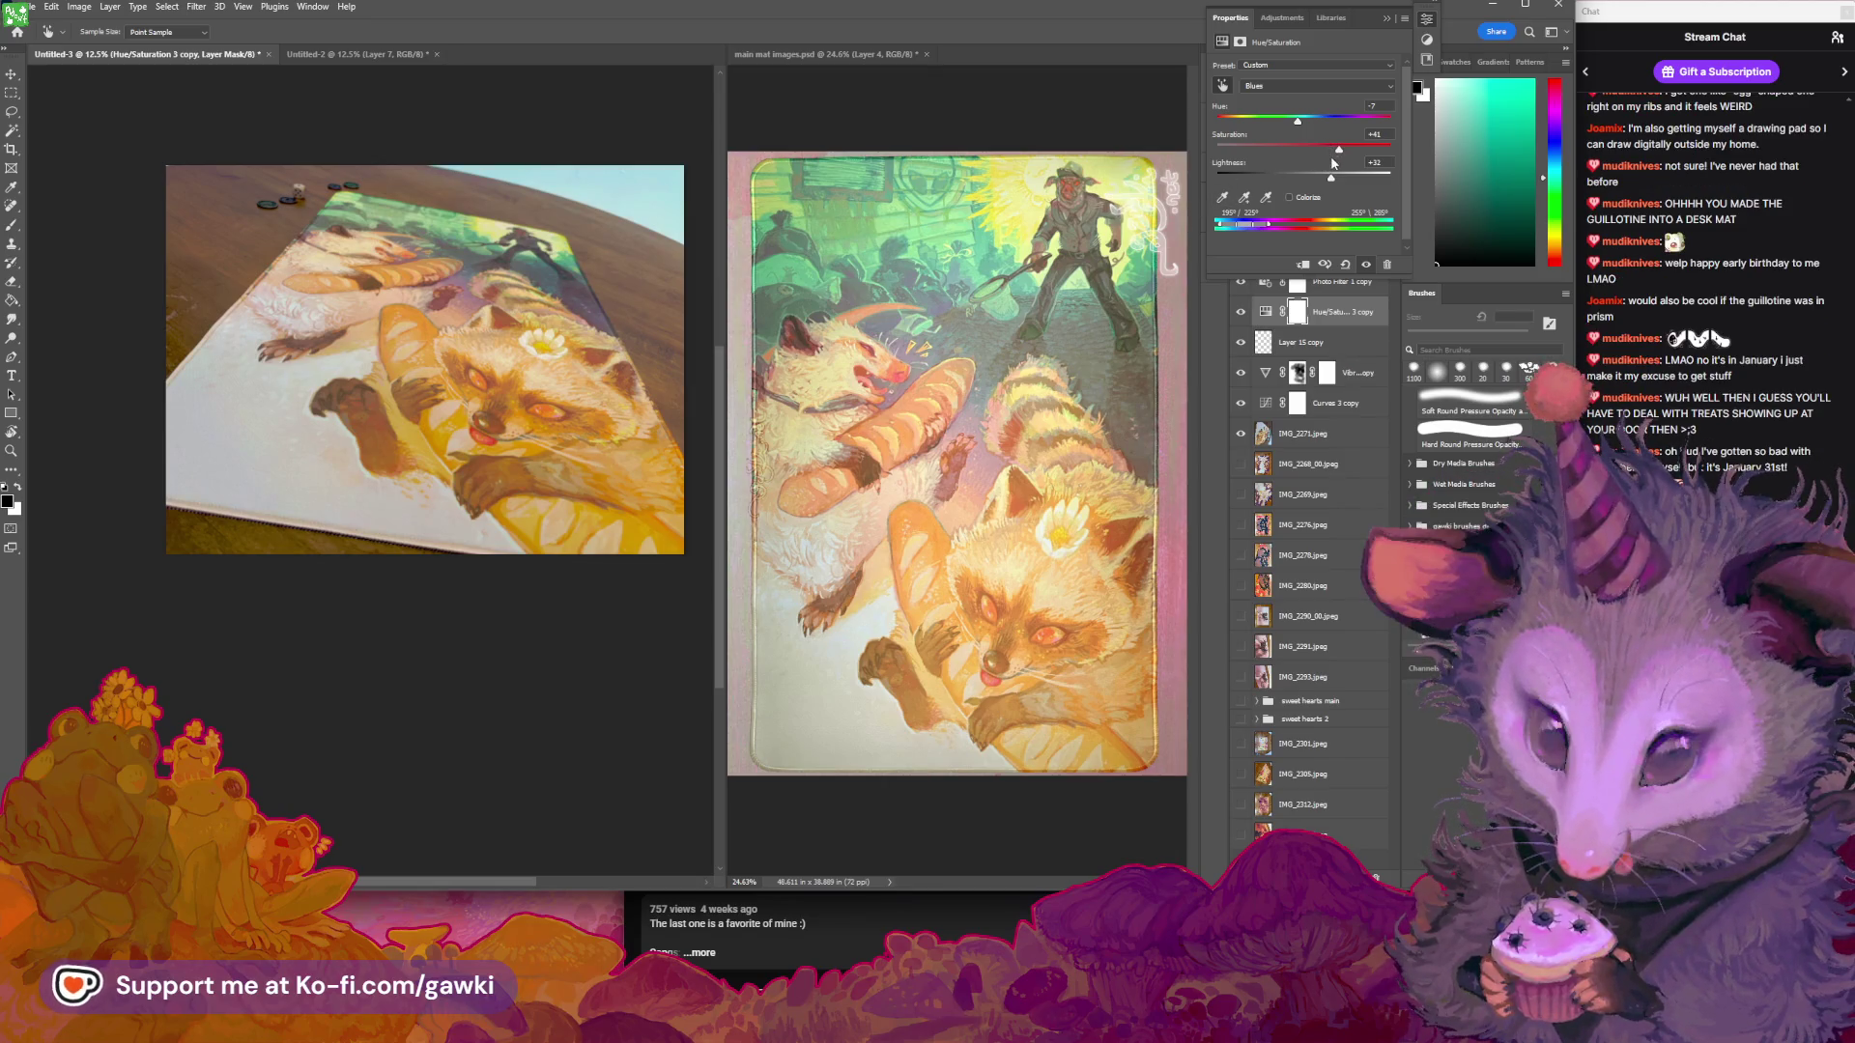
key(v)
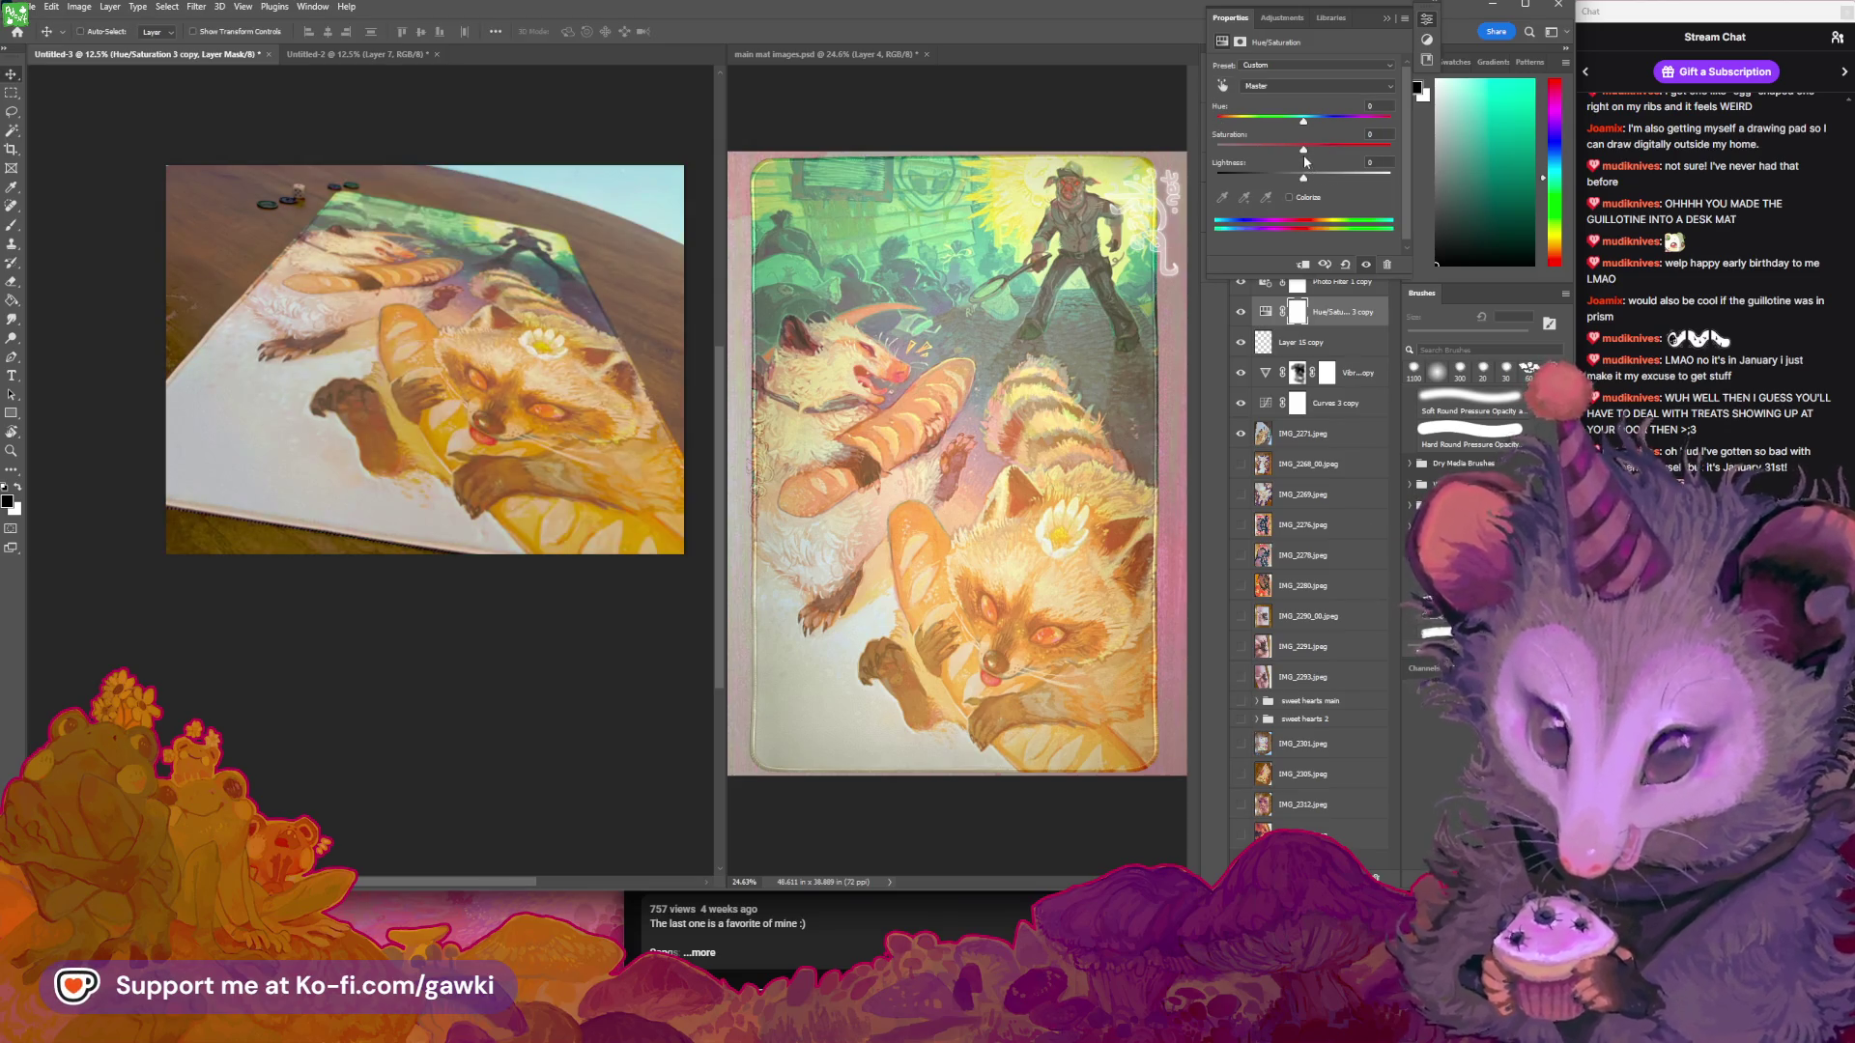
Zoom in on the mat photo and select Layer 15 copy for painting with a soft brush
key(z)
drag(574, 380, 604, 379)
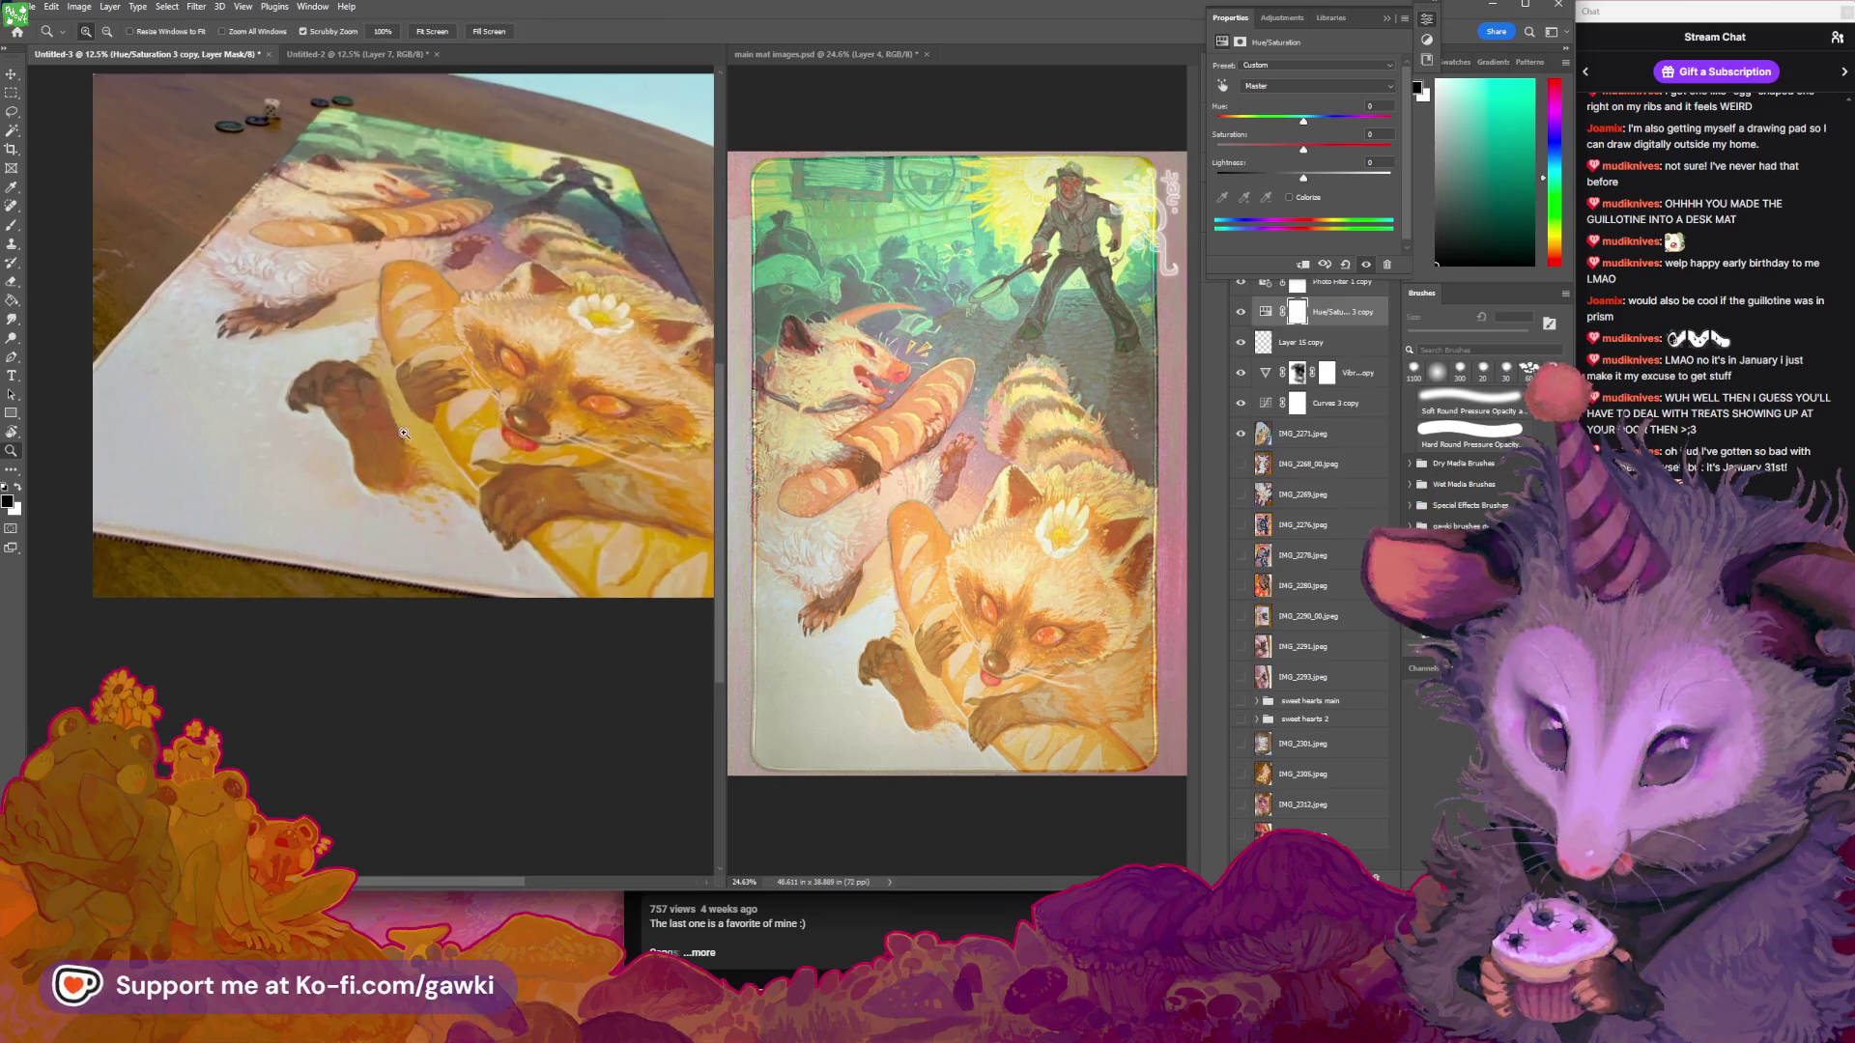
drag(406, 462, 427, 455)
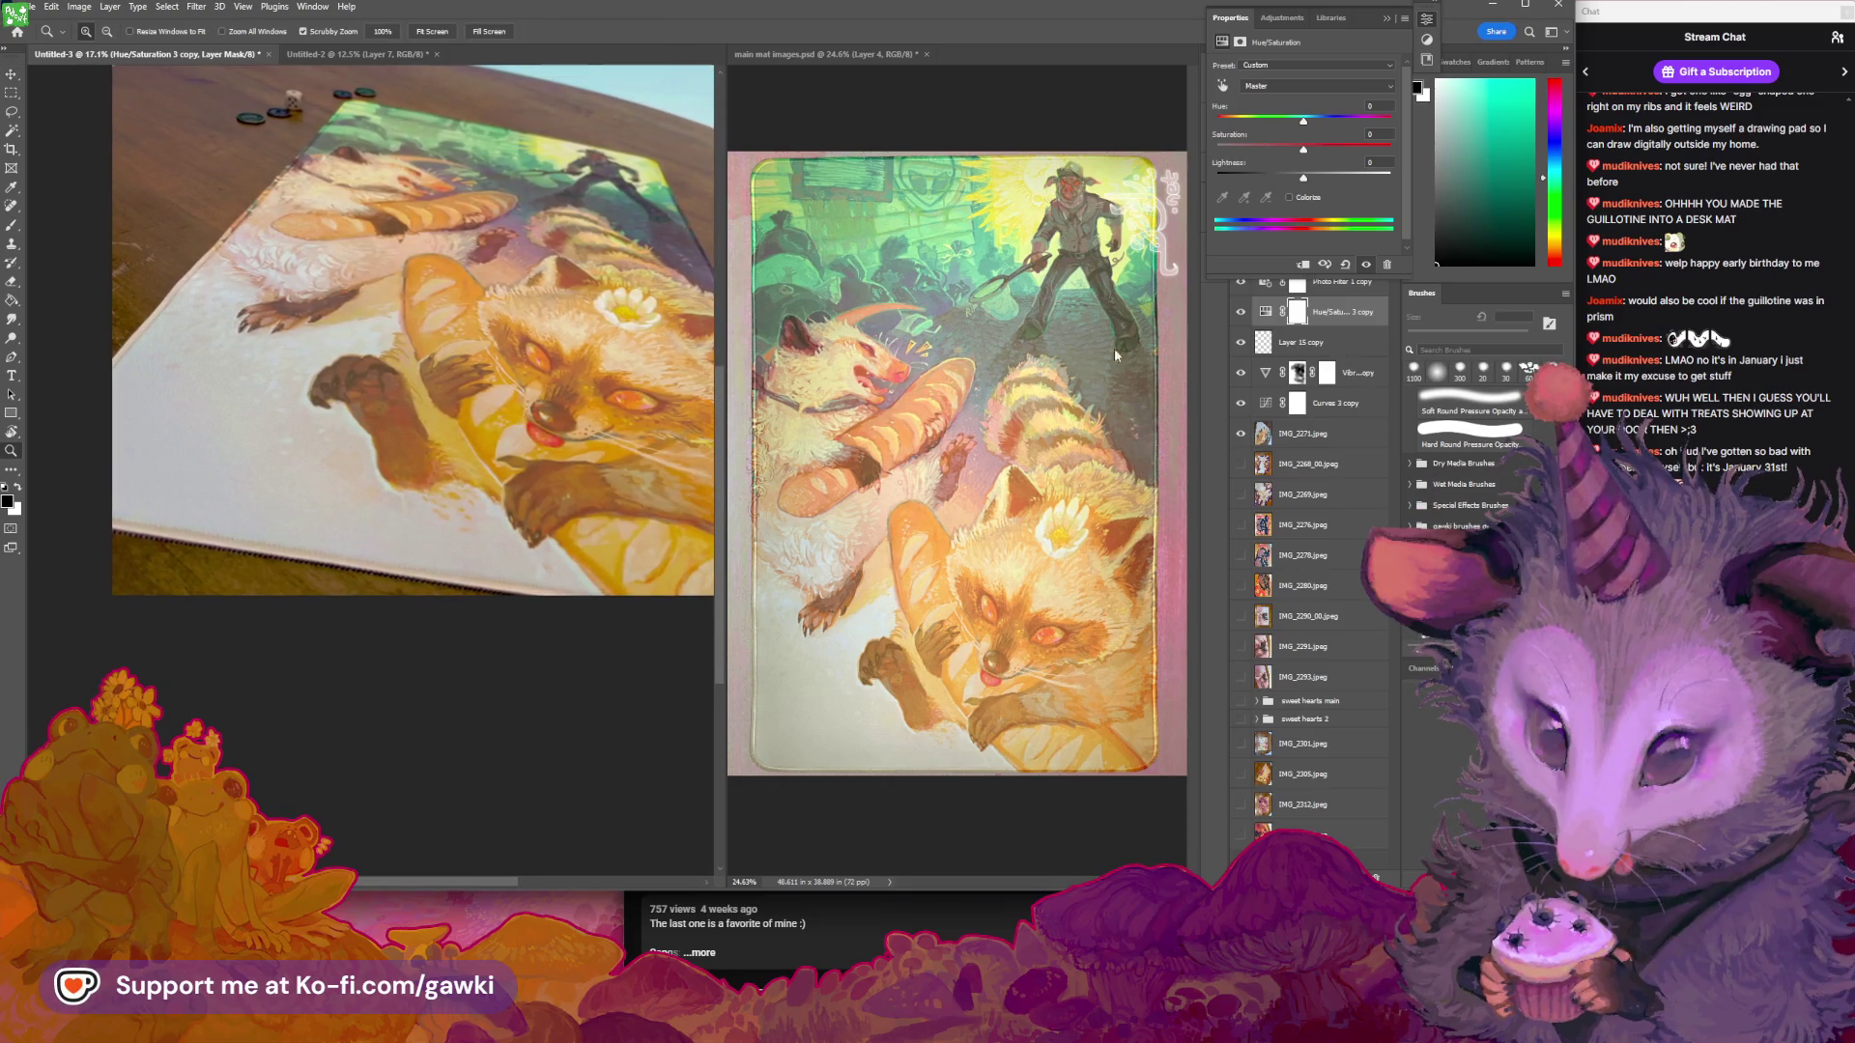
click(1295, 375)
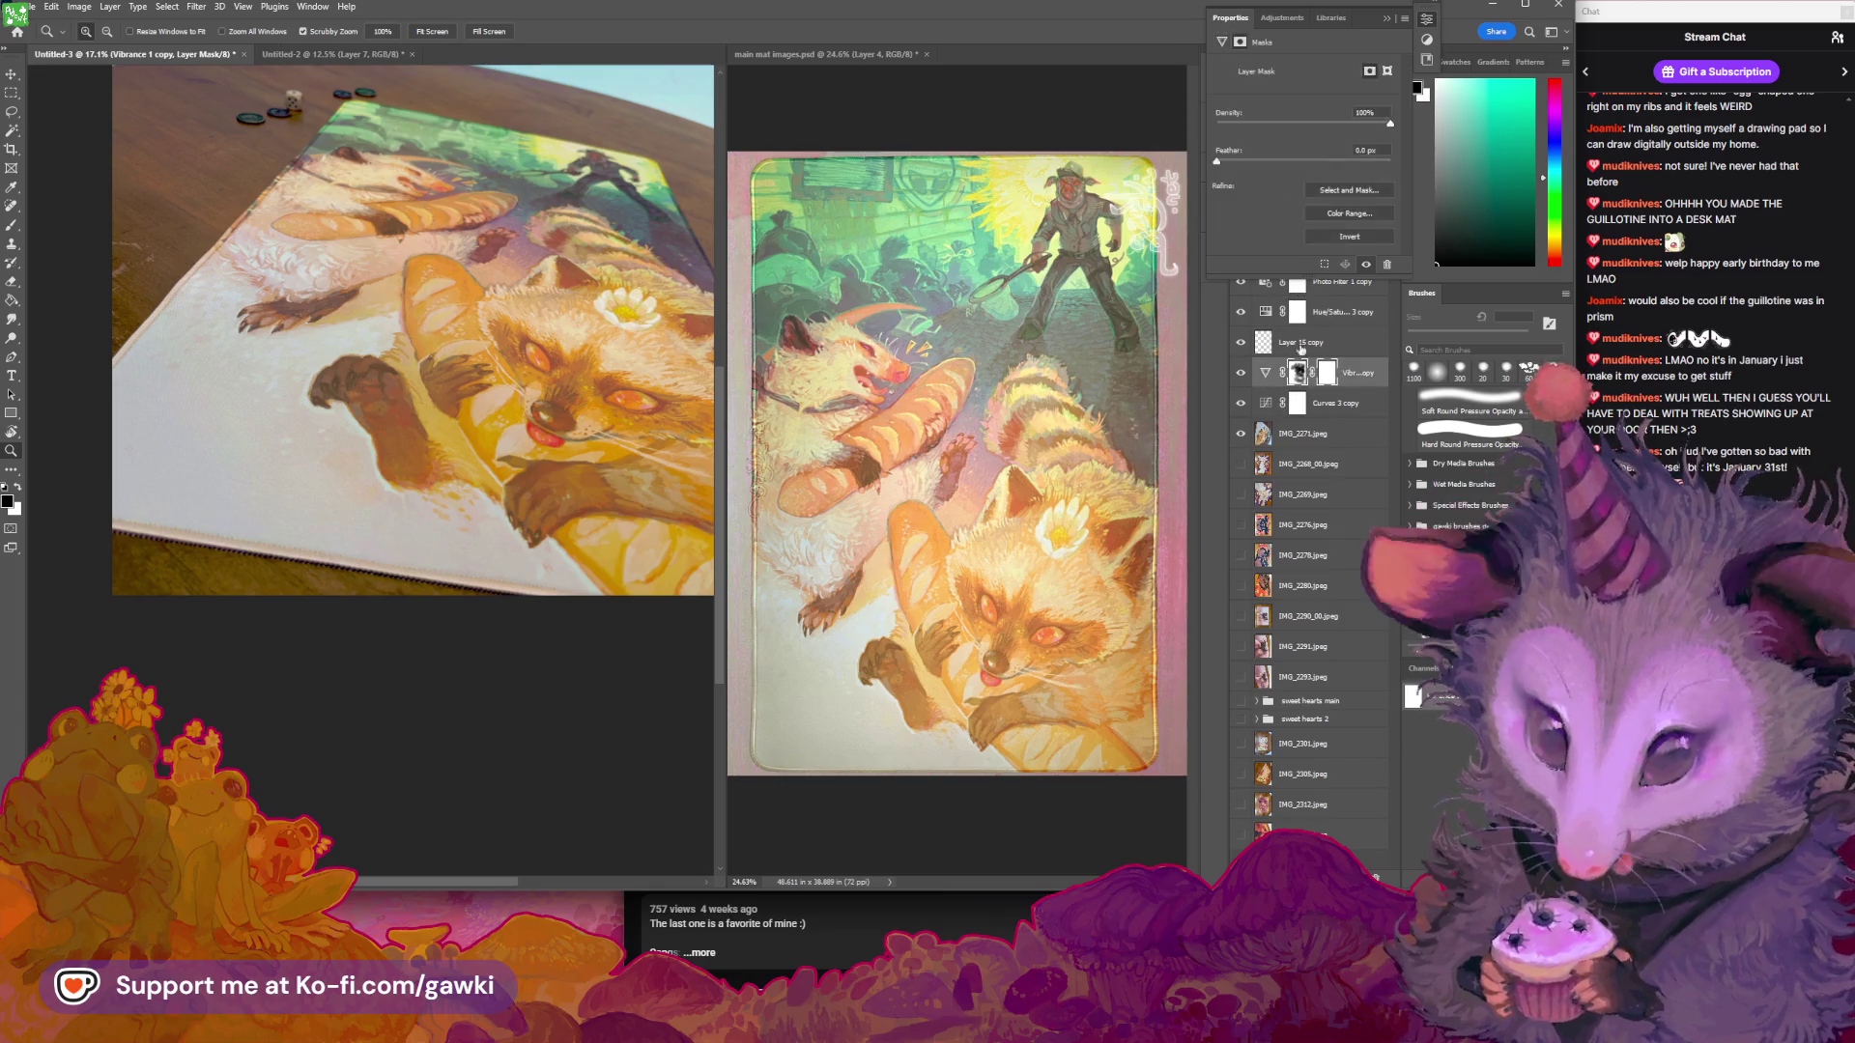
click(1251, 343)
key(b)
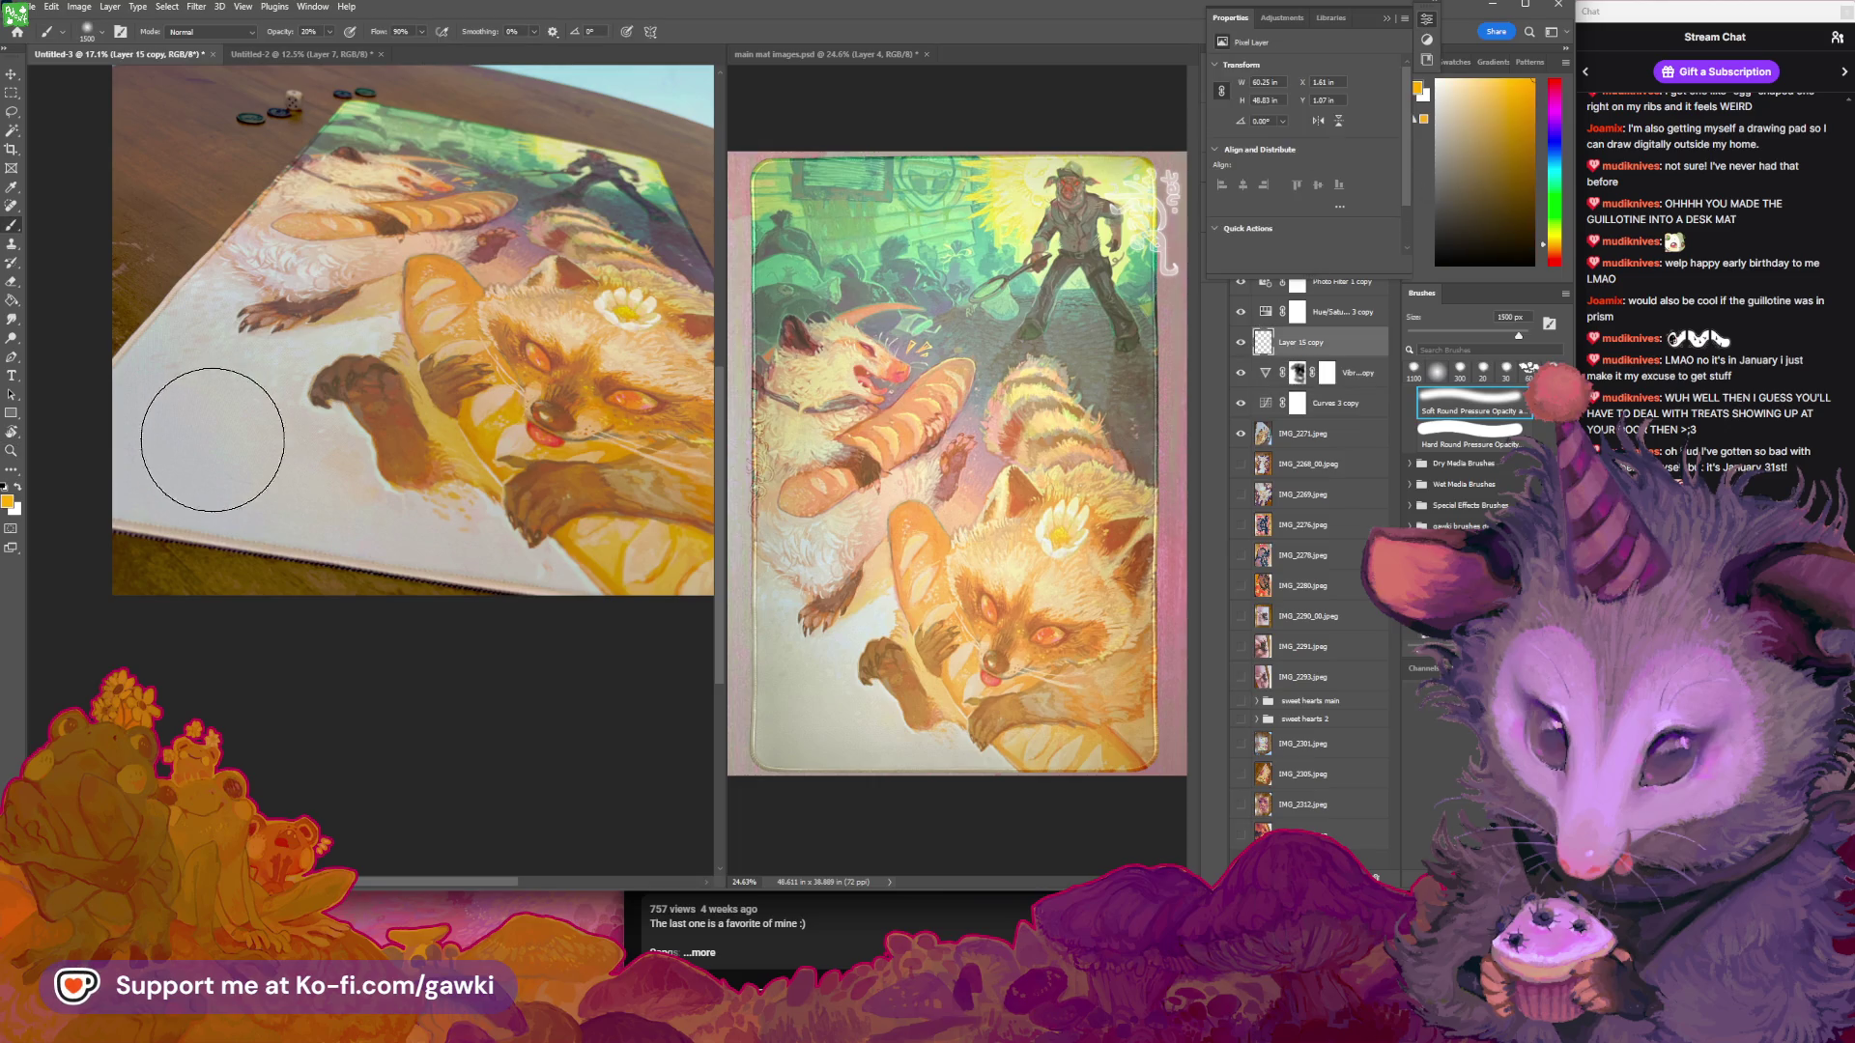
Paint a soft tint stroke over the mat with a slightly larger brush and choose bright yellow
key(bracketright)
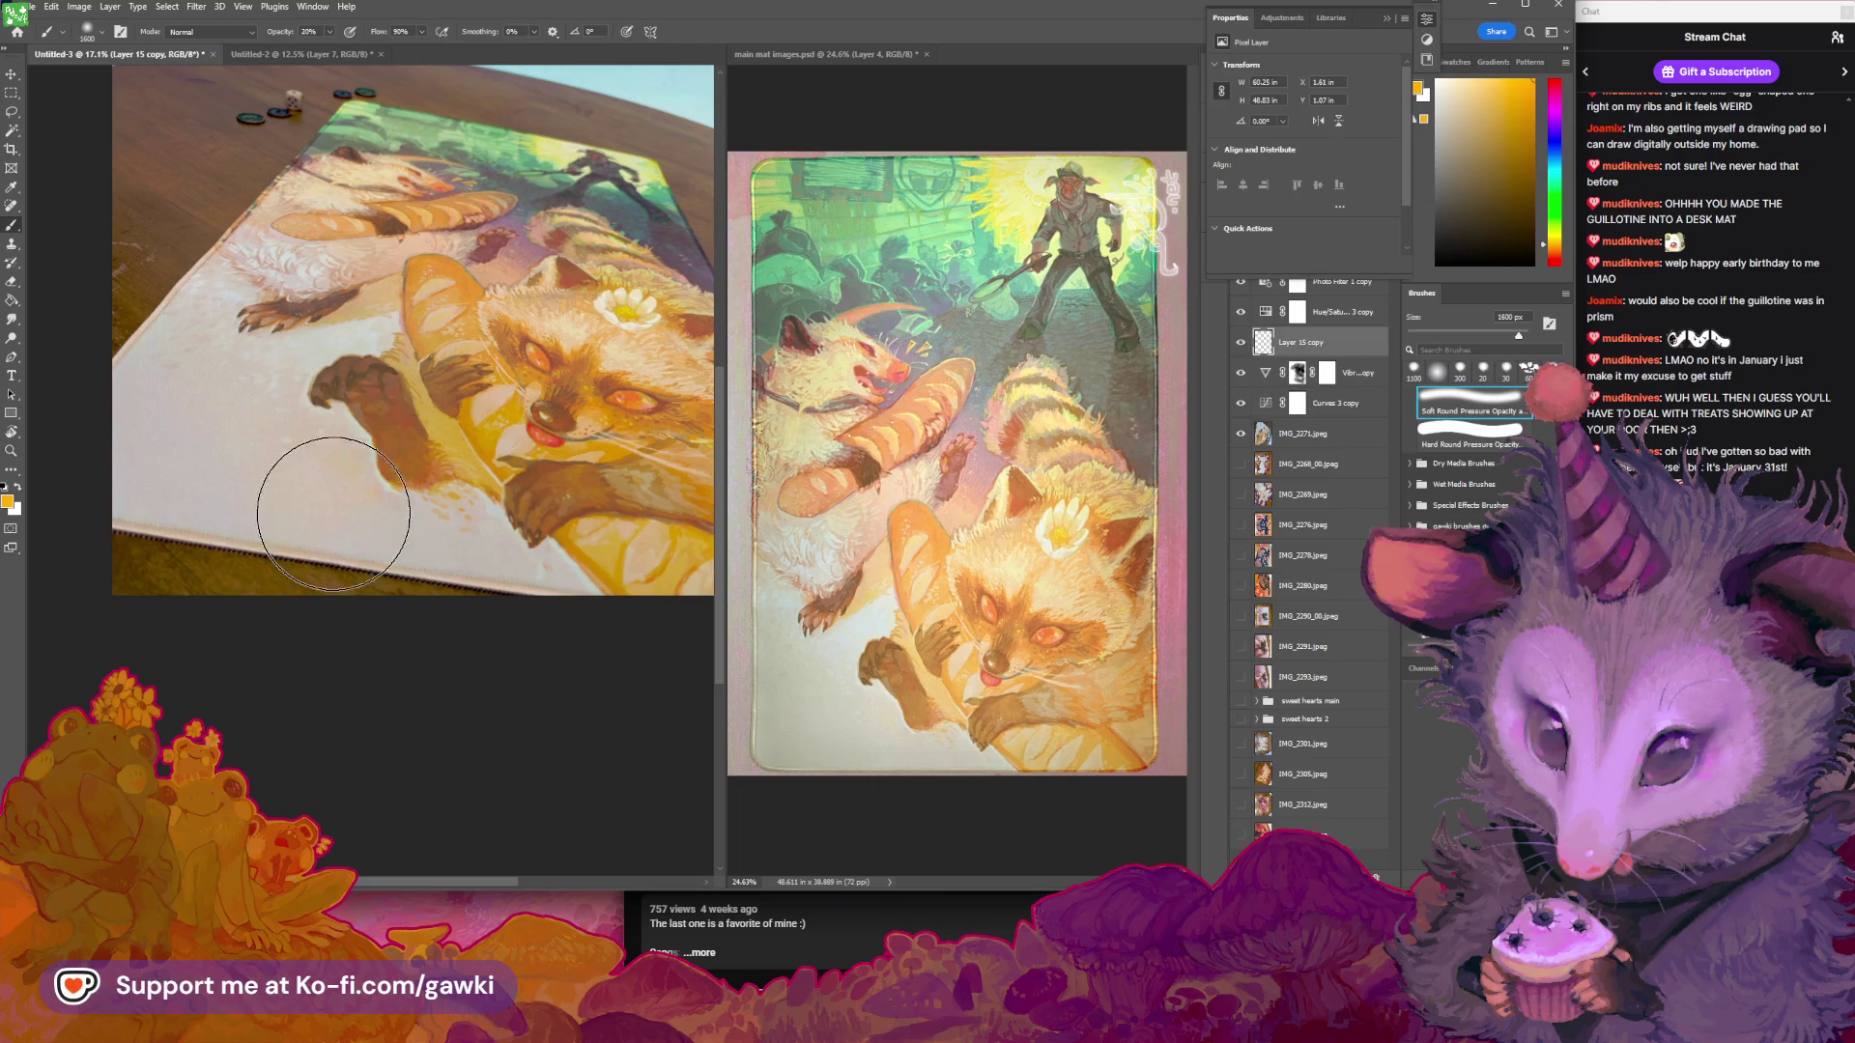
drag(259, 415, 245, 294)
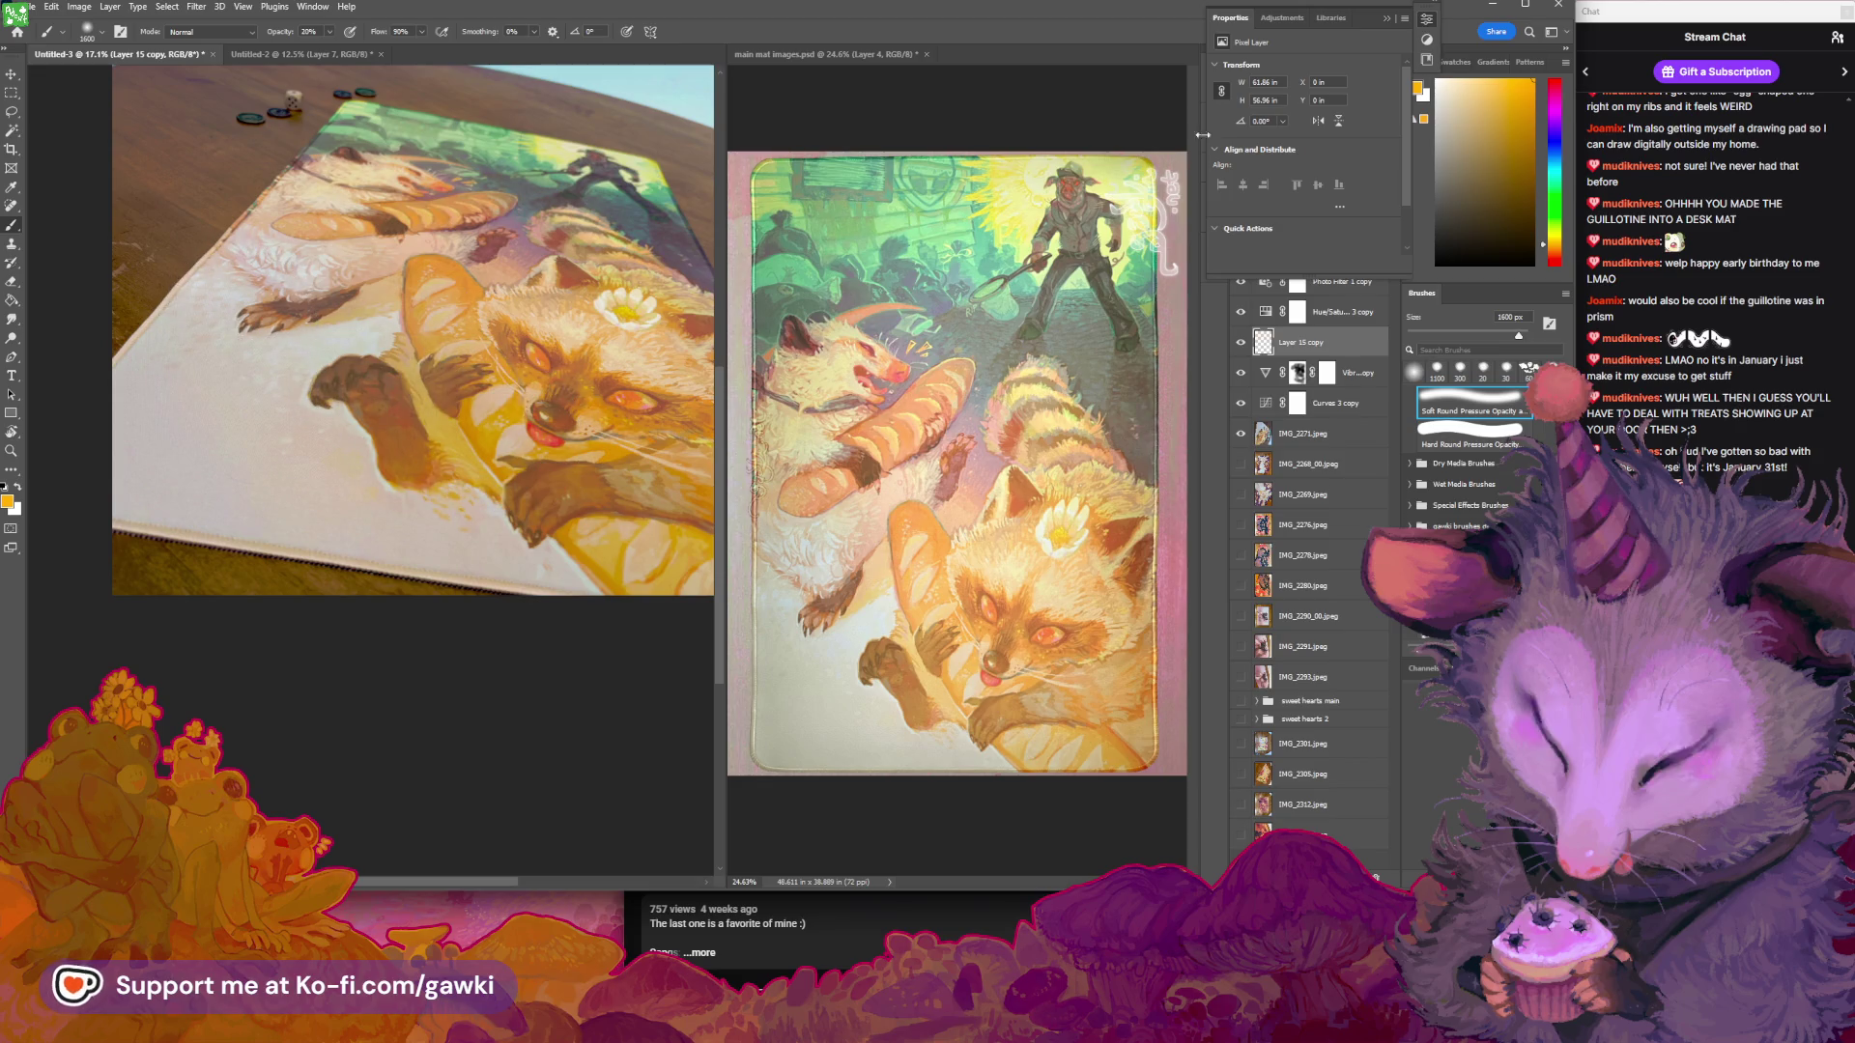
click(1552, 253)
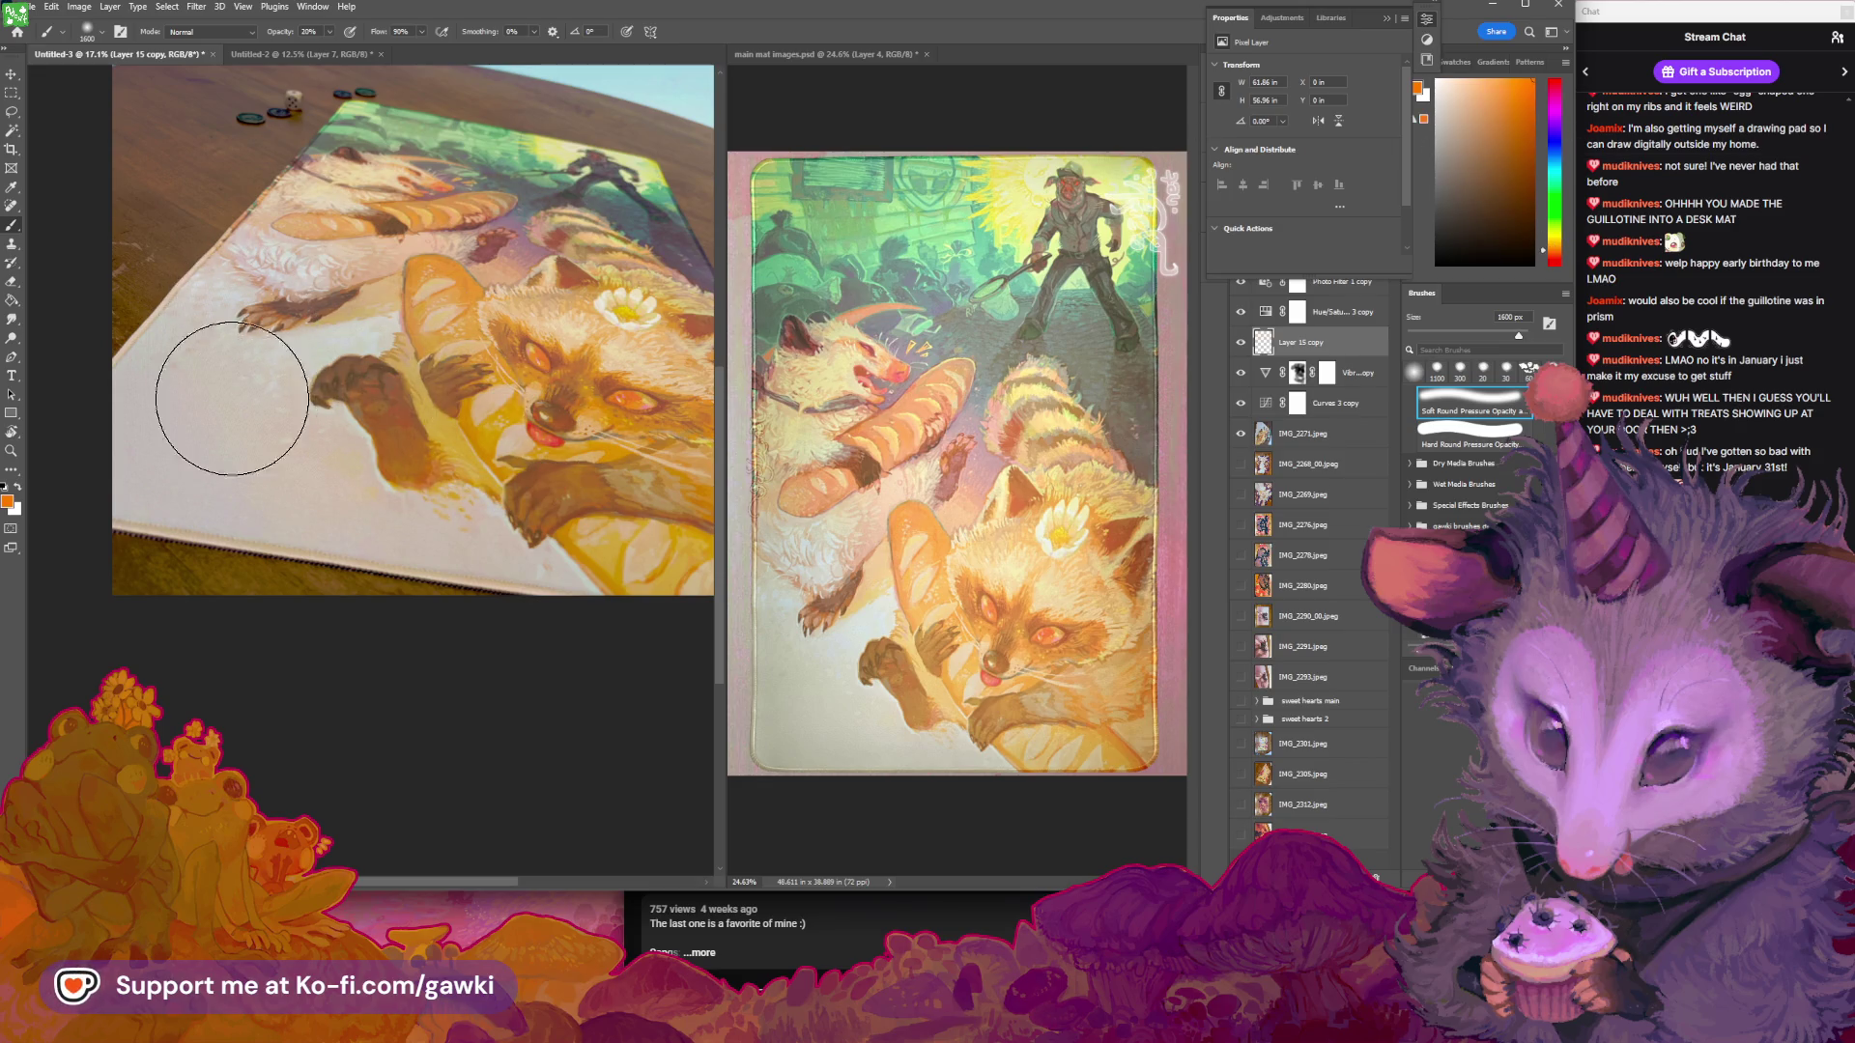
click(1492, 175)
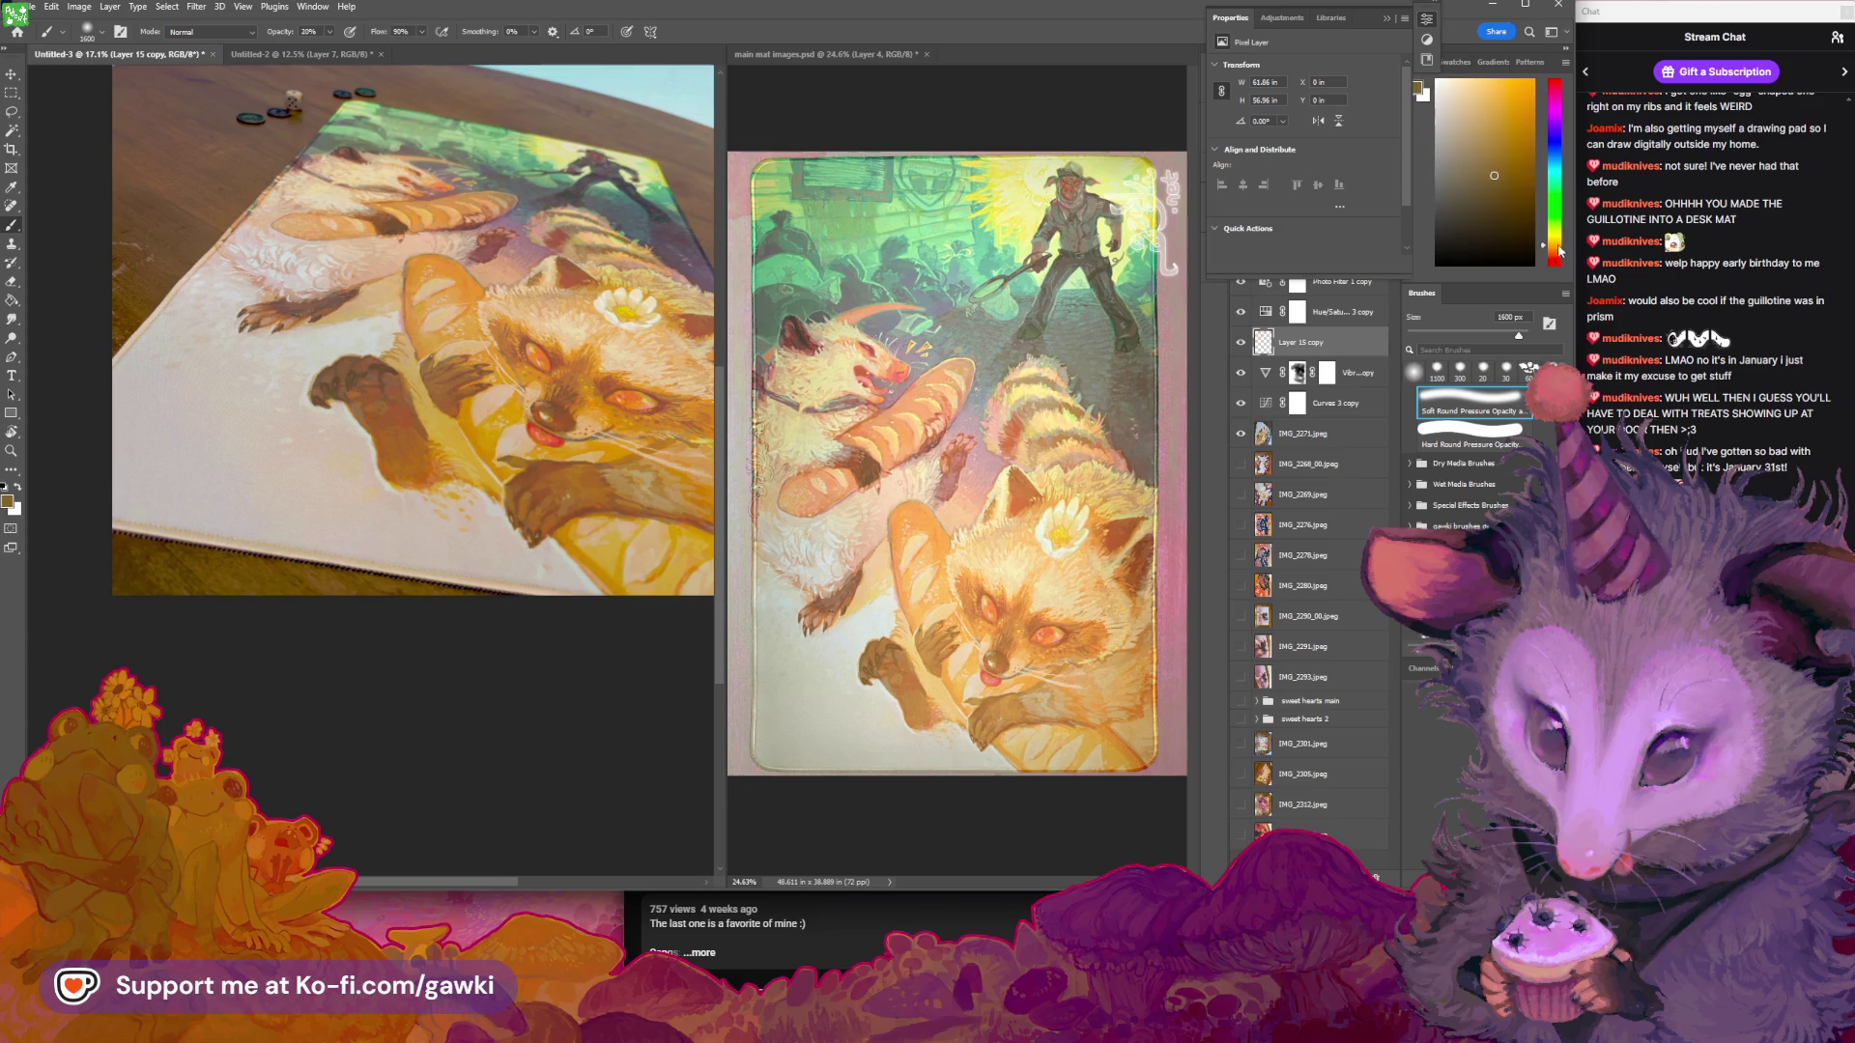
click(1555, 242)
click(1524, 101)
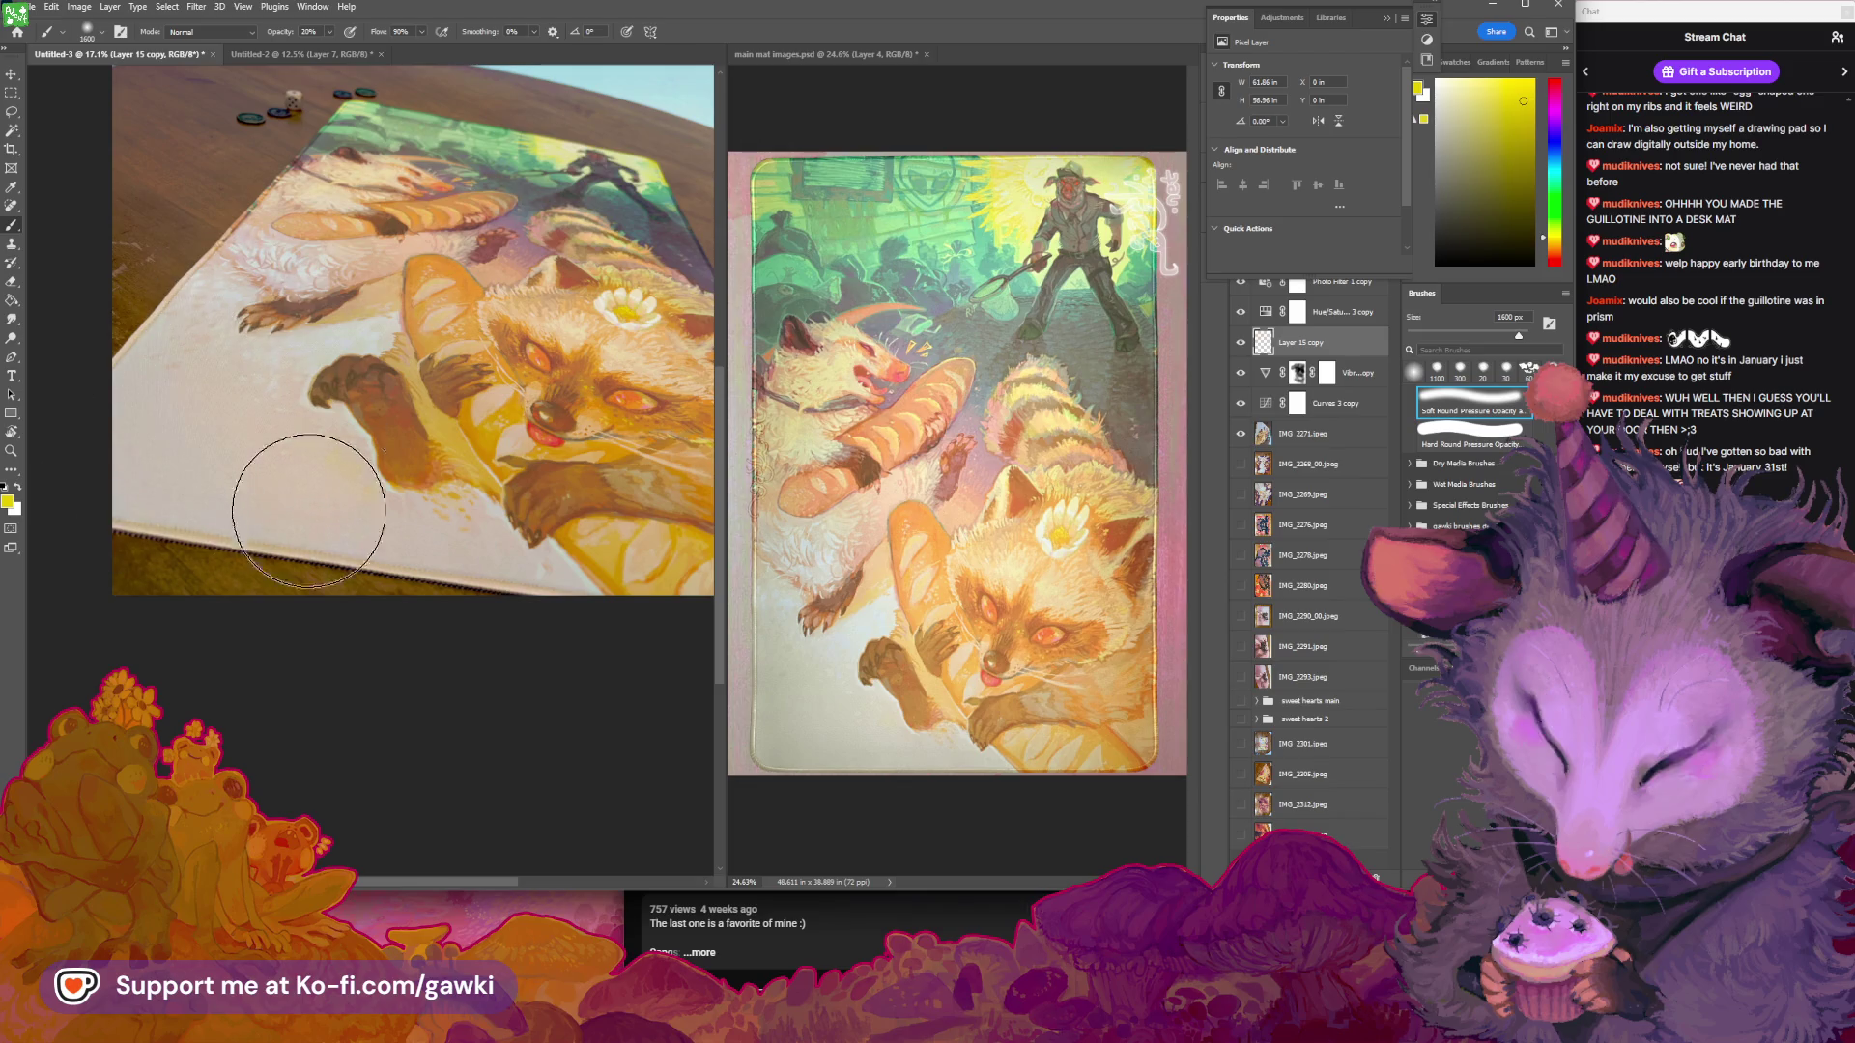
Reframe the mat photo, undo the last stroke, and switch to a smaller eraser
mouse_move(575, 454)
mouse_down()
mouse_move(594, 452)
mouse_move(577, 432)
mouse_up()
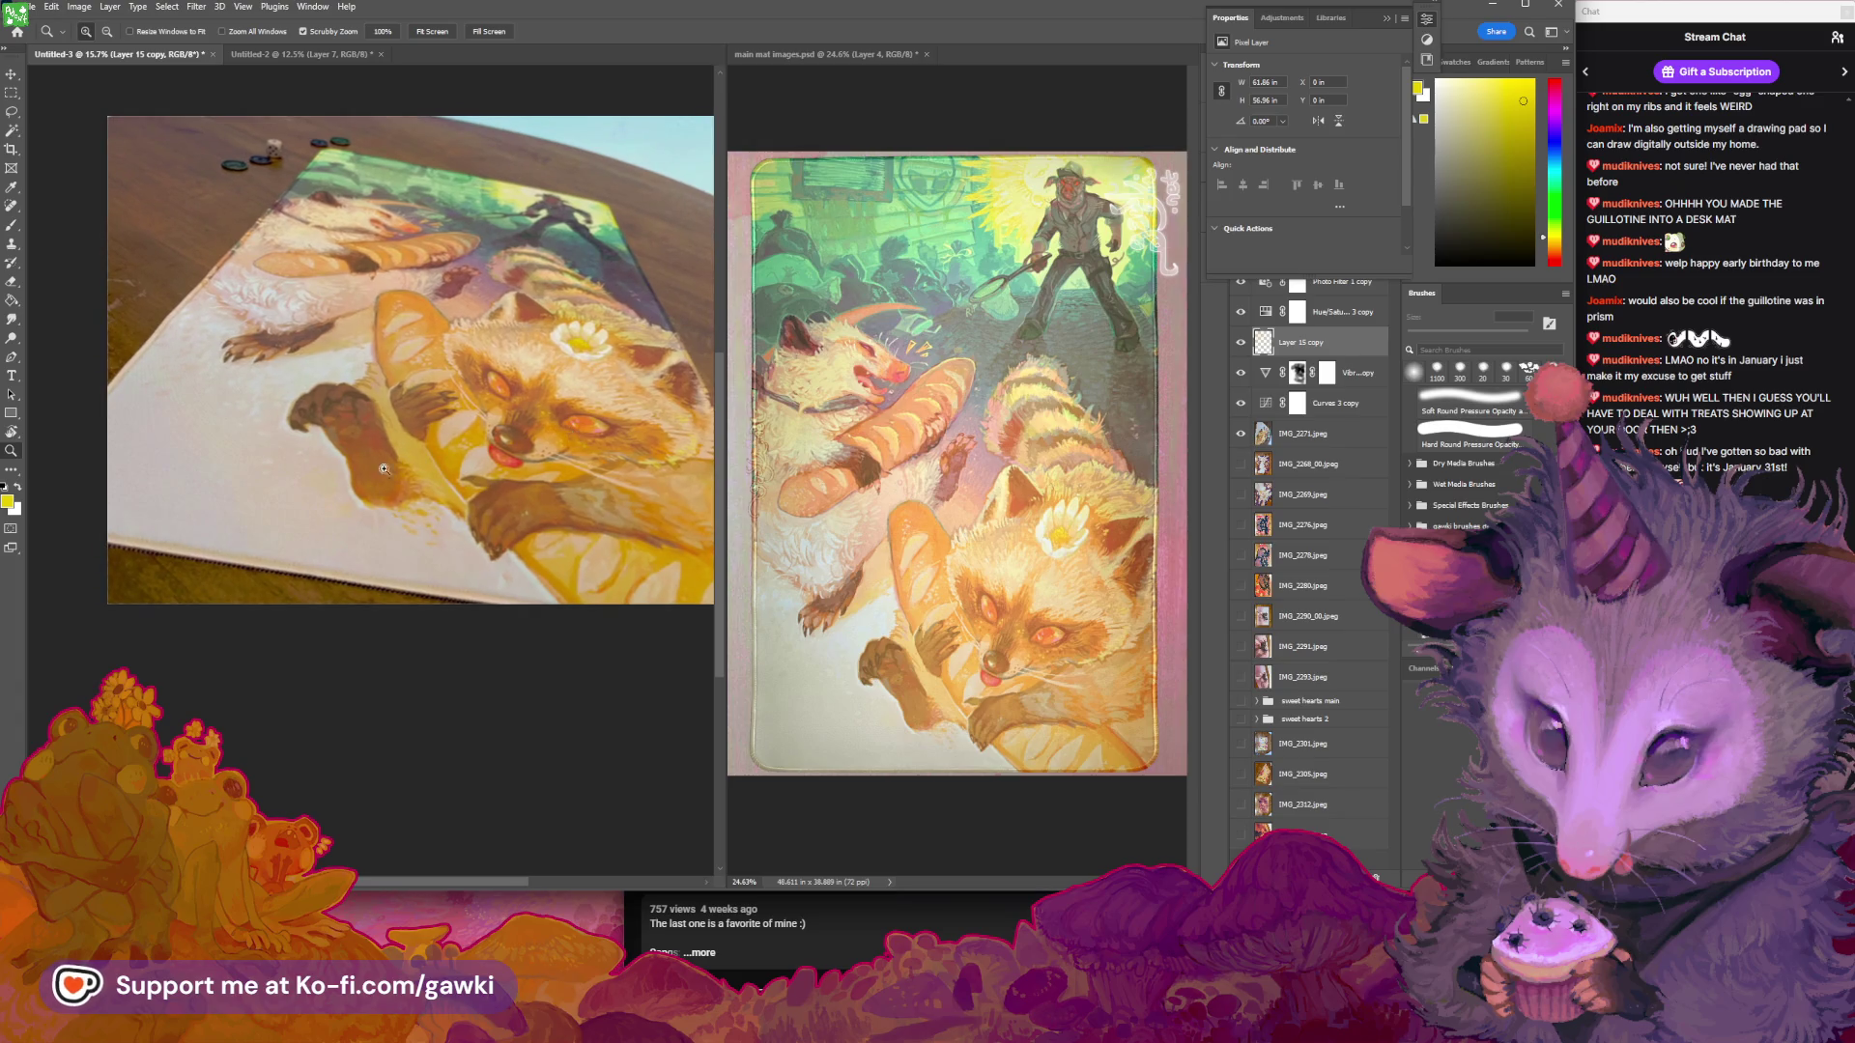
key(b)
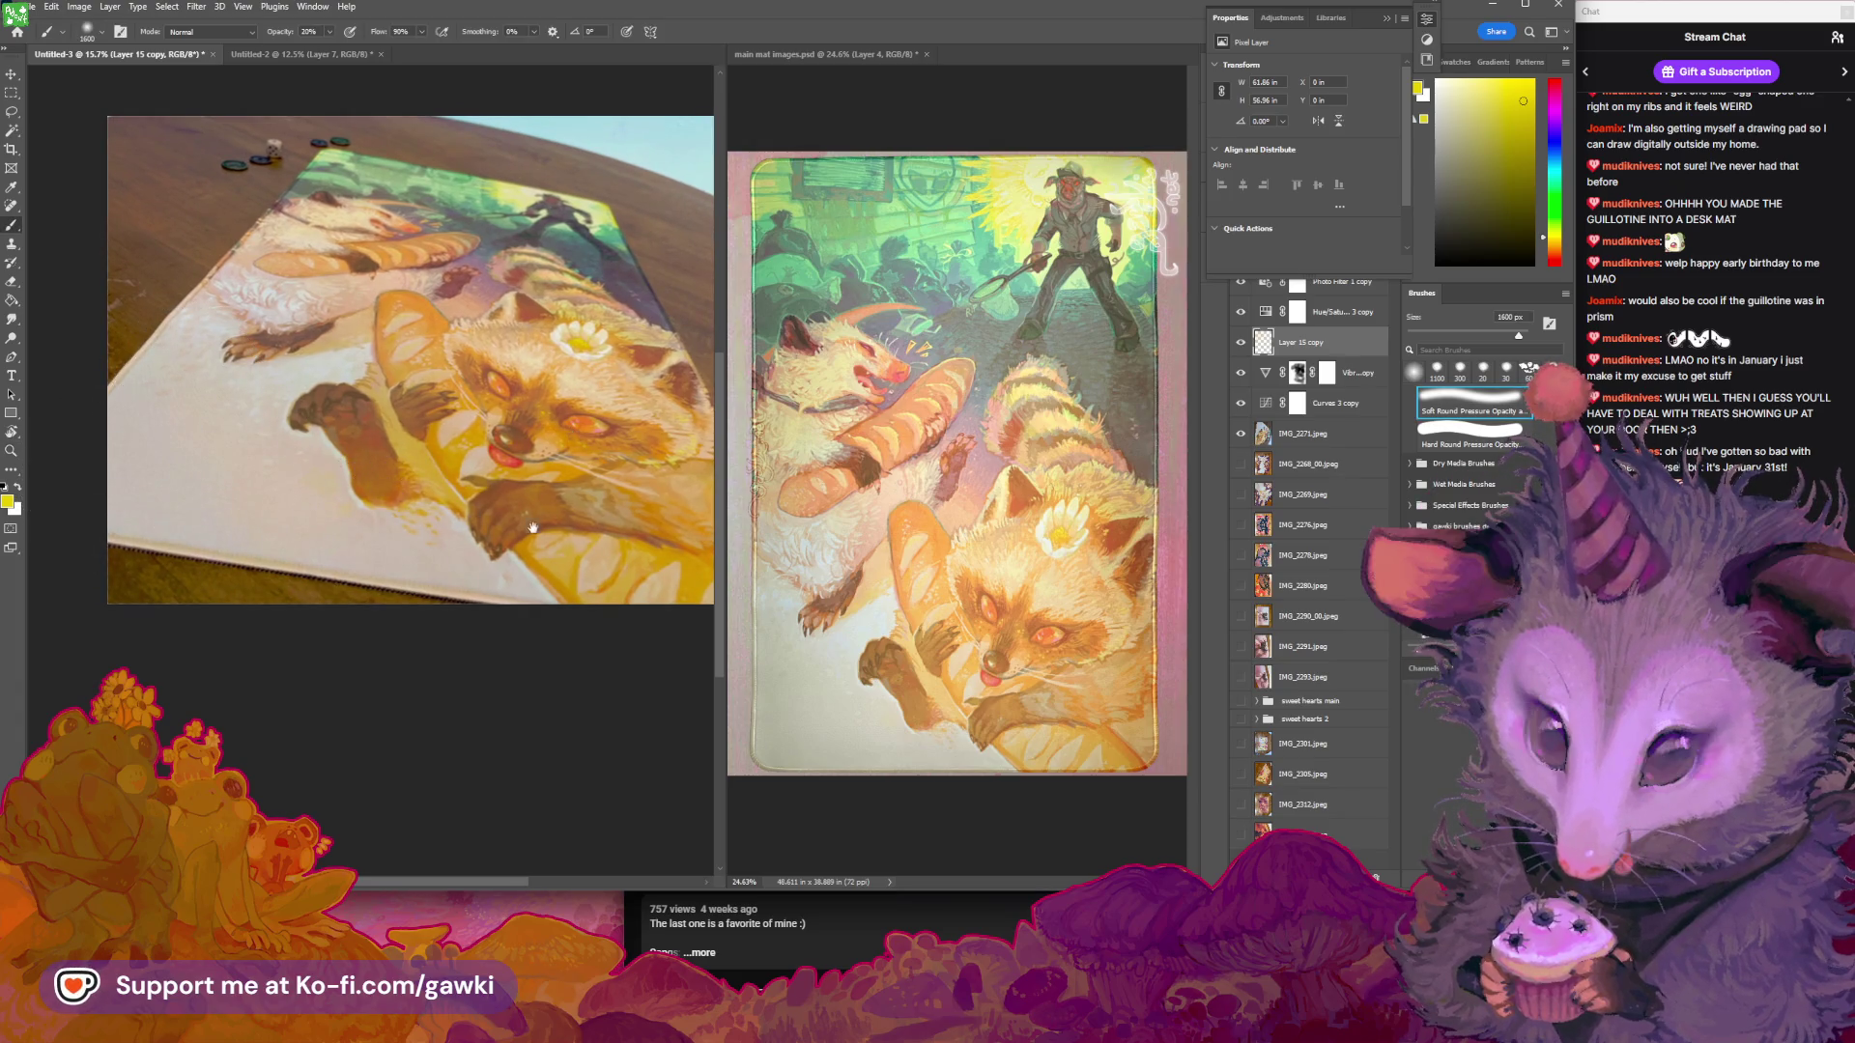
mouse_move(490, 529)
mouse_down()
mouse_move(458, 505)
mouse_move(415, 560)
mouse_up()
key(bracketleft)
key(bracketleft)
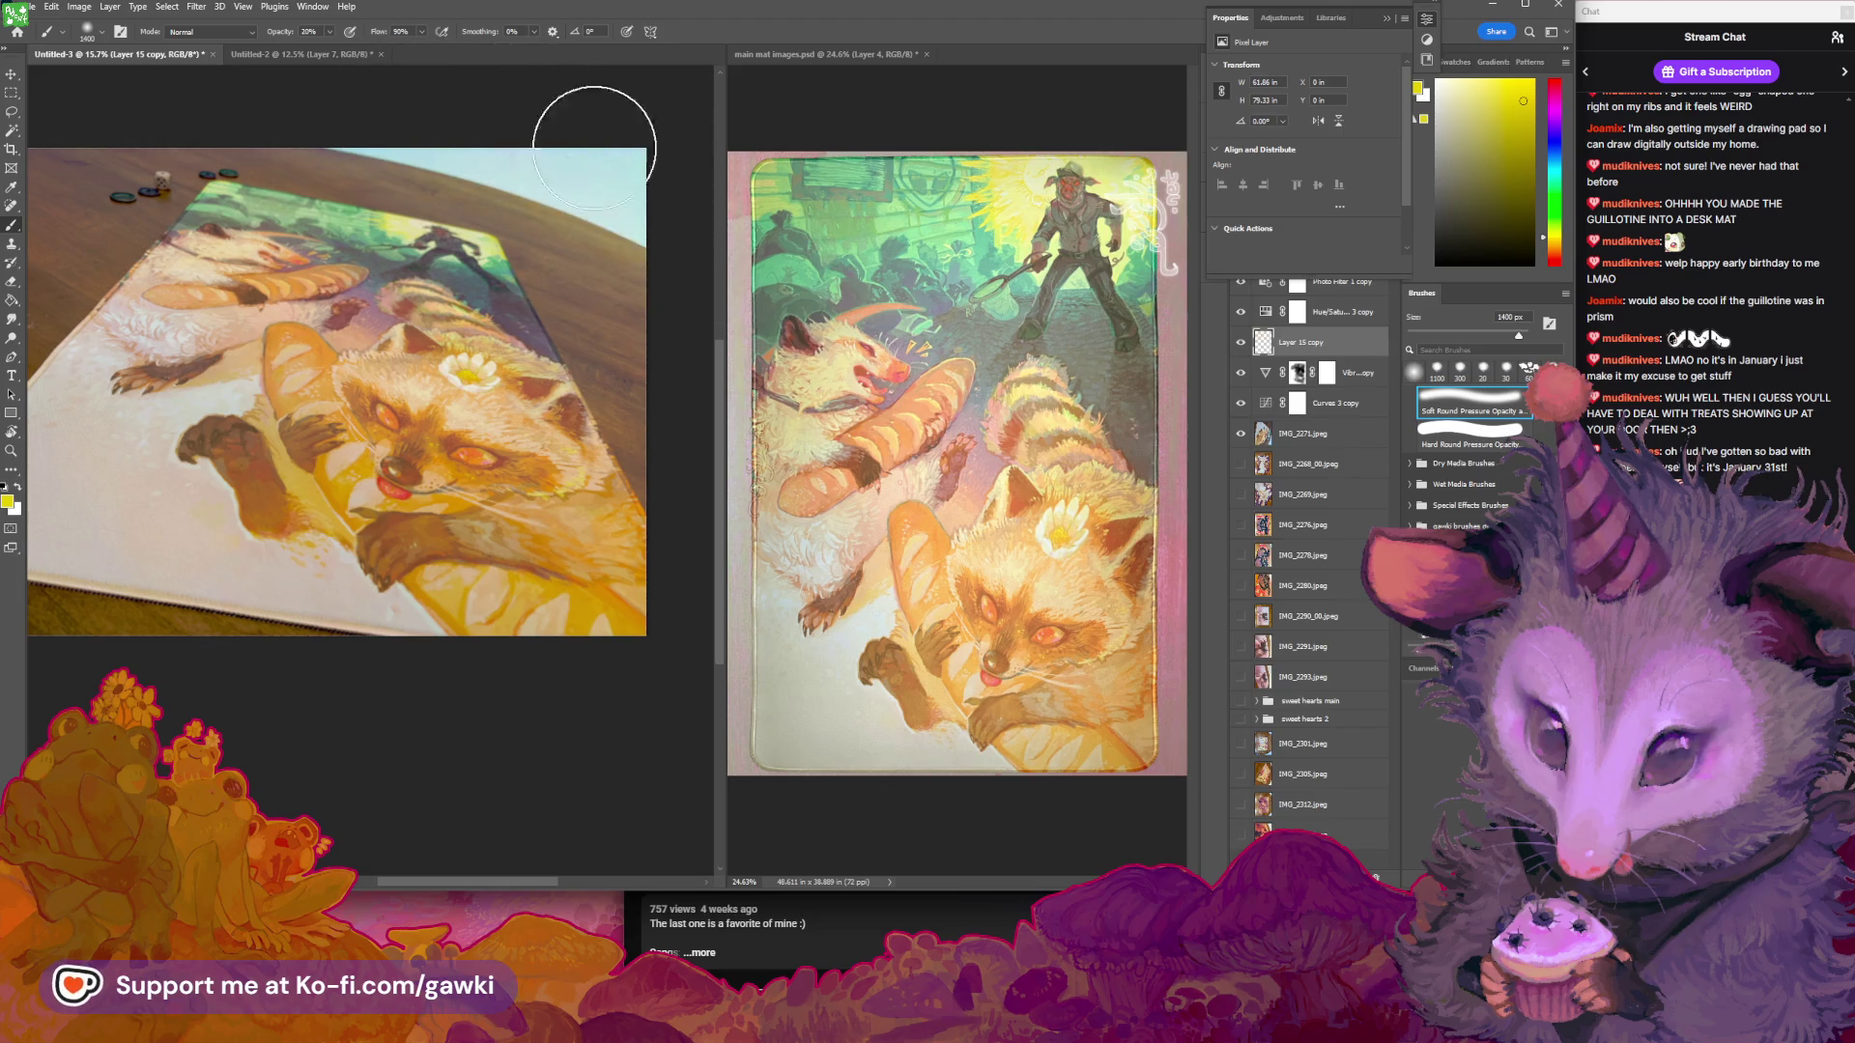
key(ctrl+z)
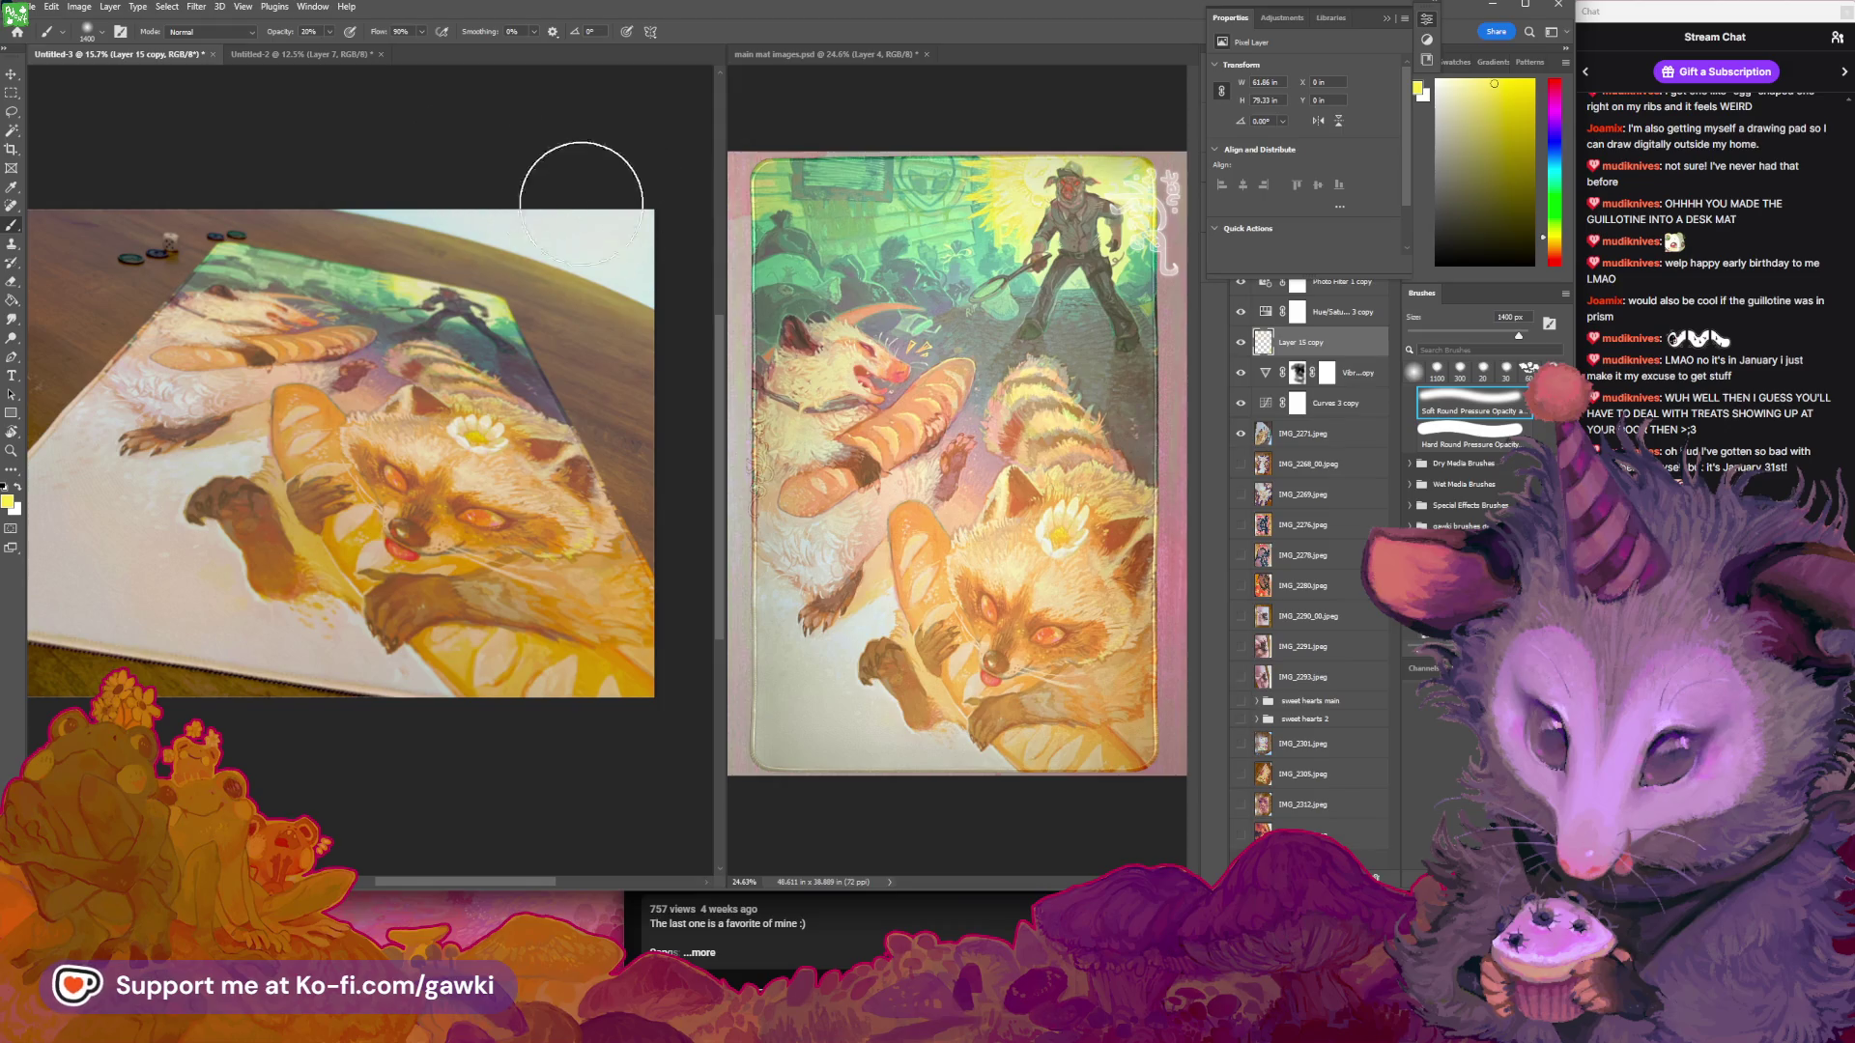
key(e)
key(bracketleft)
key(bracketleft)
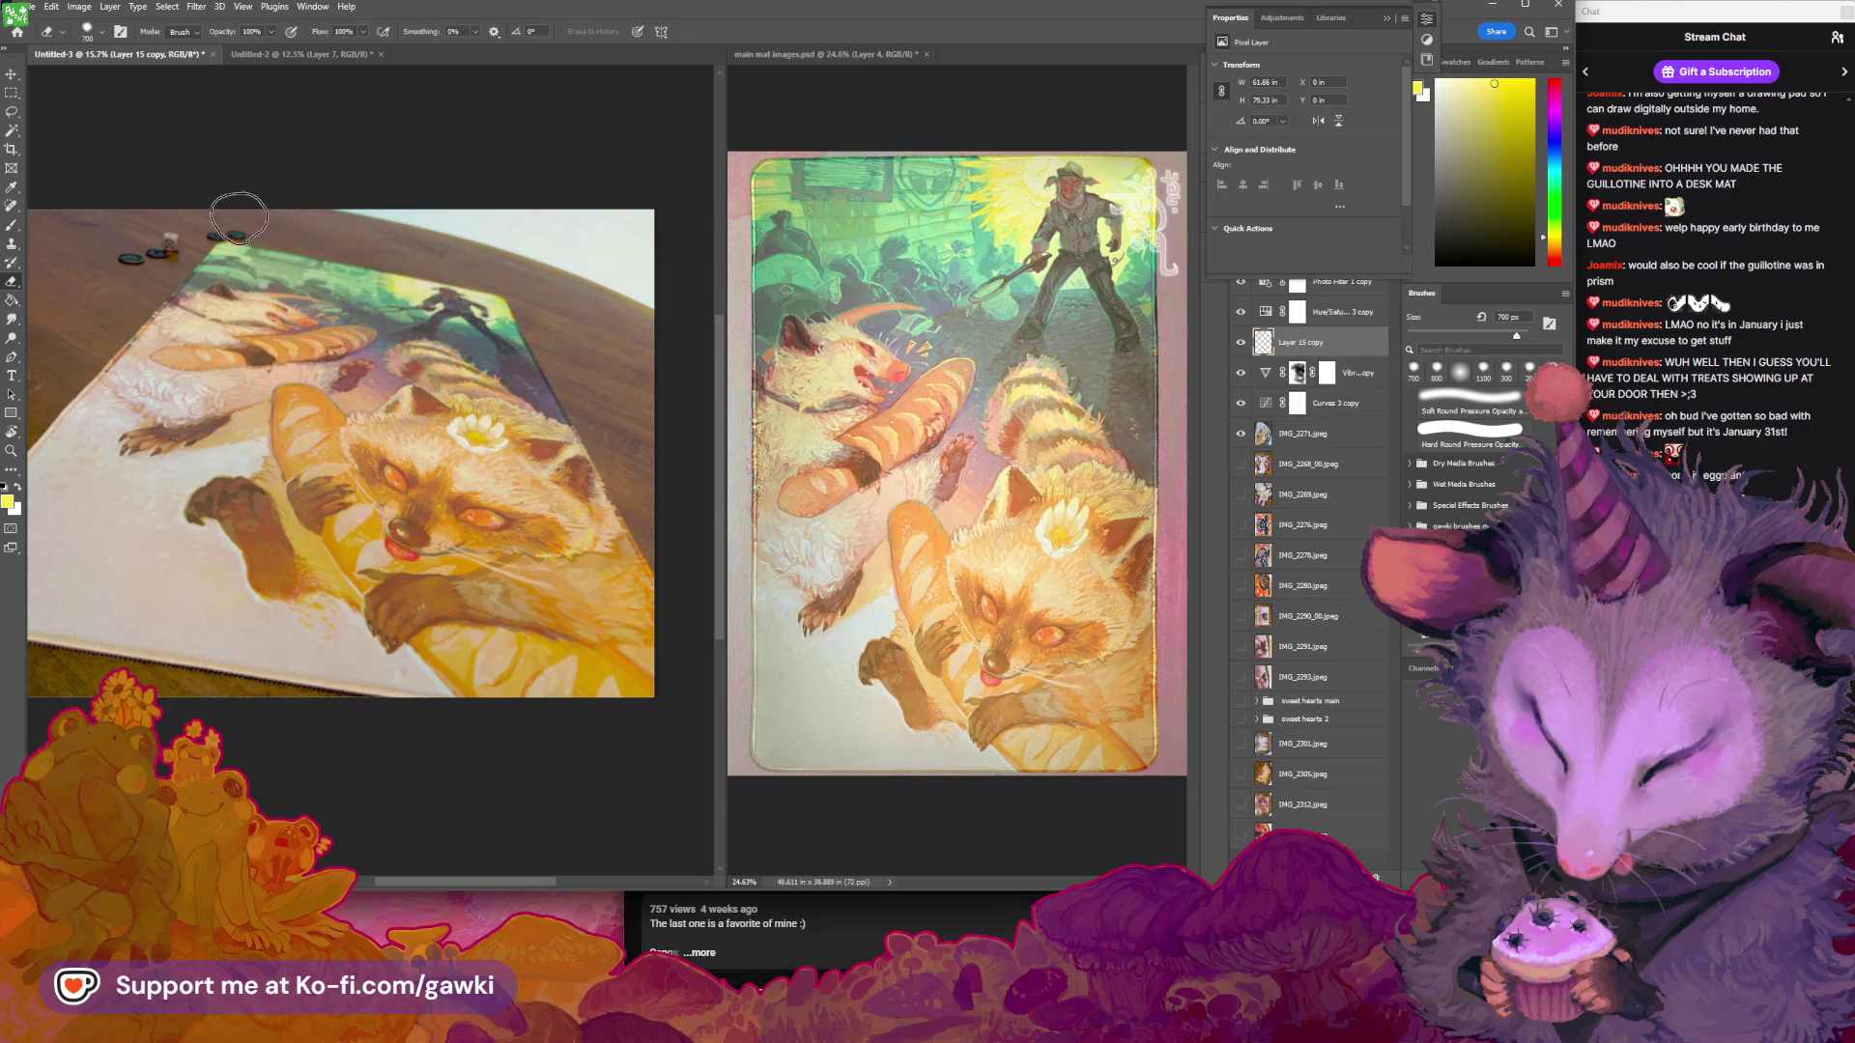
Bring the mat's top edge into view and return to a slightly larger brush
drag(342, 332, 421, 299)
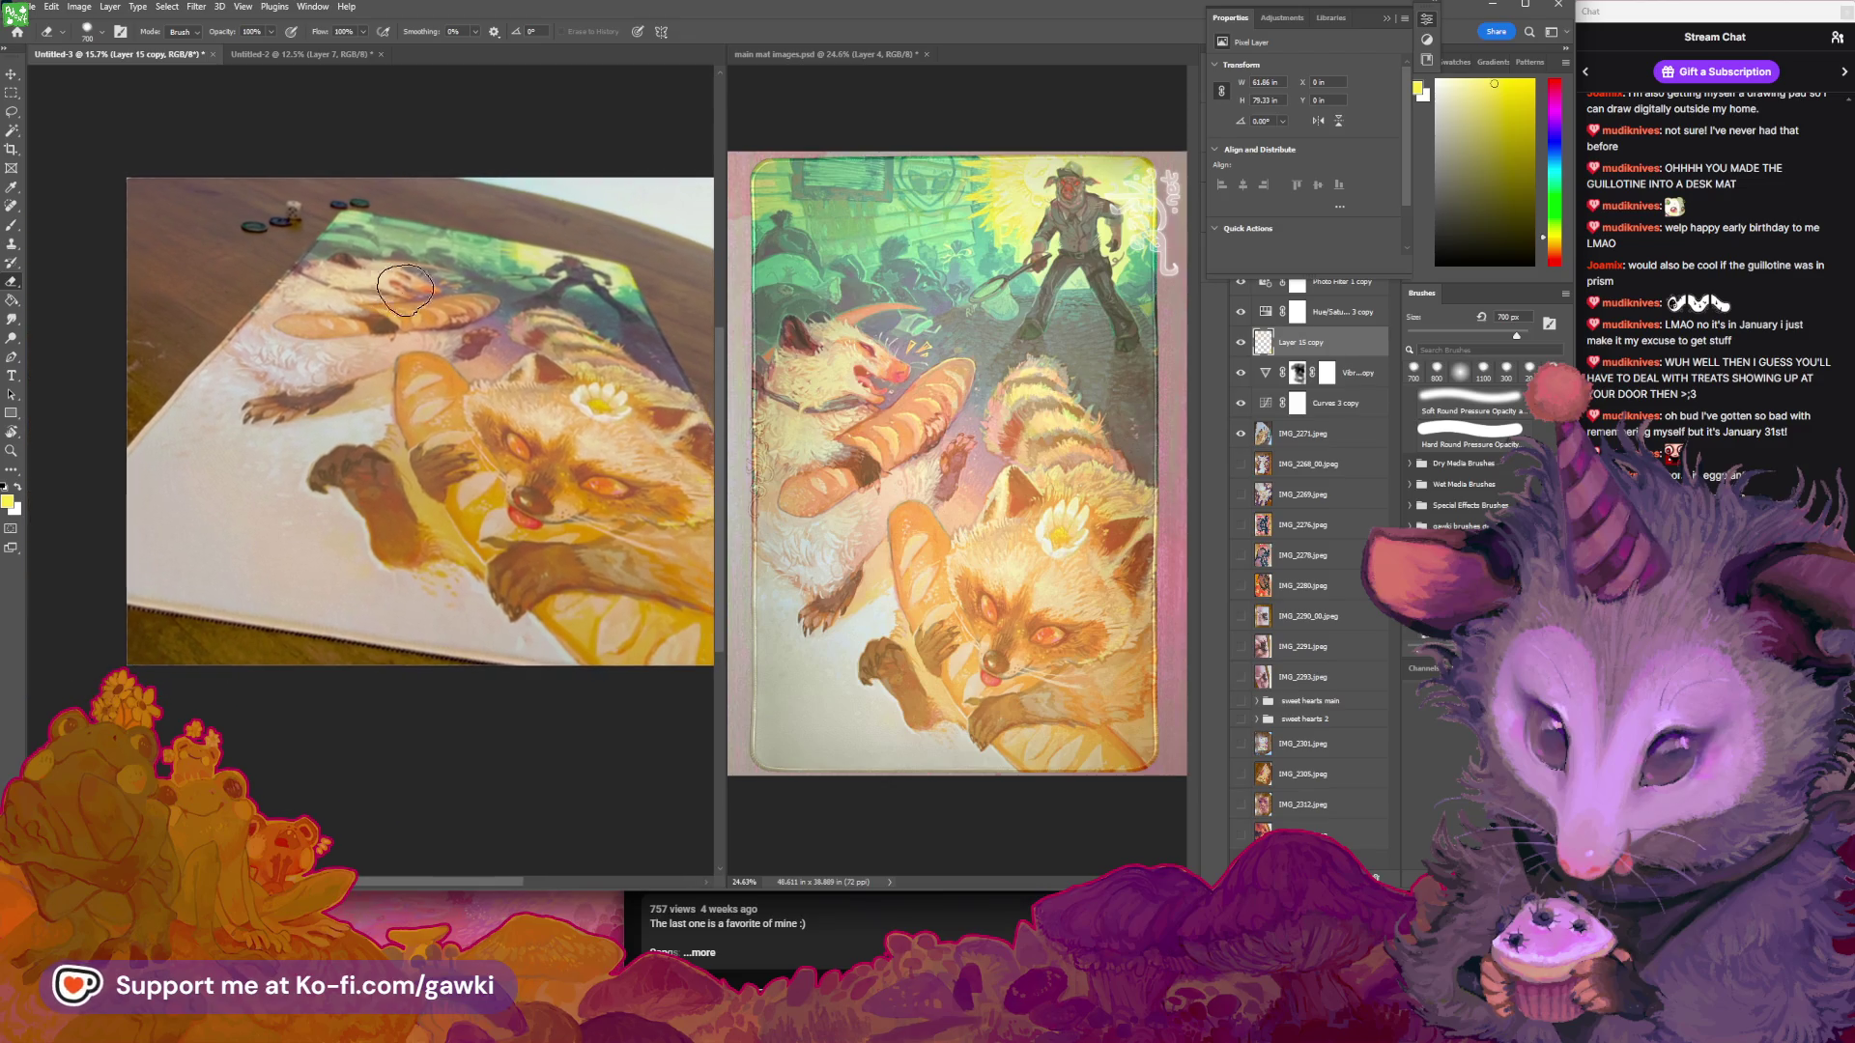
key(b)
key(bracketleft)
key(bracketleft)
key(bracketleft)
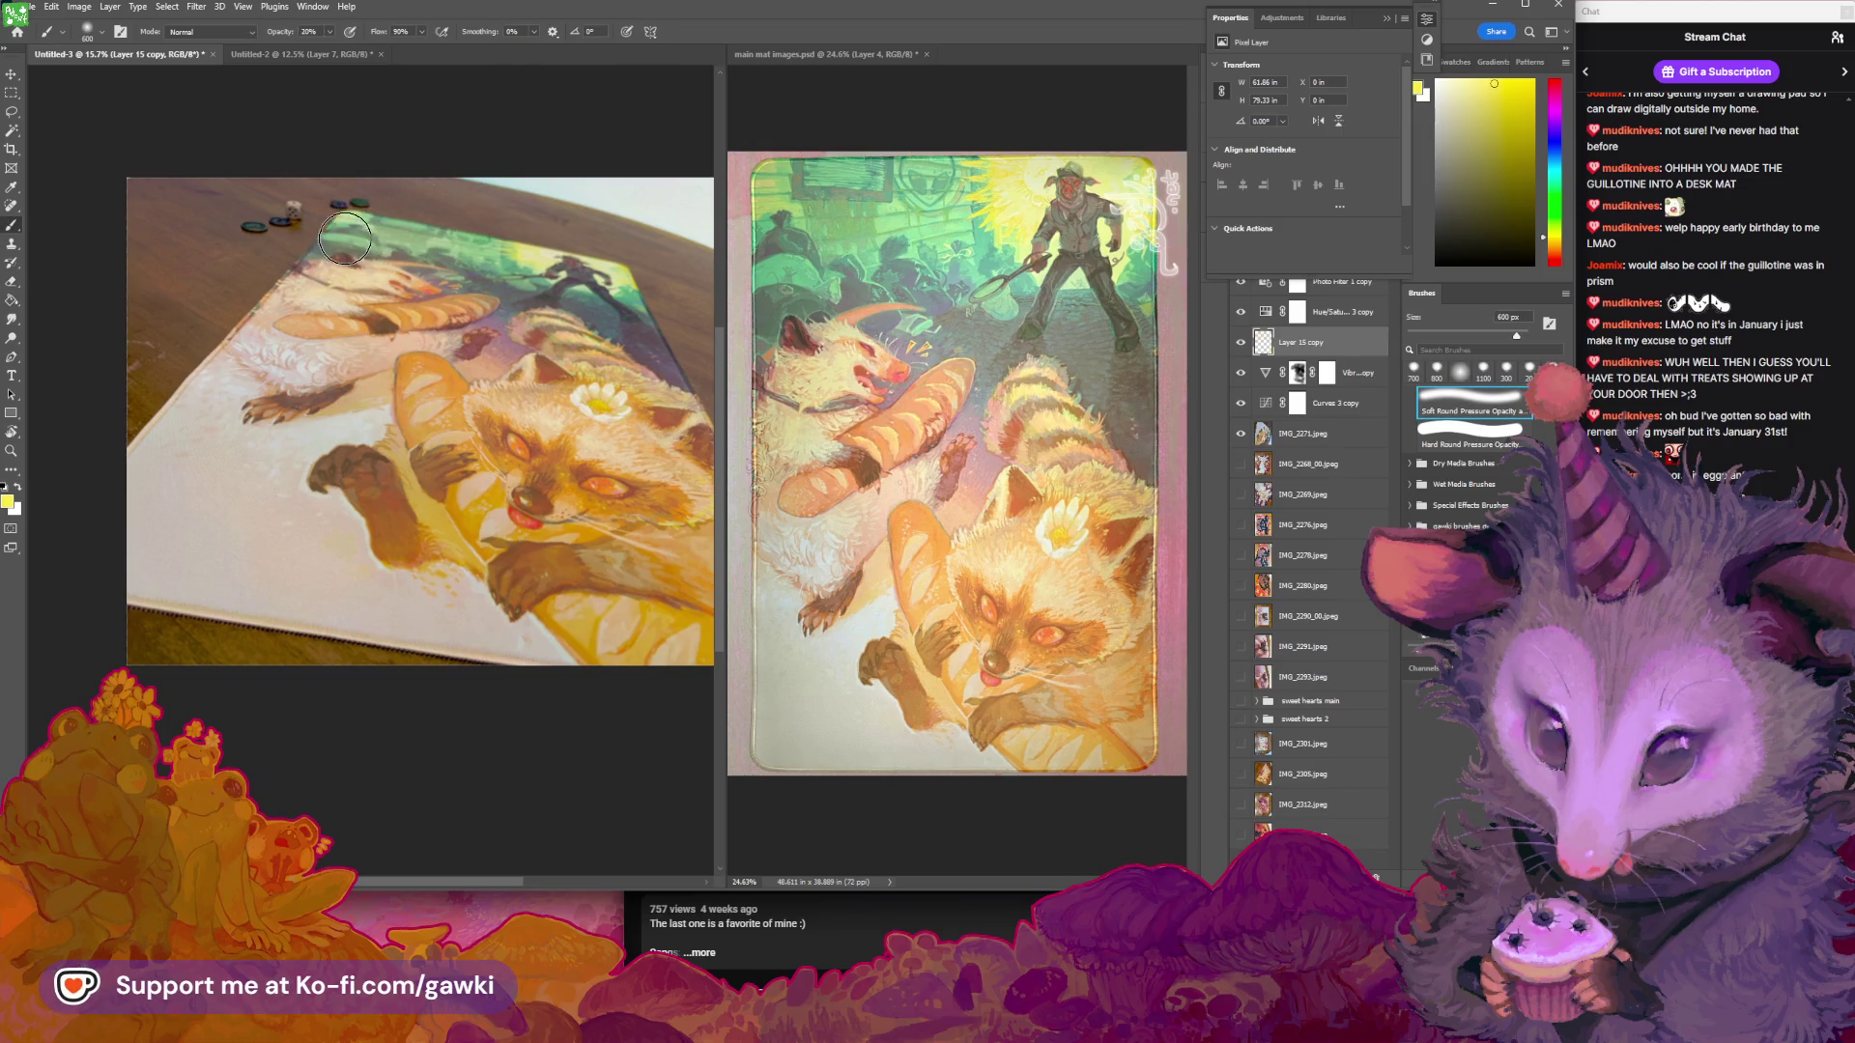
key(bracketright)
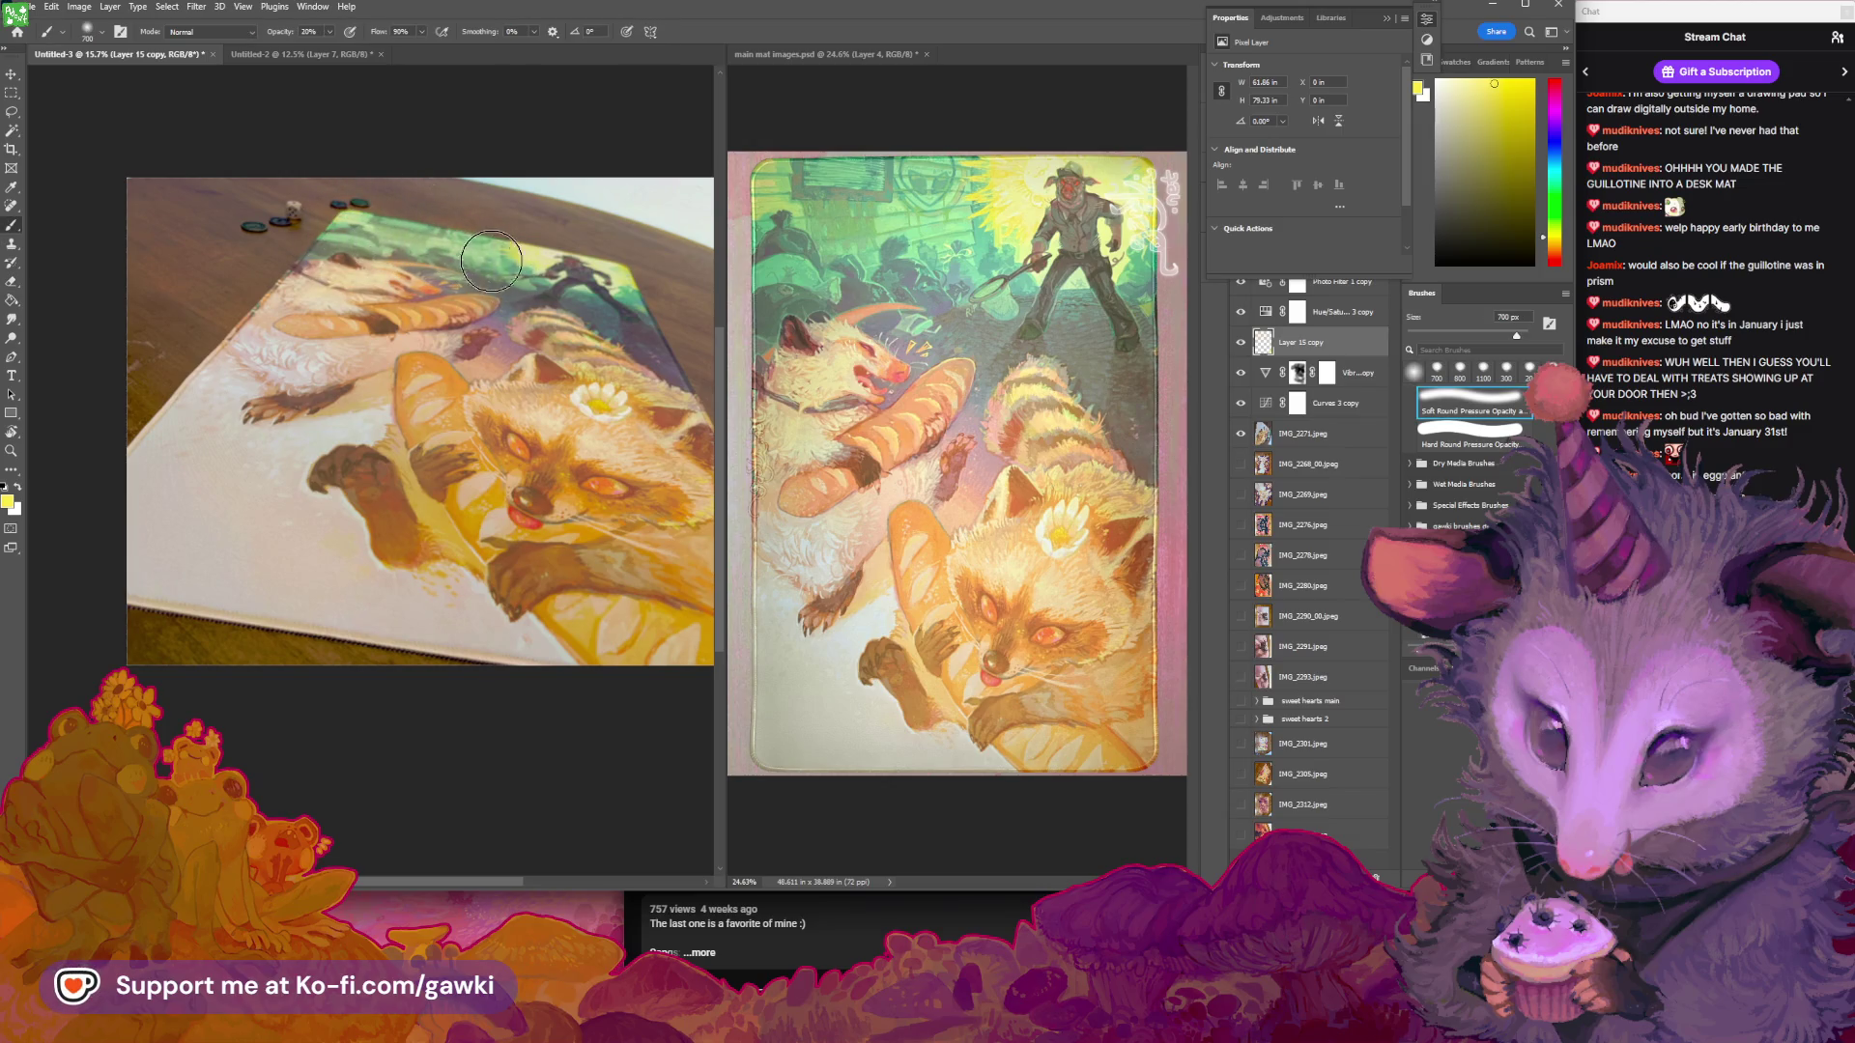
key(bracketright)
scroll(582, 351, down, 2)
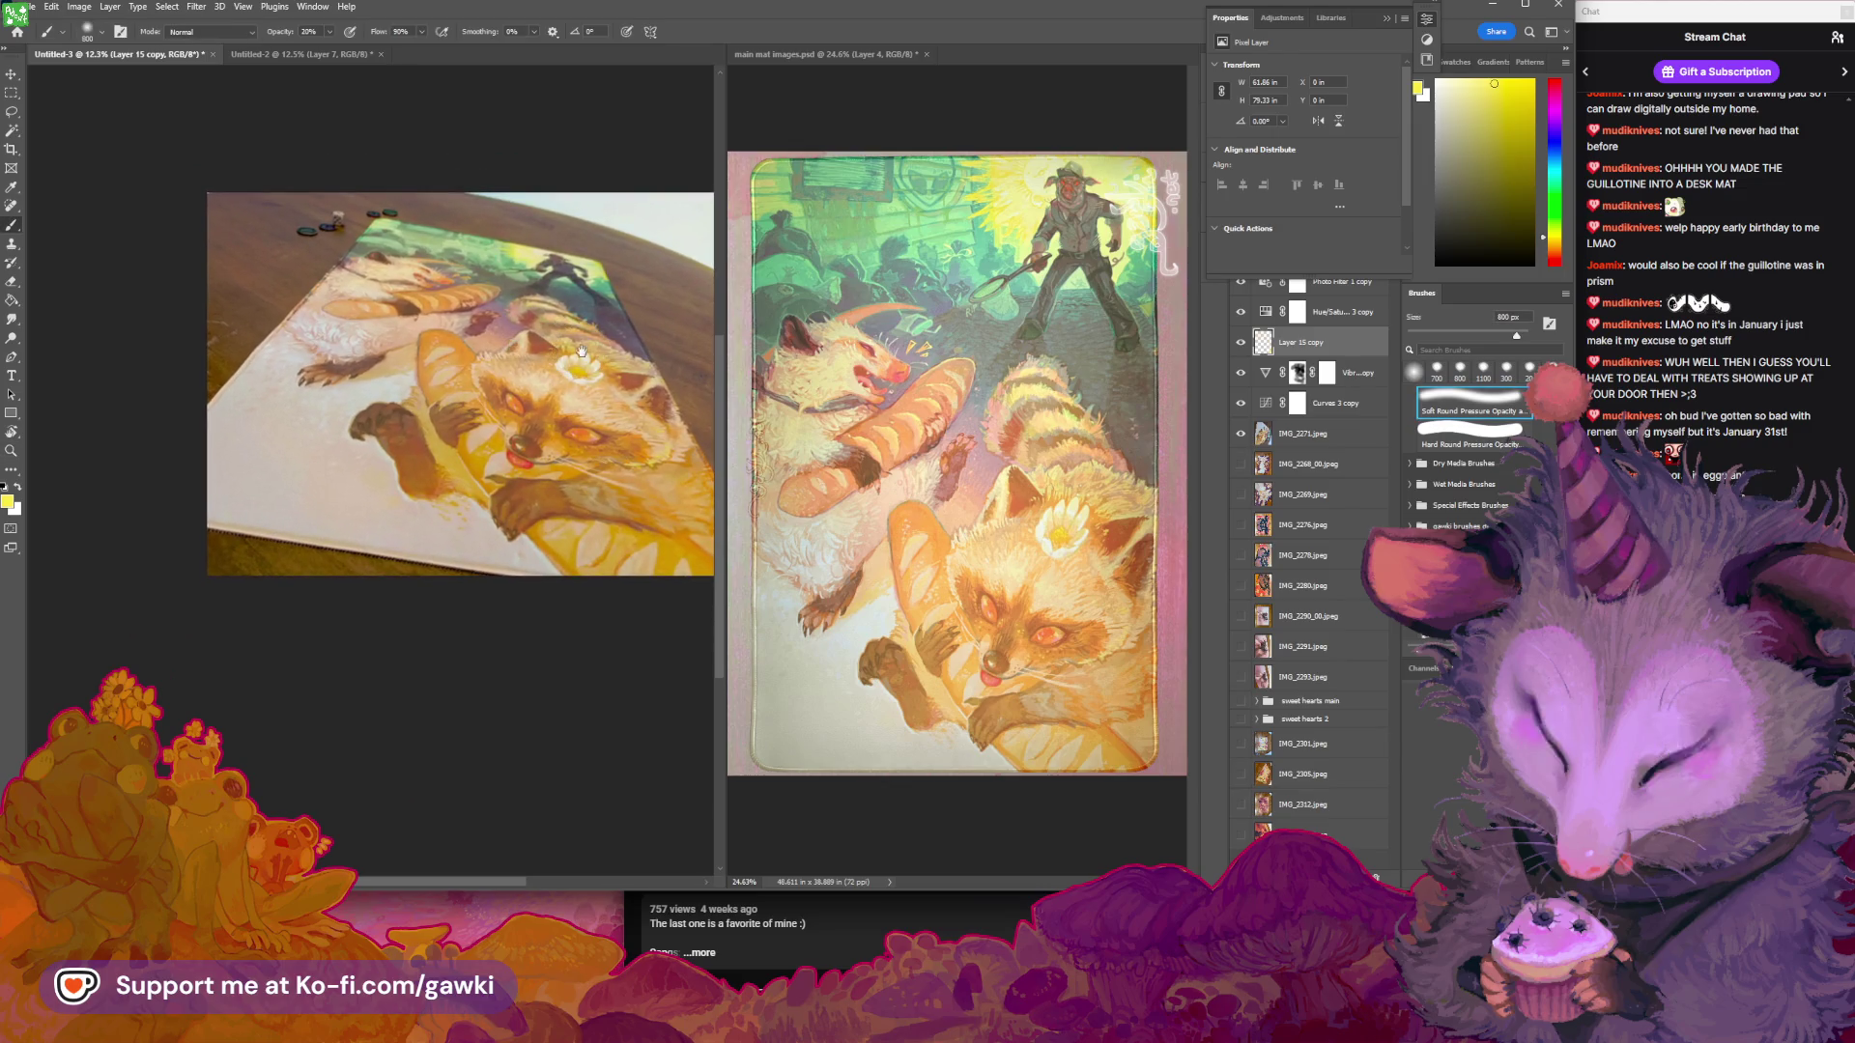
scroll(582, 351, up, 3)
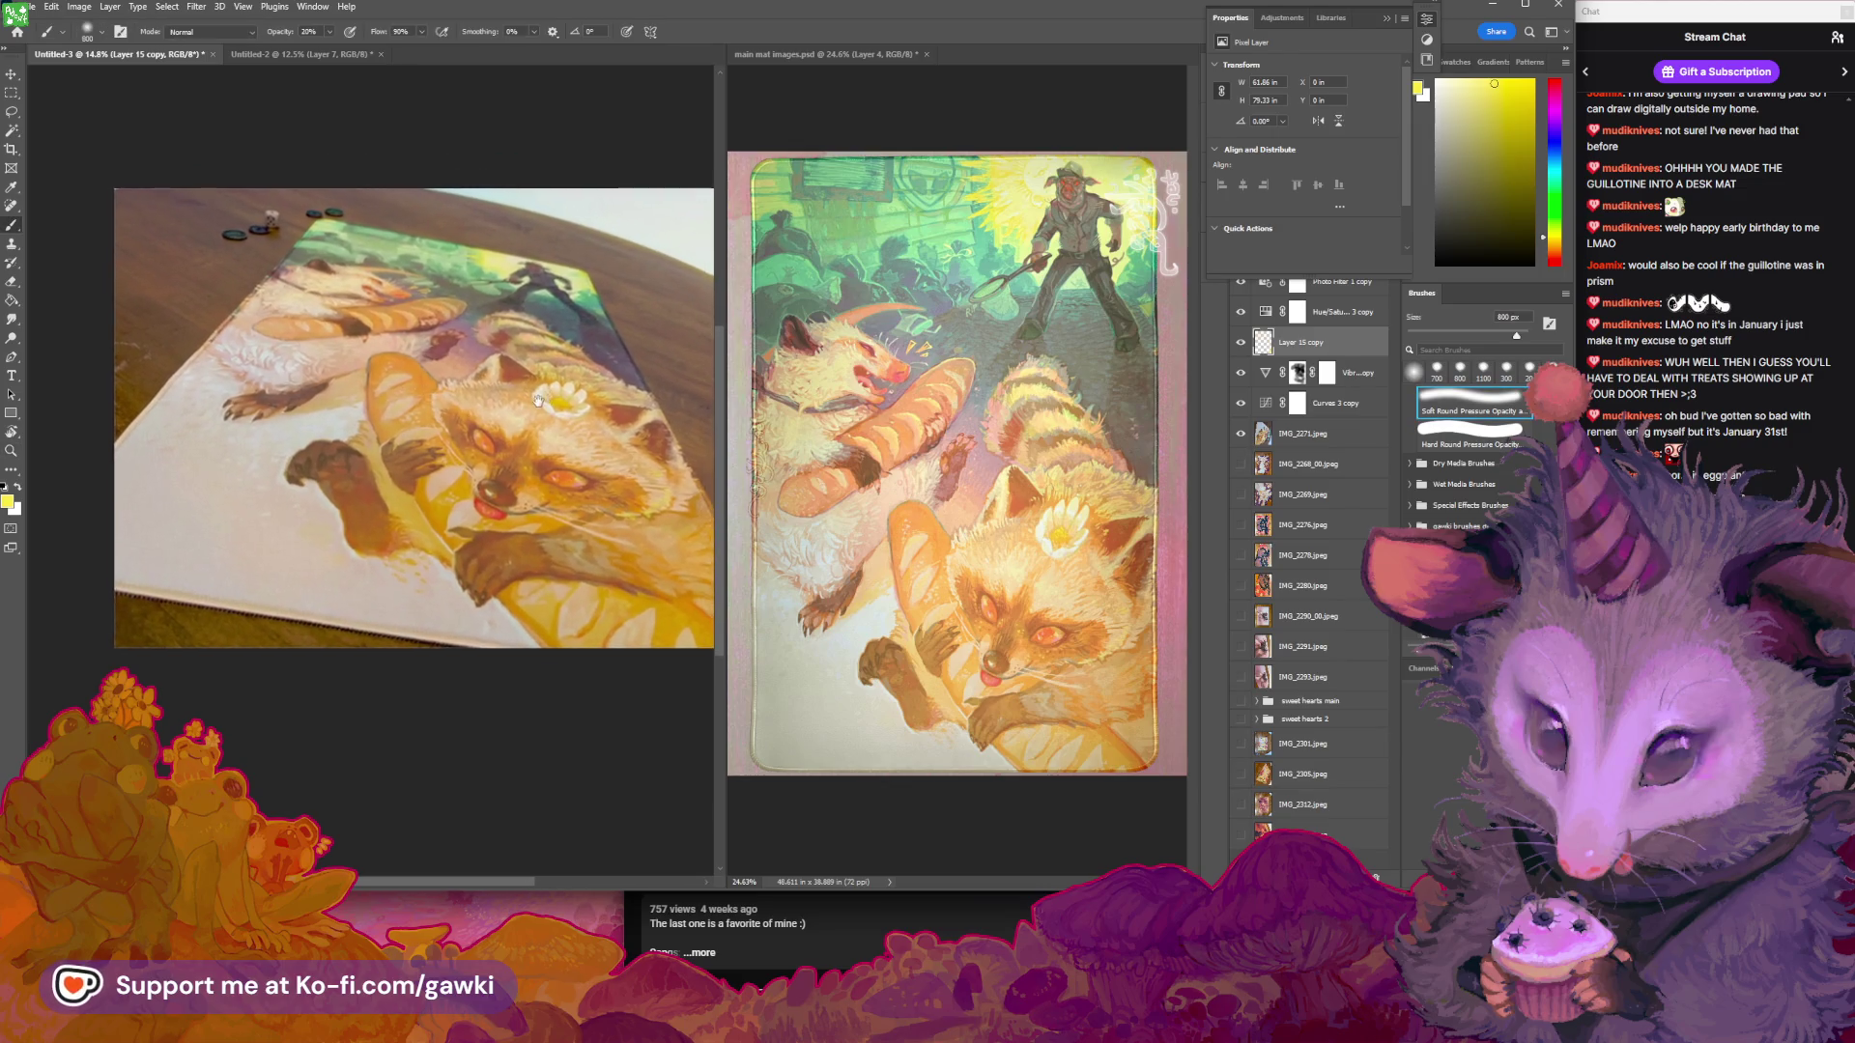
drag(538, 398, 521, 405)
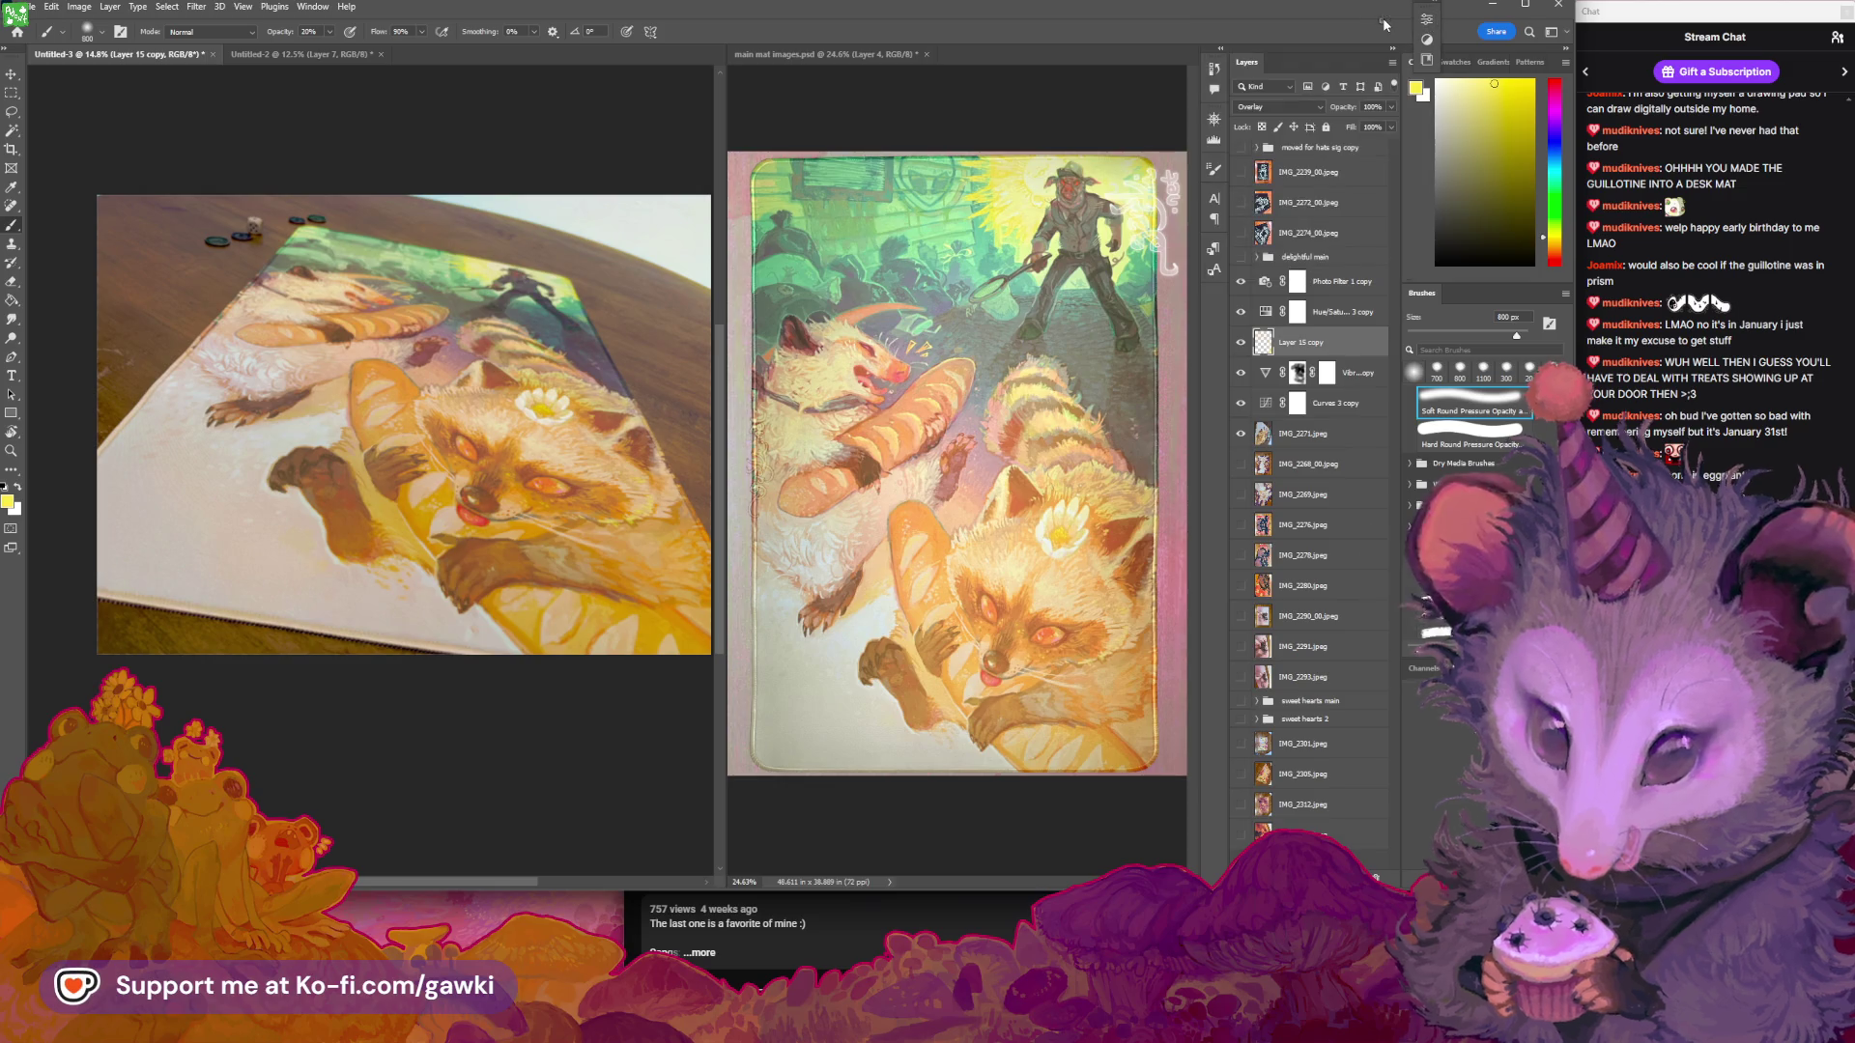
Group layers Photo Filter 1 copy through IMG_2271.jpeg into a group named delightful 2
click(1387, 17)
click(1266, 283)
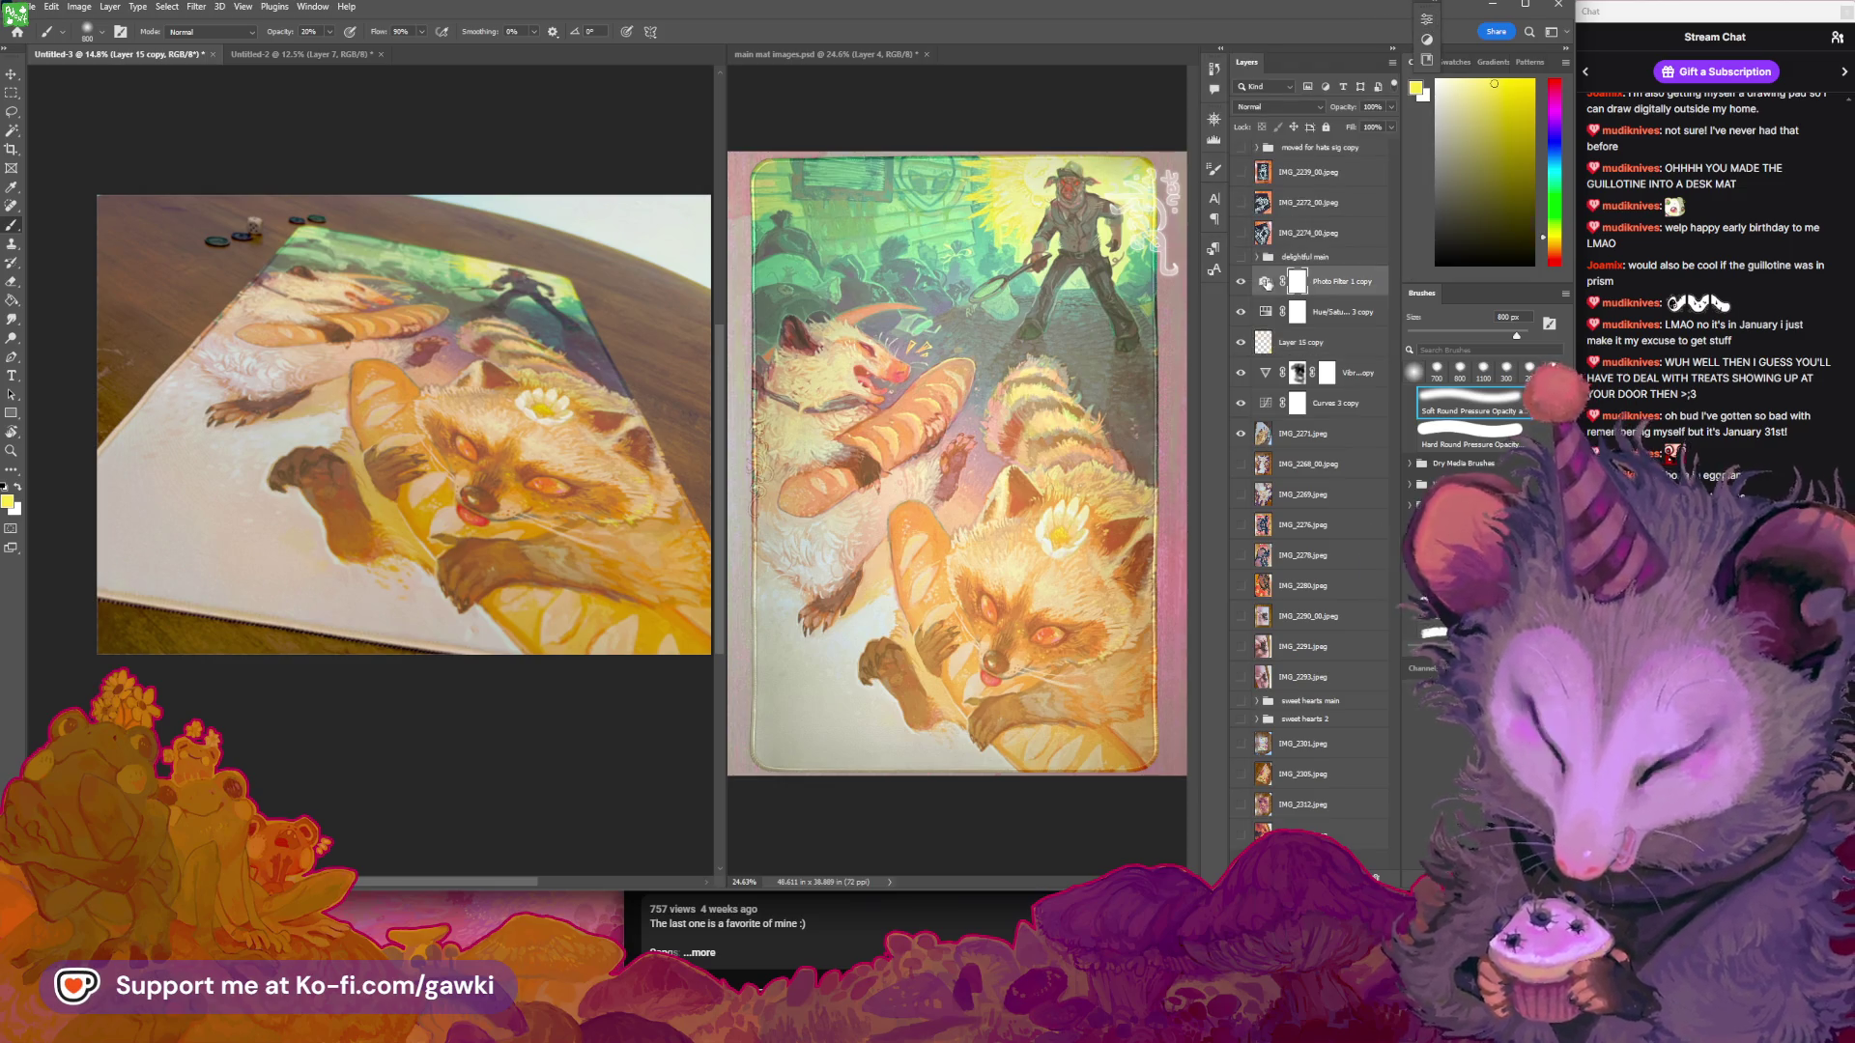
shift+click(1318, 446)
key(ctrl+g)
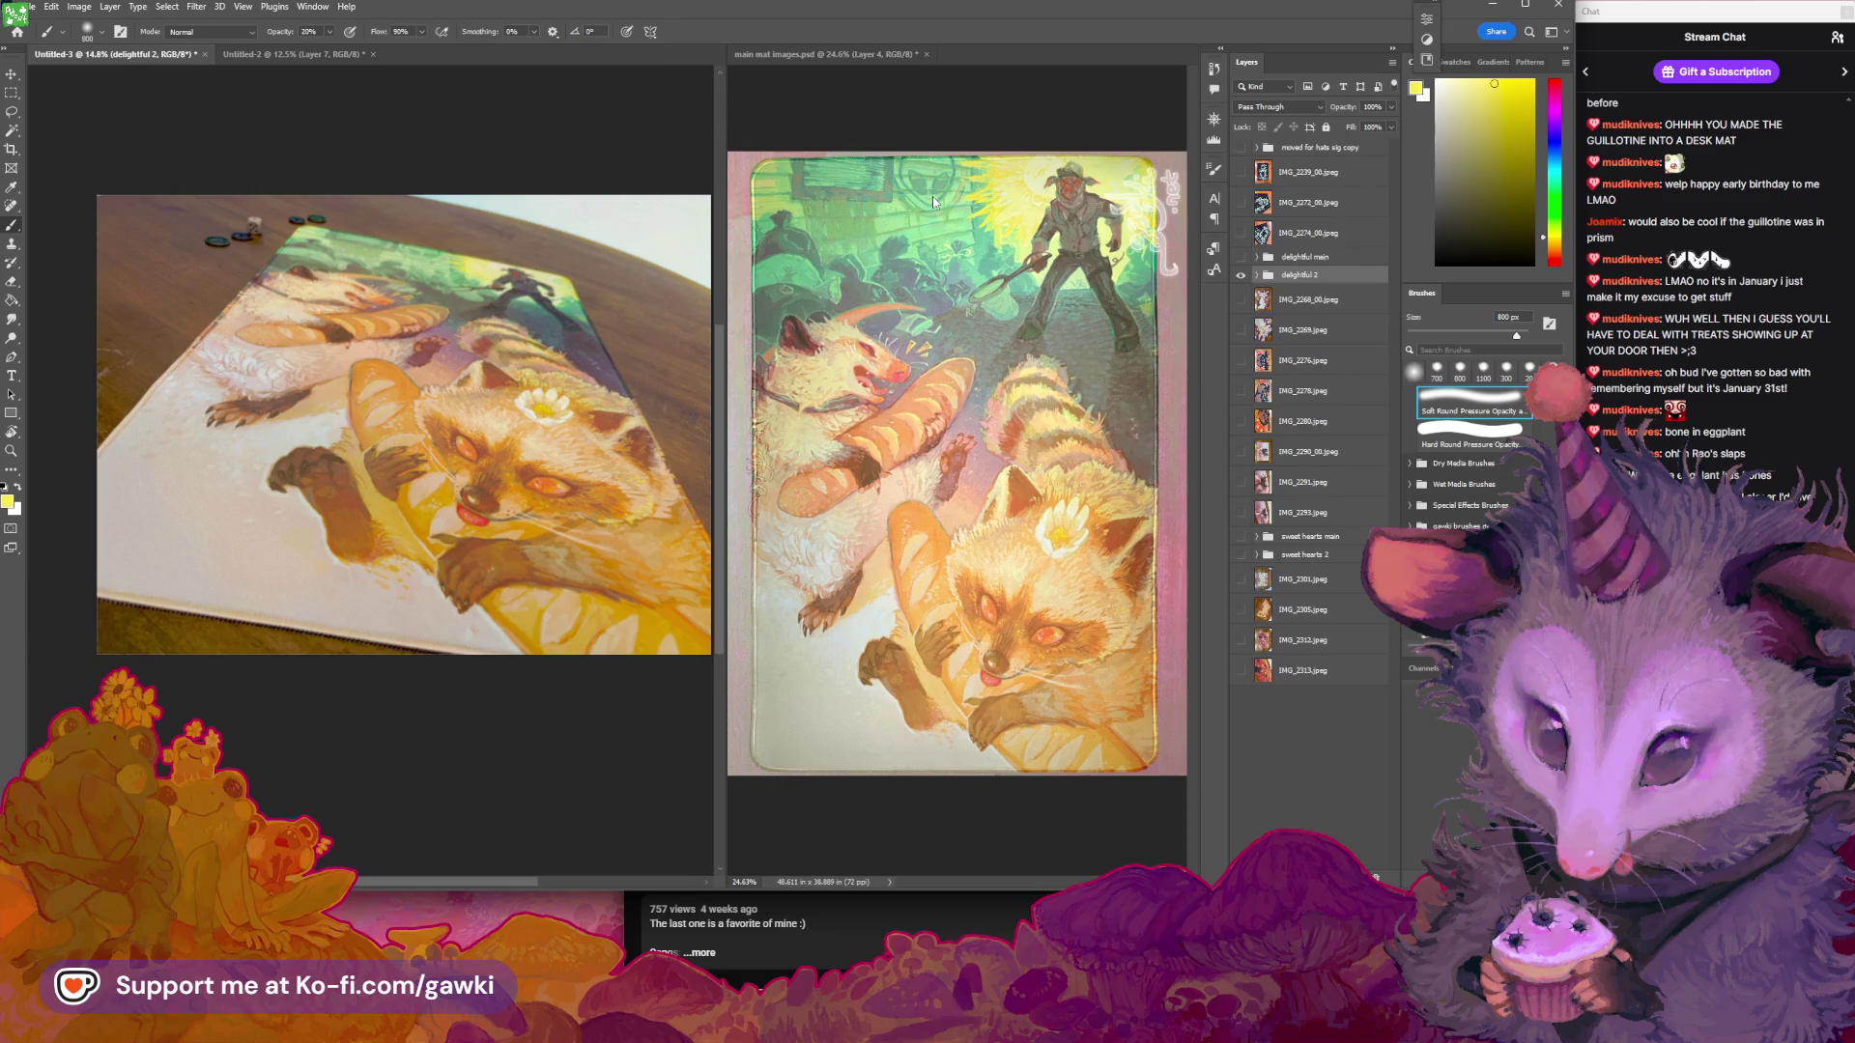
click(471, 318)
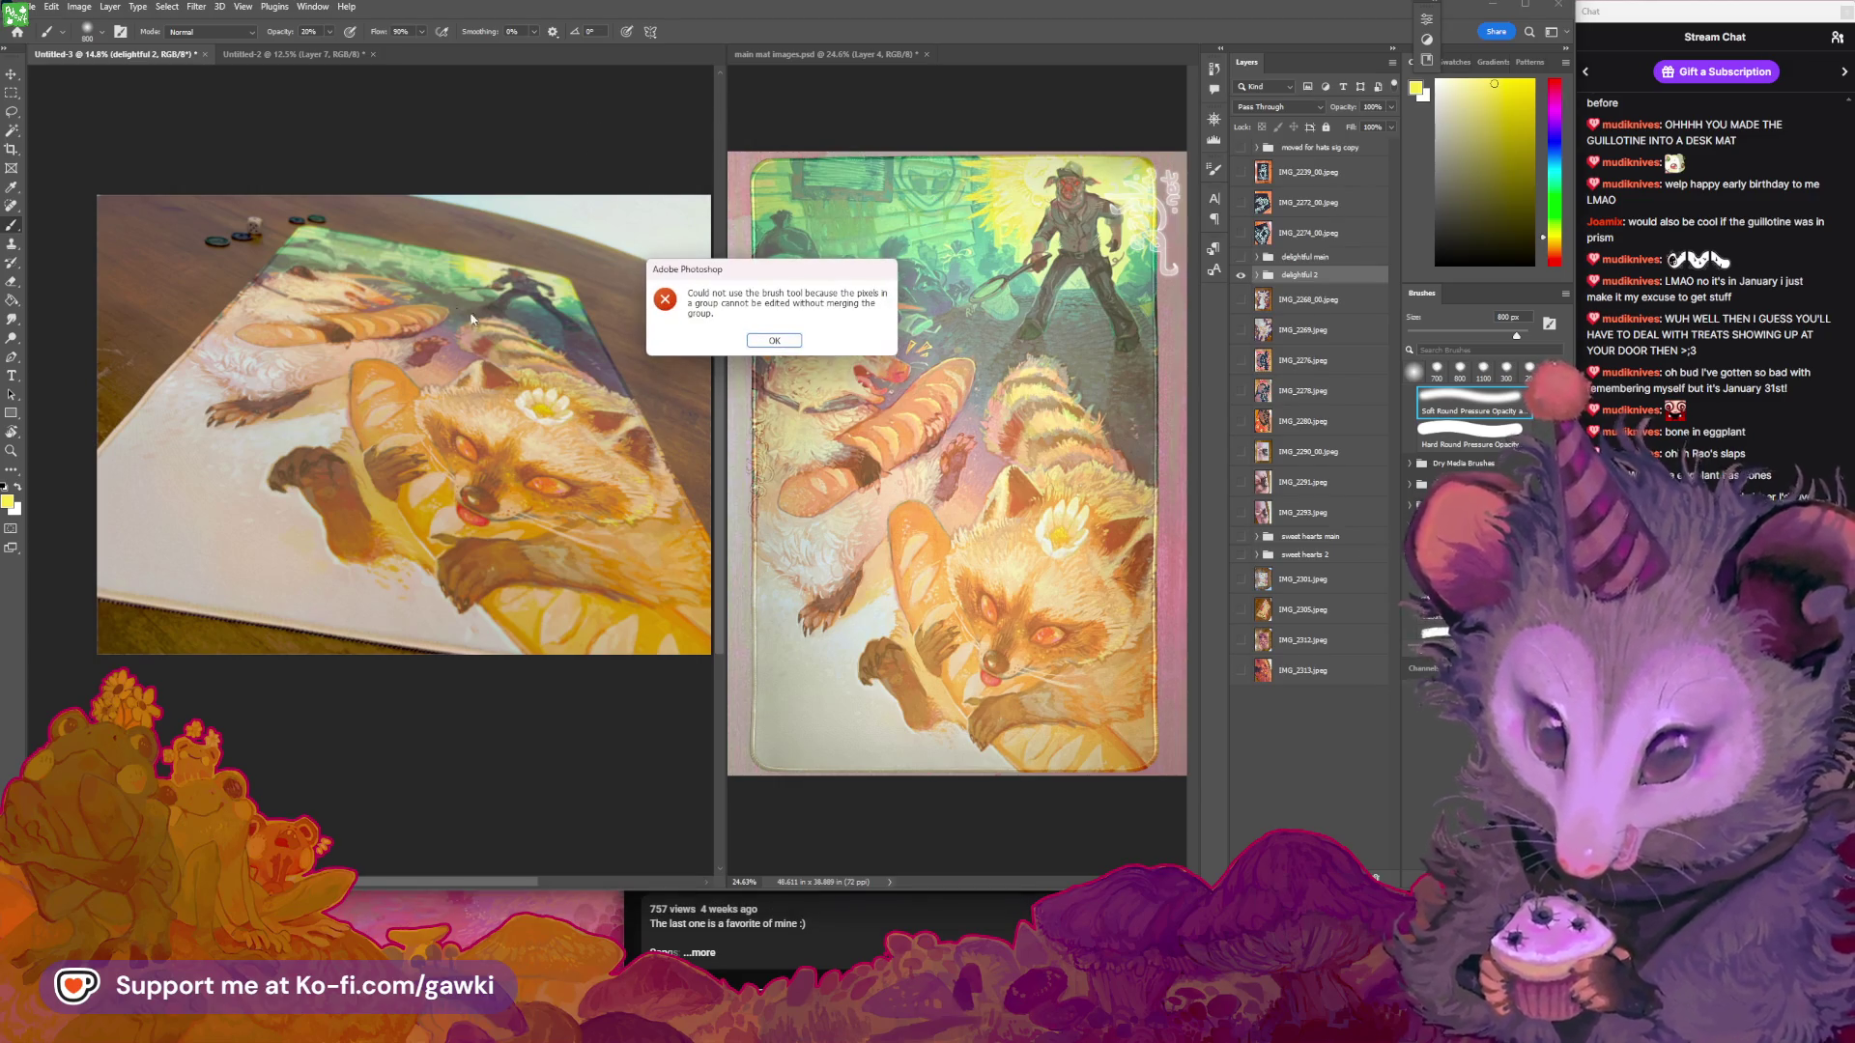
Dismiss the error, hide the delightful 2 group and show the IMG_2268_00.jpeg photo
click(763, 341)
scroll(402, 411, up, 1)
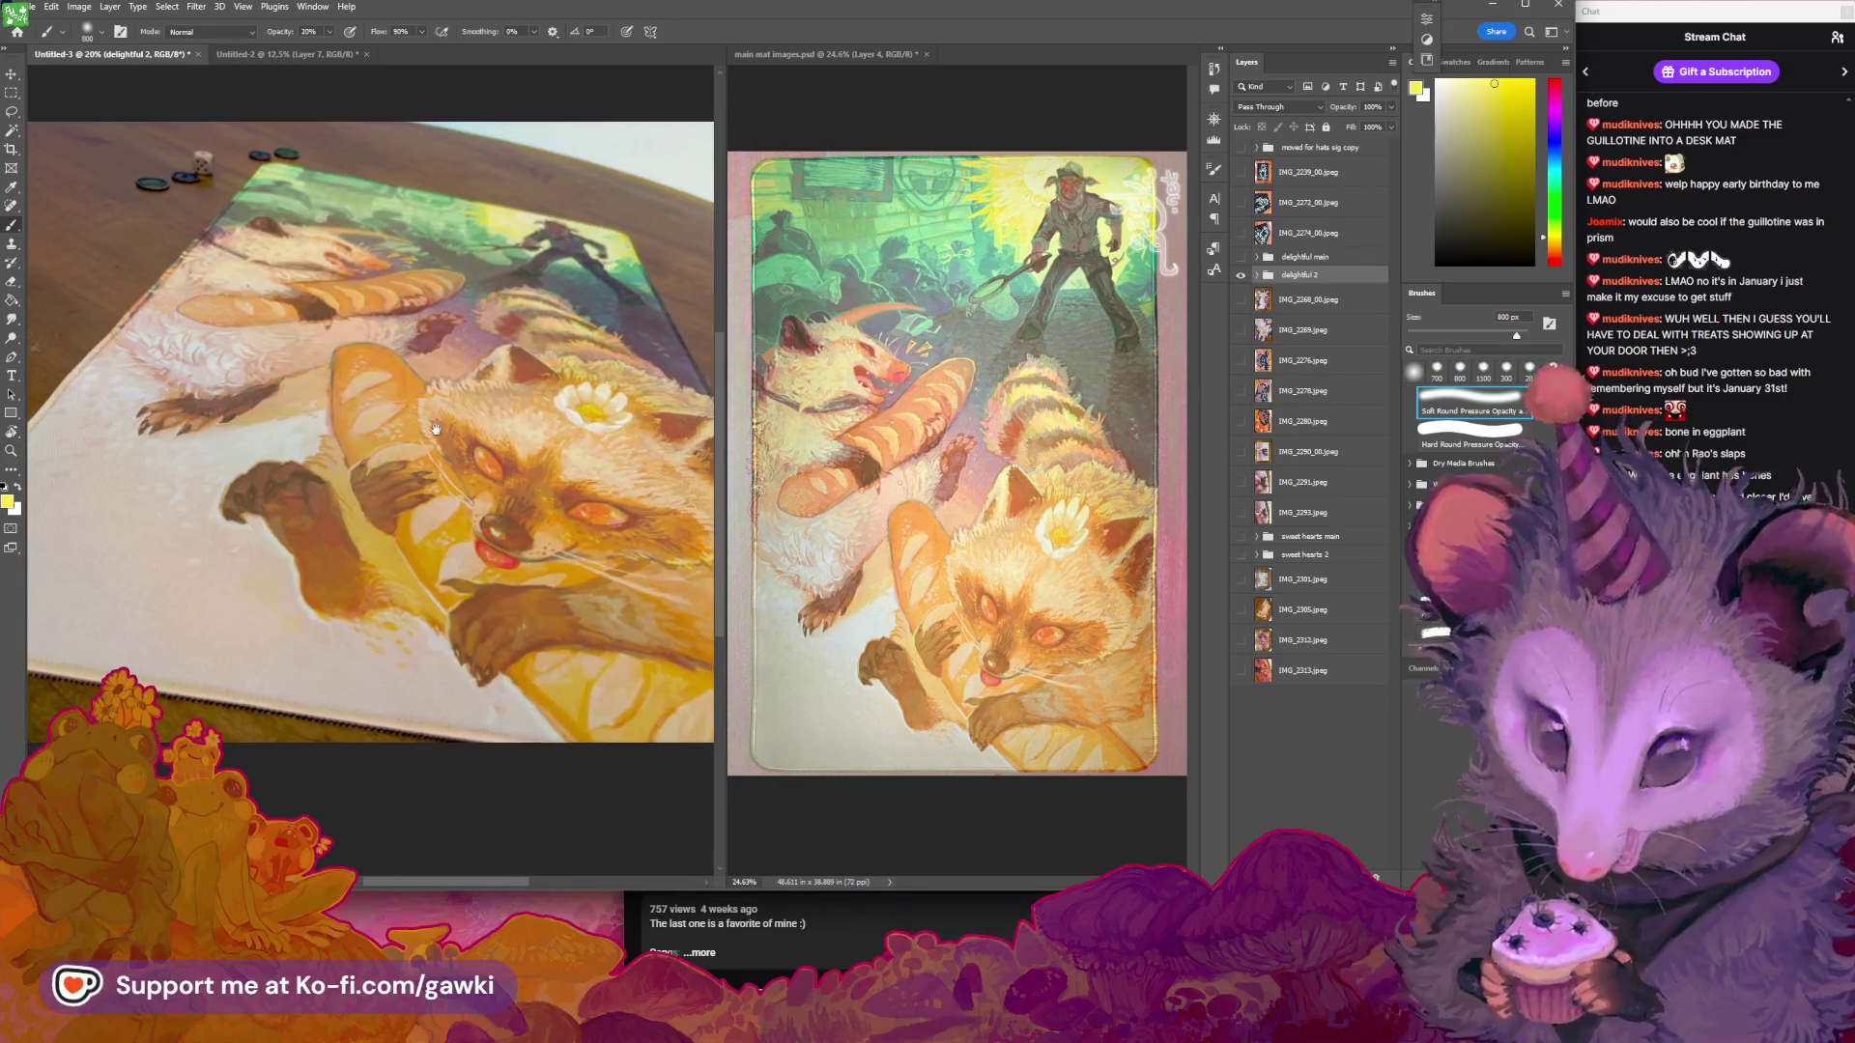
scroll(402, 408, down, 2)
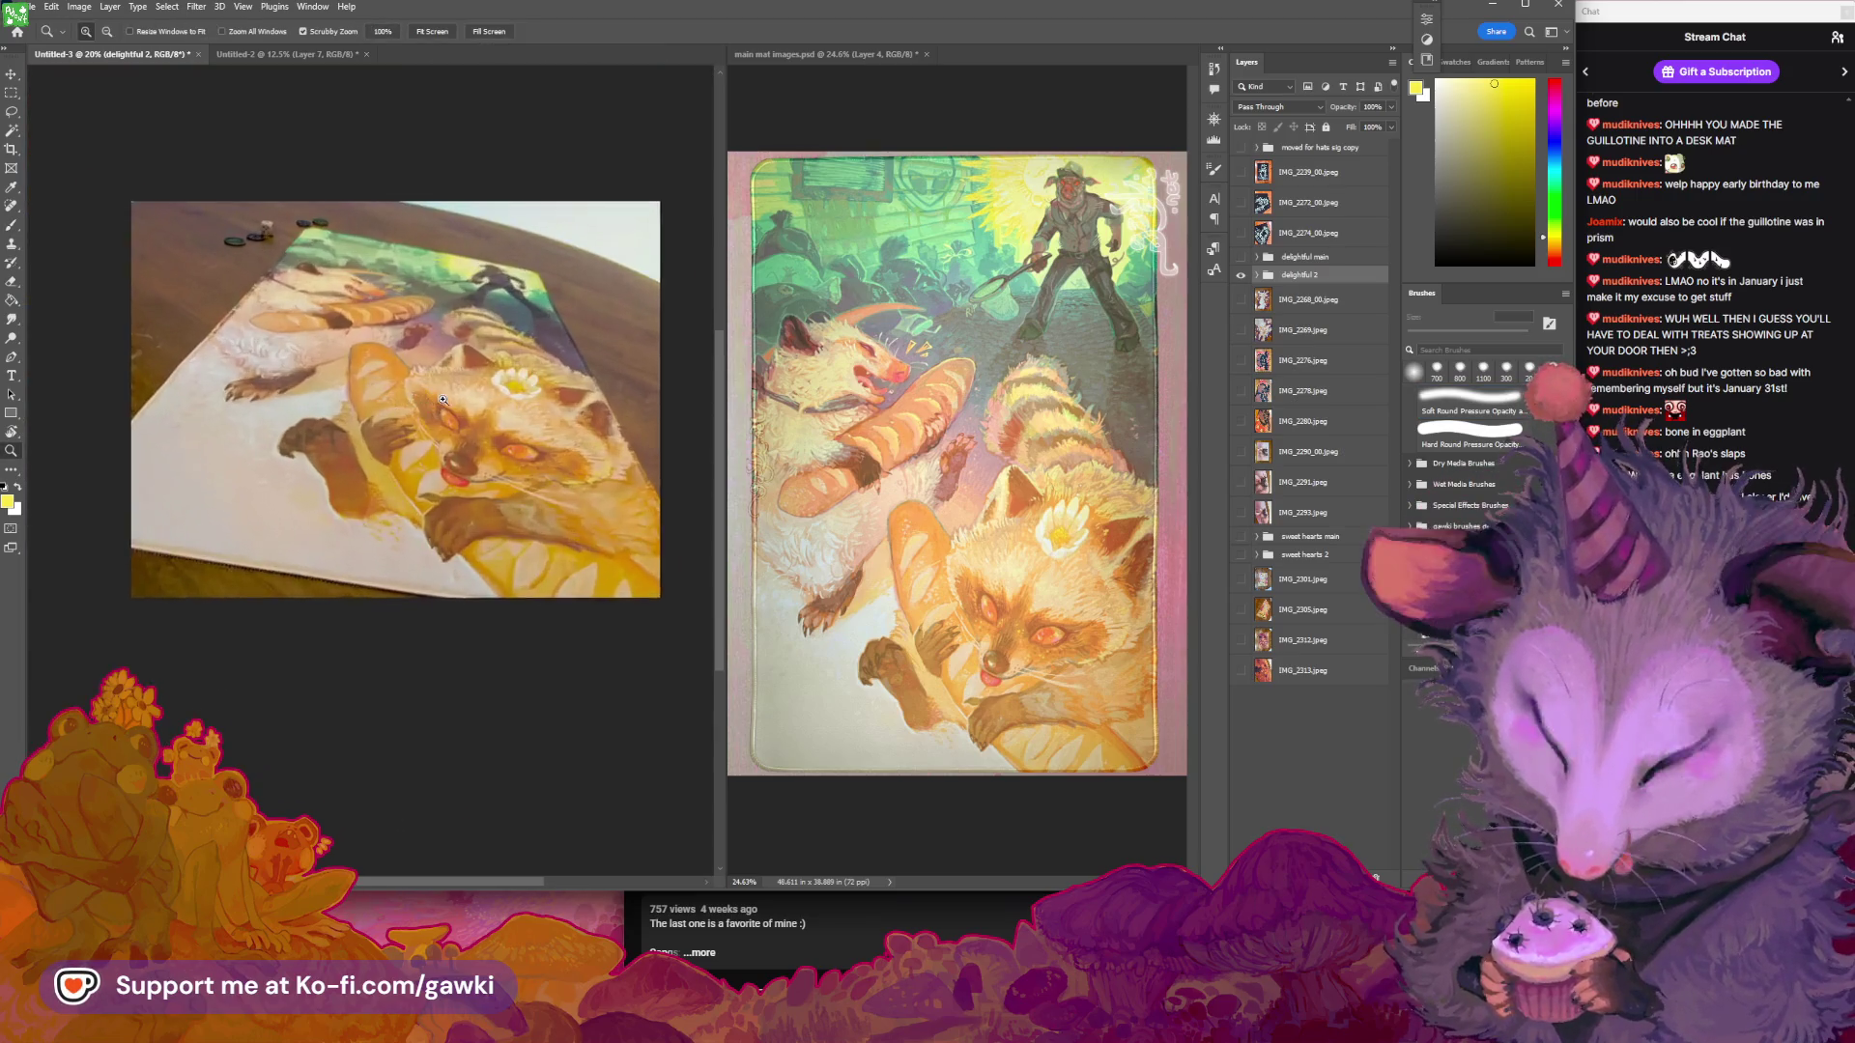
click(1241, 276)
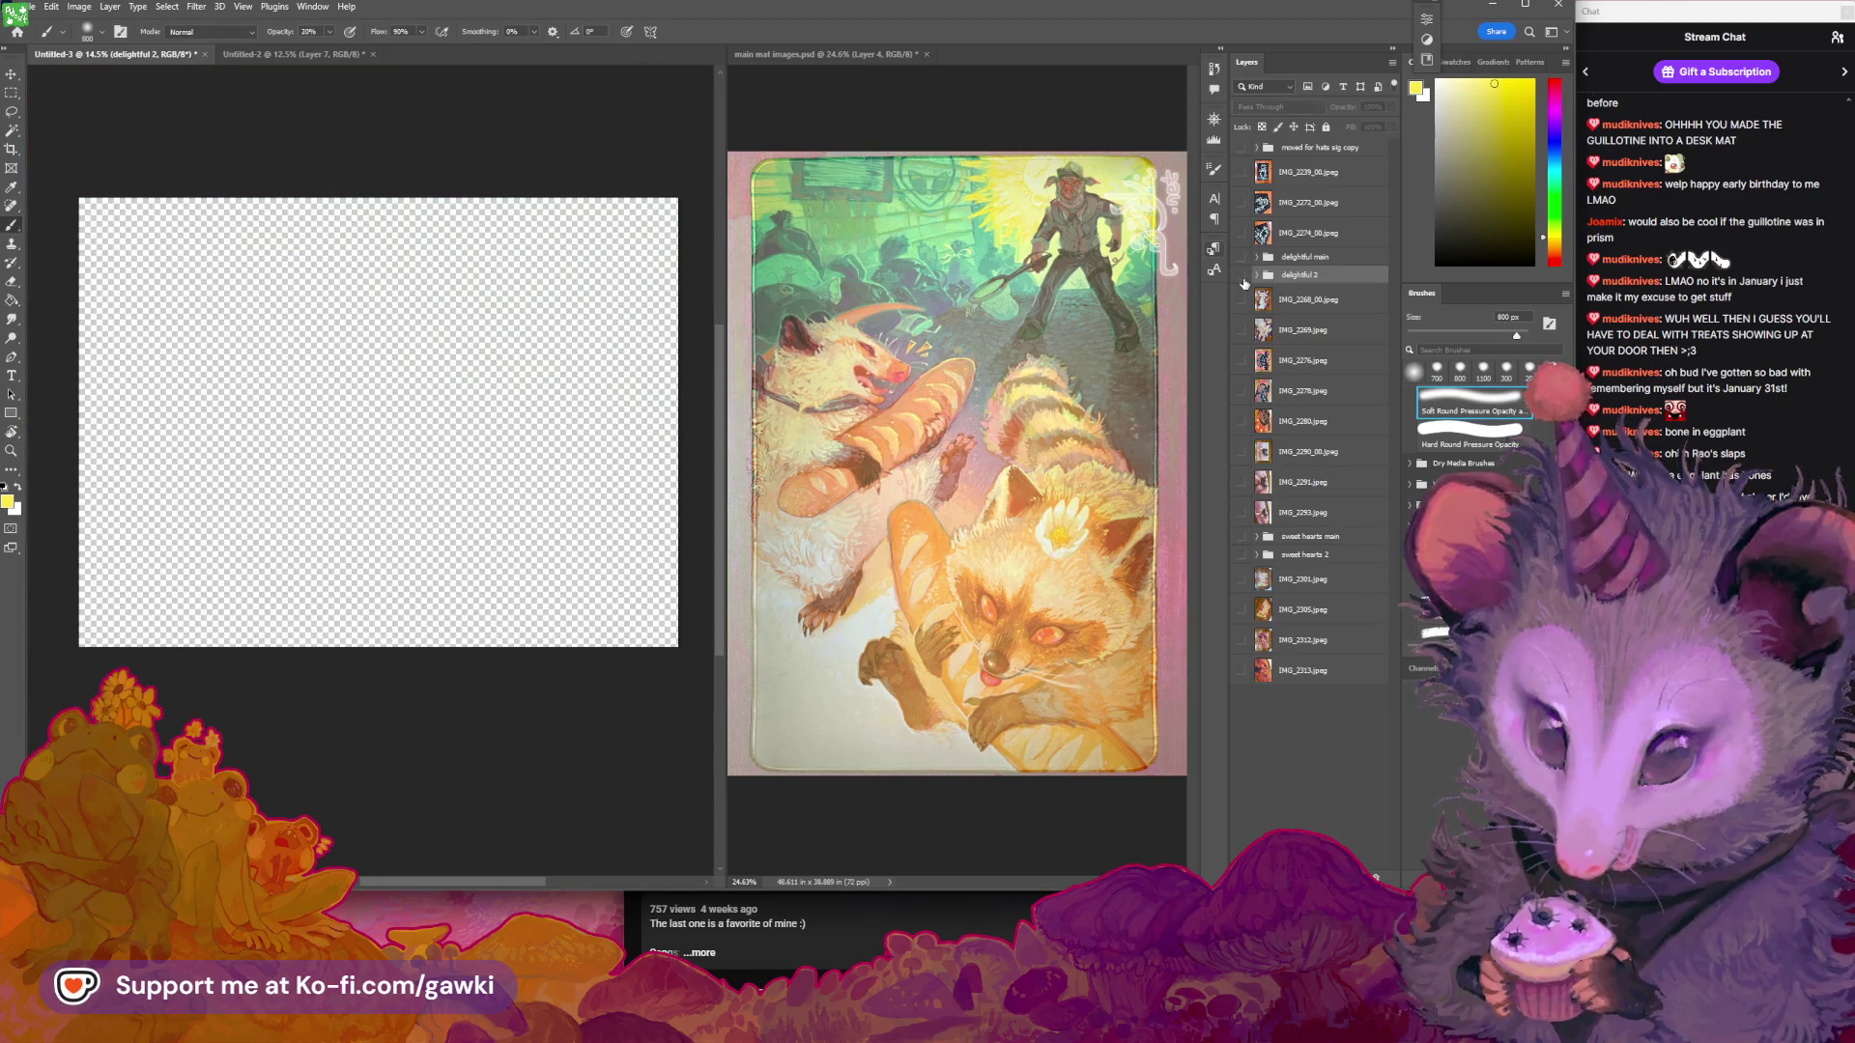
click(1241, 301)
click(1241, 300)
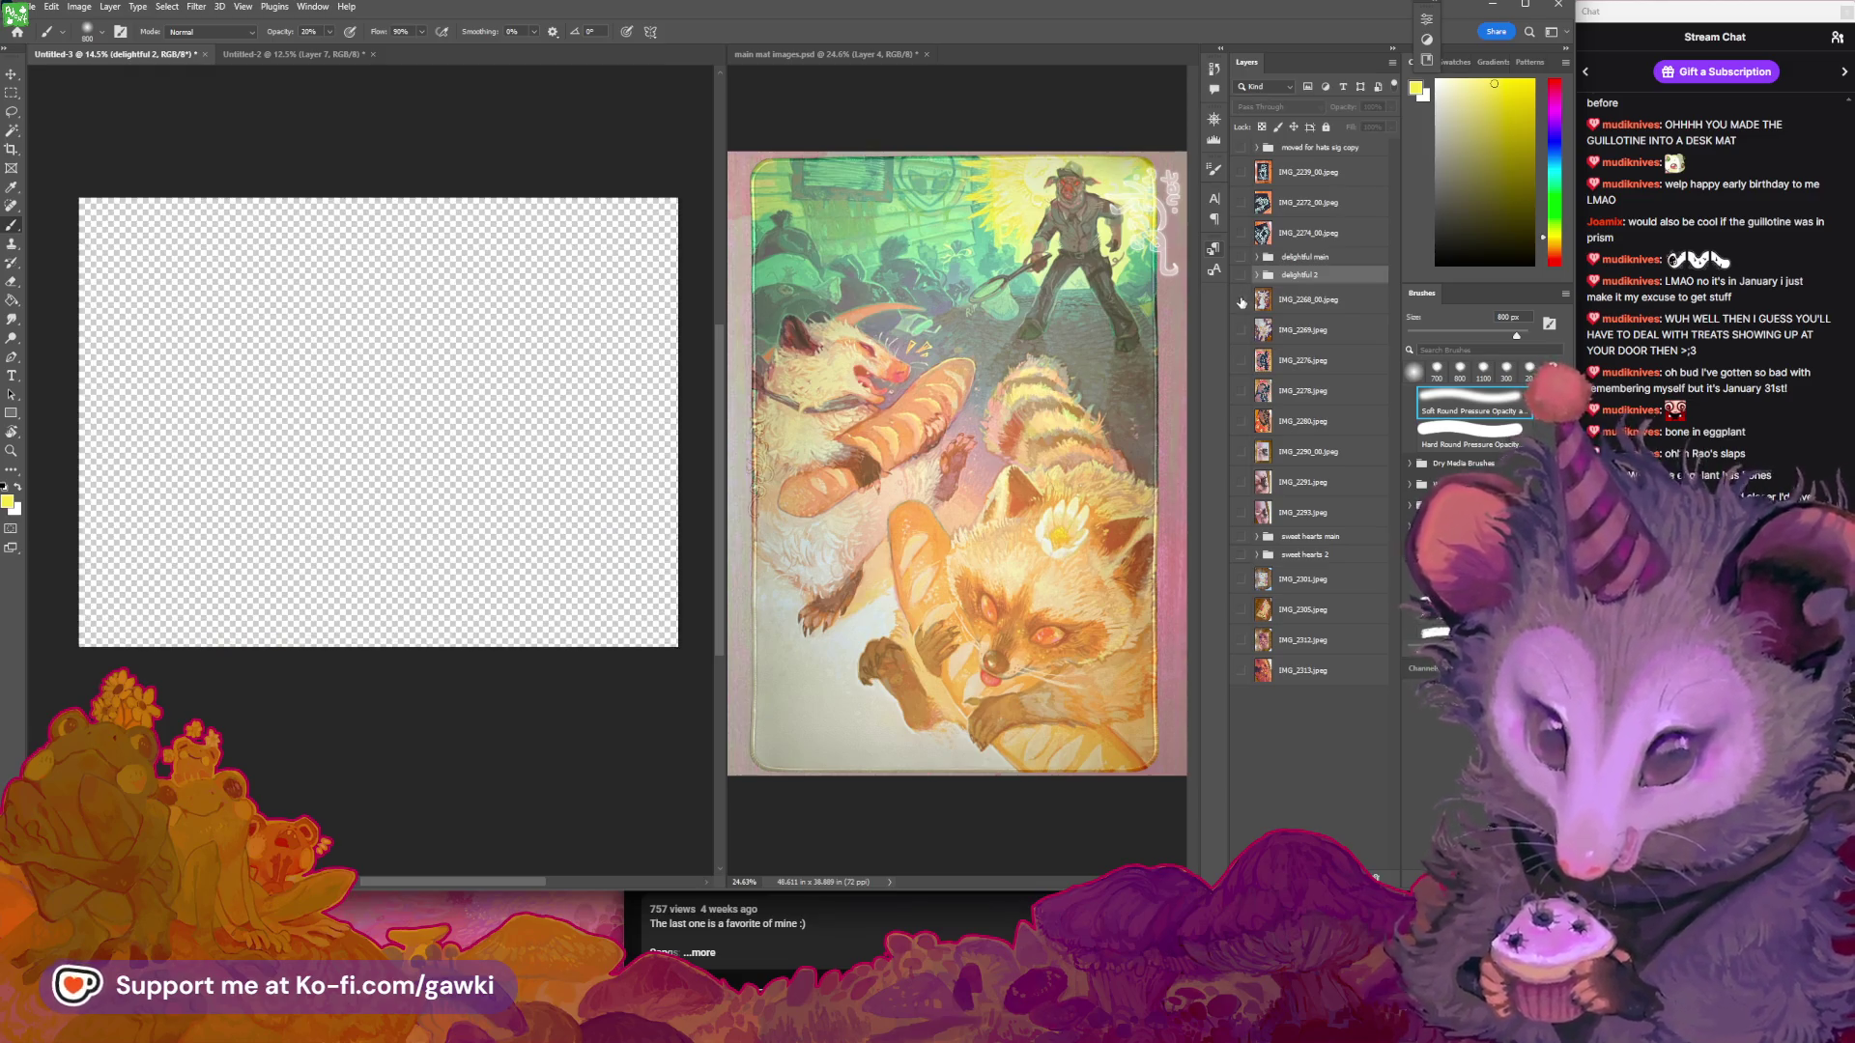
Show the unicorn artwork in the reference document and make IMG_2268 the working layer
click(1164, 133)
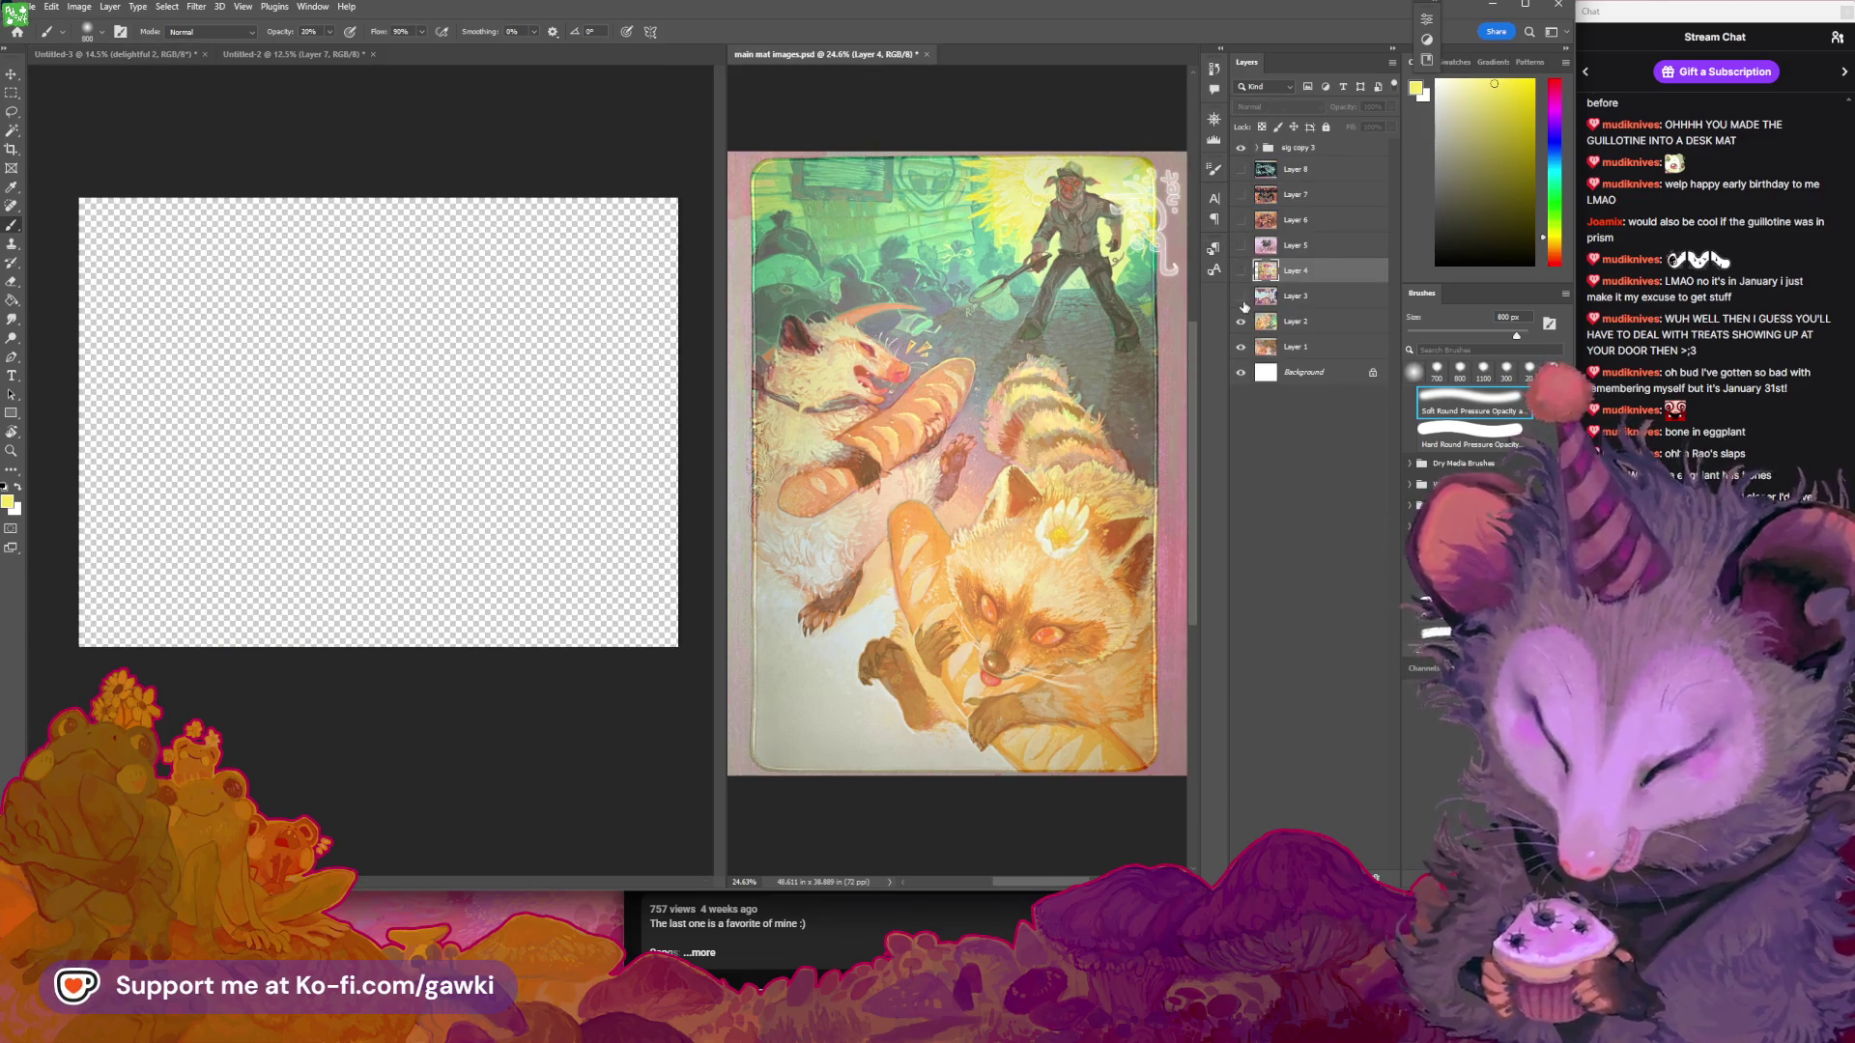
click(1241, 298)
click(458, 142)
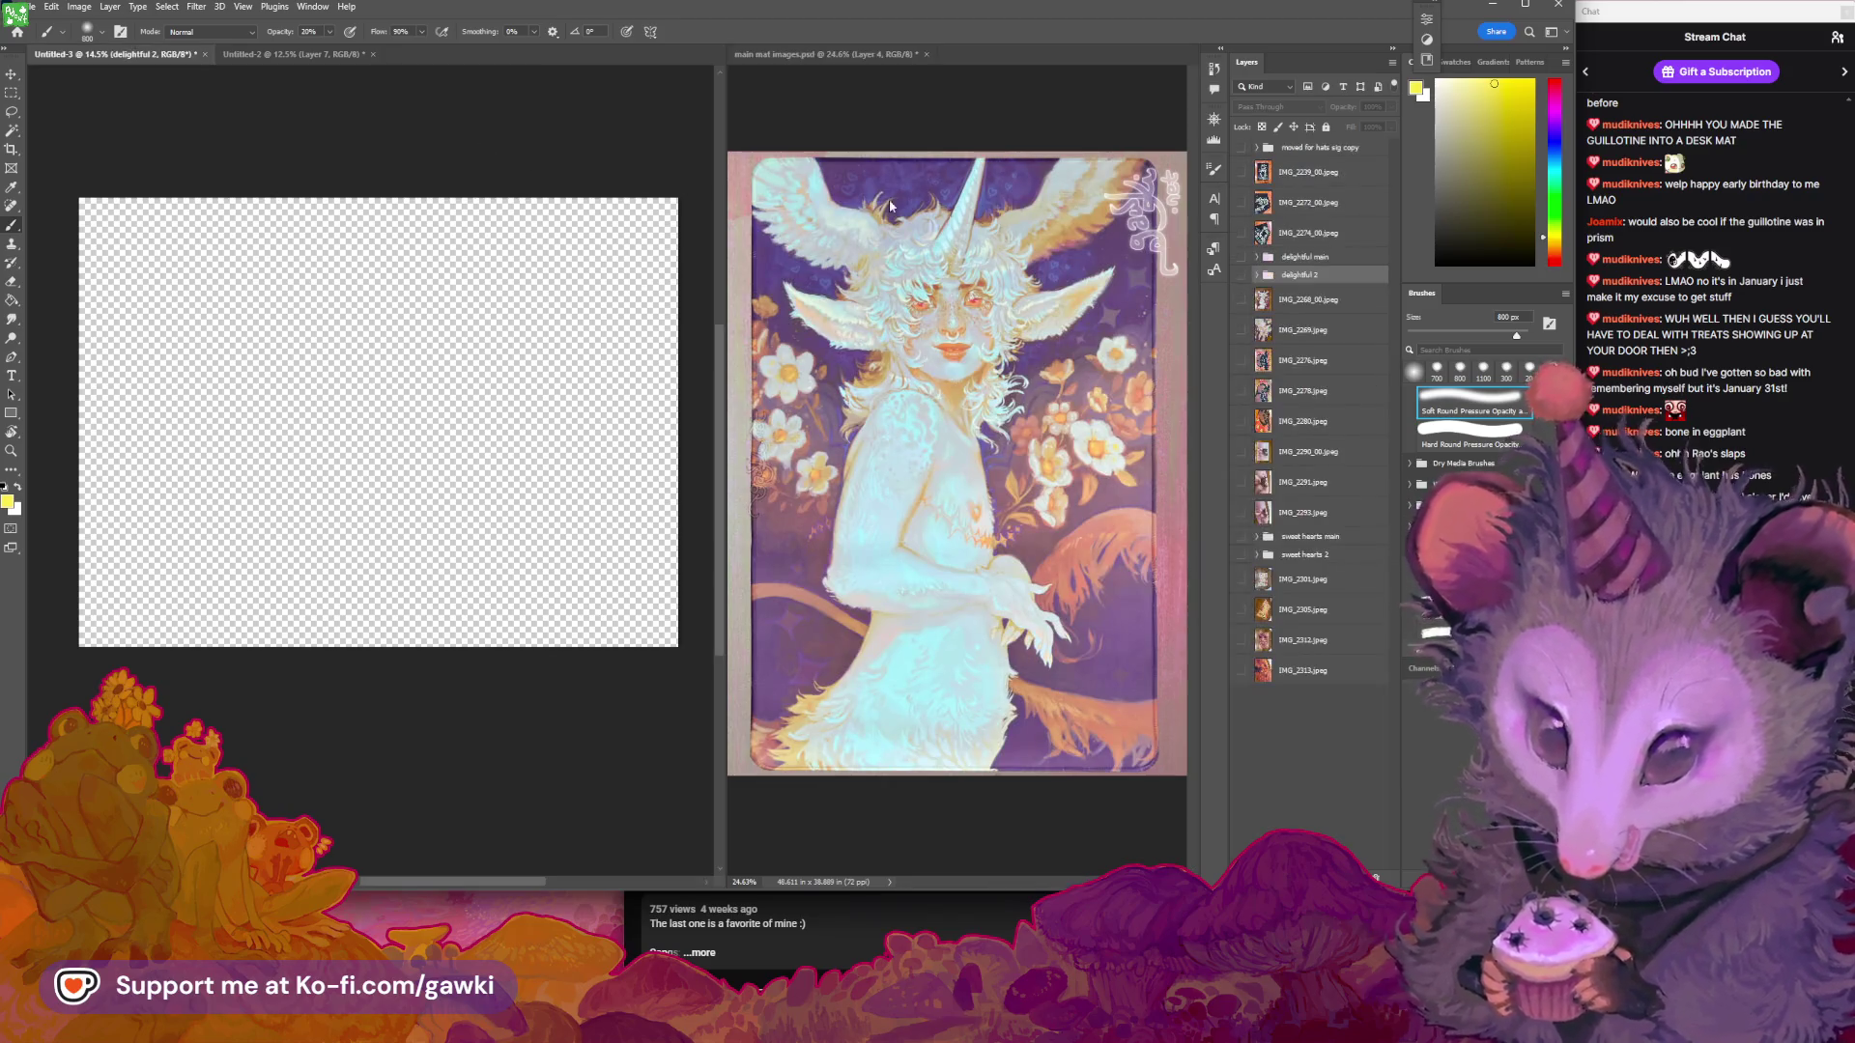
click(1241, 329)
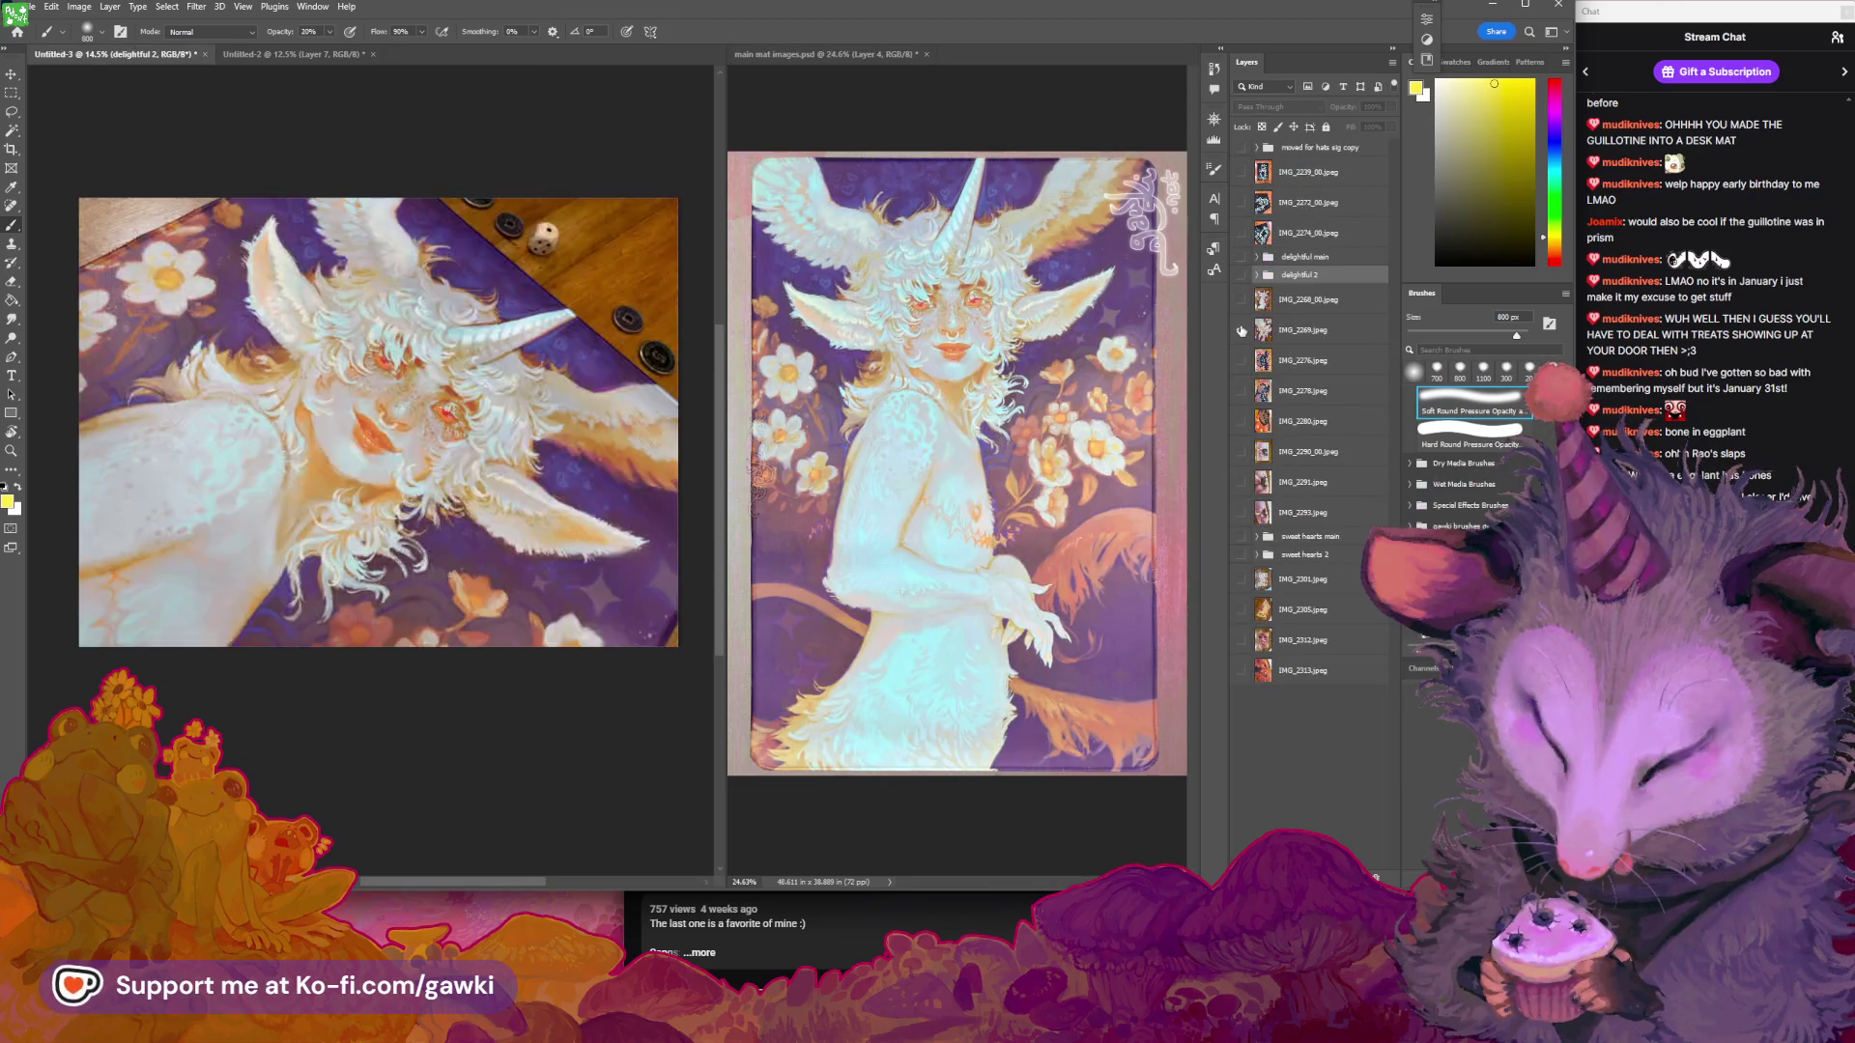
click(1241, 330)
click(1240, 300)
click(1305, 299)
Zoom, rotate and reset the view so the whole unicorn mat photo is framed
key(z)
mouse_move(536, 369)
mouse_down()
mouse_move(598, 304)
mouse_move(551, 532)
mouse_move(507, 580)
mouse_up()
key(r)
mouse_move(415, 415)
mouse_down()
mouse_move(512, 385)
mouse_move(559, 297)
mouse_move(504, 344)
mouse_up()
key(b)
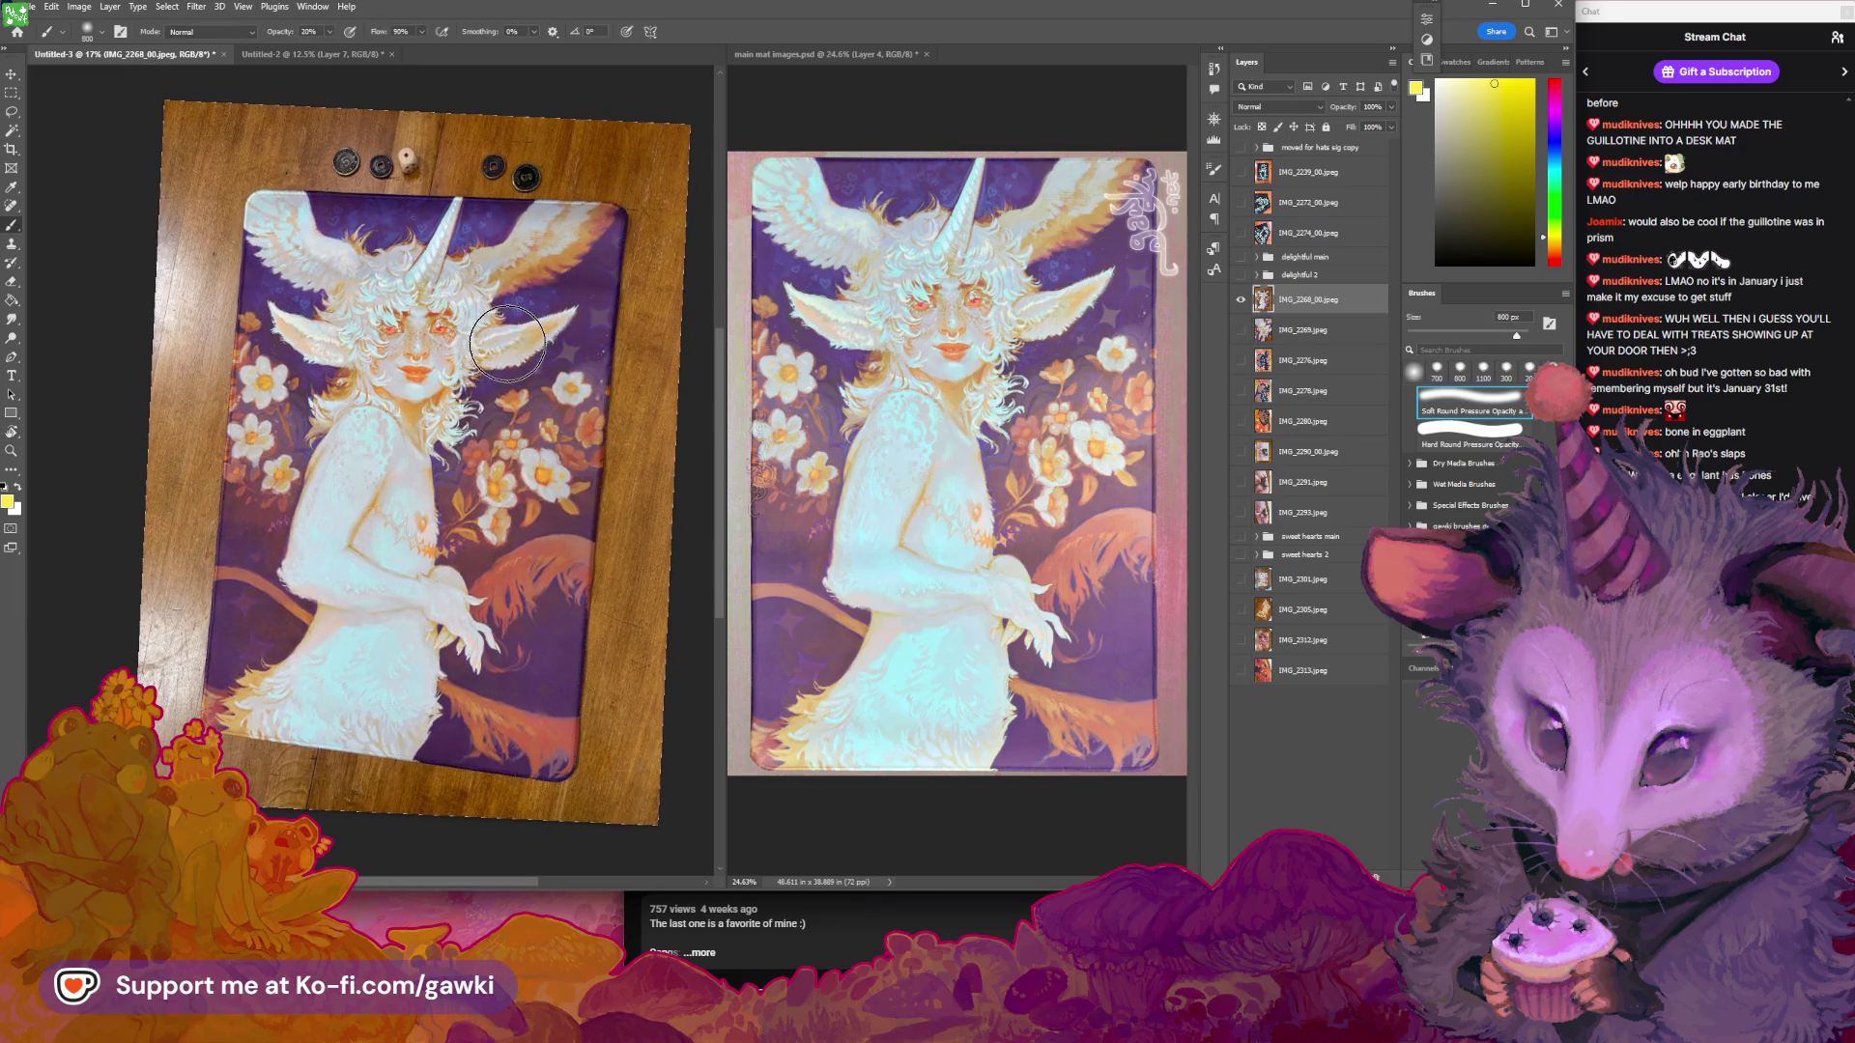
key(r)
key(Escape)
key(z)
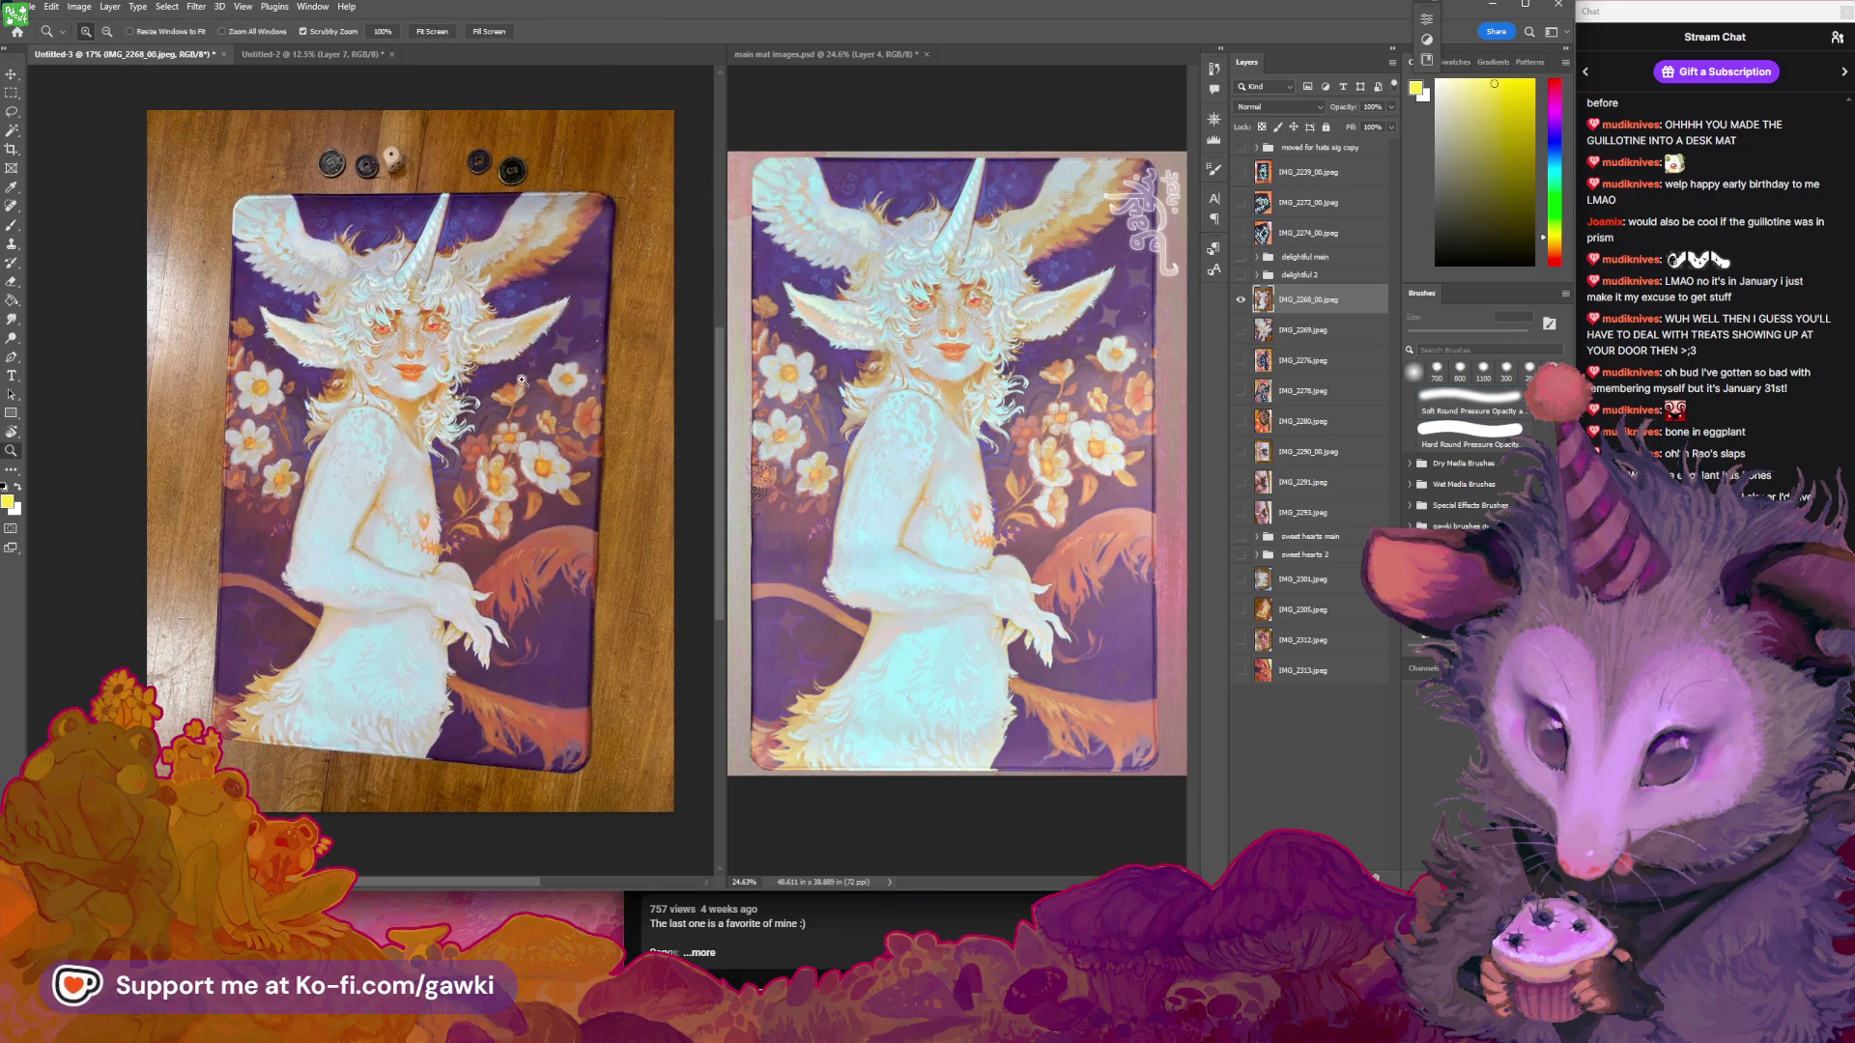
click(557, 395)
mouse_move(558, 394)
mouse_down()
mouse_move(579, 386)
mouse_move(575, 331)
mouse_up()
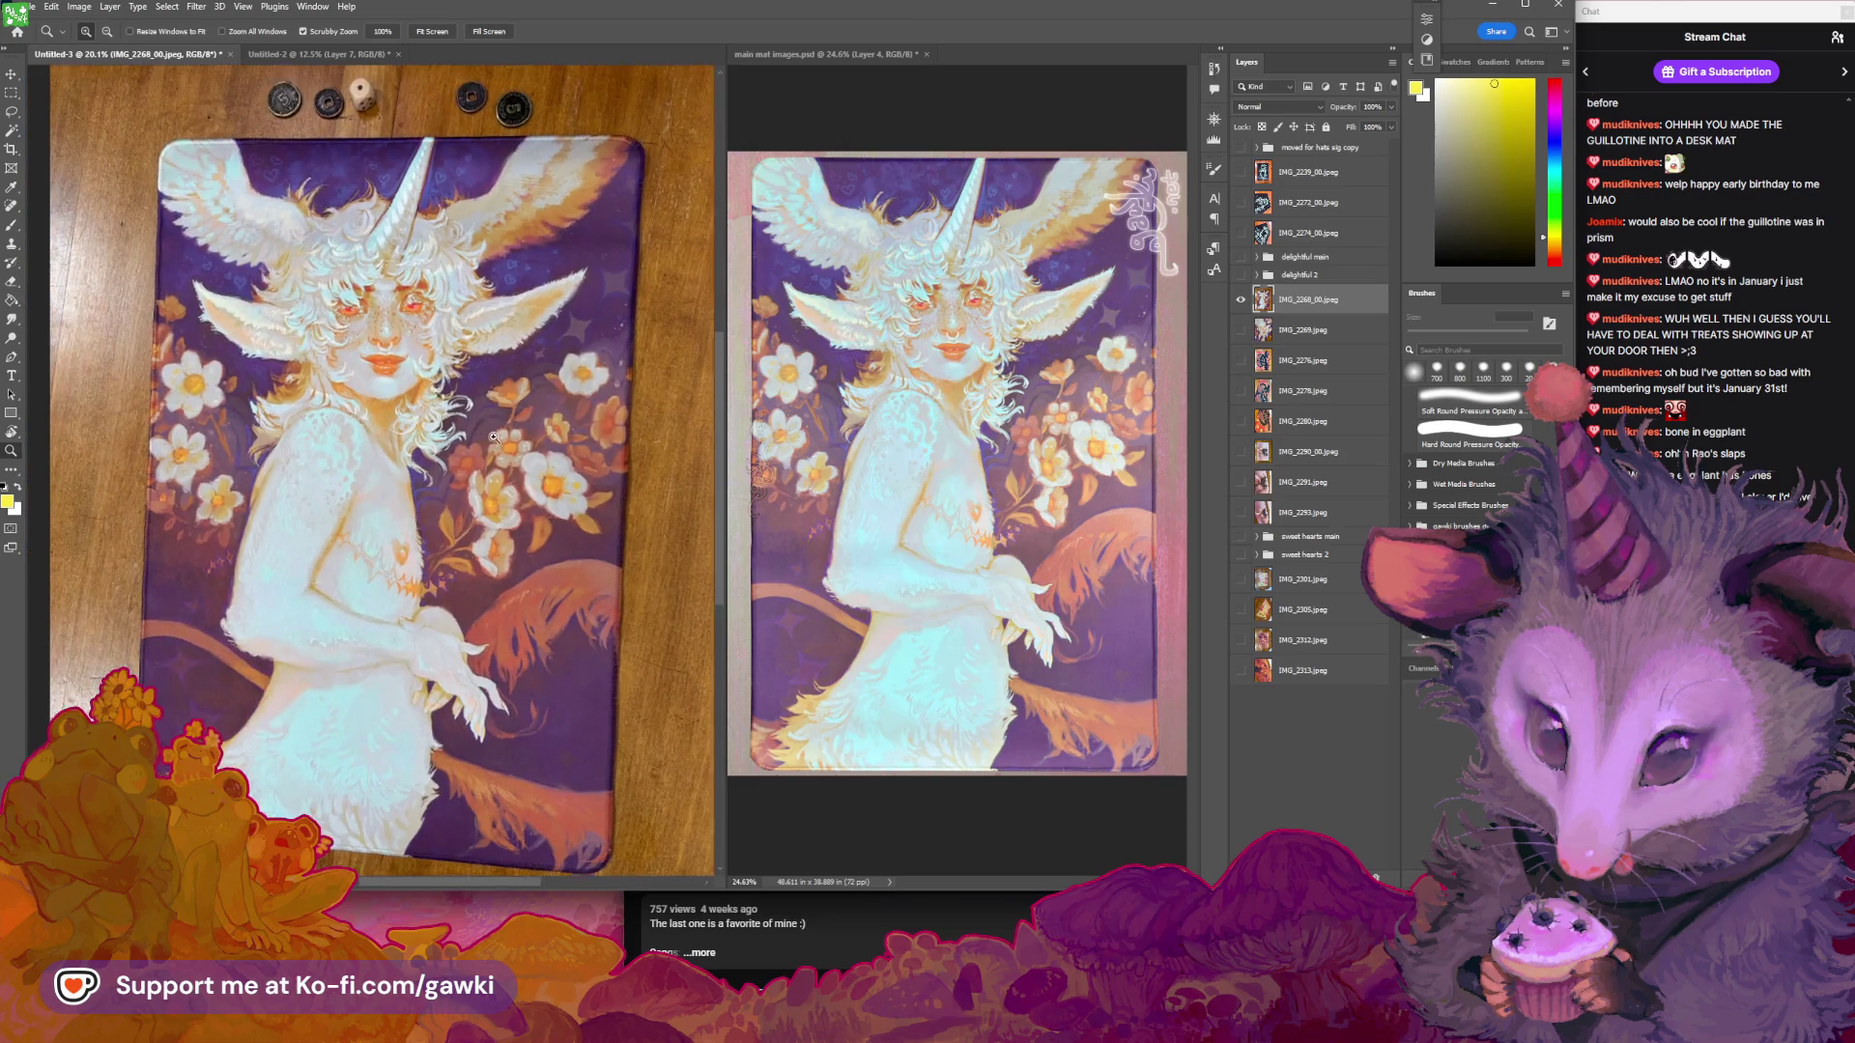
key(b)
drag(517, 474, 519, 447)
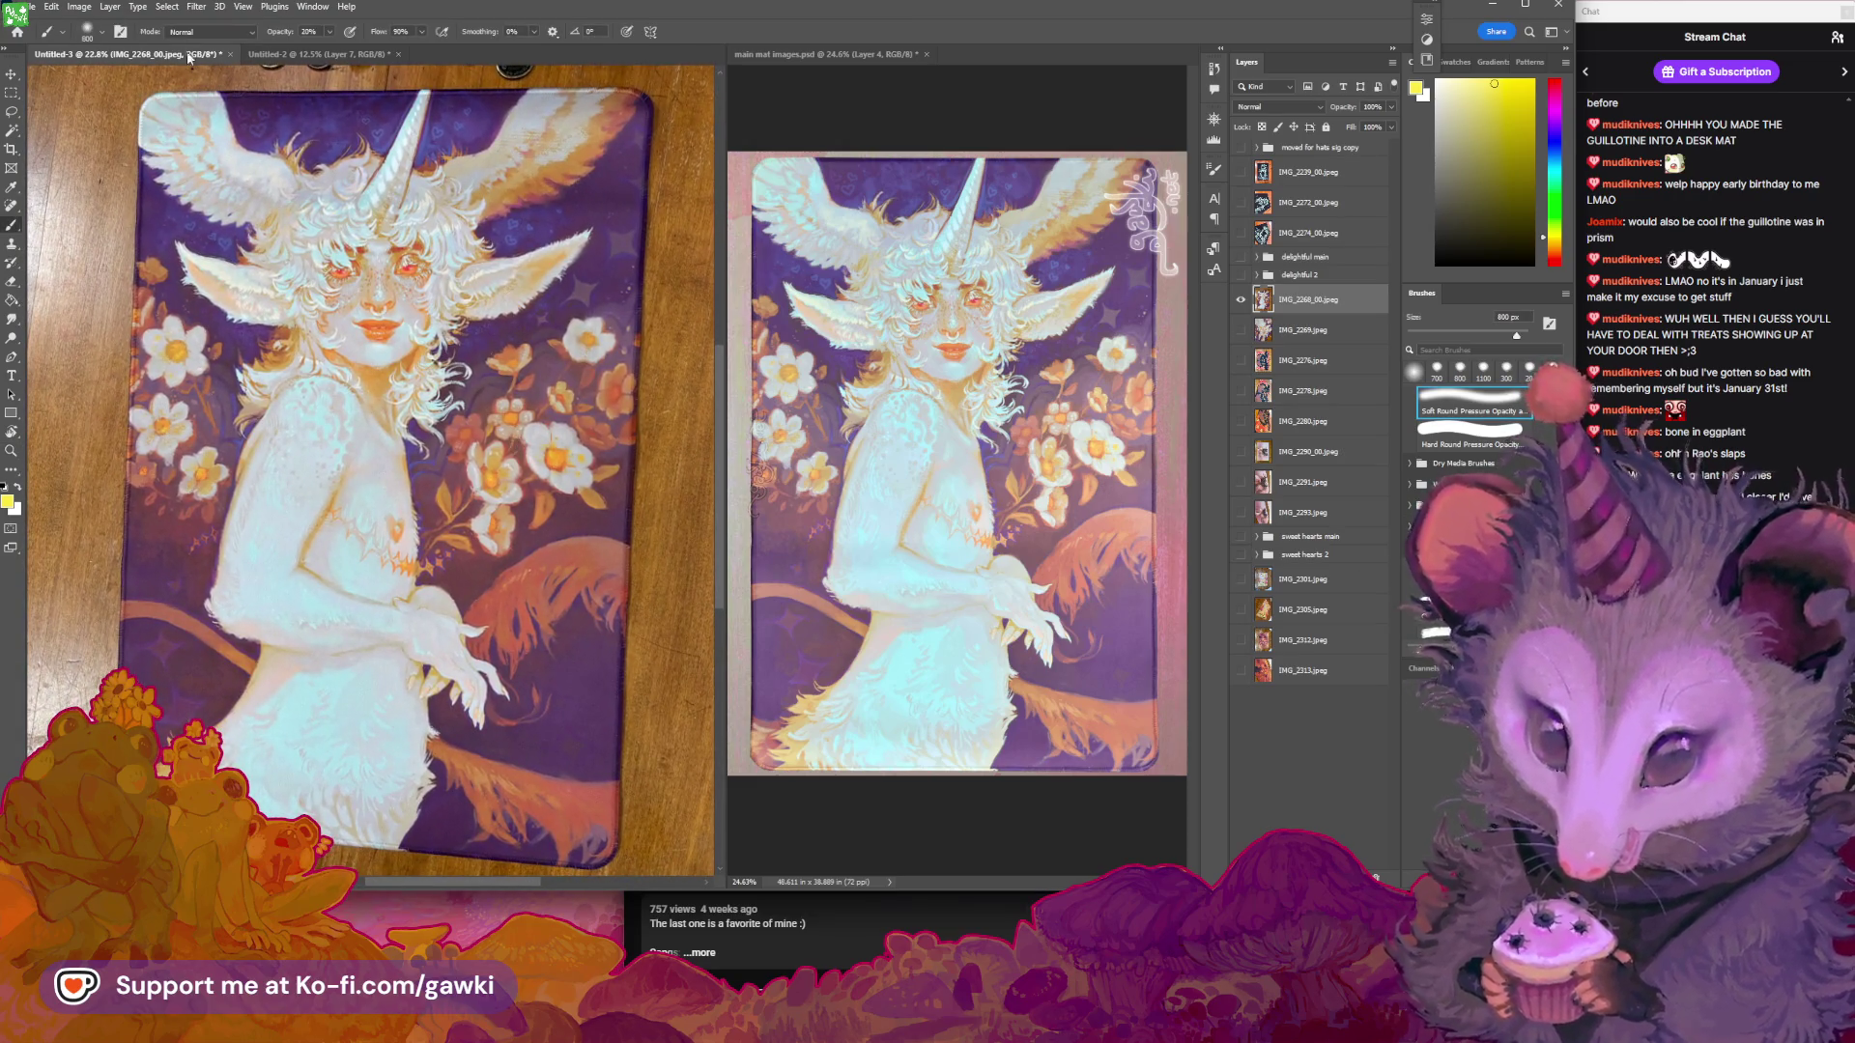
click(109, 7)
Add a new Curves adjustment layer named Curves 4
mouse_move(222, 199)
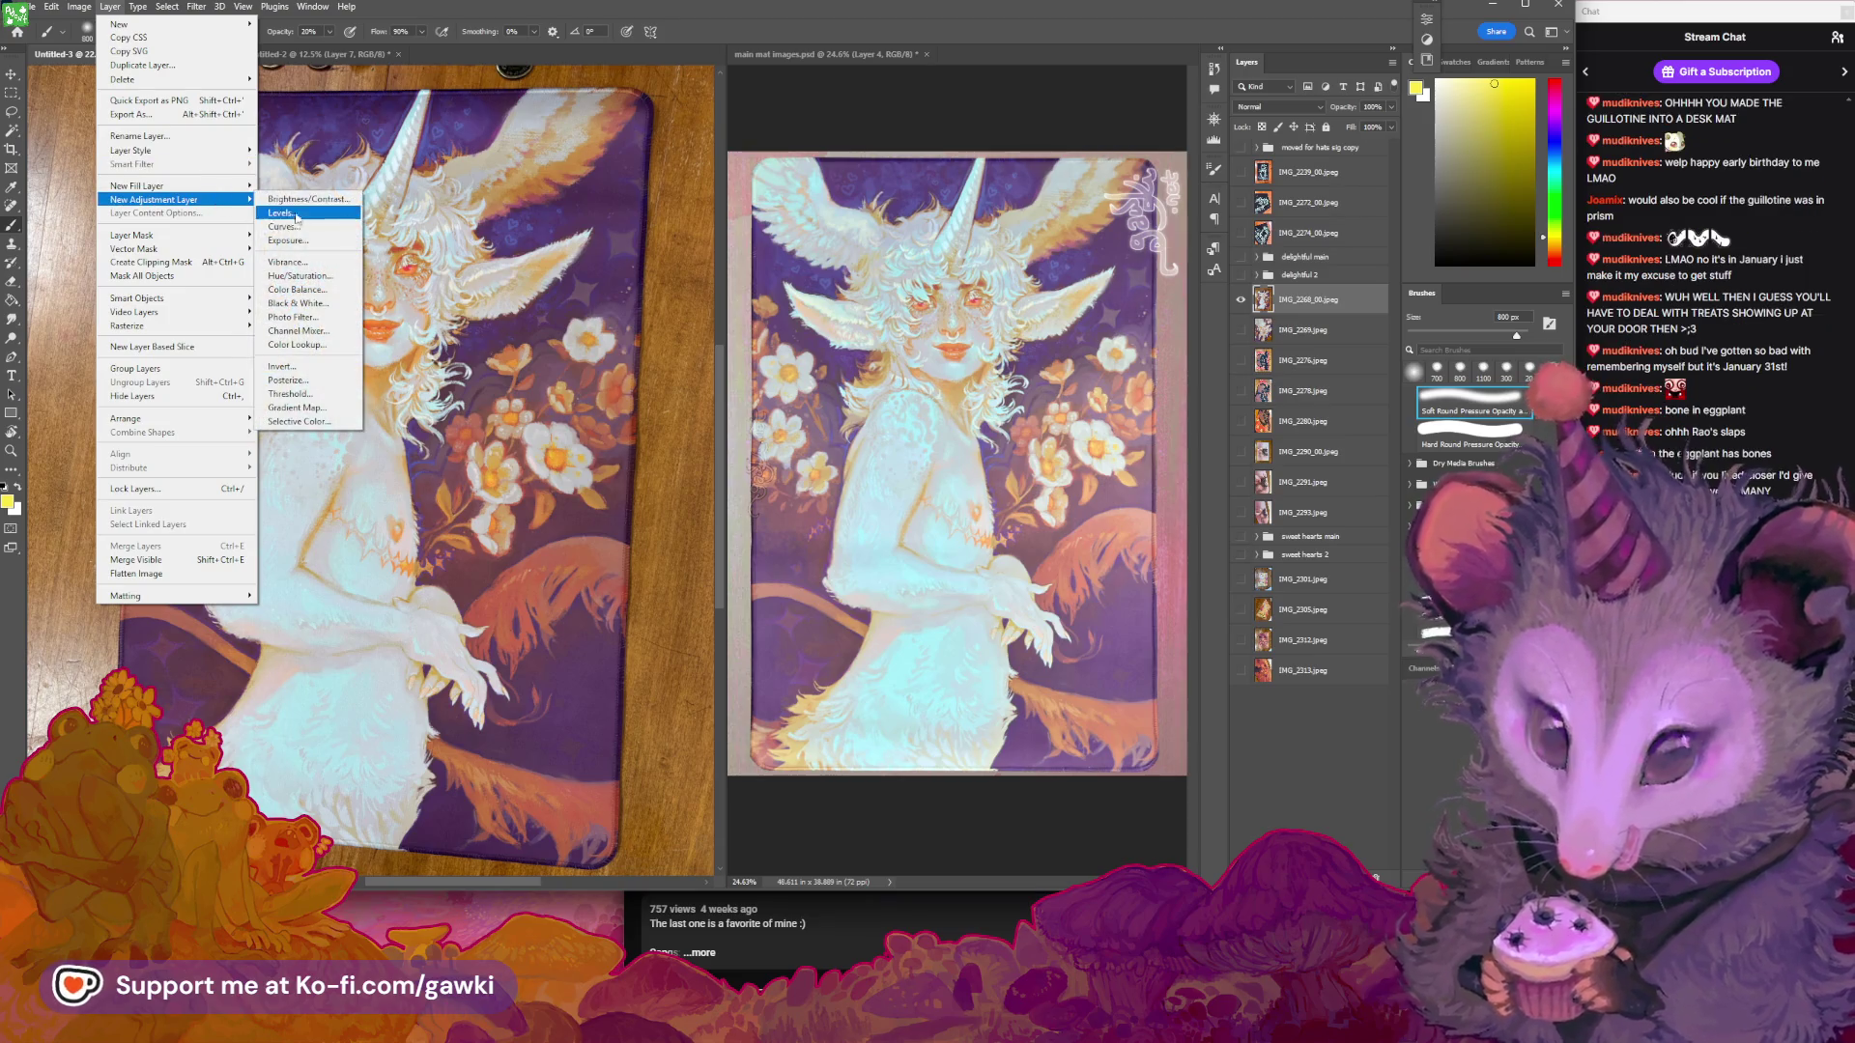
click(304, 229)
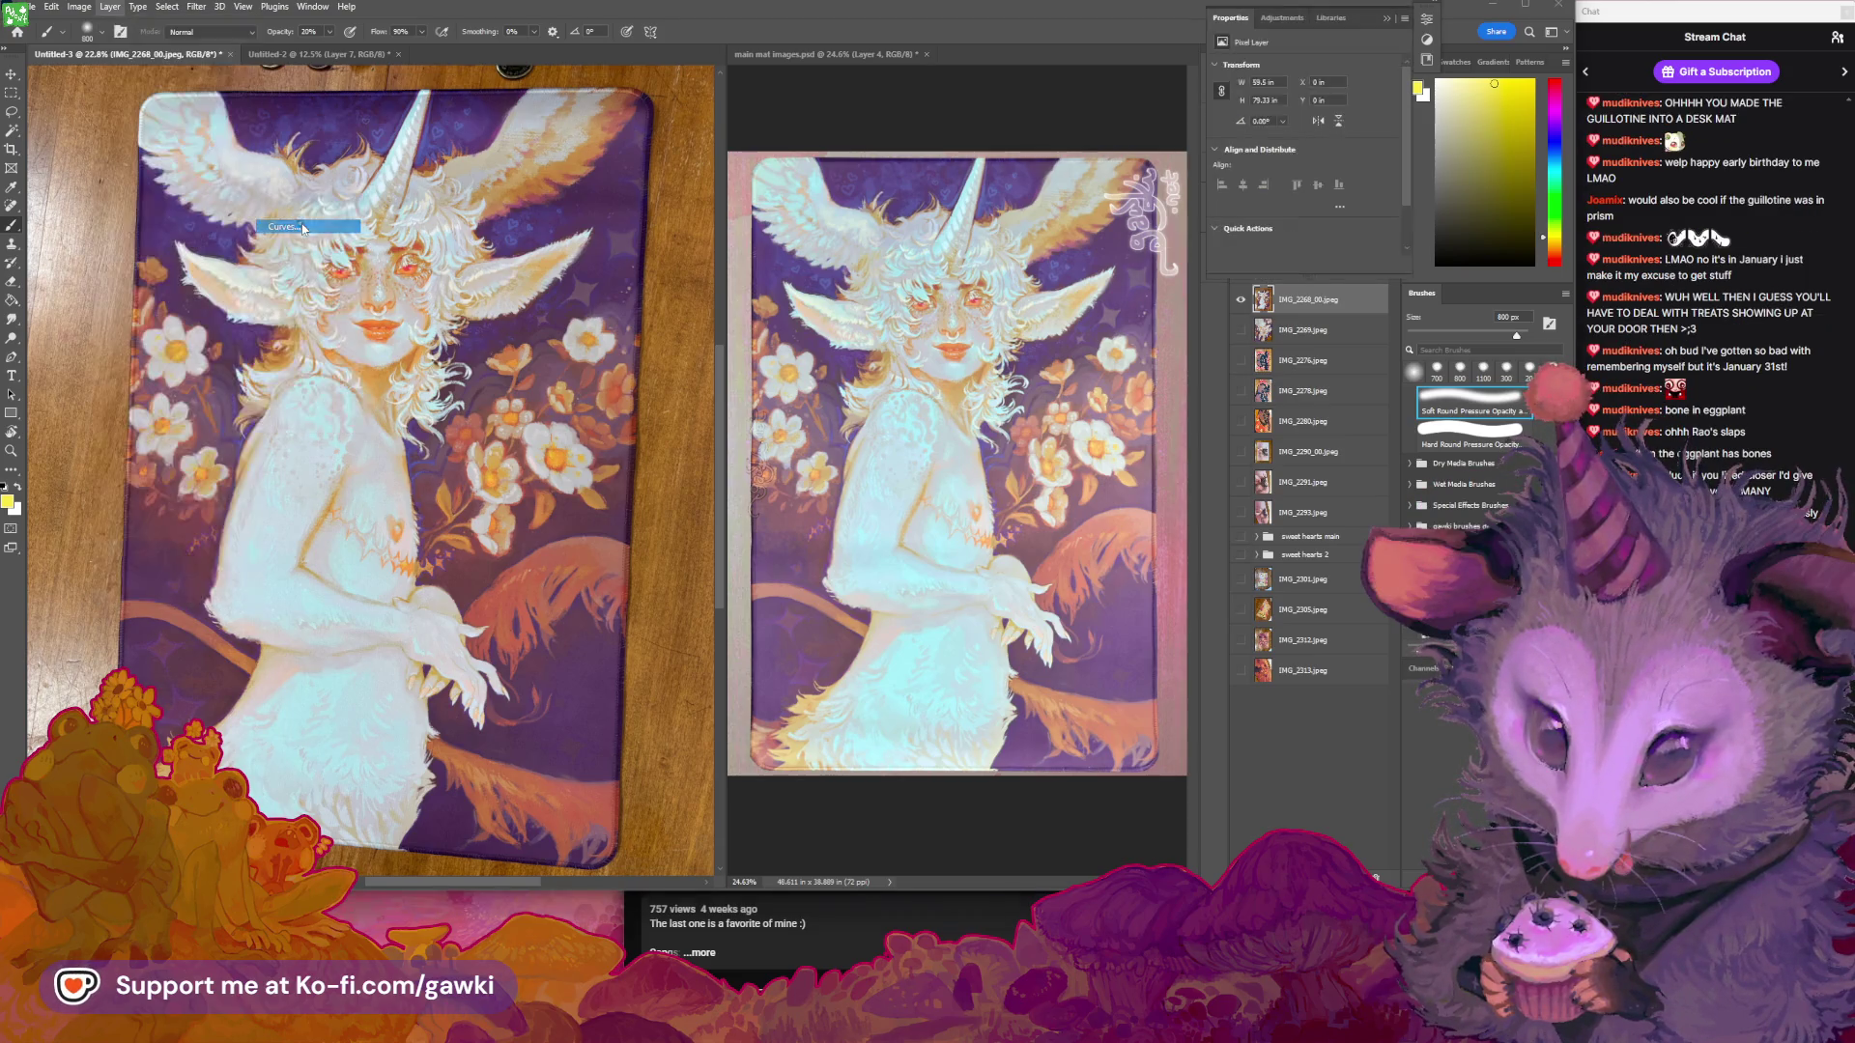
mouse_move(888, 421)
mouse_down()
mouse_move(926, 377)
mouse_move(952, 416)
mouse_up()
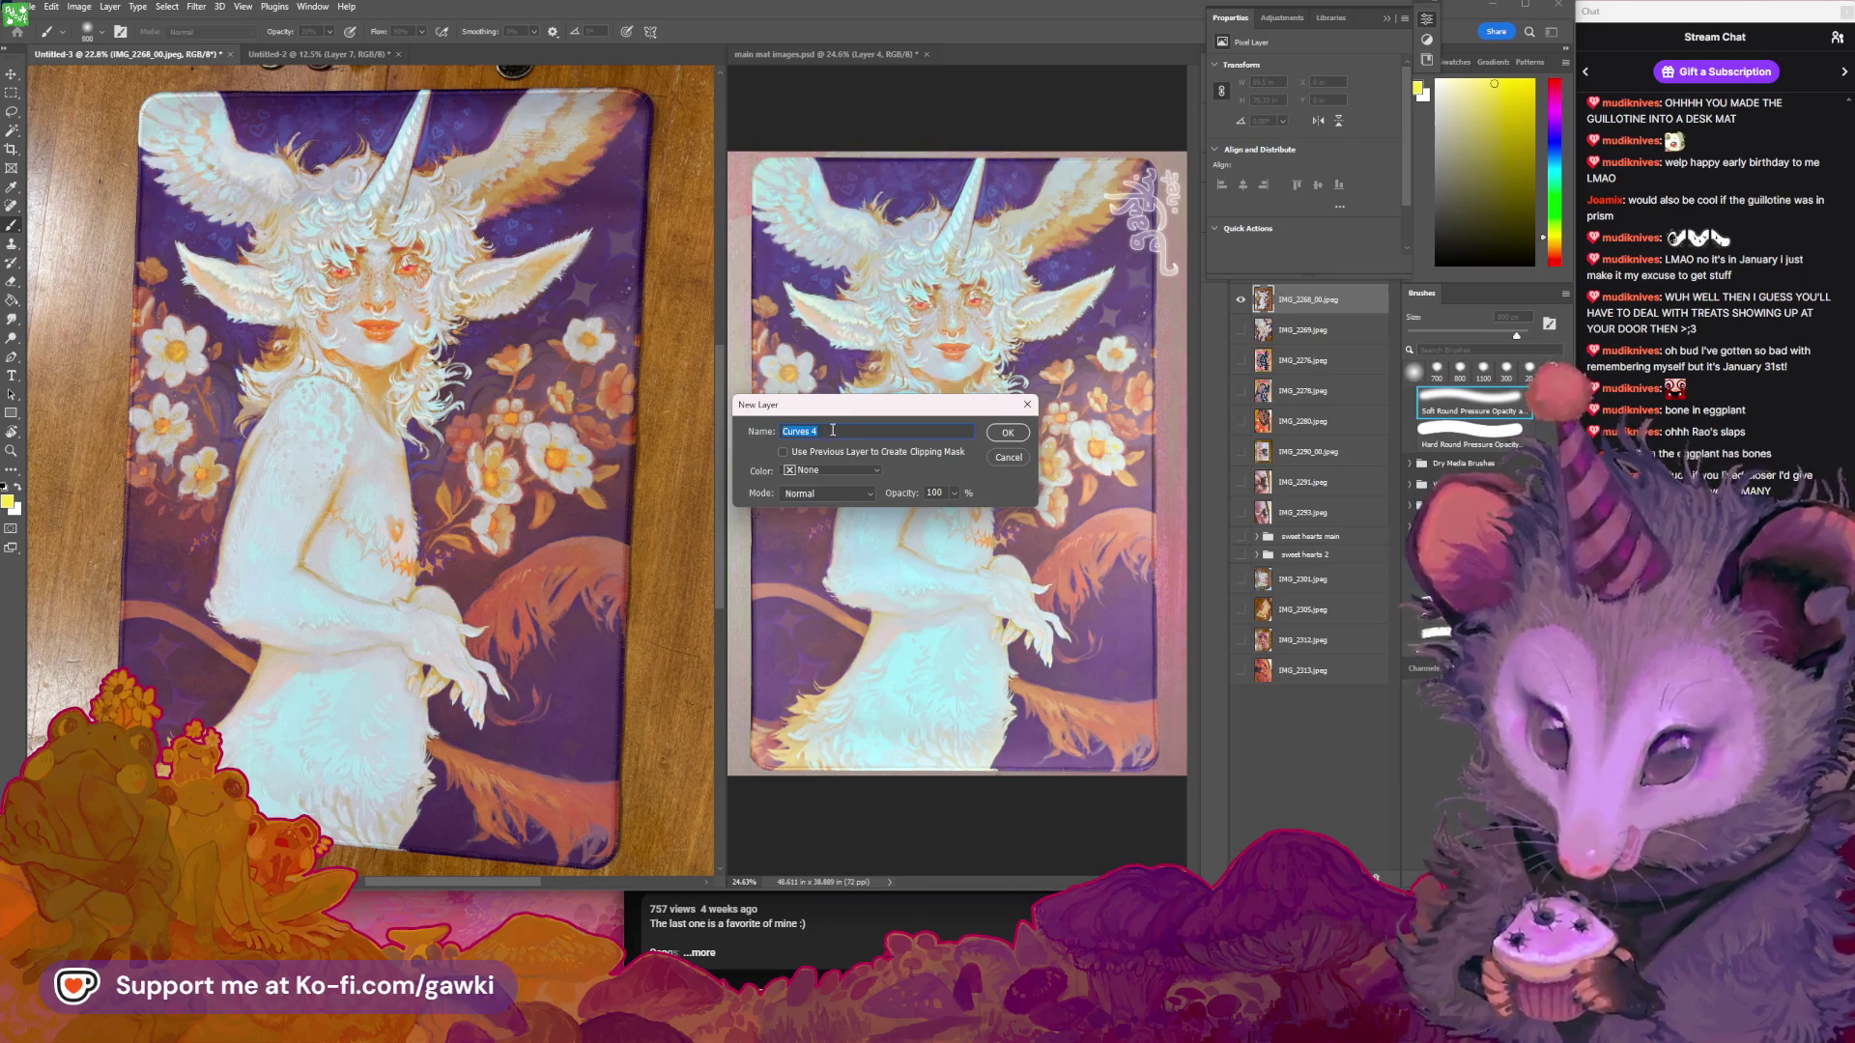
mouse_move(876, 409)
mouse_down()
mouse_move(889, 445)
mouse_move(1051, 426)
mouse_up()
click(1062, 453)
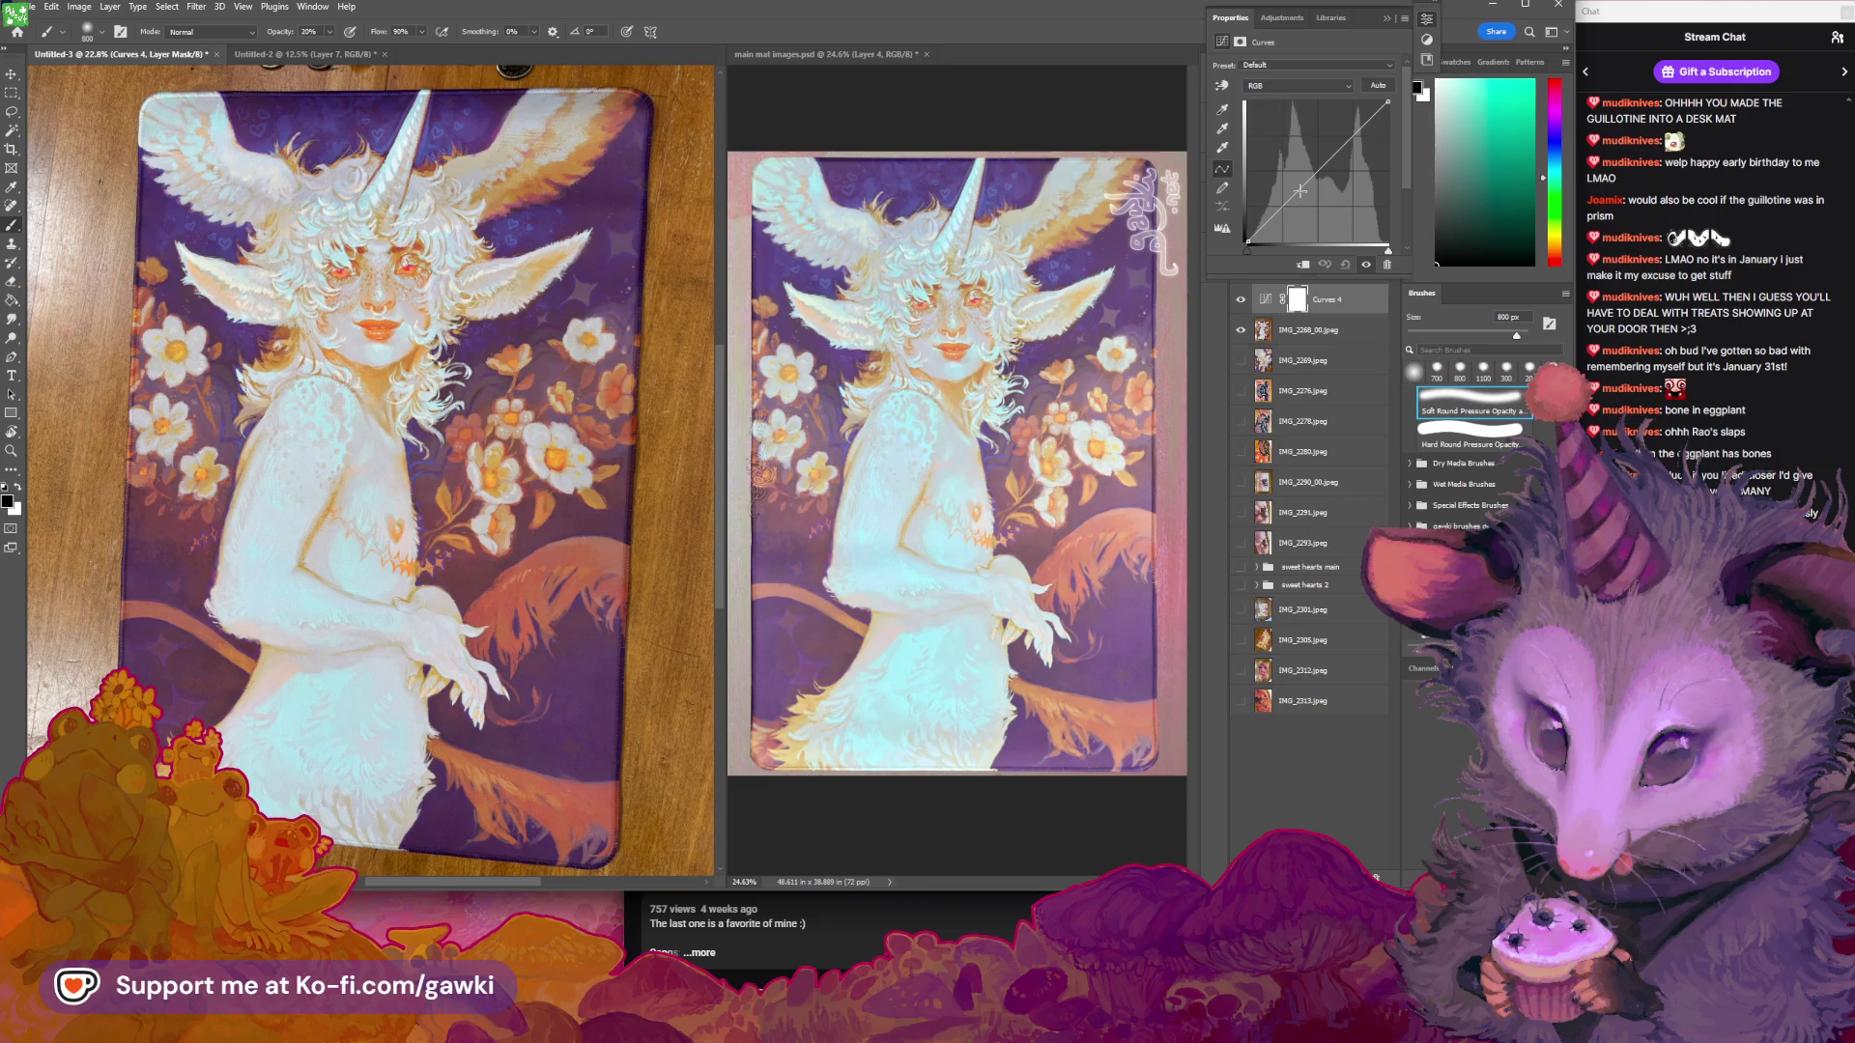
Bend the RGB curve with three points to brighten the photo and lift its midtones
drag(1273, 210, 1319, 168)
click(1313, 167)
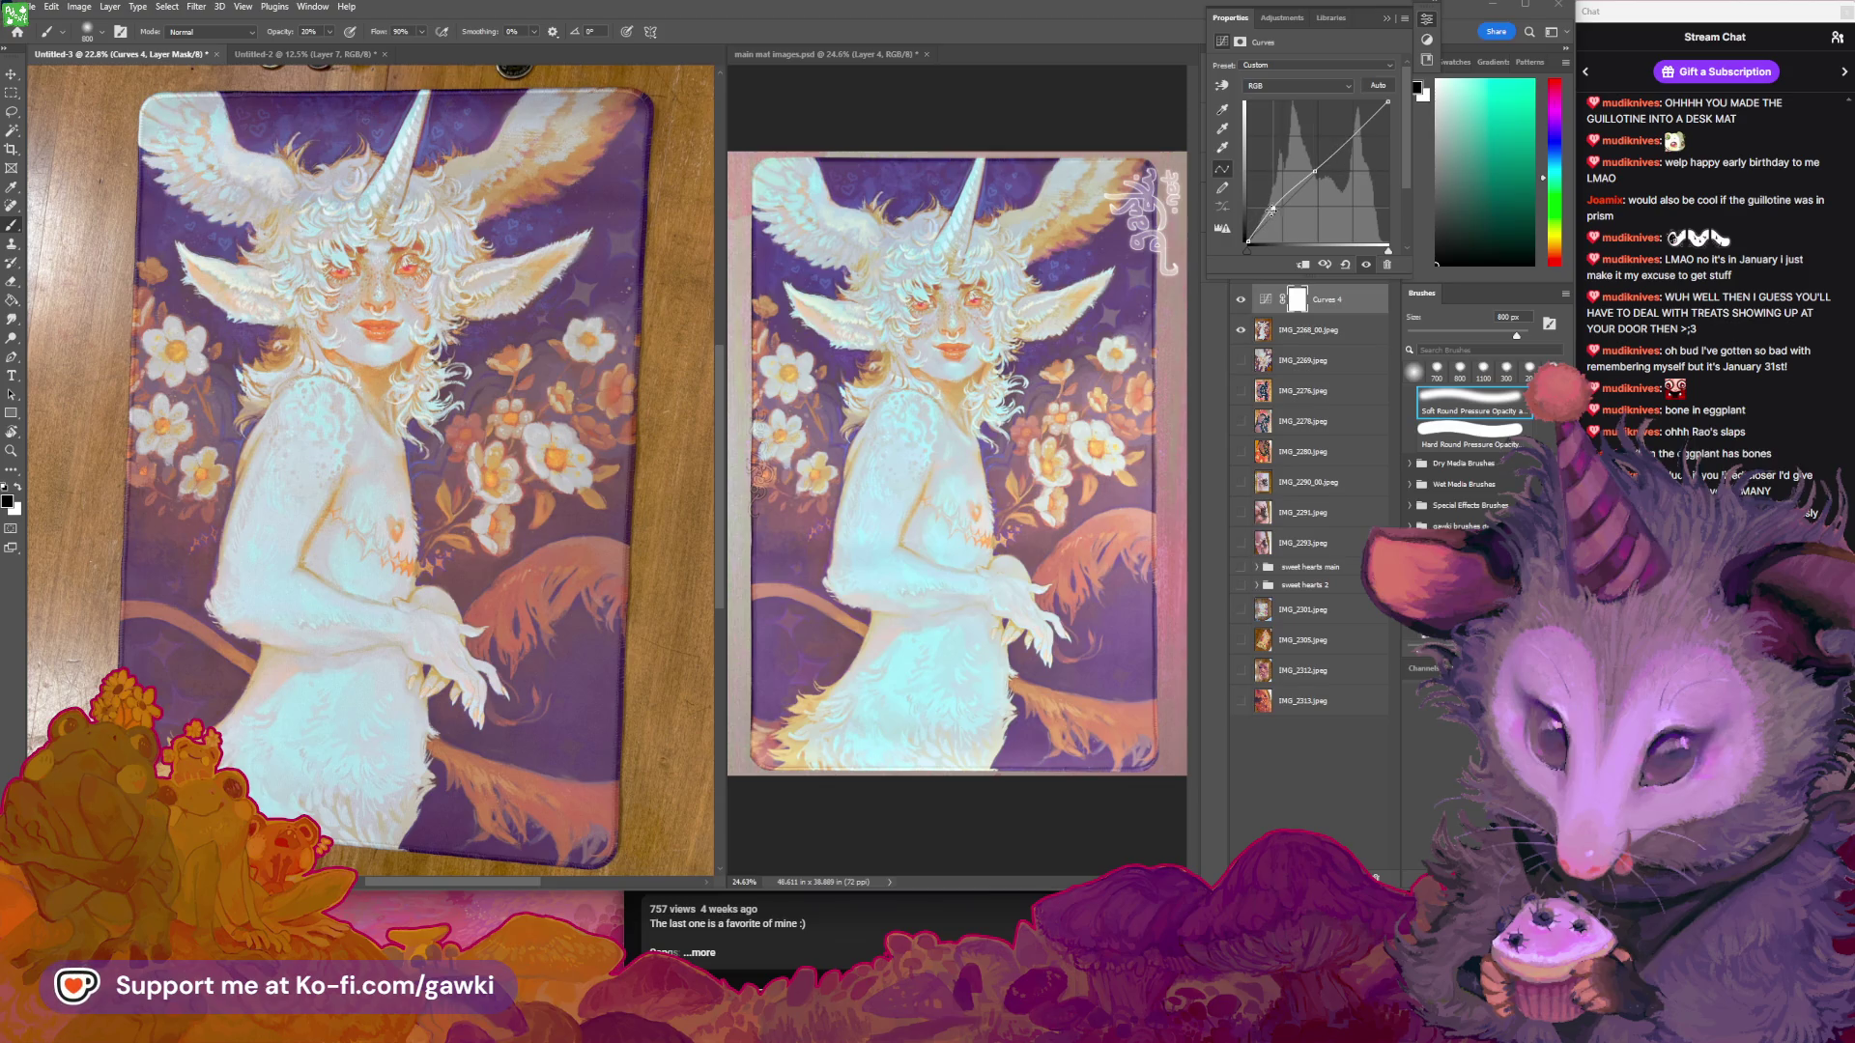
drag(1273, 207, 1271, 210)
click(1280, 202)
drag(1279, 200, 1284, 195)
drag(558, 547, 543, 557)
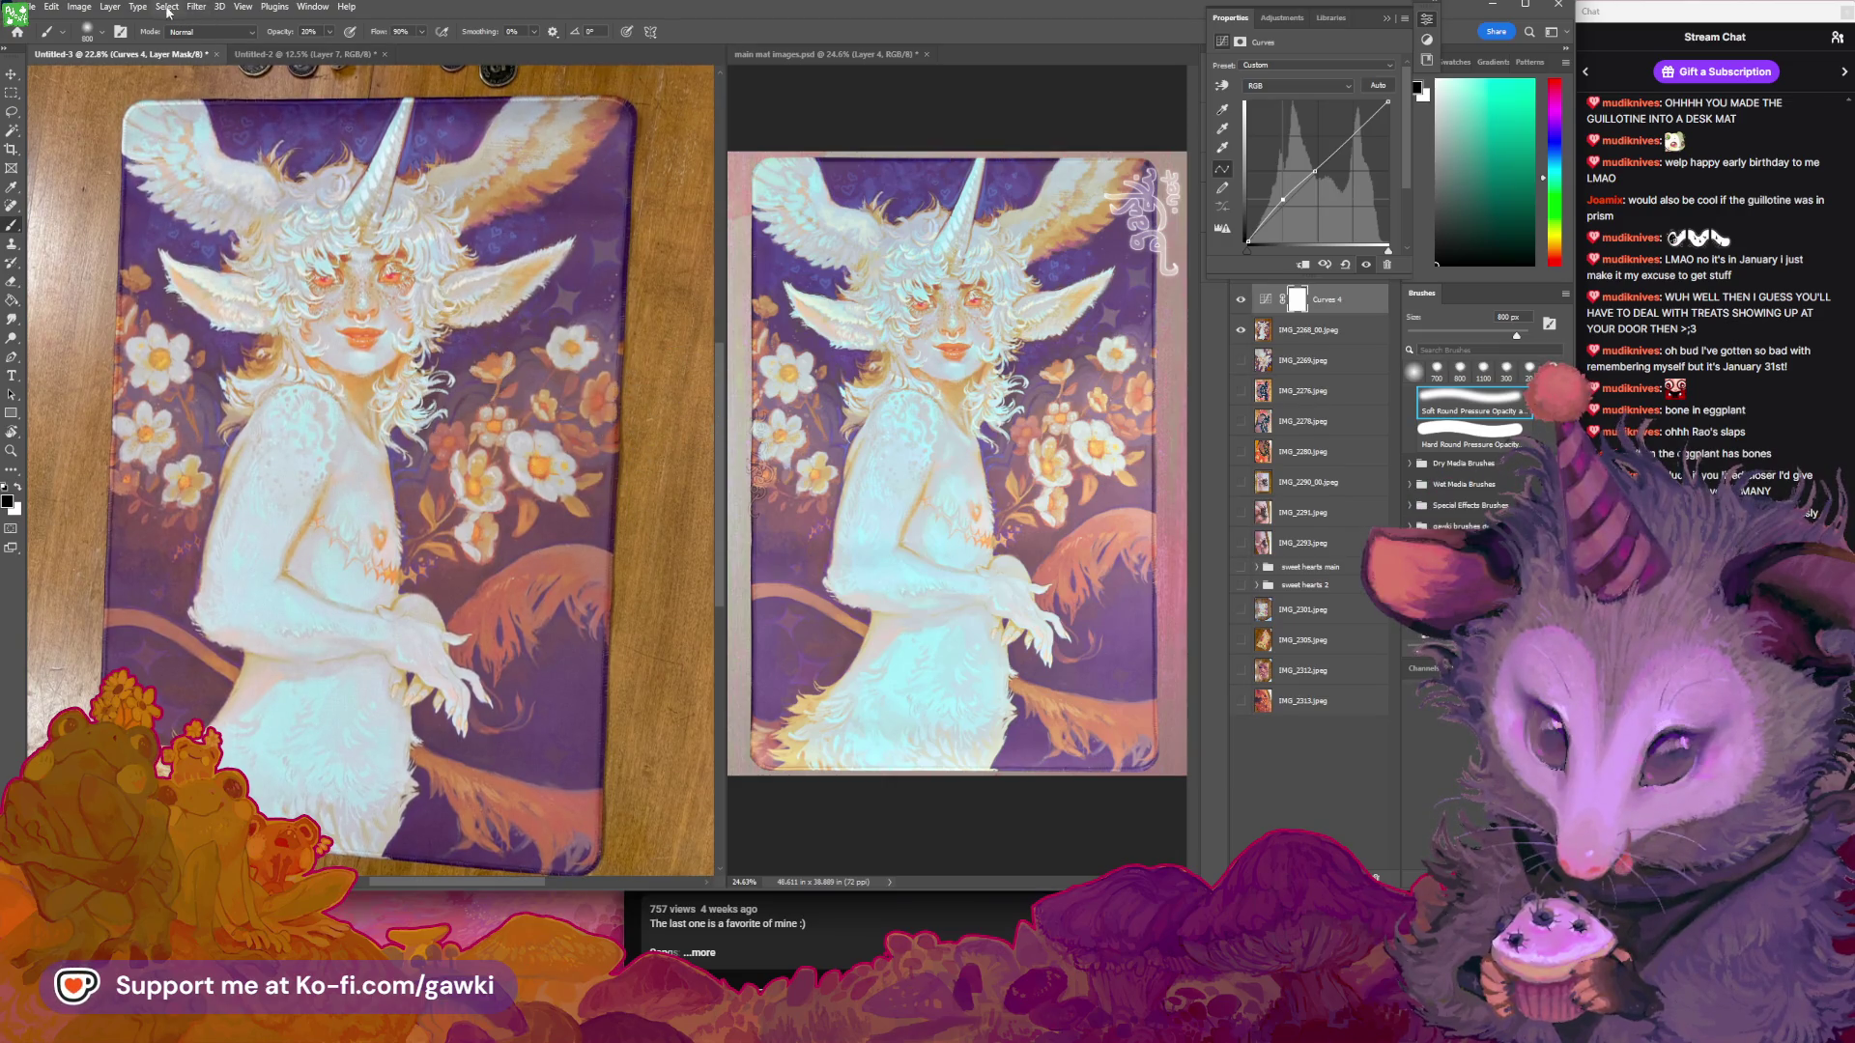
Add a Hue/Saturation 4 adjustment layer and compare the photo with Curves 4 toggled
click(109, 7)
mouse_move(193, 199)
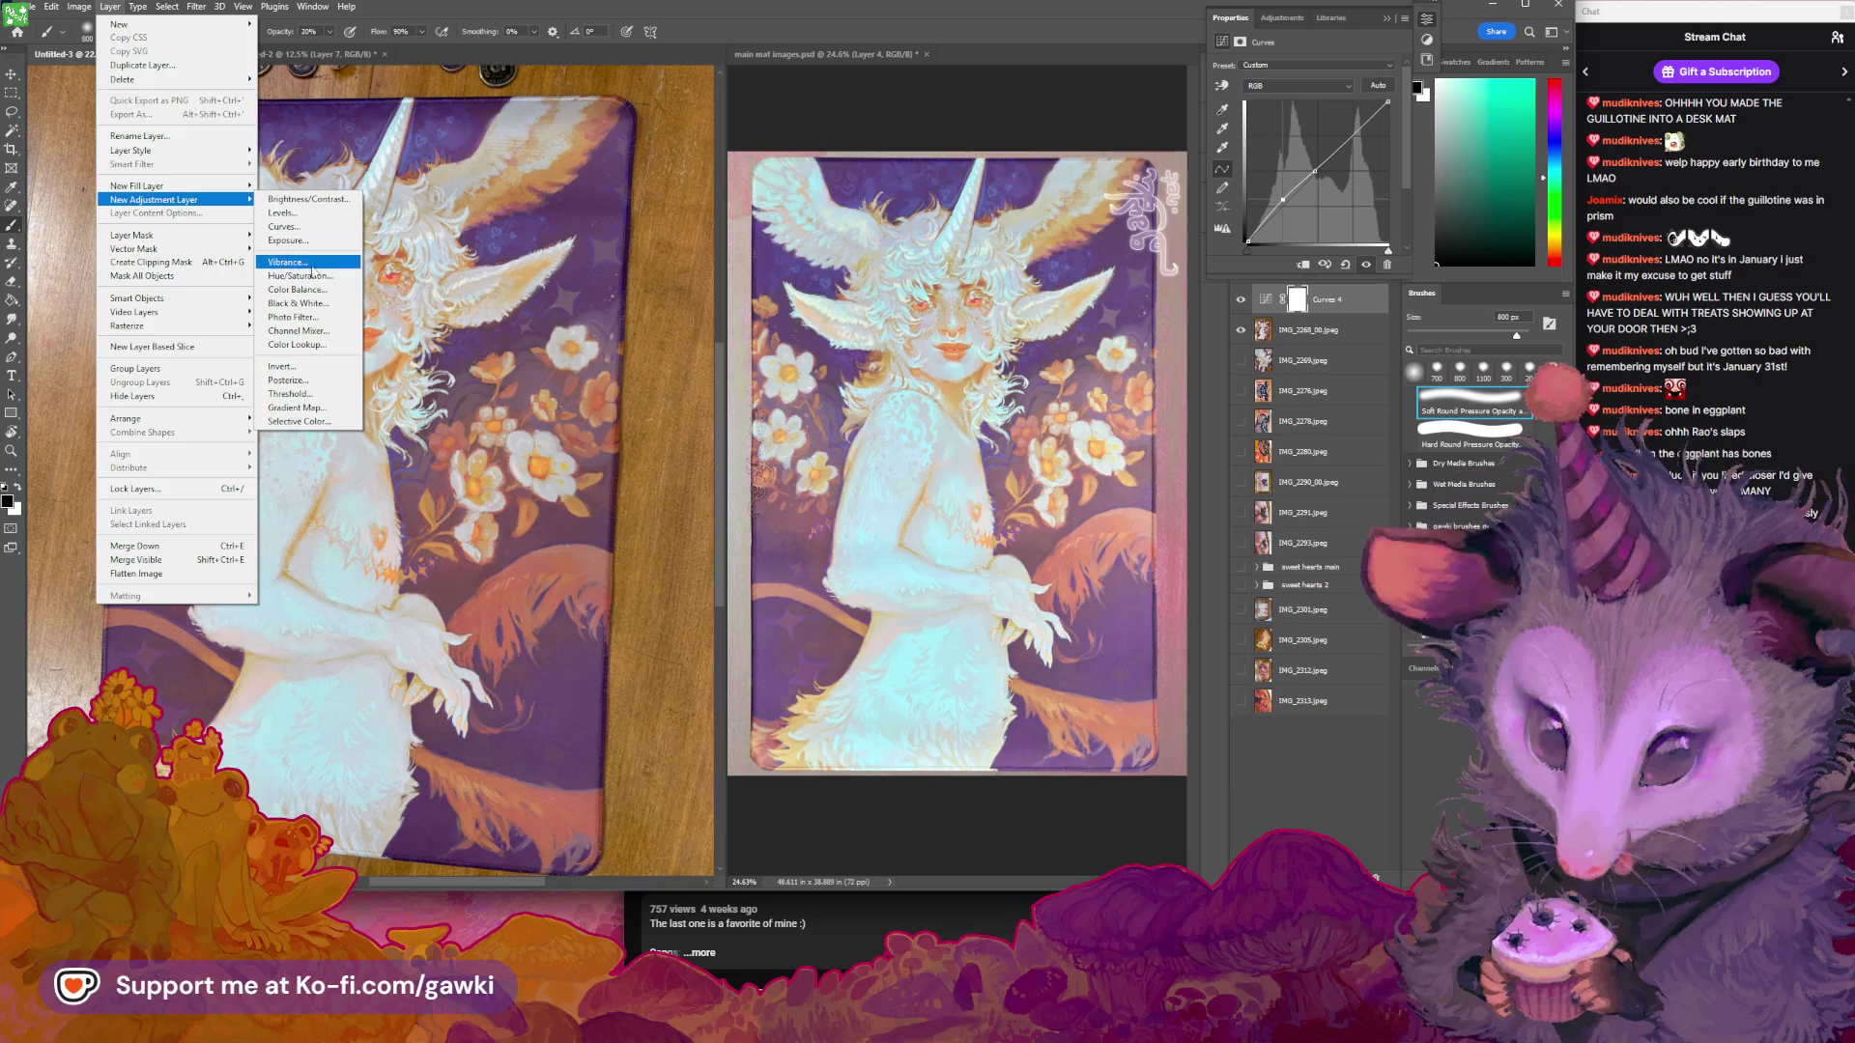
click(314, 276)
click(1091, 455)
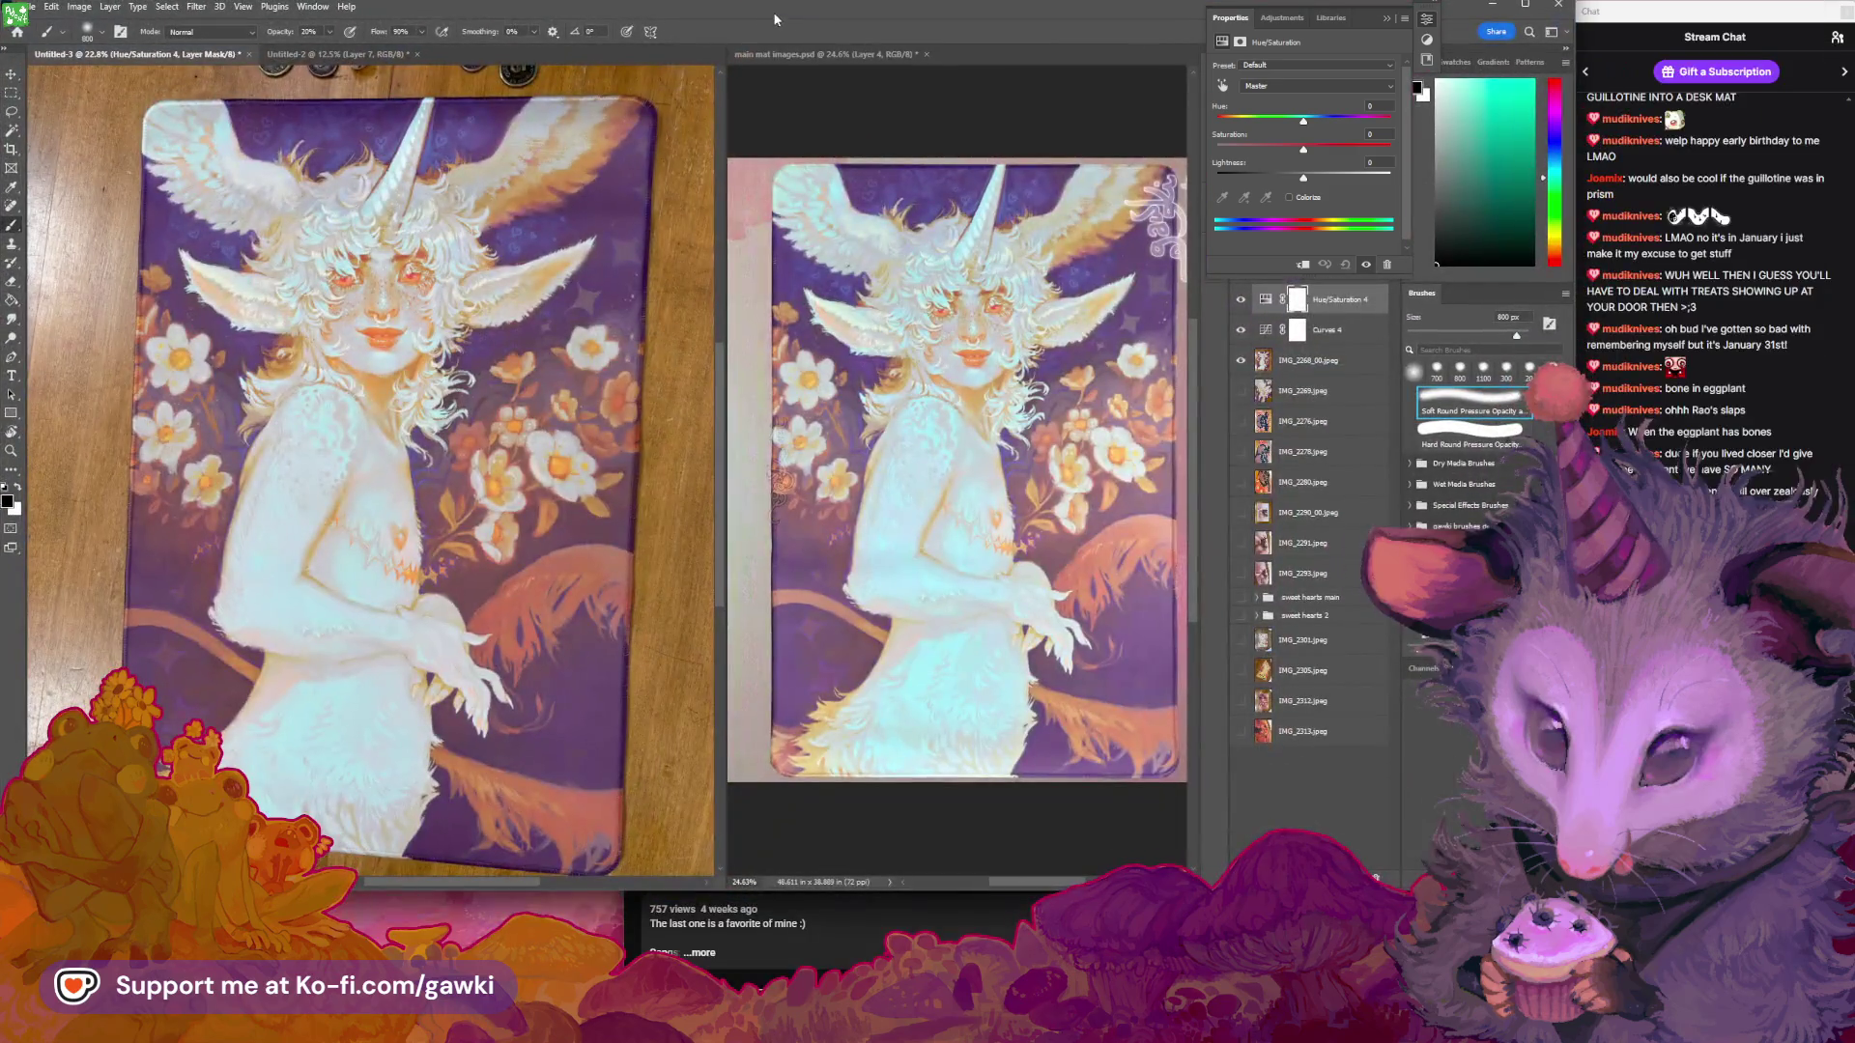
key(z)
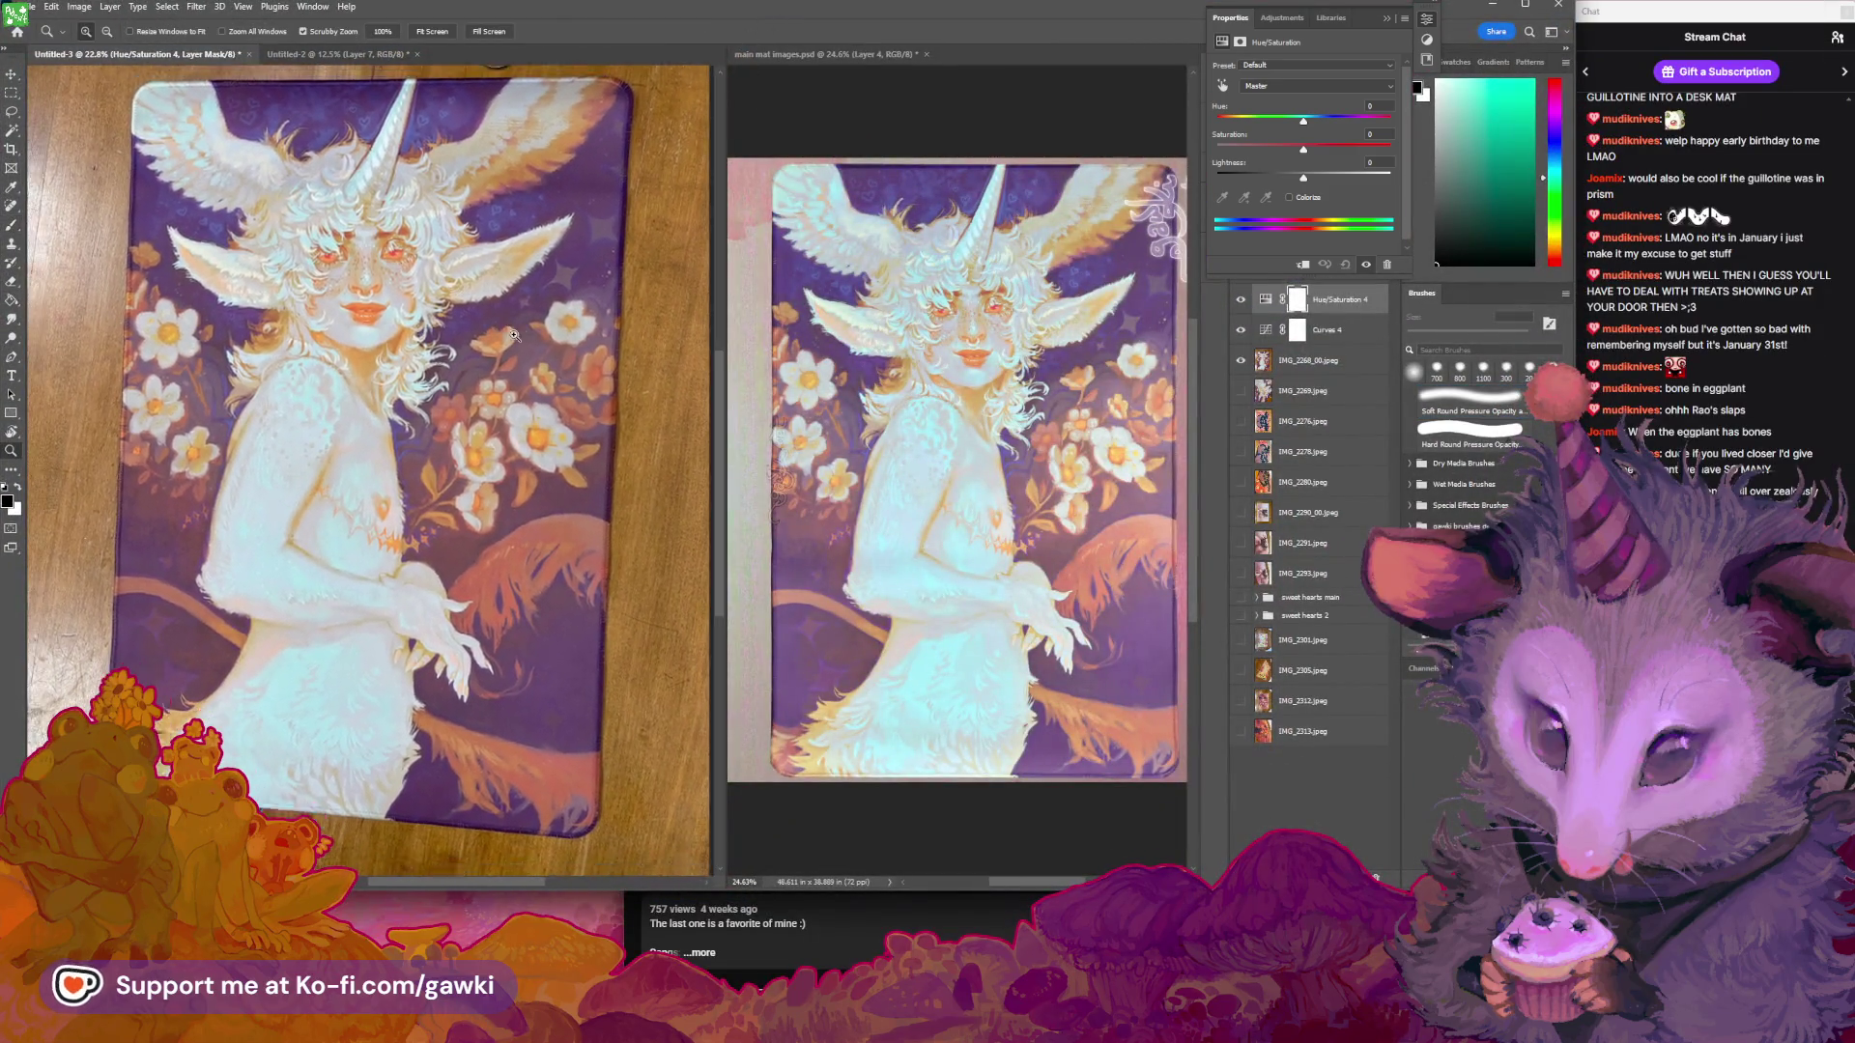
drag(513, 335, 492, 474)
key(b)
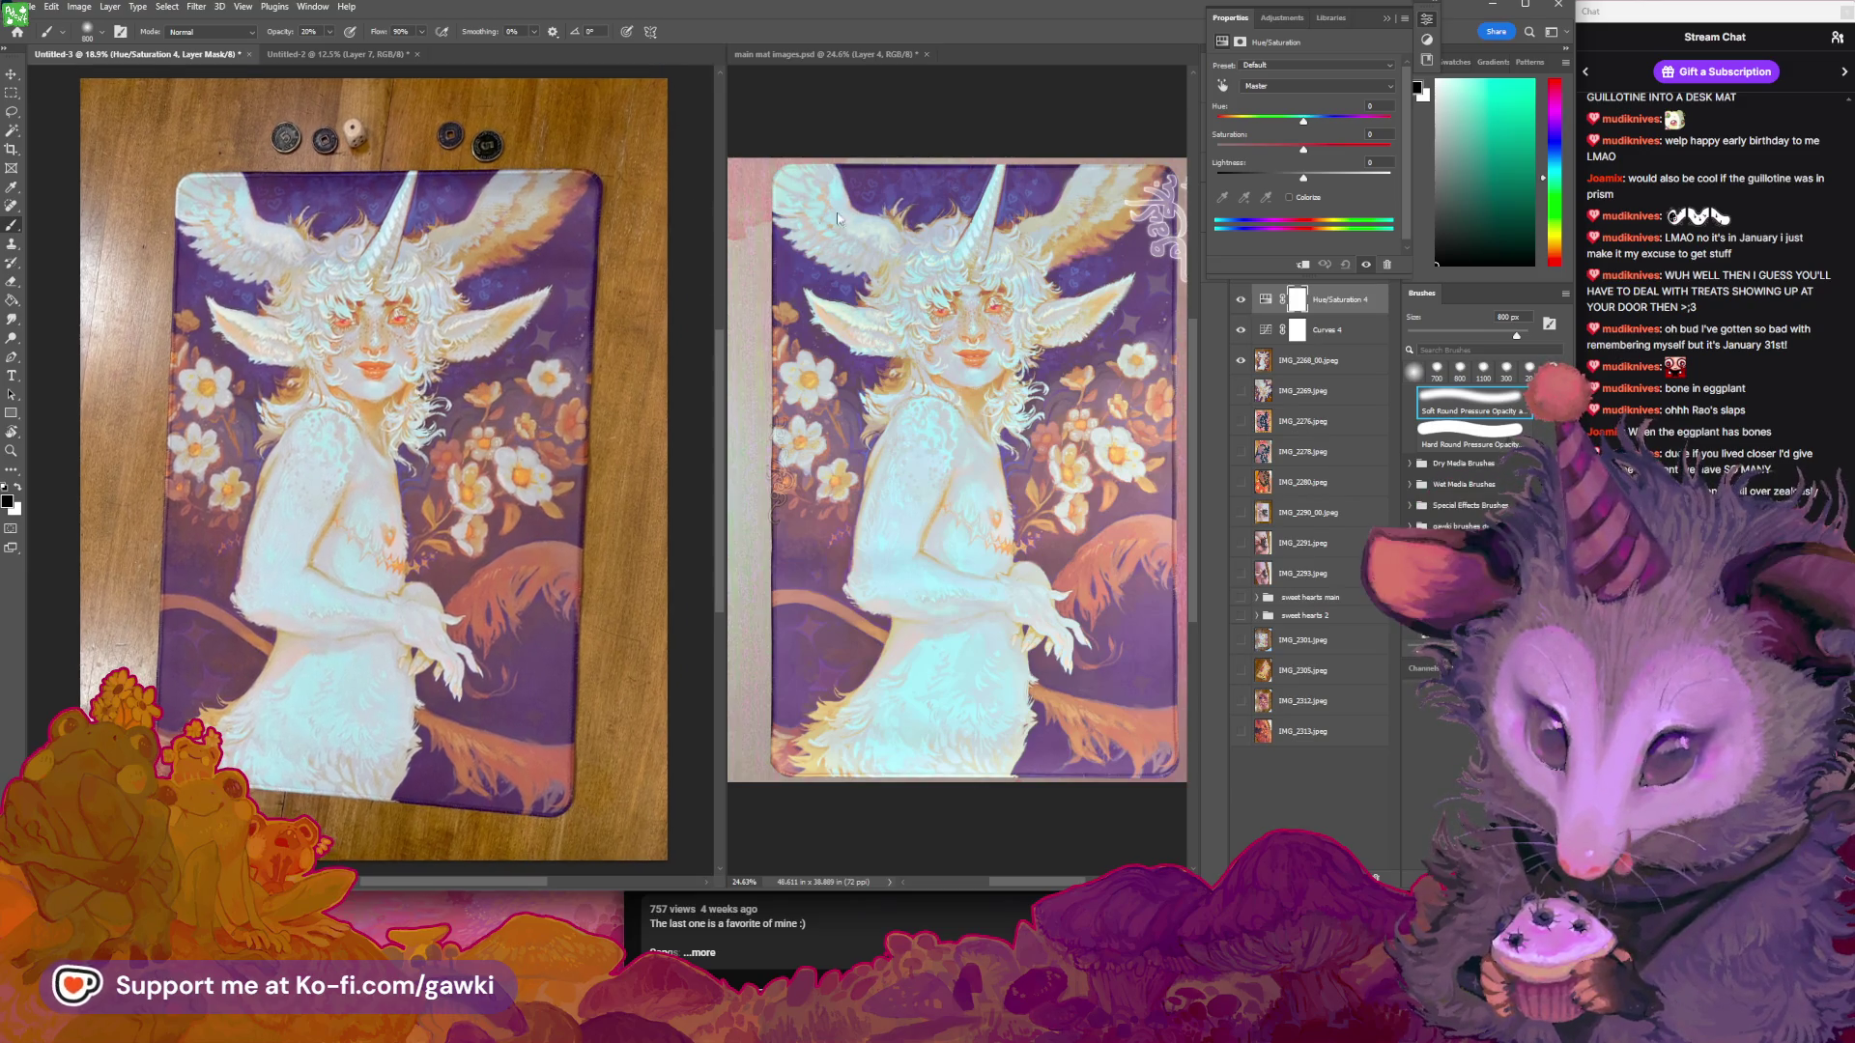
click(1240, 332)
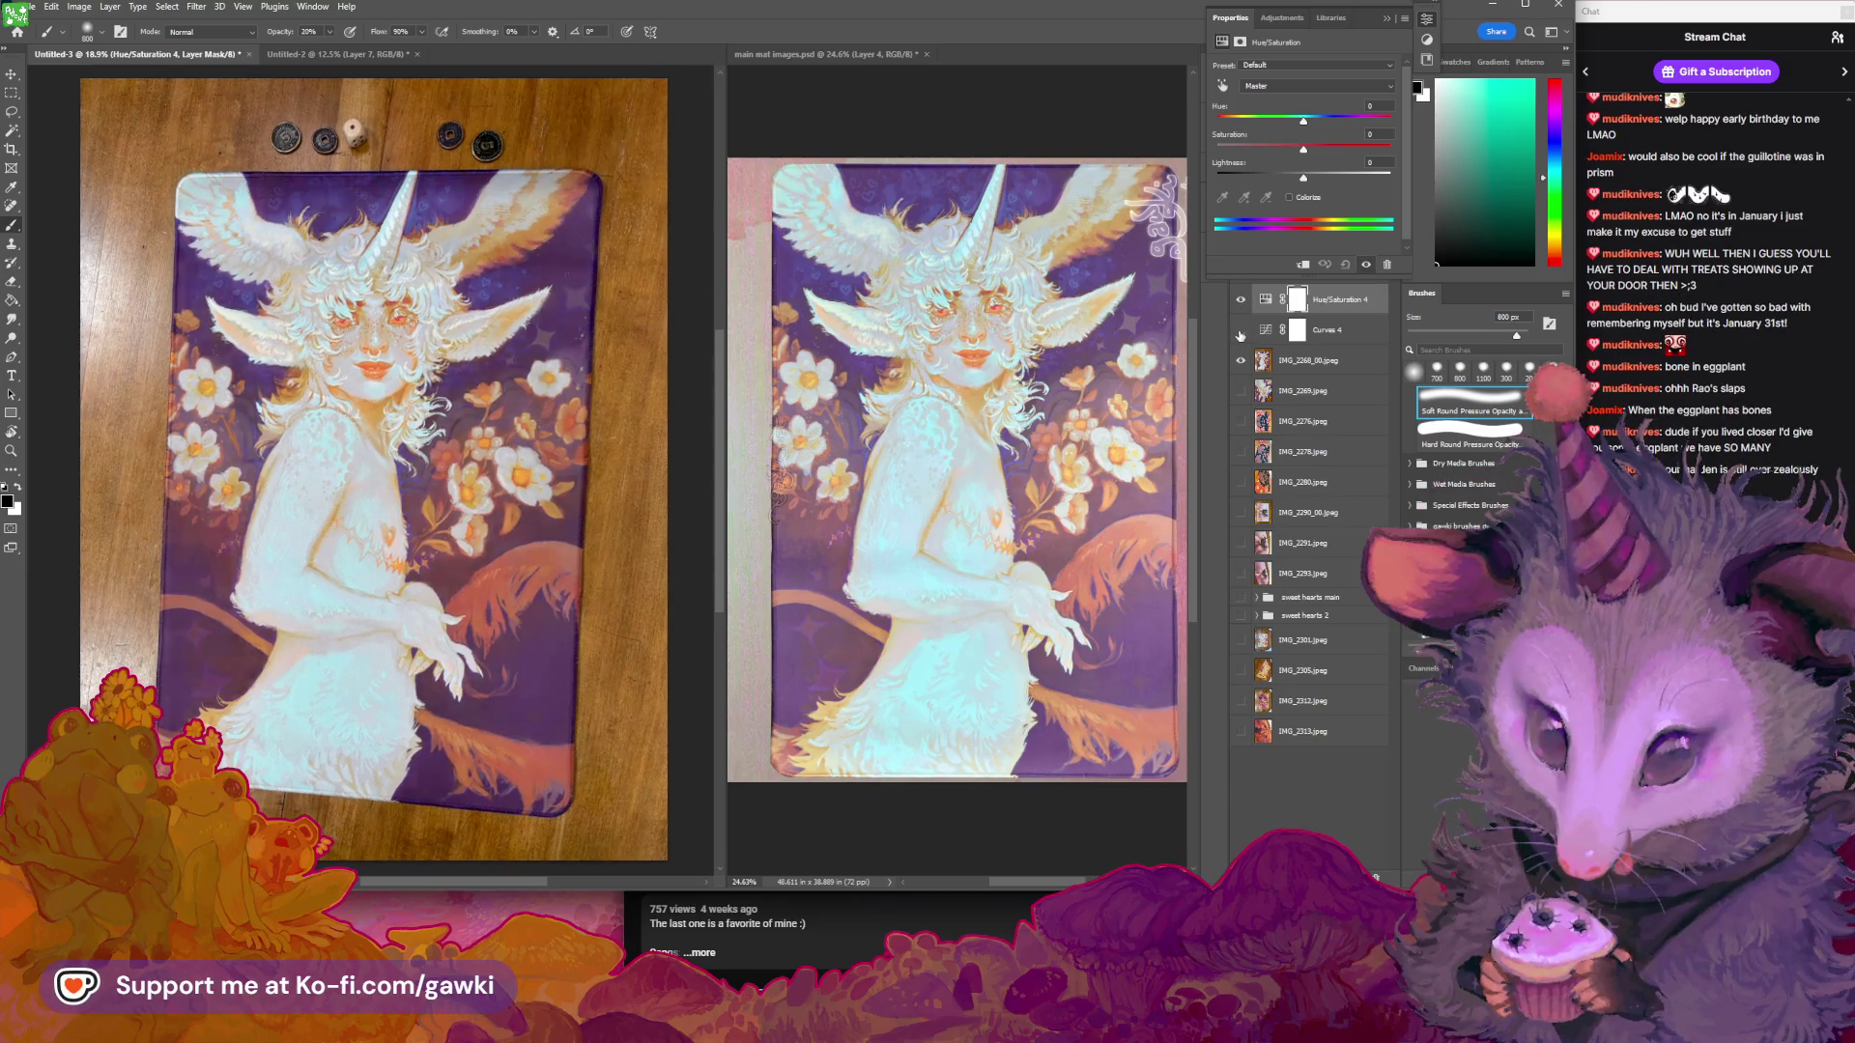
click(1240, 330)
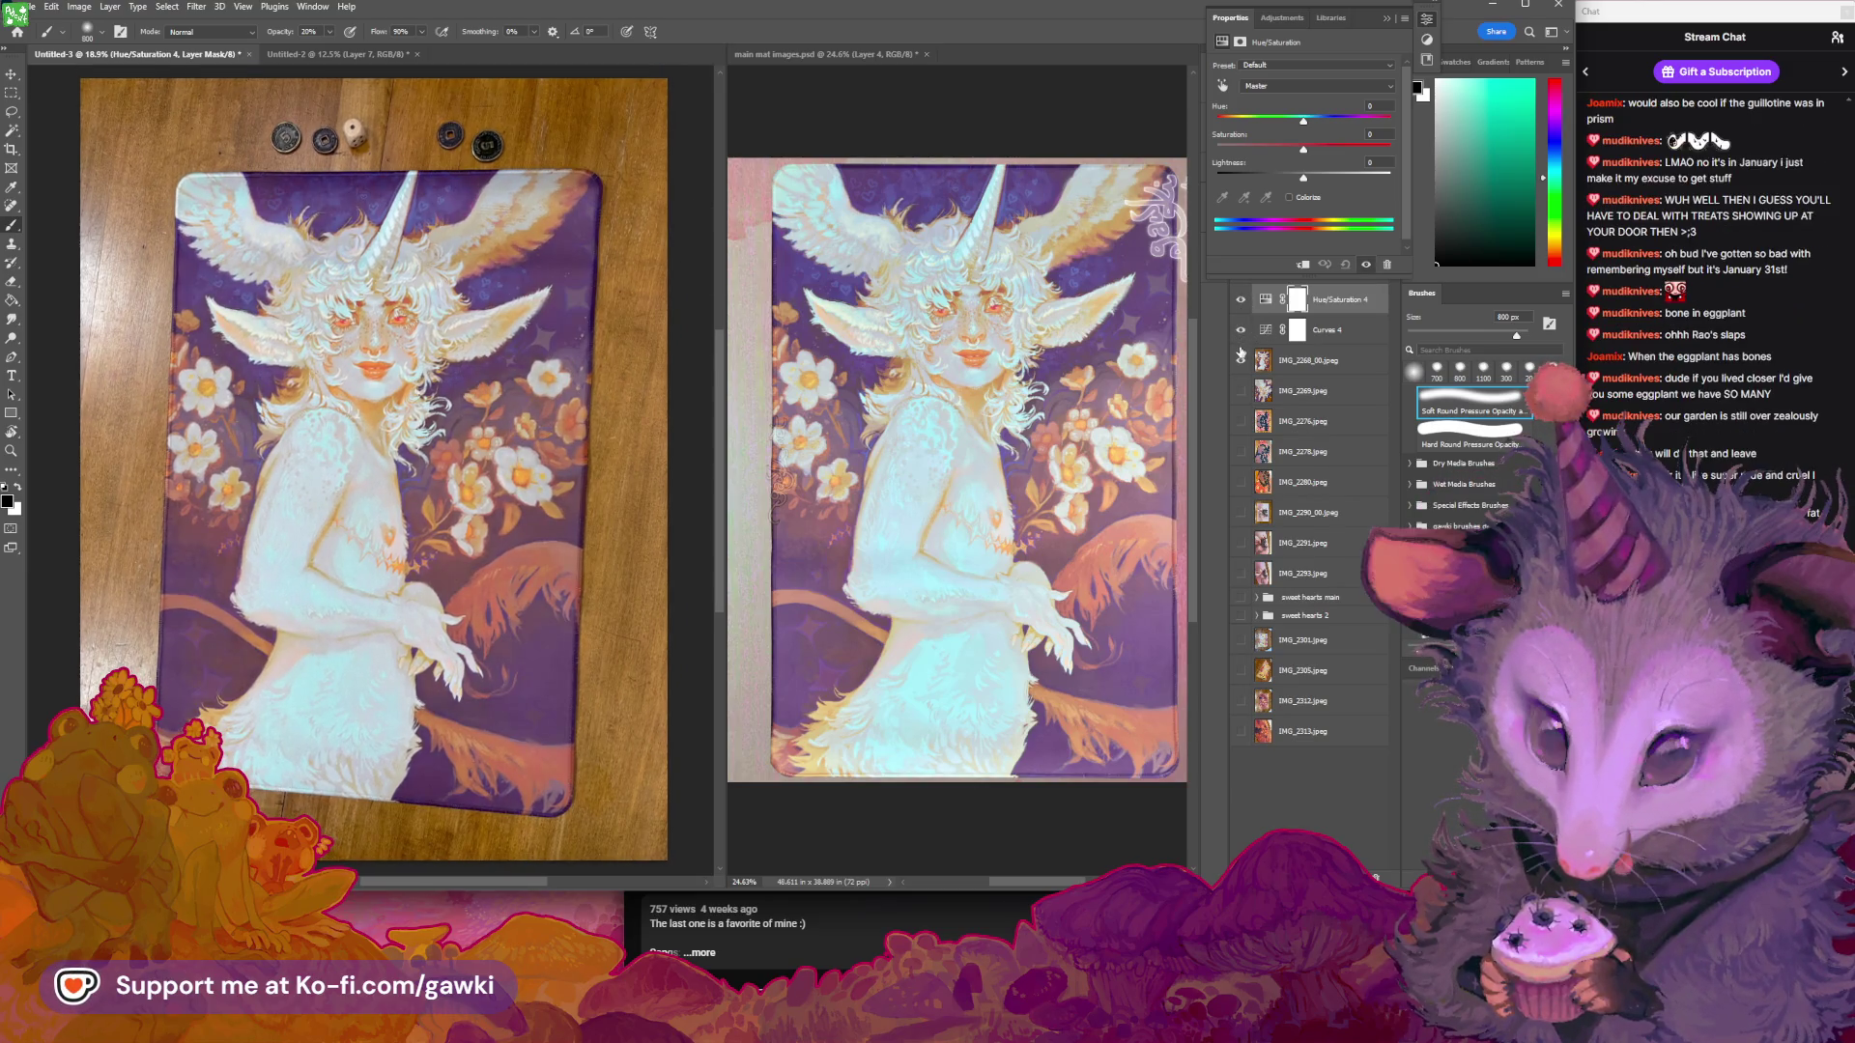
click(1273, 301)
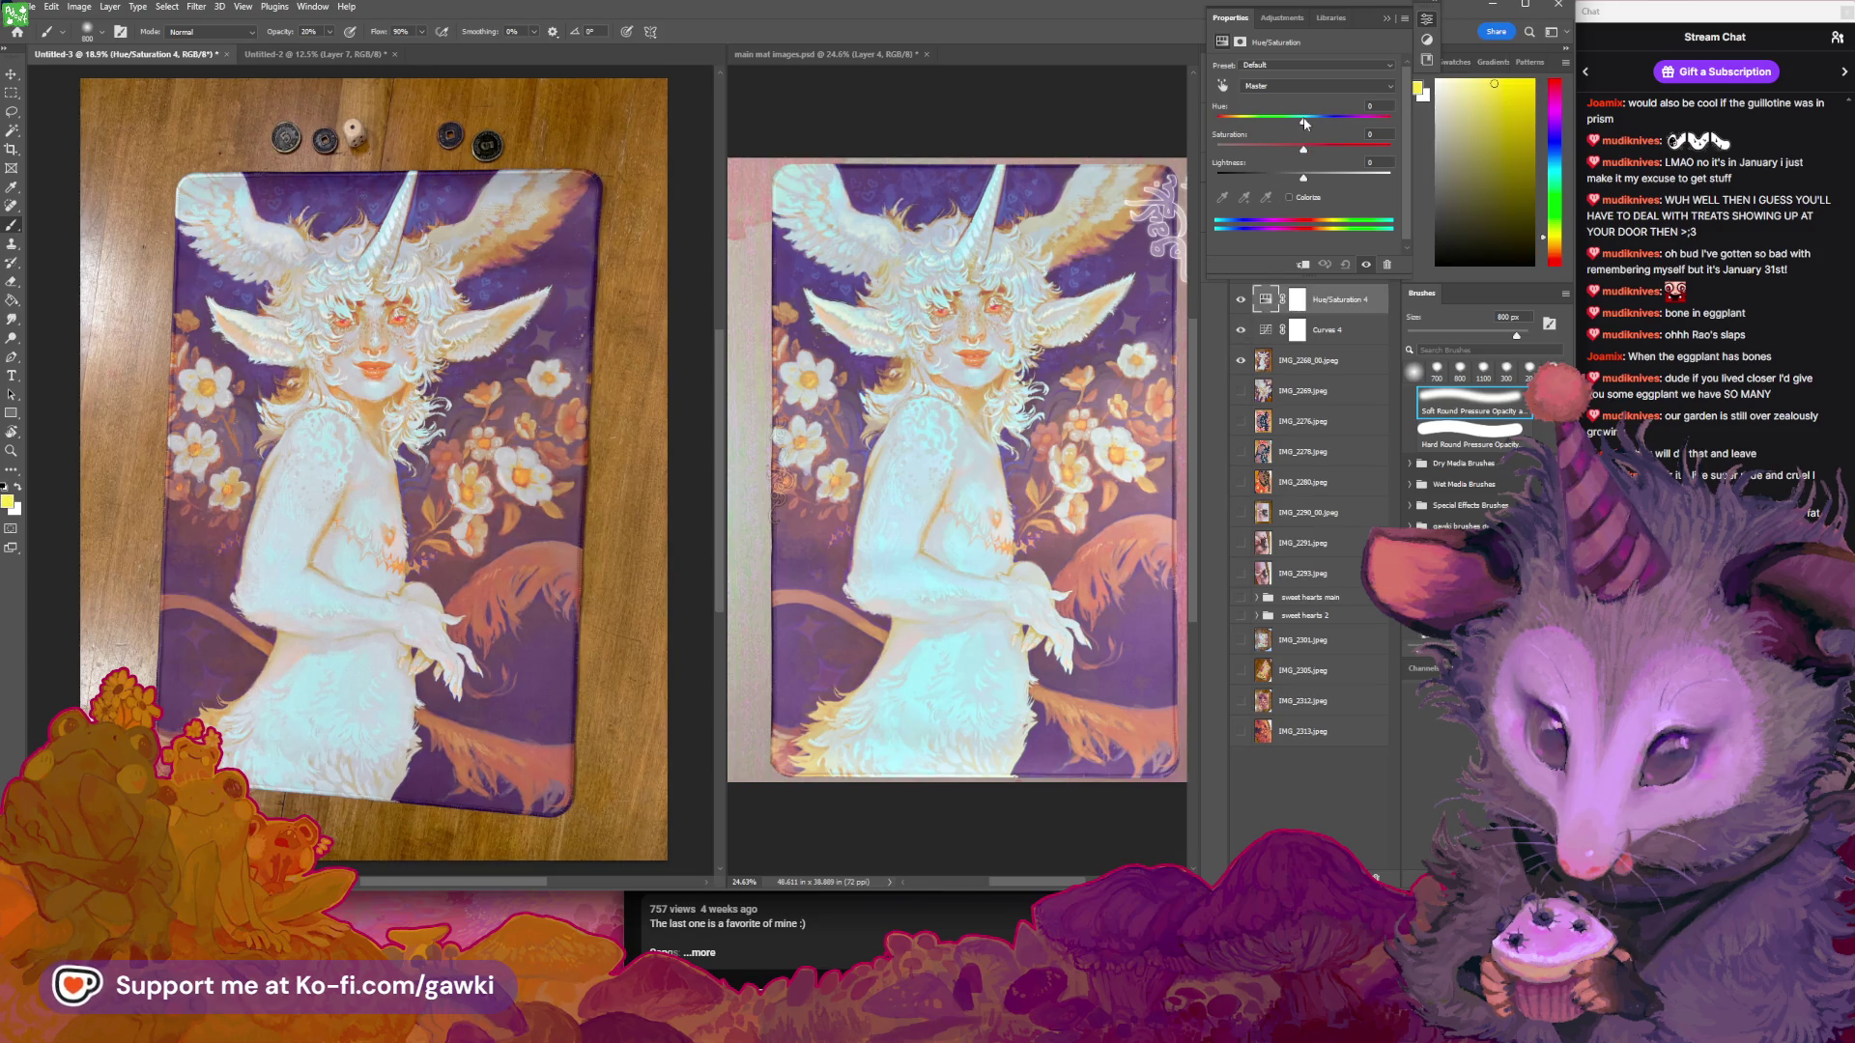
Shift the Master hue to +5 and raise the Blues saturation to +8
drag(1303, 123, 1311, 122)
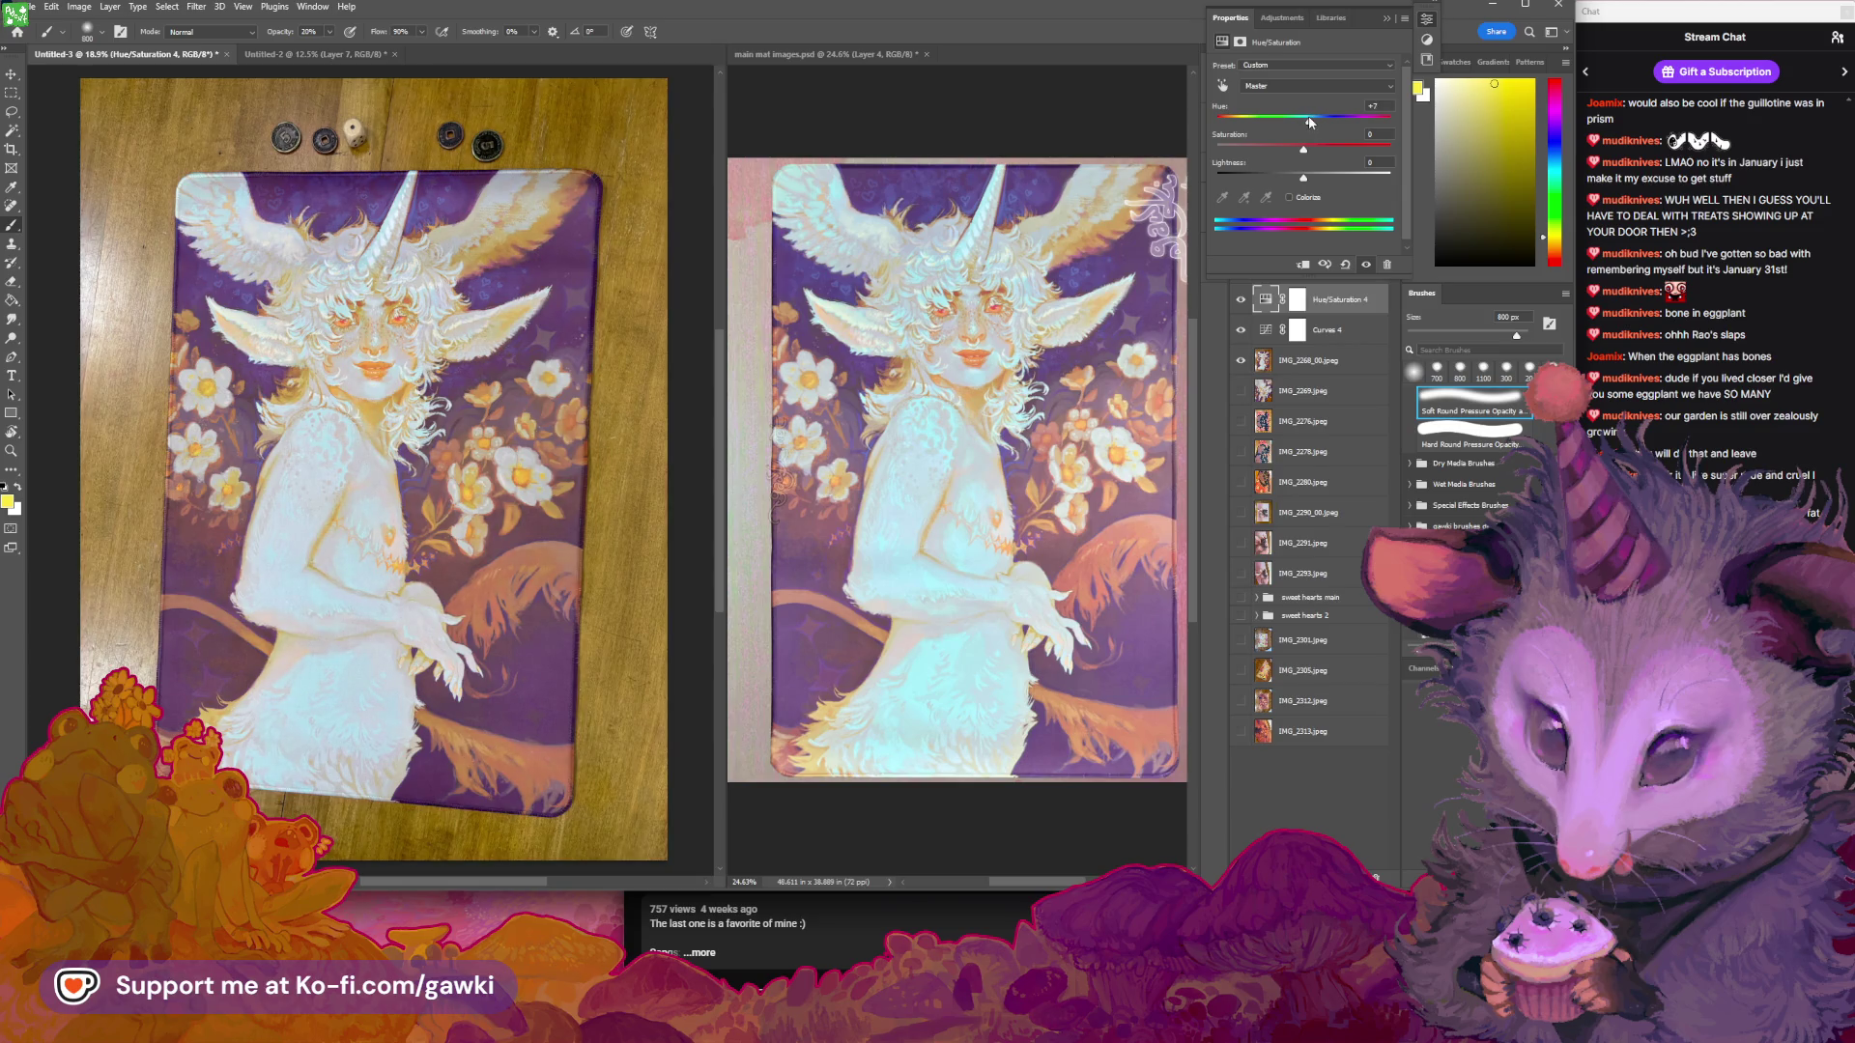
click(1294, 86)
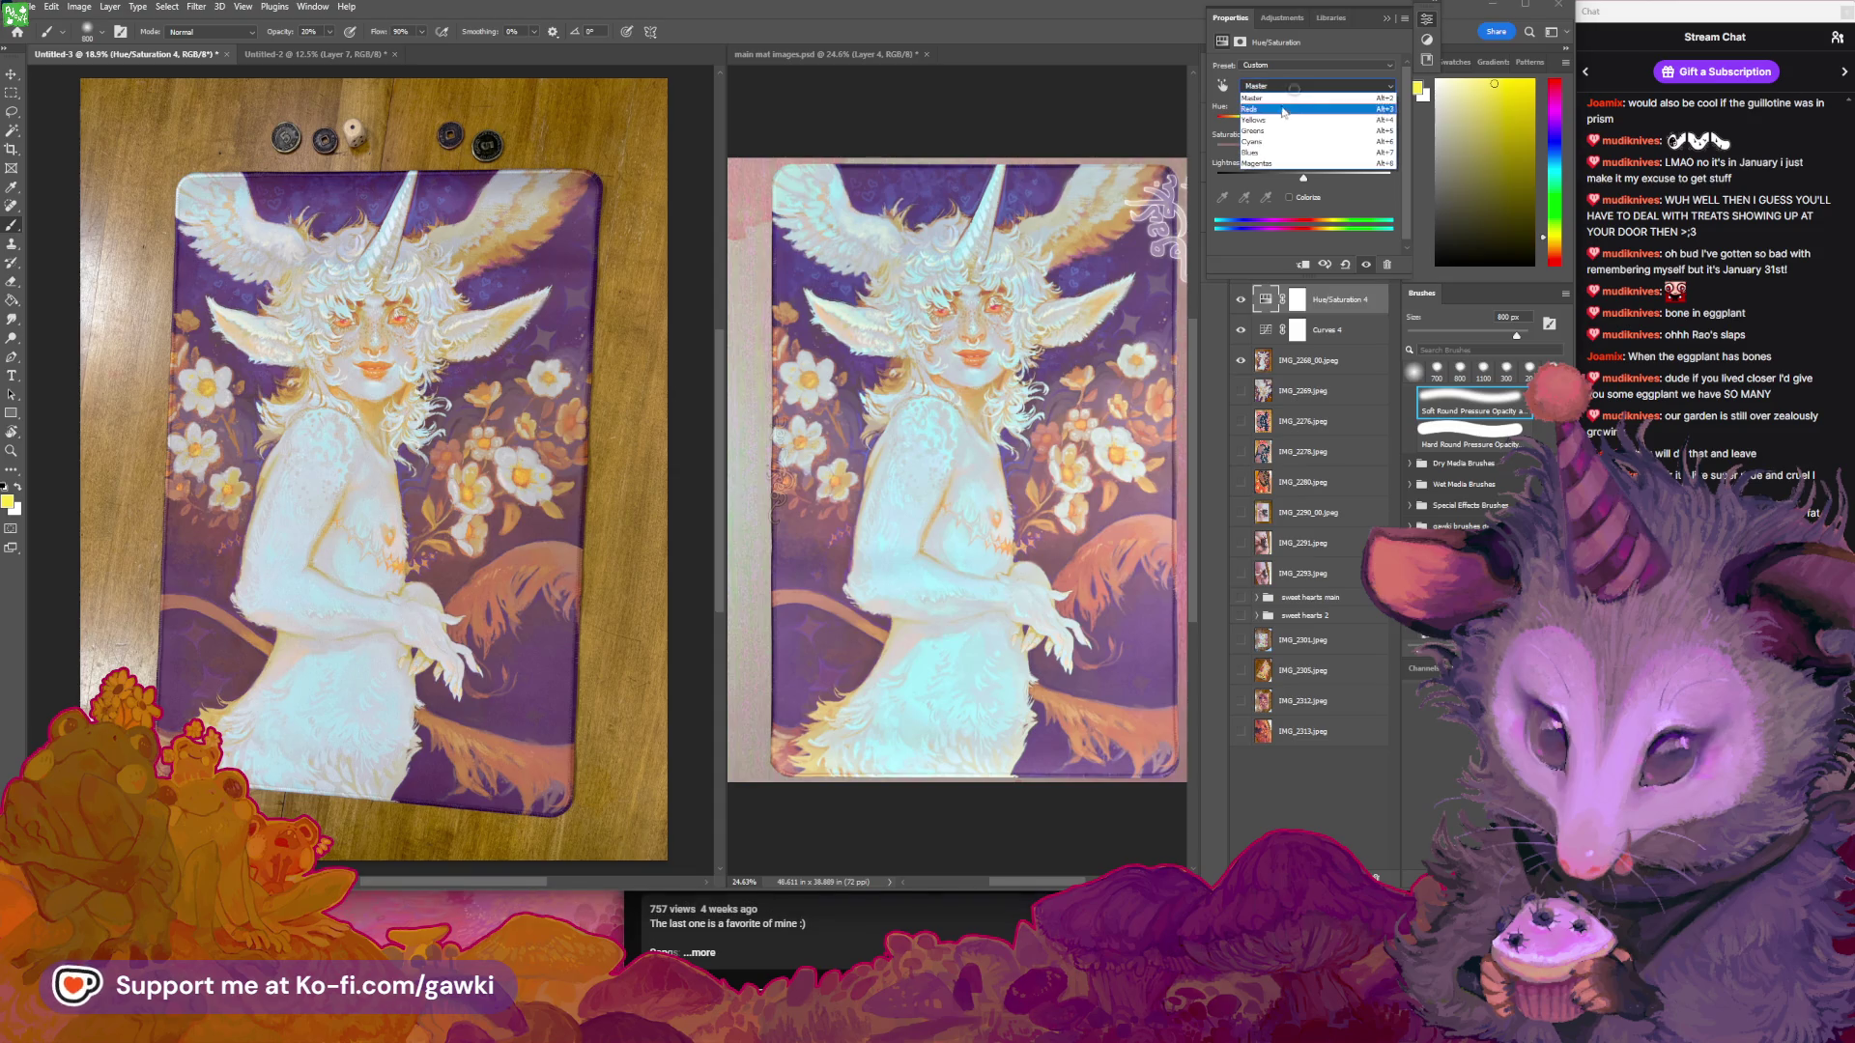
click(1256, 153)
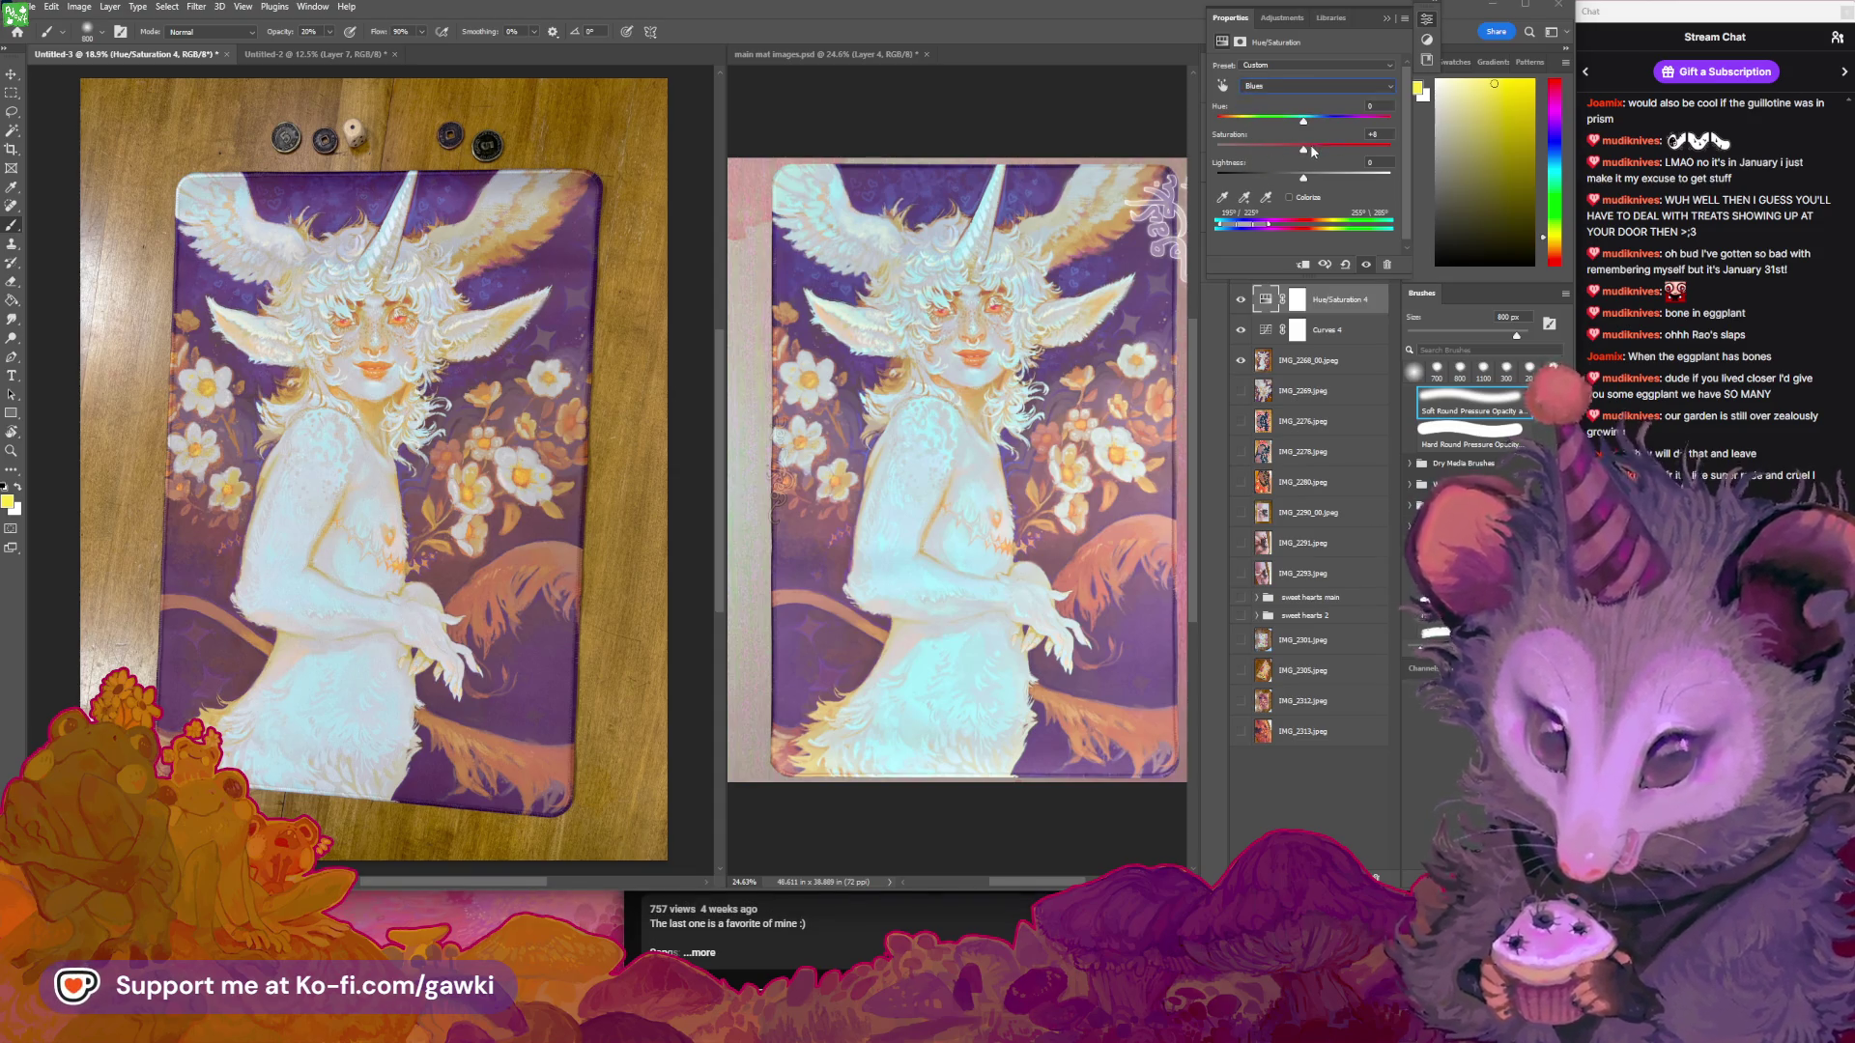
drag(1303, 145, 1310, 153)
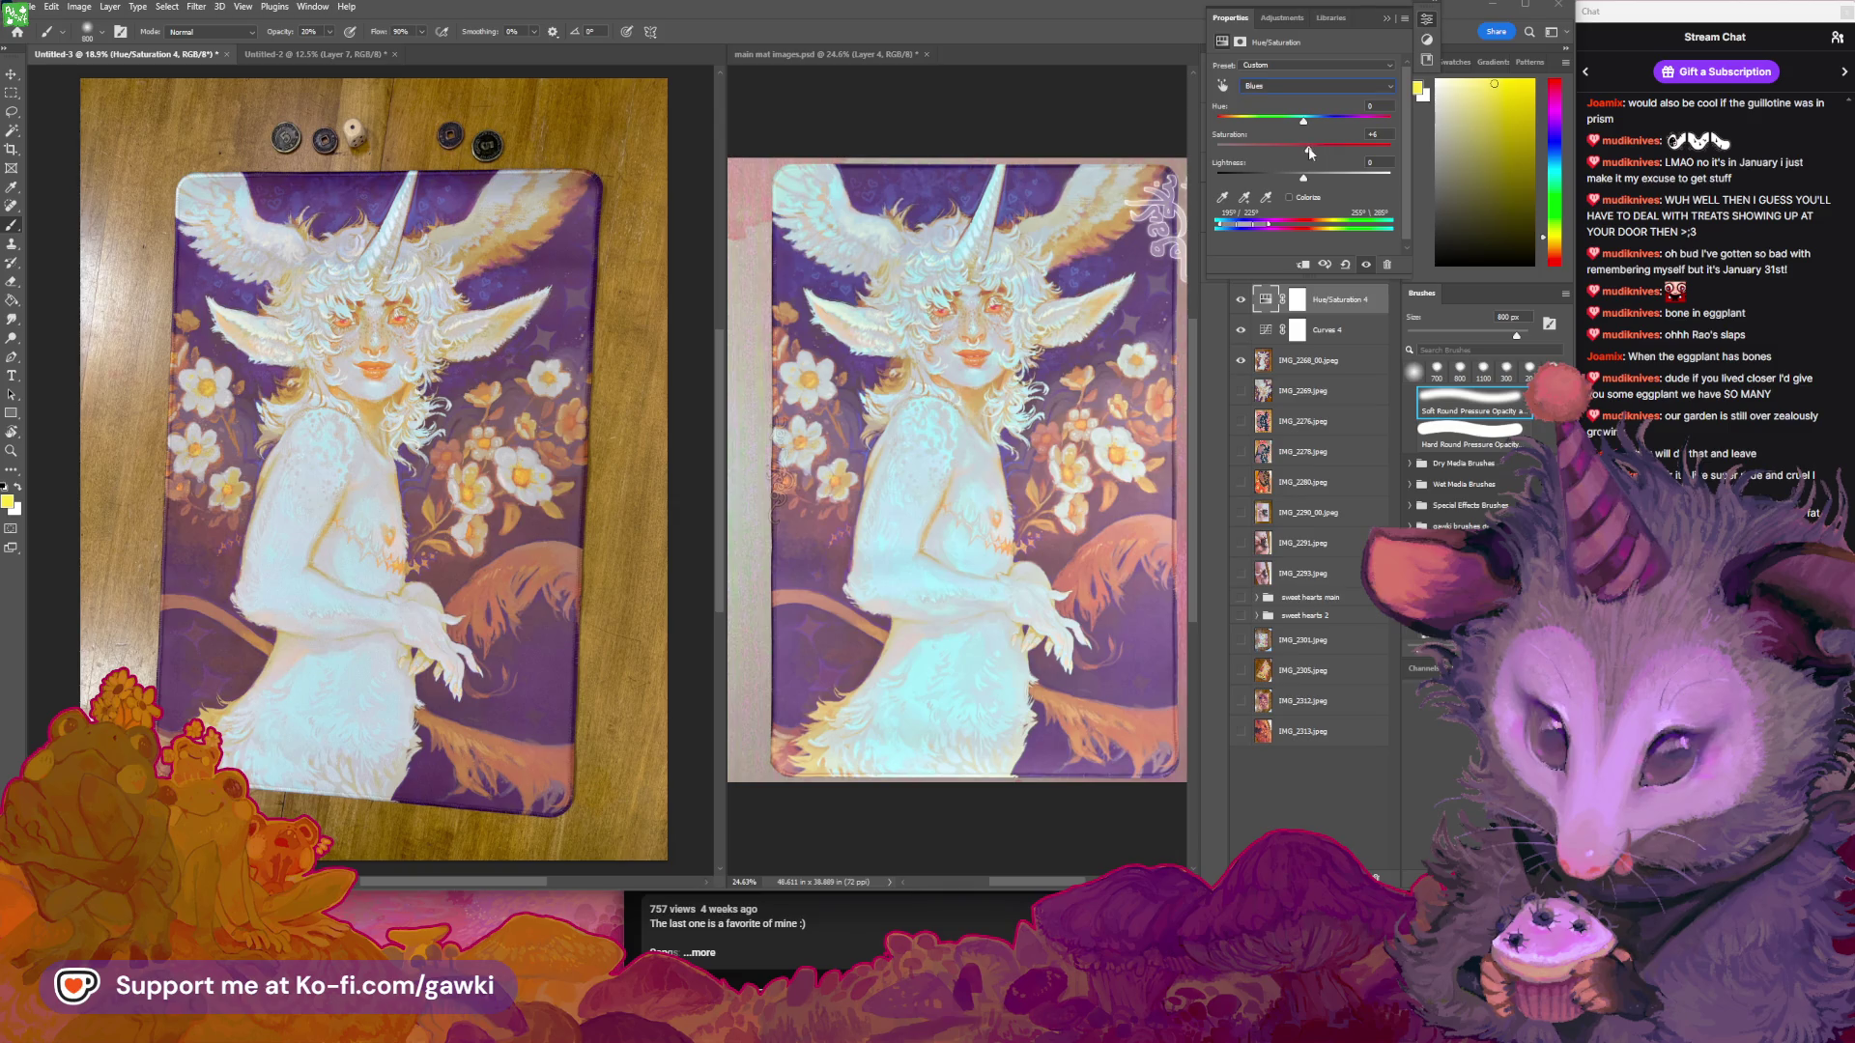
click(1278, 86)
click(1265, 98)
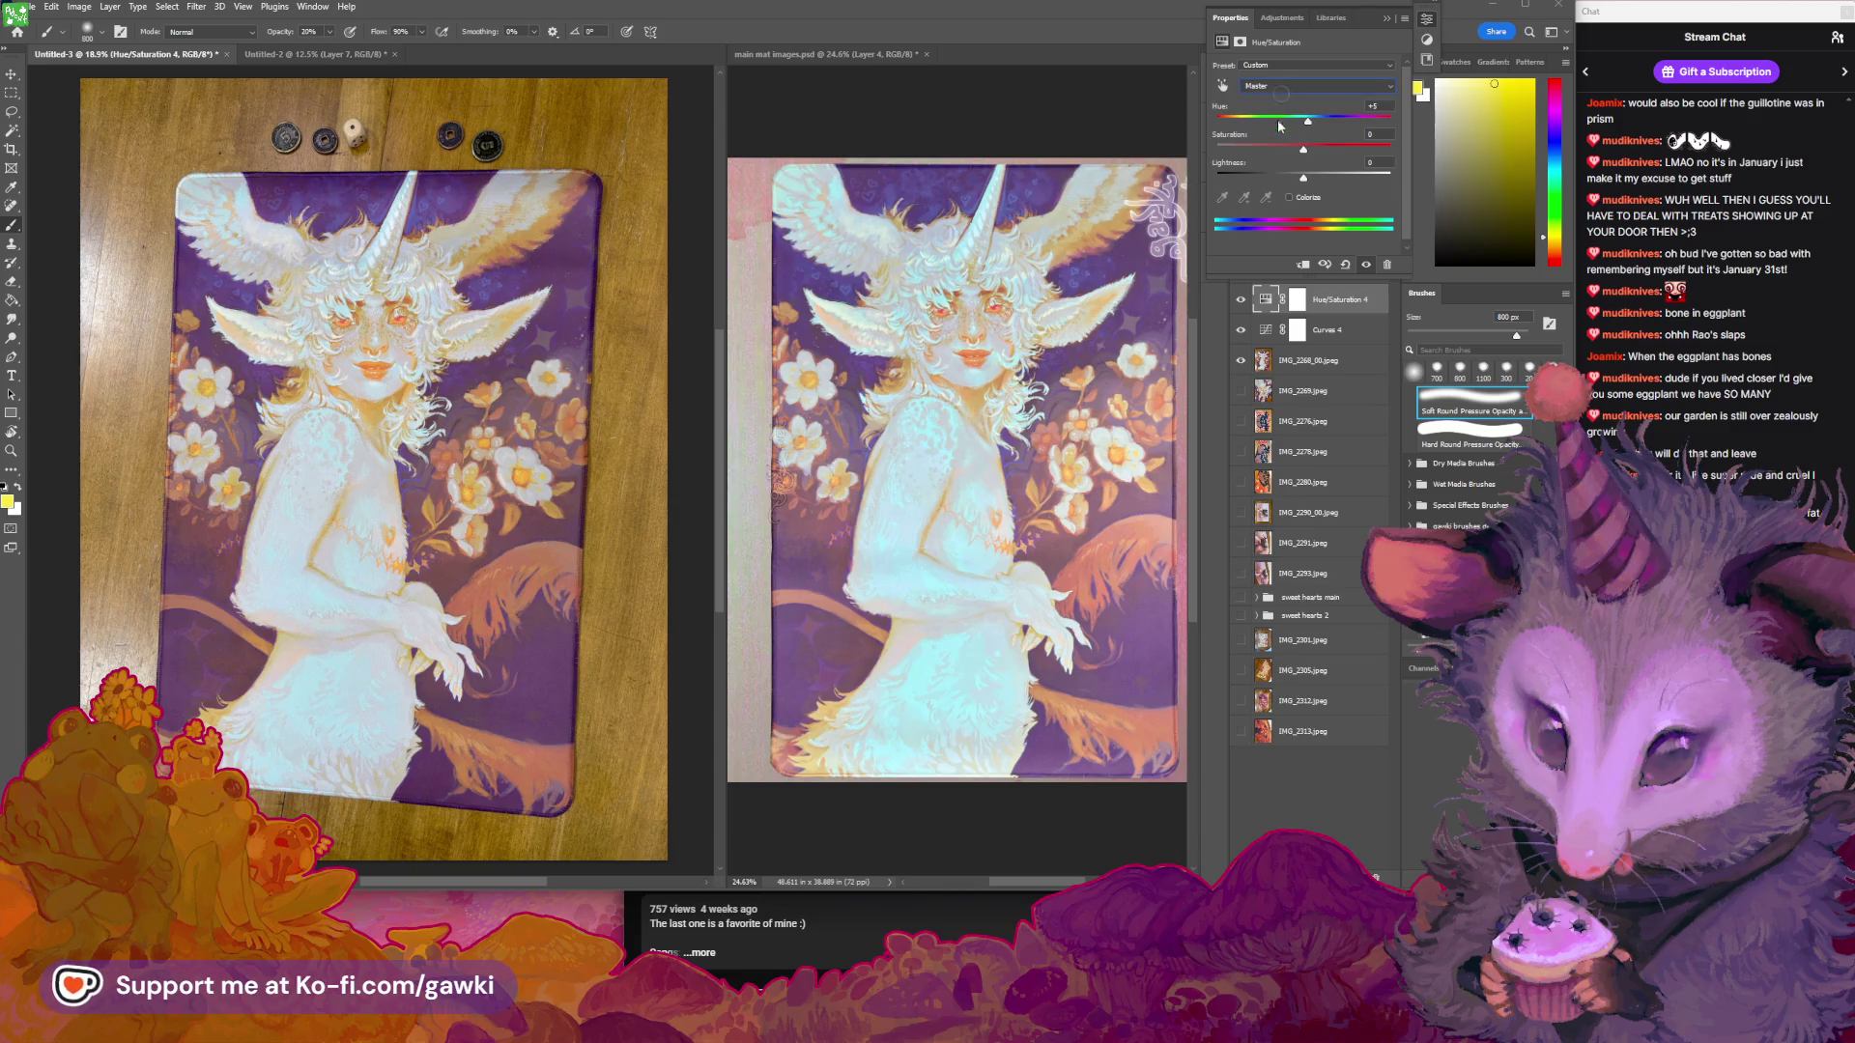
Sample the image to set Magentas hue to -2 and lower another range's saturation to -7
key(i)
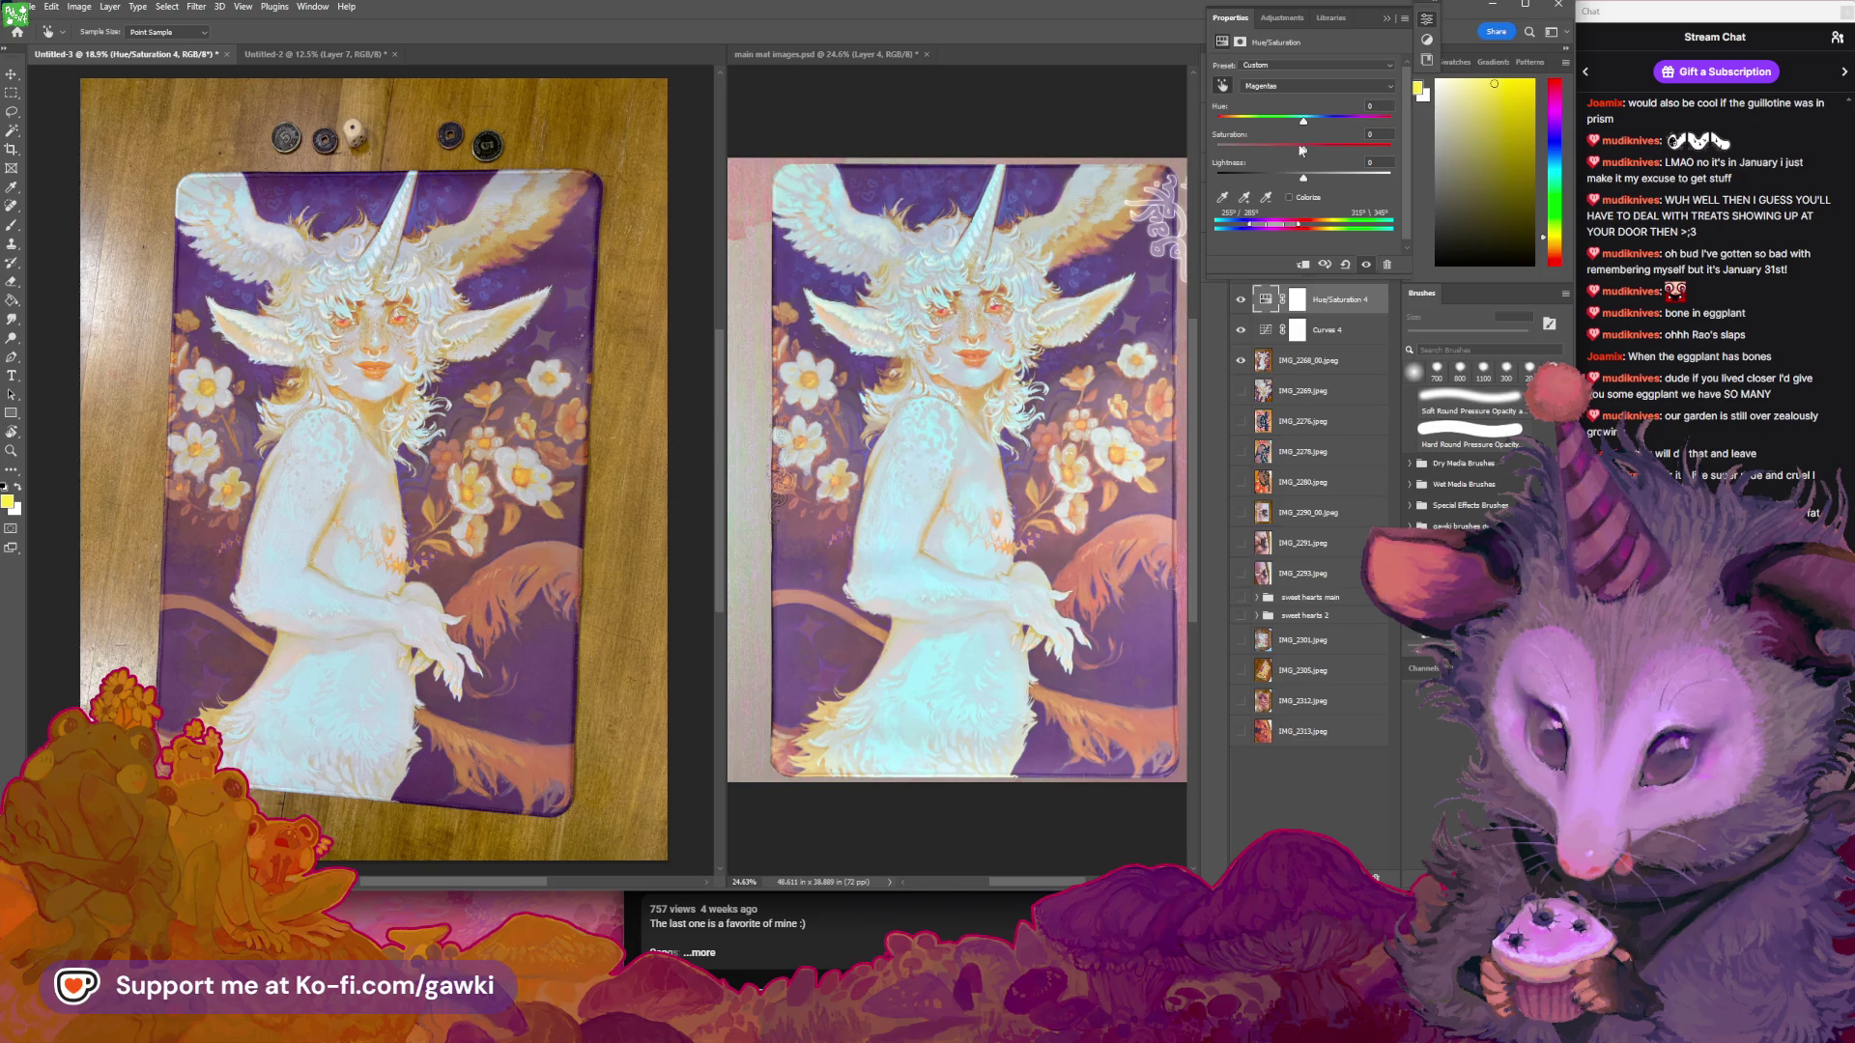
drag(1305, 121, 1301, 122)
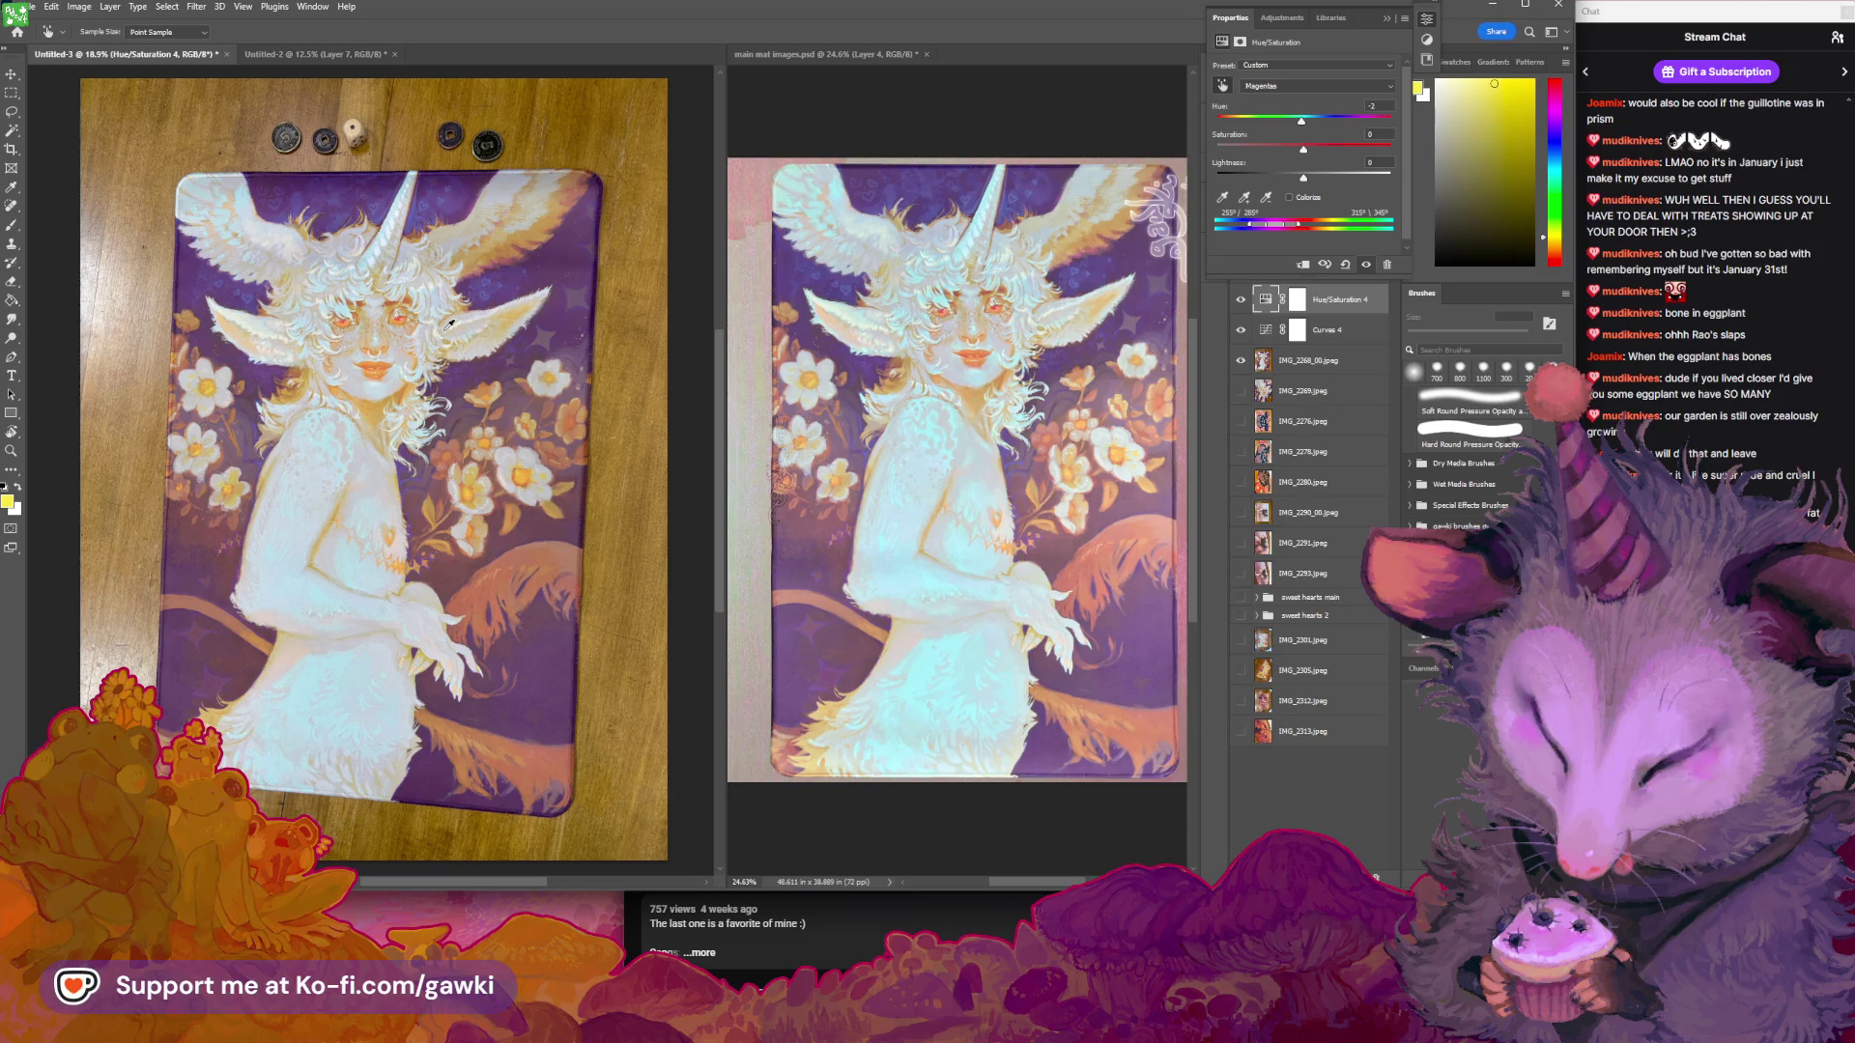
click(384, 367)
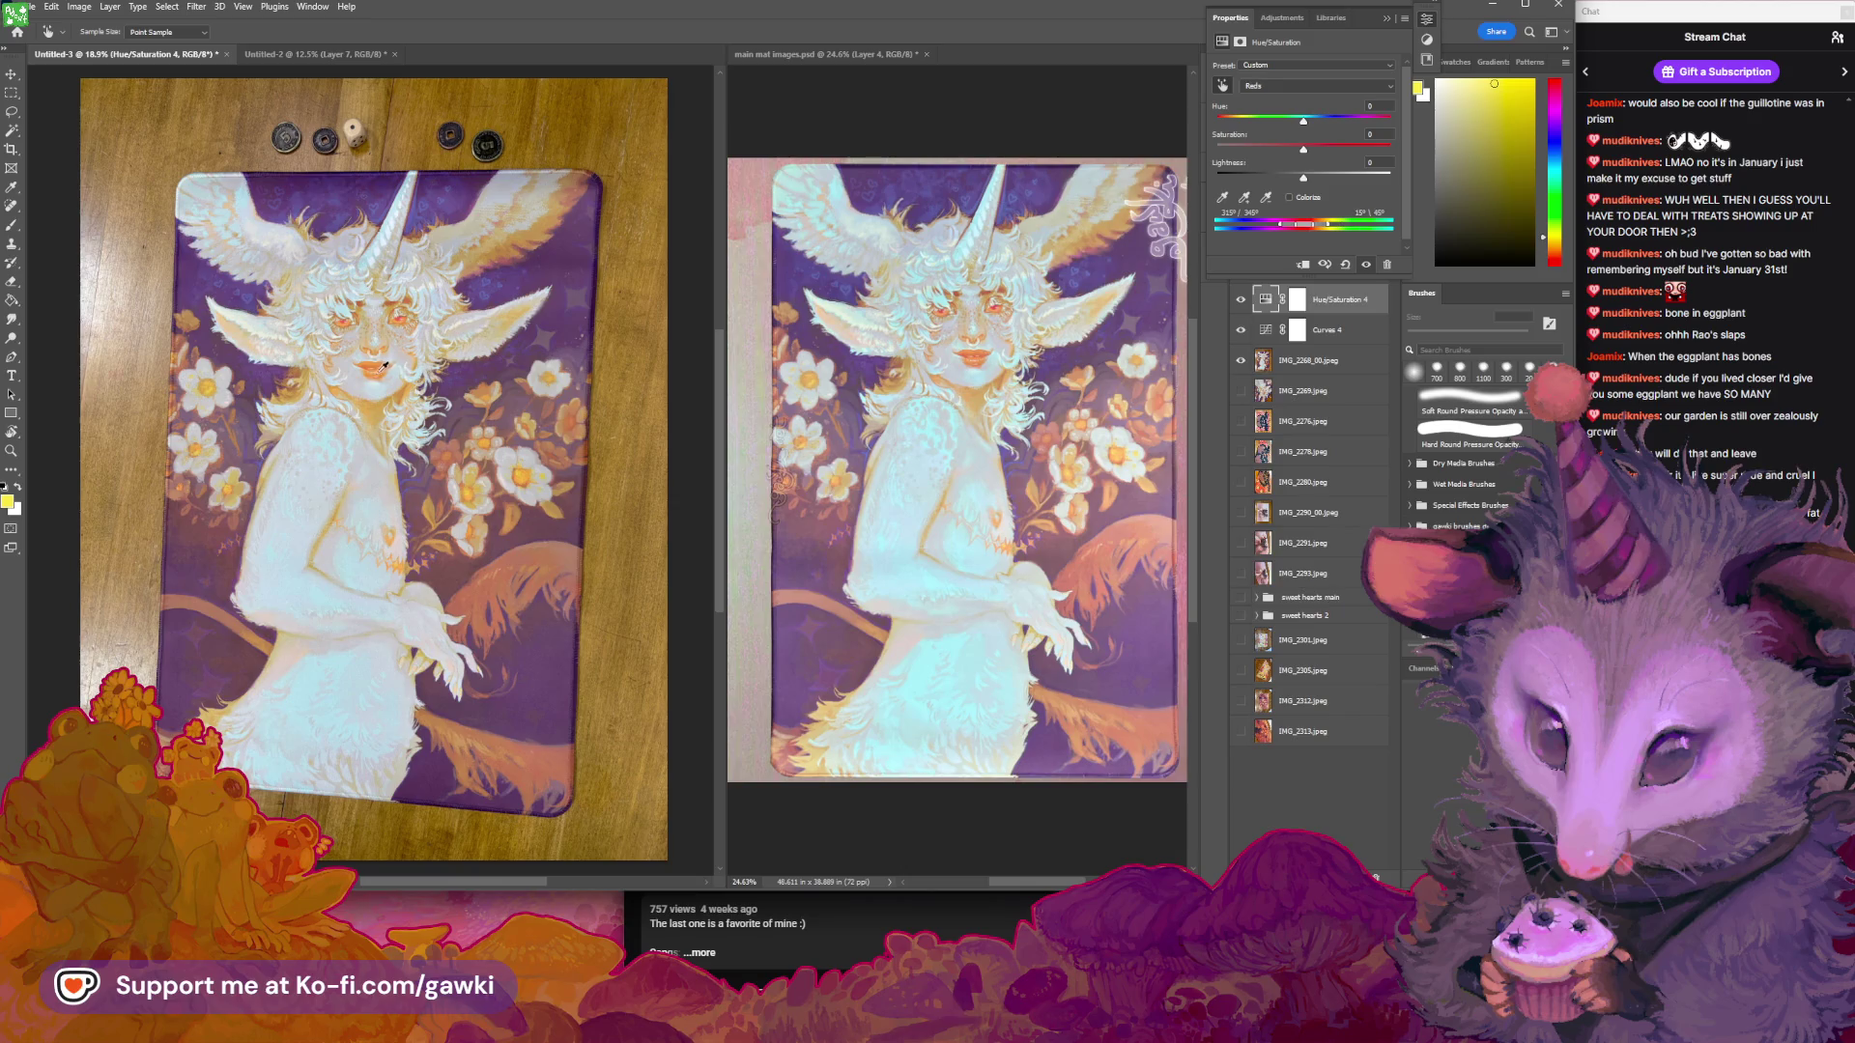
drag(1303, 149, 1301, 152)
click(1386, 17)
Toggle Hue/Saturation 4 and Curves 4 off and on to compare, zooming on the mat's right edge
click(1241, 300)
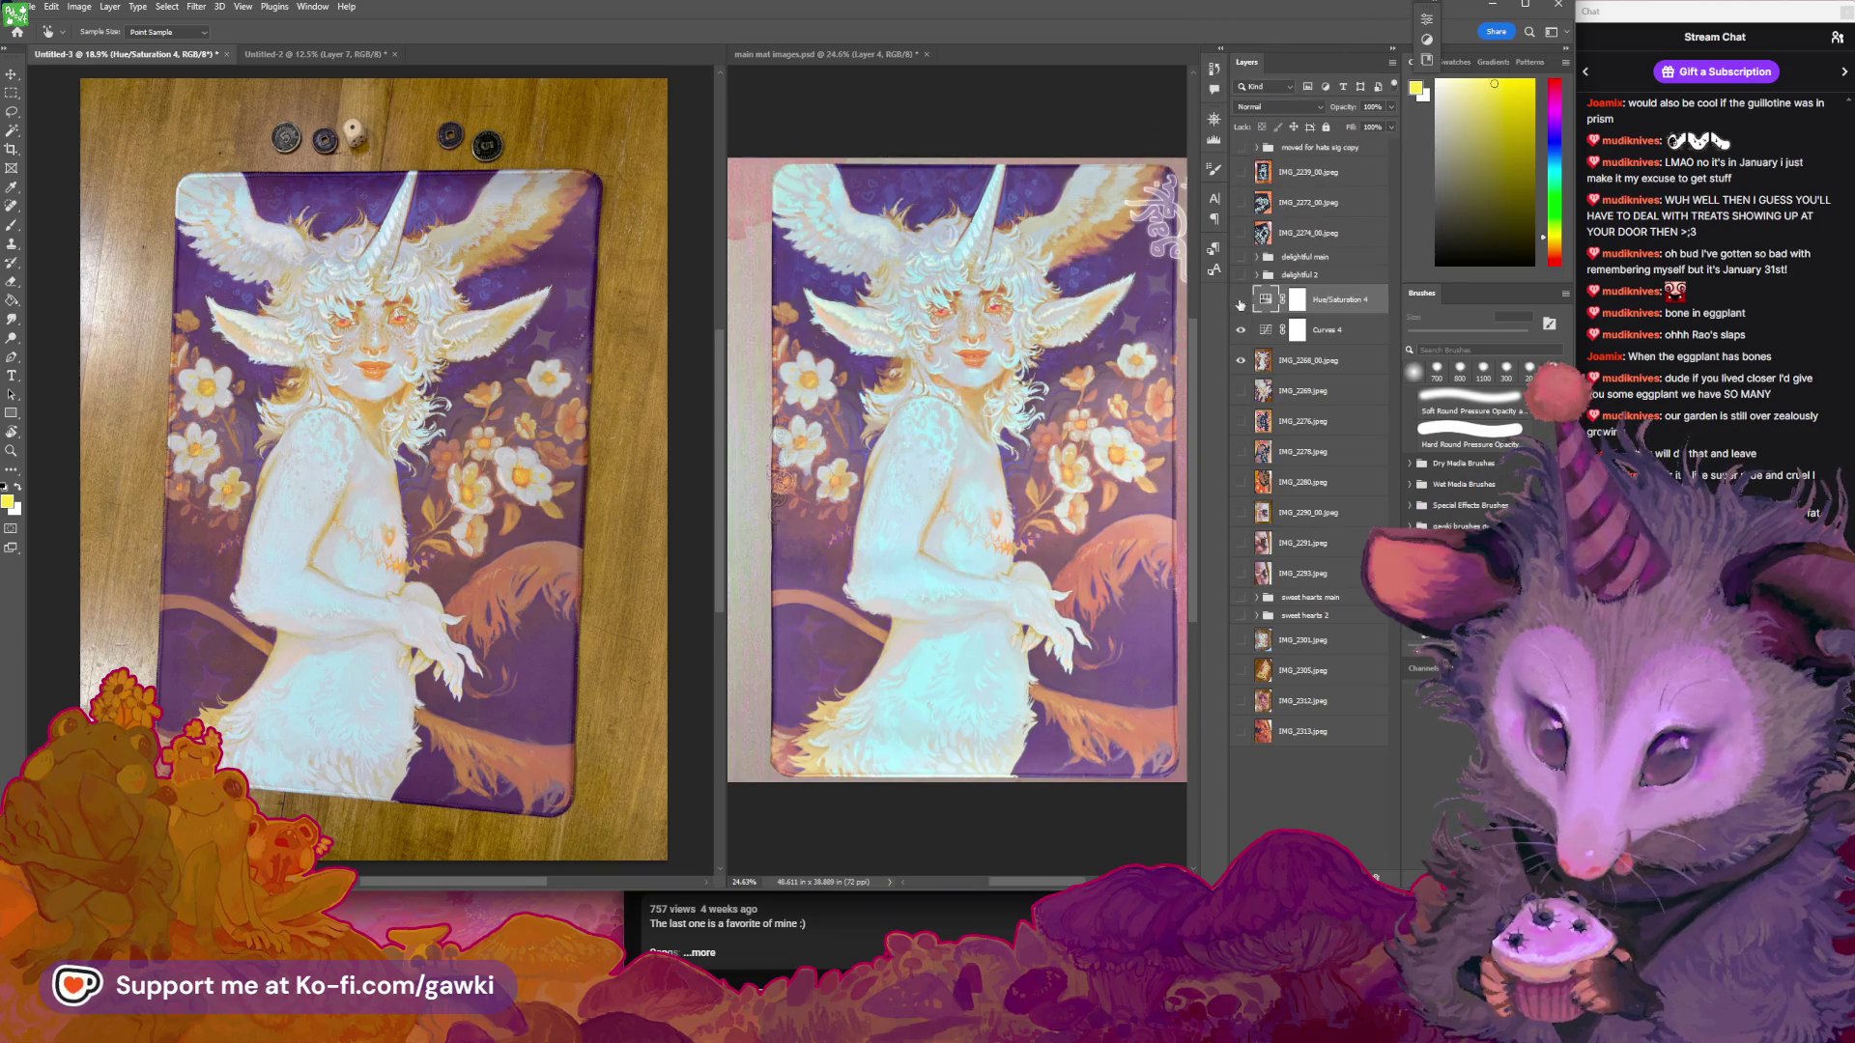
click(1241, 328)
click(1240, 301)
click(1240, 329)
click(1240, 329)
click(1241, 300)
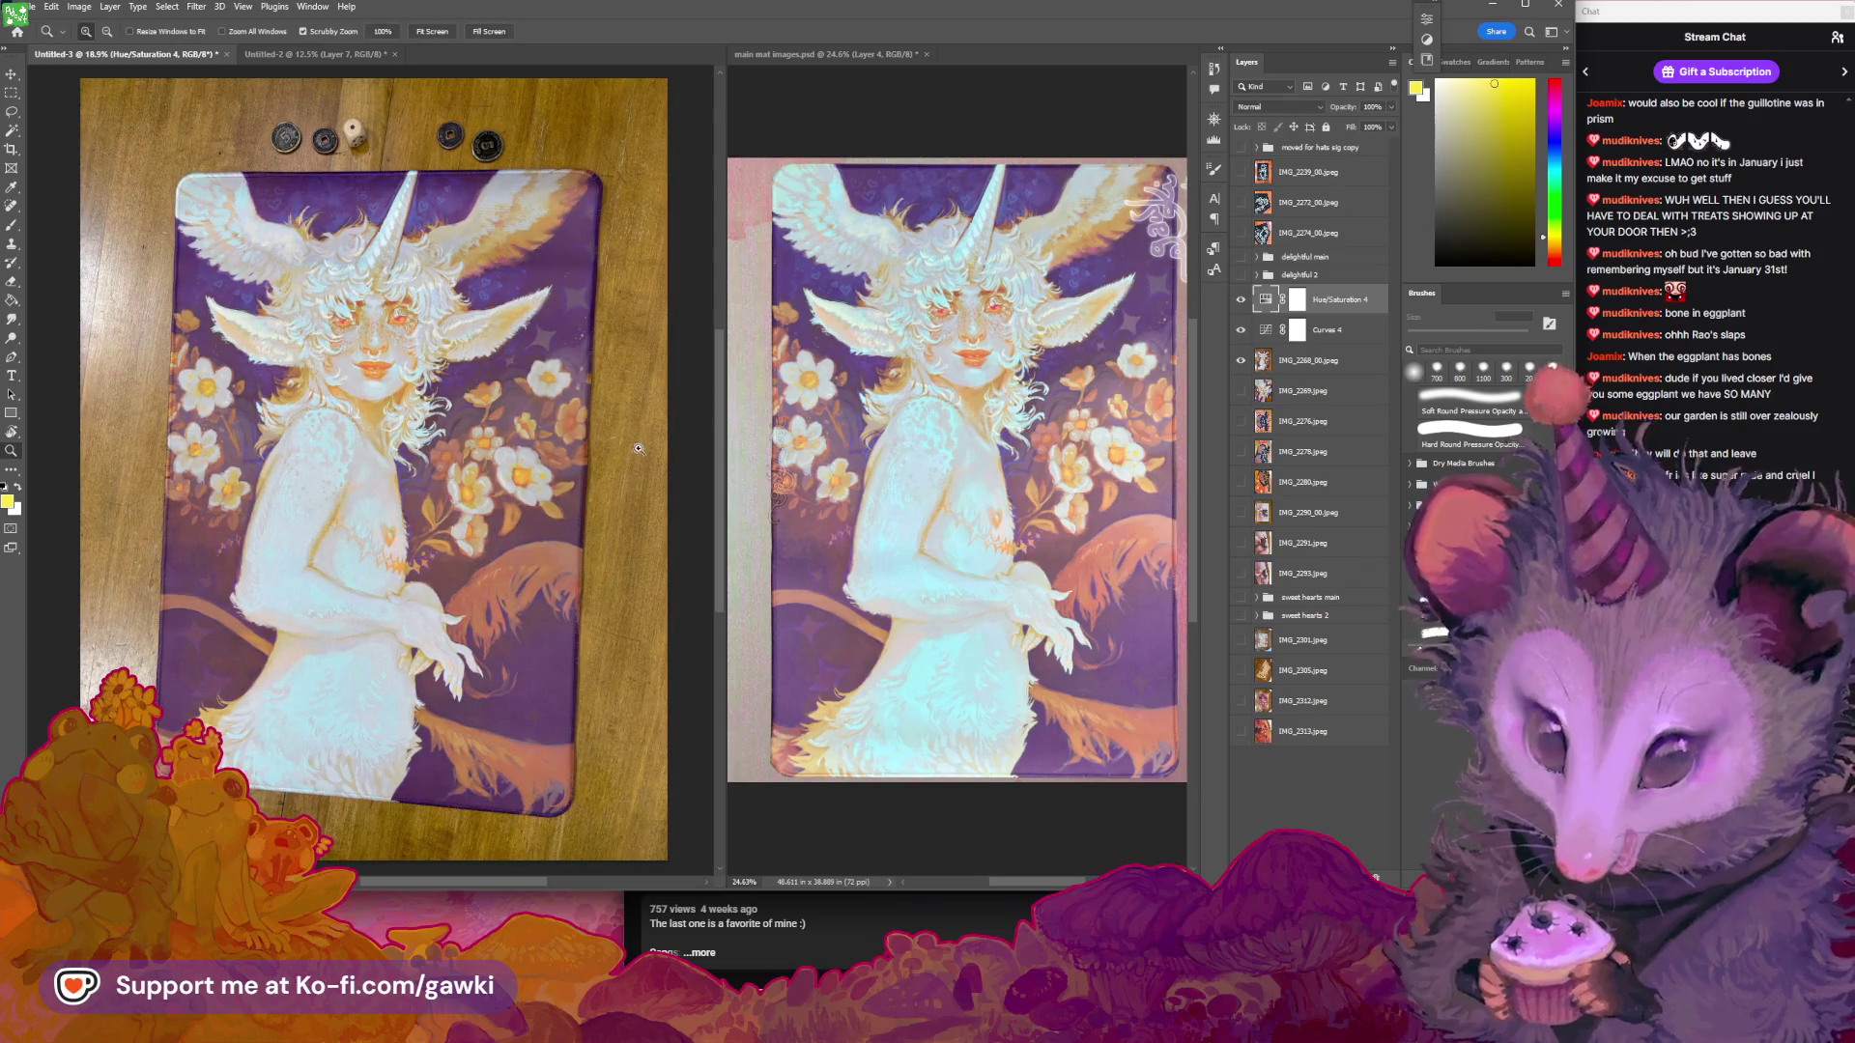
key(z)
mouse_move(580, 459)
mouse_down()
mouse_move(706, 460)
mouse_move(619, 475)
mouse_move(649, 473)
mouse_up()
key(i)
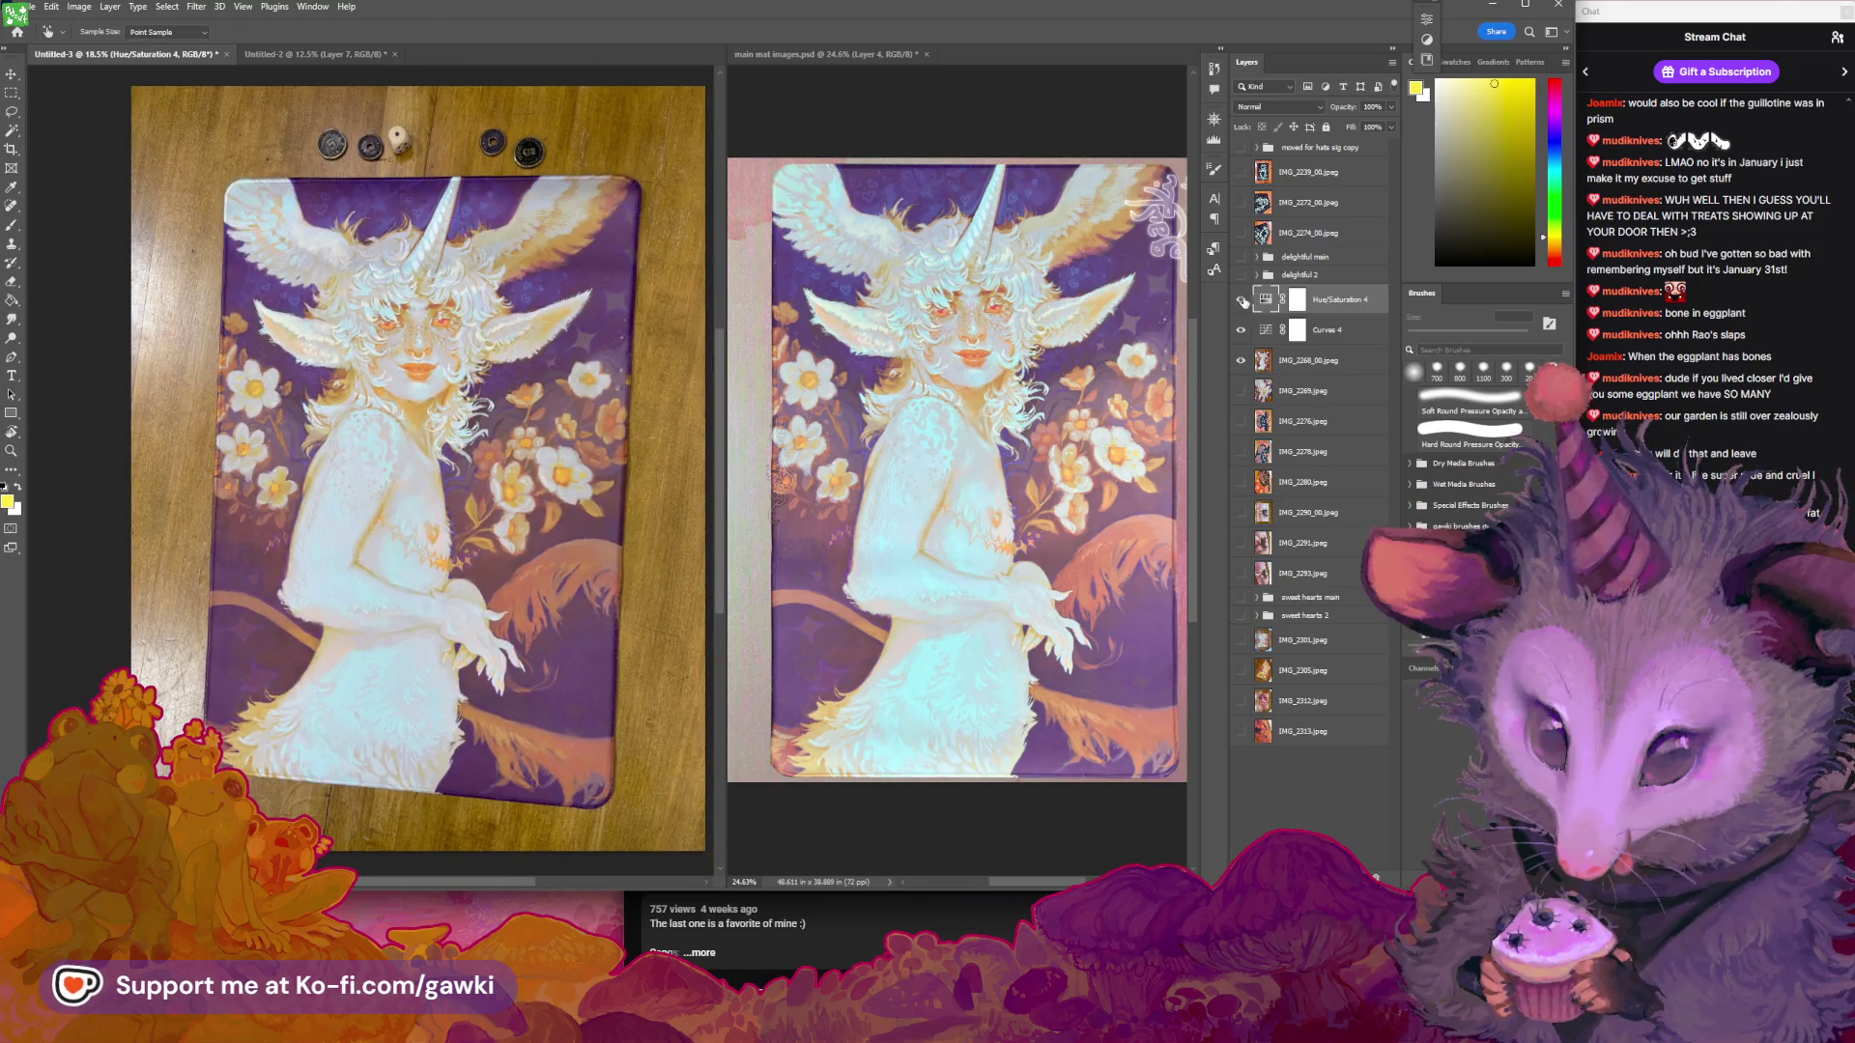
Leave both corrections on and select the IMG_2268_00.jpeg photo layer
click(1240, 330)
click(1241, 302)
drag(1241, 302, 1240, 330)
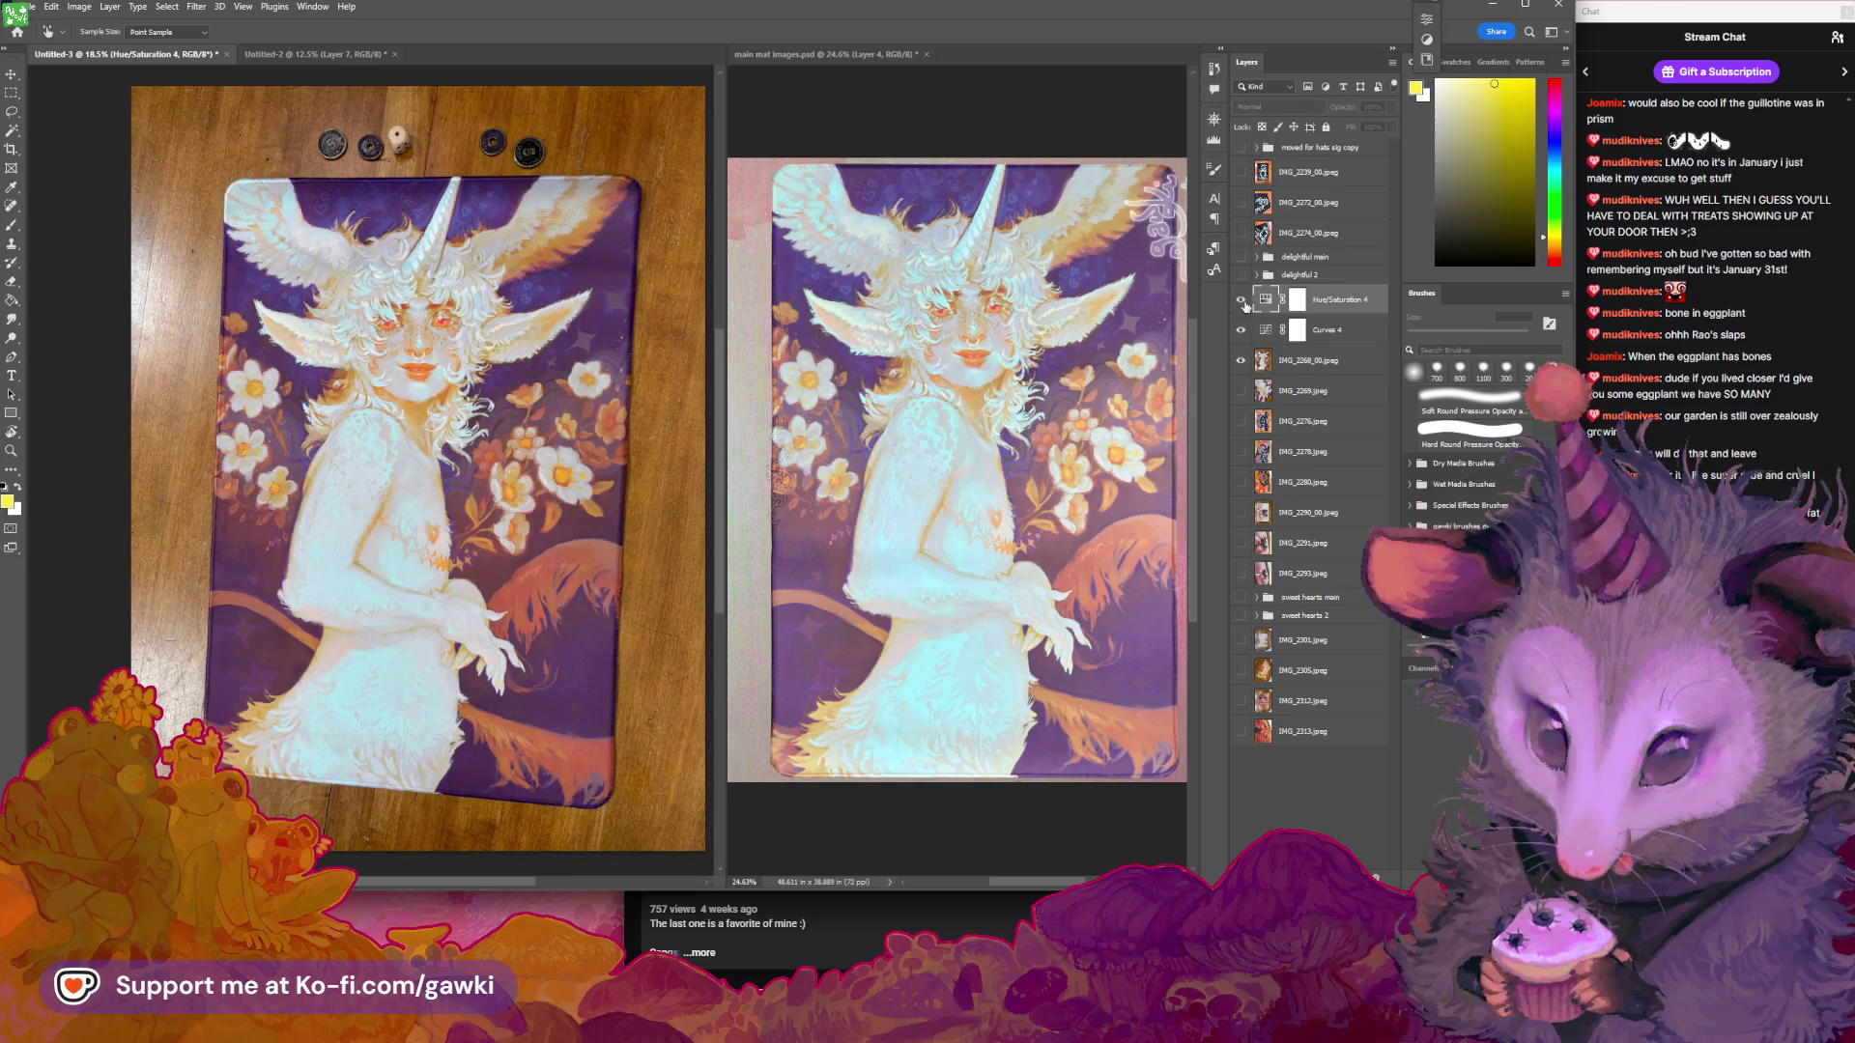
scroll(546, 458, up, 1)
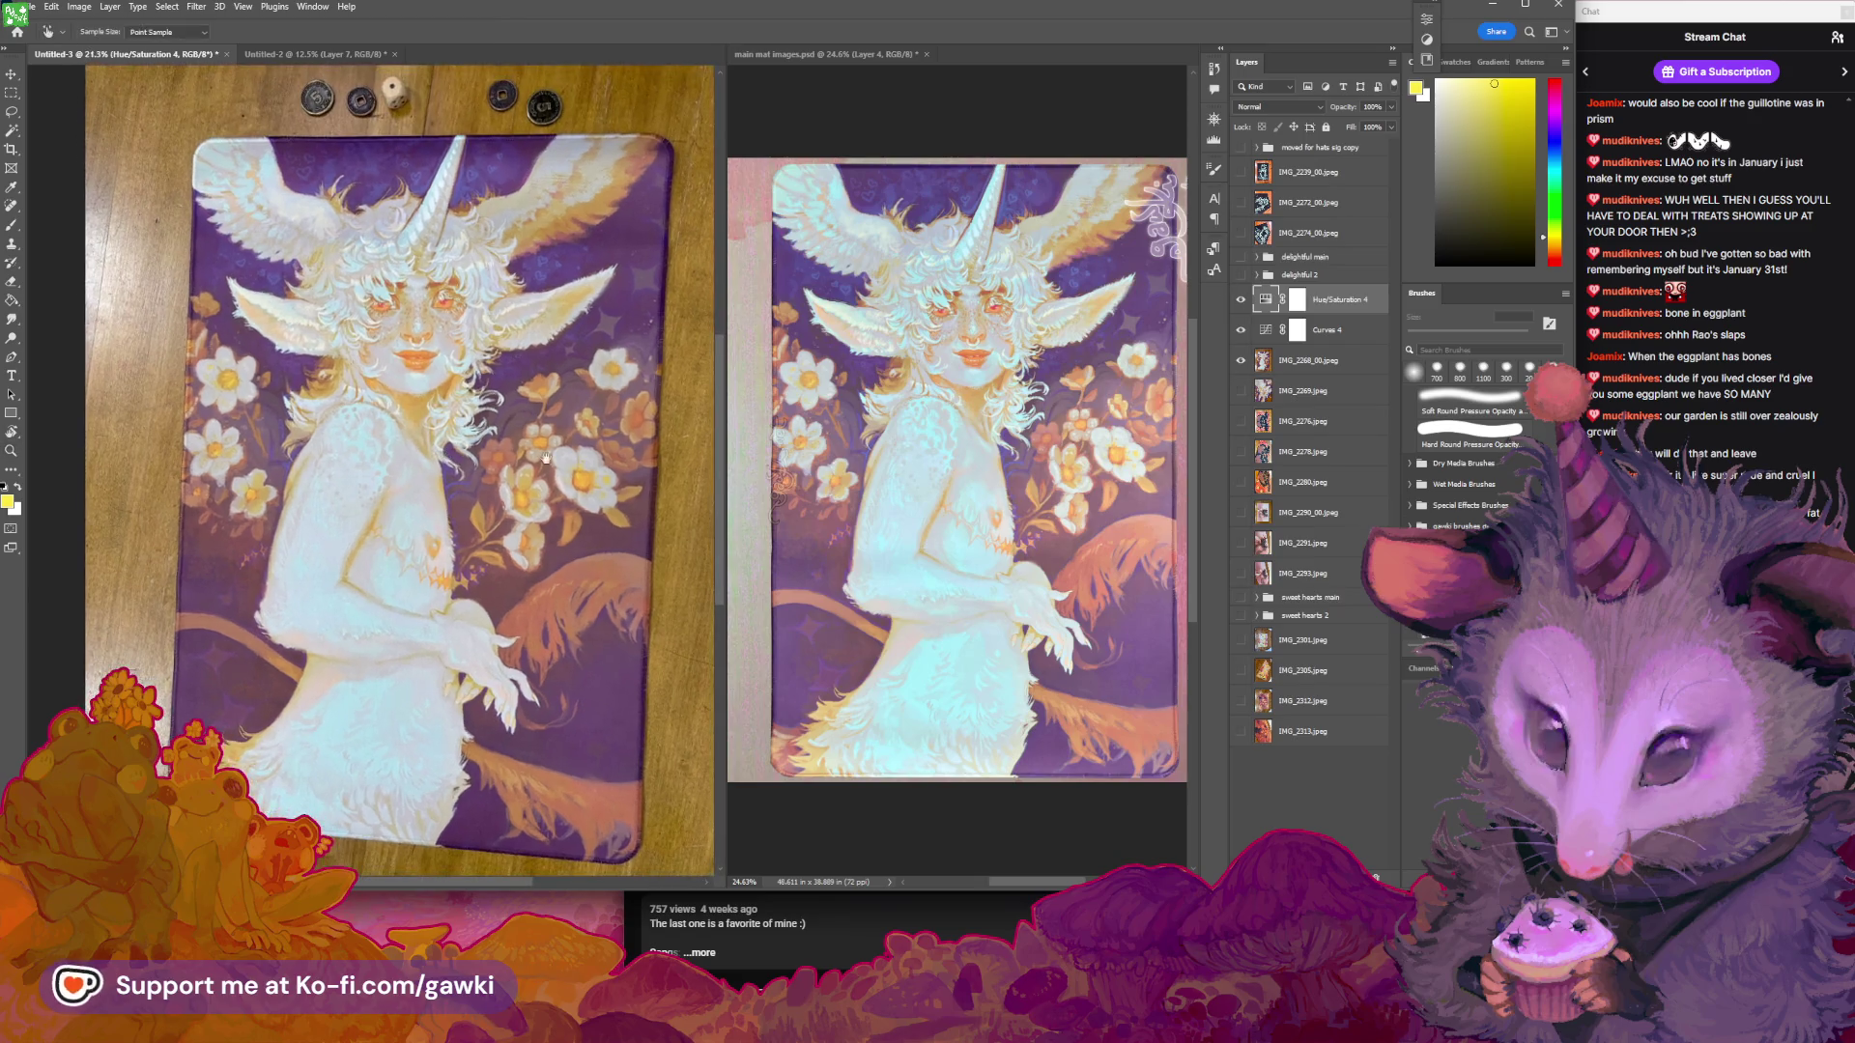
scroll(546, 458, down, 1)
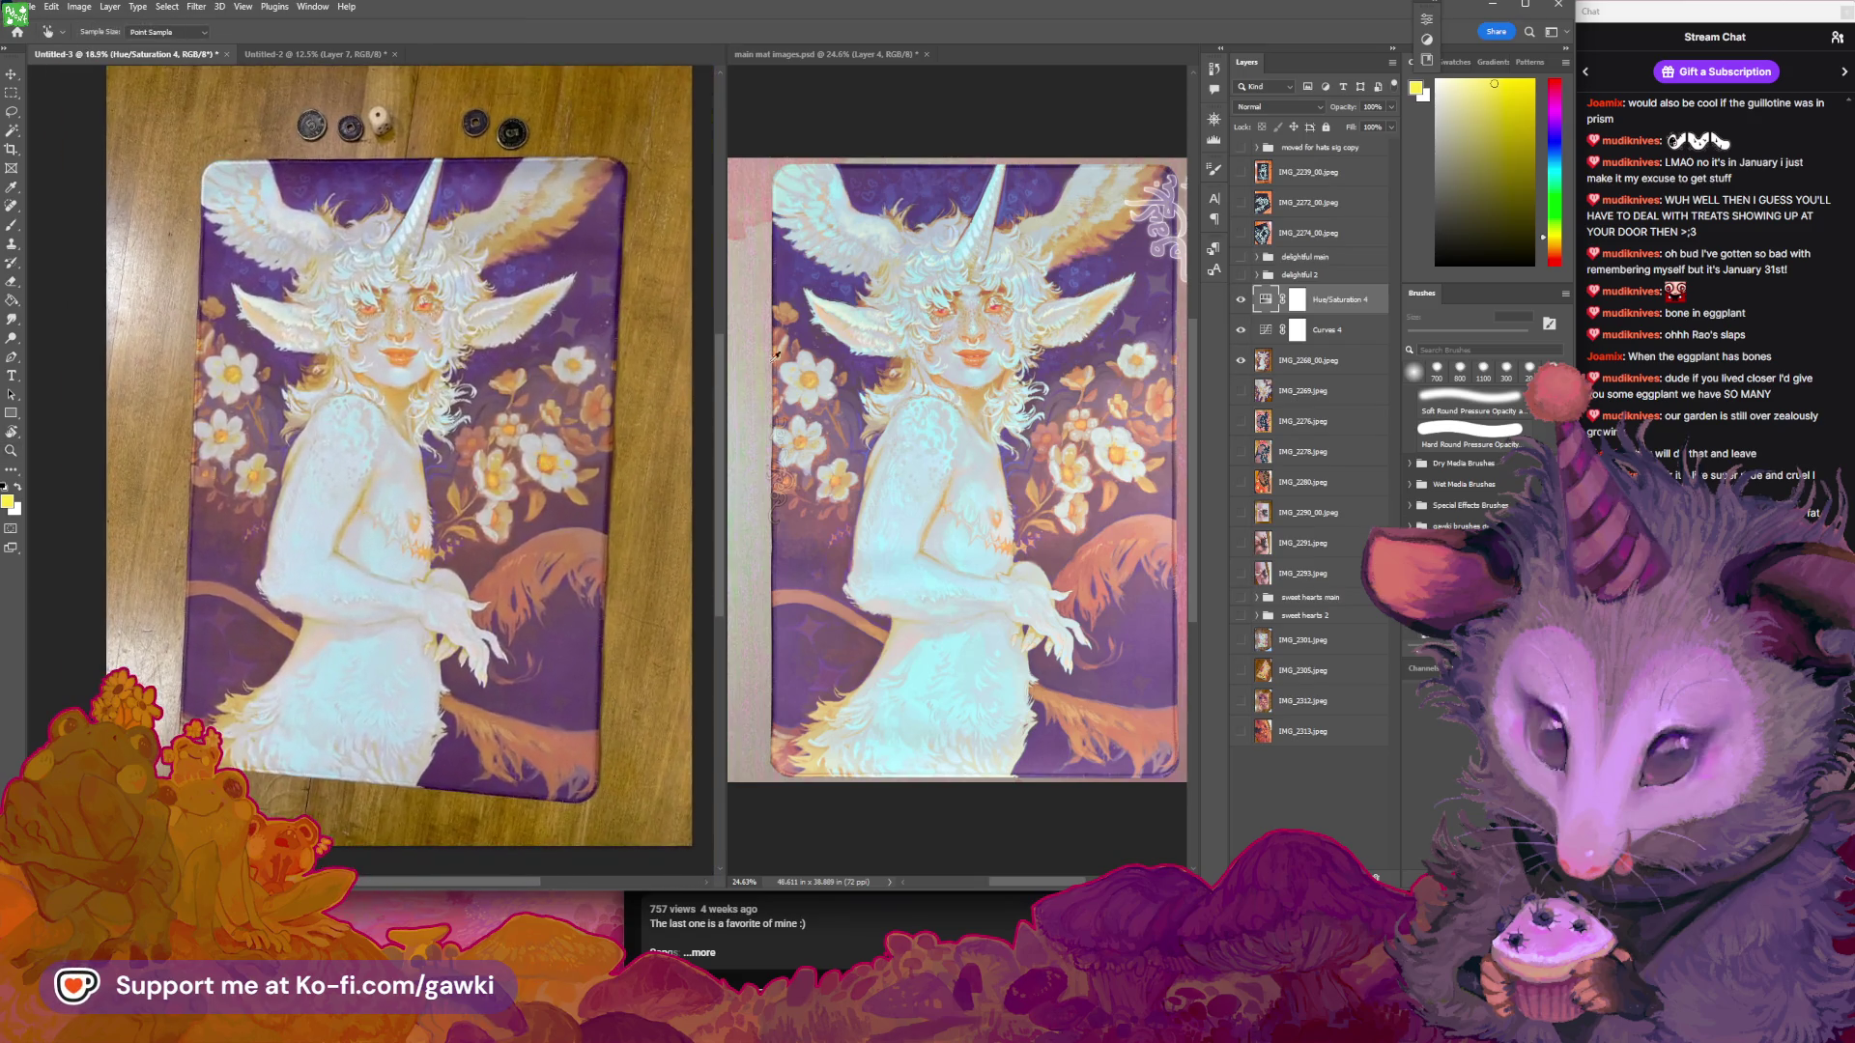
click(1293, 370)
key(z)
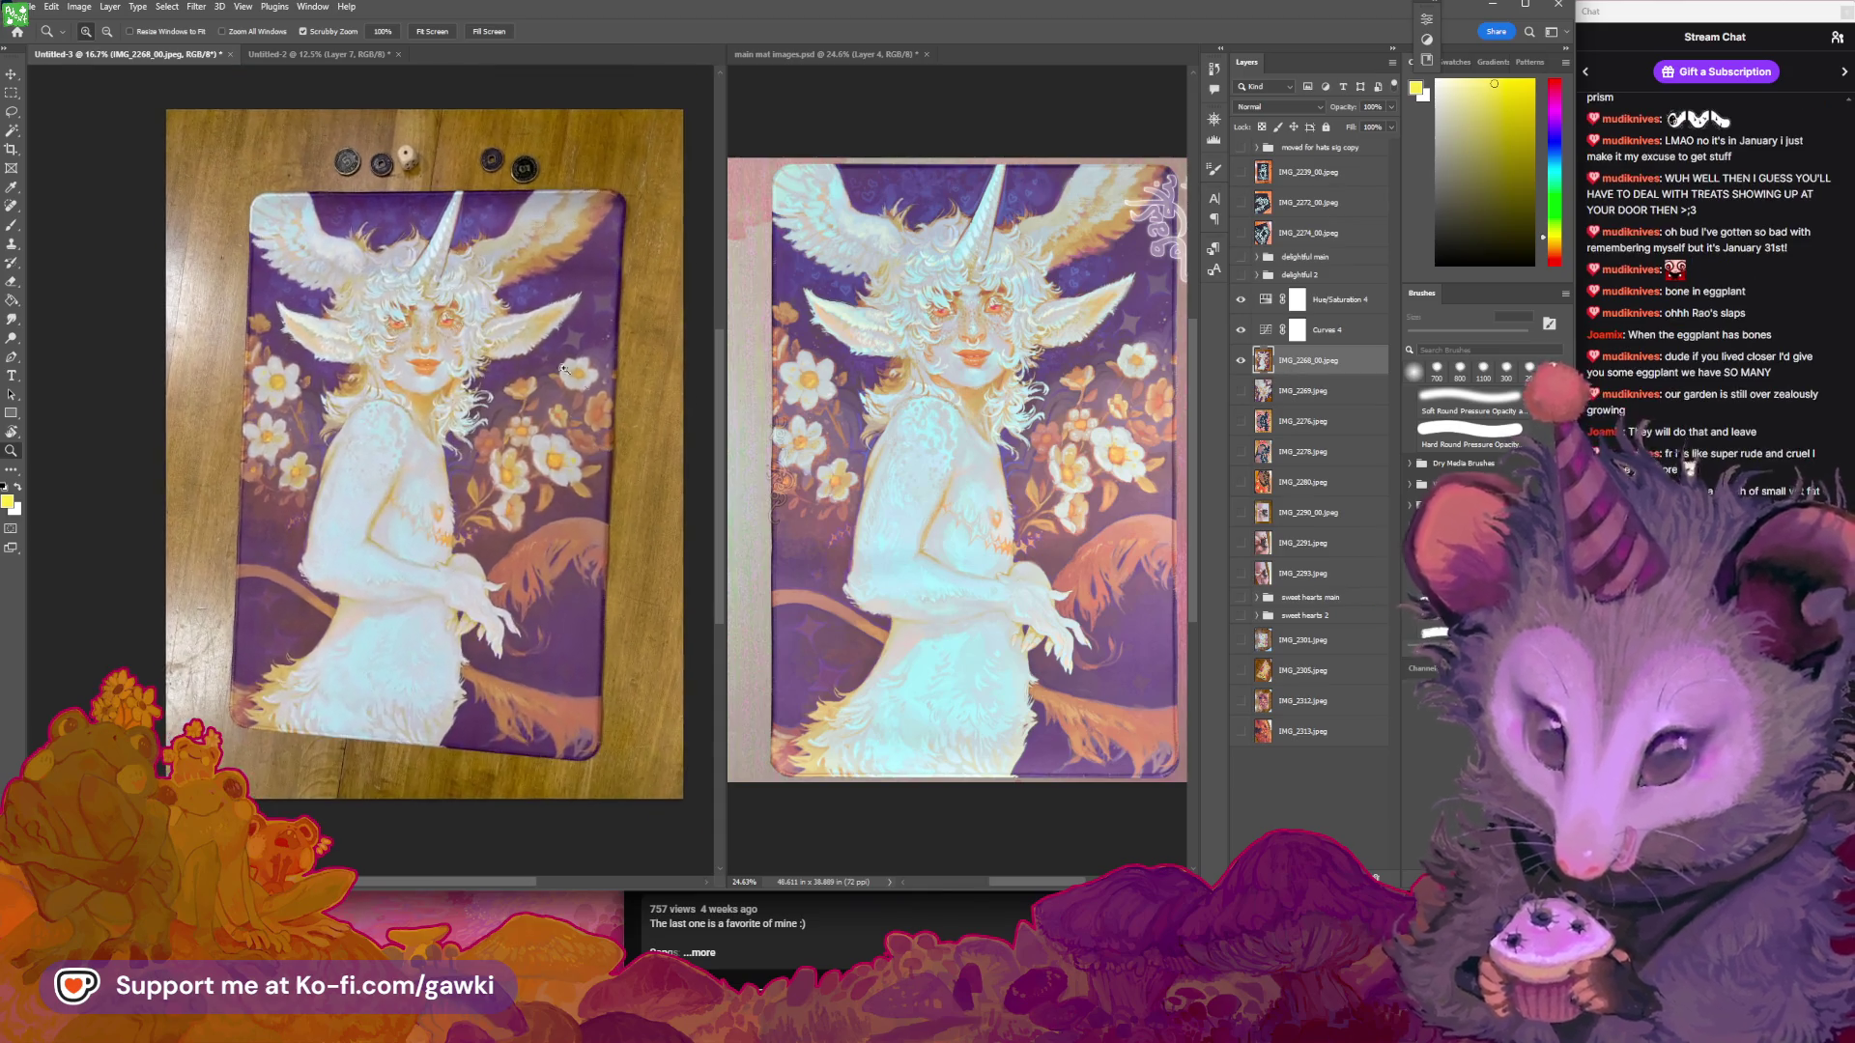
click(52, 6)
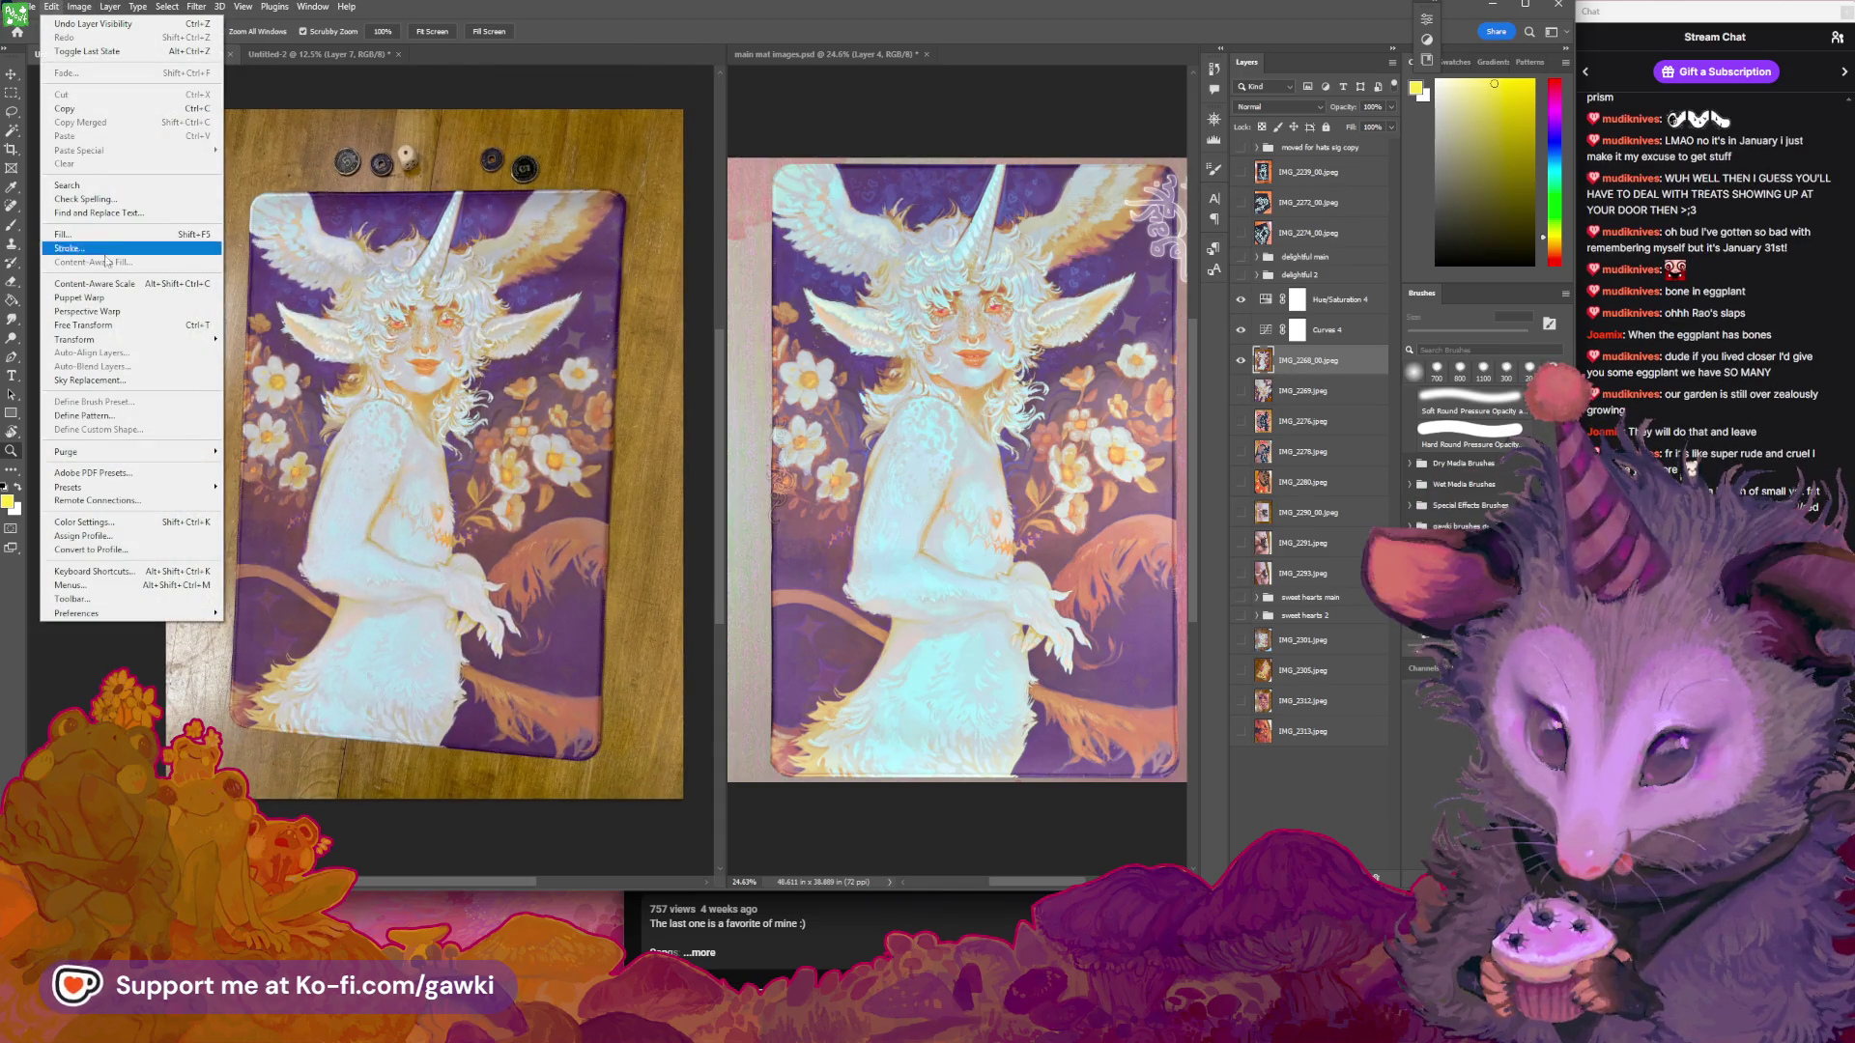
Start a Distort transform and drag all four corners to roughly square the mat
mouse_move(189, 344)
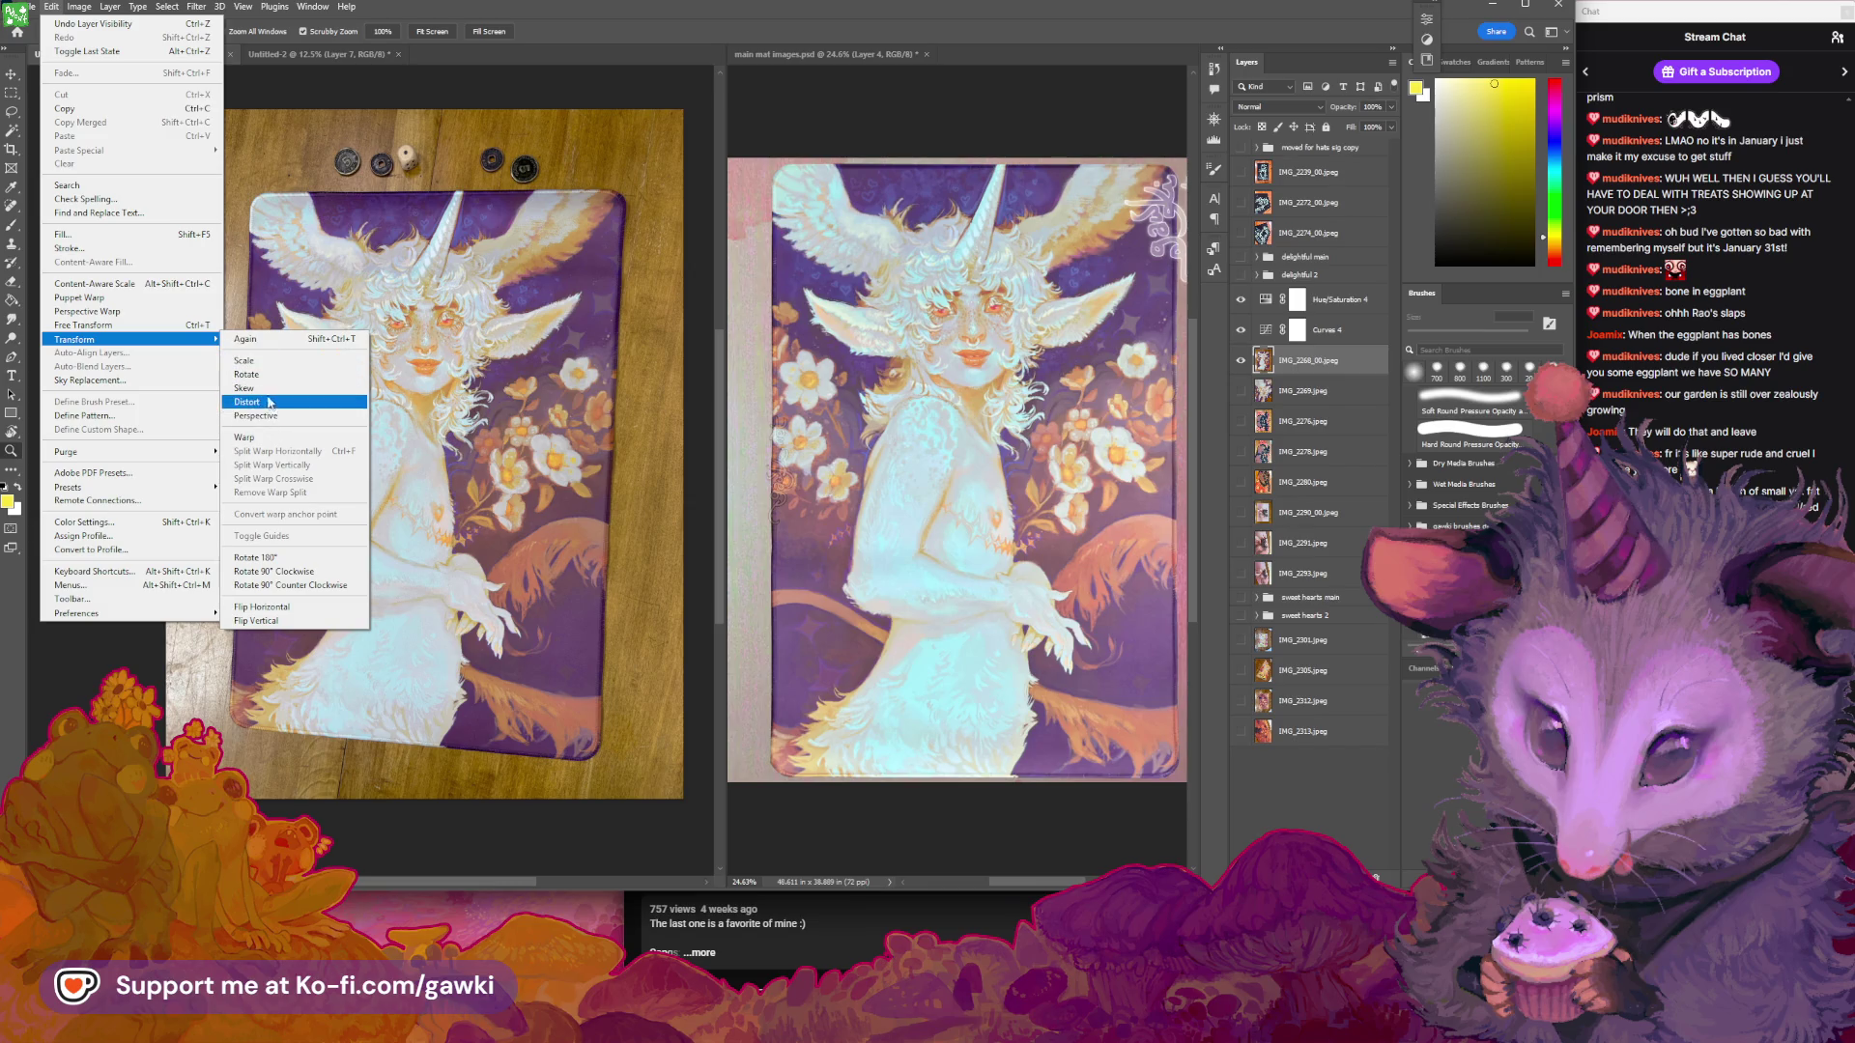
key(Return)
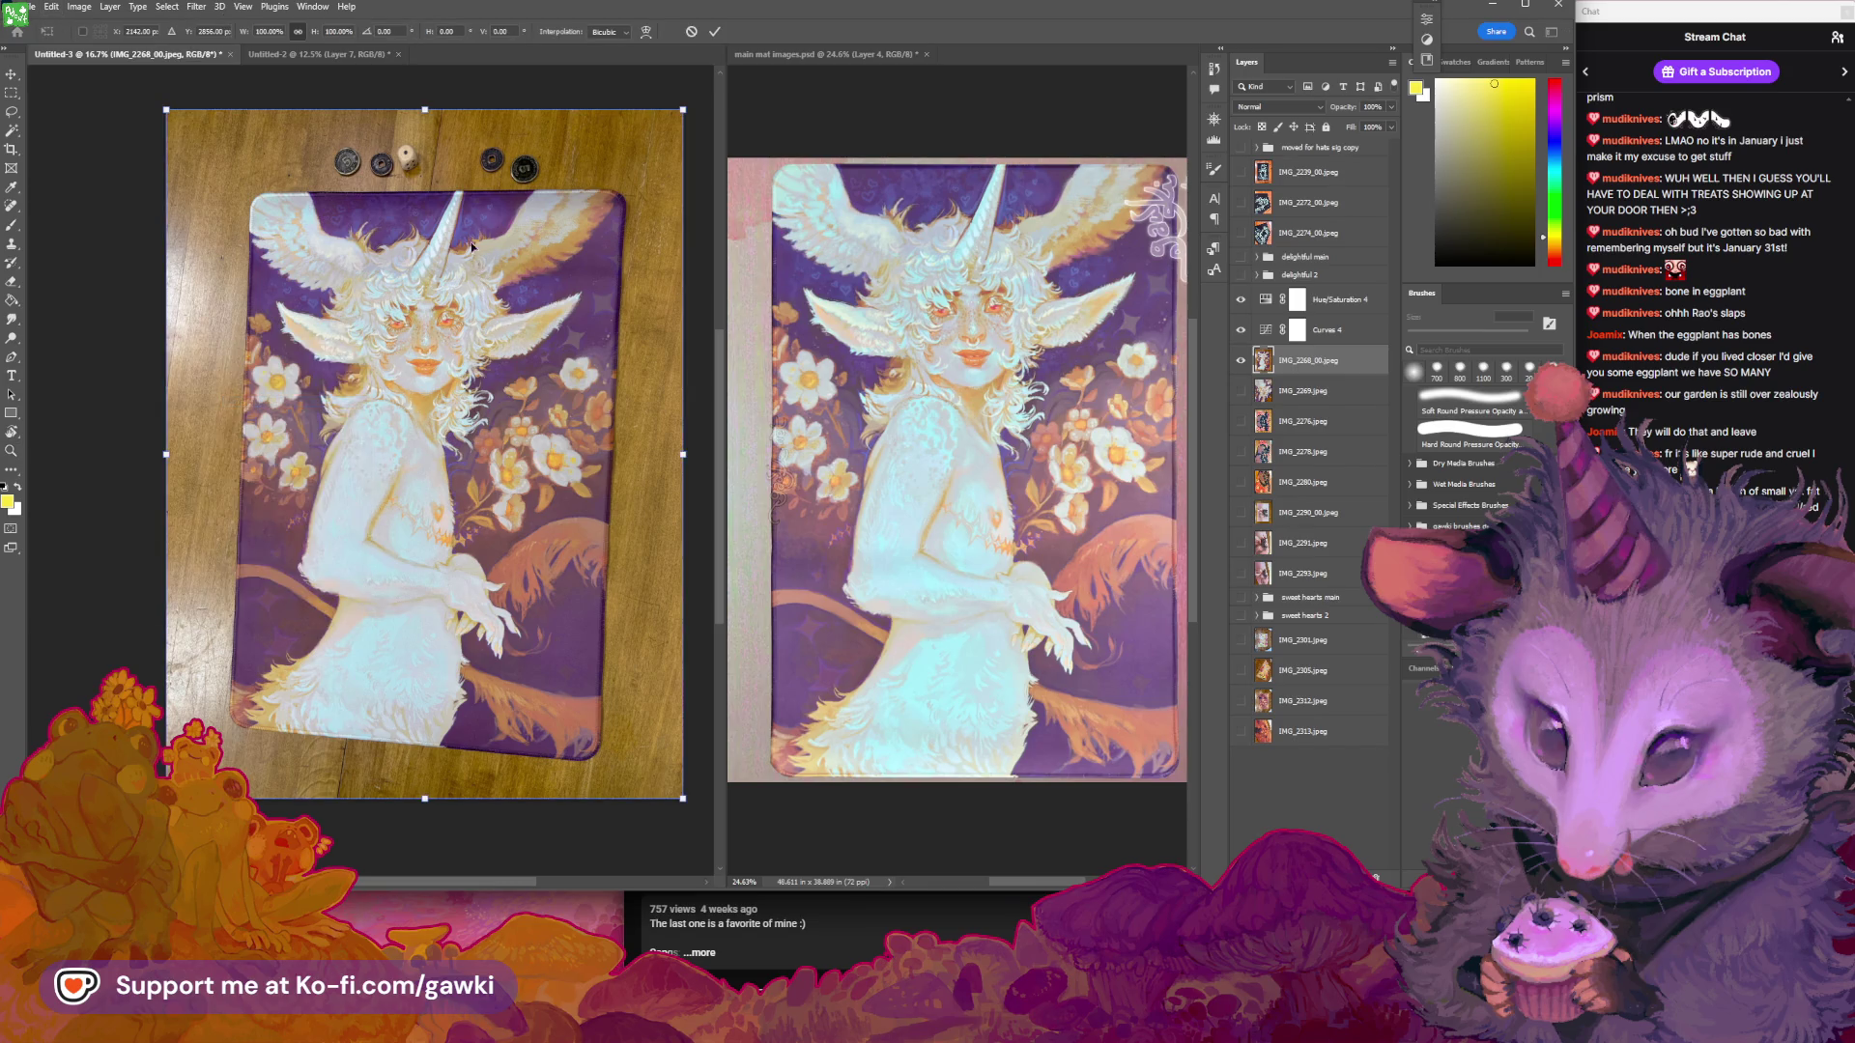
drag(166, 110, 151, 87)
drag(167, 799, 143, 830)
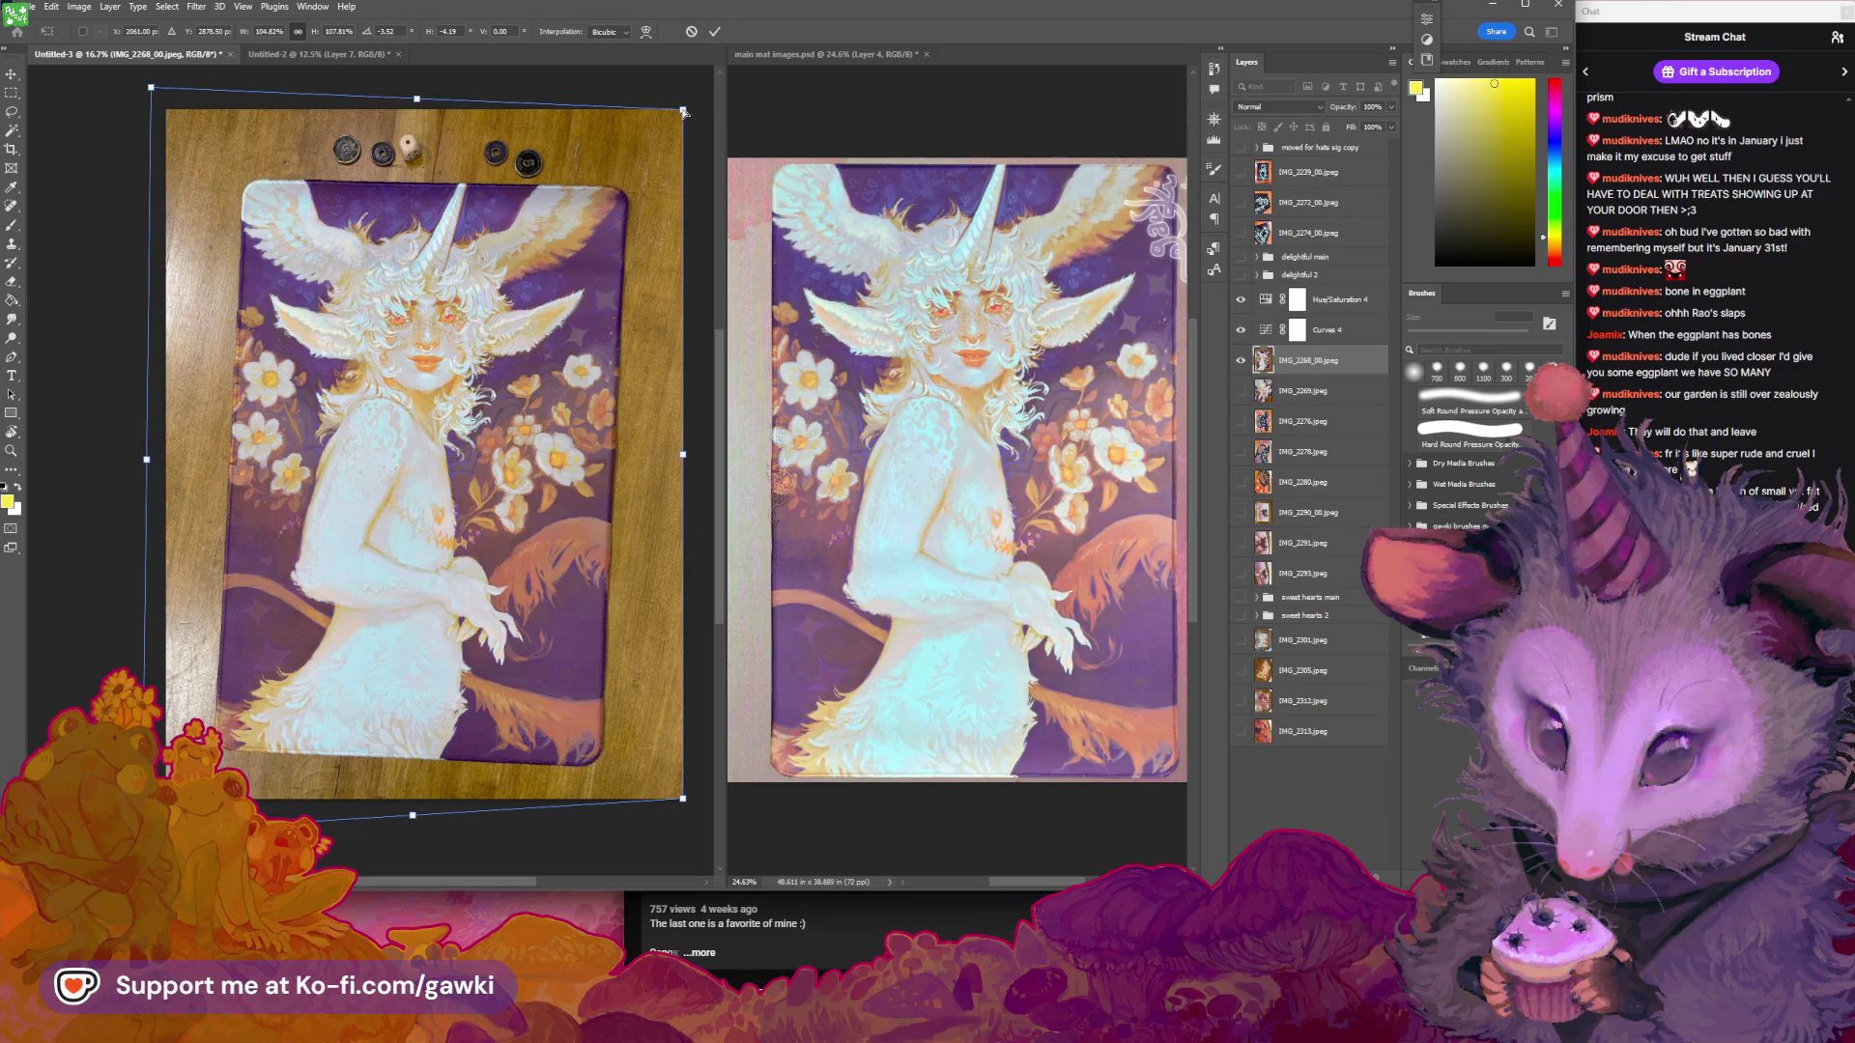
drag(683, 112, 658, 102)
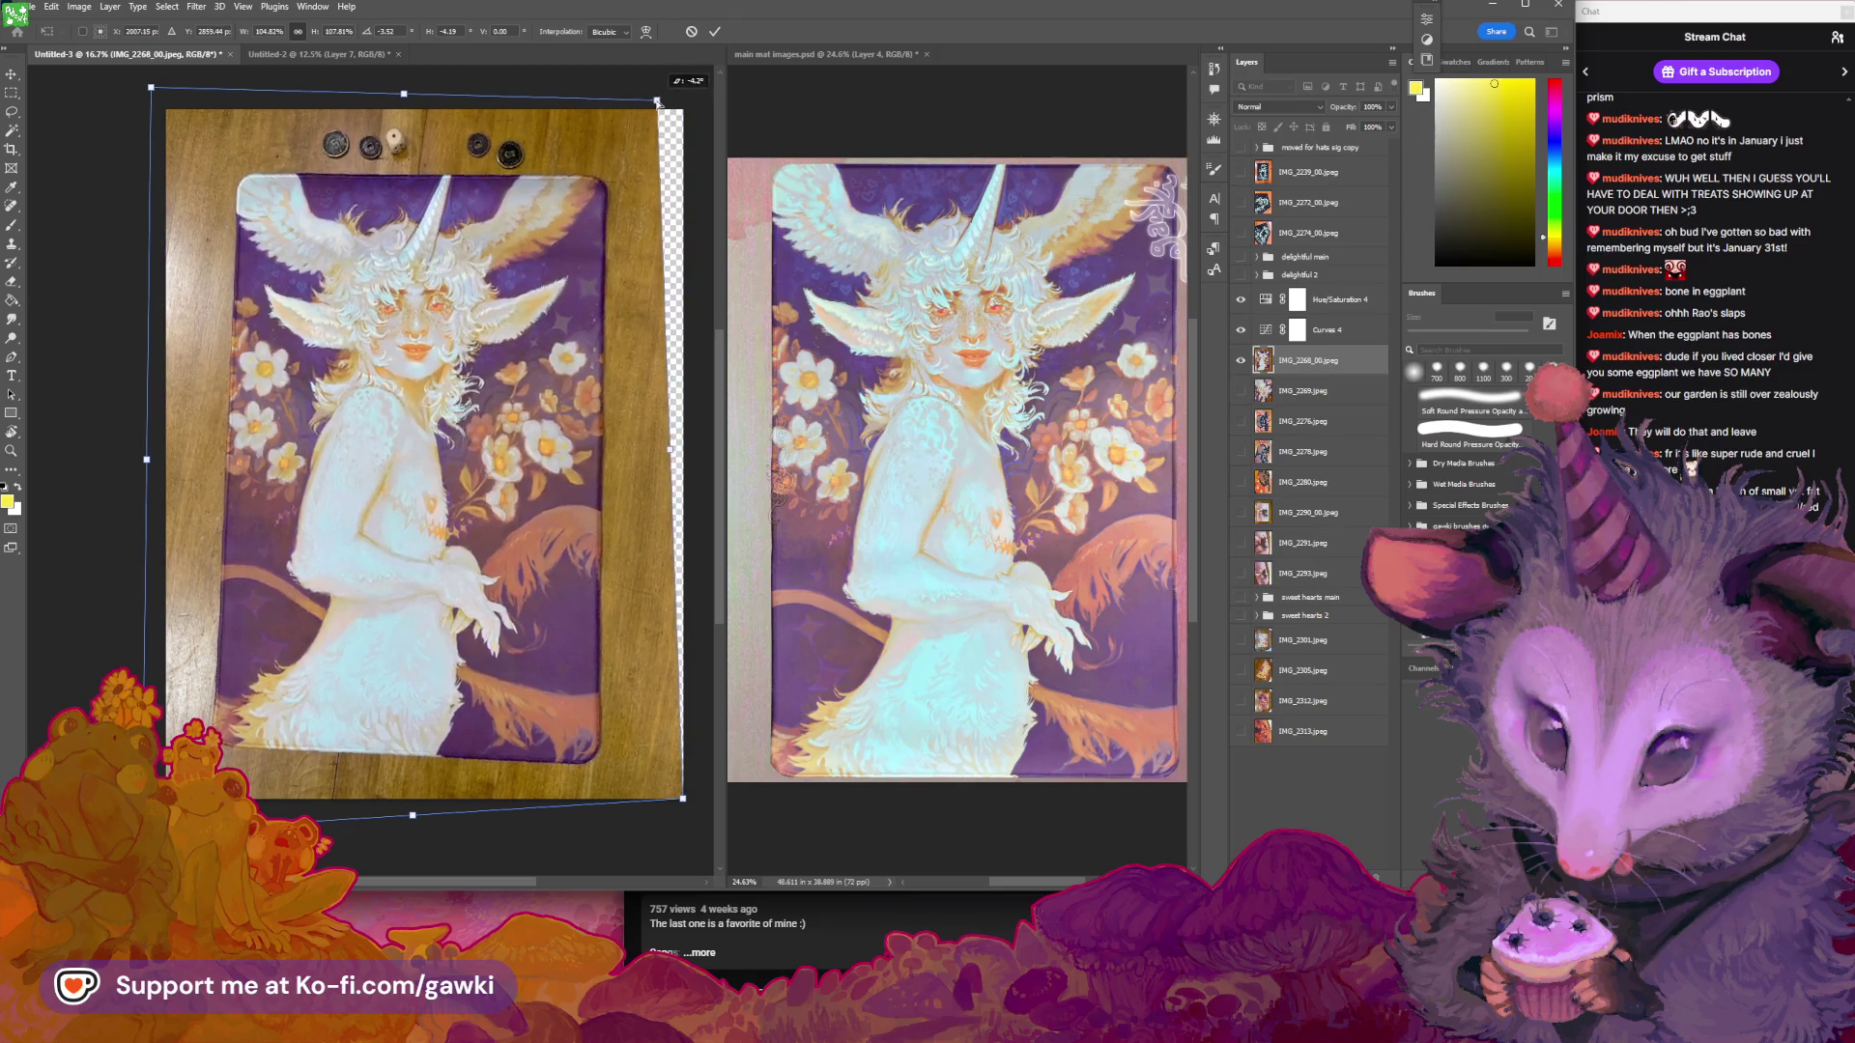
drag(683, 802, 692, 801)
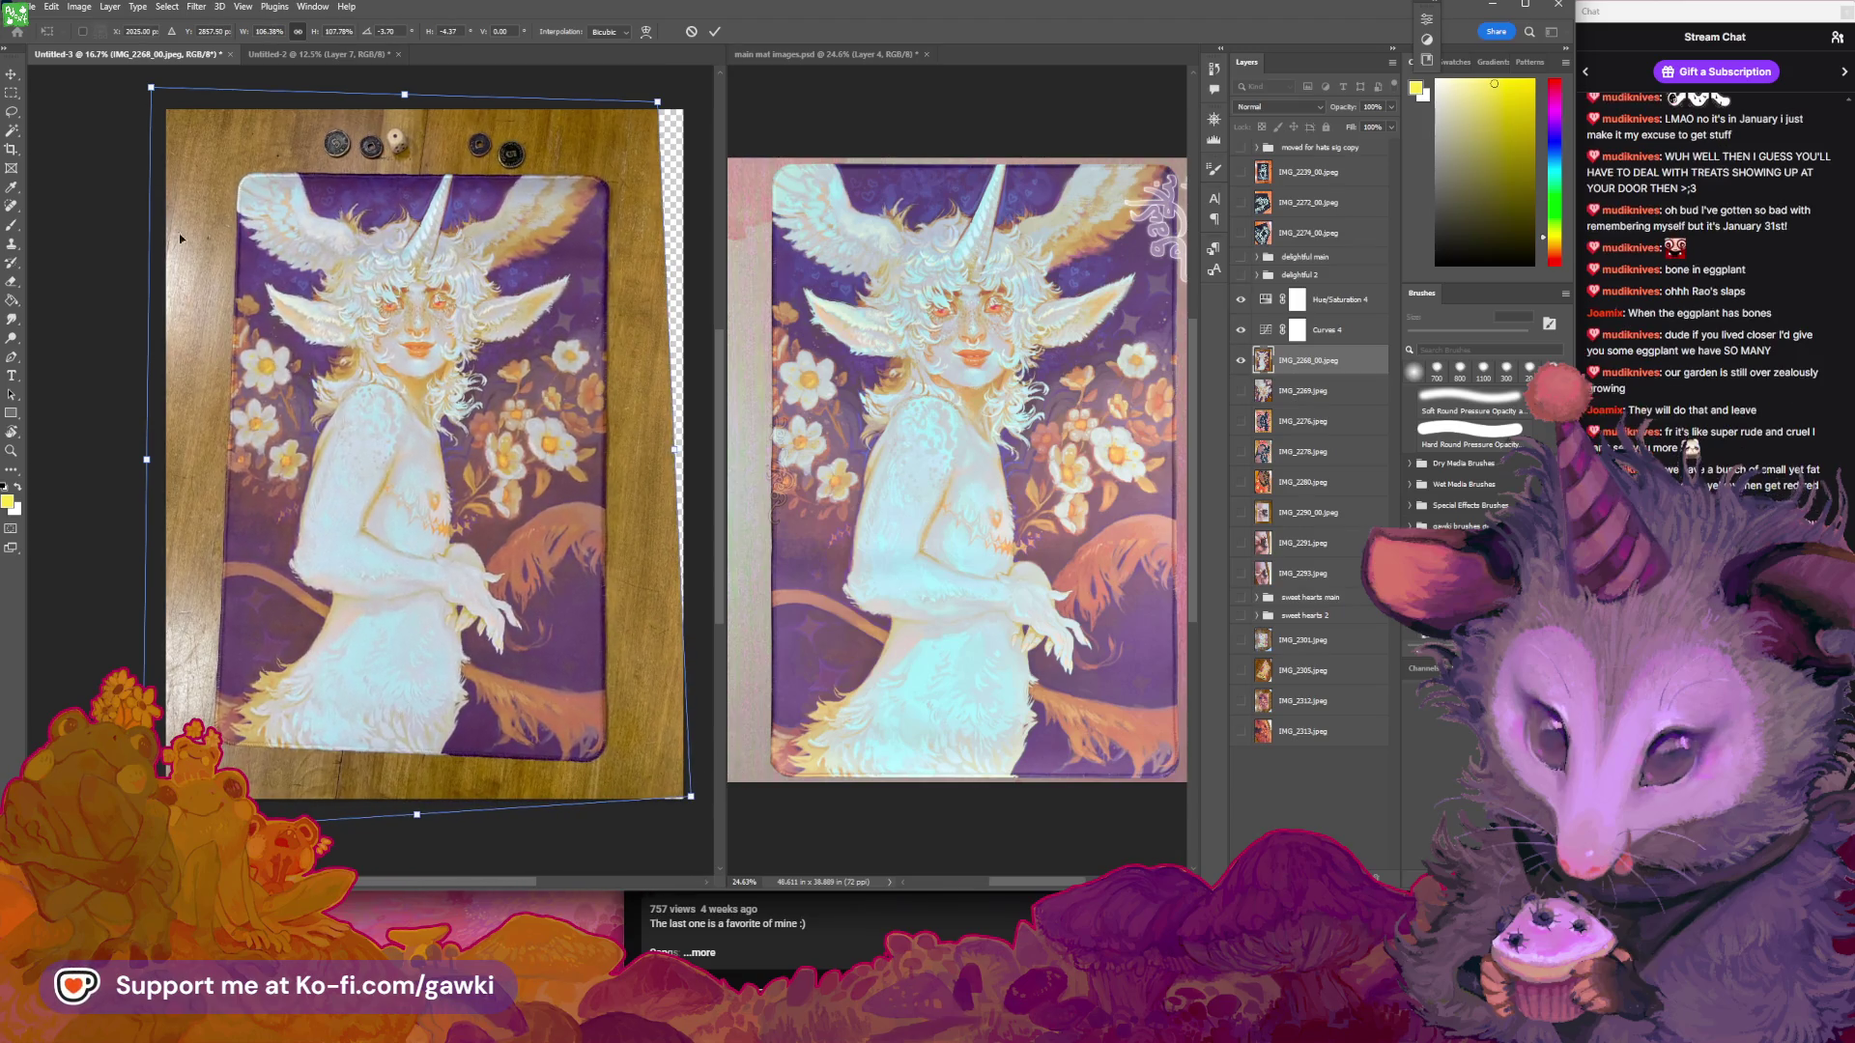
Refine the left and top-right corners until the edges are straight, commit, and zoom to check
drag(151, 87, 119, 92)
drag(142, 833, 136, 859)
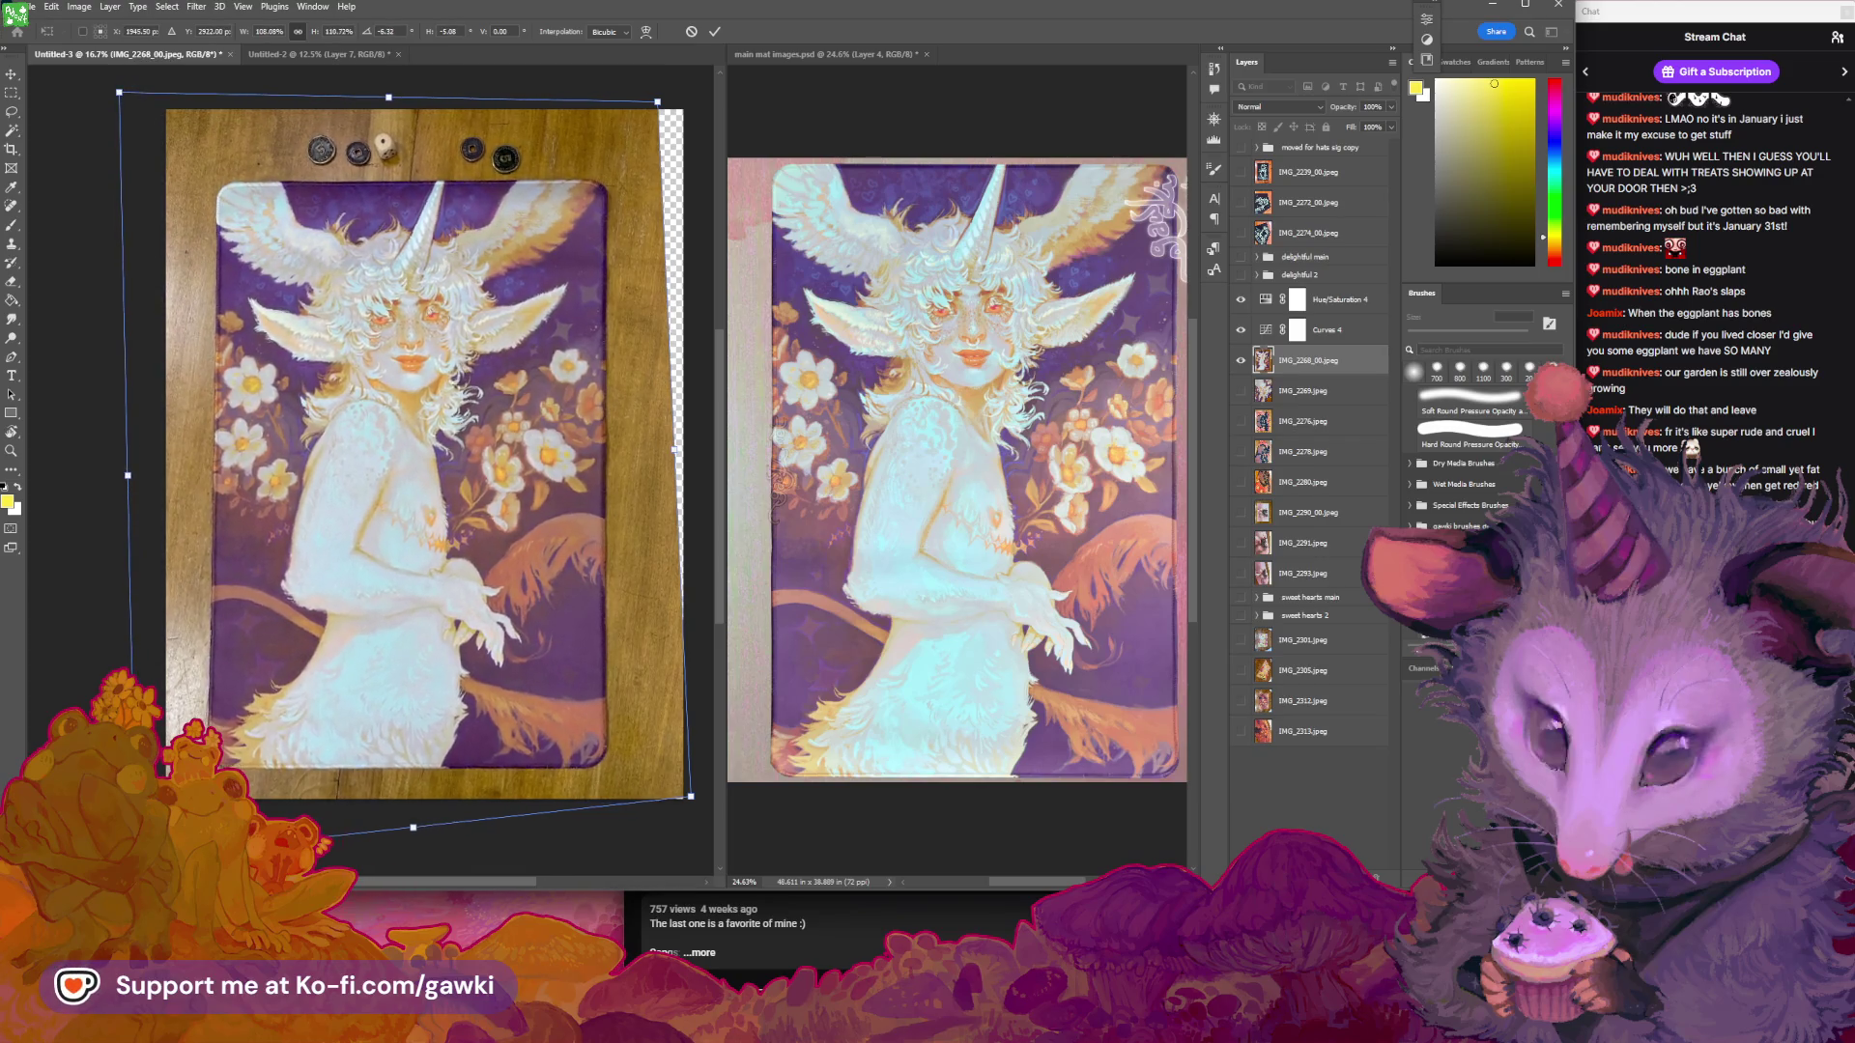
mouse_move(120, 93)
mouse_down()
mouse_move(96, 82)
mouse_move(108, 93)
mouse_up()
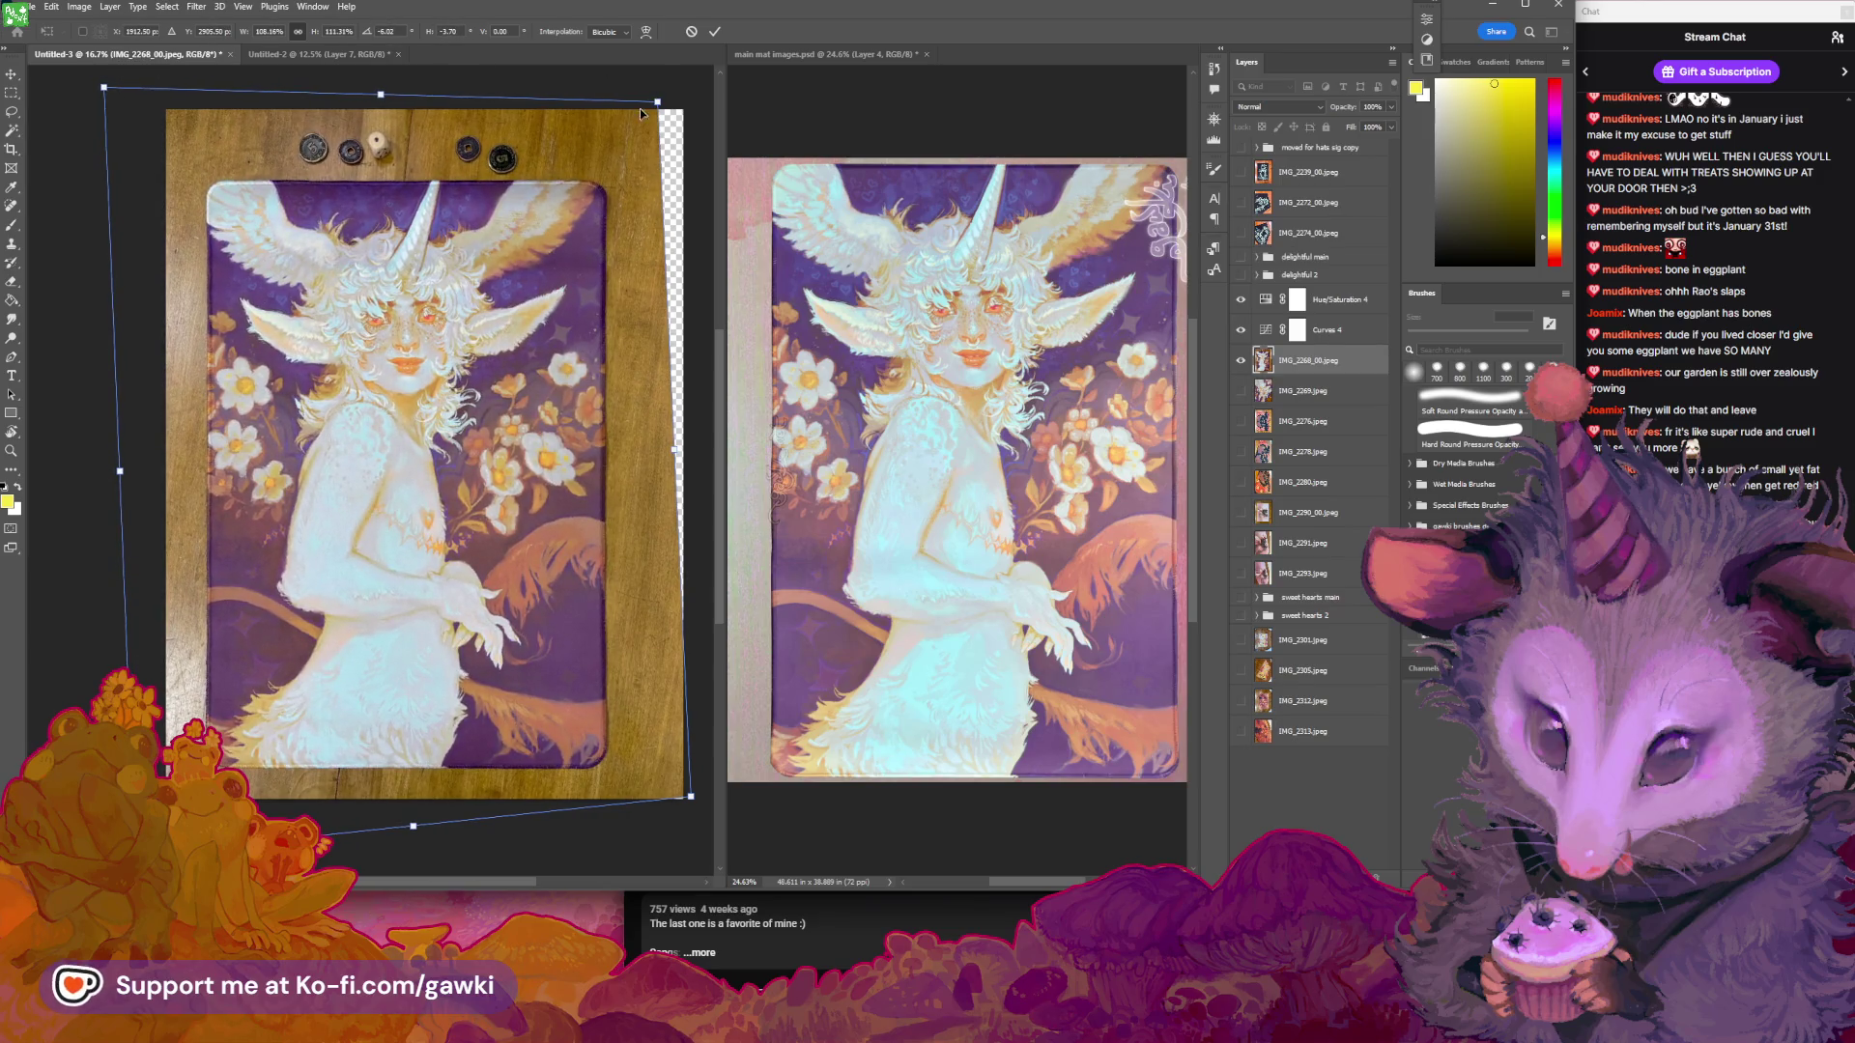
drag(661, 106, 660, 108)
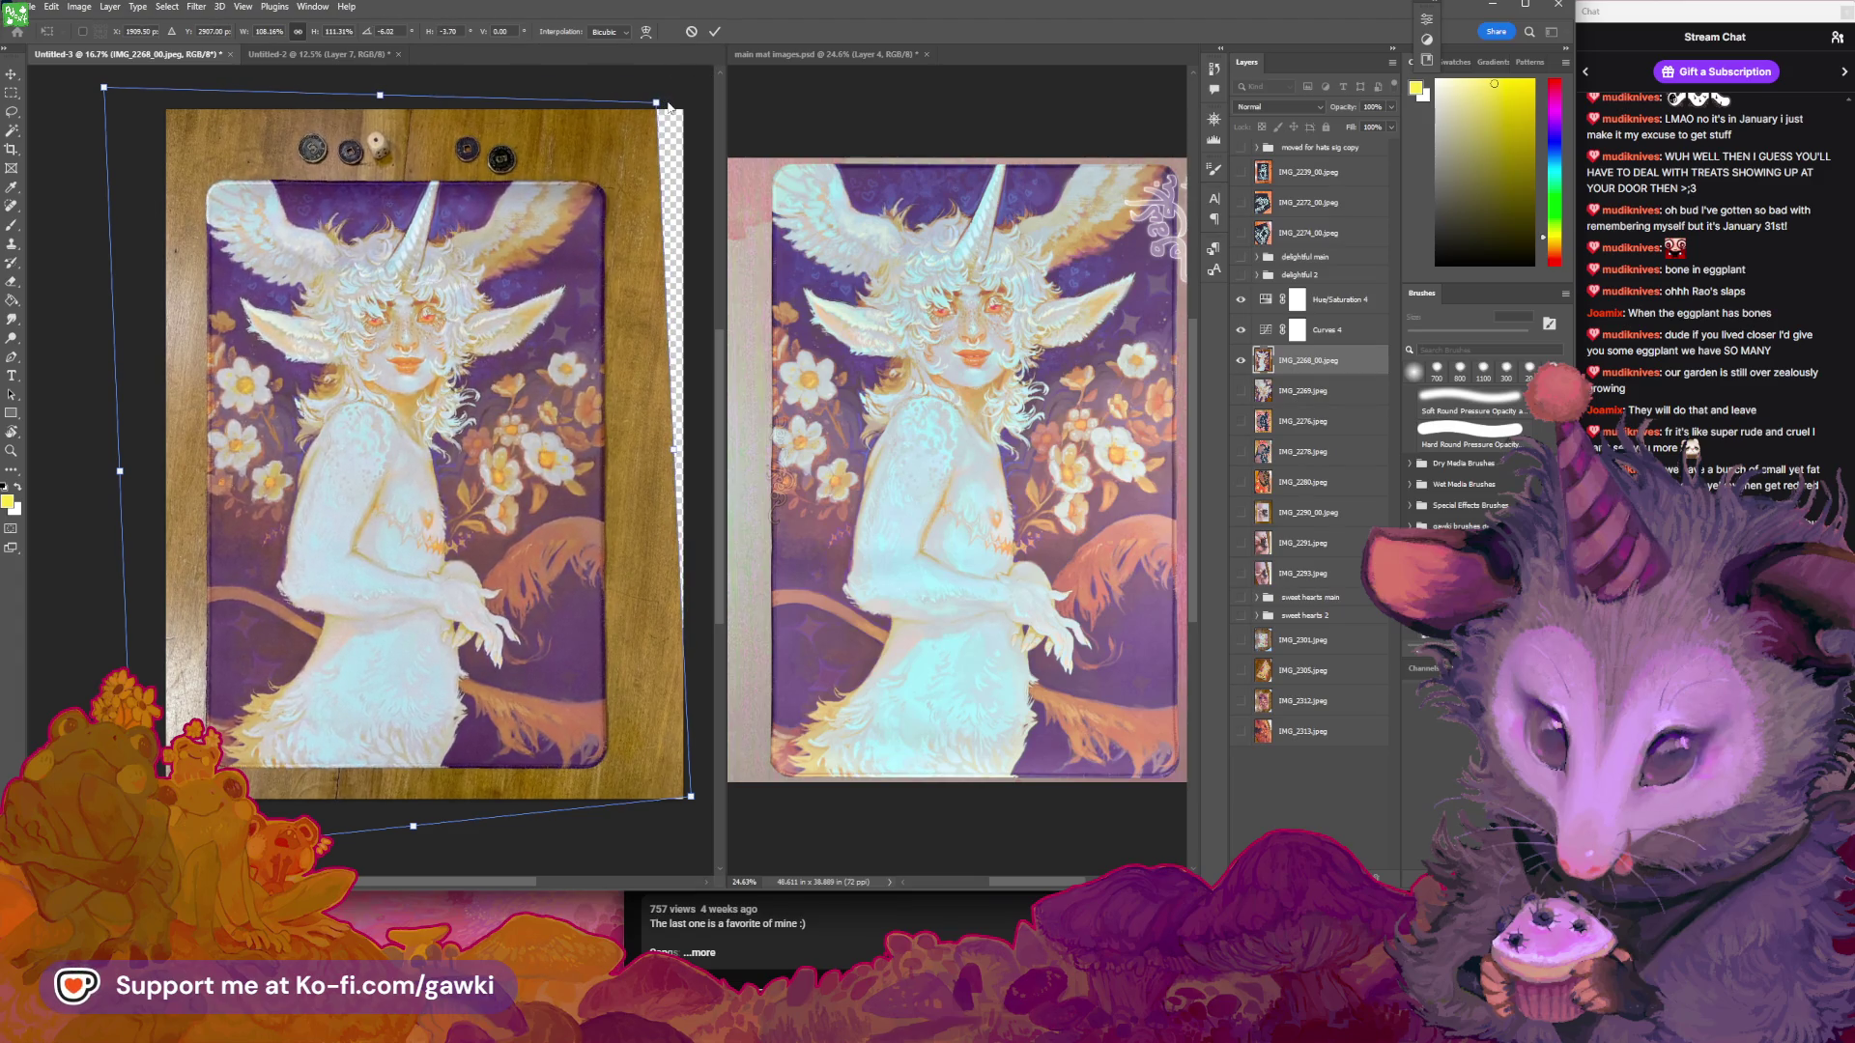
key(Return)
key(z)
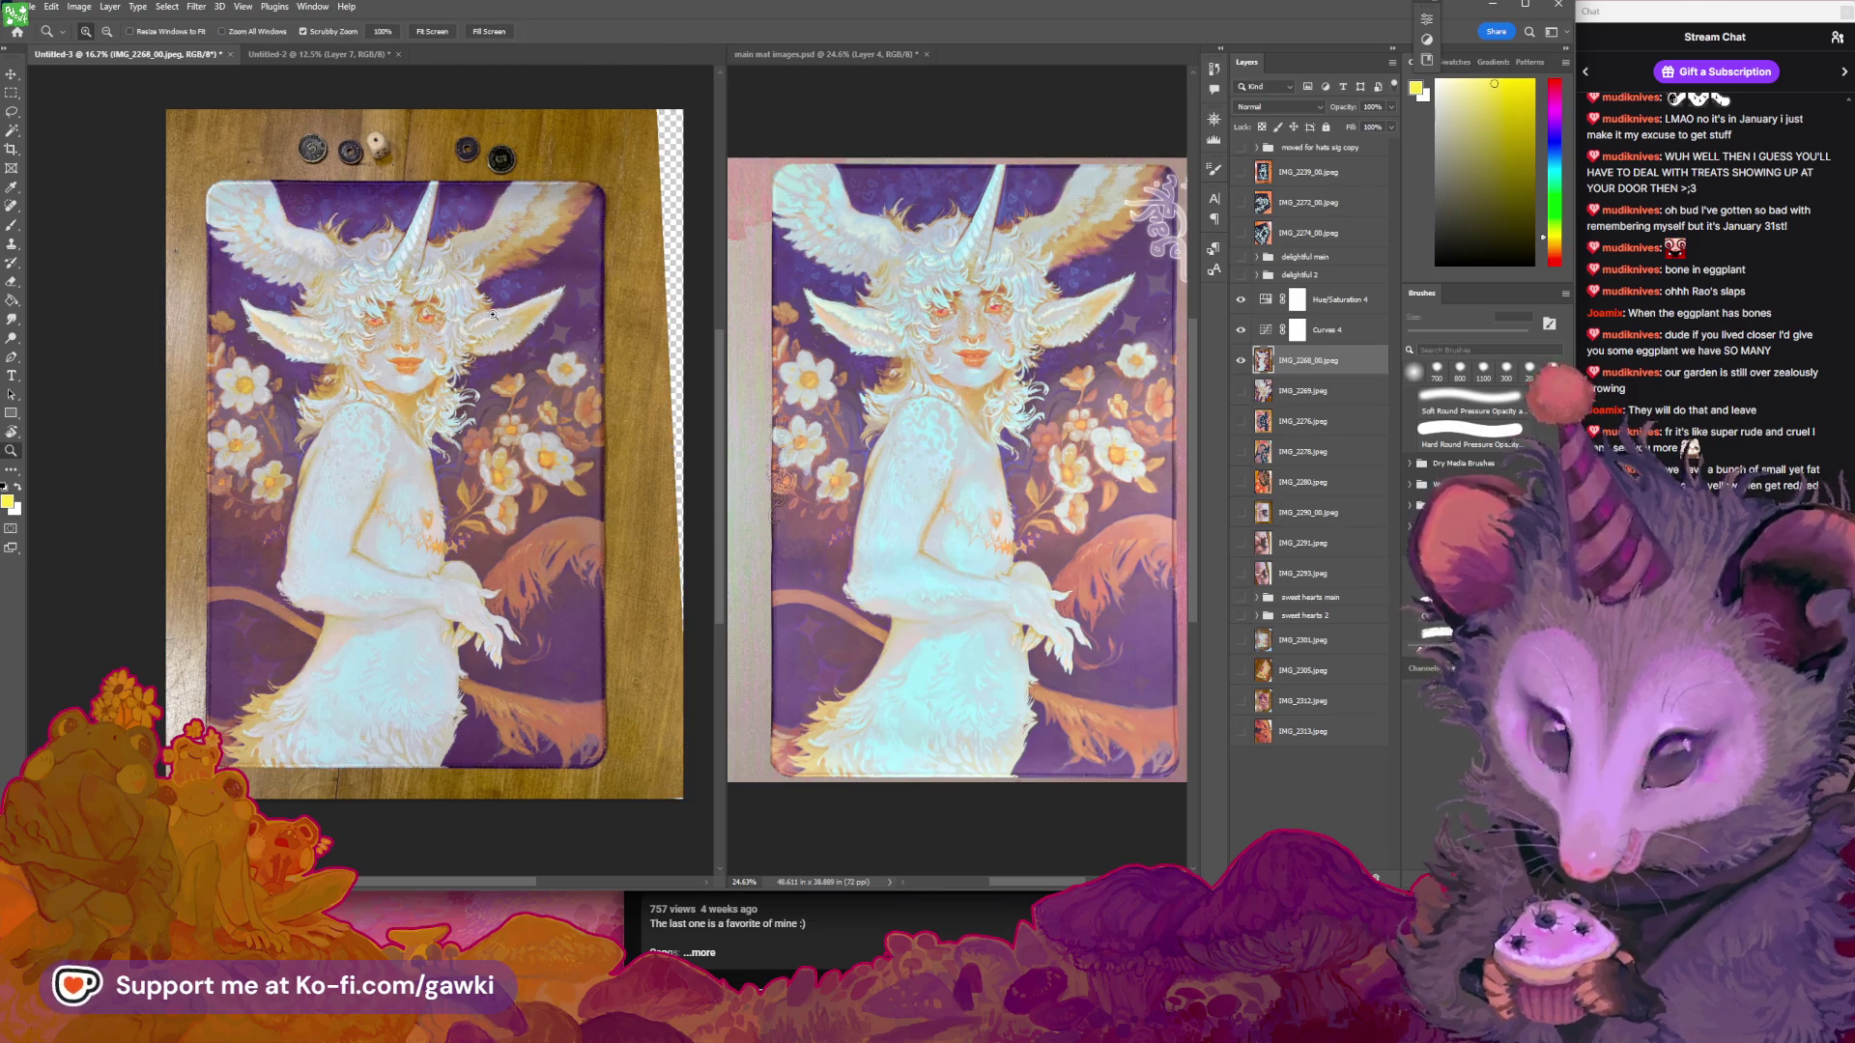
mouse_move(421, 315)
mouse_down()
mouse_move(464, 319)
mouse_move(458, 359)
mouse_move(484, 347)
mouse_up()
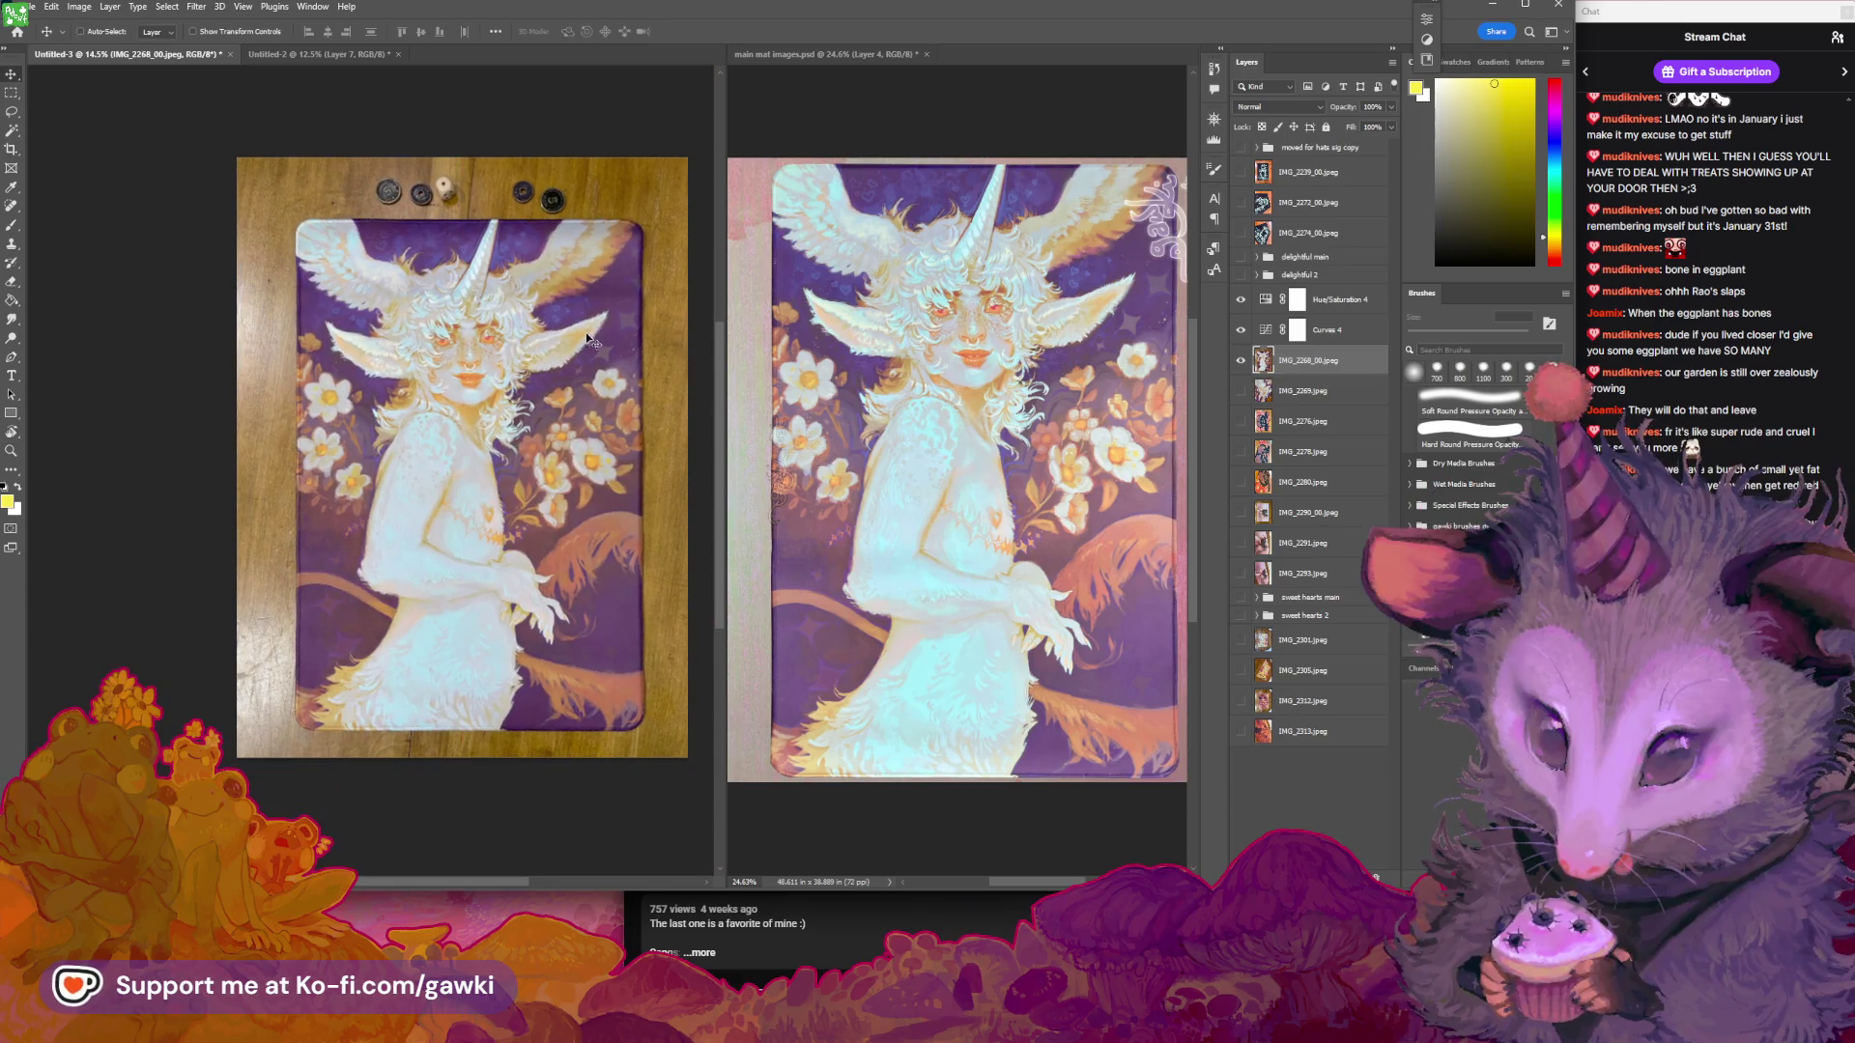
Zoom in on the artwork to check the character's face
key(z)
mouse_move(444, 434)
mouse_down()
mouse_move(561, 447)
mouse_move(563, 424)
mouse_up()
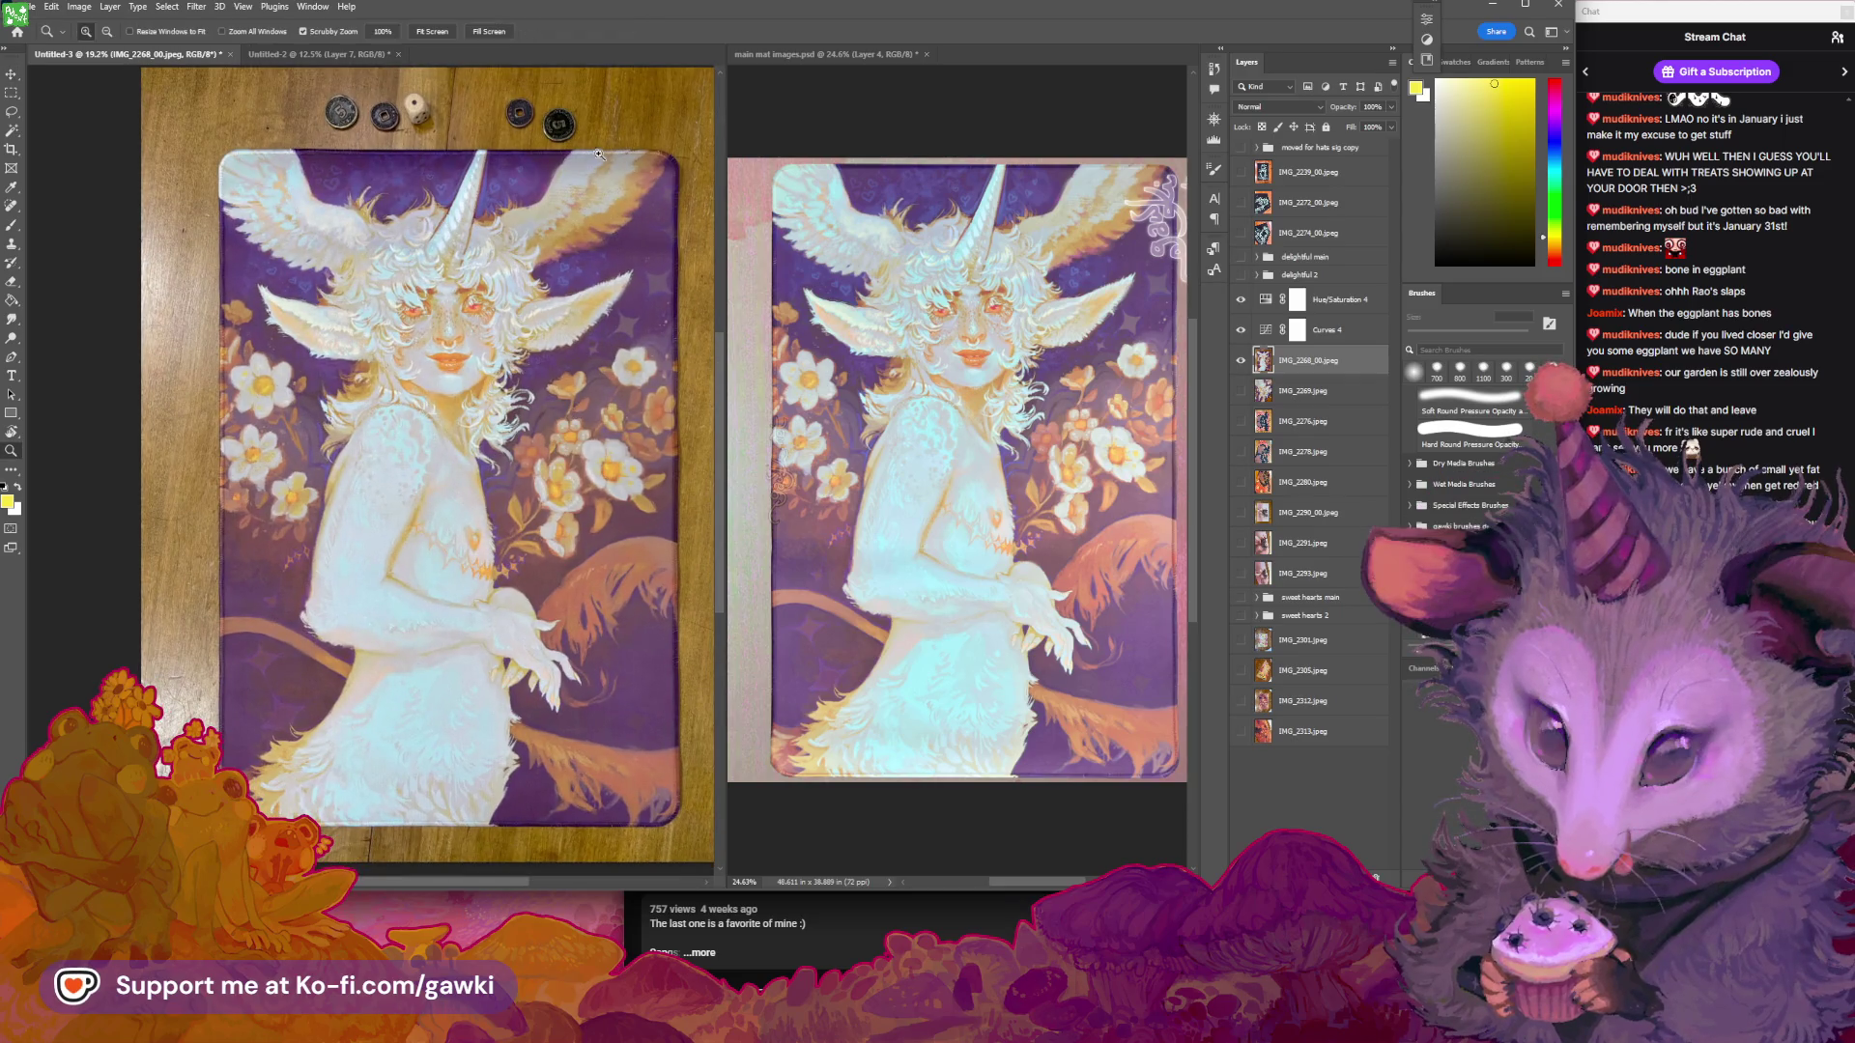
mouse_move(598, 154)
mouse_down()
mouse_move(705, 183)
mouse_move(605, 203)
mouse_move(541, 193)
mouse_move(595, 166)
mouse_move(666, 169)
mouse_move(319, 169)
mouse_up()
Scale the photo's height down to 96.54% with Free Transform
key(ctrl+t)
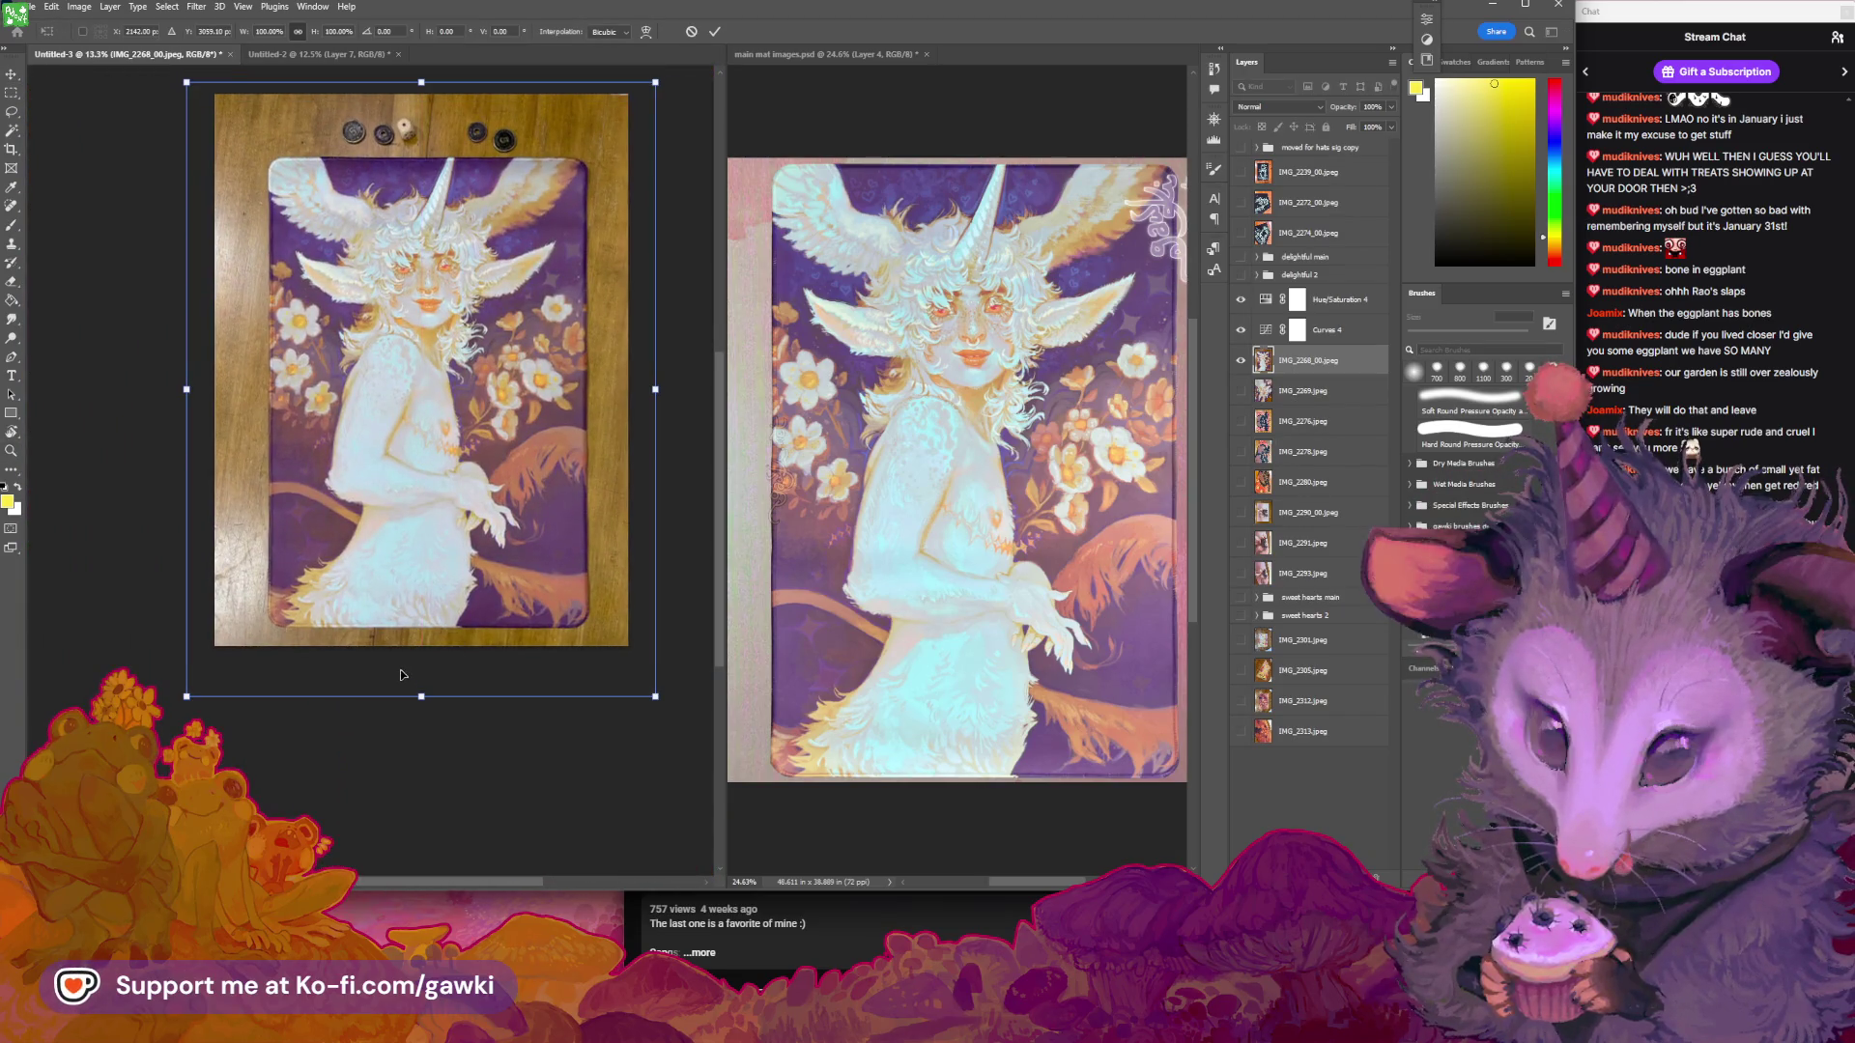
key(Return)
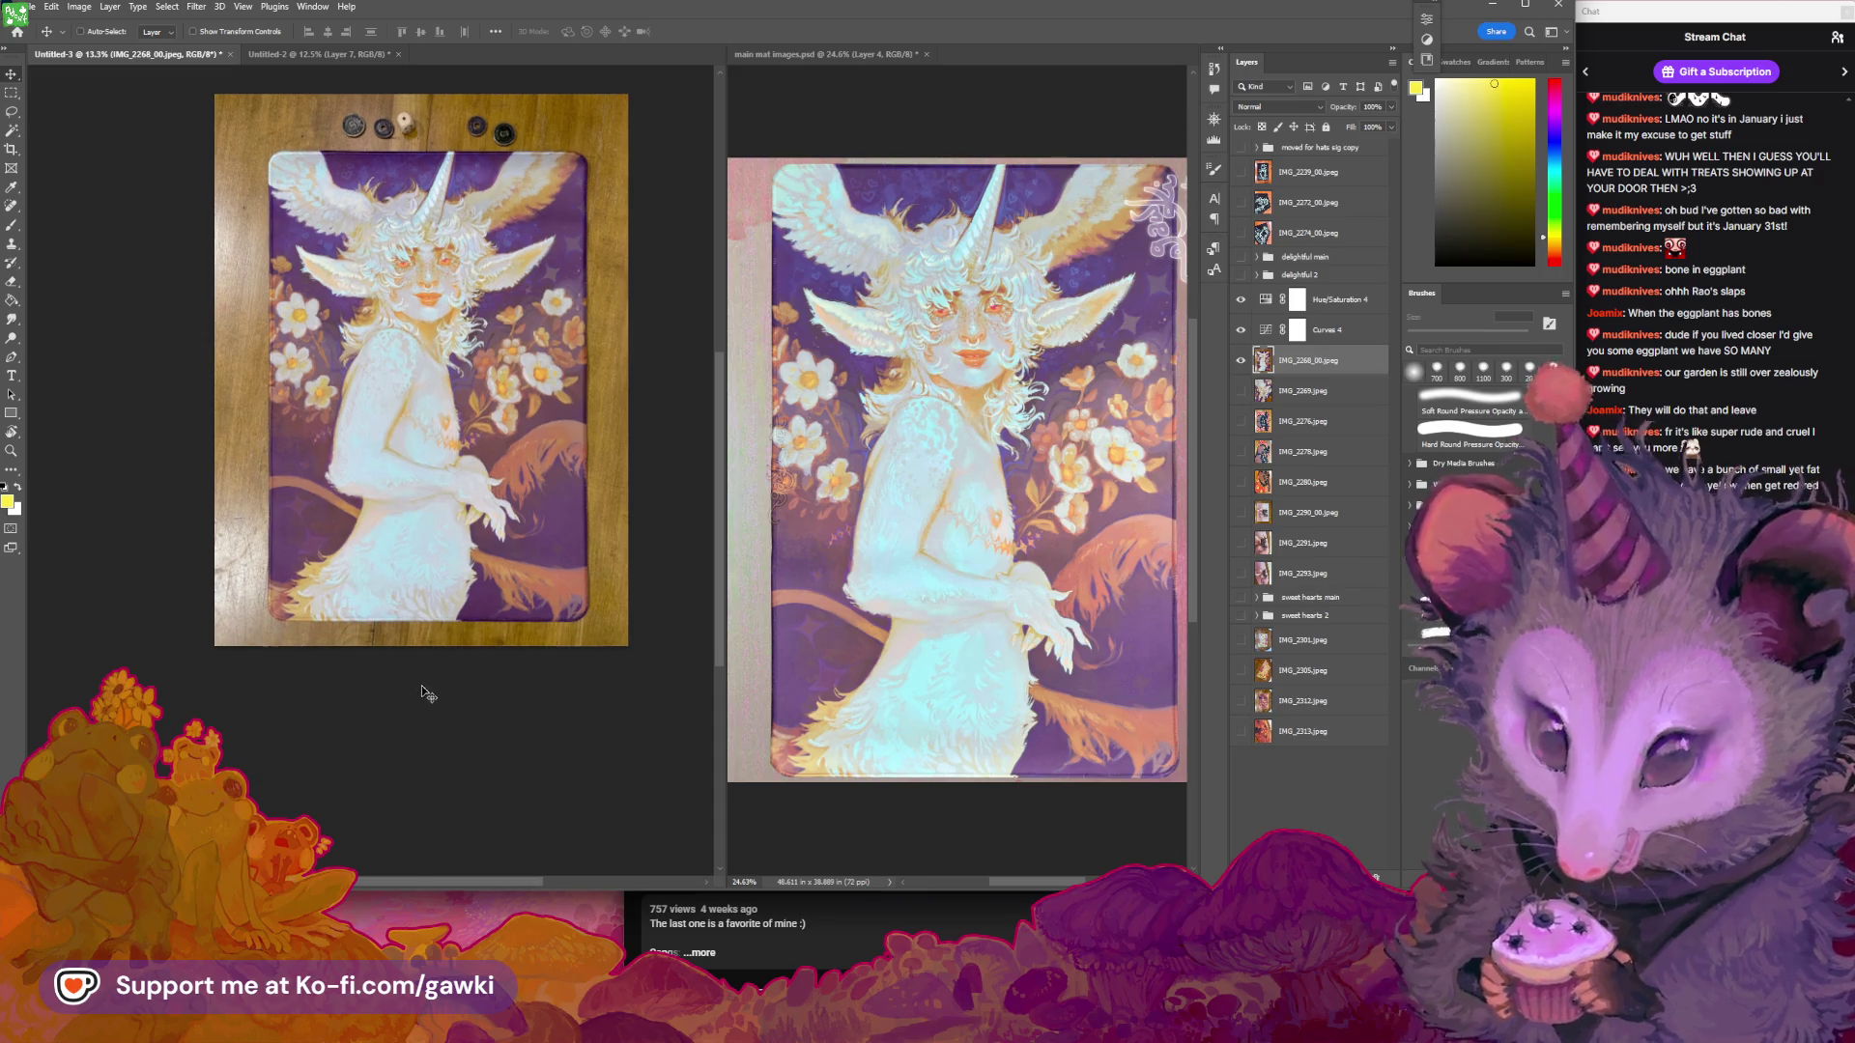
drag(421, 689, 422, 682)
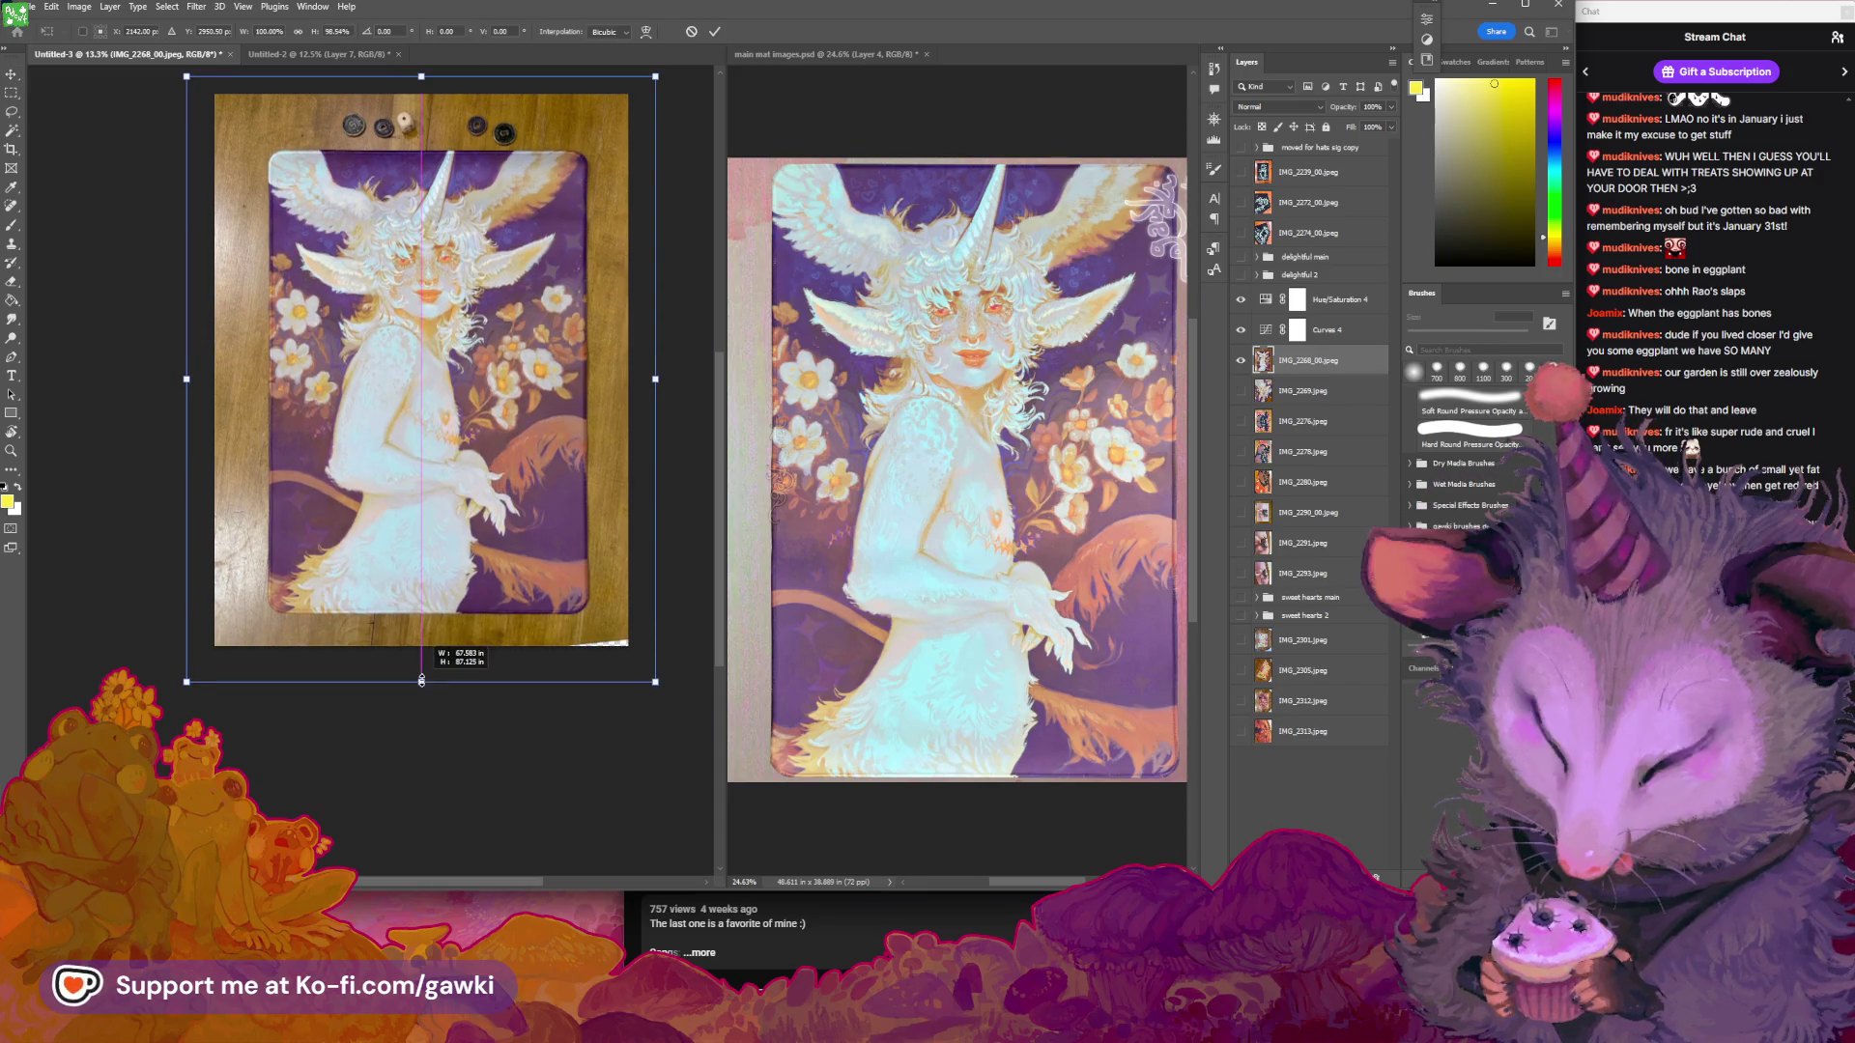
key(Return)
Inspect the coins, dice and mat edges up close, then zoom back out to the whole mat
key(z)
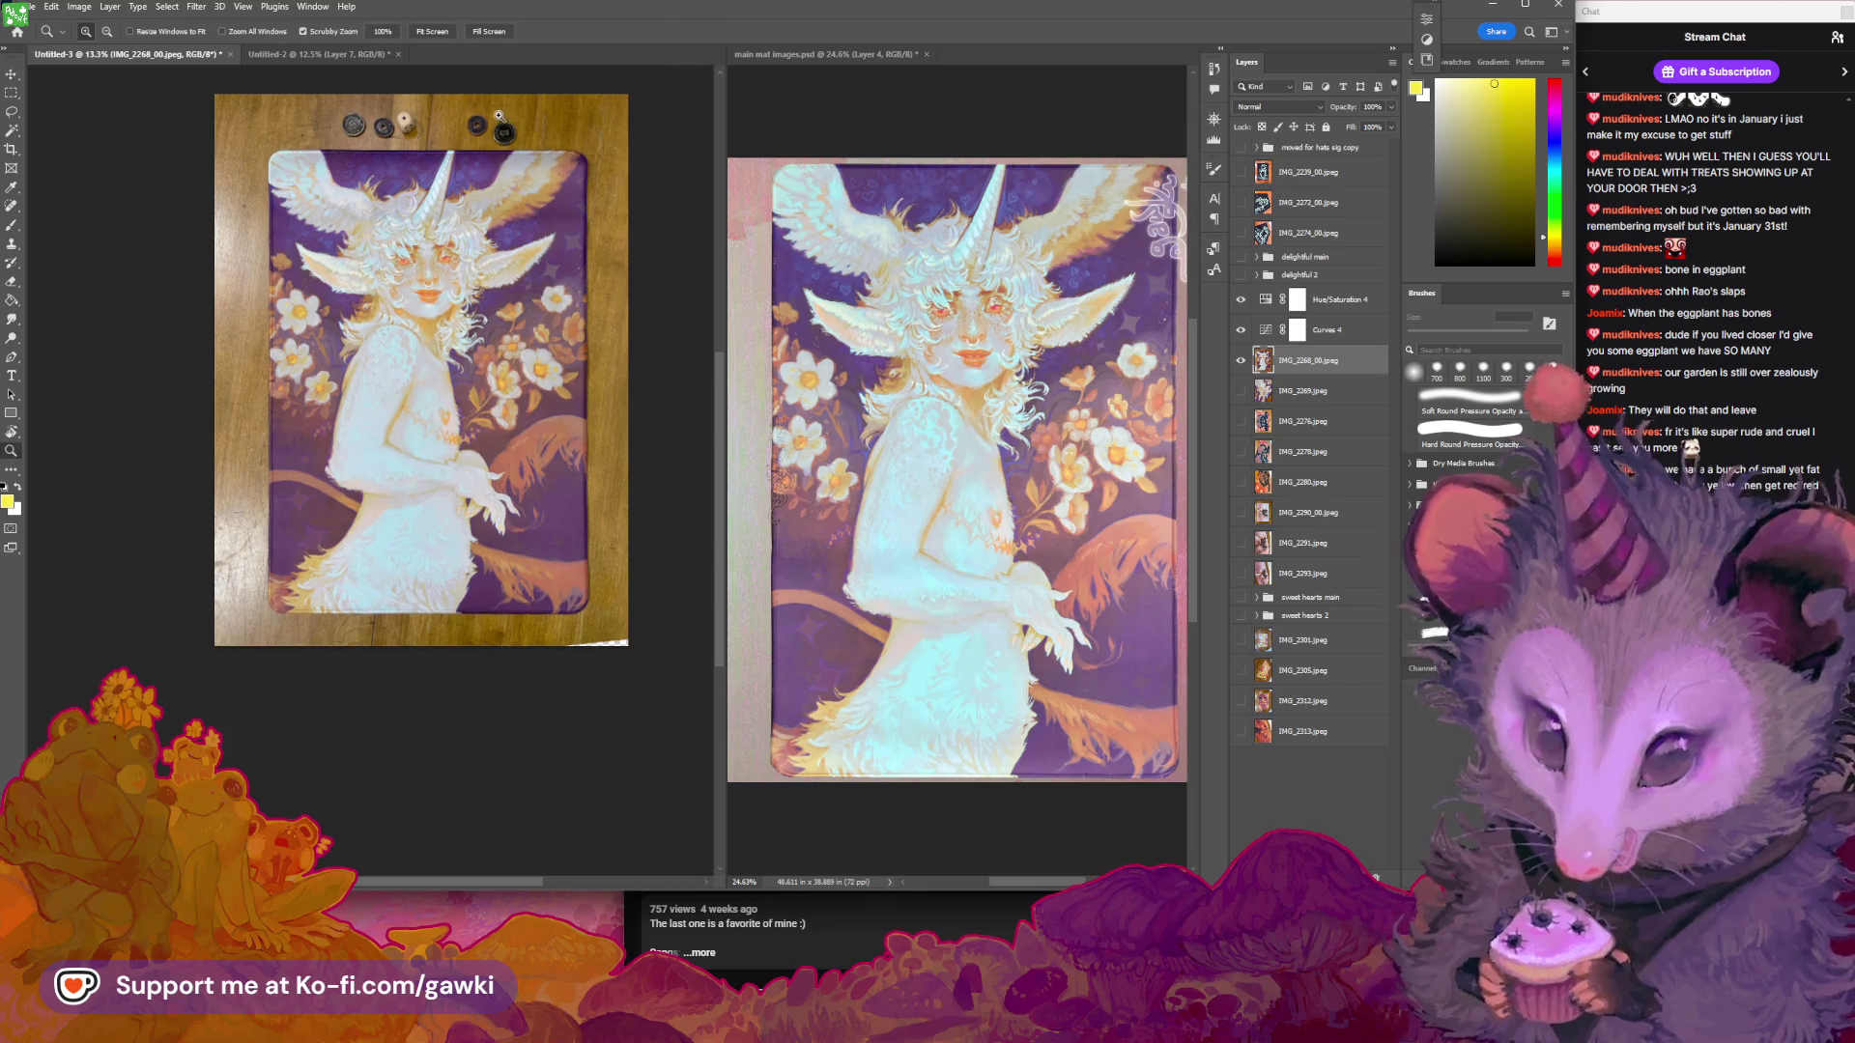
mouse_move(496, 122)
mouse_down()
mouse_move(620, 188)
mouse_move(537, 262)
mouse_move(541, 285)
mouse_move(503, 293)
mouse_move(514, 350)
mouse_up()
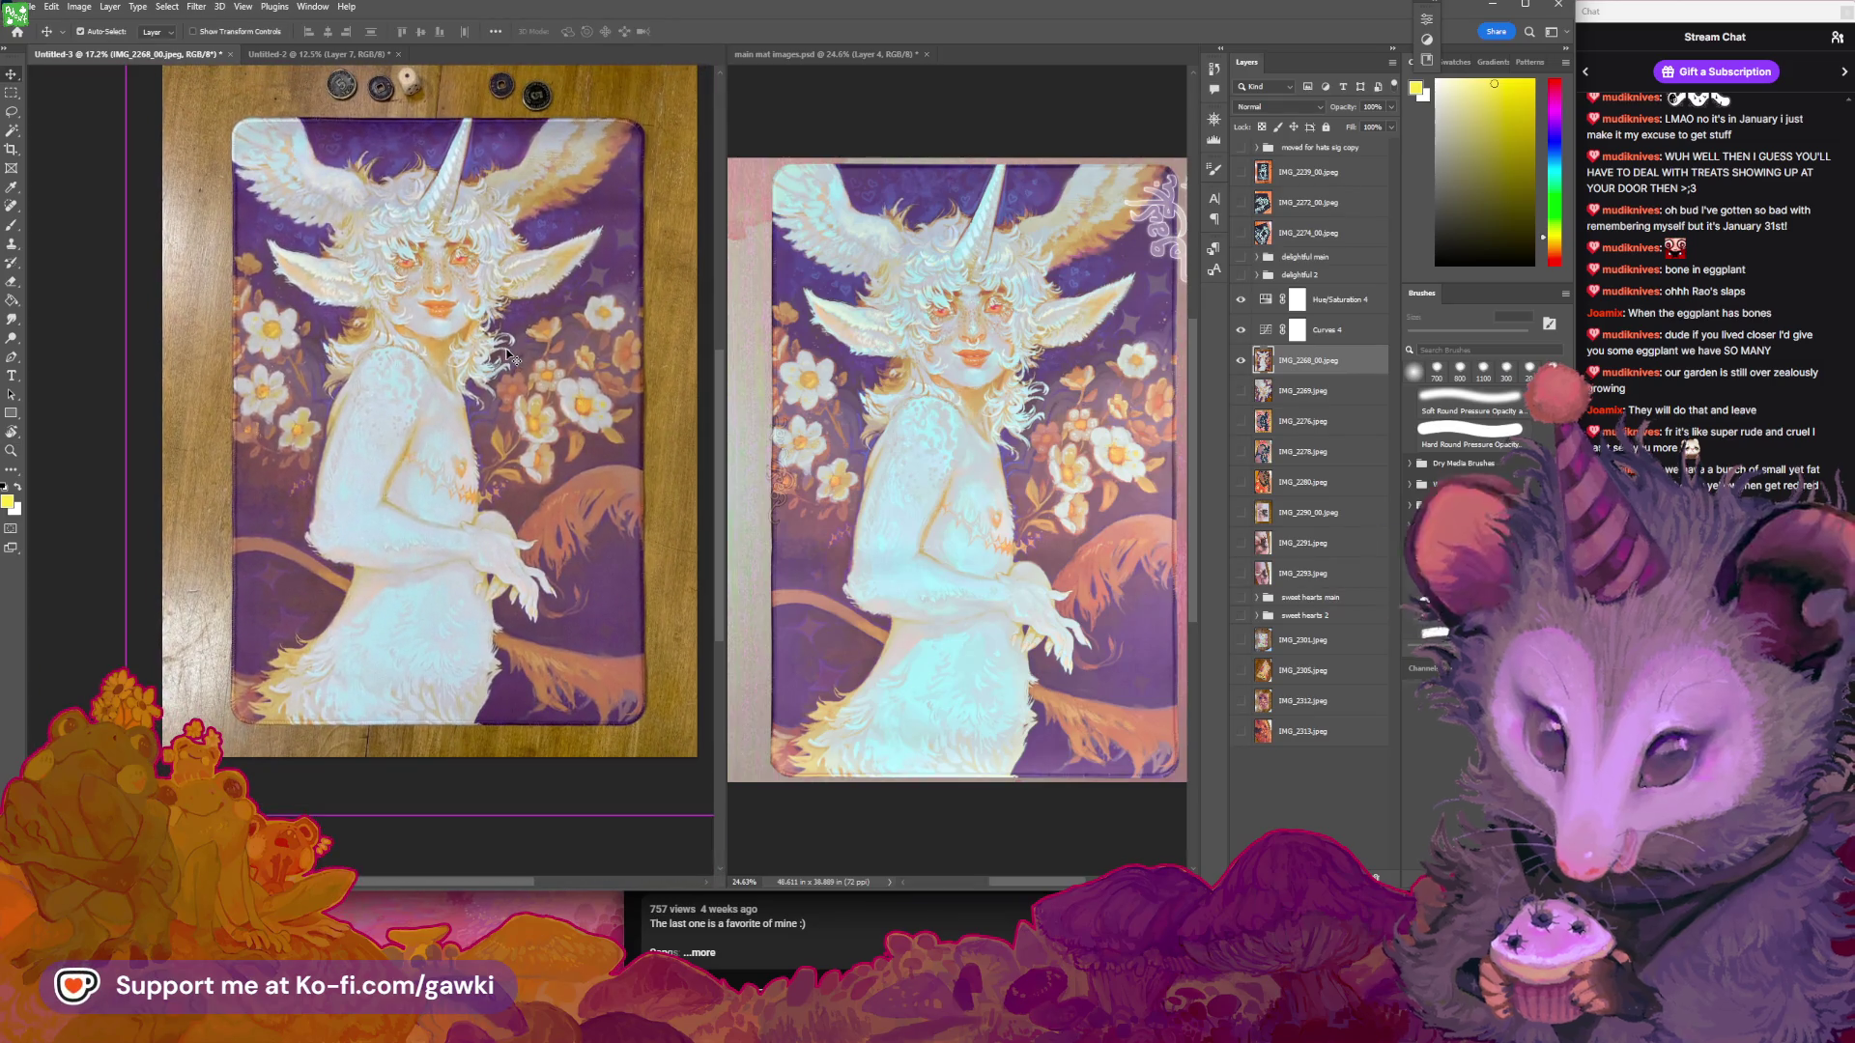
key(v)
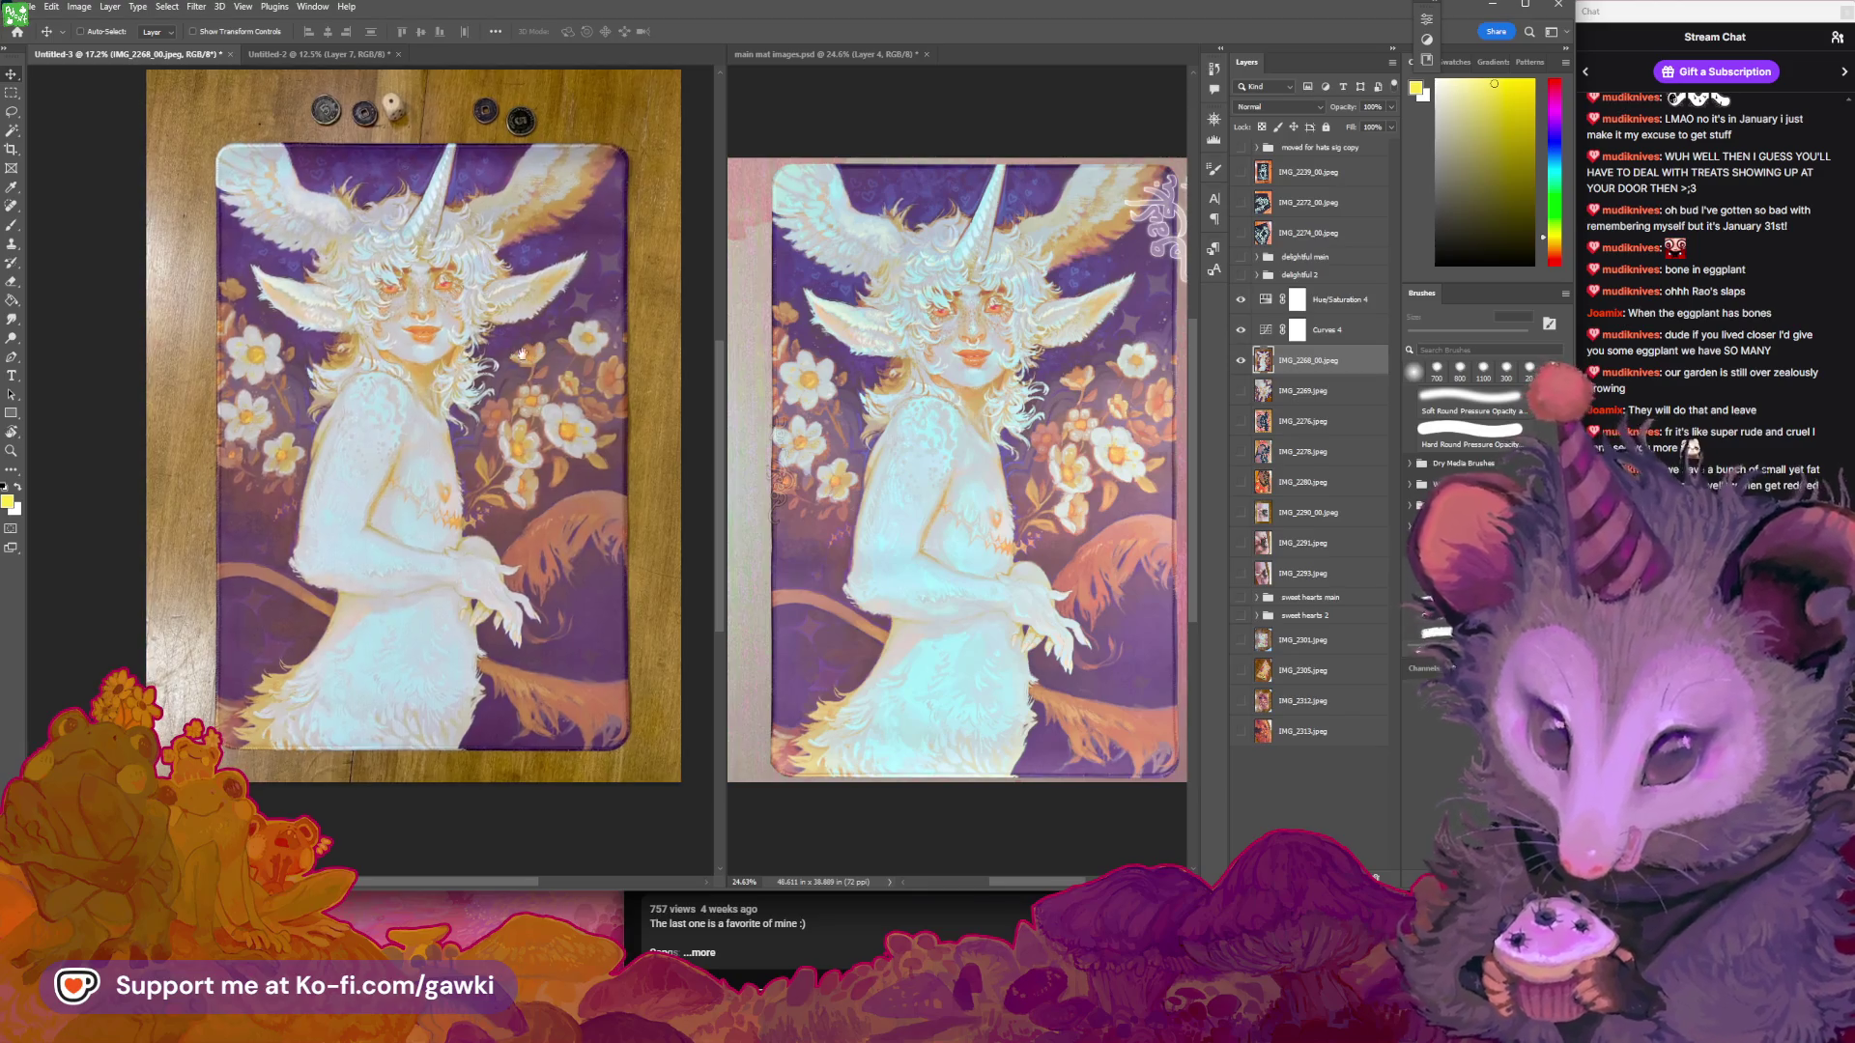
drag(514, 350, 527, 427)
key(z)
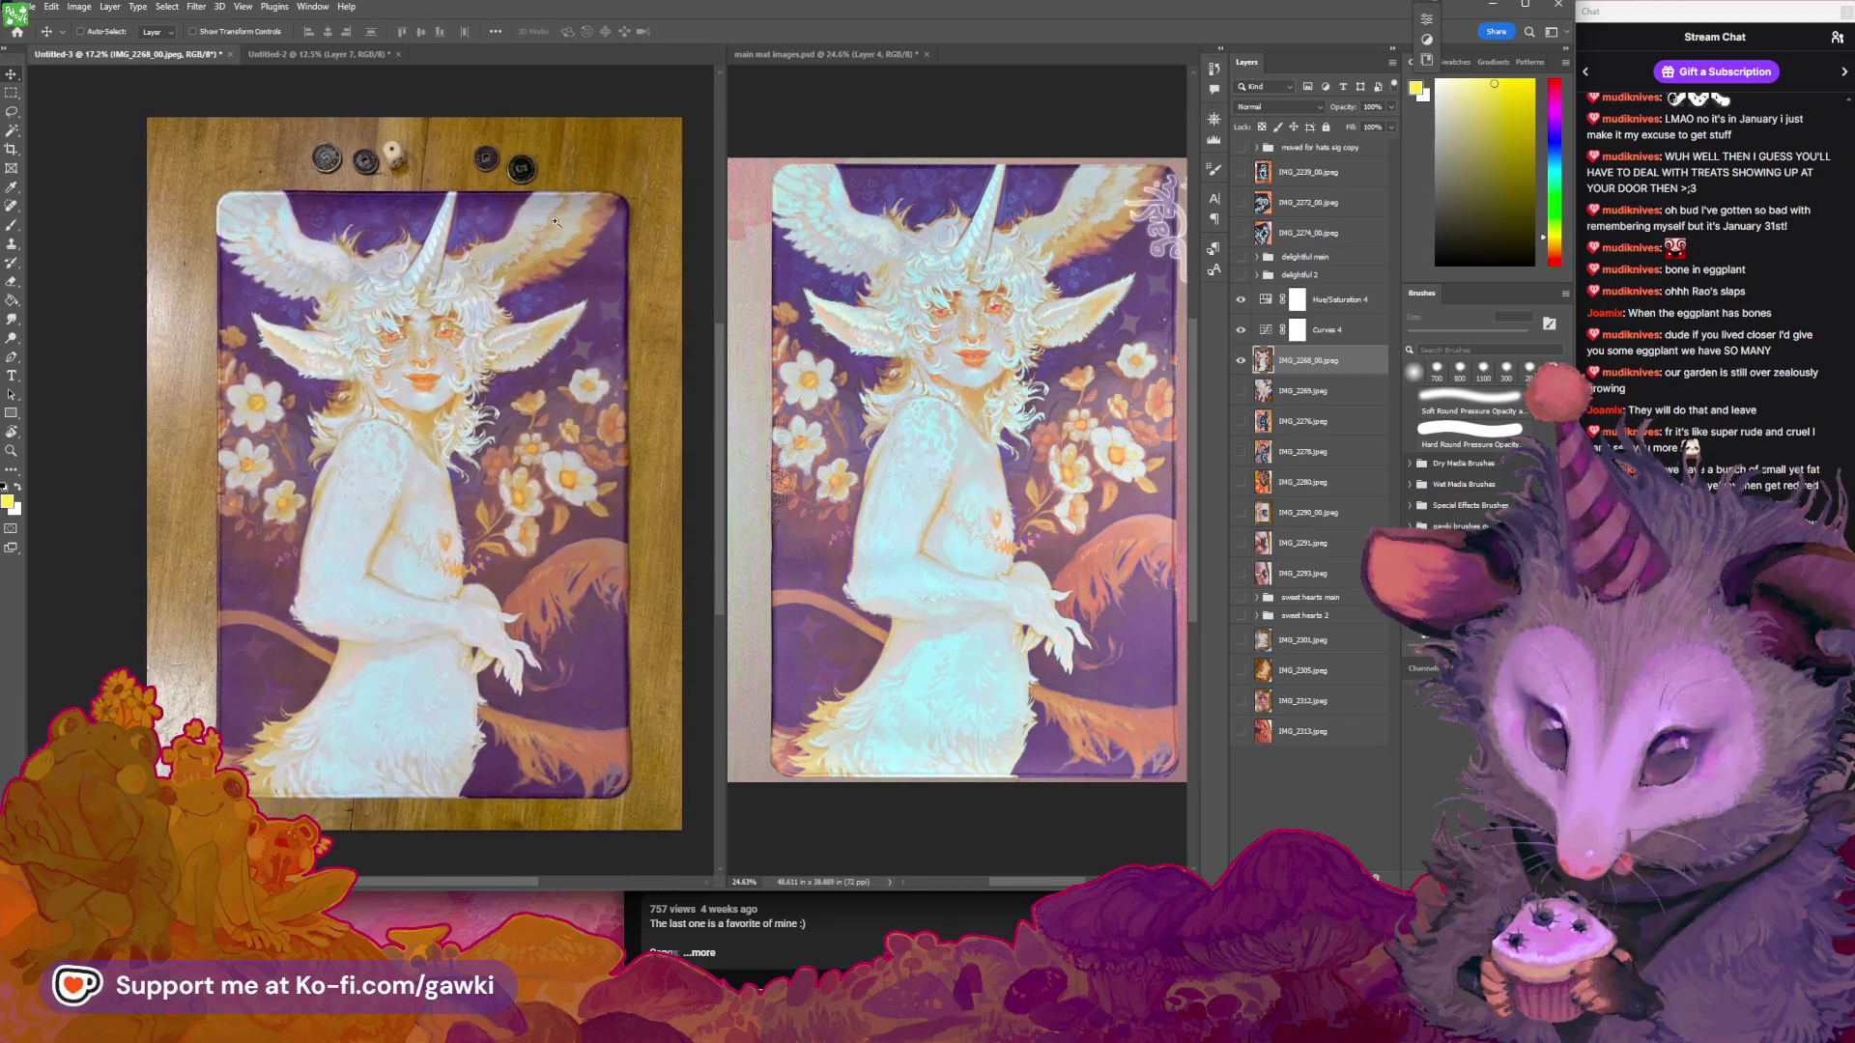
drag(512, 223, 628, 227)
key(v)
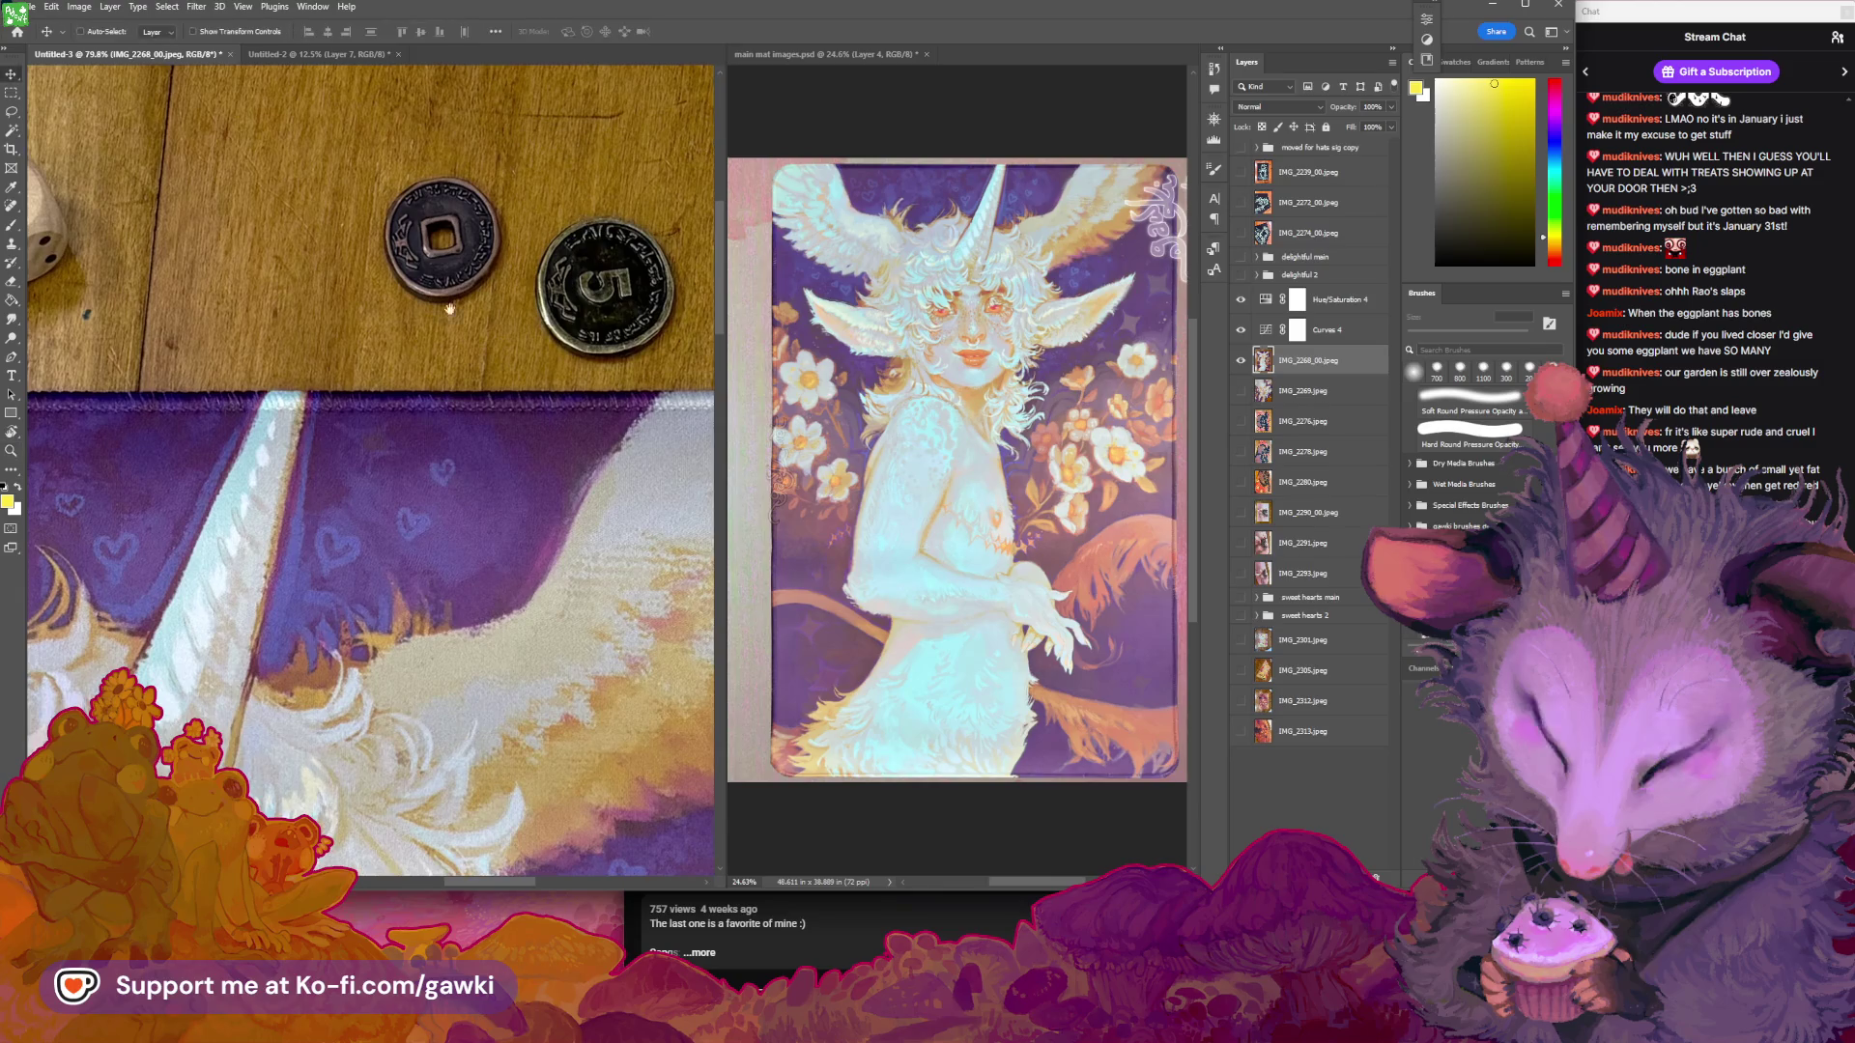
mouse_move(628, 290)
mouse_down()
mouse_move(688, 352)
mouse_move(435, 261)
mouse_move(501, 455)
mouse_move(473, 509)
mouse_move(491, 468)
mouse_up()
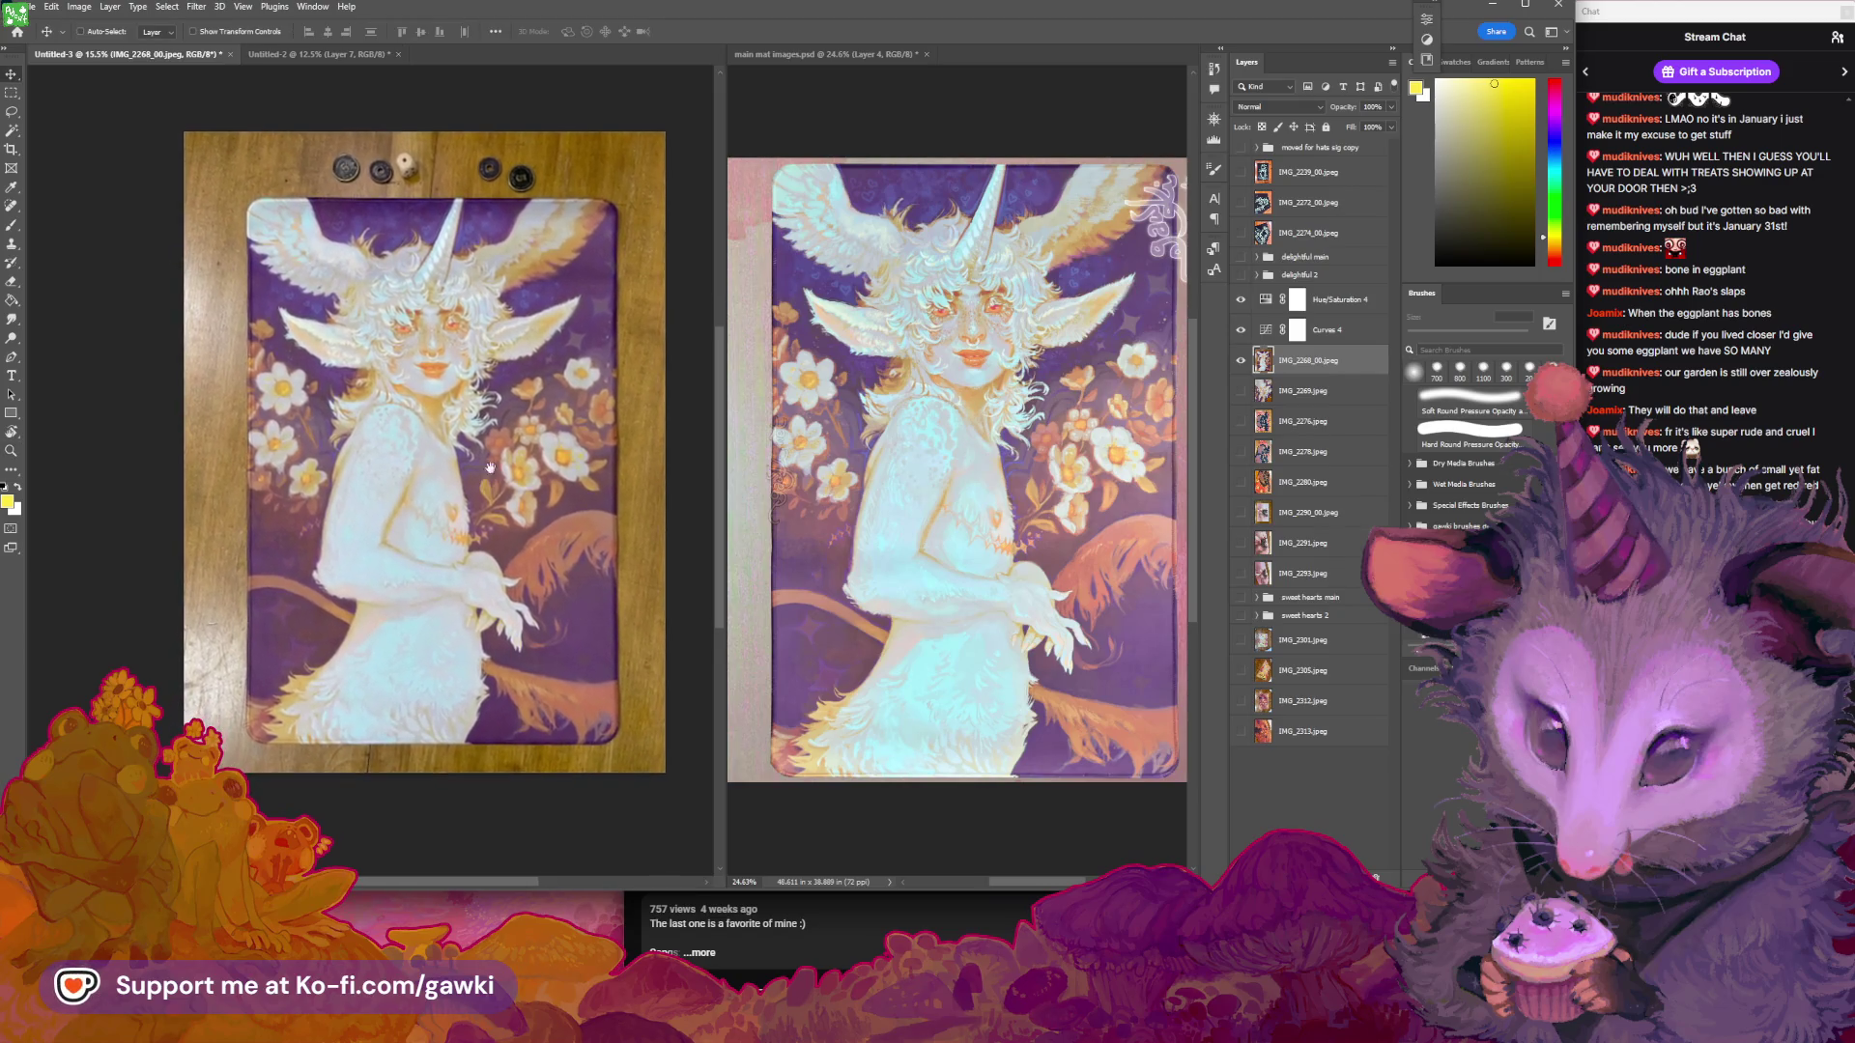
drag(474, 388, 539, 338)
key(v)
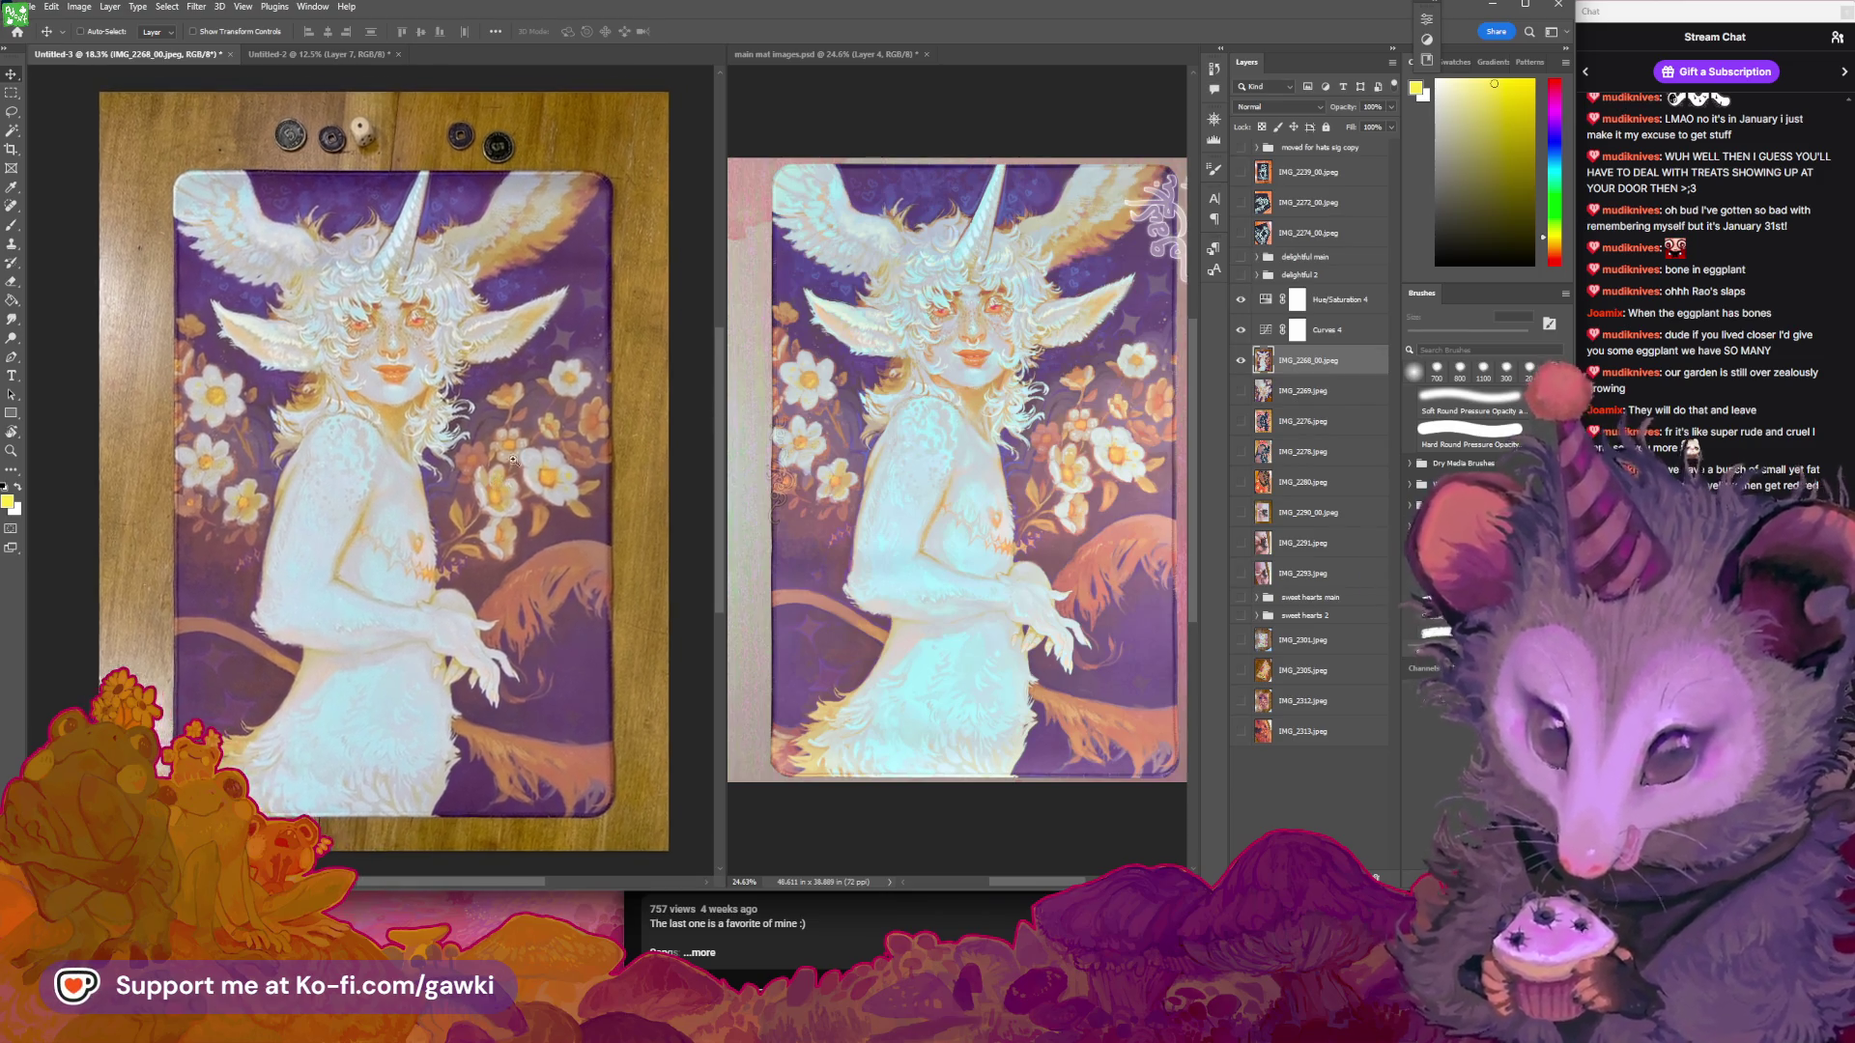
Refit the mat in view and briefly hide the unicorn photo to compare
key(z)
drag(483, 454, 396, 454)
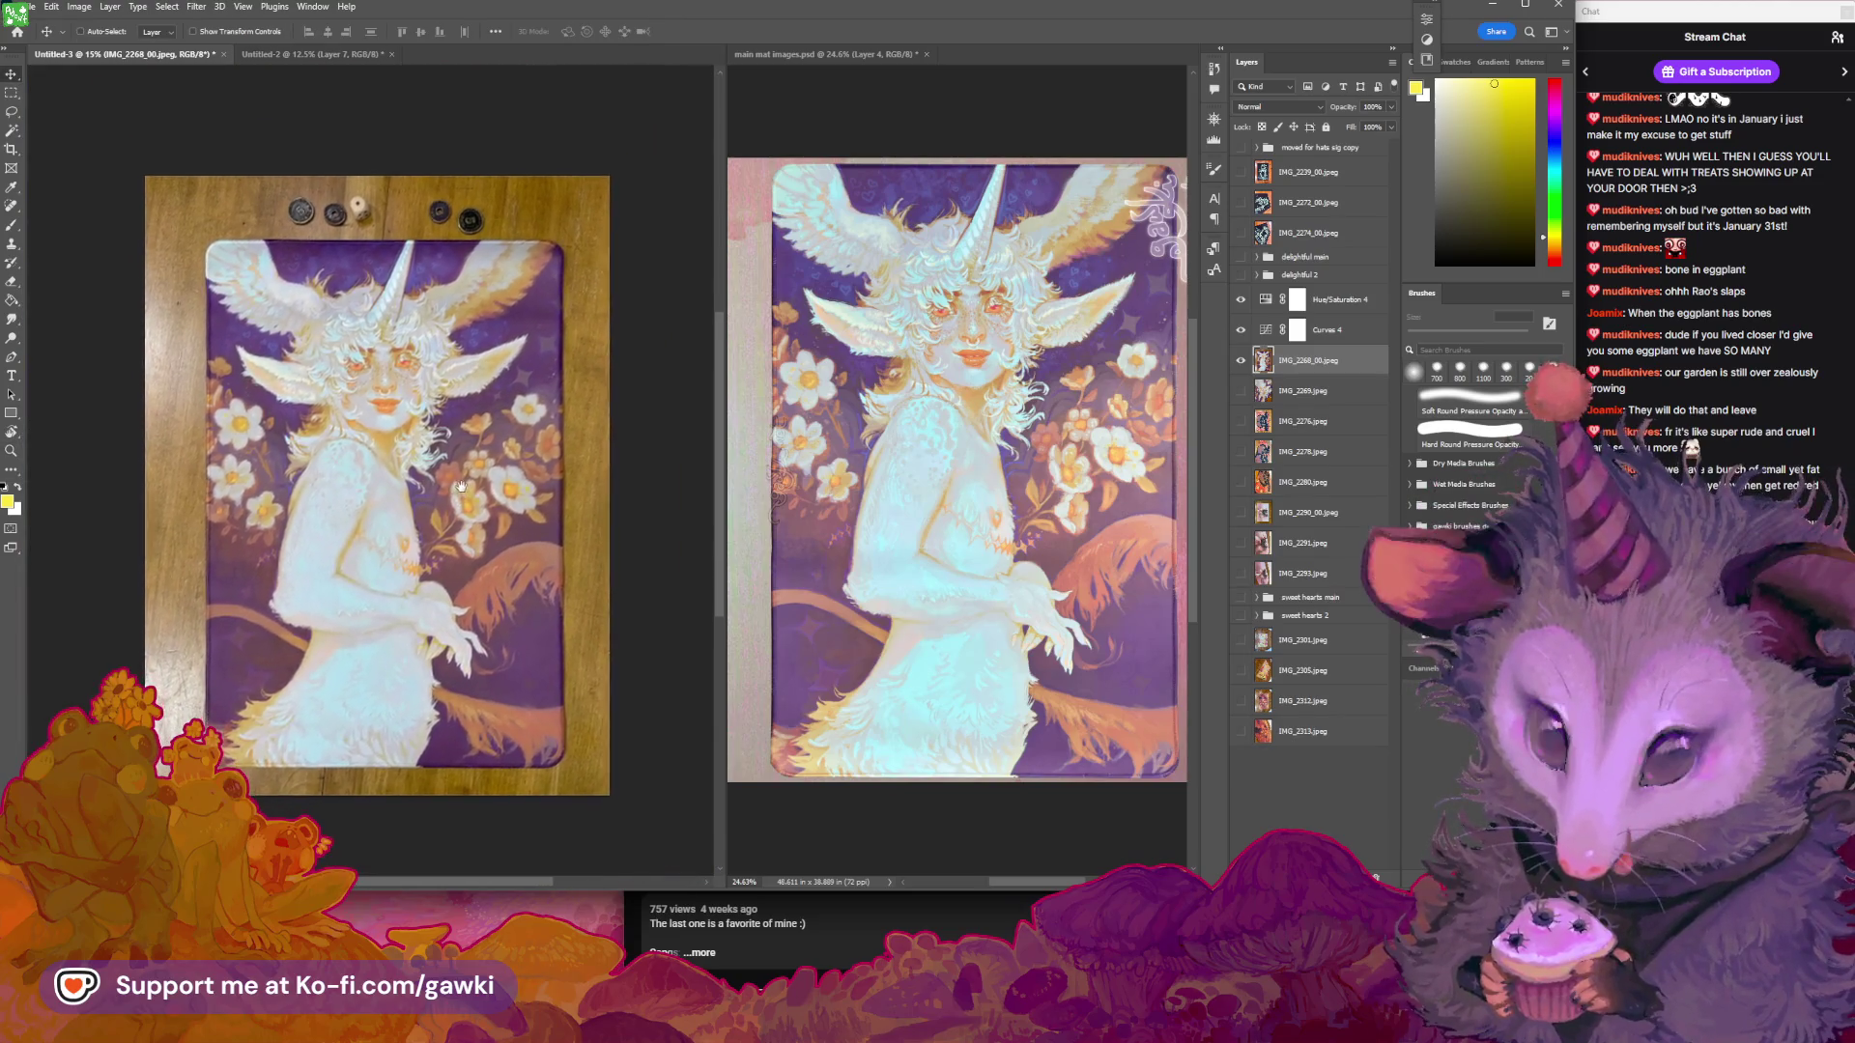
key(v)
click(1240, 363)
click(1241, 364)
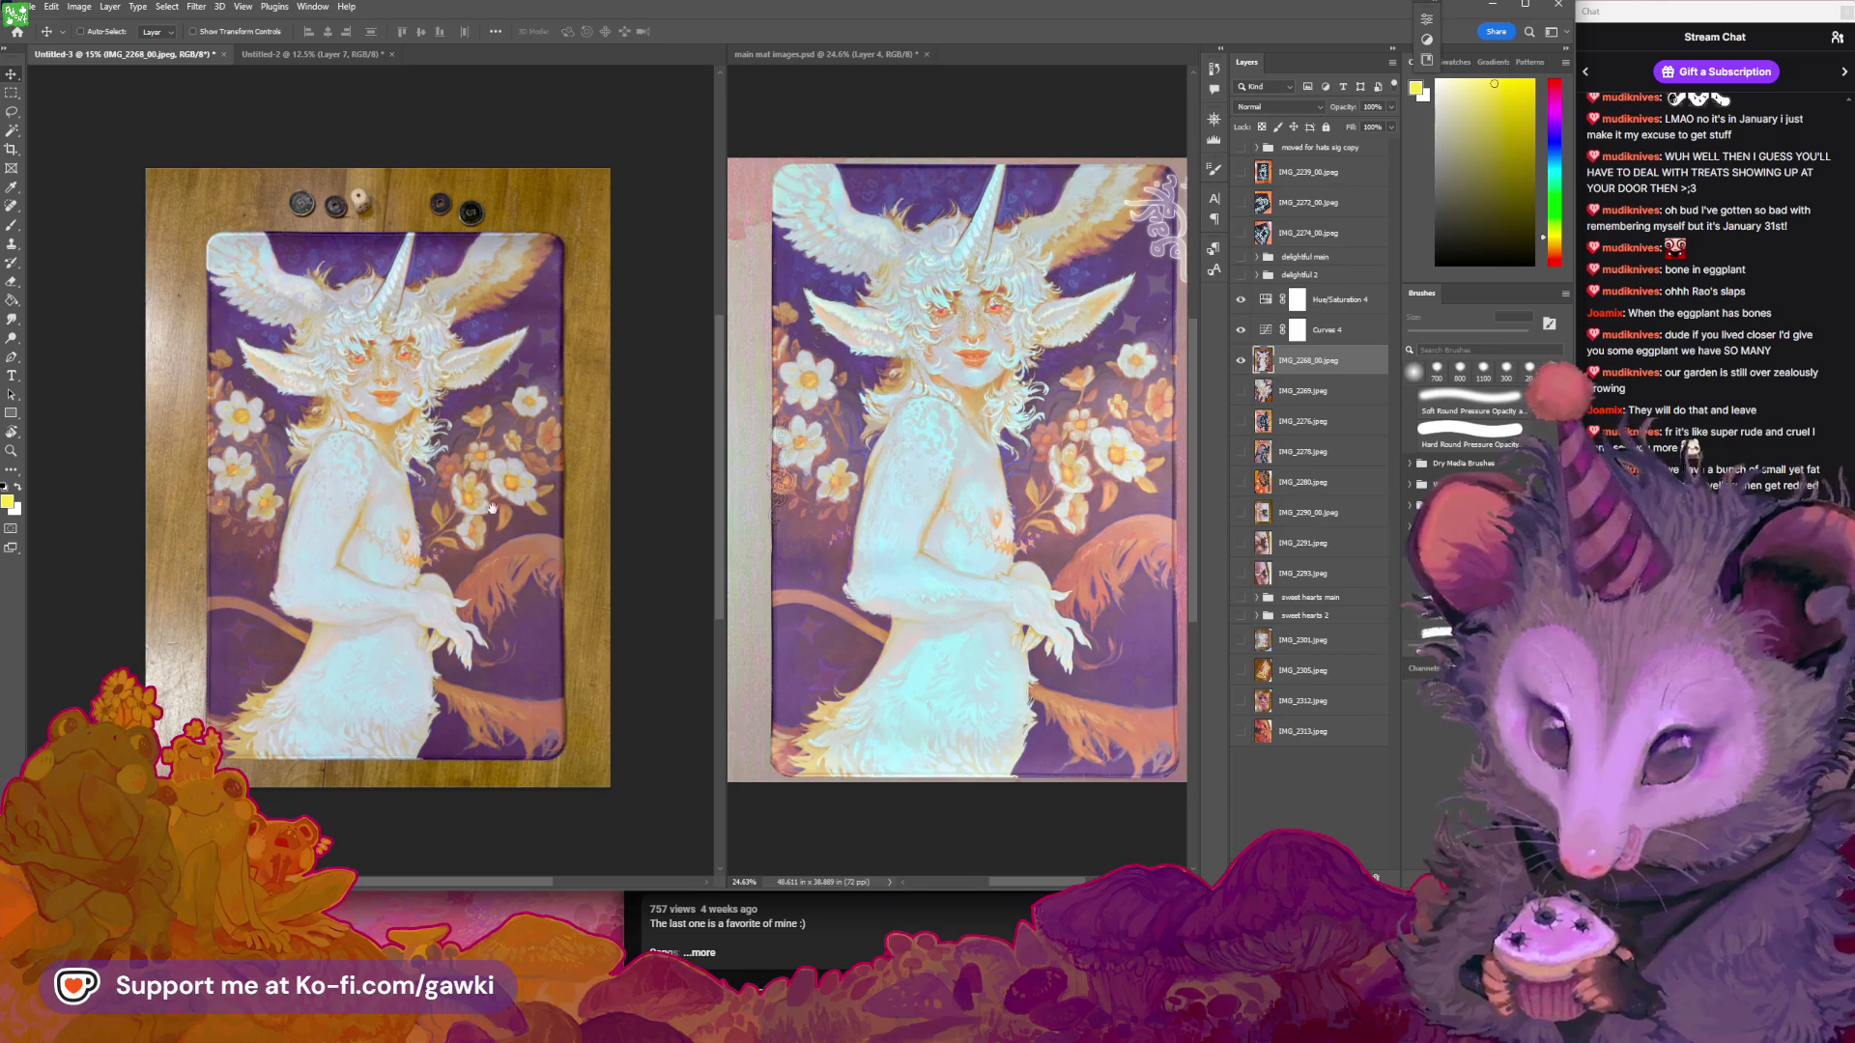
scroll(492, 509, up, 3)
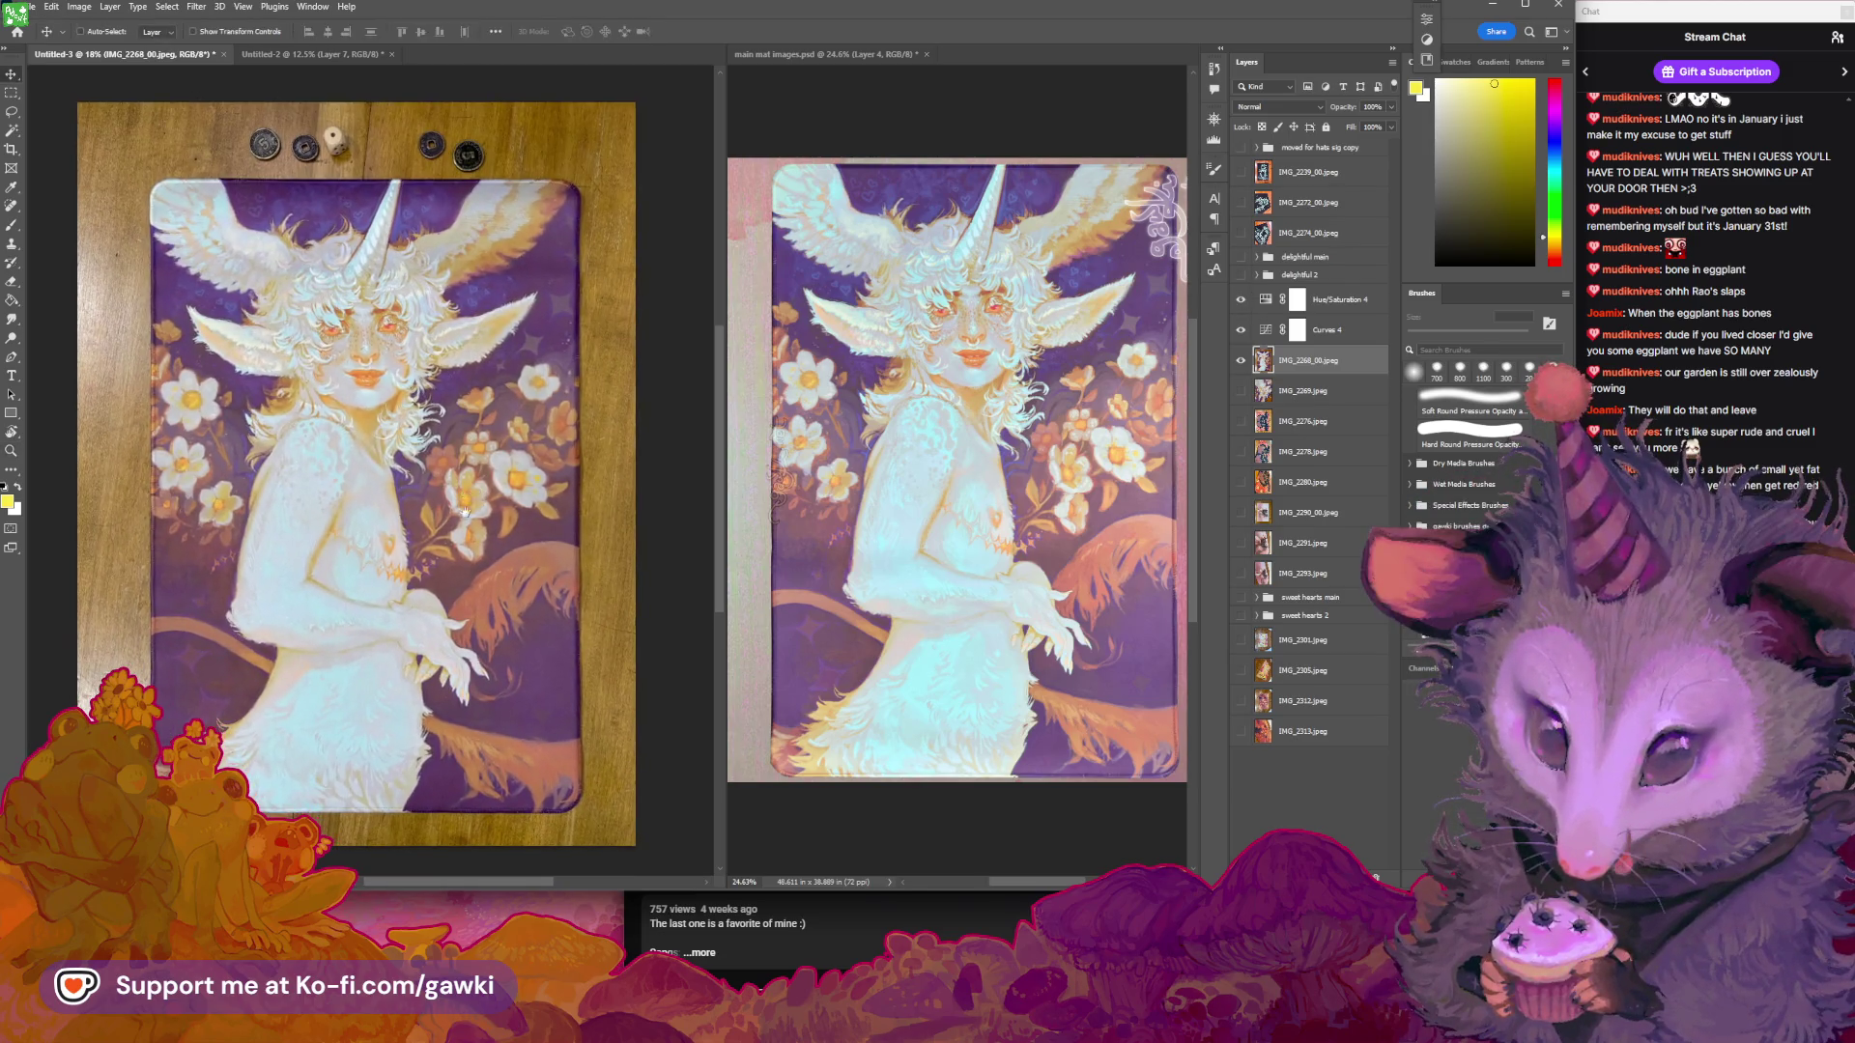
drag(465, 512, 516, 511)
Zoom in and out on the unicorn's face, then toggle the photo off and on to compare
key(z)
scroll(407, 303, up, 4)
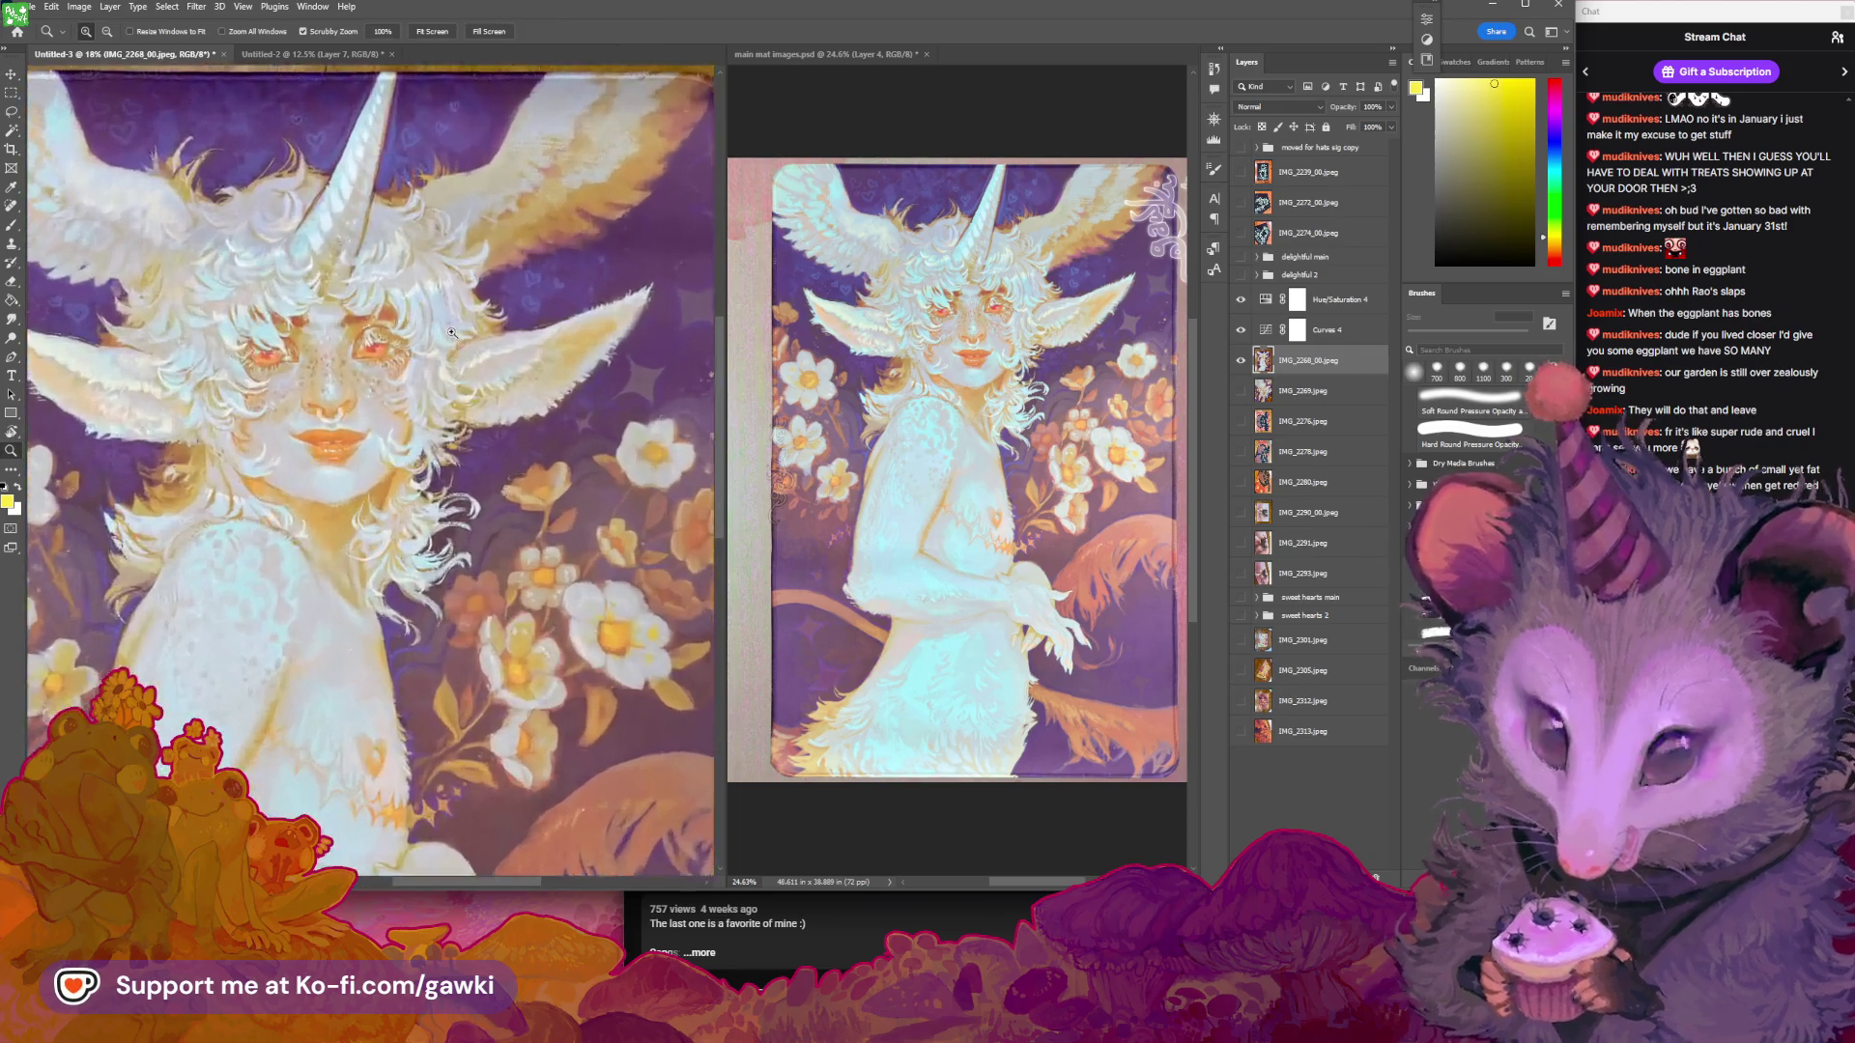
key(v)
key(z)
scroll(482, 428, down, 2)
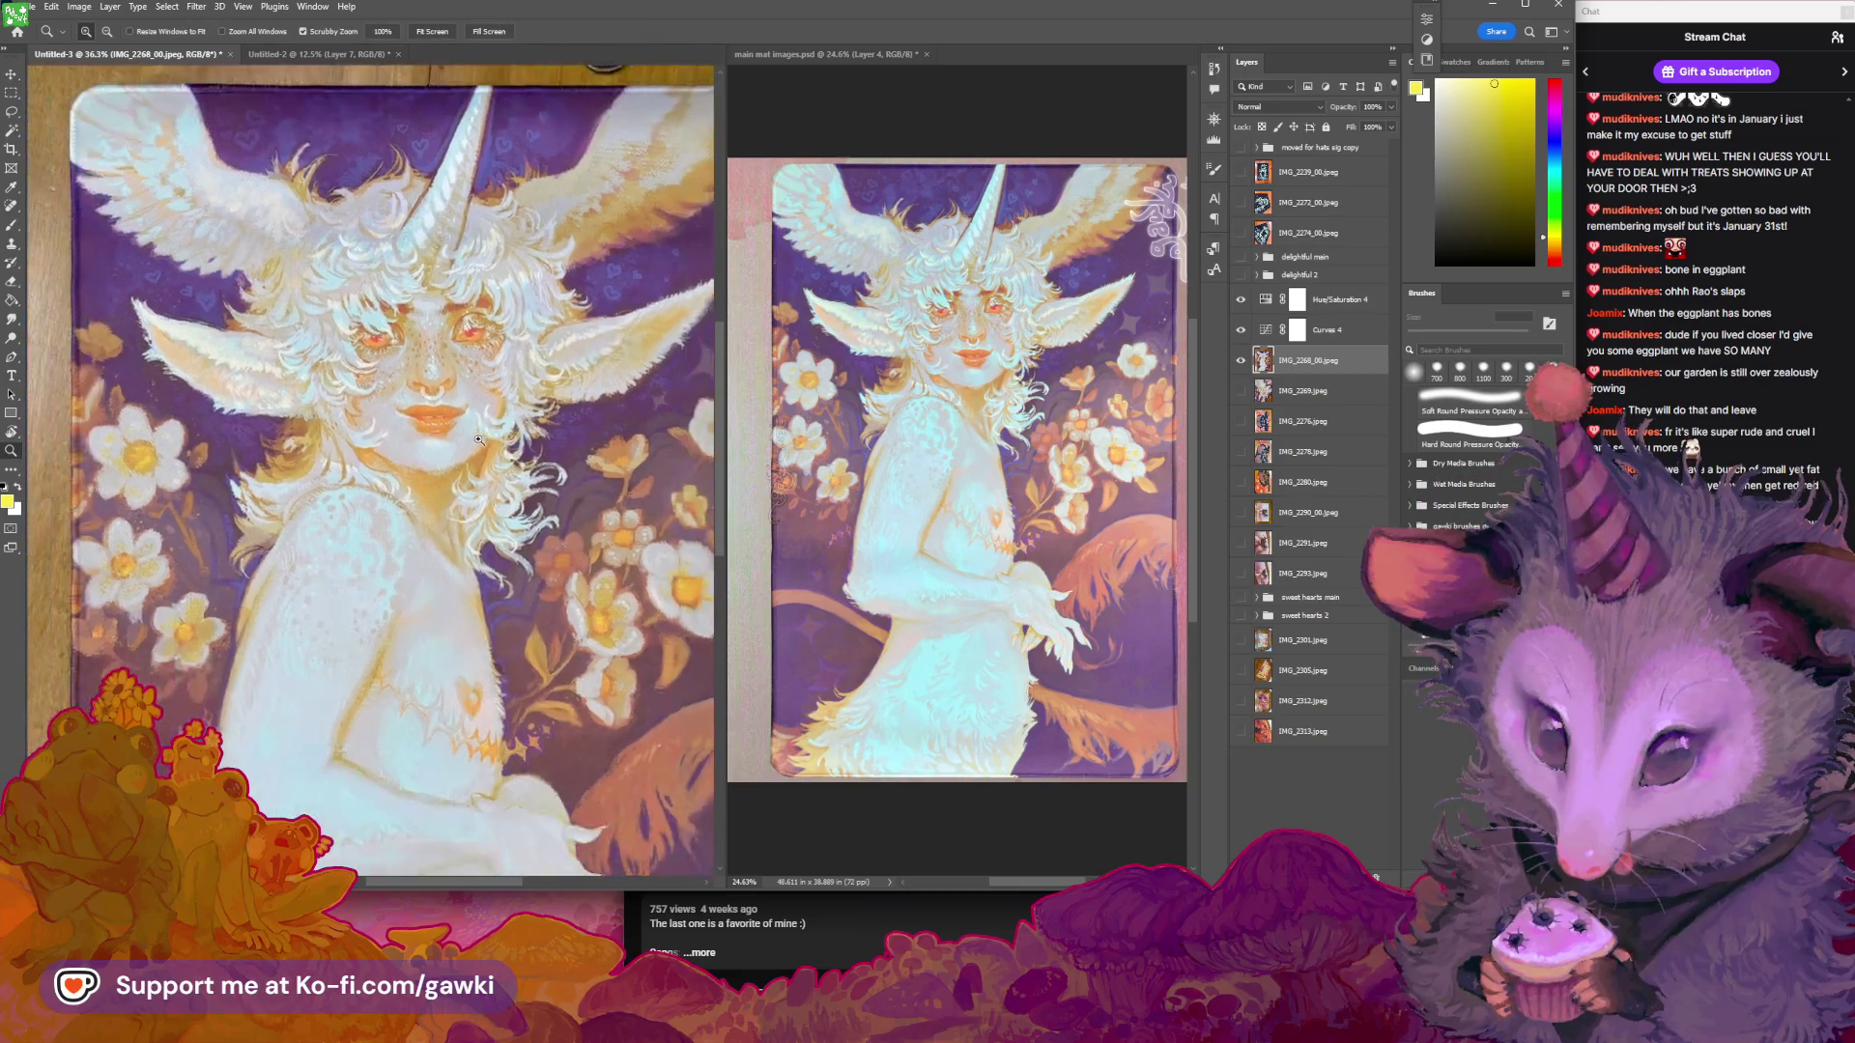
scroll(504, 390, down, 2)
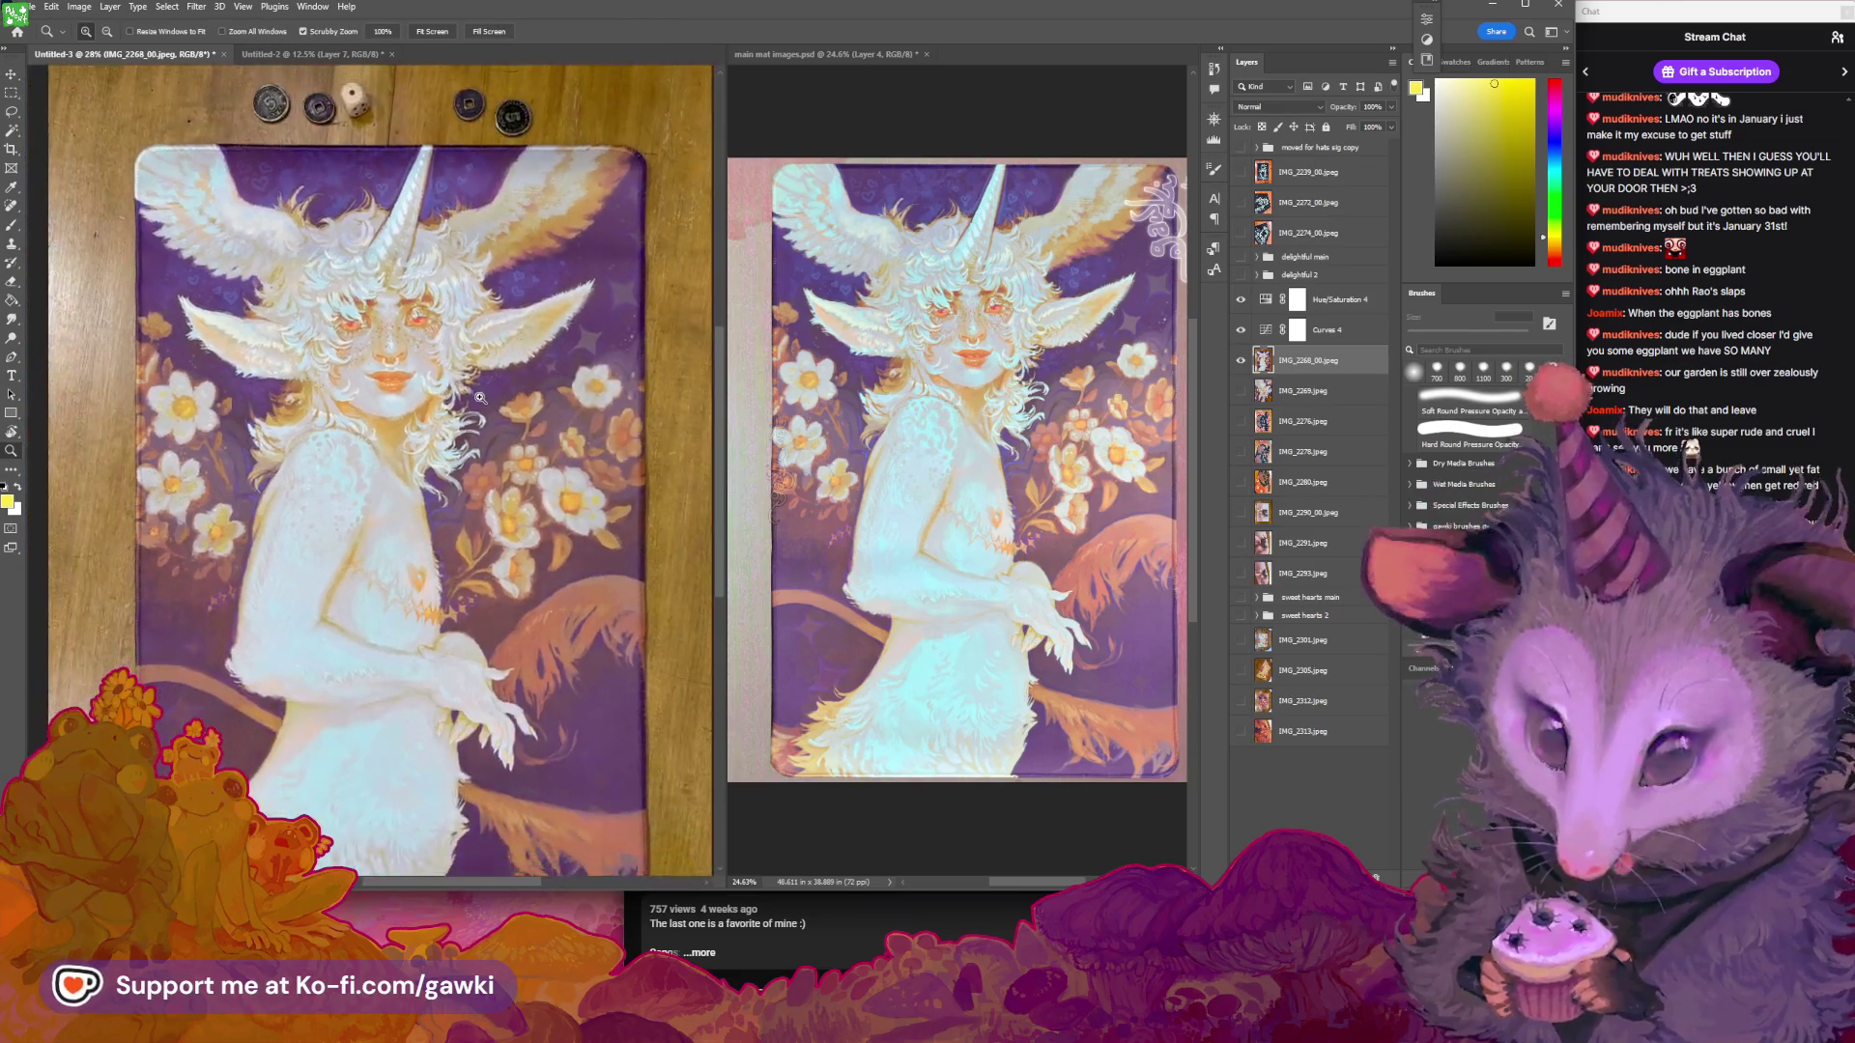
key(v)
key(z)
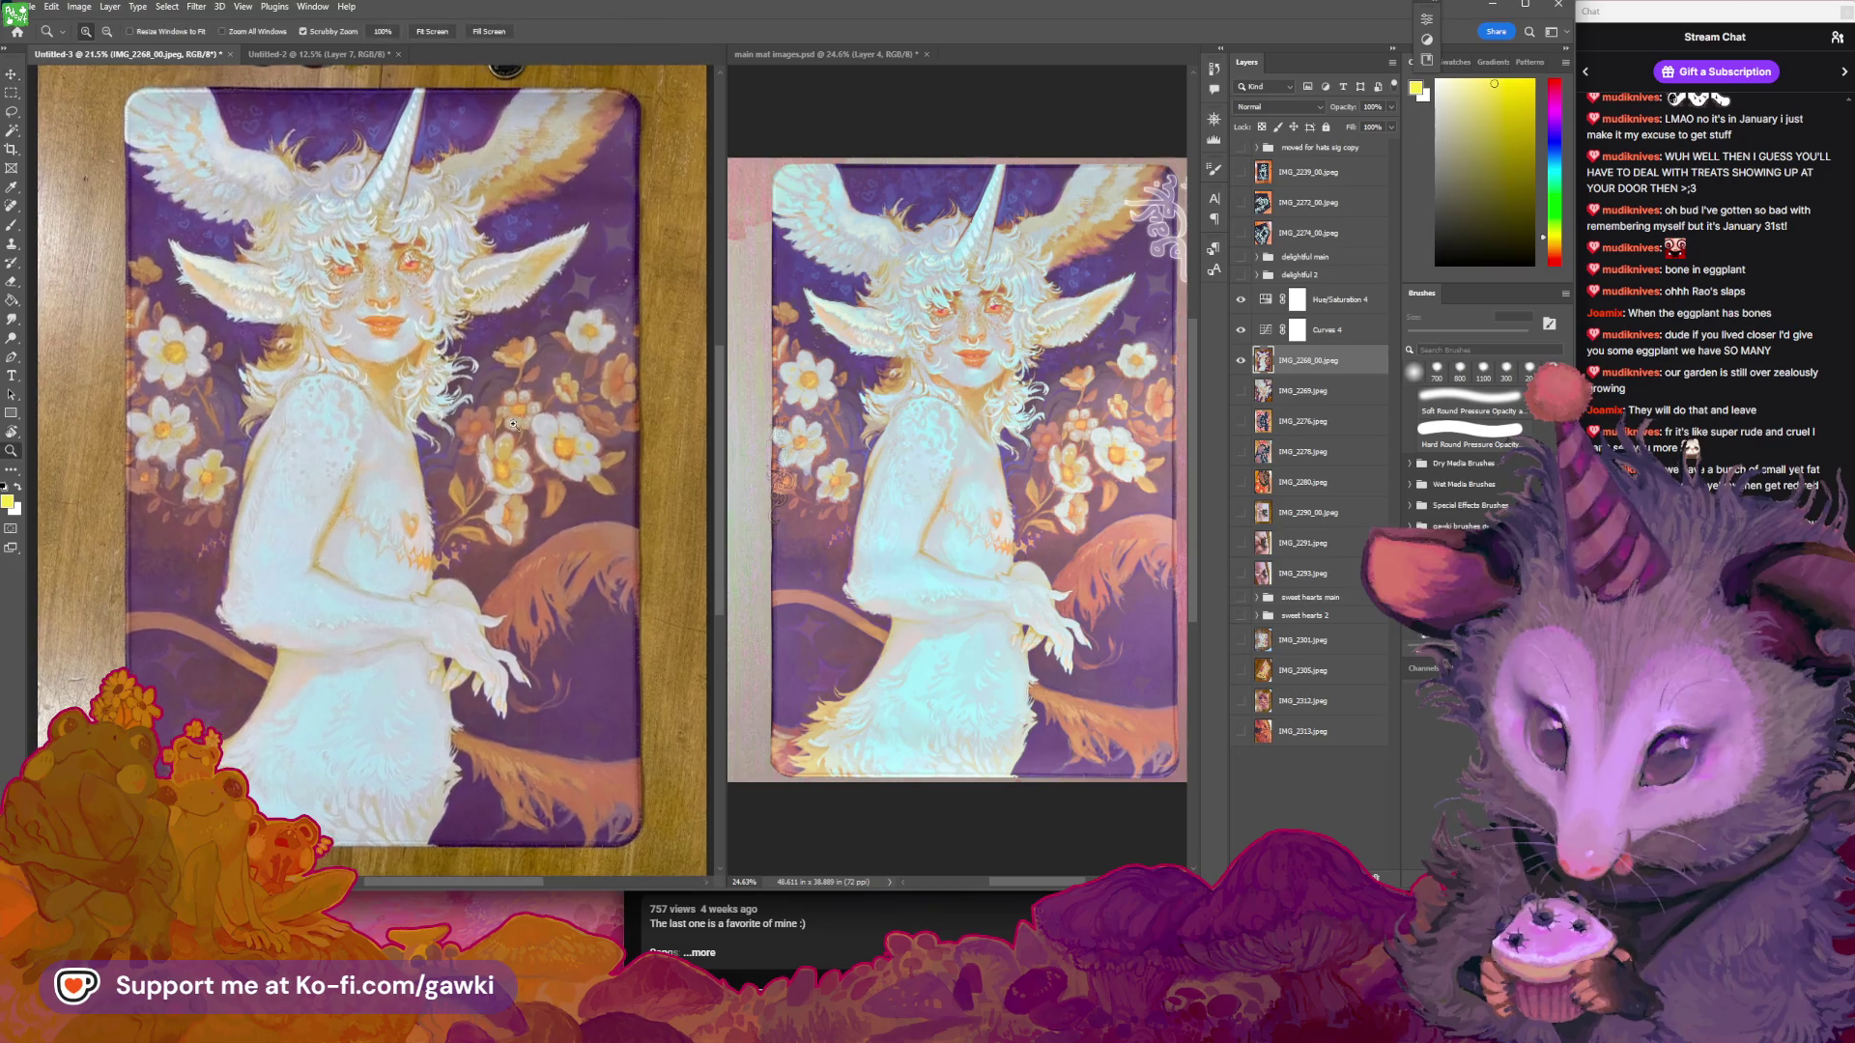
scroll(569, 476, up, 2)
scroll(569, 475, down, 3)
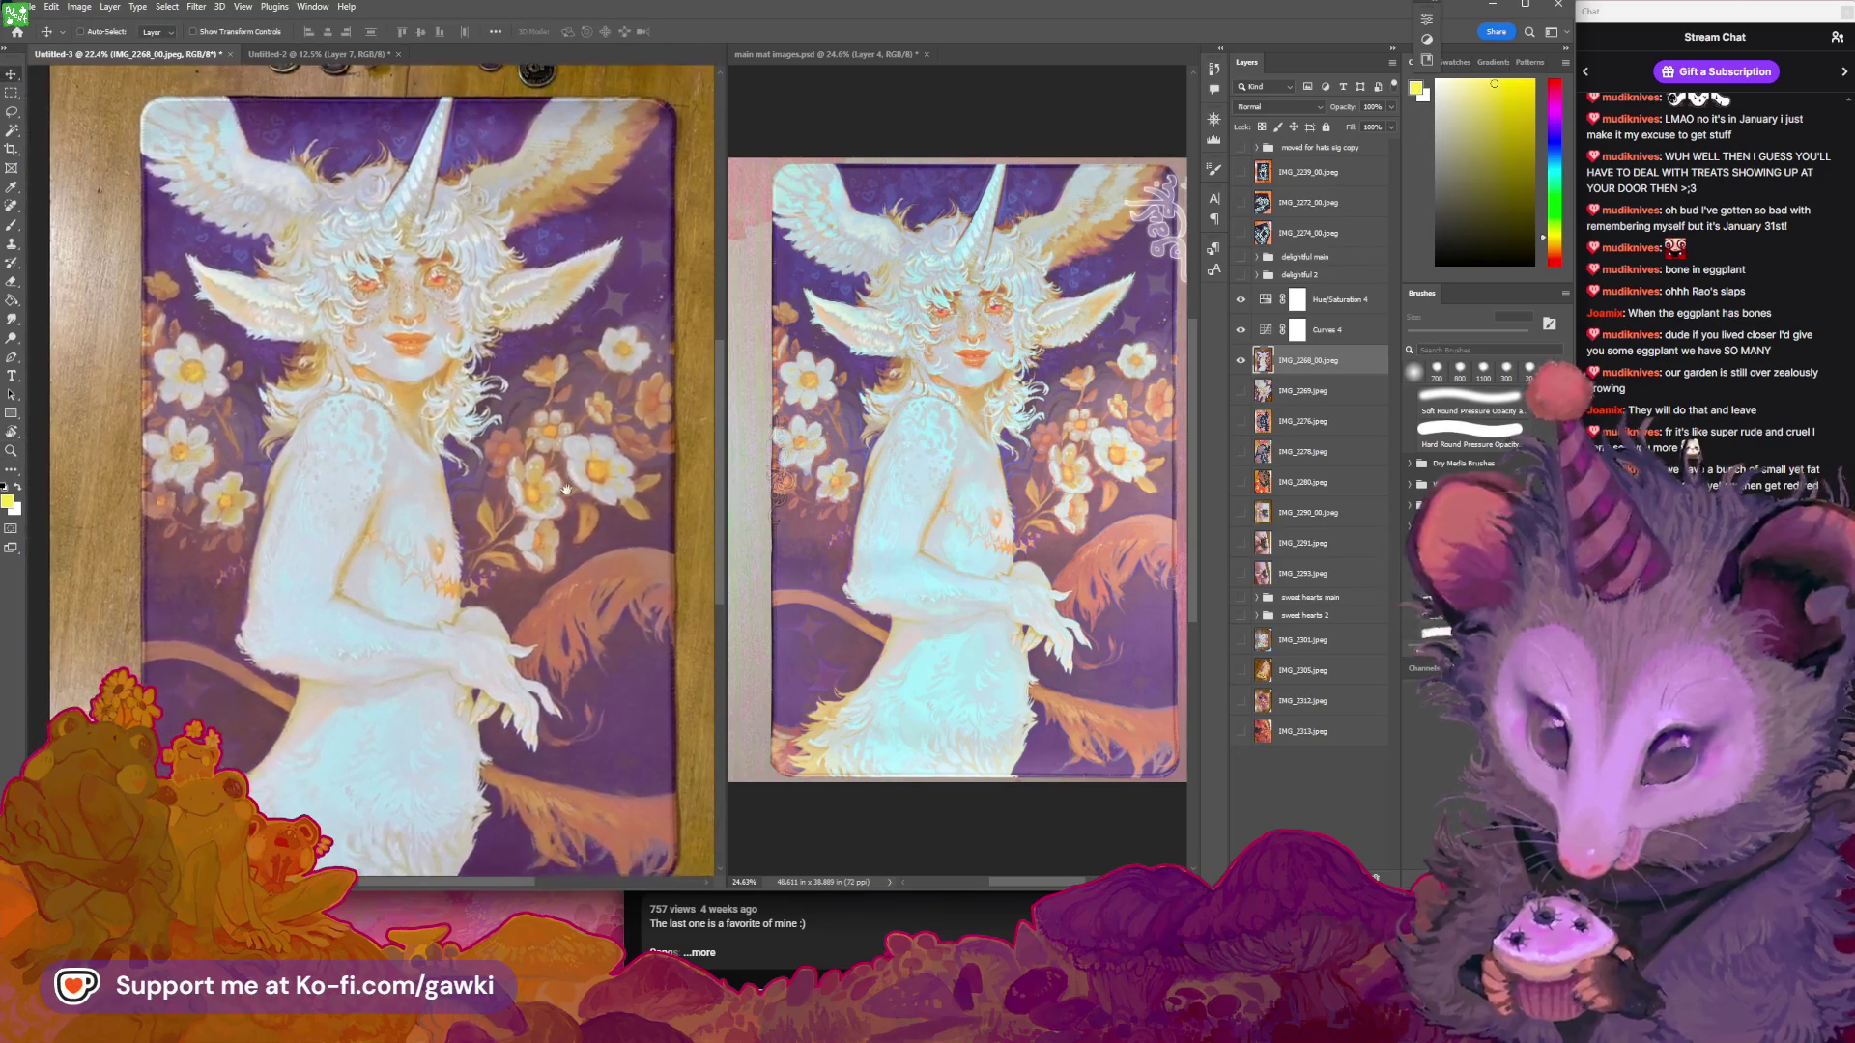
key(v)
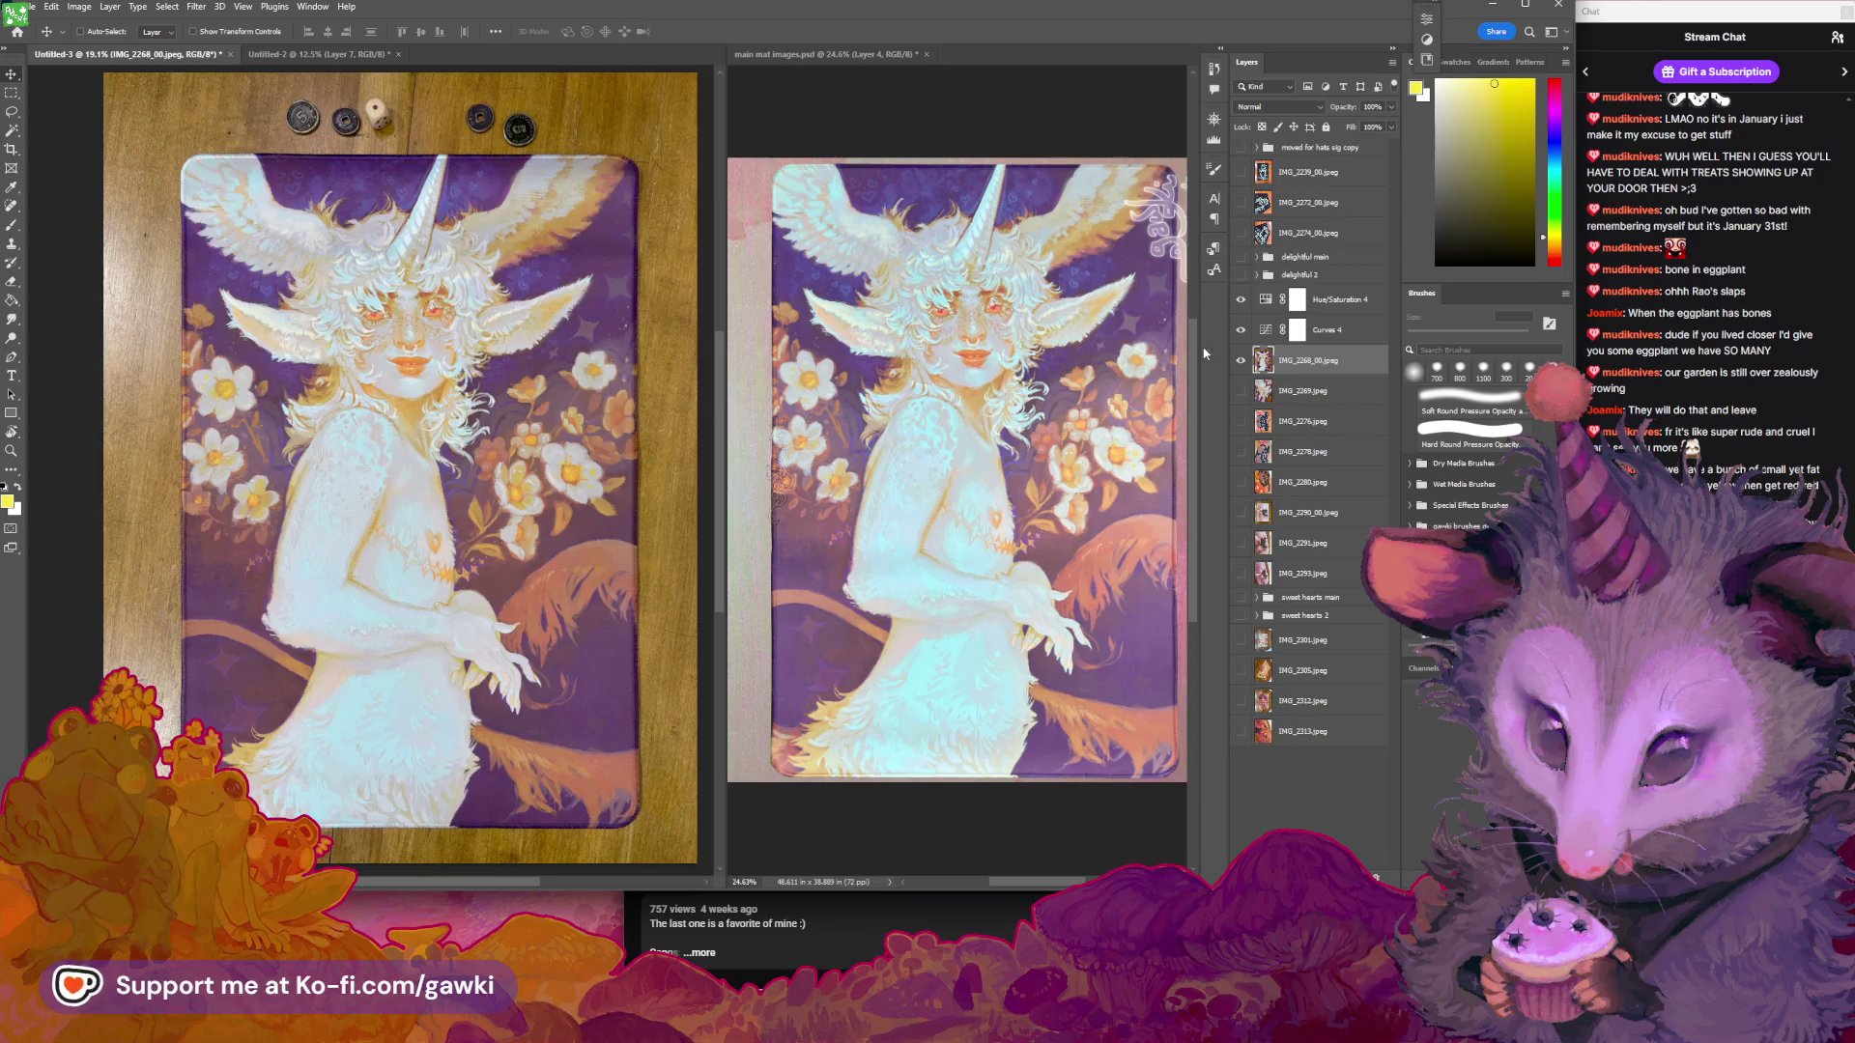
click(1241, 361)
click(1241, 360)
Group Hue/Saturation 4, Curves 4 and the photo as 'euphoria main' and hide the group
click(1338, 299)
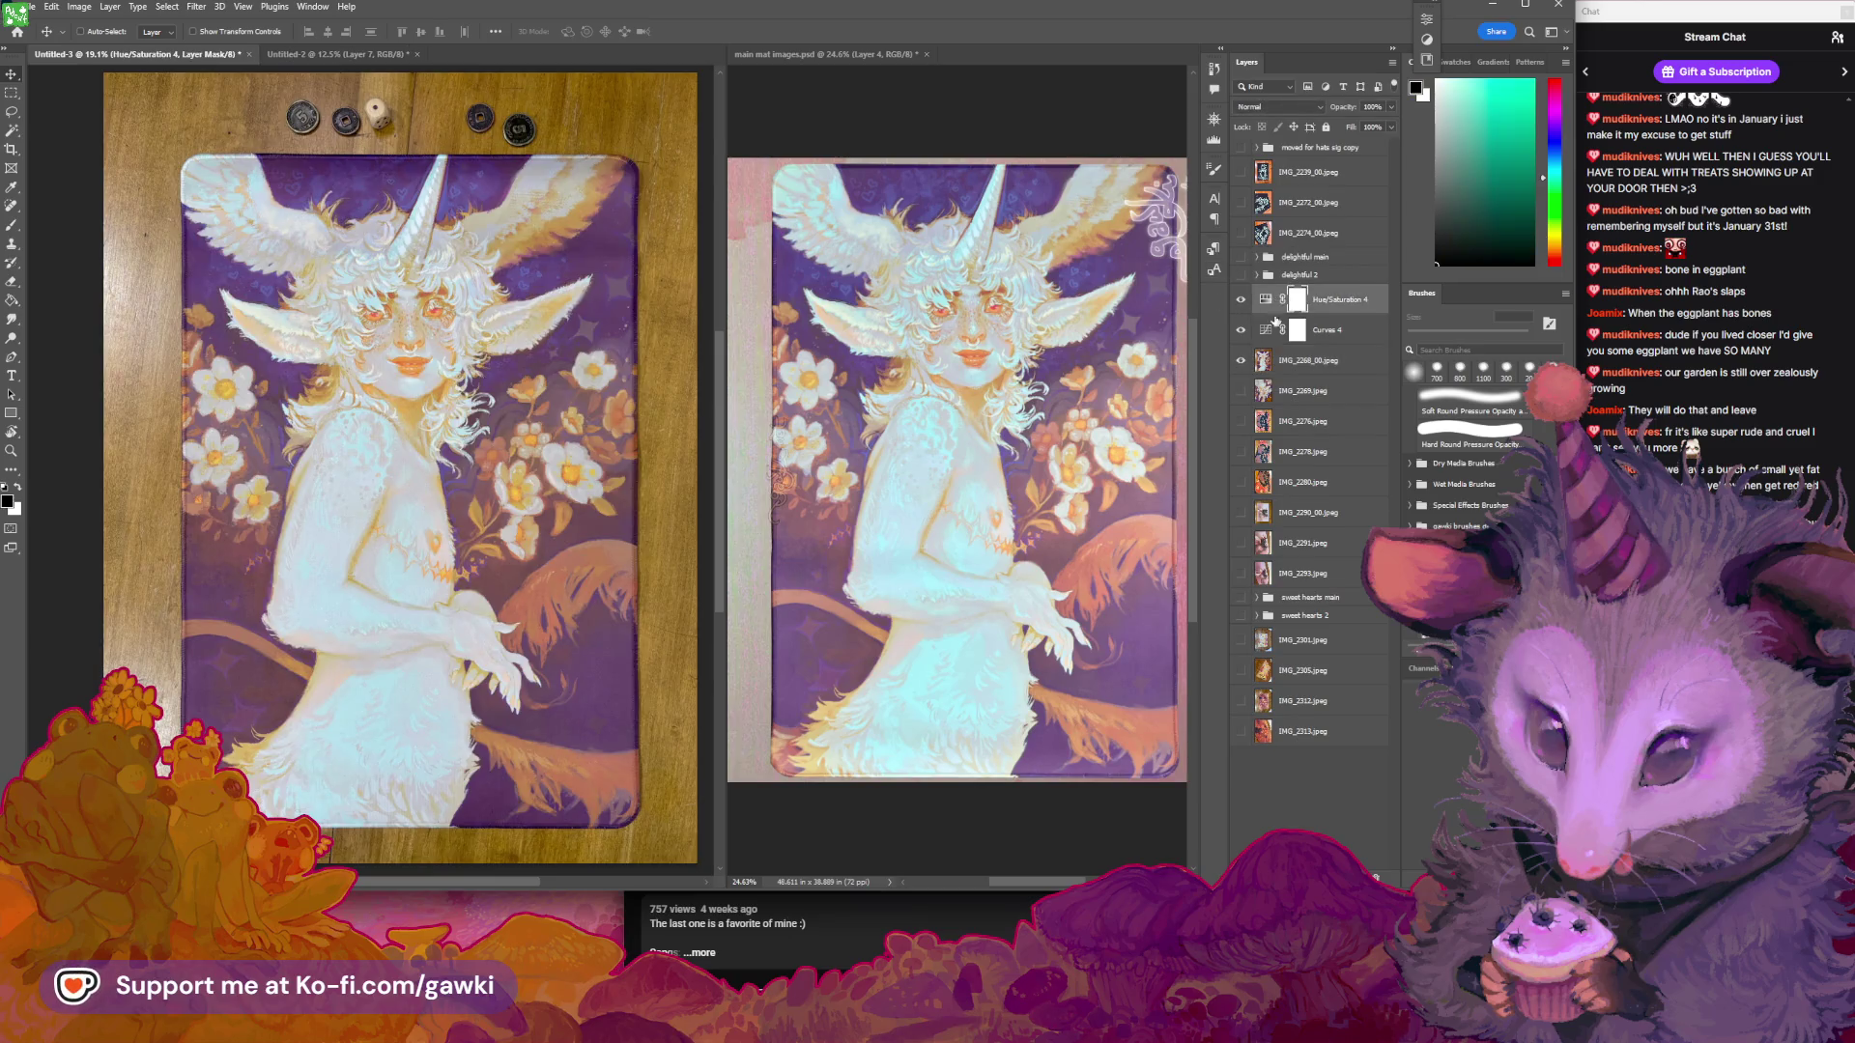
shift+click(1333, 360)
key(ctrl+g)
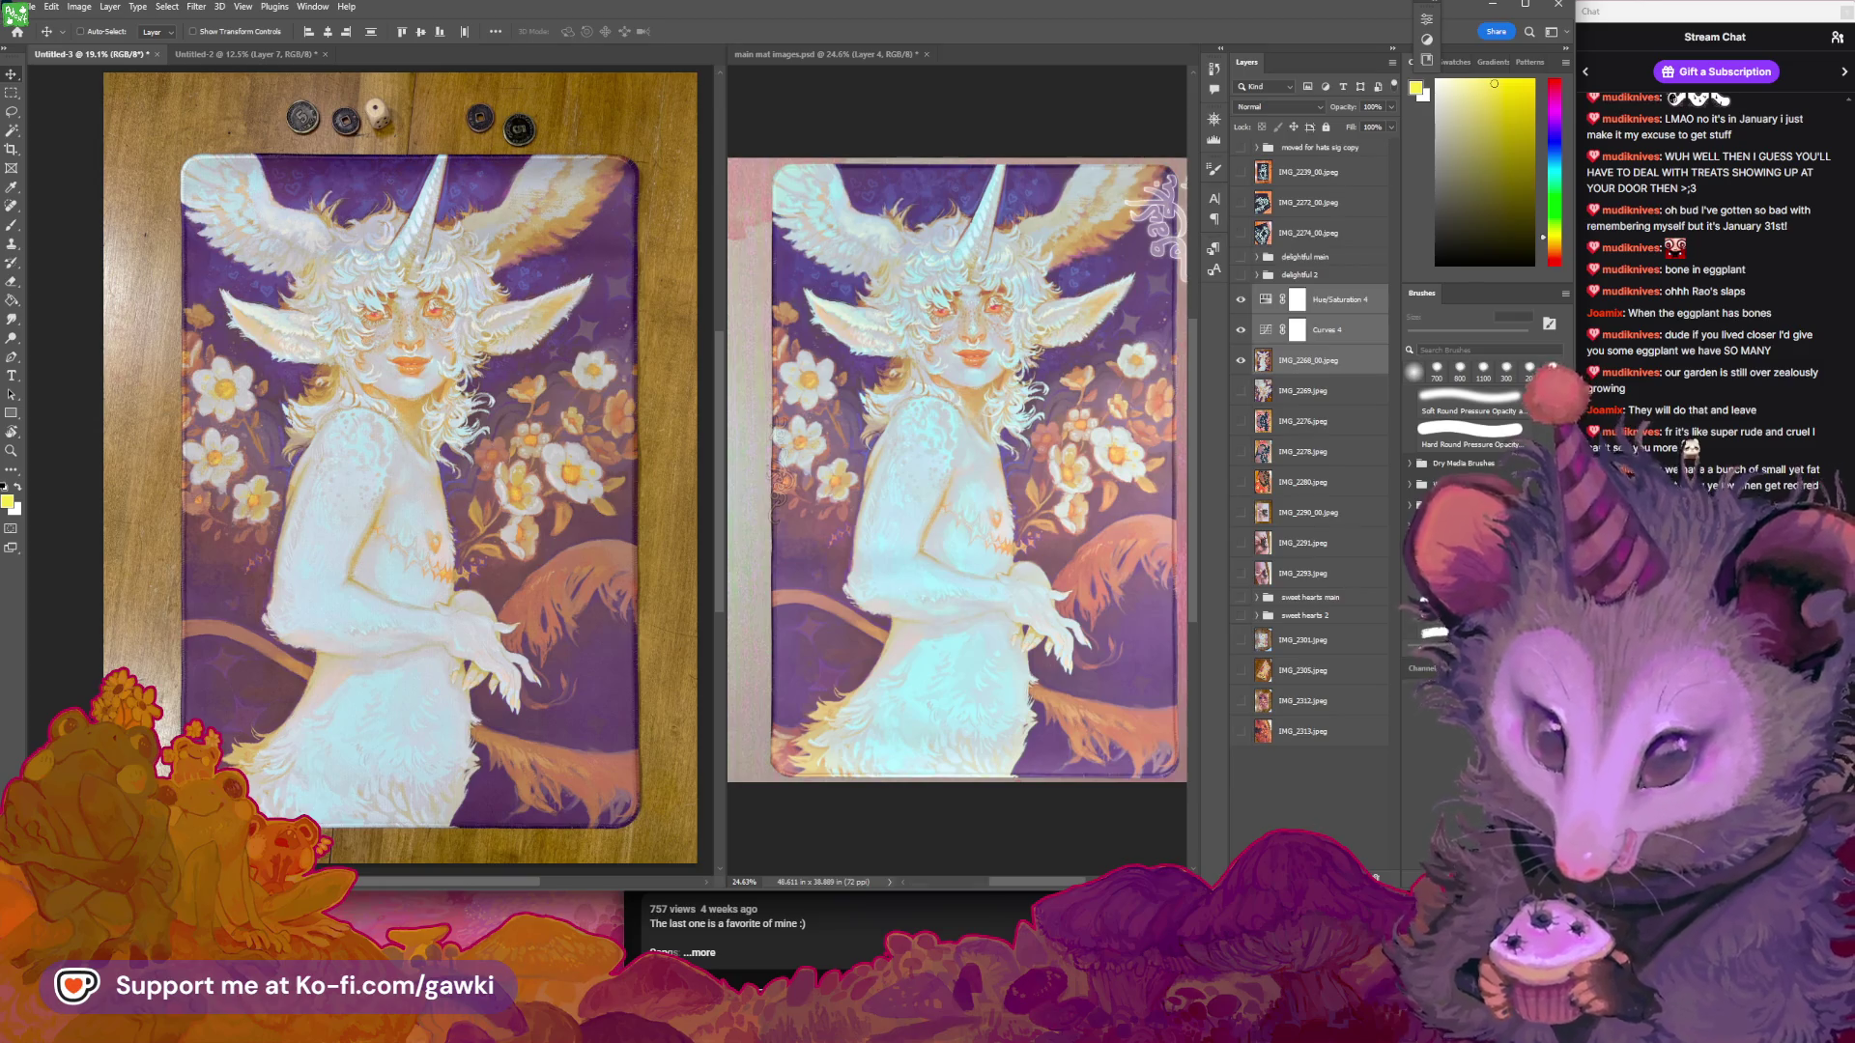
click(1240, 293)
click(1240, 293)
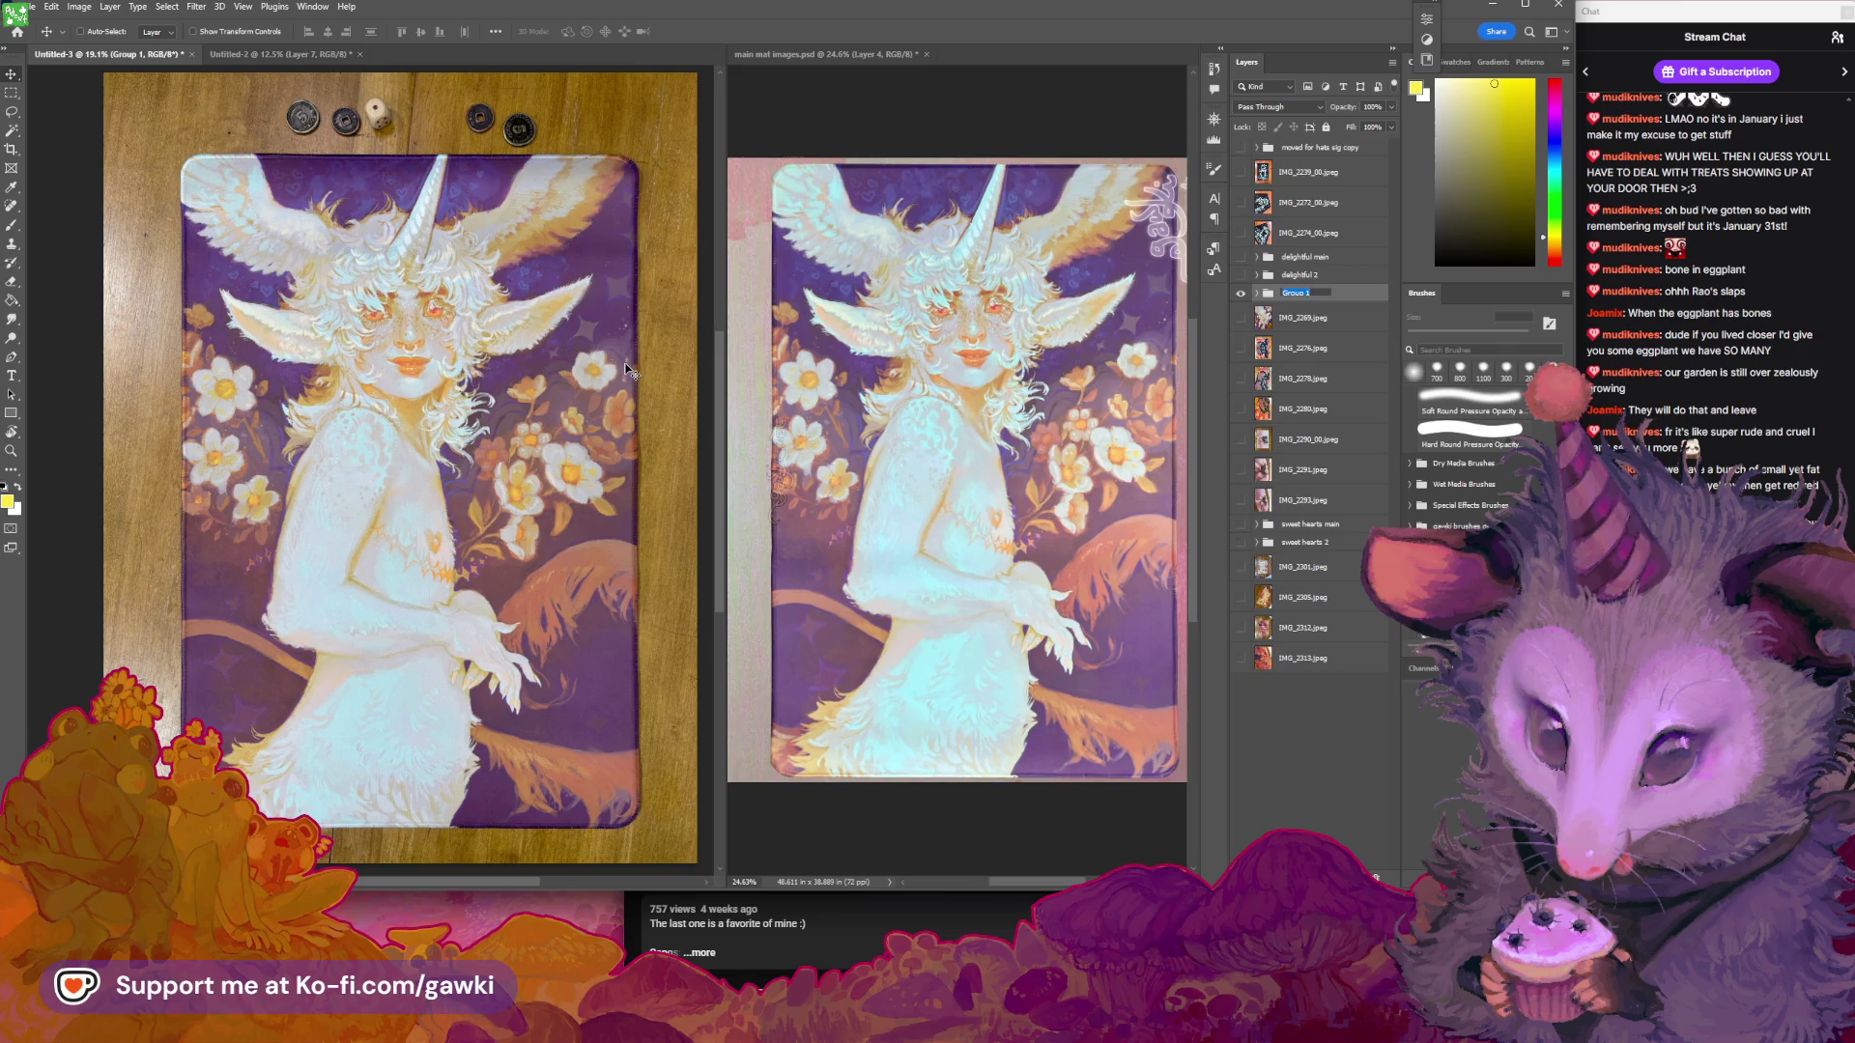
text(euphoria)
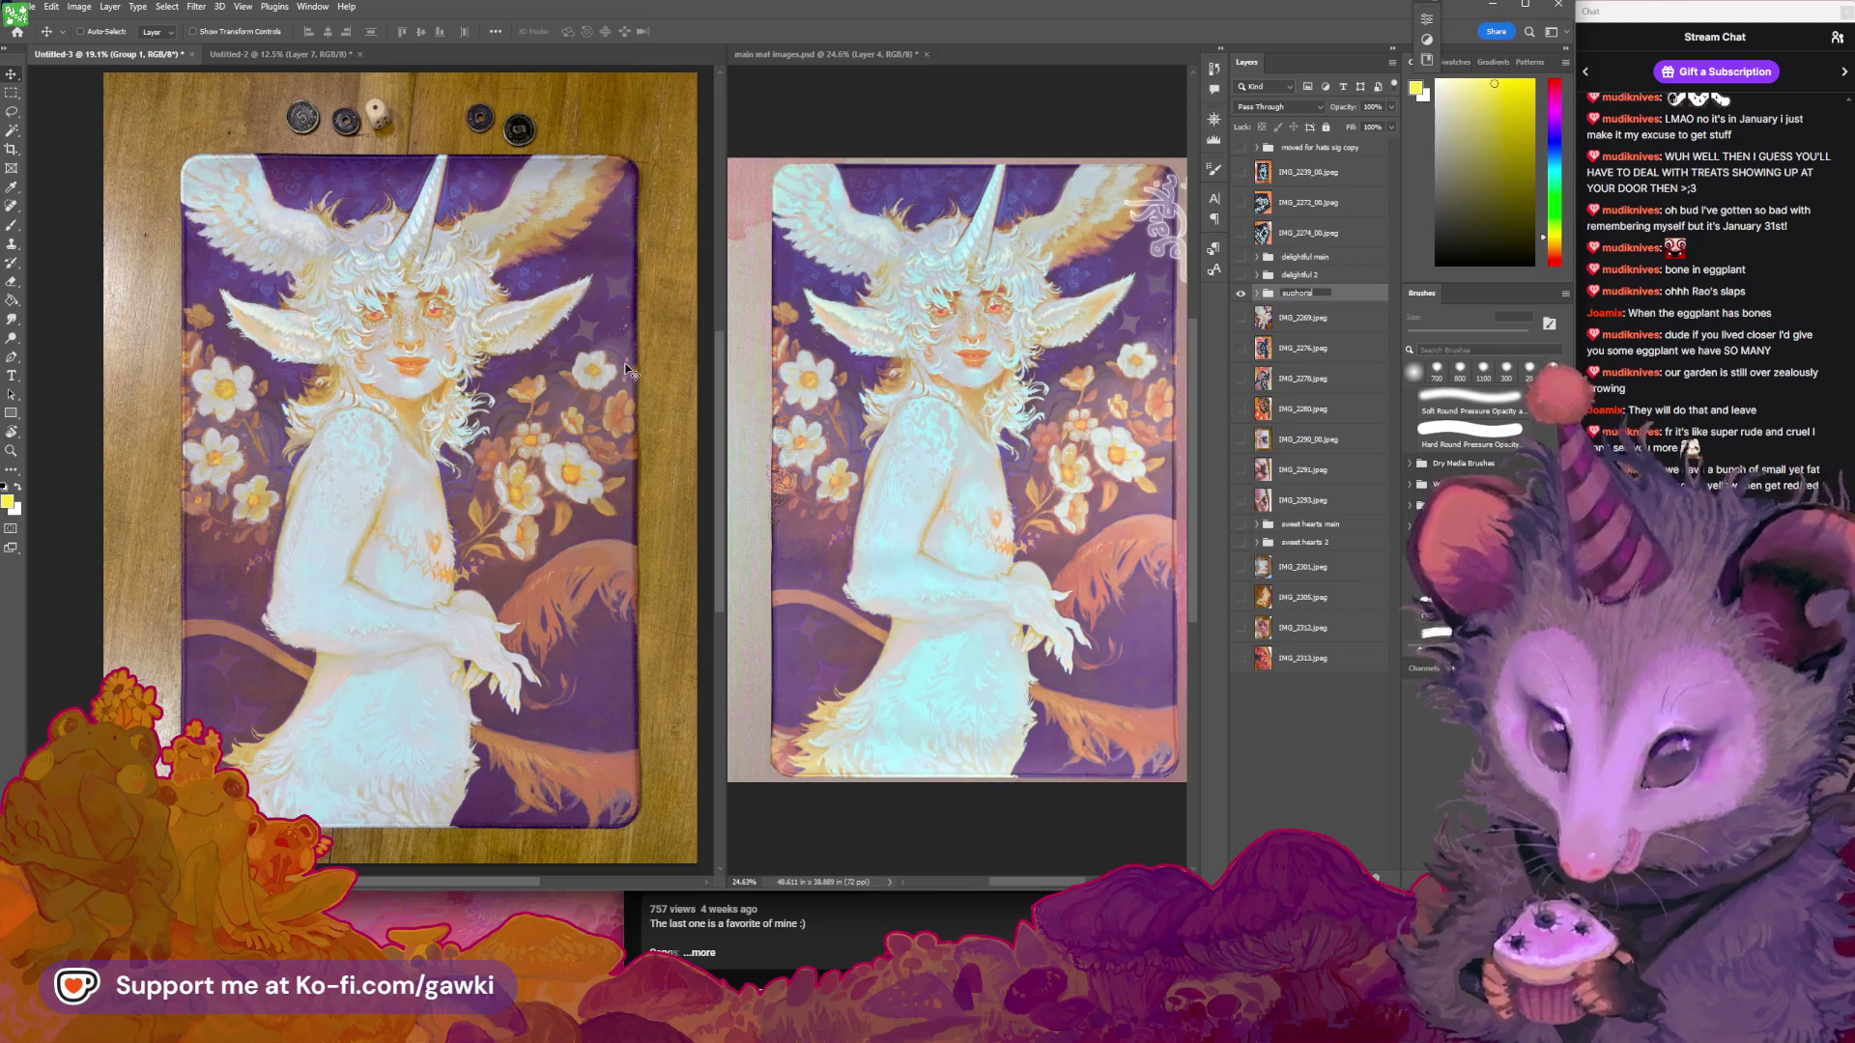
text( main)
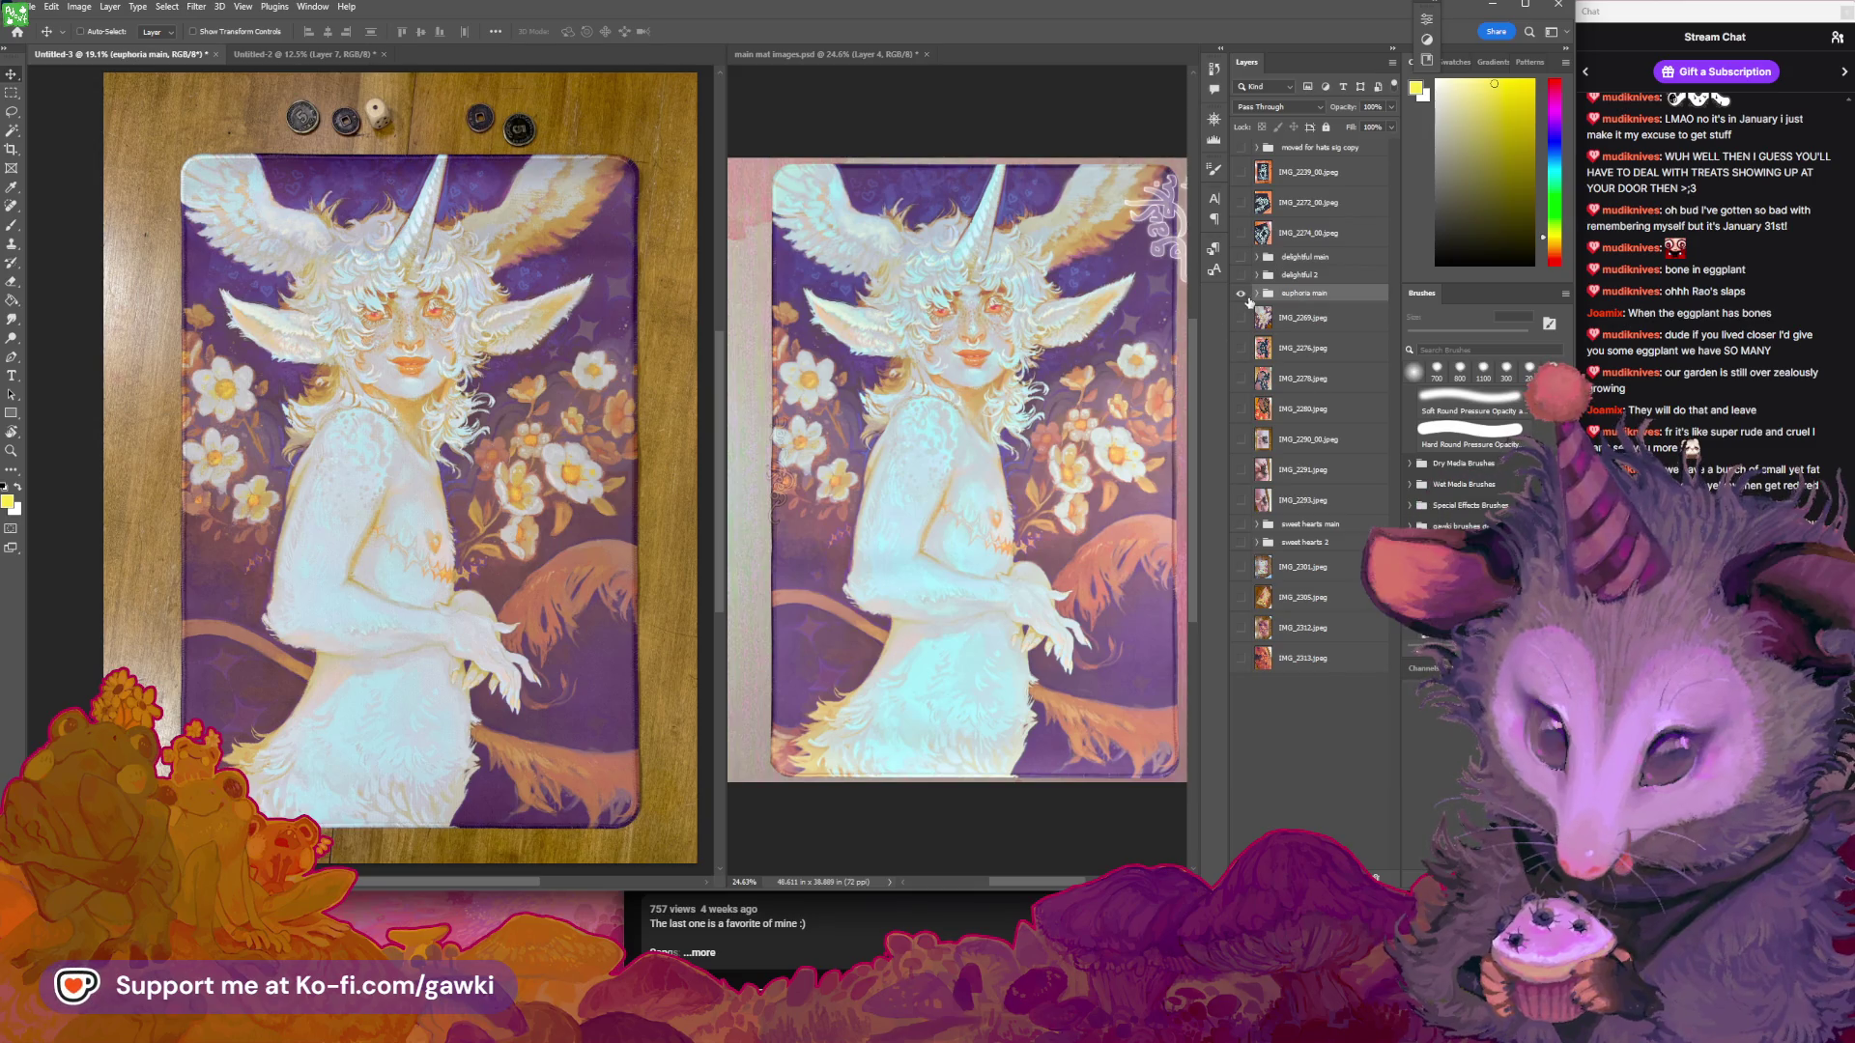
click(1242, 294)
scroll(563, 562, down, 3)
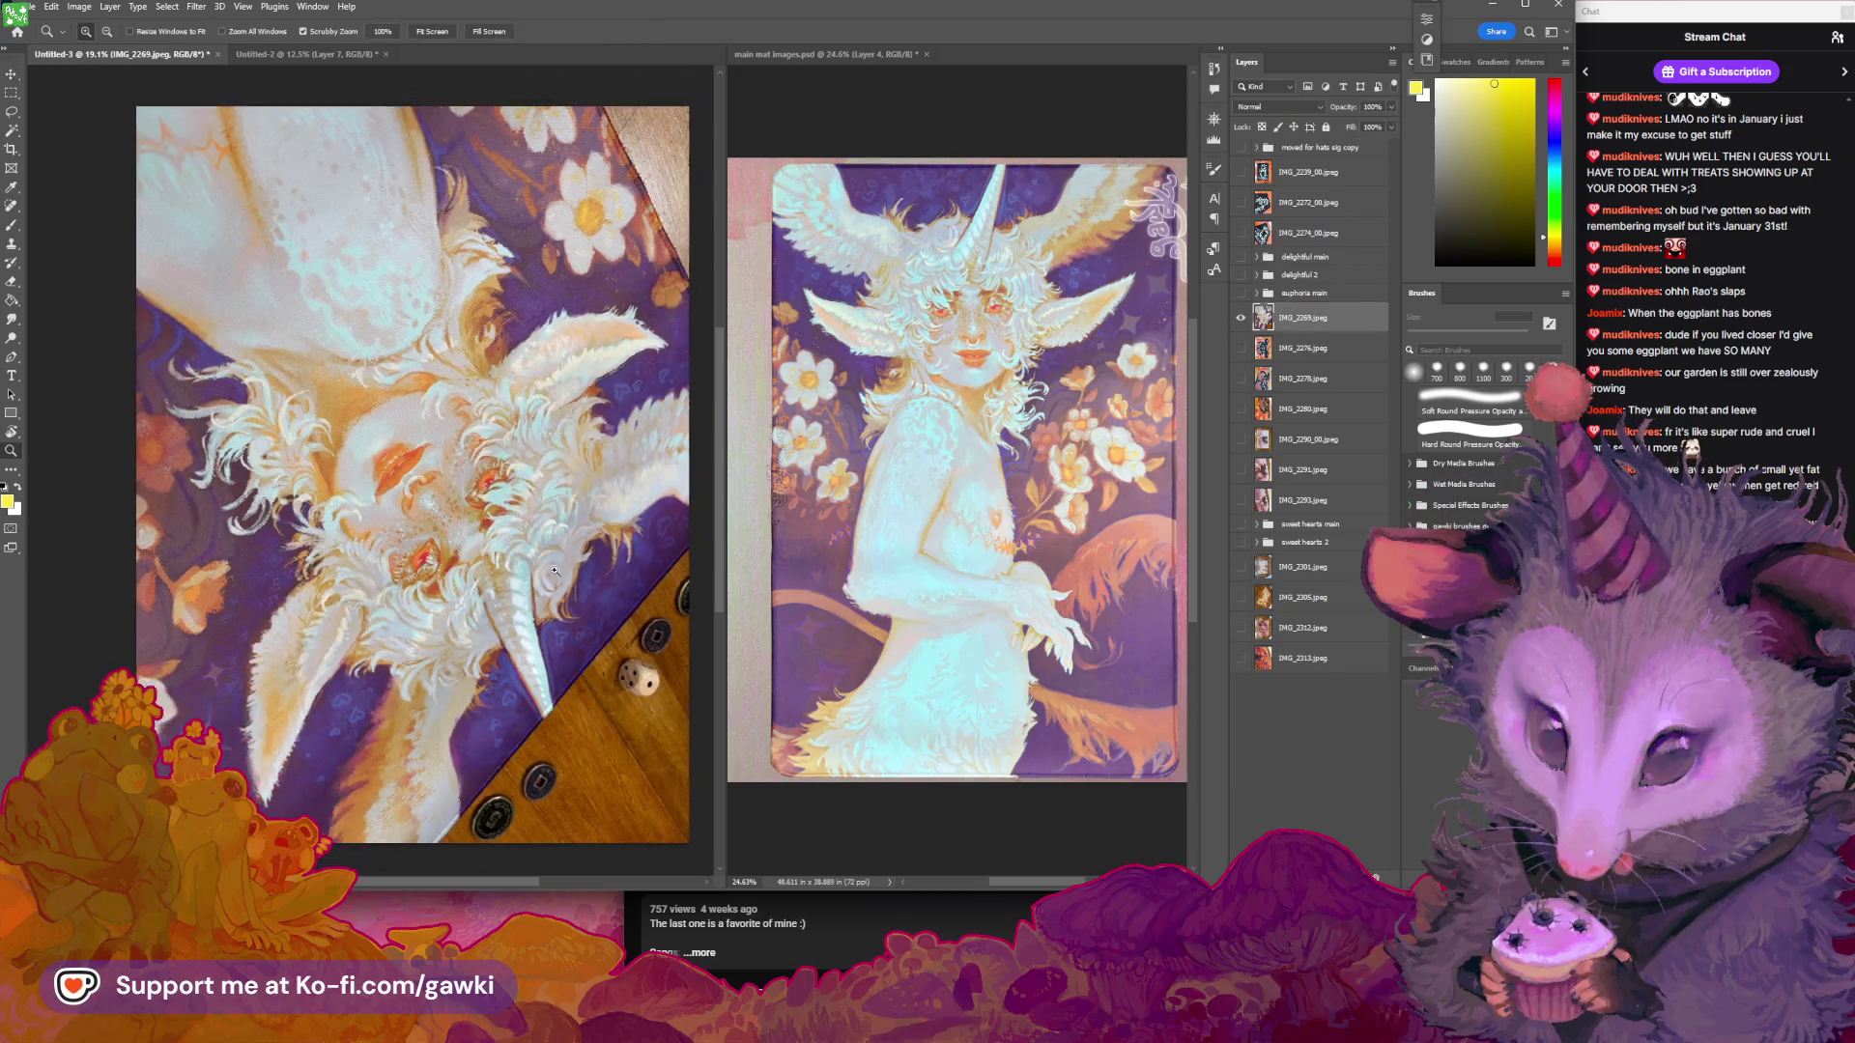
Rotate the canvas view to match the tilted photo, then level it again
key(r)
mouse_move(617, 477)
mouse_down()
mouse_move(521, 397)
mouse_move(443, 385)
mouse_up()
key(v)
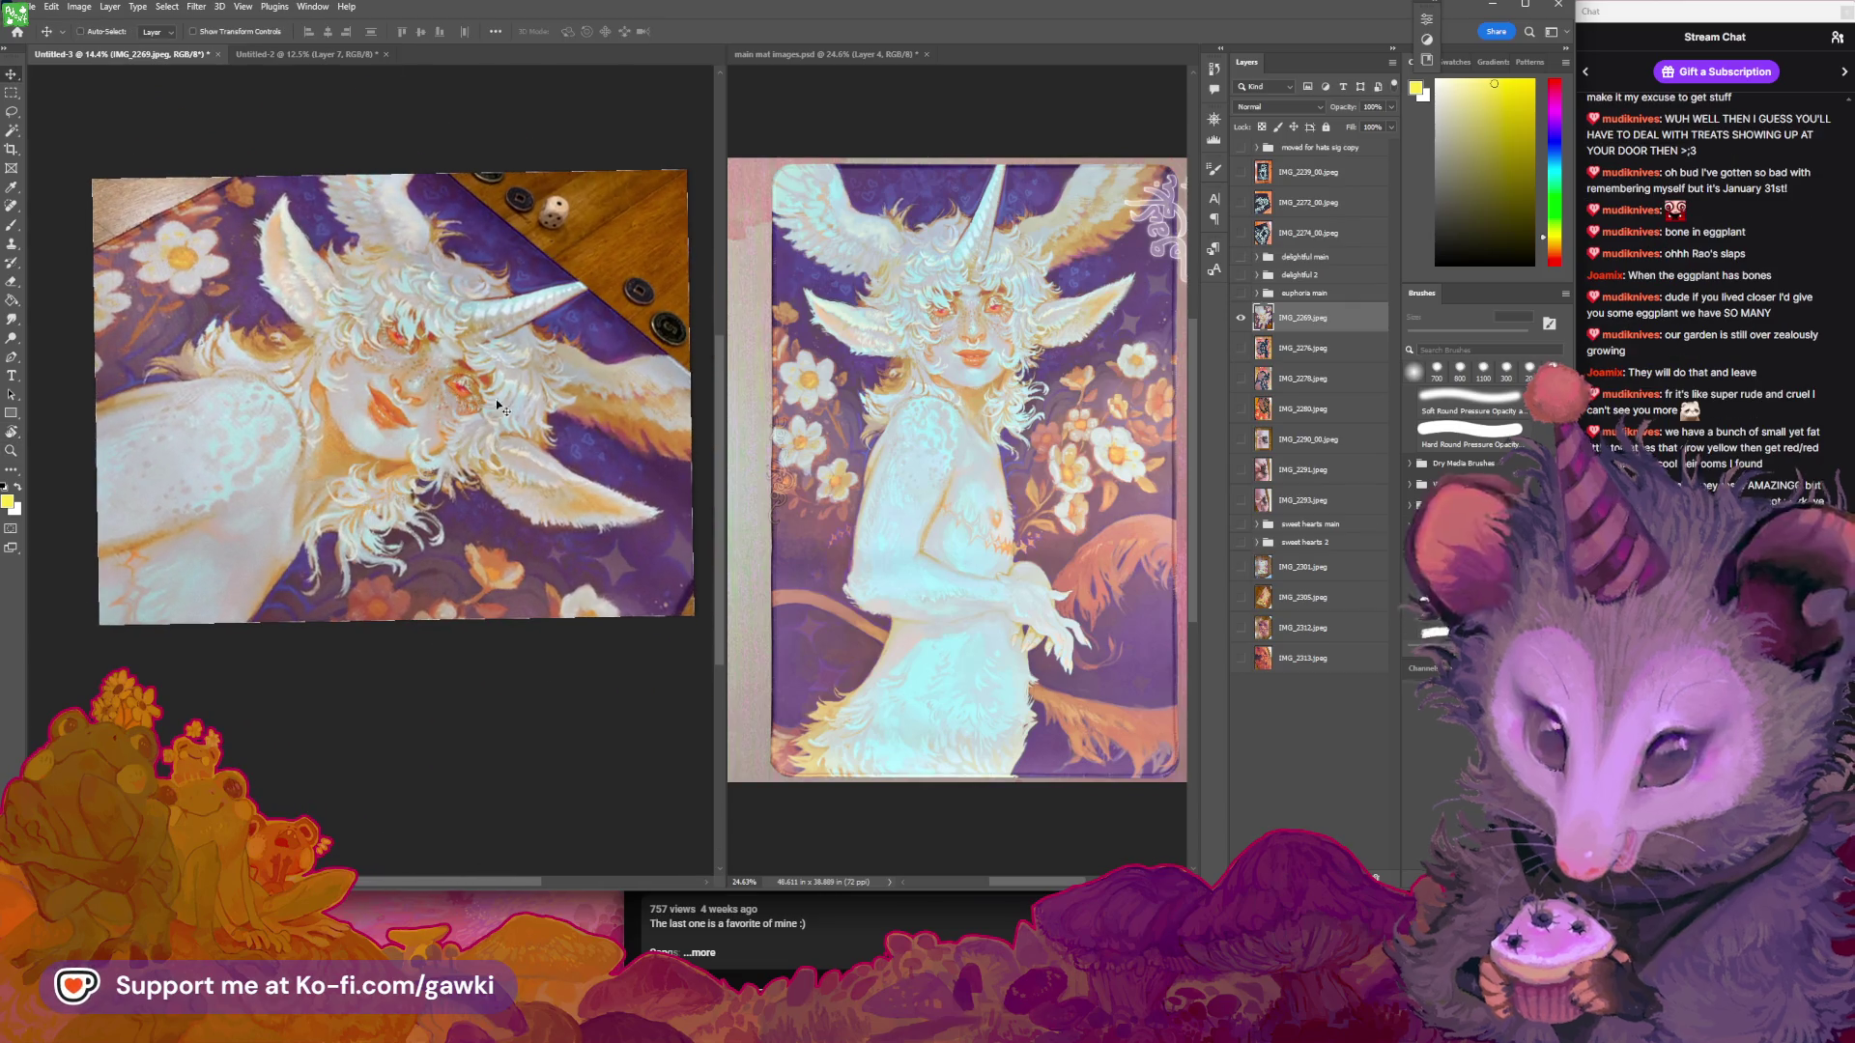
scroll(573, 437, up, 1)
drag(573, 436, 583, 463)
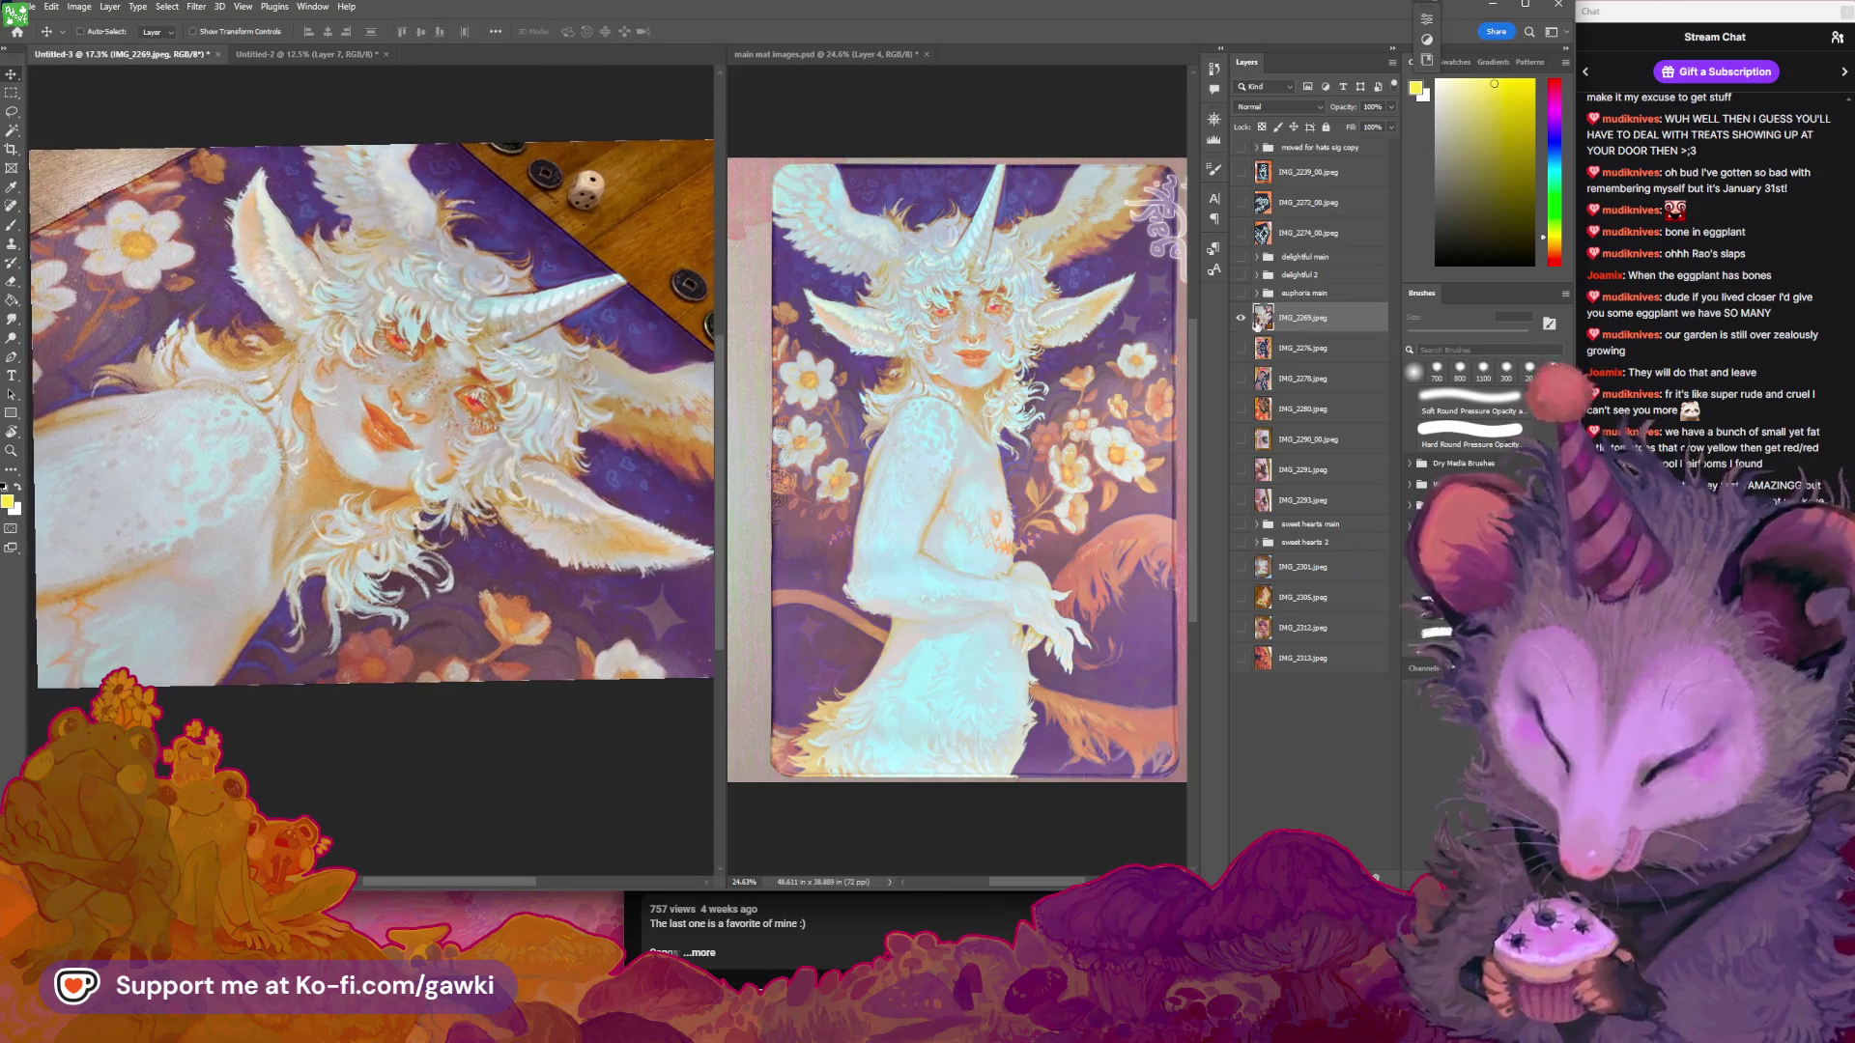
Duplicate Hue/Saturation 4 and Curves 4 onto IMG_2269 and toggle the copies to compare
click(1257, 292)
click(1334, 348)
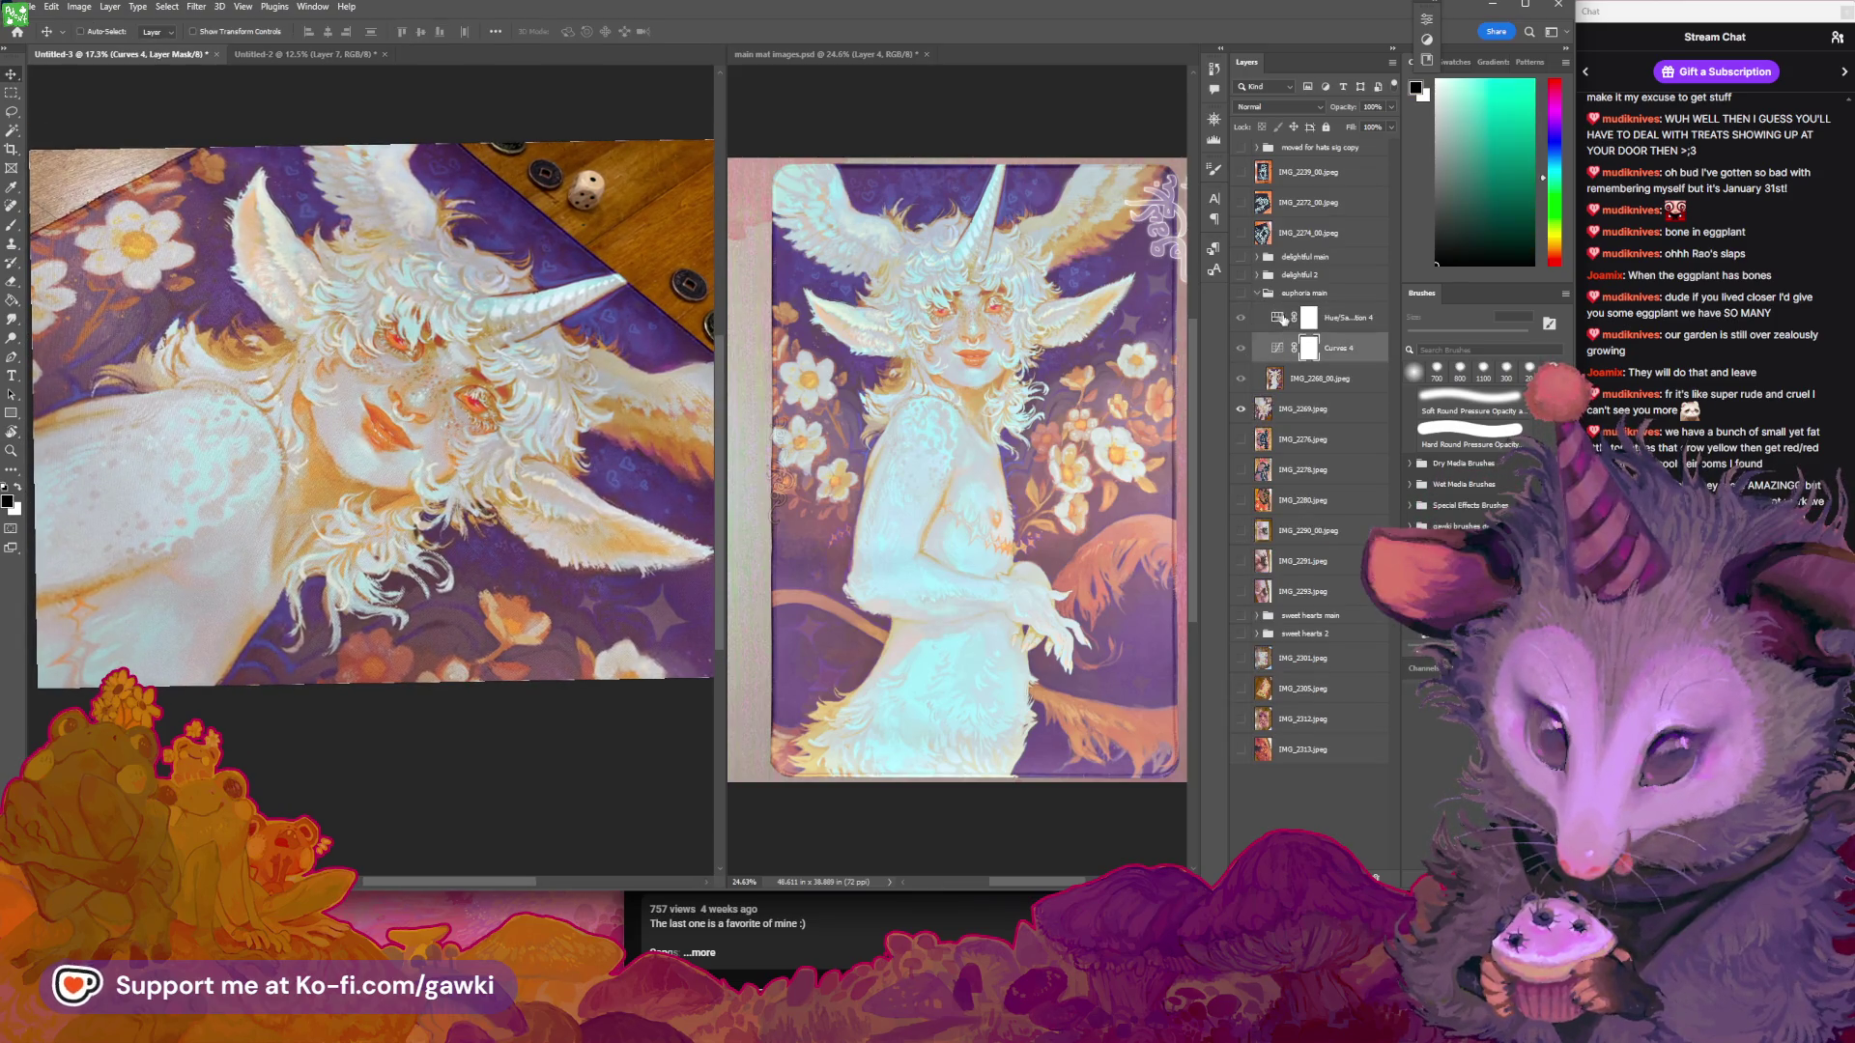
shift+click(1343, 317)
key(ctrl+j)
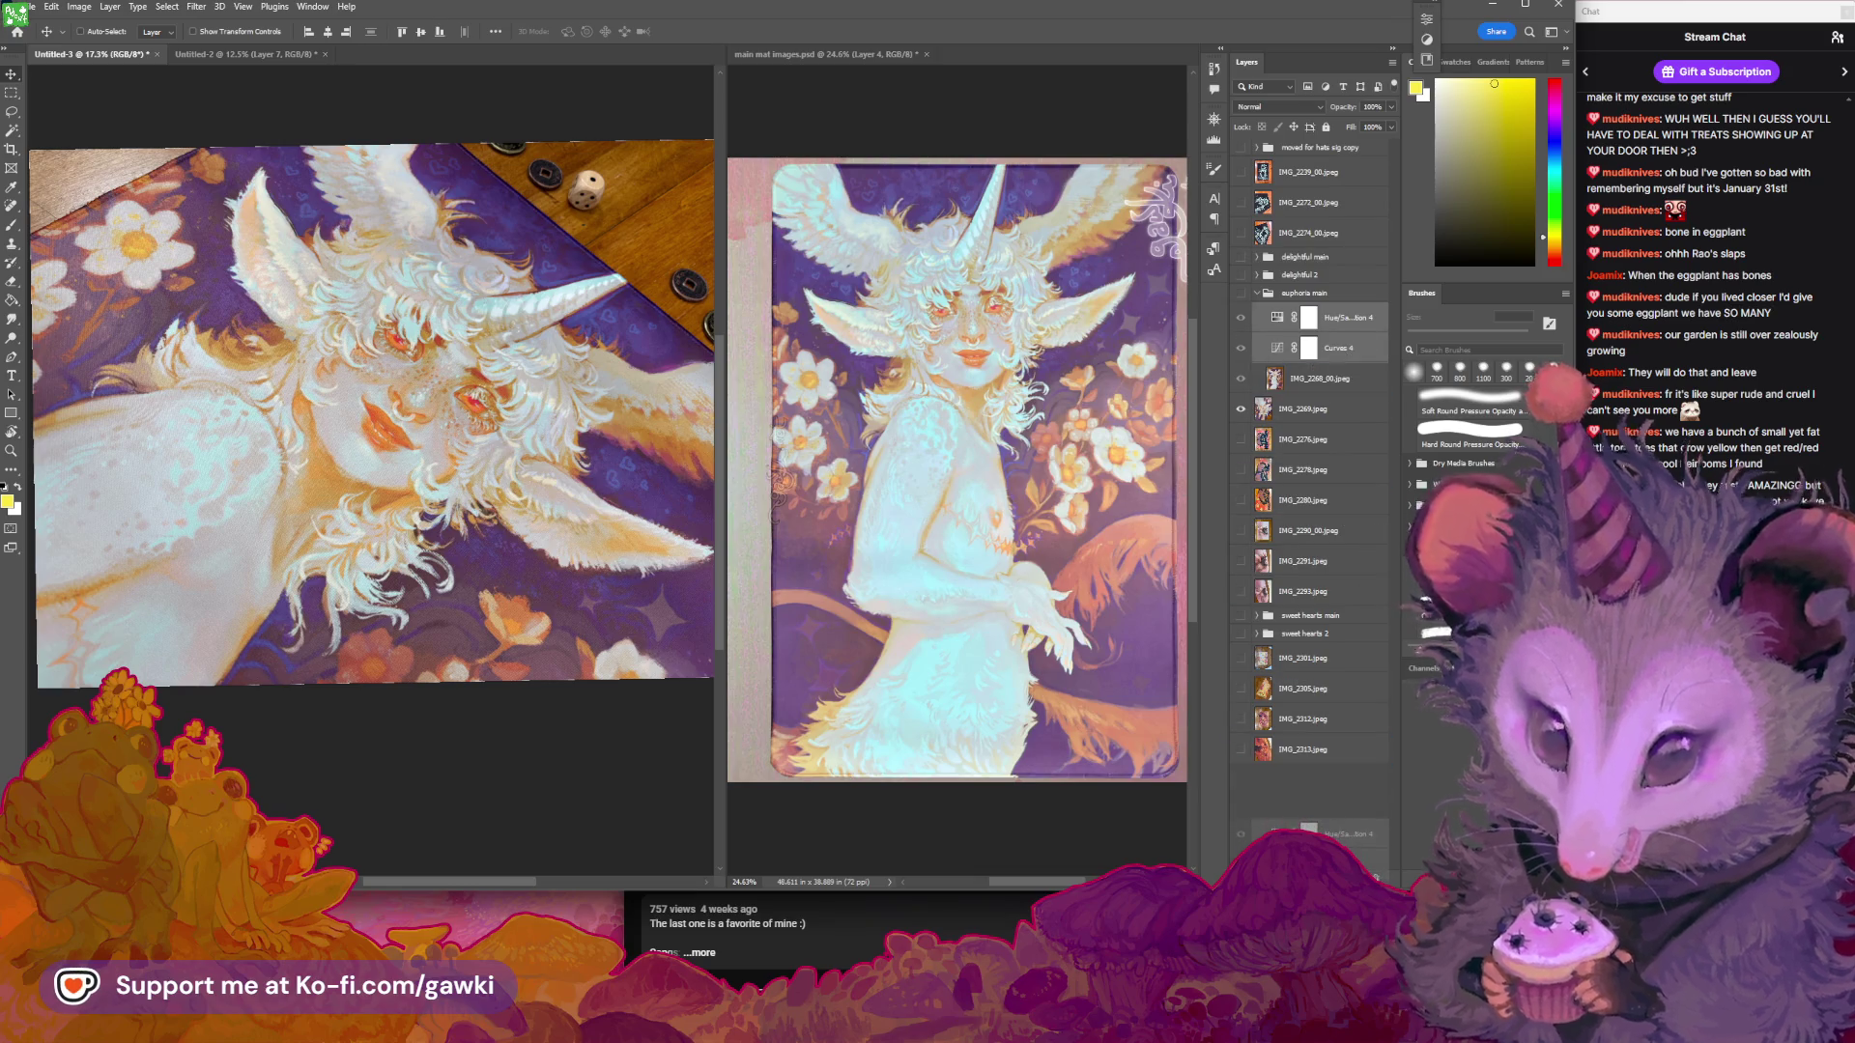
drag(1352, 358, 1258, 454)
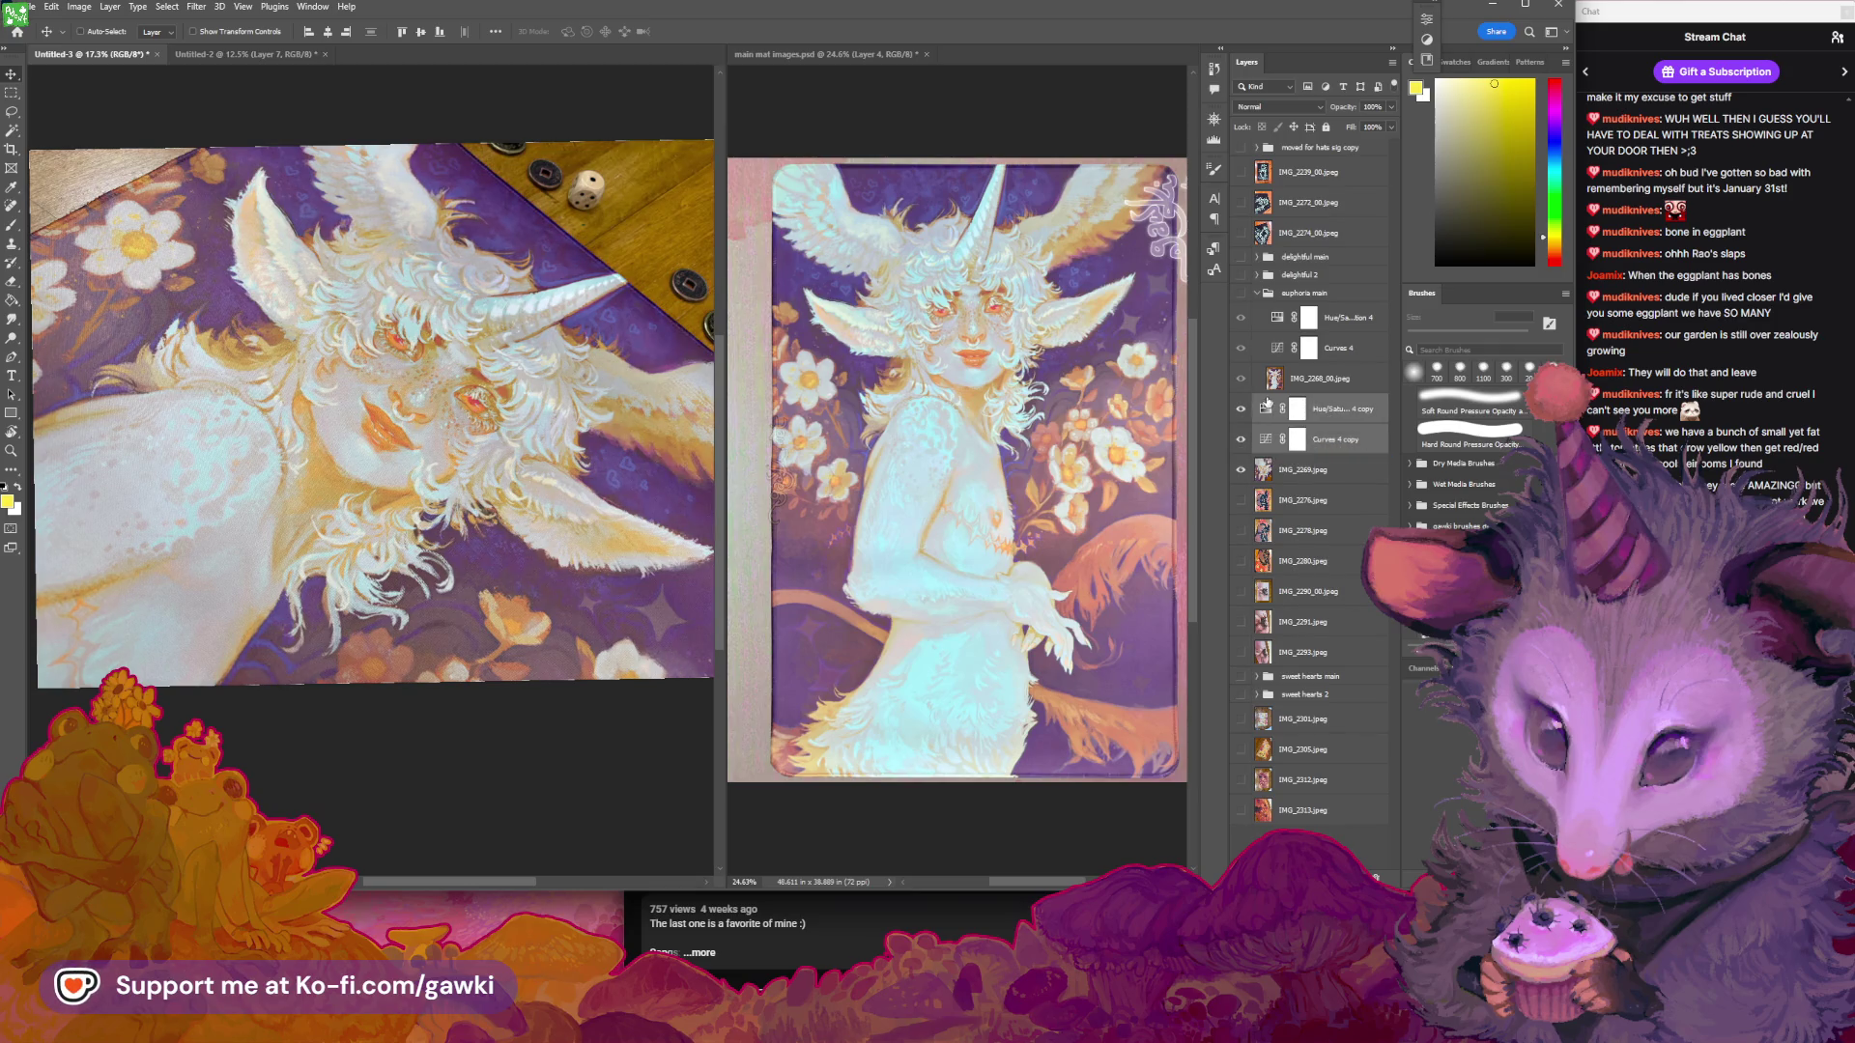
click(1257, 294)
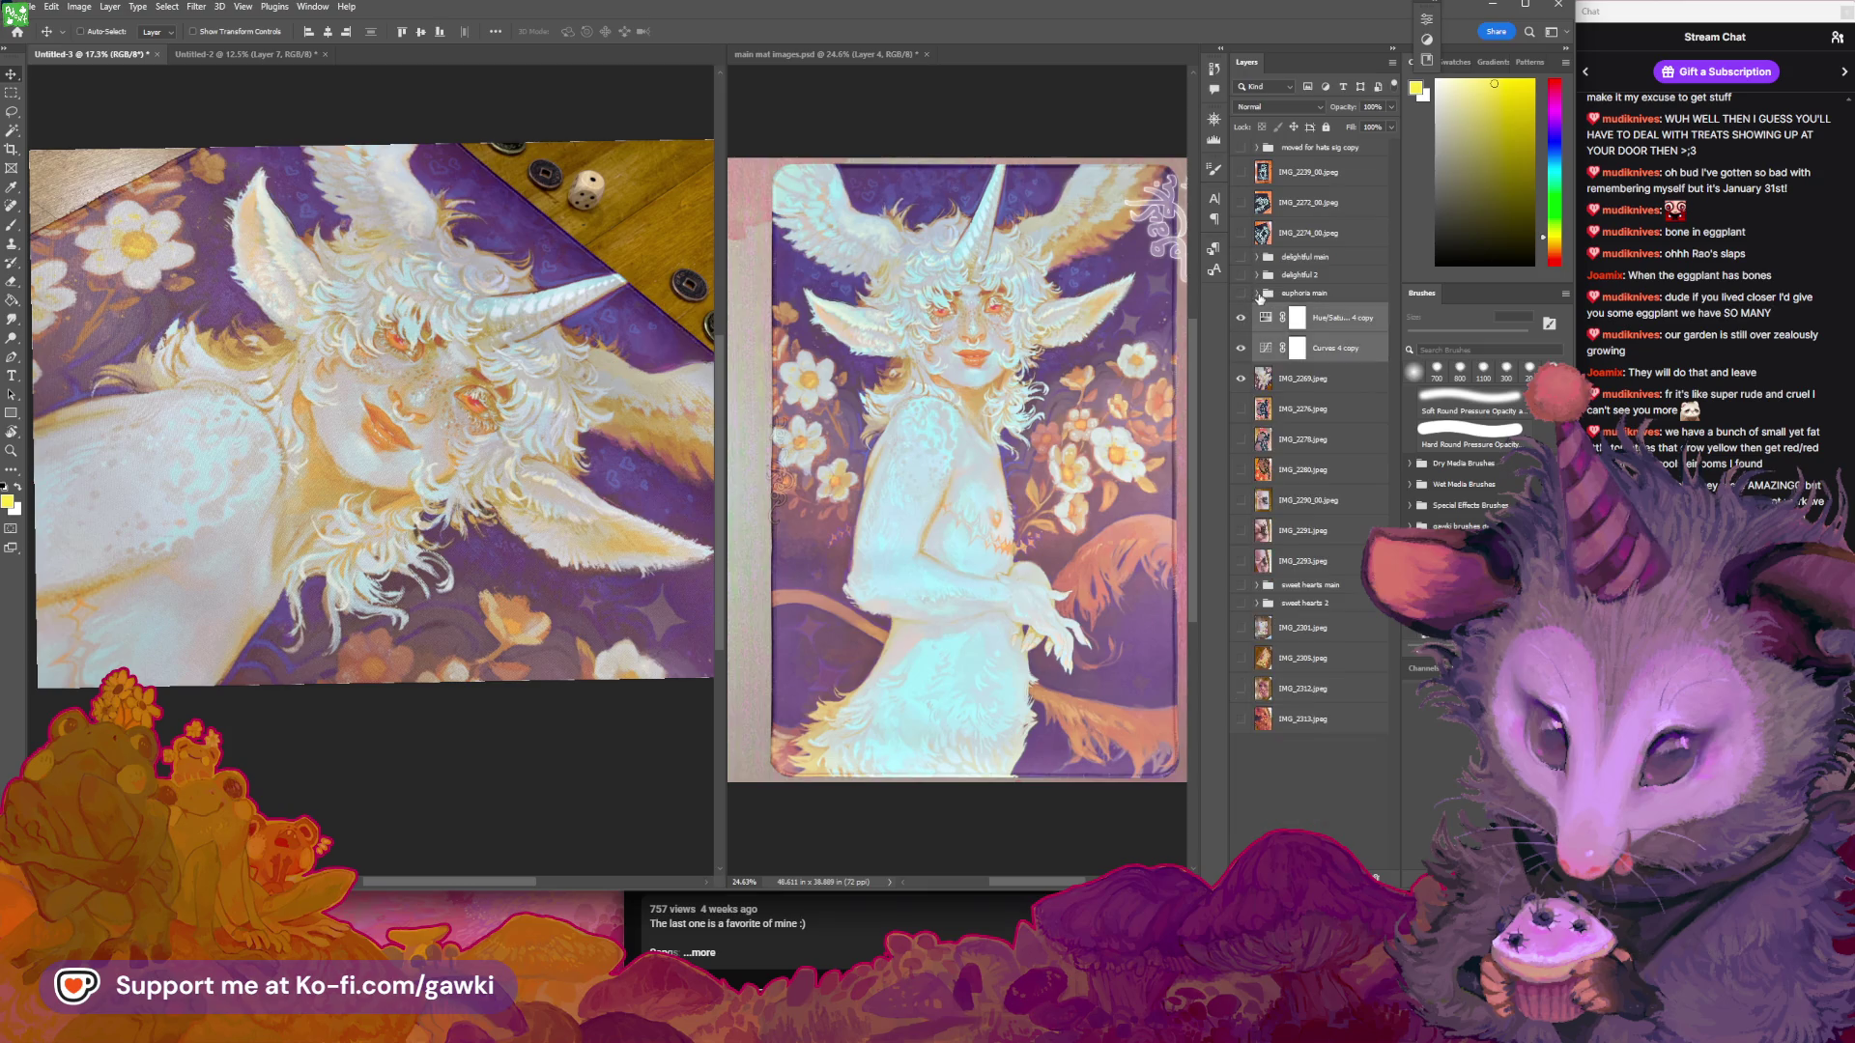
click(1241, 348)
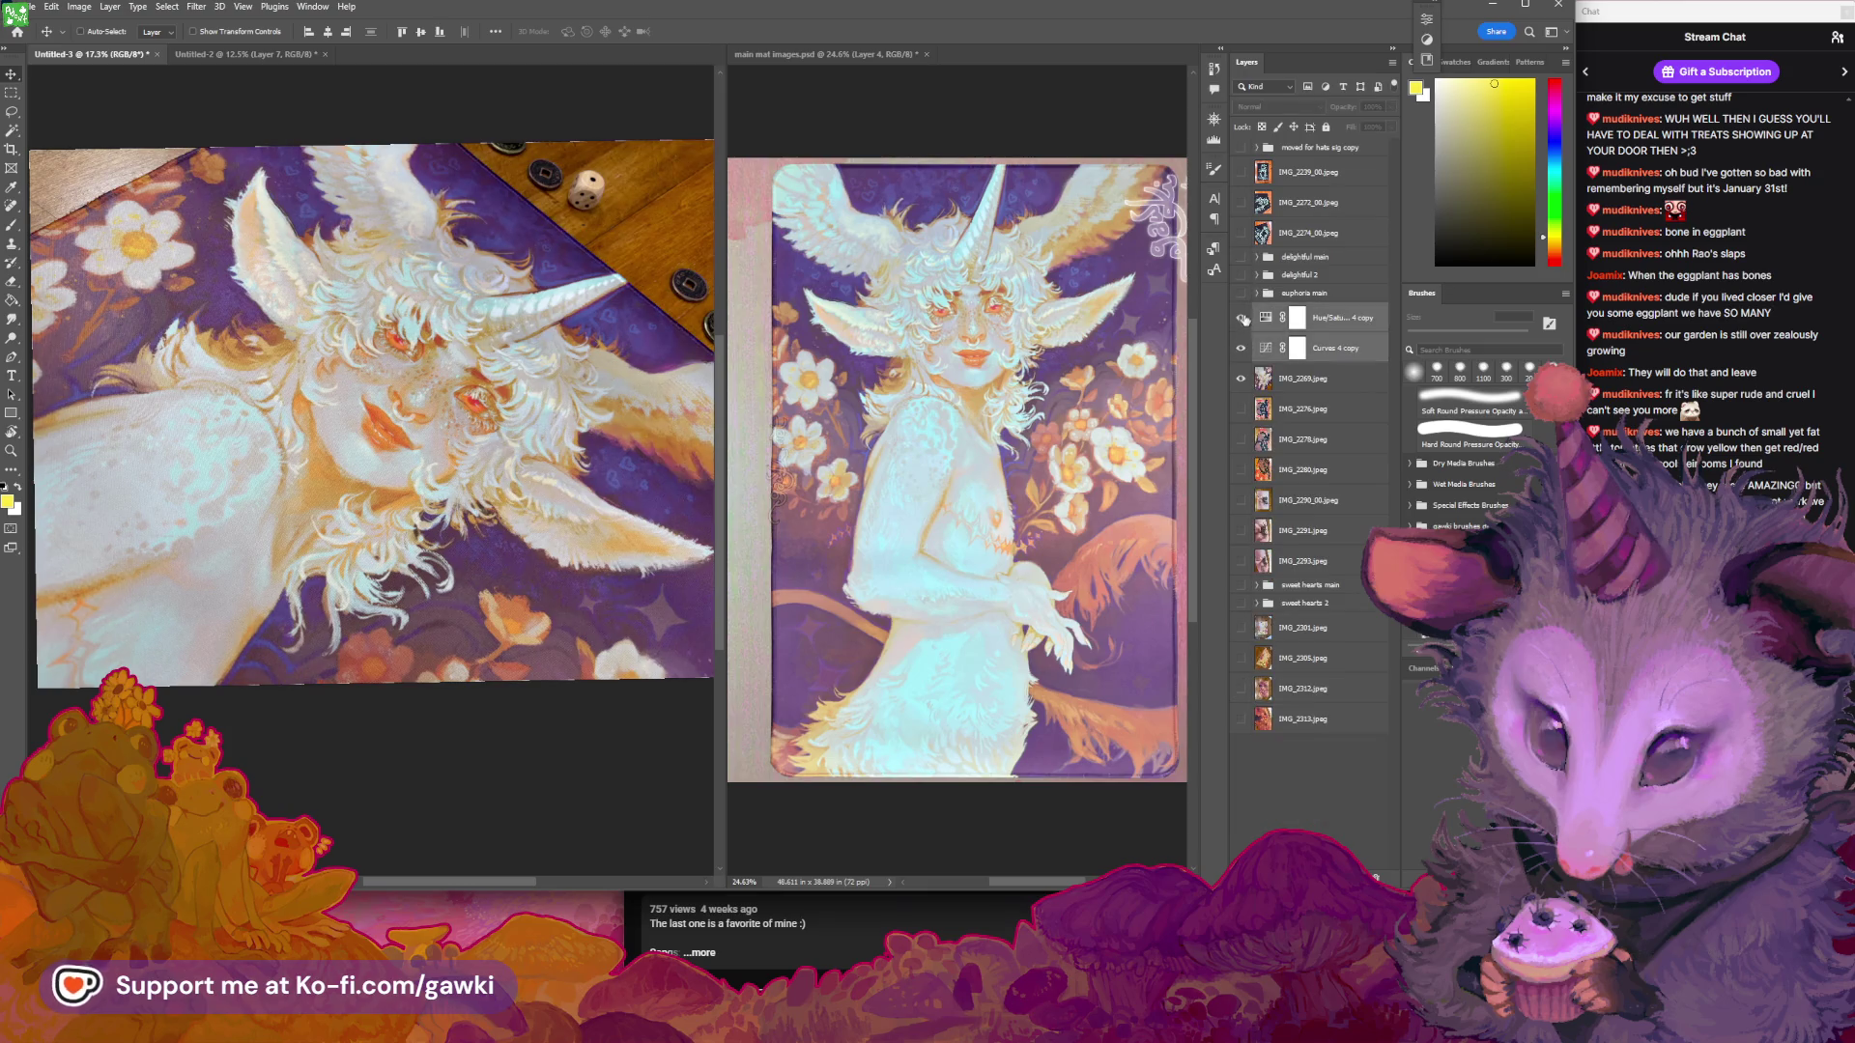
click(1241, 318)
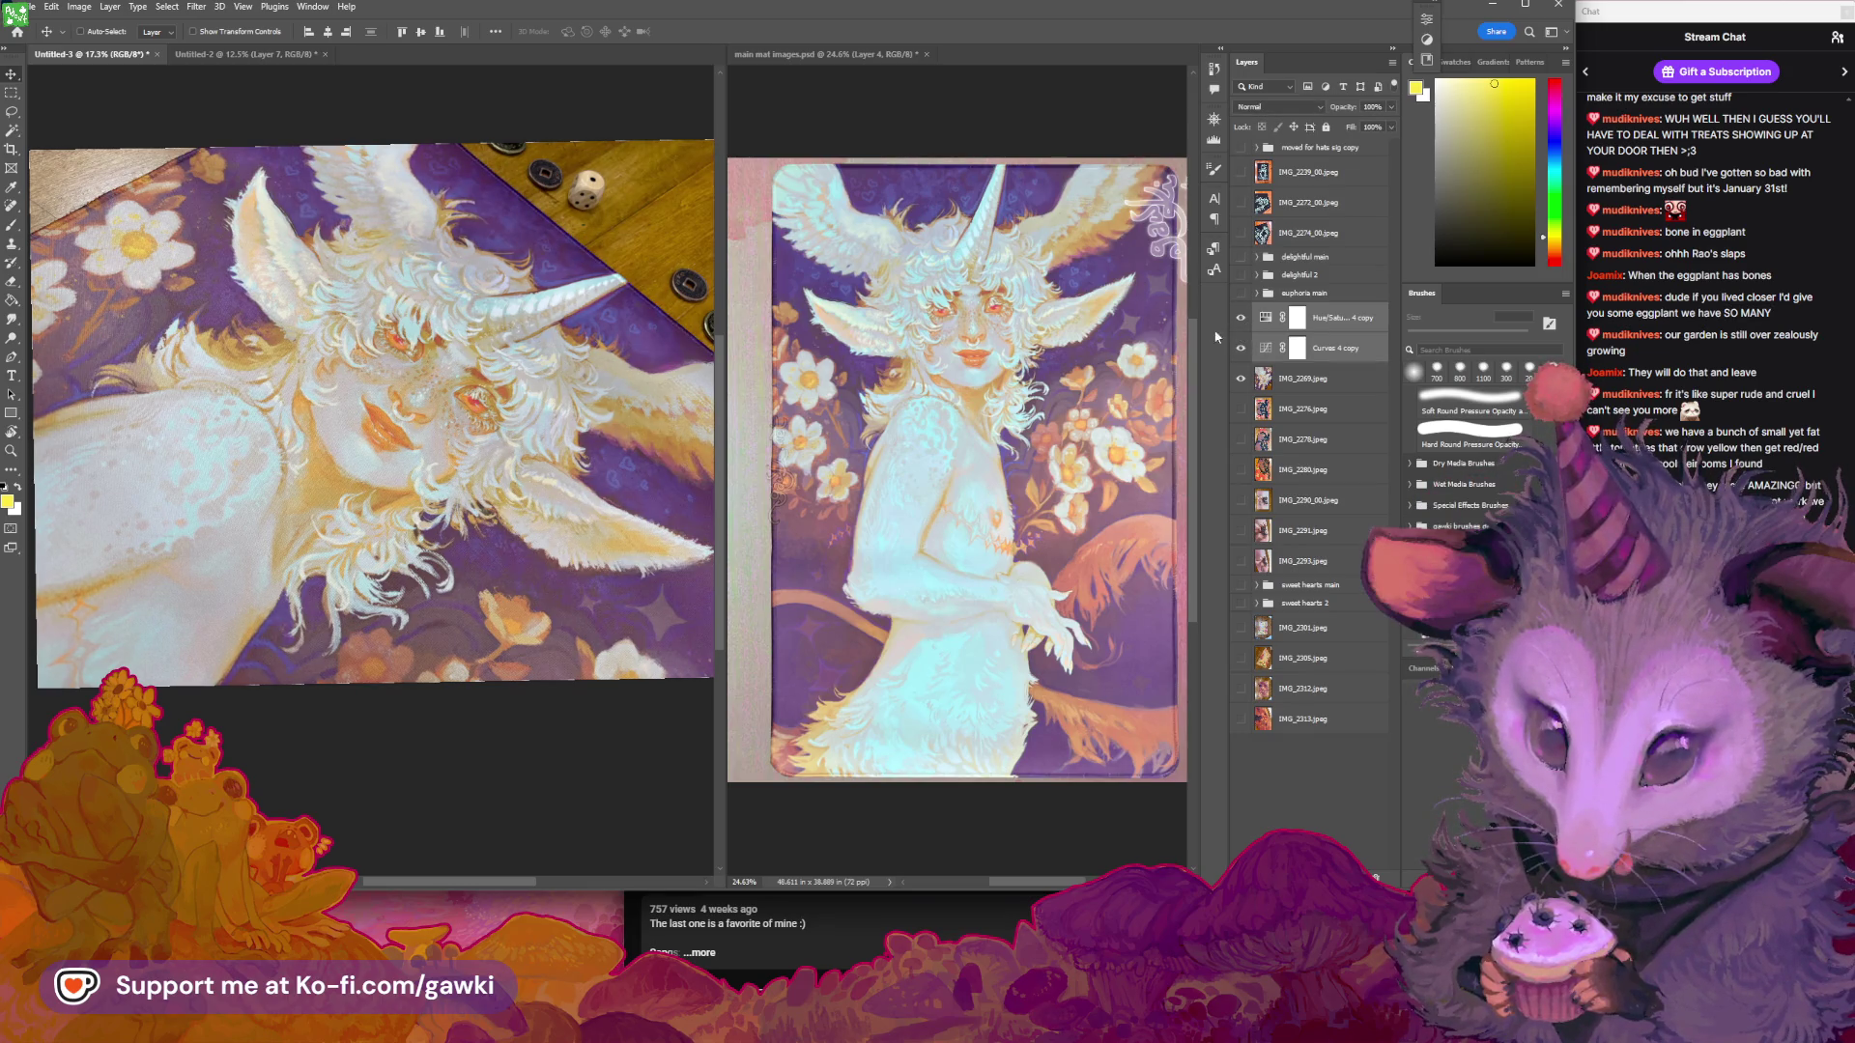
Group IMG_2269.jpeg with its copied adjustments as euphoria 2
scroll(524, 456, down, 2)
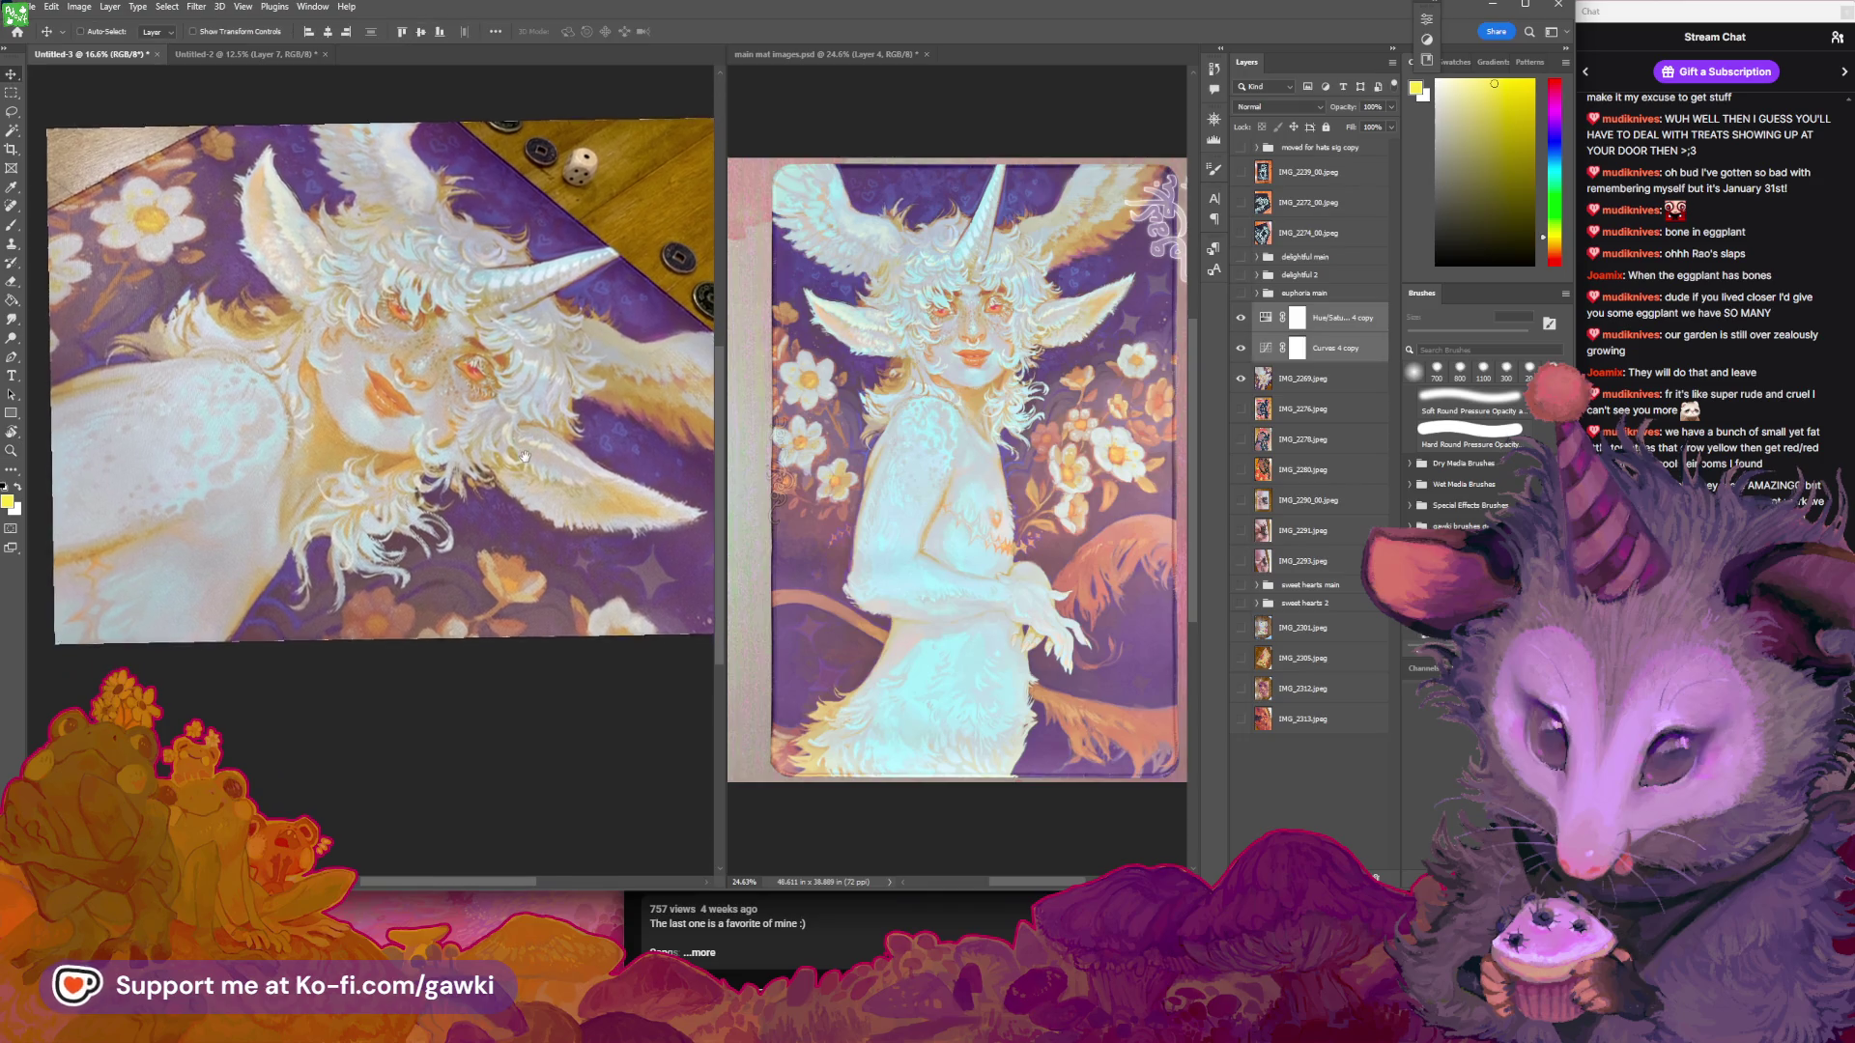
key(z)
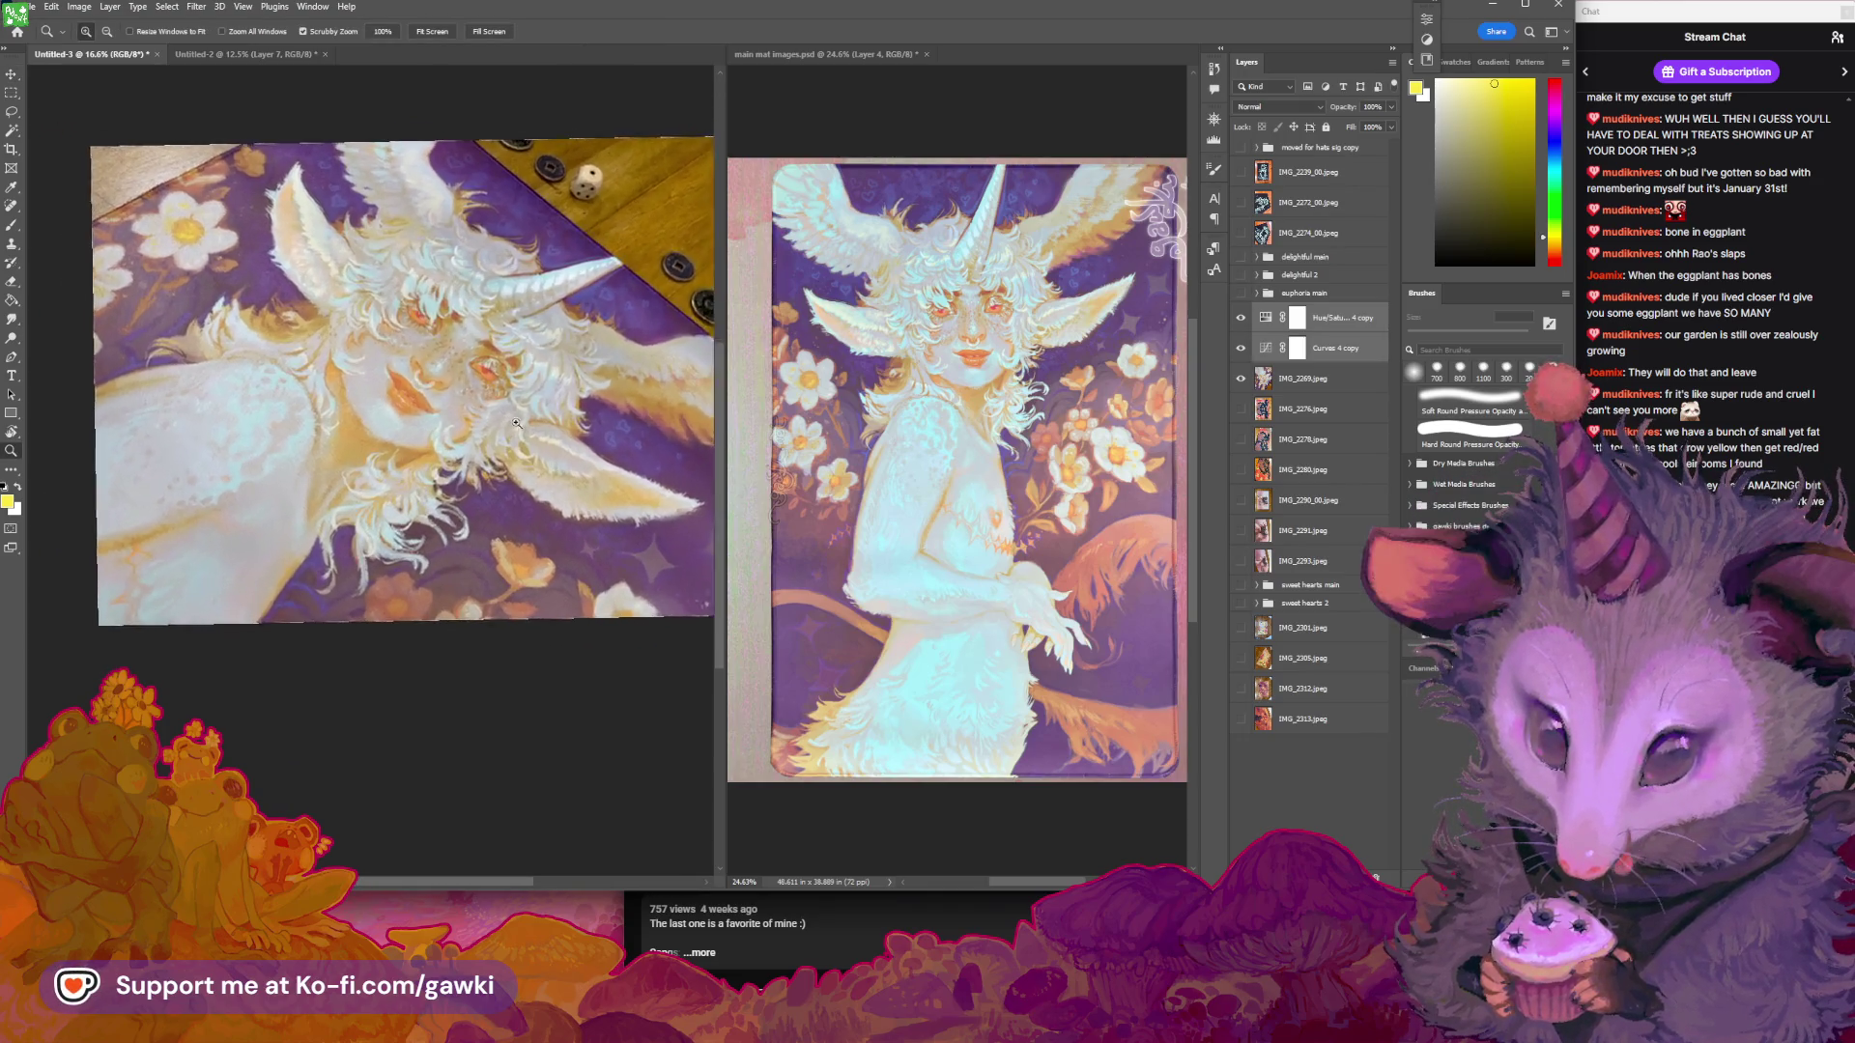
click(517, 423)
key(v)
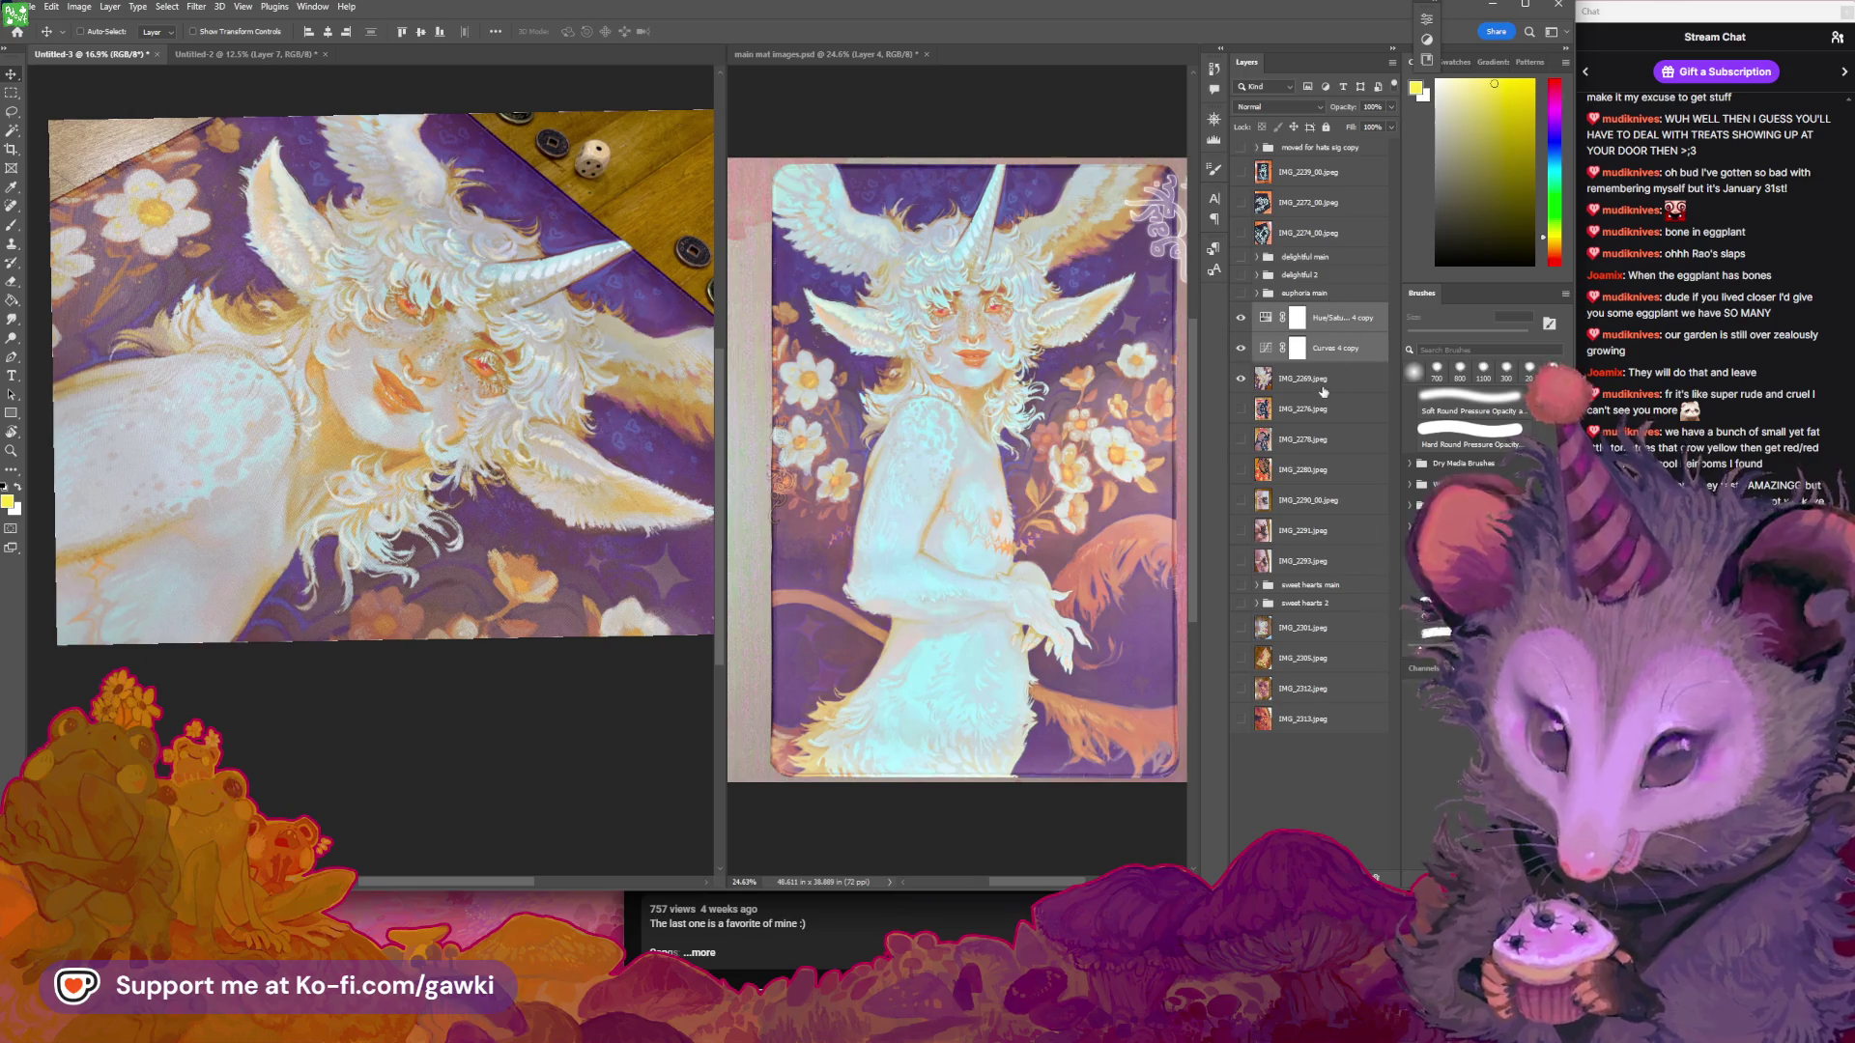
shift+click(1324, 386)
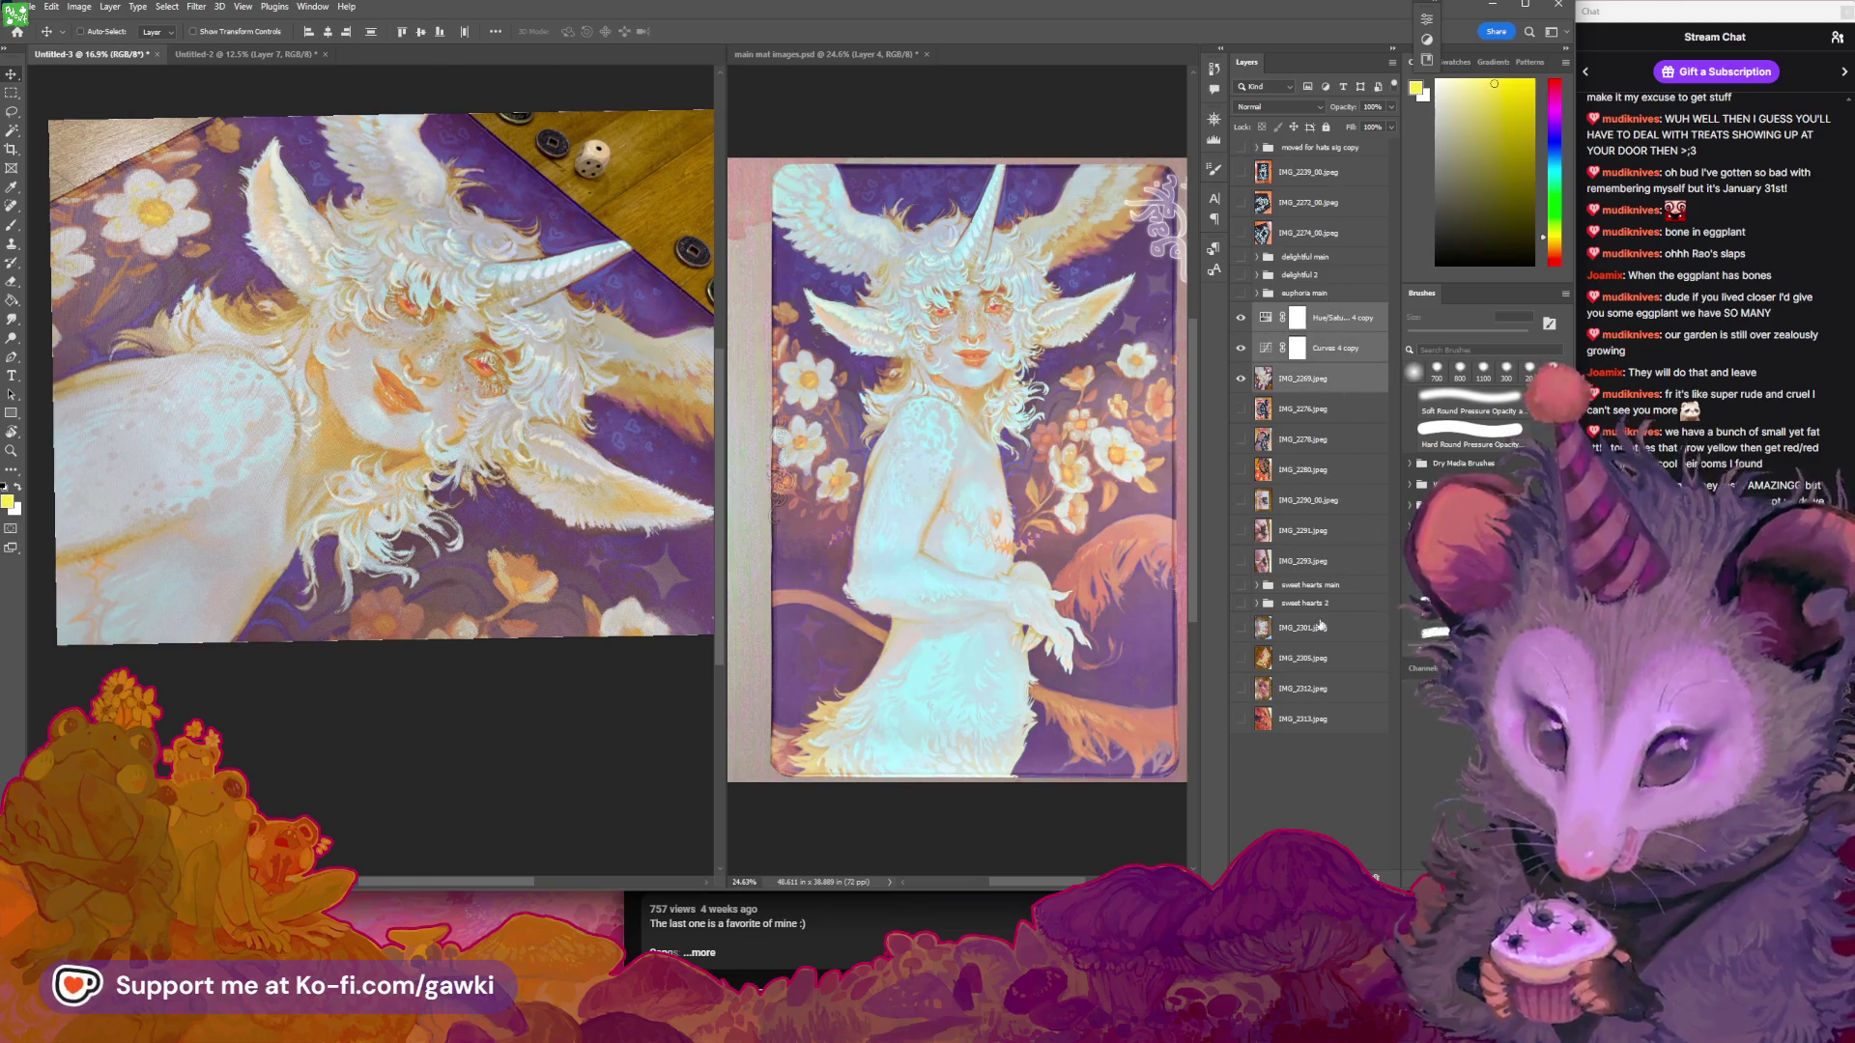
key(ctrl+g)
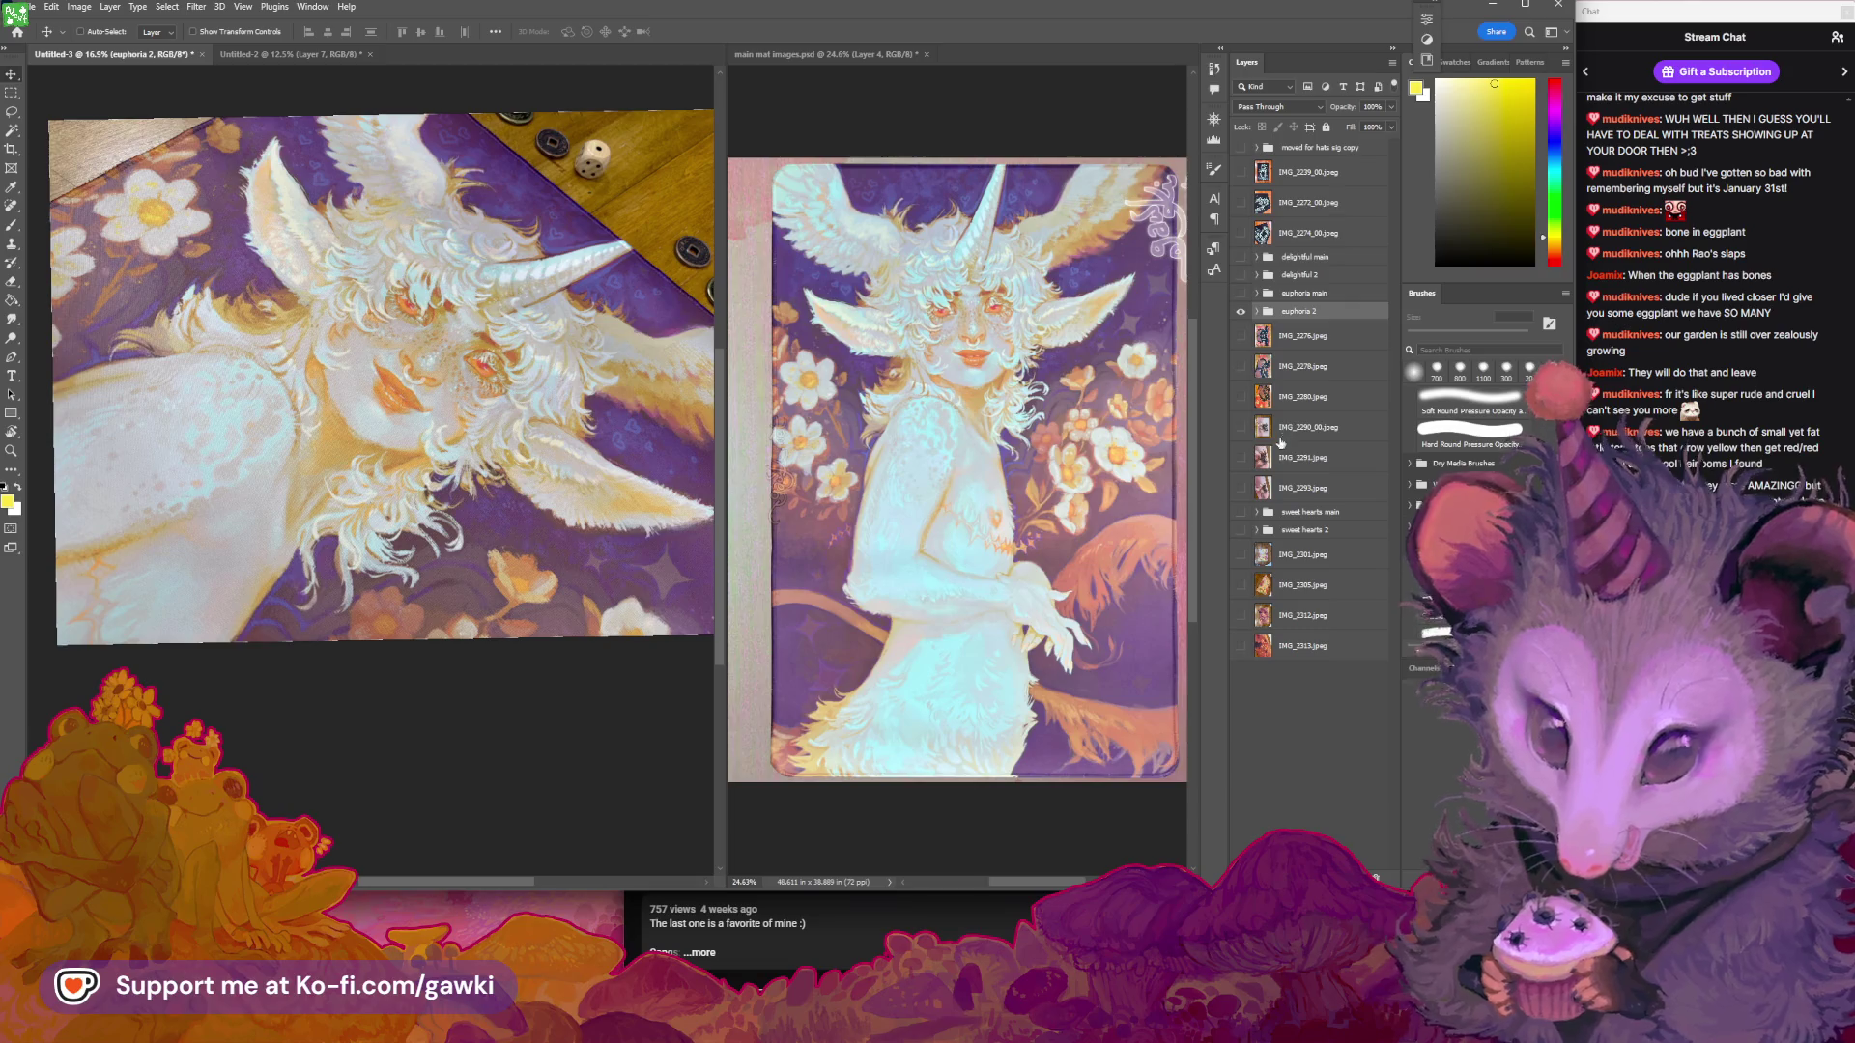
Show Layer 4's guillotine cats image in main mat images.psd and move it into position
click(1069, 136)
click(1241, 272)
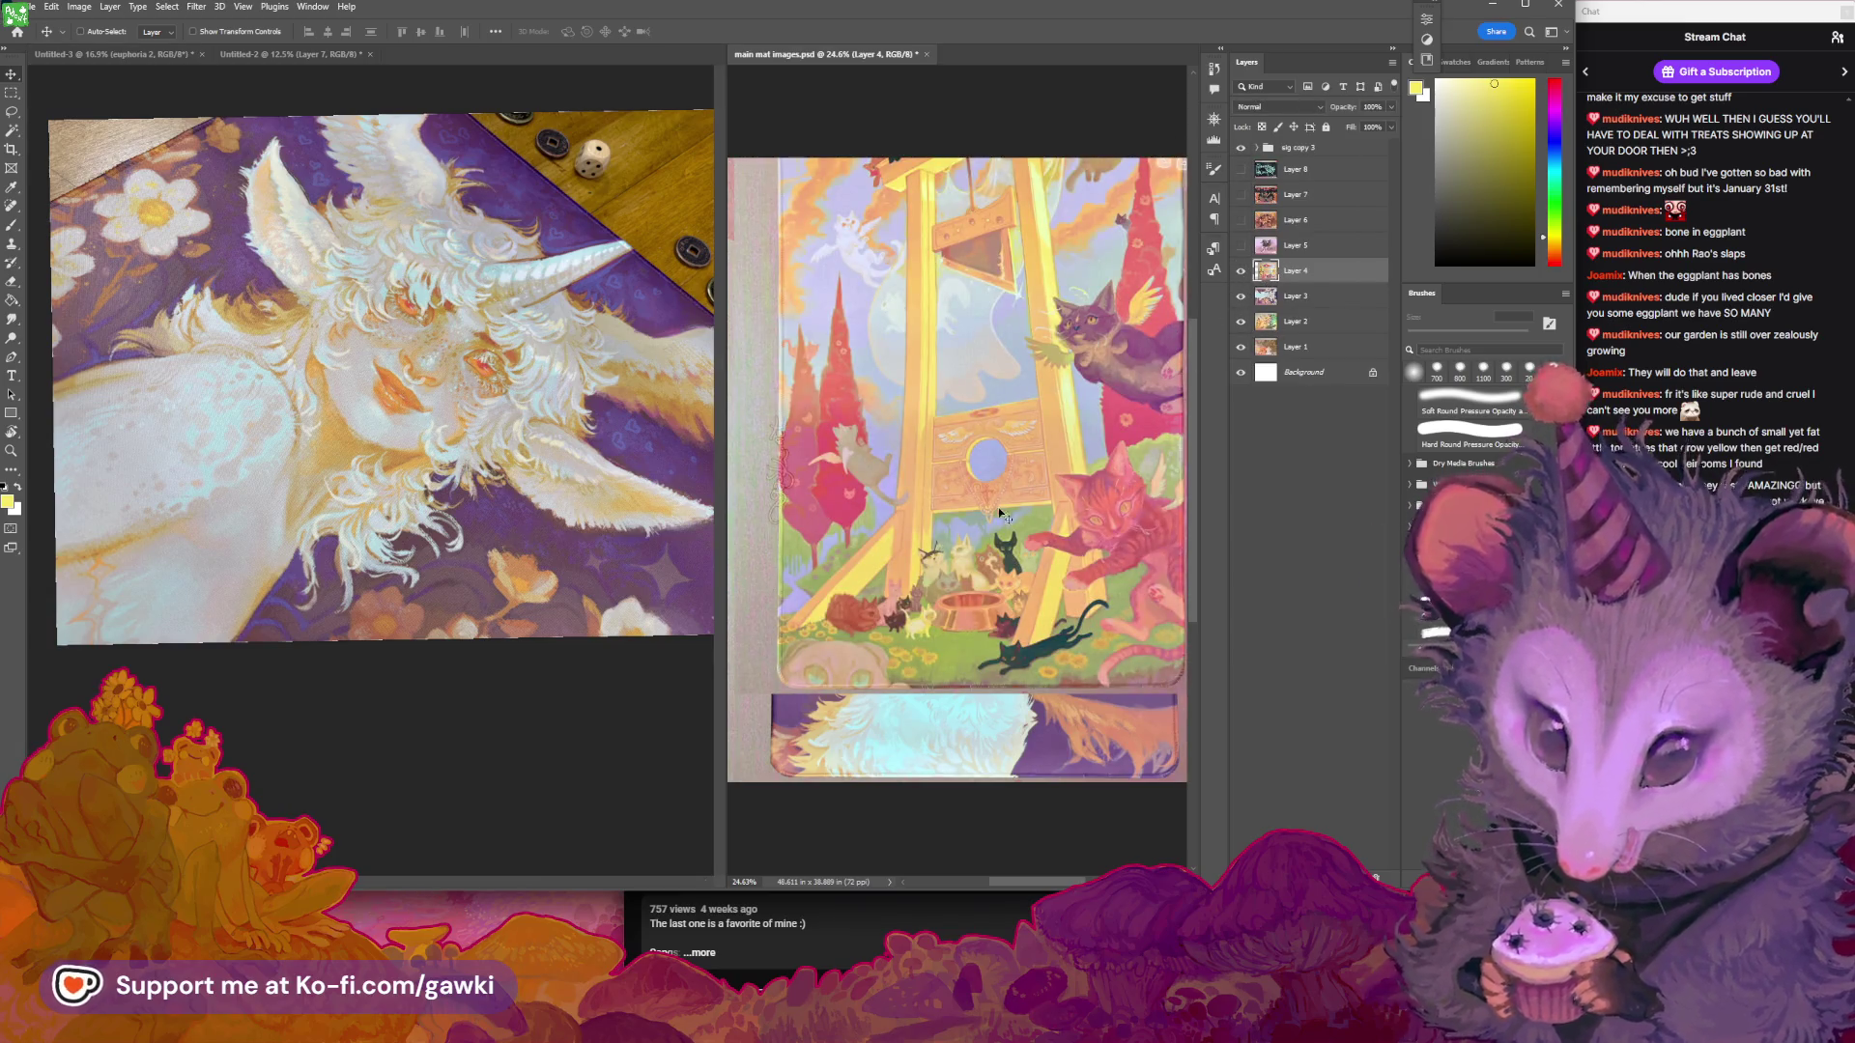
scroll(1002, 515, down, 1)
drag(933, 552, 1028, 549)
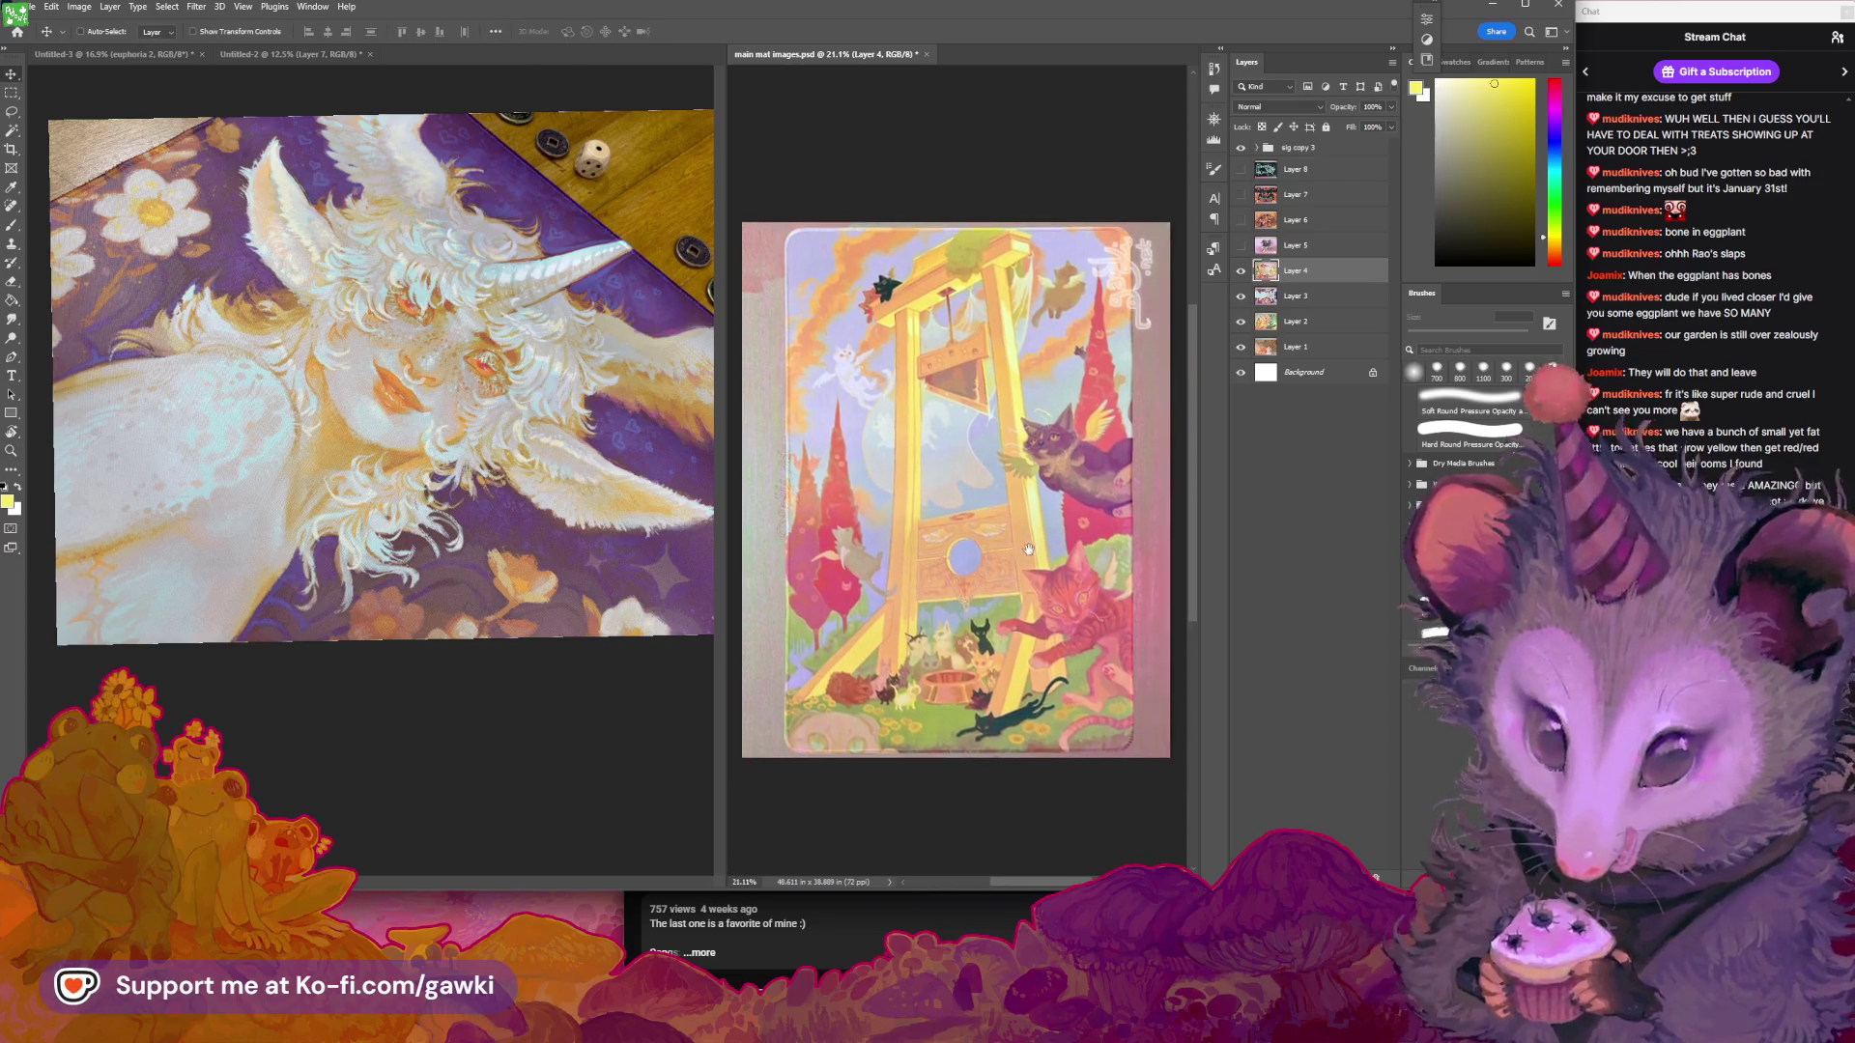
Widen the panels, zoom and pan the guillotine artwork, and make Untitled-3 active
scroll(1043, 512, up, 2)
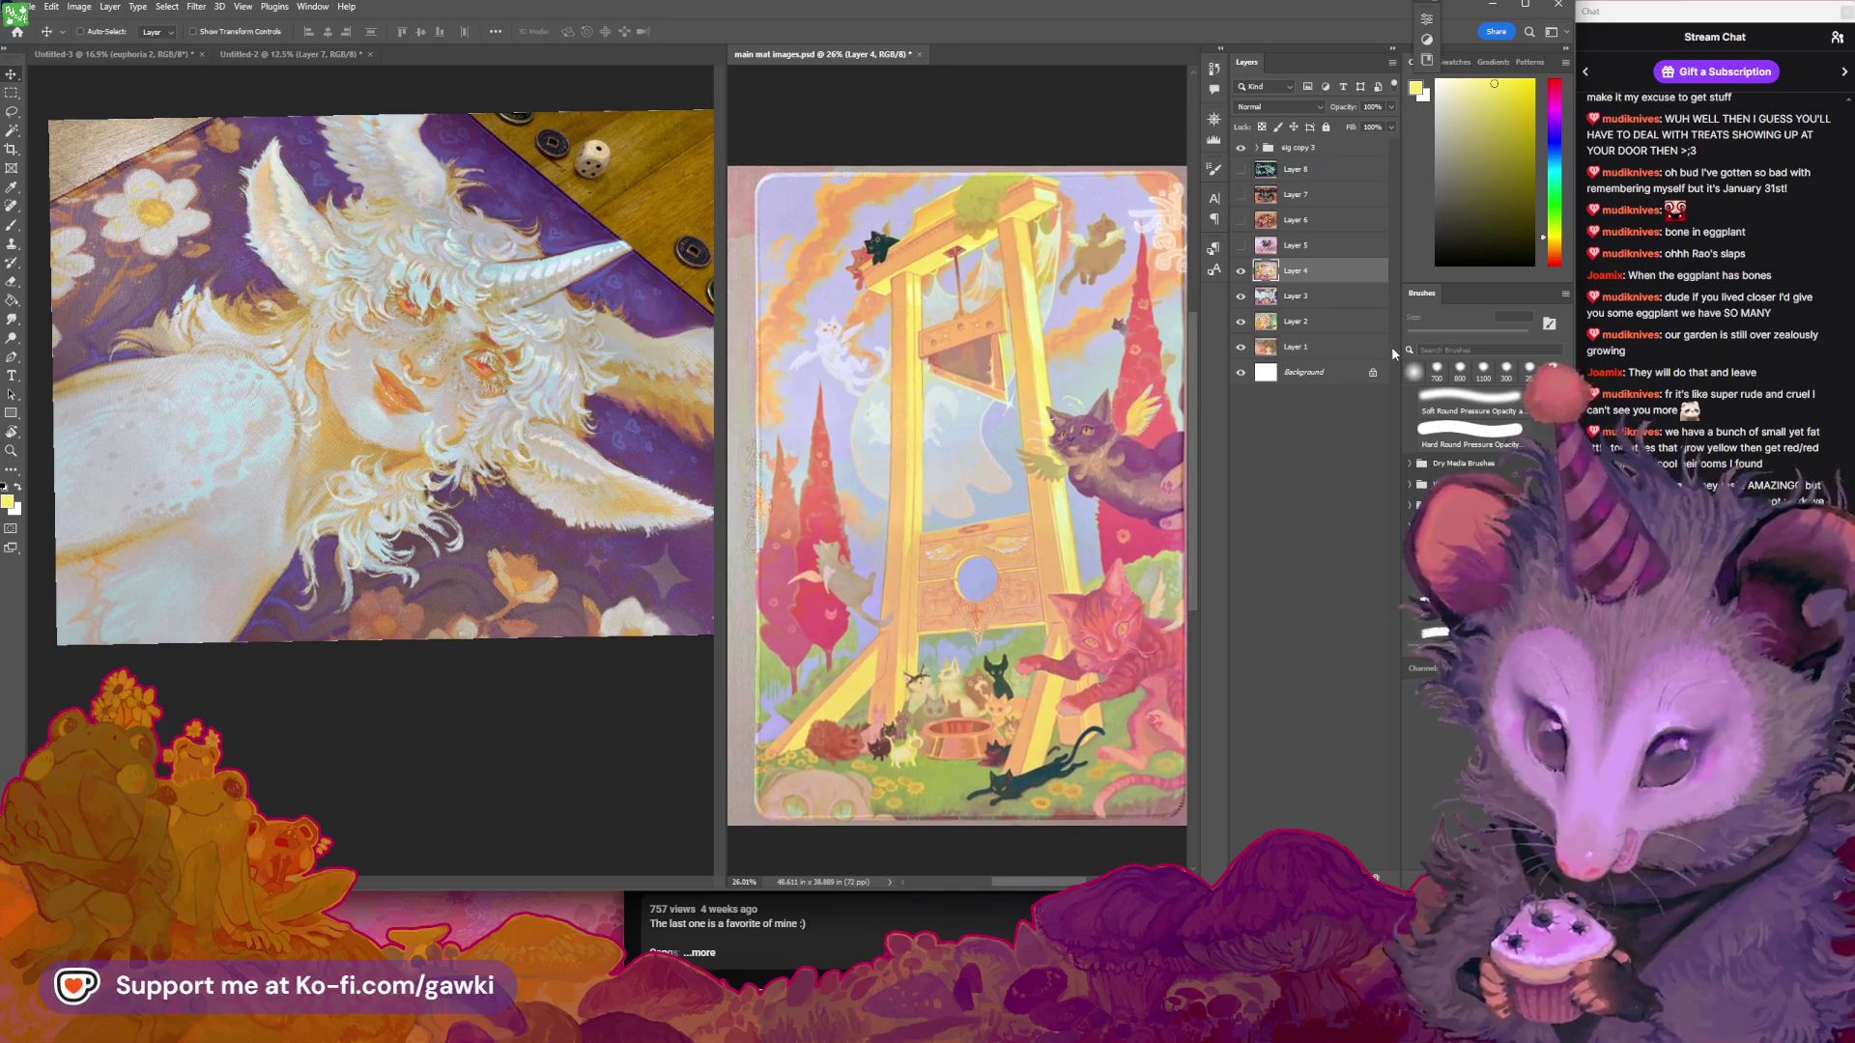
drag(1398, 346, 1418, 349)
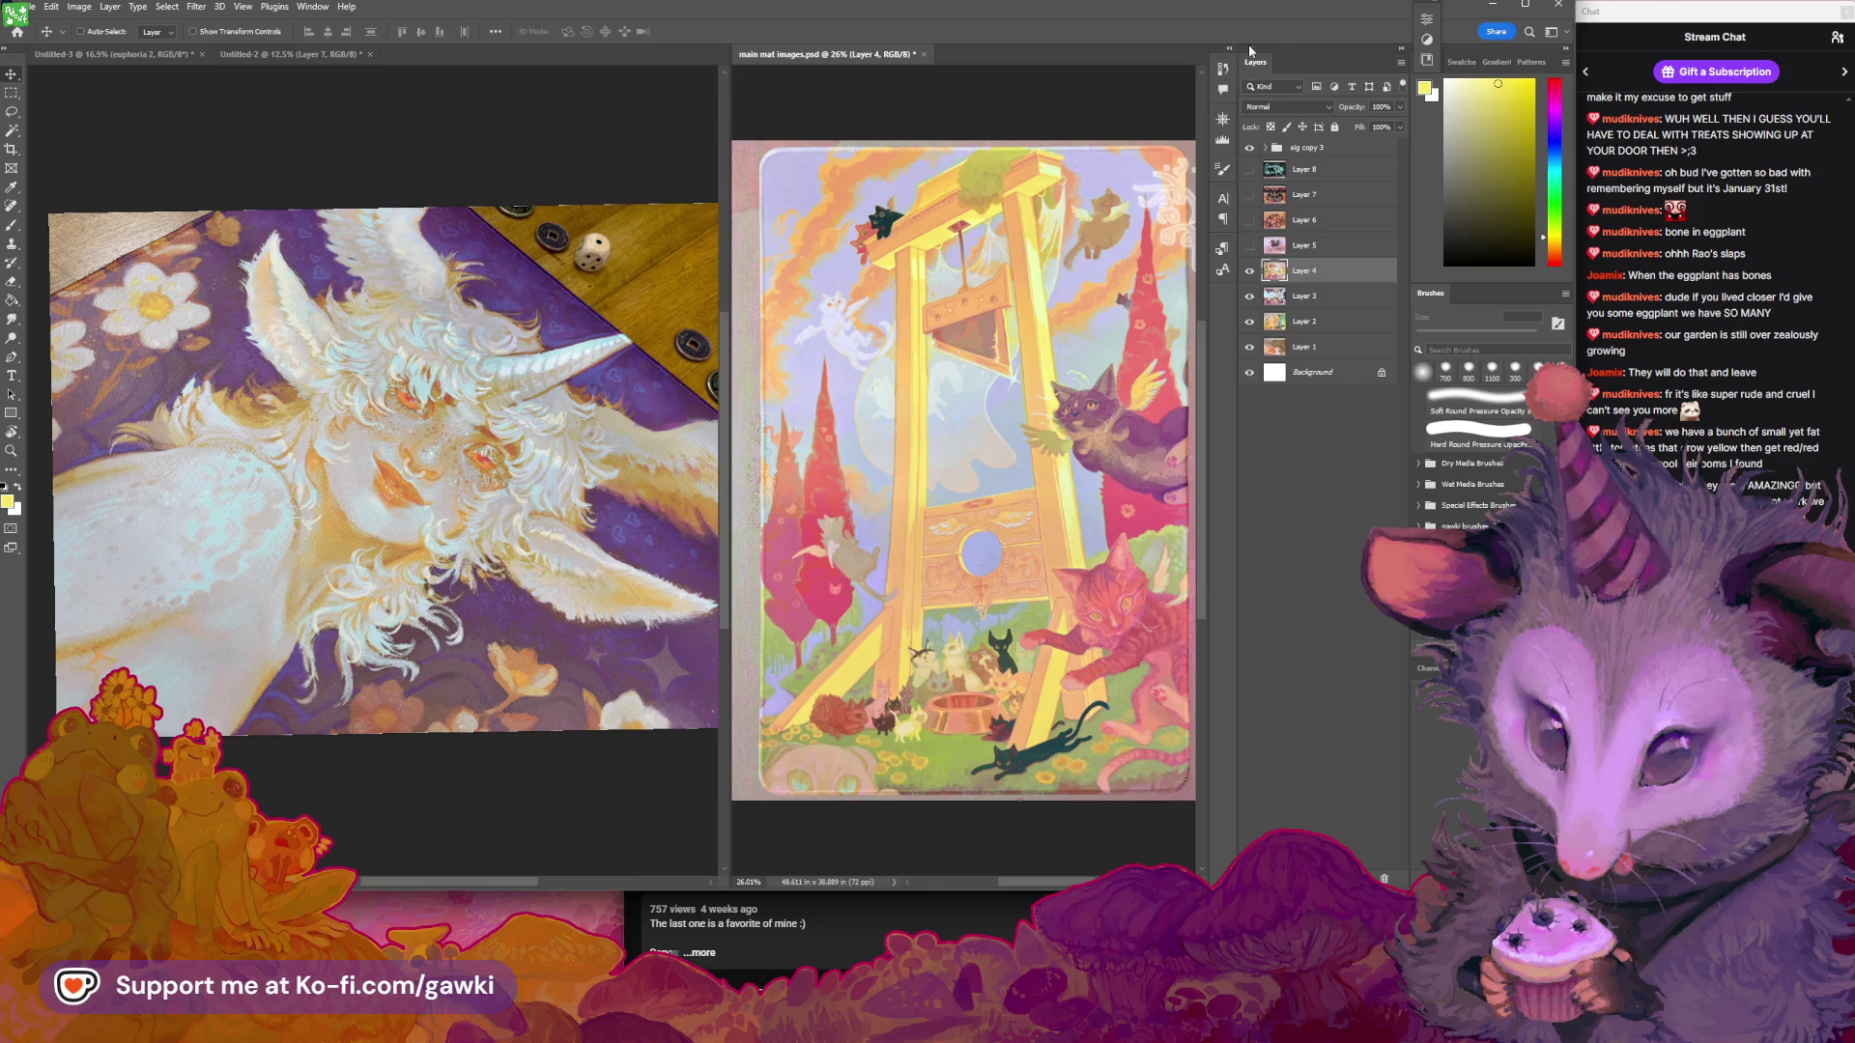
key(z)
scroll(1025, 429, down, 3)
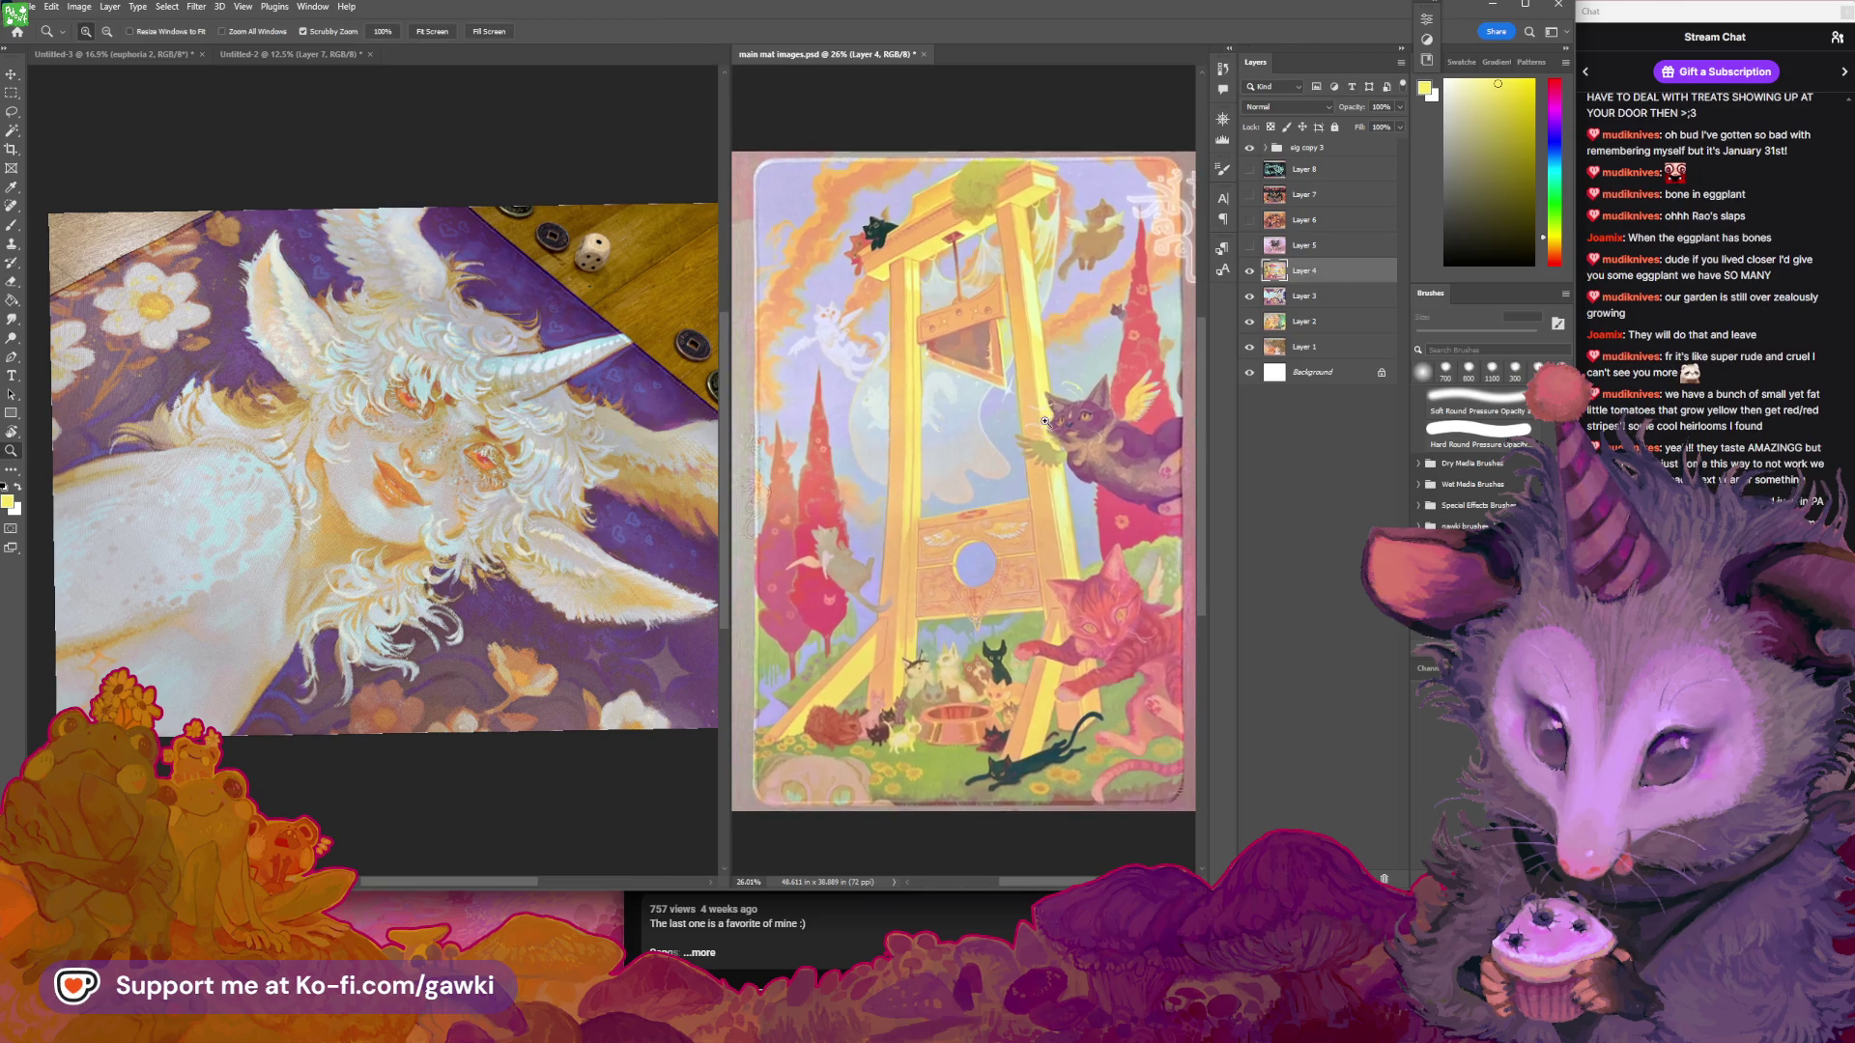
key(v)
drag(1025, 429, 1026, 448)
scroll(1024, 447, up, 1)
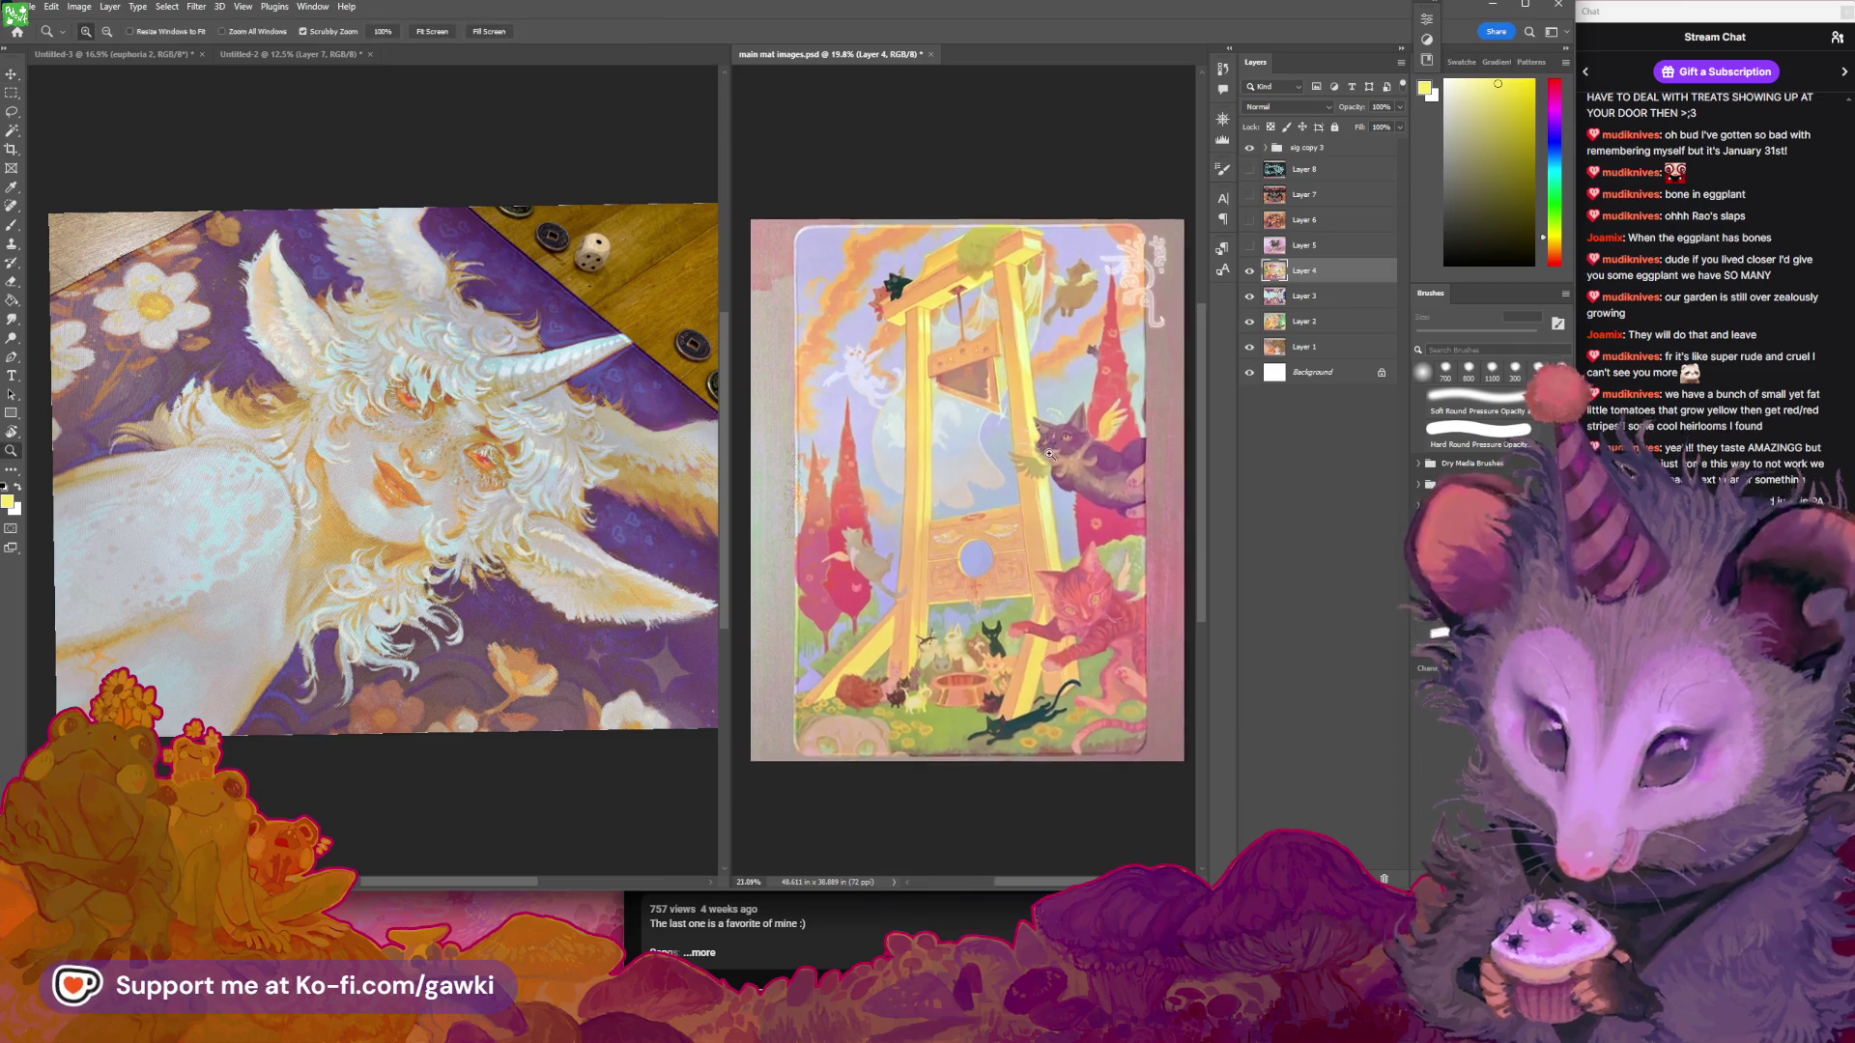
click(588, 571)
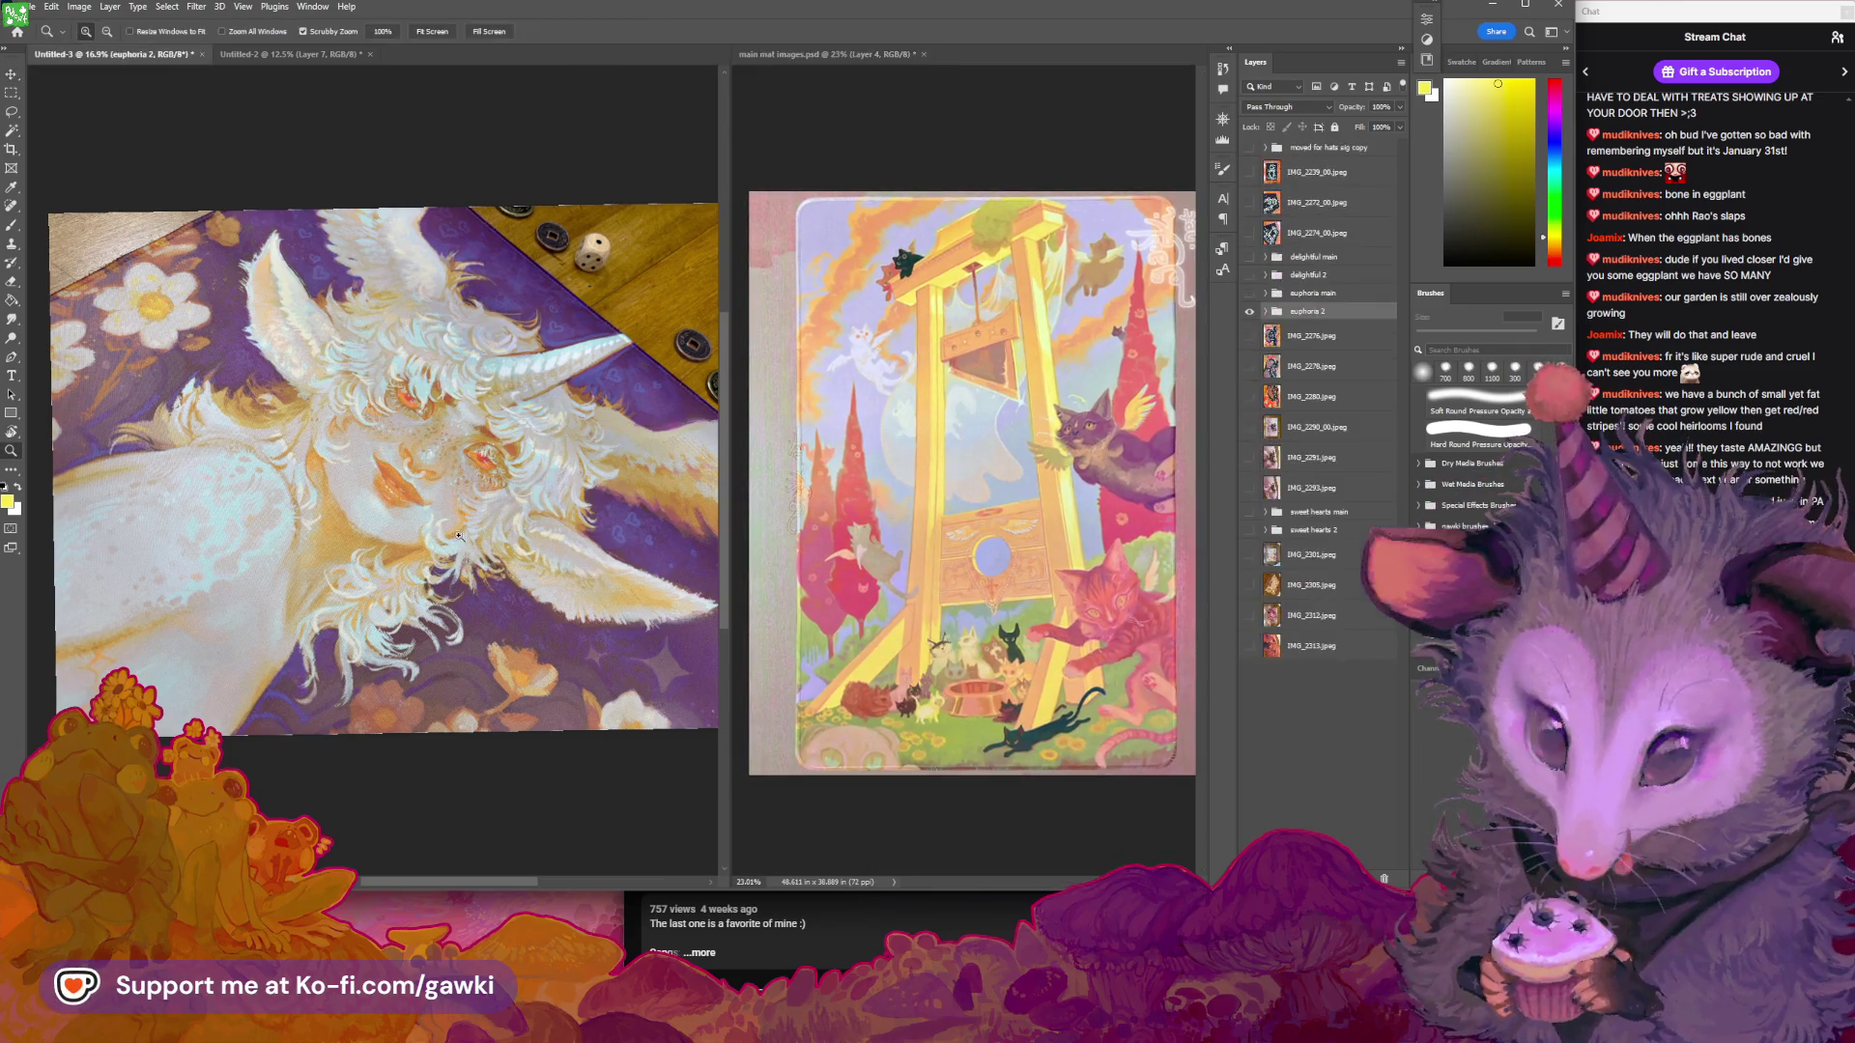
Zoom into the unicorn photo's print texture and the guillotine artwork to compare them
scroll(589, 571, up, 10)
scroll(588, 571, up, 10)
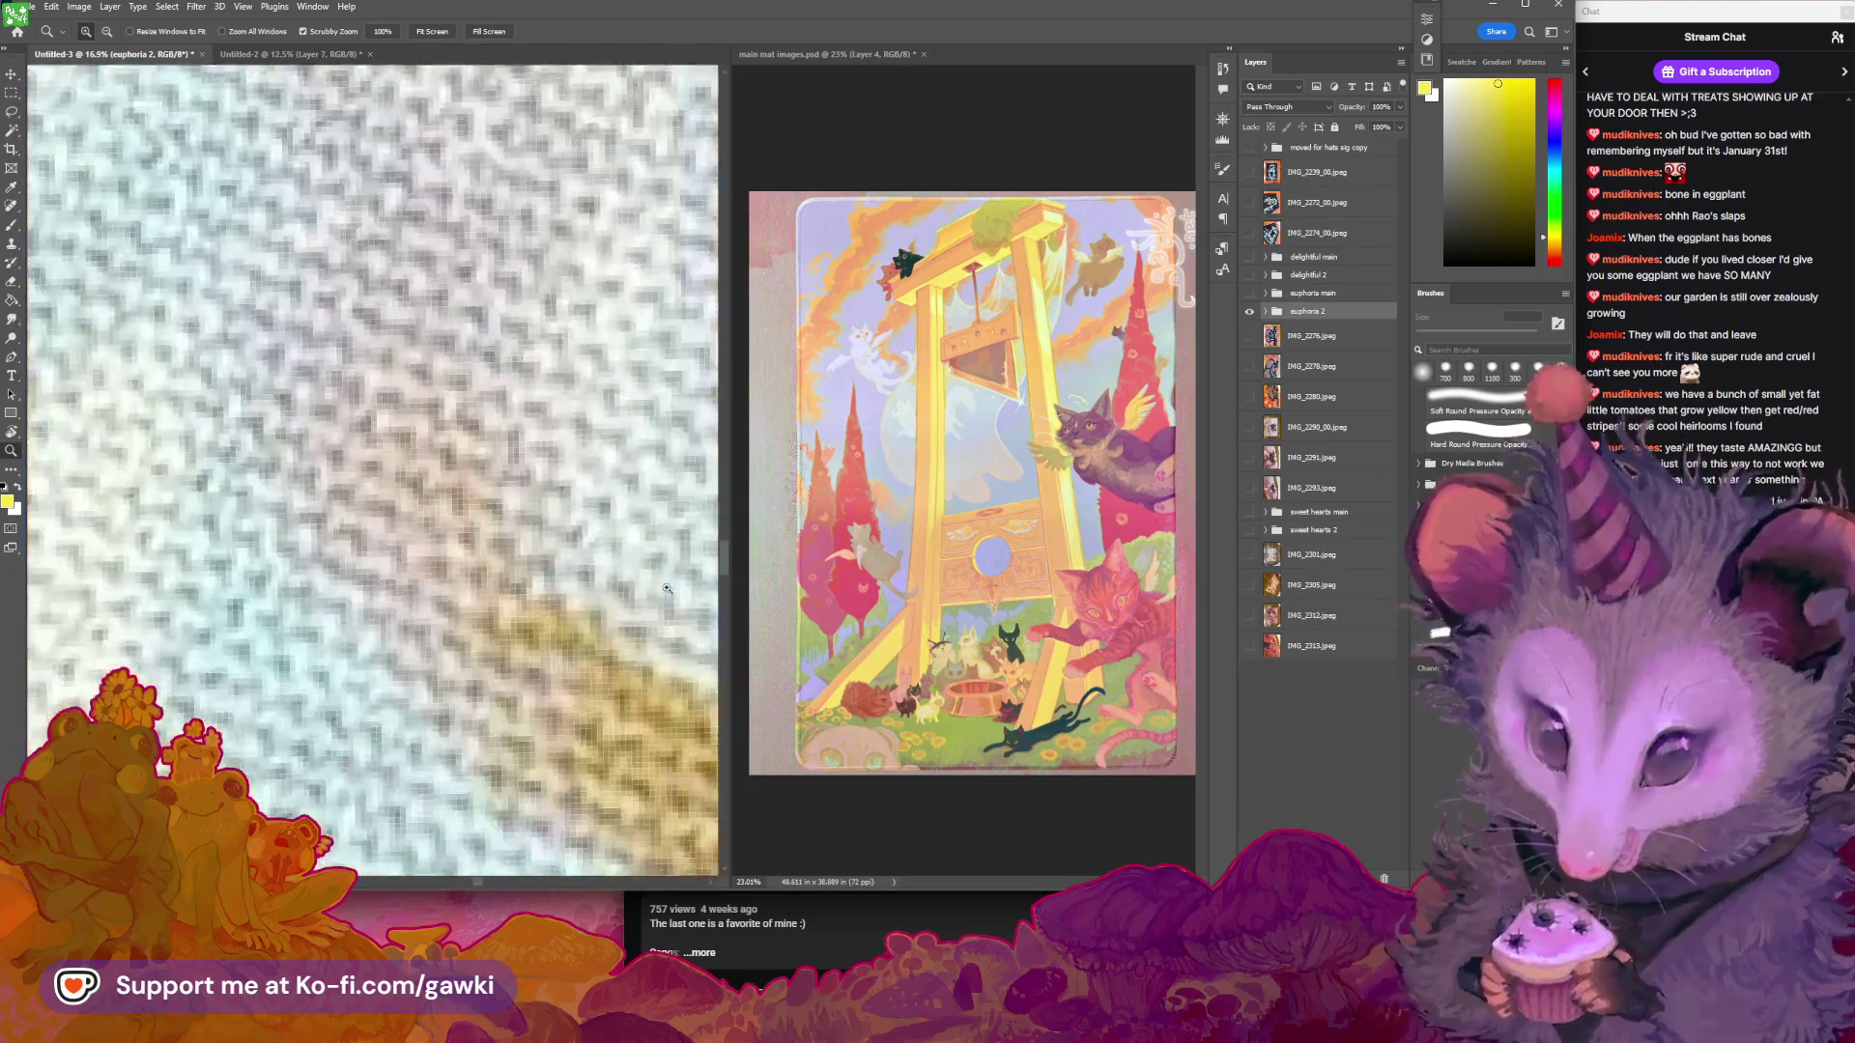
scroll(702, 641, down, 8)
scroll(703, 641, down, 10)
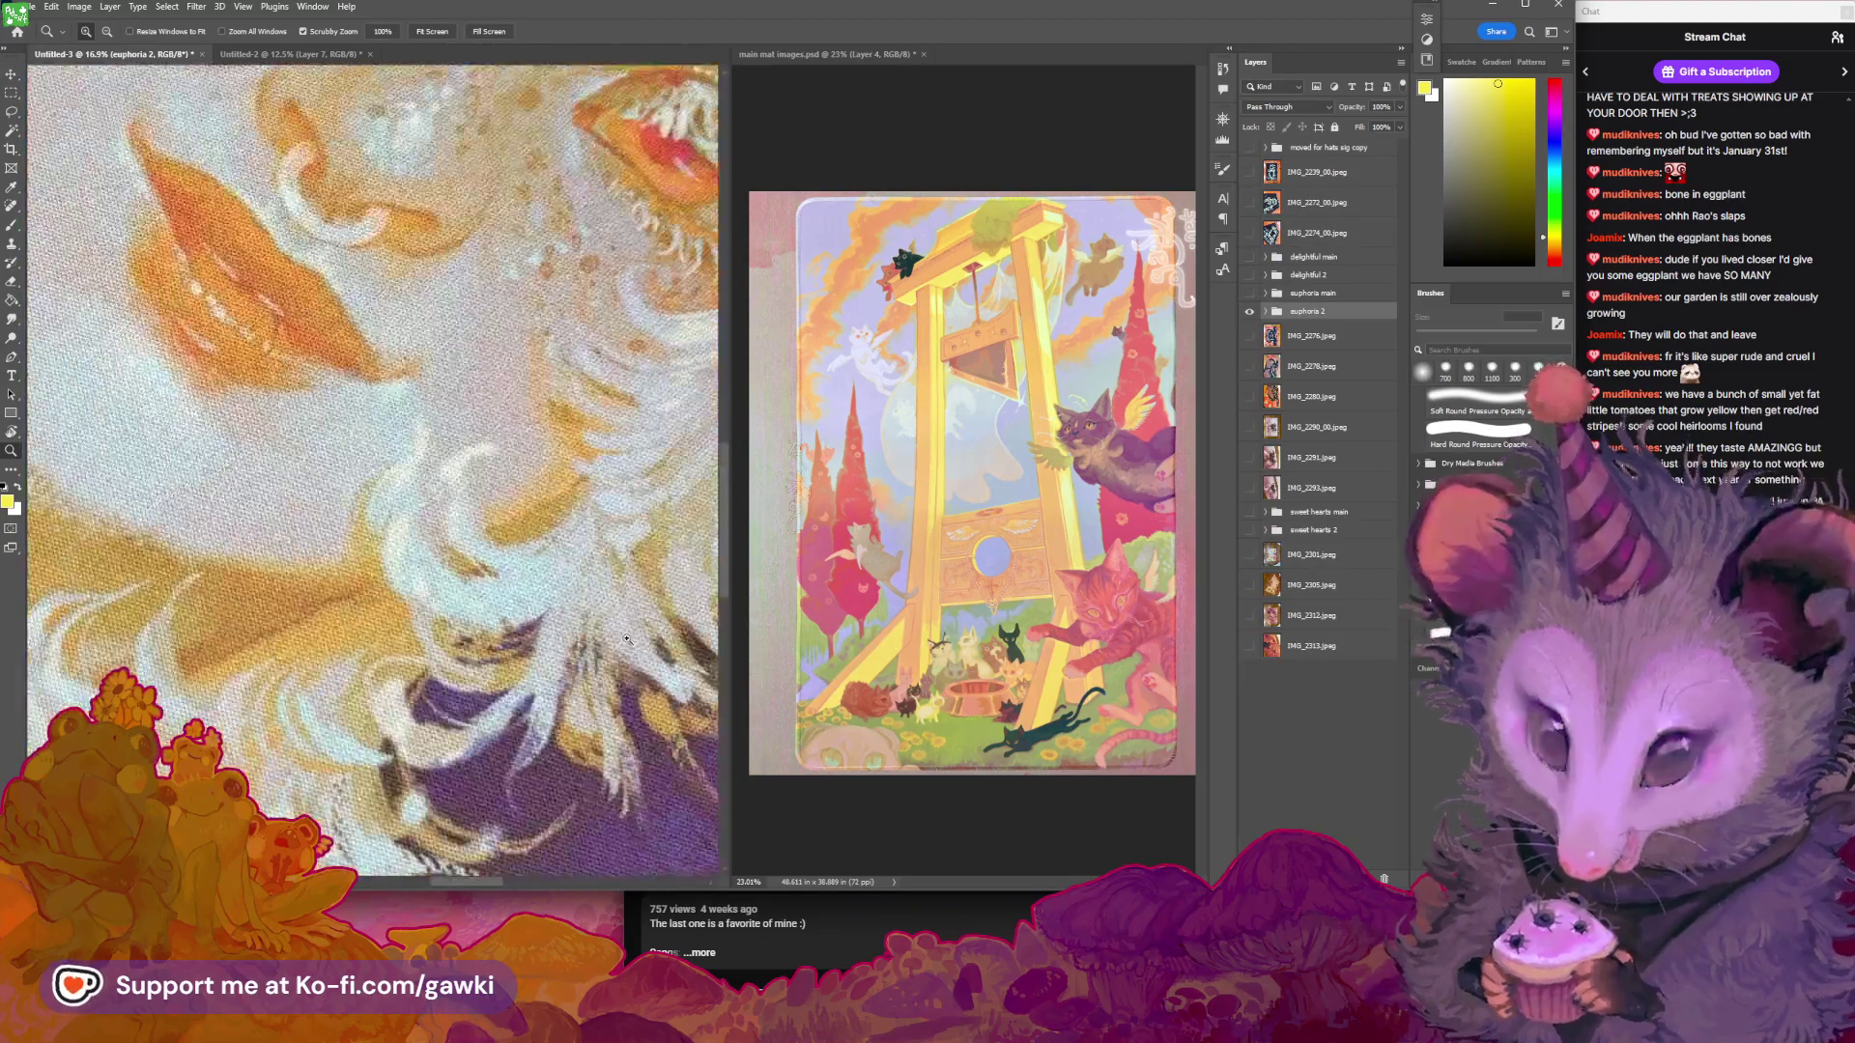
mouse_move(538, 631)
mouse_down()
mouse_move(698, 656)
mouse_move(281, 618)
mouse_move(472, 593)
mouse_up()
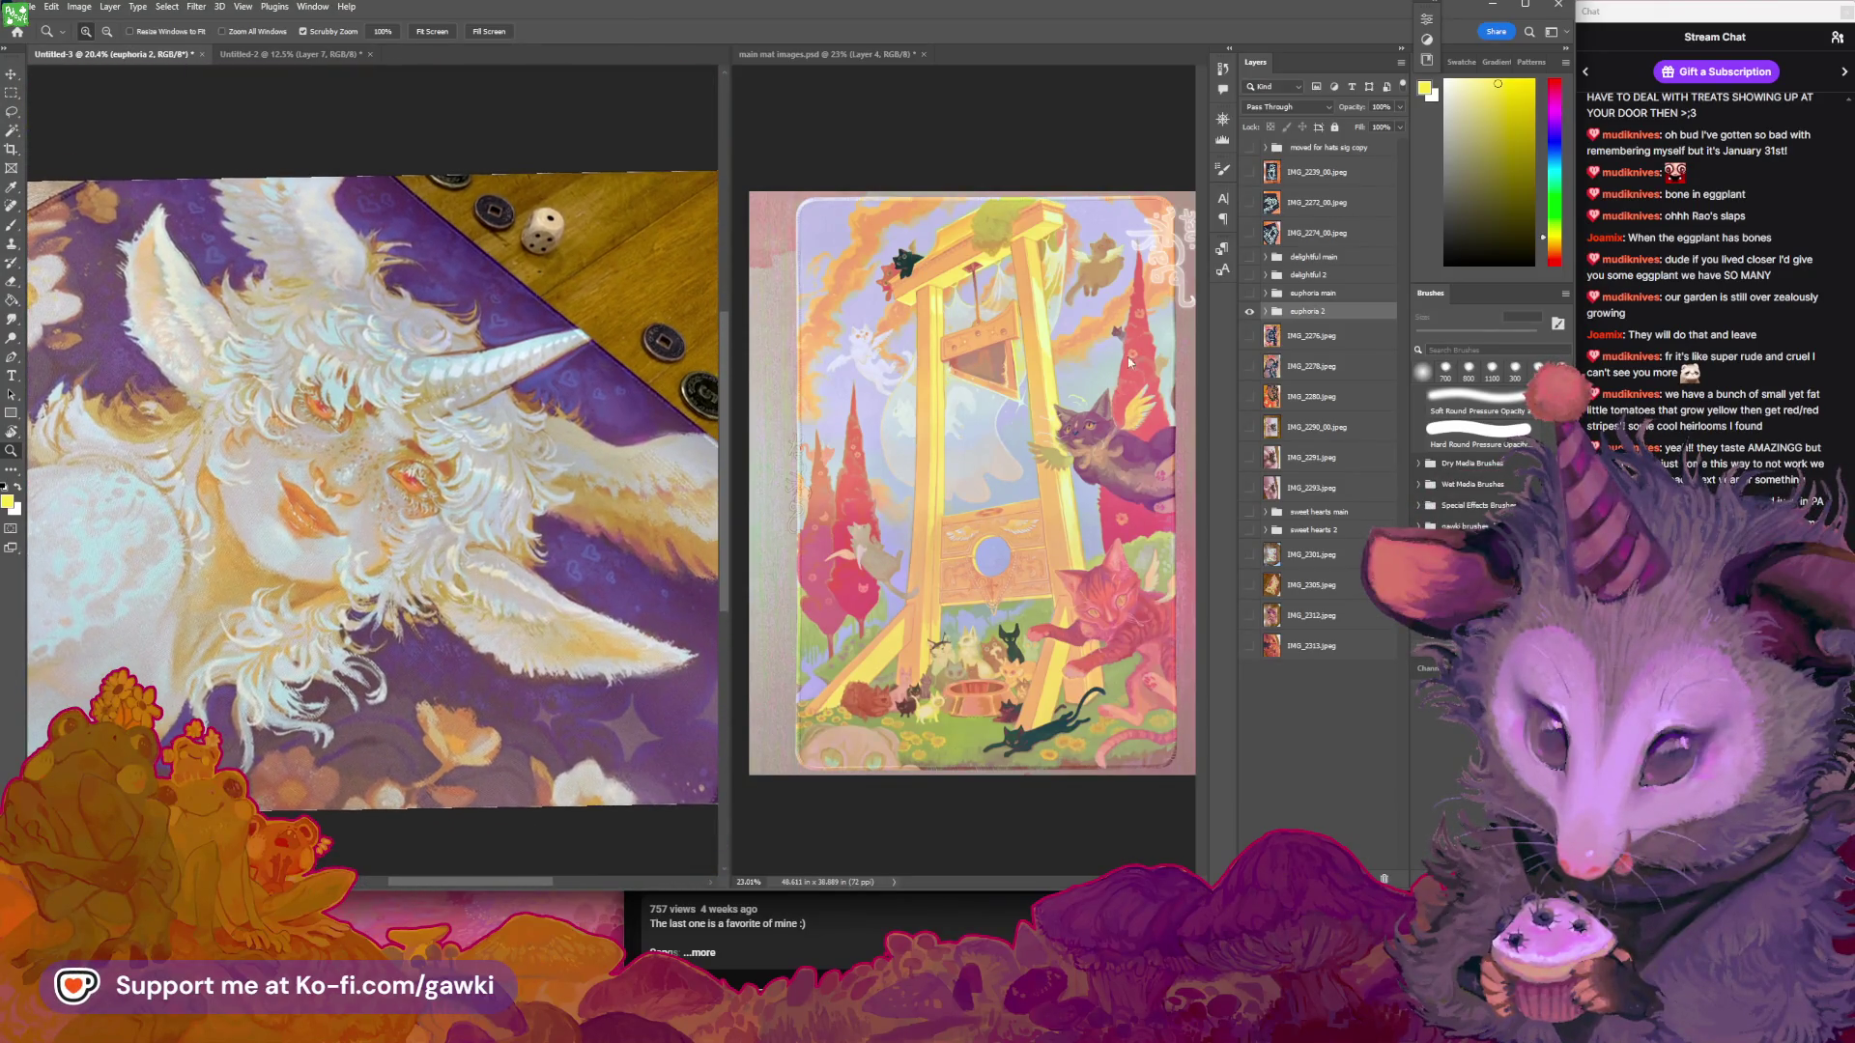
click(966, 406)
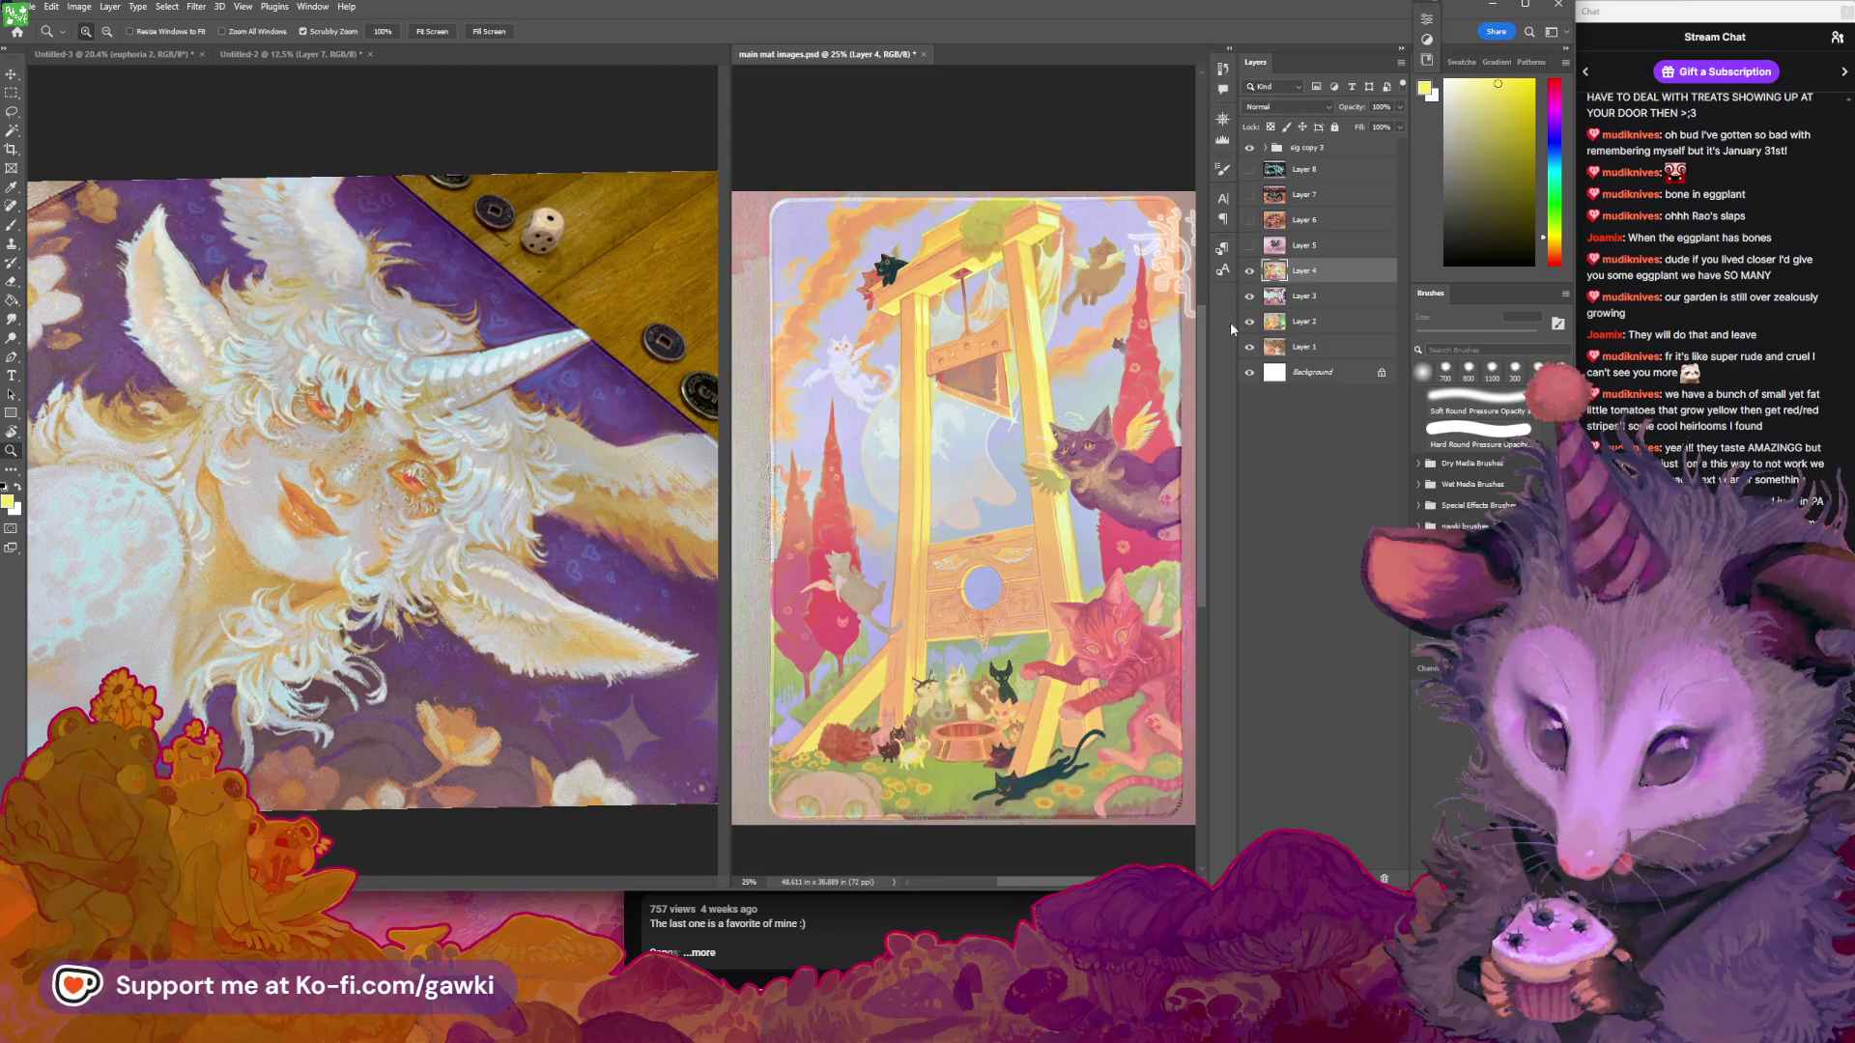
mouse_move(1035, 493)
mouse_down()
mouse_move(1053, 491)
mouse_move(1005, 518)
mouse_move(1026, 533)
mouse_move(989, 513)
mouse_move(1006, 521)
mouse_move(974, 530)
mouse_move(949, 502)
mouse_up()
drag(379, 535, 394, 535)
click(1024, 511)
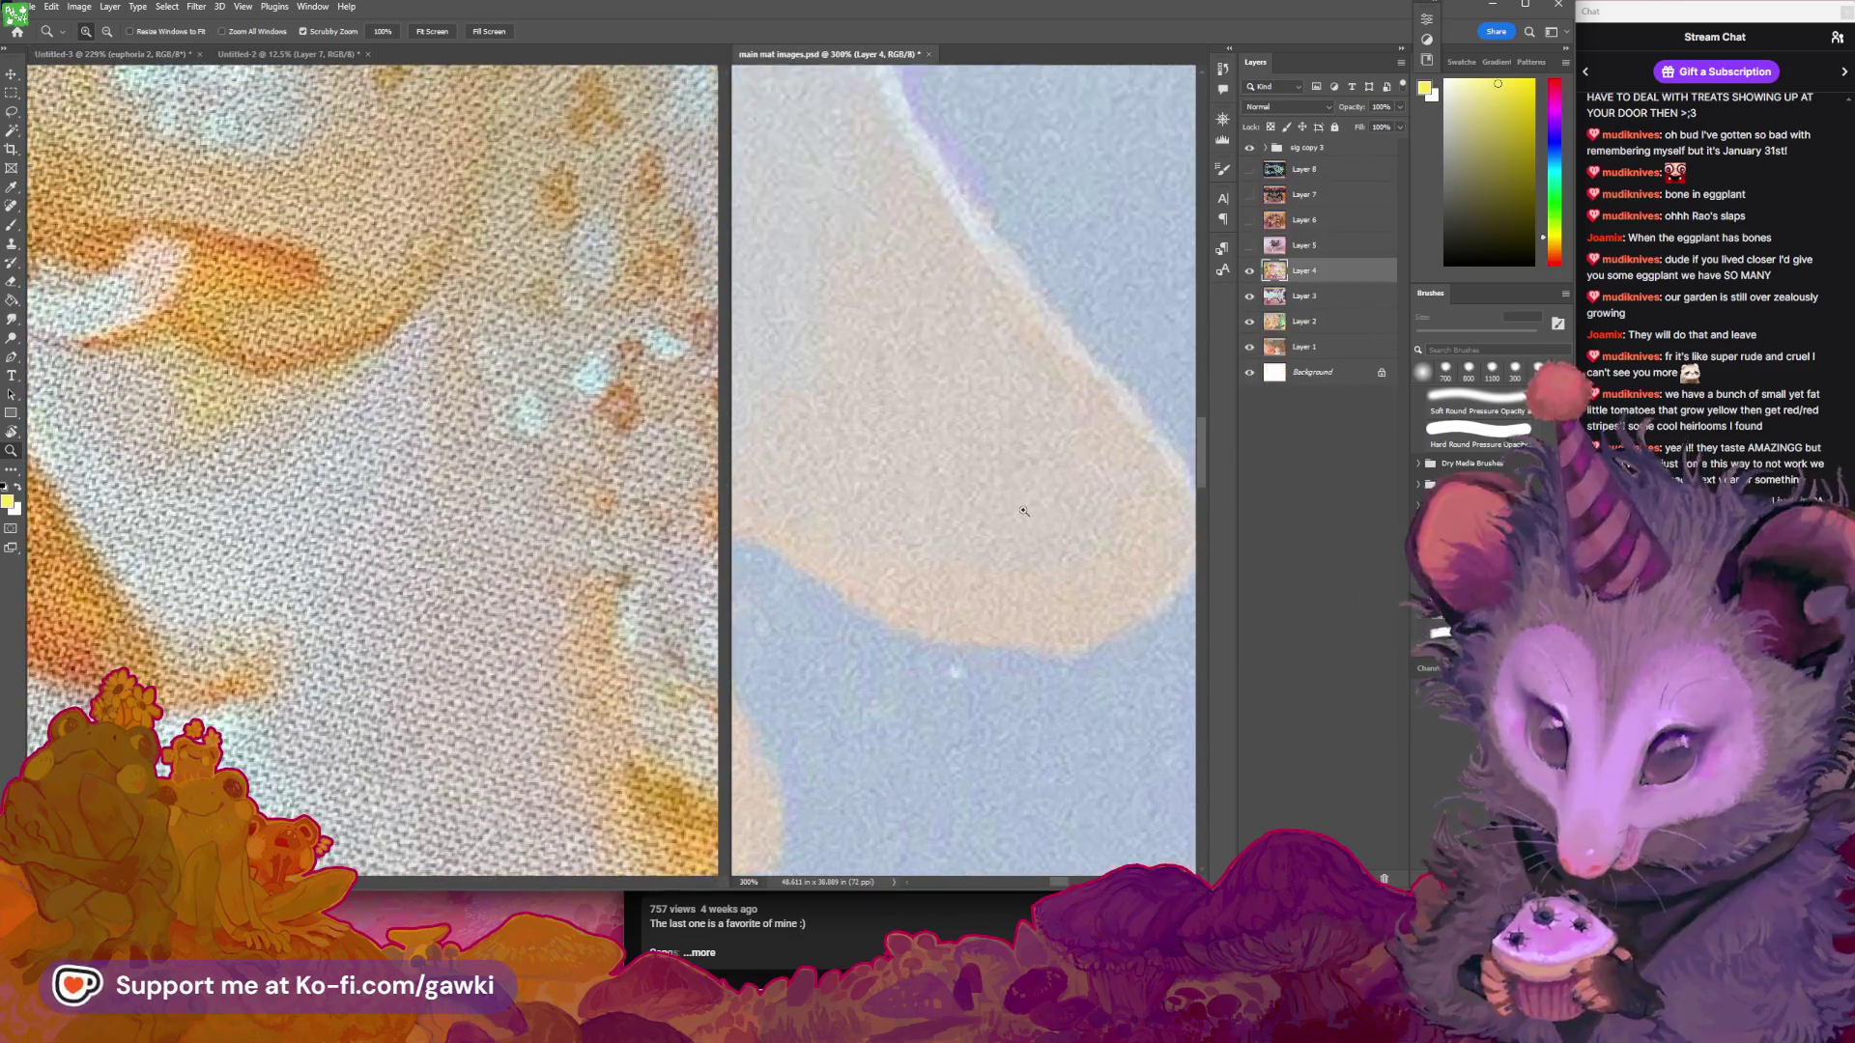
mouse_move(1023, 511)
mouse_down()
mouse_move(946, 532)
mouse_move(1010, 531)
mouse_move(1060, 592)
mouse_move(1001, 560)
mouse_move(928, 572)
mouse_move(956, 570)
mouse_up()
Zoom out on the mat photo, hide euphoria 2 and select the IMG_2301.jpeg layer
click(496, 473)
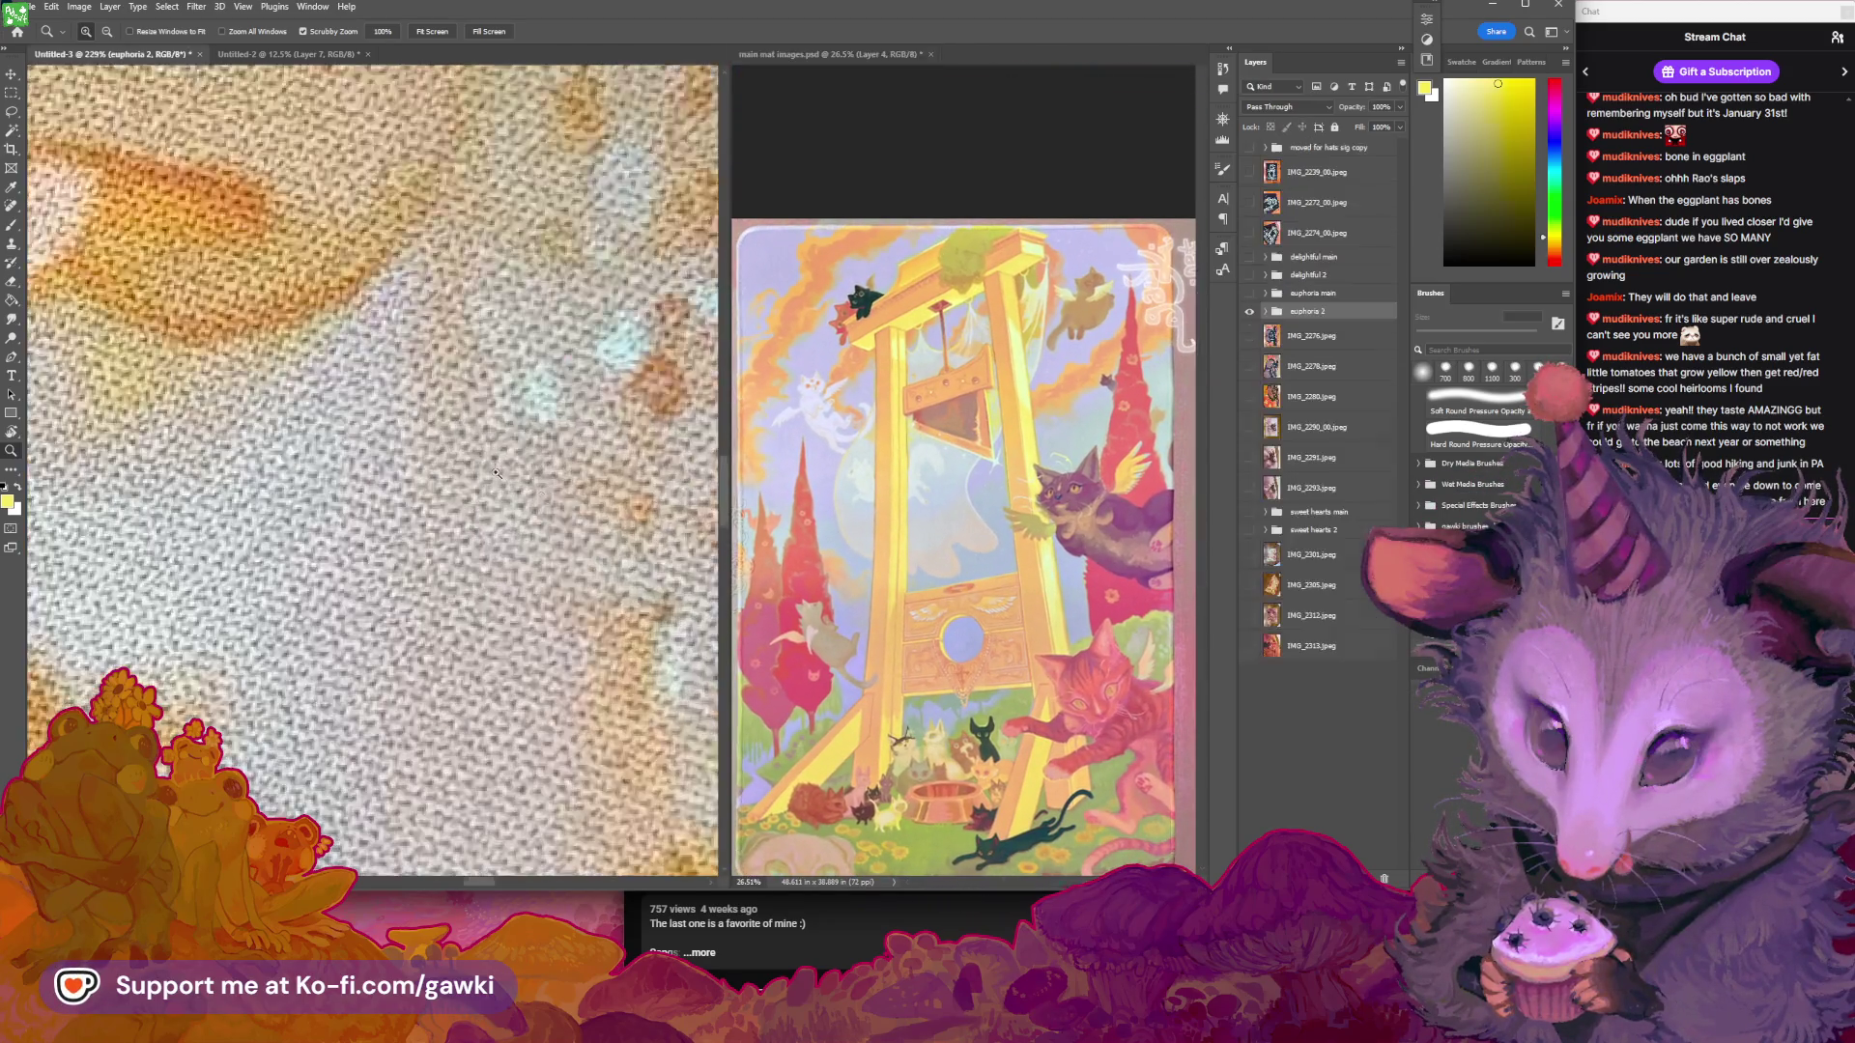
mouse_move(496, 473)
mouse_down()
mouse_move(459, 519)
mouse_move(520, 500)
mouse_up()
click(1249, 311)
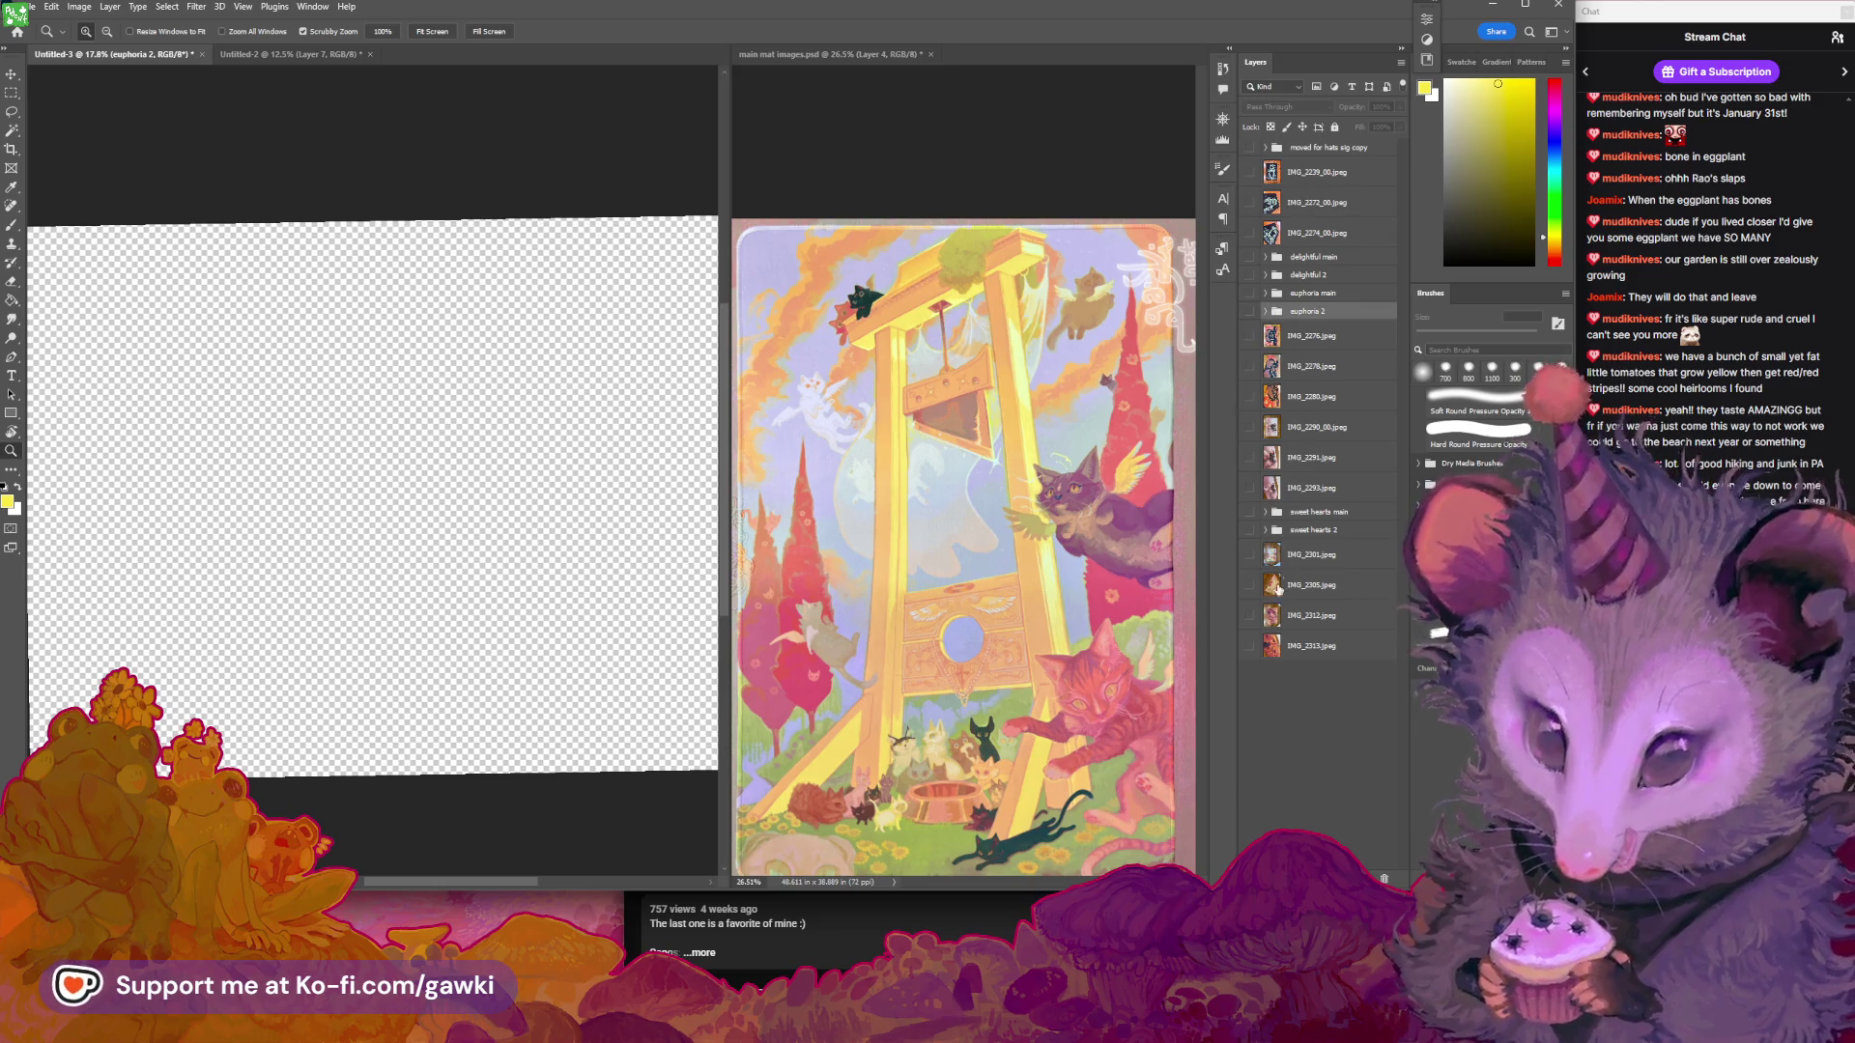
click(1277, 558)
Show the IMG_2301.jpeg guillotine mat photo, rotating and zooming the view so it stands upright
click(1249, 556)
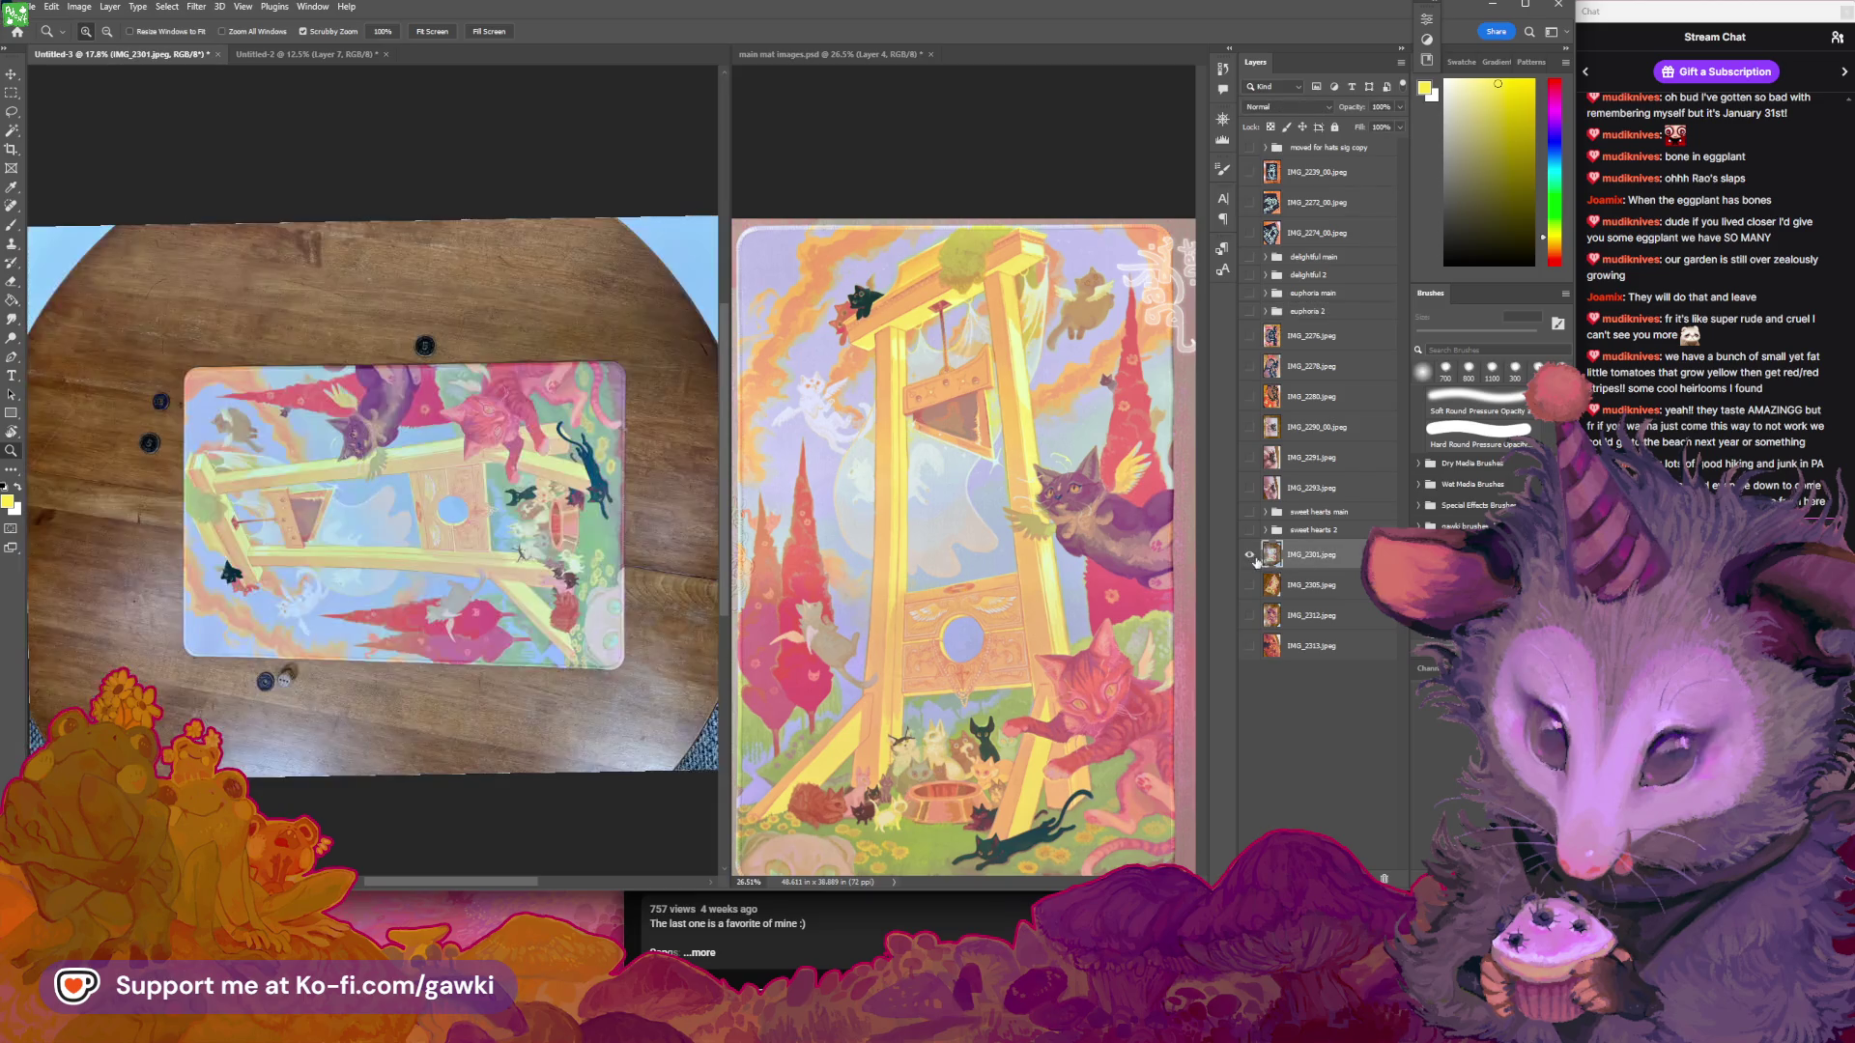
mouse_move(588, 456)
mouse_down()
mouse_move(551, 455)
mouse_move(576, 453)
mouse_move(592, 562)
mouse_move(557, 608)
mouse_move(579, 599)
mouse_move(480, 554)
mouse_move(554, 510)
mouse_move(507, 512)
mouse_move(607, 491)
mouse_up()
key(r)
key(z)
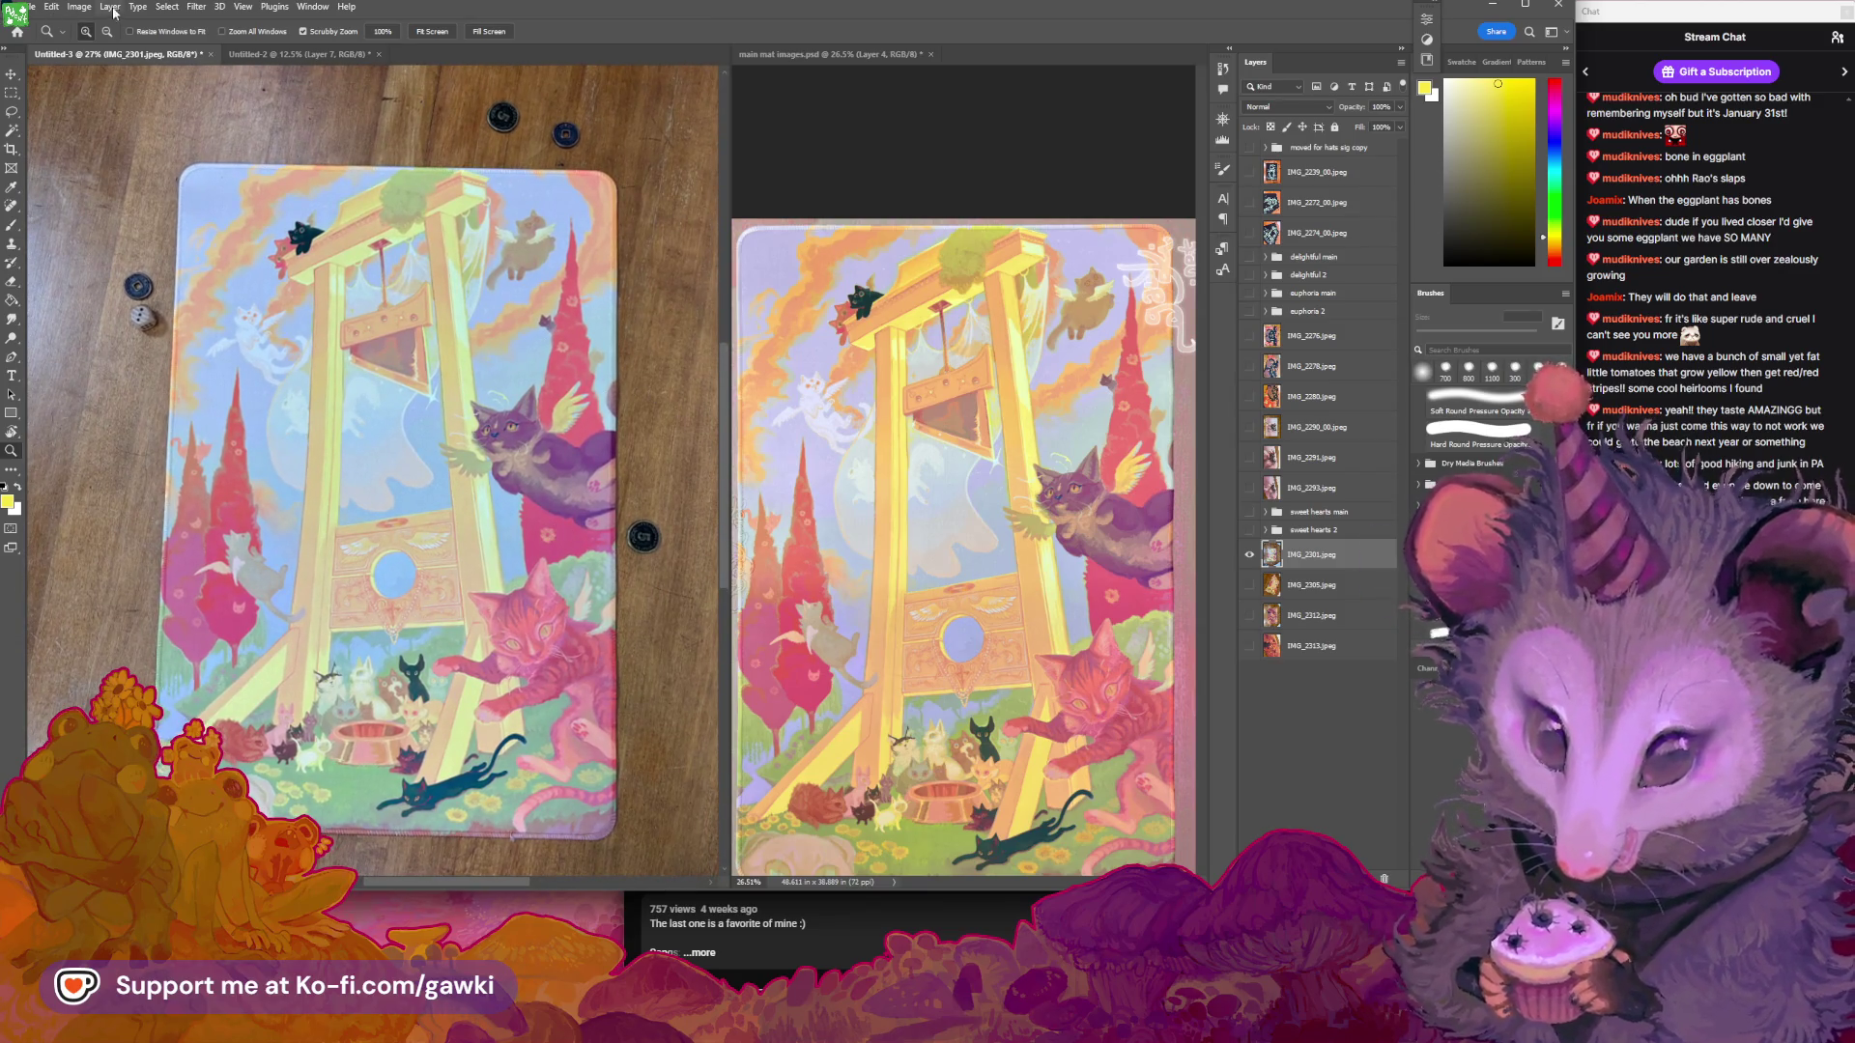
click(83, 8)
Add a Hue/Saturation adjustment layer to the guillotine mat photo
mouse_move(110, 7)
mouse_move(222, 199)
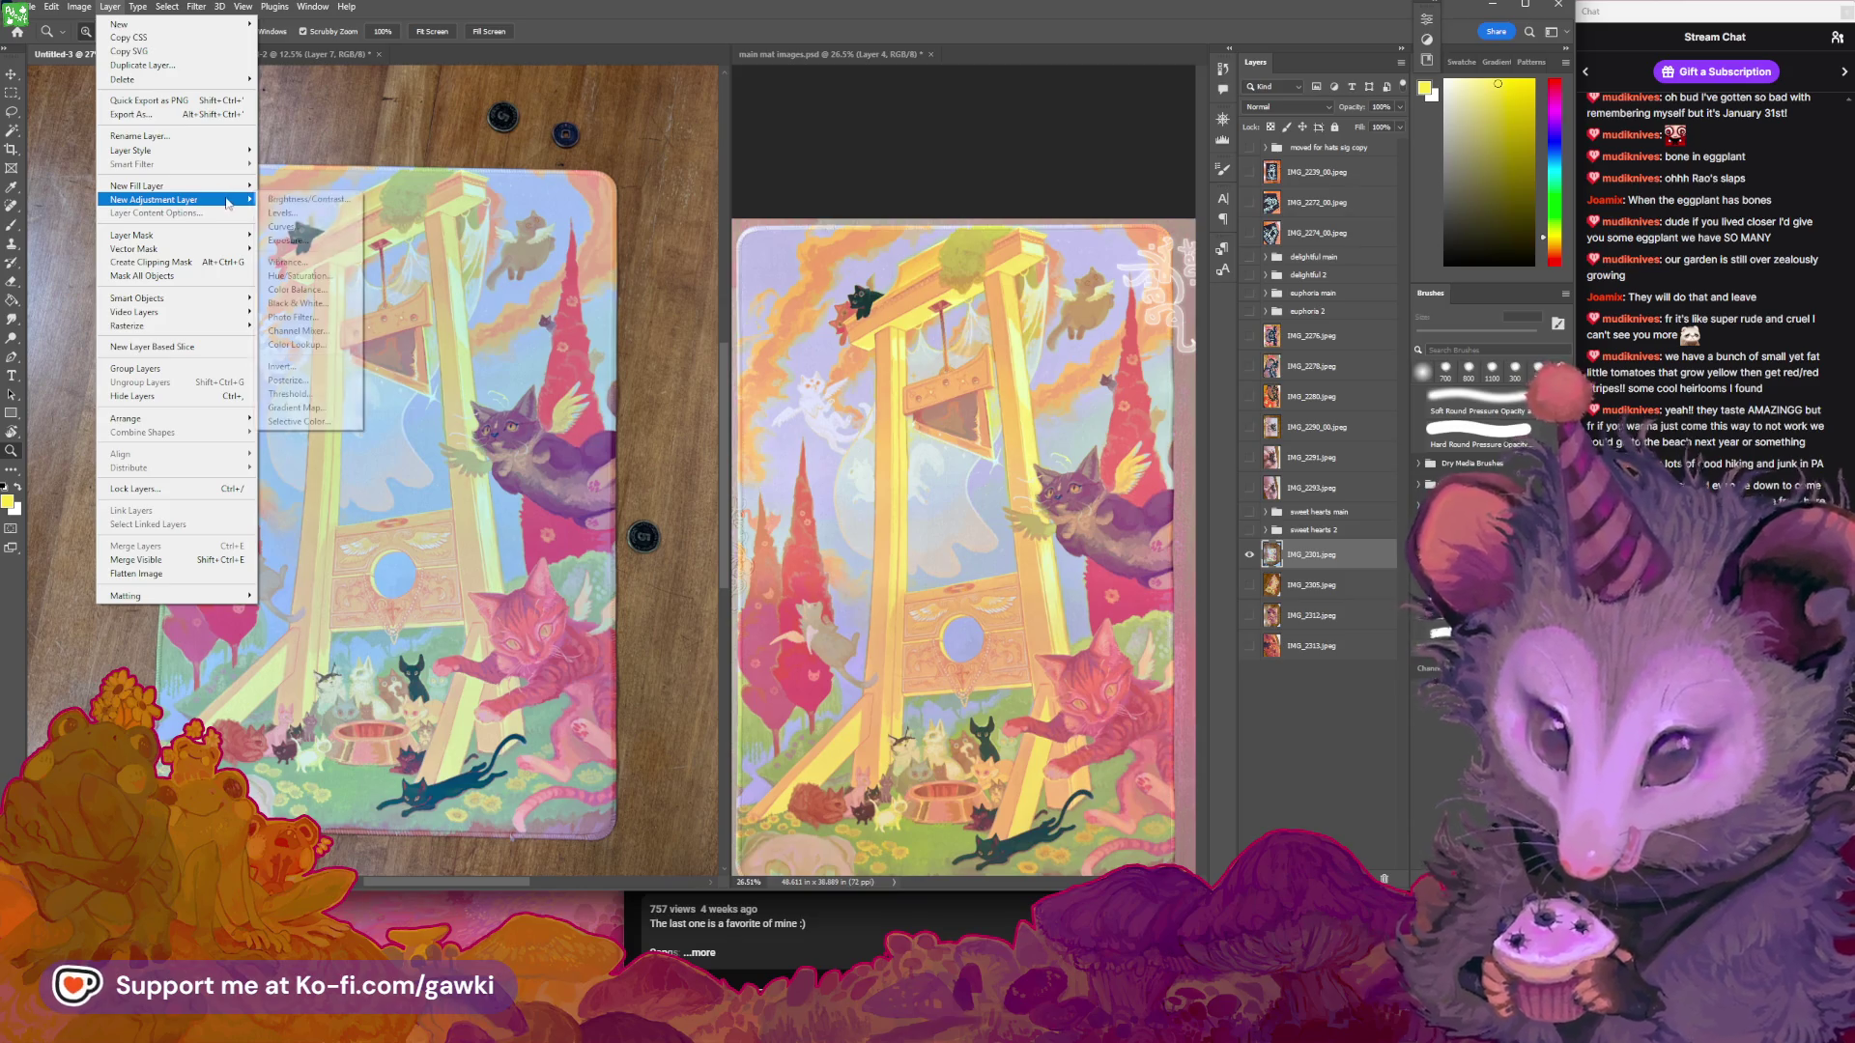
click(311, 276)
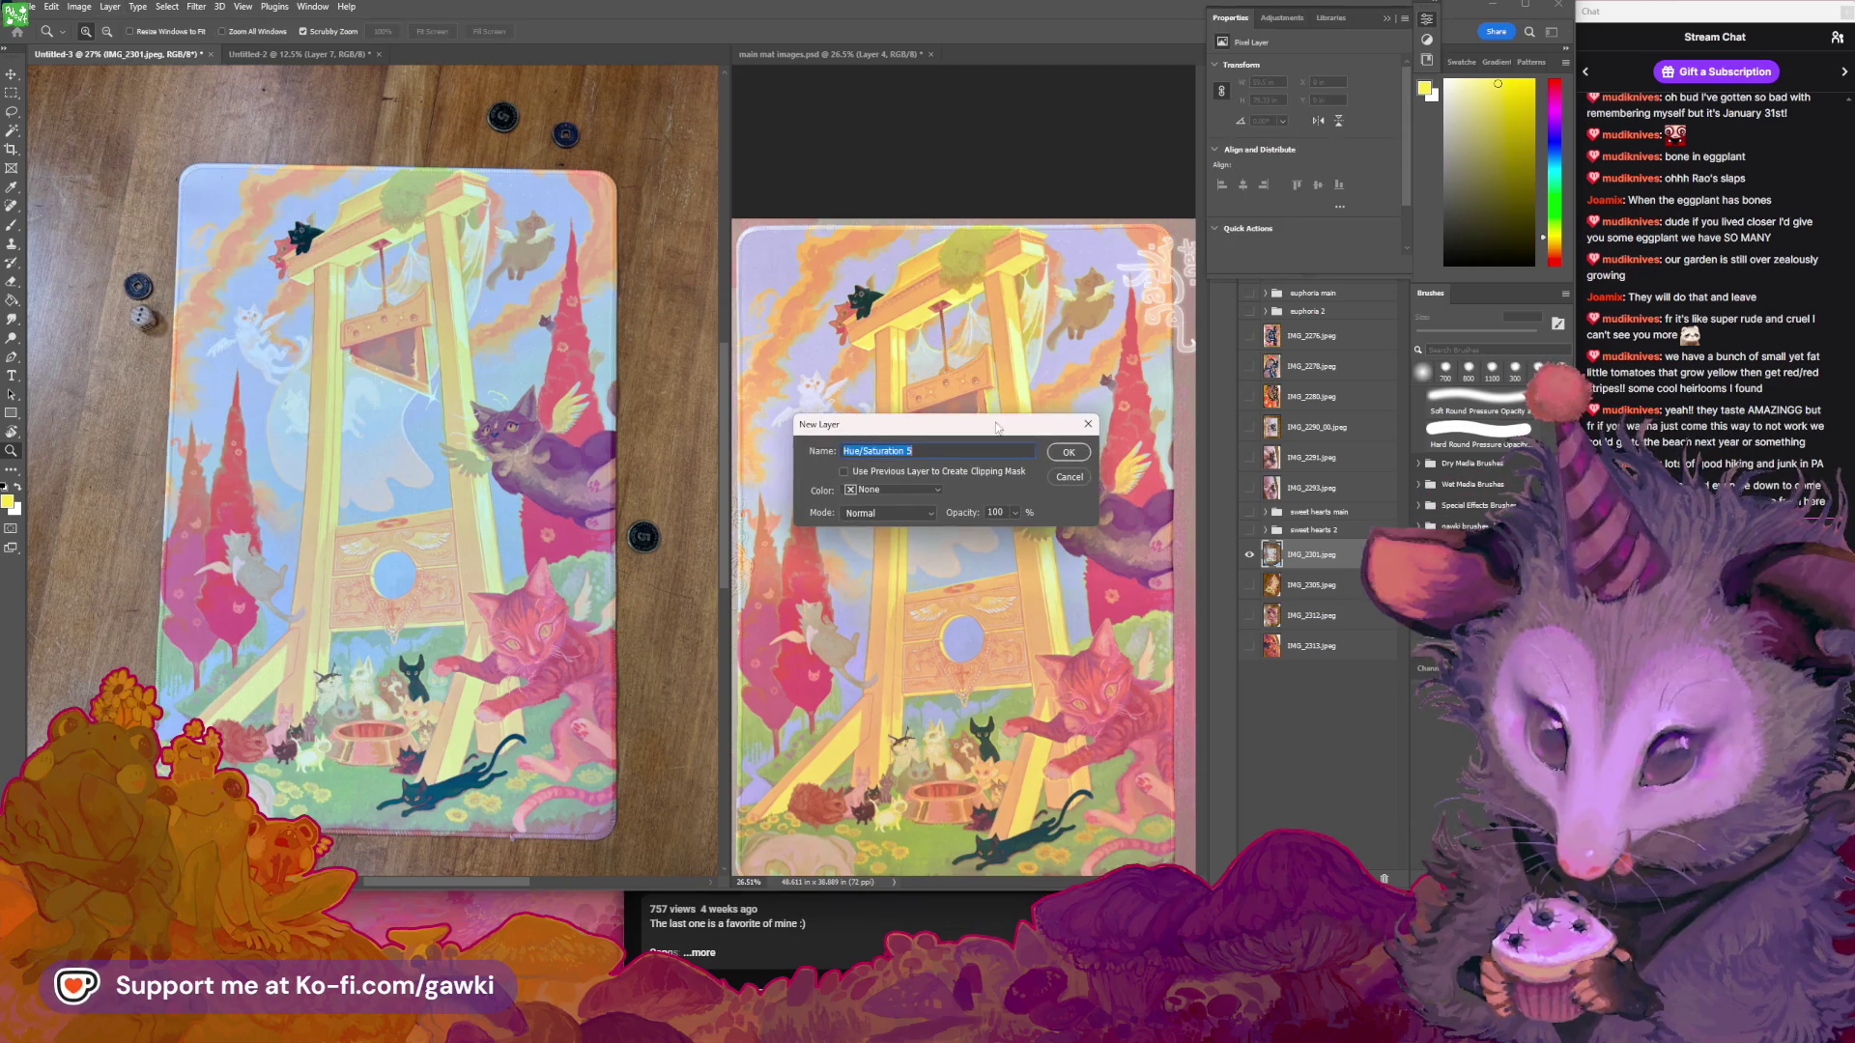
click(1080, 456)
Set the hue to about +9, saturation to +10 and lightness to +7
mouse_move(1307, 151)
mouse_down()
mouse_move(1336, 148)
mouse_move(1315, 151)
mouse_up()
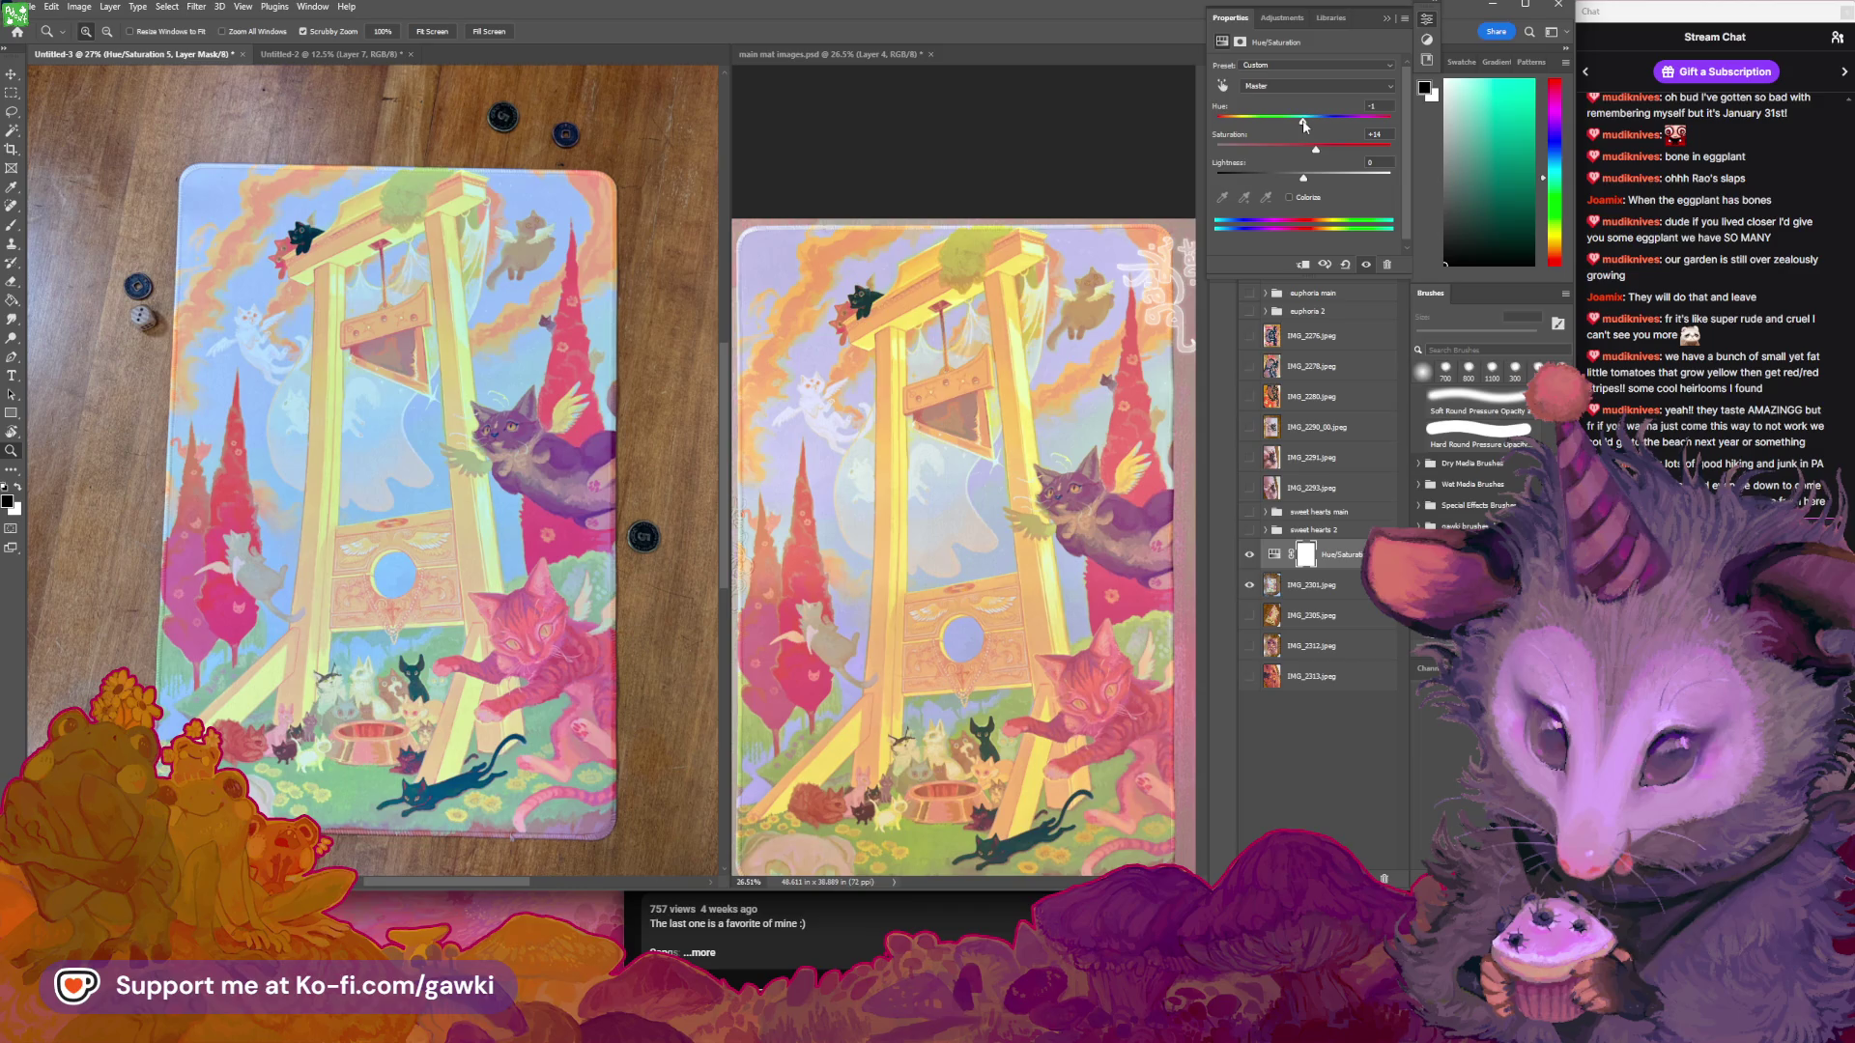
drag(1302, 118, 1310, 132)
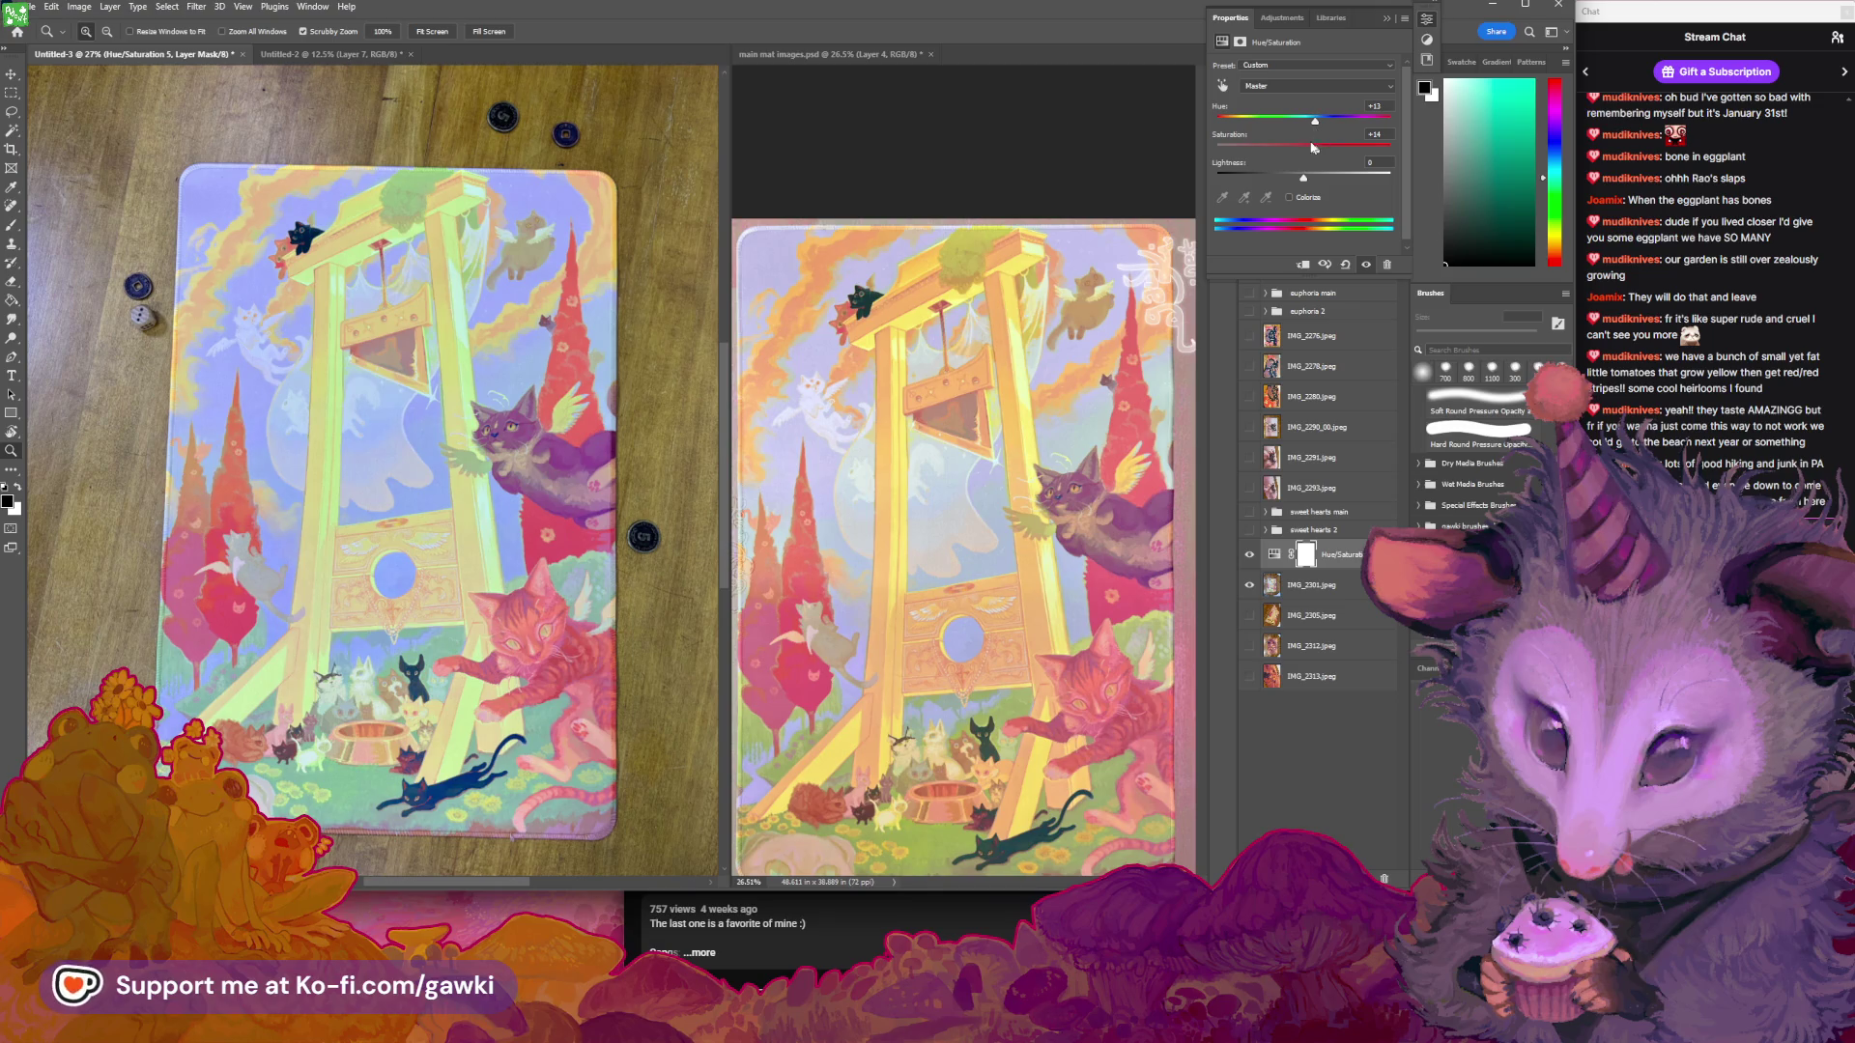
drag(1316, 148, 1312, 150)
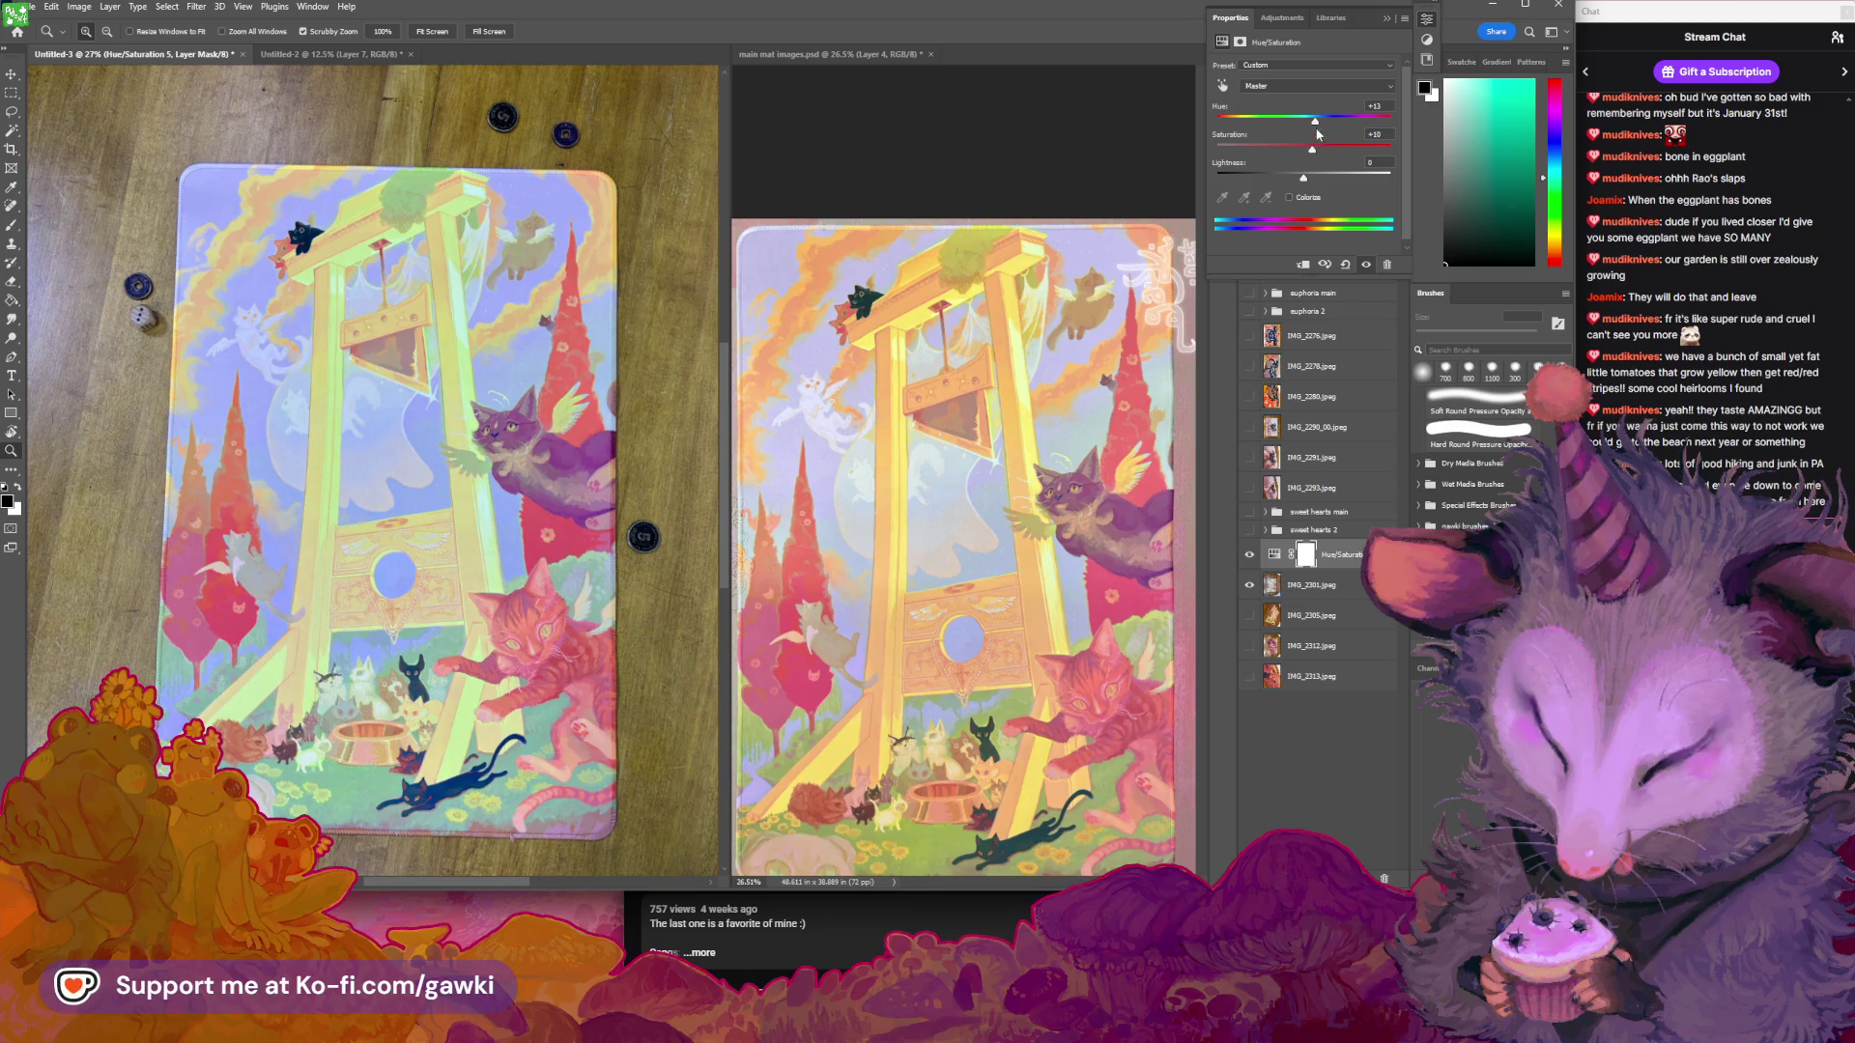
double_click(1376, 106)
text(10)
key(Return)
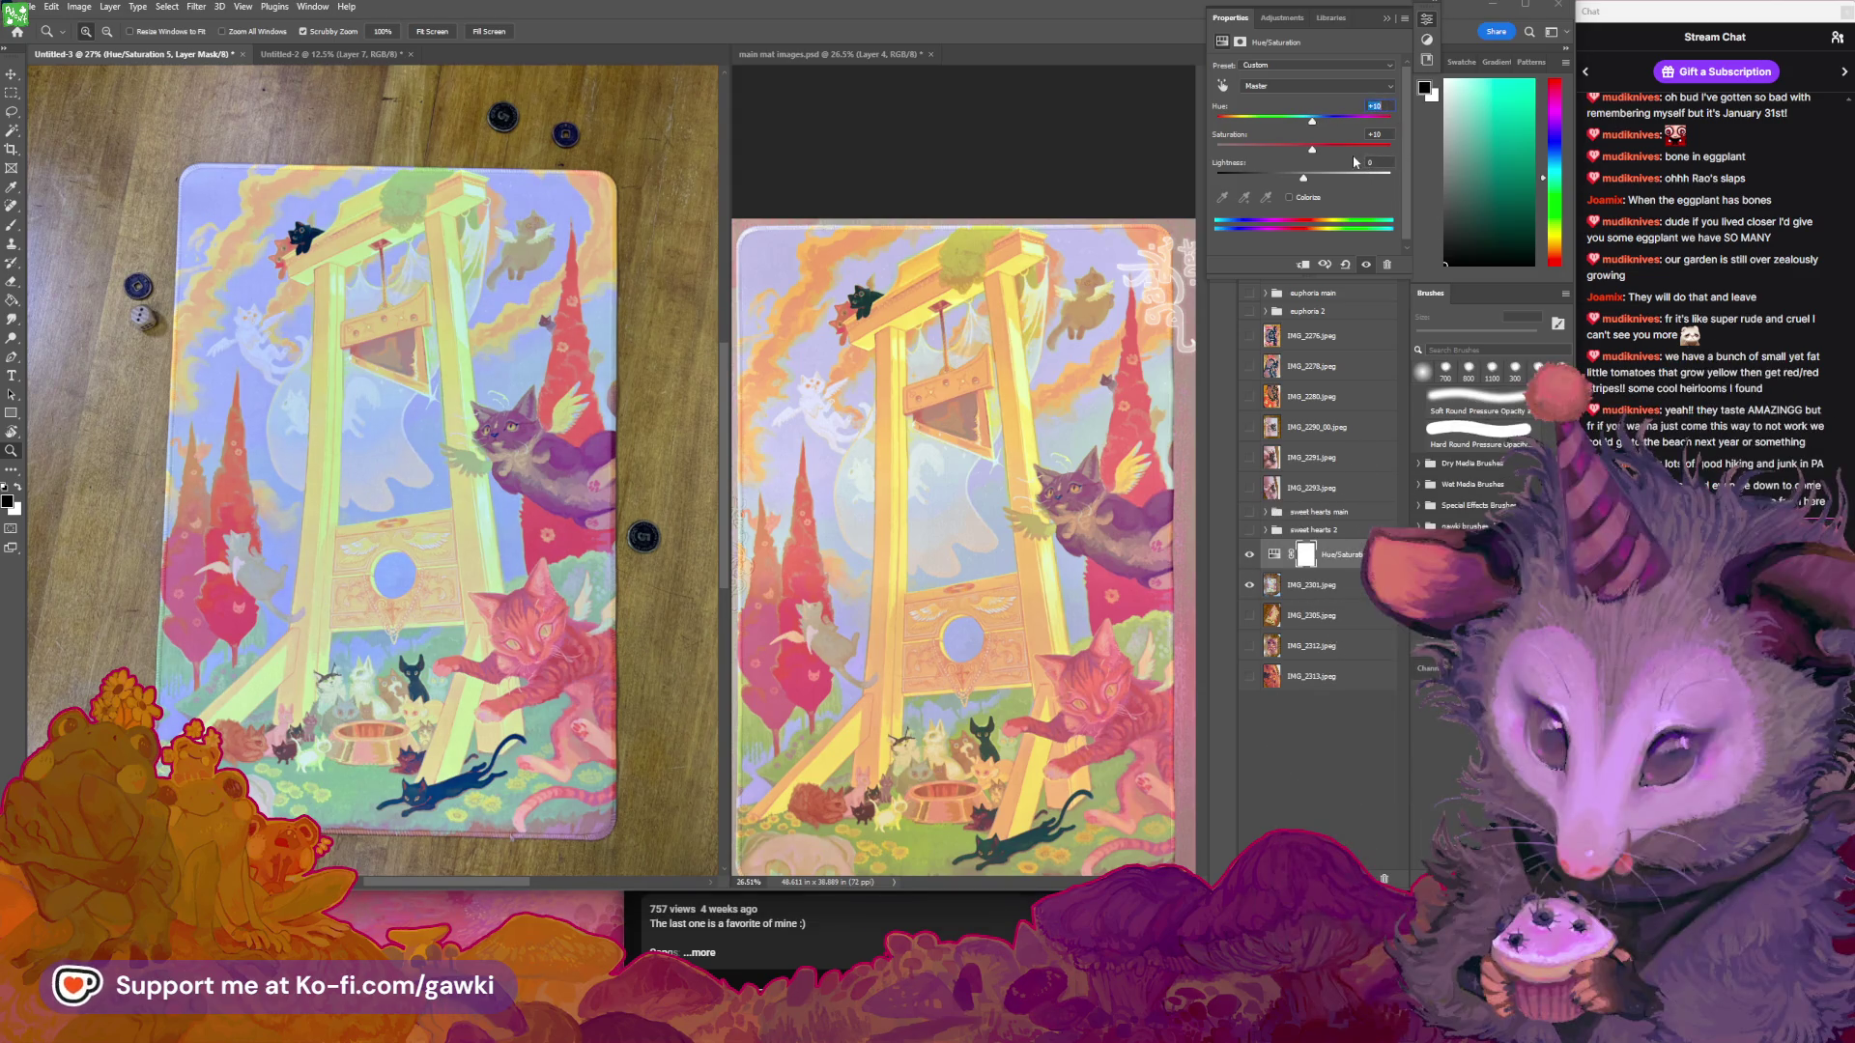
key(Down)
click(1312, 178)
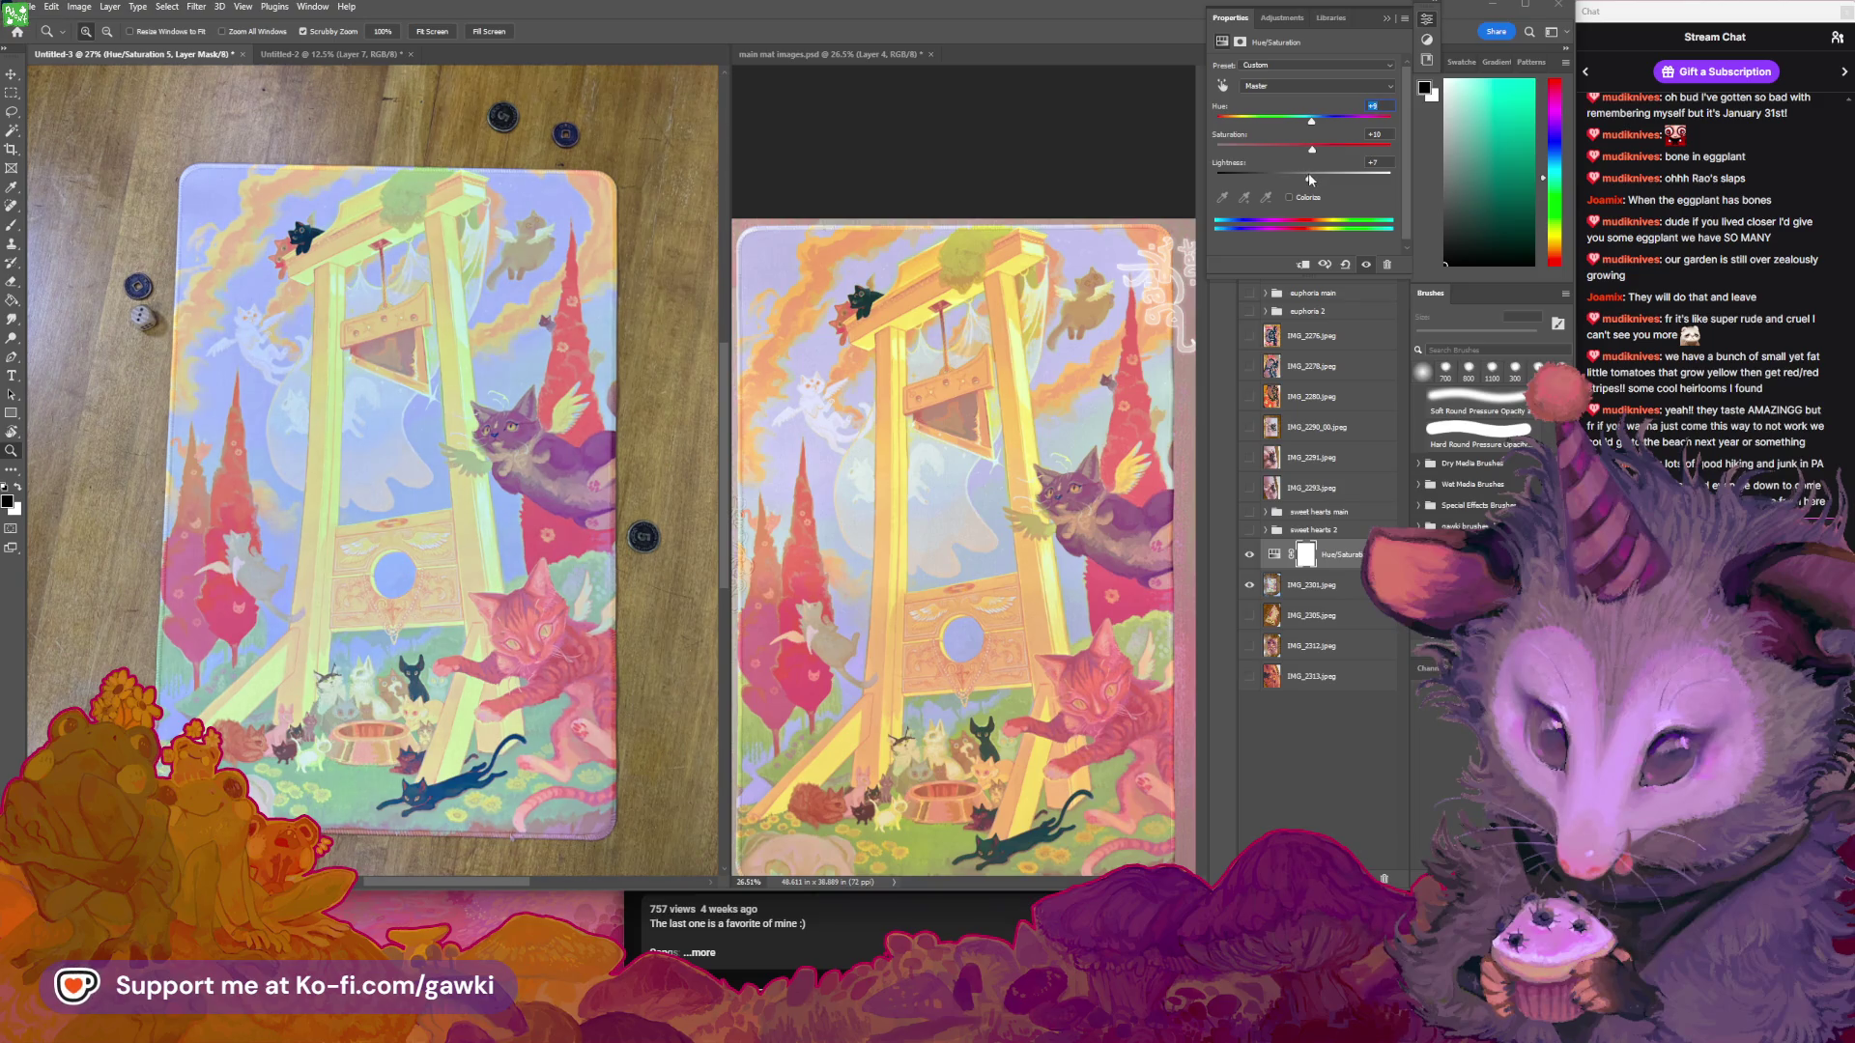
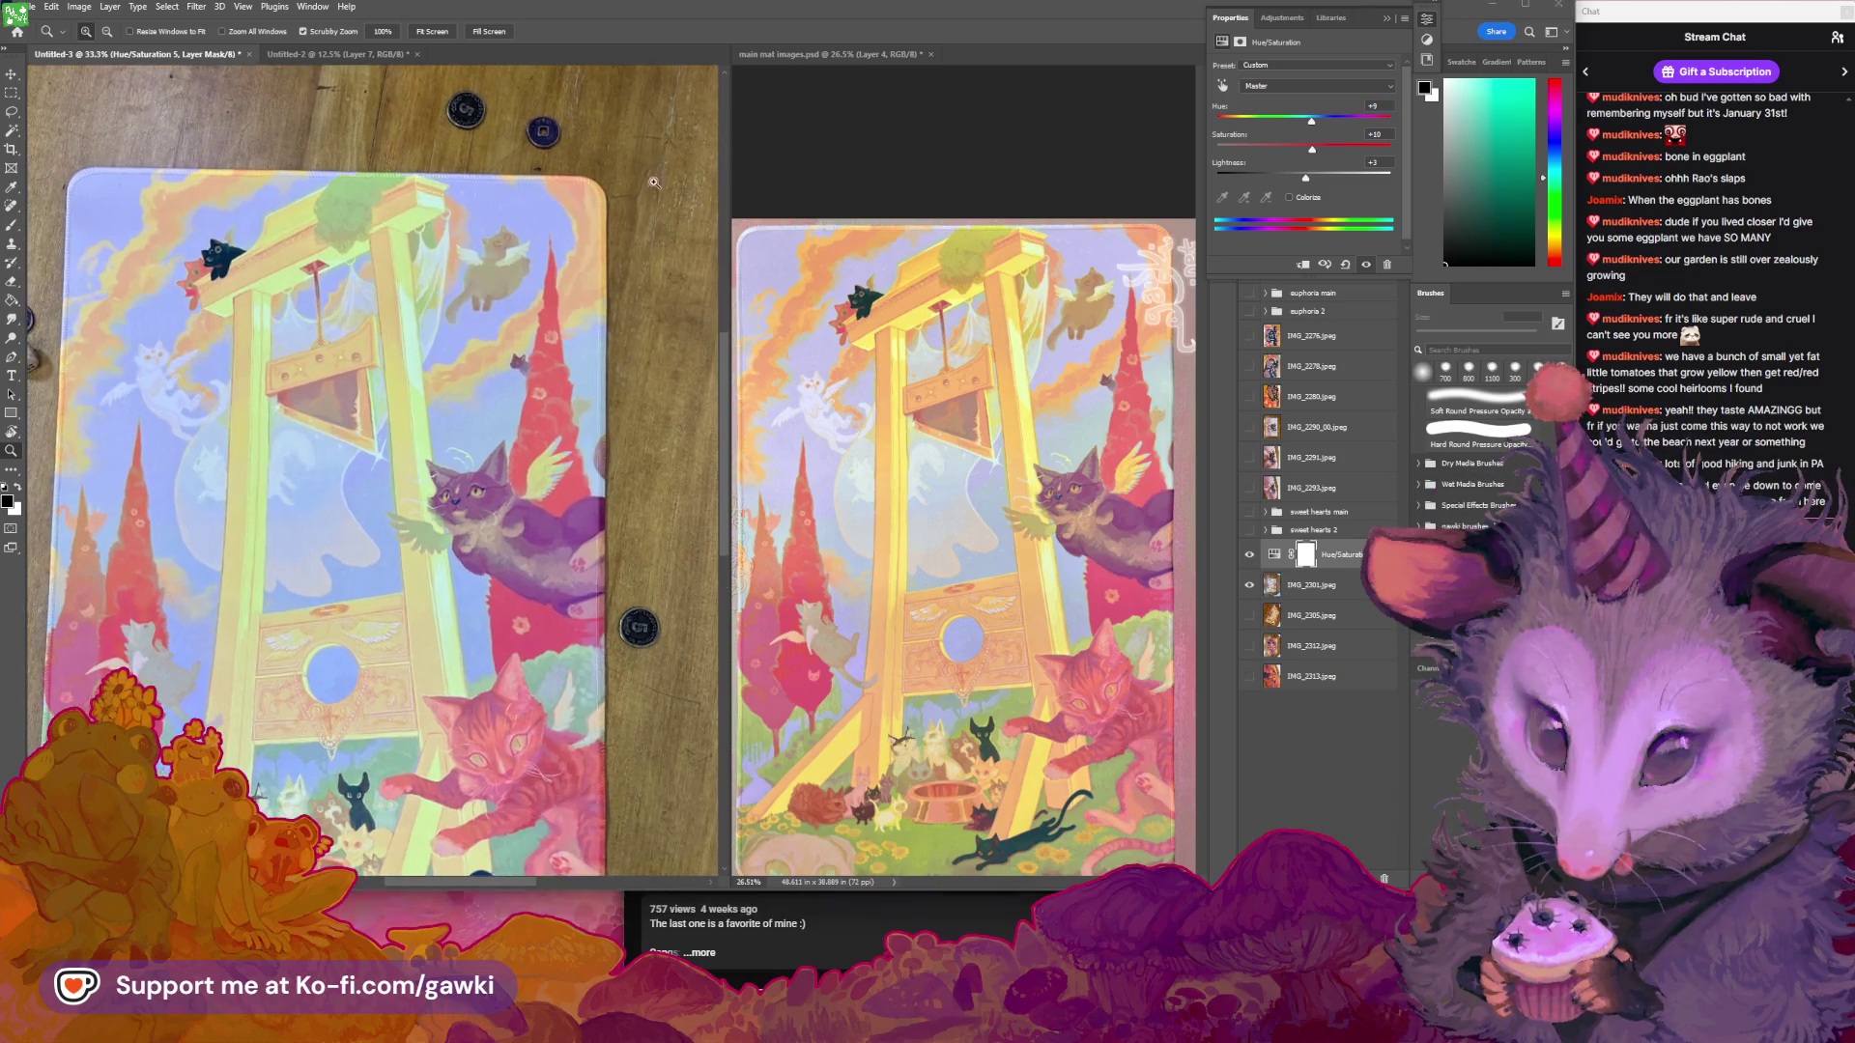
Toggle the Hue/Saturation layer on and off to compare the playmat photo before and after
mouse_move(657, 145)
mouse_down()
mouse_move(696, 154)
mouse_move(605, 297)
mouse_up()
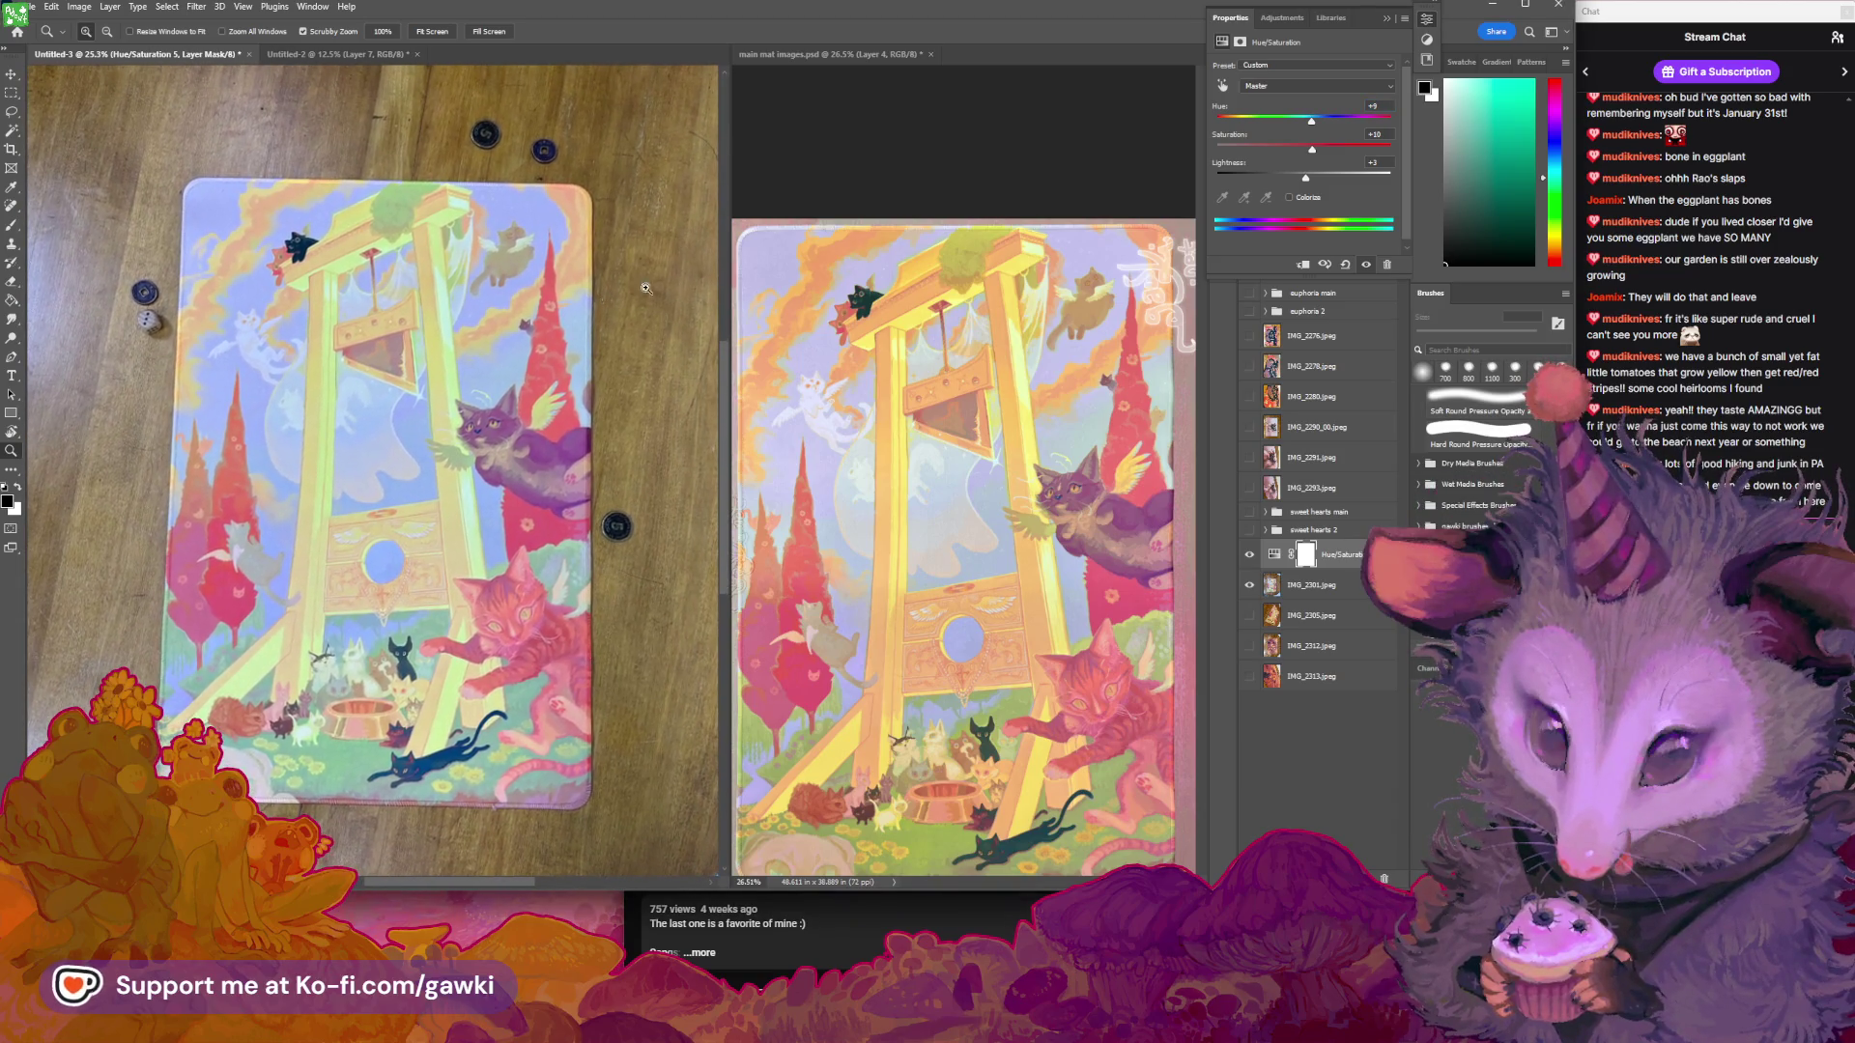
drag(710, 270, 598, 279)
click(1250, 554)
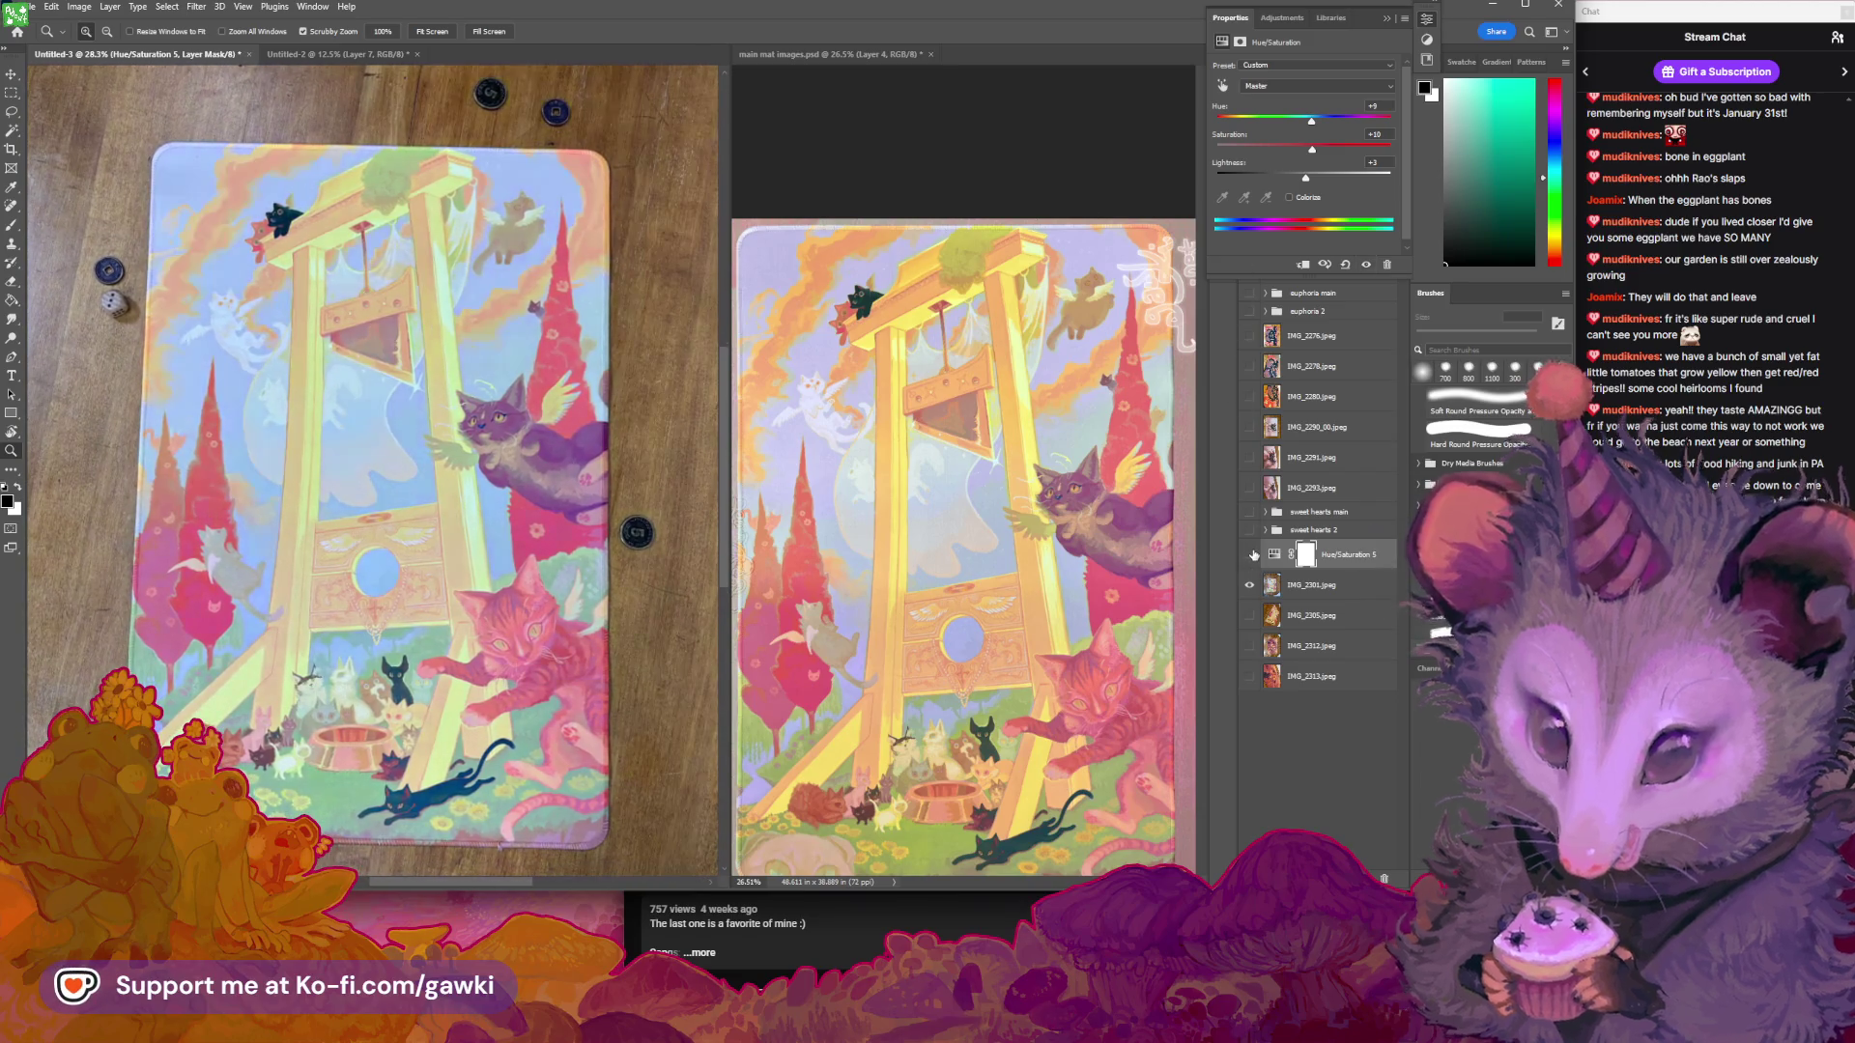
click(1249, 554)
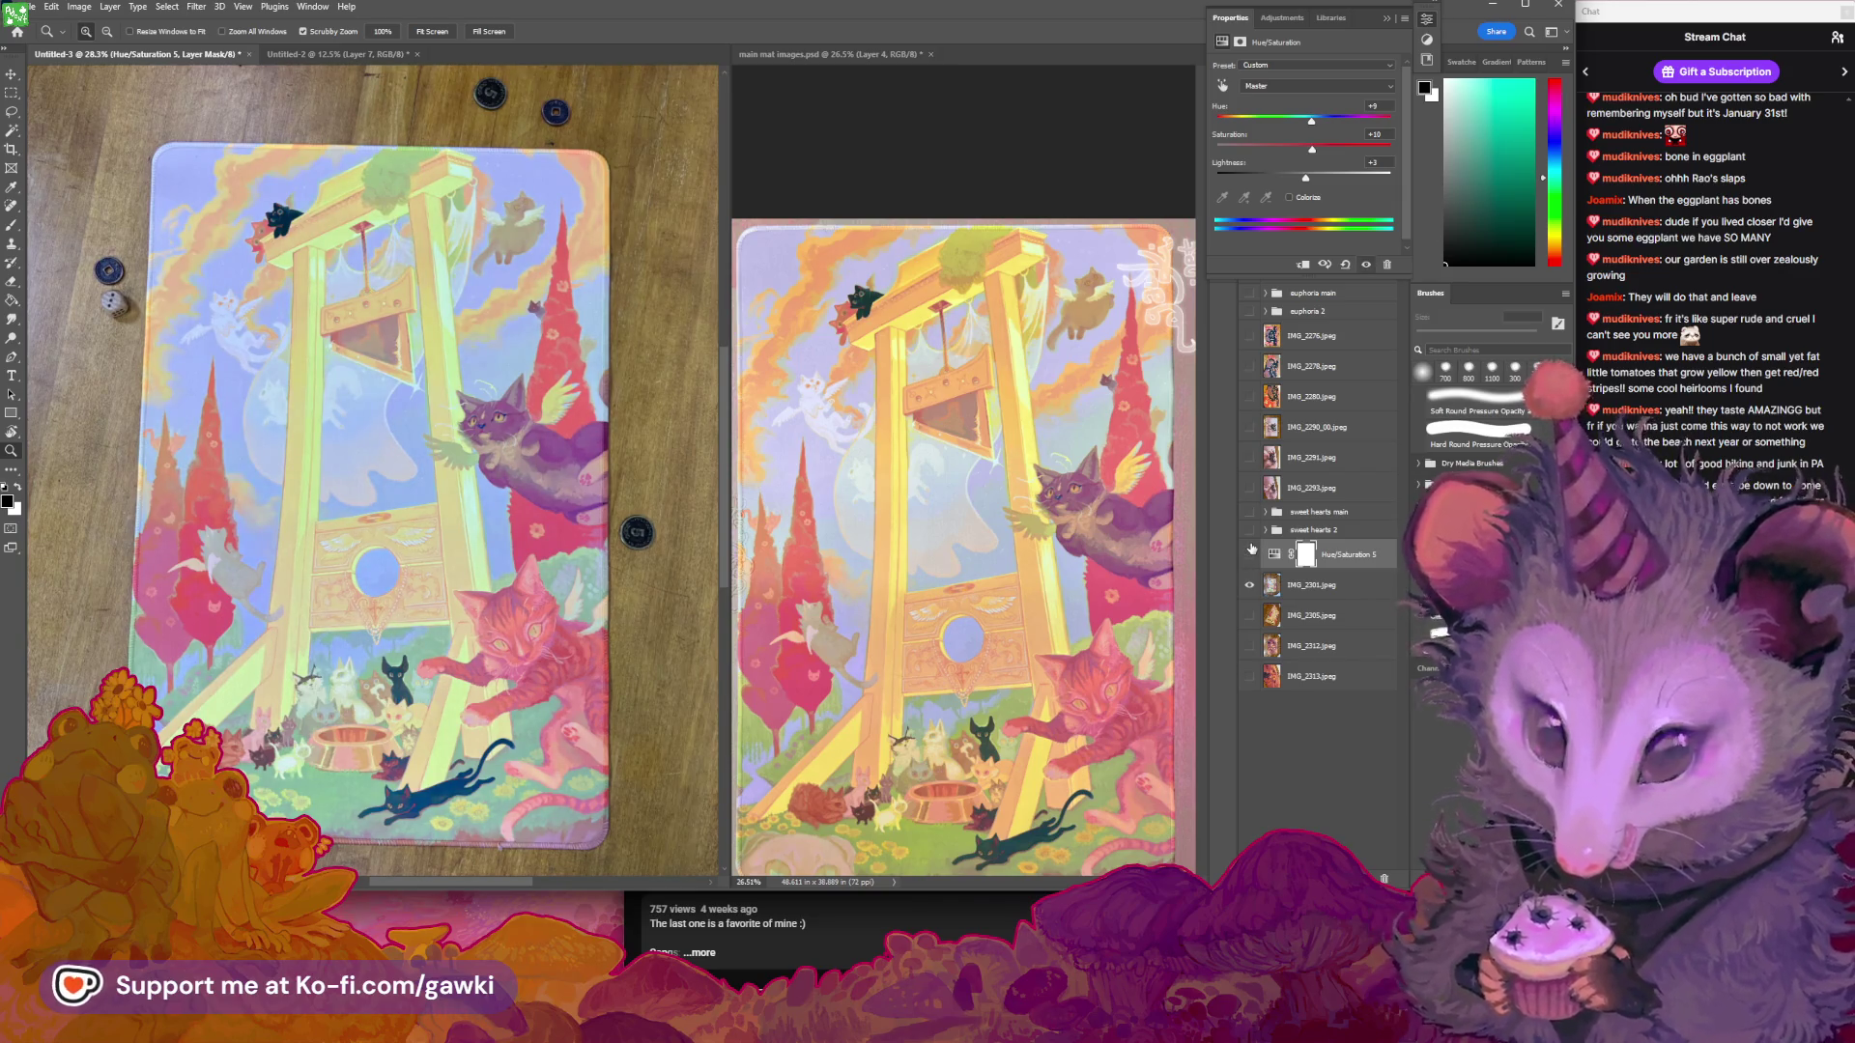
click(1249, 553)
click(1249, 553)
click(1249, 554)
click(1249, 554)
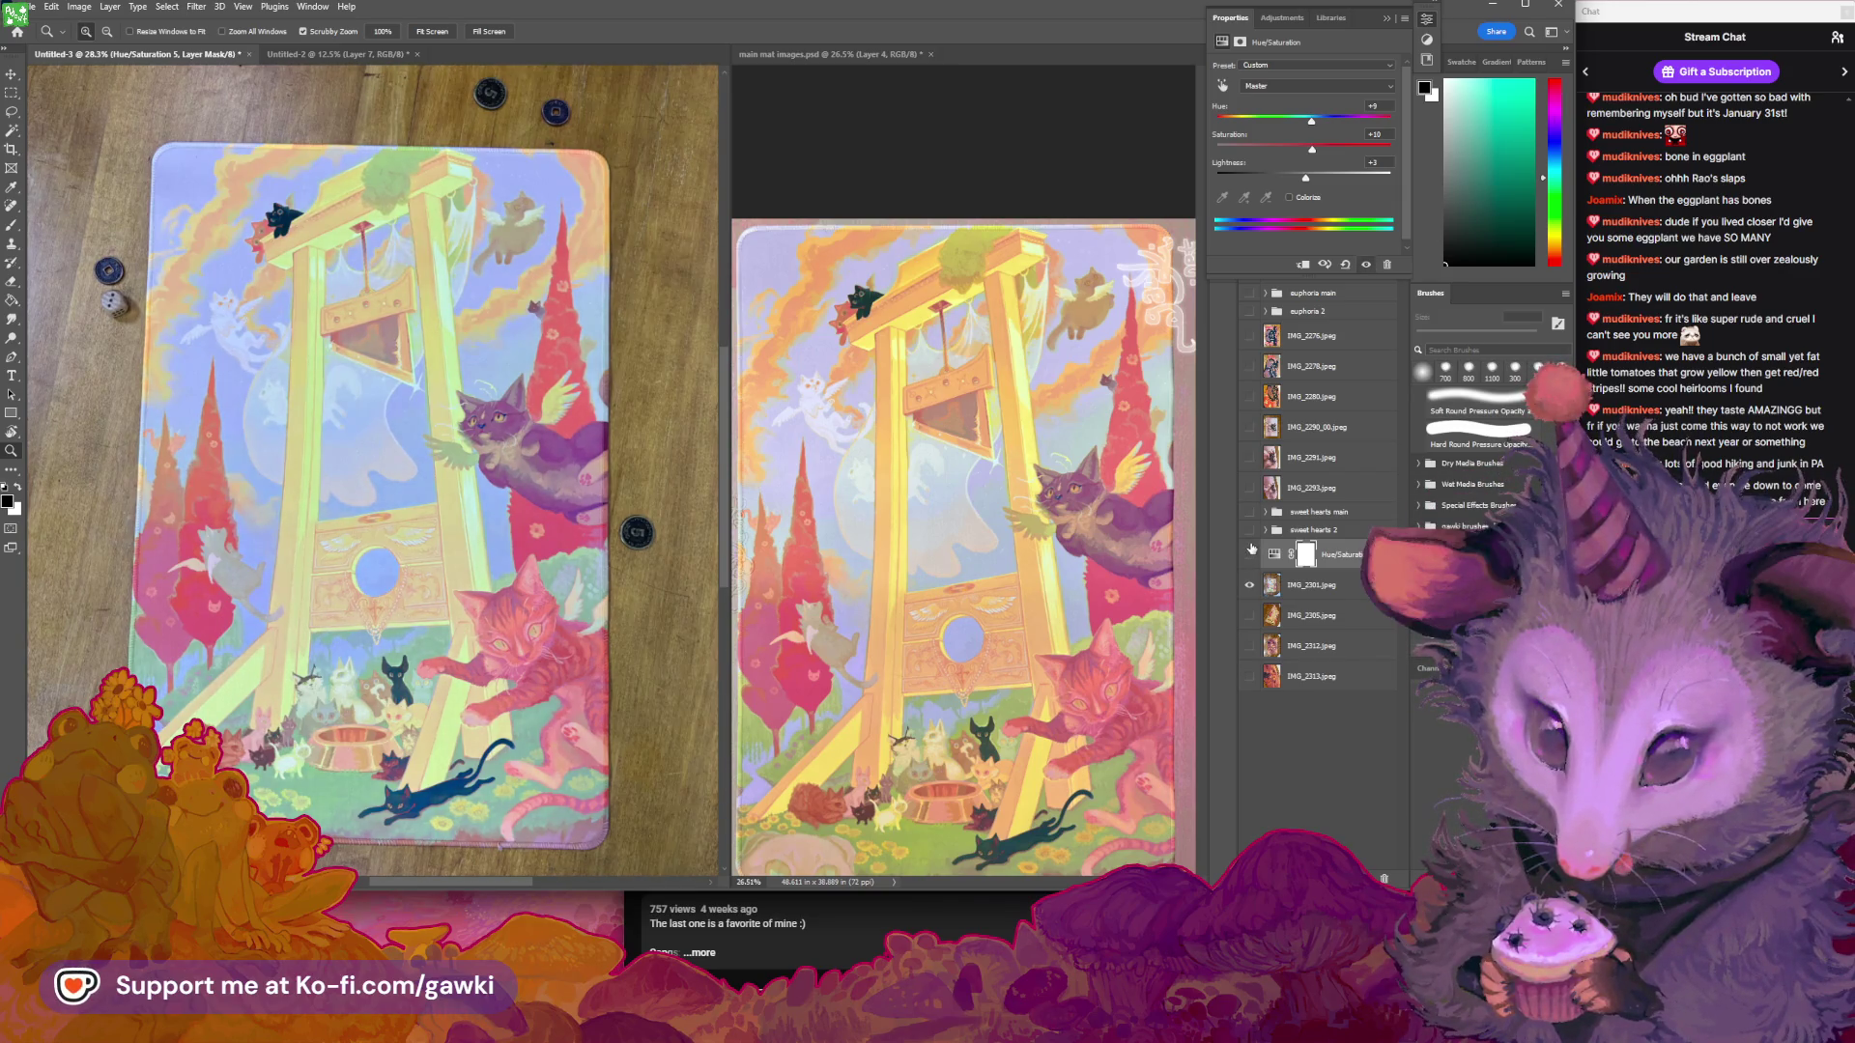
click(1249, 554)
click(1249, 554)
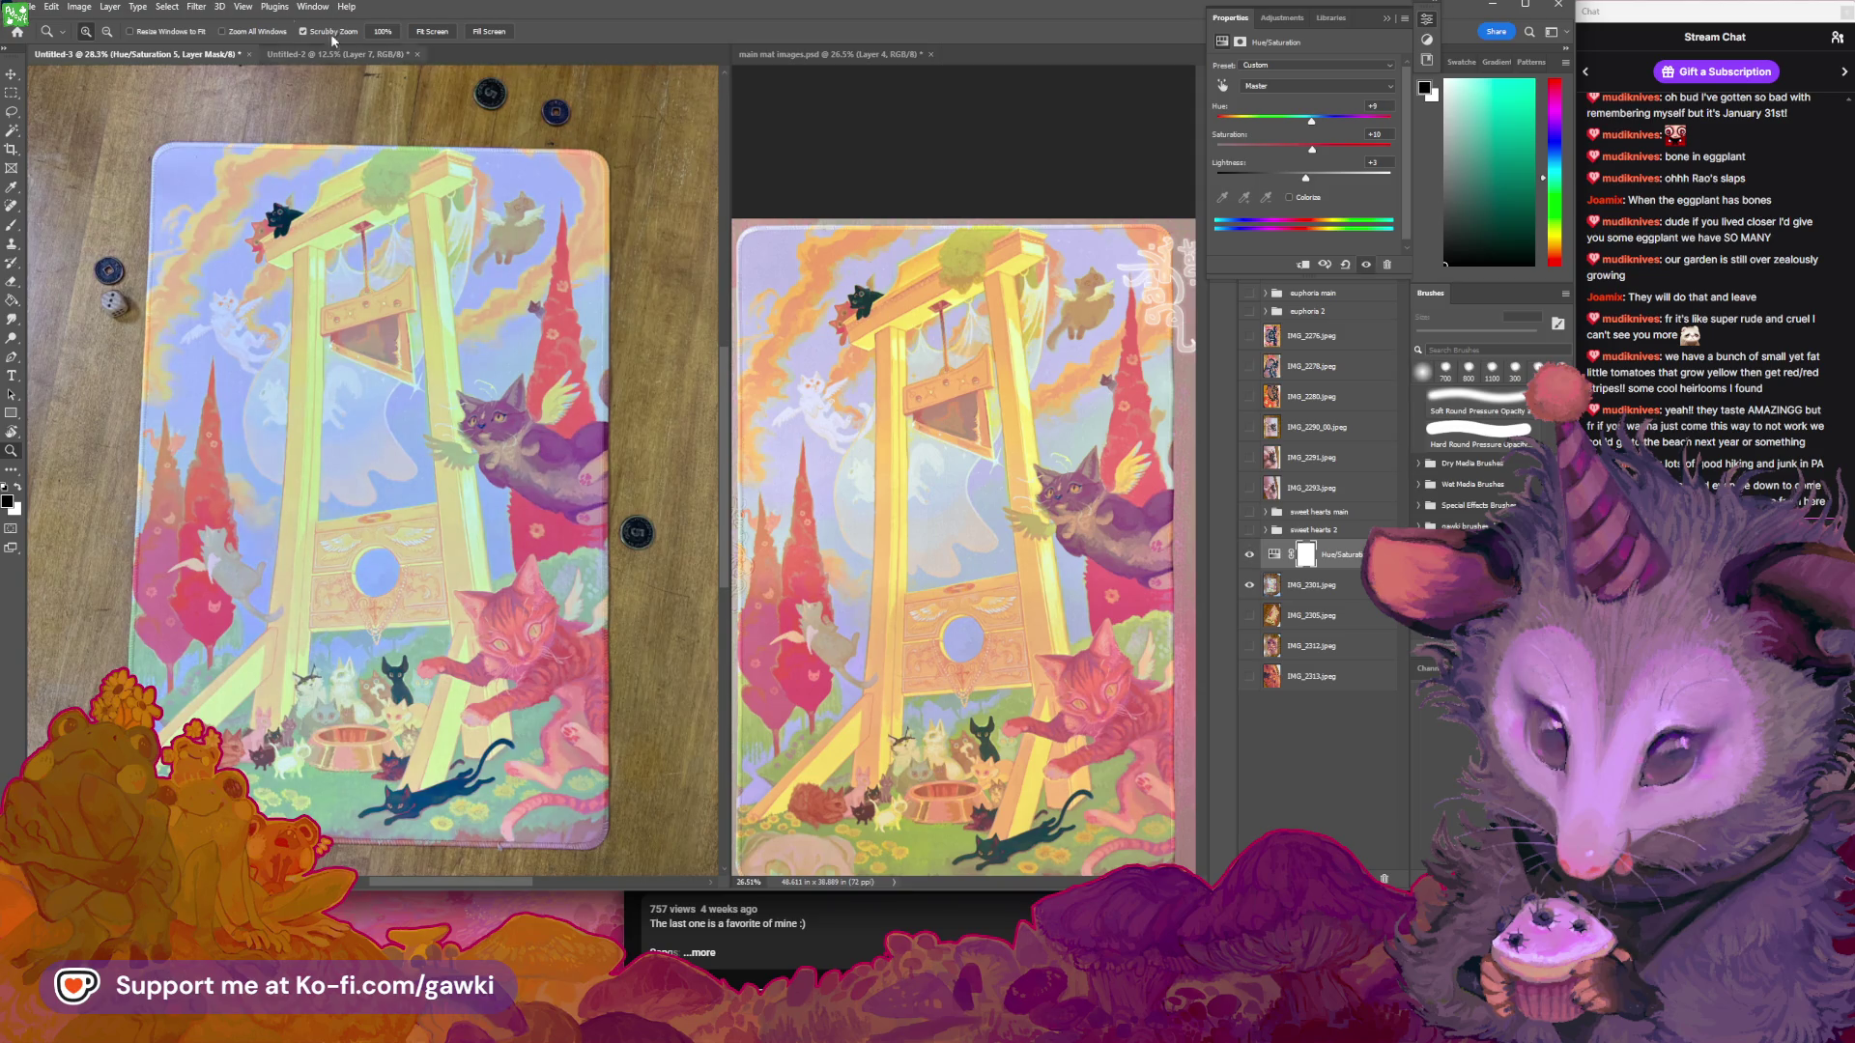
Add a Curves adjustment layer, pull a point down to darken slightly, and switch to the Red channel
click(109, 7)
mouse_move(174, 199)
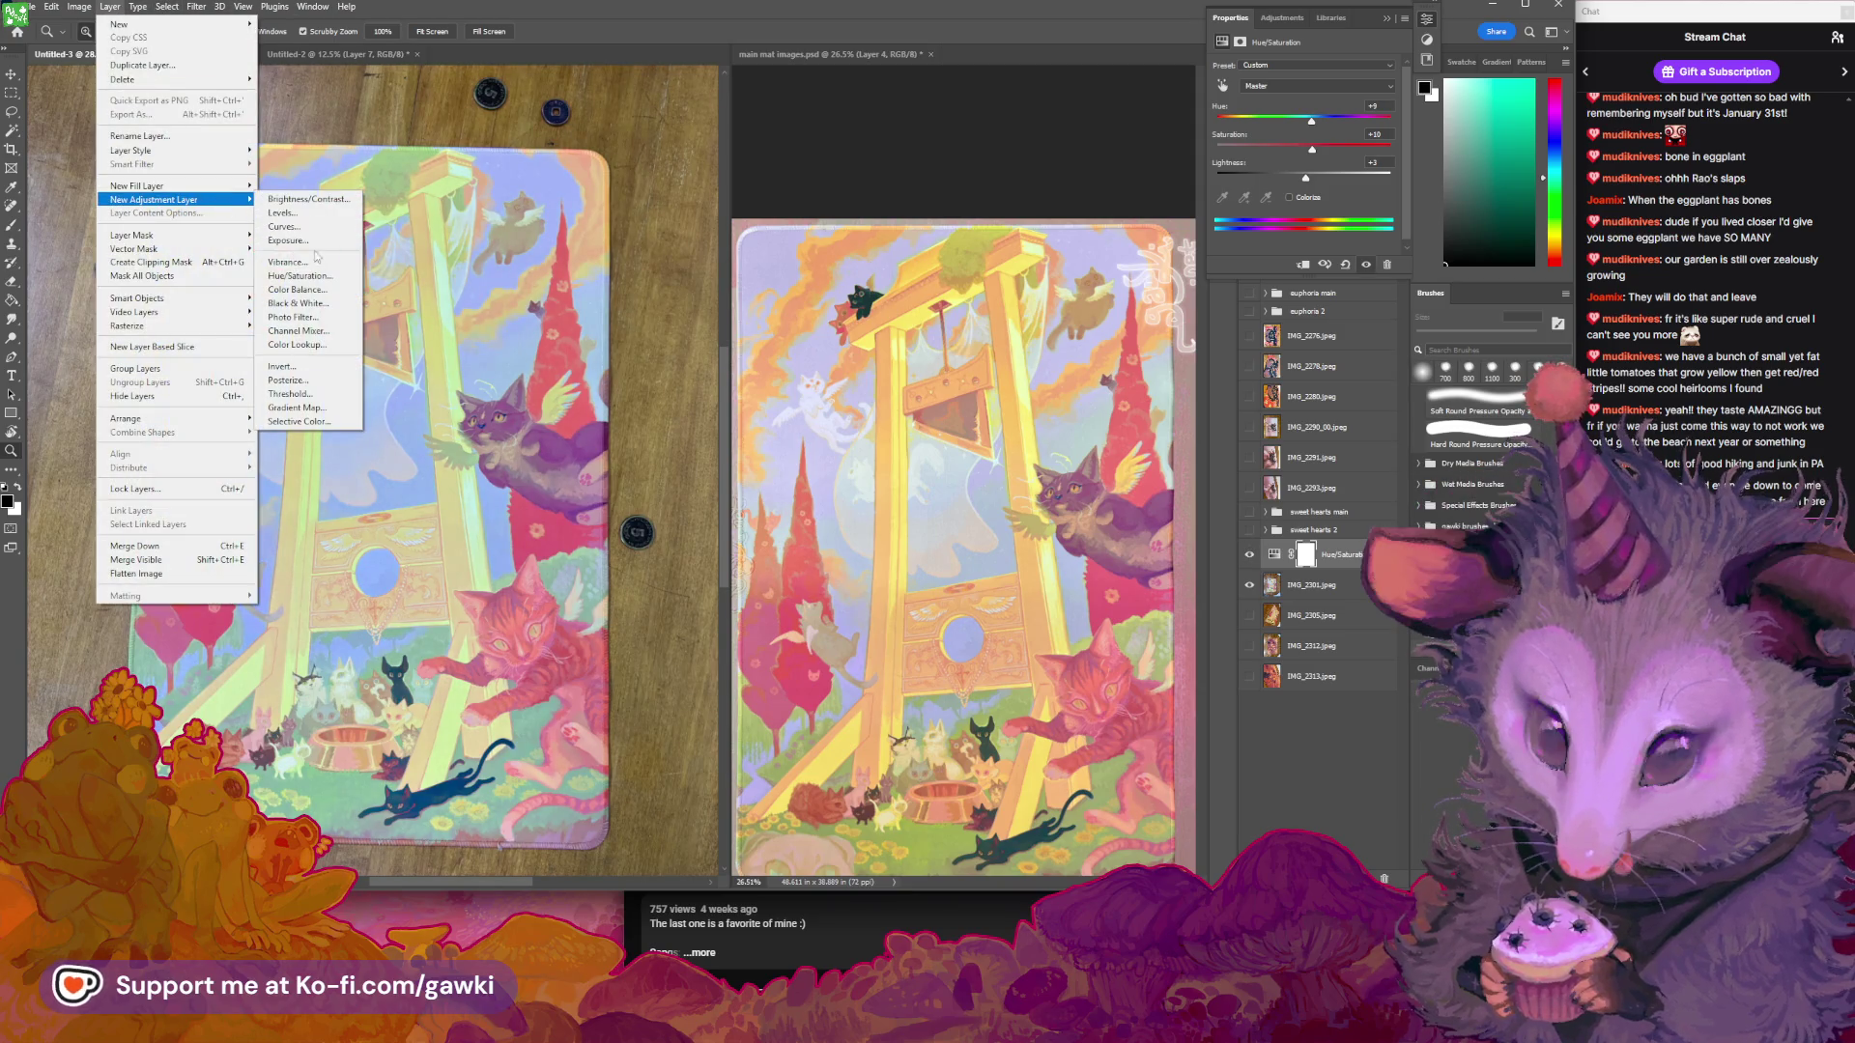
click(285, 227)
key(Return)
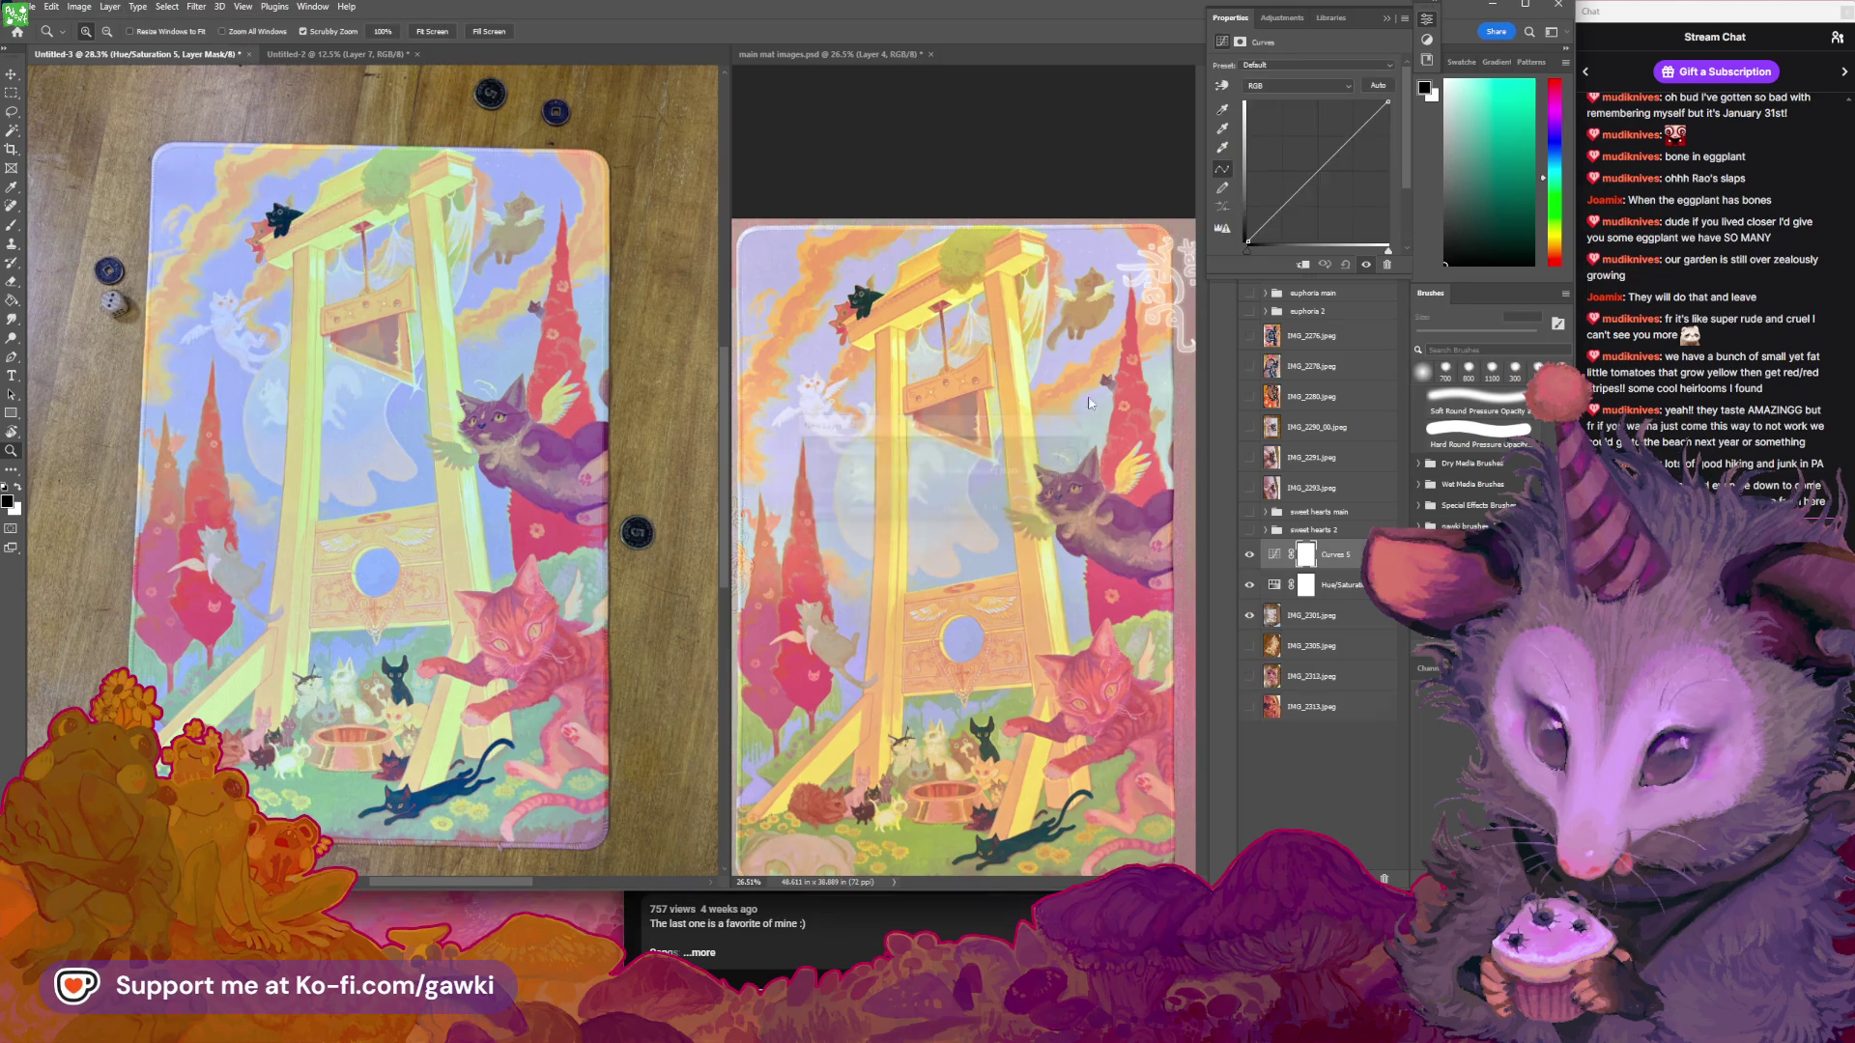
click(1293, 193)
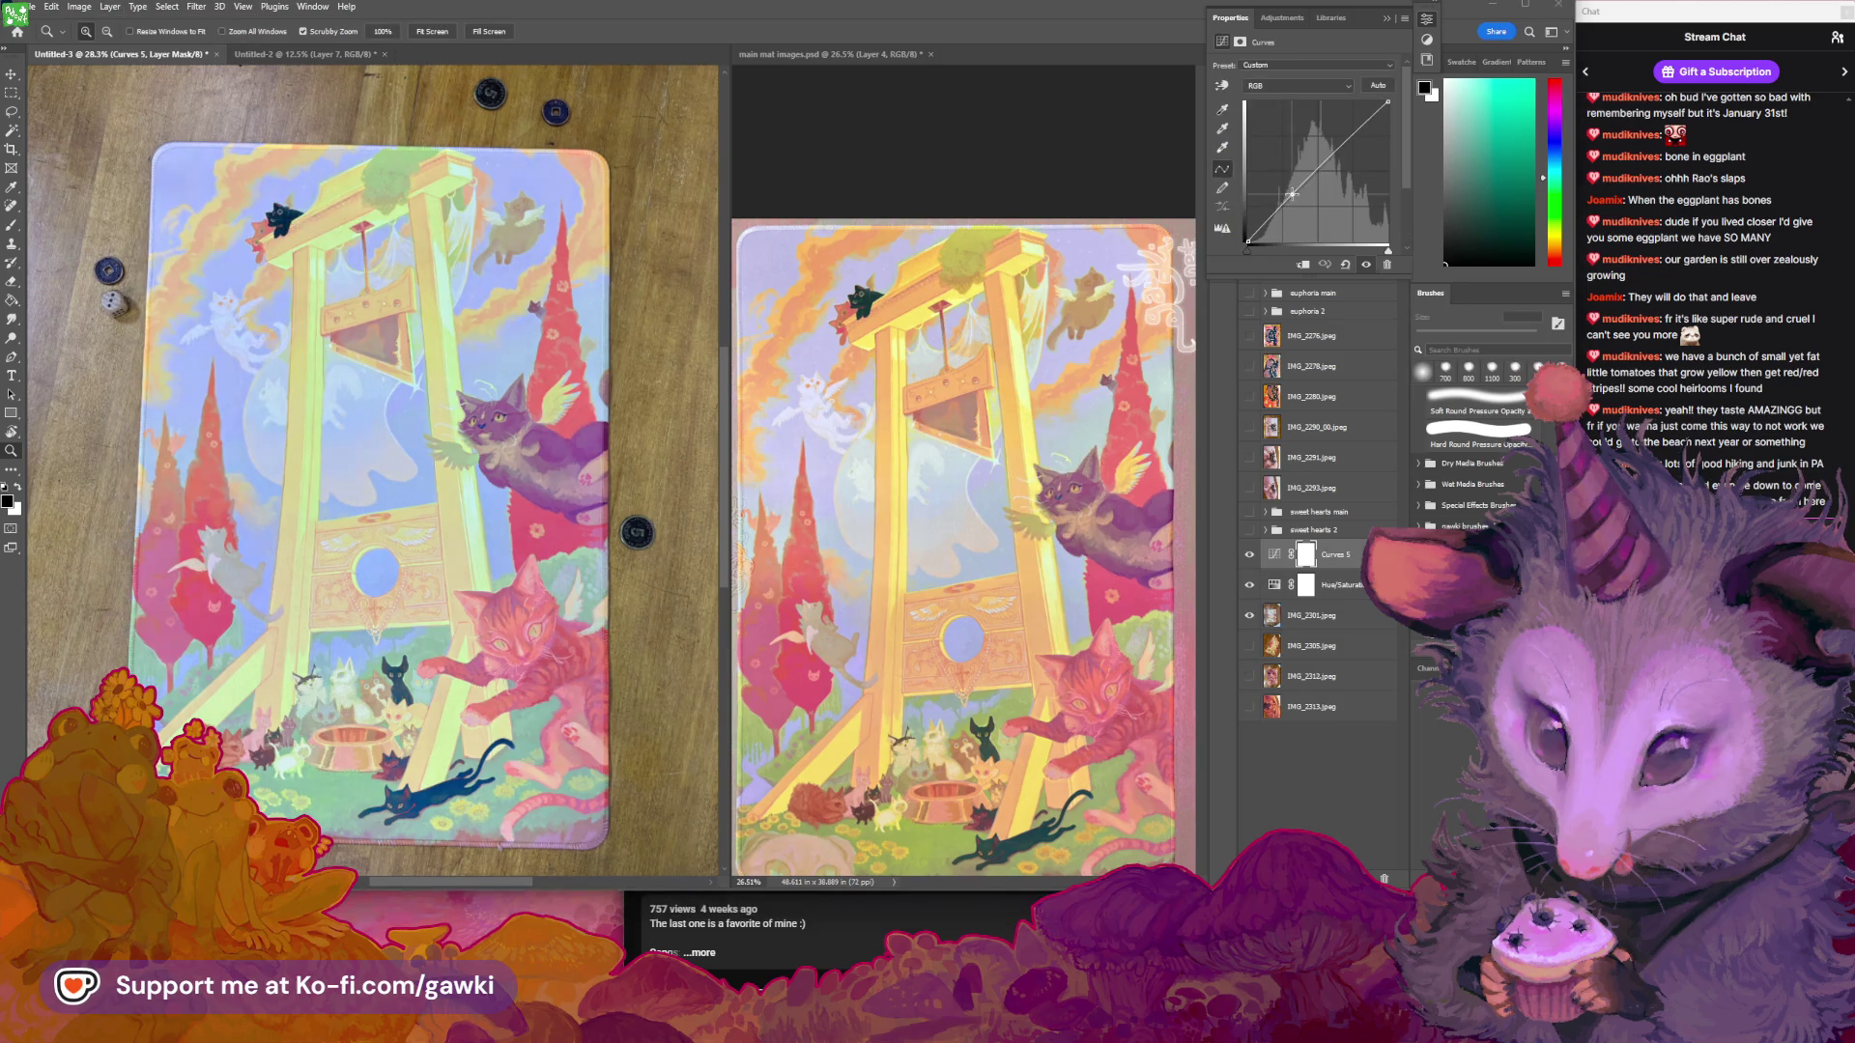
drag(1295, 197, 1290, 204)
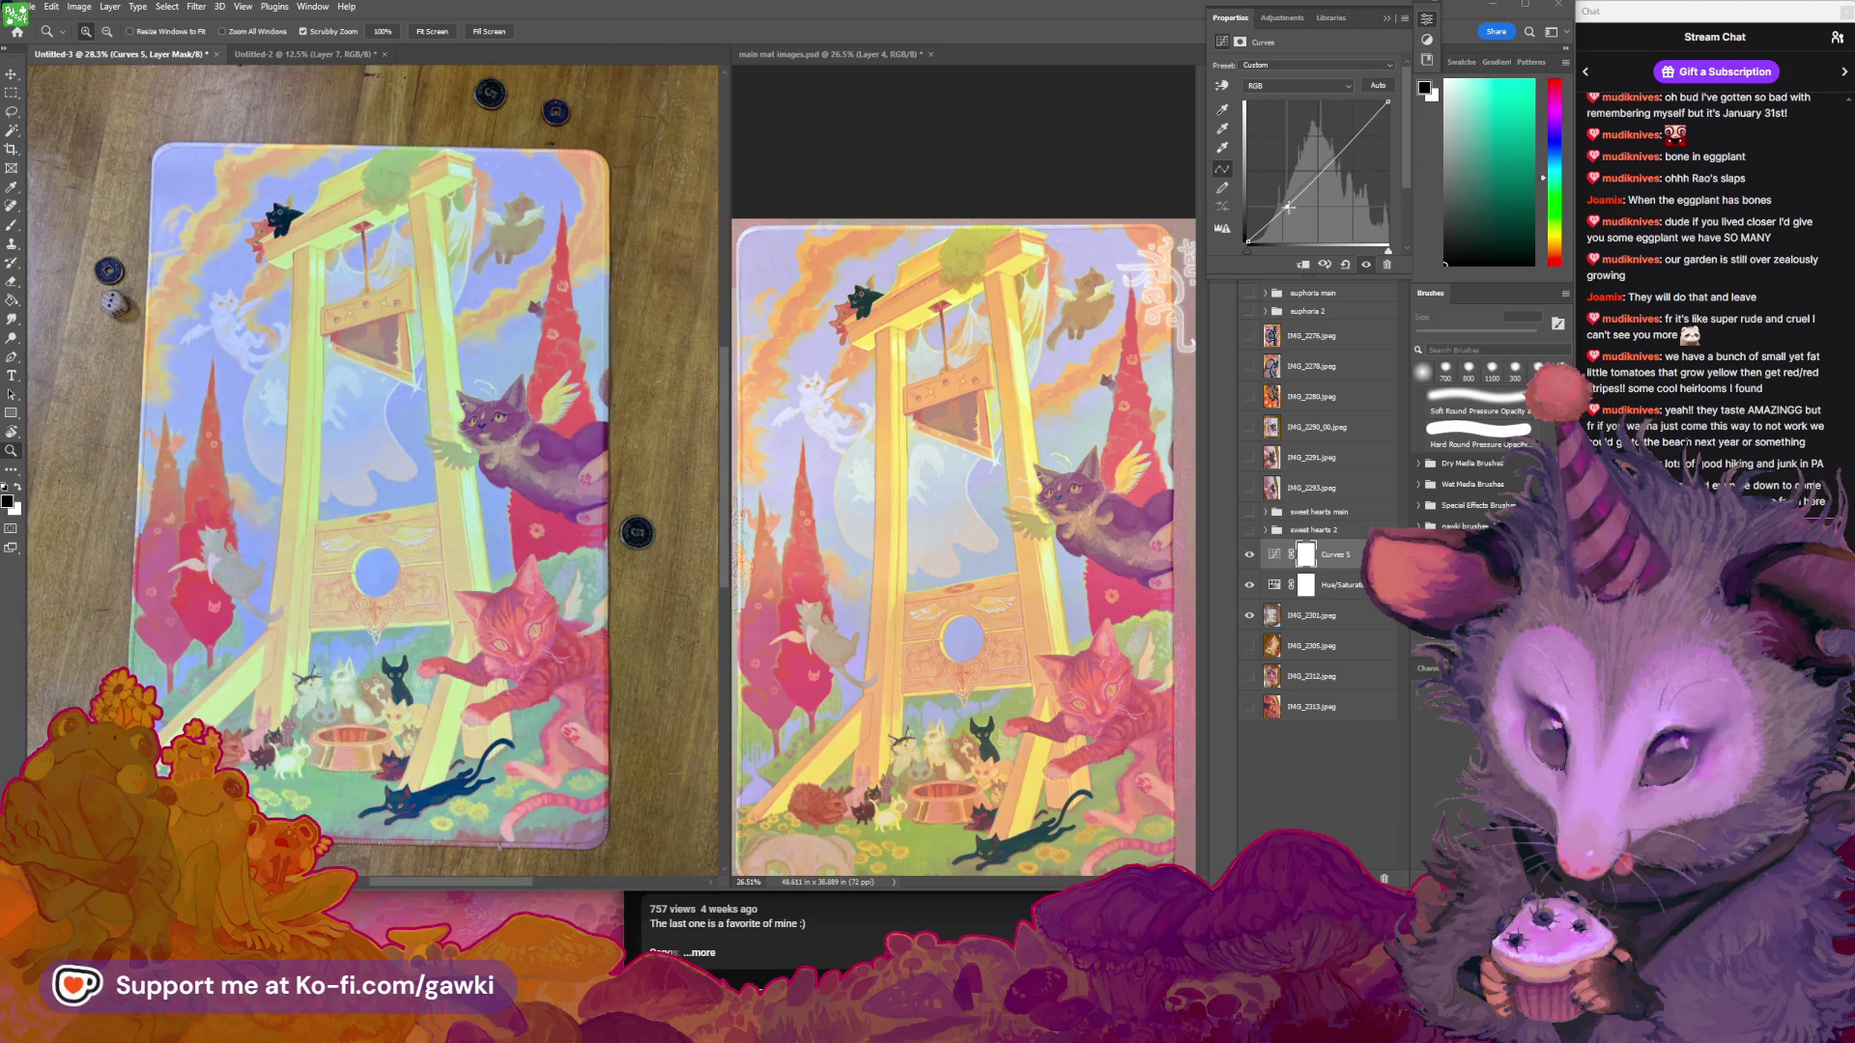
click(1297, 86)
click(1295, 100)
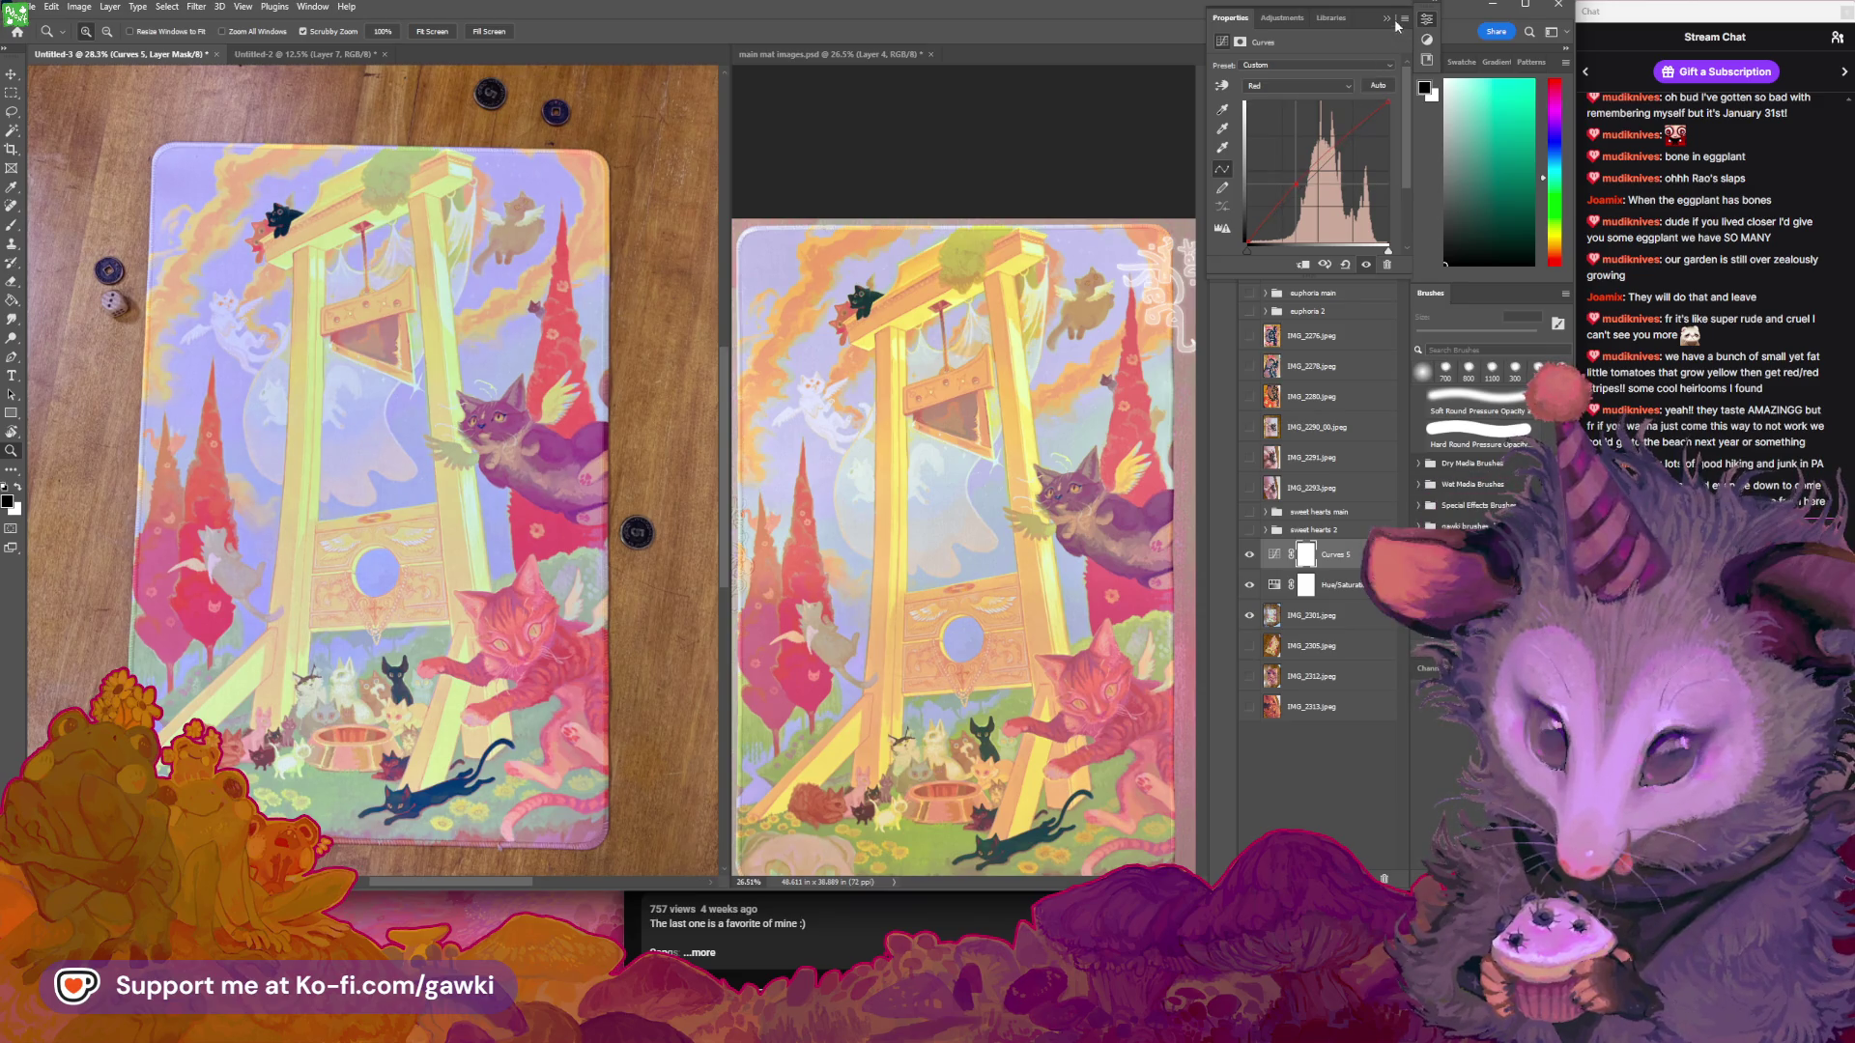
key(alt+bracketleft)
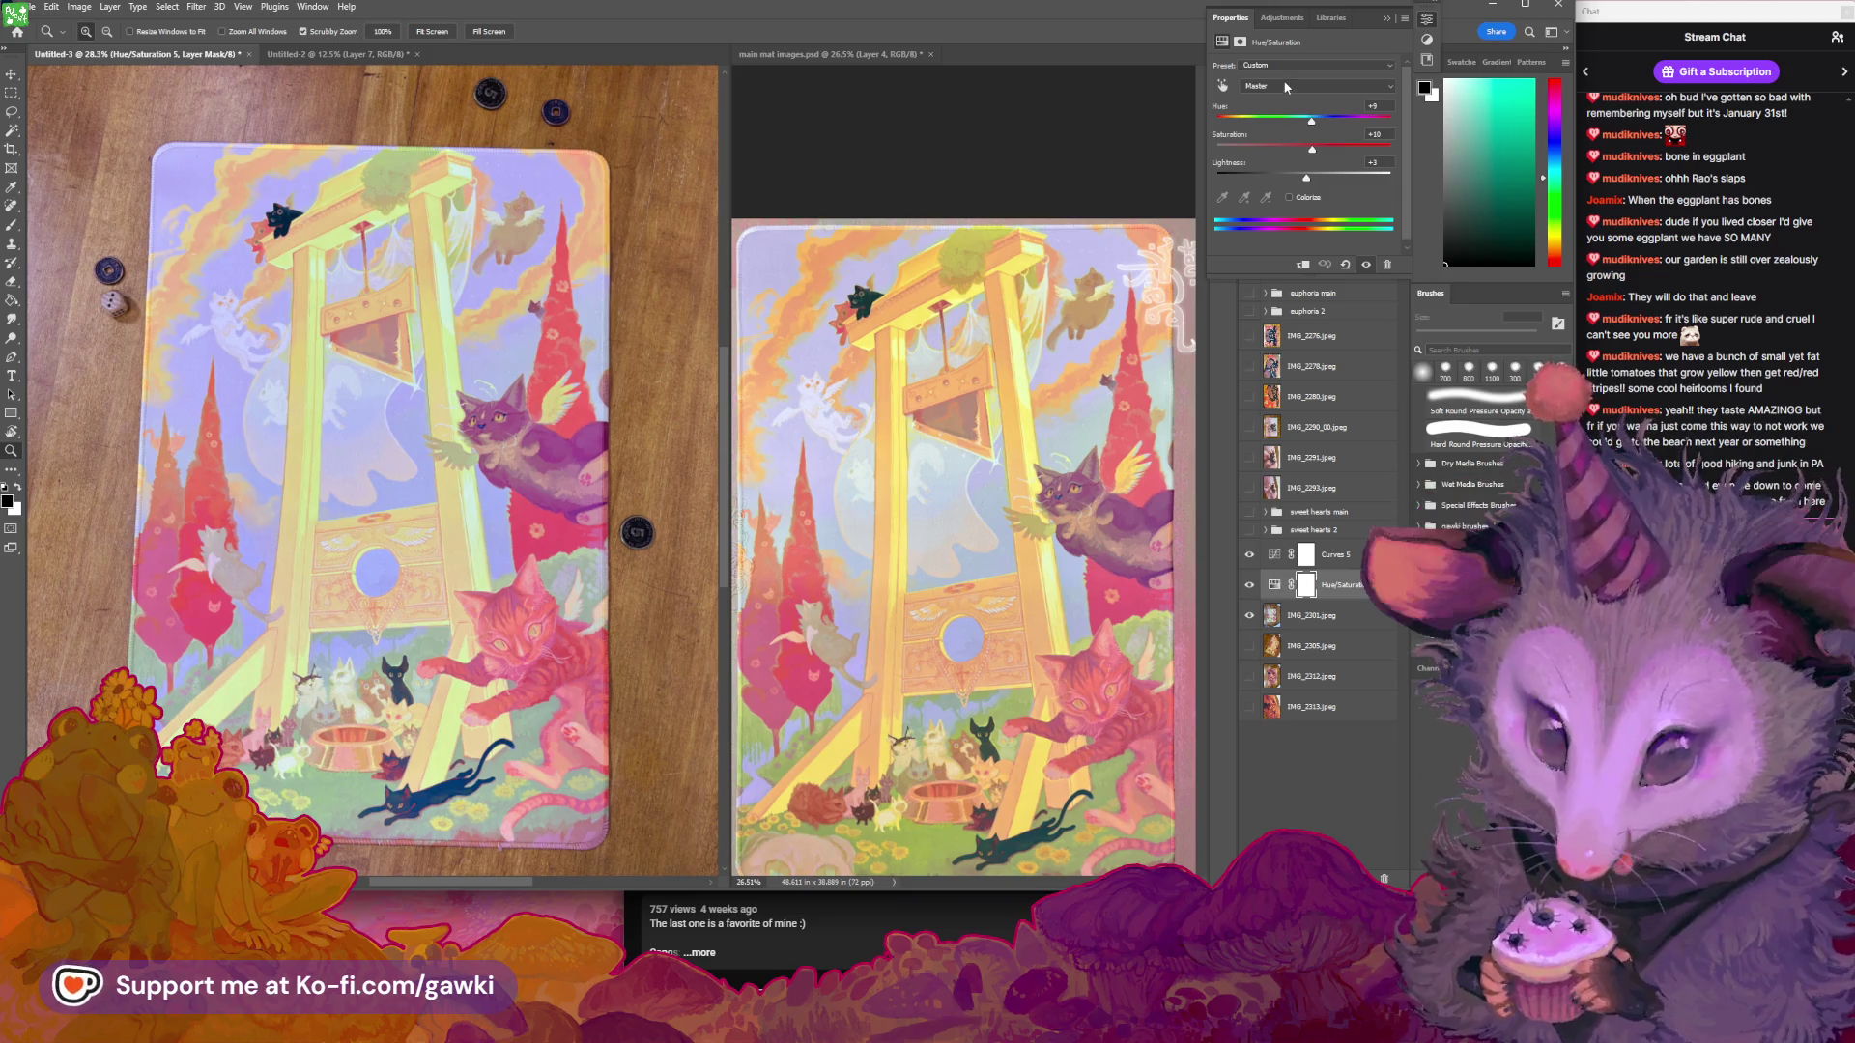
Target the Yellows range in Hue/Saturation and adjust their hue and saturation sliders
click(1285, 87)
click(1256, 100)
mouse_move(1304, 147)
mouse_down()
mouse_move(1336, 151)
mouse_move(1283, 174)
mouse_move(1342, 150)
mouse_move(1299, 118)
mouse_up()
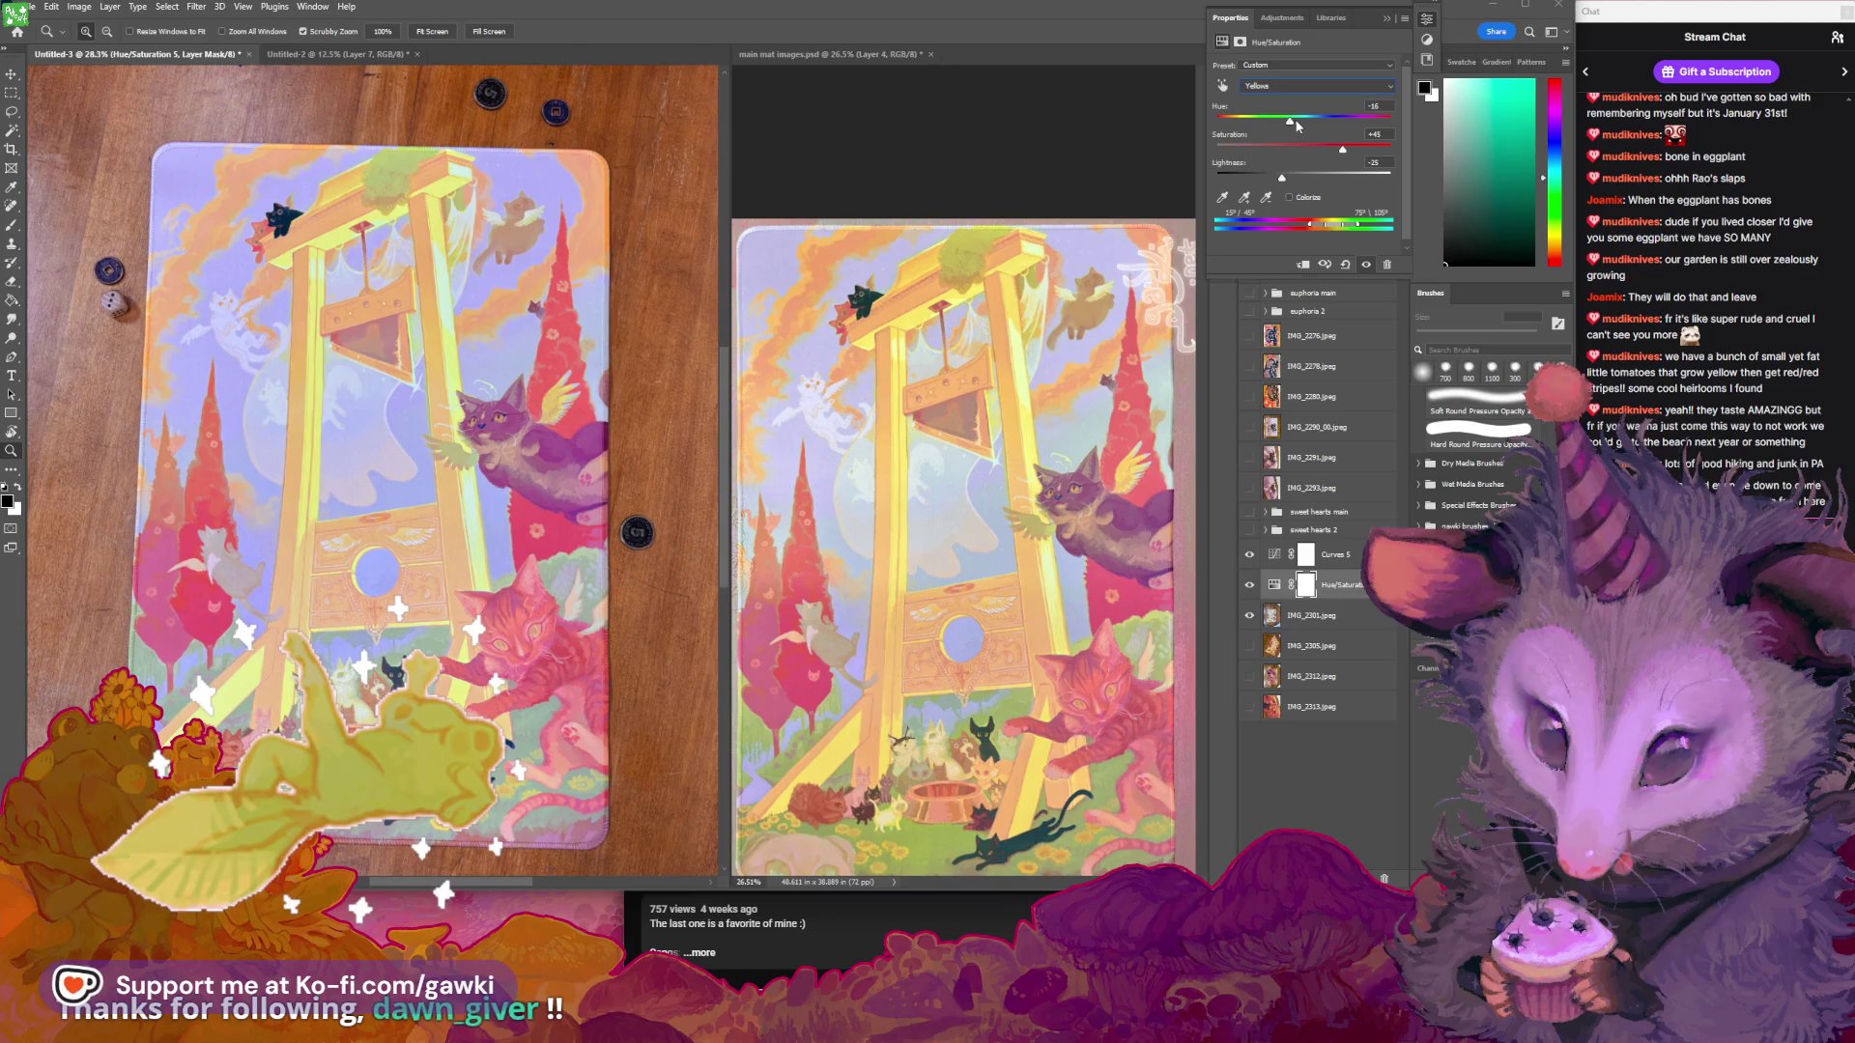
drag(1298, 124, 1297, 124)
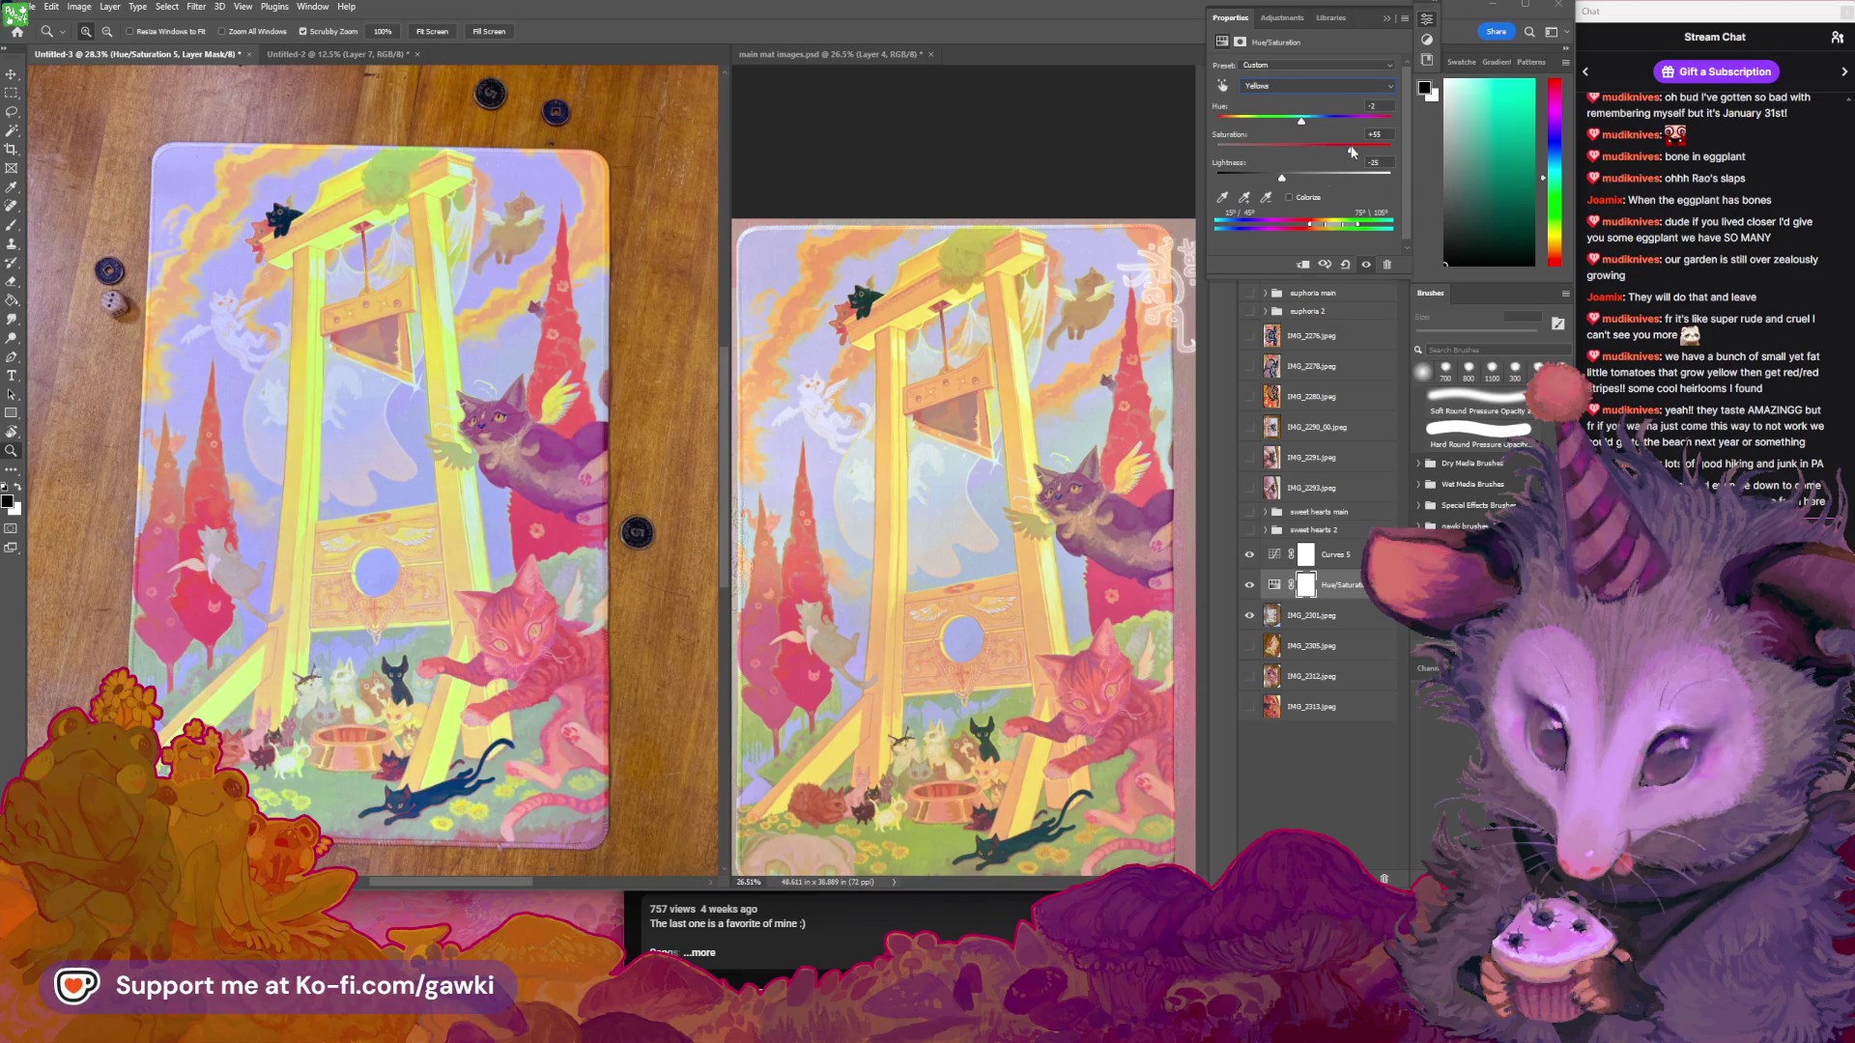
drag(1343, 151, 1304, 149)
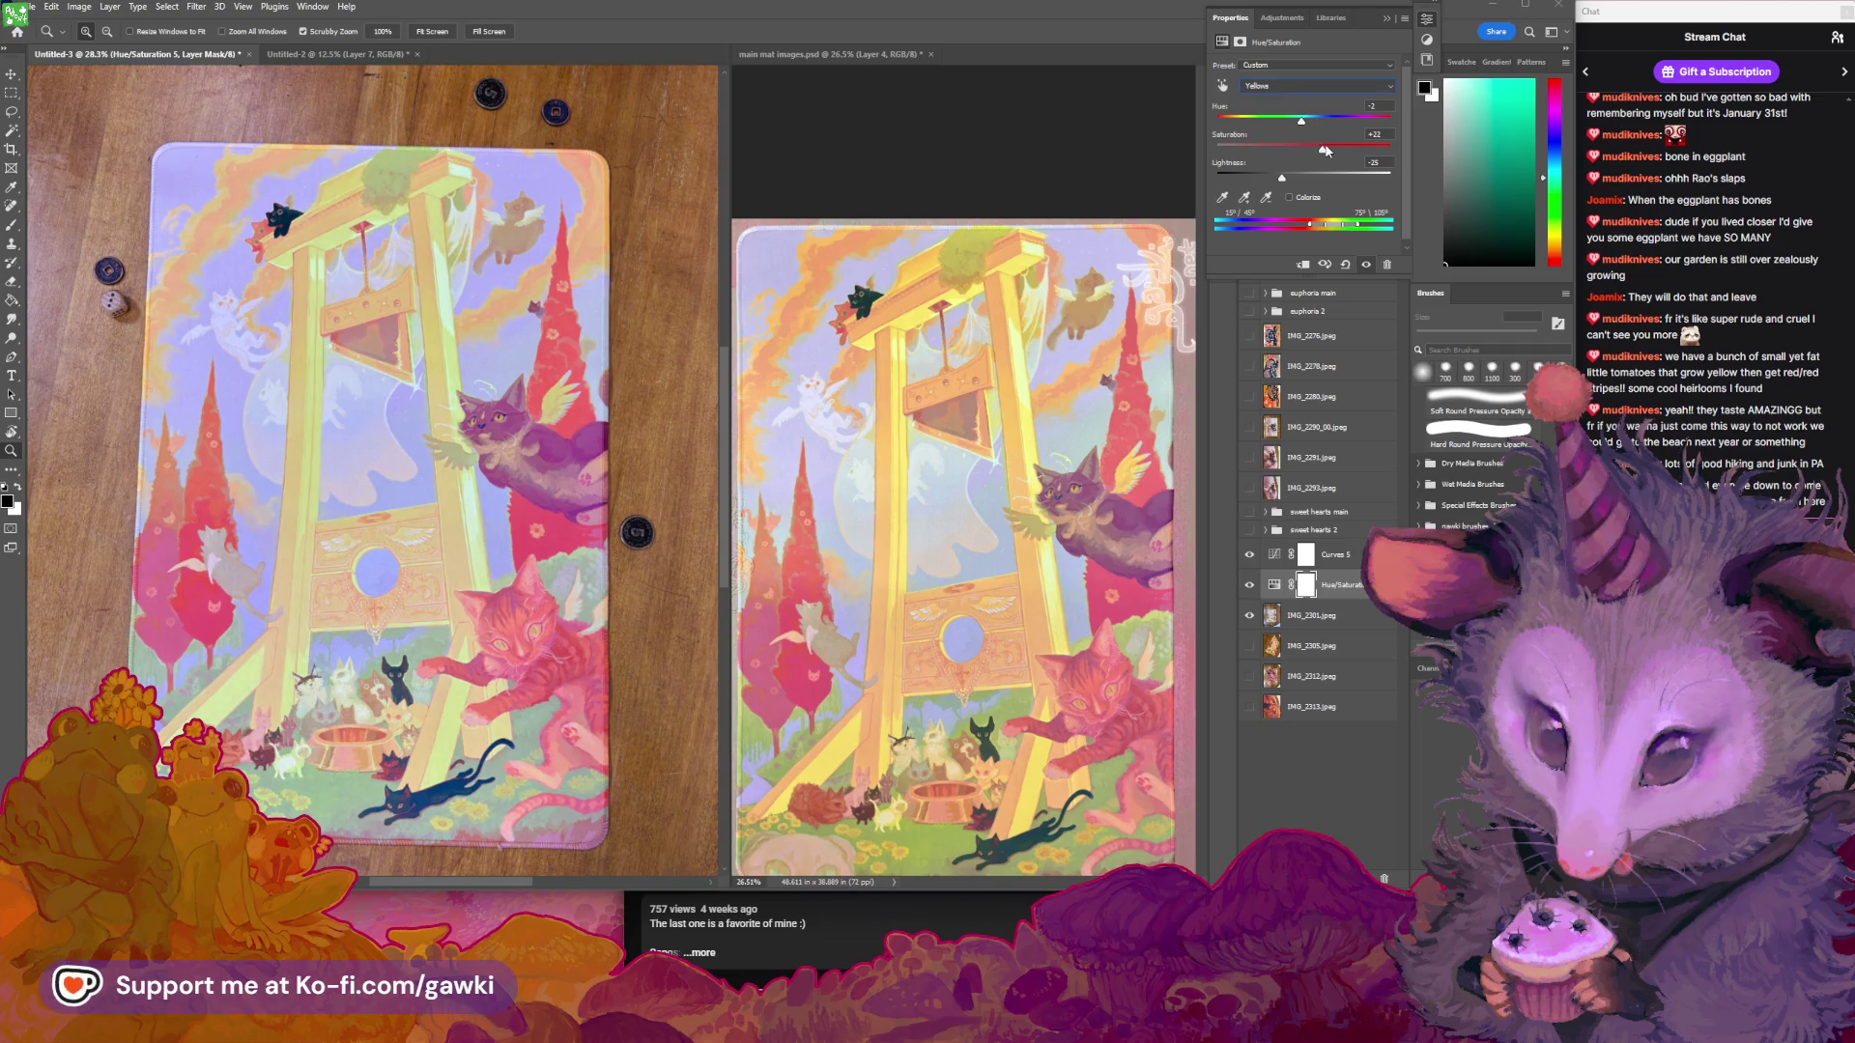
drag(1330, 145, 1338, 152)
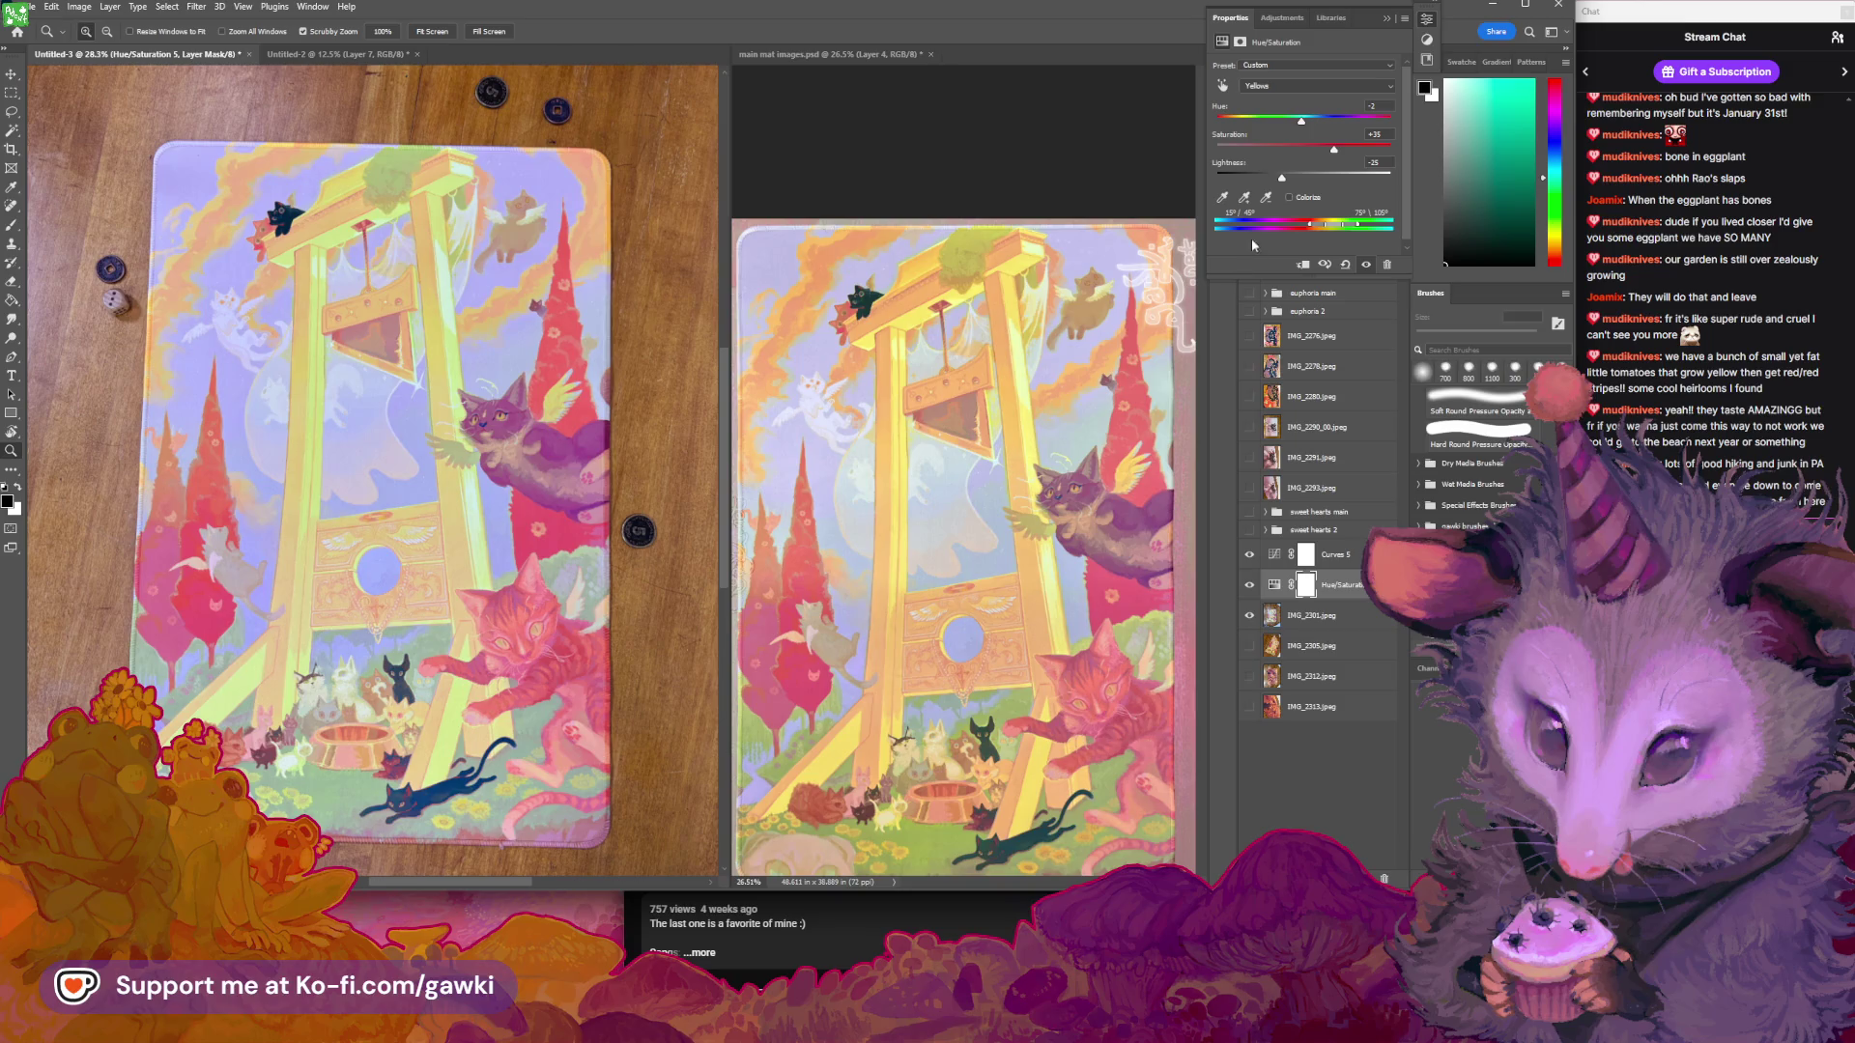
drag(1300, 124, 1271, 178)
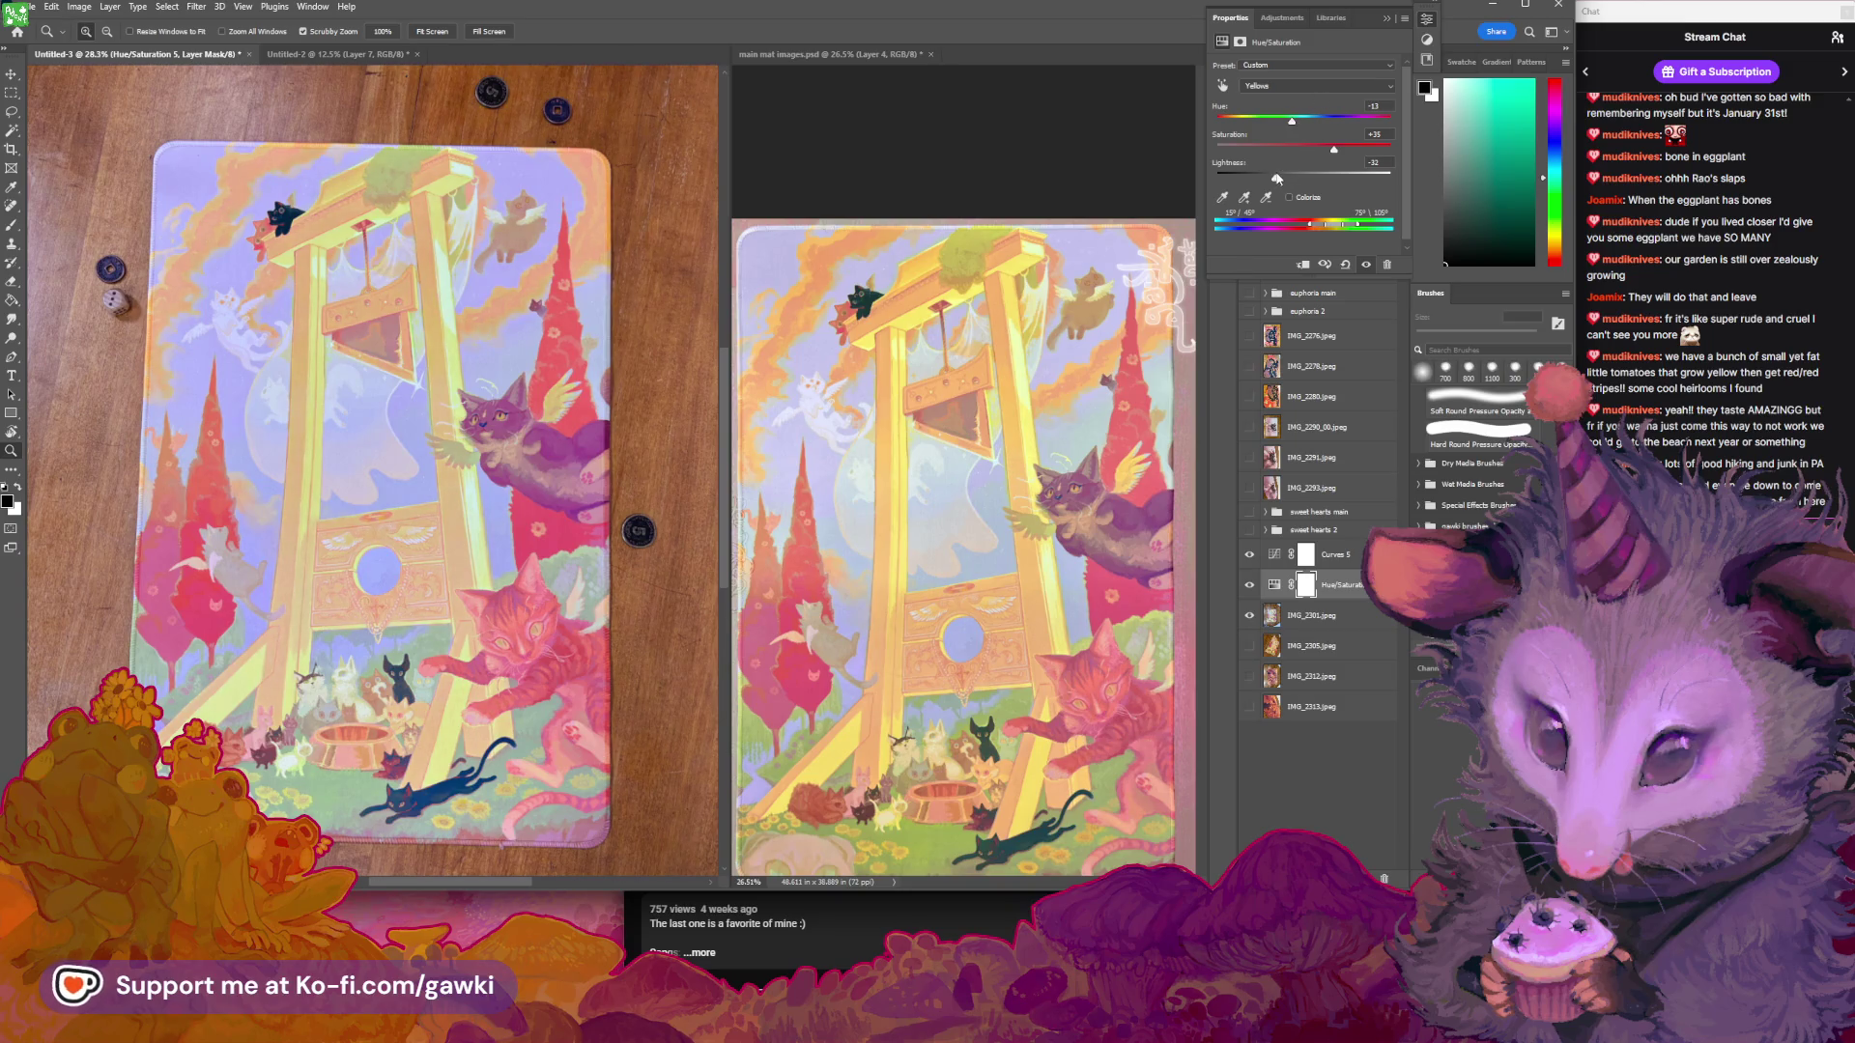
Set the Yellows saturation to exactly +49 and shift their hue slightly further left
click(1352, 150)
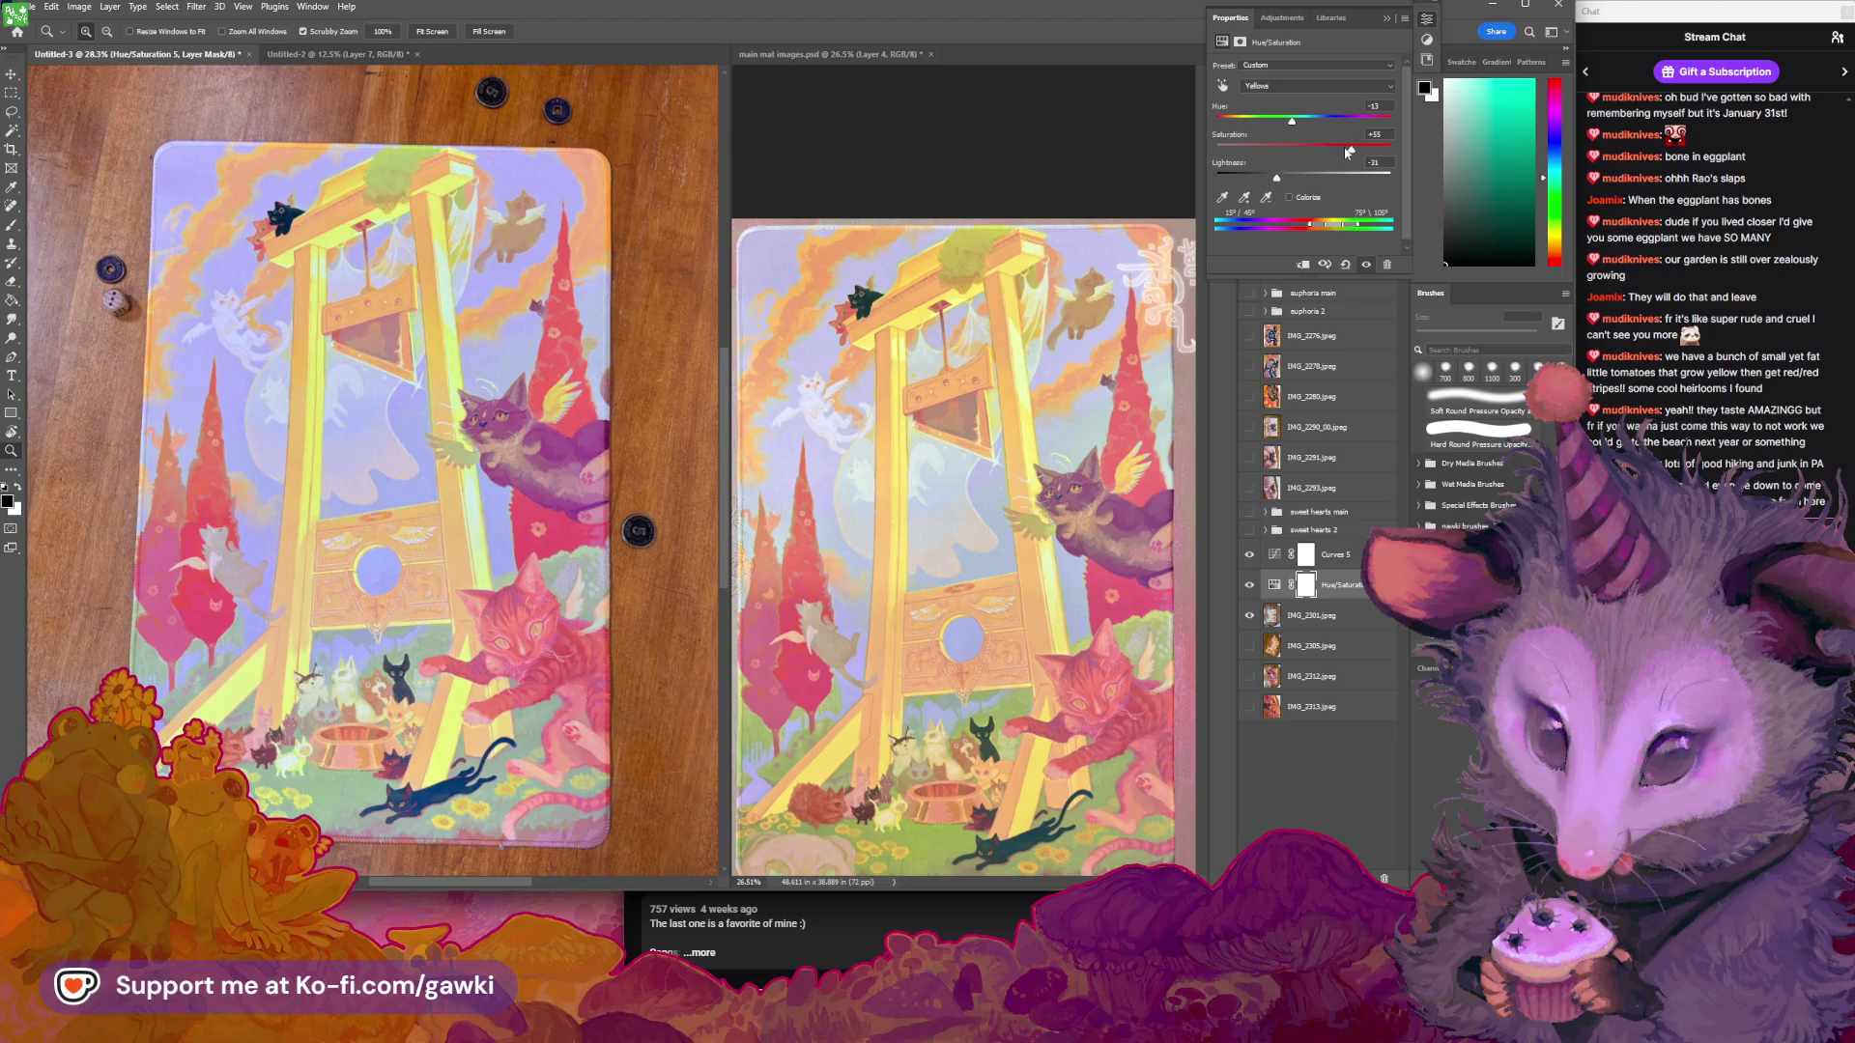
click(1380, 134)
text(49)
key(Return)
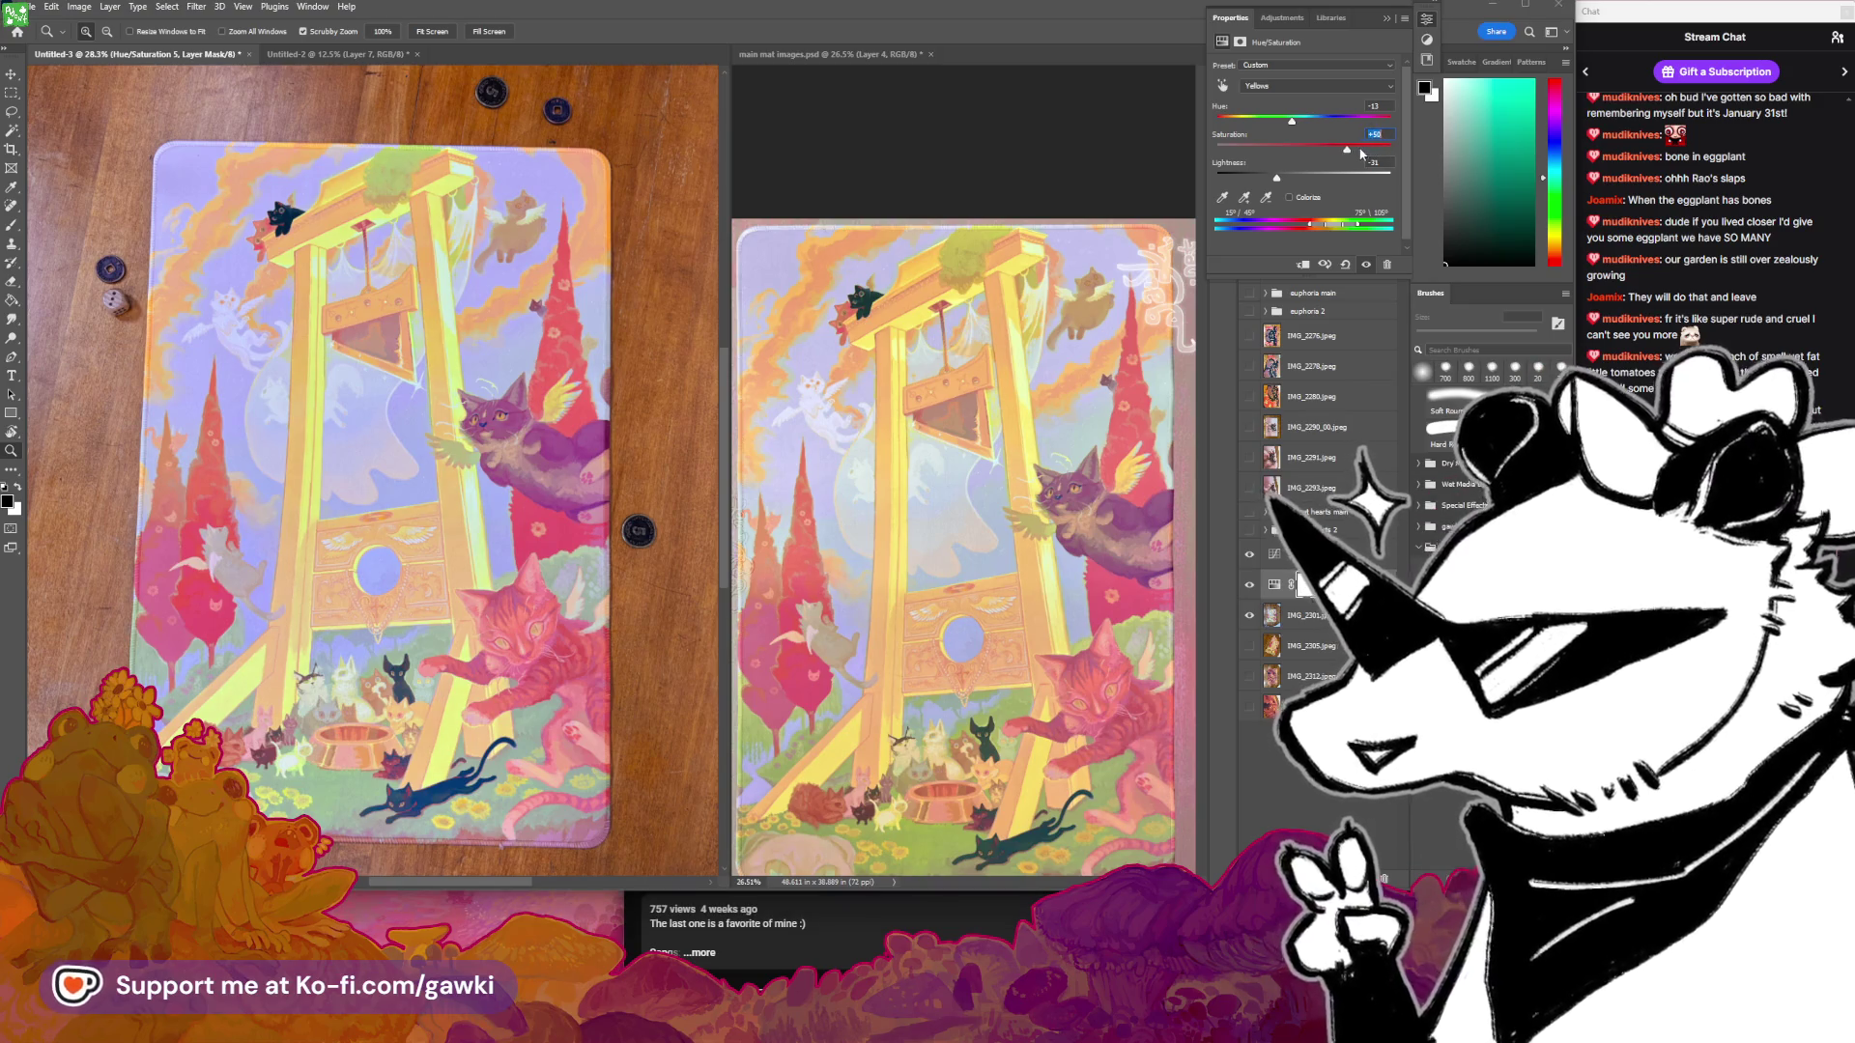
click(1287, 123)
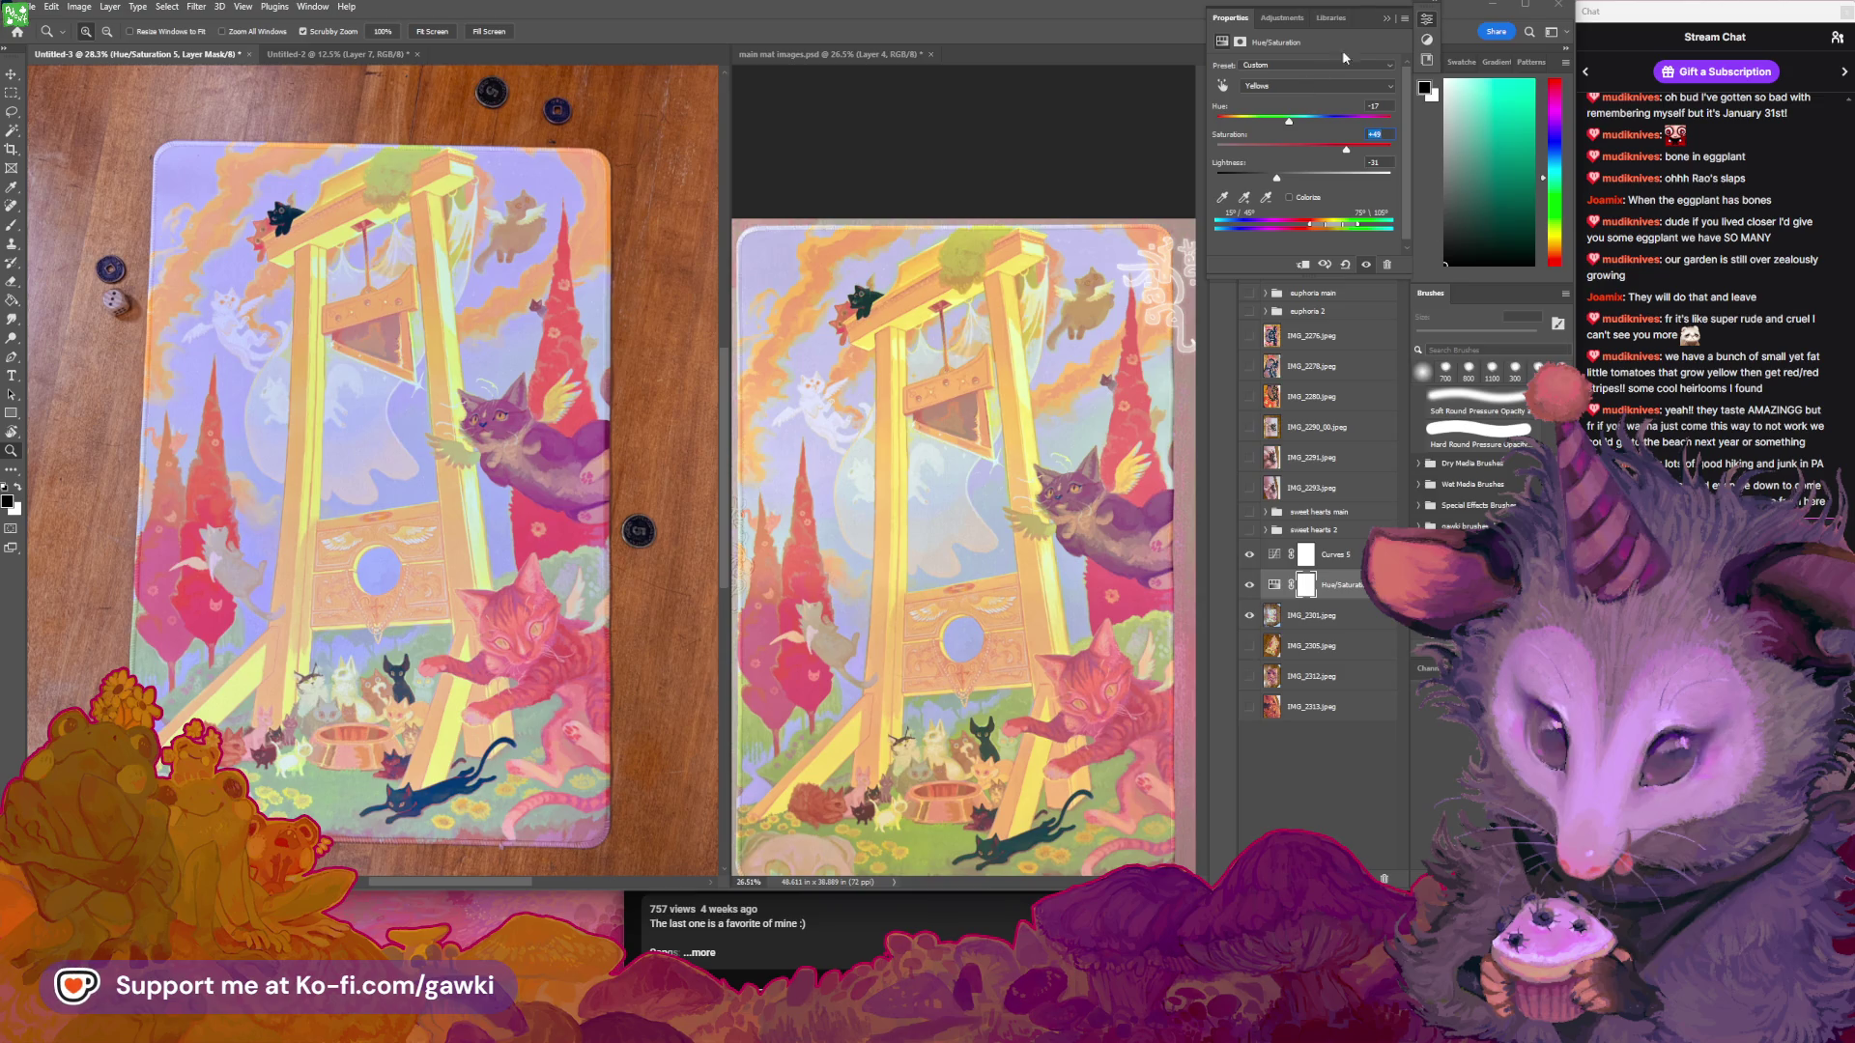
click(1387, 19)
click(167, 7)
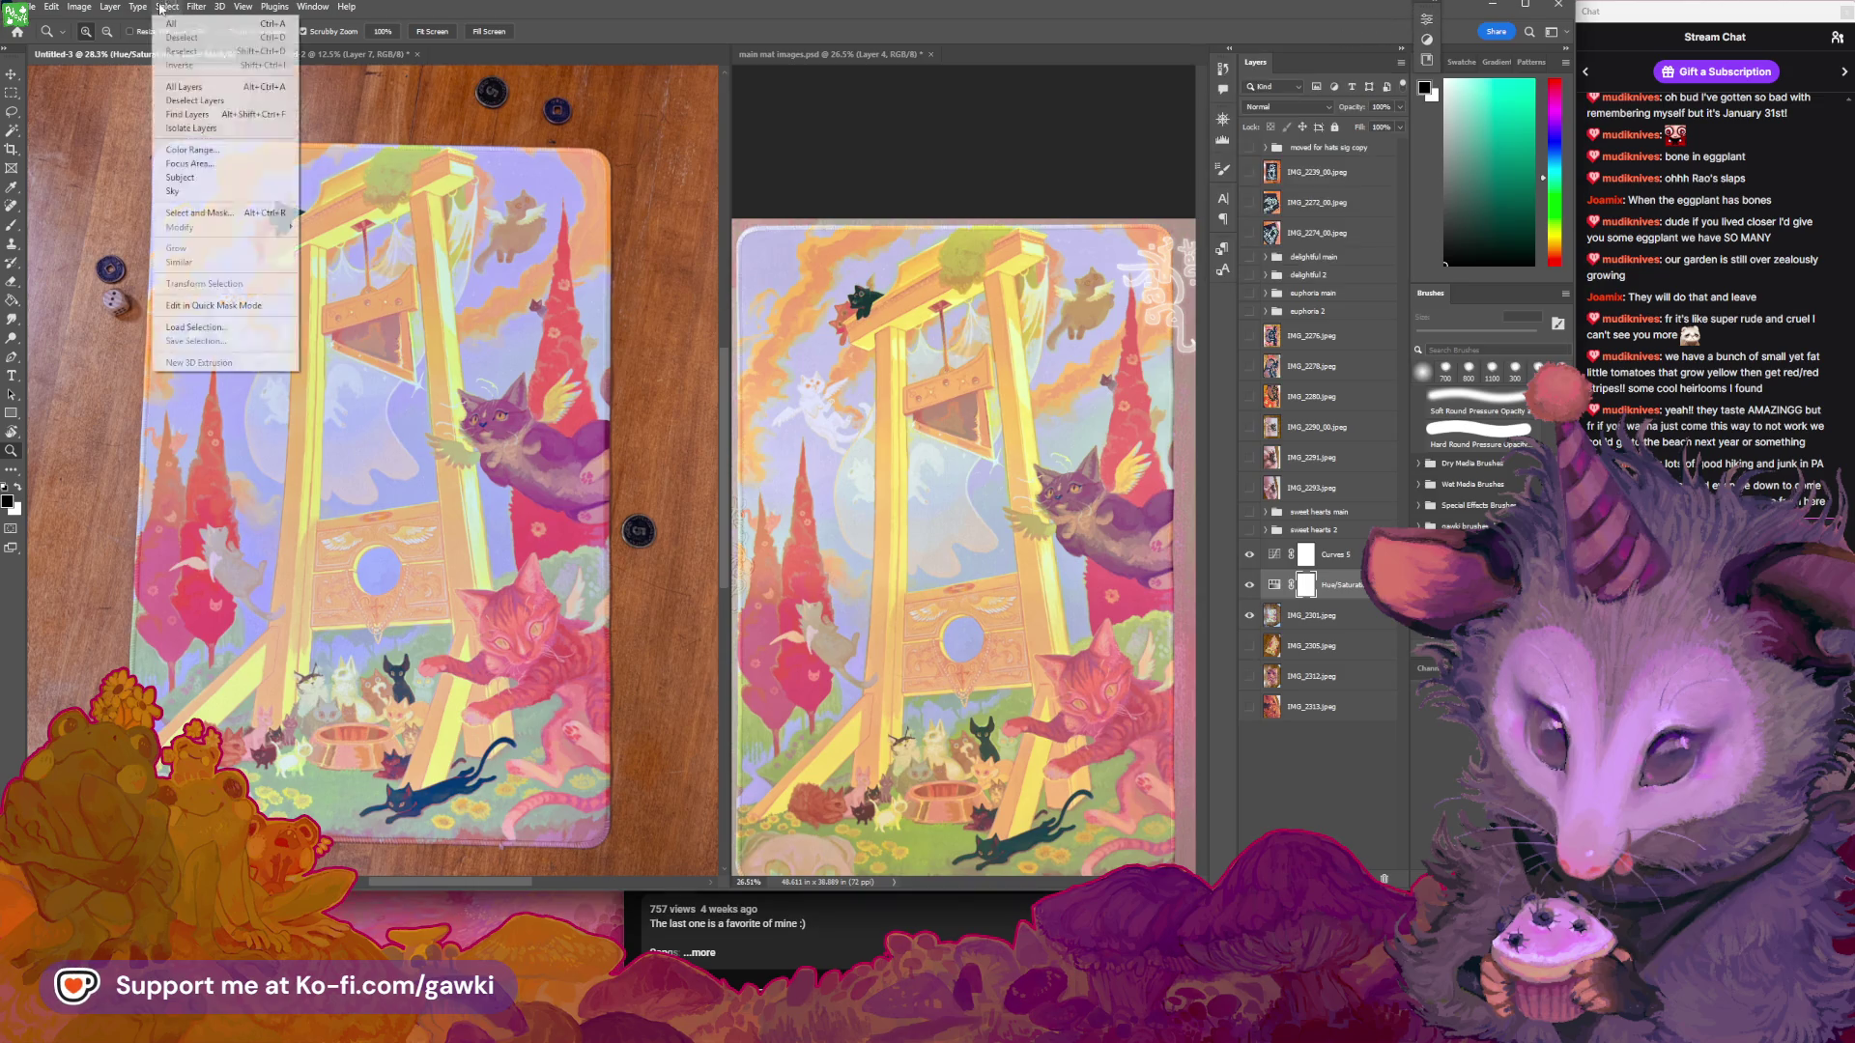
Choose the Paint Bucket tool and pick a bright, fully saturated yellow fill colour
mouse_move(221, 203)
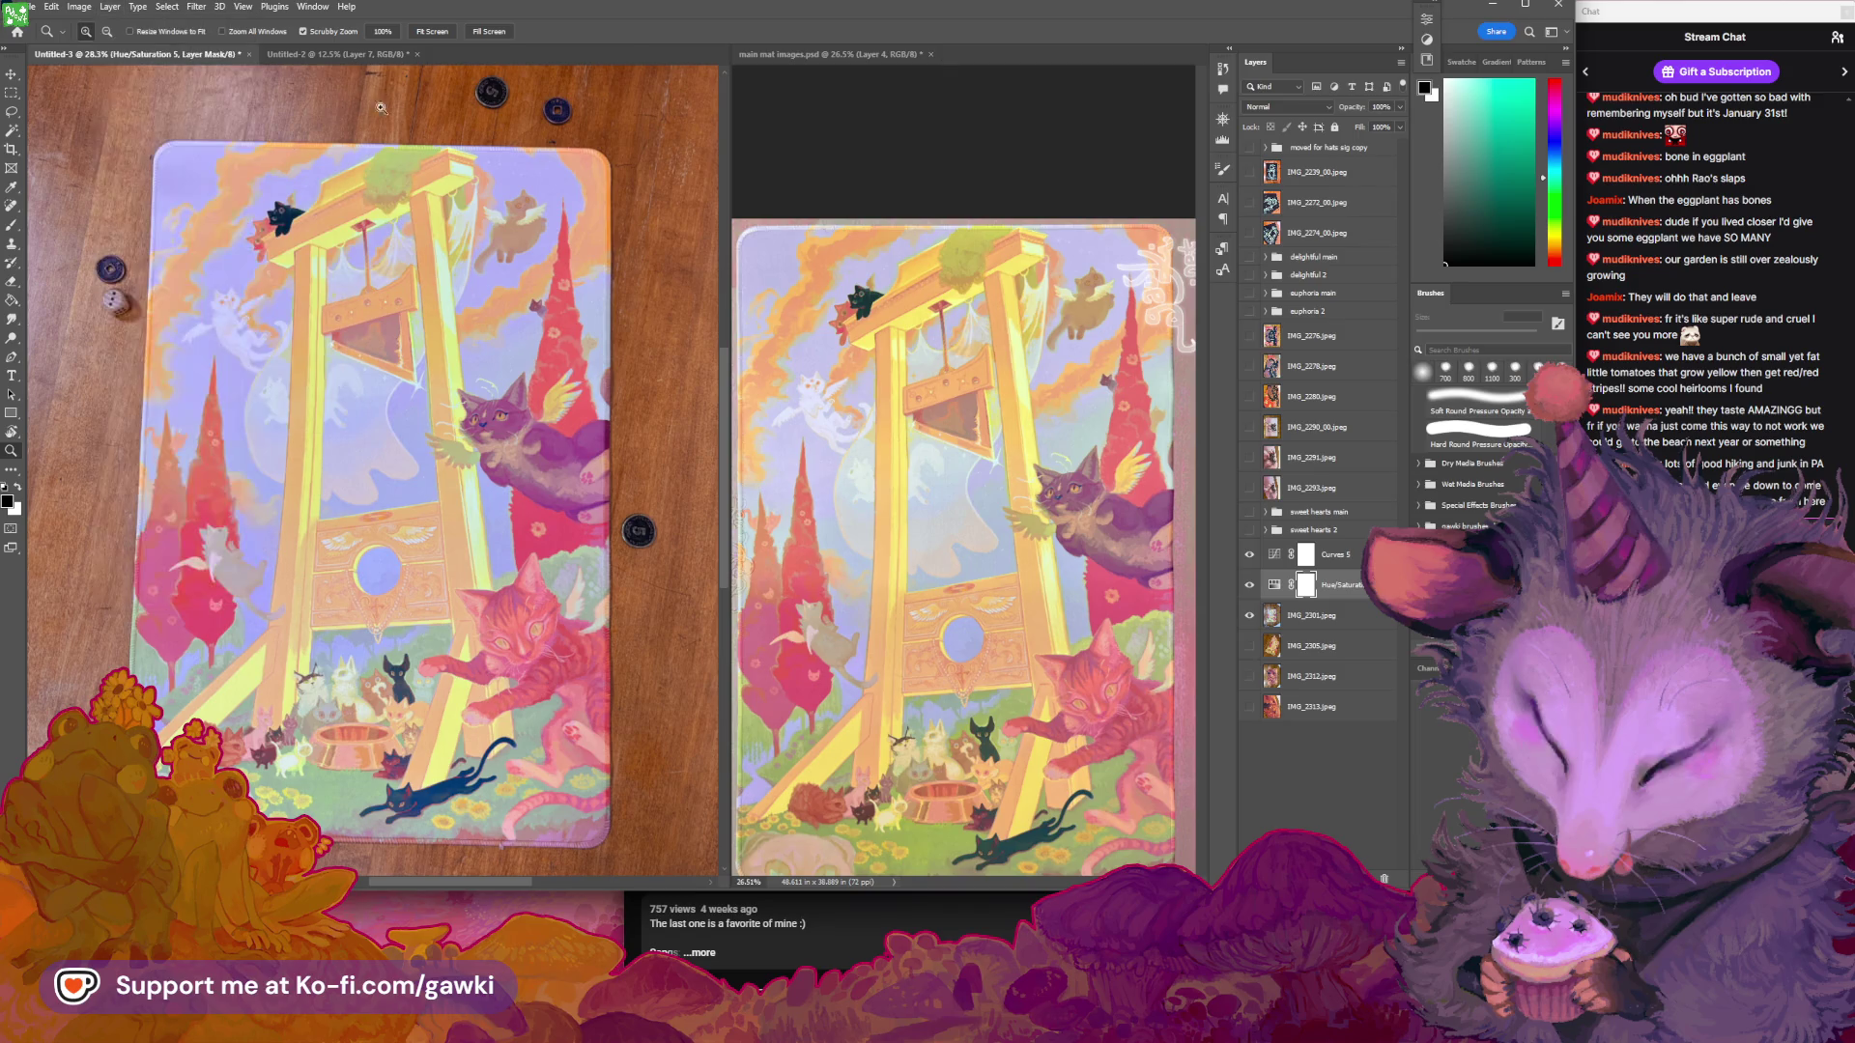
click(483, 295)
mouse_move(483, 295)
mouse_down()
mouse_move(406, 339)
mouse_move(441, 382)
mouse_up()
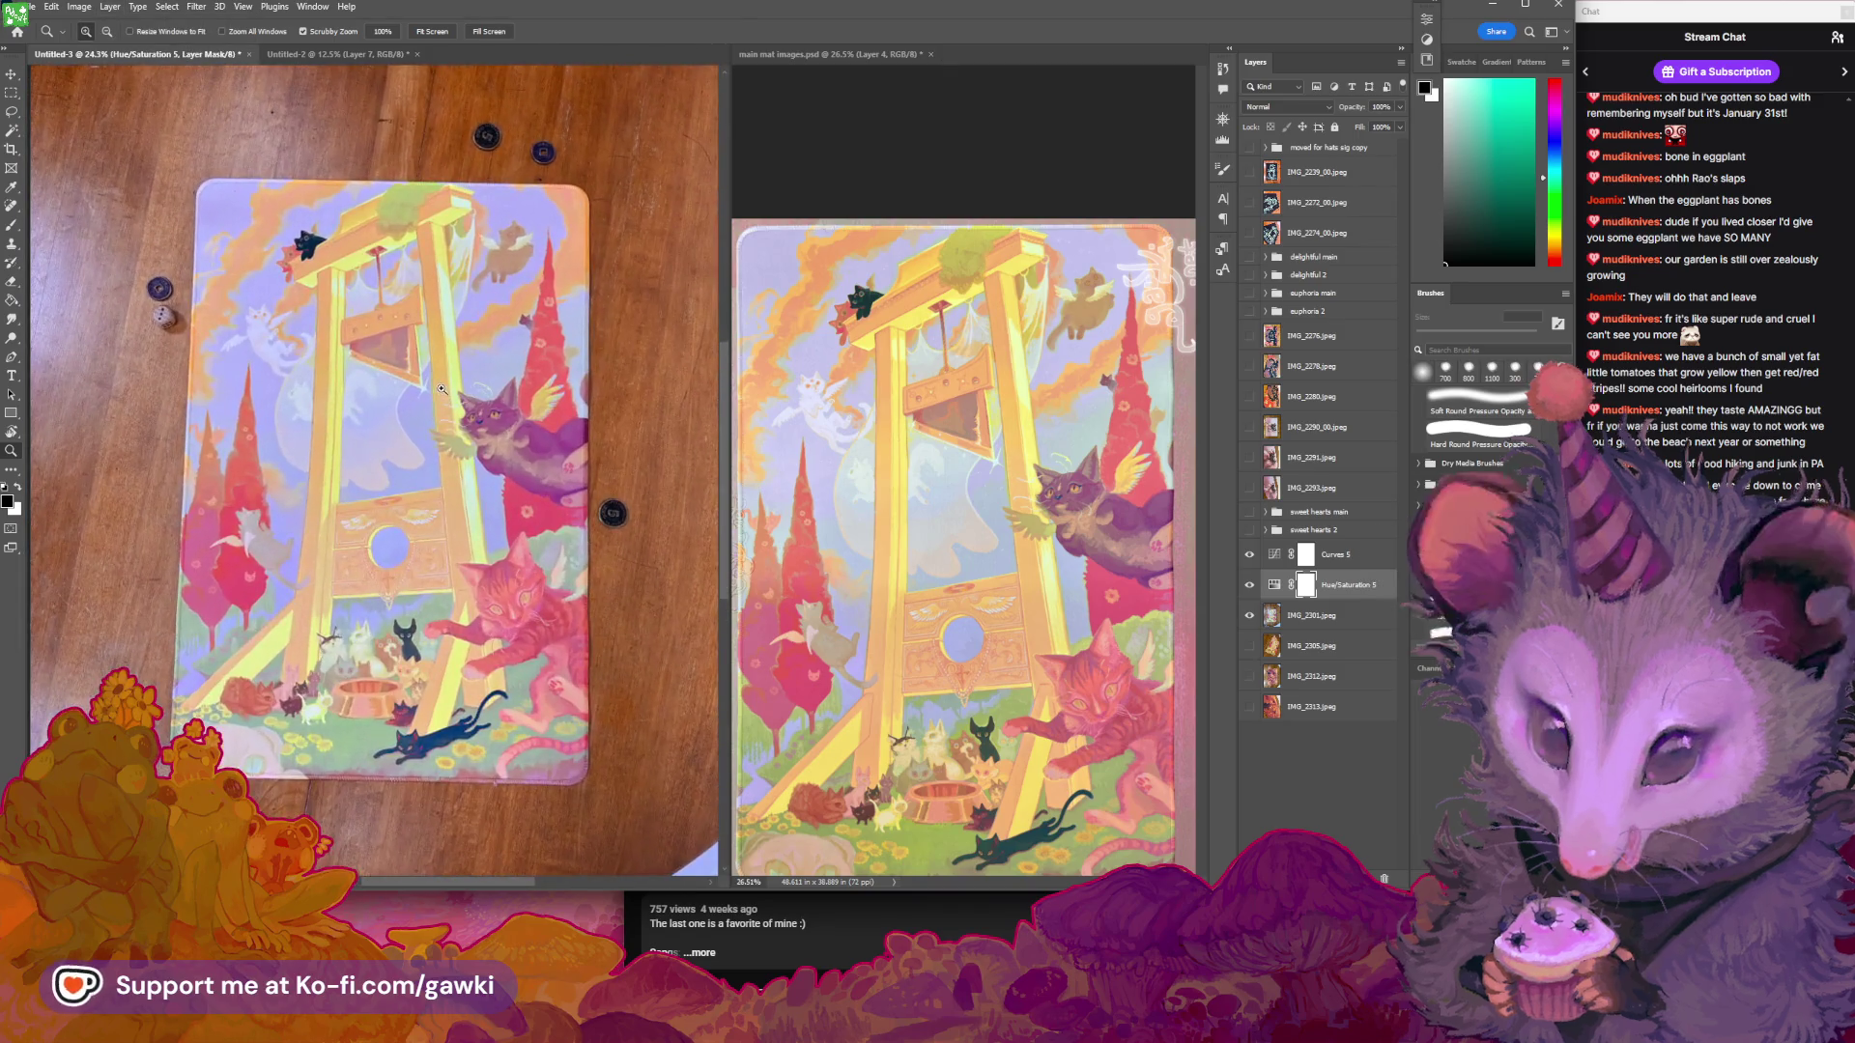
key(g)
key(shift+g)
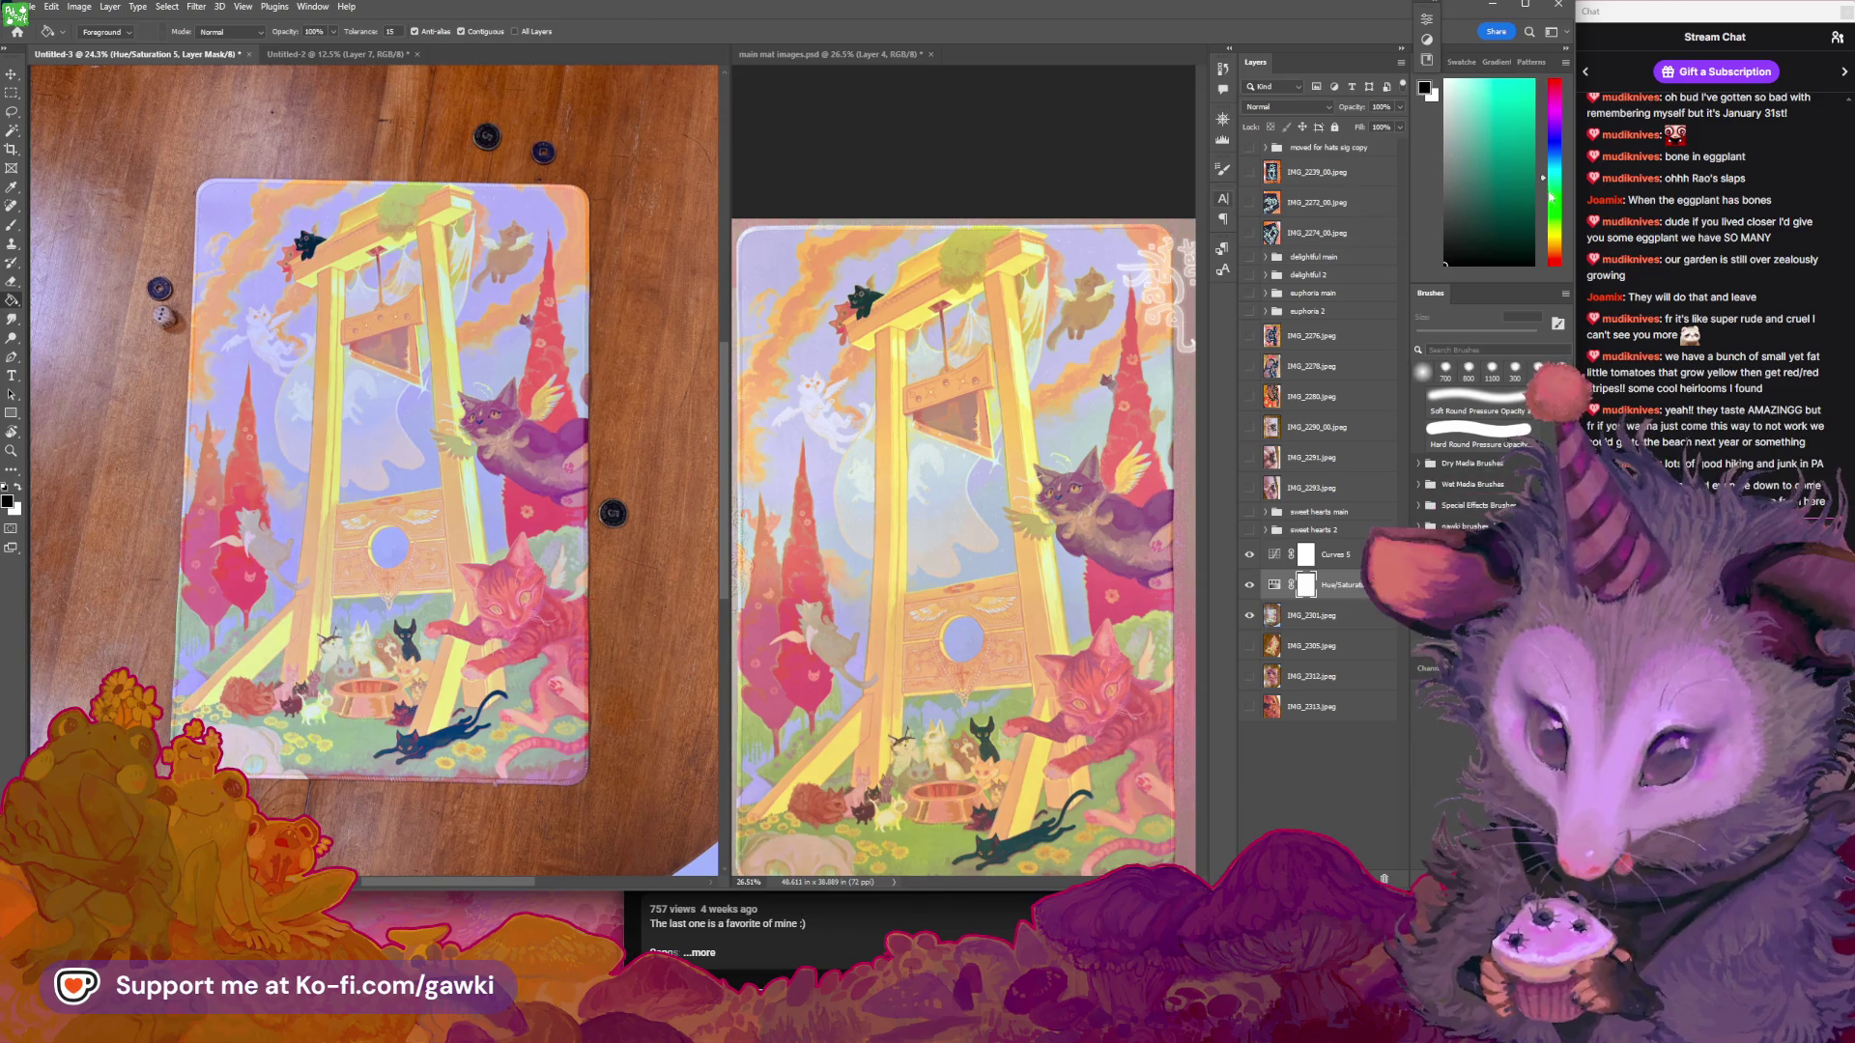
click(1555, 240)
click(1534, 86)
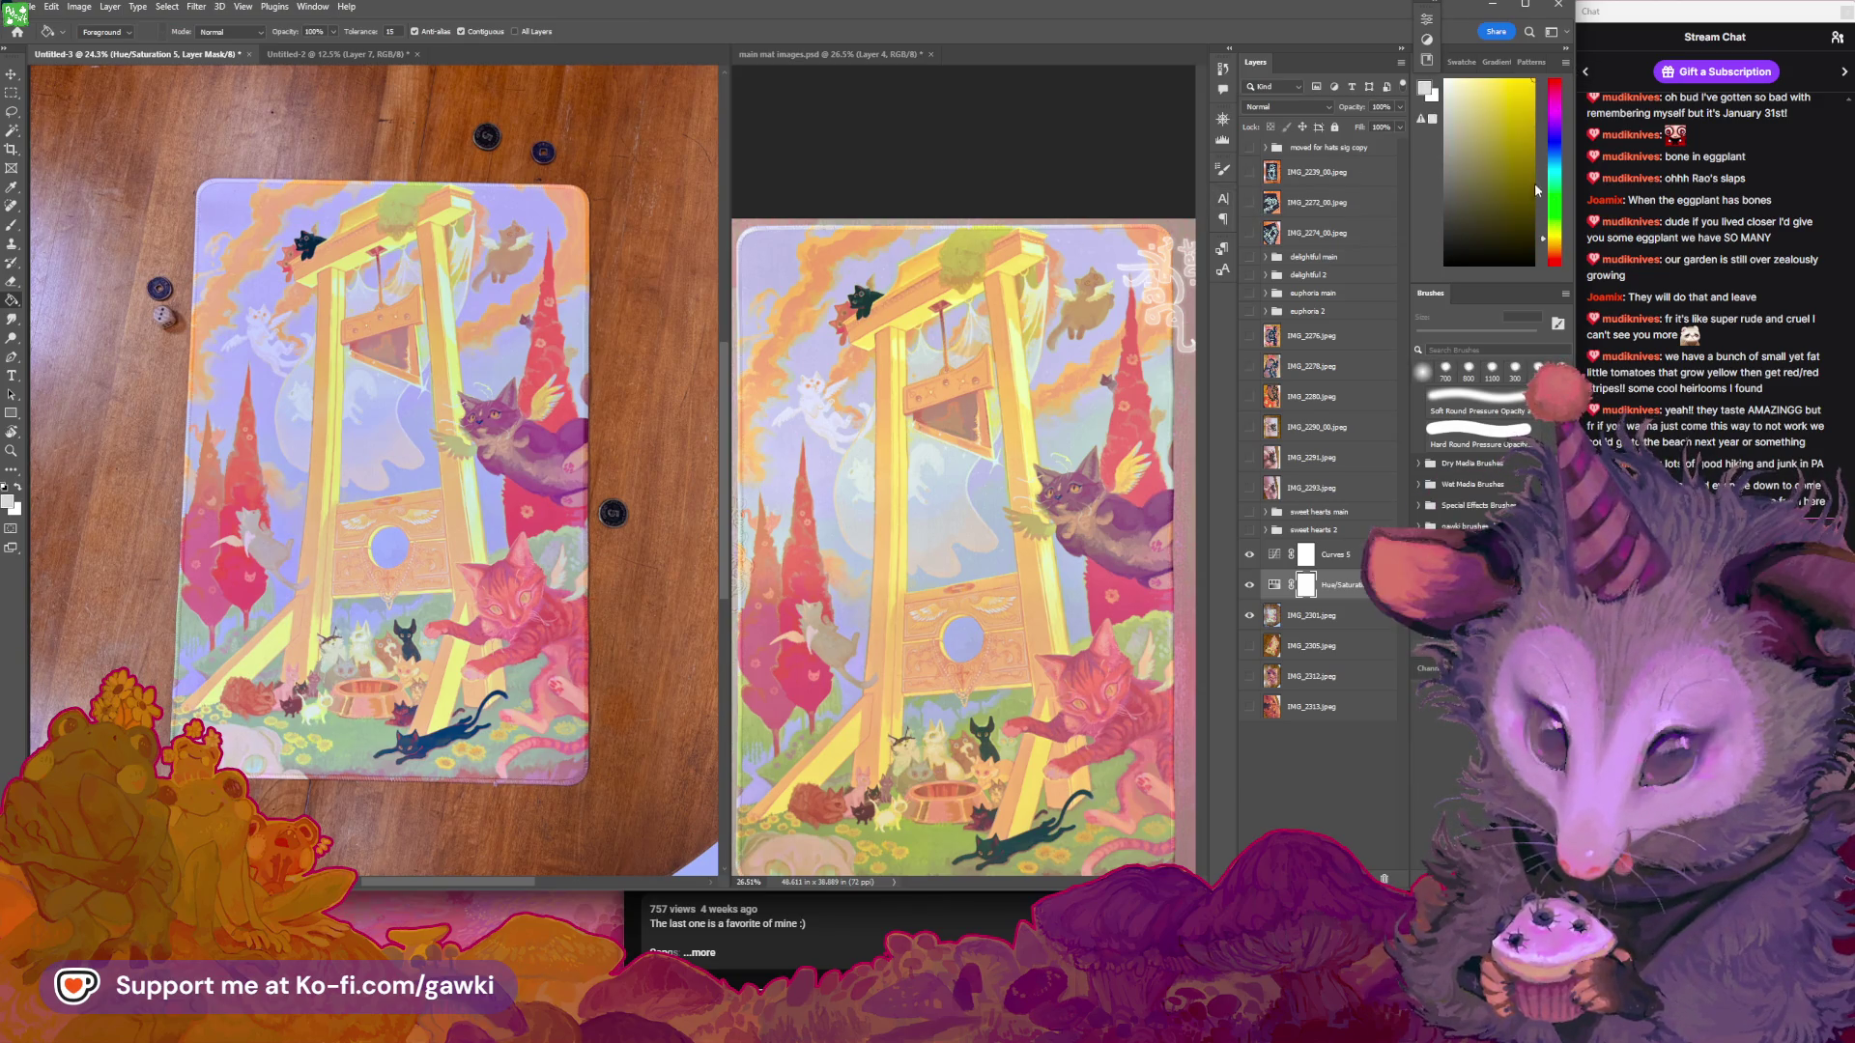
click(1557, 232)
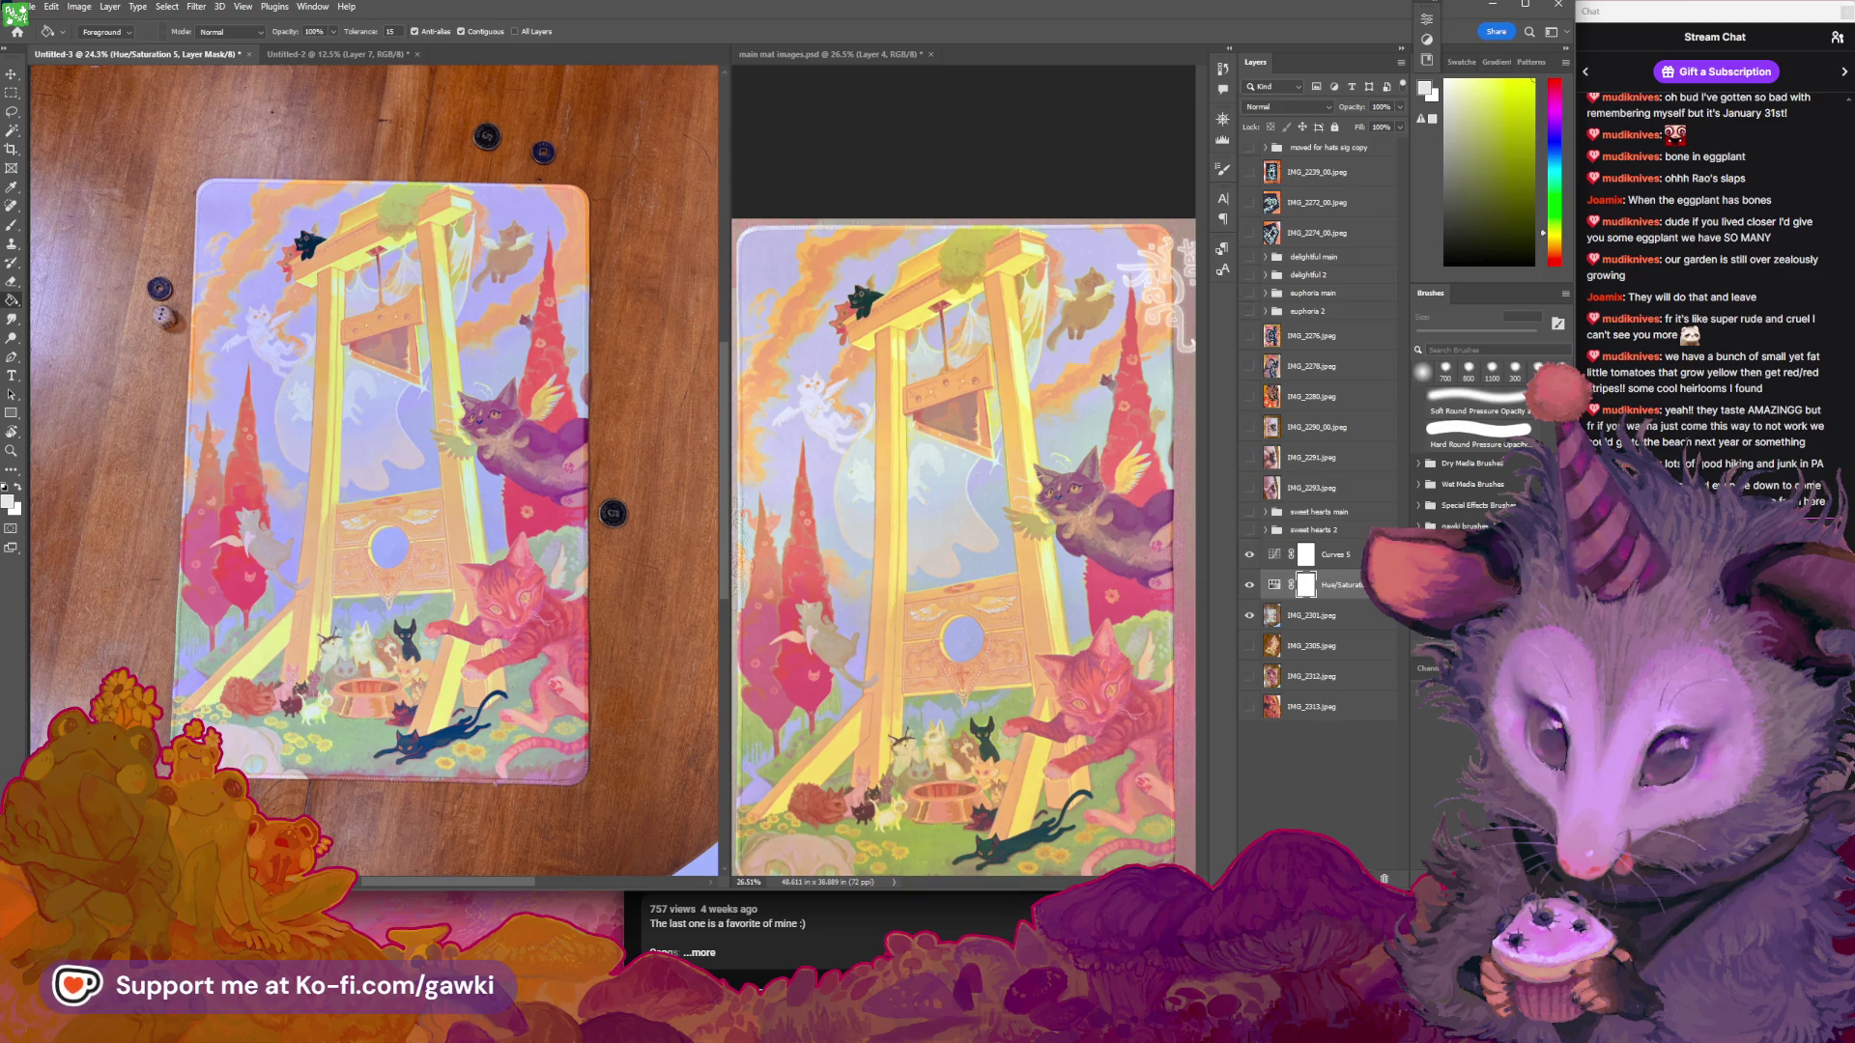
click(1498, 84)
Fill a new layer with yellow, set it to Color Burn, and lower its opacity
key(ctrl+shift+alt+n)
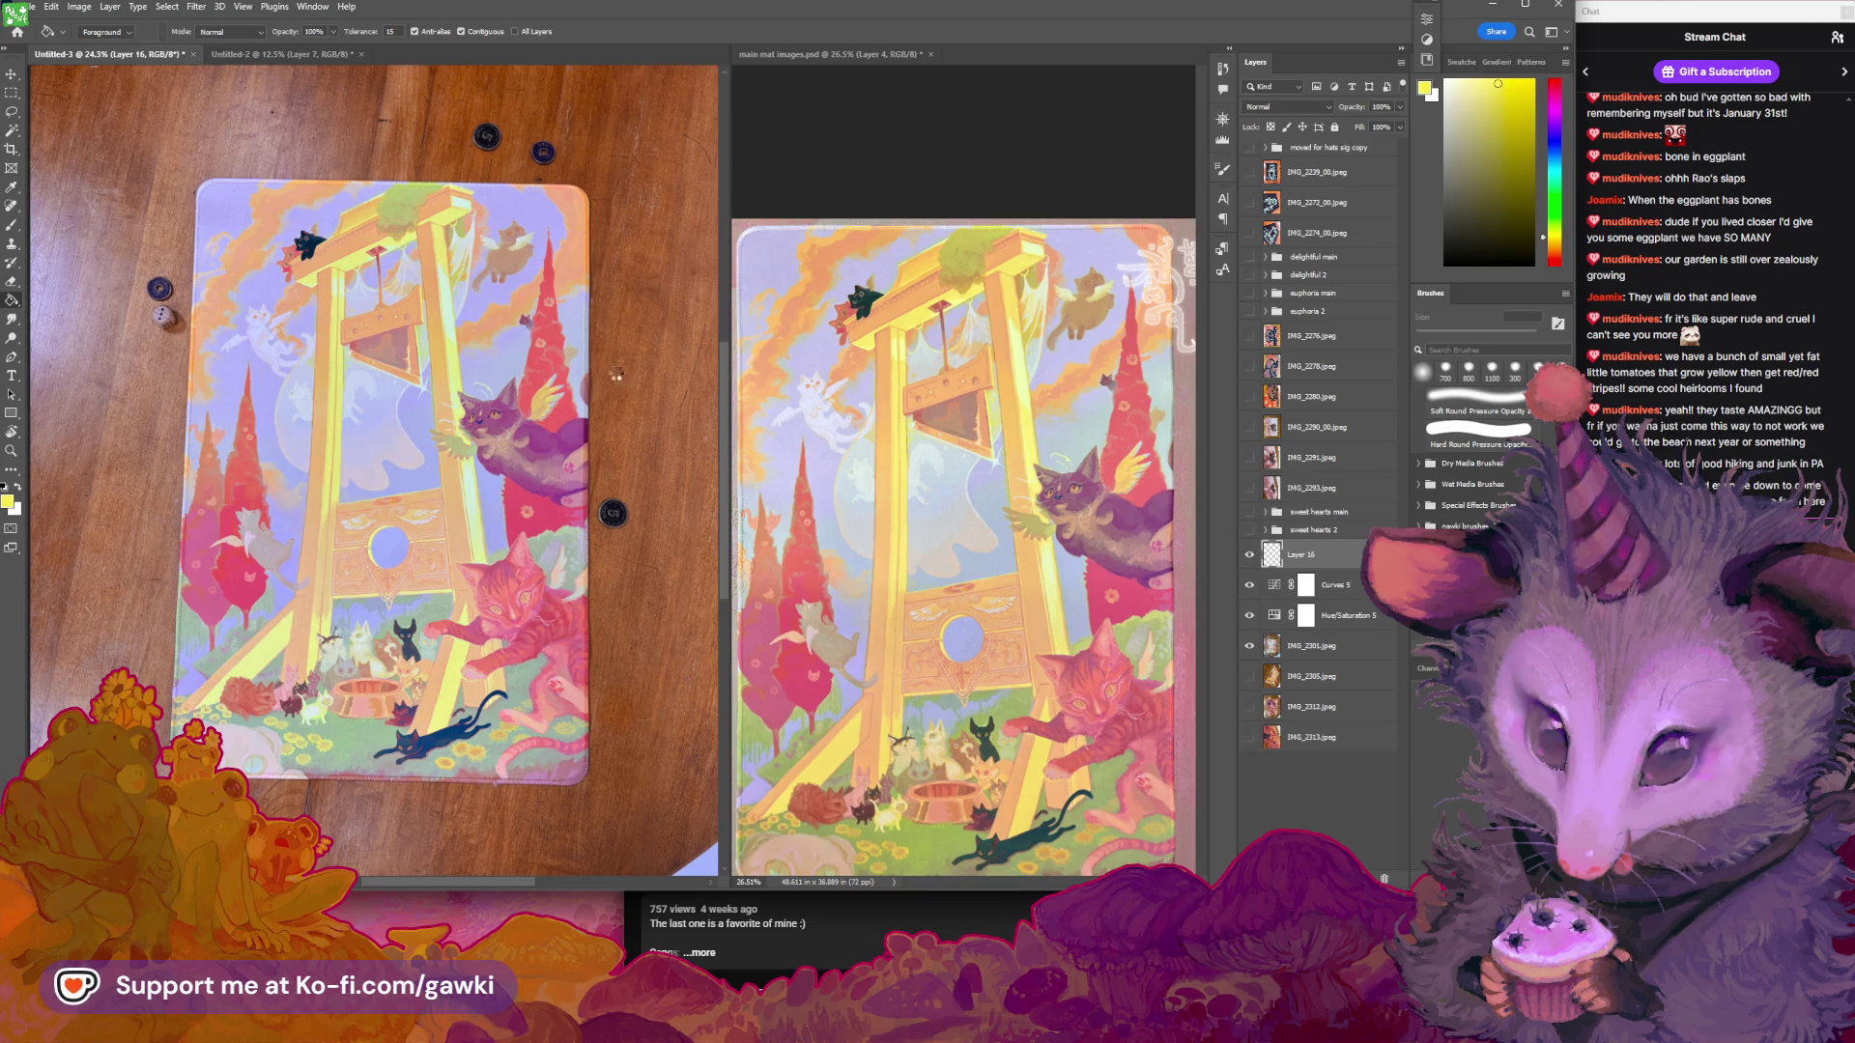
click(616, 374)
click(1312, 112)
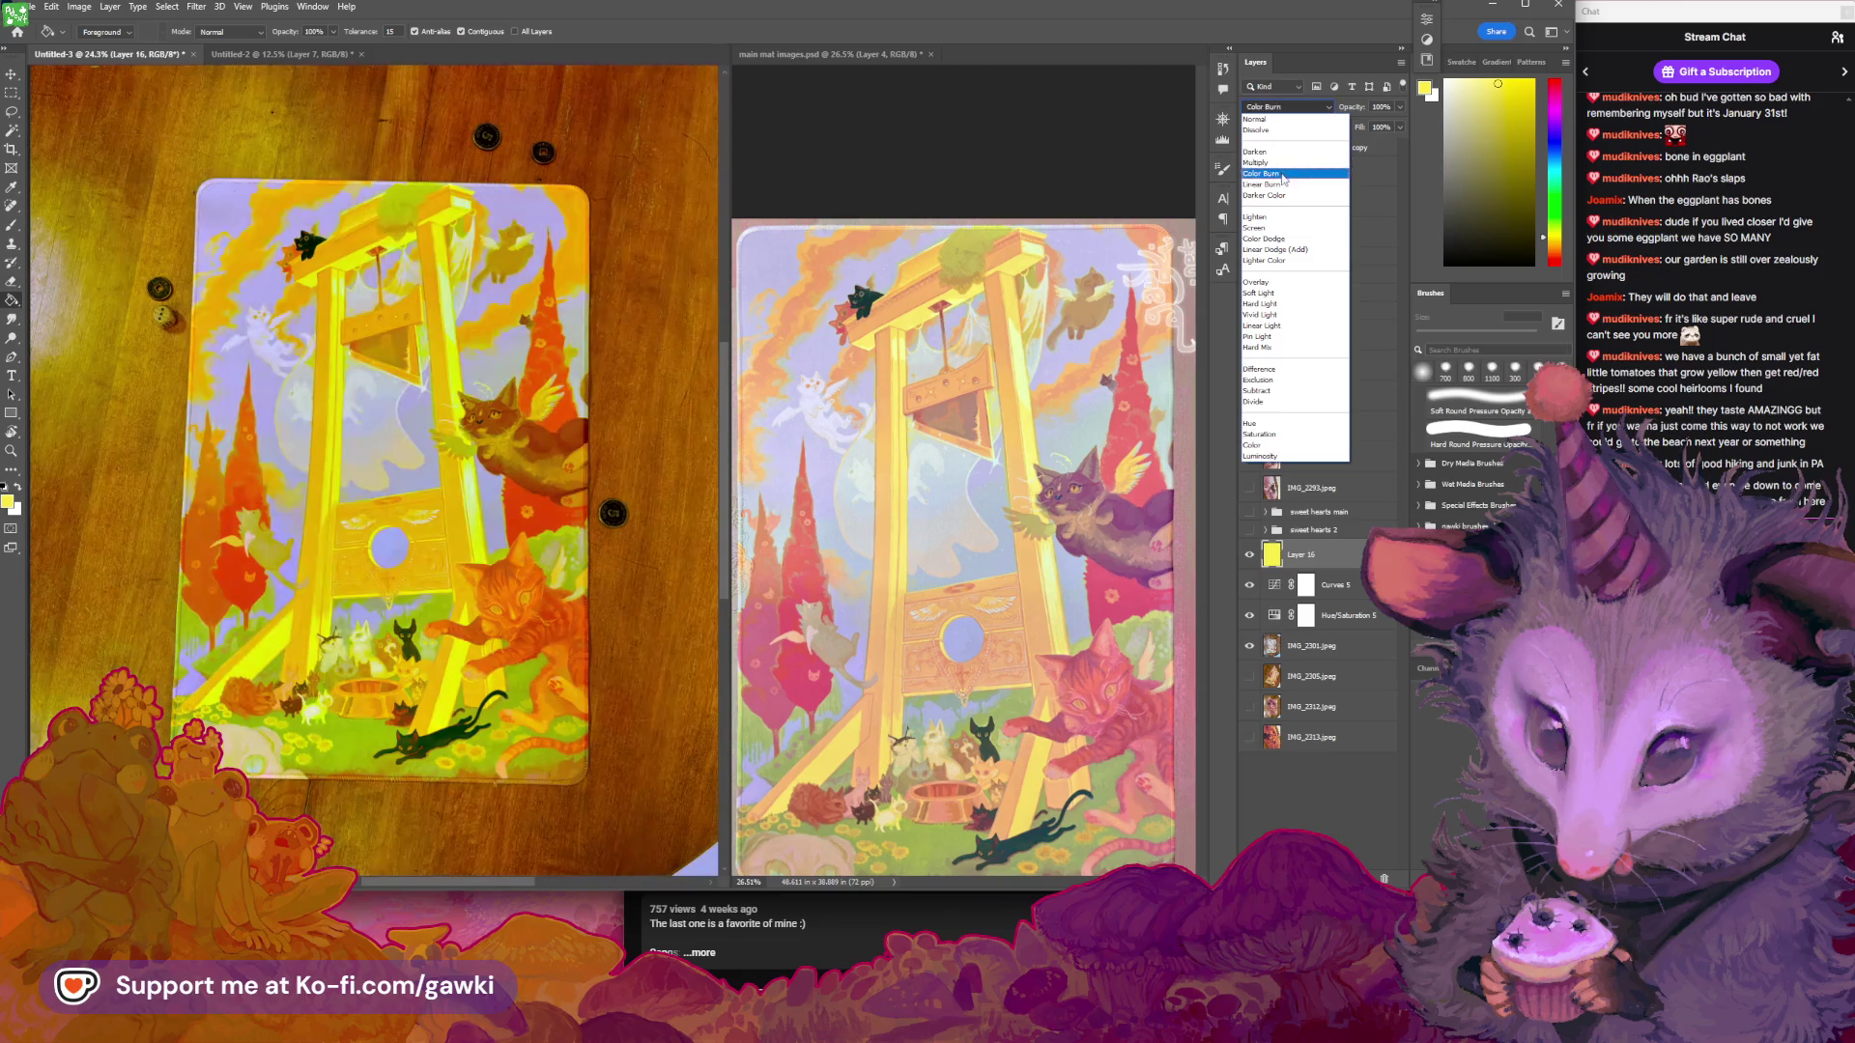
click(1283, 175)
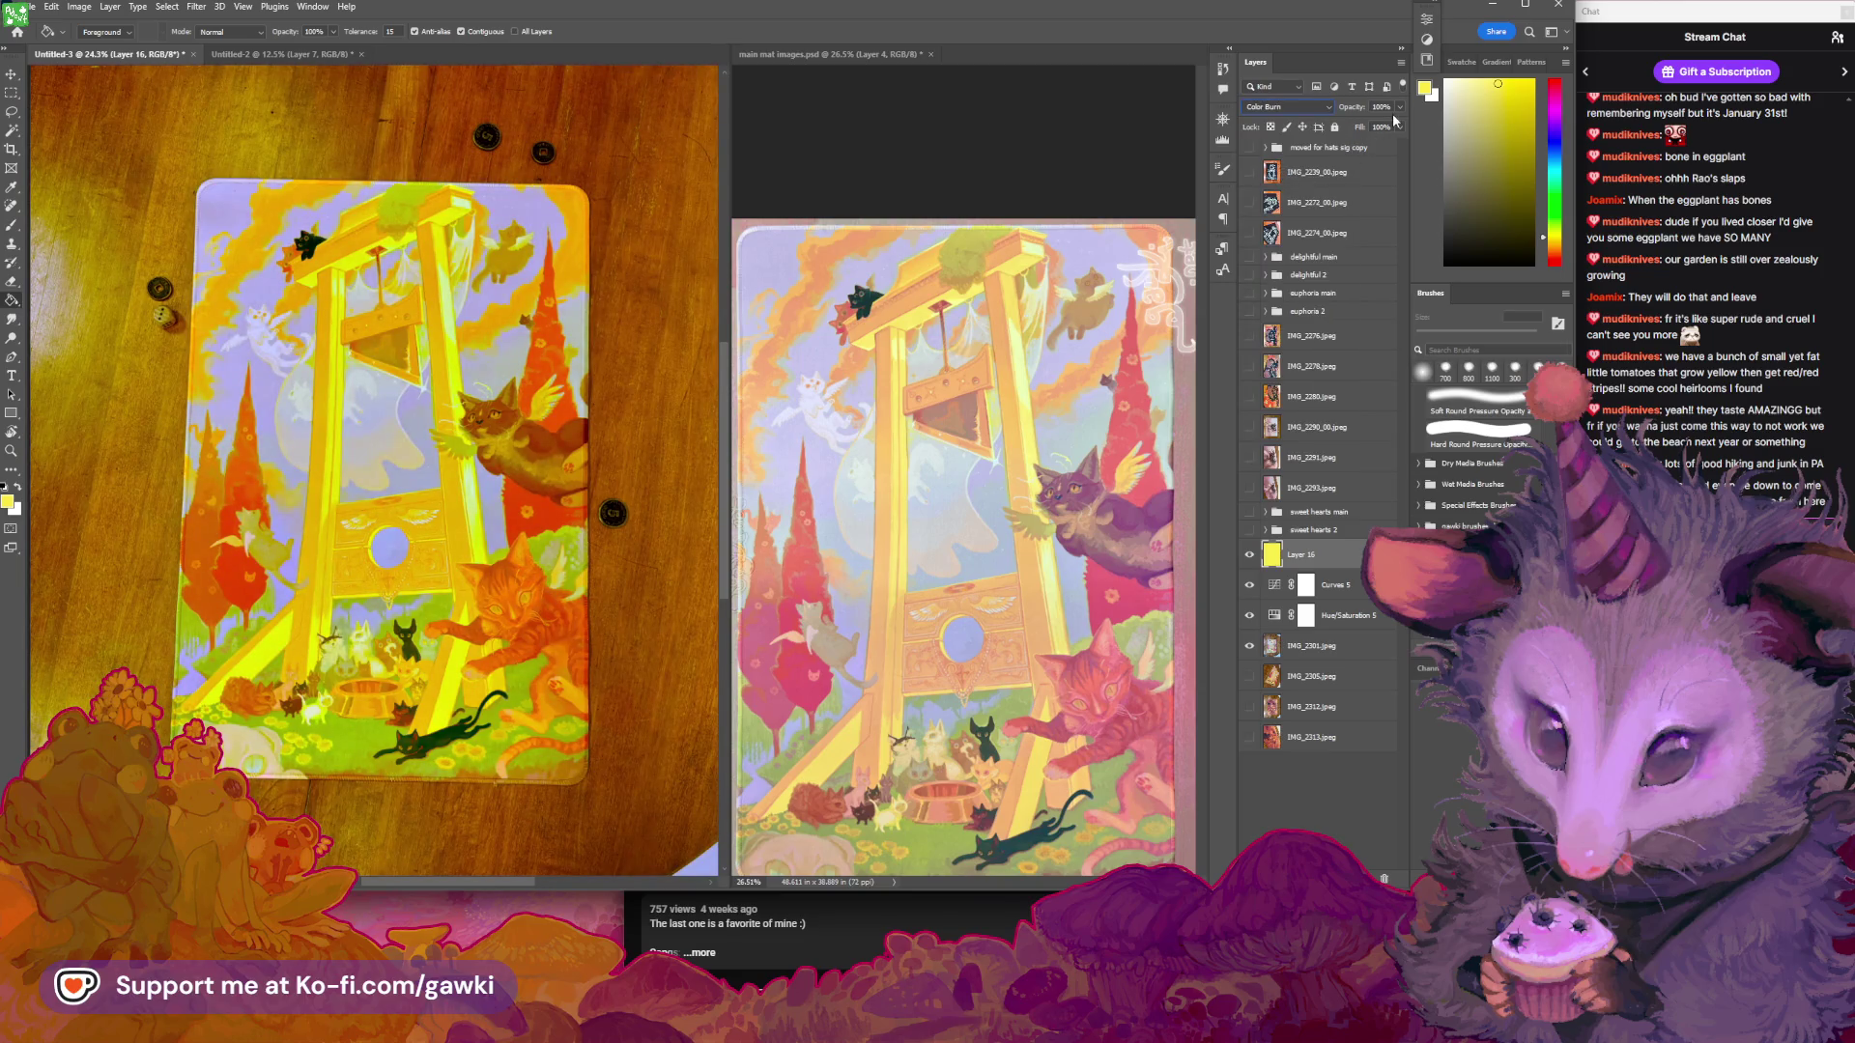
click(1400, 106)
drag(1401, 124, 1344, 127)
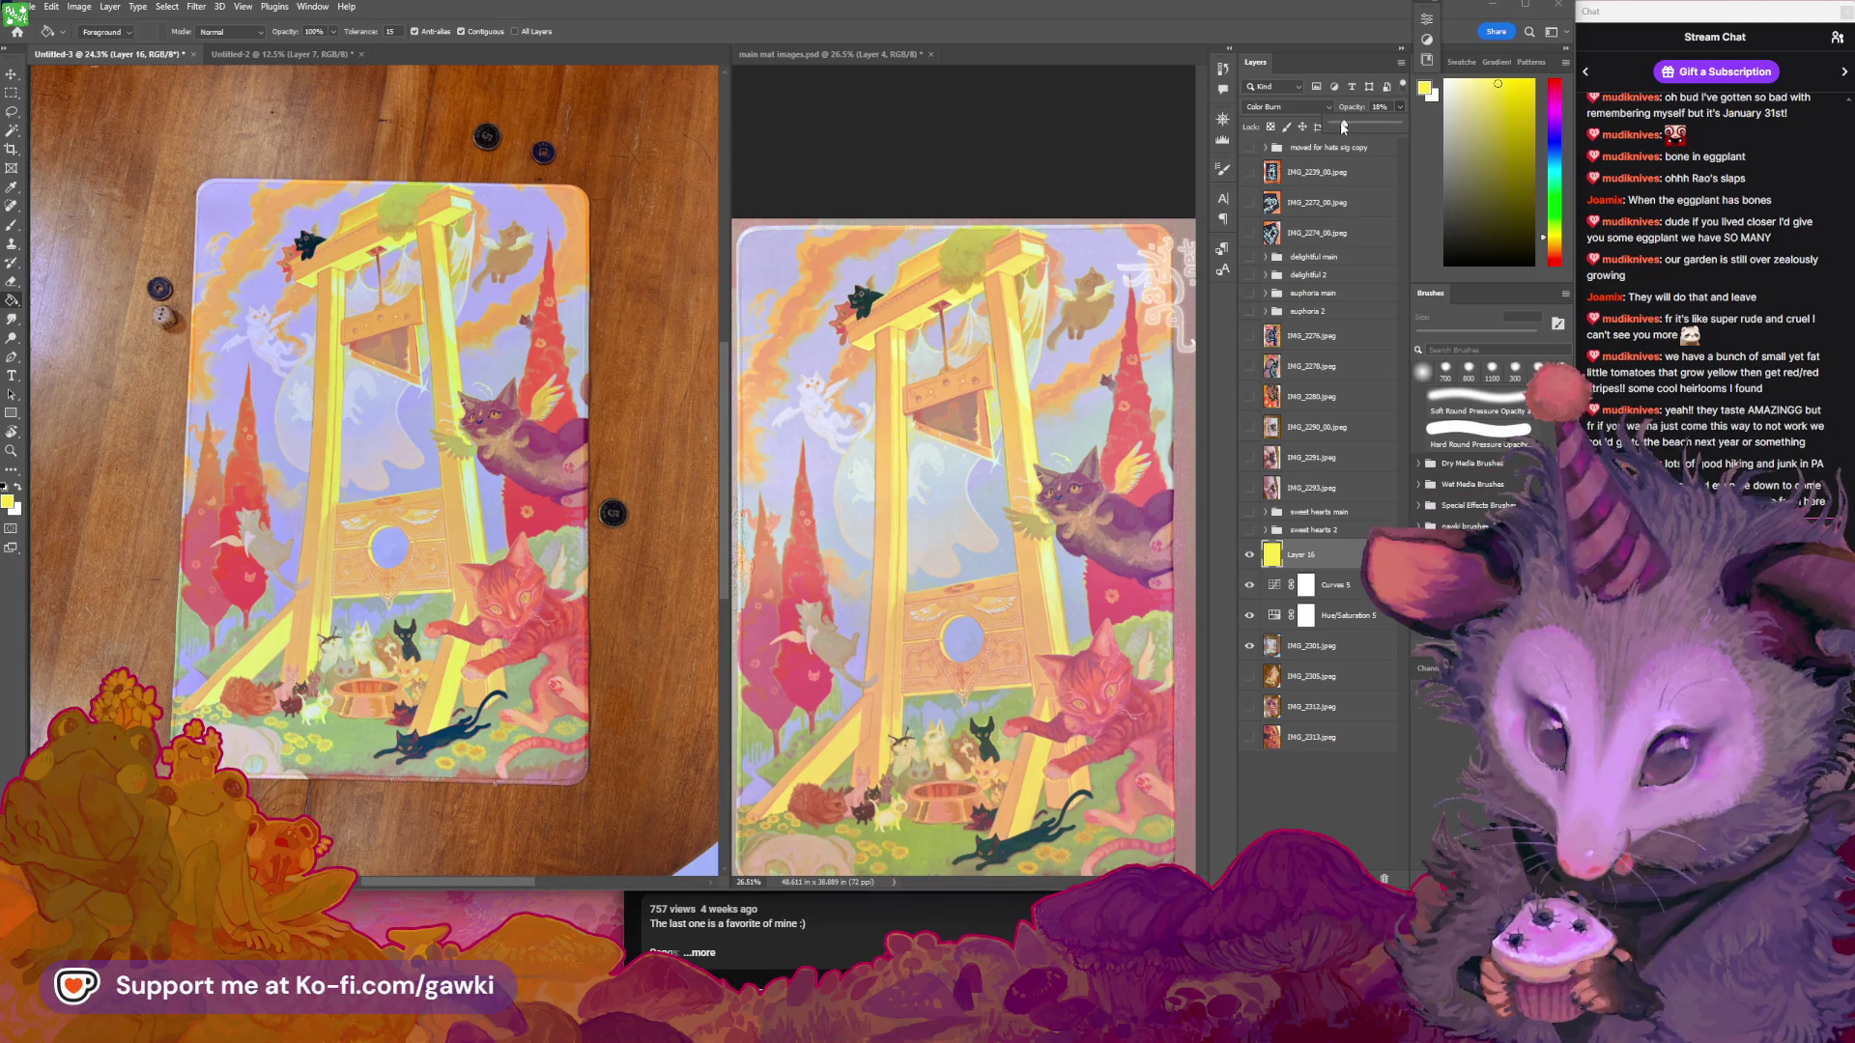
Turn the three correction layers back on, compare Hue/Saturation 5, and open its settings
scroll(466, 338, up, 1)
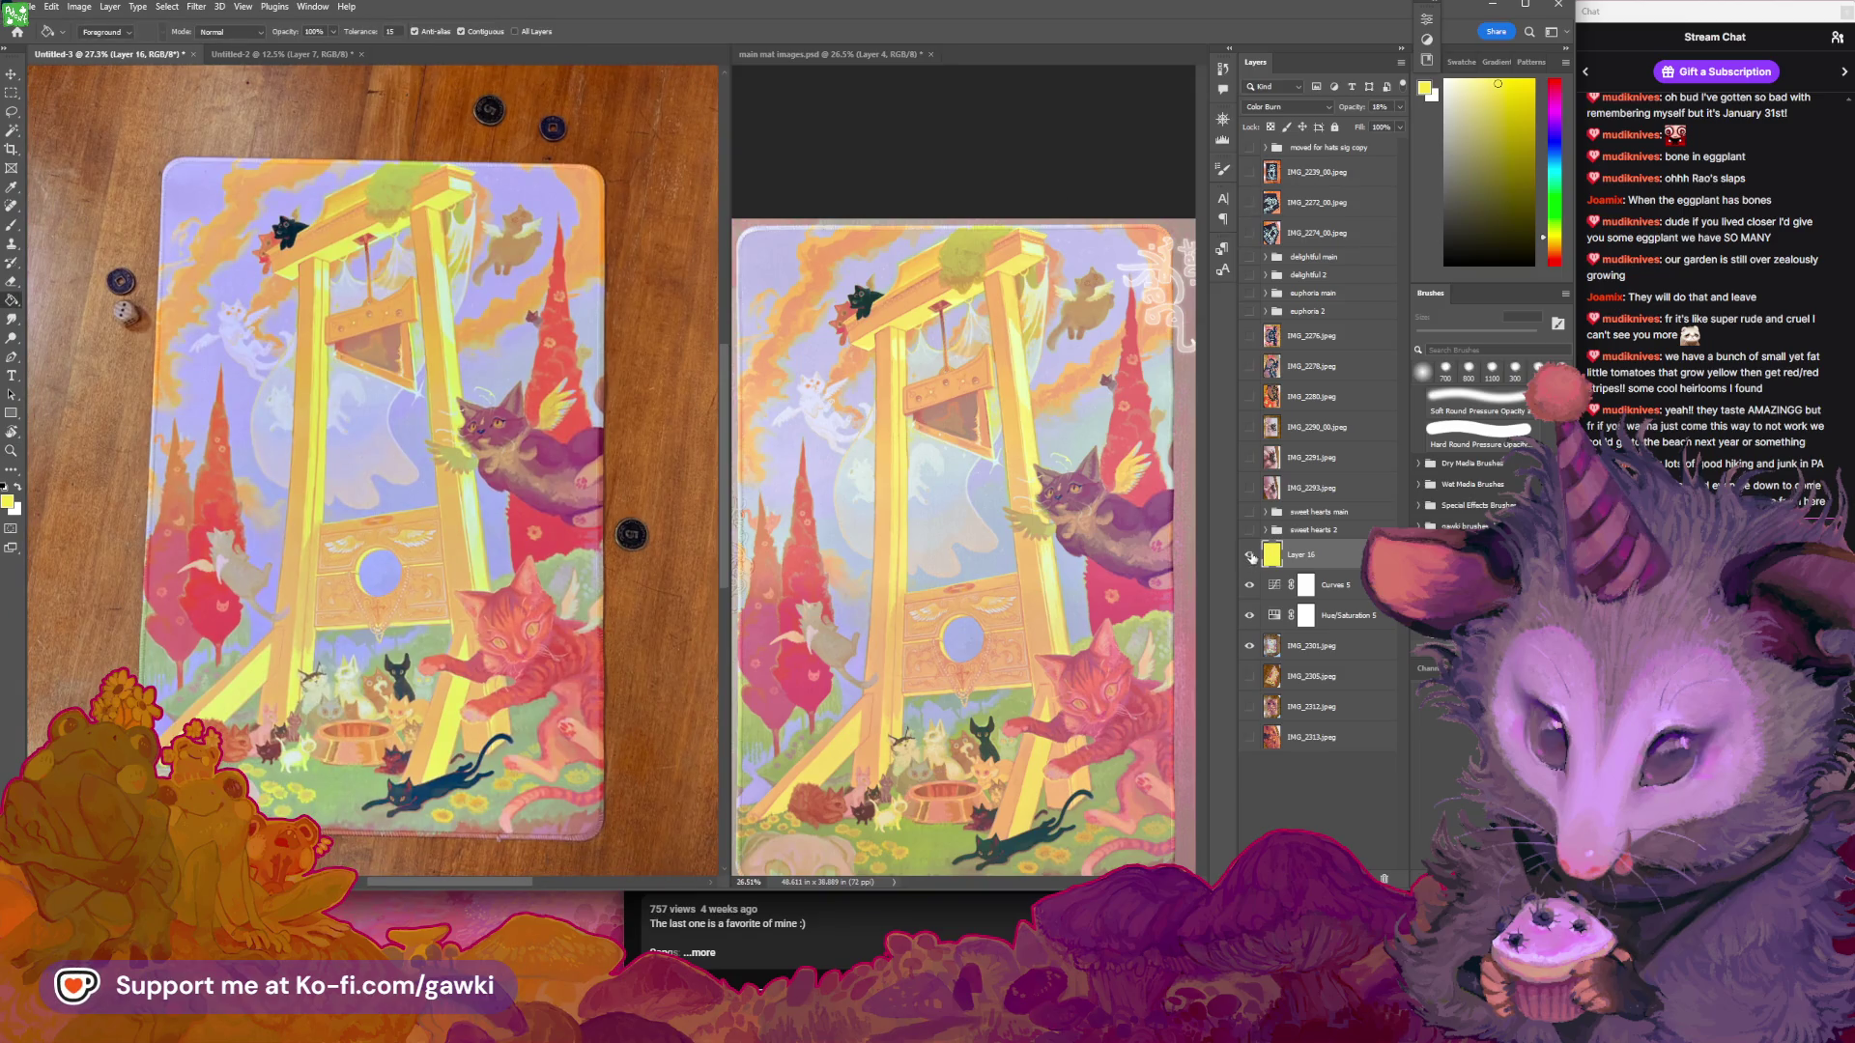
drag(1249, 612, 1252, 557)
scroll(462, 247, up, 5)
scroll(462, 246, down, 4)
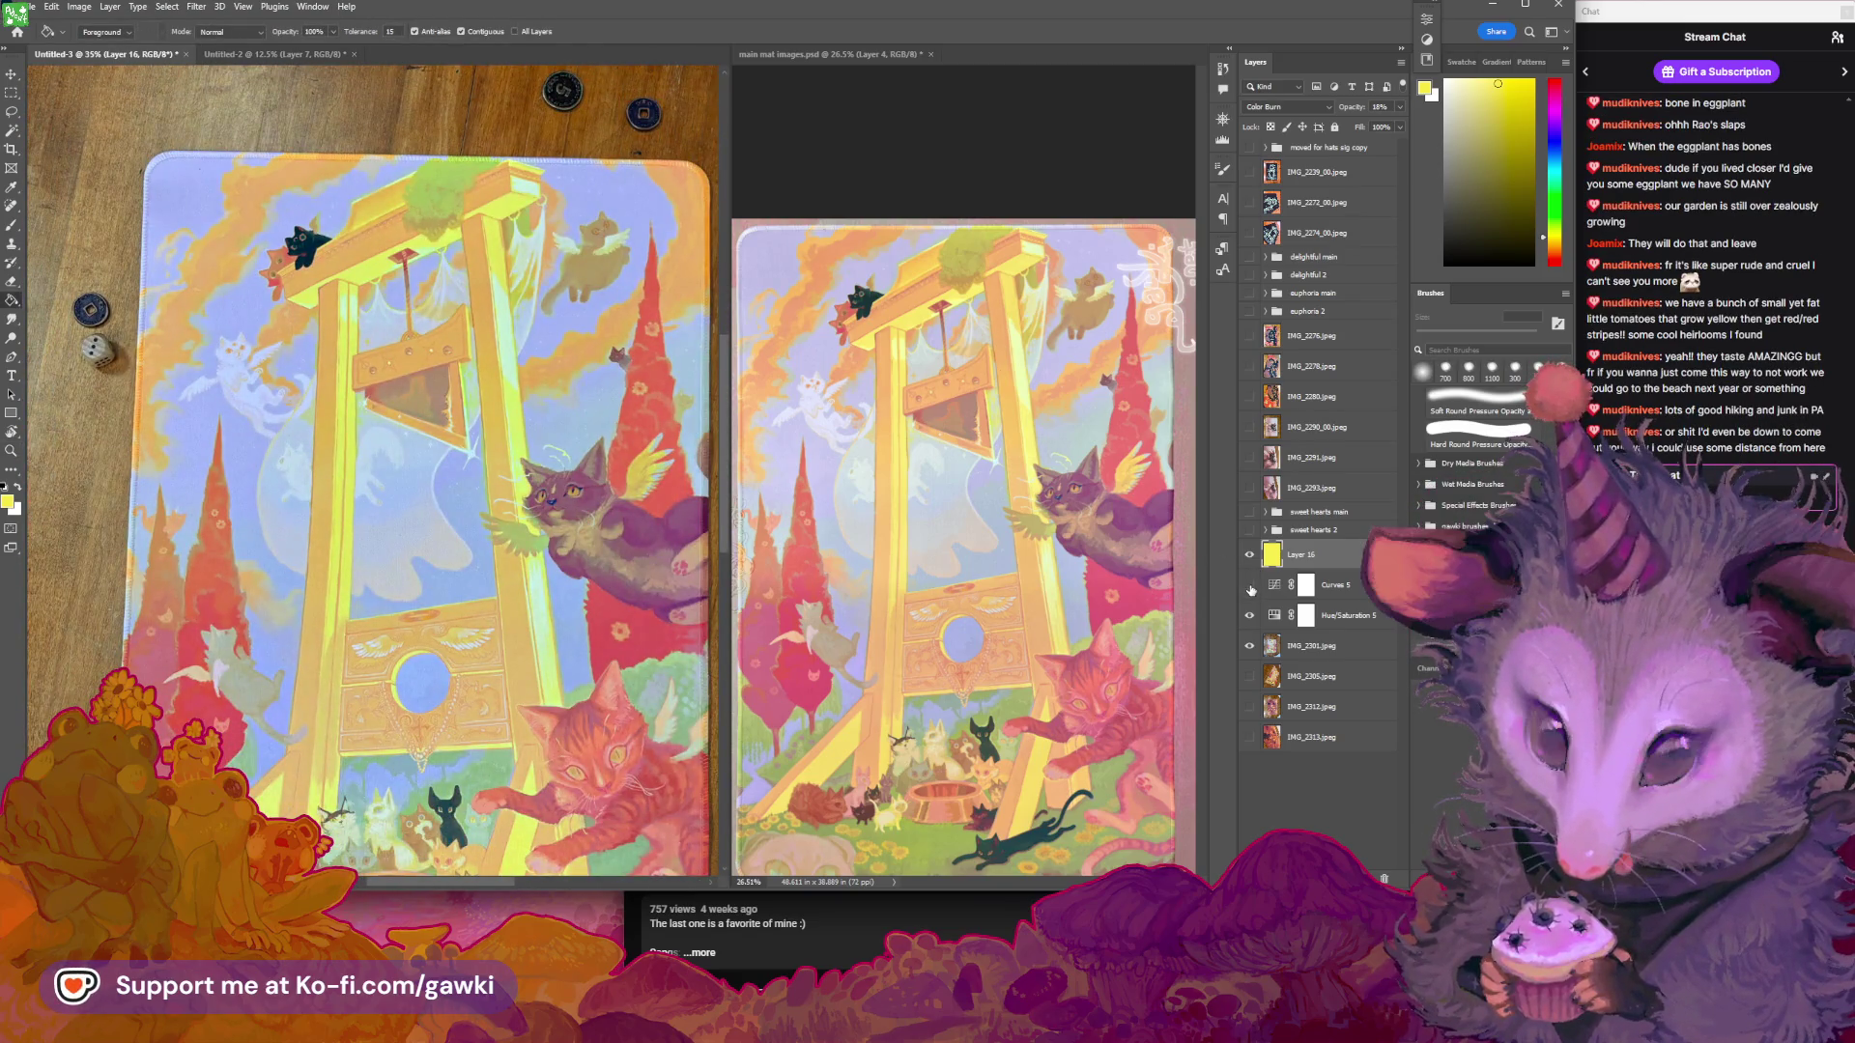
click(1251, 616)
click(1250, 616)
click(1276, 618)
double_click(1277, 619)
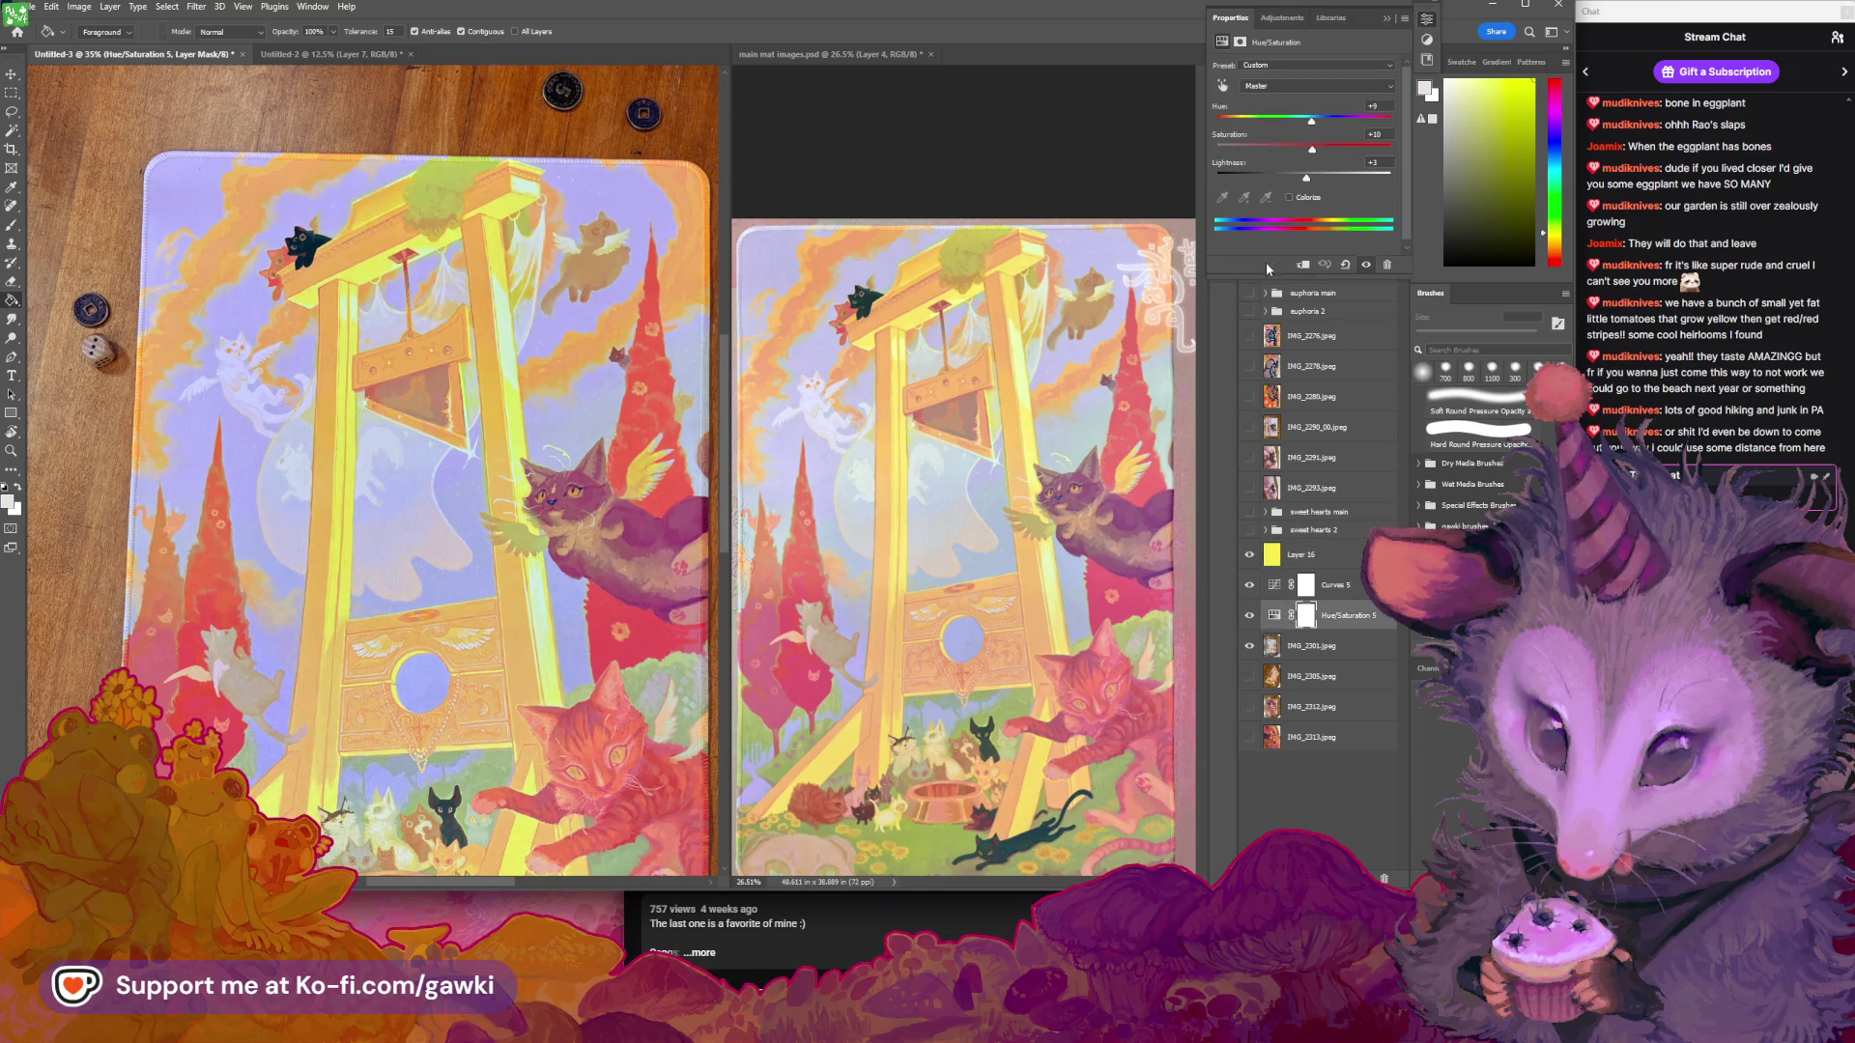
Limit Hue/Saturation 5 to the Reds, shift their hue to -15 and lighten them slightly
click(1315, 86)
click(1285, 100)
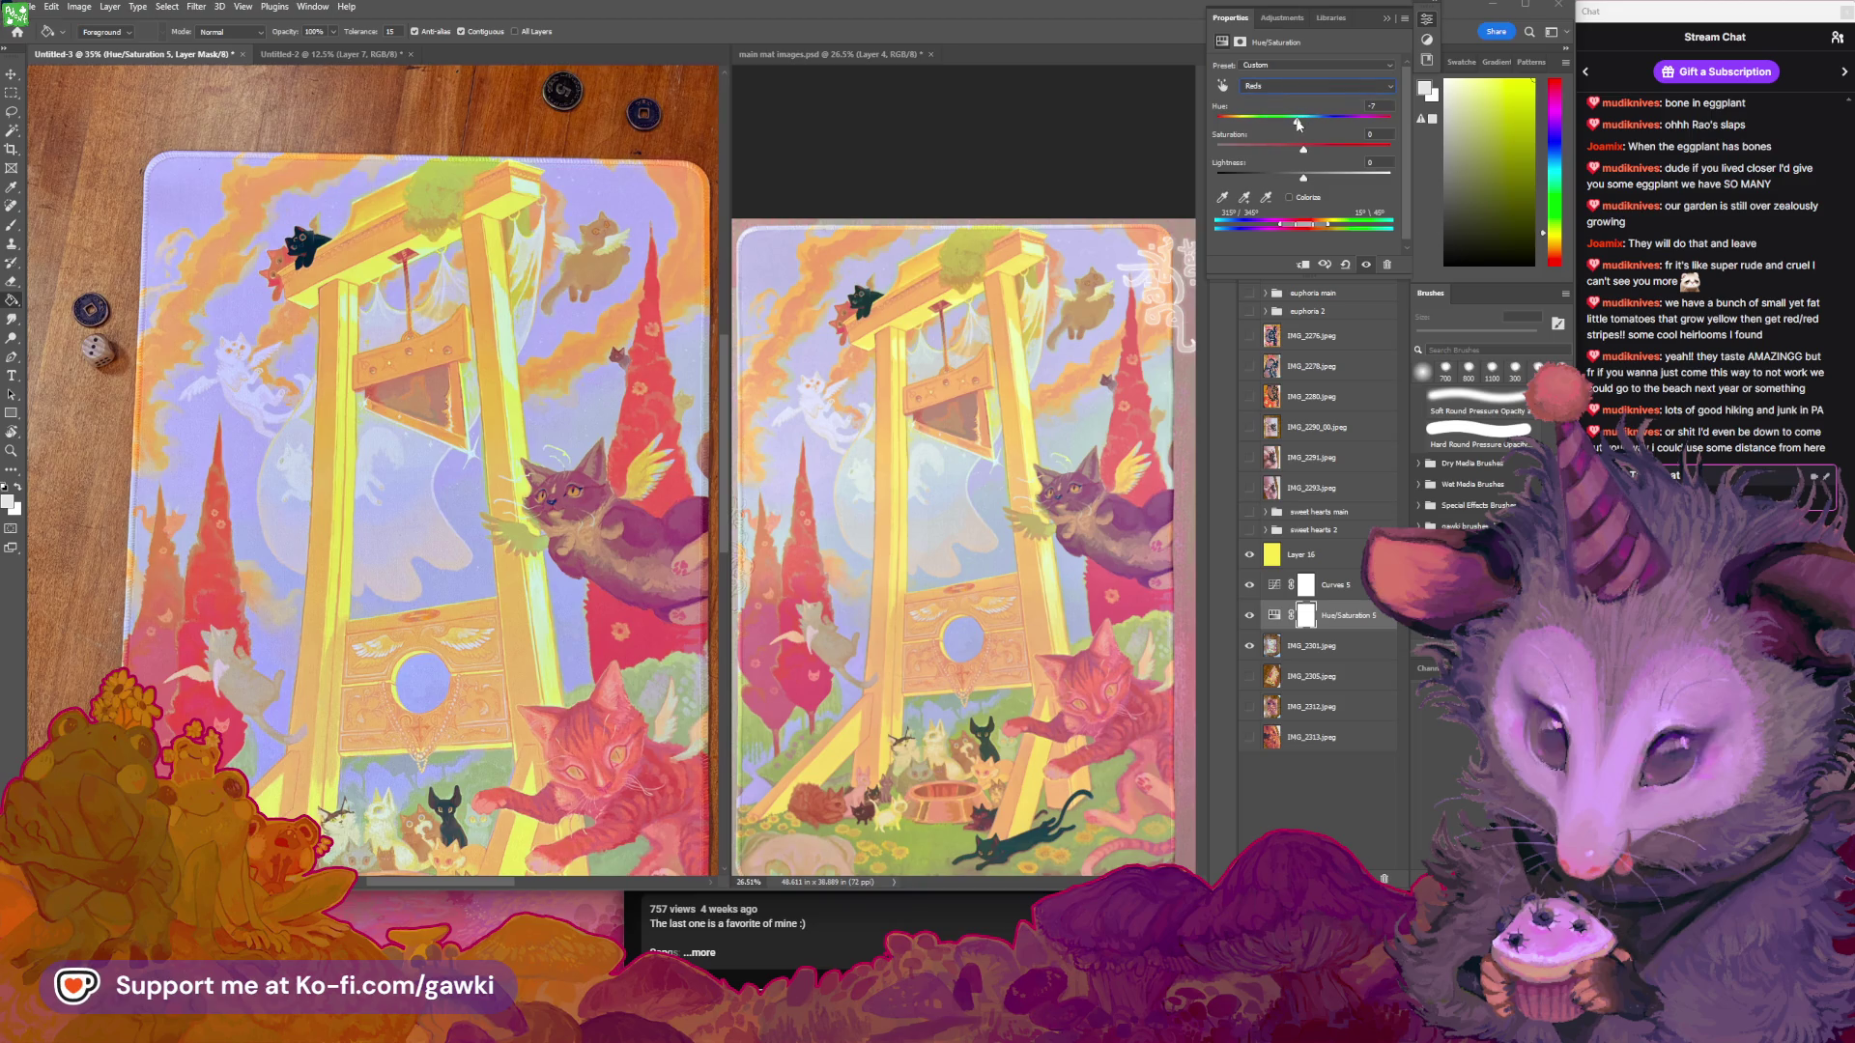
drag(1303, 122, 1297, 125)
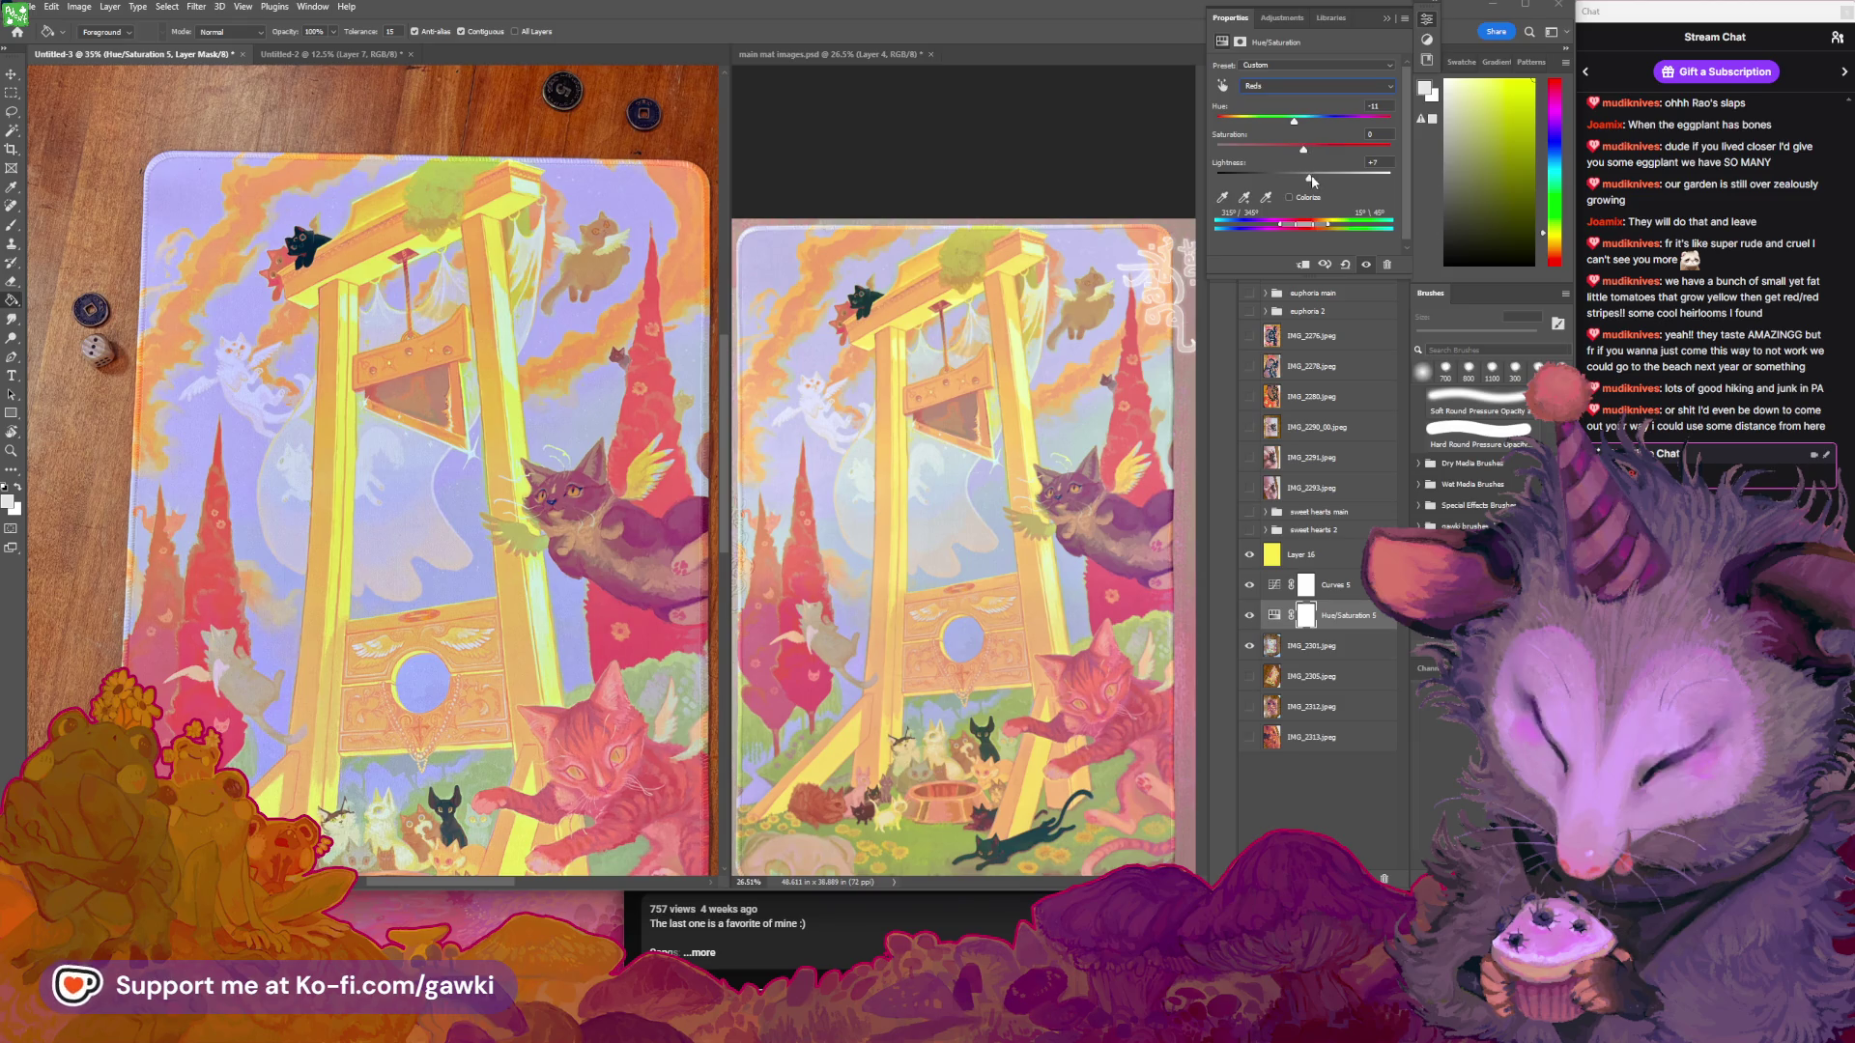
drag(1311, 180, 1317, 178)
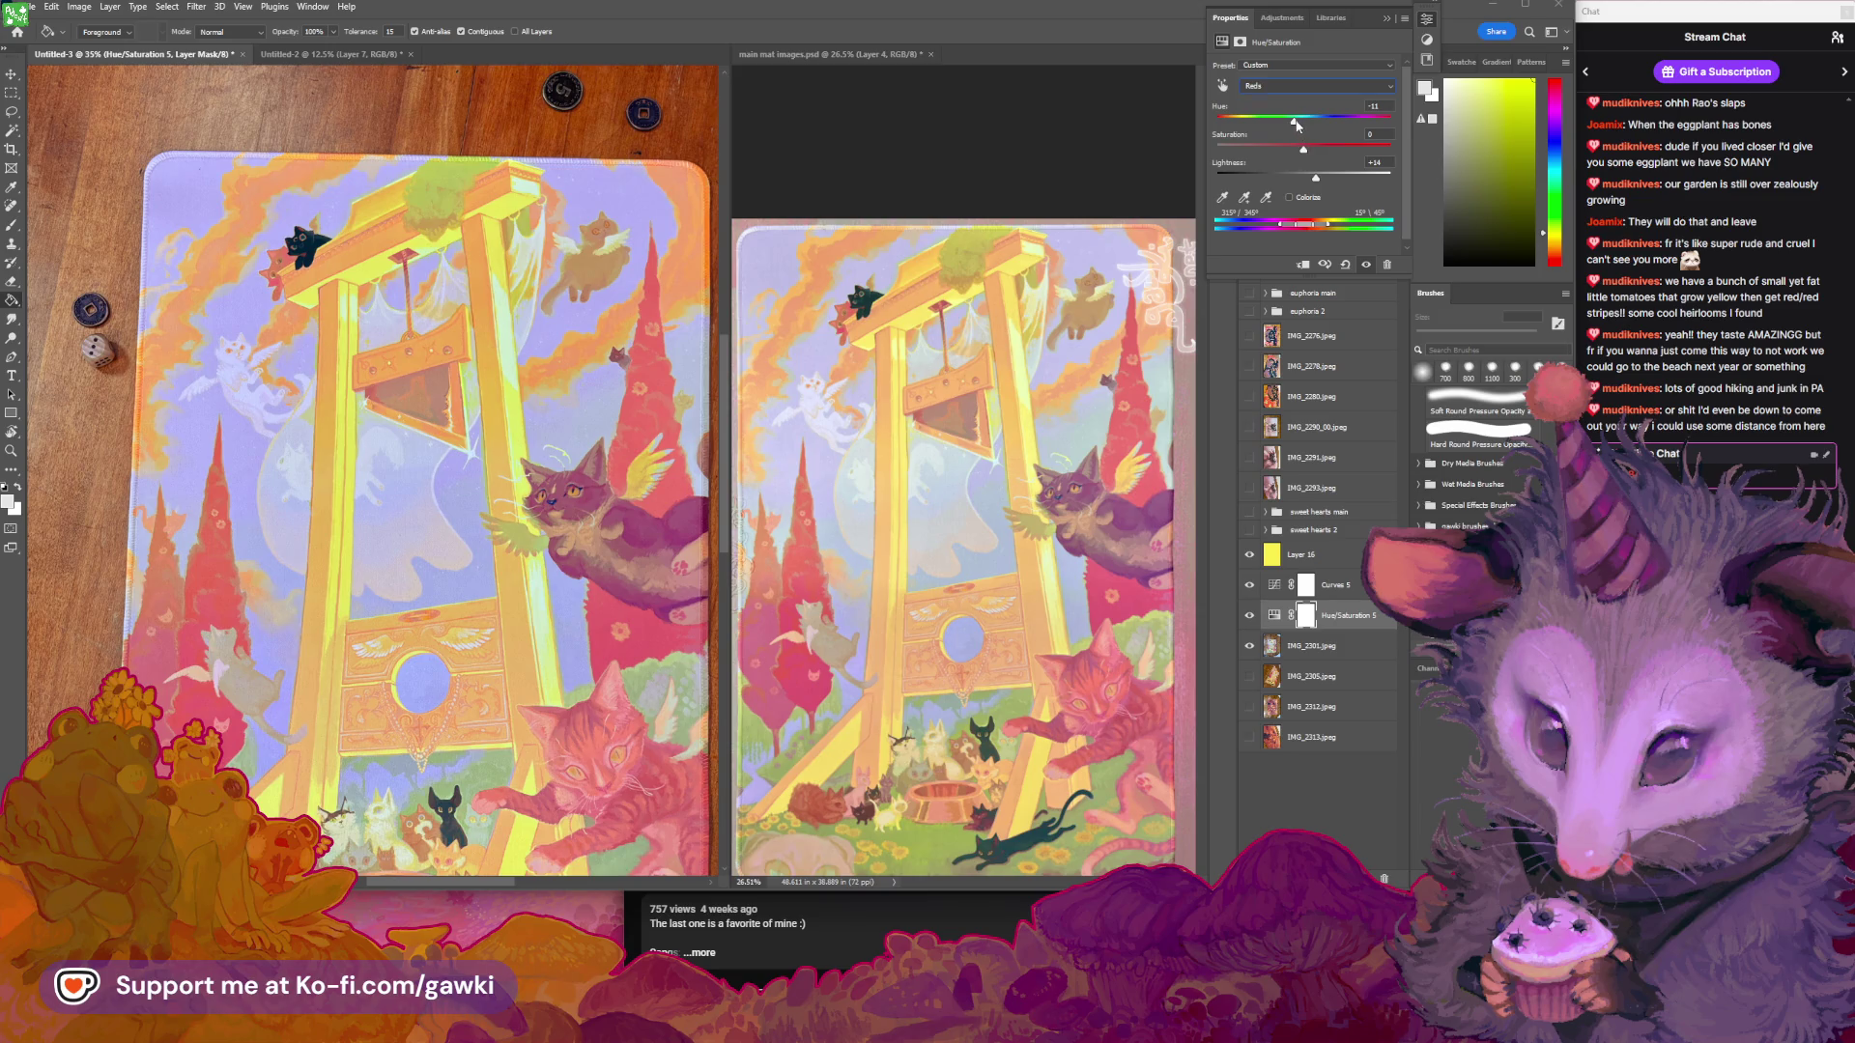
drag(1296, 119, 1323, 178)
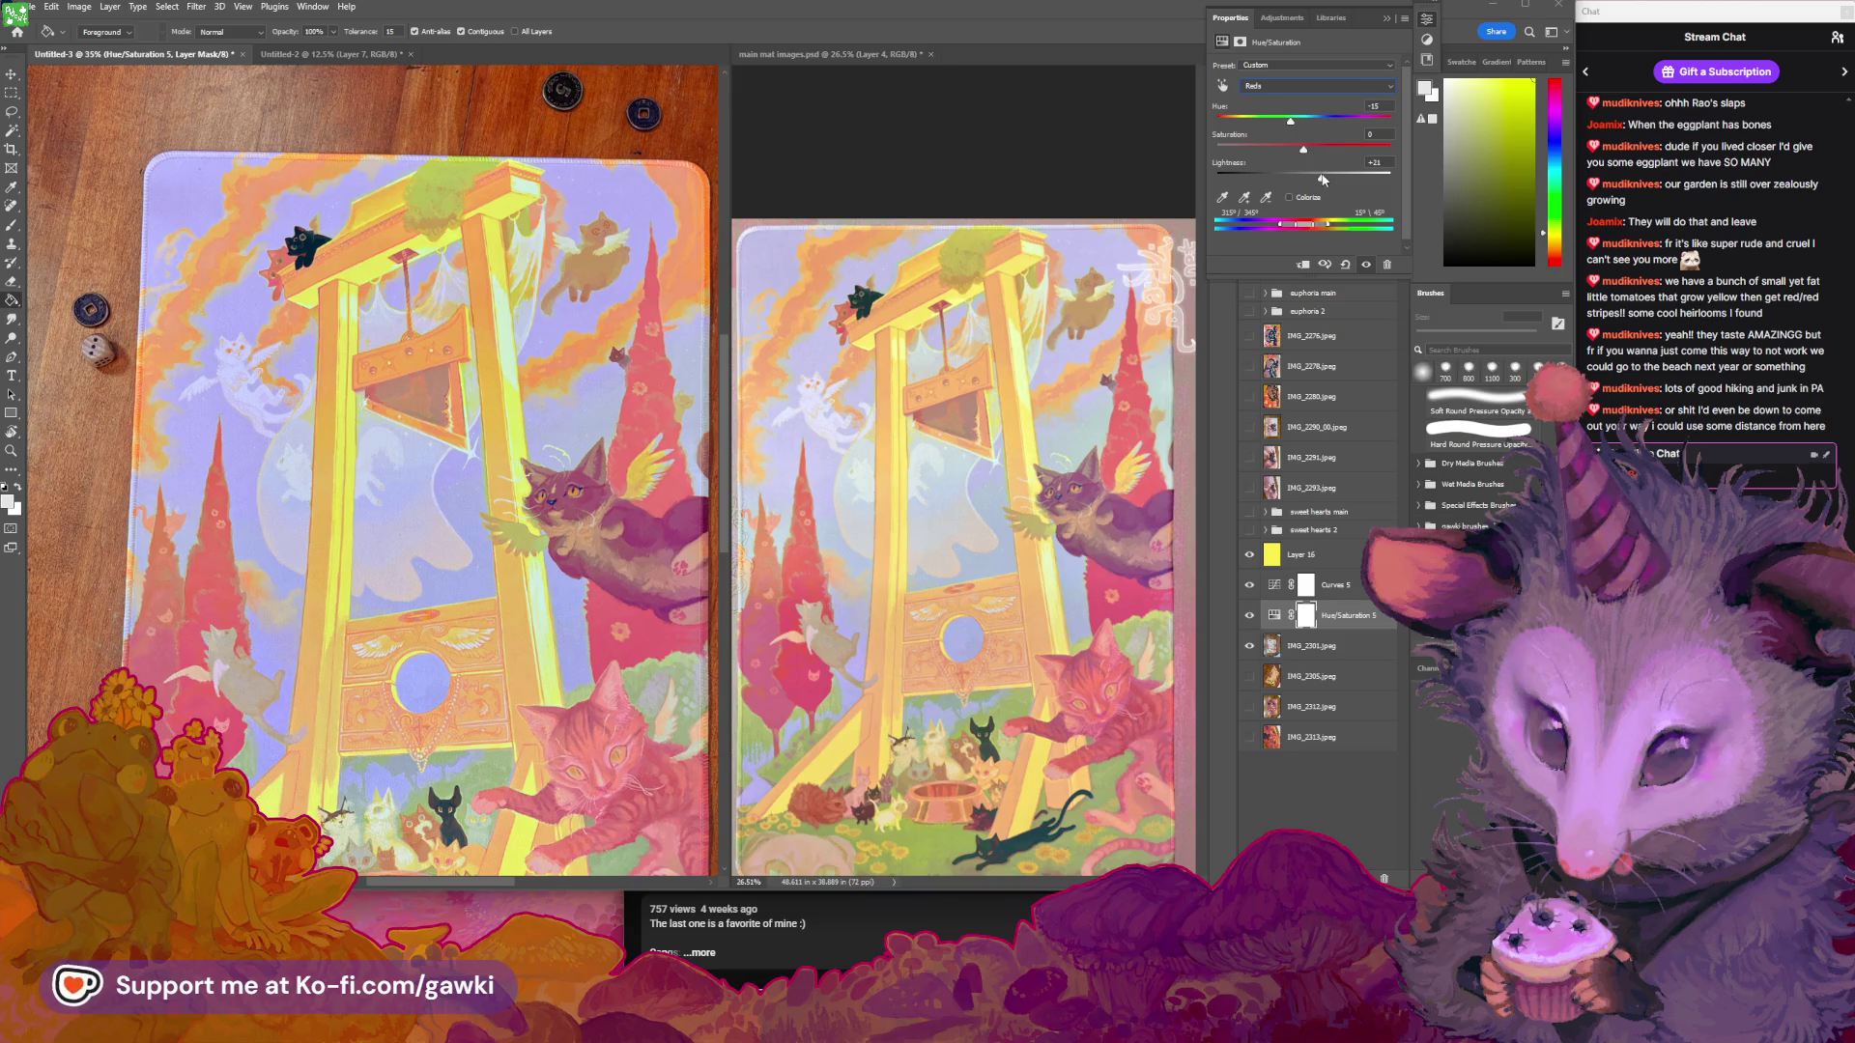
In Hue/Saturation 5, darken the master lightness slightly, then raise the Reds' saturation and lightness
click(1385, 18)
scroll(545, 431, down, 3)
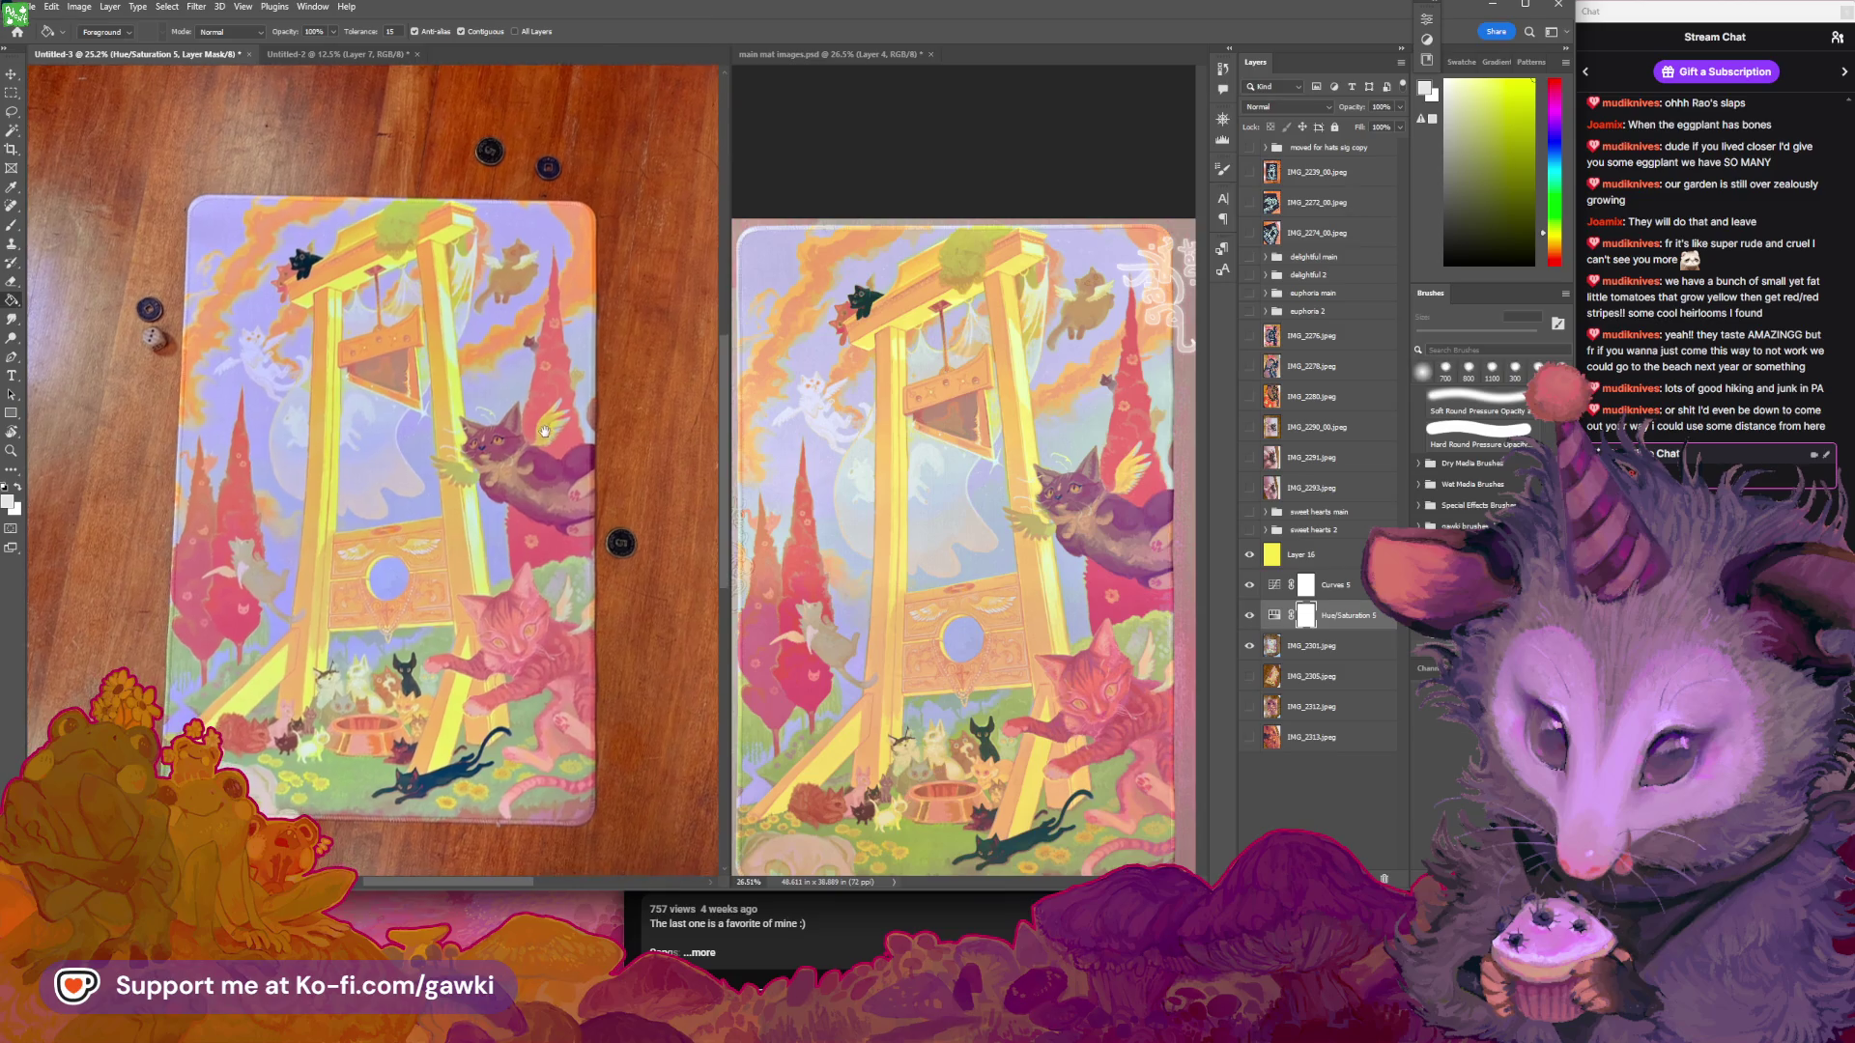
scroll(545, 432, up, 2)
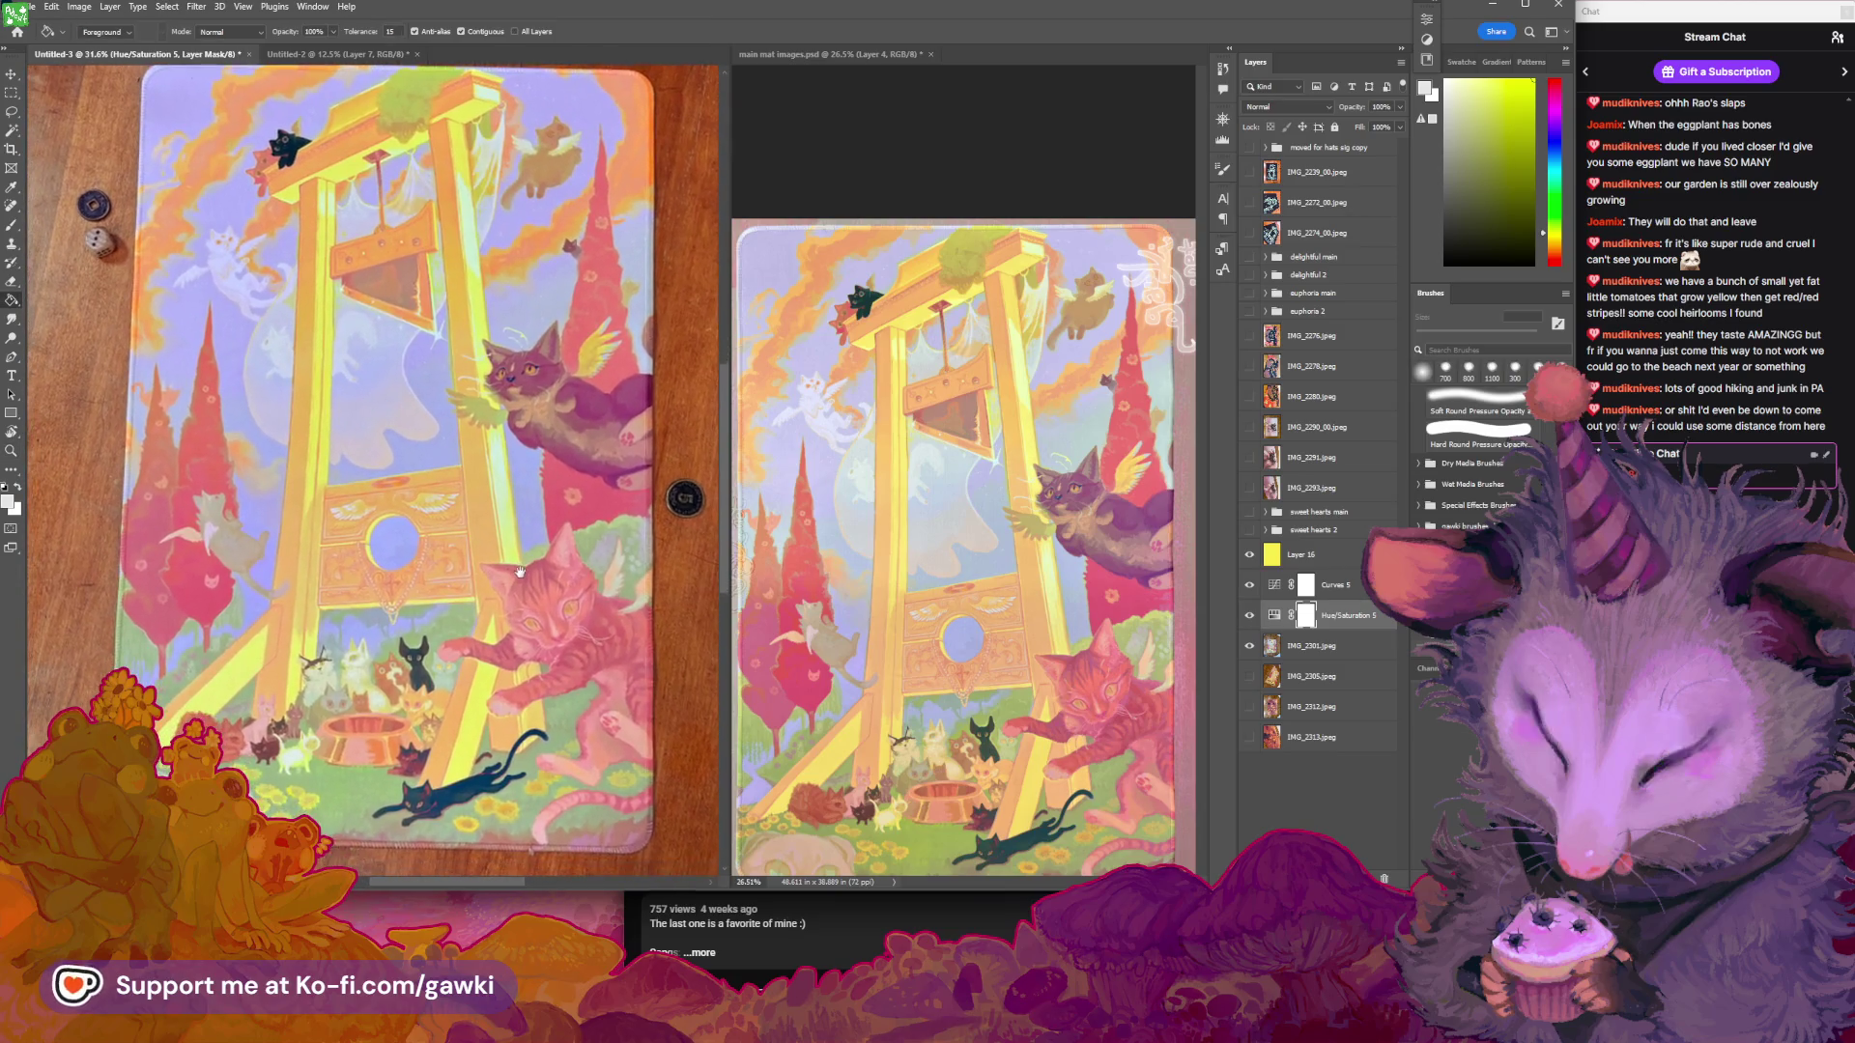
double_click(1274, 615)
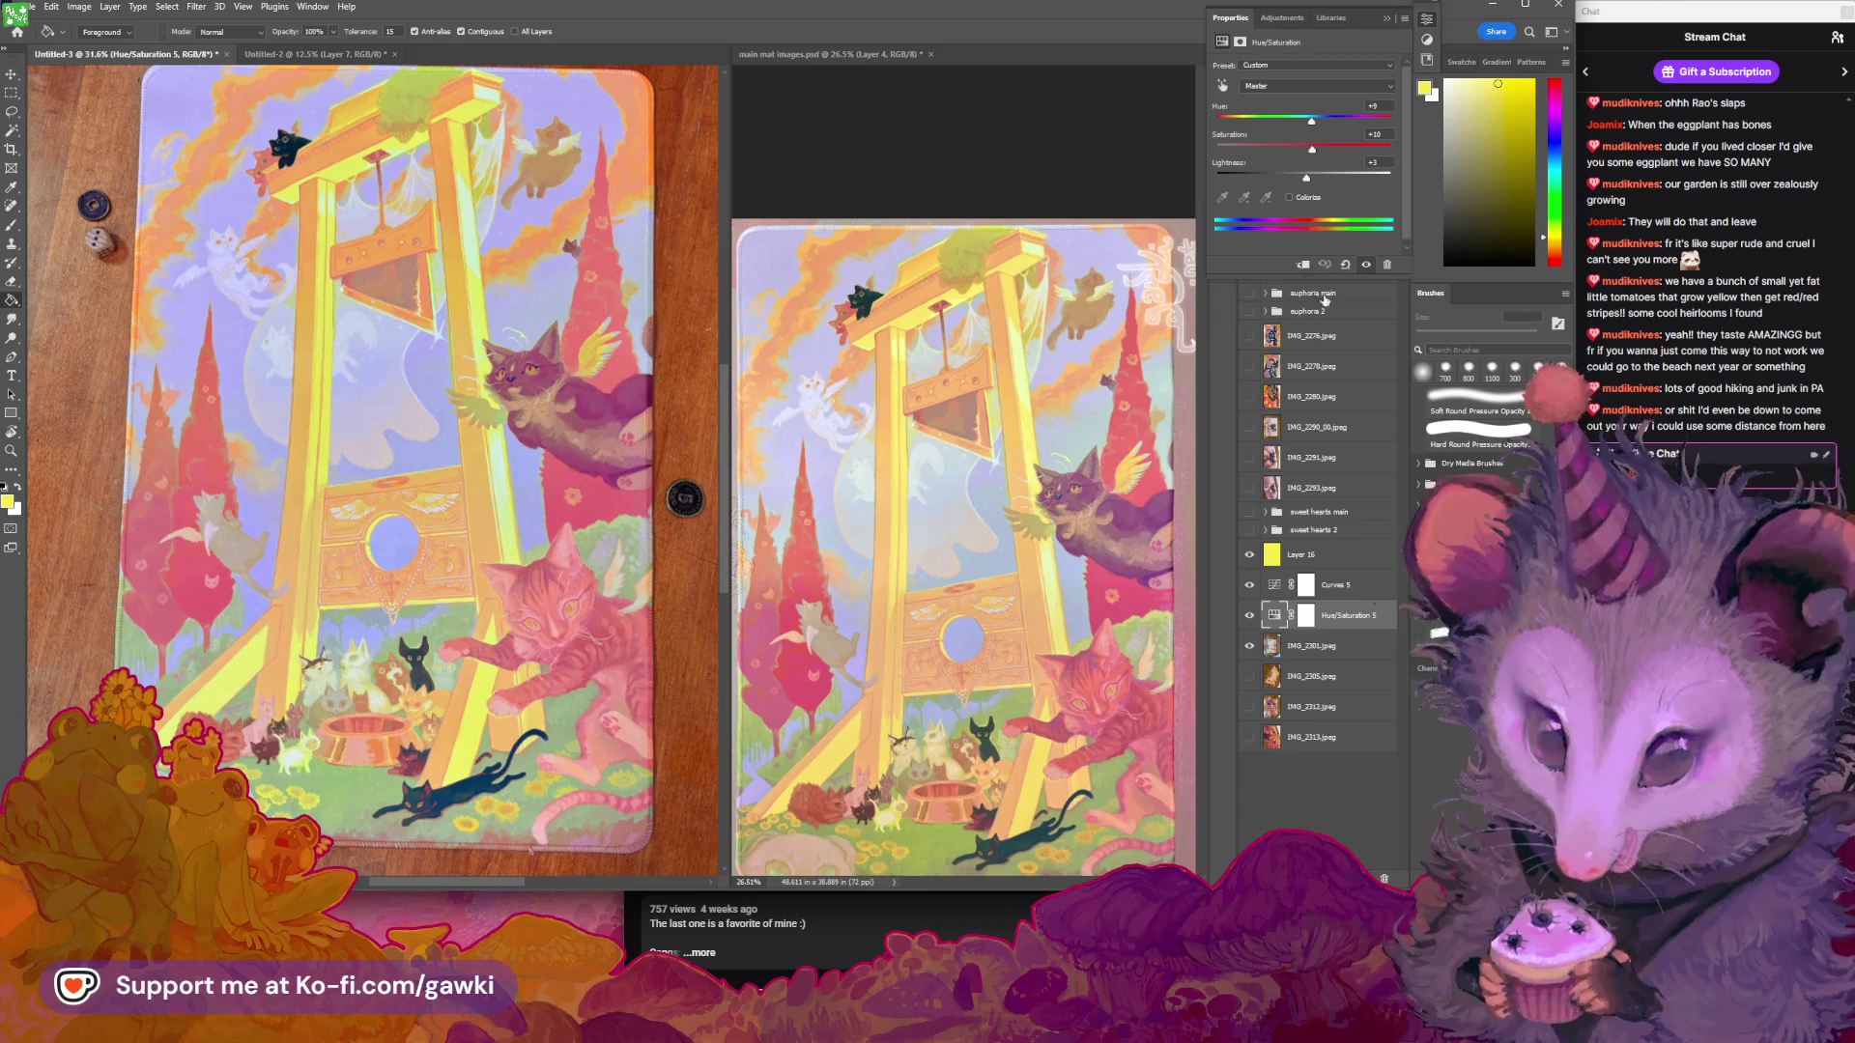
drag(1306, 178, 1321, 150)
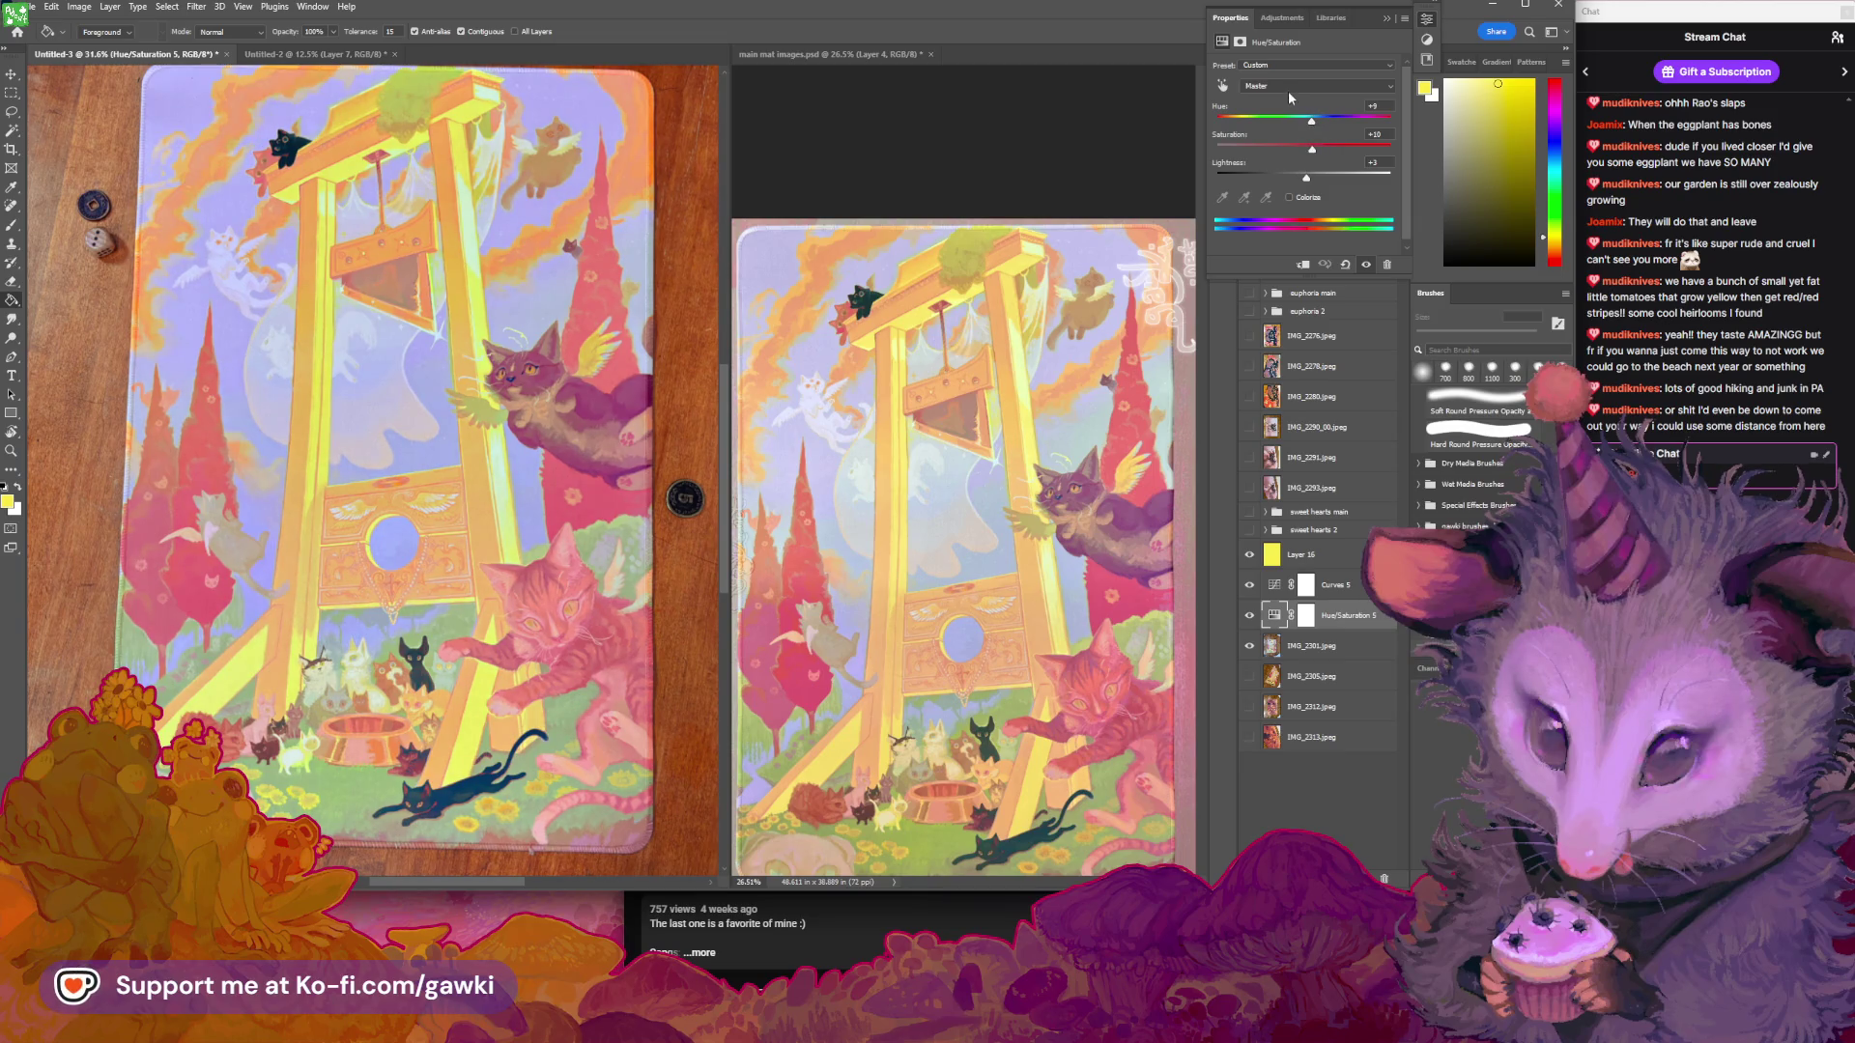
click(1289, 91)
click(1295, 100)
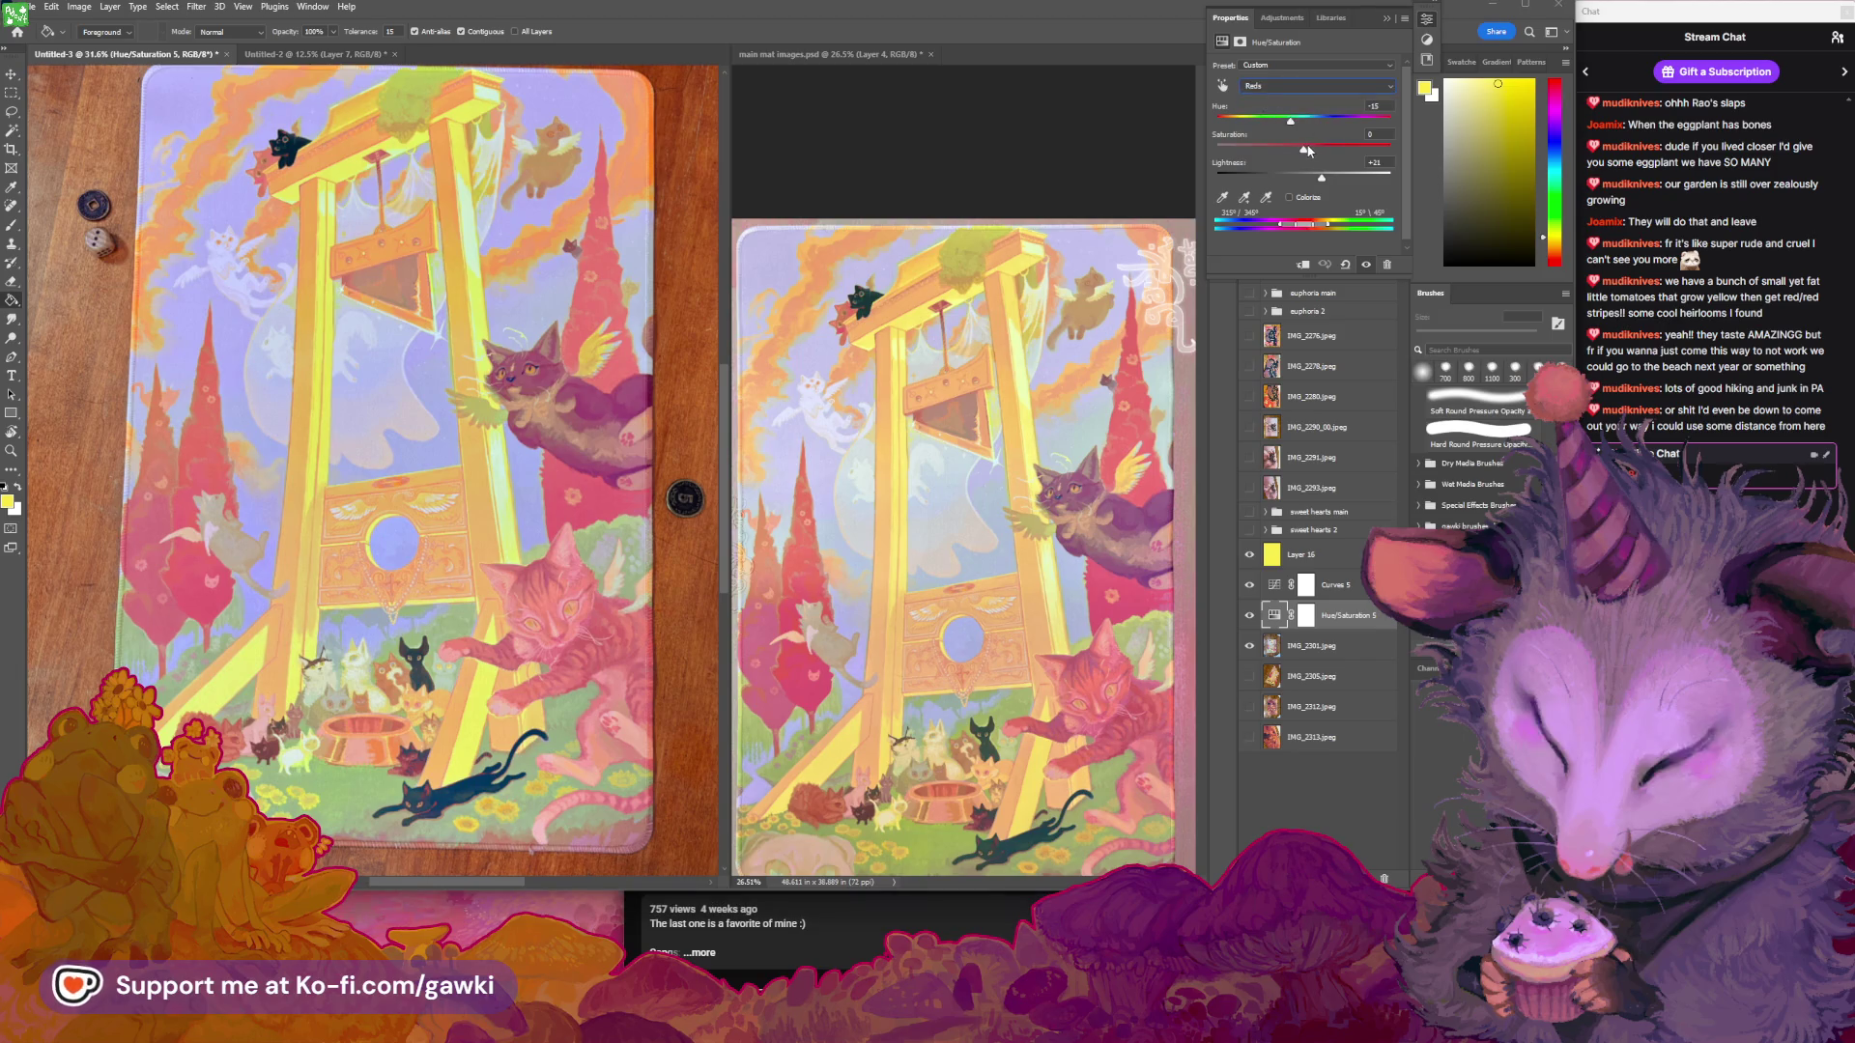
drag(1306, 145, 1308, 143)
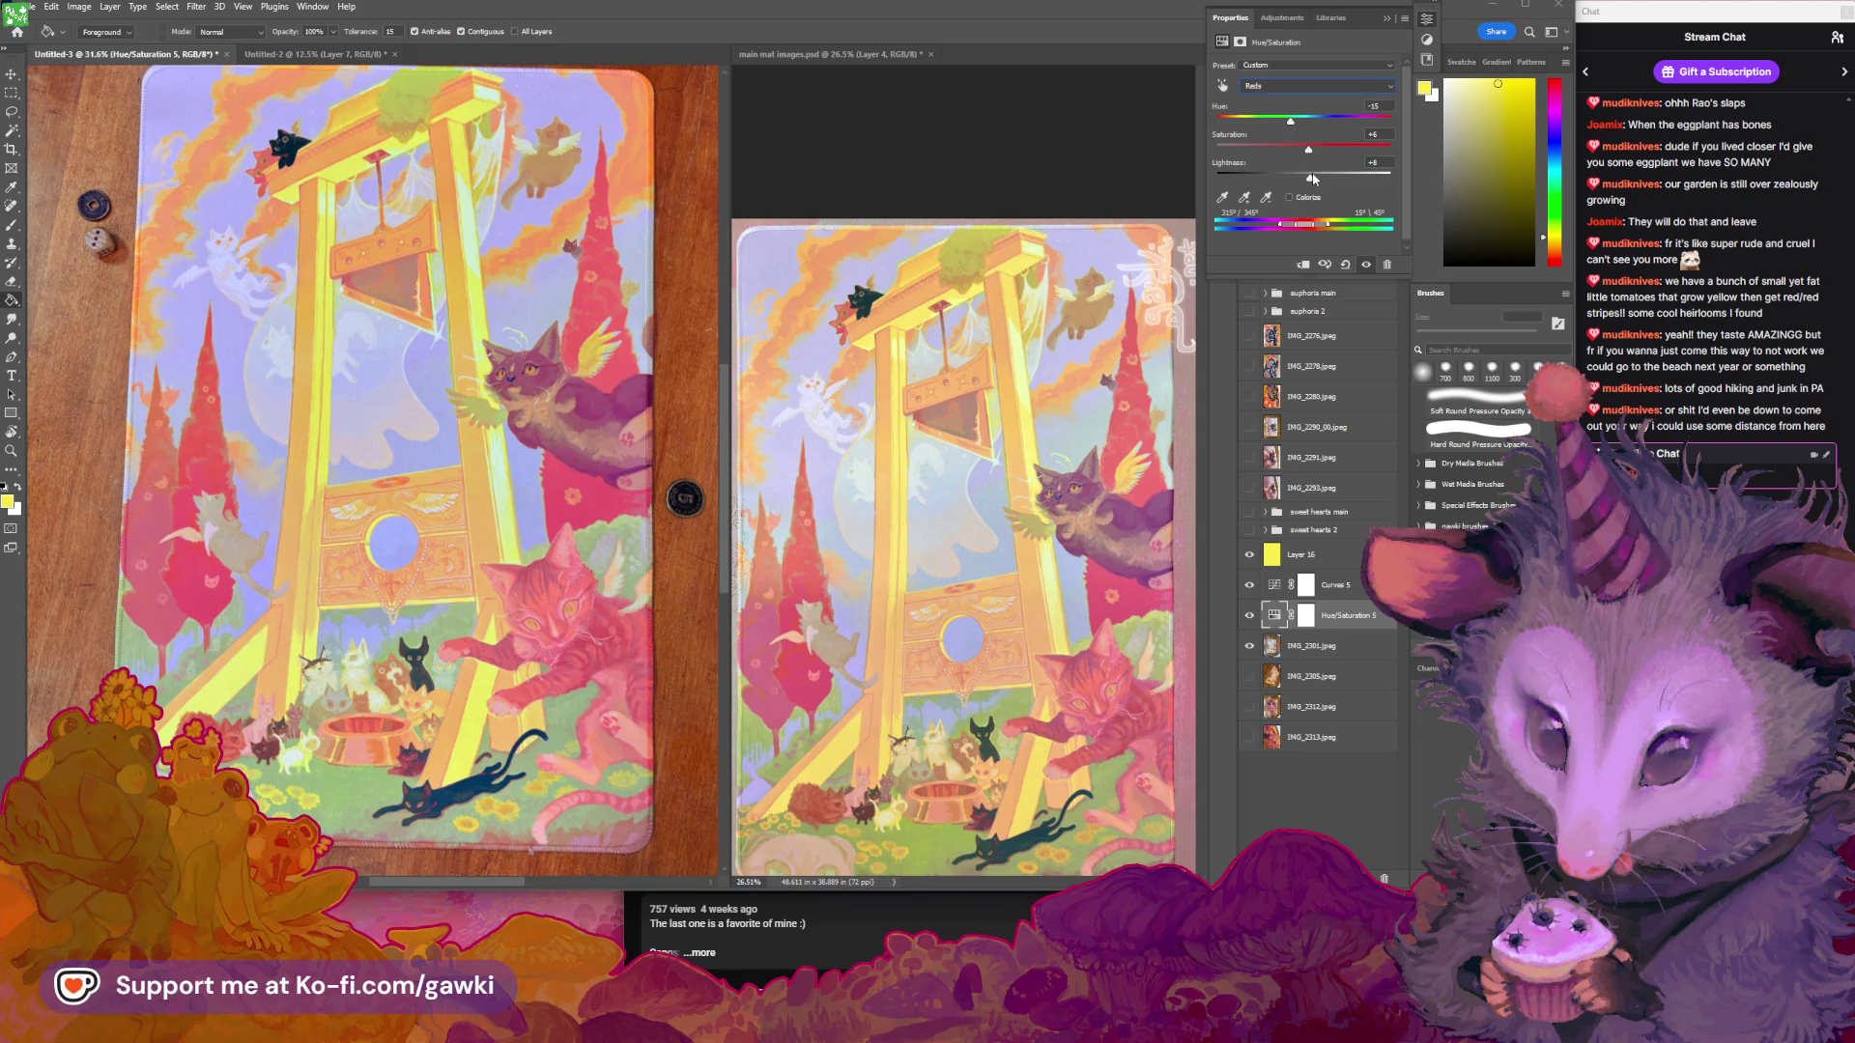
drag(1312, 172, 1314, 176)
click(1309, 86)
click(1387, 37)
Lower Layer 16 to 12% opacity and apply a Hue/Saturation hue shift of -8 to it
click(1282, 567)
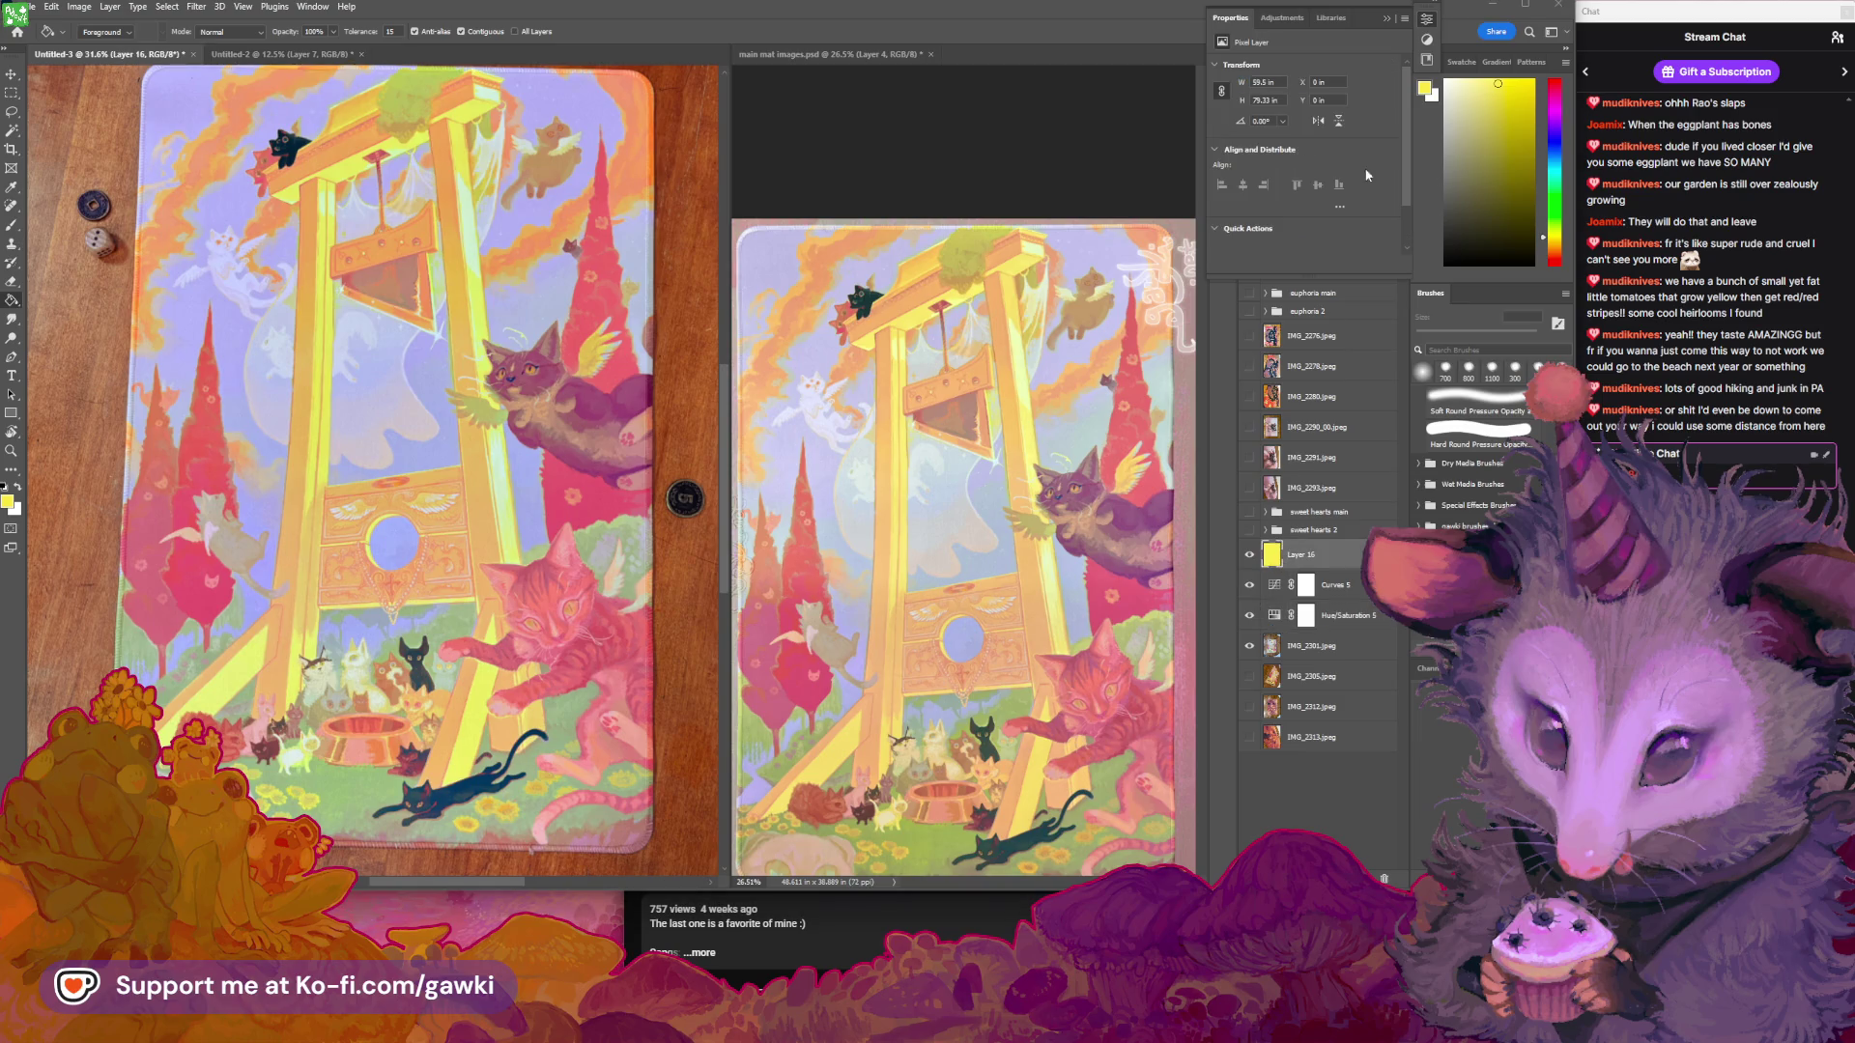
click(1400, 21)
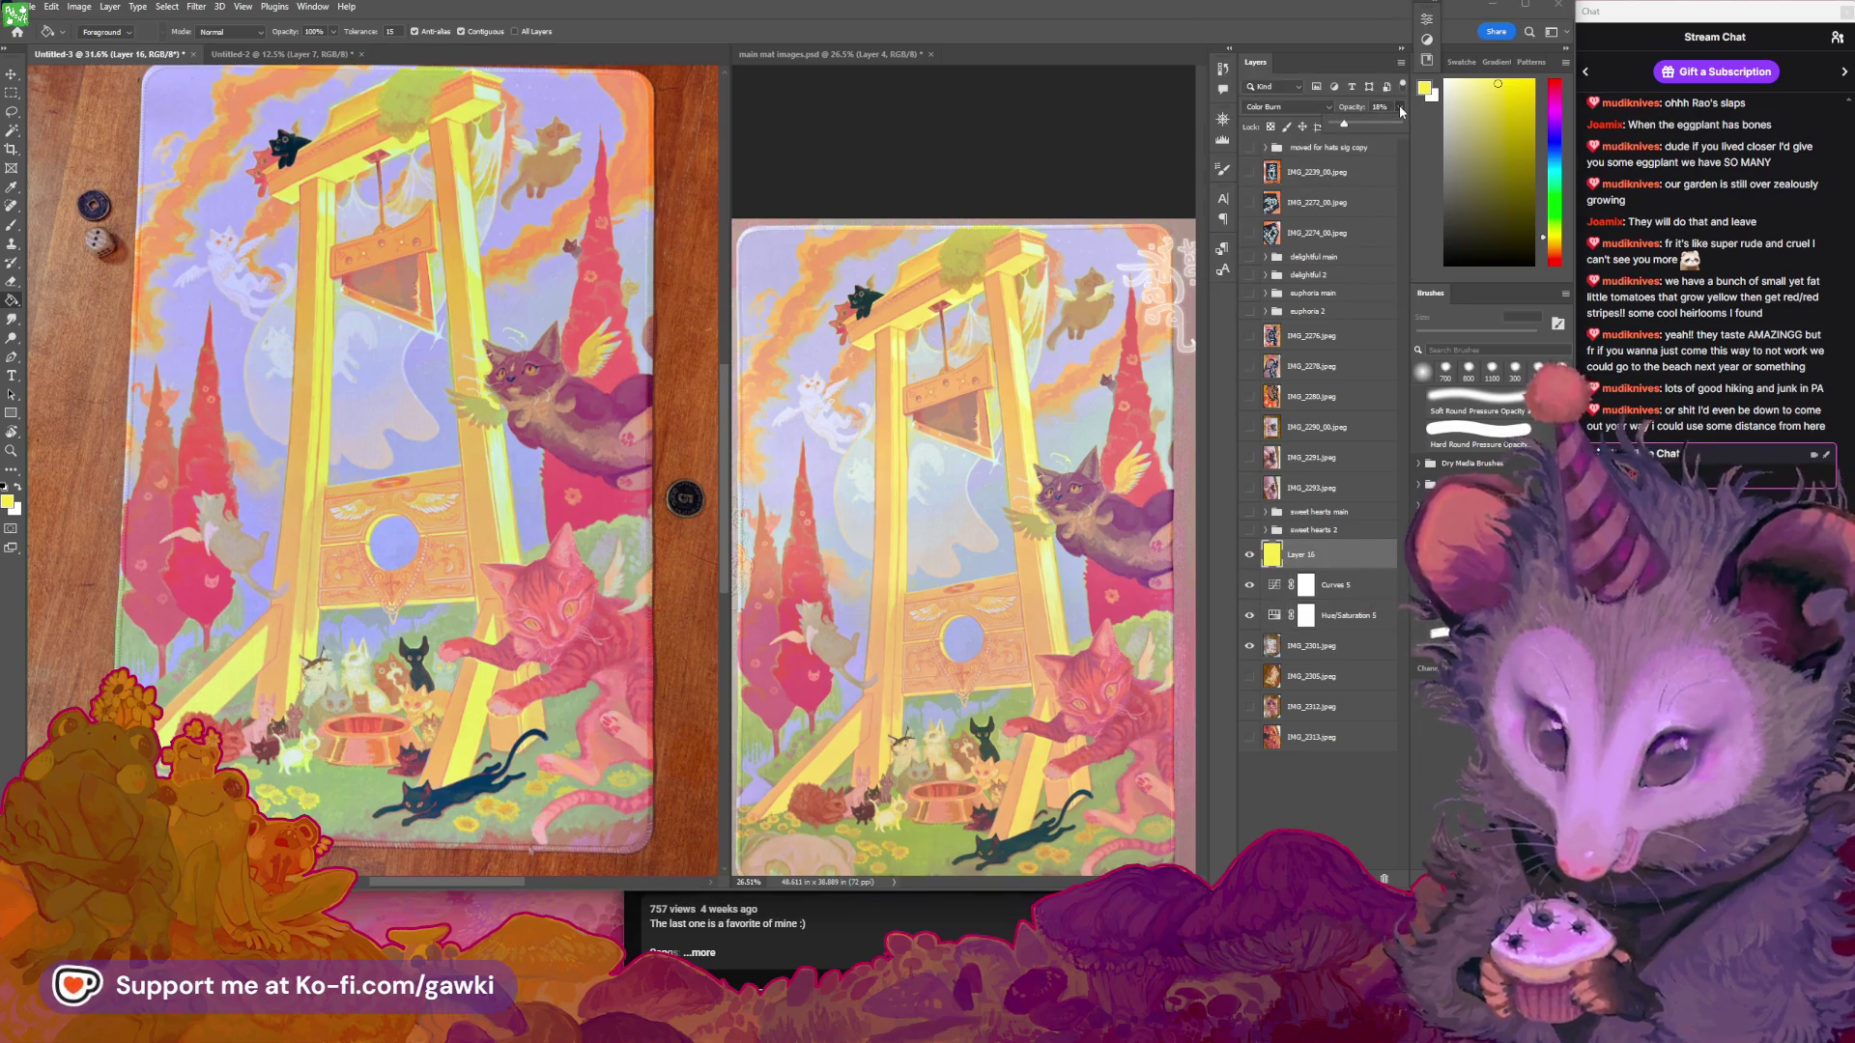
drag(1400, 110, 1359, 130)
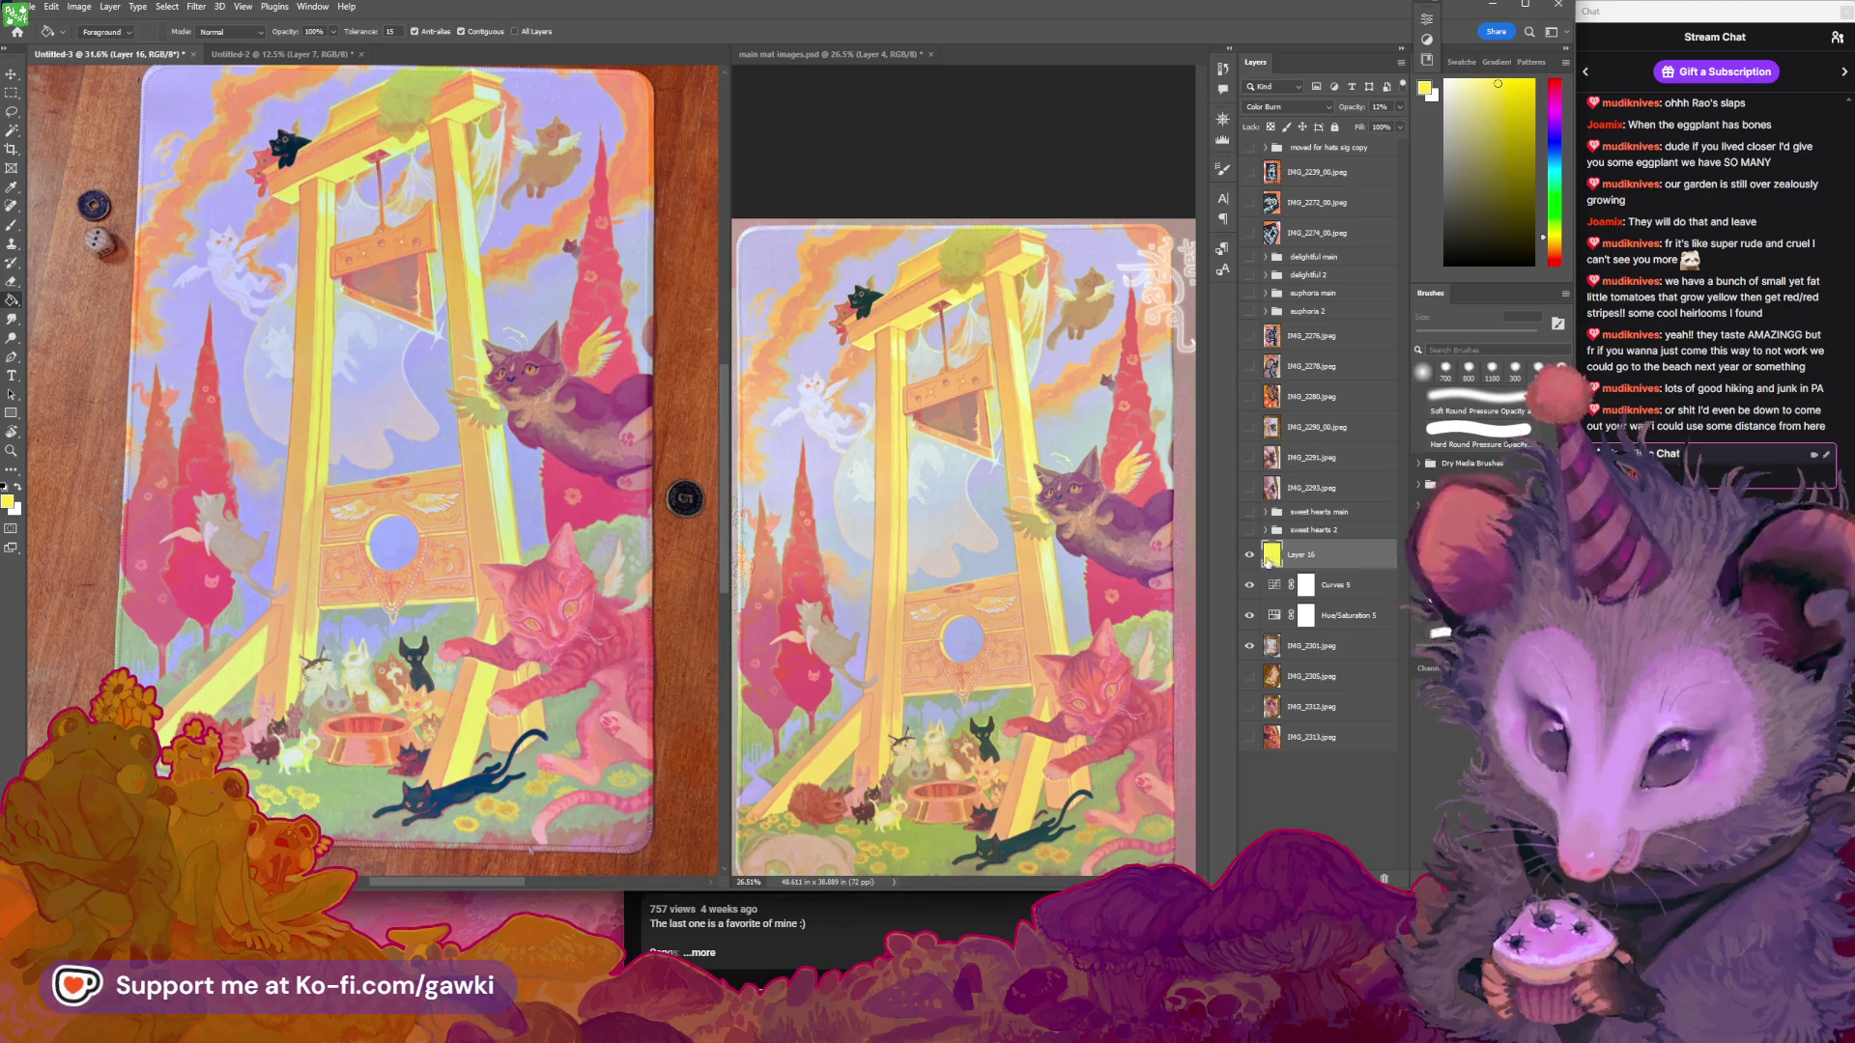
key(ctrl+u)
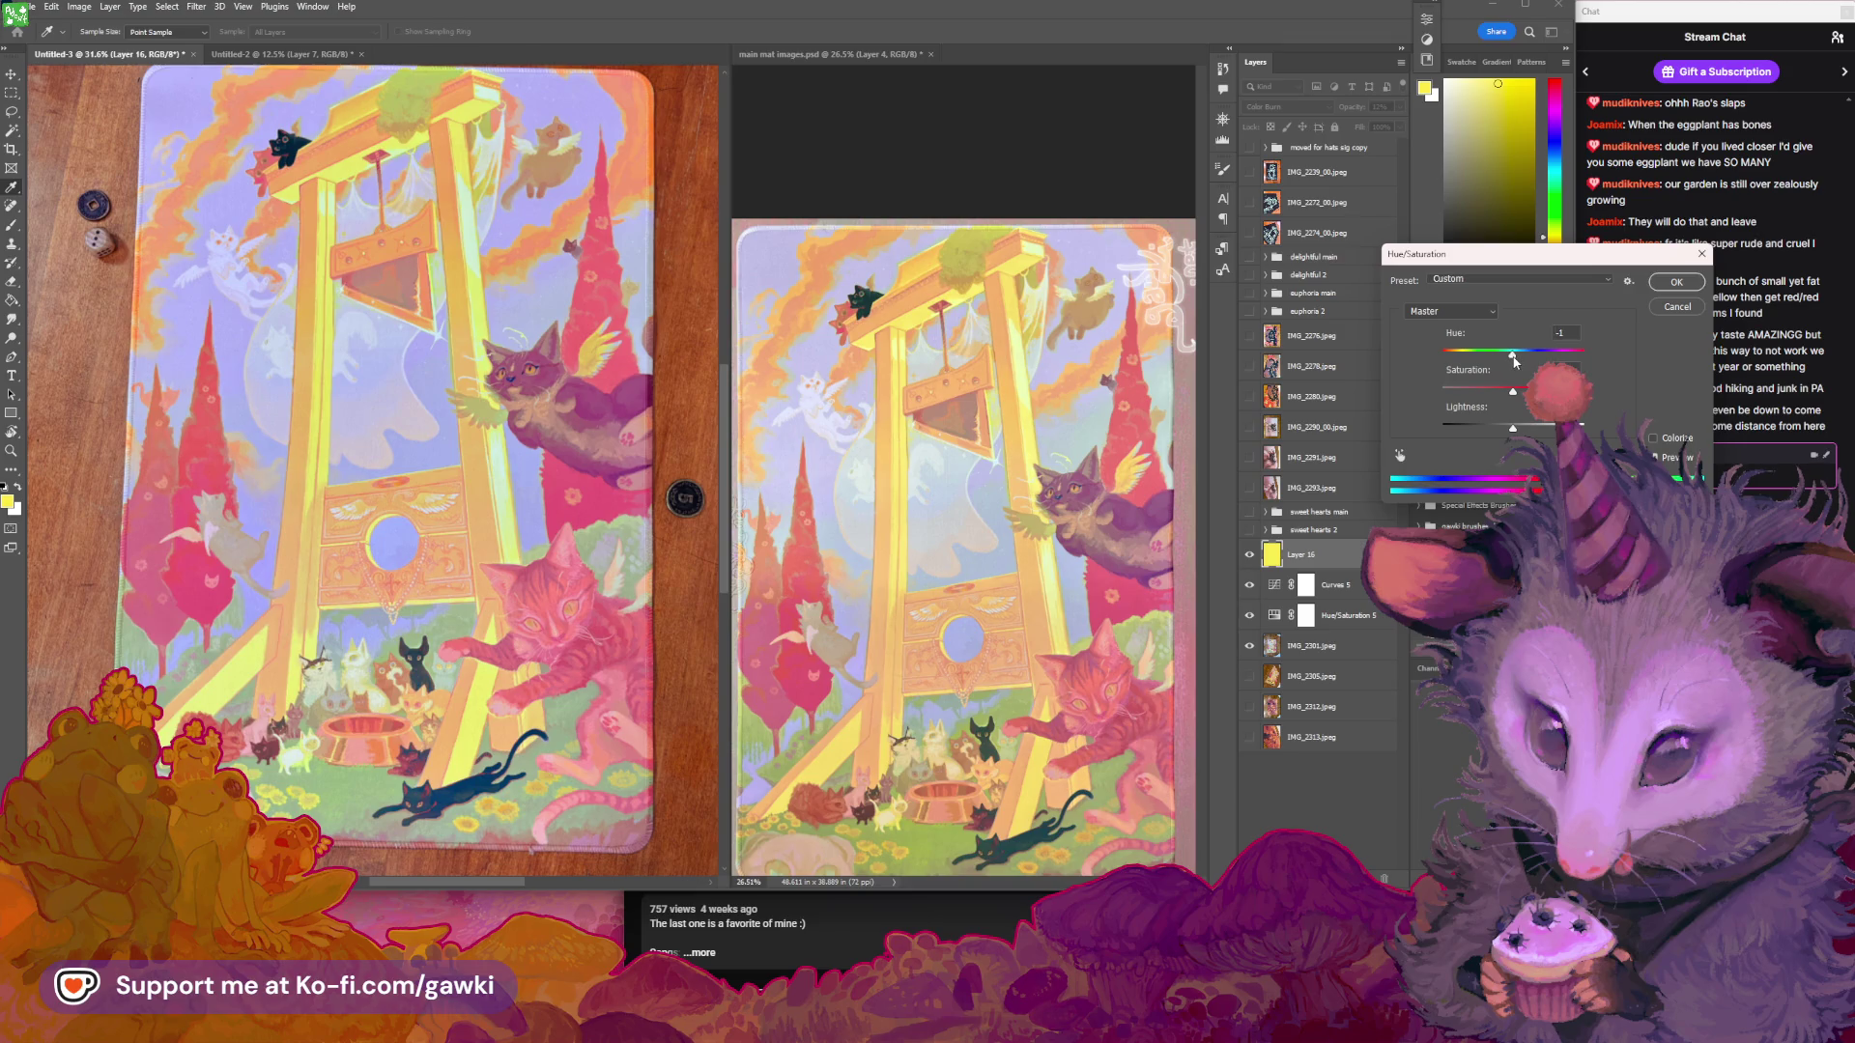
drag(1514, 357, 1525, 356)
click(1679, 306)
key(g)
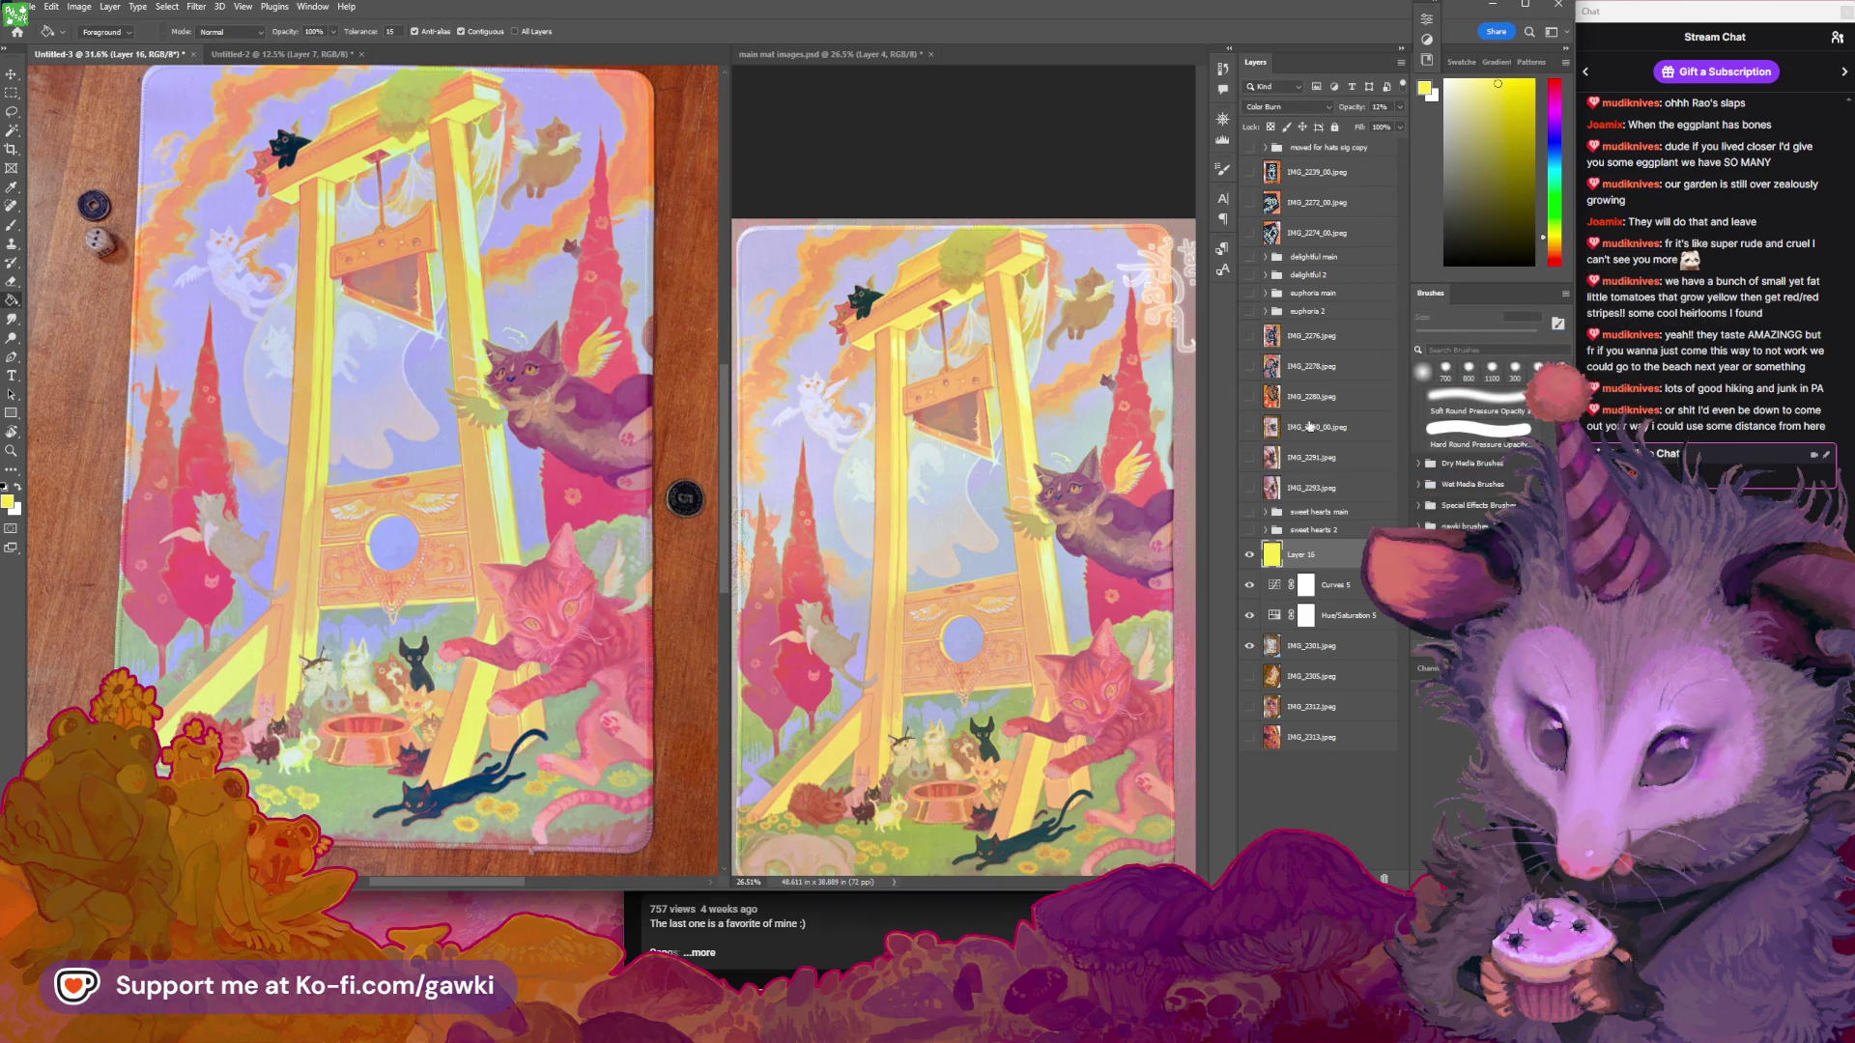
key(ctrl+u)
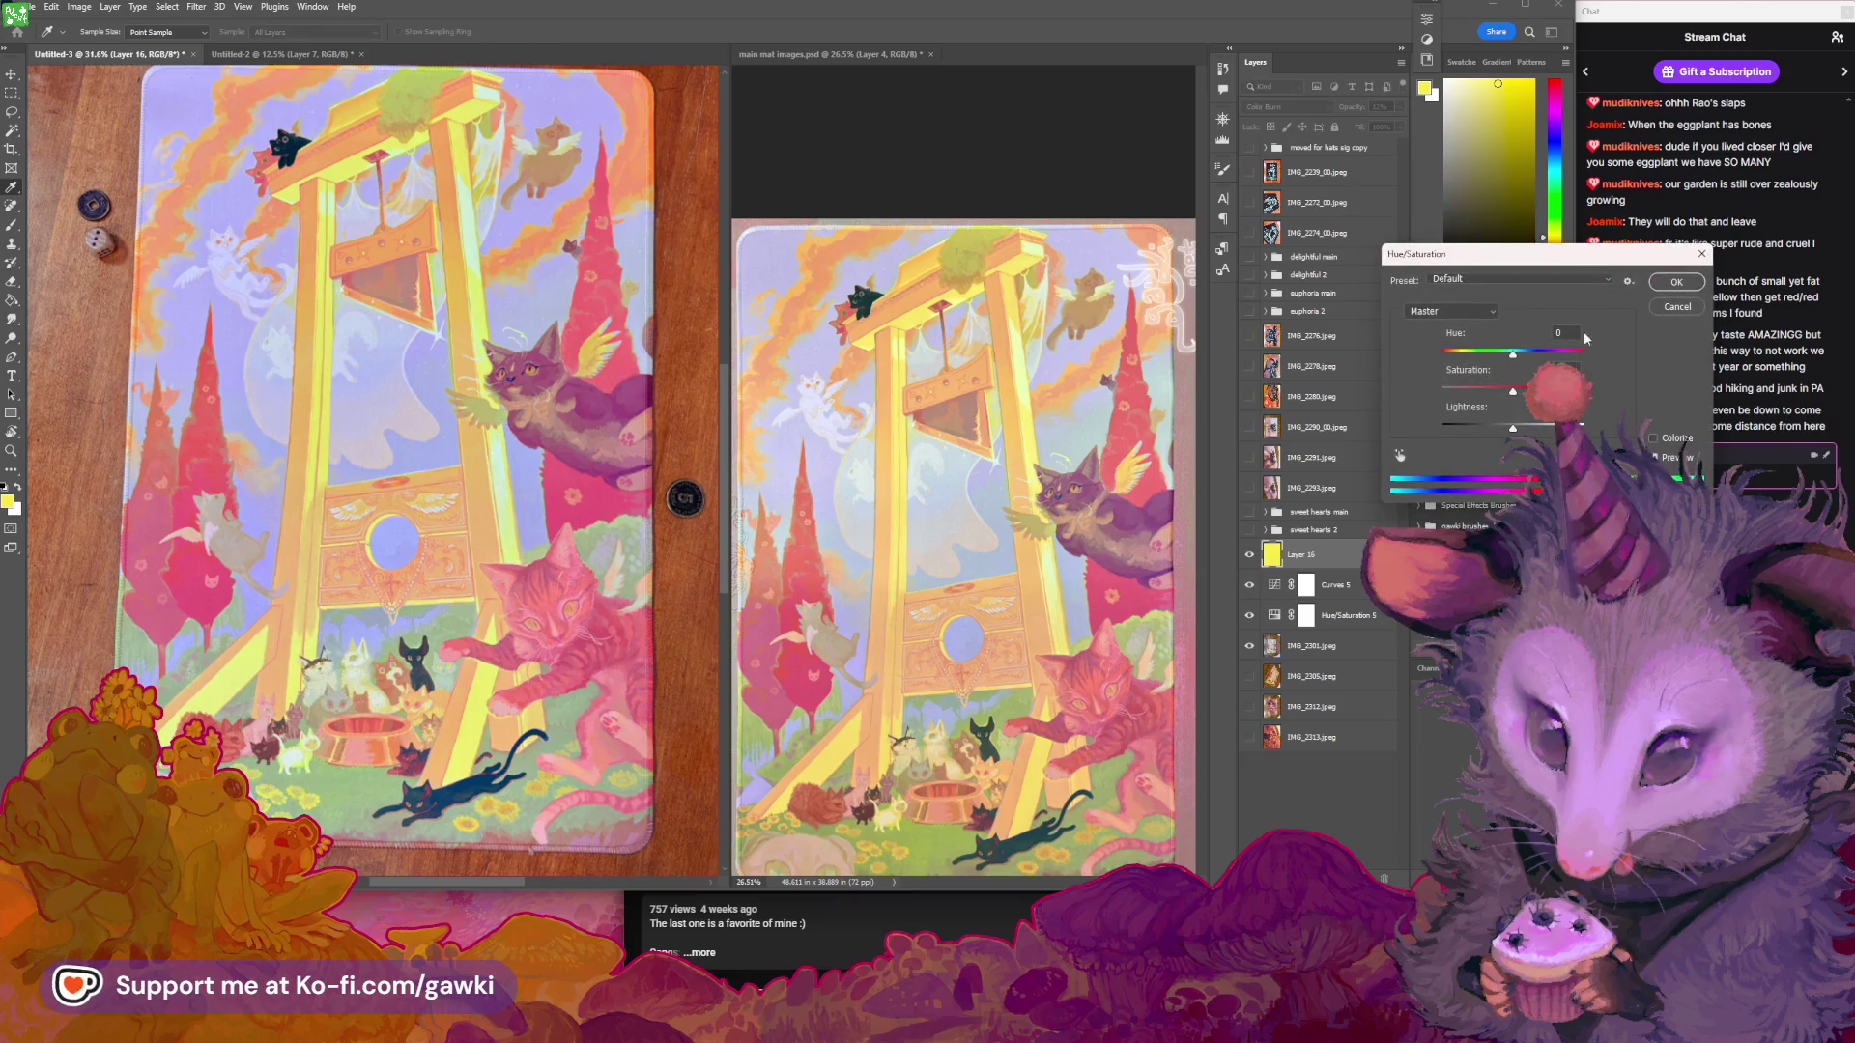
key(Down)
key(Down)
key(Down)
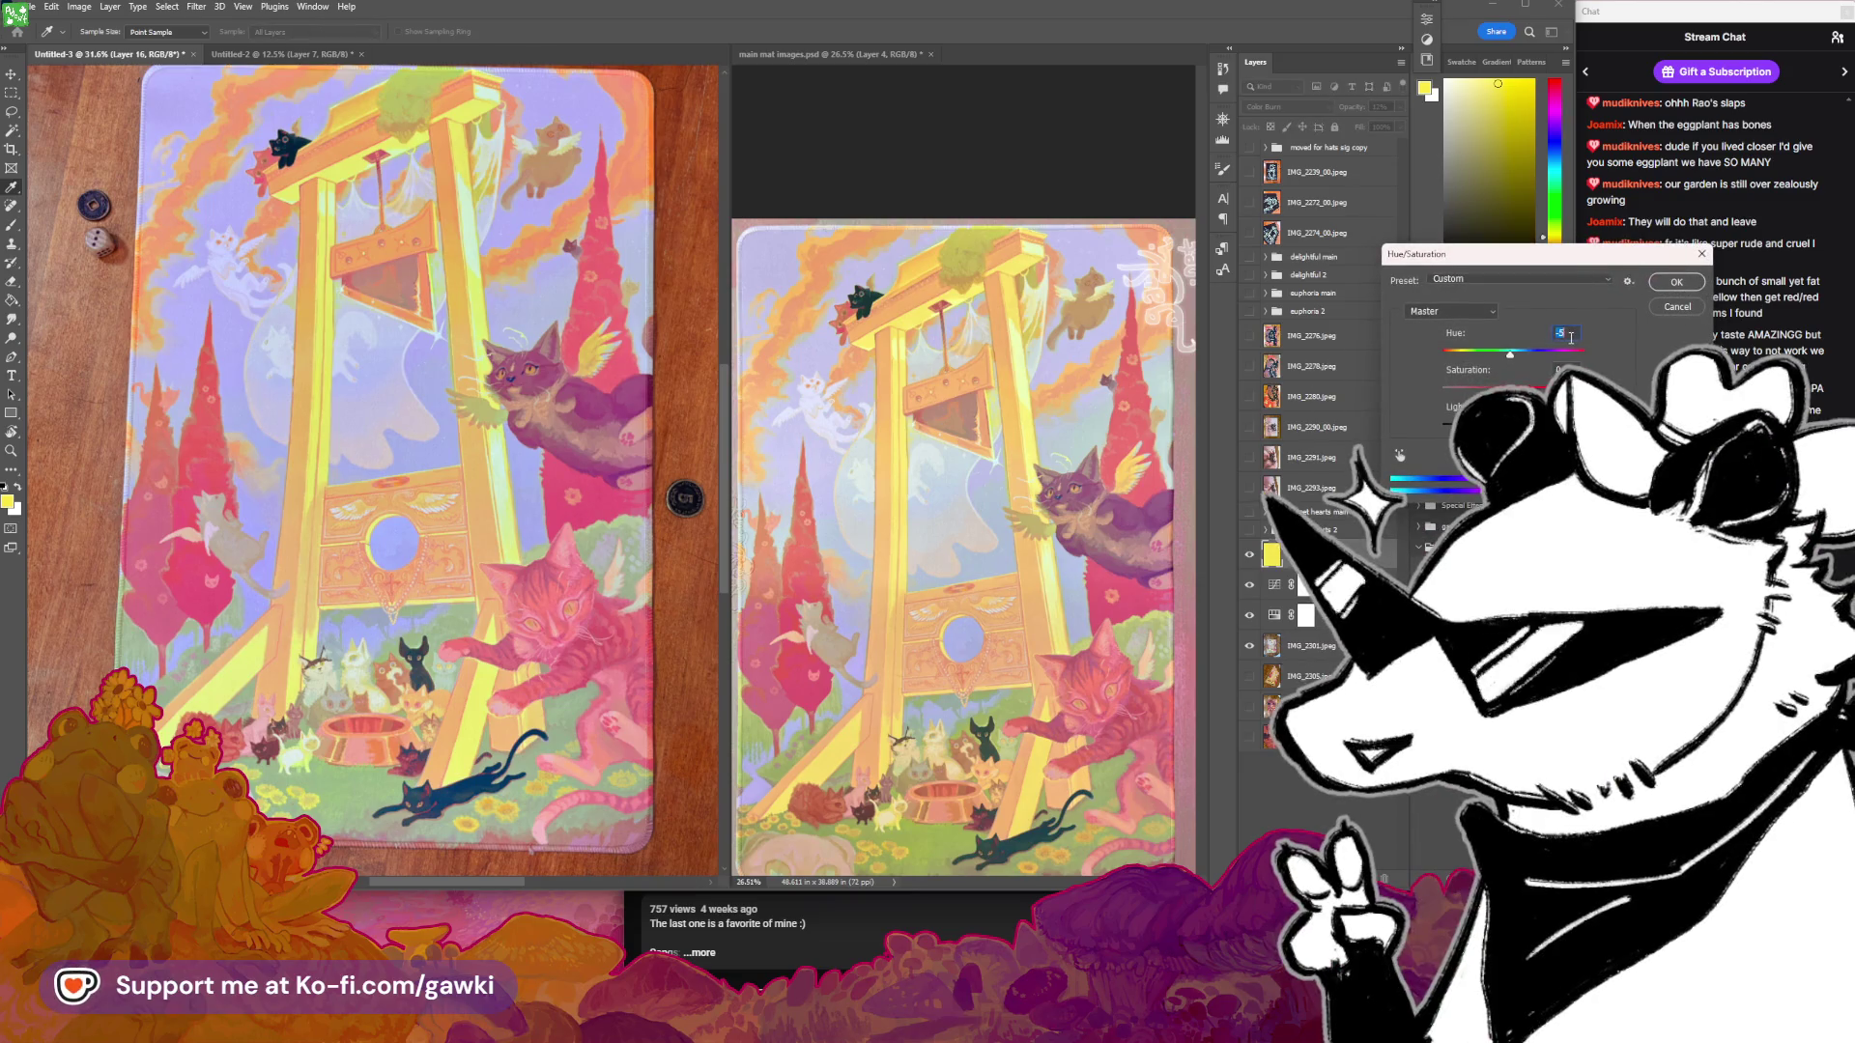
key(Down)
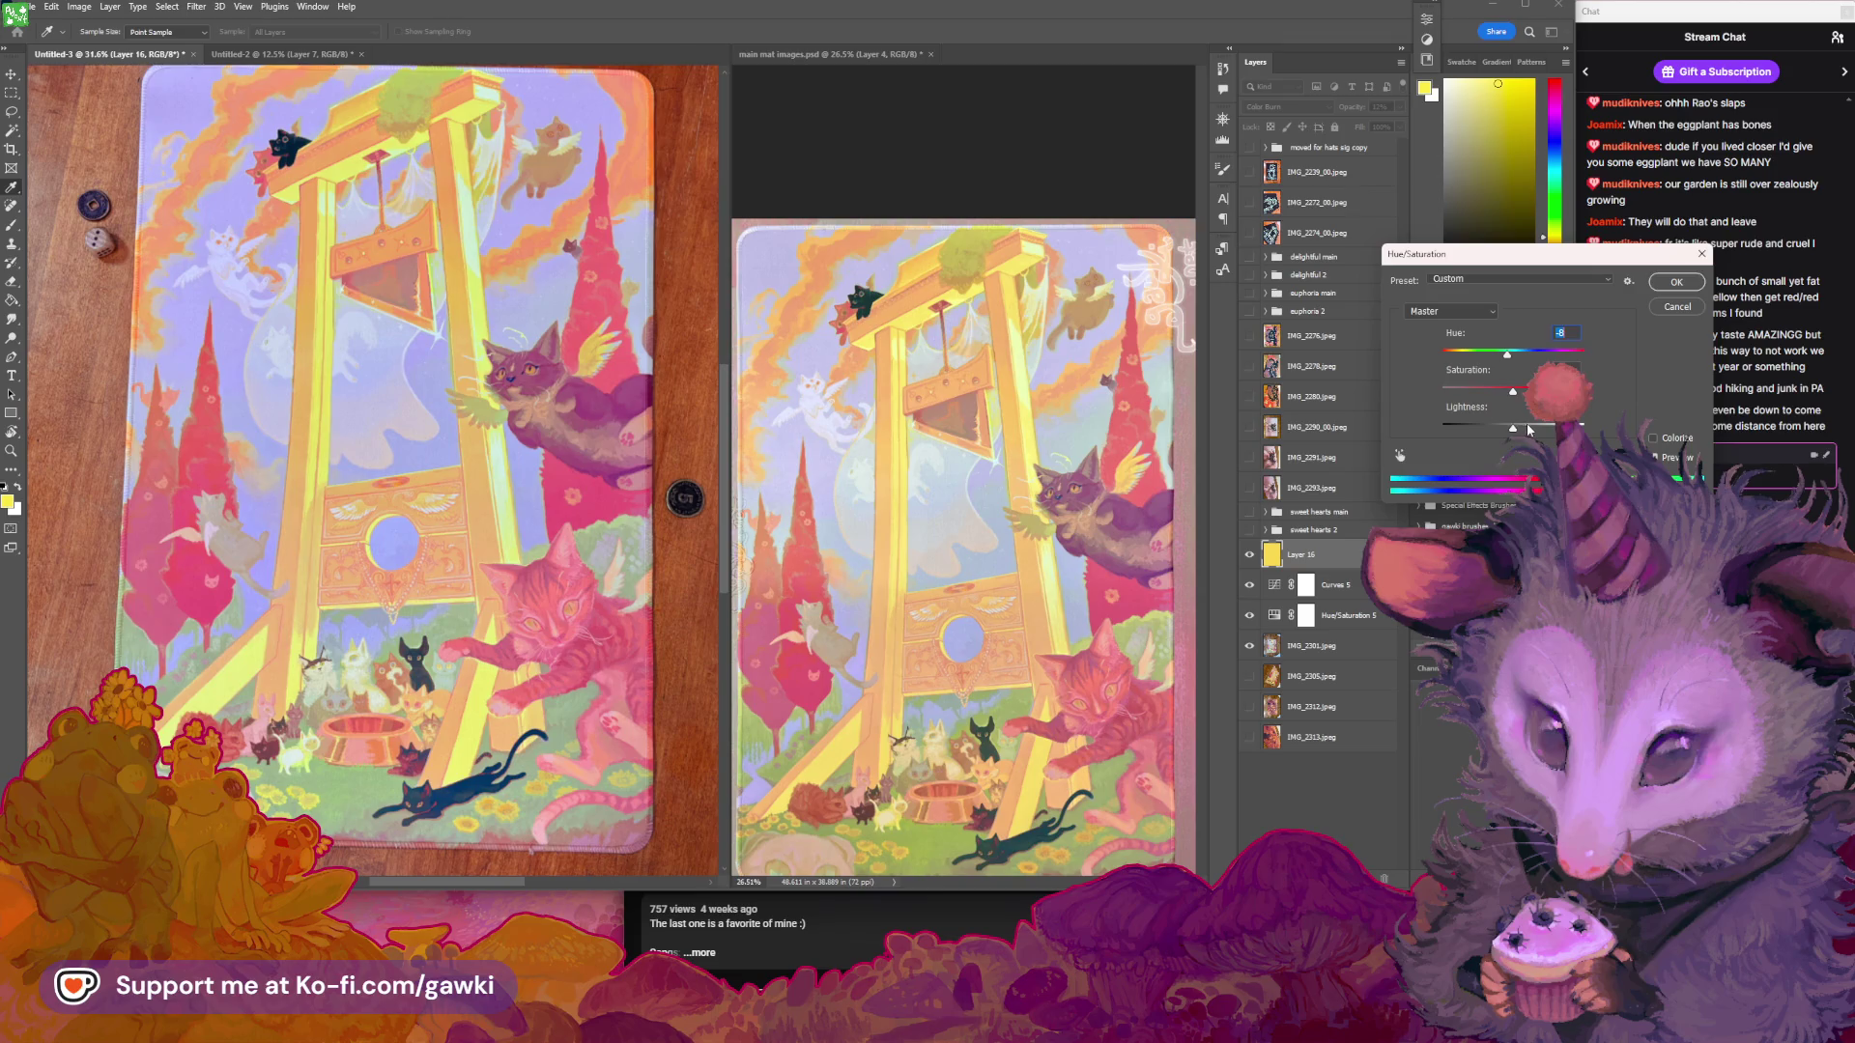
click(1683, 283)
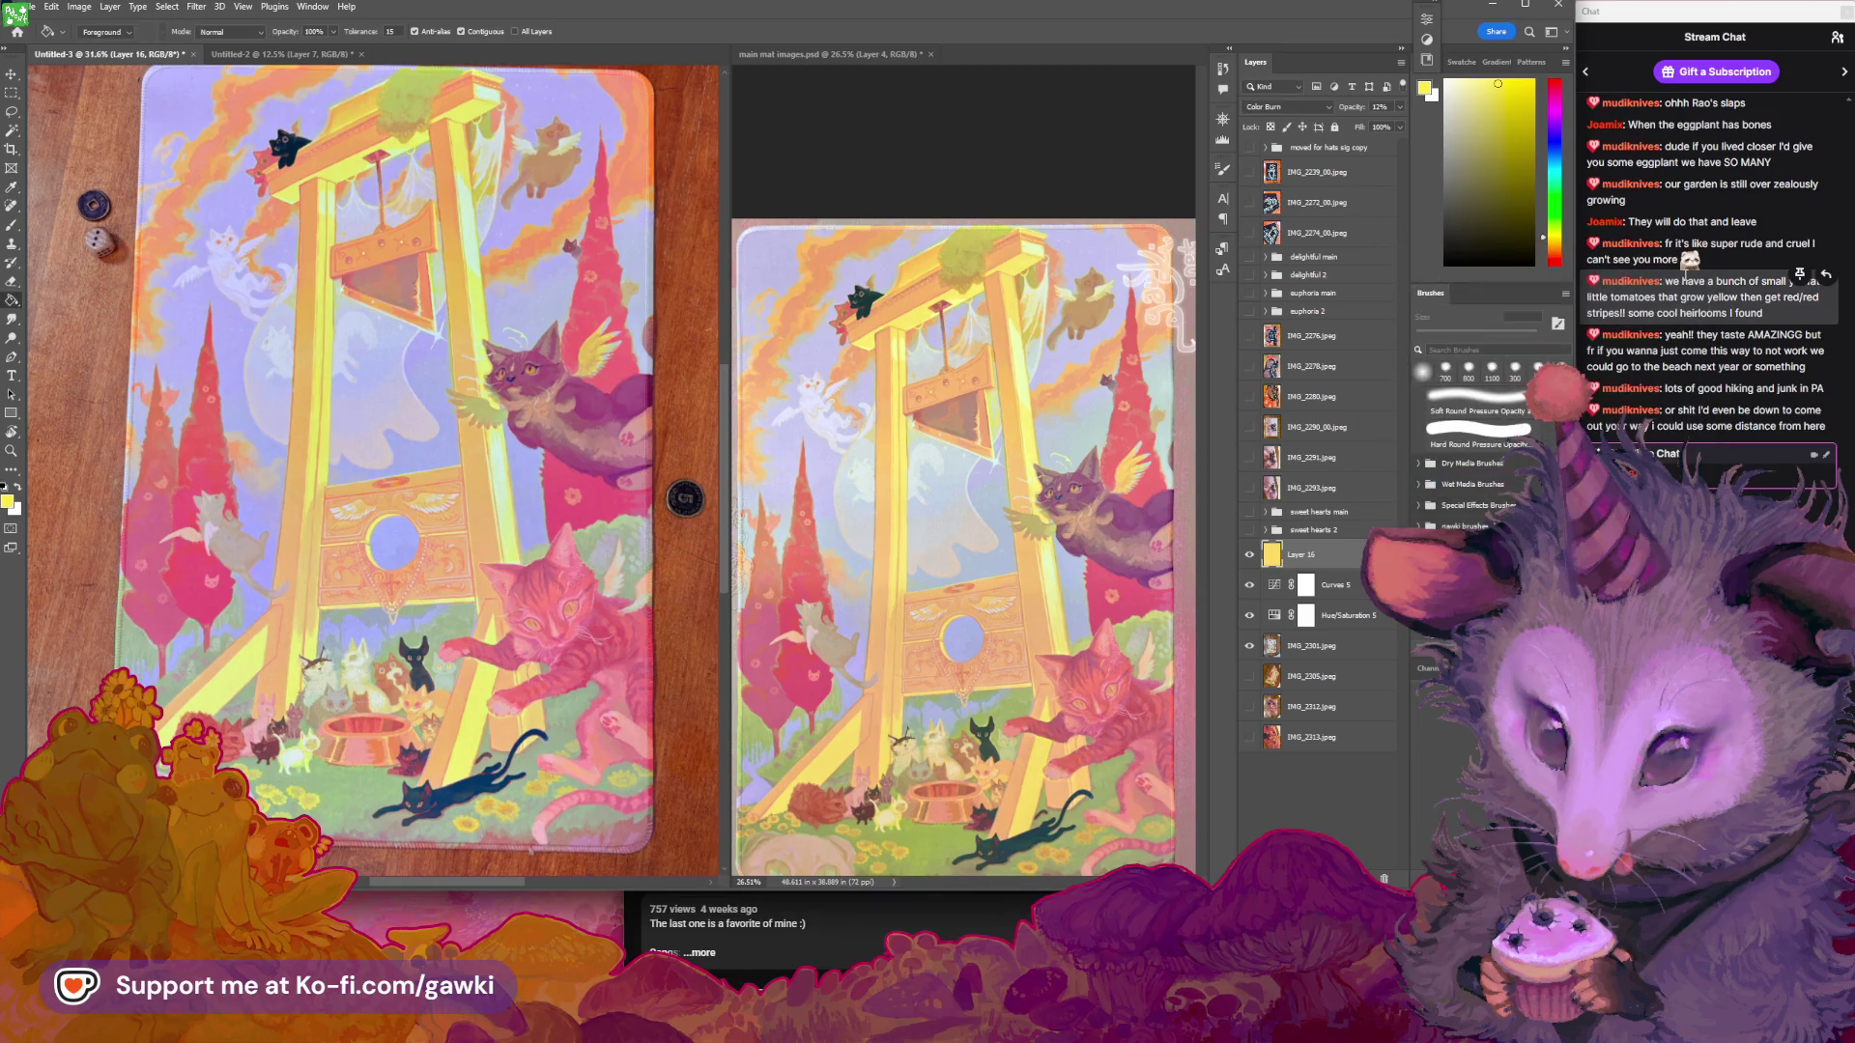
Set Layer 16's opacity to 40% after trying 26% and 44%
click(1379, 106)
text(26)
key(Return)
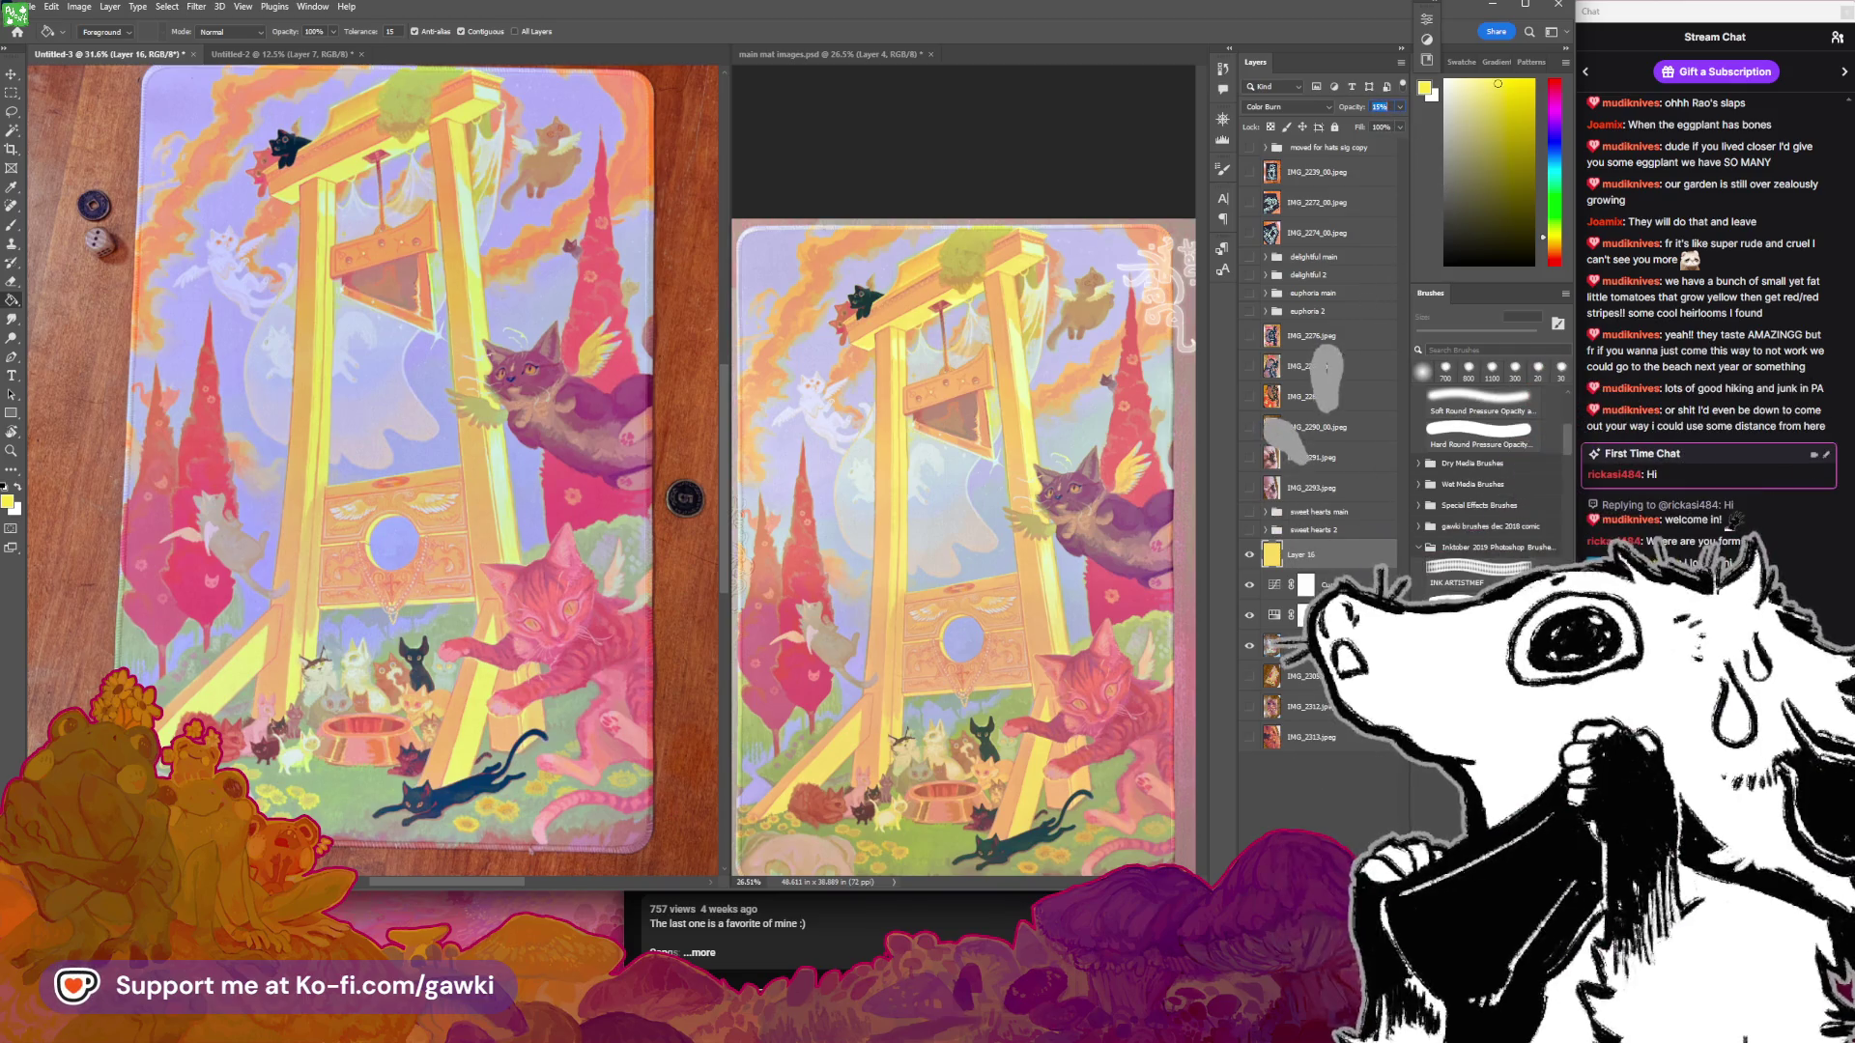
text(44)
key(Return)
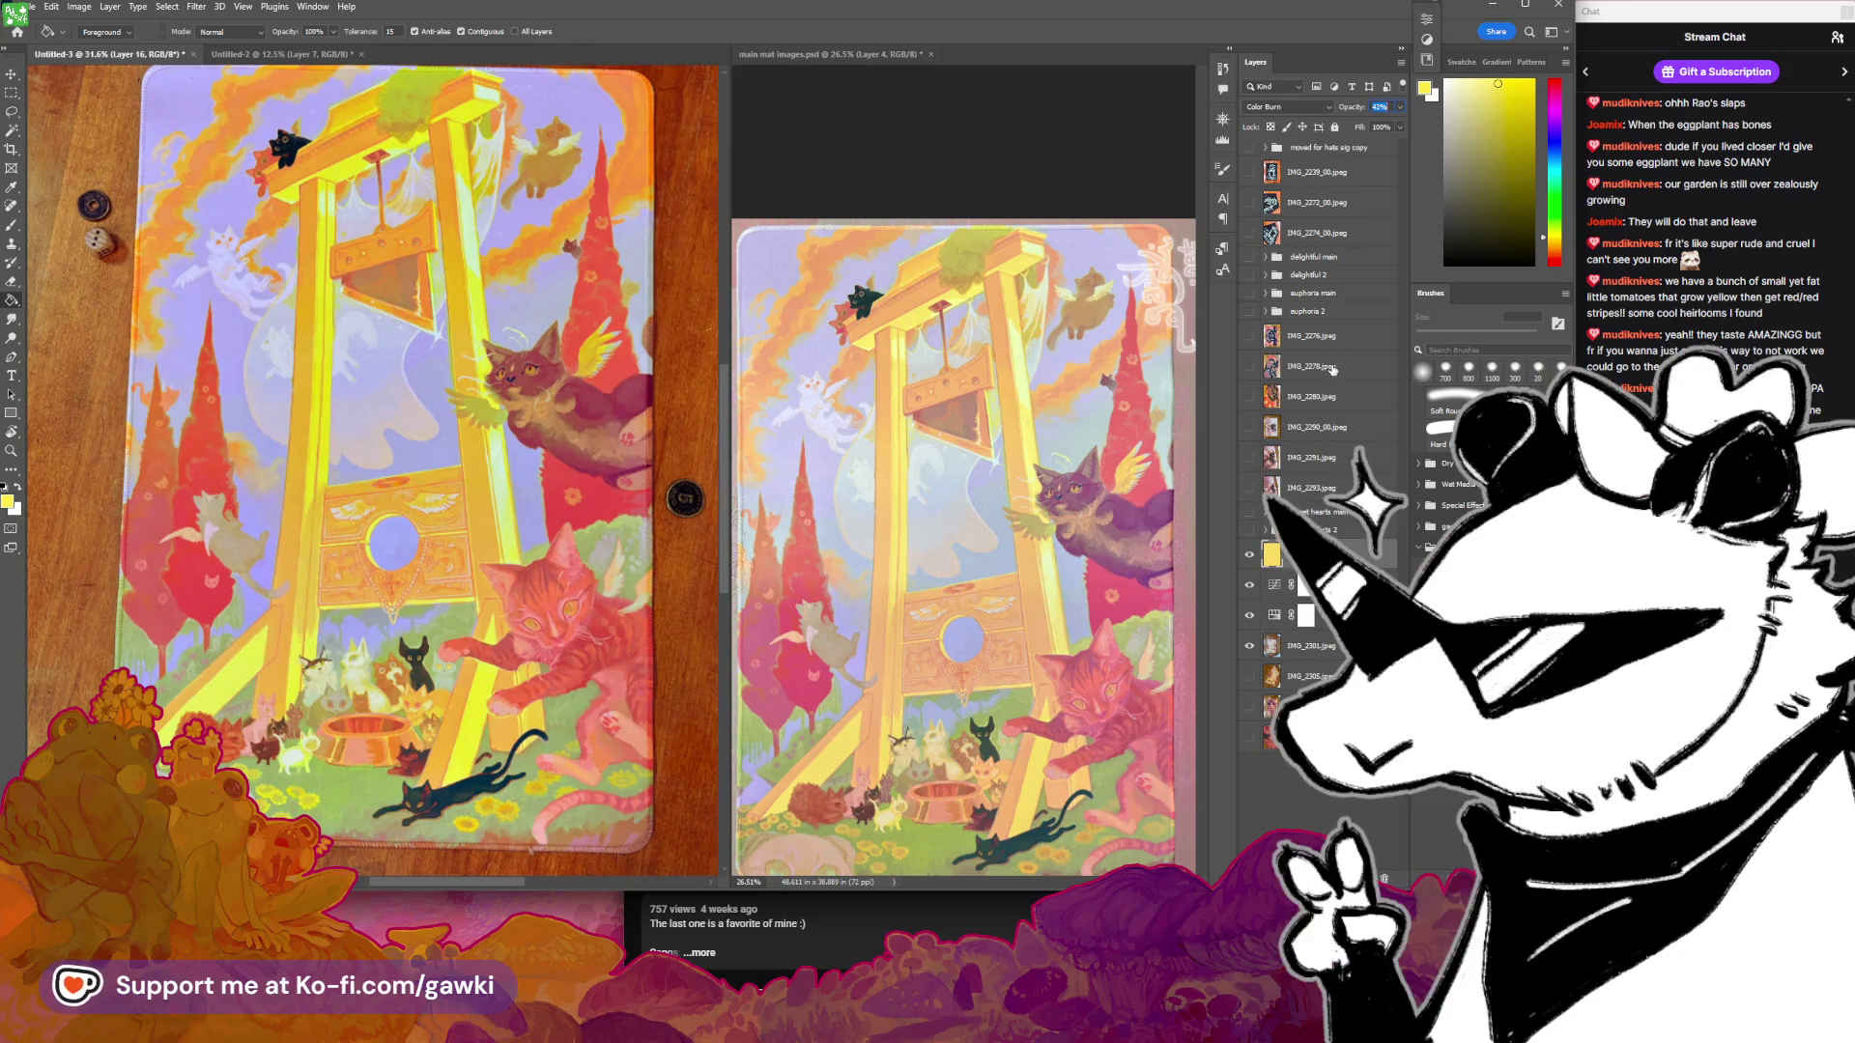
text(40)
key(Return)
click(110, 6)
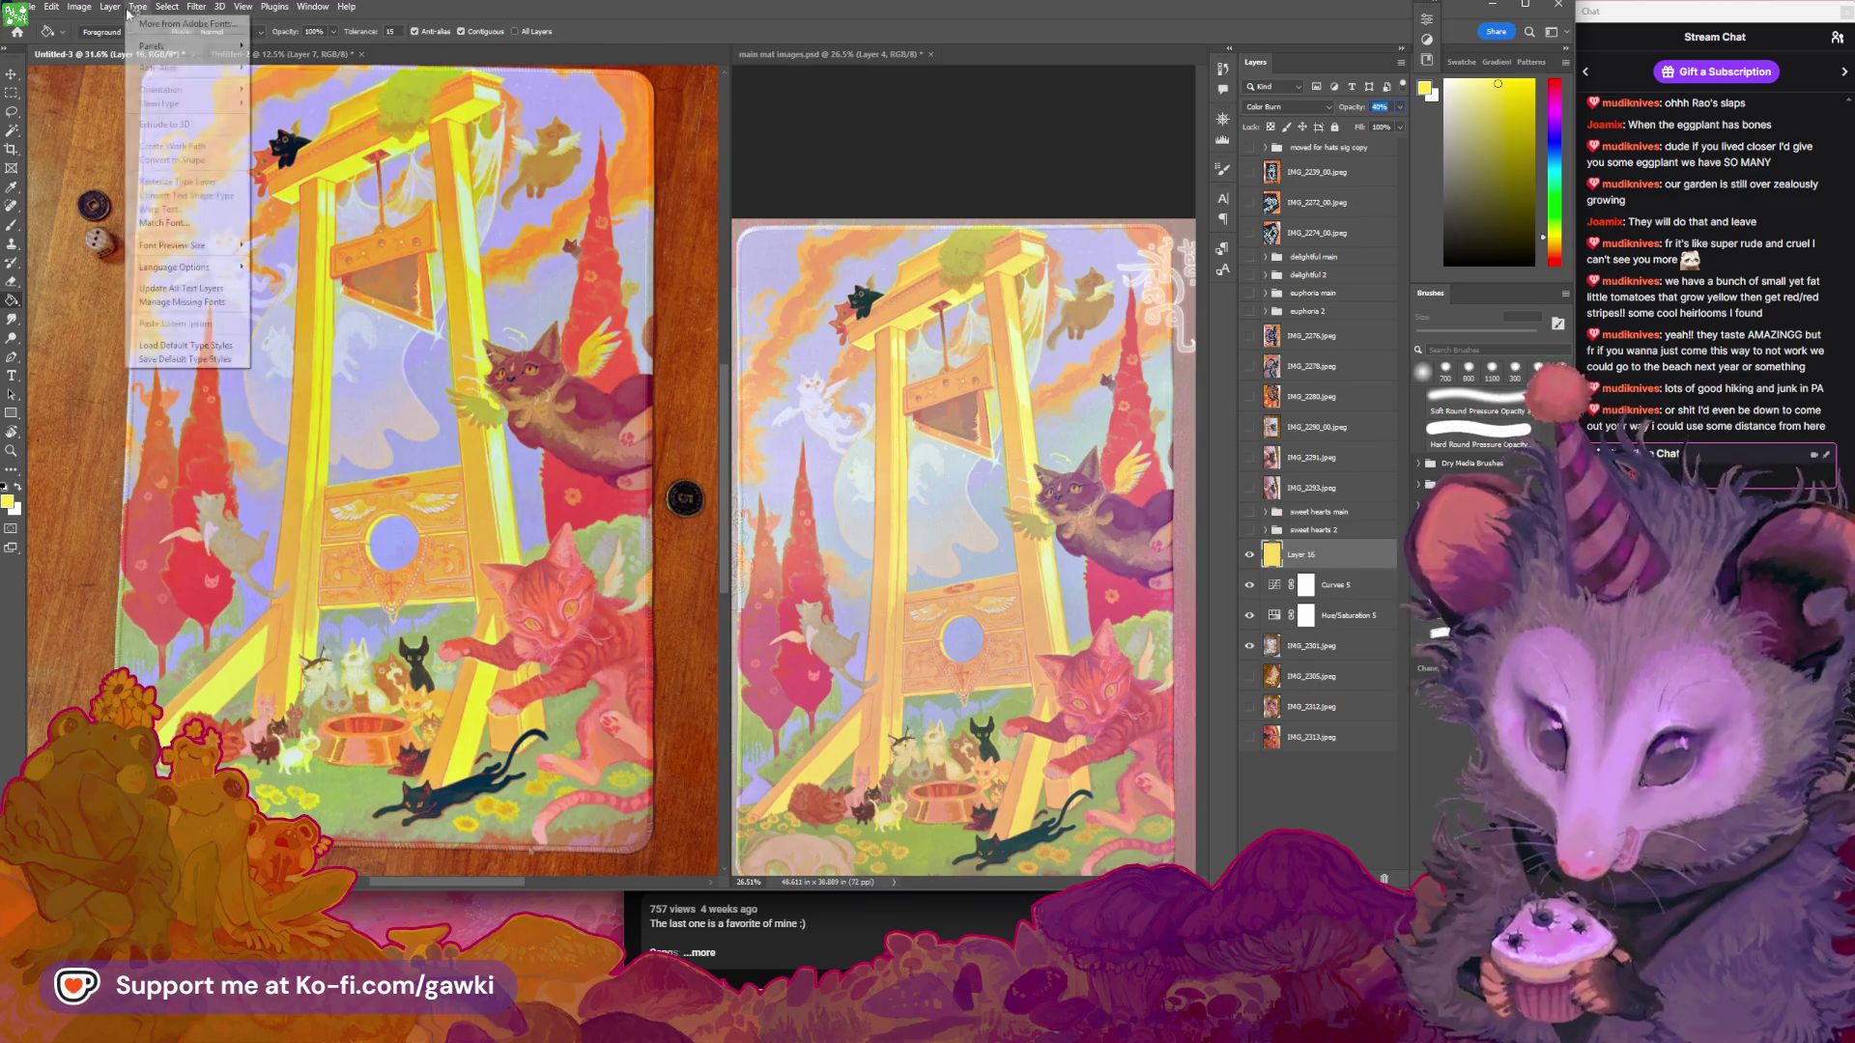
Add a Hue/Saturation adjustment layer with hue -2 and saturation -11
mouse_move(213, 199)
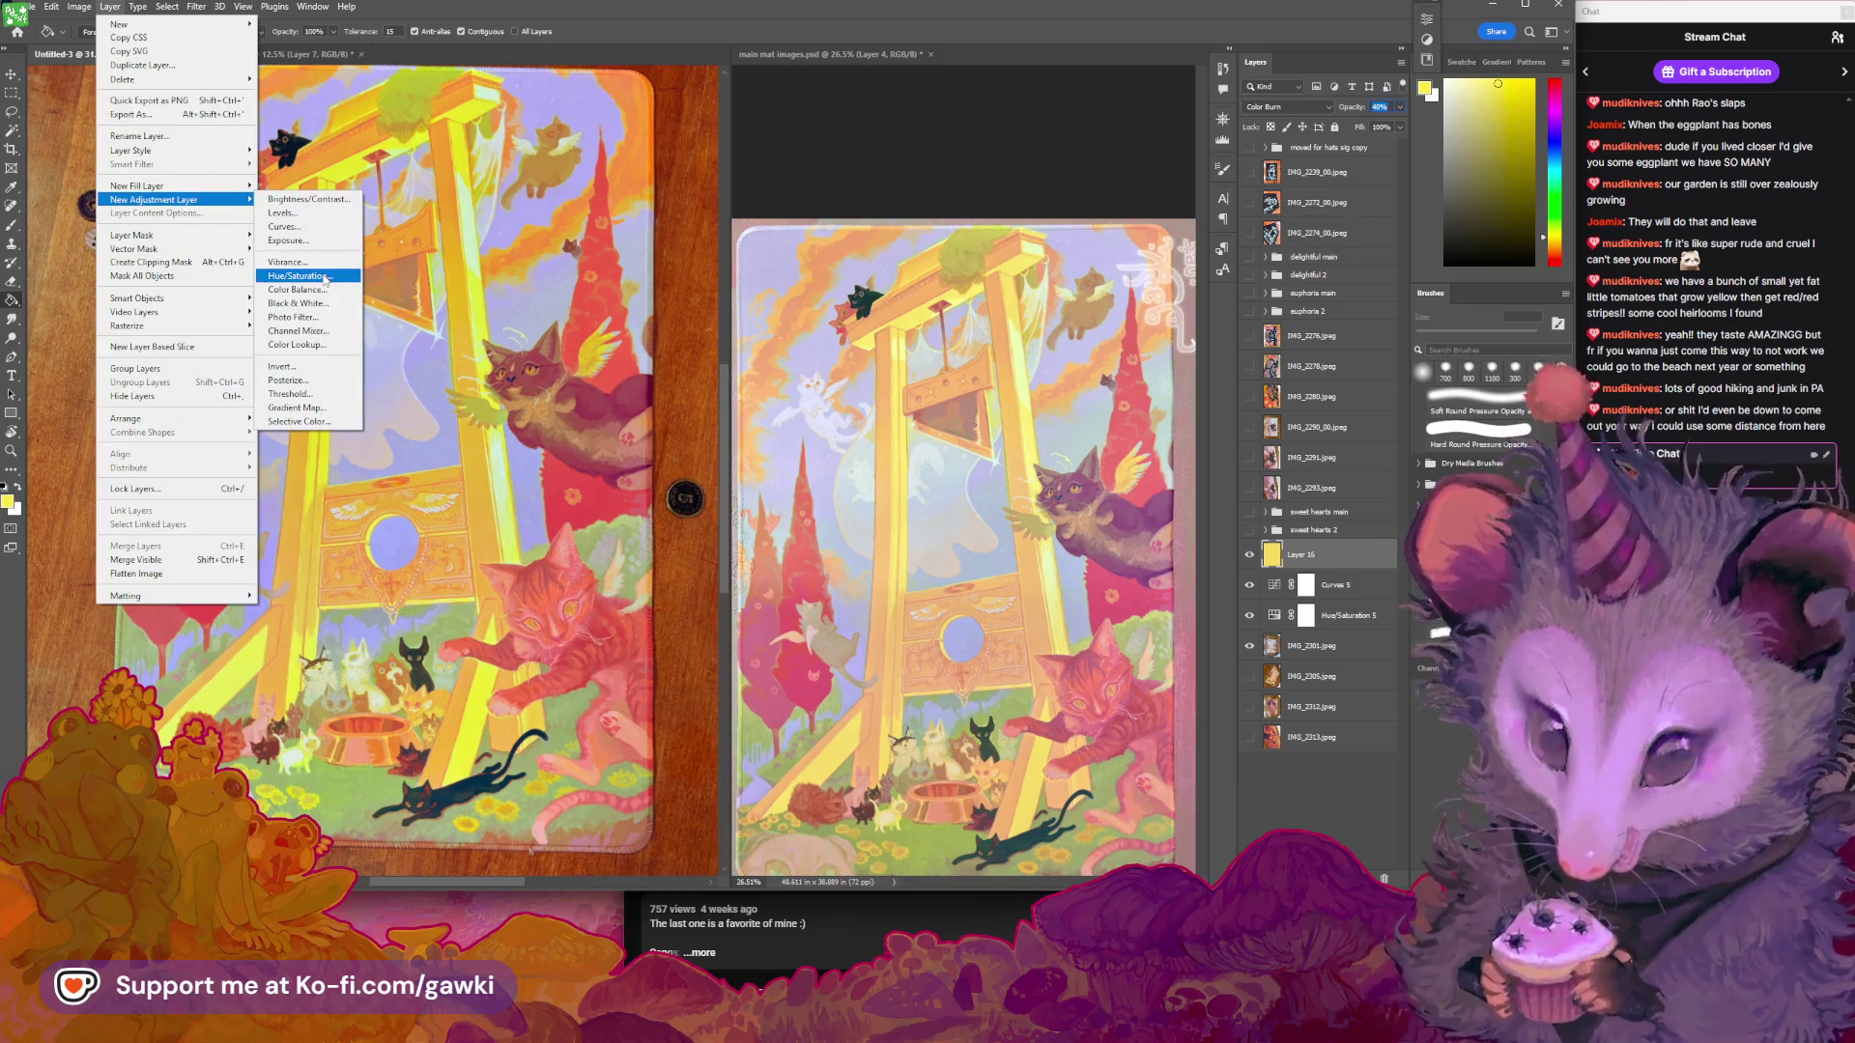
click(309, 275)
key(Return)
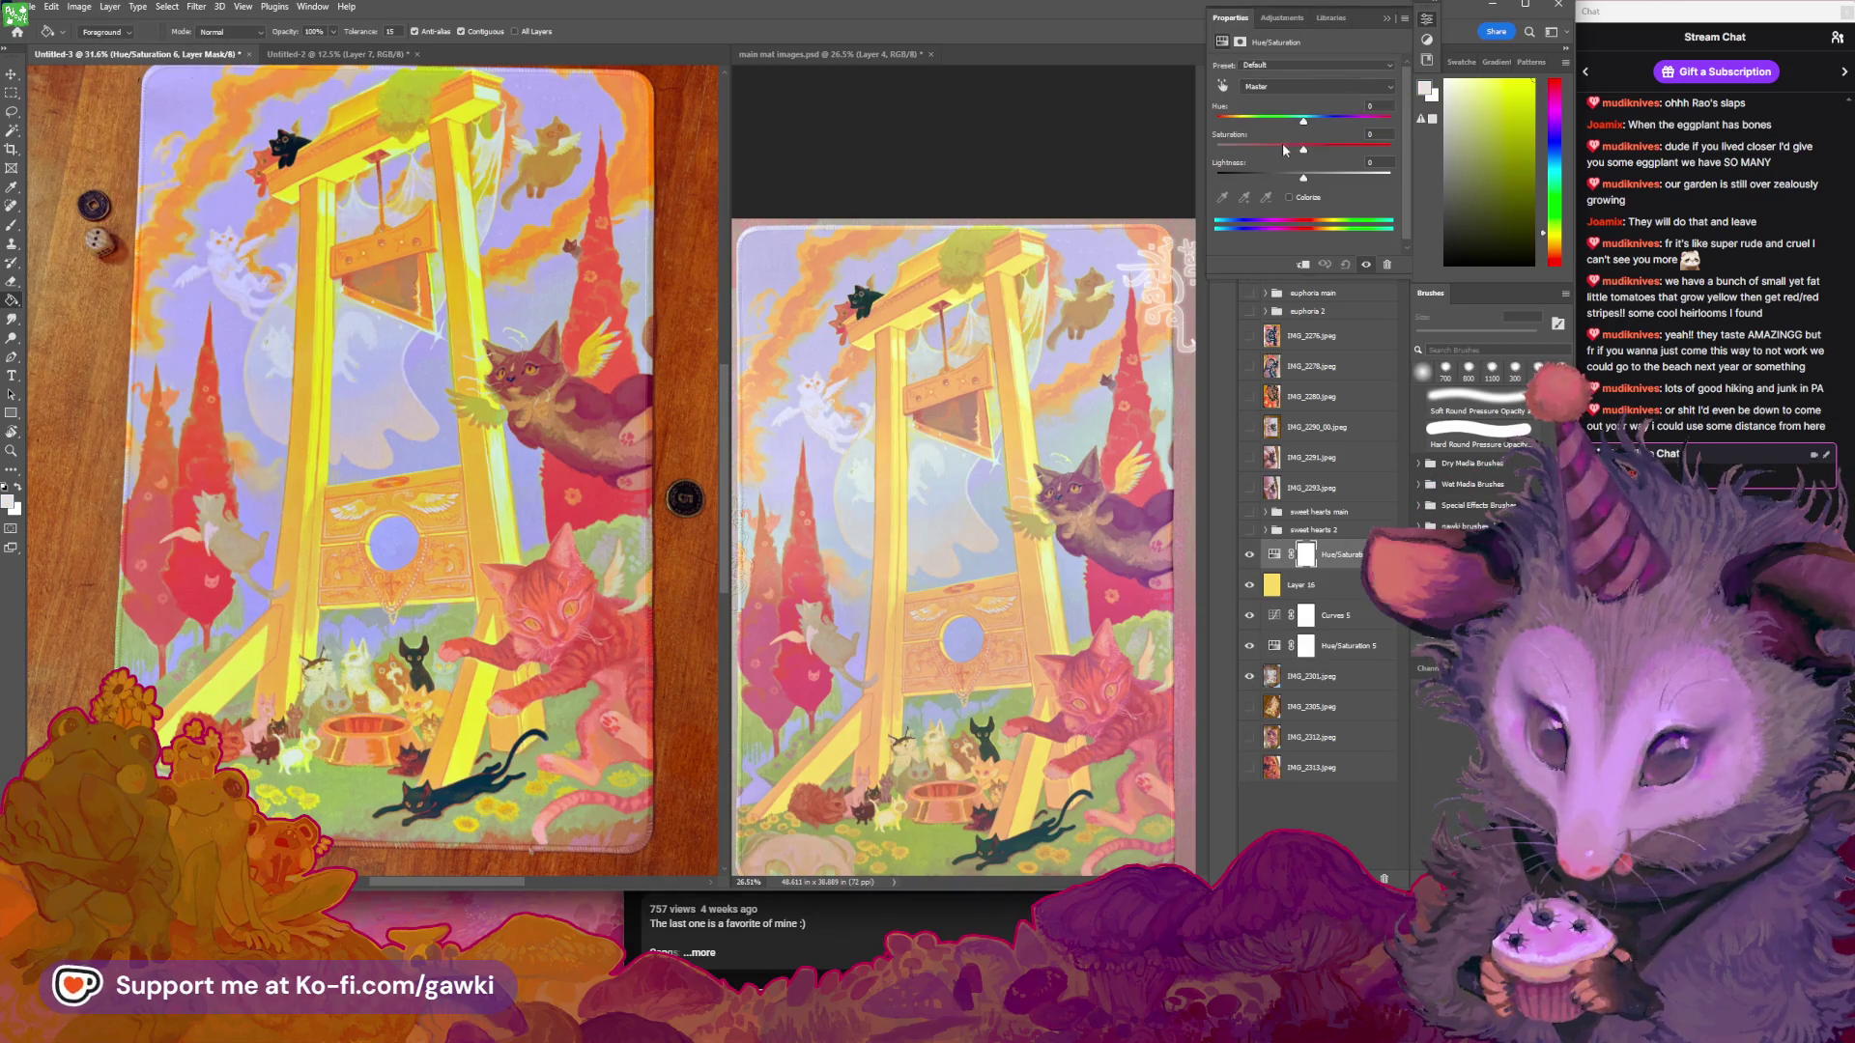
drag(1283, 145, 1293, 147)
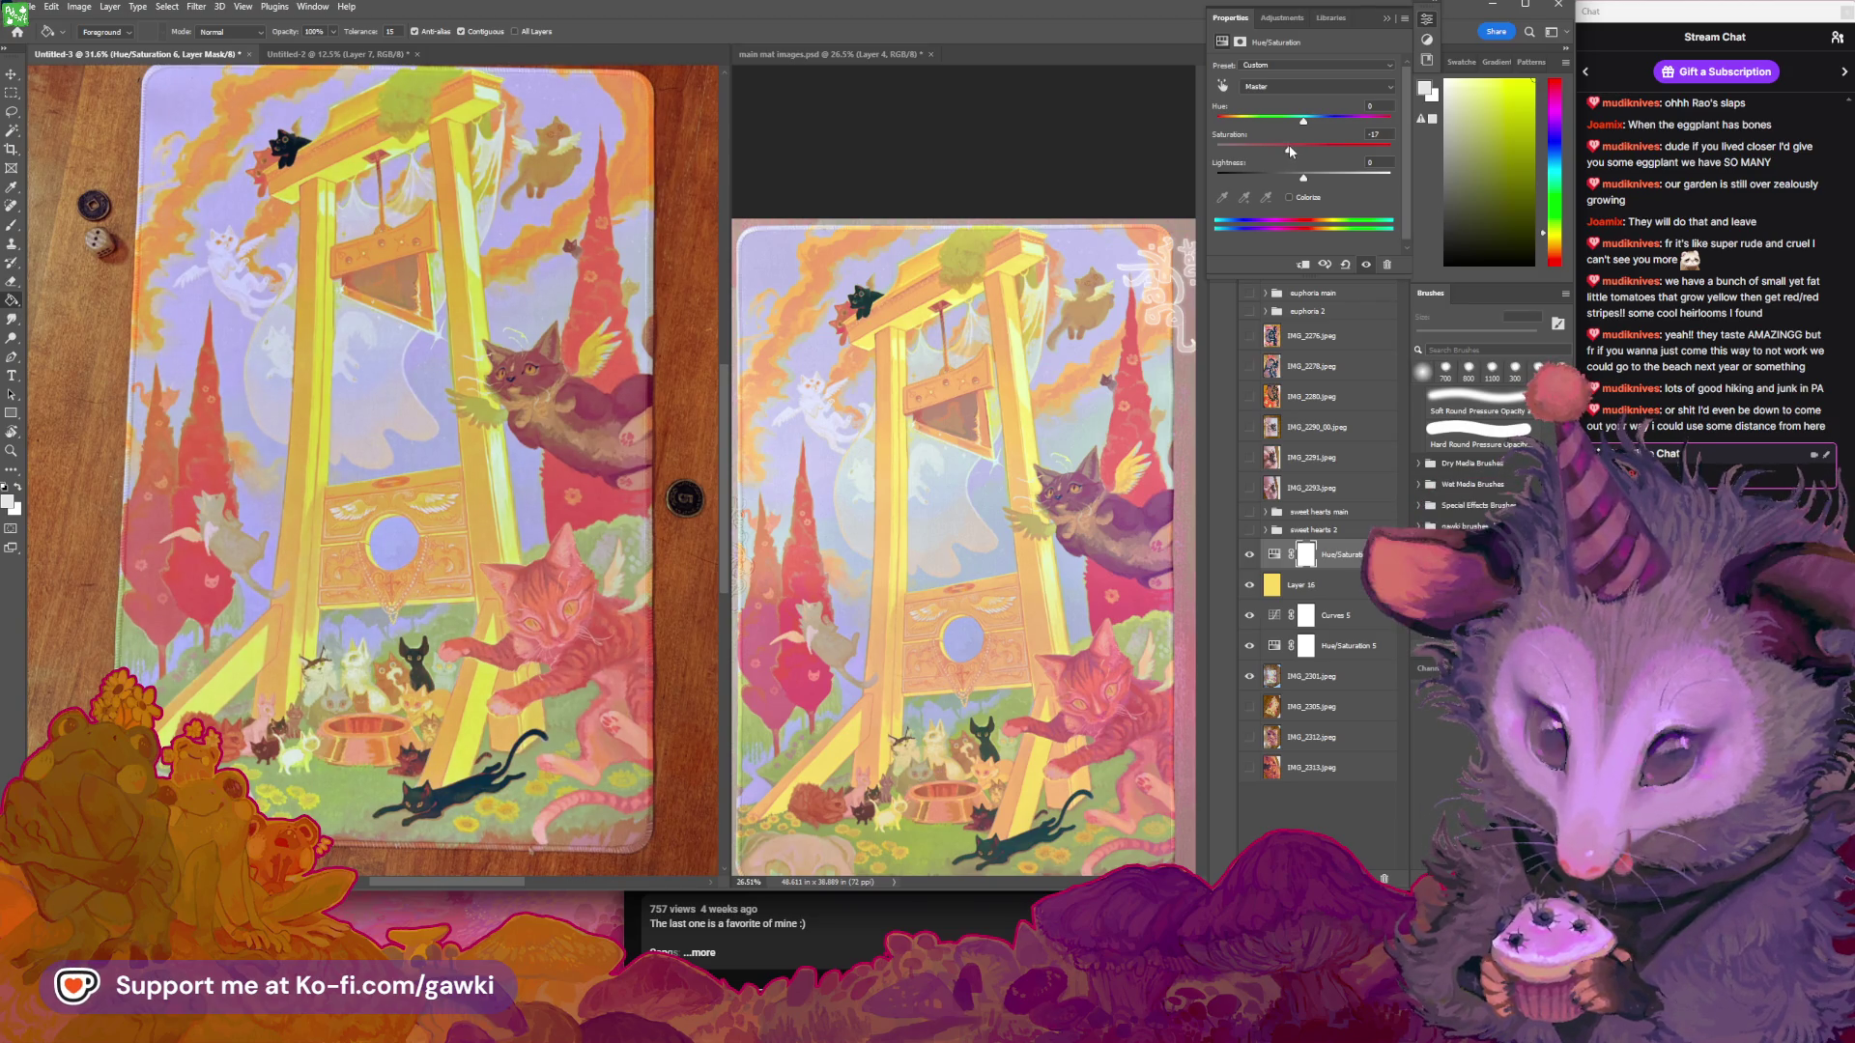
drag(1301, 123, 1303, 125)
drag(1291, 148, 1308, 181)
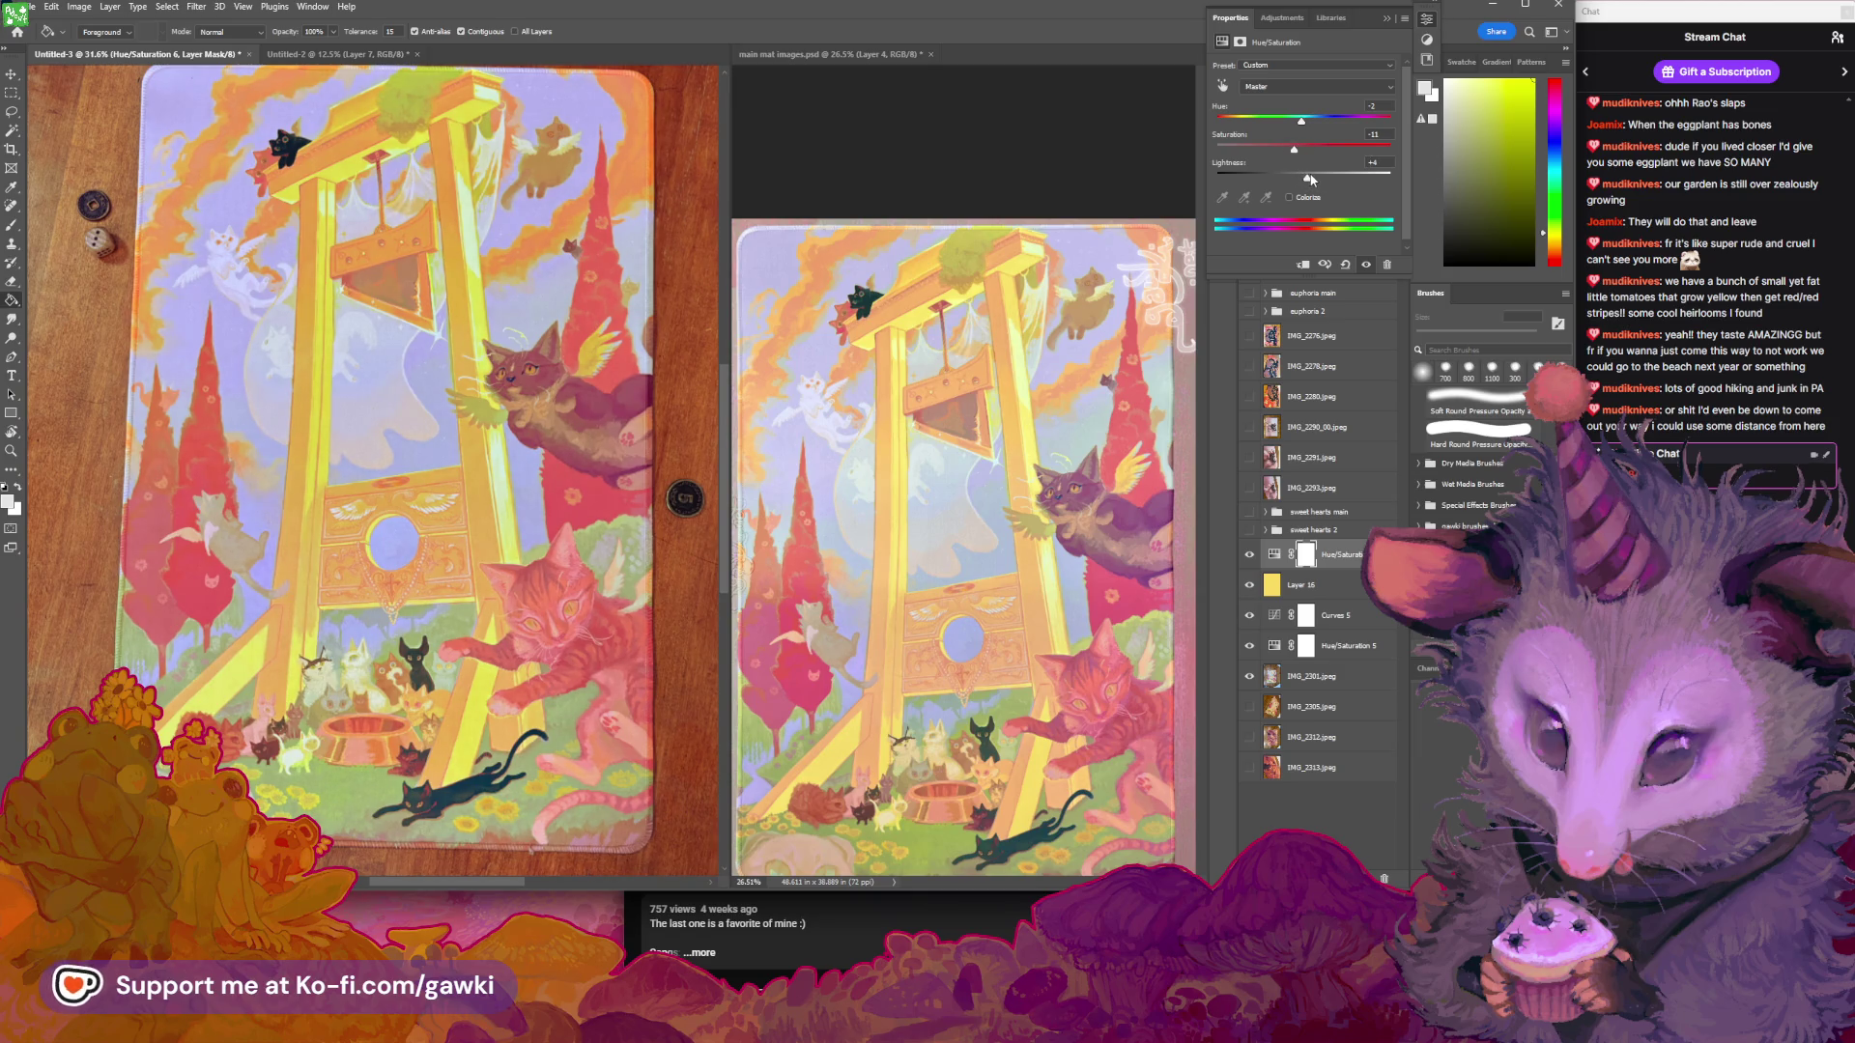
Zoom in on the playmat photo to inspect the new adjustment, then zoom back out
click(1387, 19)
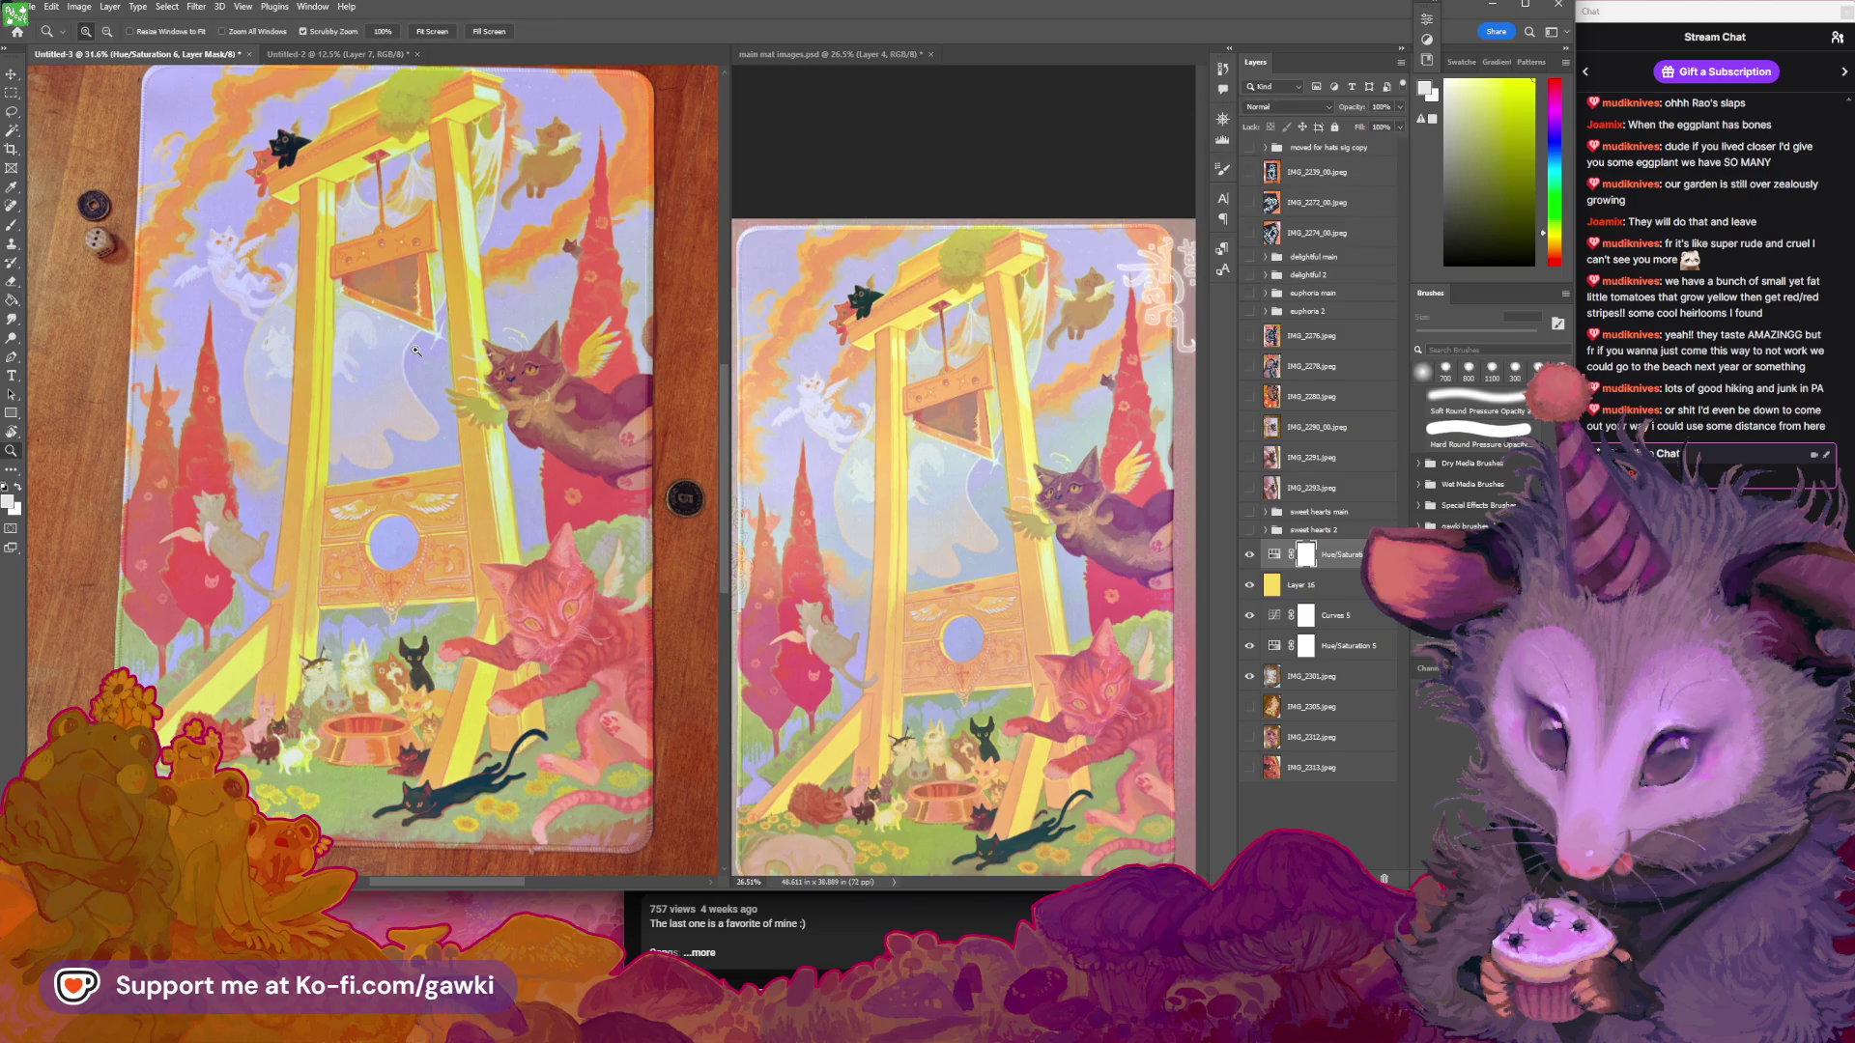
scroll(474, 345, down, 3)
key(z)
click(453, 357)
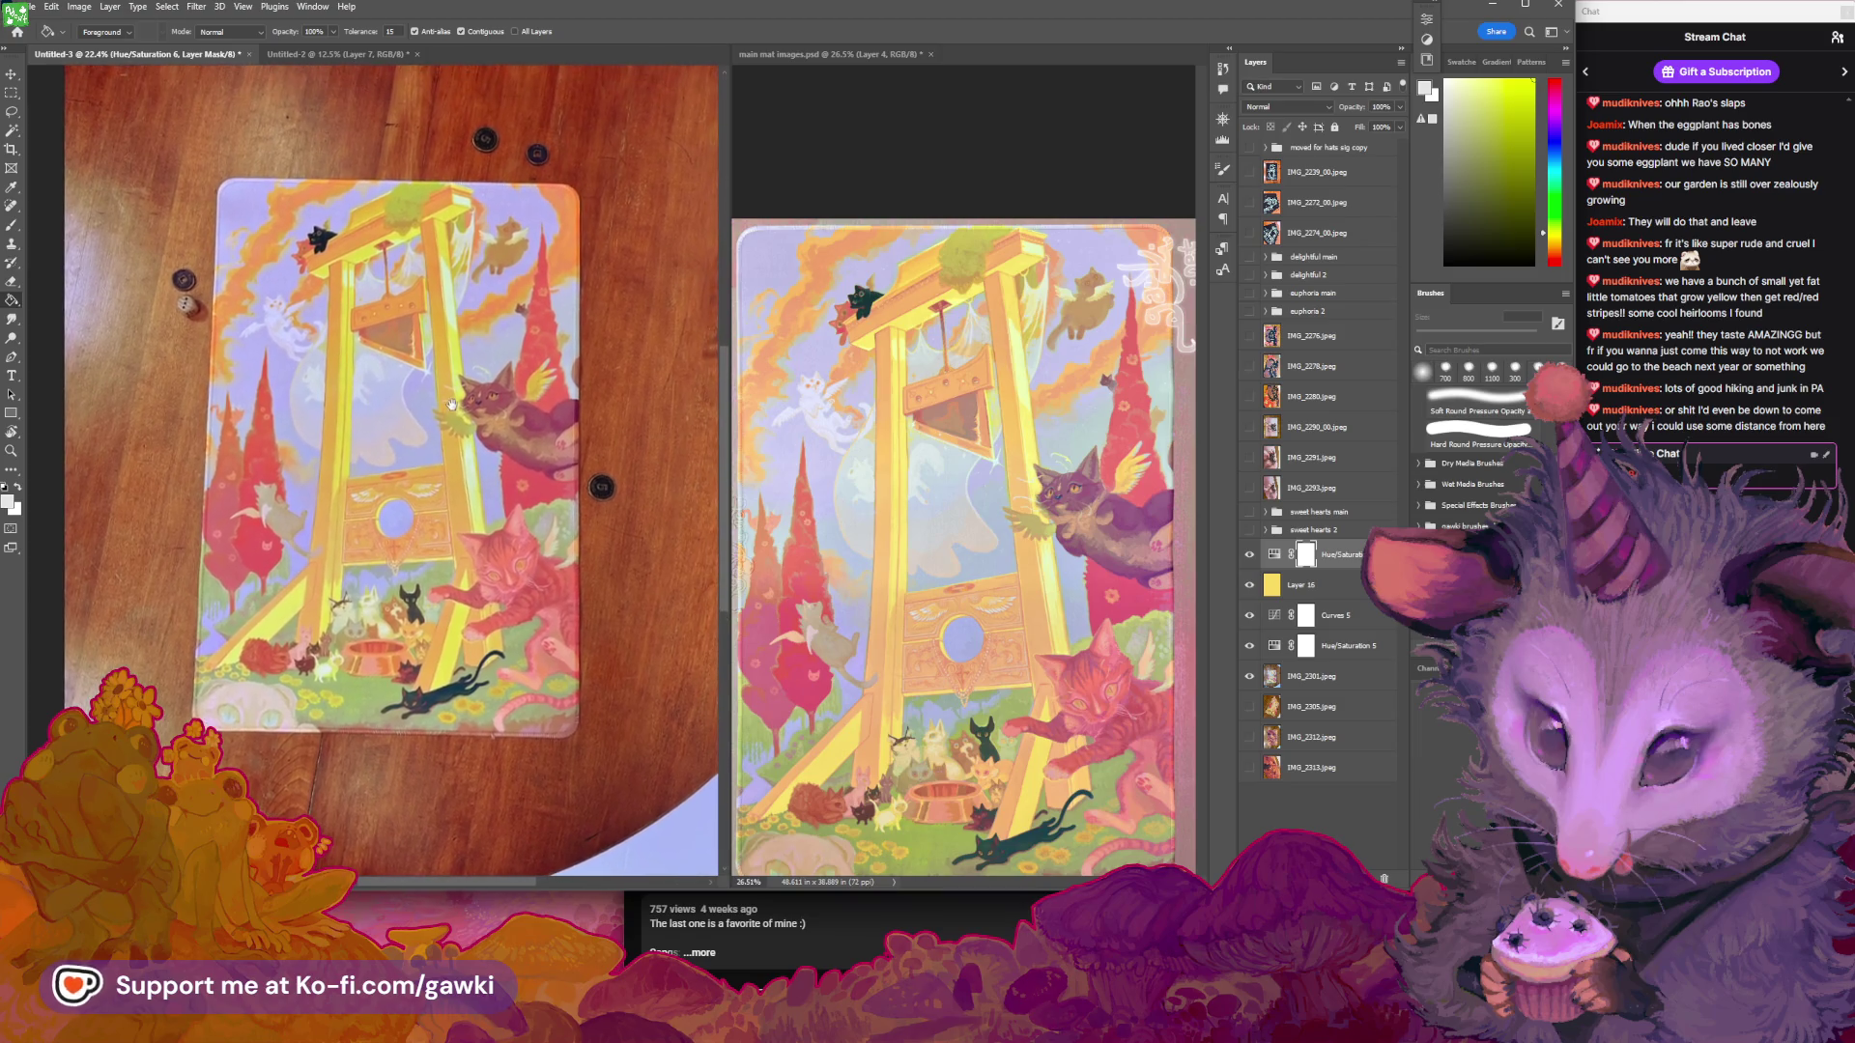
drag(453, 356, 548, 376)
key(z)
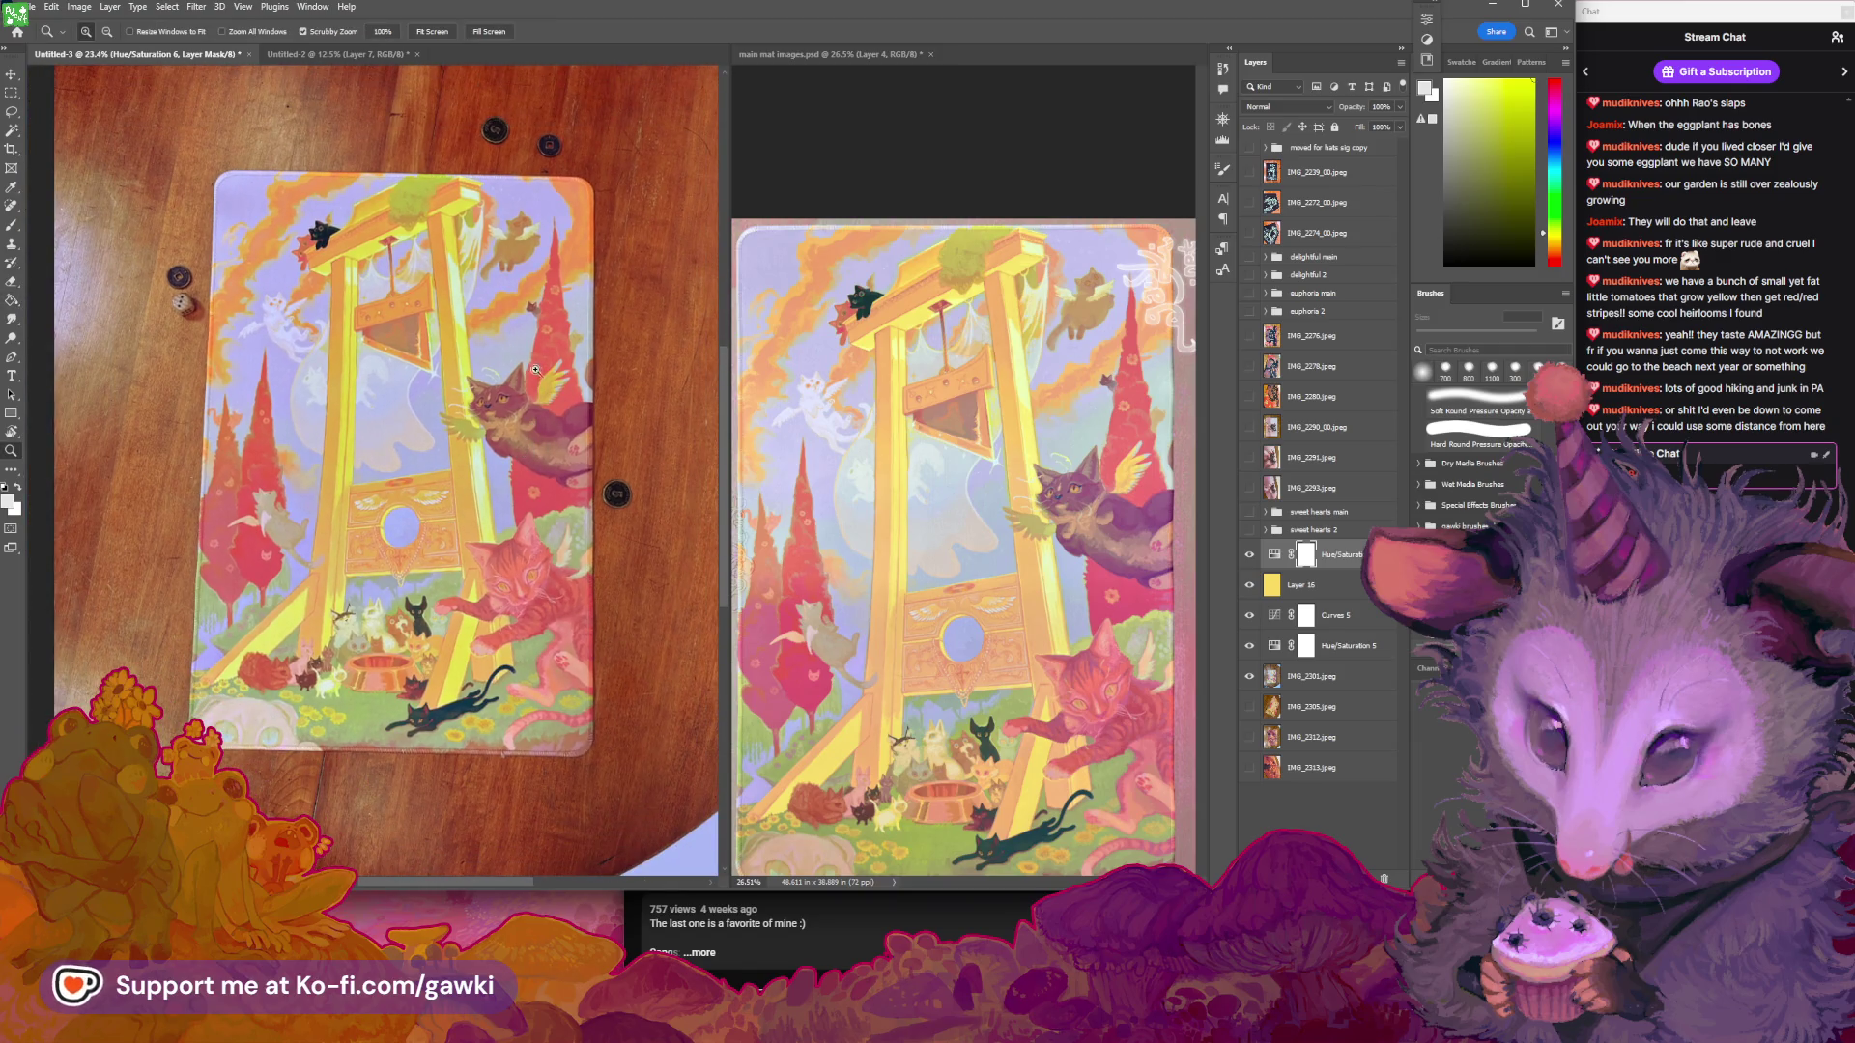
scroll(565, 432, down, 1)
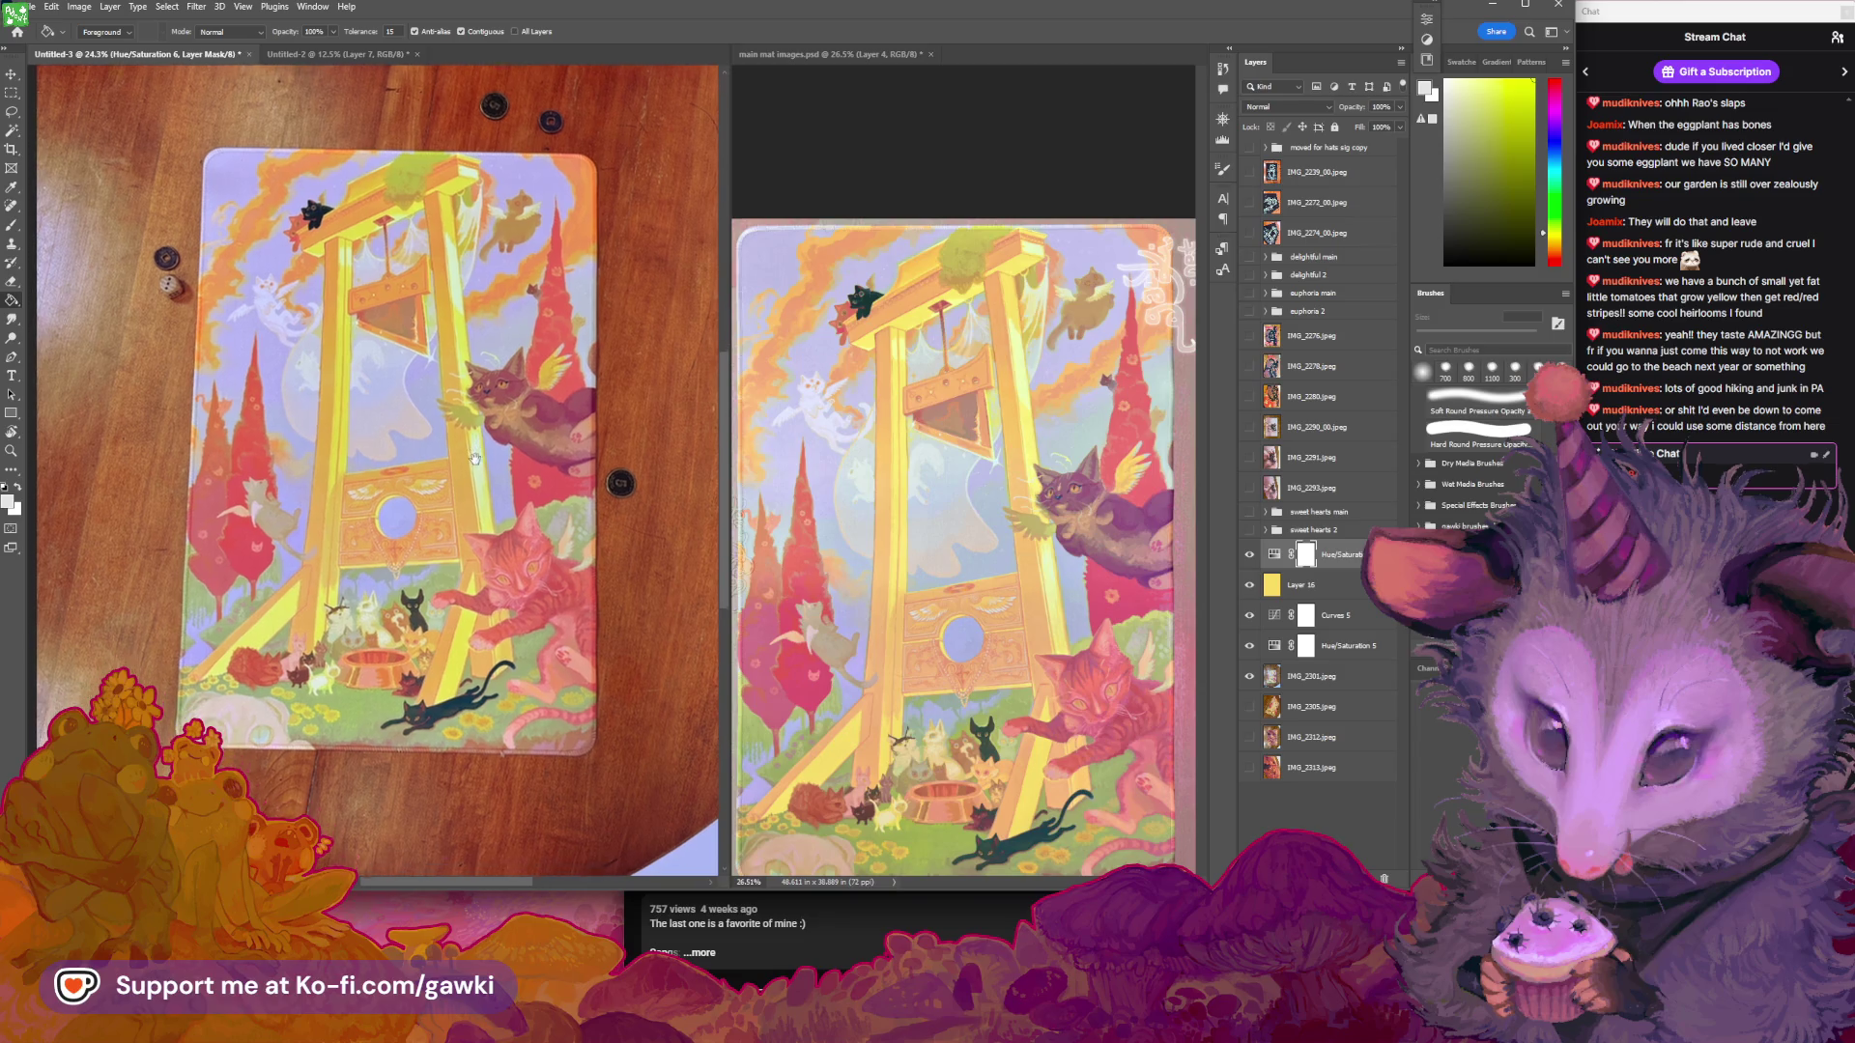
scroll(565, 432, up, 1)
Raise Hue/Saturation 6's Lightness to +9 using the arrow keys
click(1274, 555)
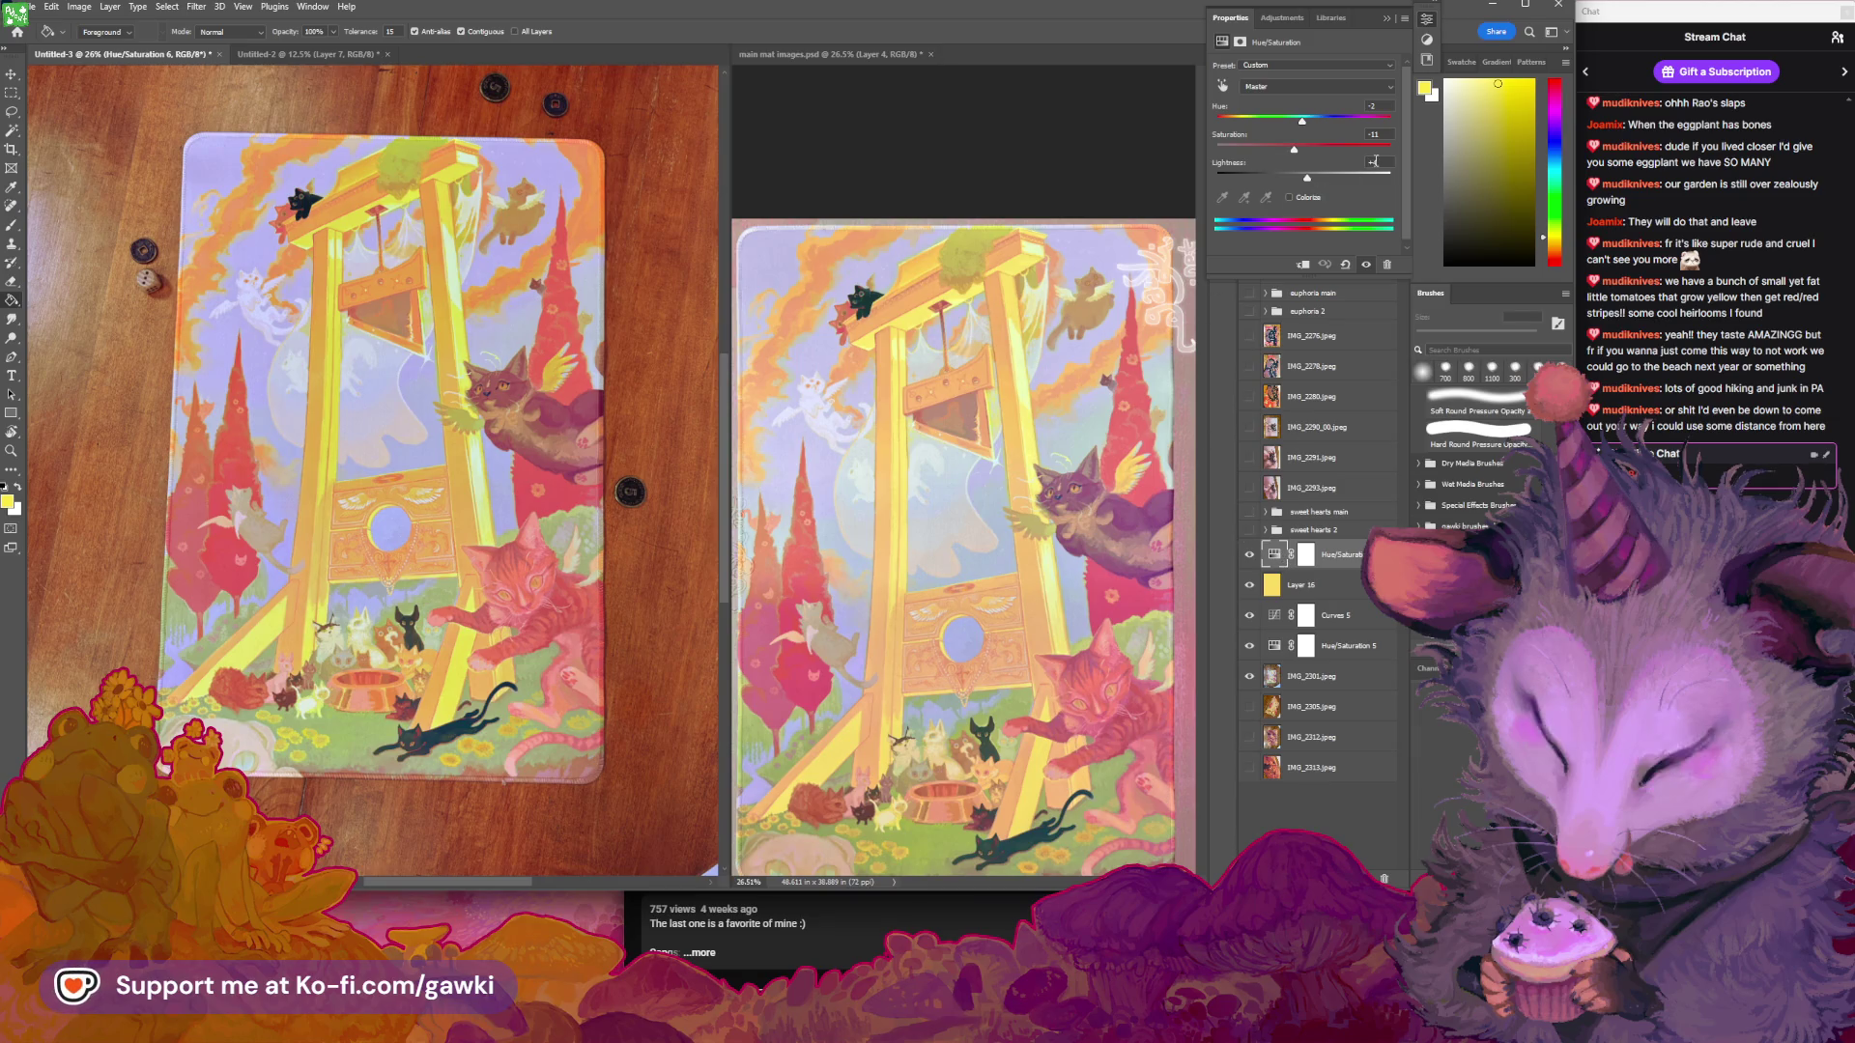
click(1311, 177)
key(Up)
key(Up)
key(Up)
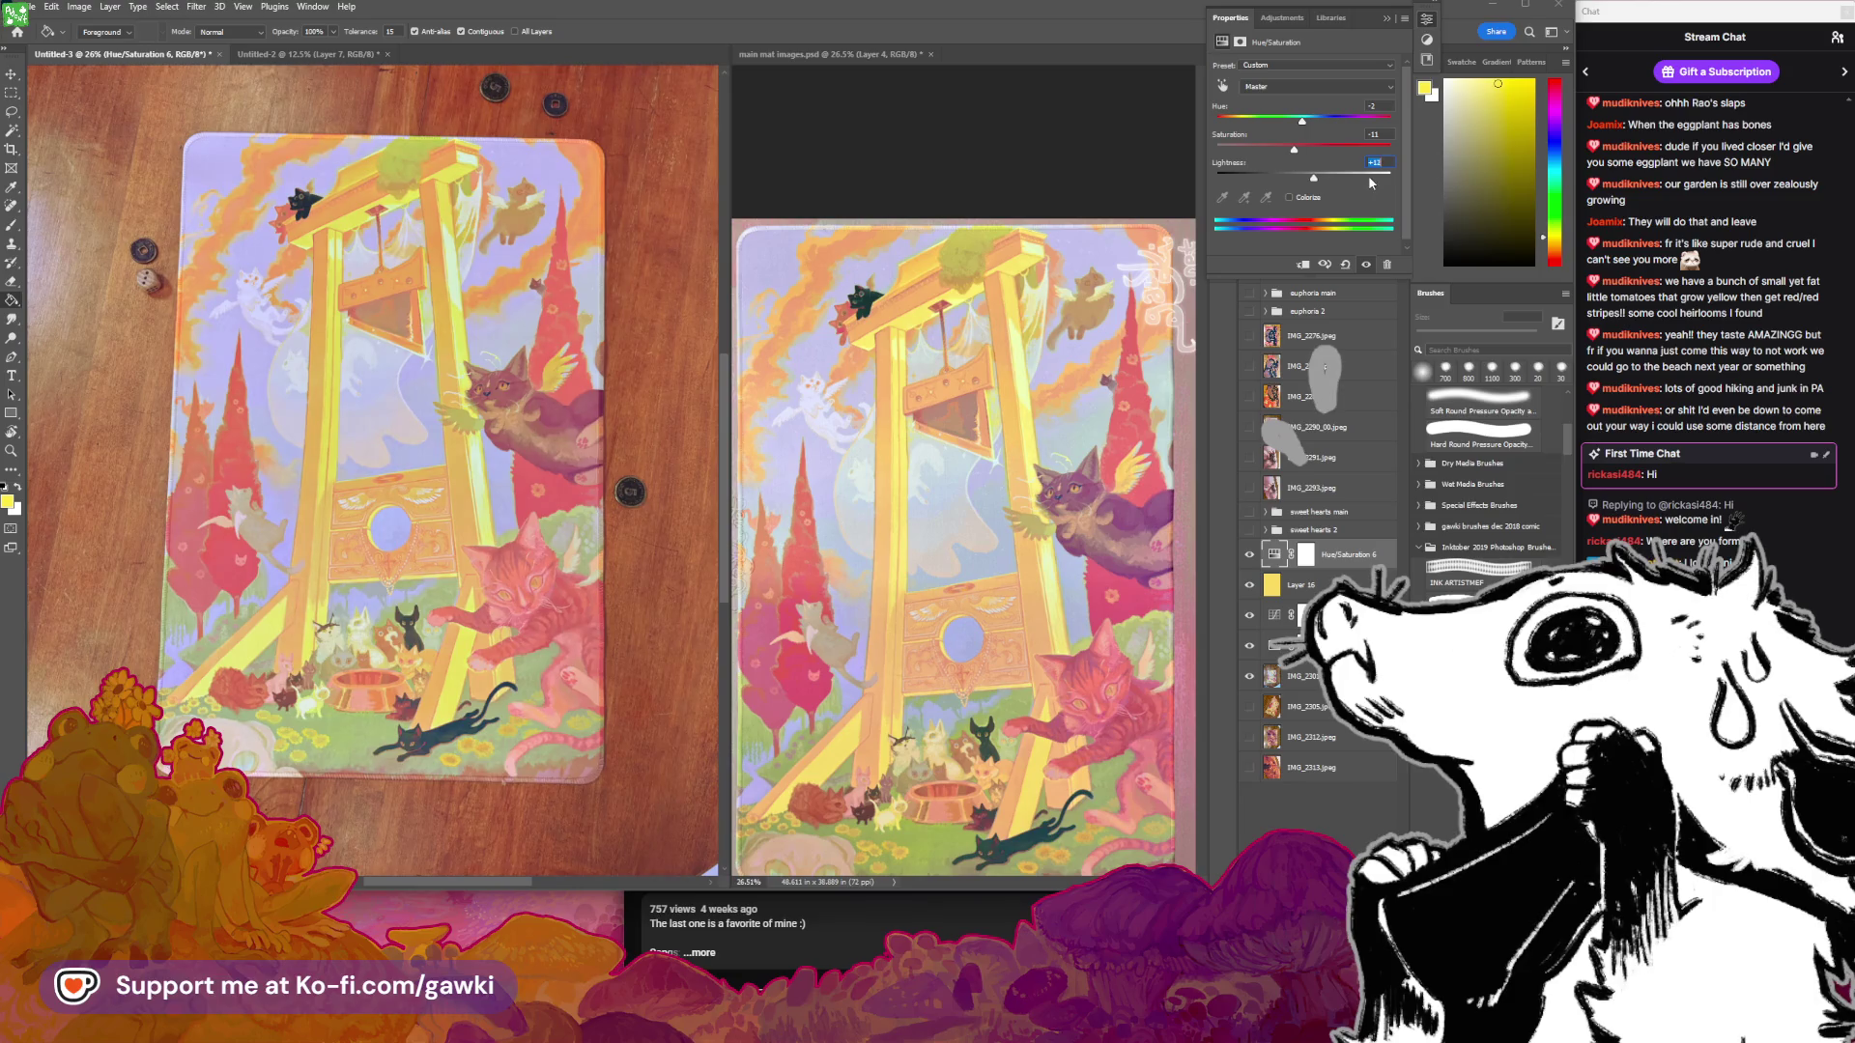
key(Up)
key(Up)
key(Up)
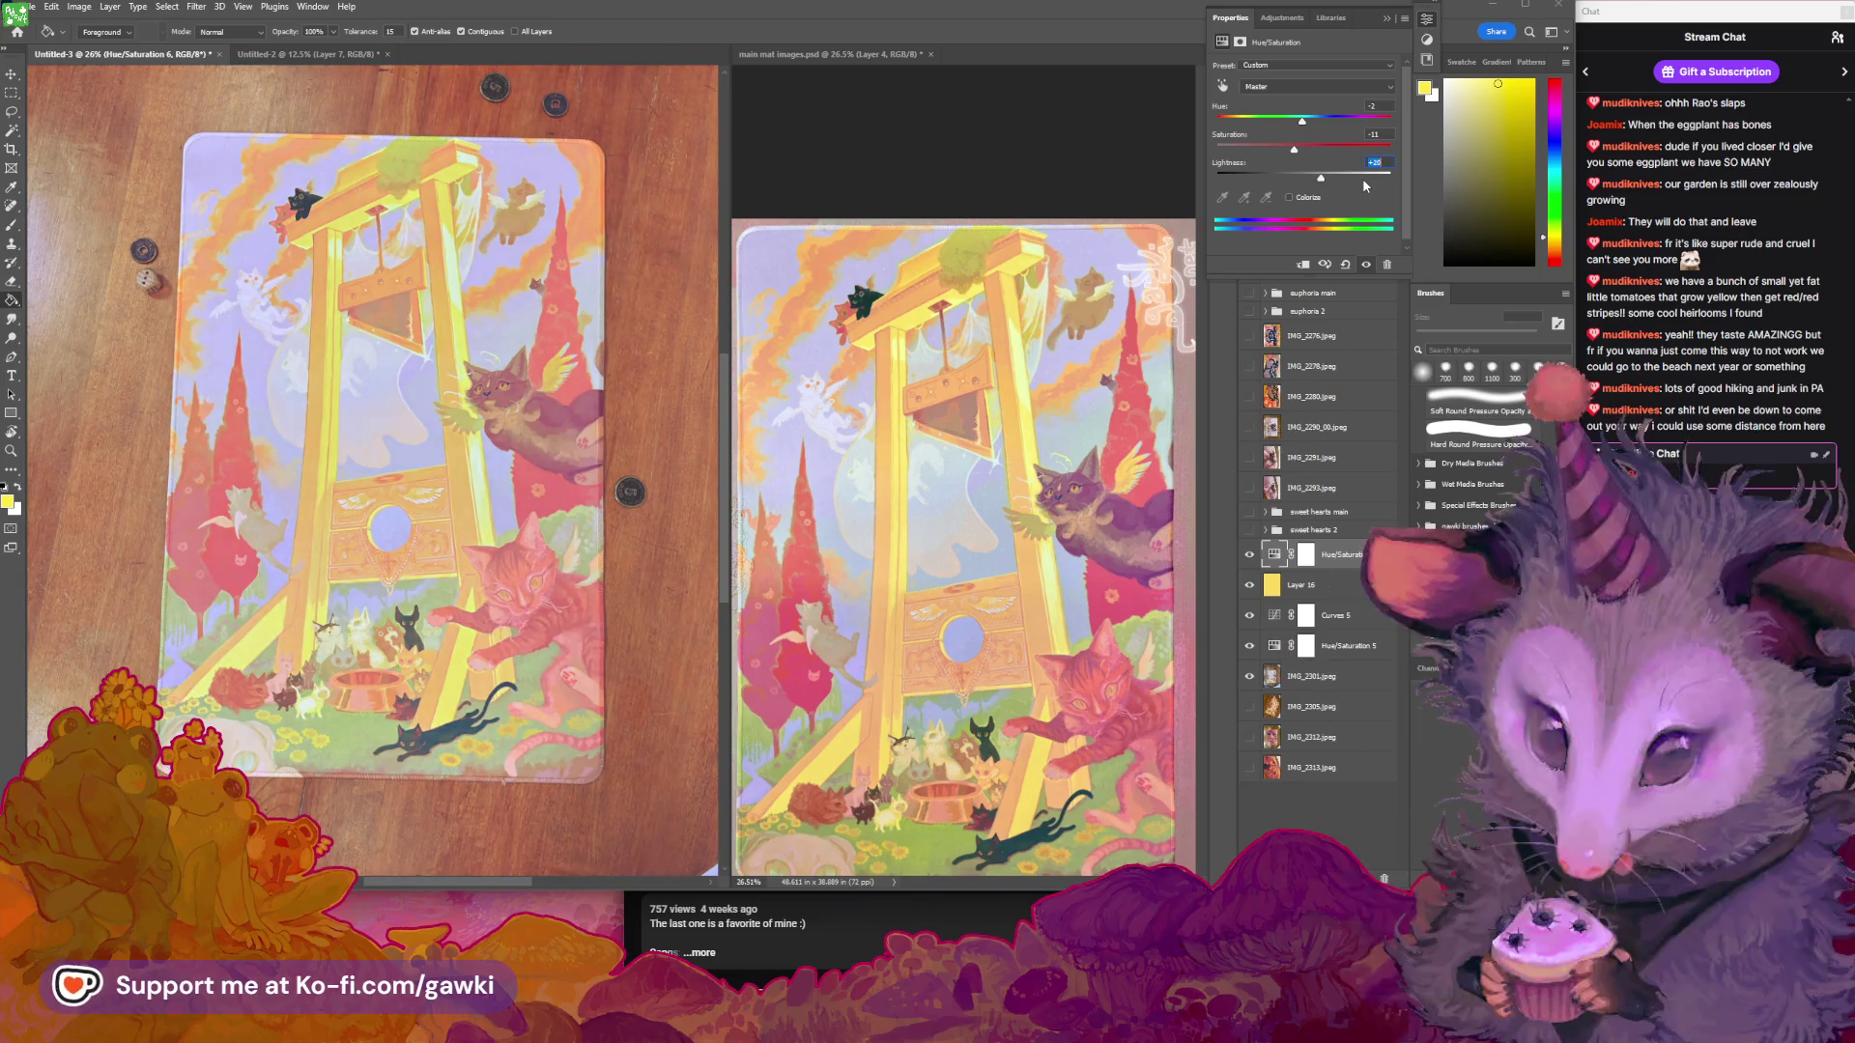
key(Down)
key(Down)
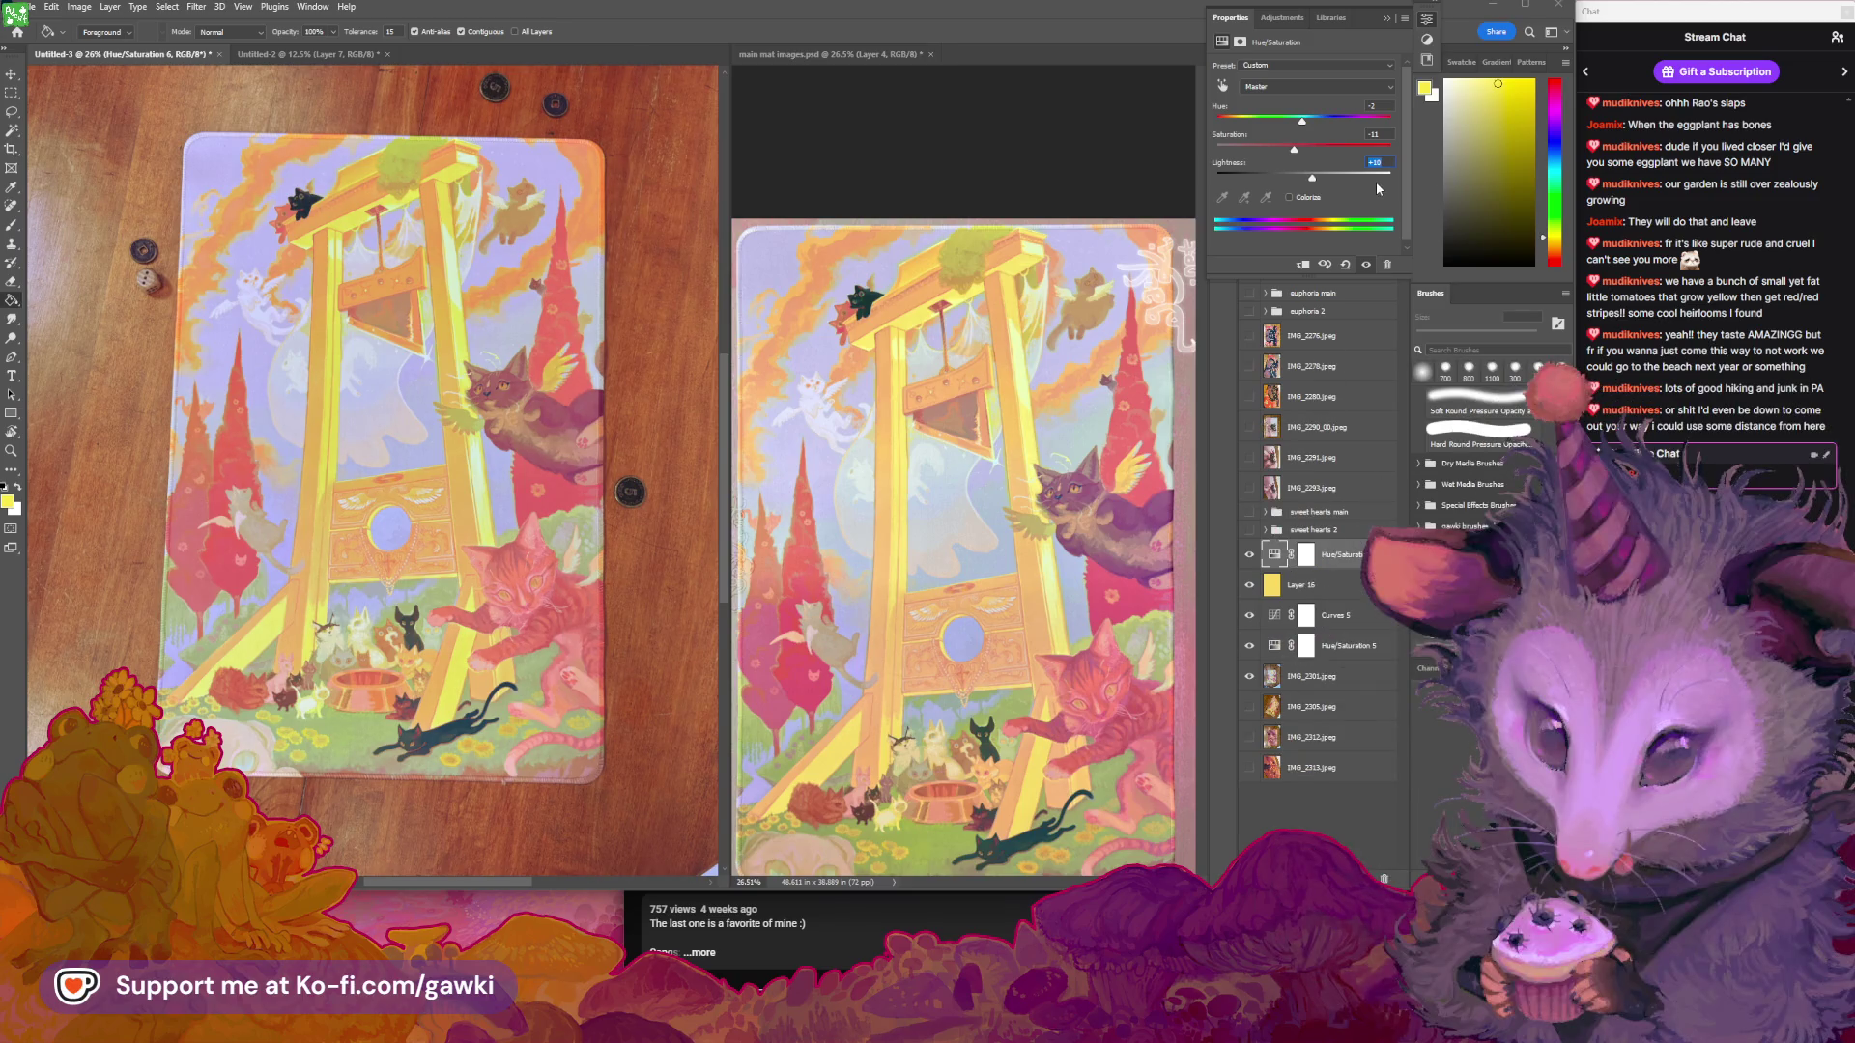
key(Down)
click(1276, 619)
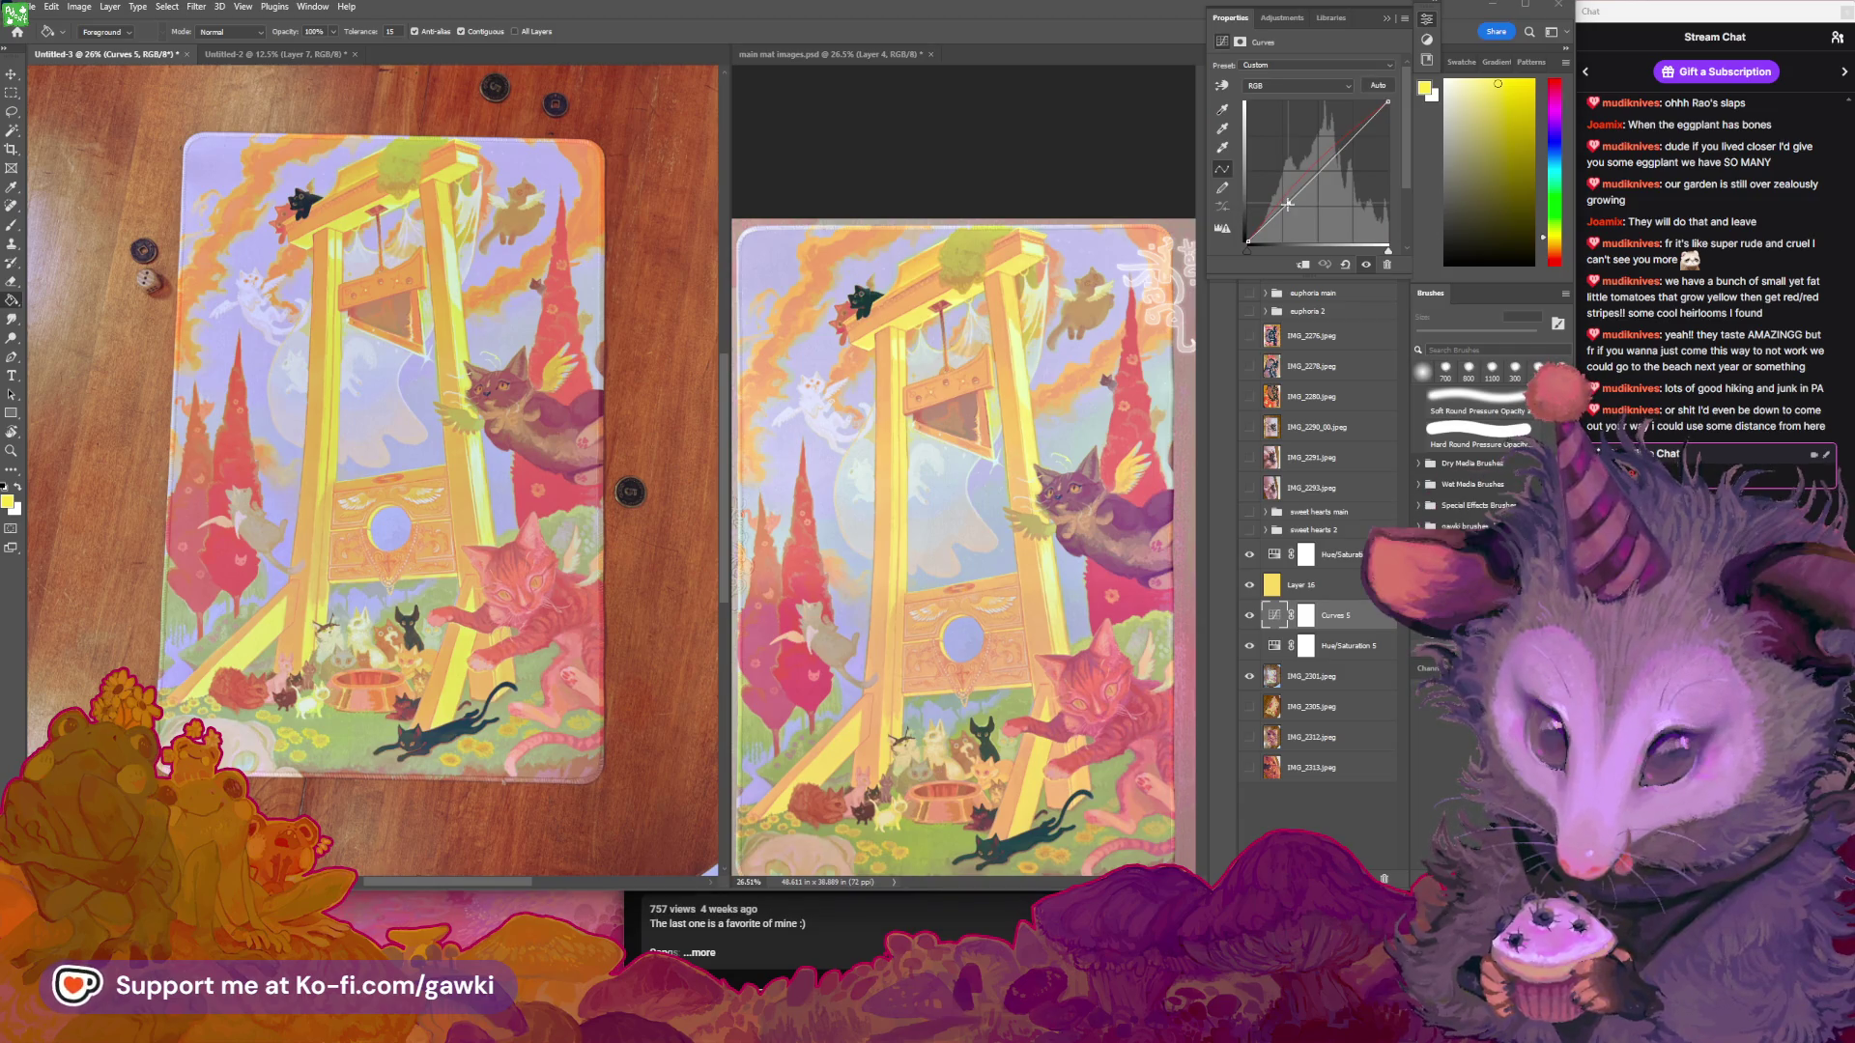
Lift the RGB curve slightly, then add a point on the Green curve and lower it
drag(1287, 203, 1287, 206)
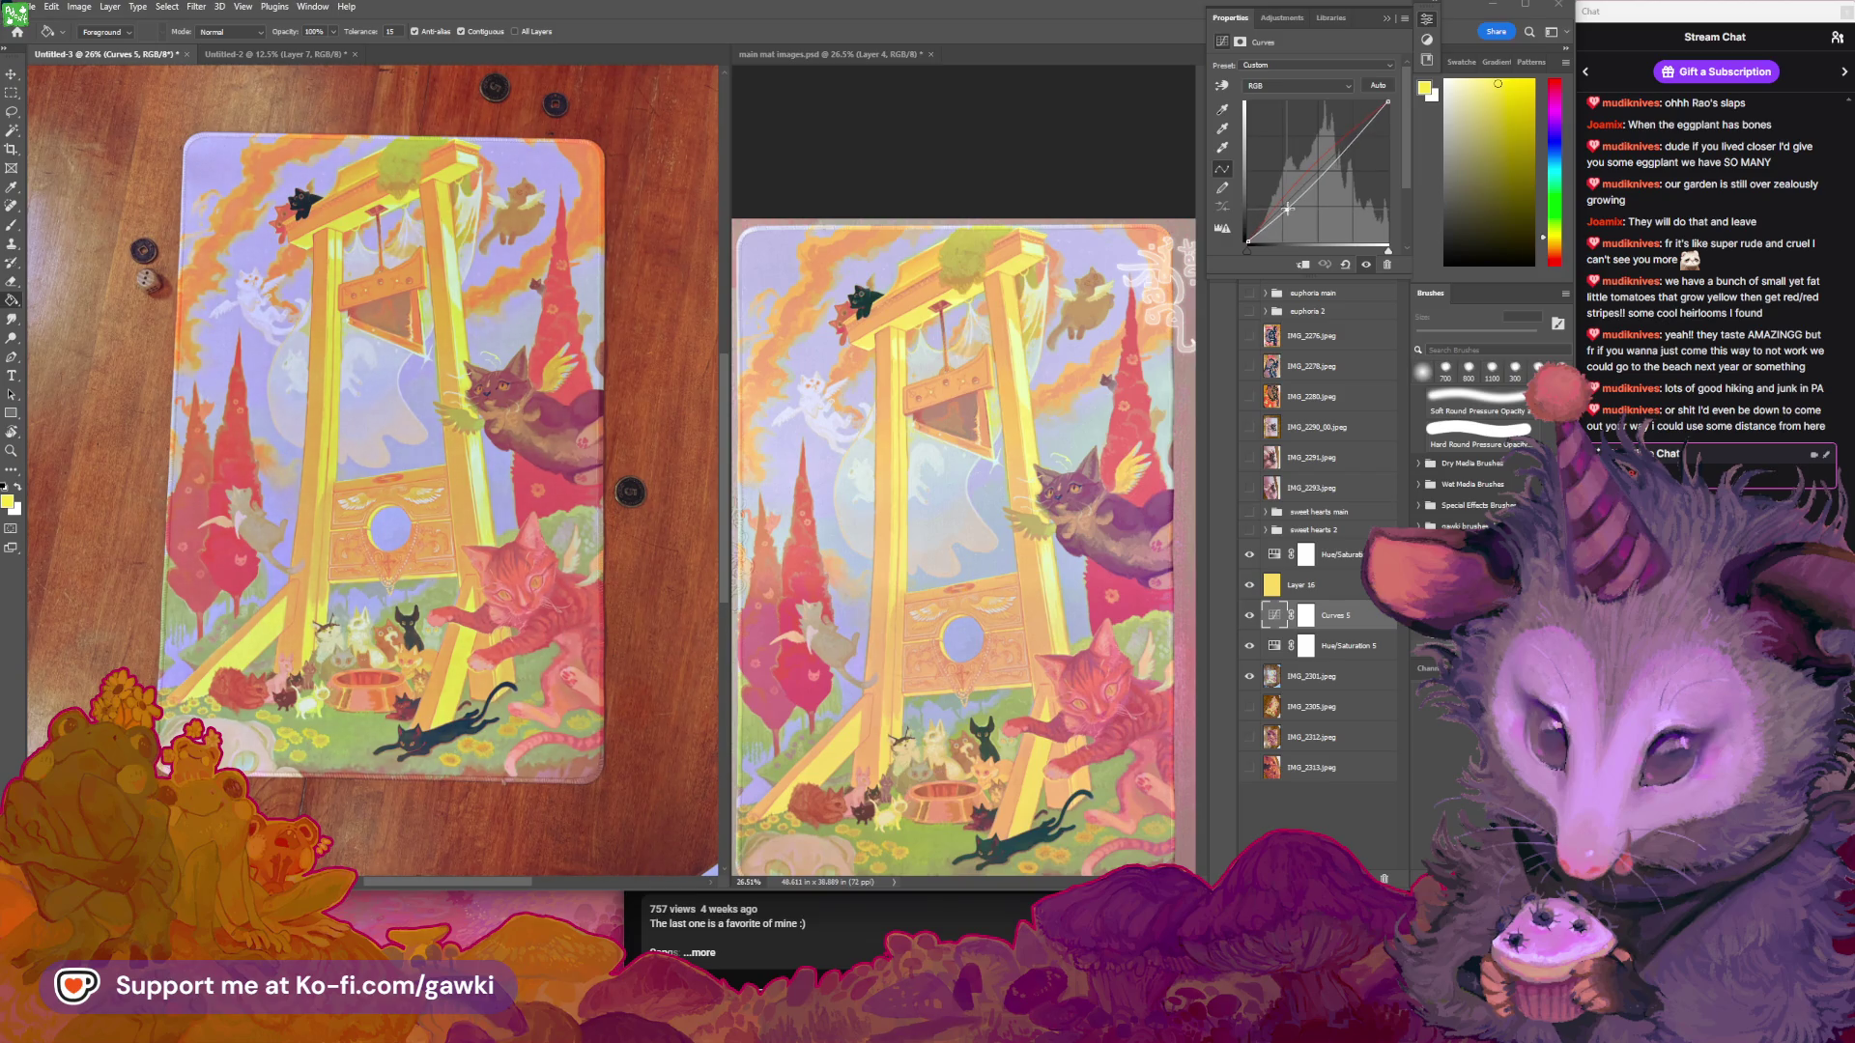
drag(1310, 186, 1323, 167)
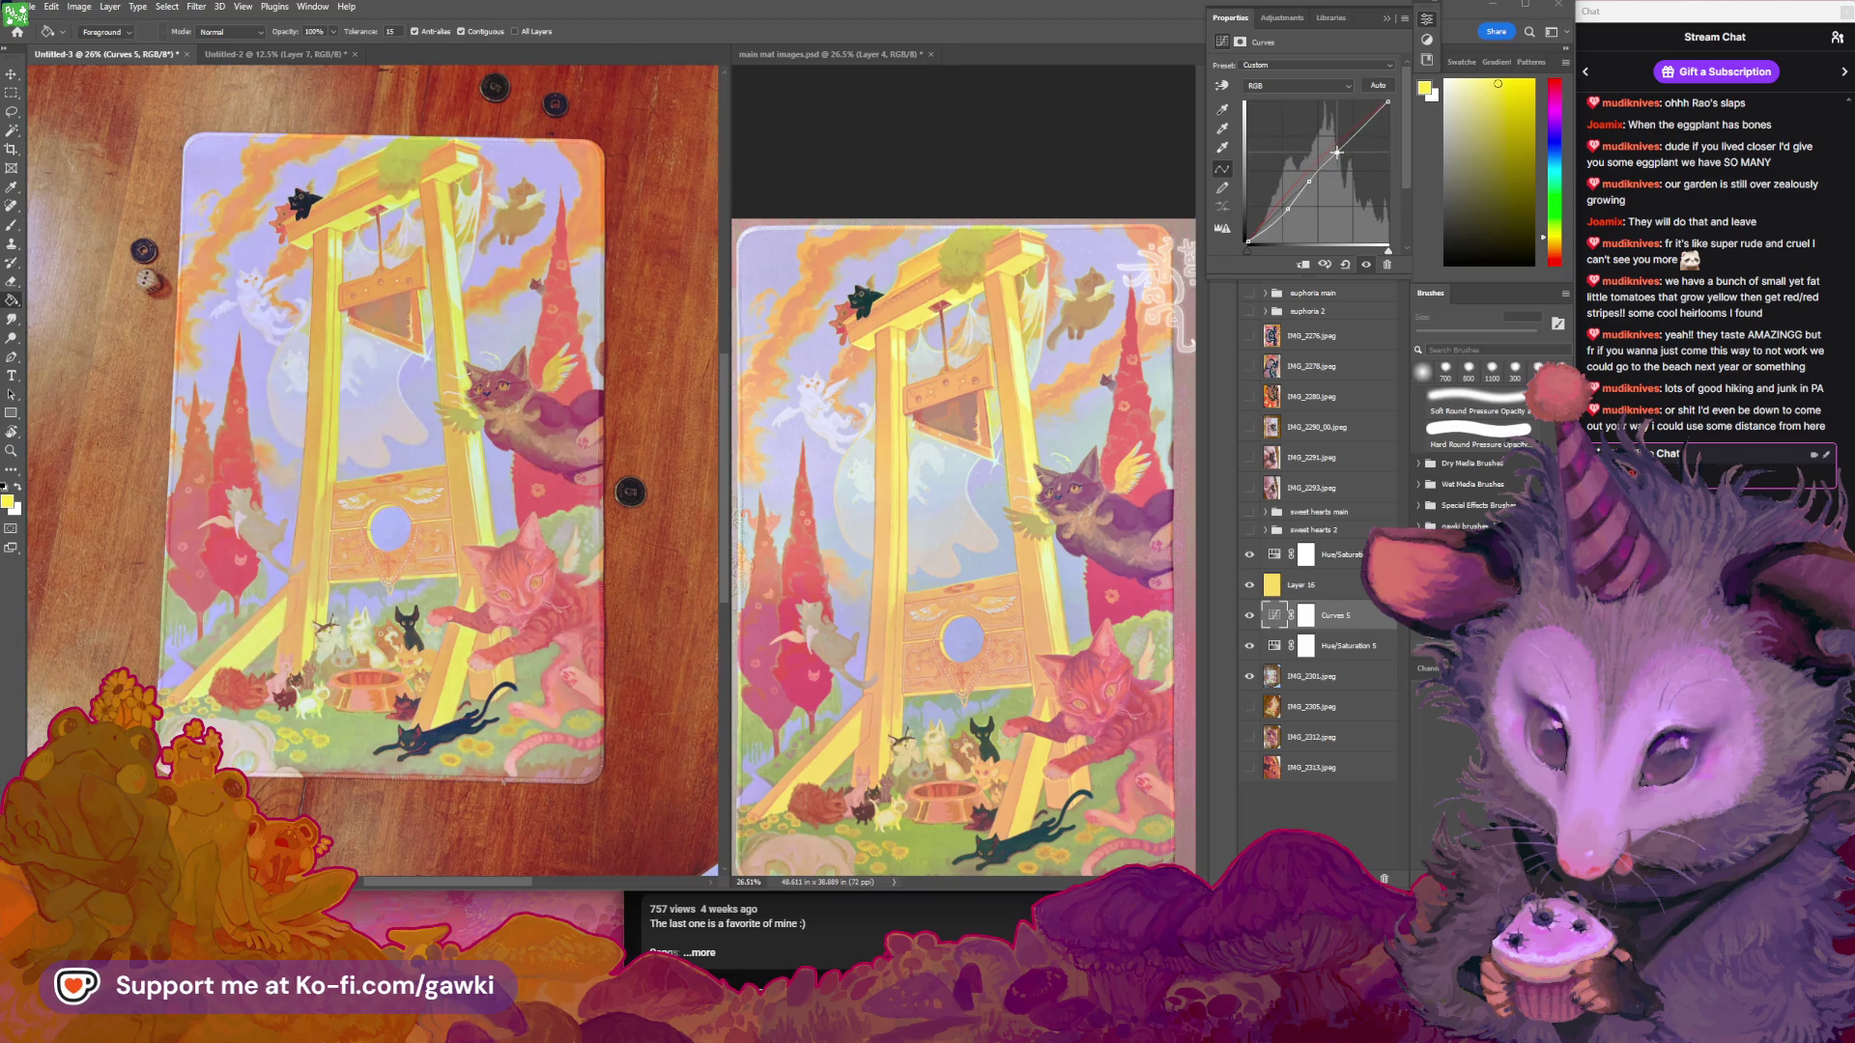
click(1285, 88)
click(1256, 120)
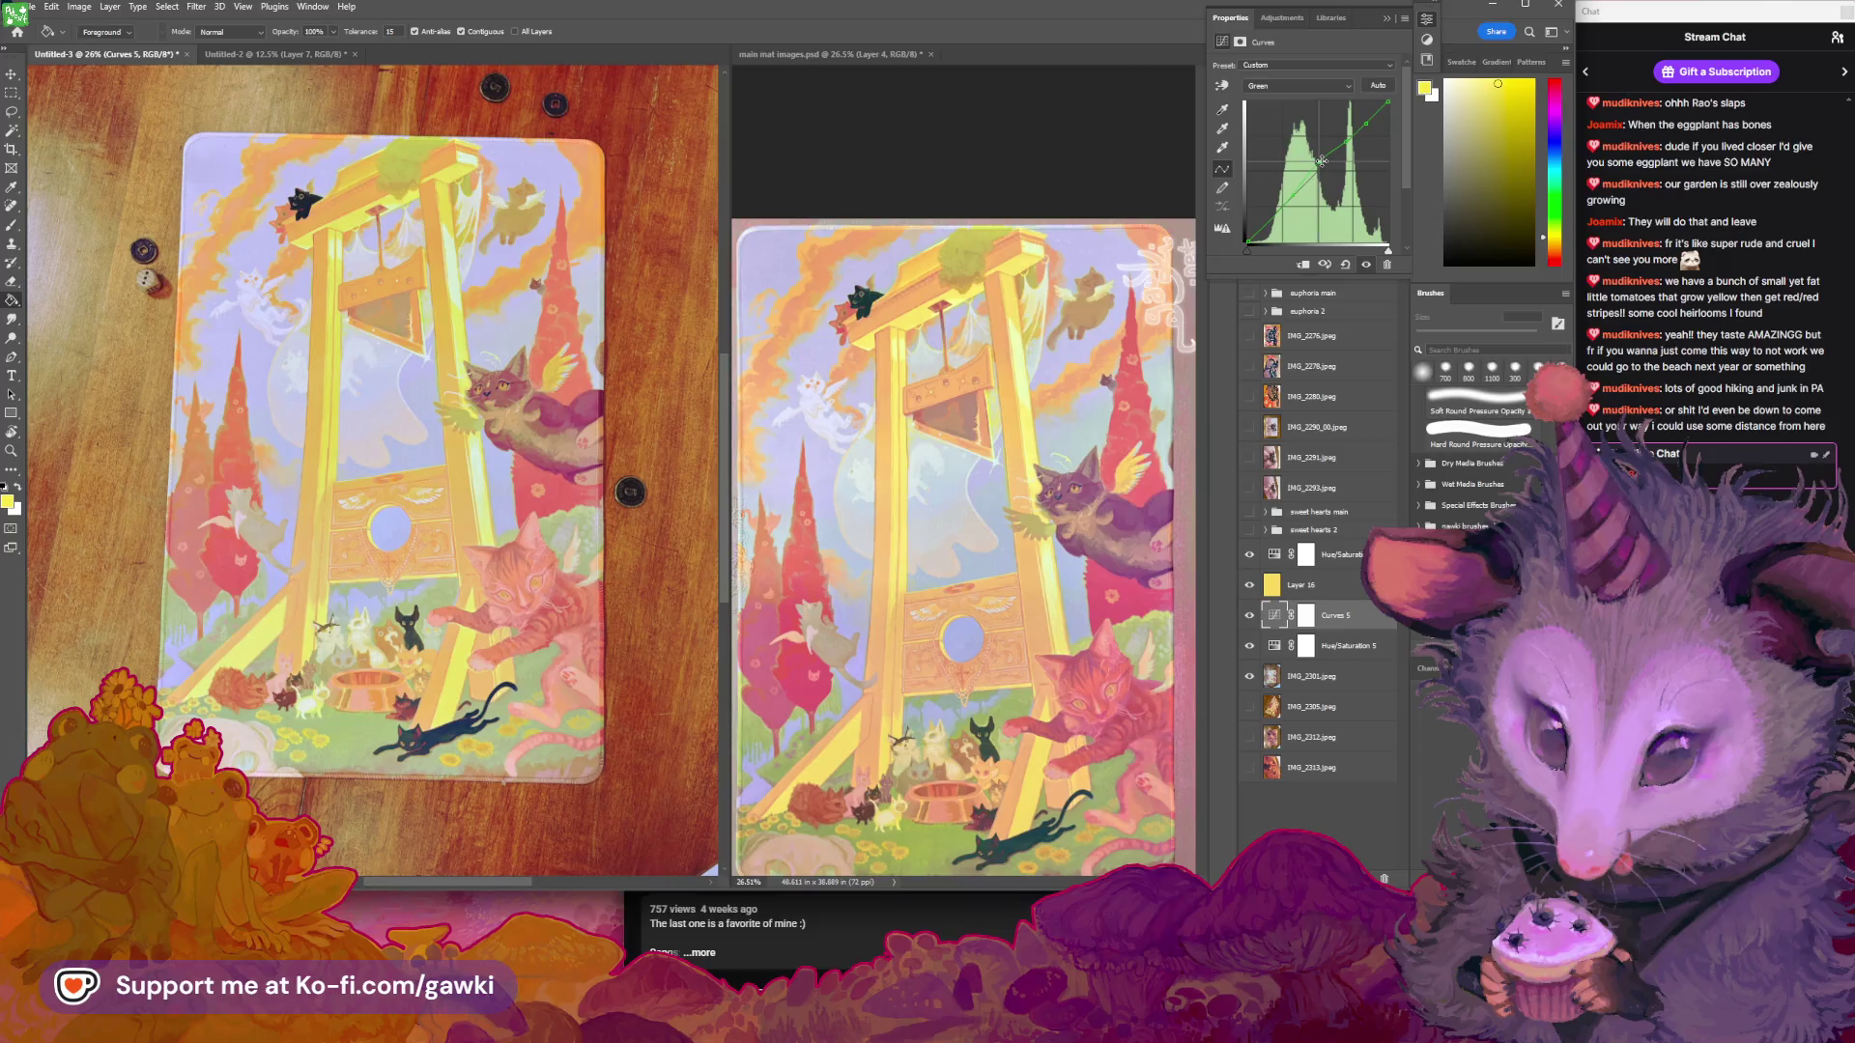
click(1321, 162)
drag(1320, 165, 1318, 169)
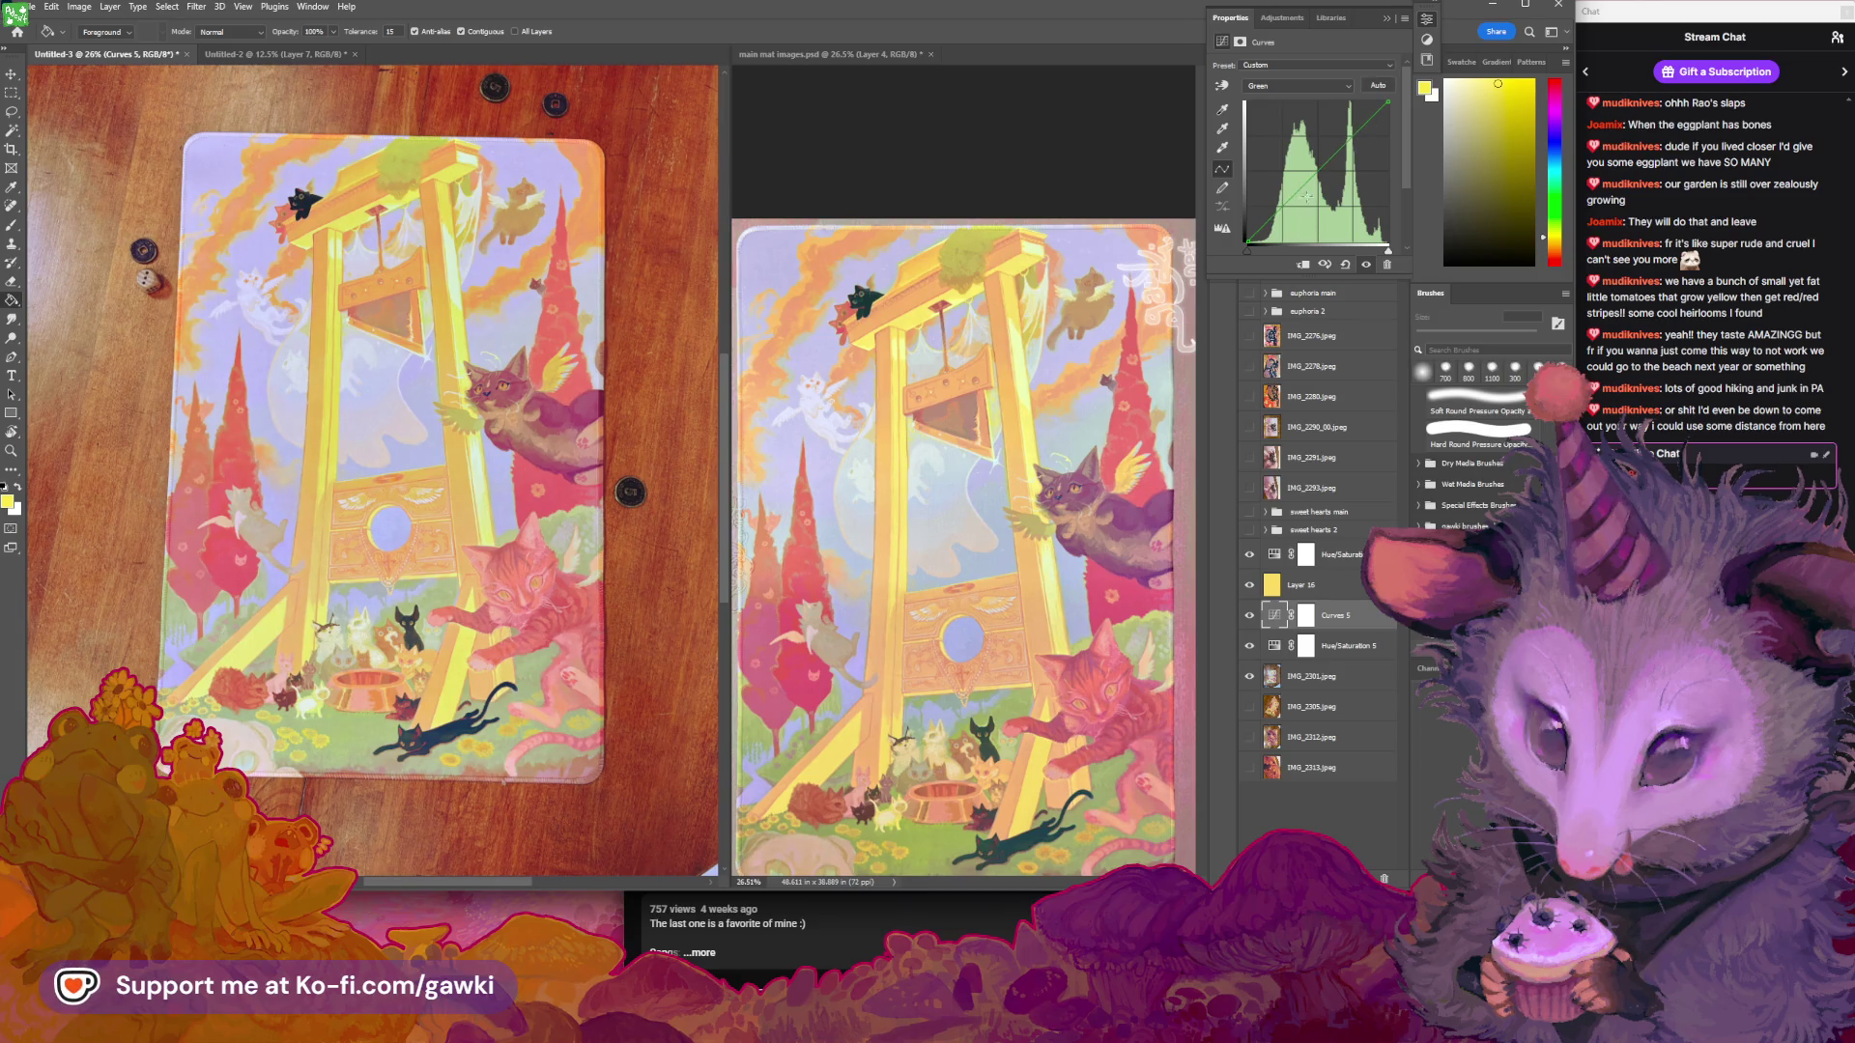
Reshape the Green curve, raising its upper point to add yellow-green
click(1323, 85)
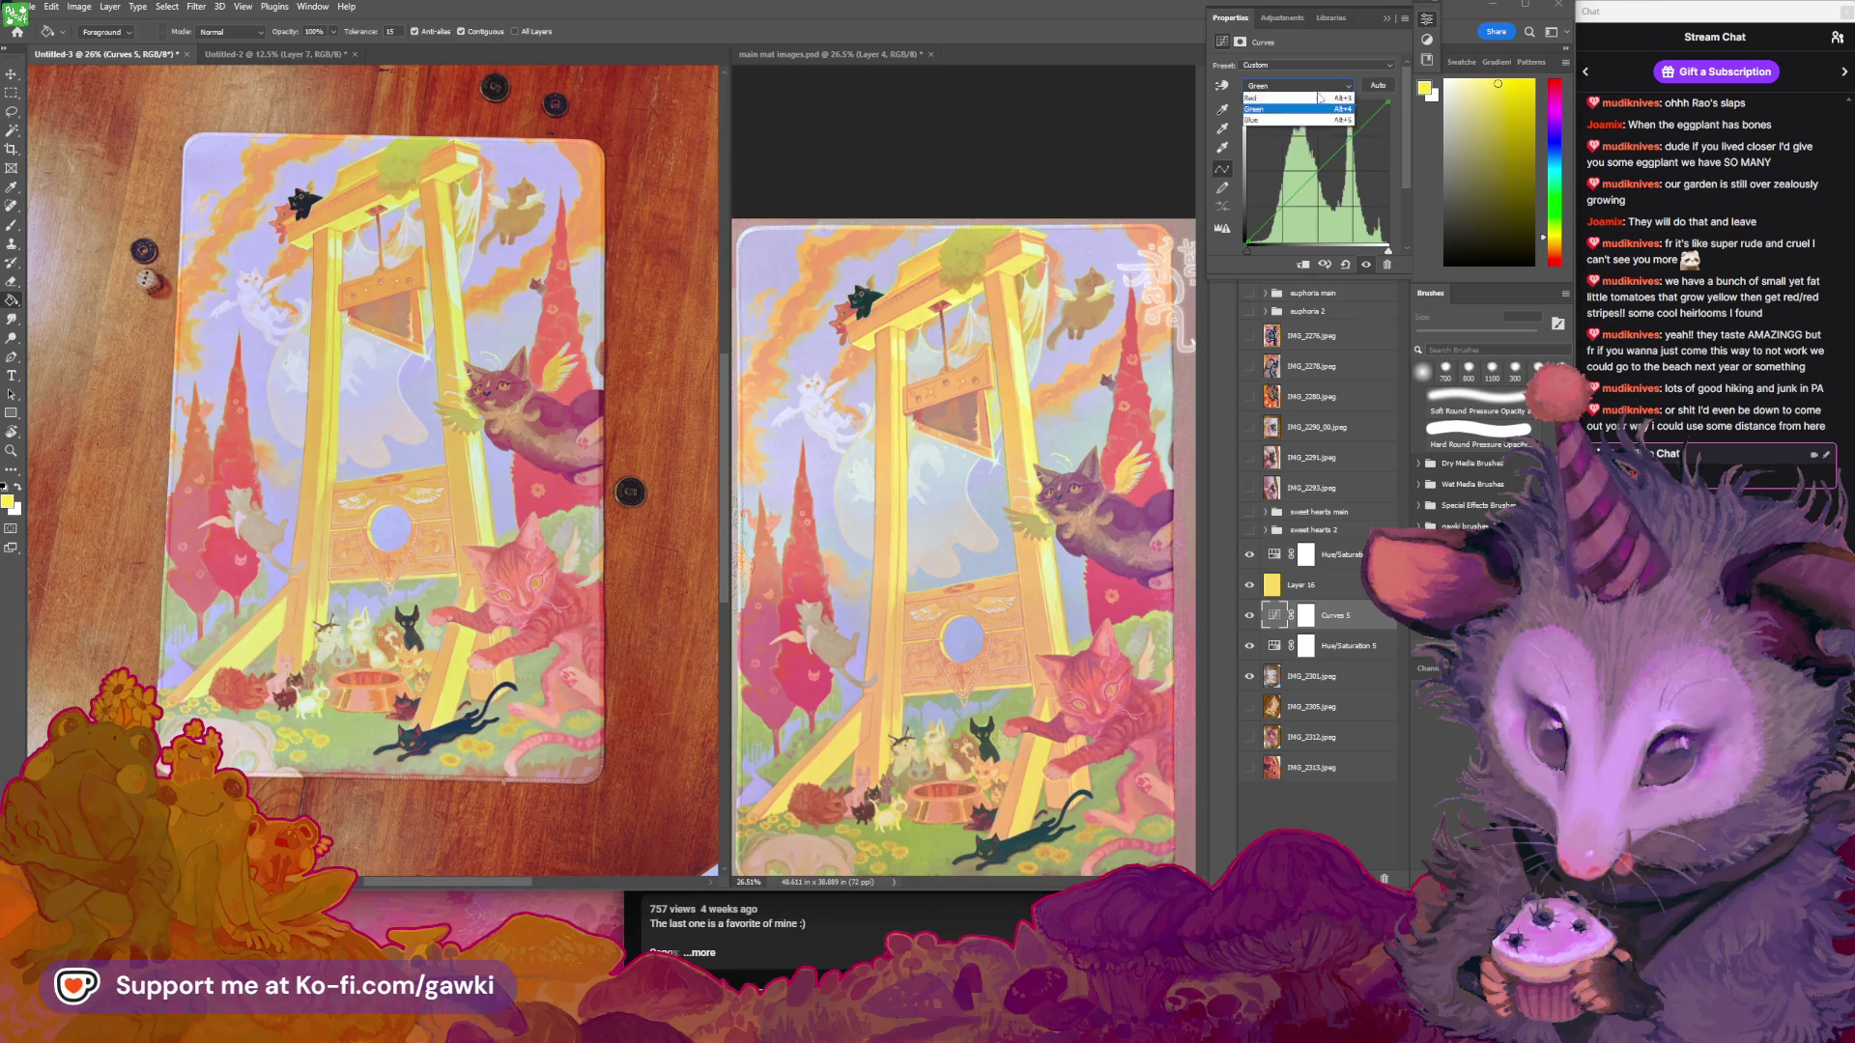
click(1281, 119)
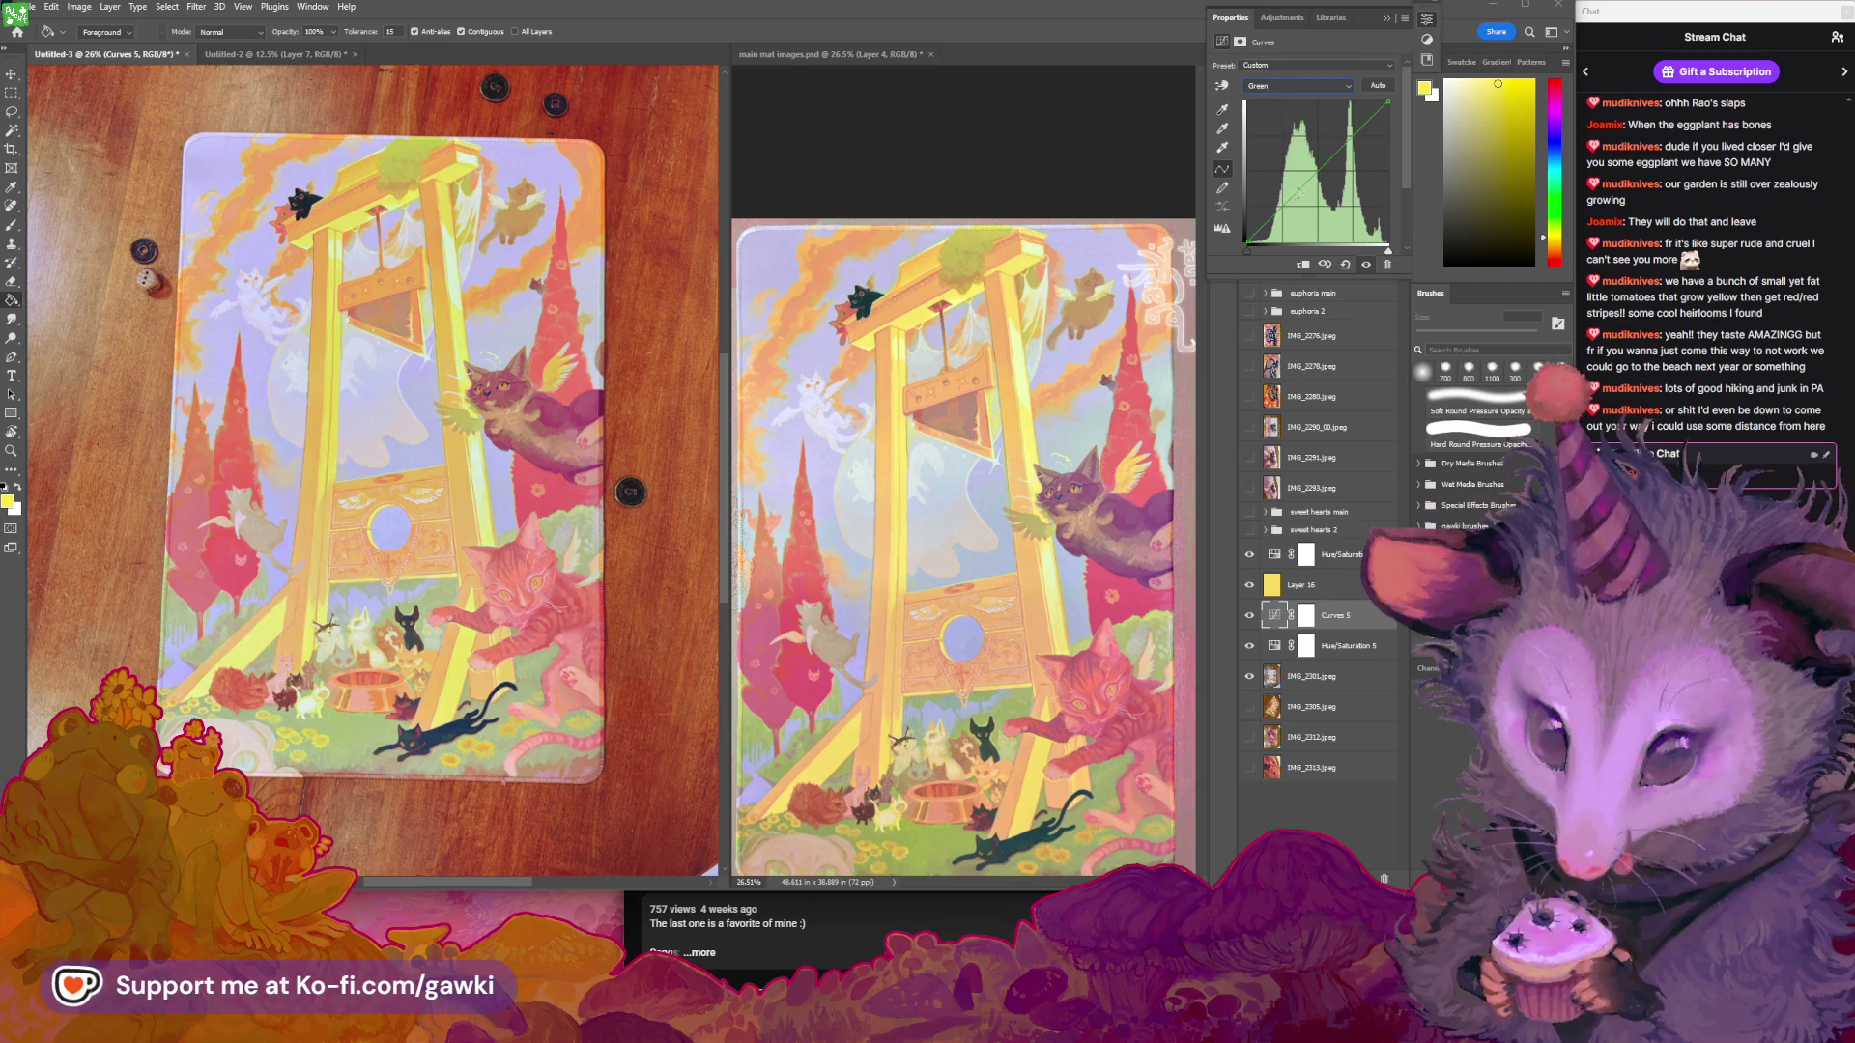
drag(1278, 206, 1274, 205)
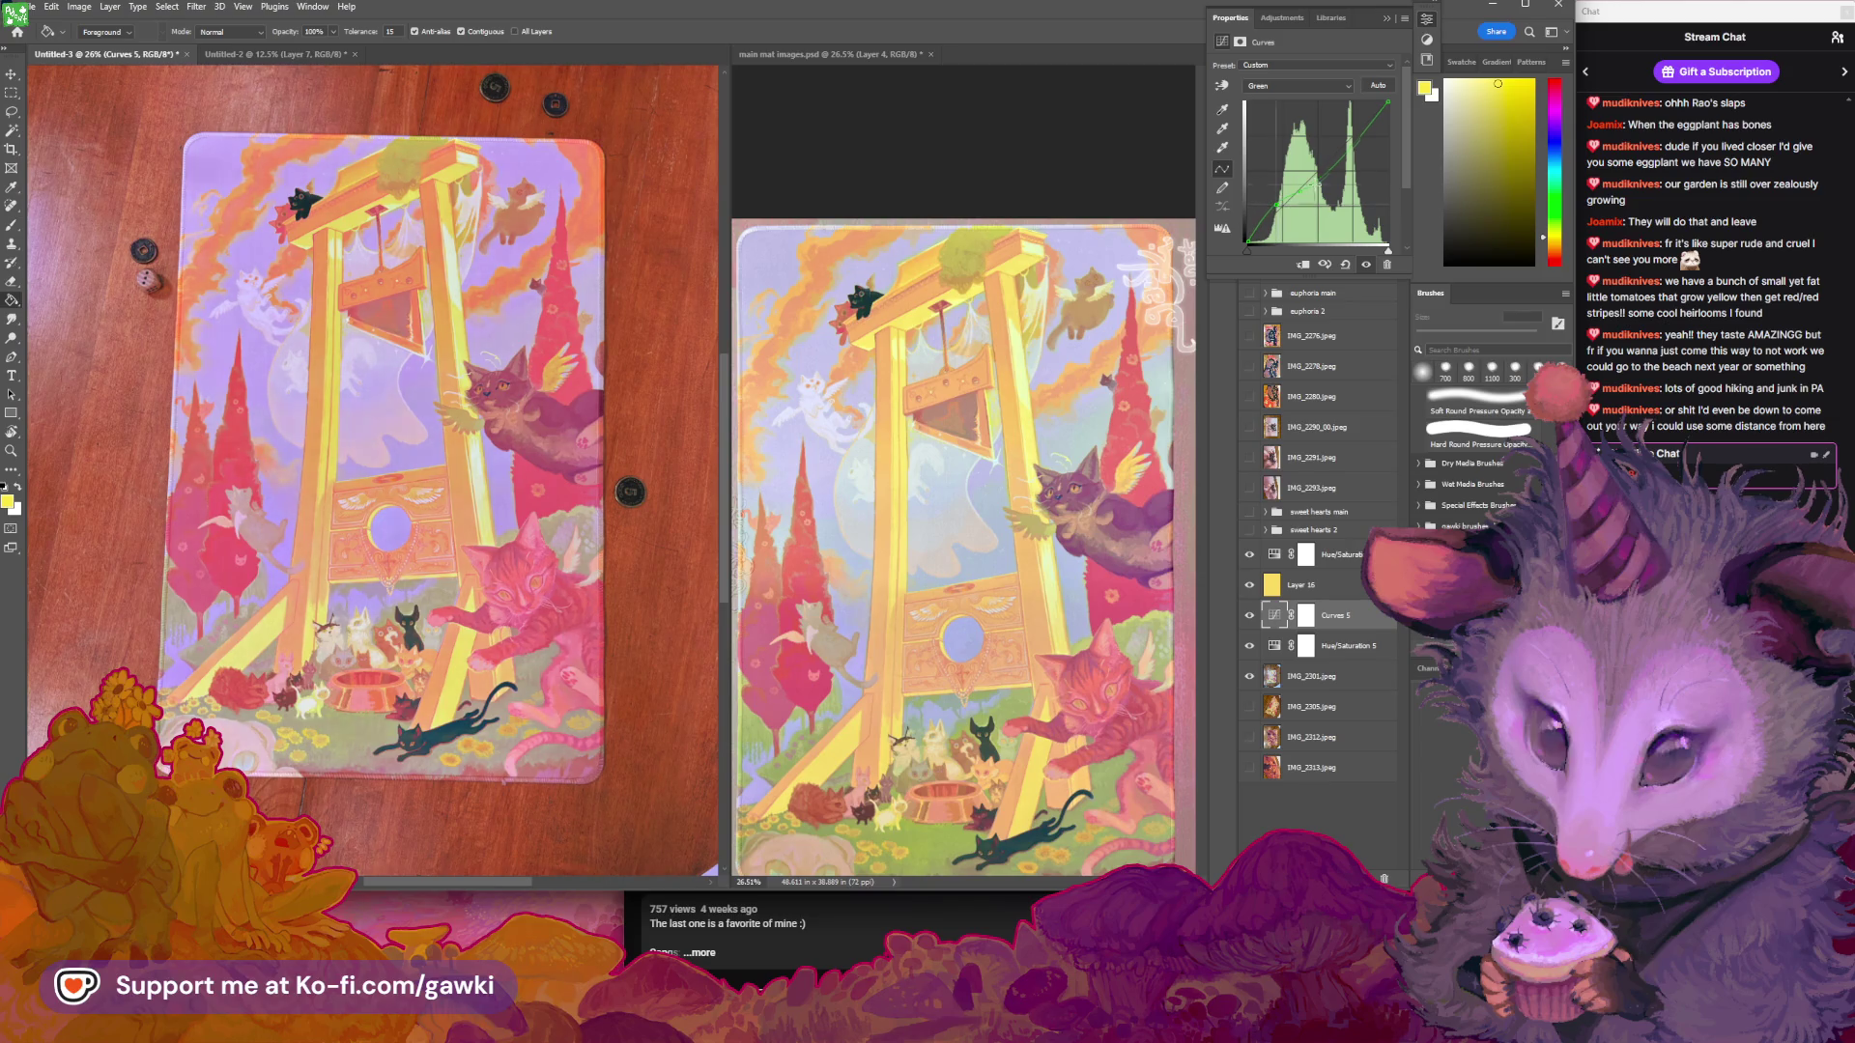
drag(1314, 184, 1331, 157)
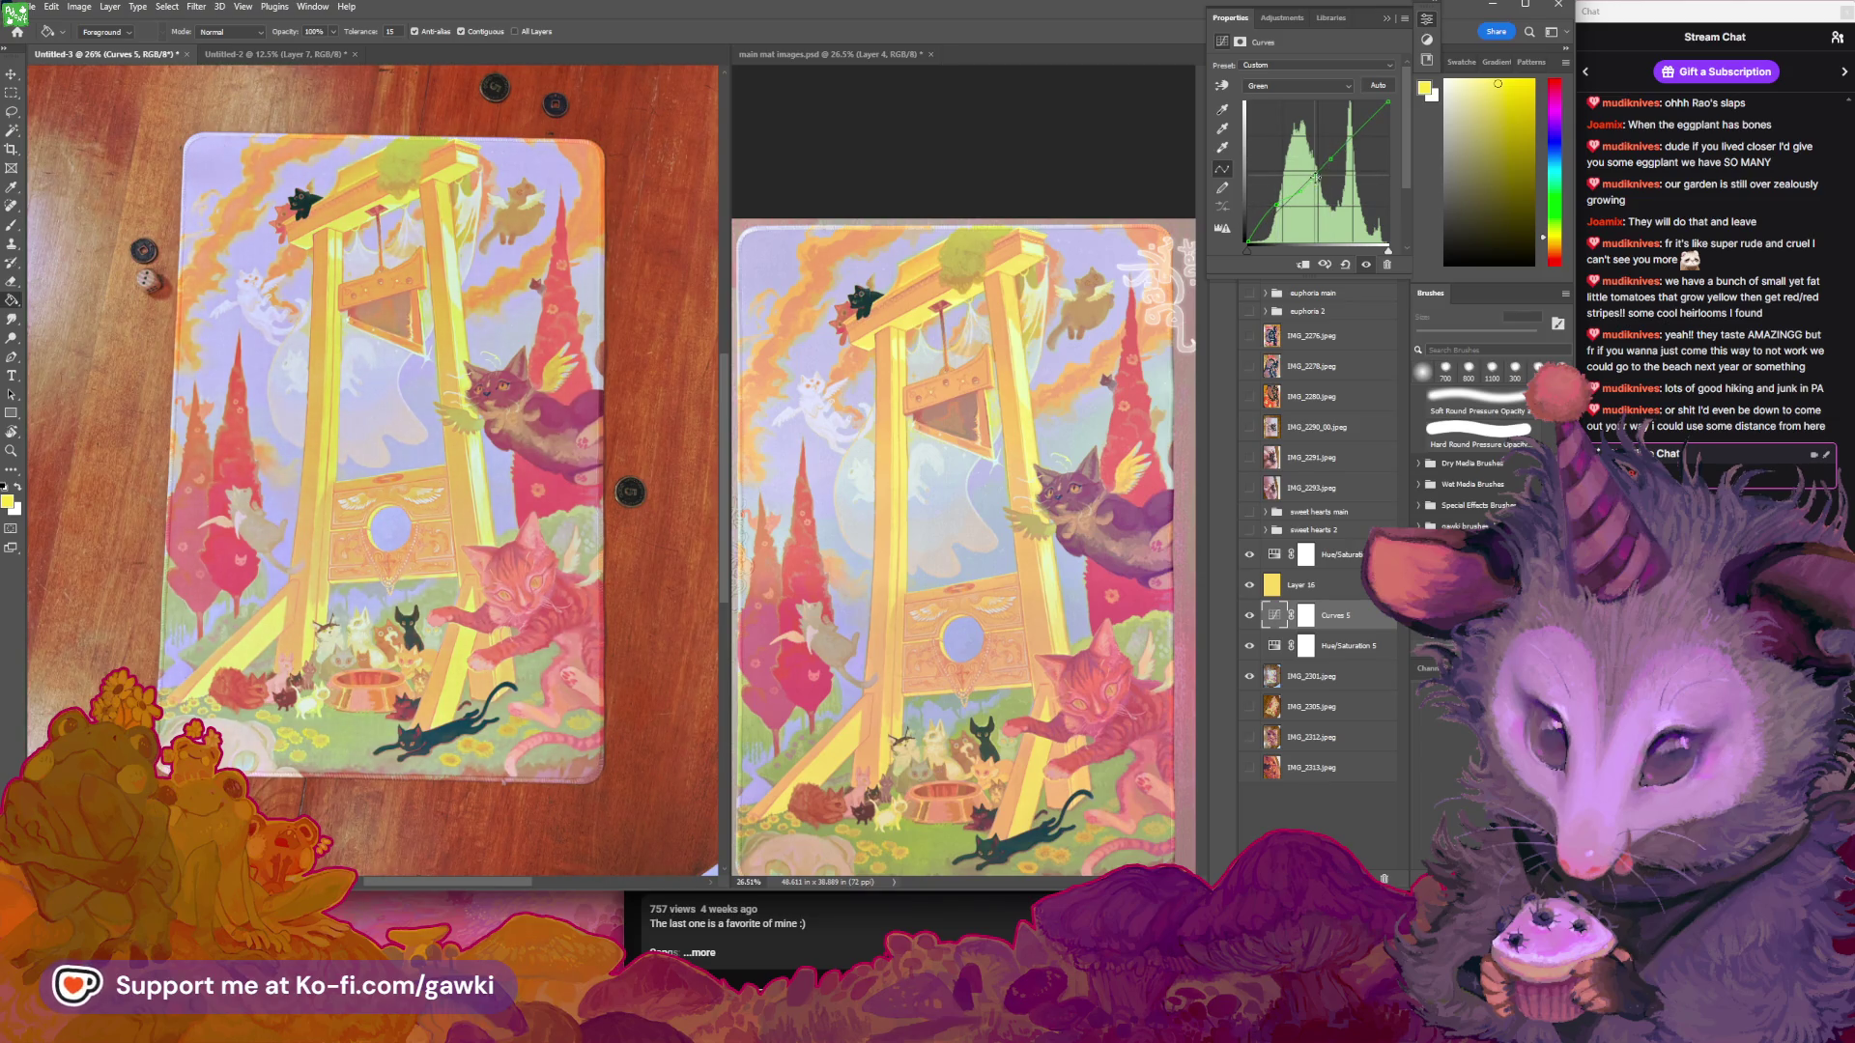
mouse_move(1271, 203)
mouse_down()
mouse_move(1282, 224)
mouse_move(1321, 170)
mouse_up()
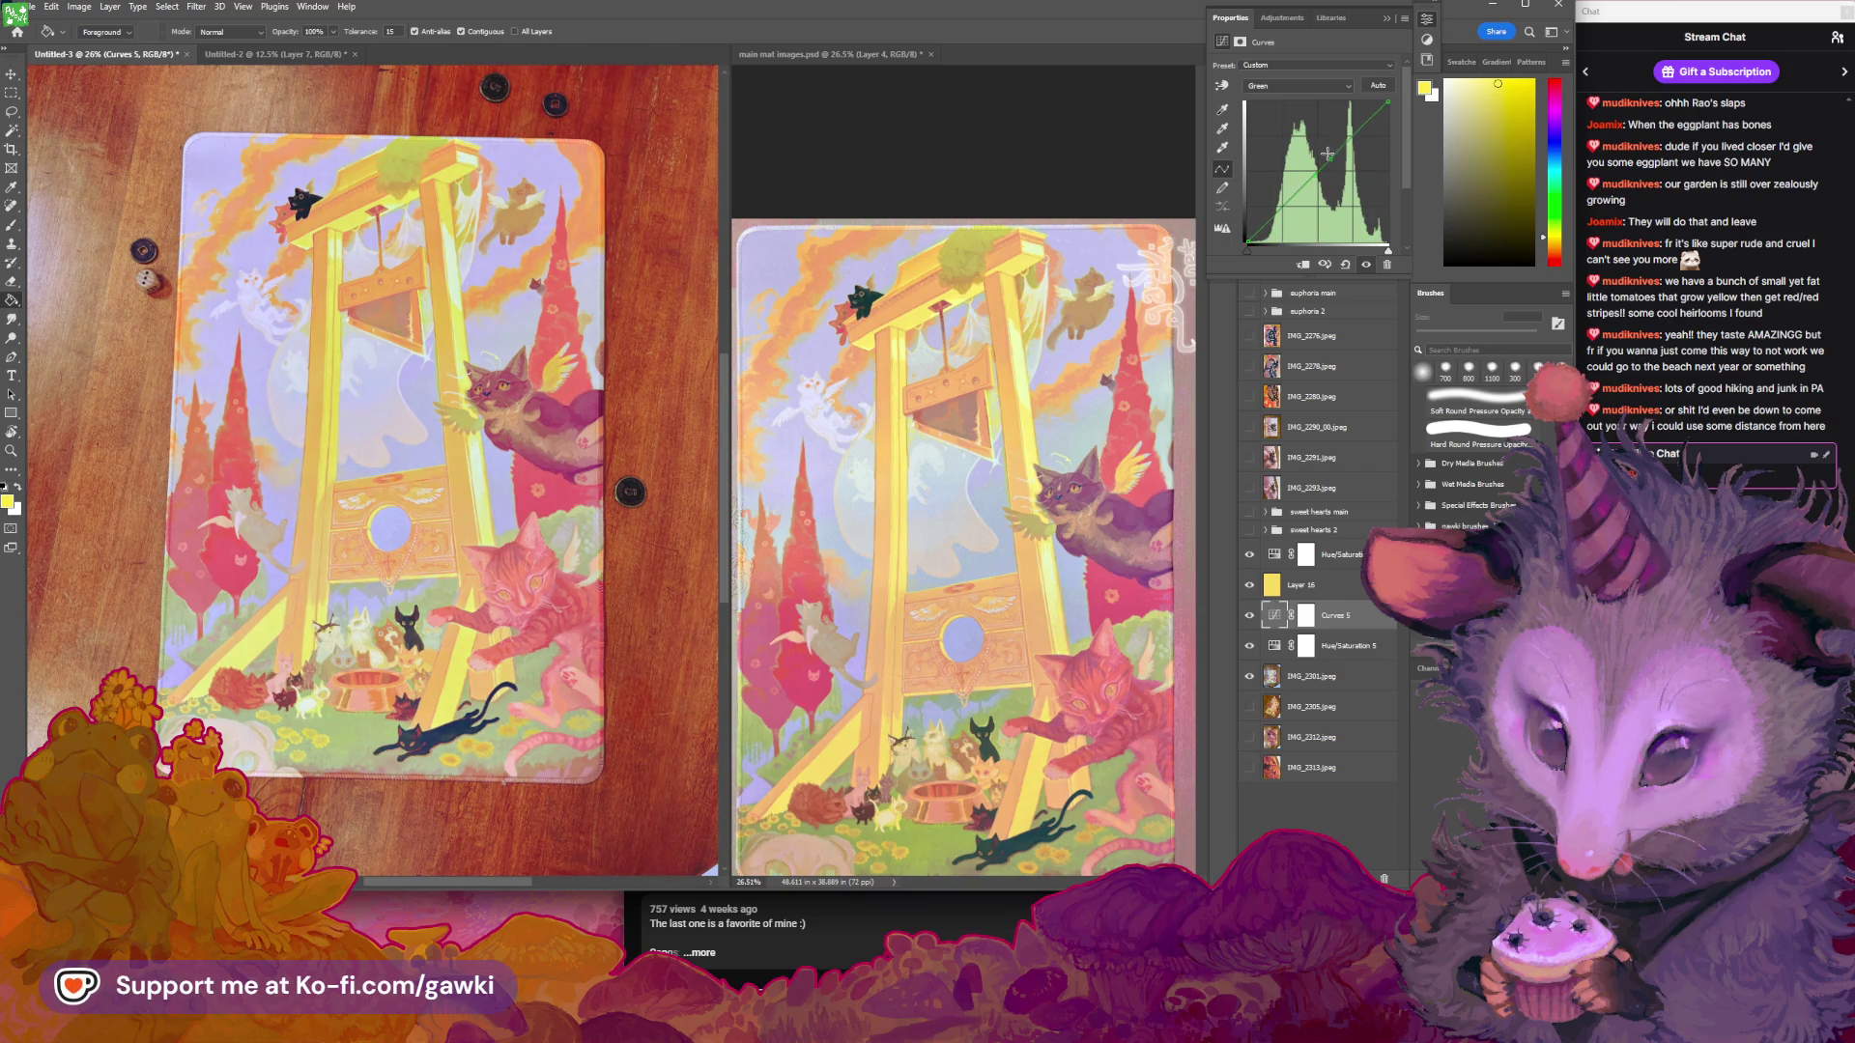
Switch Curves 5 to the Blue channel and bend its curve with a lifted, then slightly lowered point
click(1294, 88)
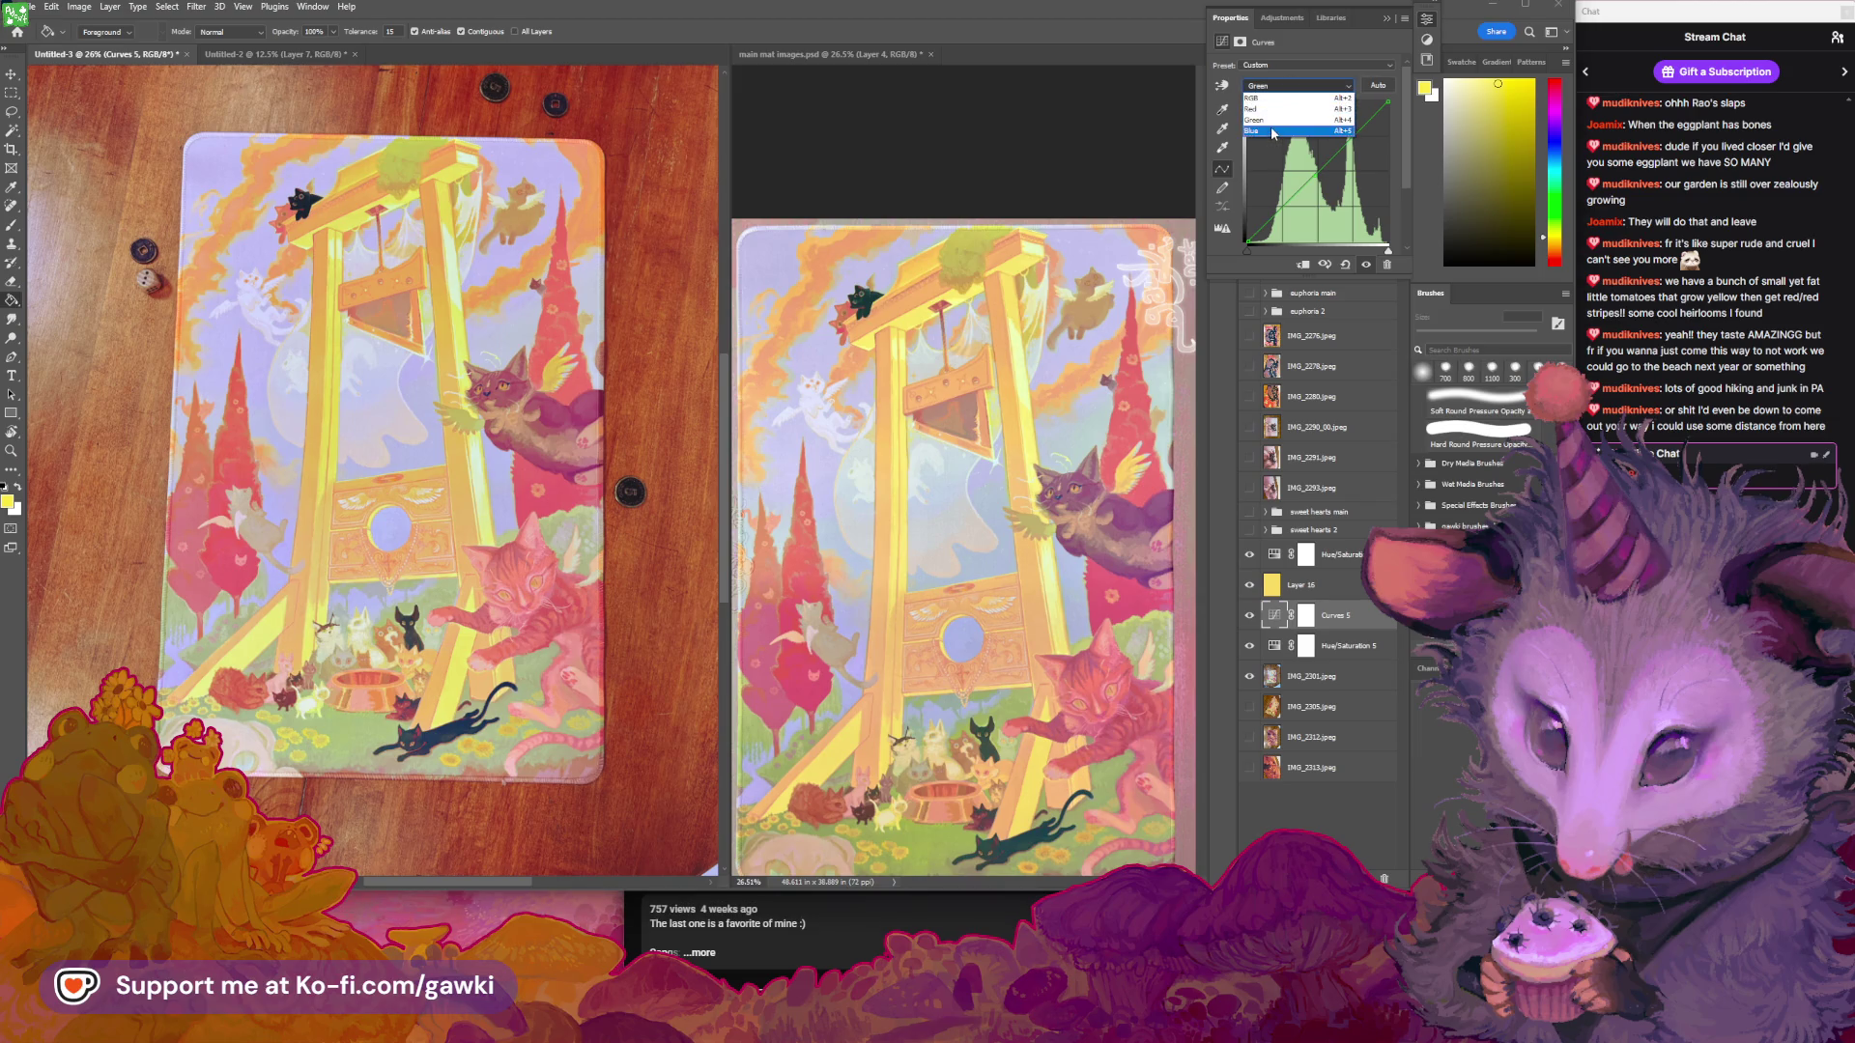
click(1273, 132)
drag(1304, 184, 1306, 198)
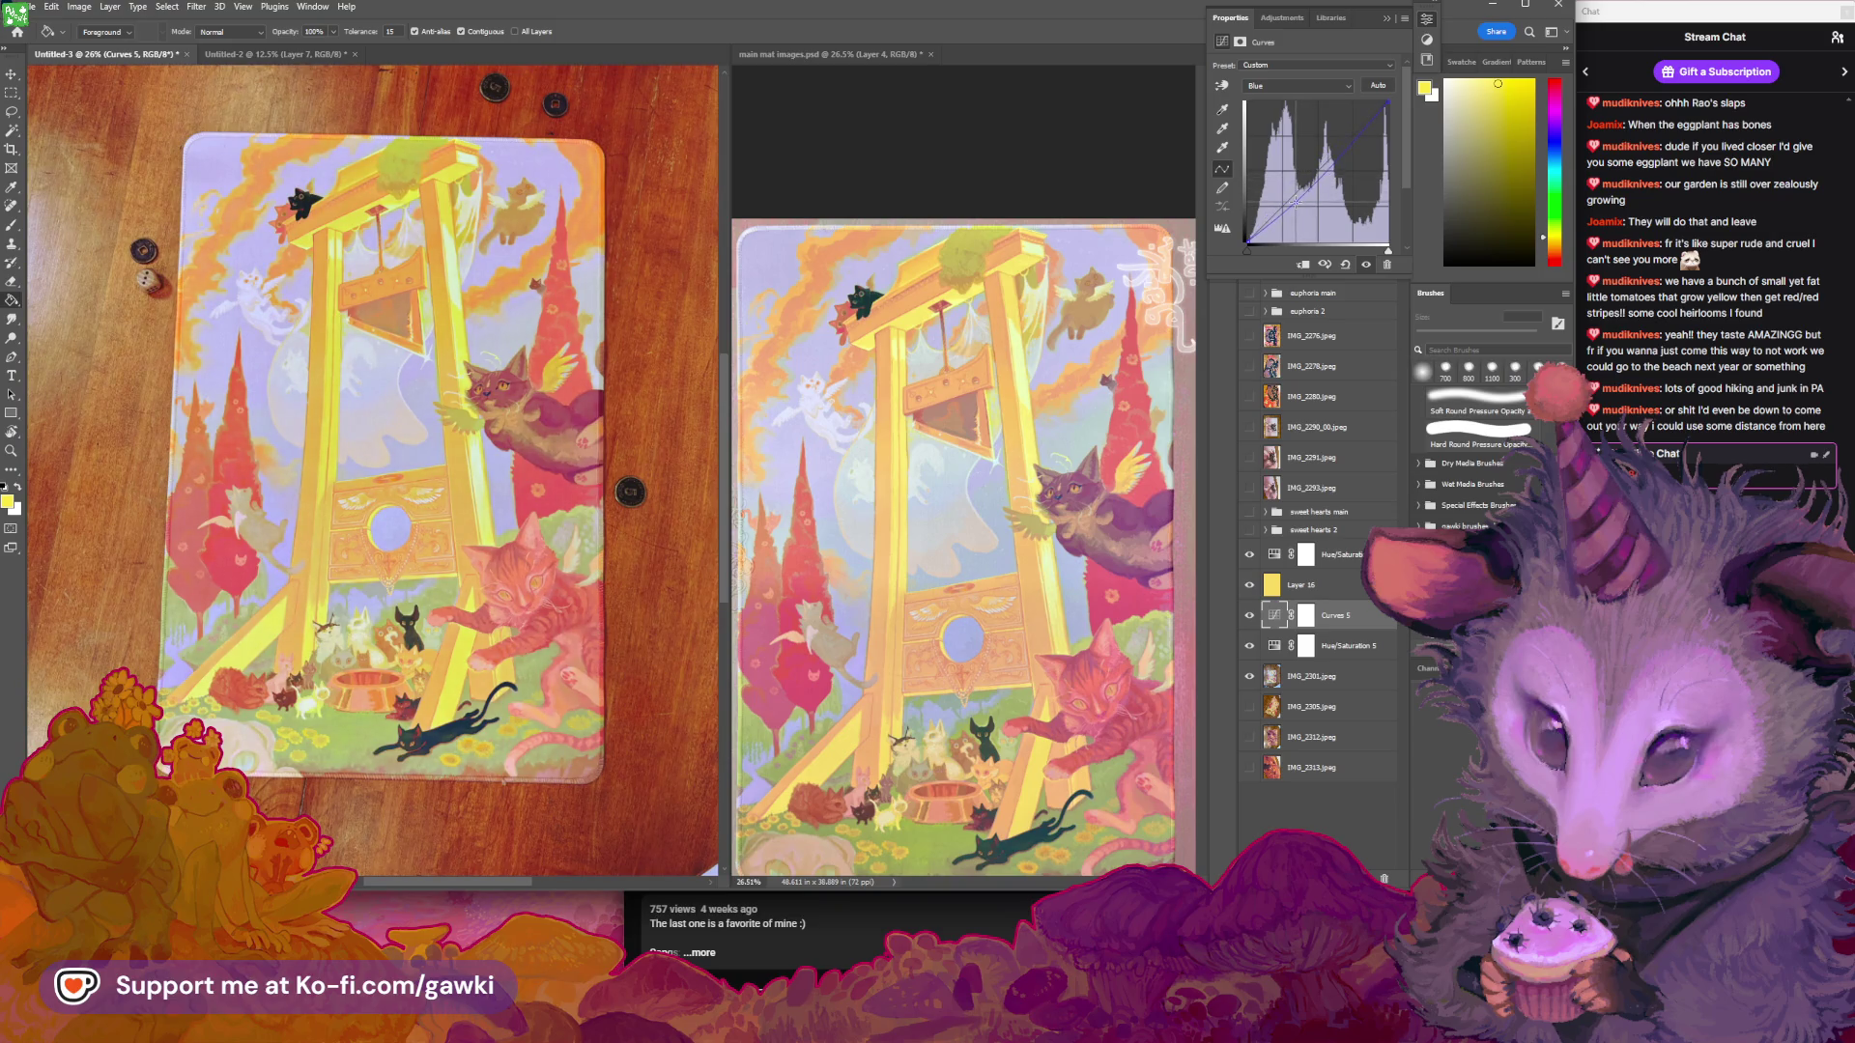
mouse_move(1294, 203)
mouse_down()
mouse_move(1255, 239)
mouse_move(1258, 214)
mouse_move(1306, 186)
mouse_up()
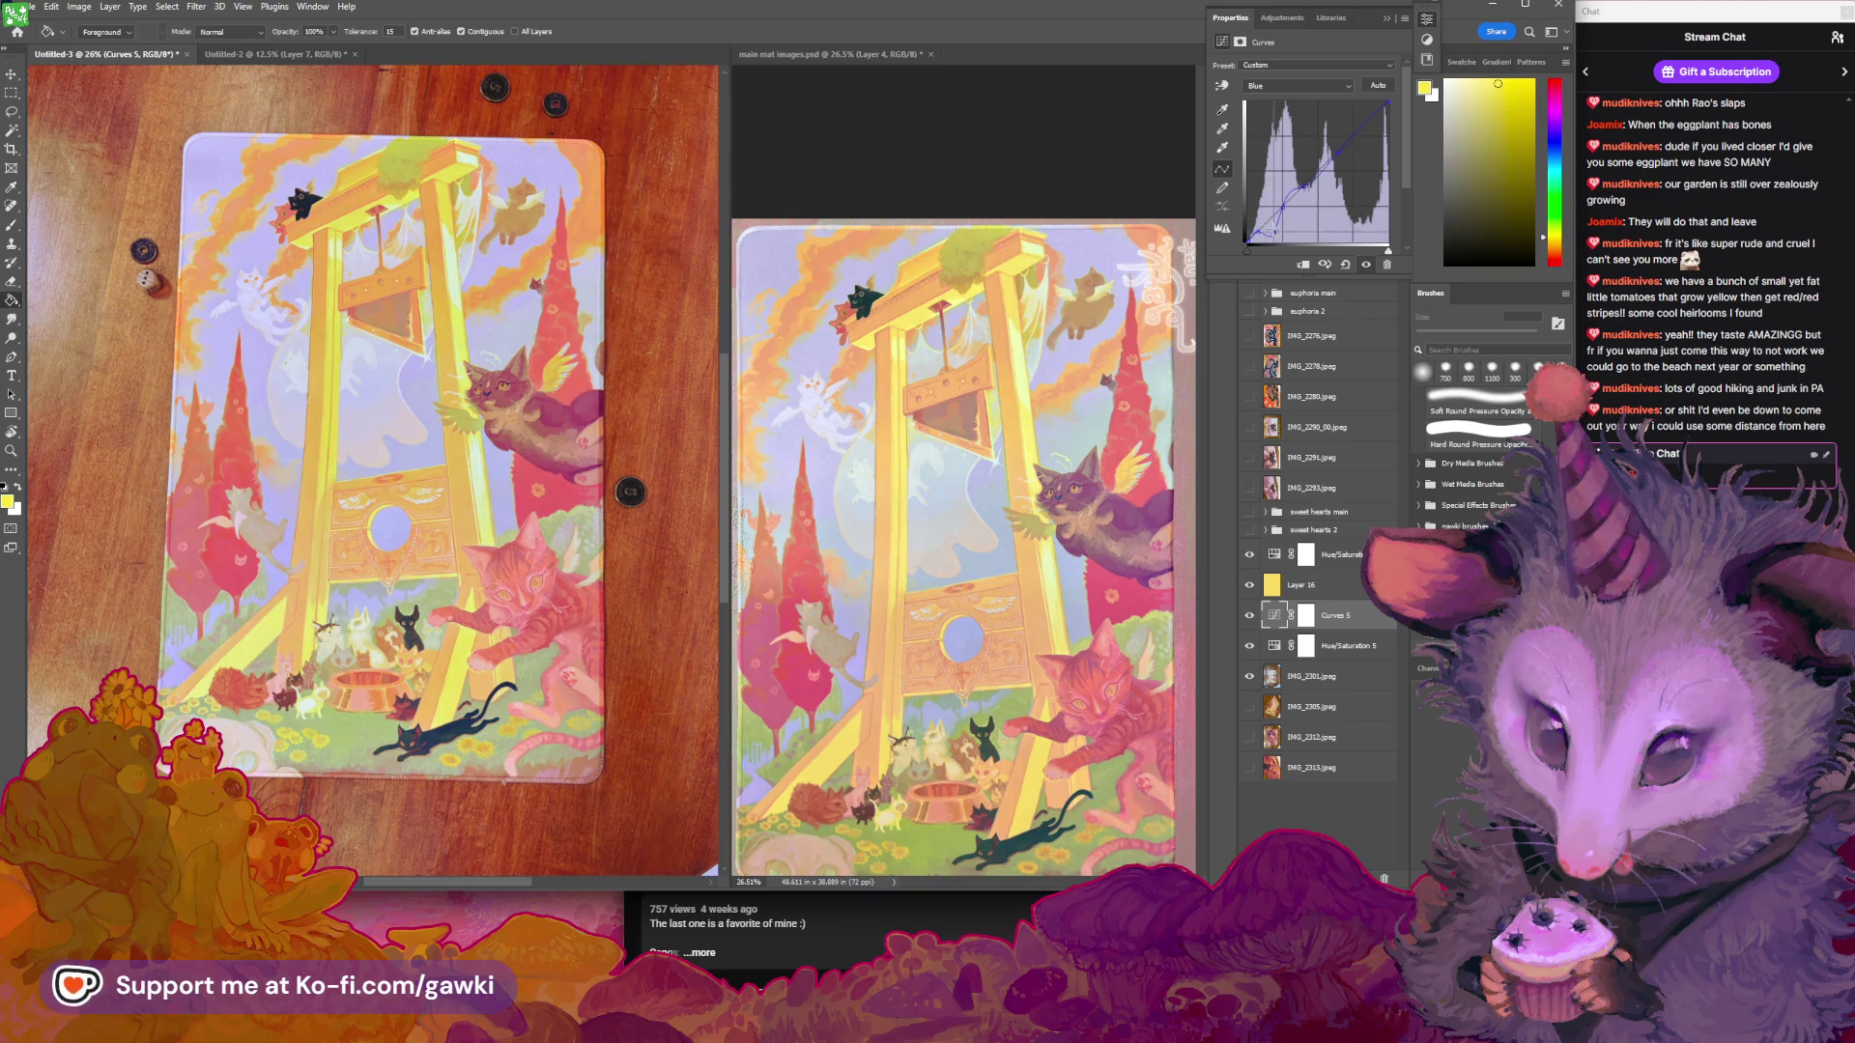
mouse_move(1272, 228)
mouse_down()
mouse_move(1257, 179)
mouse_move(1272, 215)
mouse_up()
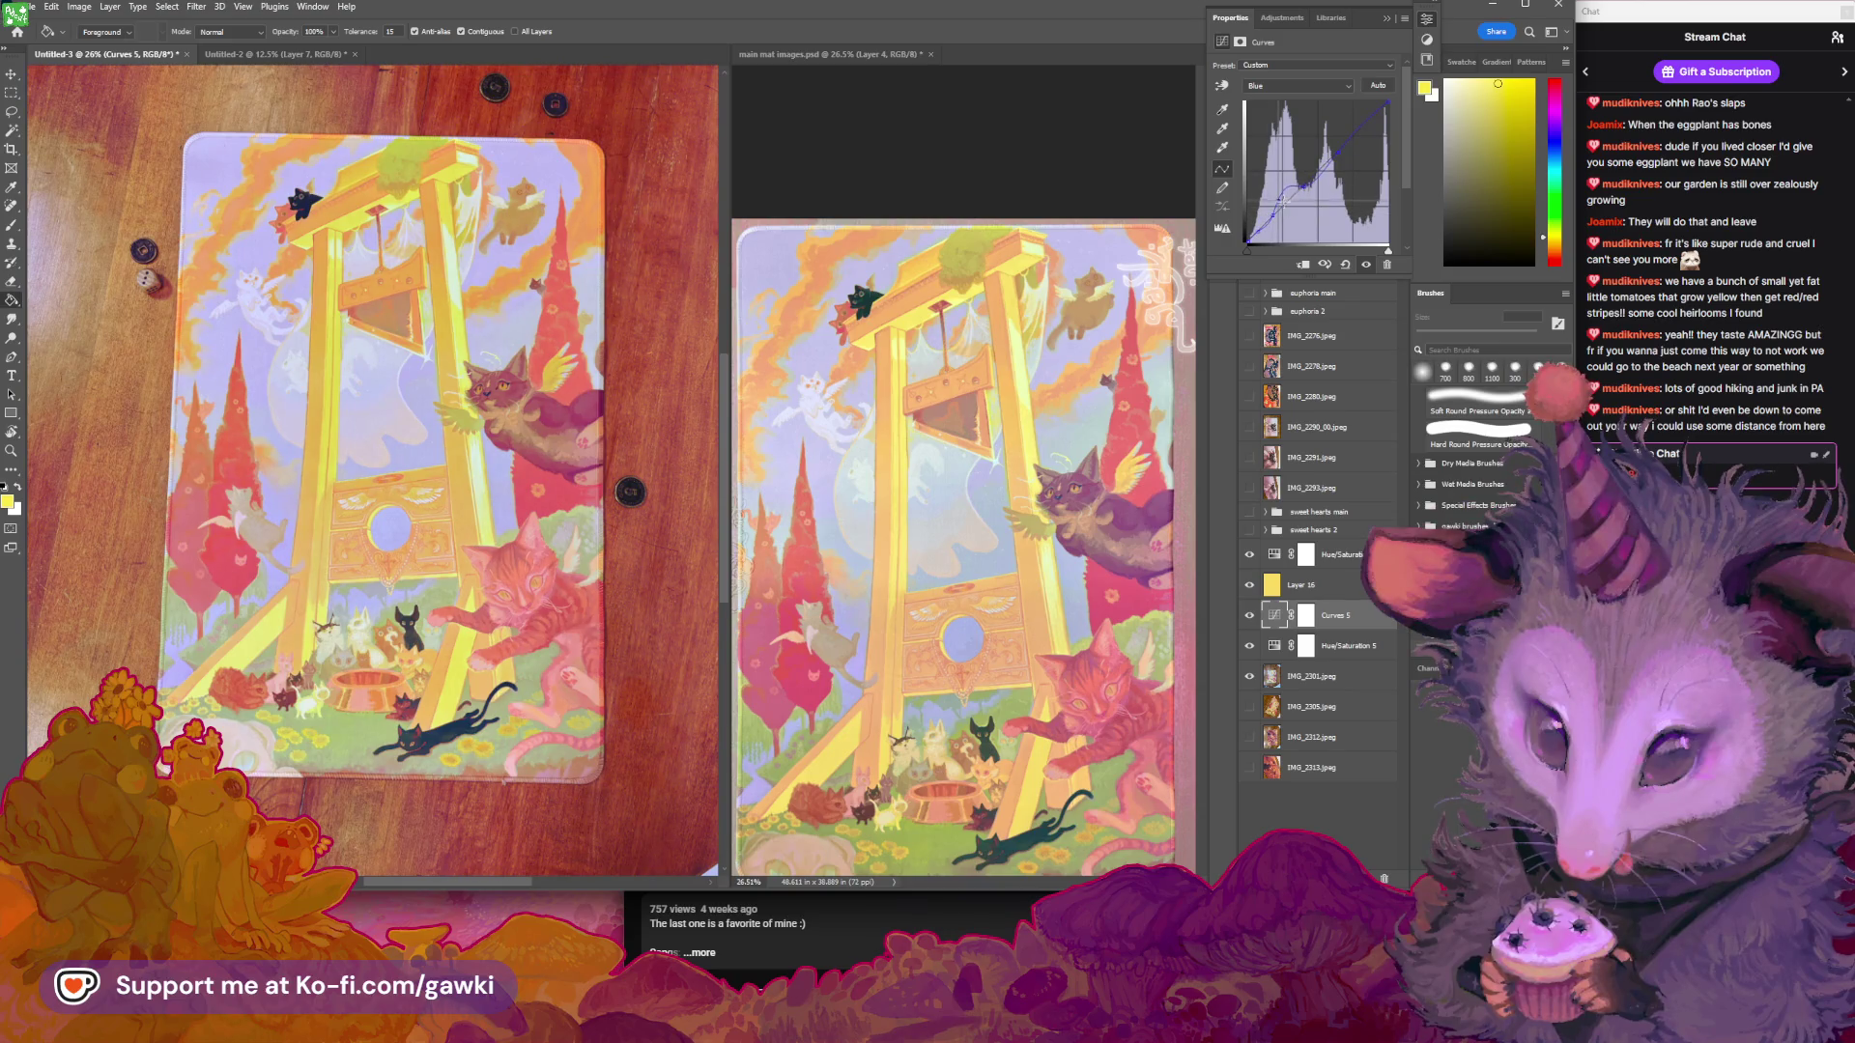
drag(1285, 204, 1288, 213)
click(1392, 16)
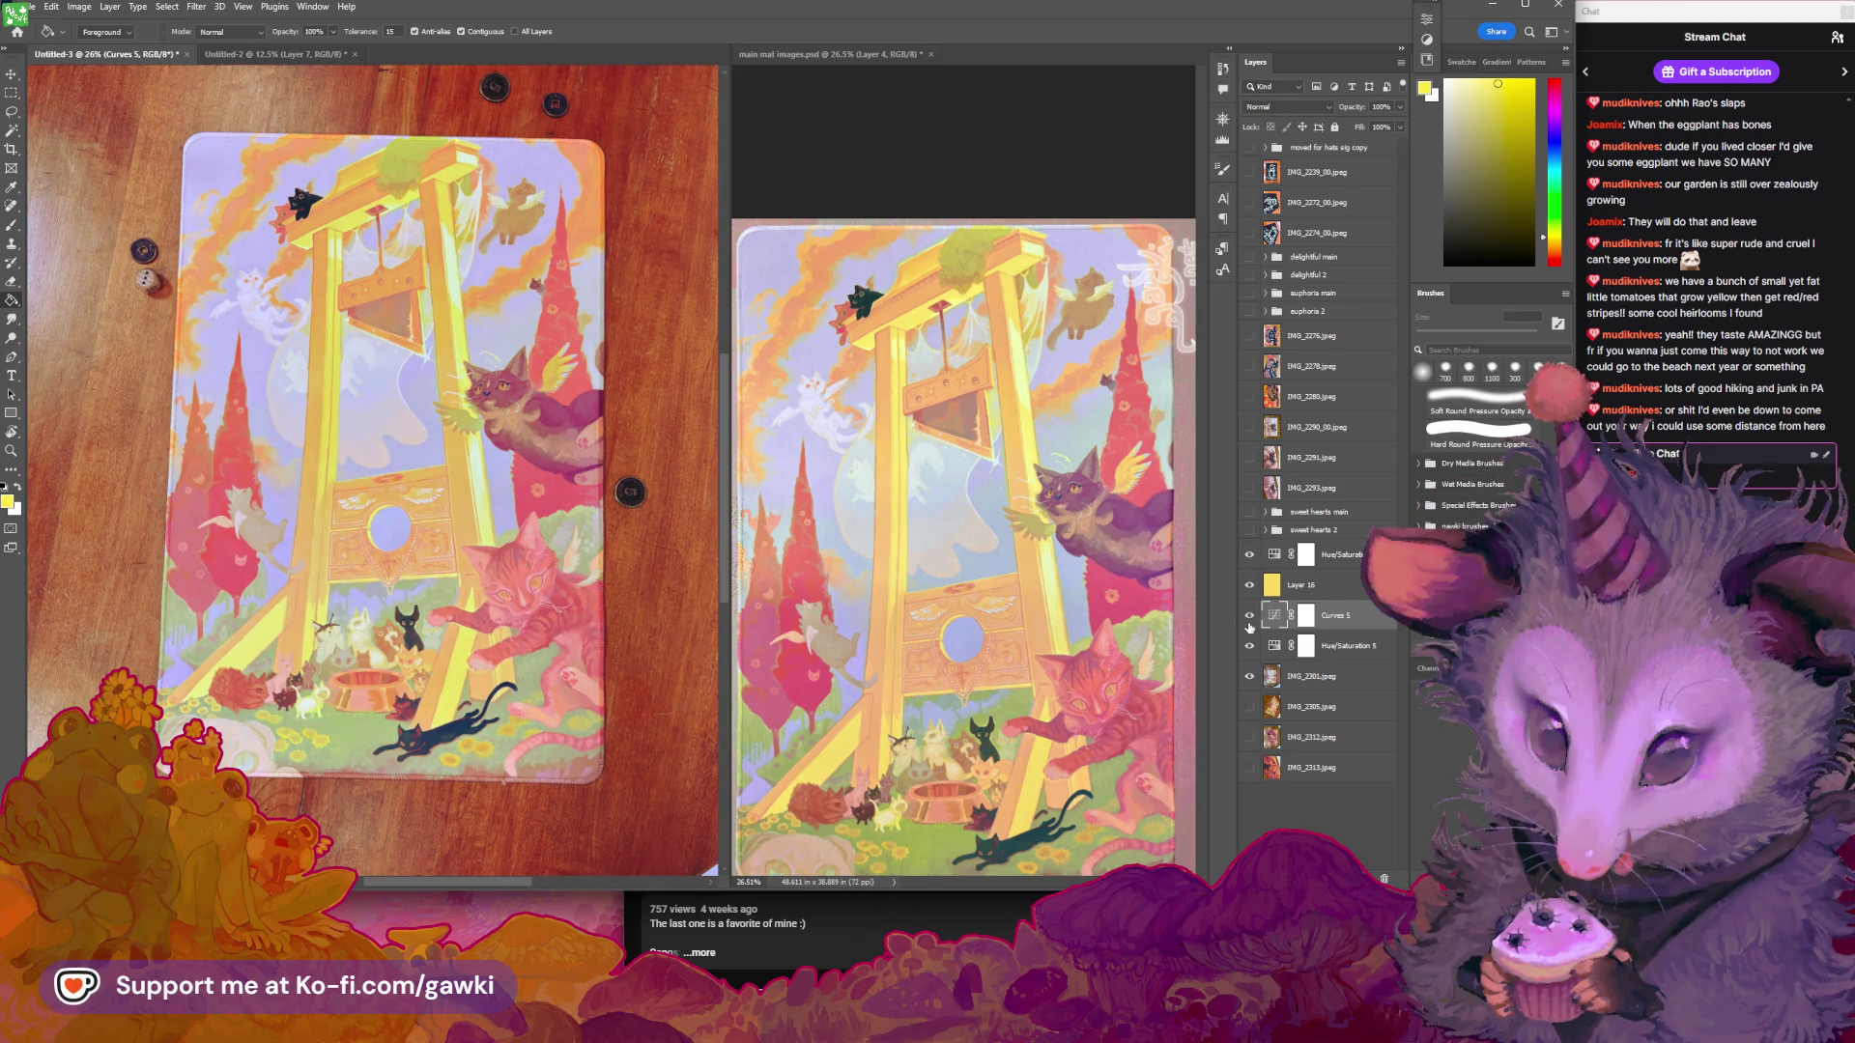
Toggle the adjustment layers to compare, trying Curves 5 at 75% opacity before restoring 99%
click(1251, 618)
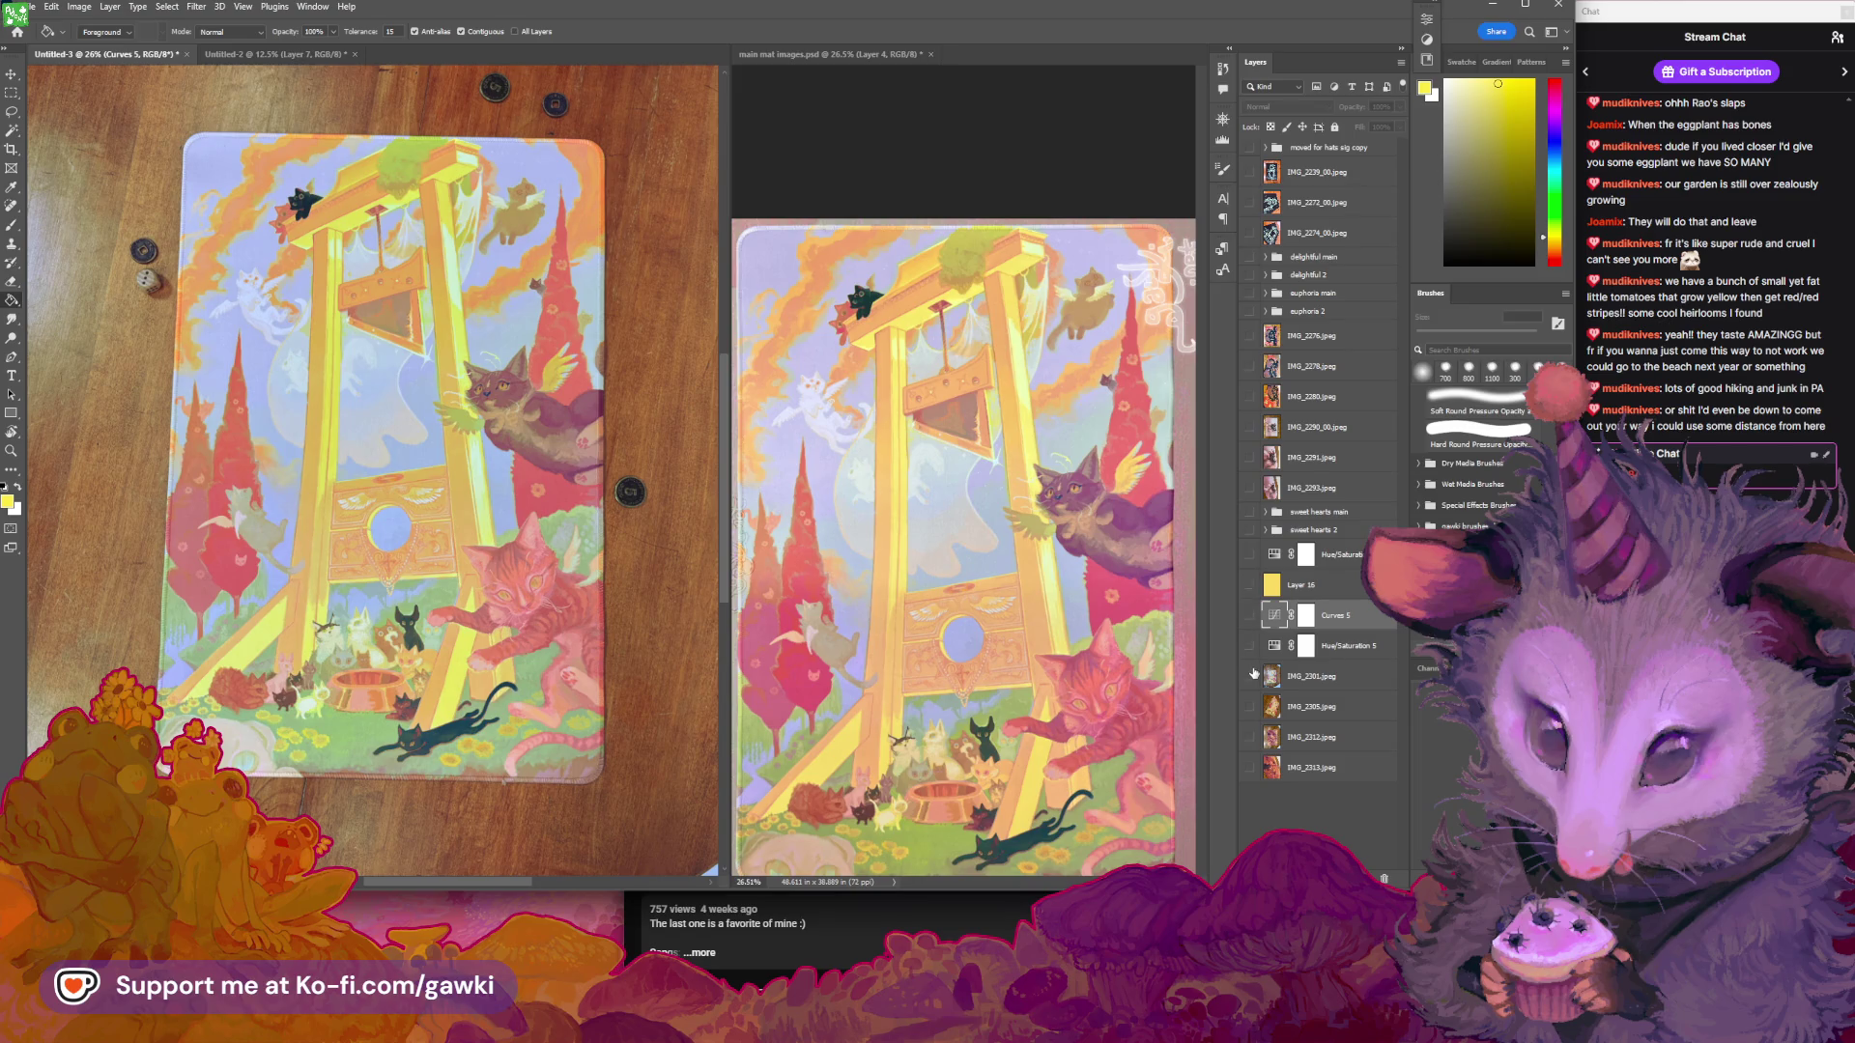
click(1251, 675)
drag(1255, 553, 1251, 644)
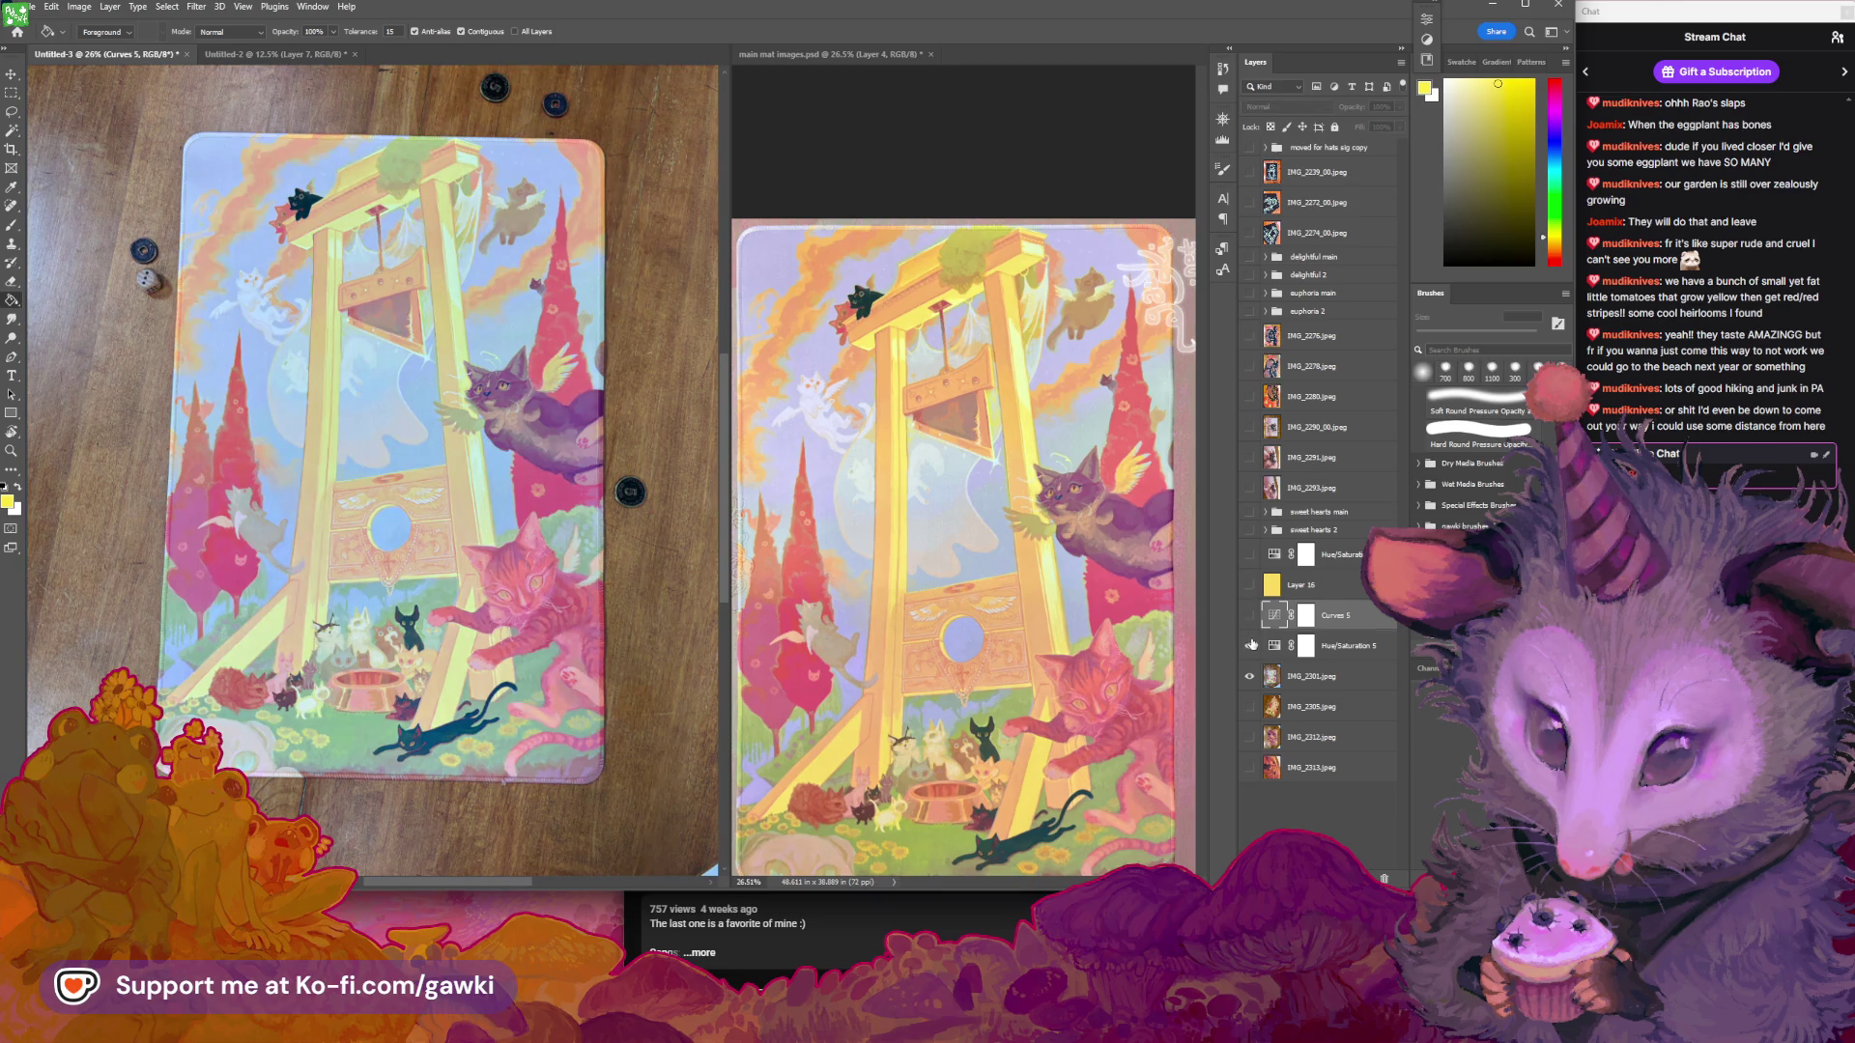
click(1249, 557)
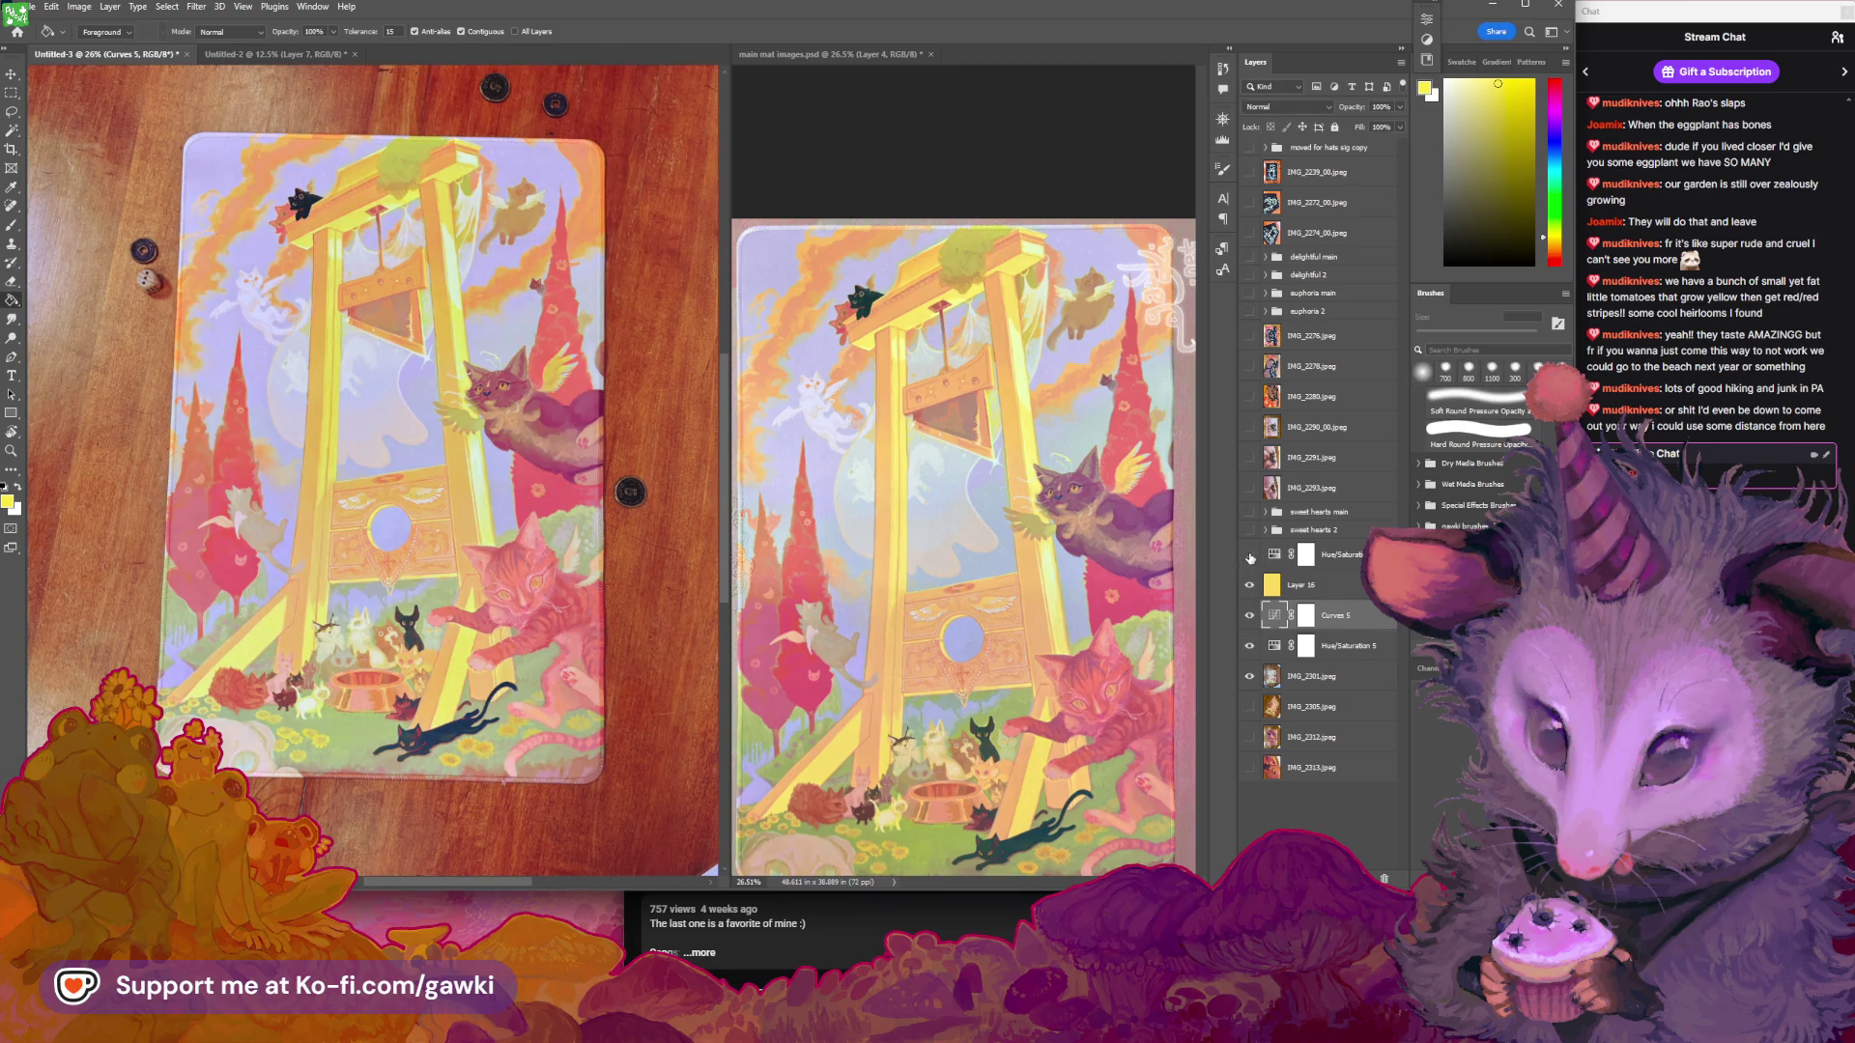
drag(1249, 645, 1250, 580)
click(1251, 556)
click(1250, 556)
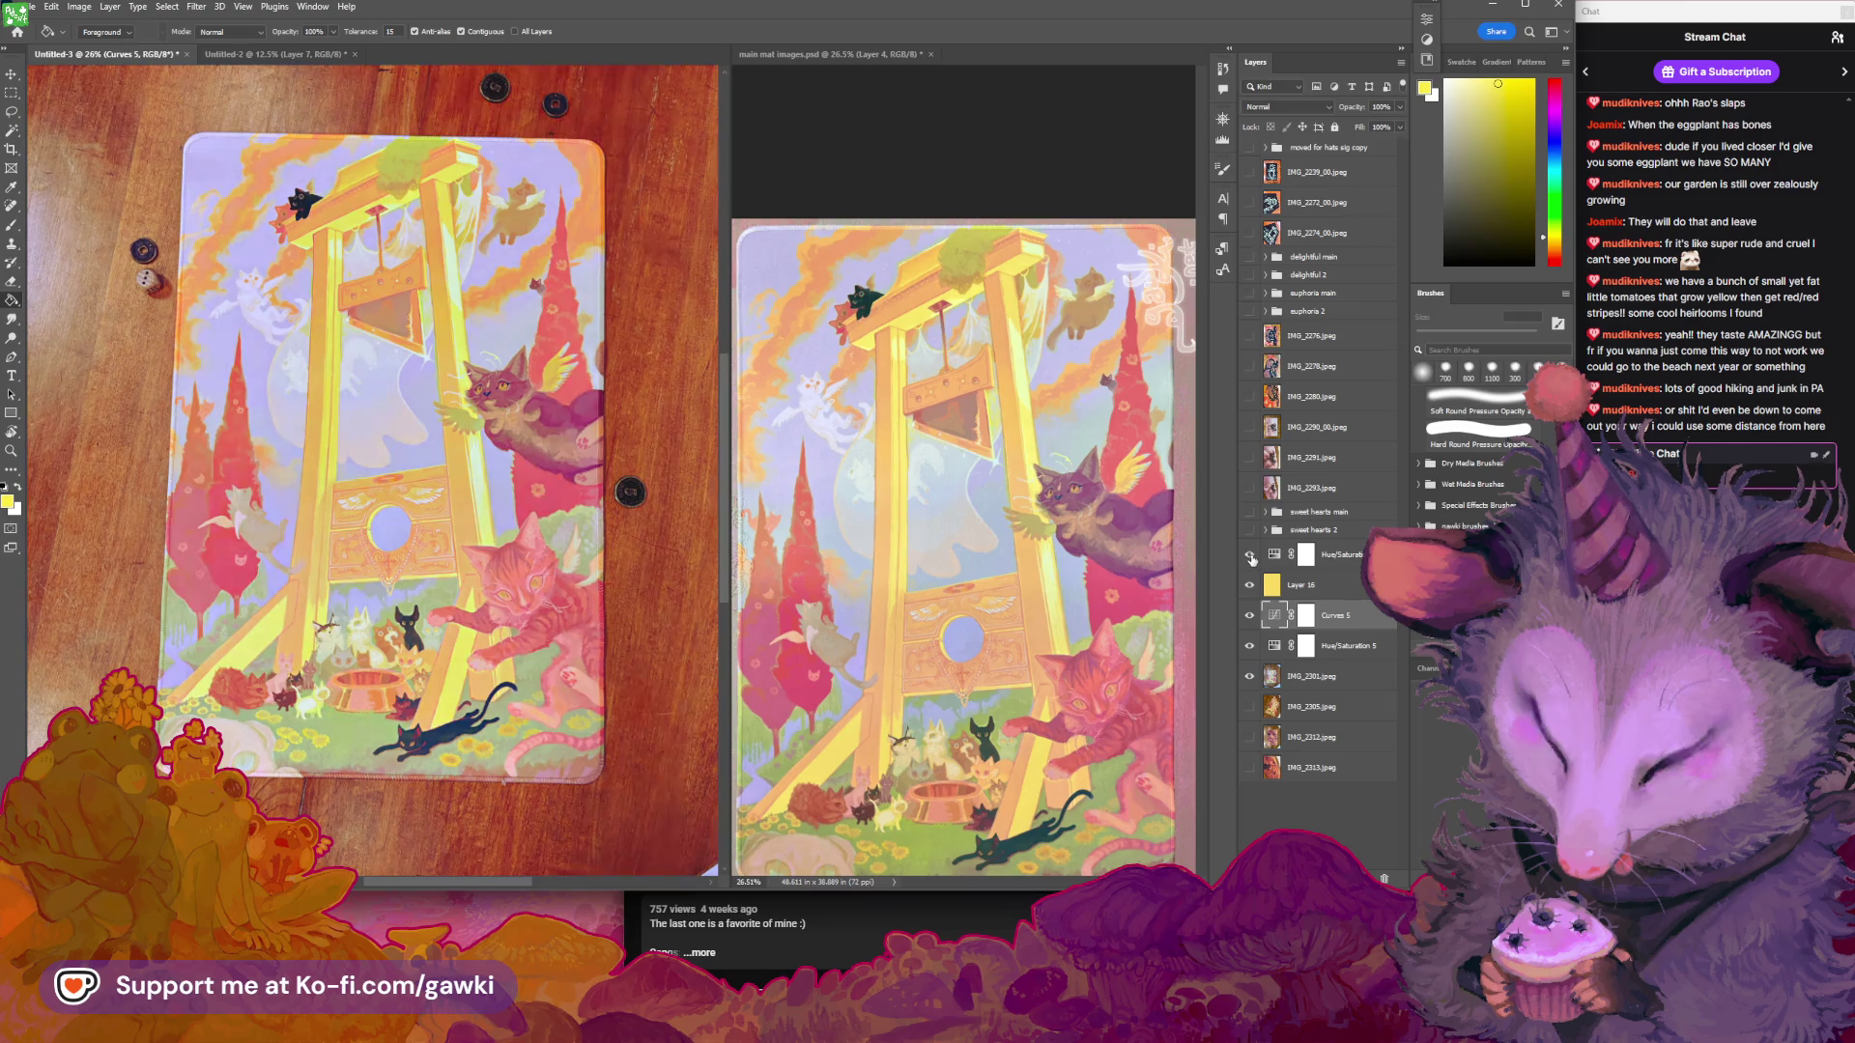
click(1249, 585)
click(1249, 586)
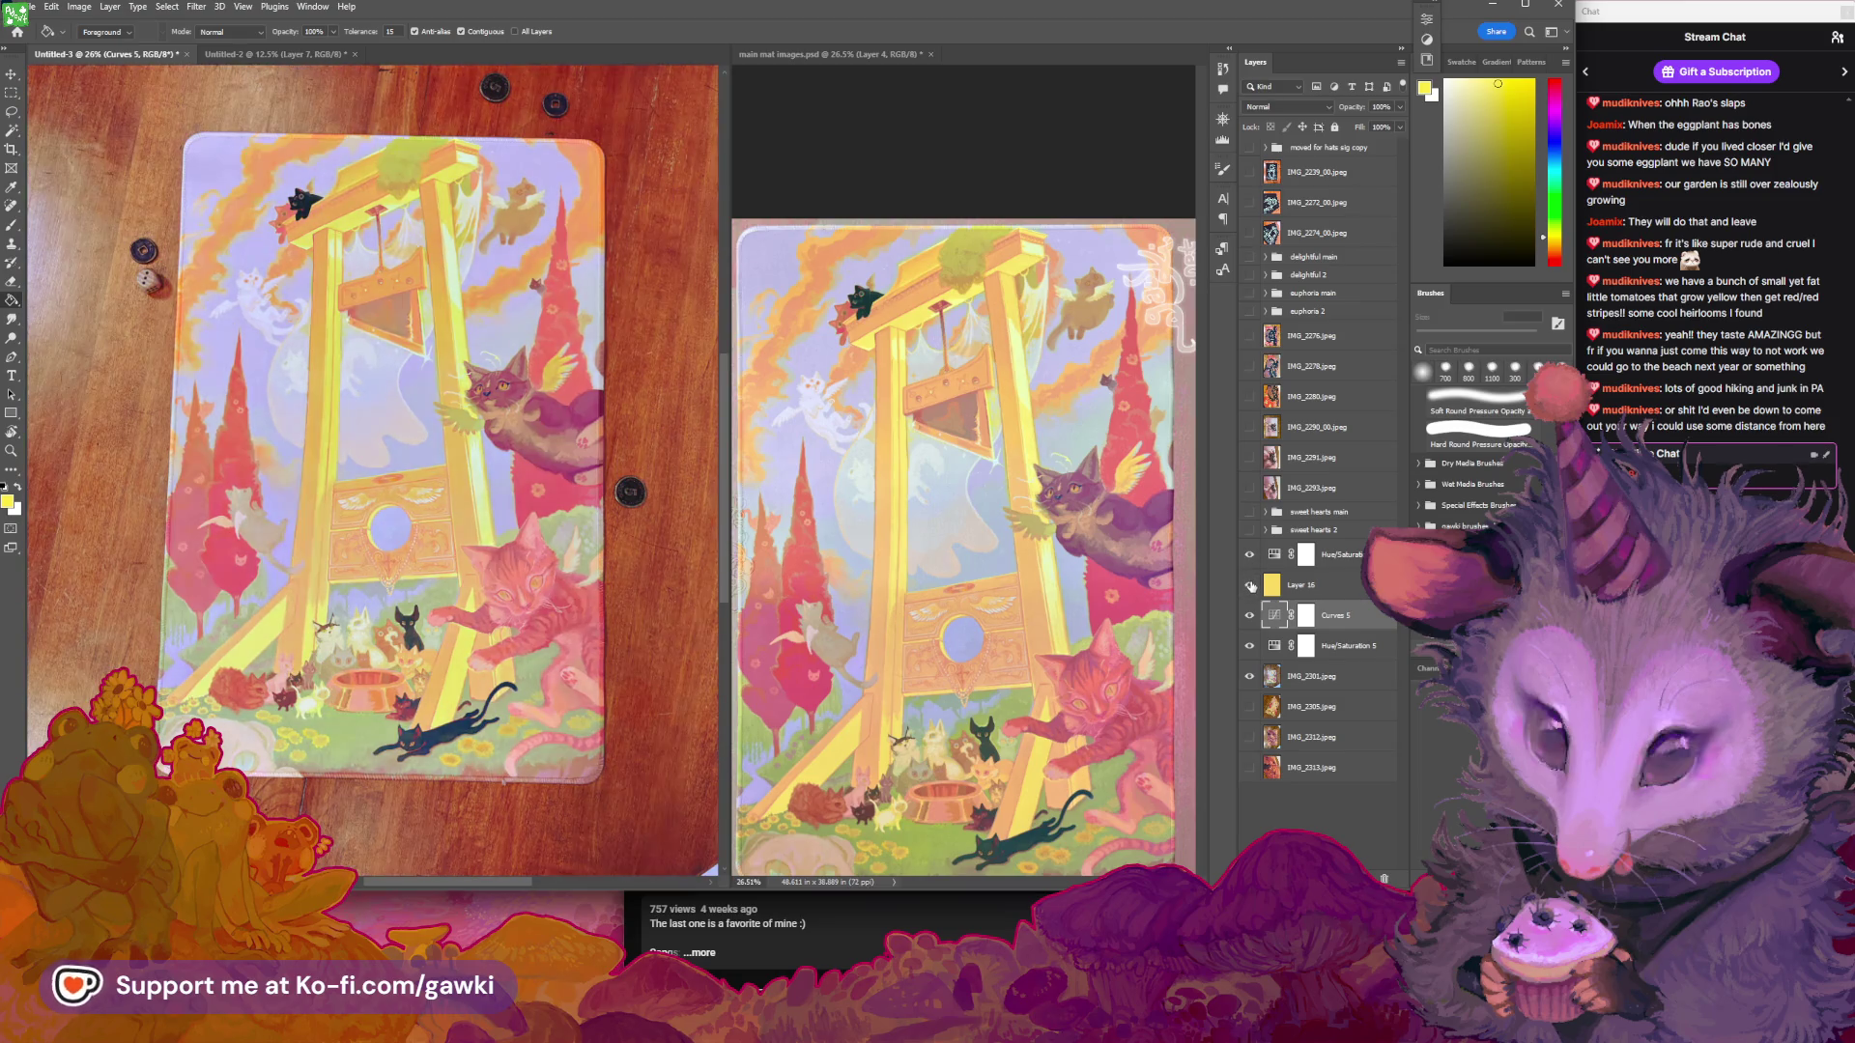
click(1250, 616)
click(1256, 617)
drag(1400, 106, 1387, 122)
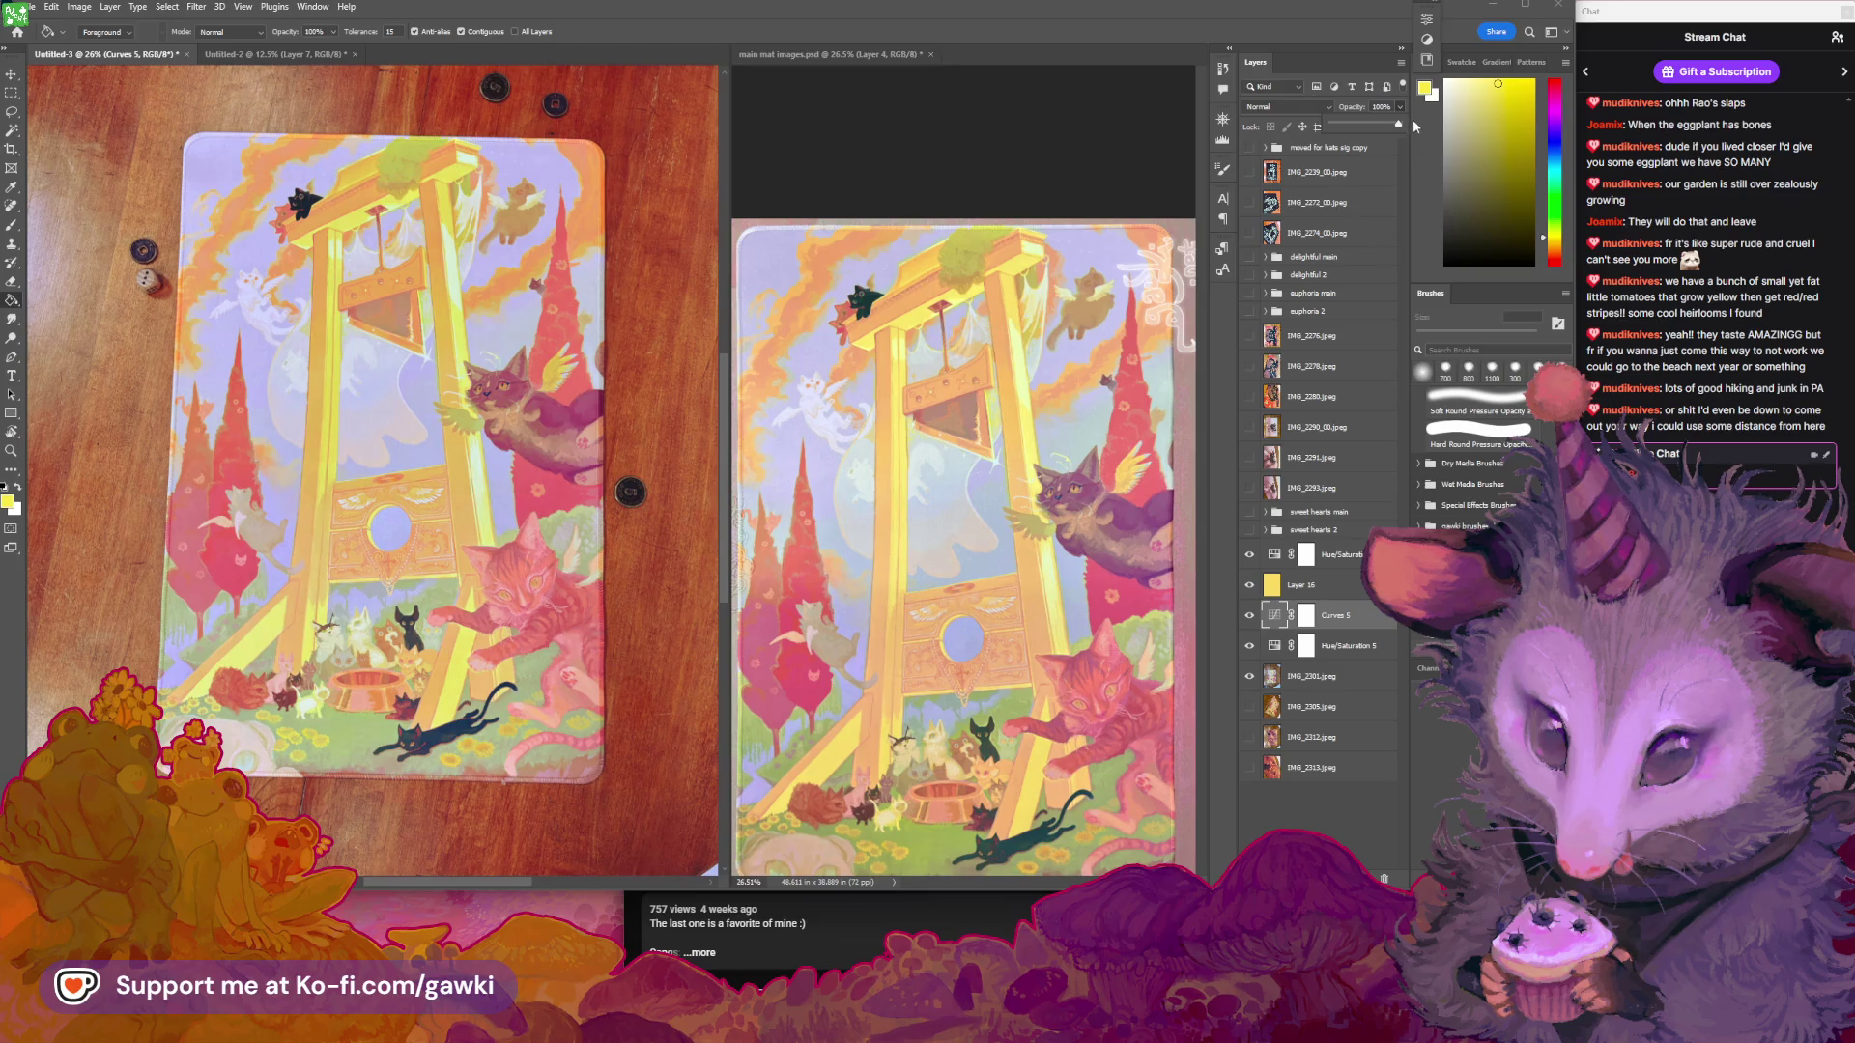
drag(1385, 123, 1380, 124)
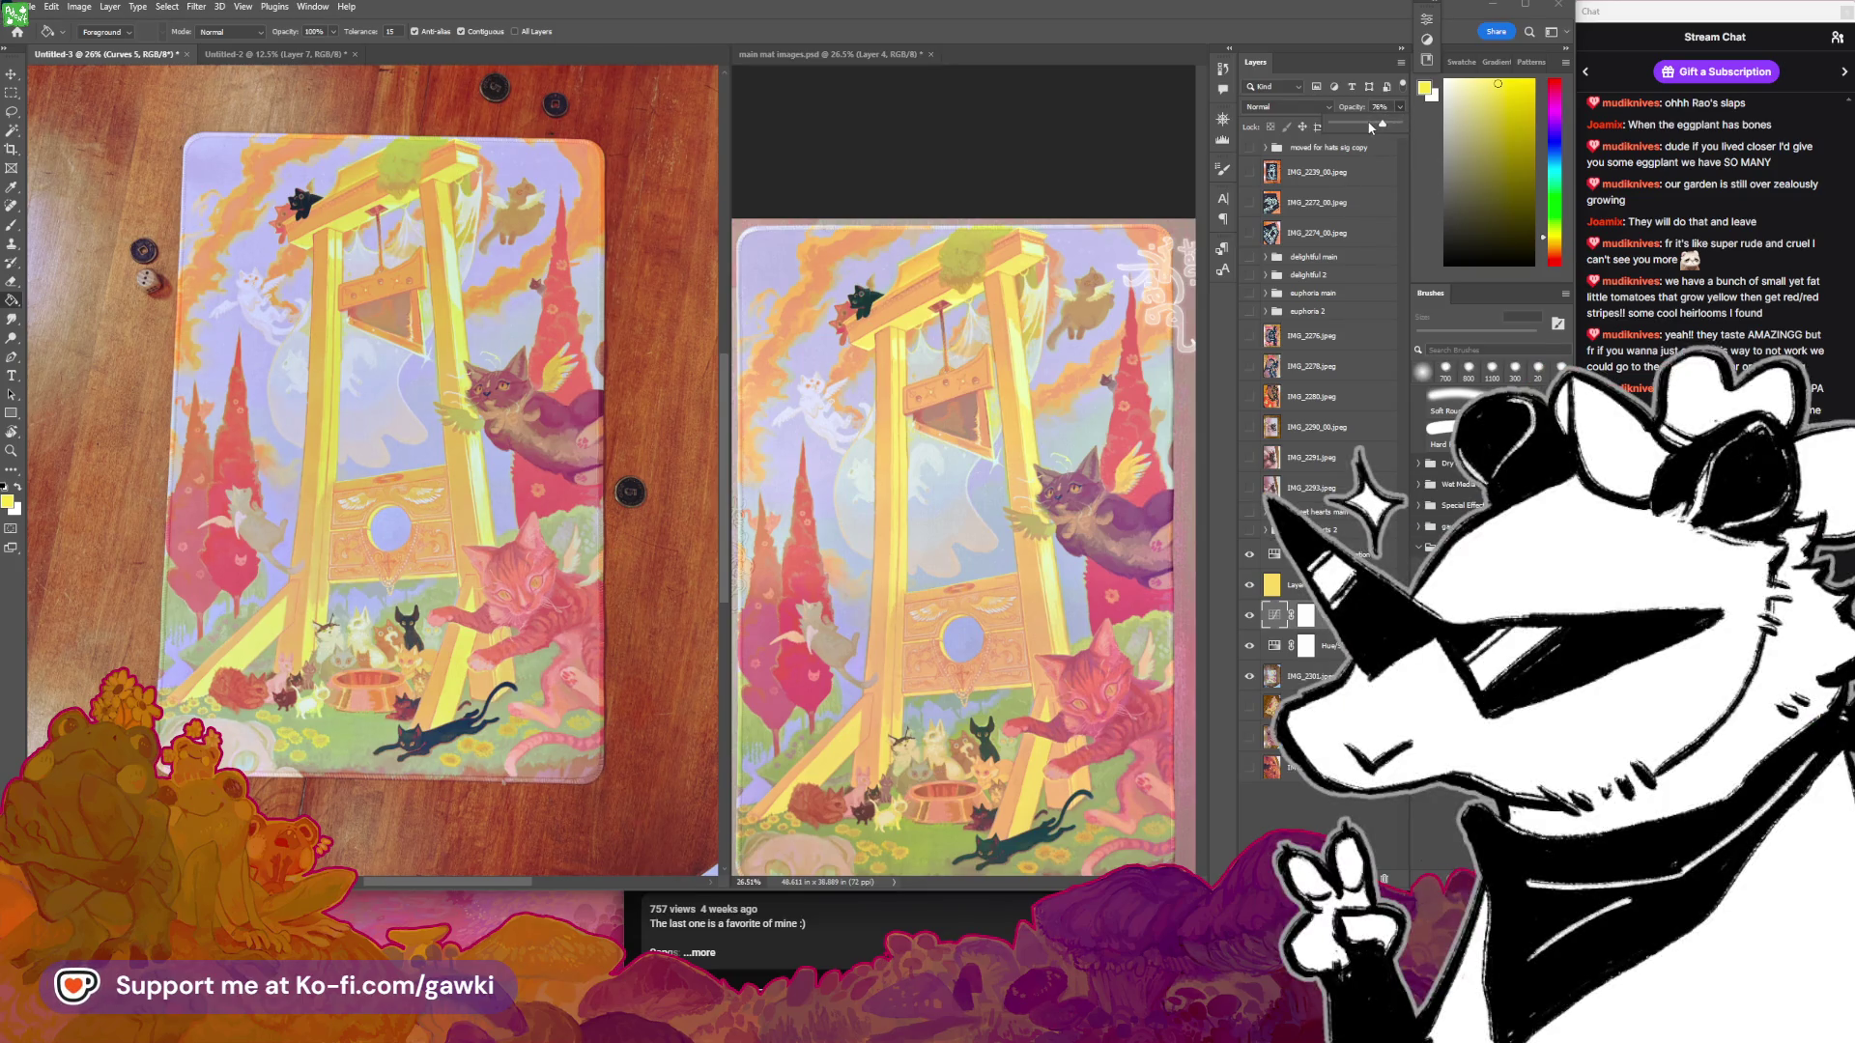
Set Layer 16's opacity to 36%, then nudge it up to 37%
key(alt+bracketright)
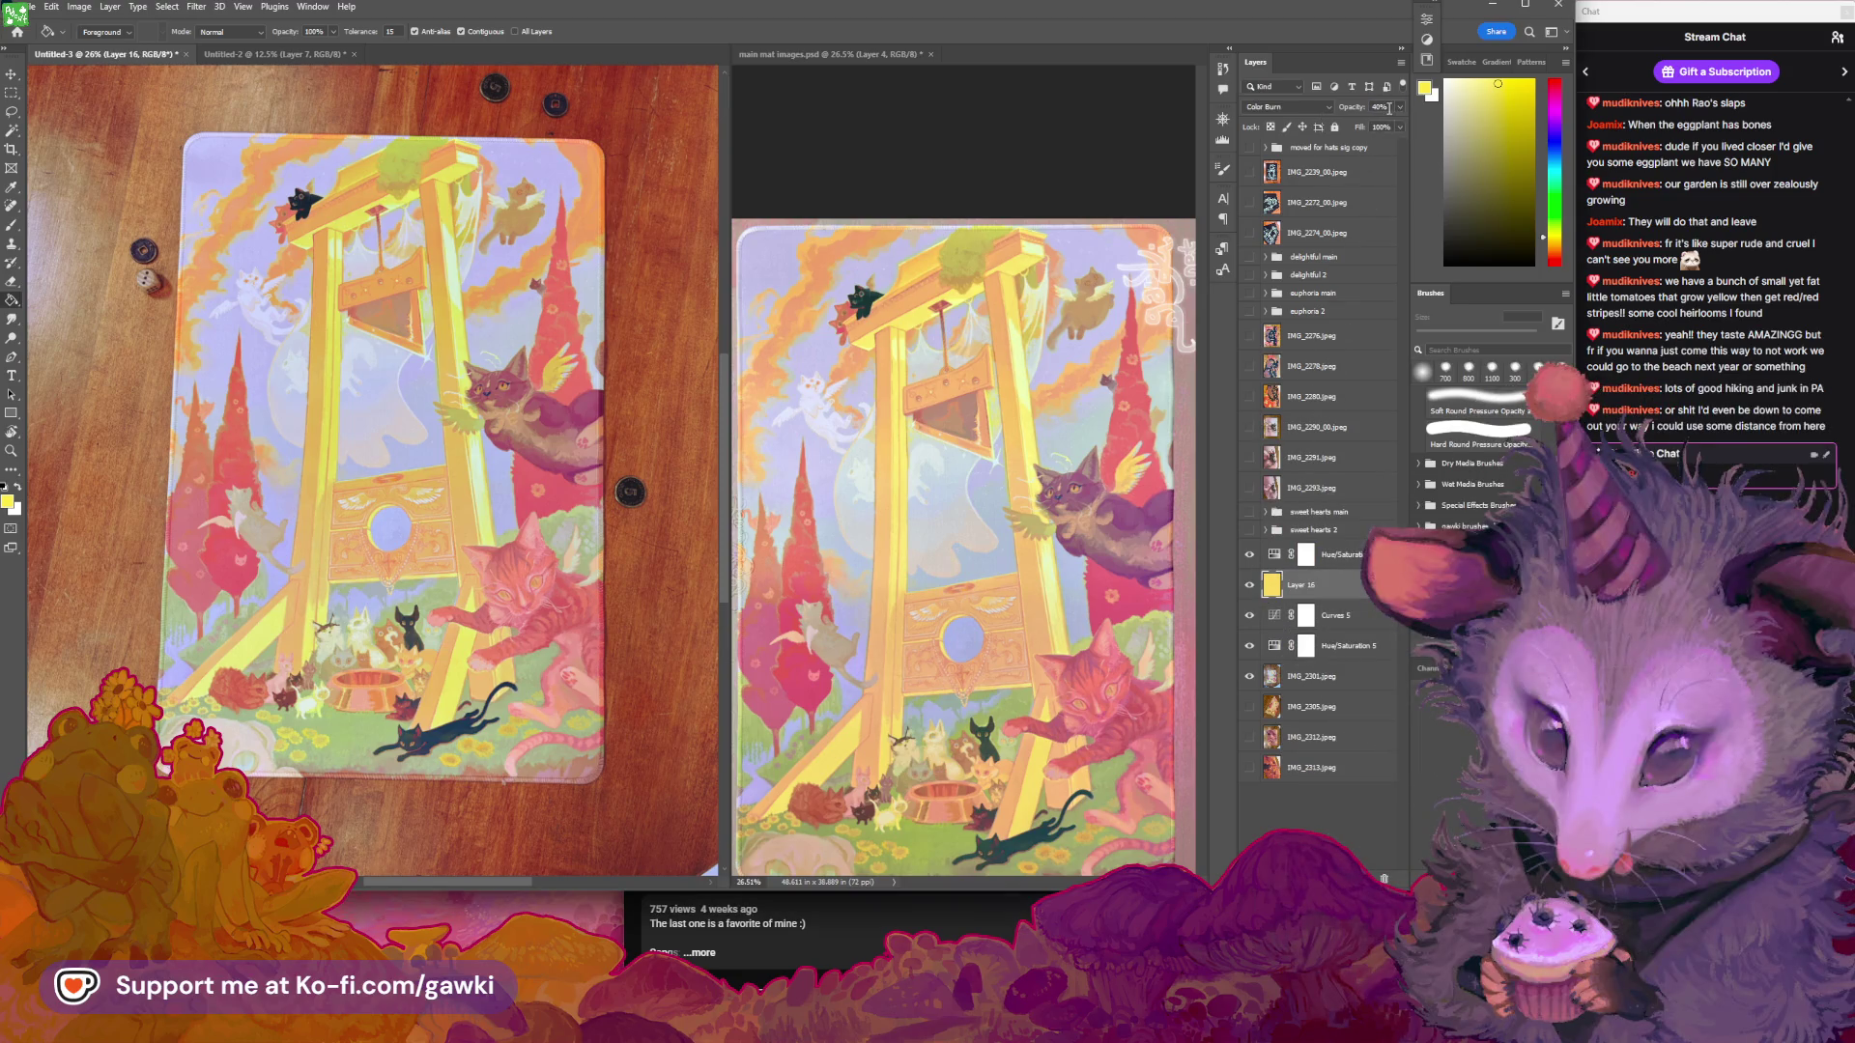
click(1381, 107)
text(36)
key(Return)
key(Up)
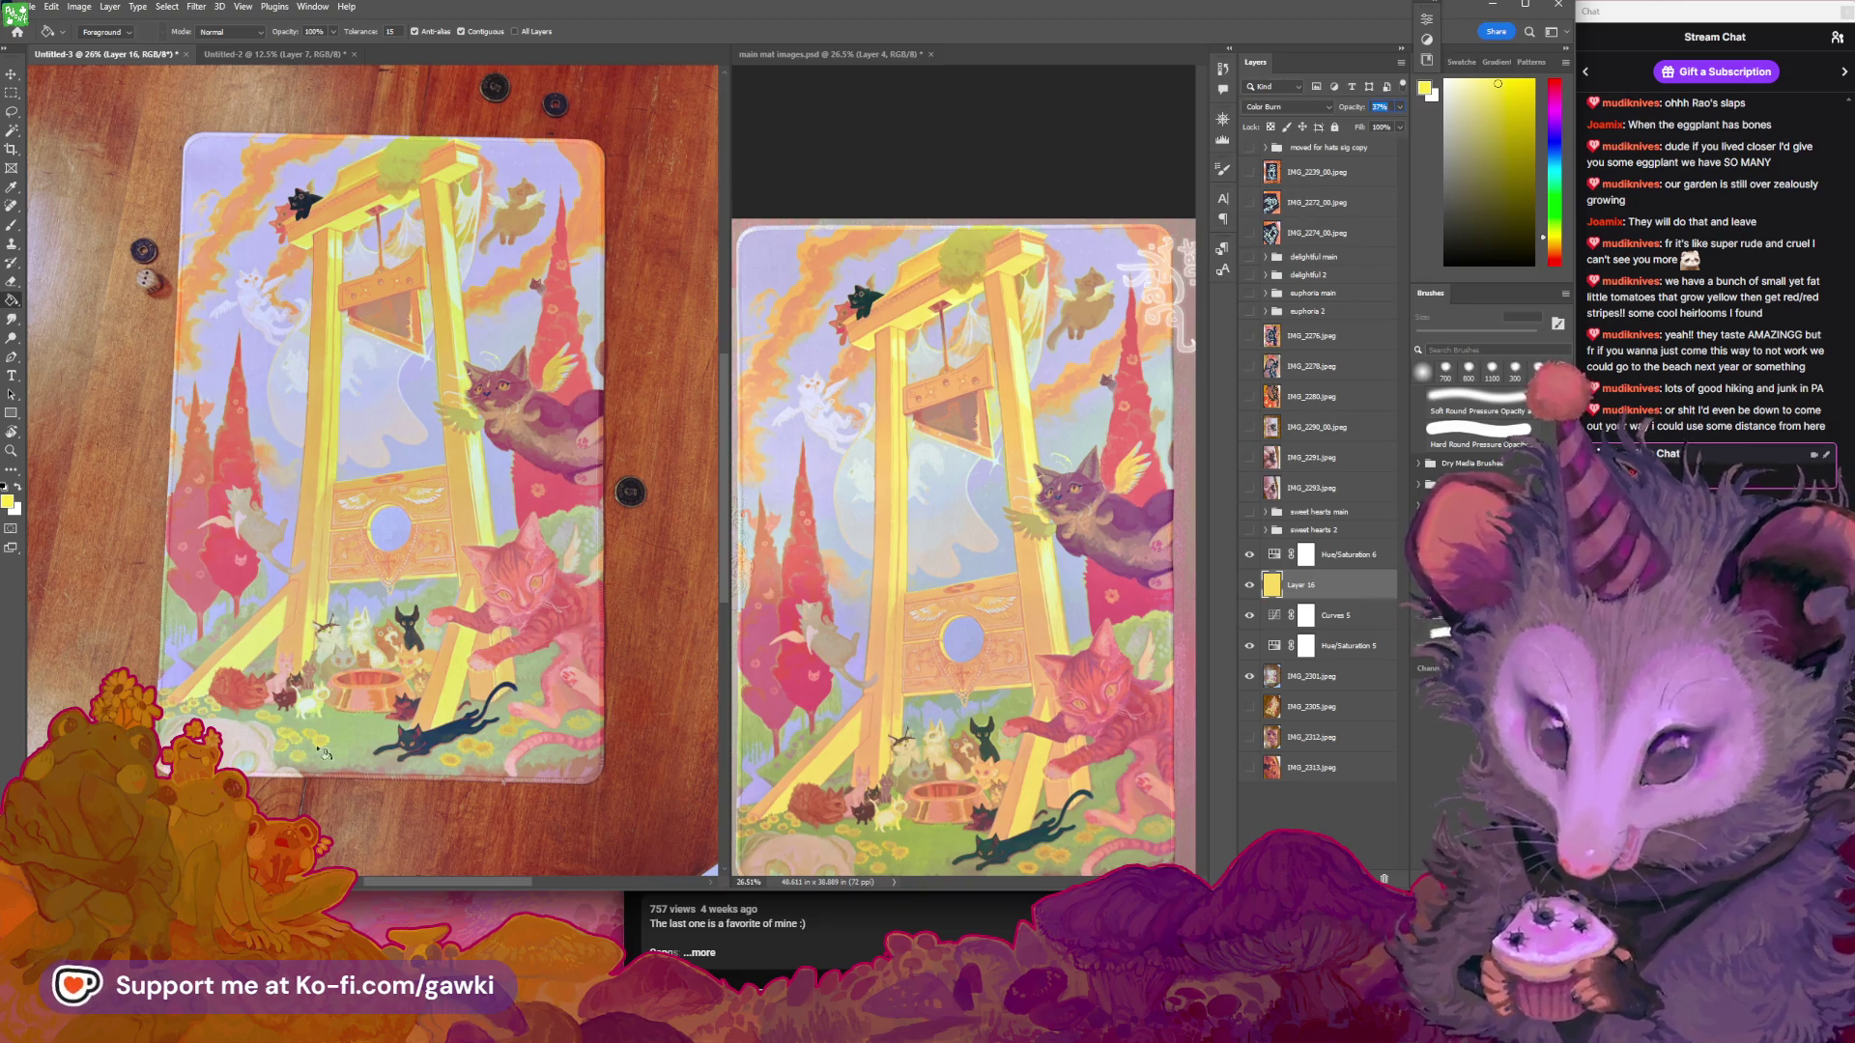
Zoom in on the mat photo and toggle the four correction layers to compare colours
key(z)
drag(329, 630, 370, 642)
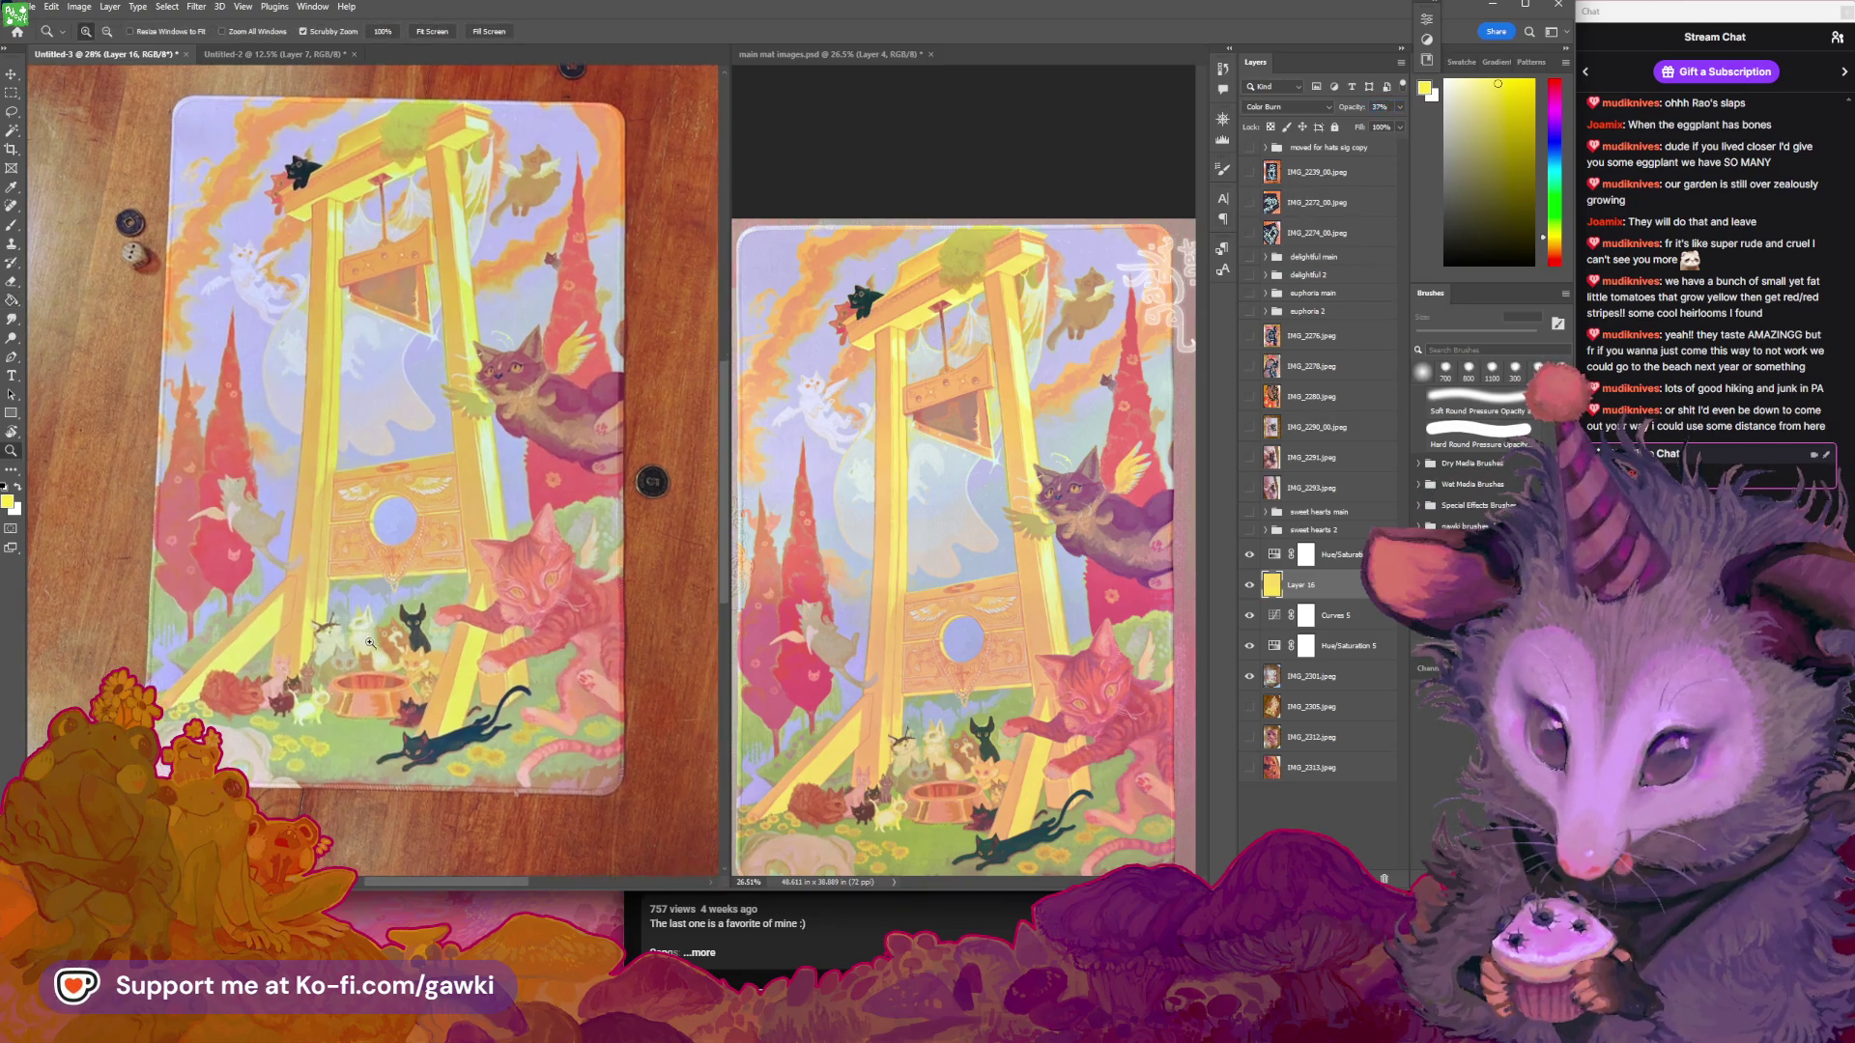
mouse_move(532, 626)
mouse_down()
mouse_move(599, 618)
mouse_move(551, 594)
mouse_move(588, 583)
mouse_move(603, 512)
mouse_move(541, 483)
mouse_move(612, 450)
mouse_move(496, 461)
mouse_move(587, 530)
mouse_move(737, 459)
mouse_up()
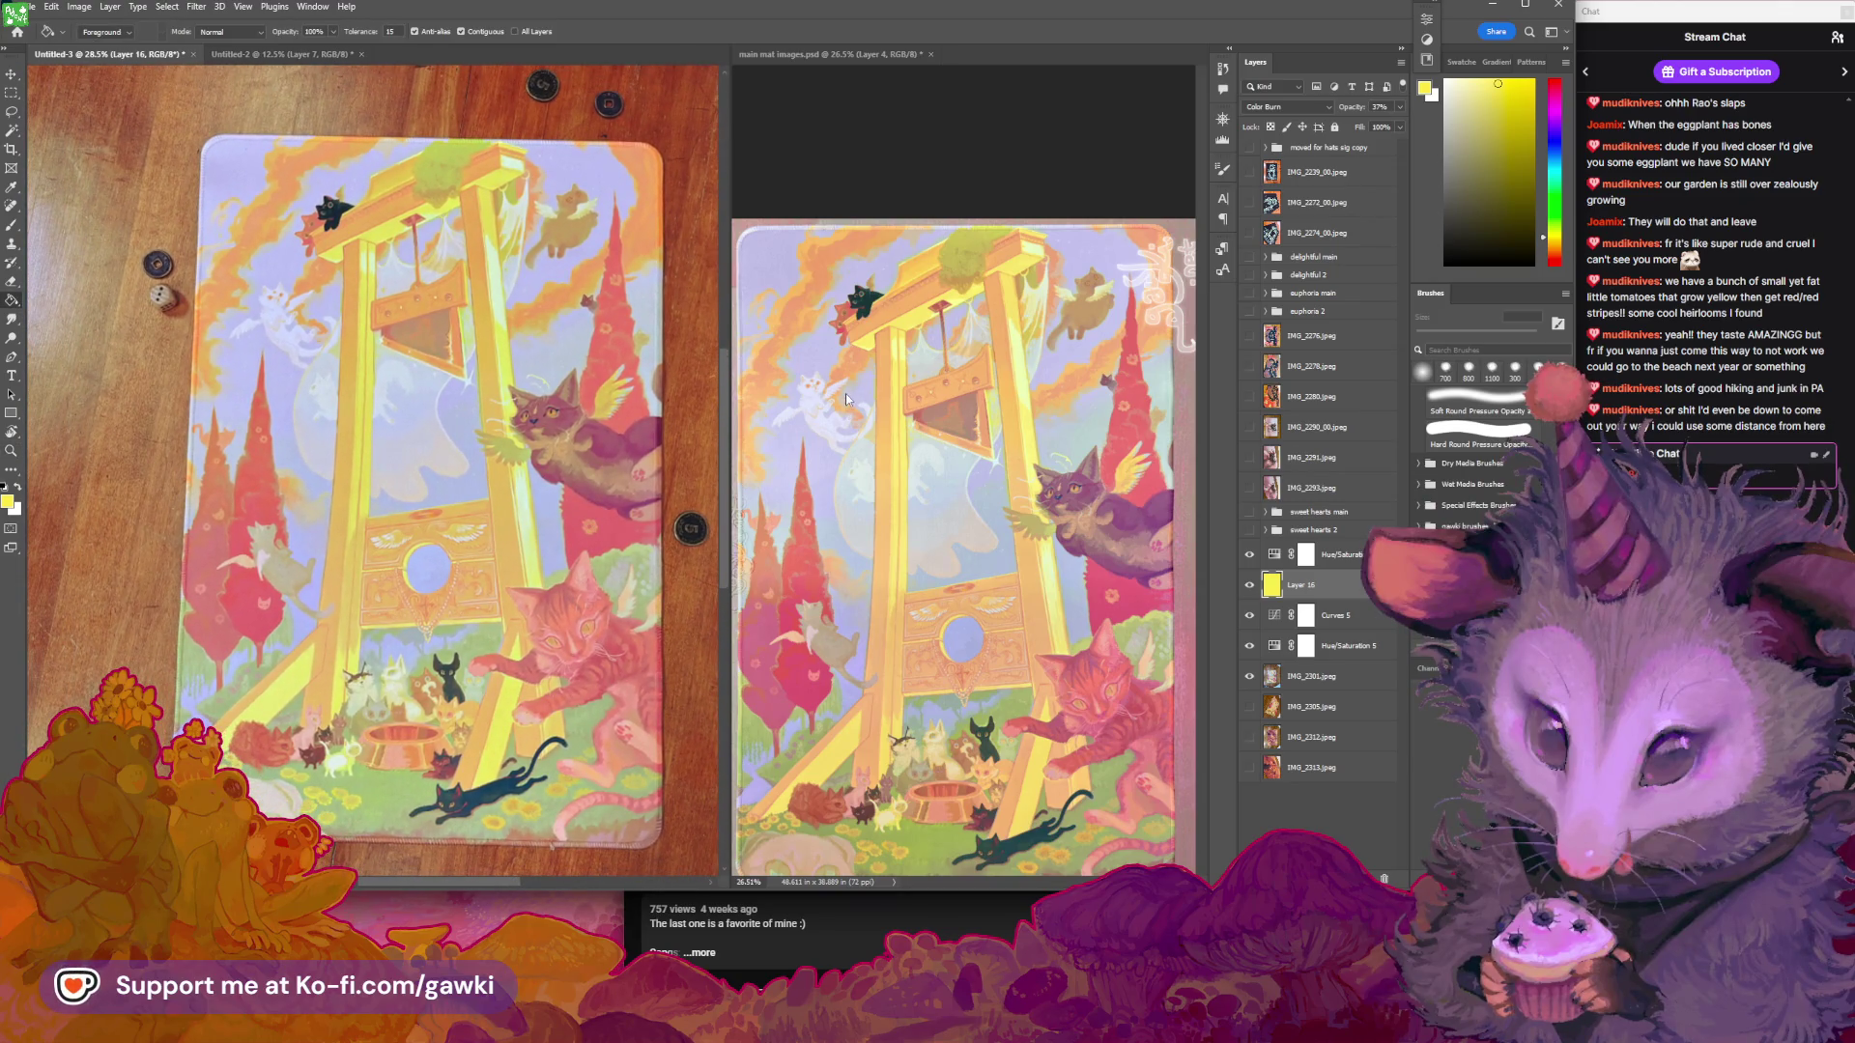
drag(1250, 554, 1252, 647)
click(1249, 584)
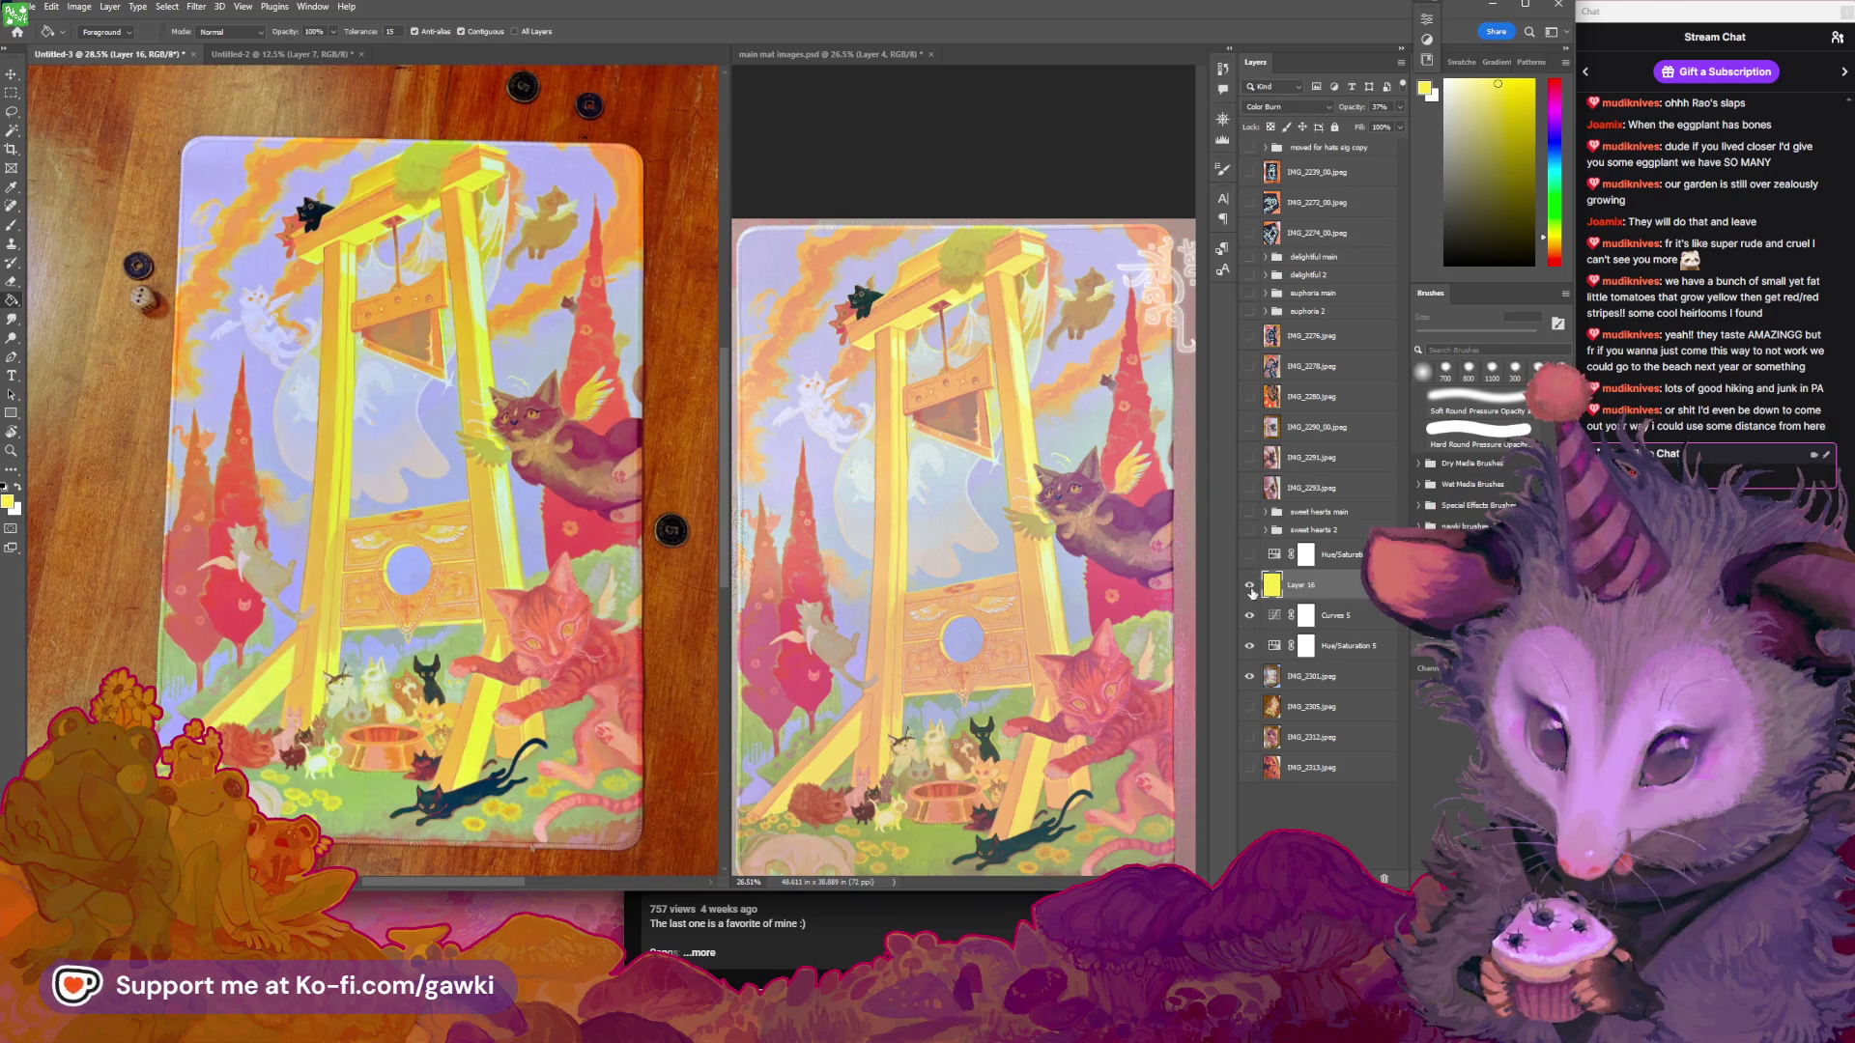
click(1252, 557)
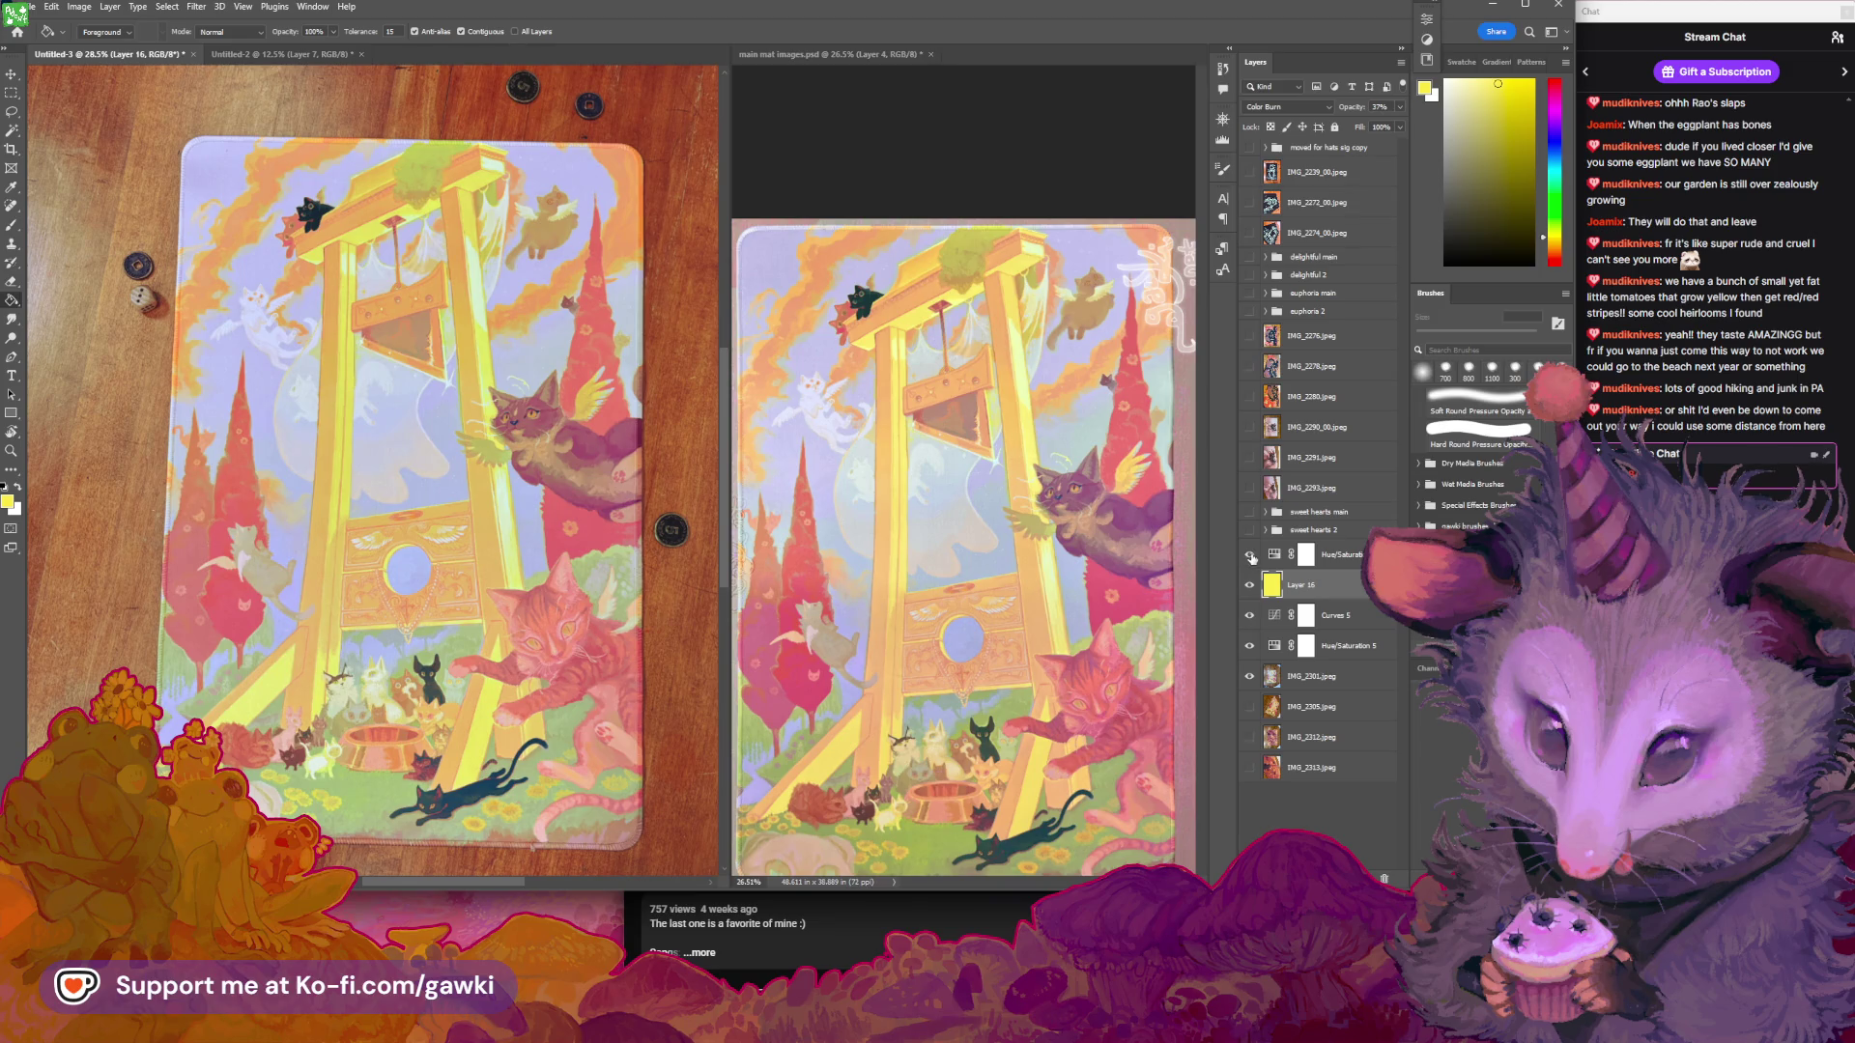
drag(1251, 556, 1249, 646)
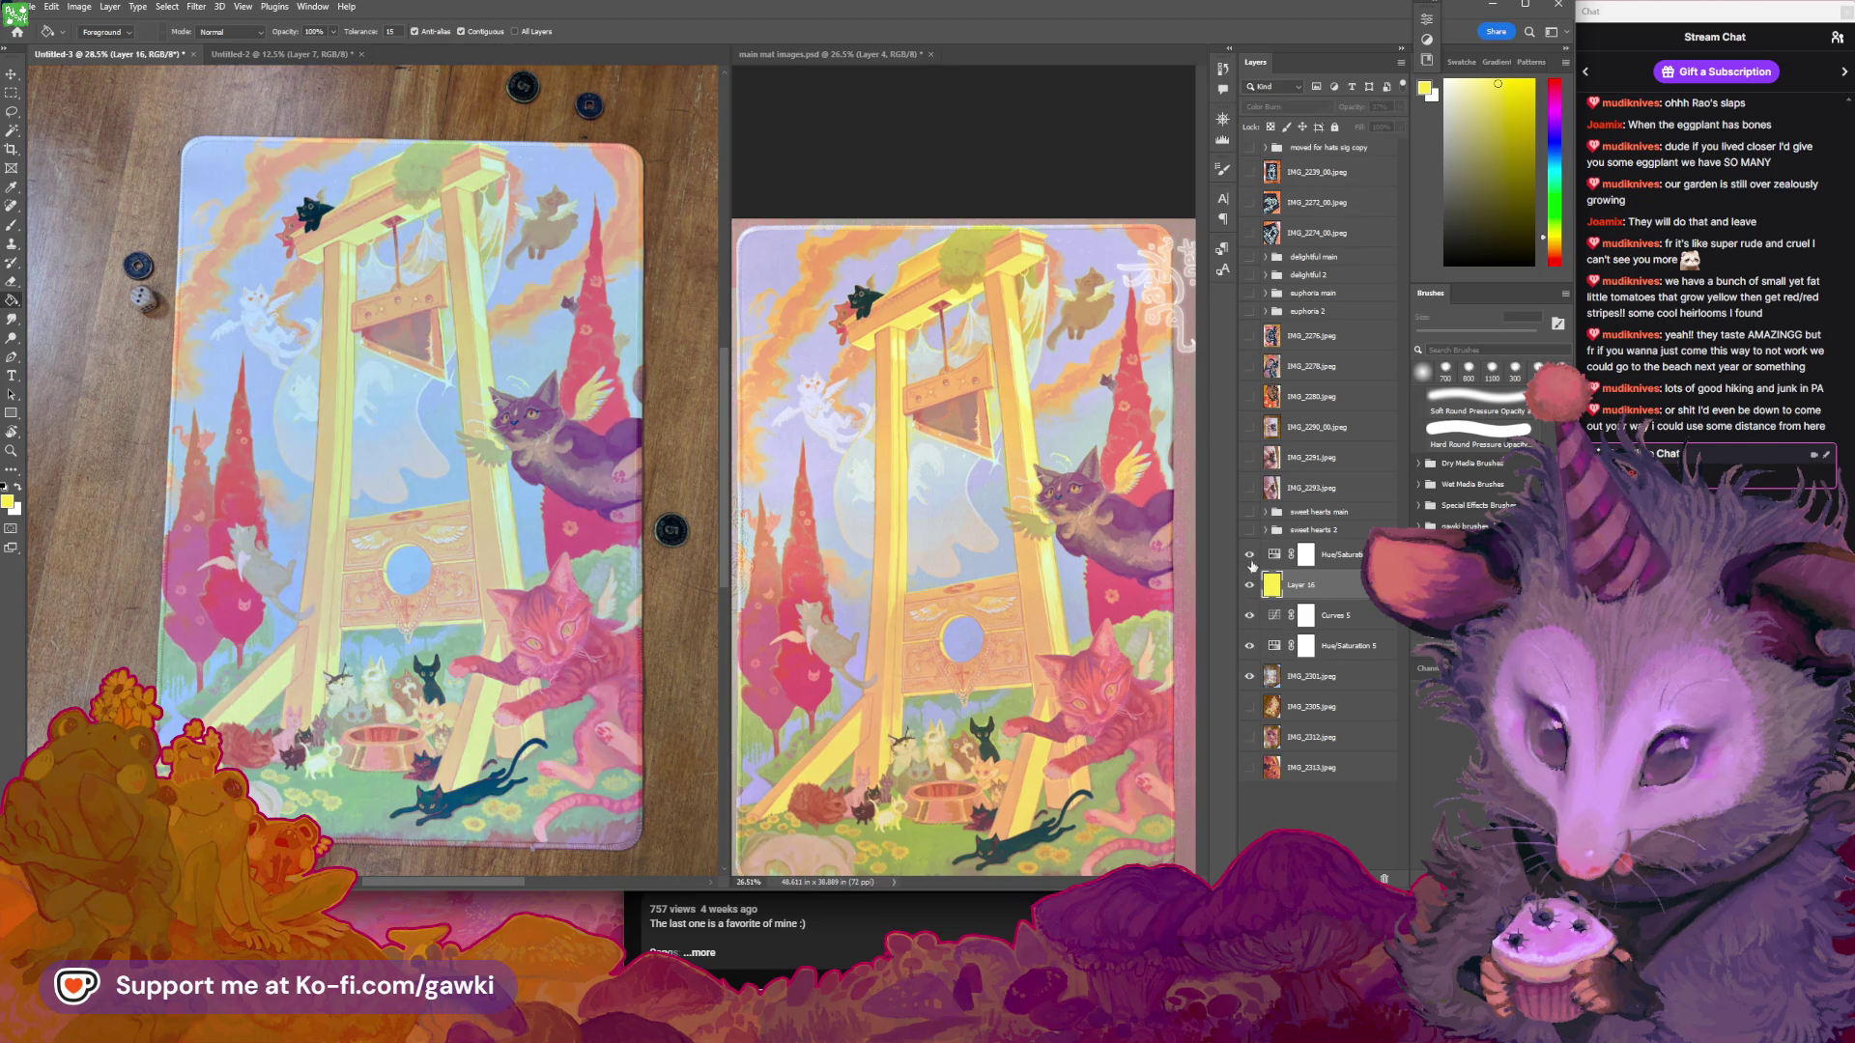
key(z)
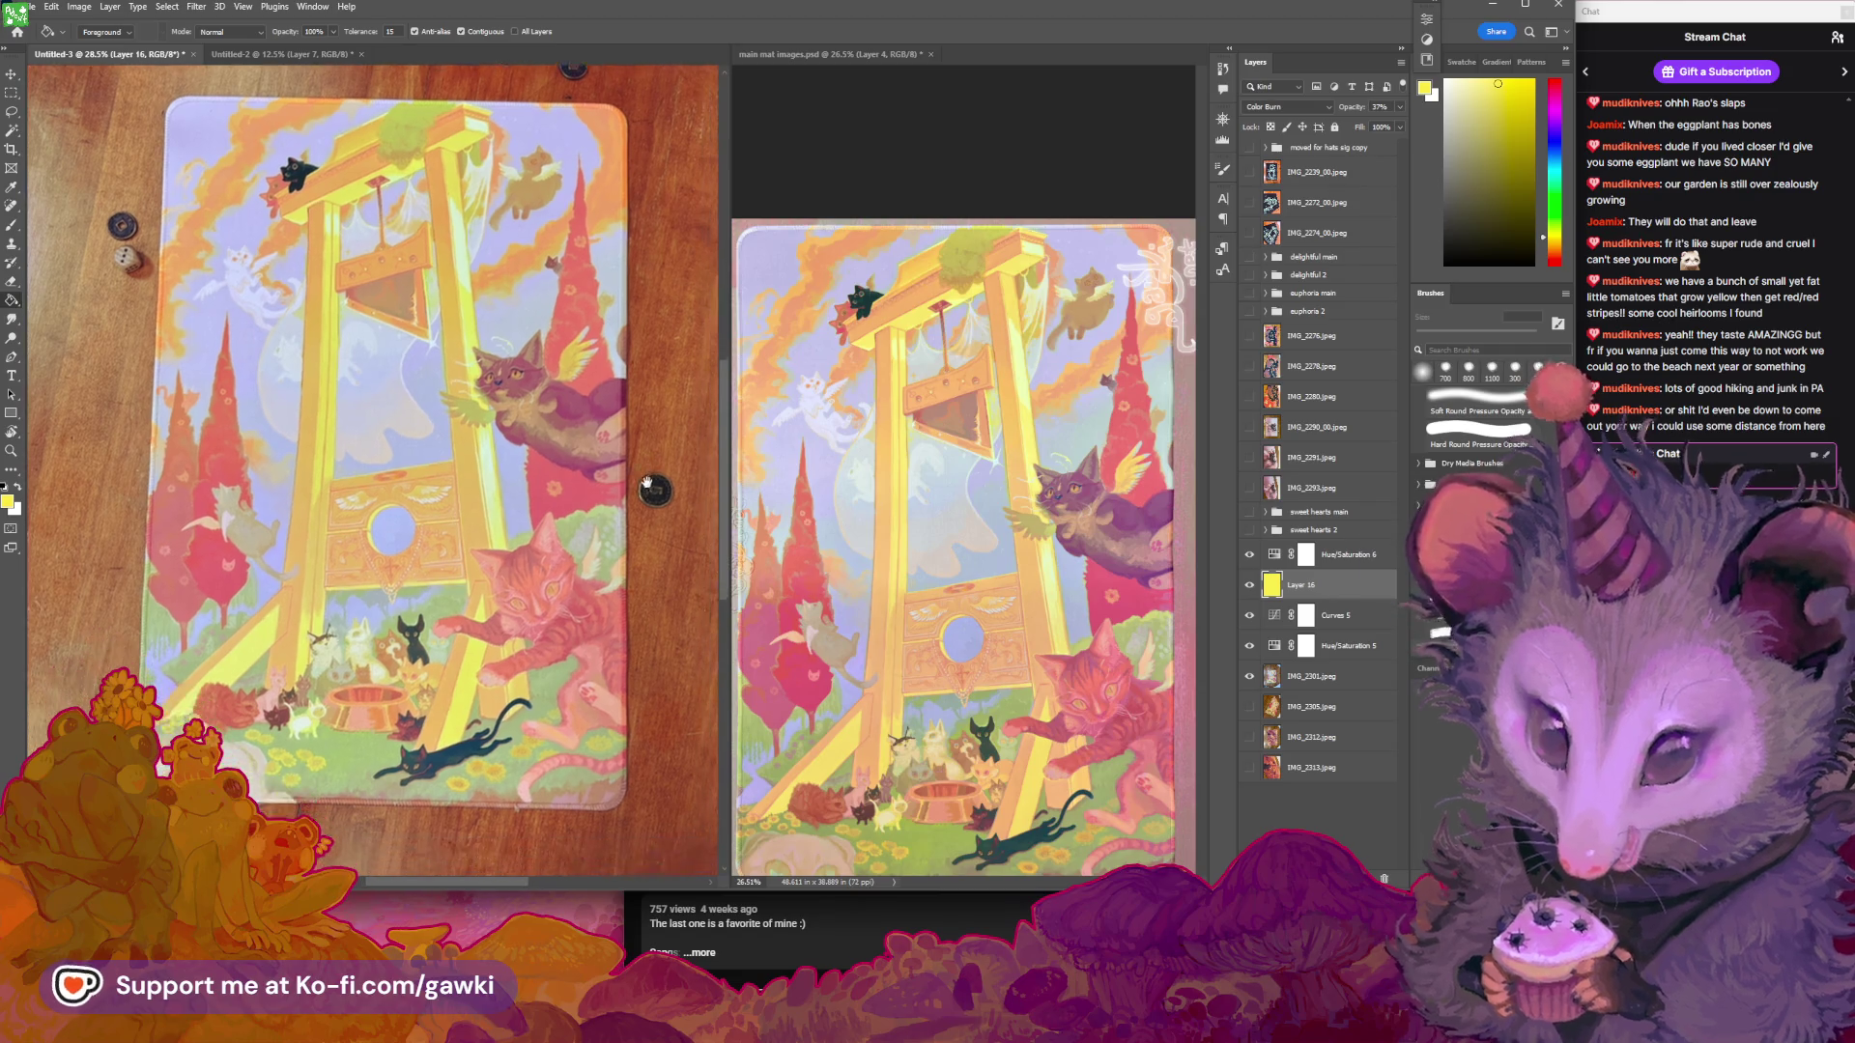
drag(660, 521, 606, 504)
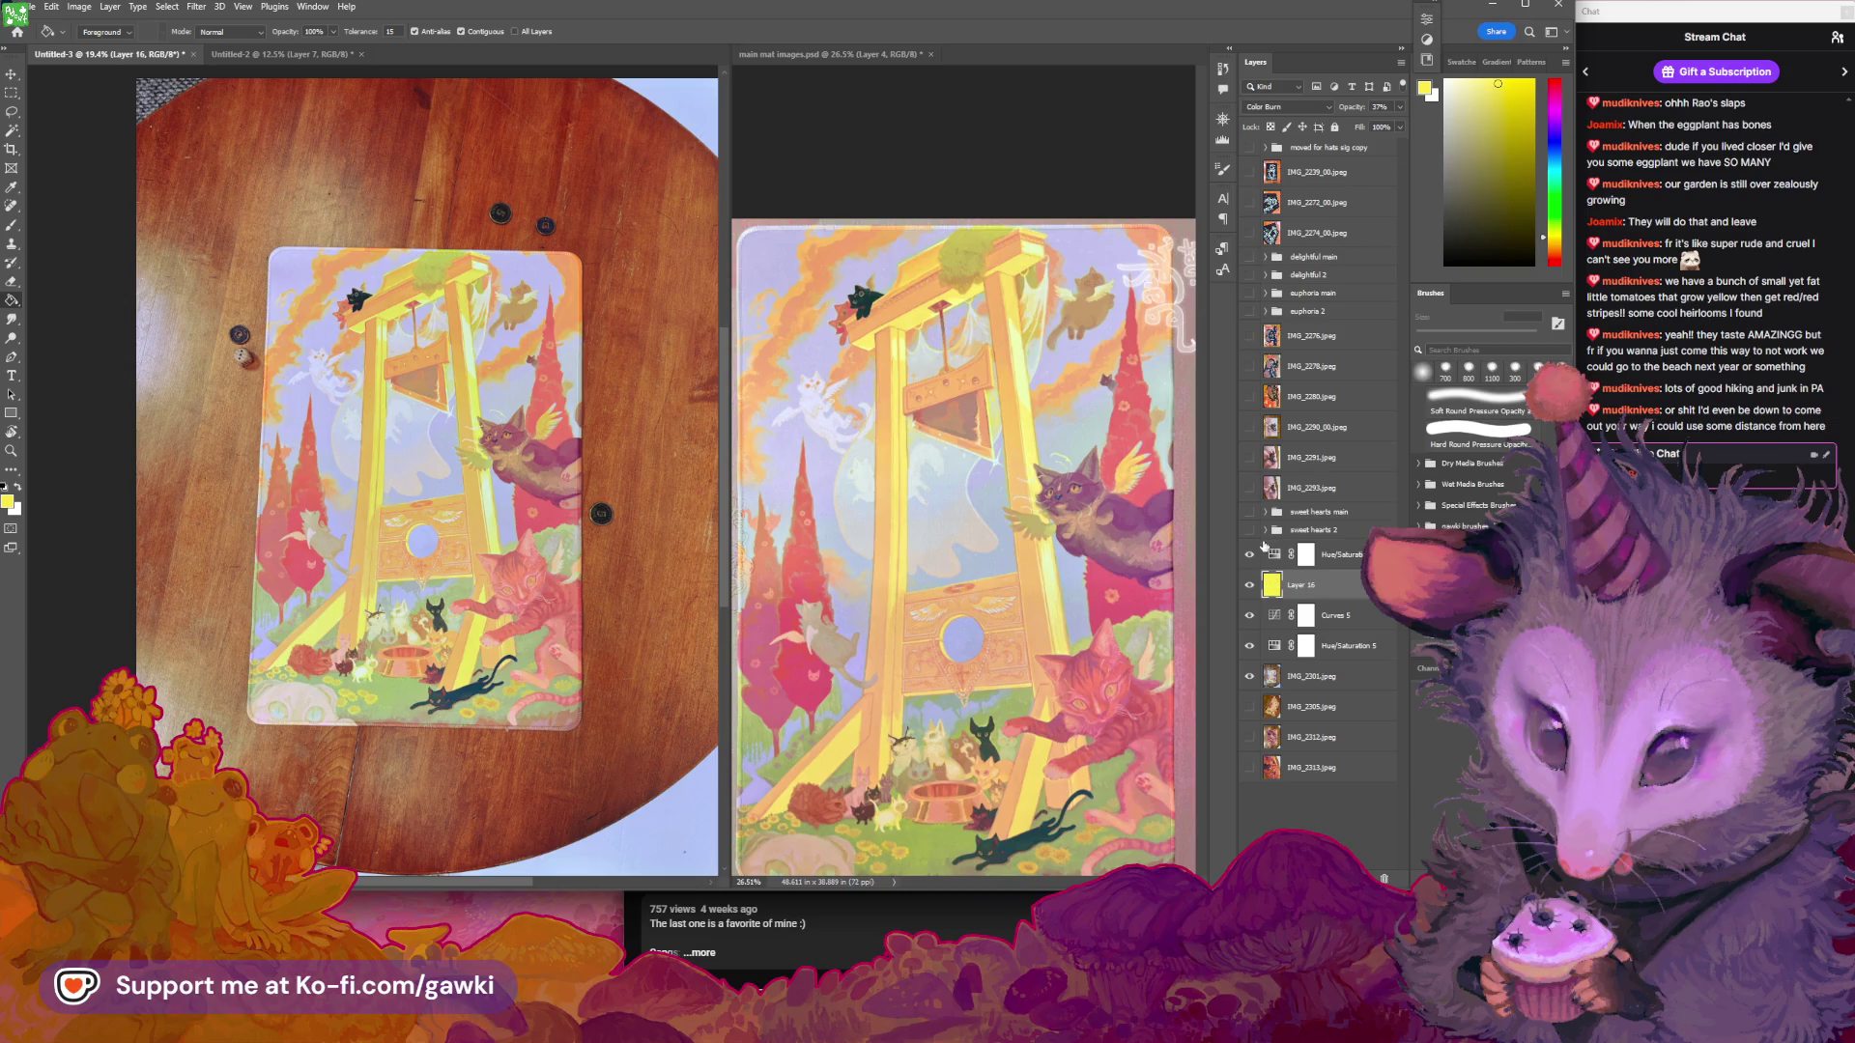
Group Hue/Saturation 6 through IMG_2301 and name the group 'fanciest main'
shift+click(1310, 554)
shift+click(1311, 676)
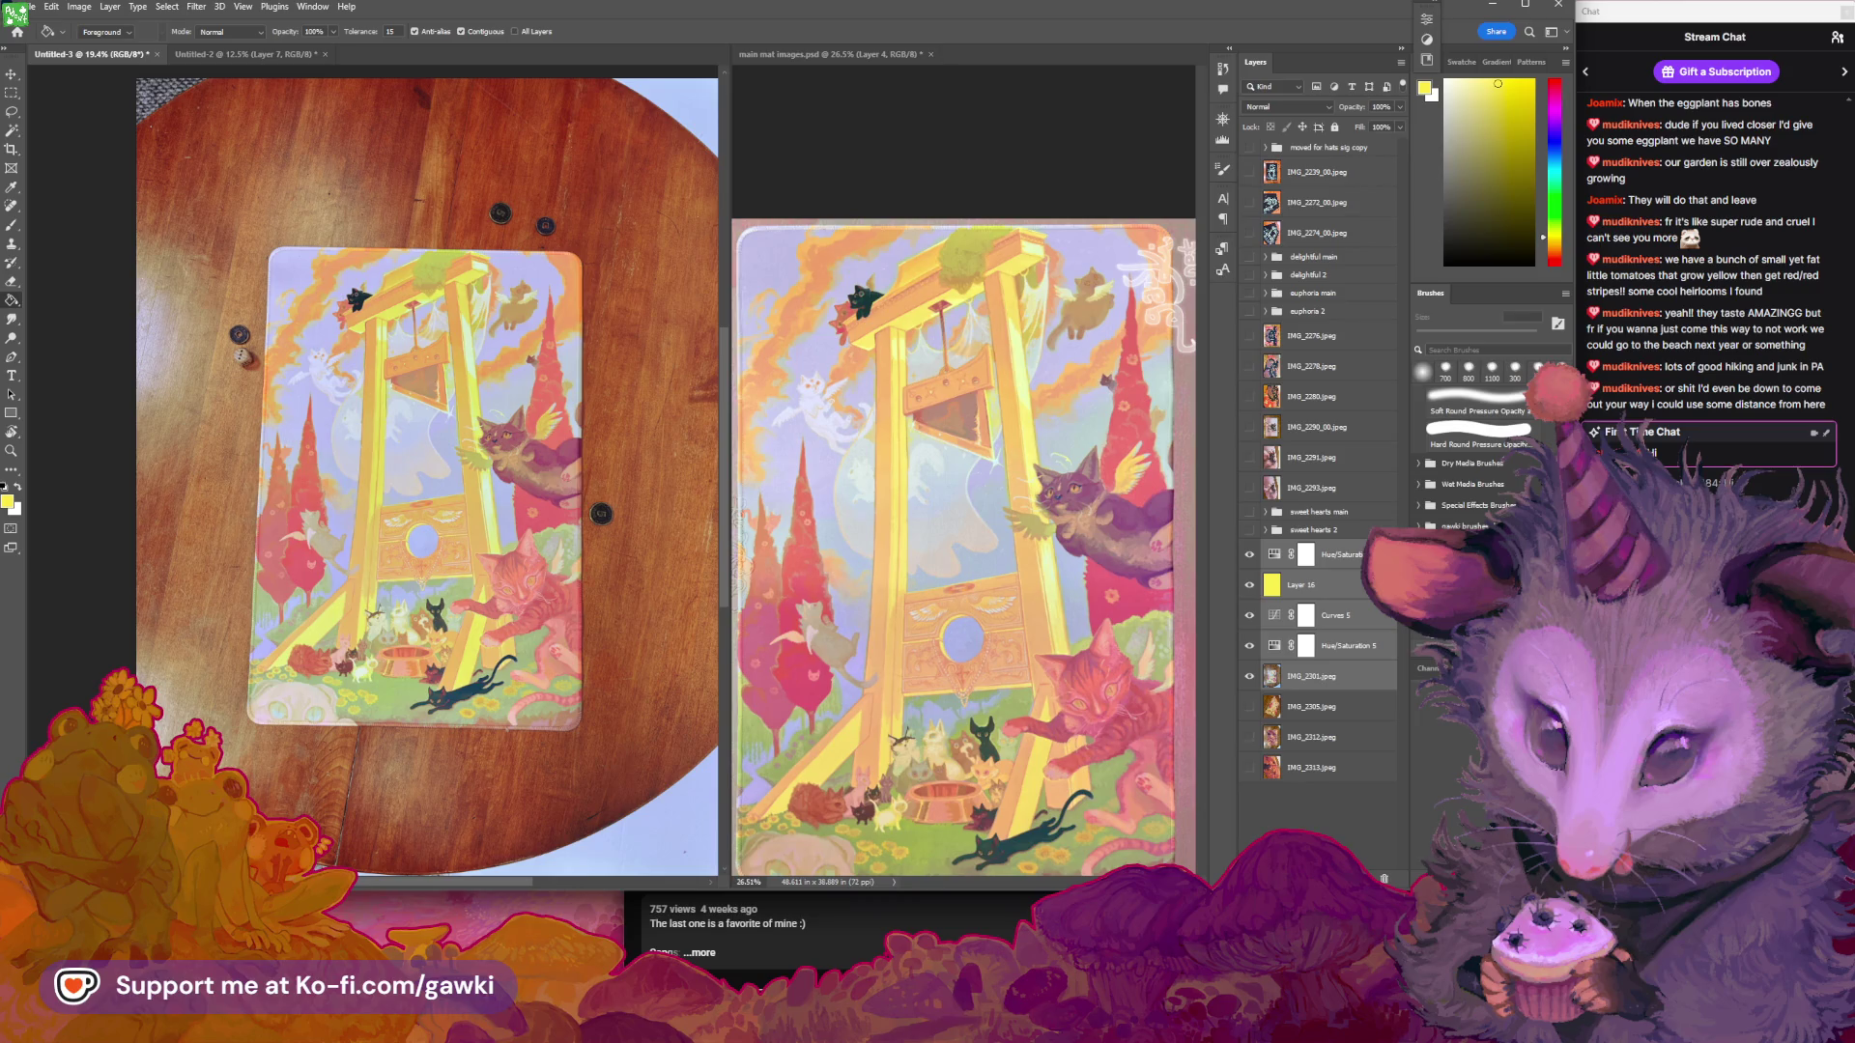
key(ctrl+g)
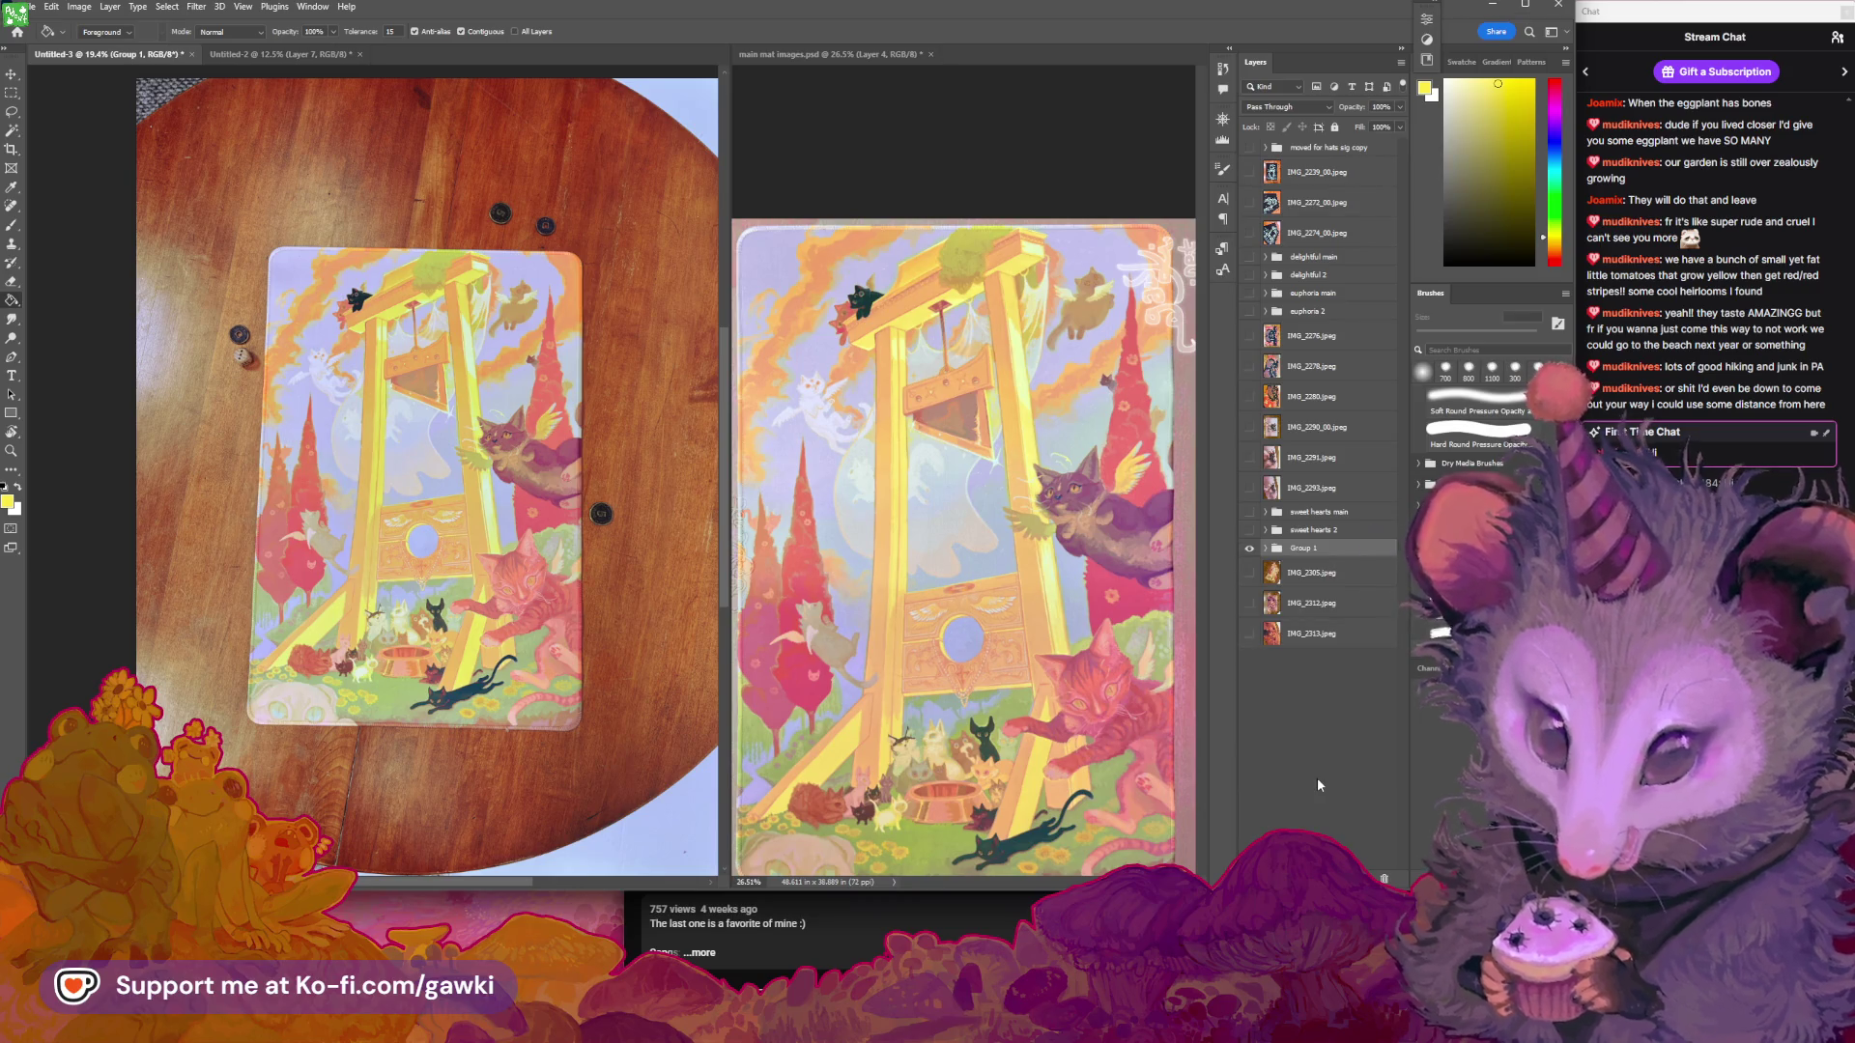
double_click(1304, 548)
text(fanciest)
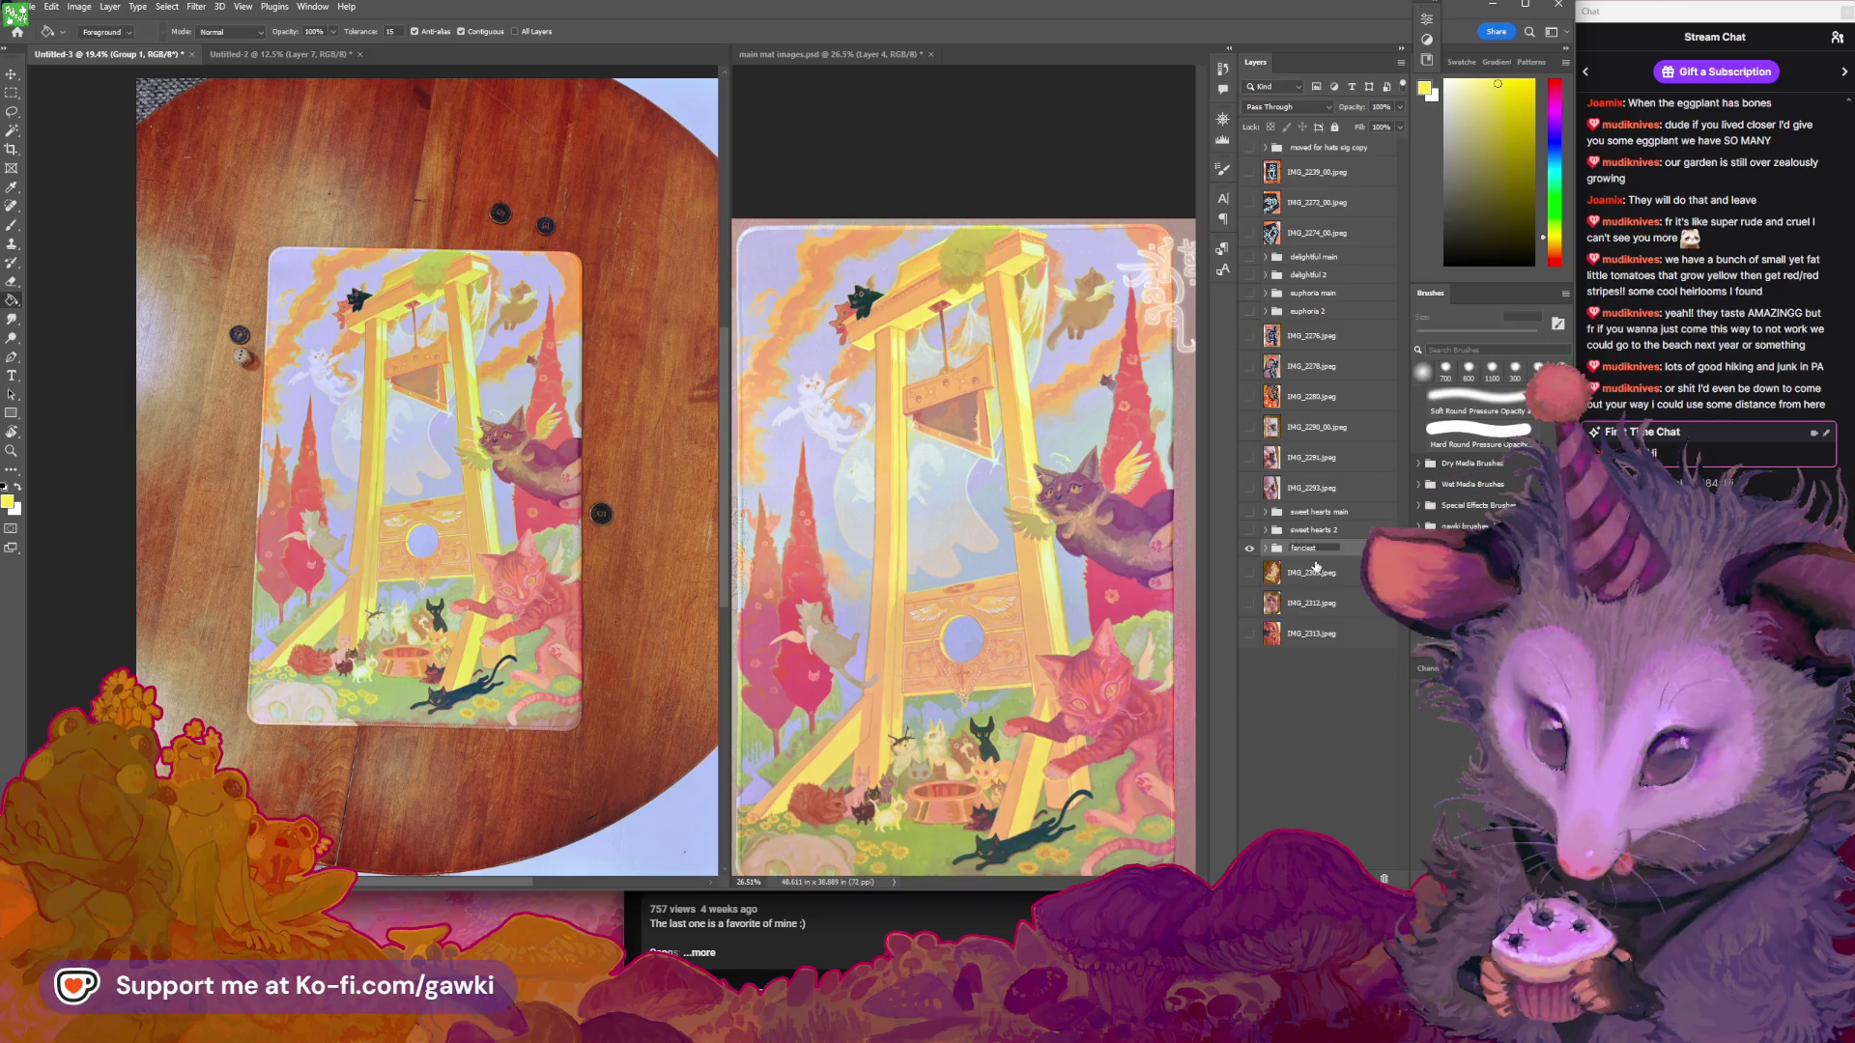
text( main)
key(Return)
Hide the fanciest main group and show the IMG_2305 photo
click(1249, 548)
click(1249, 573)
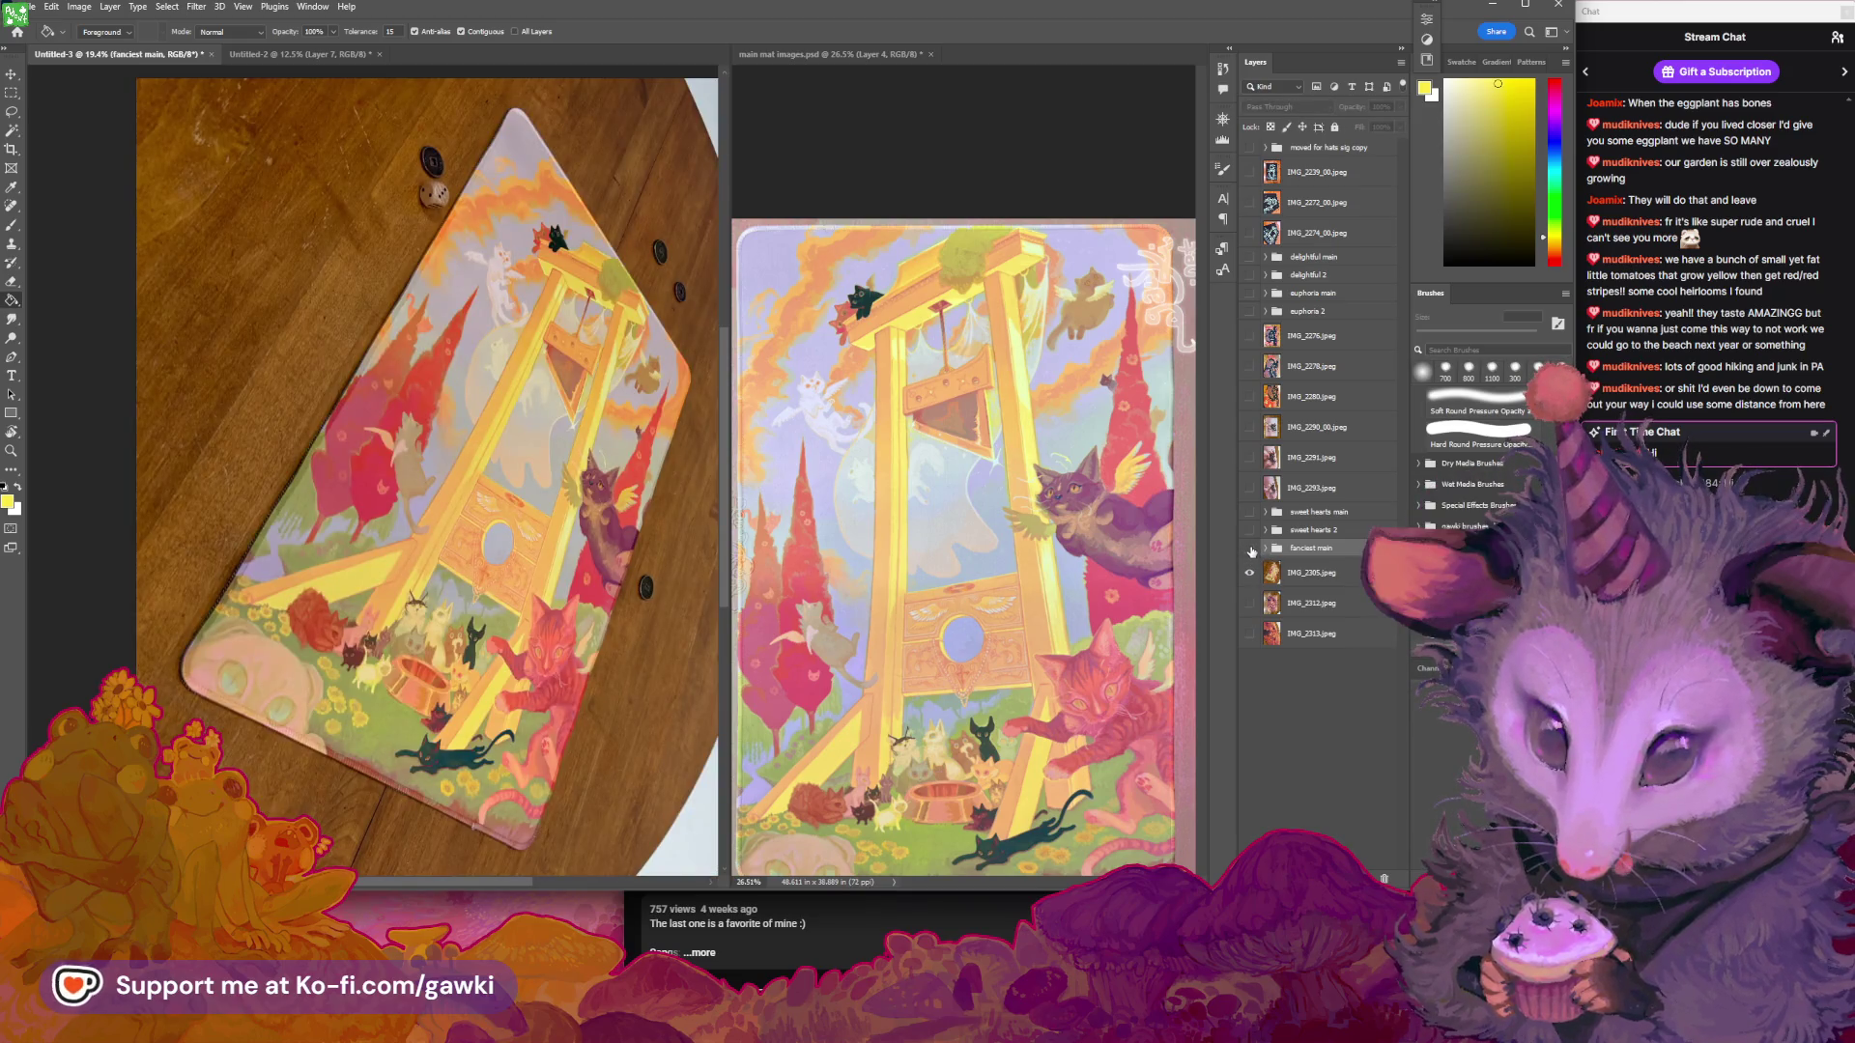
click(1249, 547)
click(1250, 548)
Zoom in on the IMG_2305 photo and rotate the view to -75°
key(z)
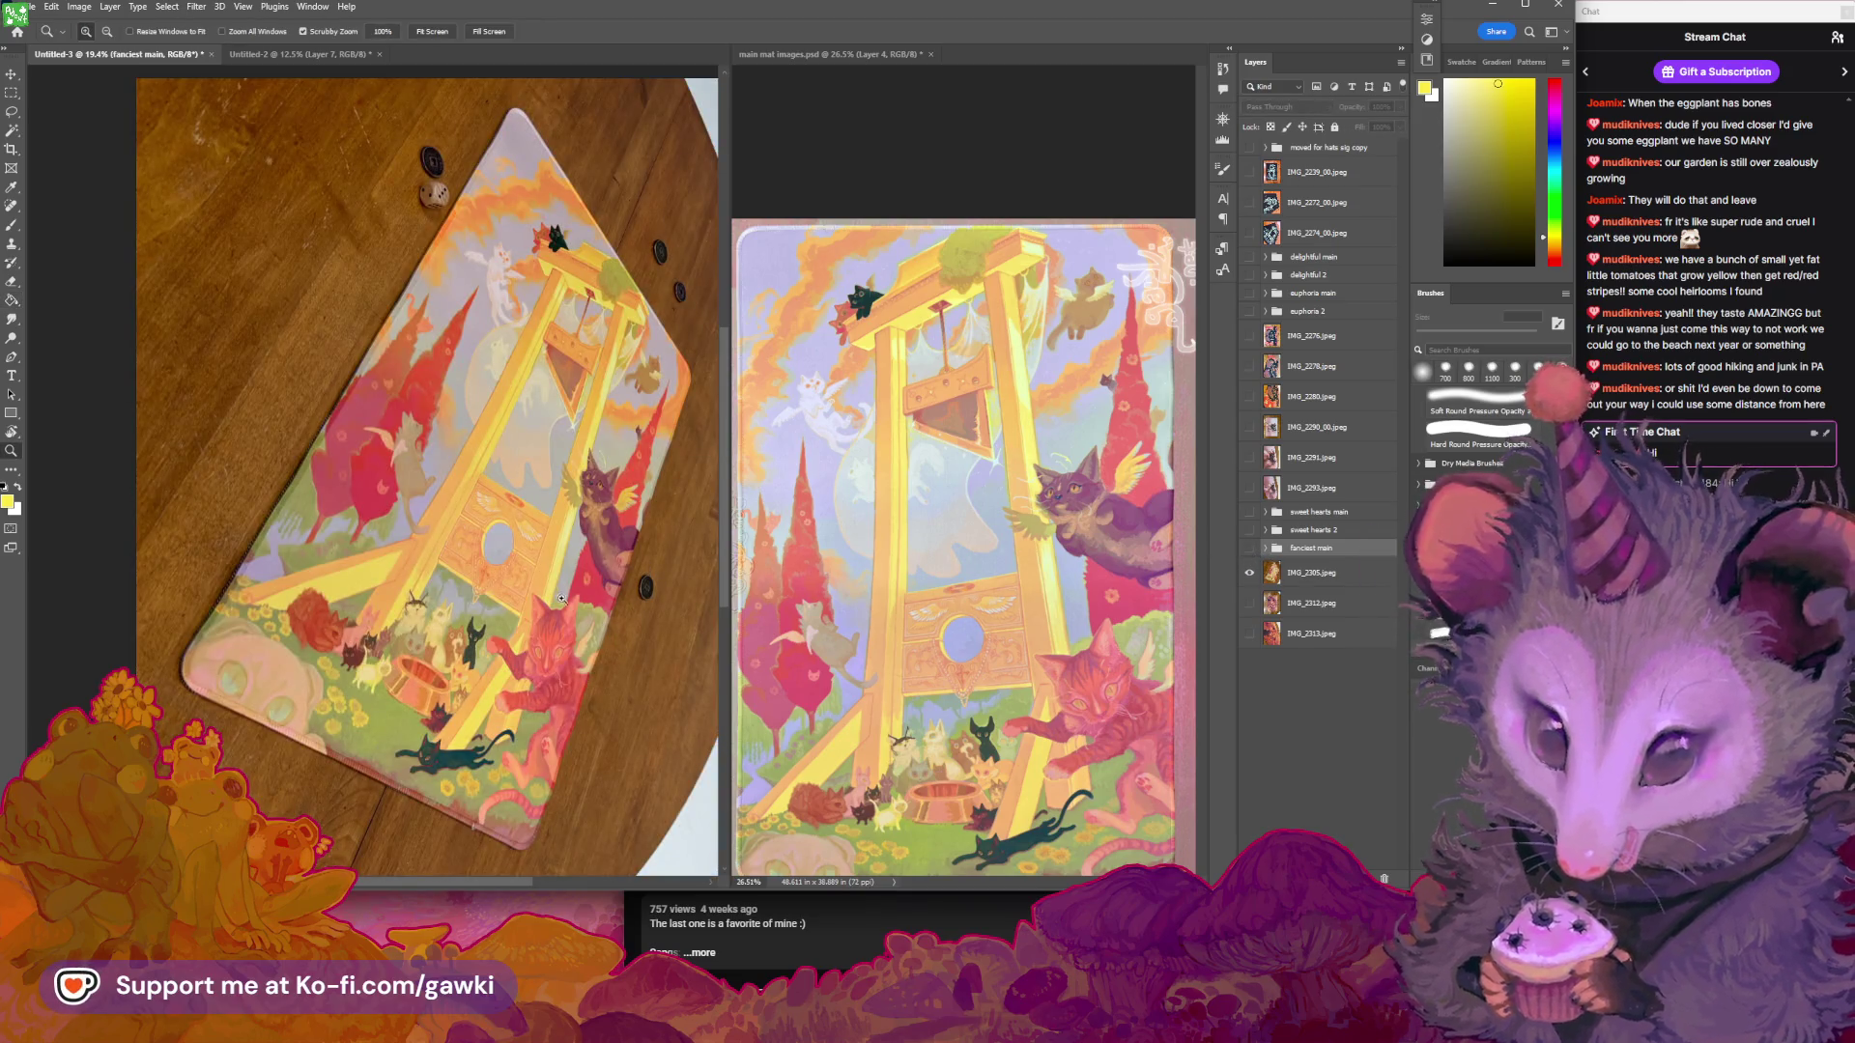
mouse_move(561, 600)
mouse_down()
mouse_move(604, 617)
mouse_move(581, 629)
mouse_move(610, 580)
mouse_move(374, 346)
mouse_move(327, 381)
mouse_move(545, 393)
mouse_up()
key(r)
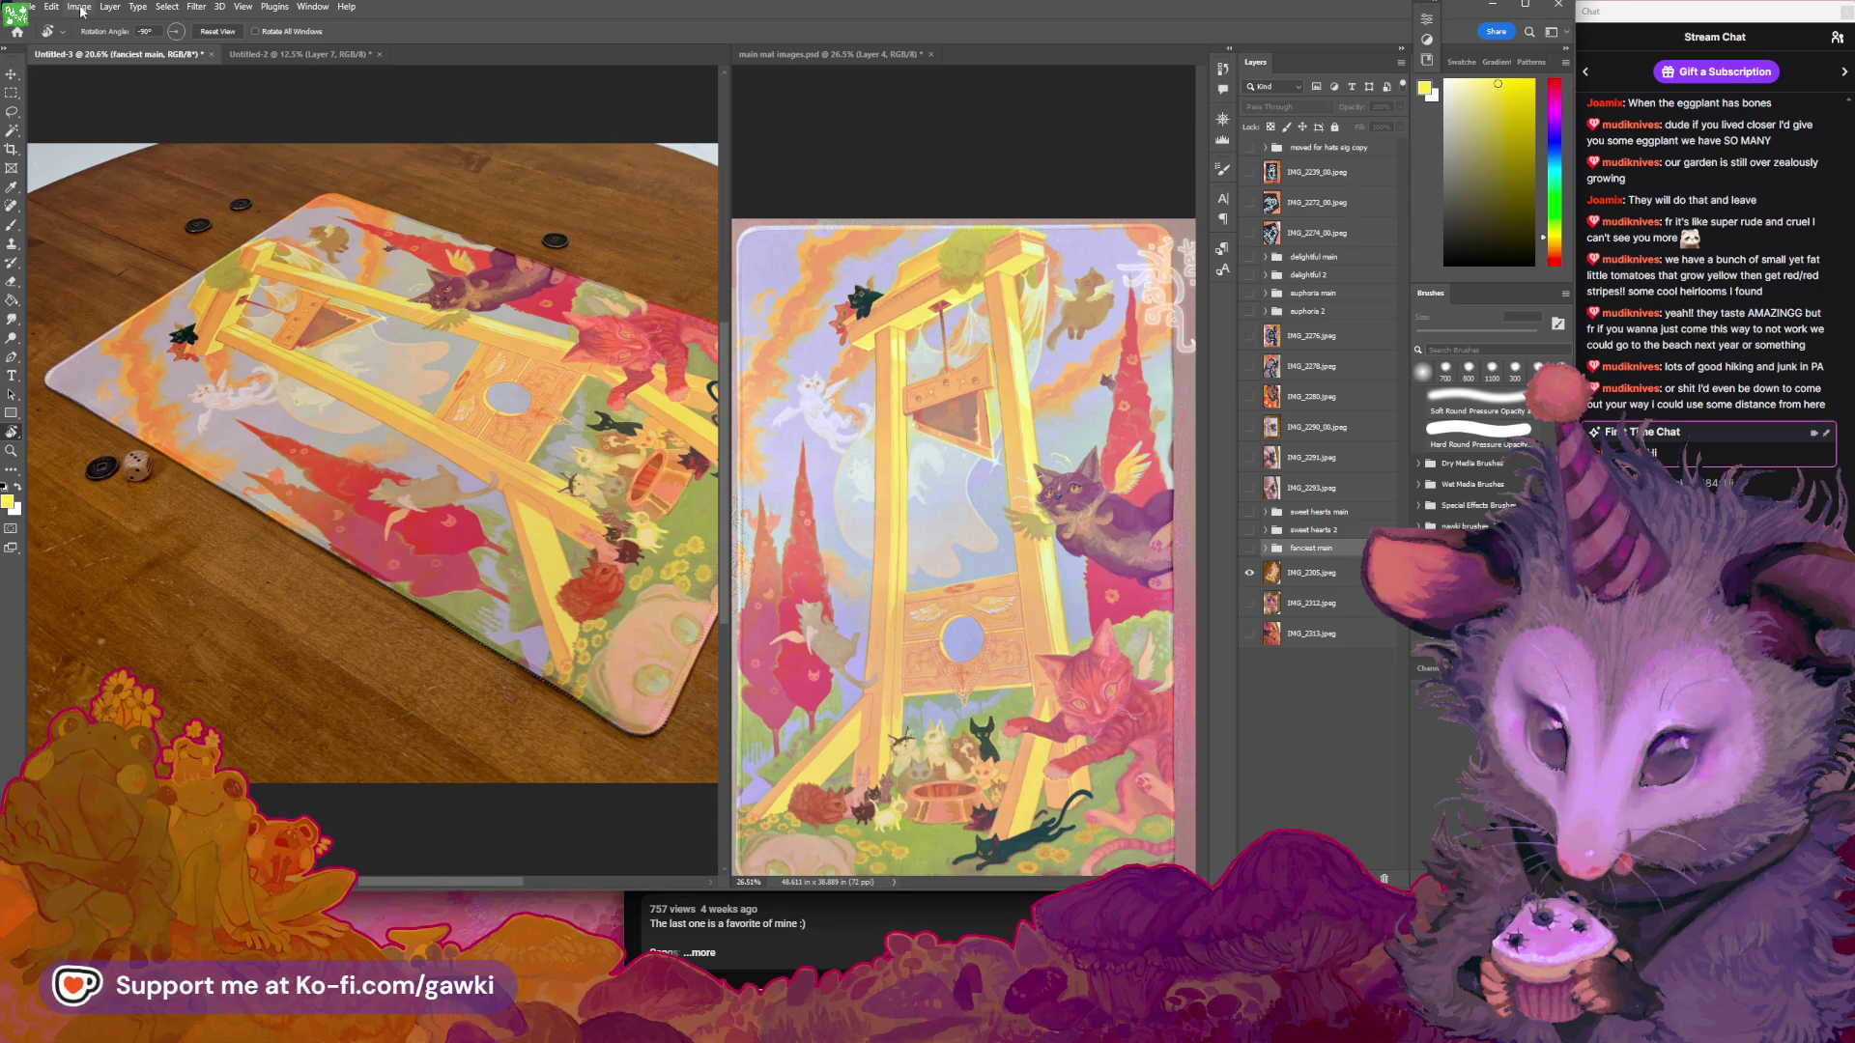
Add a Hue/Saturation 7 layer at Saturation -20 and toggle it to compare
click(110, 7)
mouse_move(193, 199)
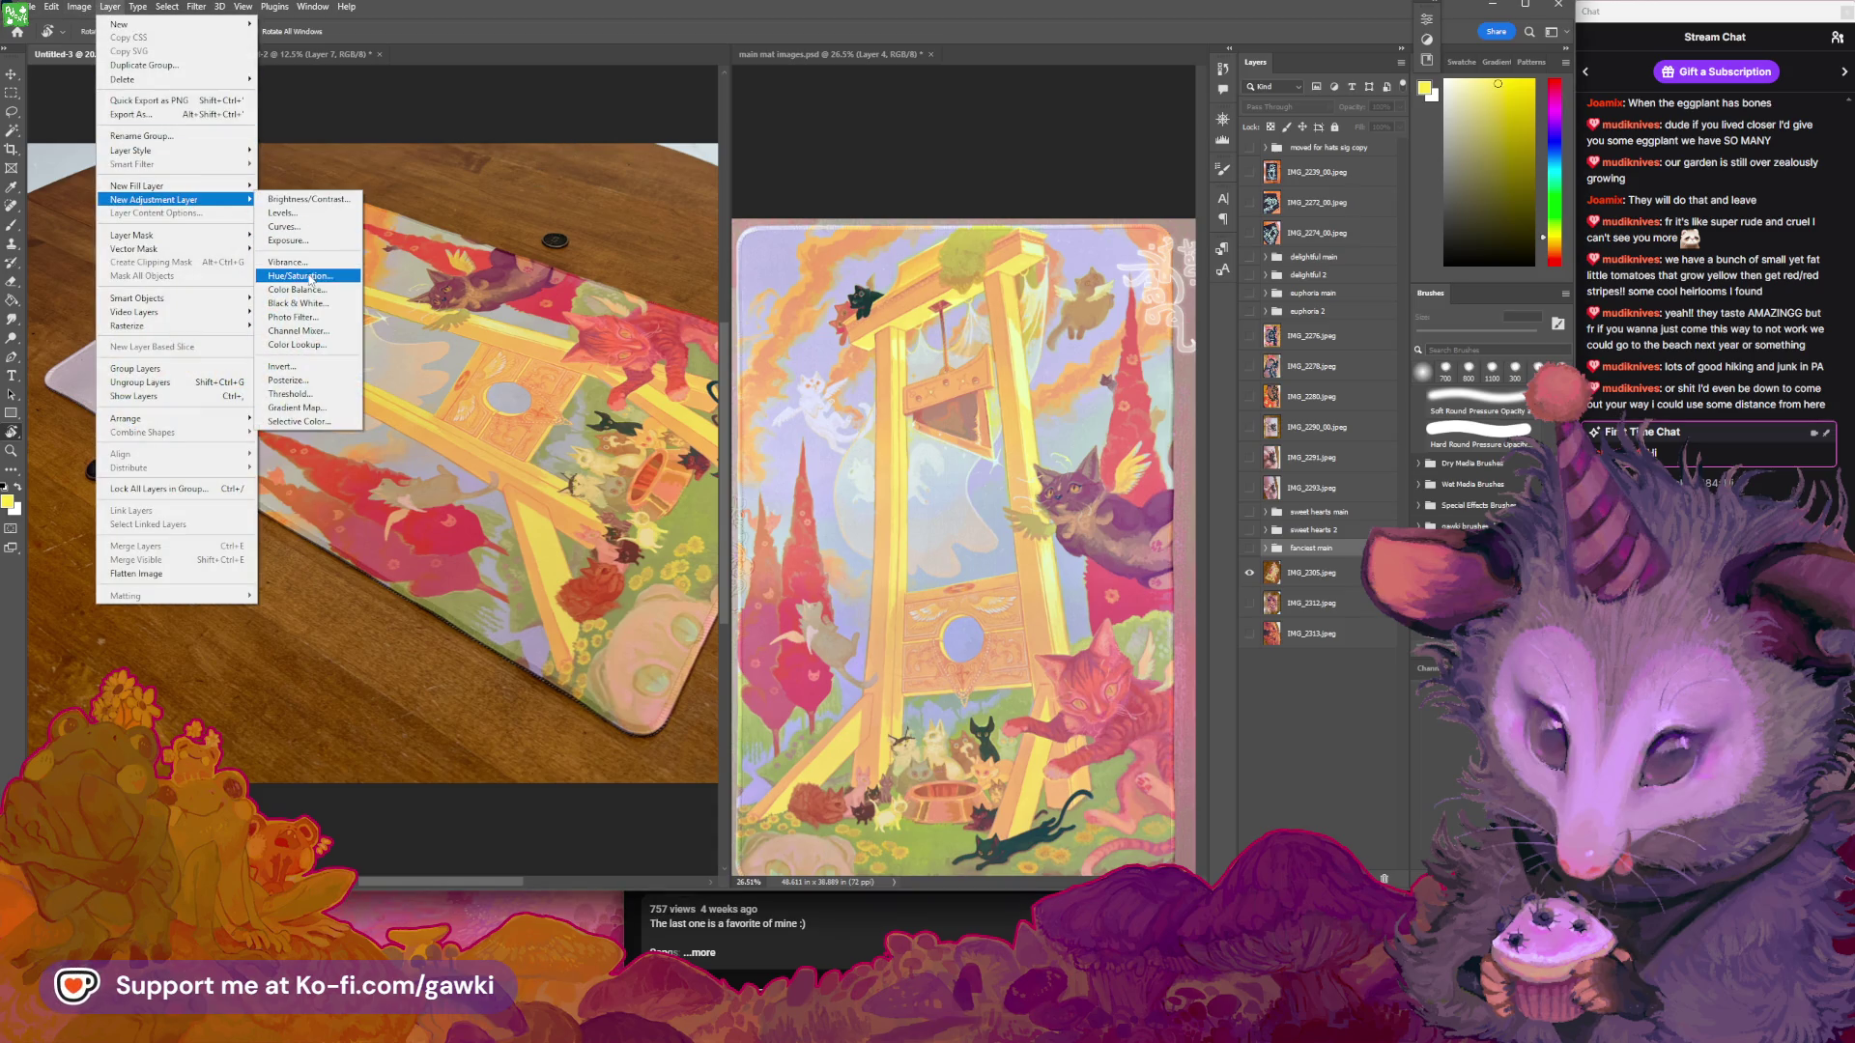
click(310, 277)
click(1067, 458)
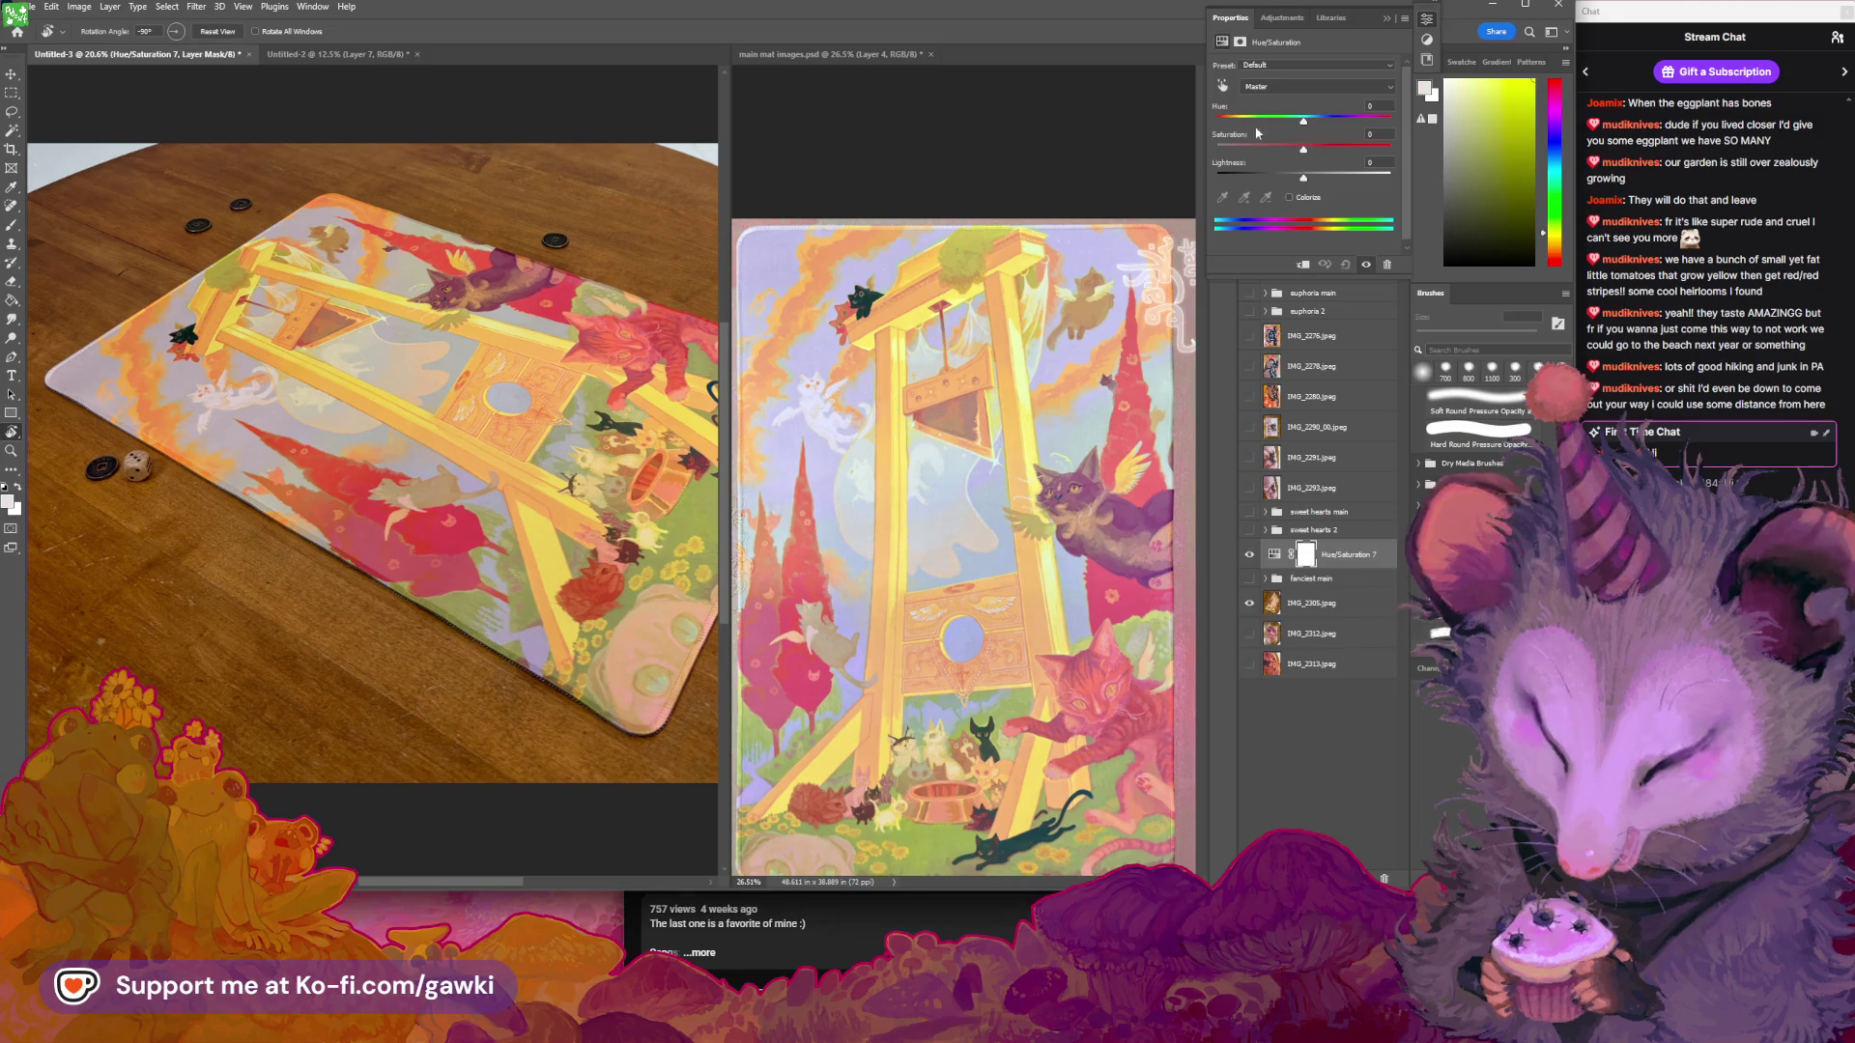
drag(1303, 148, 1296, 149)
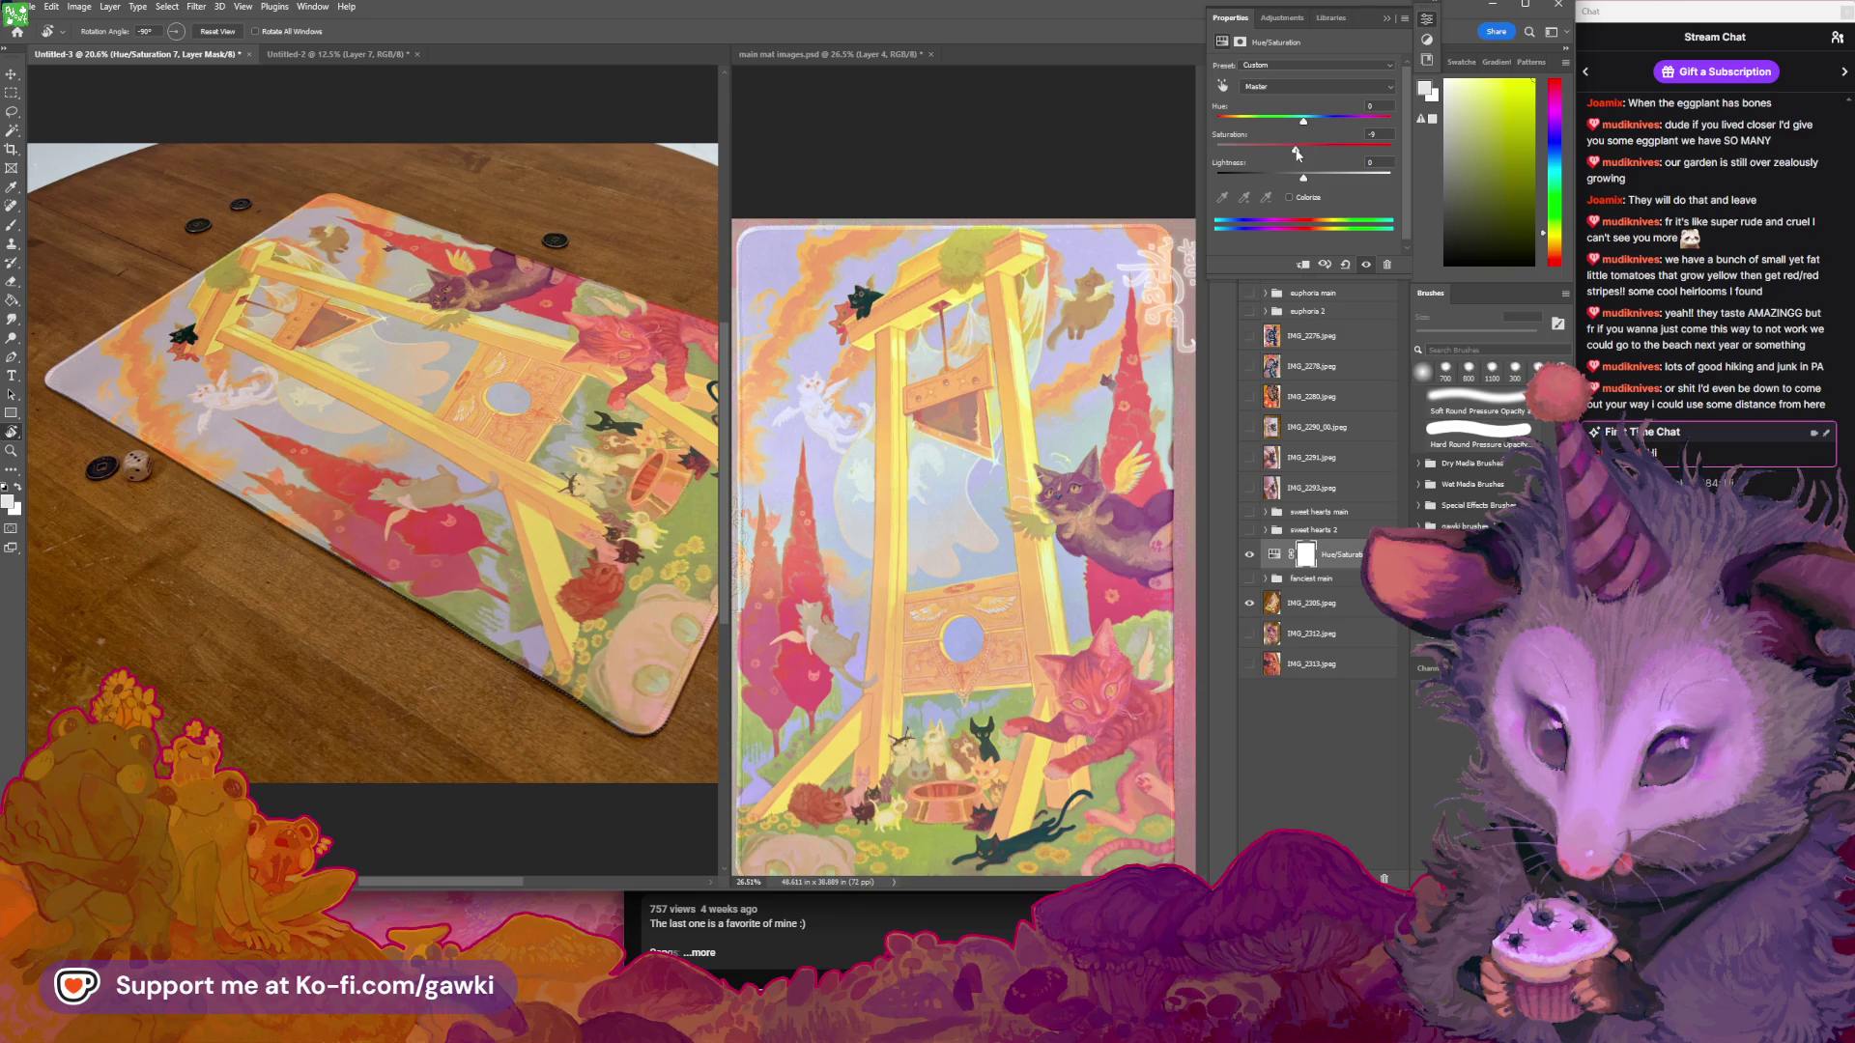
click(1388, 19)
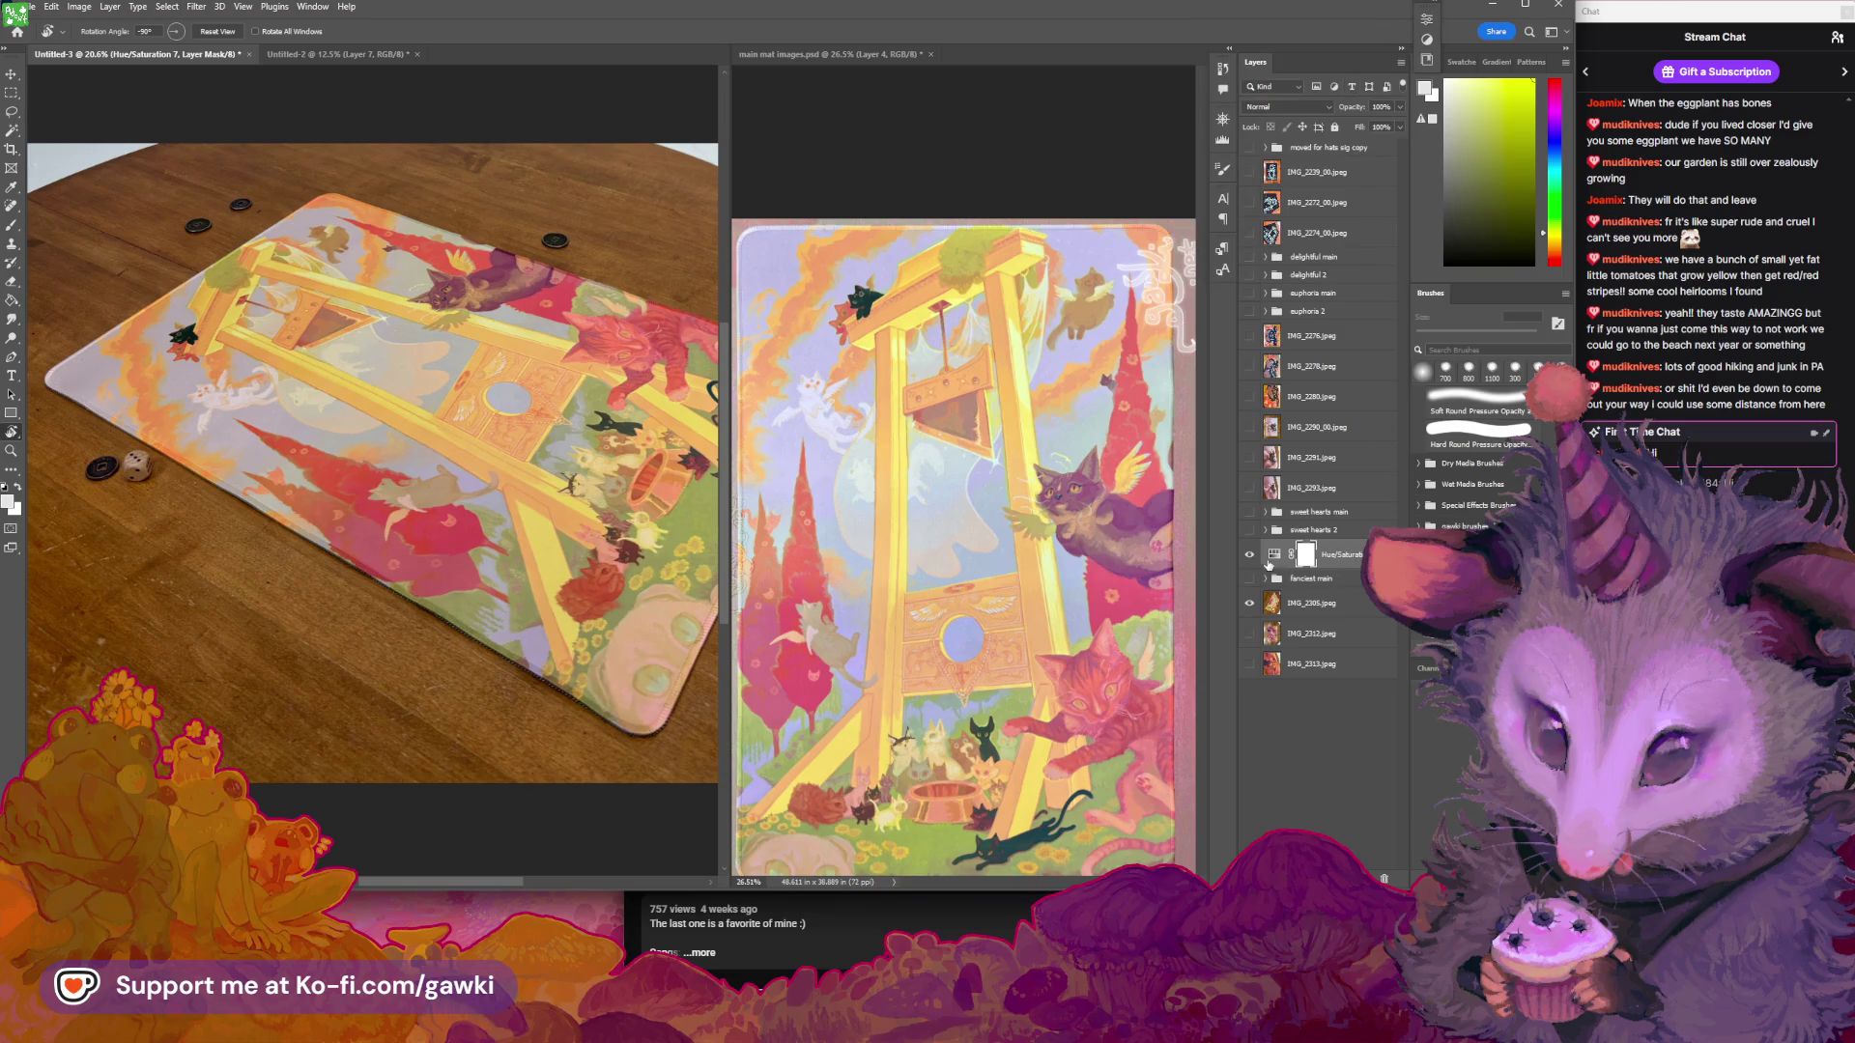
click(1251, 555)
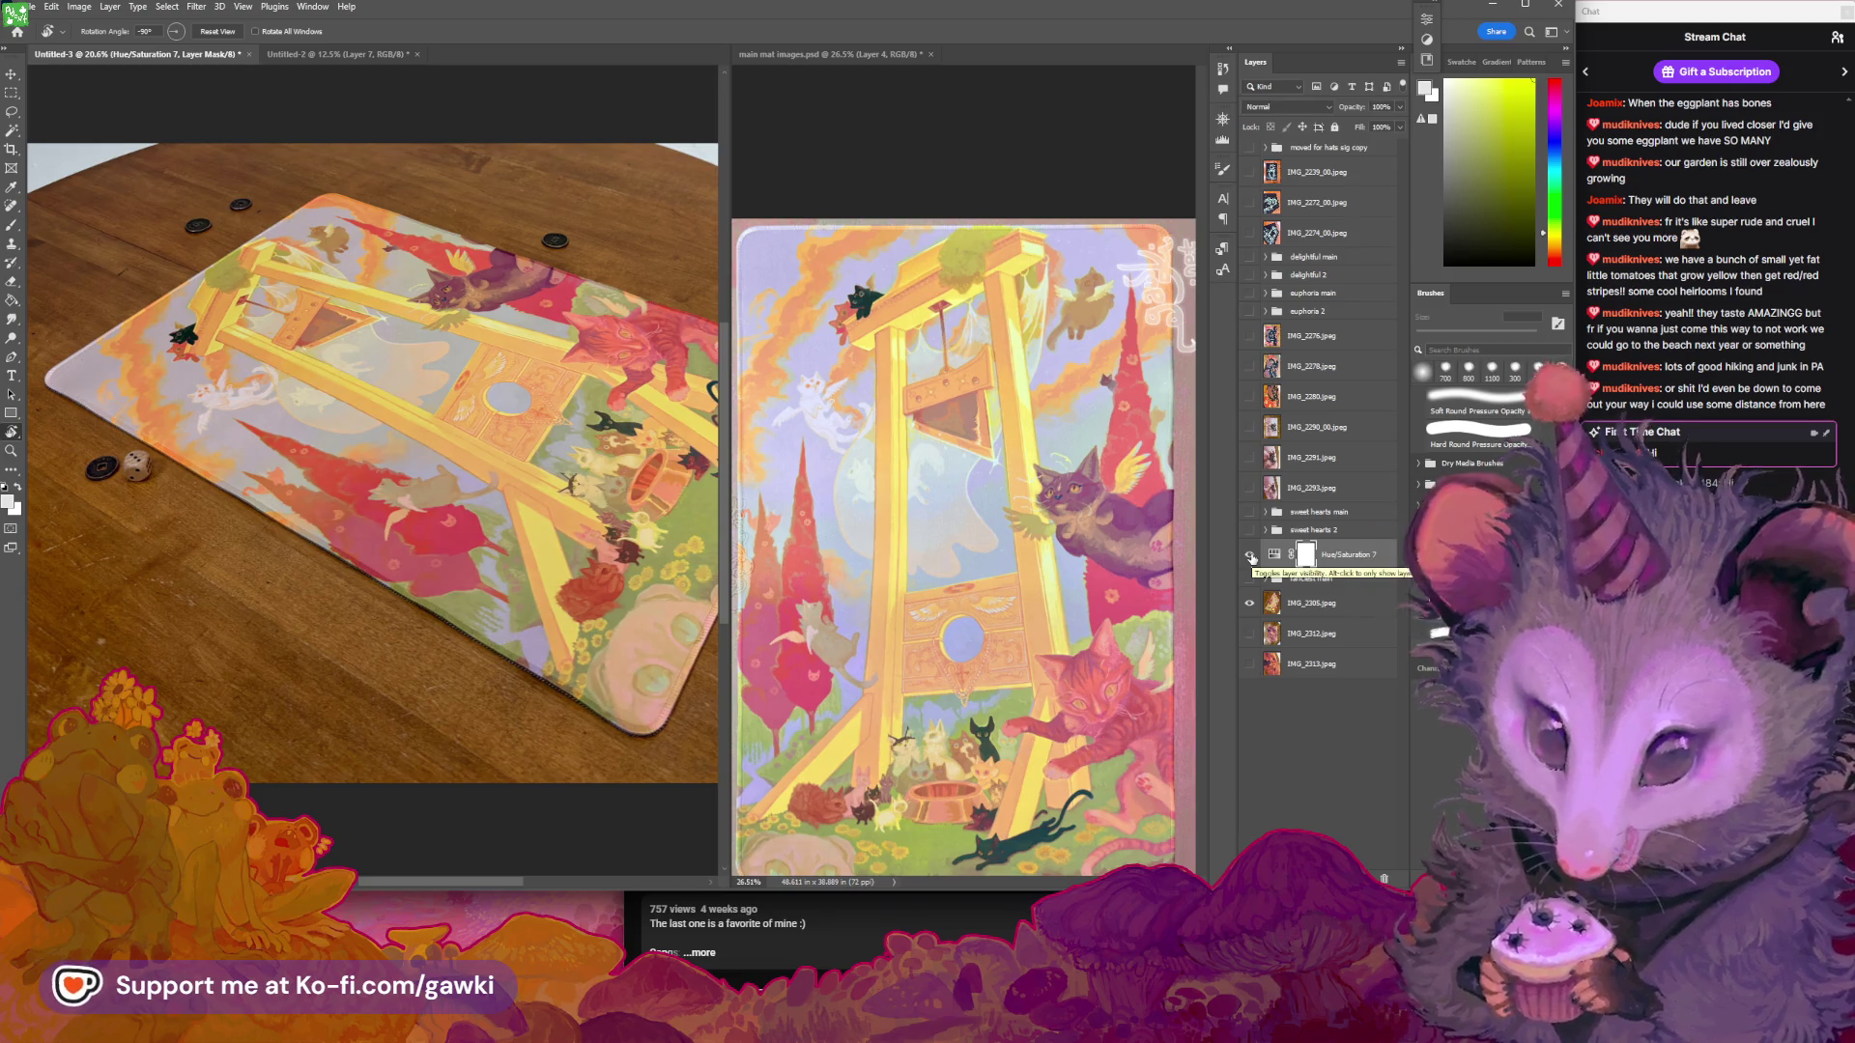
click(1300, 578)
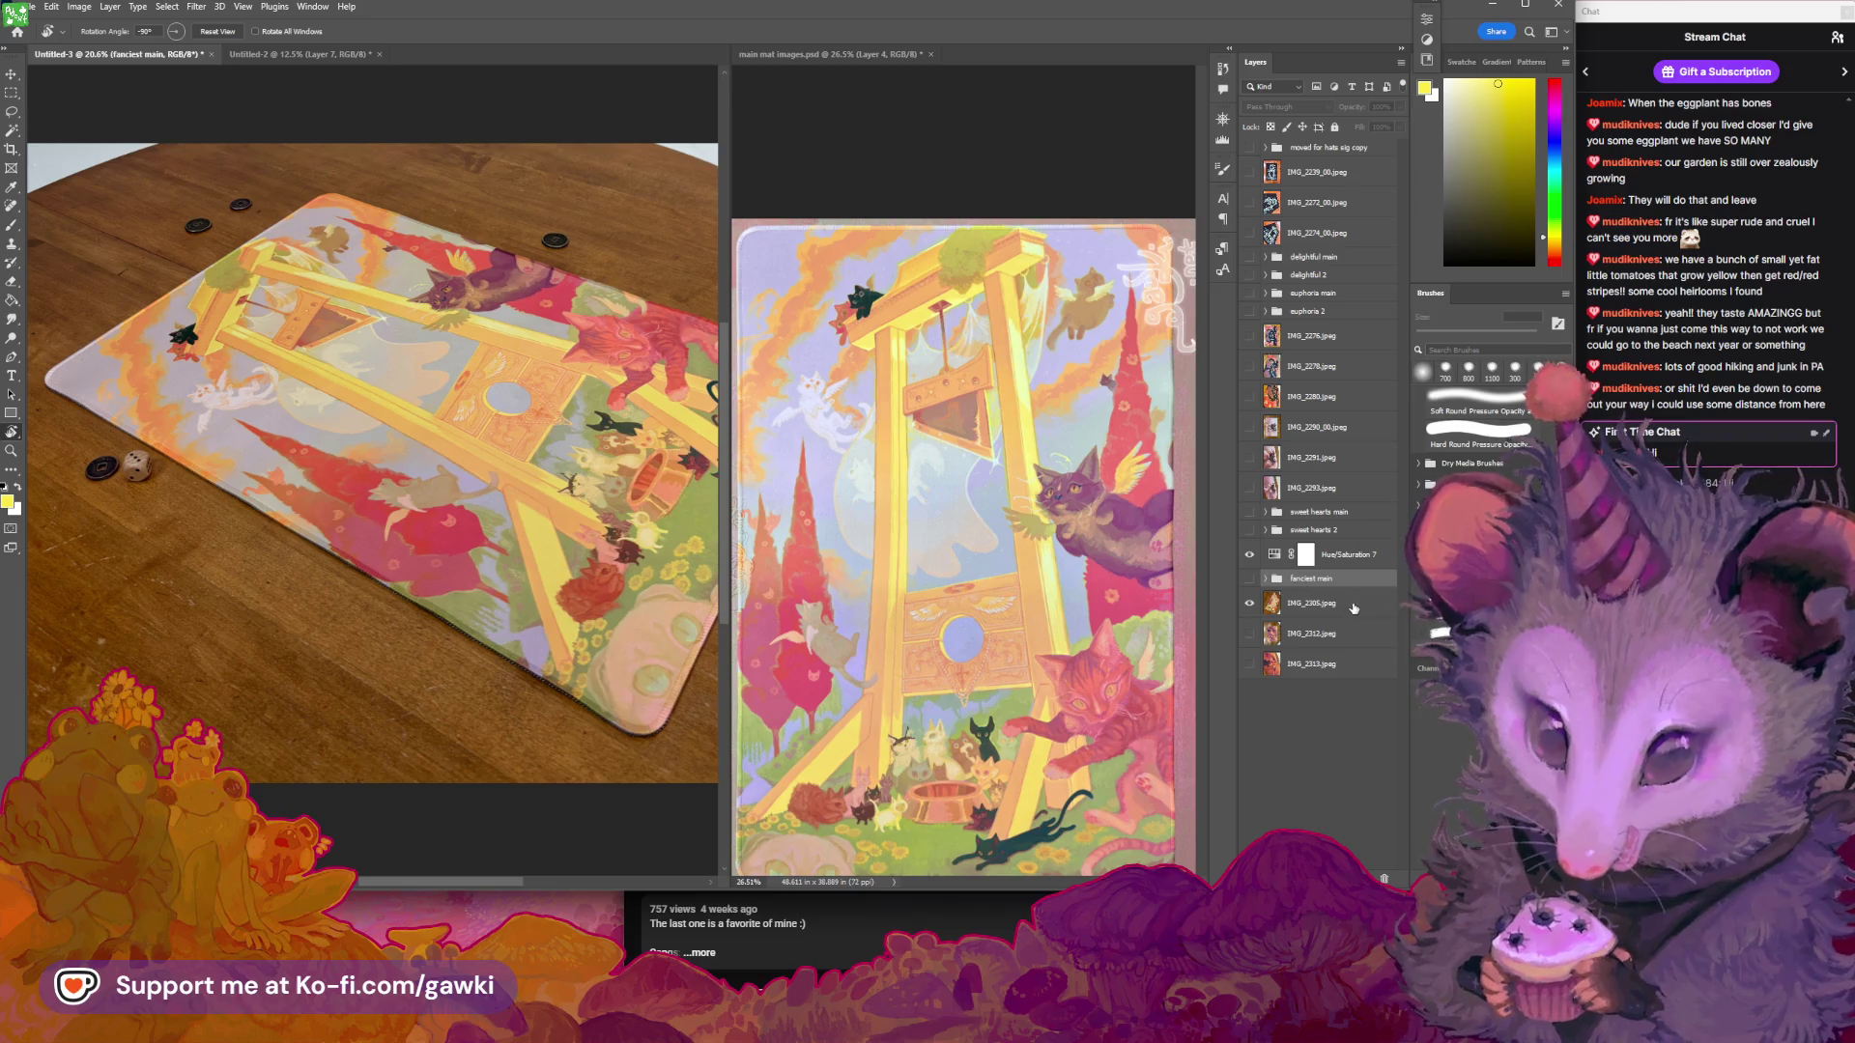
Group IMG_2305 with Hue/Saturation 7 as 'fanciest 2' and move fanciest main back above it
shift+click(1354, 604)
key(ctrl+g)
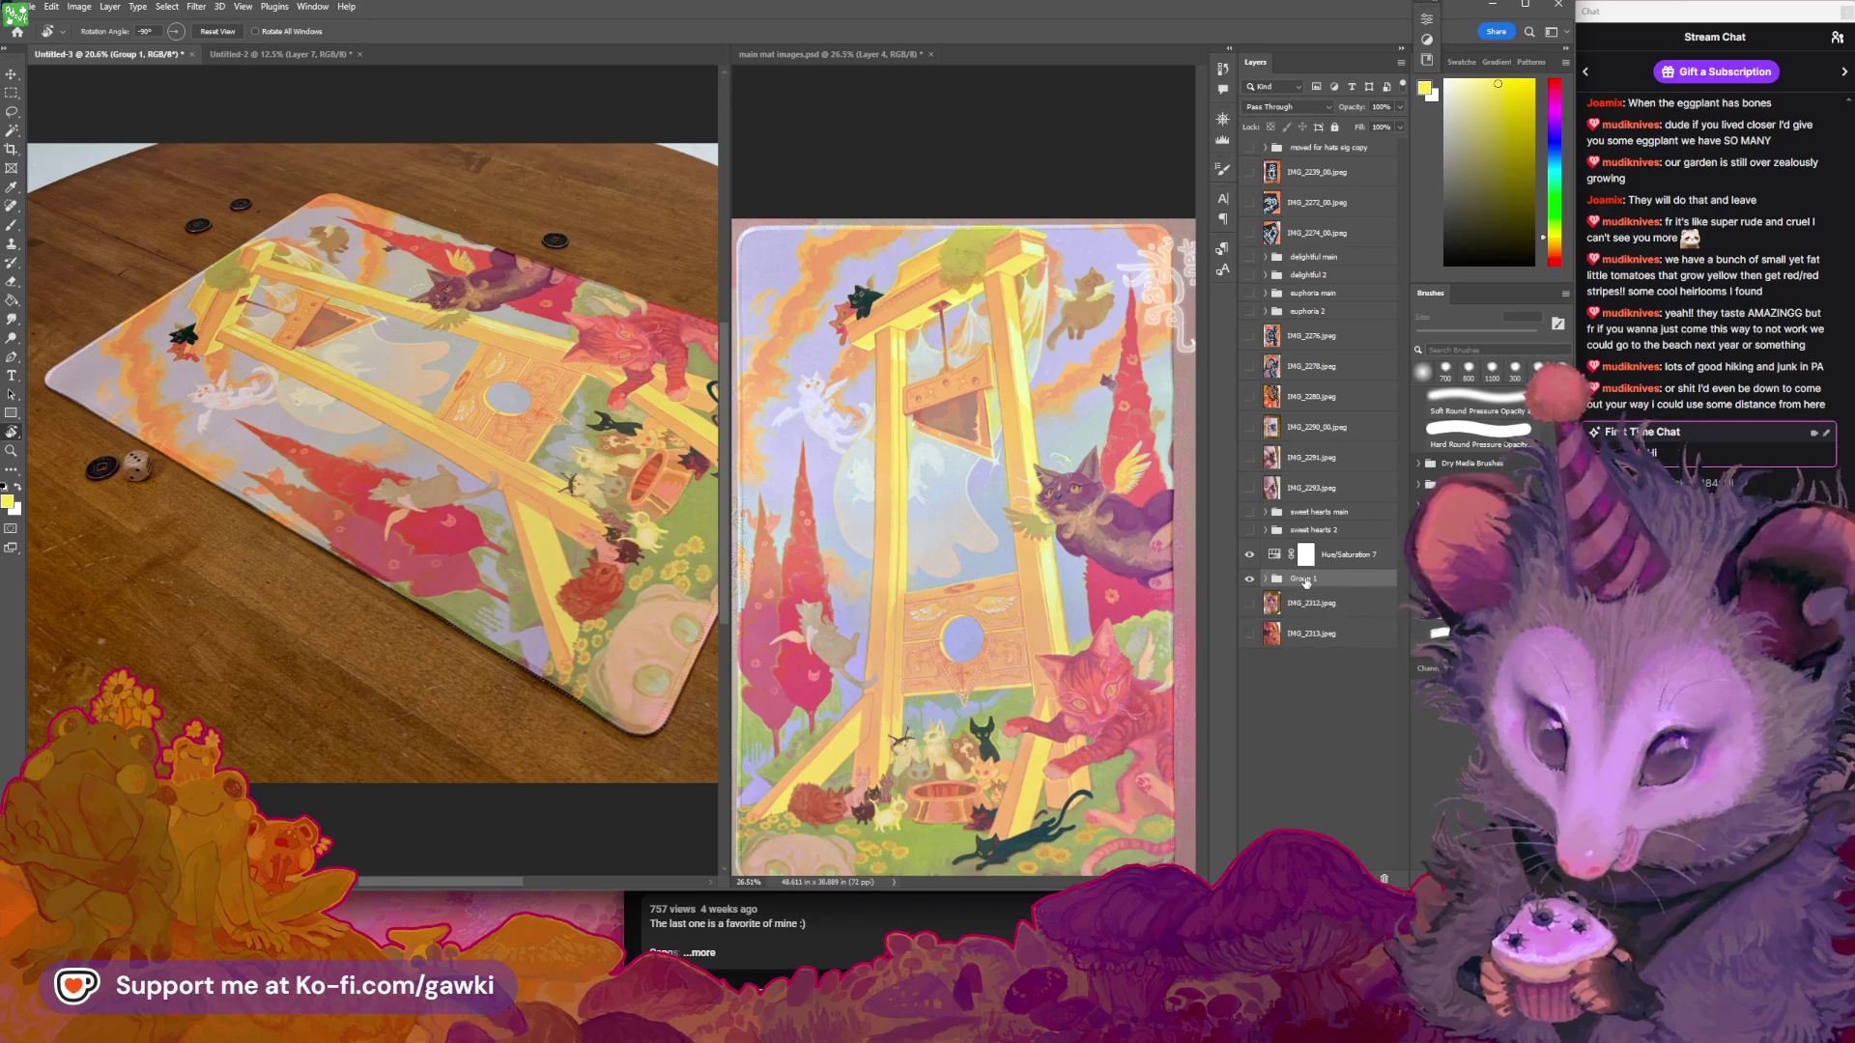
double_click(1306, 579)
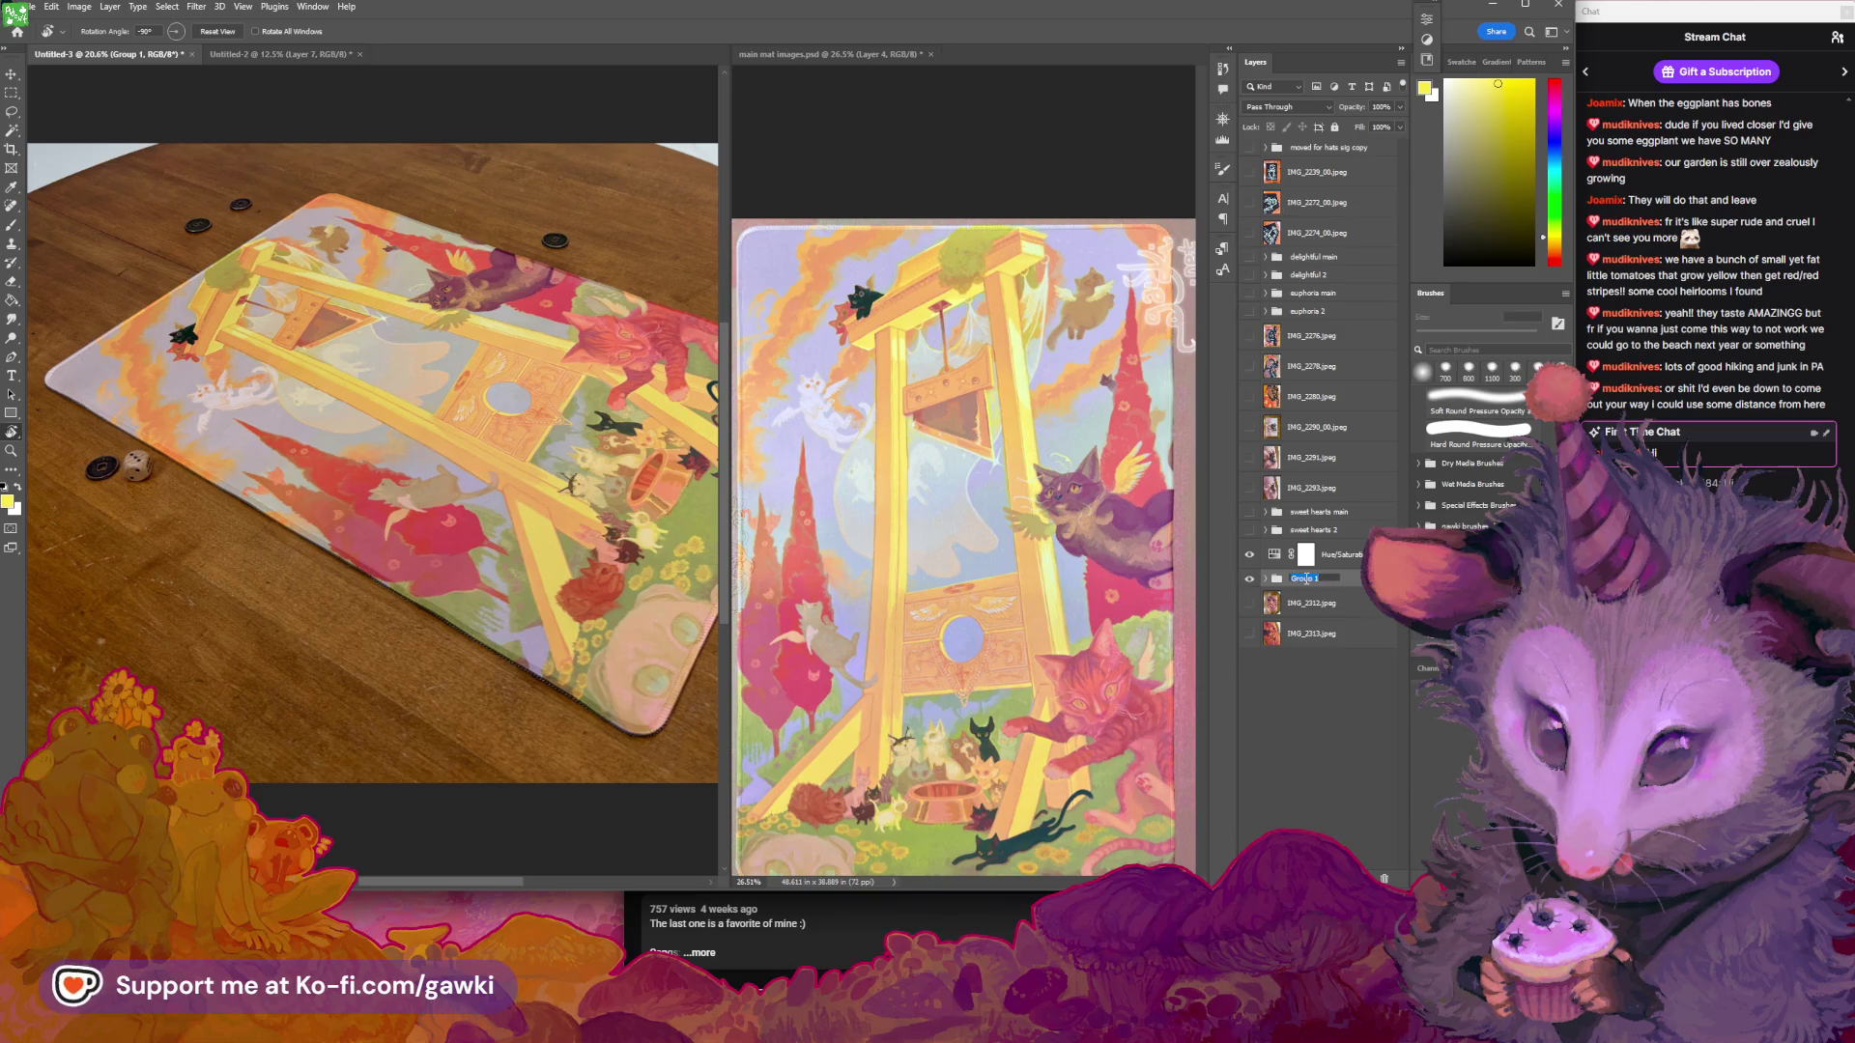
text(fanciest)
text( 2)
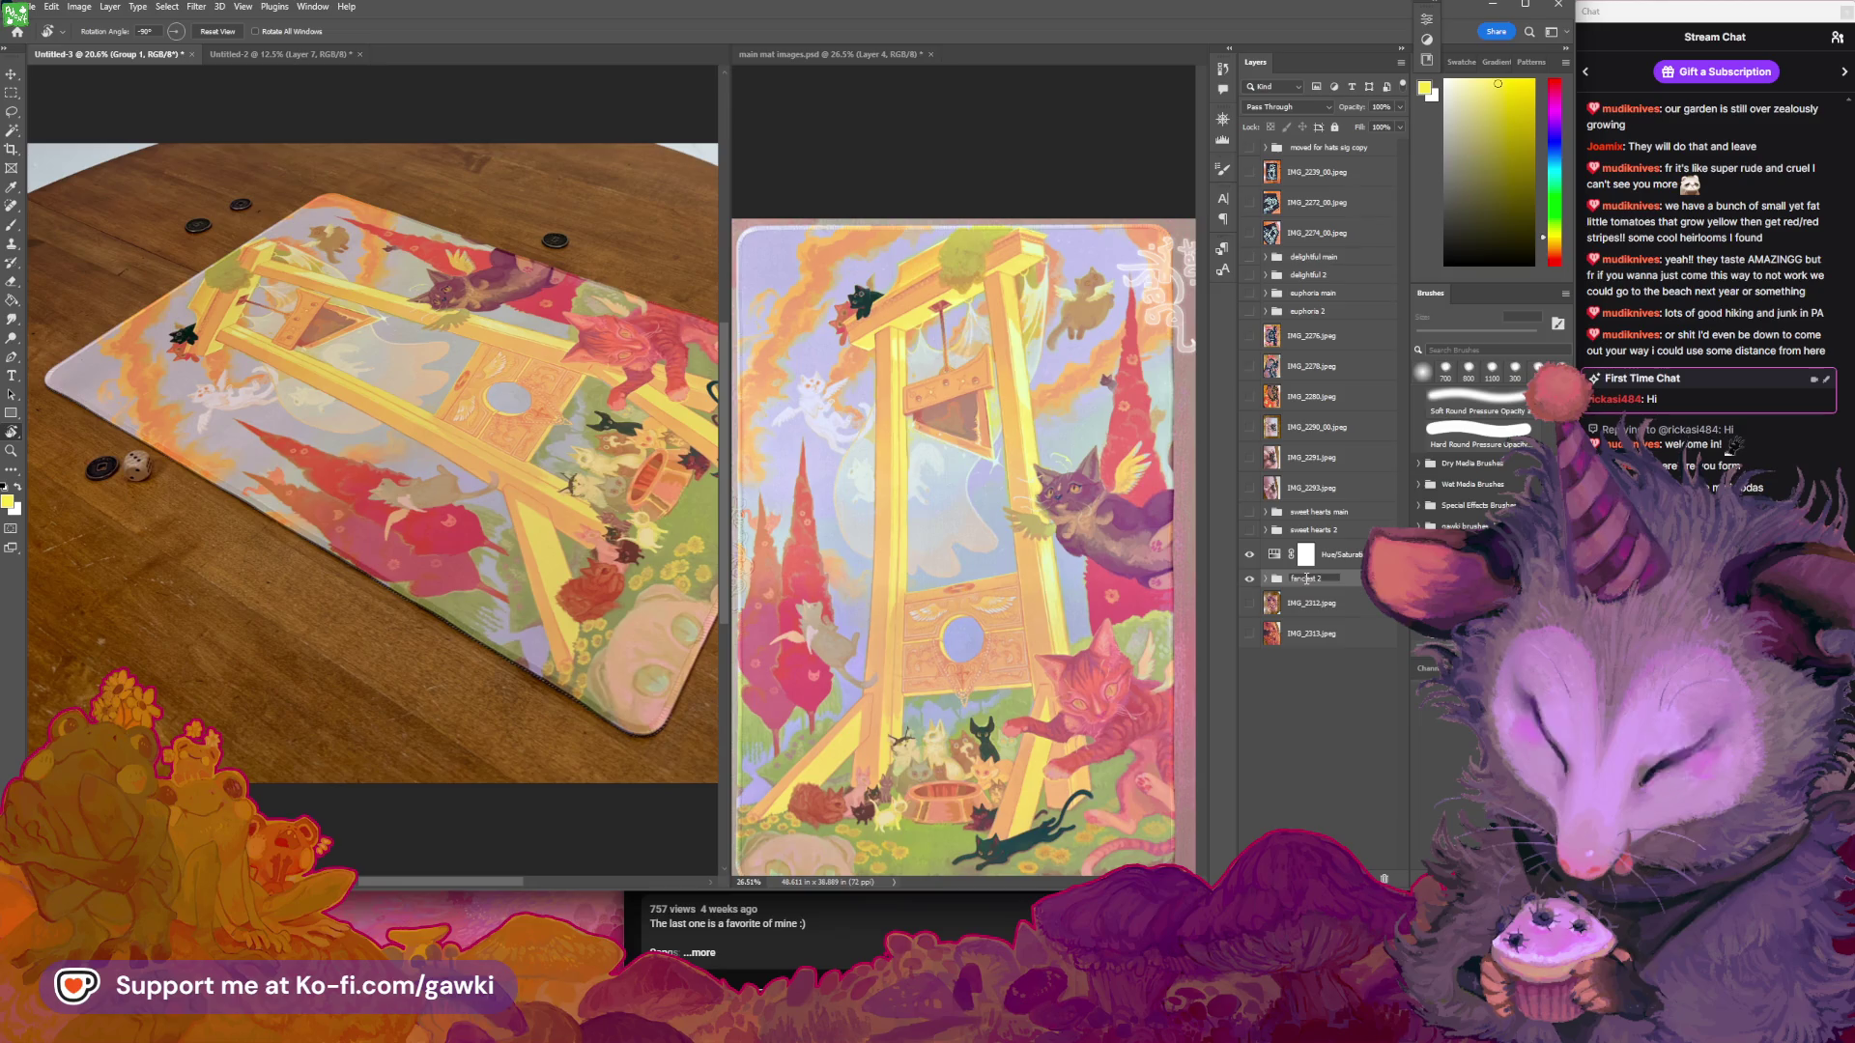
key(Return)
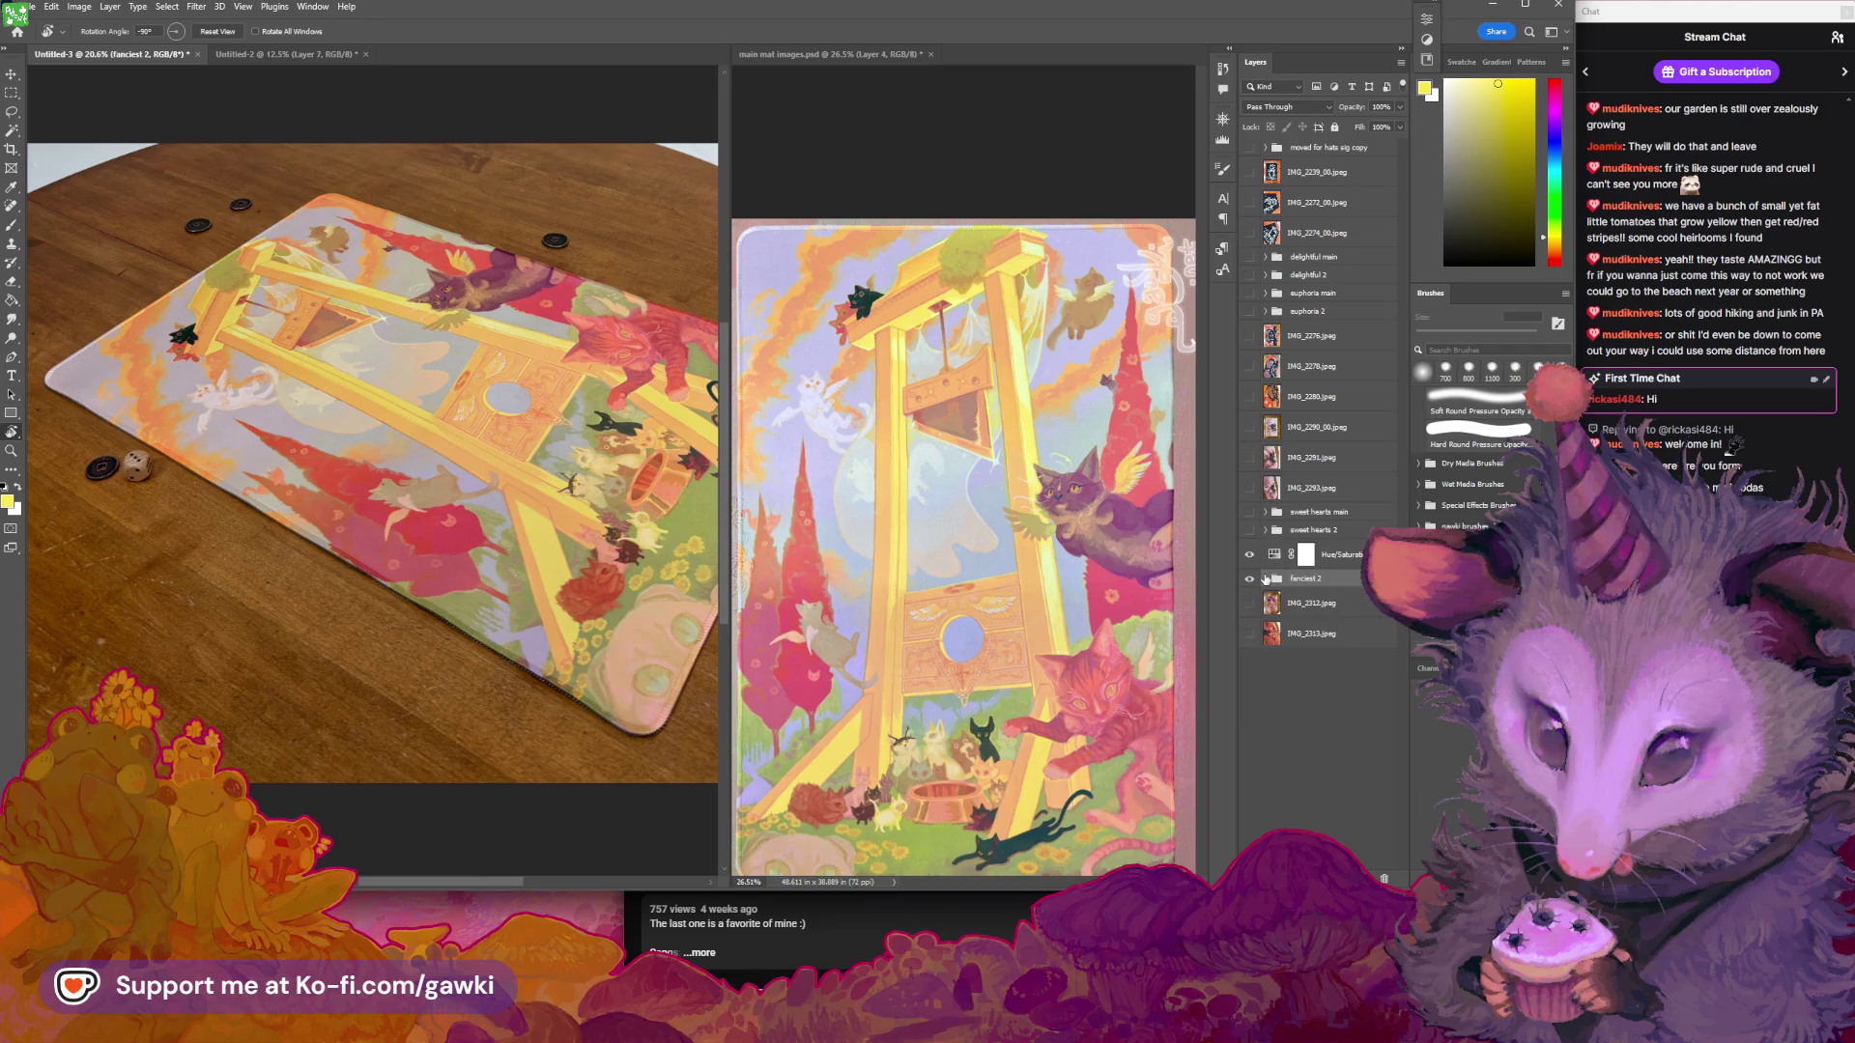
click(1266, 578)
mouse_move(1299, 600)
mouse_down()
mouse_move(1302, 570)
mouse_move(1283, 608)
mouse_move(1262, 570)
mouse_up()
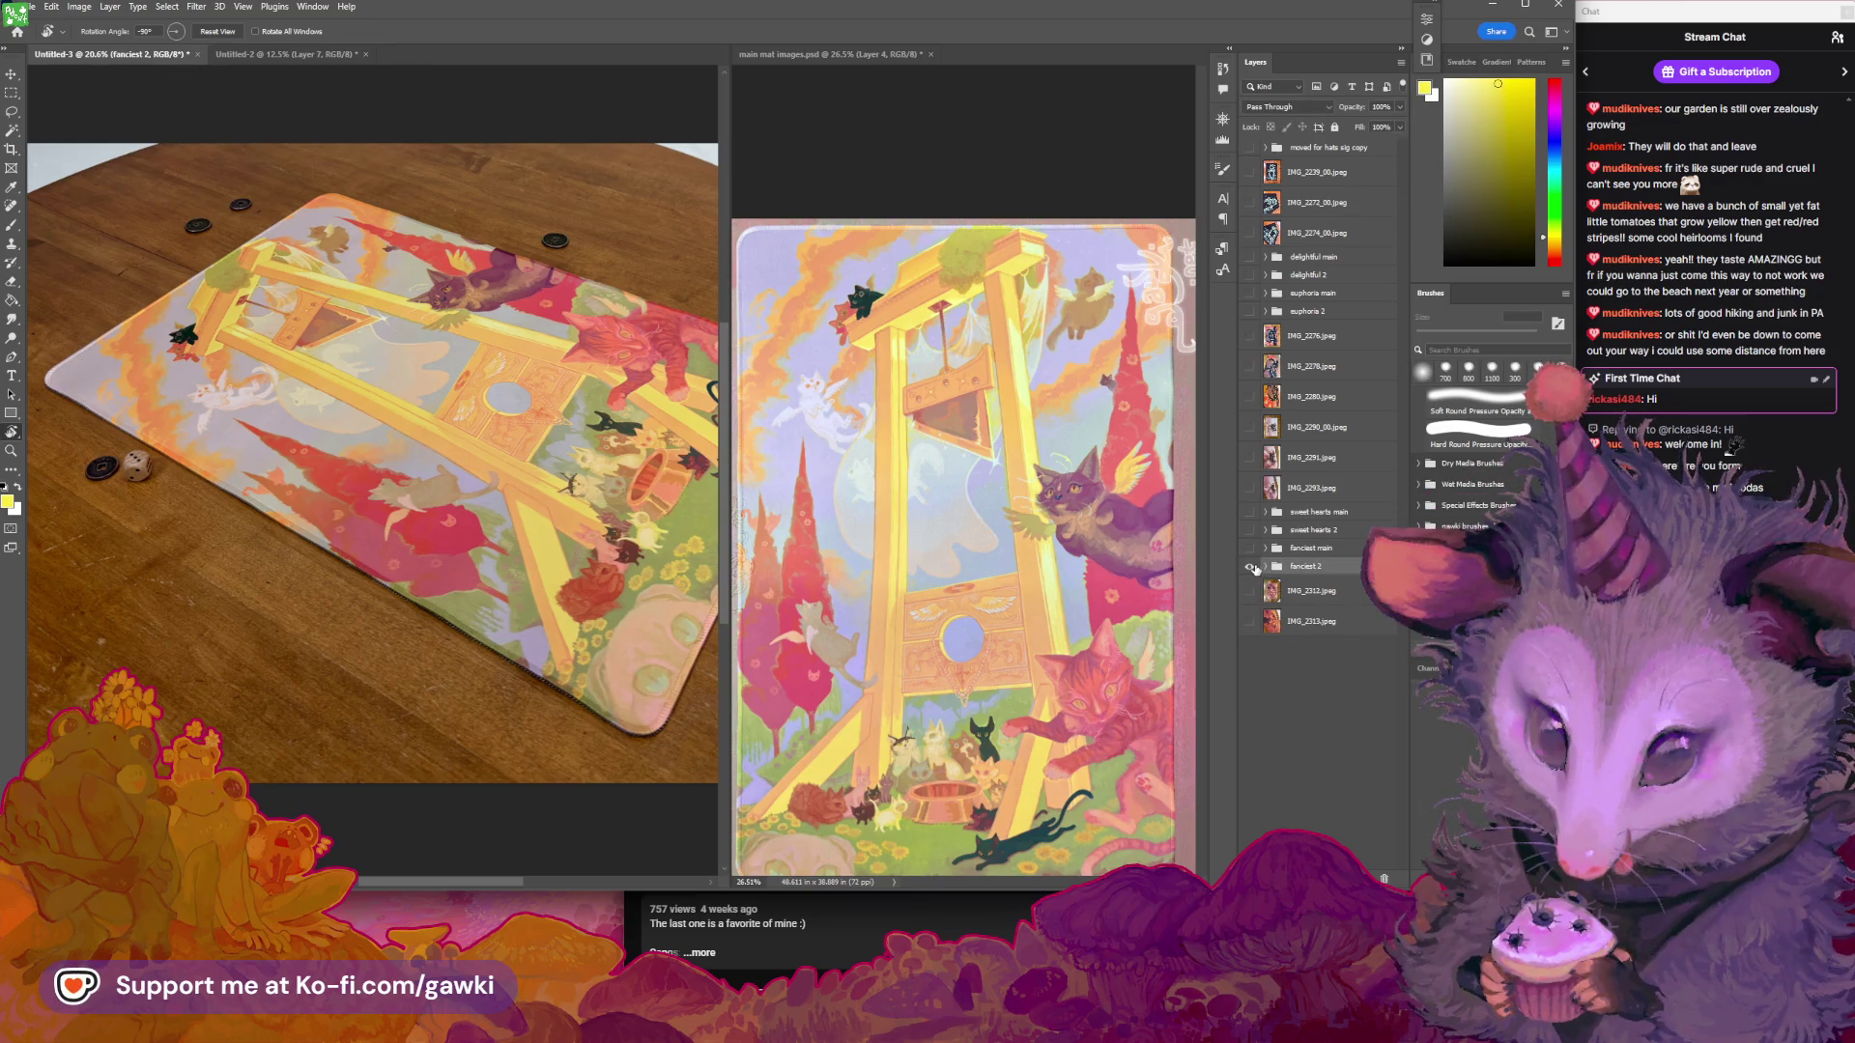
Hide the fanciest 2 group and show the IMG_2312 mat photo
click(1250, 567)
click(1250, 567)
click(1250, 567)
click(1250, 567)
click(1266, 567)
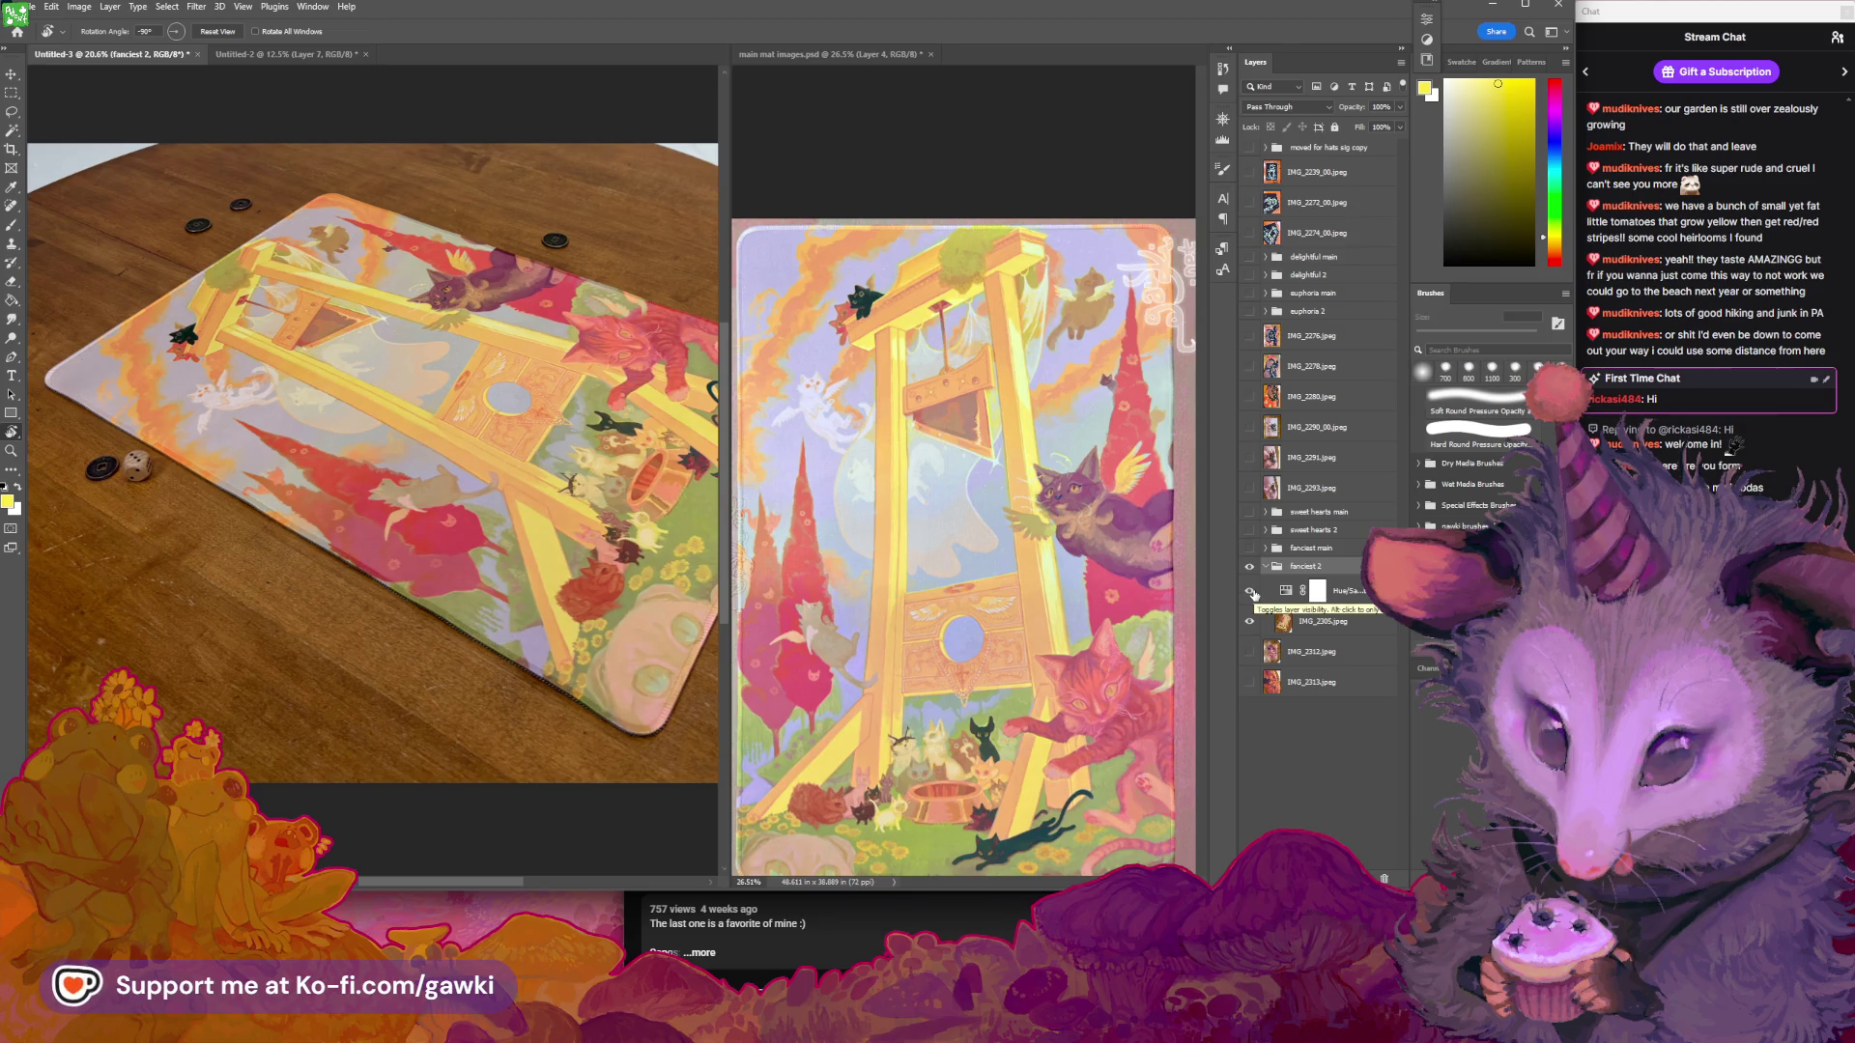
click(1265, 567)
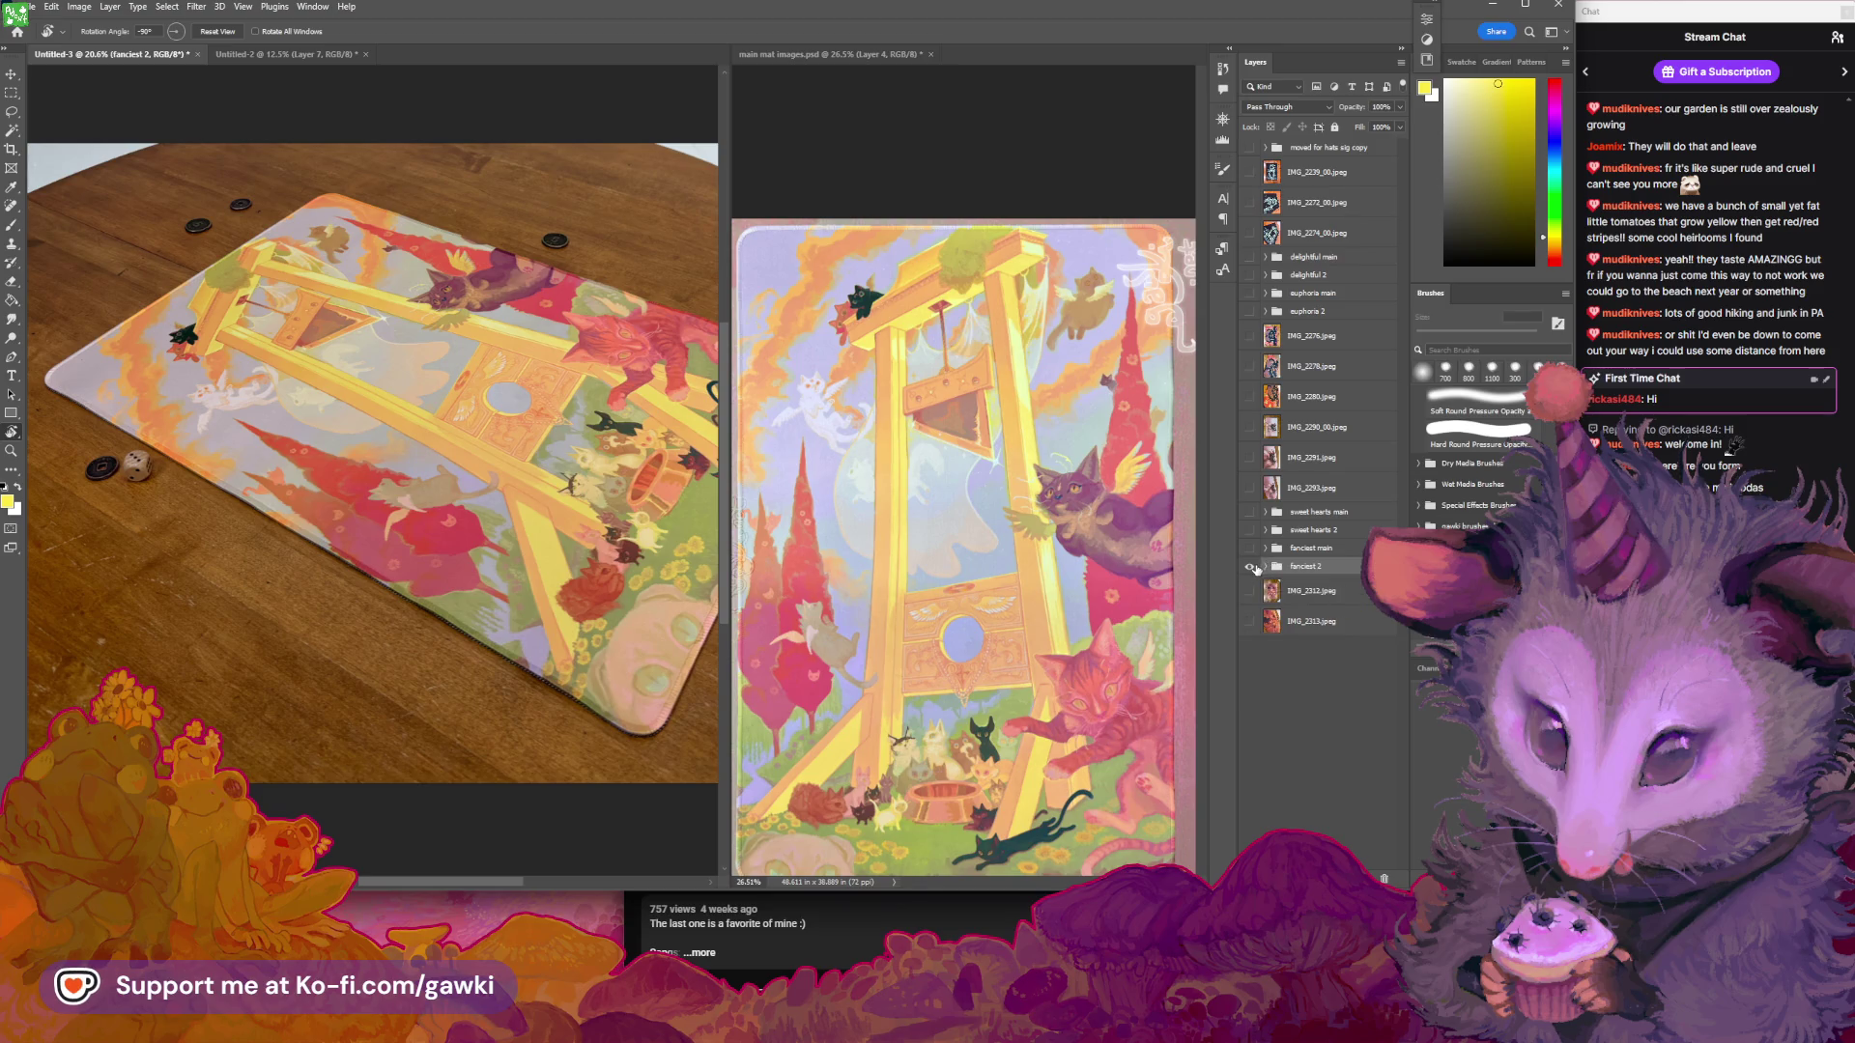
click(1252, 567)
click(1252, 592)
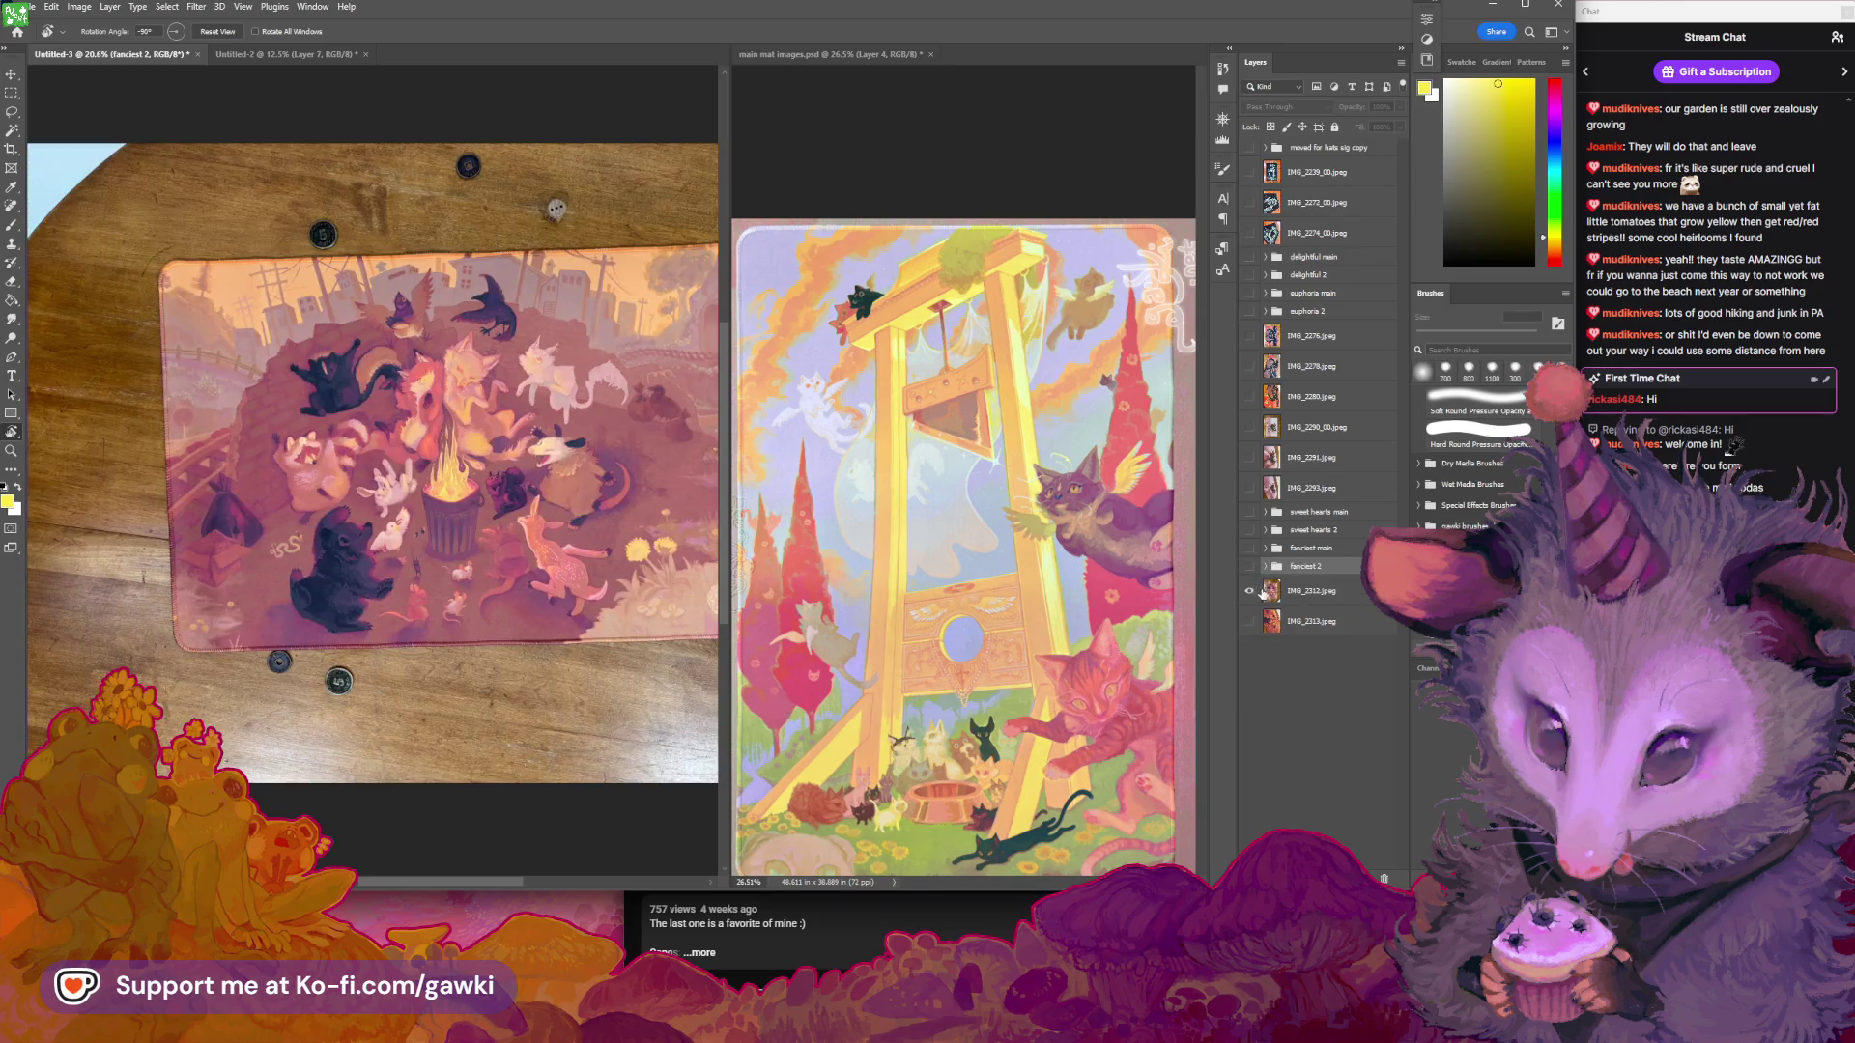
Select the IMG_2312 photo layer and adjust the zoom on it
click(1263, 591)
scroll(582, 536, down, 2)
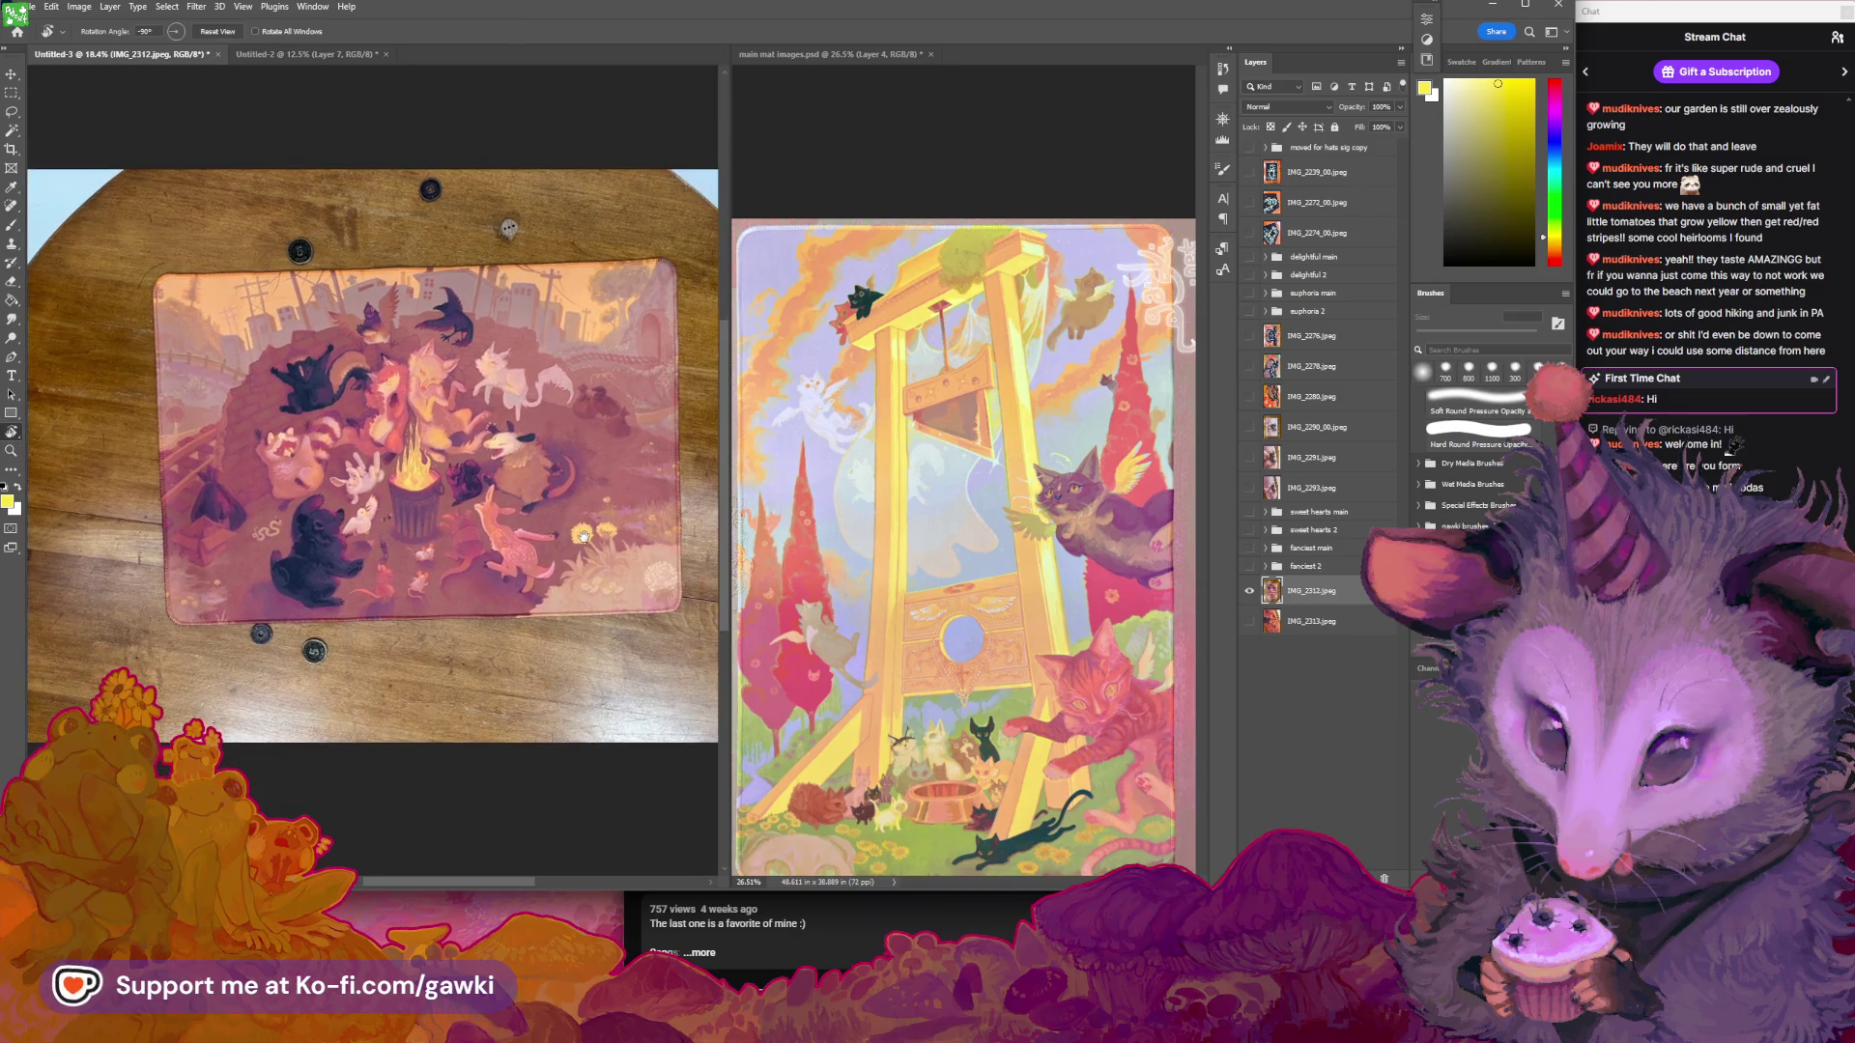
scroll(507, 485, up, 2)
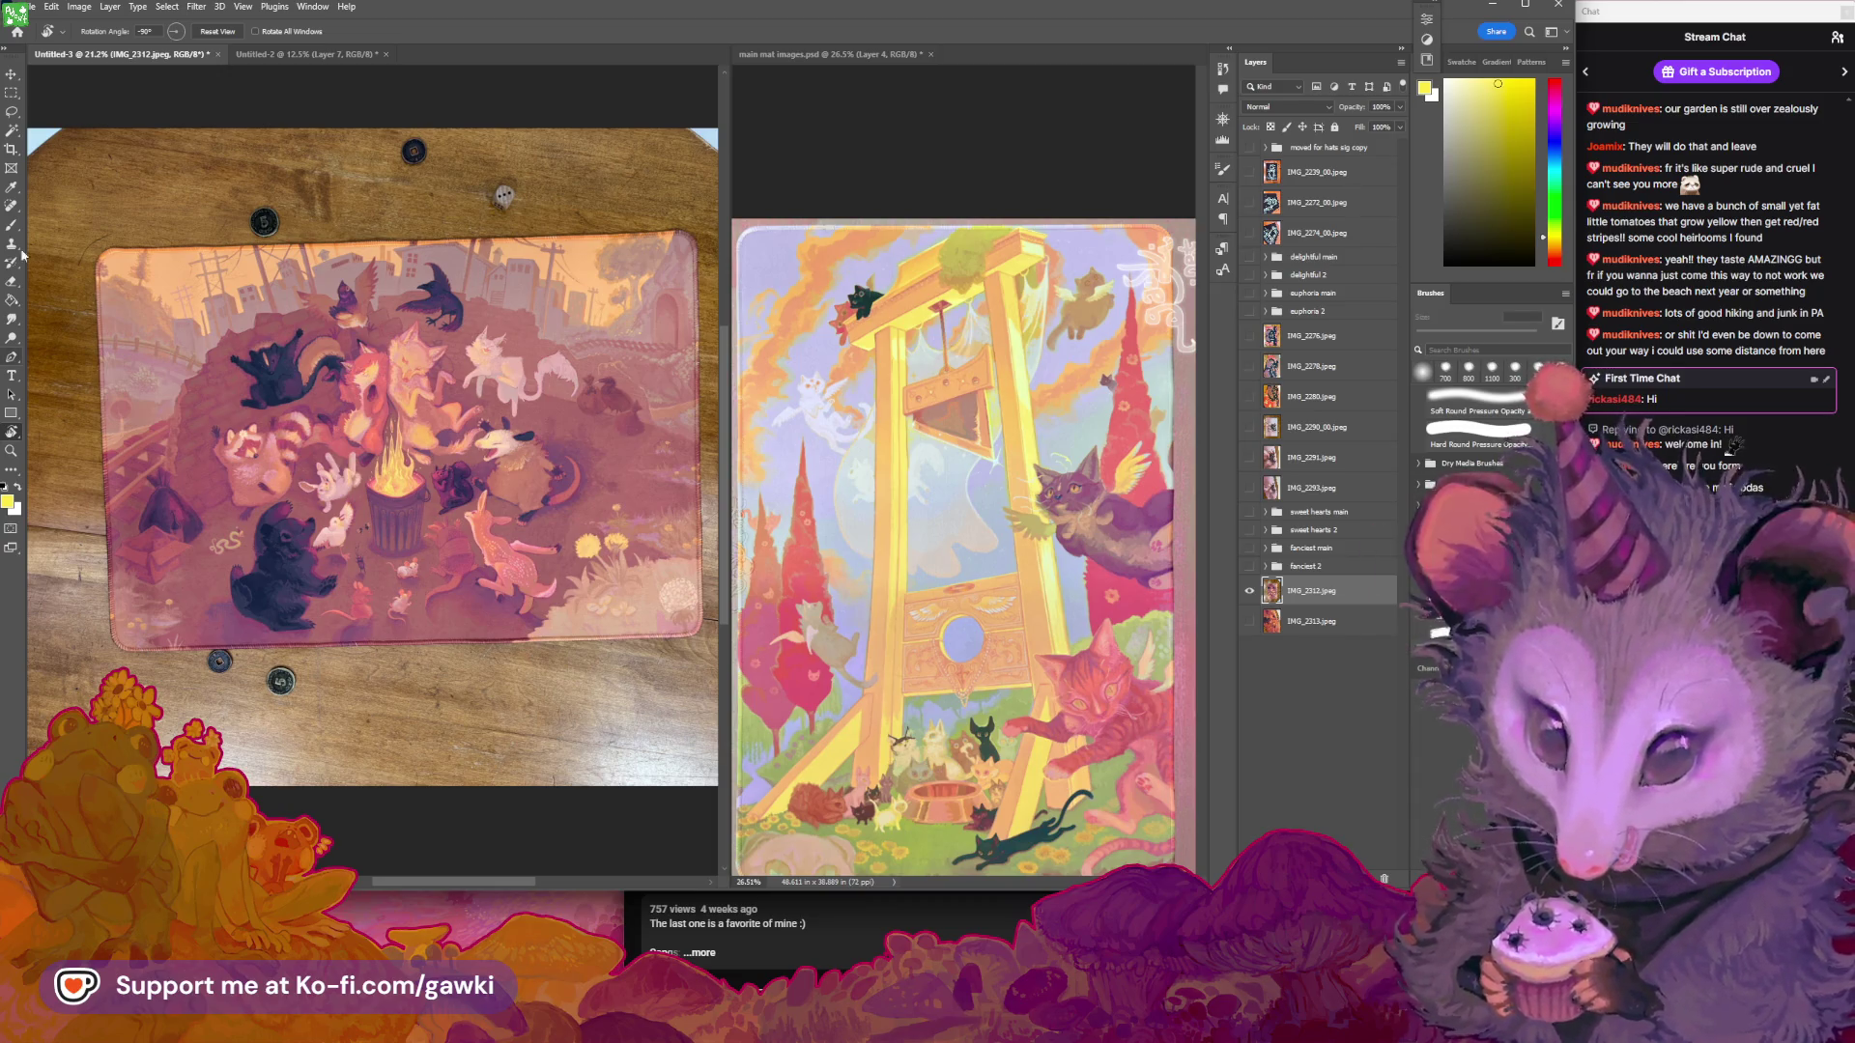
key(z)
scroll(410, 260, down, 2)
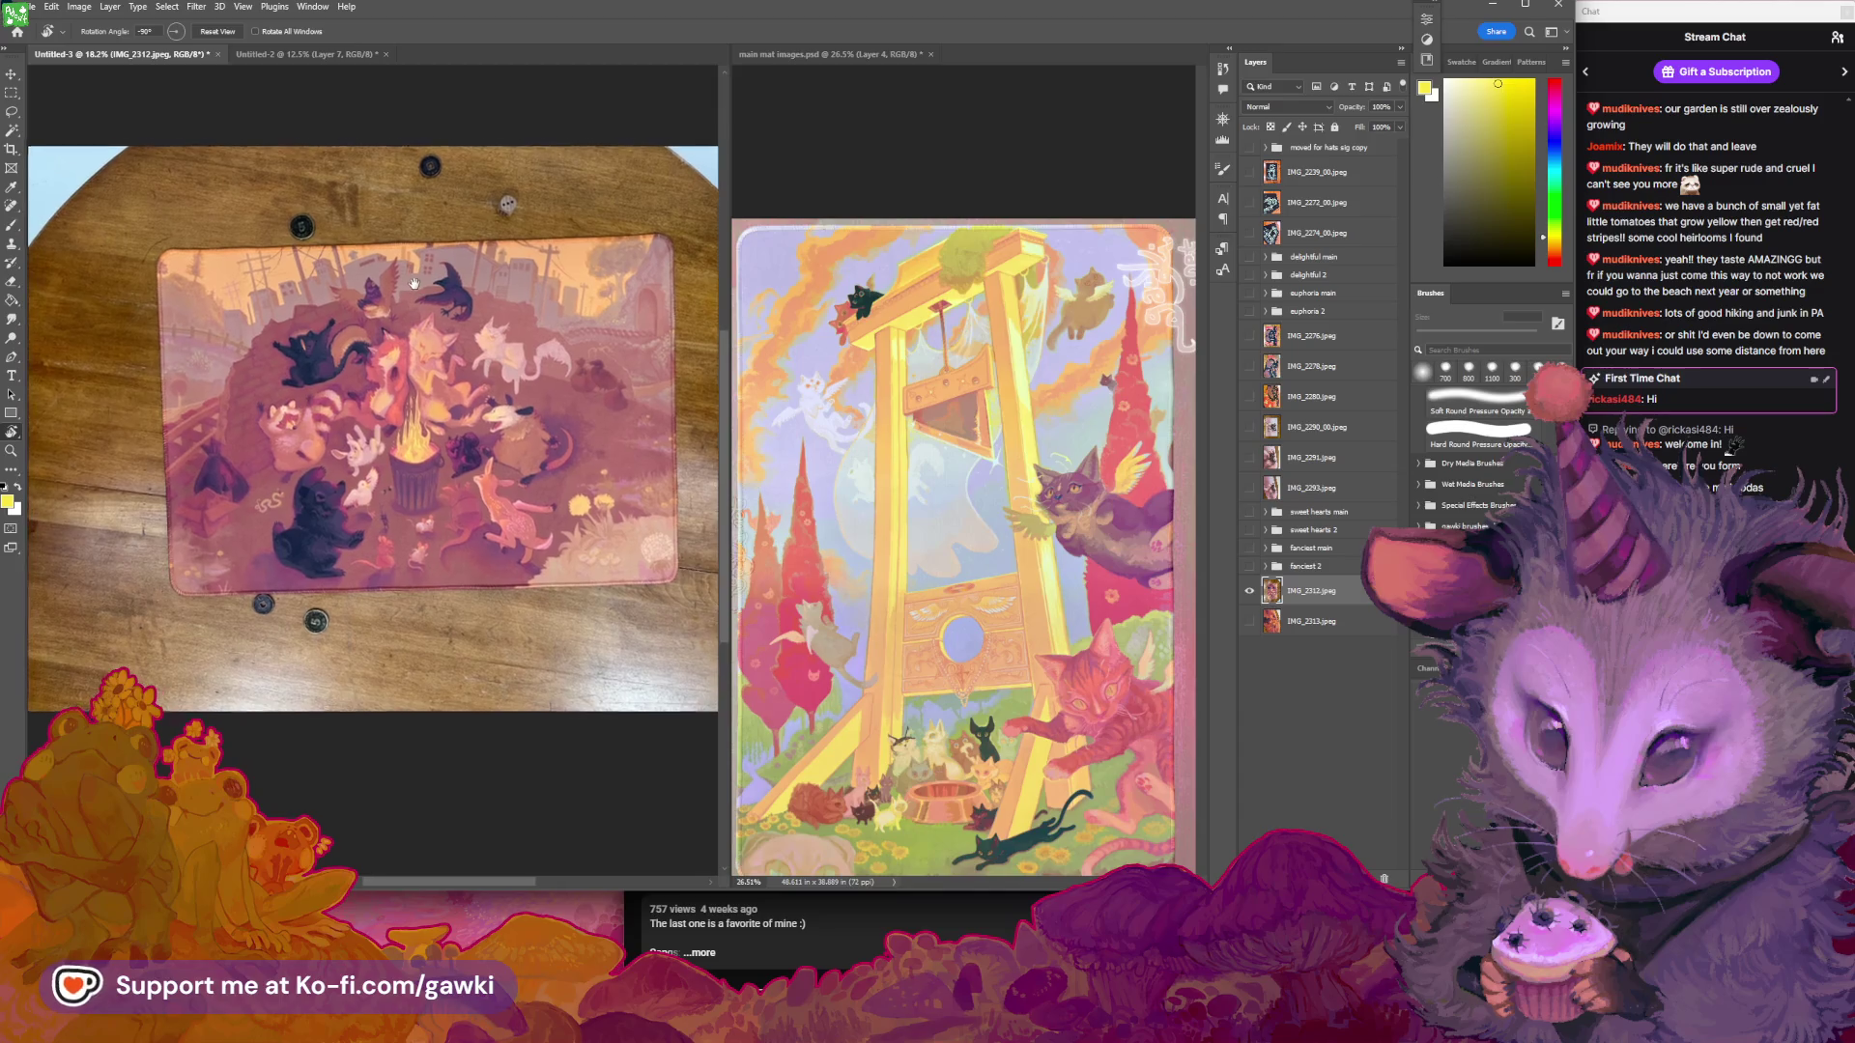
scroll(411, 260, up, 2)
Rotate the view to level the IMG_2312 photo, zoom in, and switch to main mat images.psd
key(r)
drag(411, 260, 430, 307)
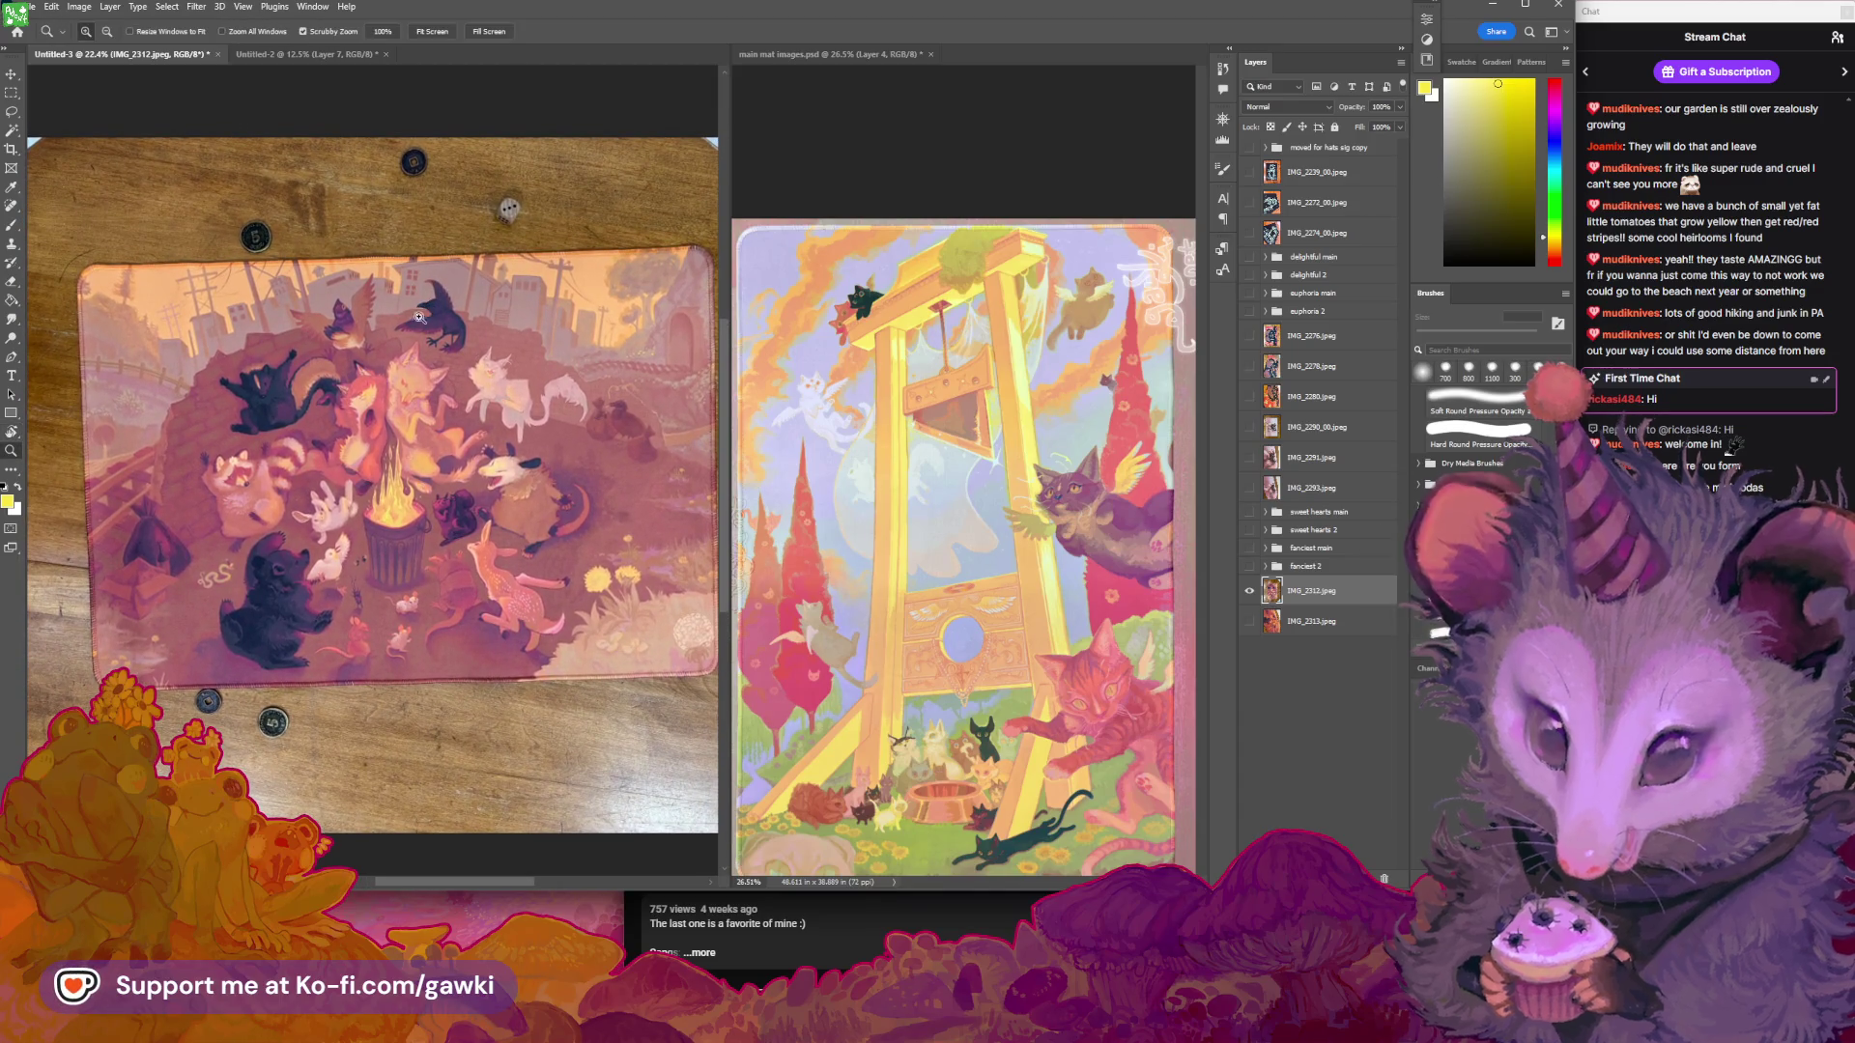
scroll(435, 348, up, 2)
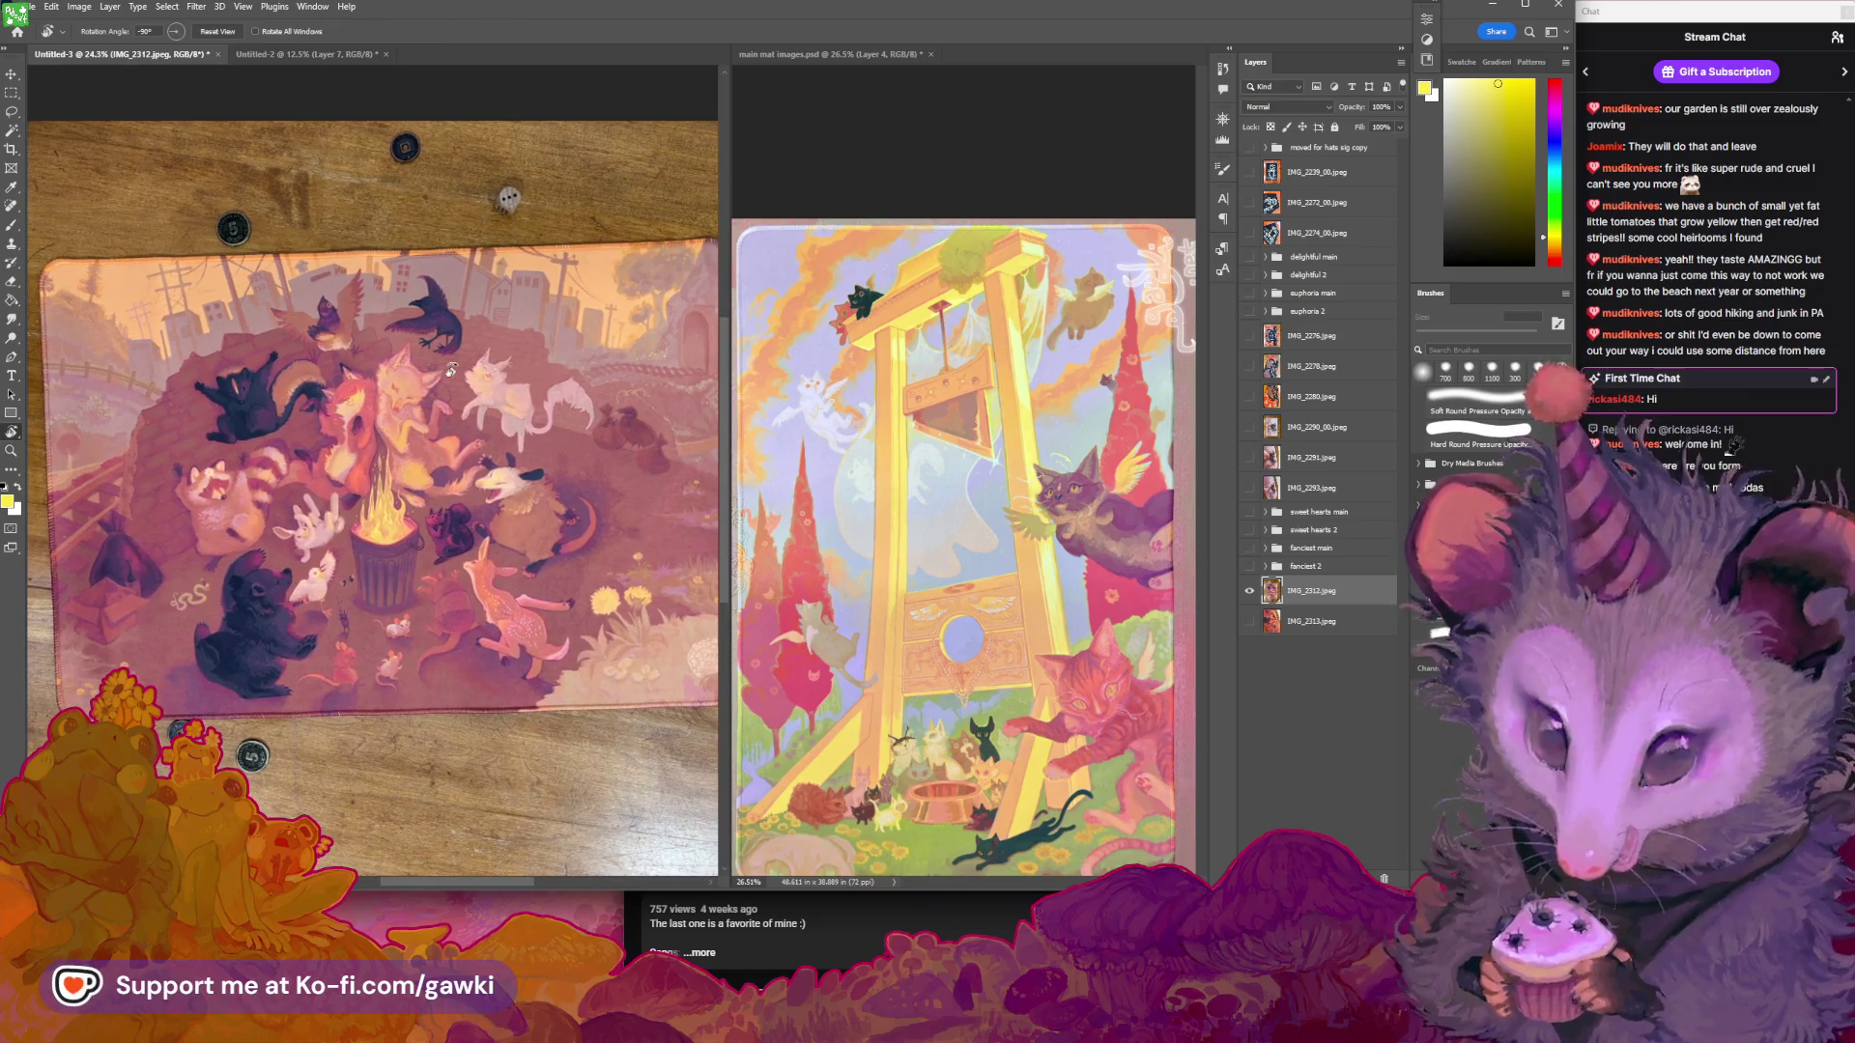
mouse_move(459, 365)
mouse_down()
mouse_move(446, 348)
mouse_move(445, 380)
mouse_move(495, 375)
mouse_move(430, 363)
mouse_up()
key(z)
key(r)
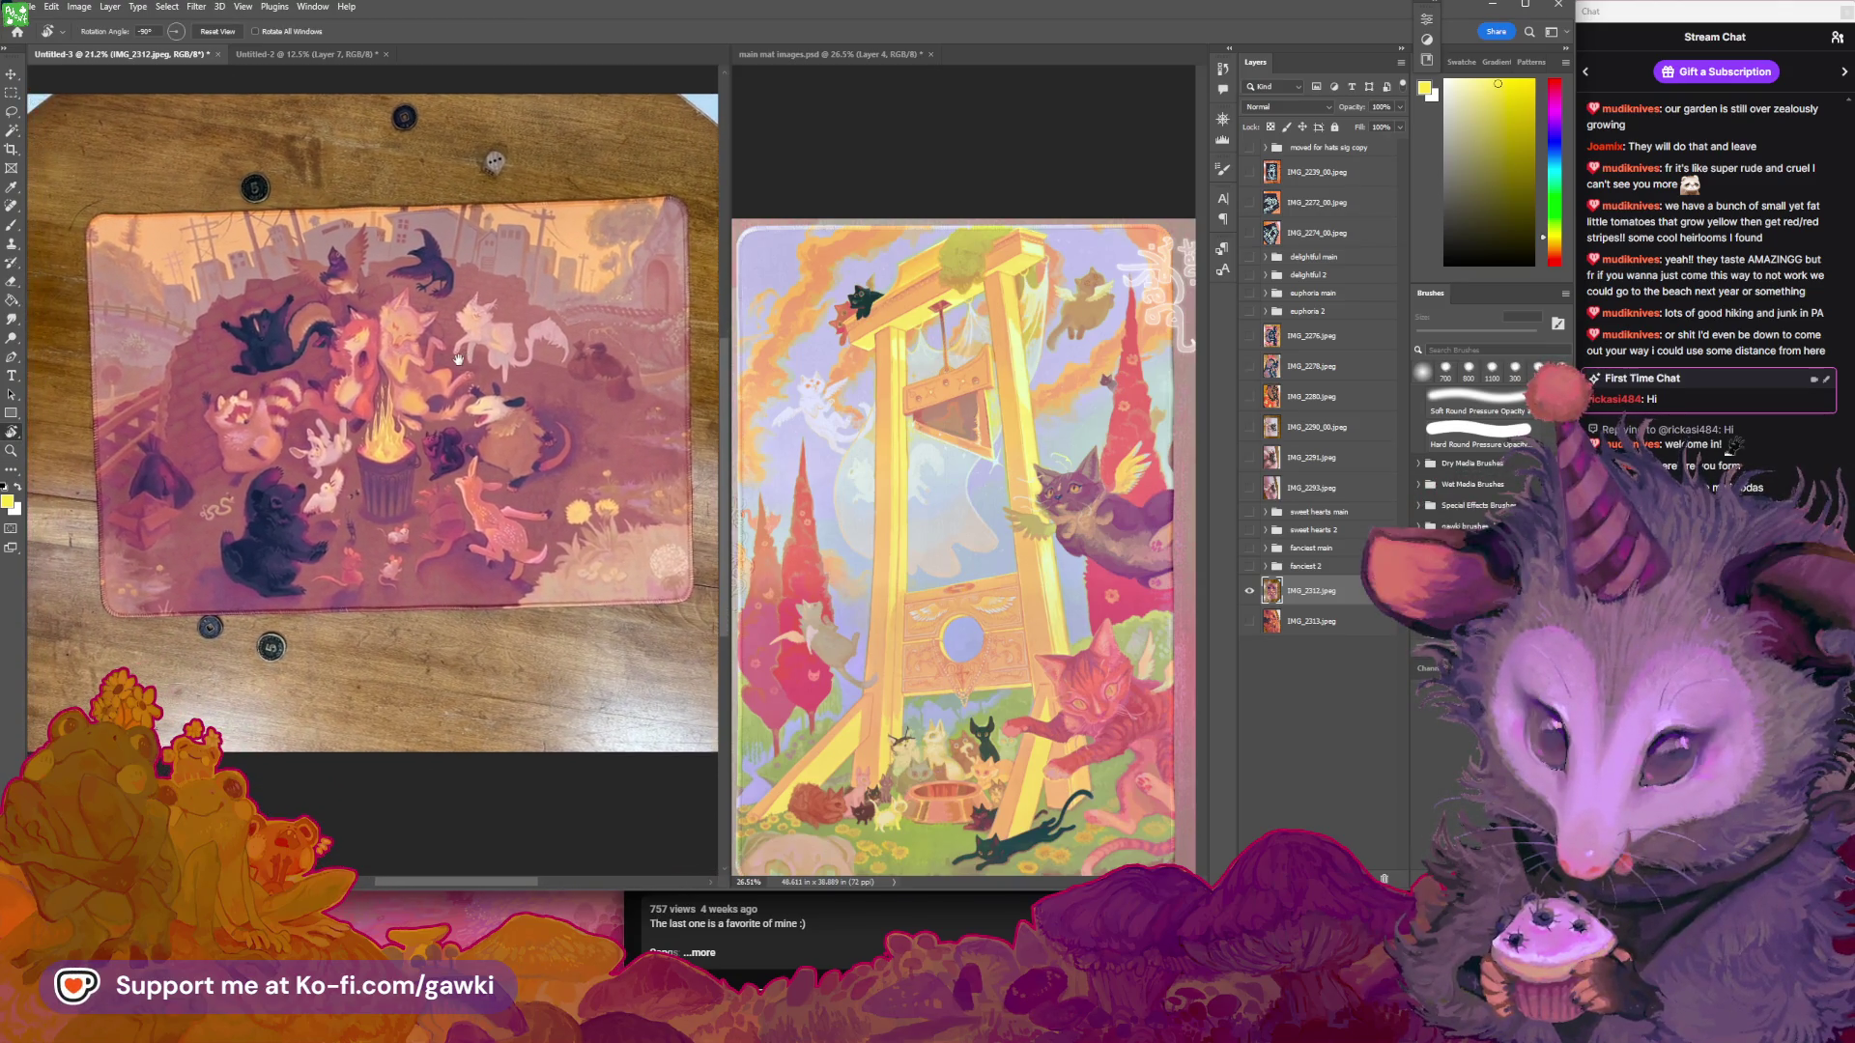
key(ctrl+plus)
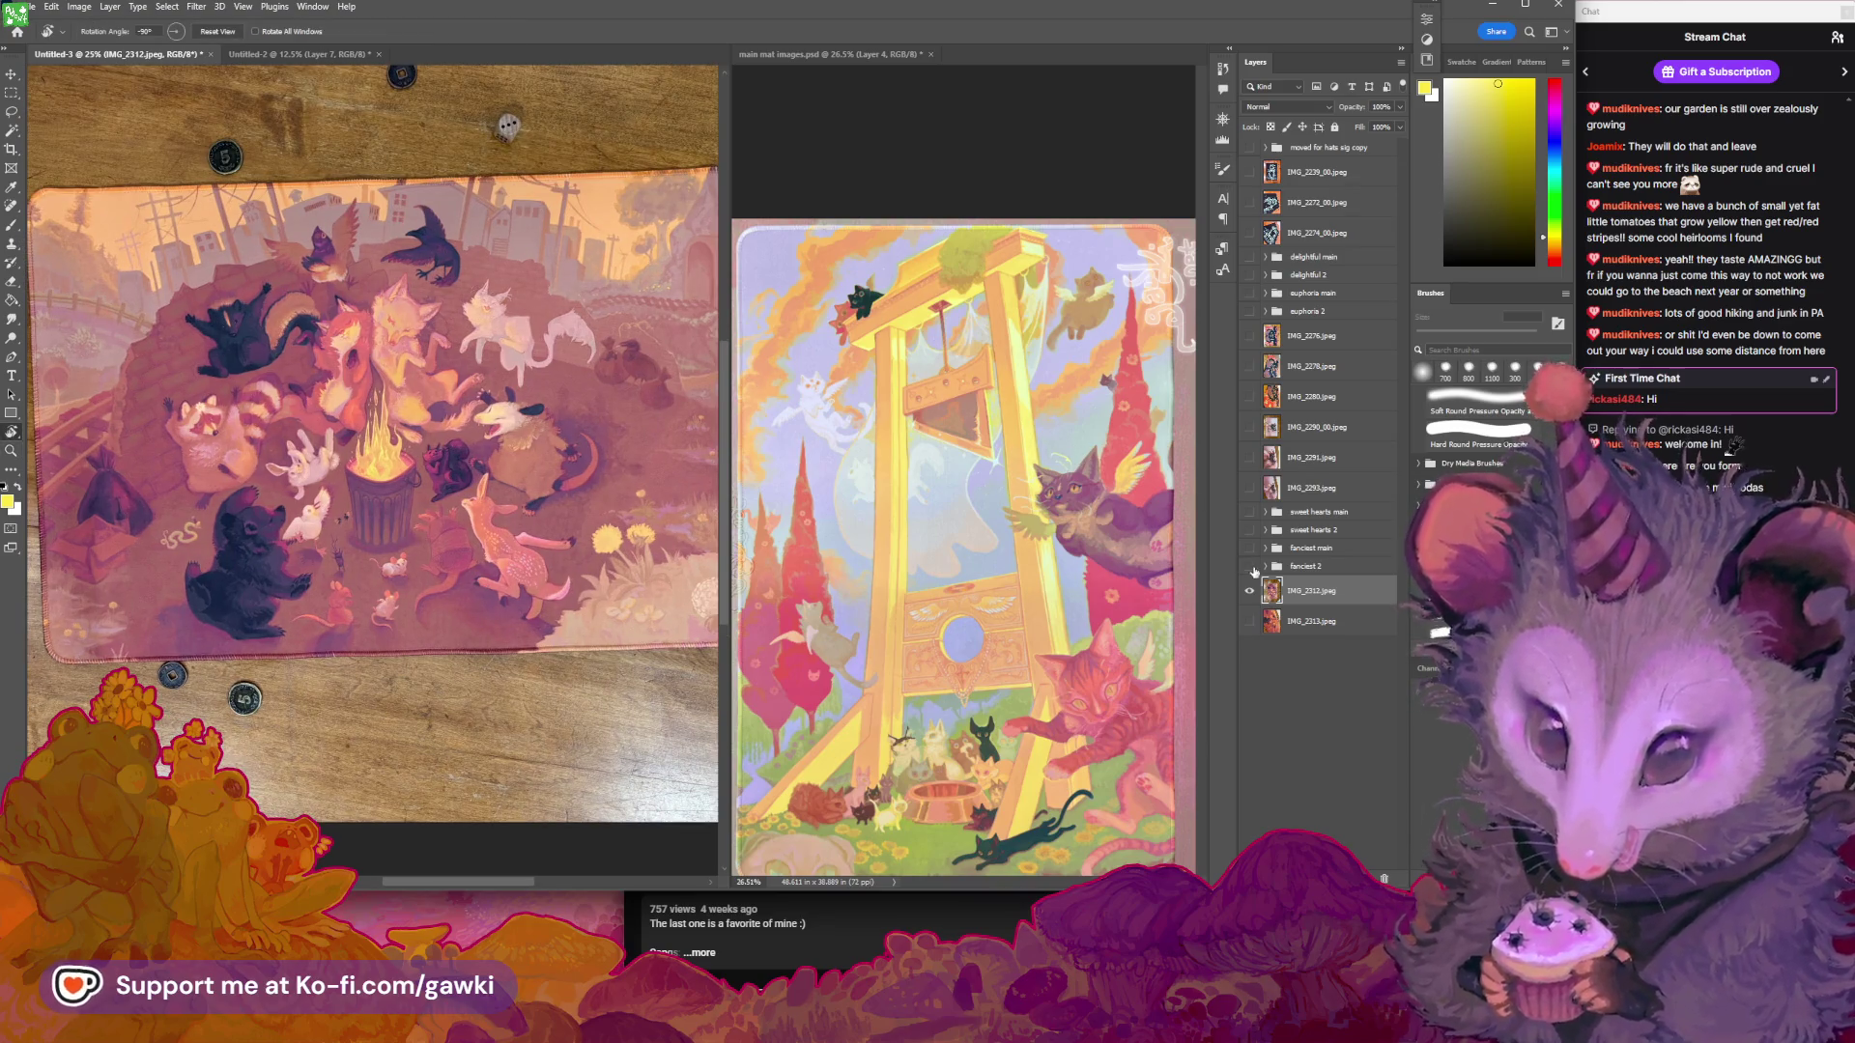
key(ctrl+Tab)
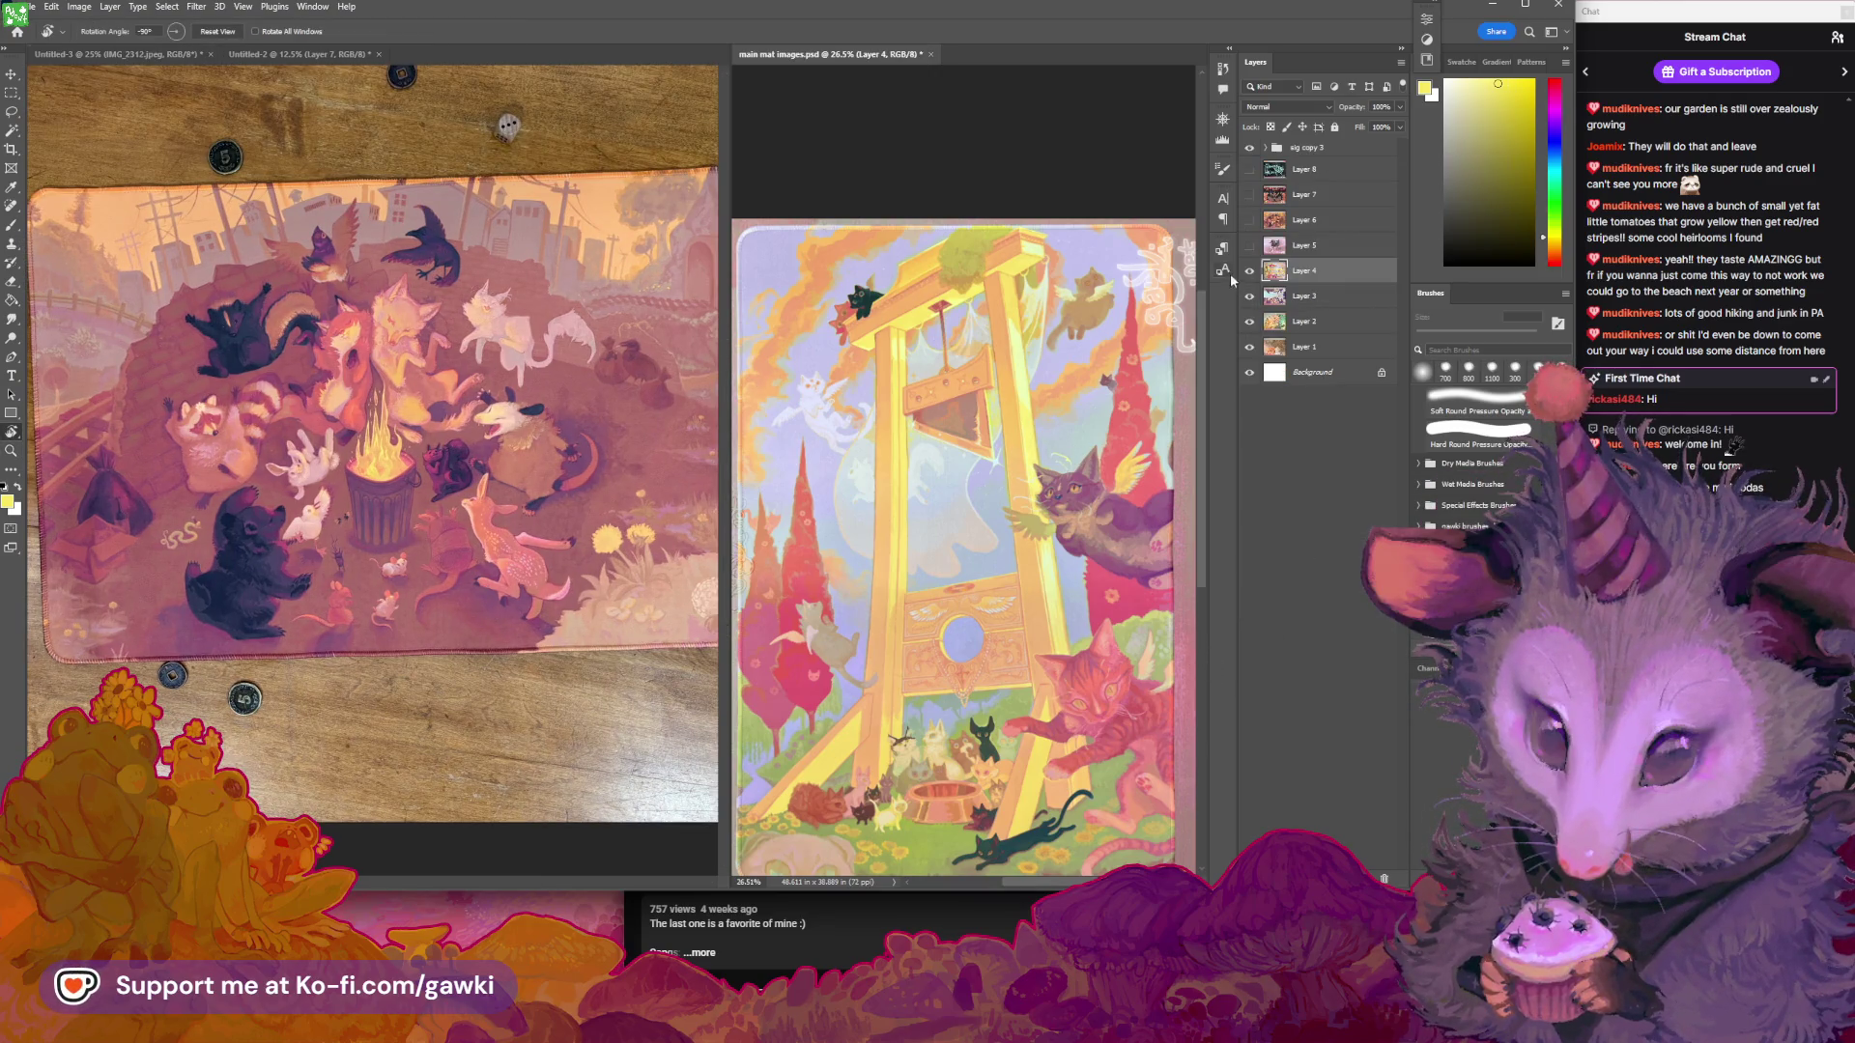
Show Layer 5's unicorn artwork and the IMG_2290_00.jpeg photo, turning both views upright
click(1250, 245)
drag(1037, 504, 1053, 459)
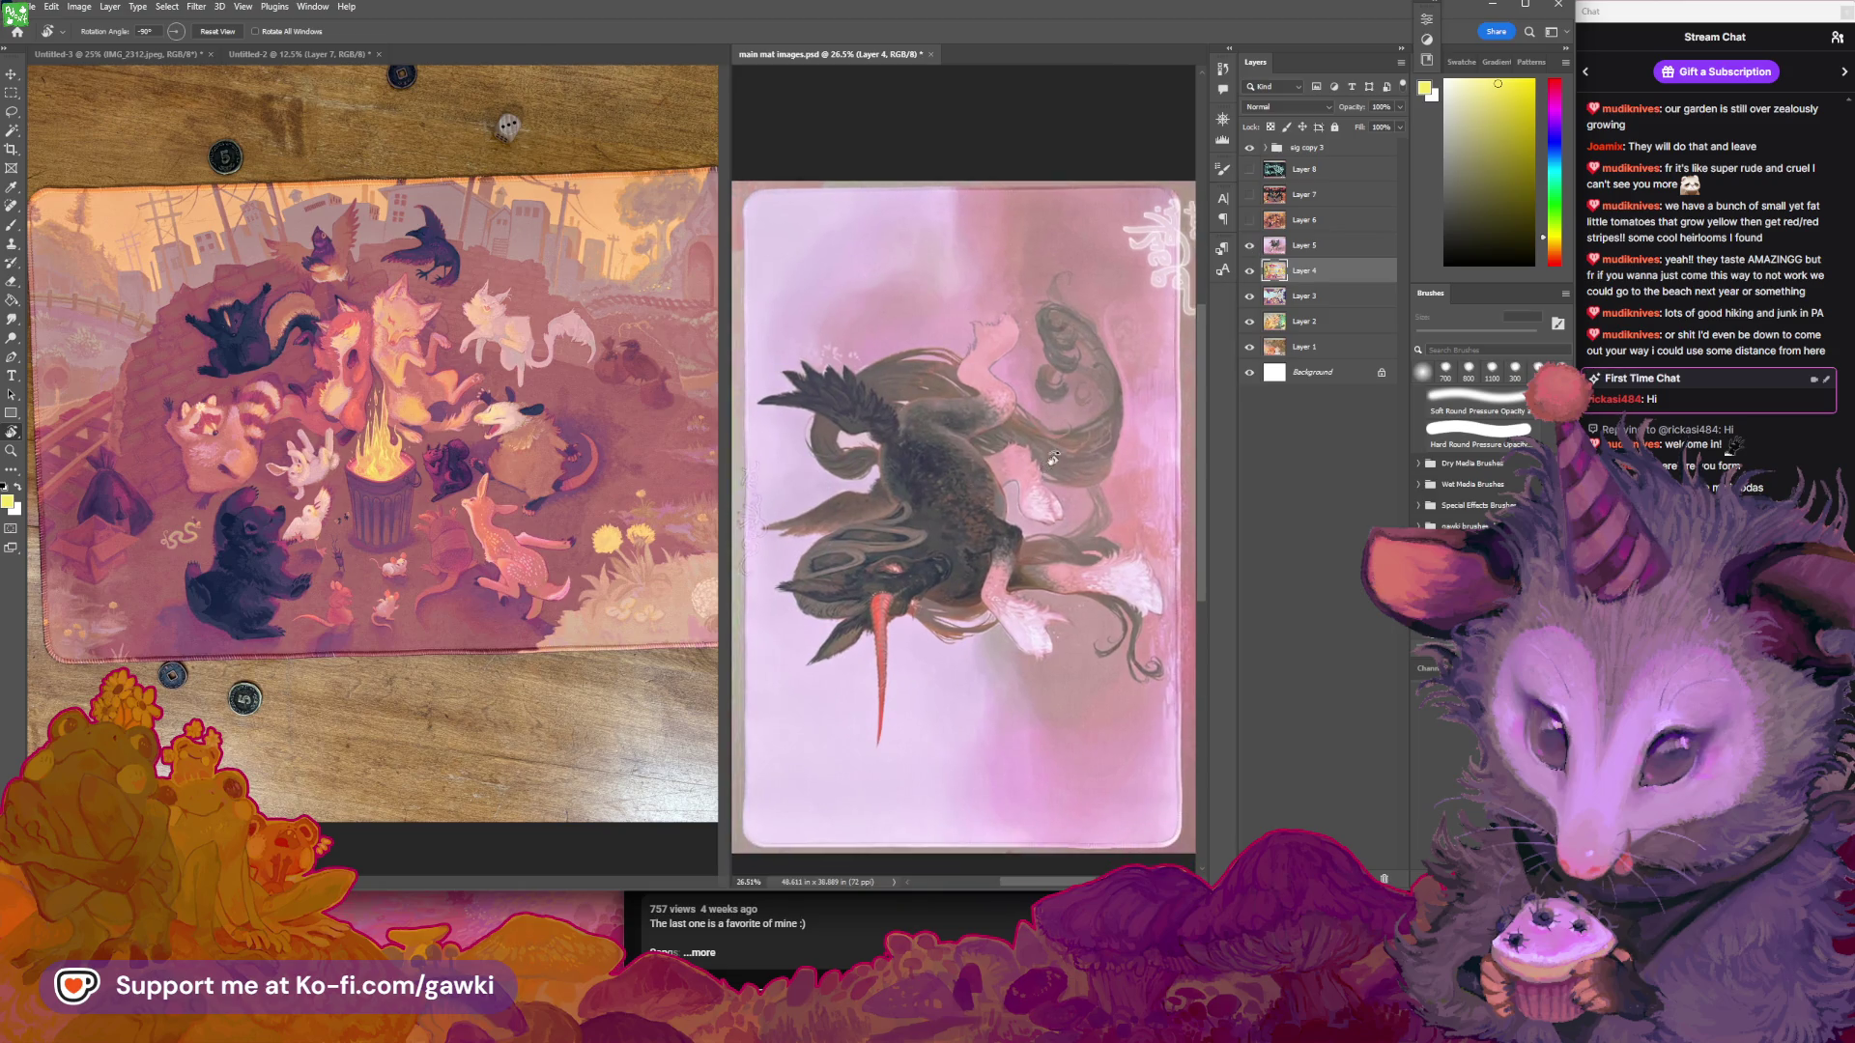
mouse_move(1112, 311)
mouse_down()
mouse_move(1149, 387)
mouse_move(1111, 464)
mouse_move(1043, 504)
mouse_move(992, 497)
mouse_up()
key(z)
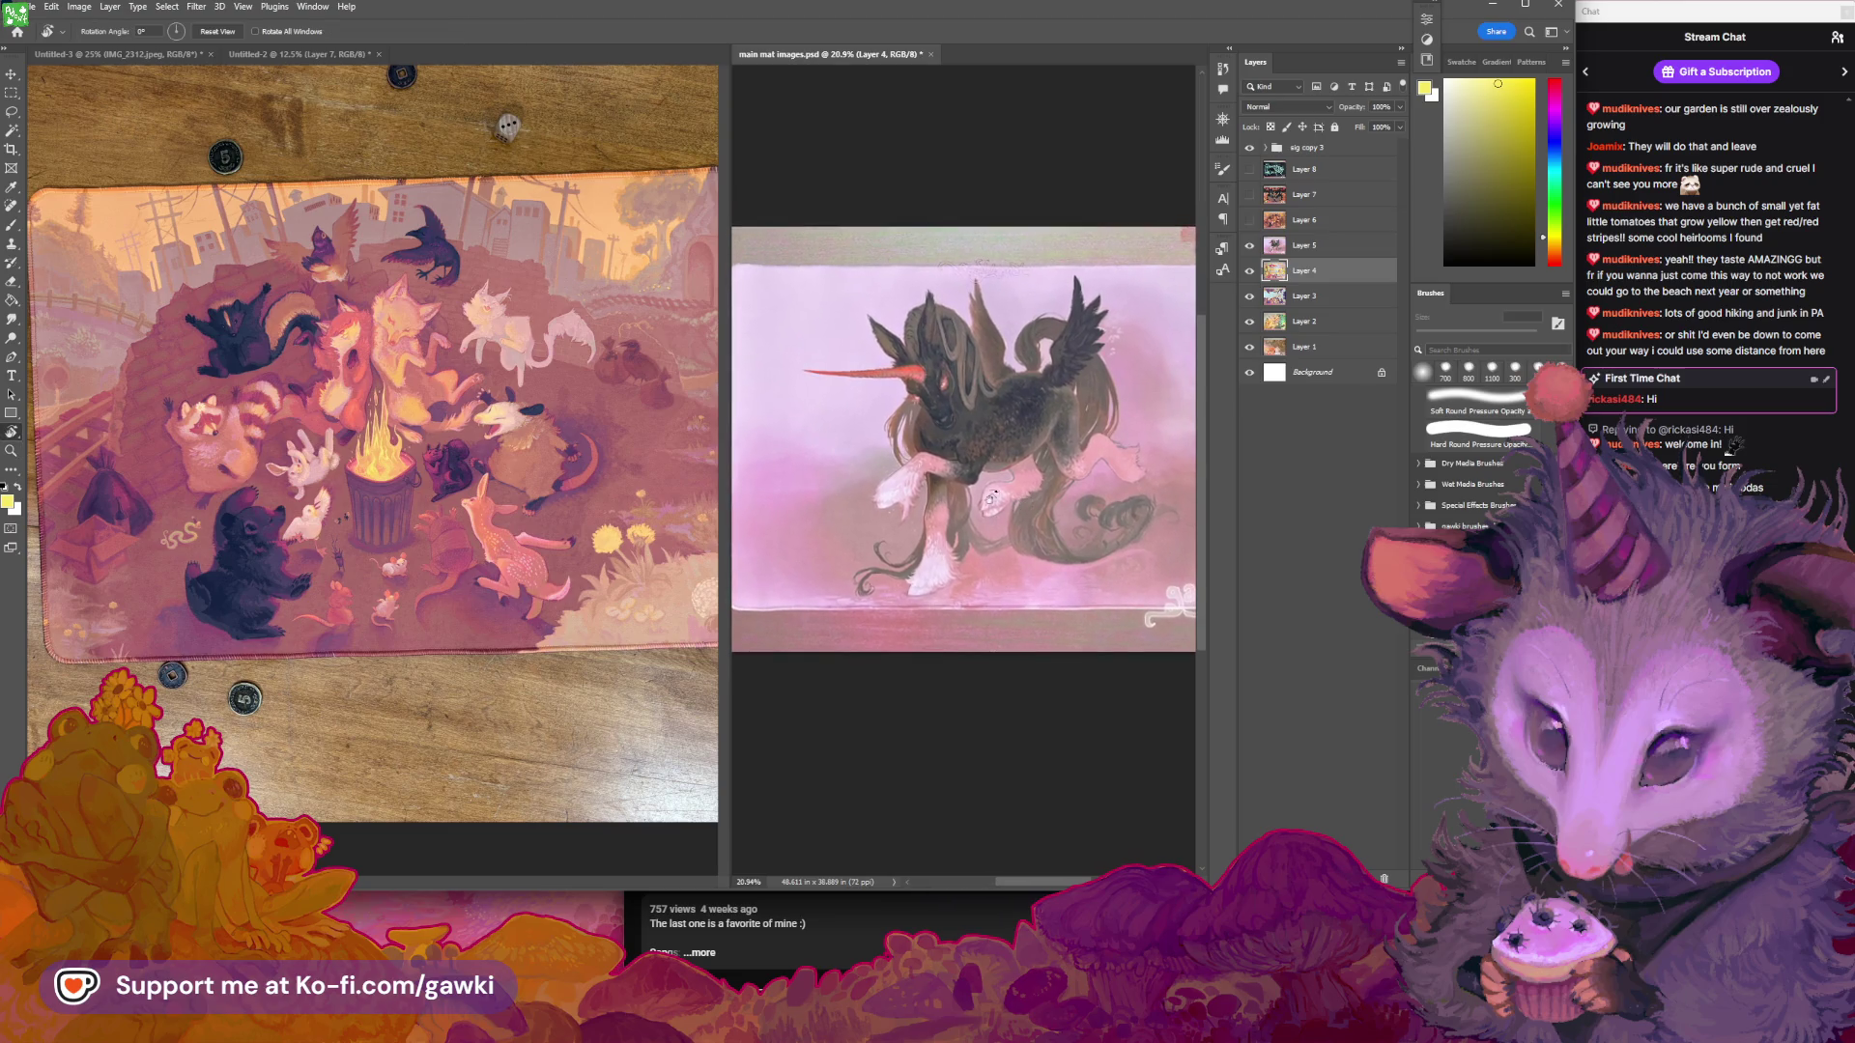
key(r)
click(425, 122)
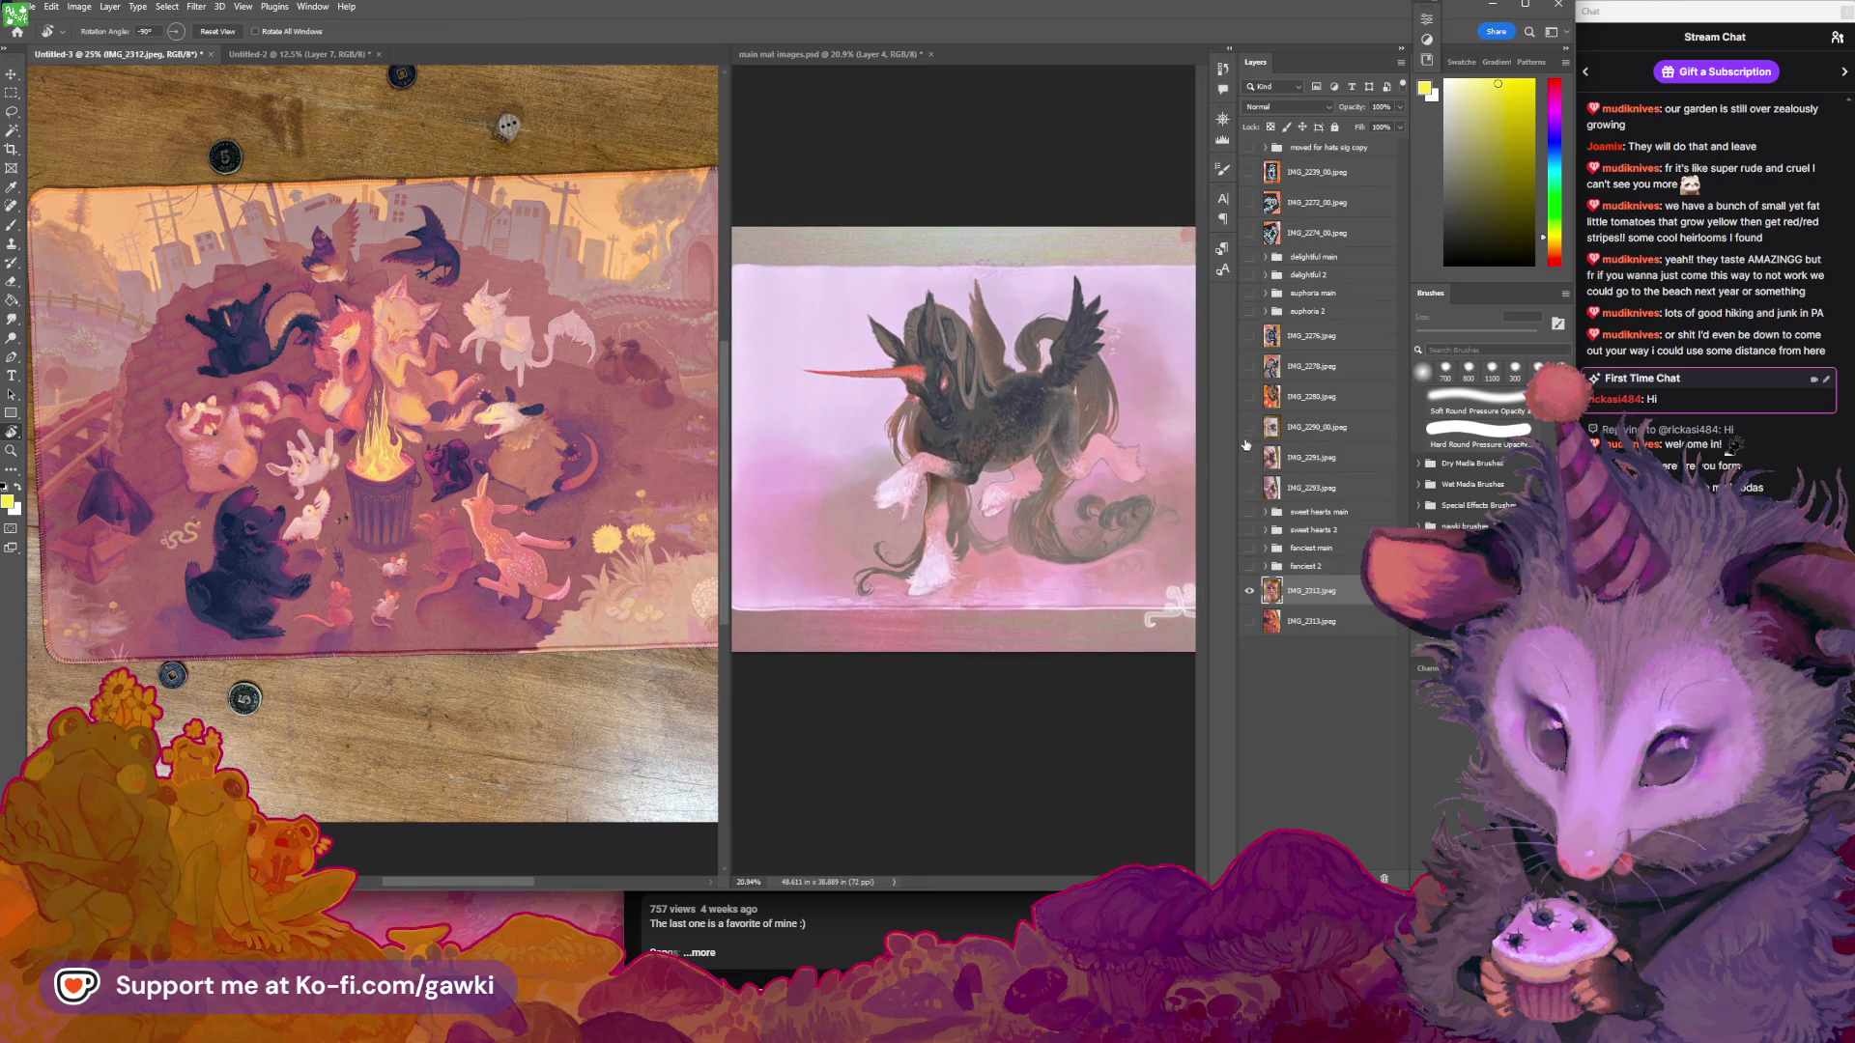
click(1248, 428)
mouse_move(541, 242)
mouse_down()
mouse_move(580, 463)
mouse_move(454, 463)
mouse_up()
key(z)
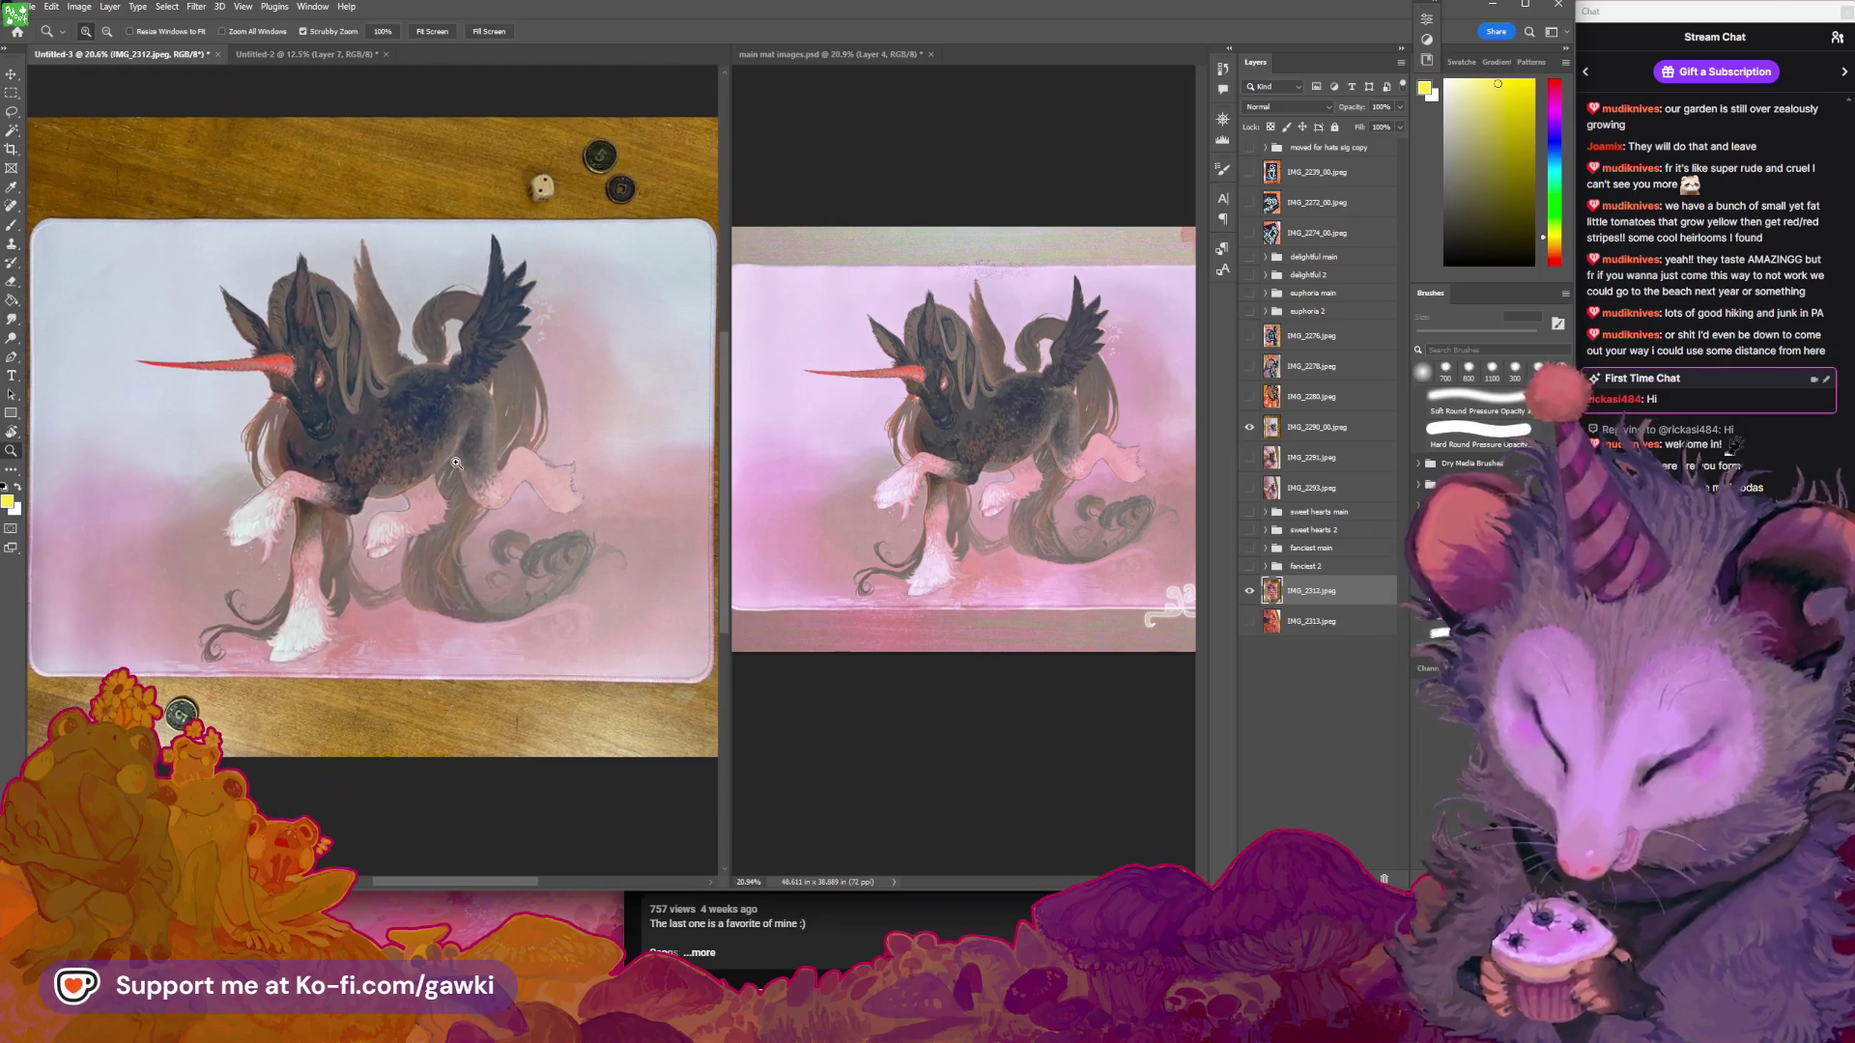
key(r)
Add a Curves 6 adjustment just above the unicorn photo and adjust its RGB curve
click(167, 7)
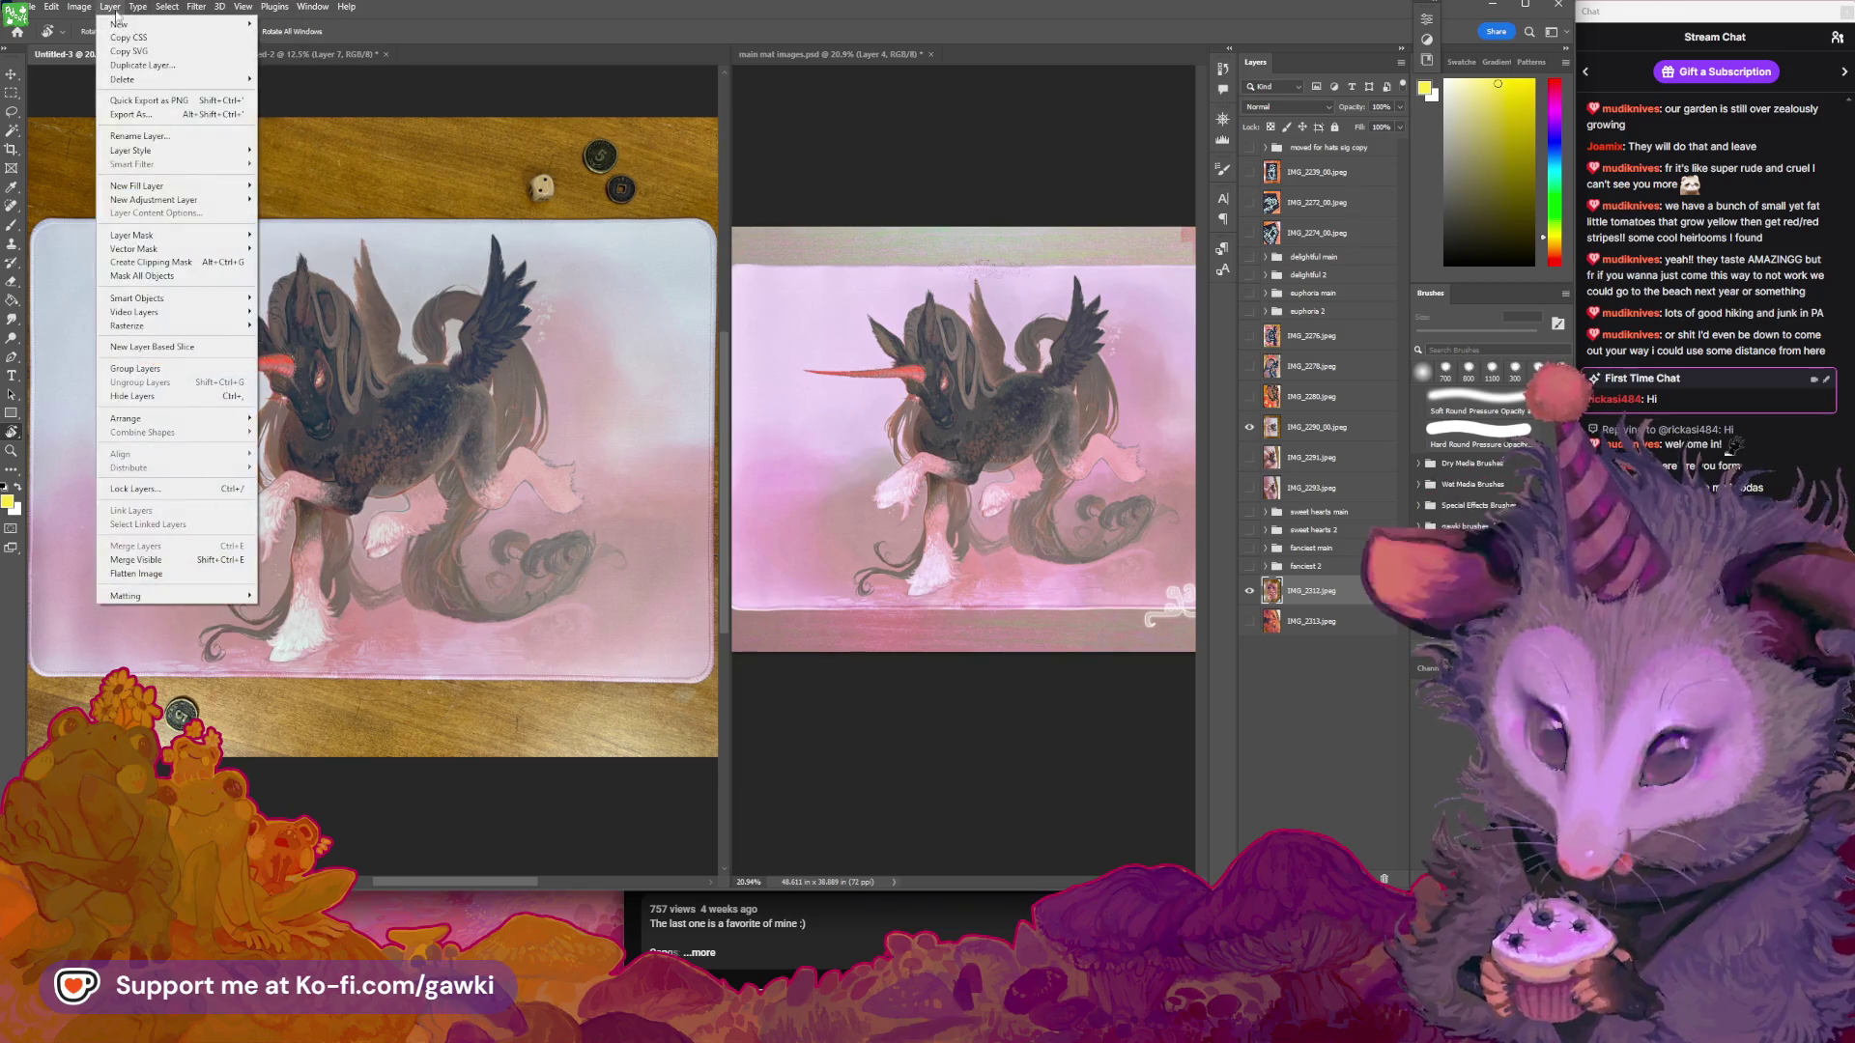
mouse_move(193, 200)
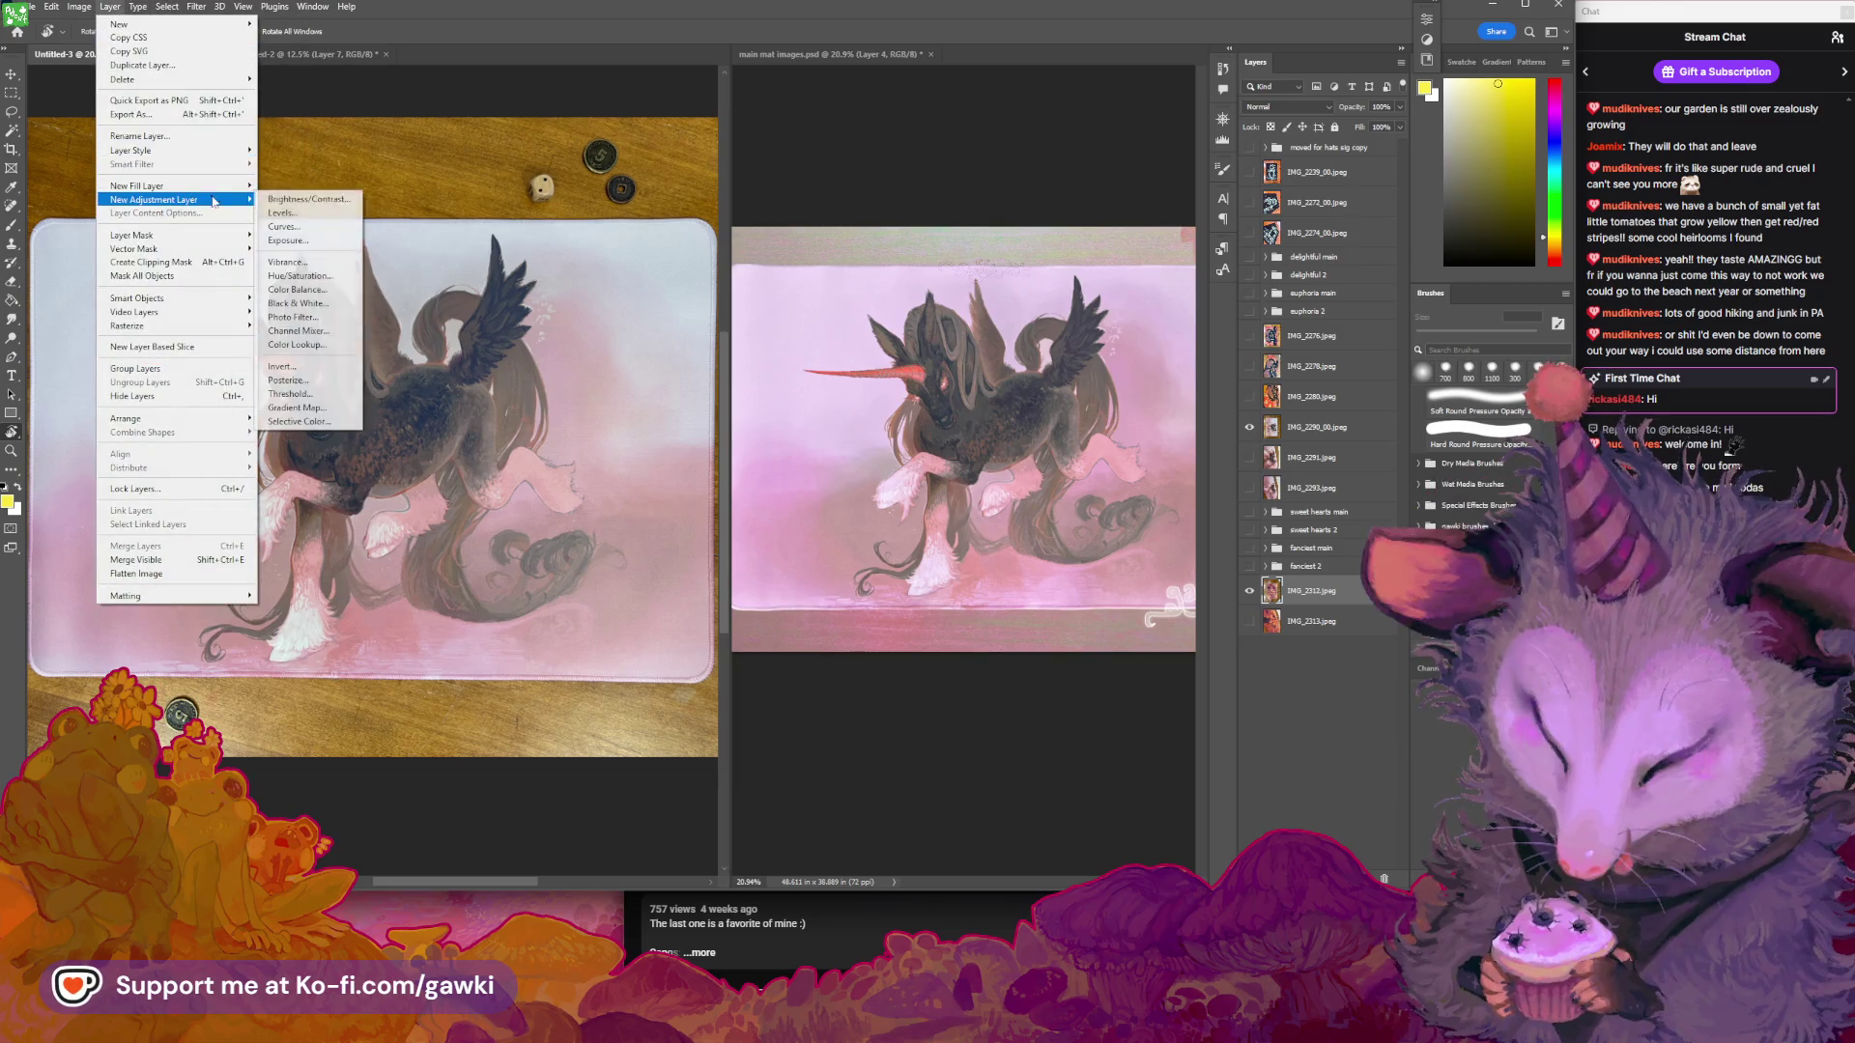
click(286, 226)
click(1070, 454)
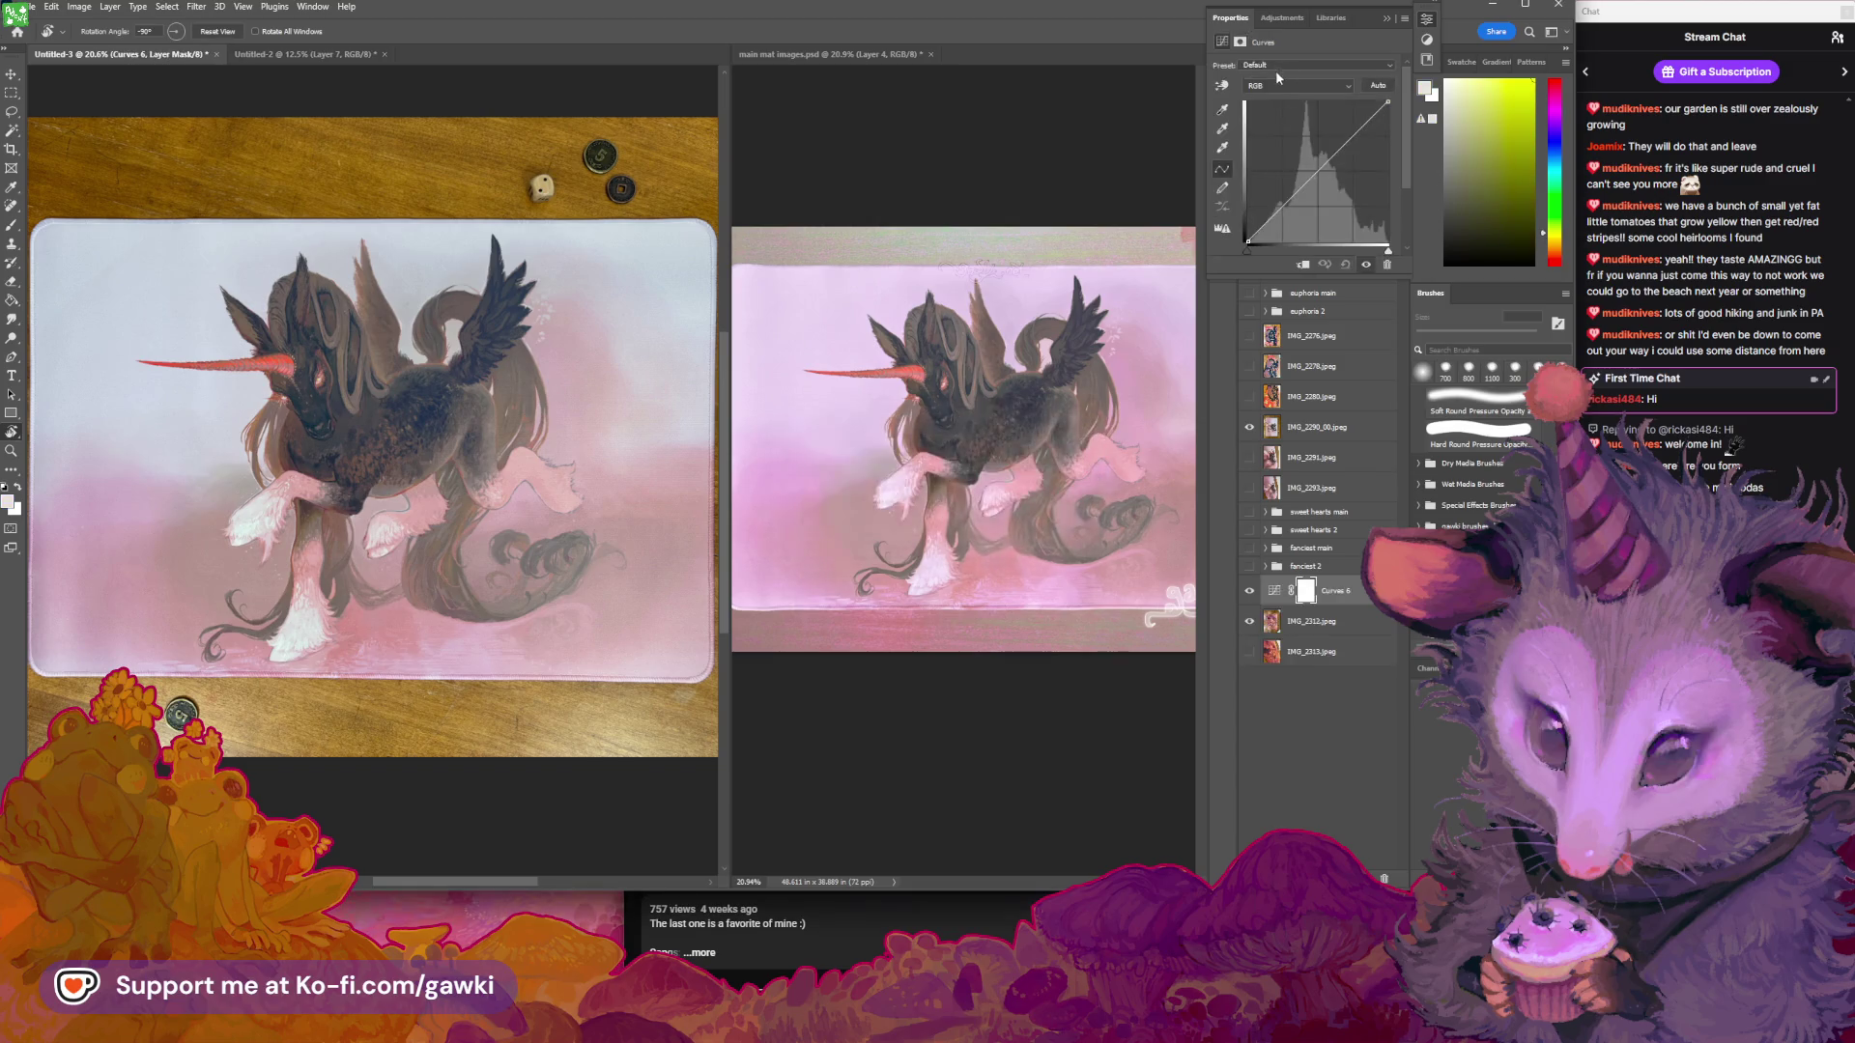
click(1295, 86)
click(1284, 105)
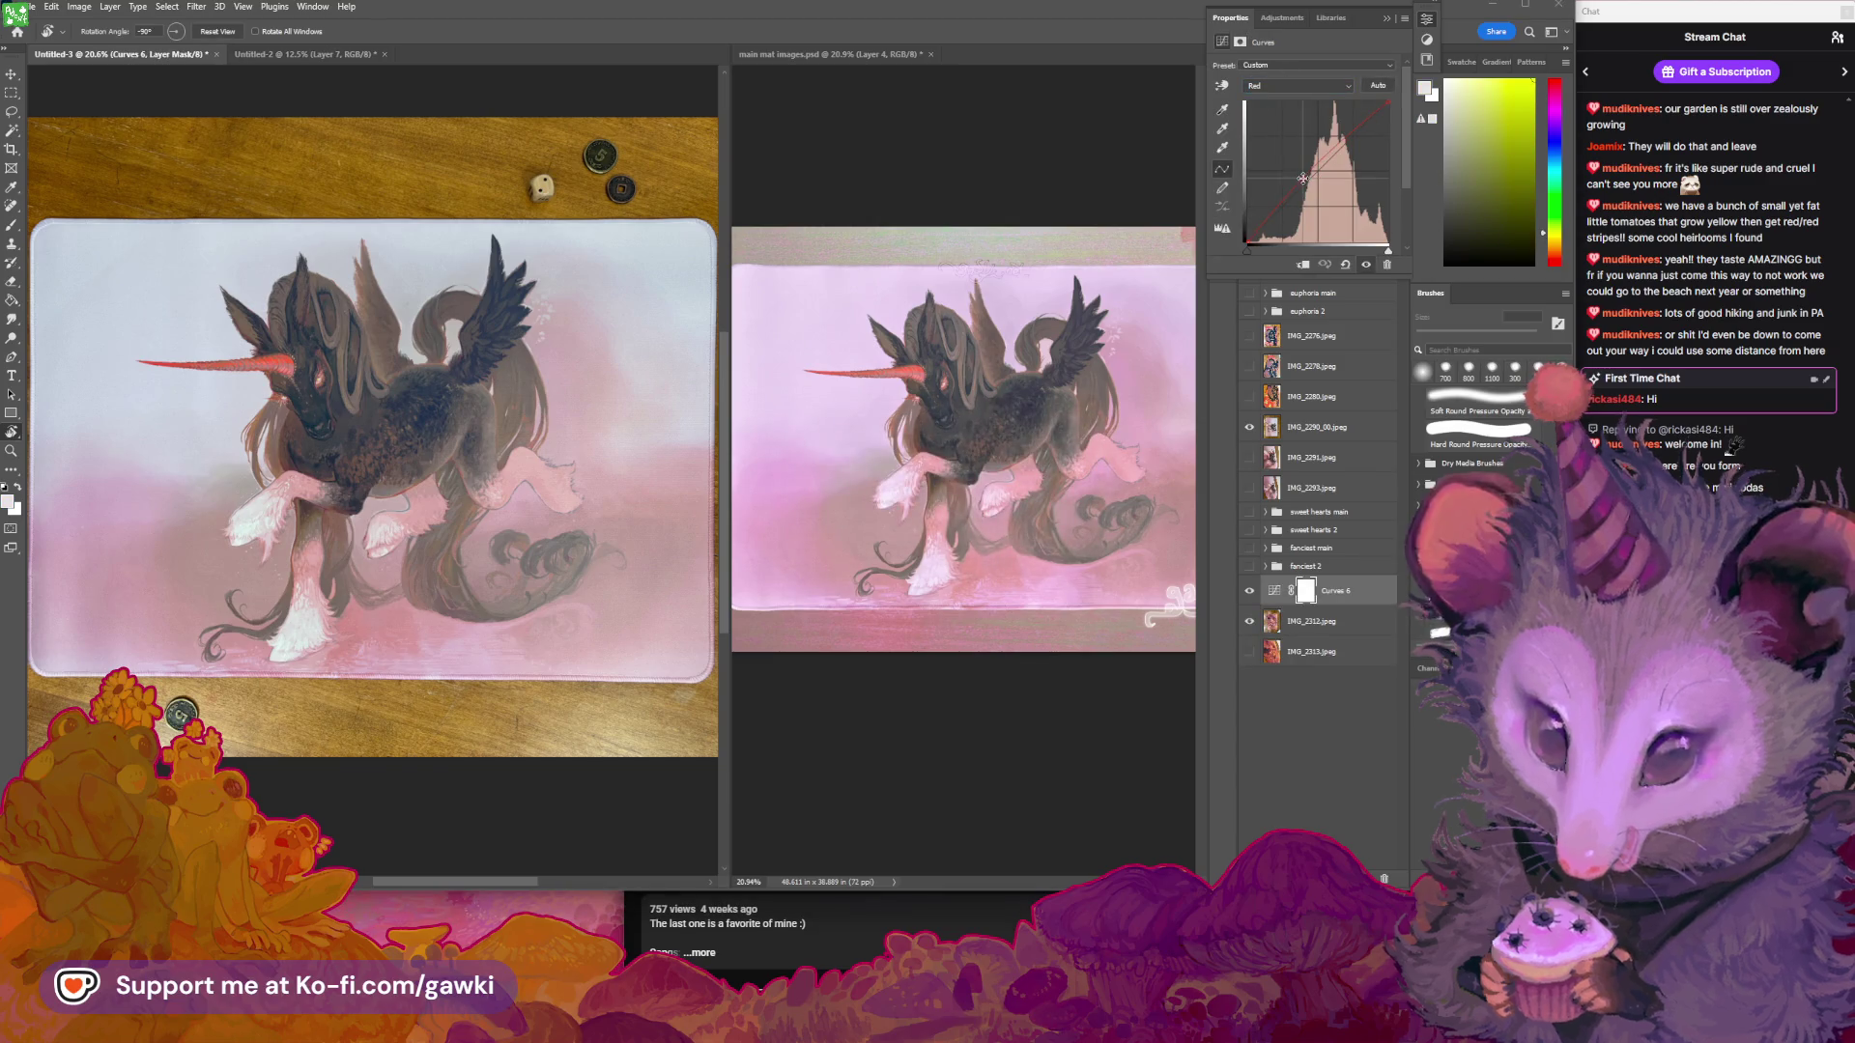
click(1304, 180)
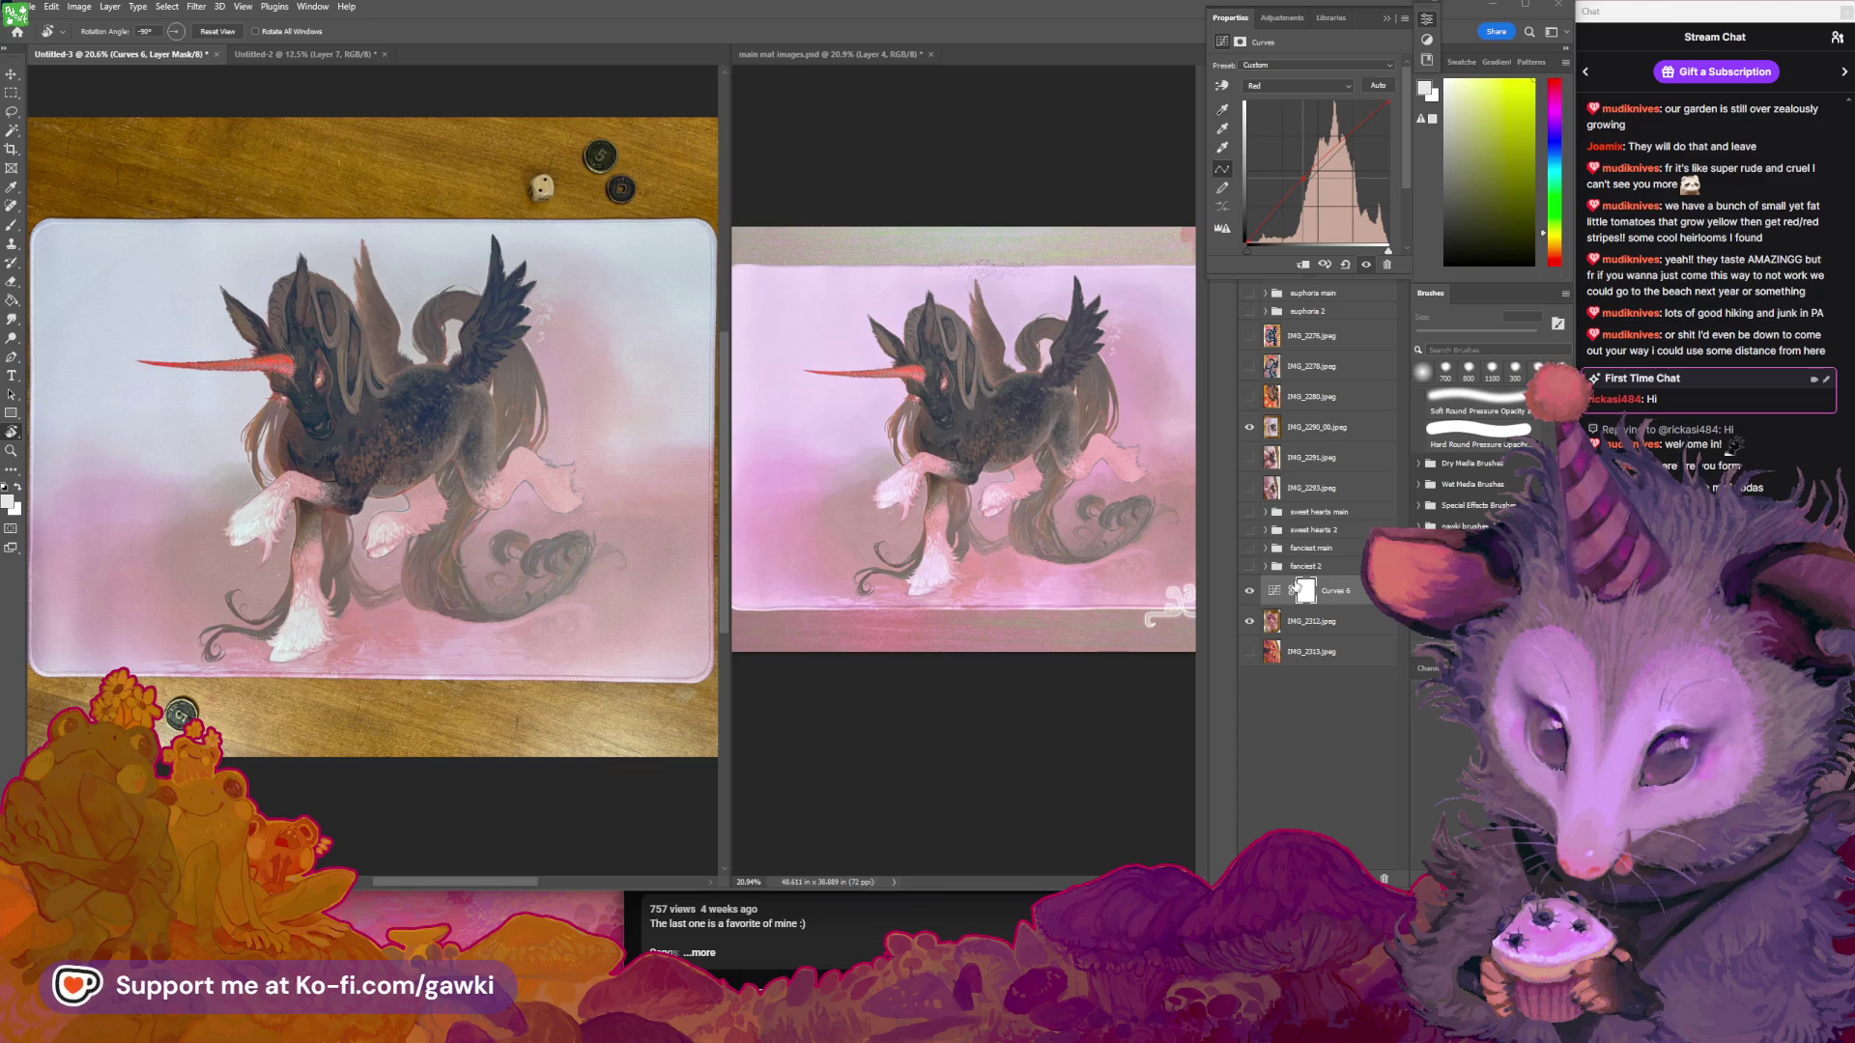
drag(1295, 591, 1297, 426)
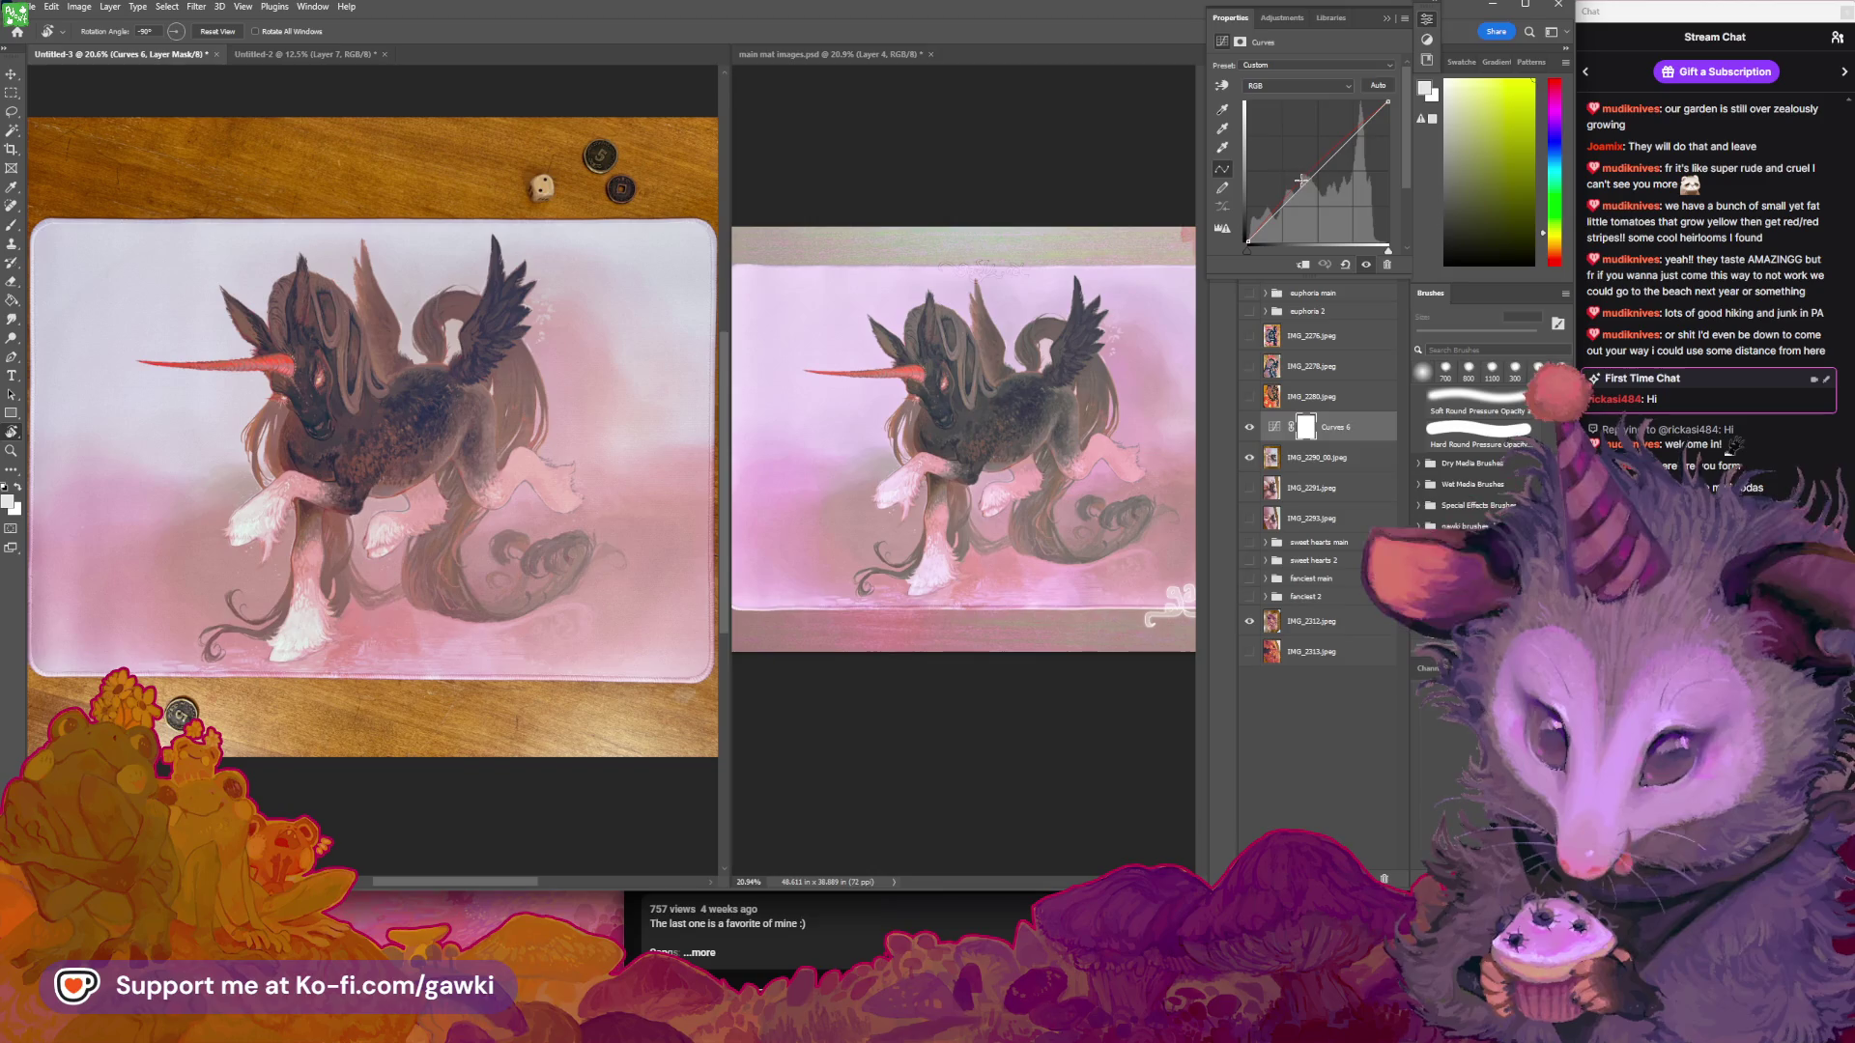
drag(1341, 145, 1335, 148)
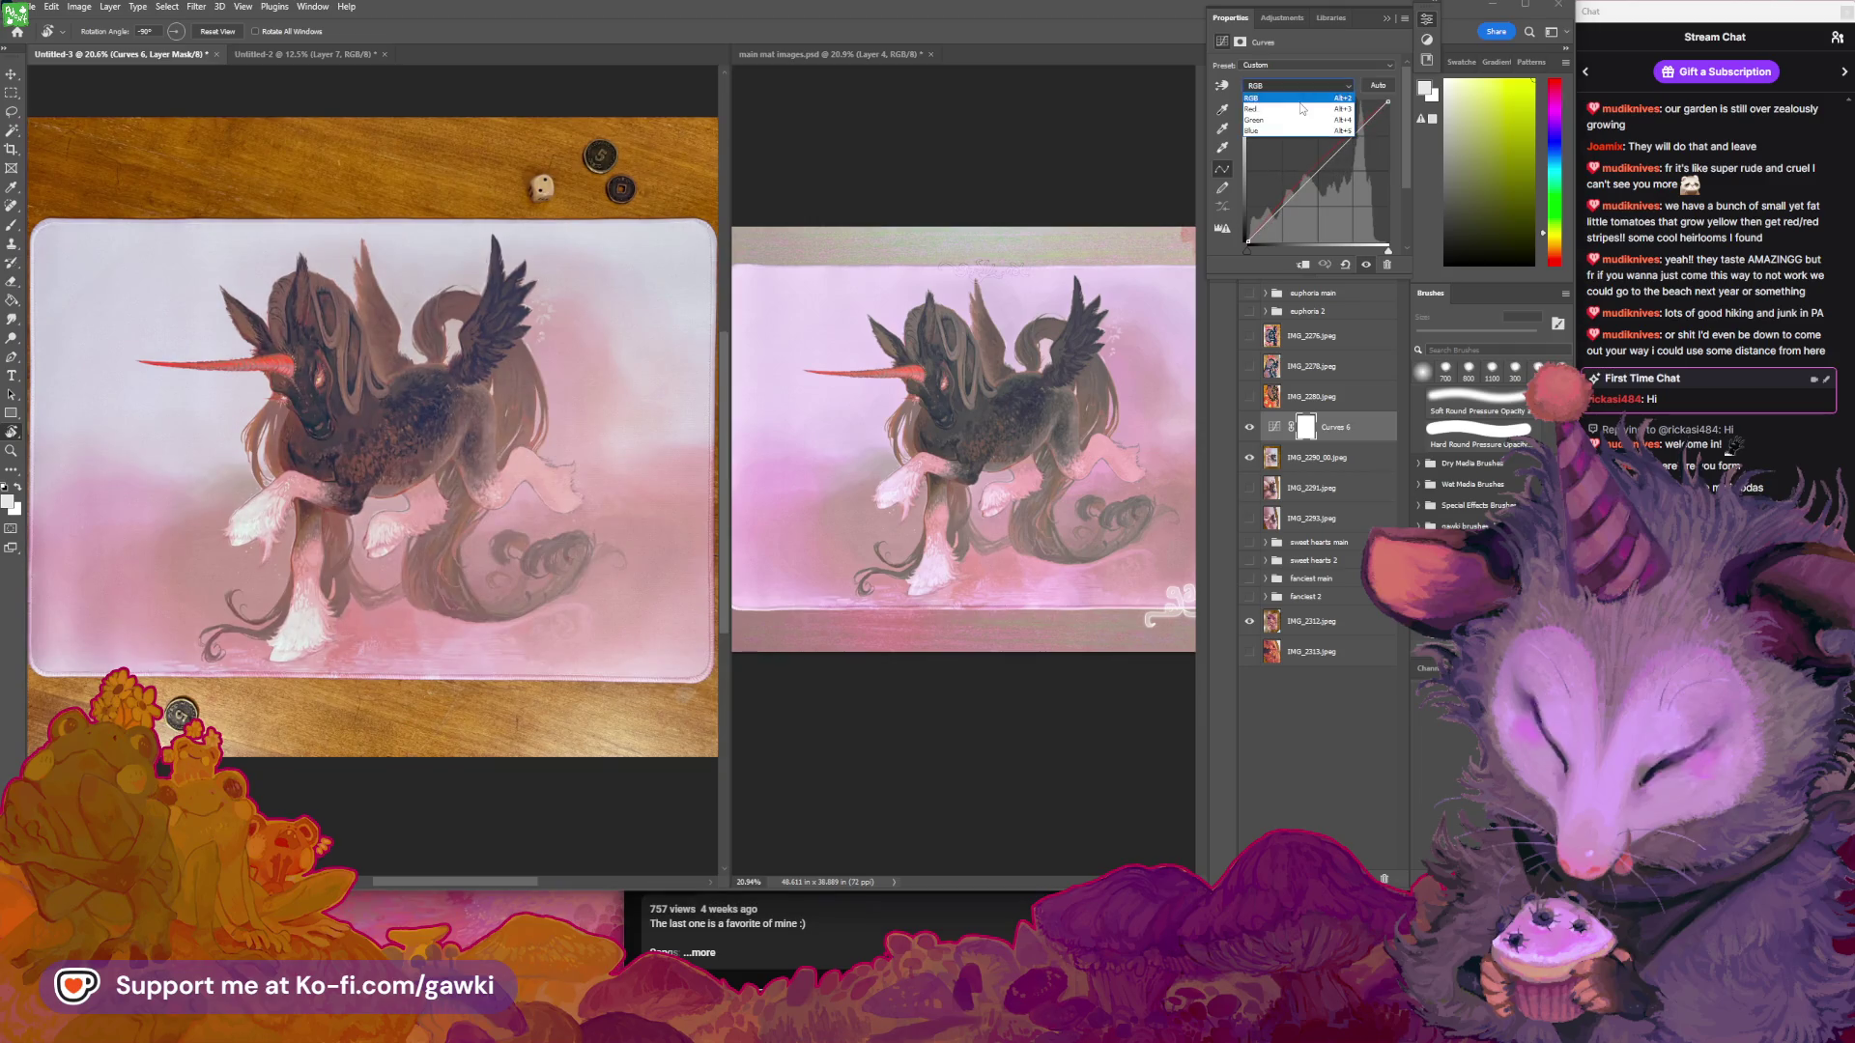
Adjust the Red channel curve of Curves 6, checking the Blue channel along the way
click(1314, 86)
click(1321, 107)
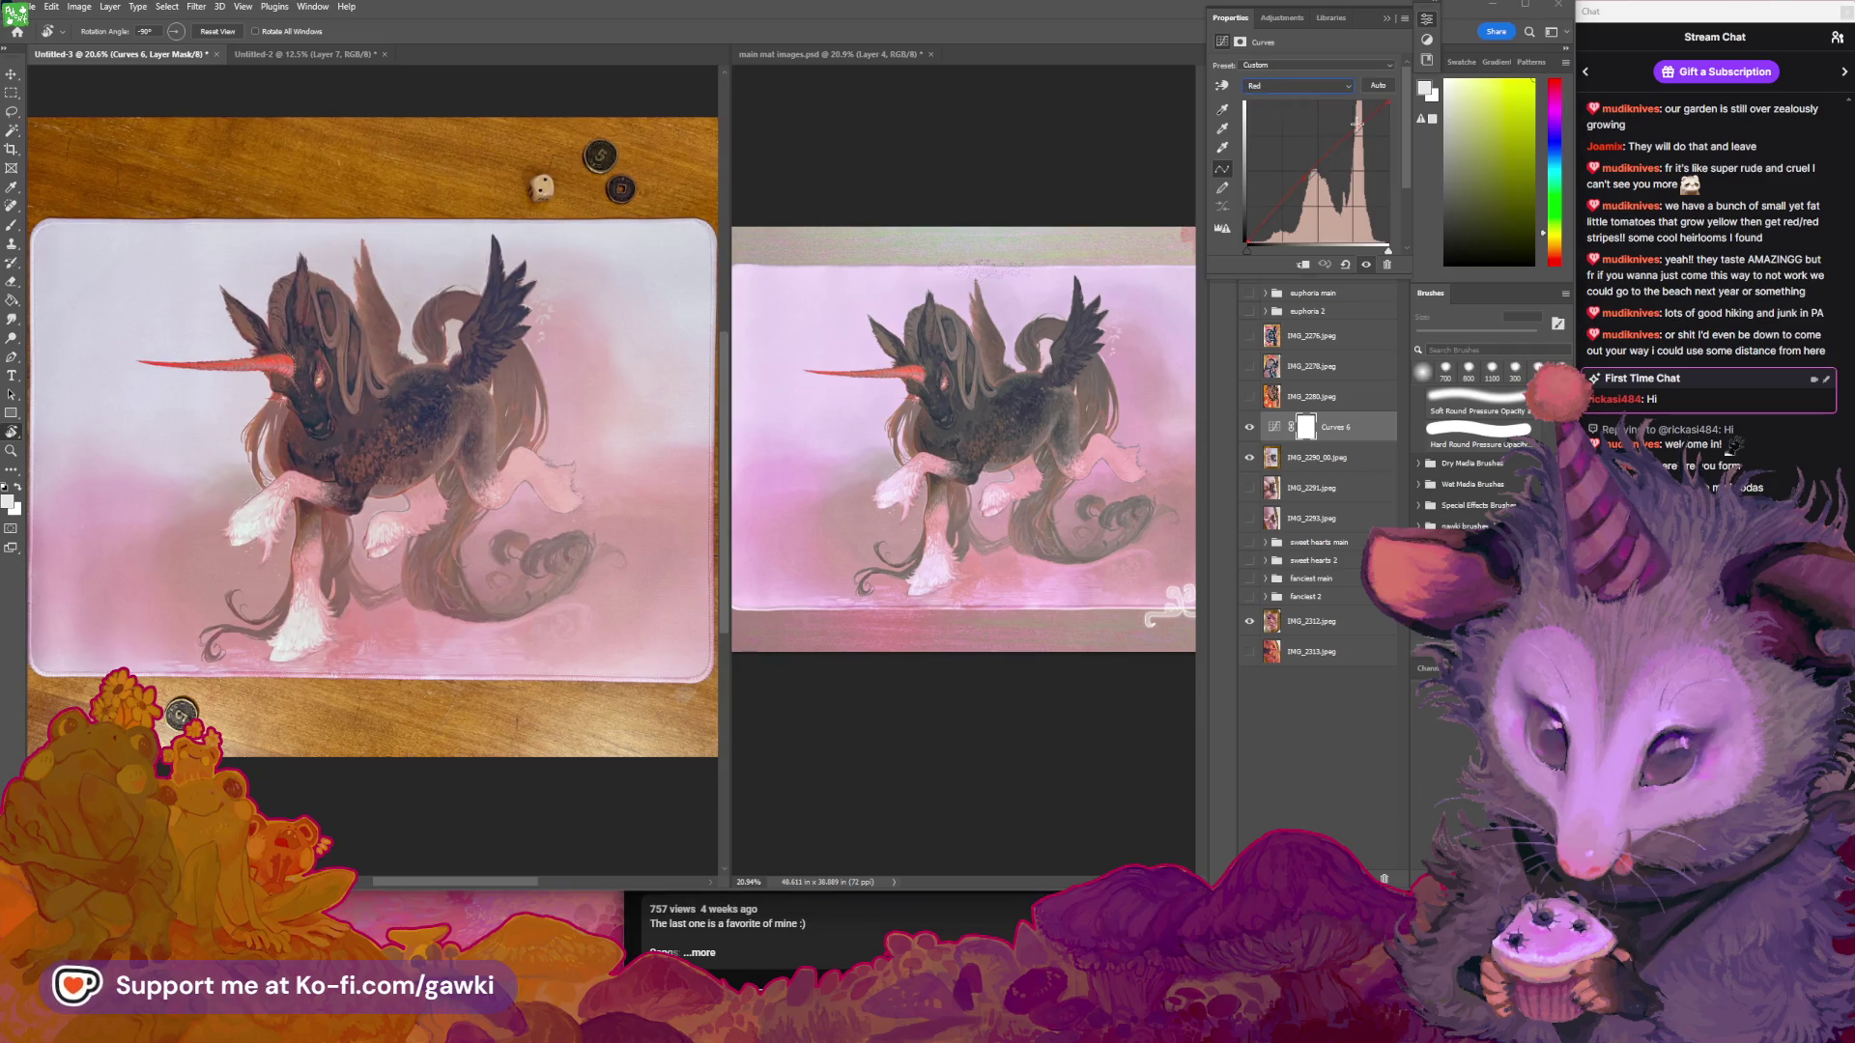
drag(1358, 124, 1355, 120)
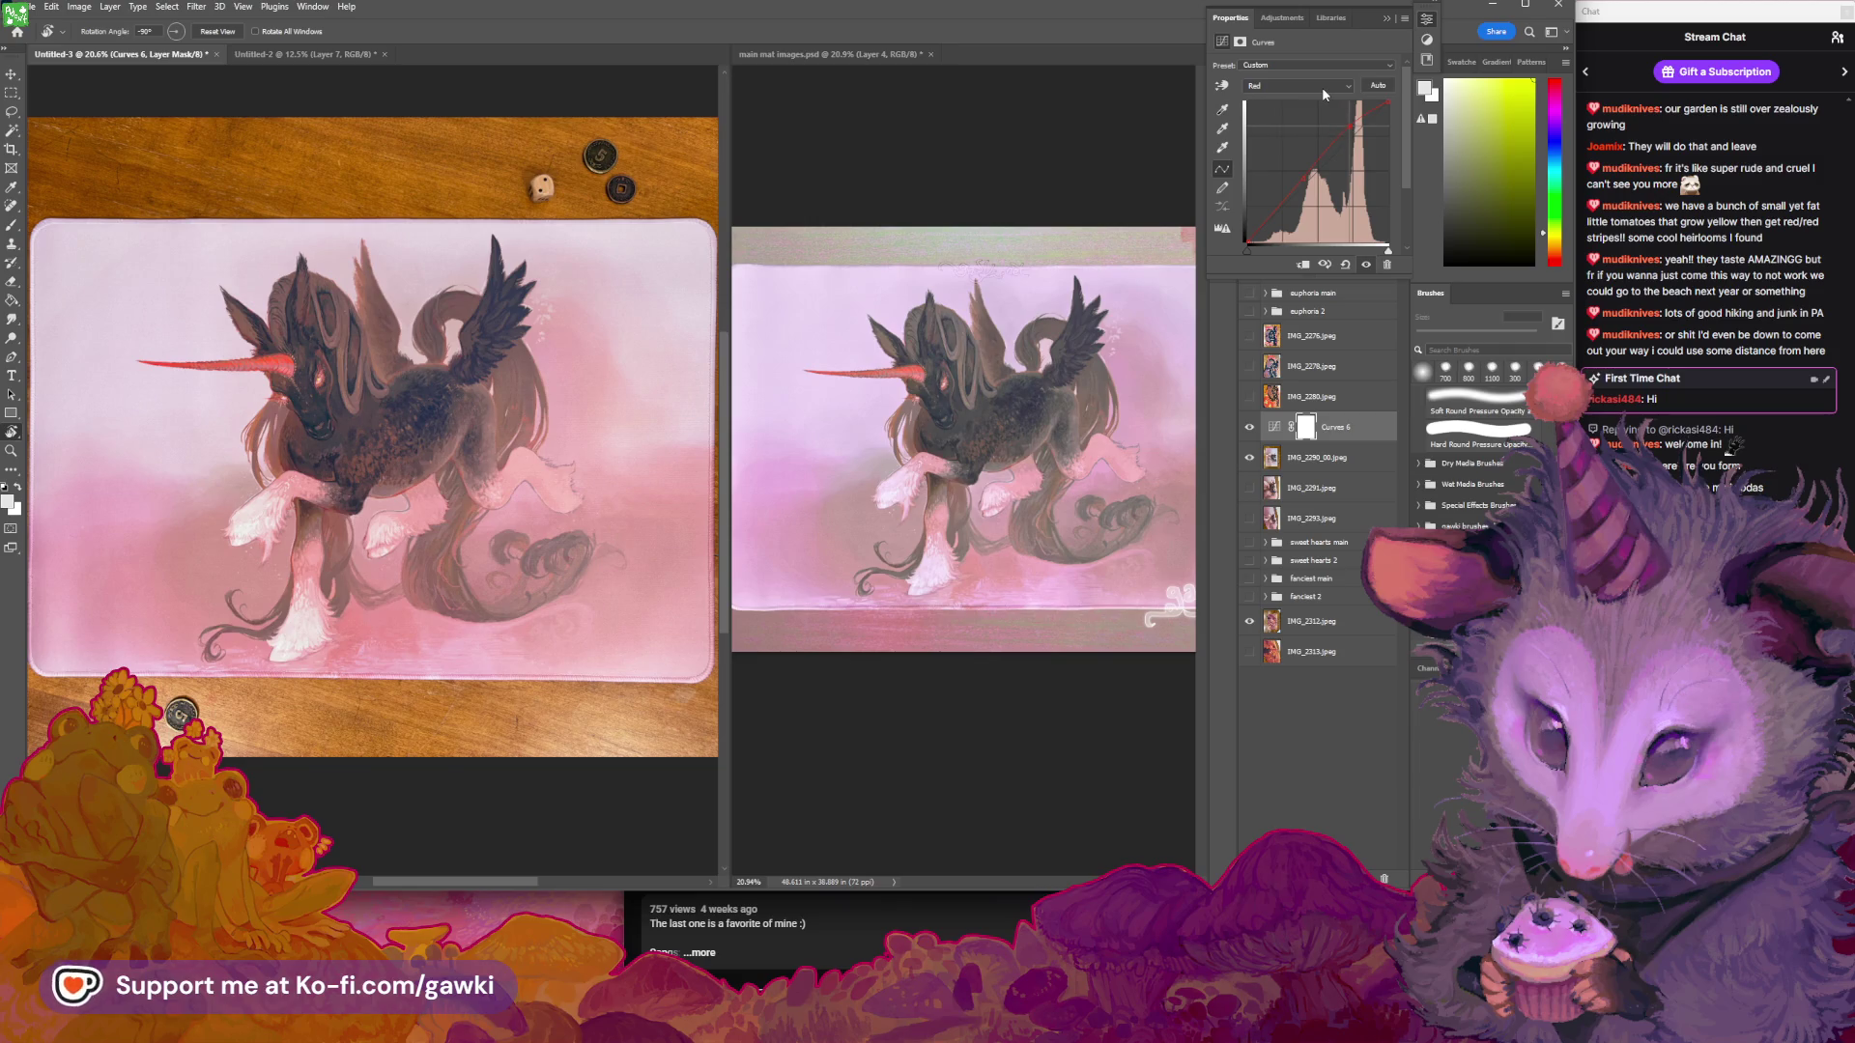
click(1321, 86)
click(1321, 128)
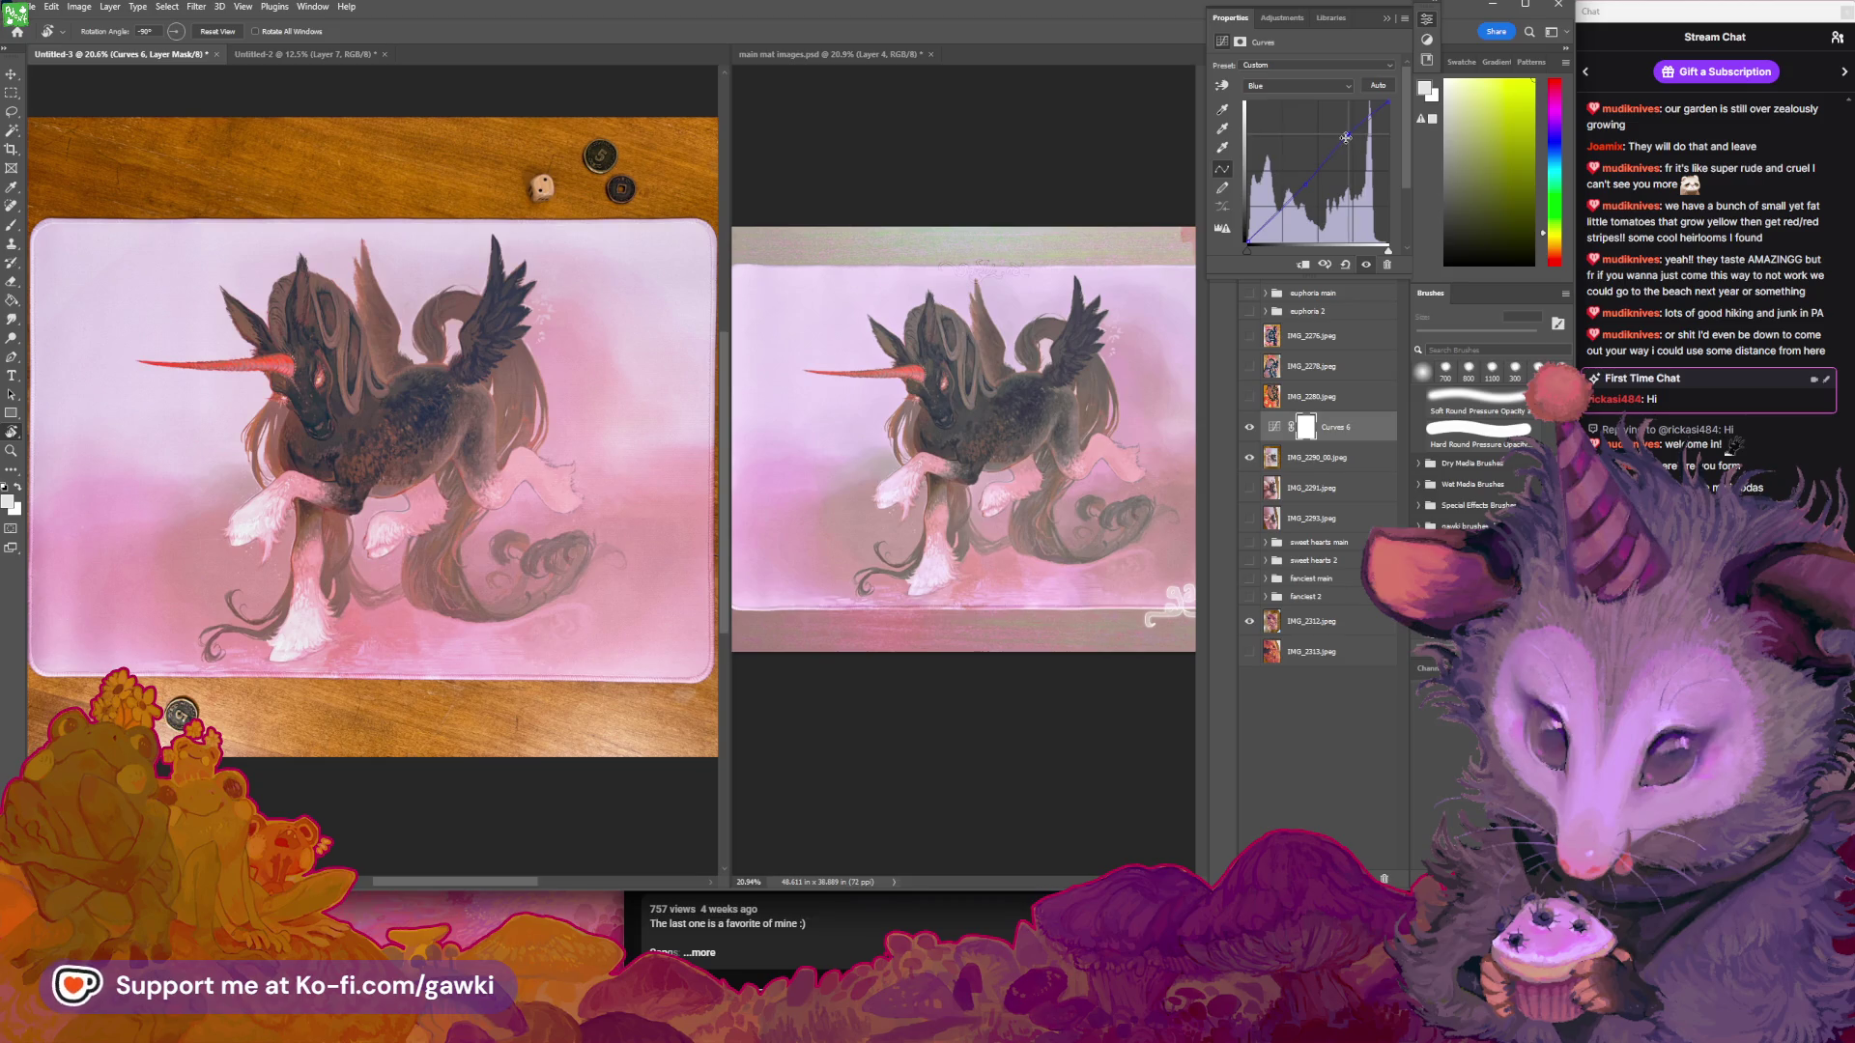
click(1289, 86)
click(1290, 106)
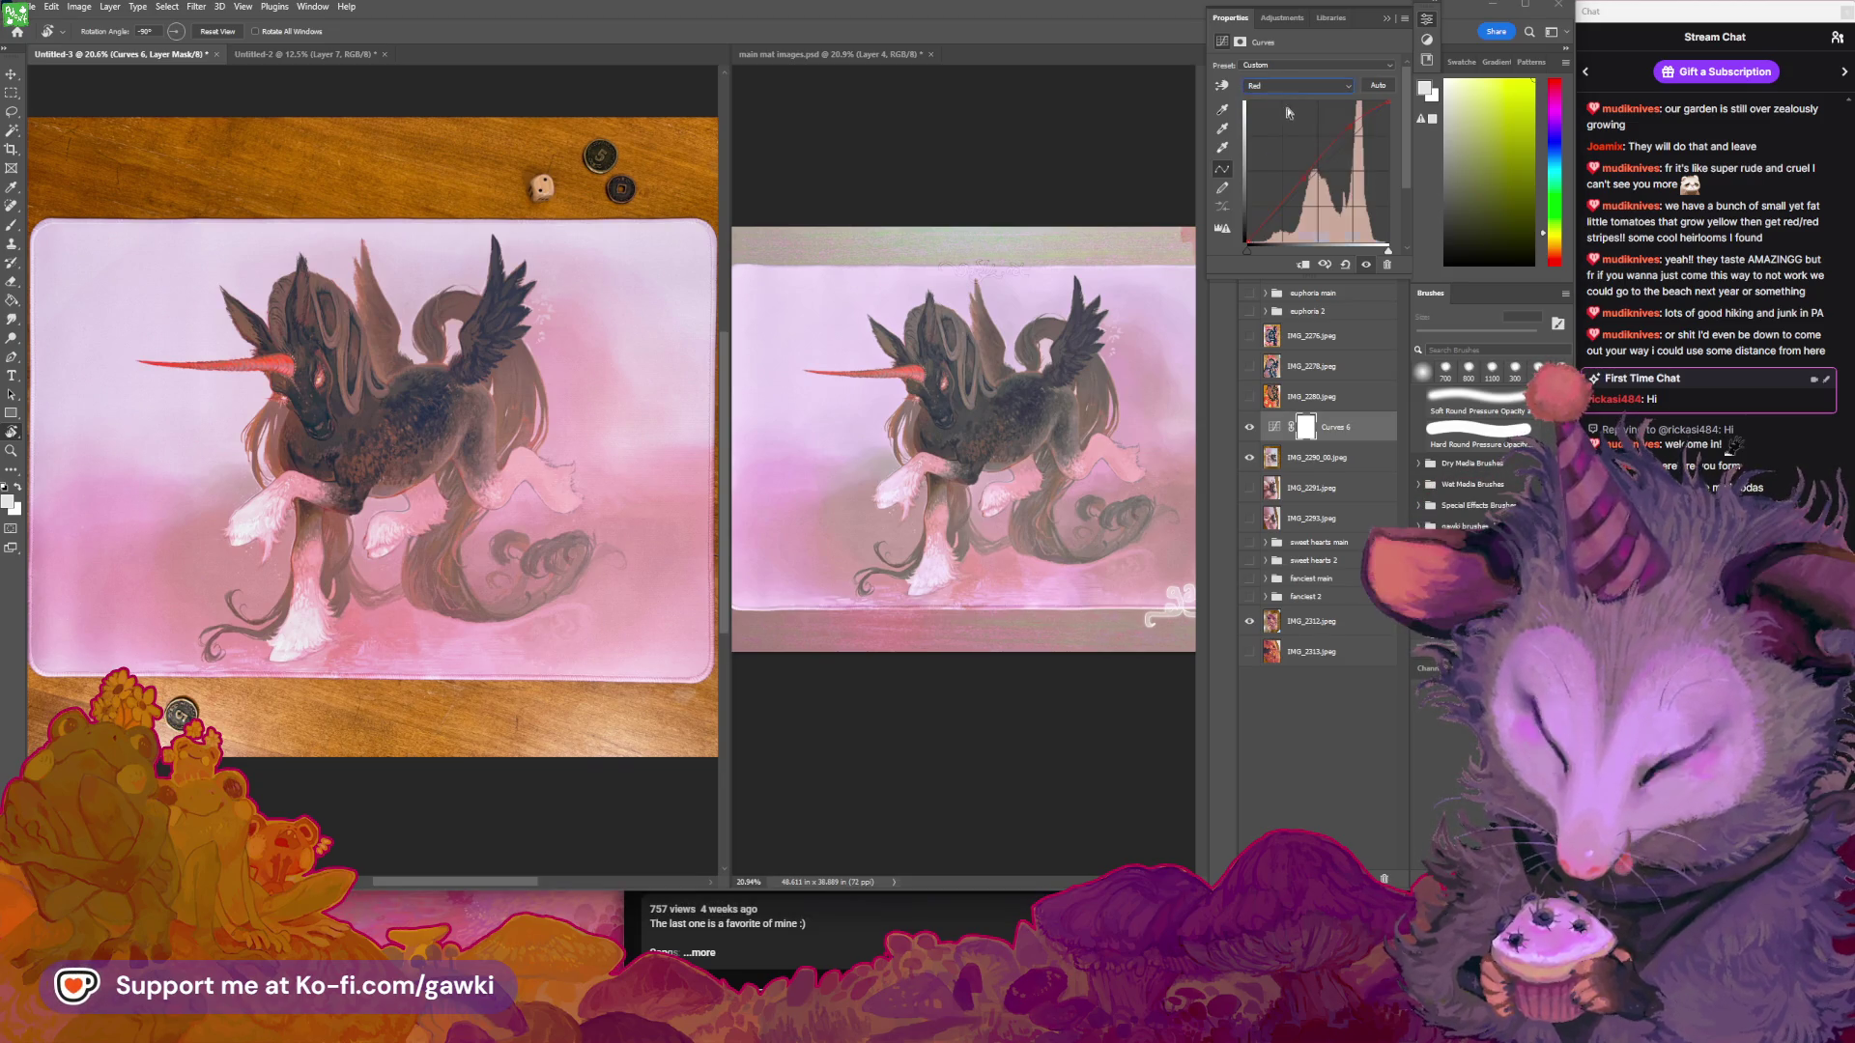
click(1322, 157)
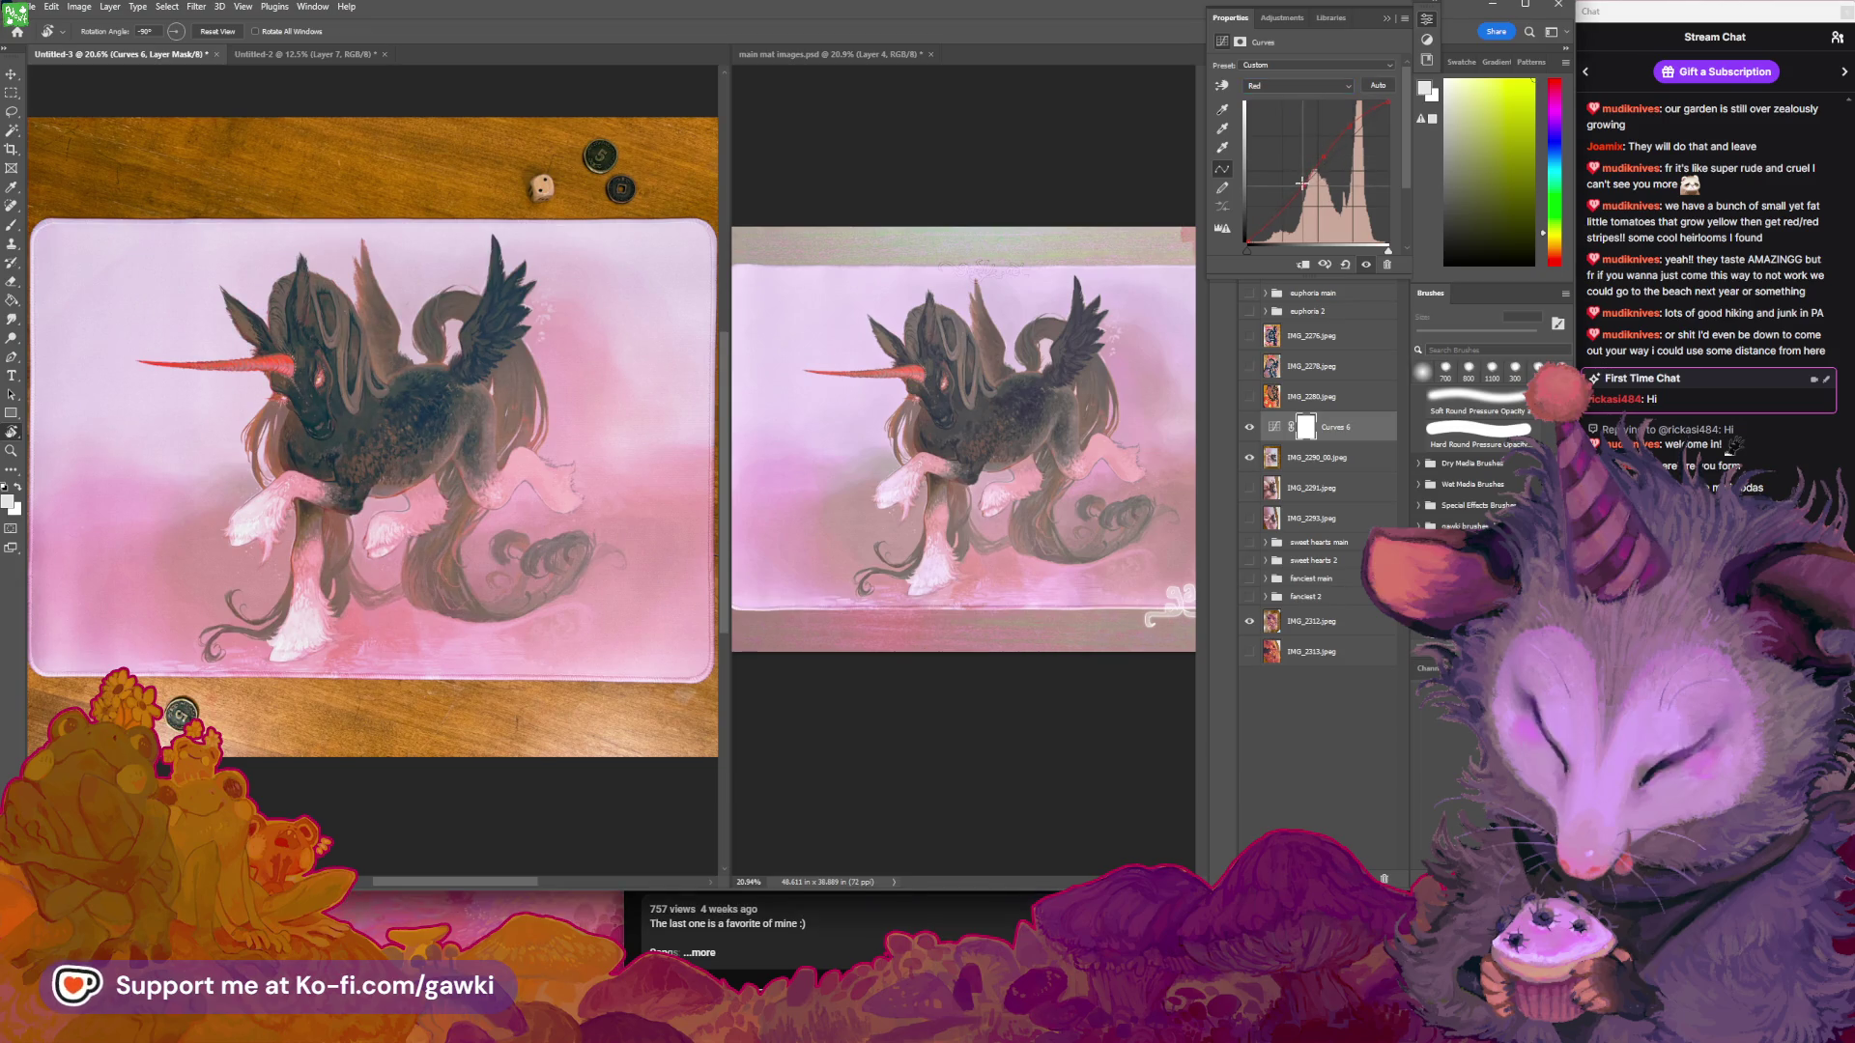
drag(1303, 176, 1299, 182)
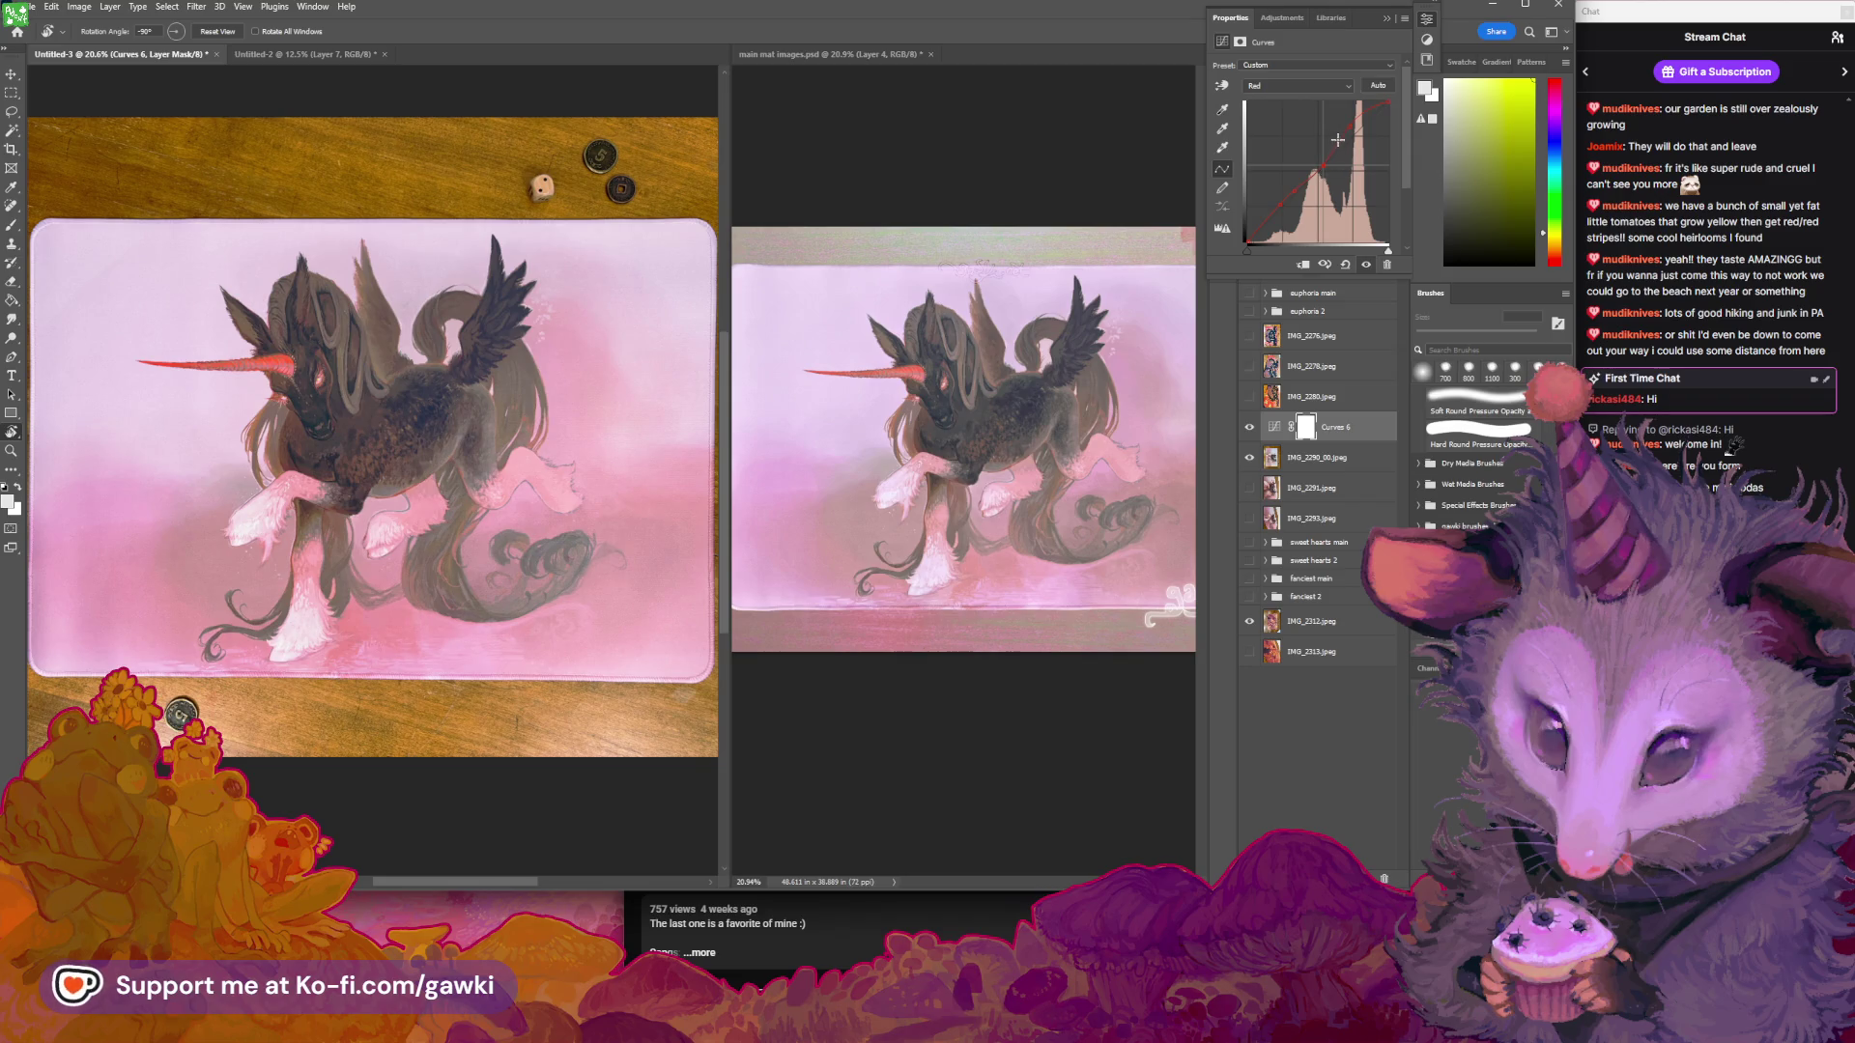
Reshape the Red curve's top point for pinker tones, then pan and set a 1000 px brush
click(1290, 88)
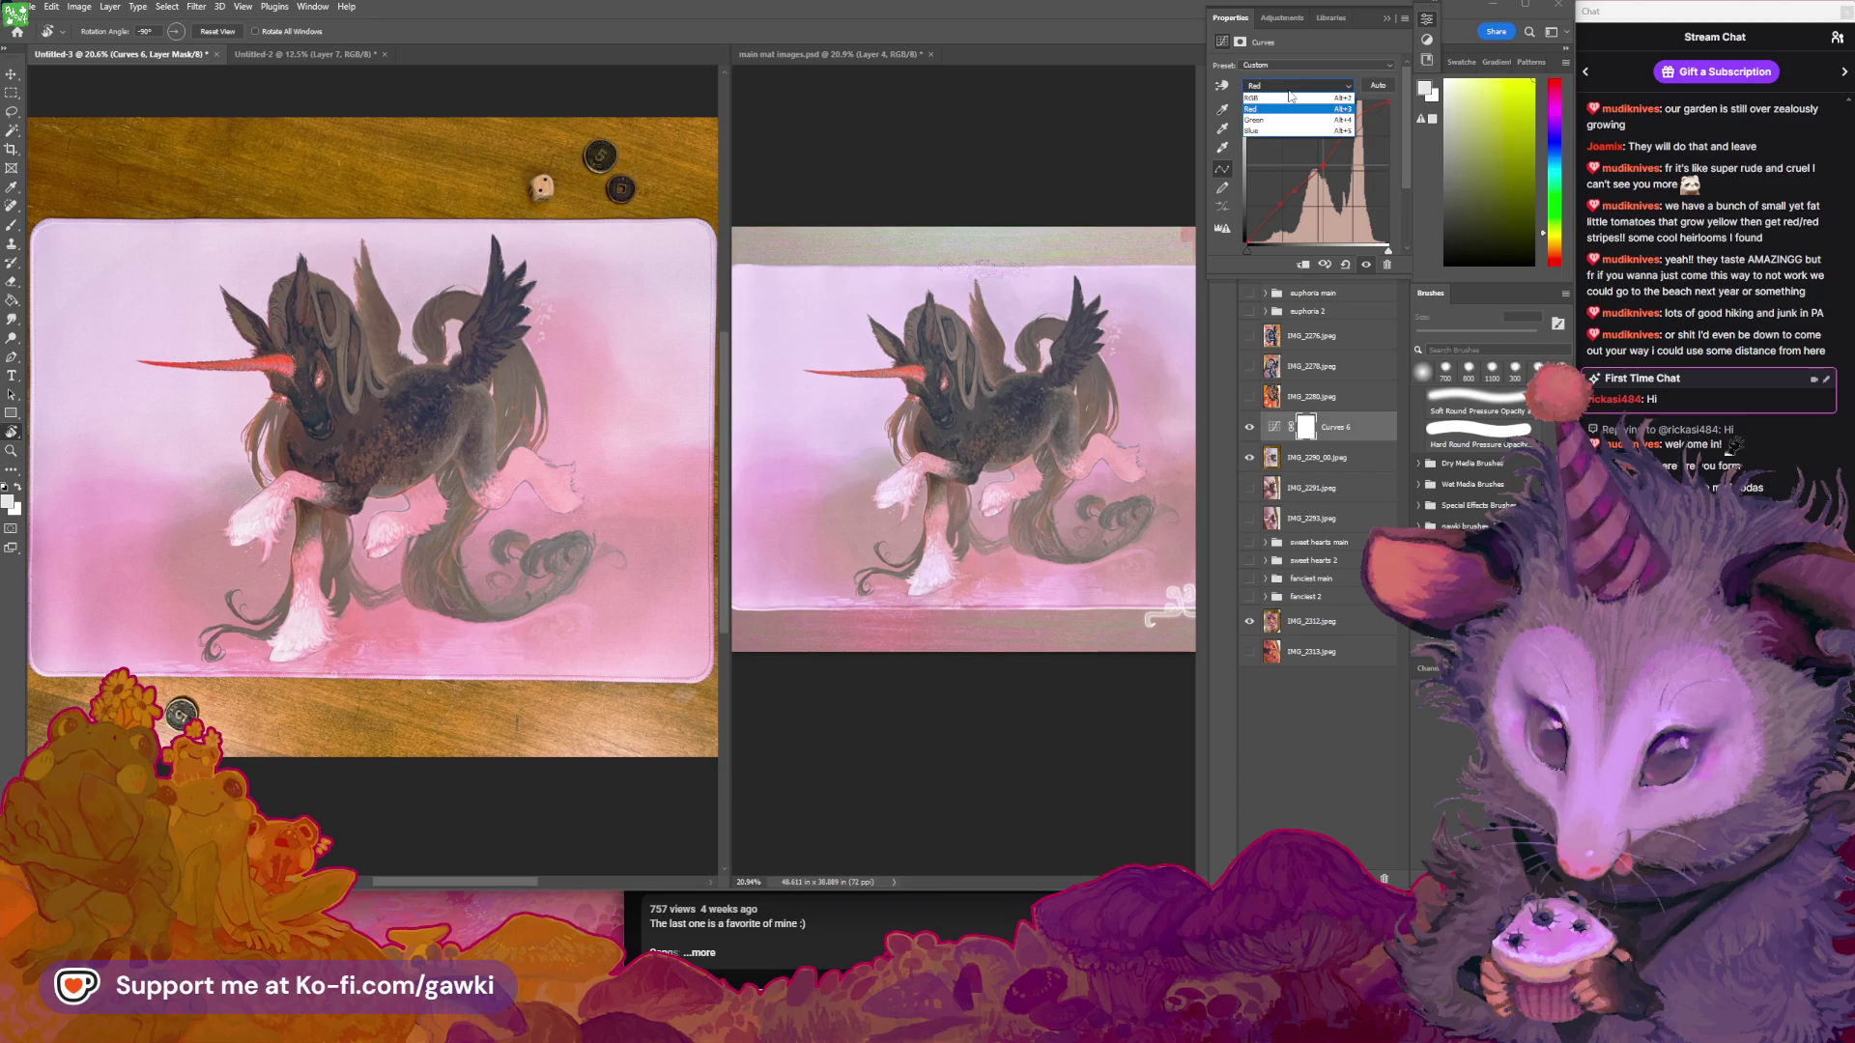
click(1290, 110)
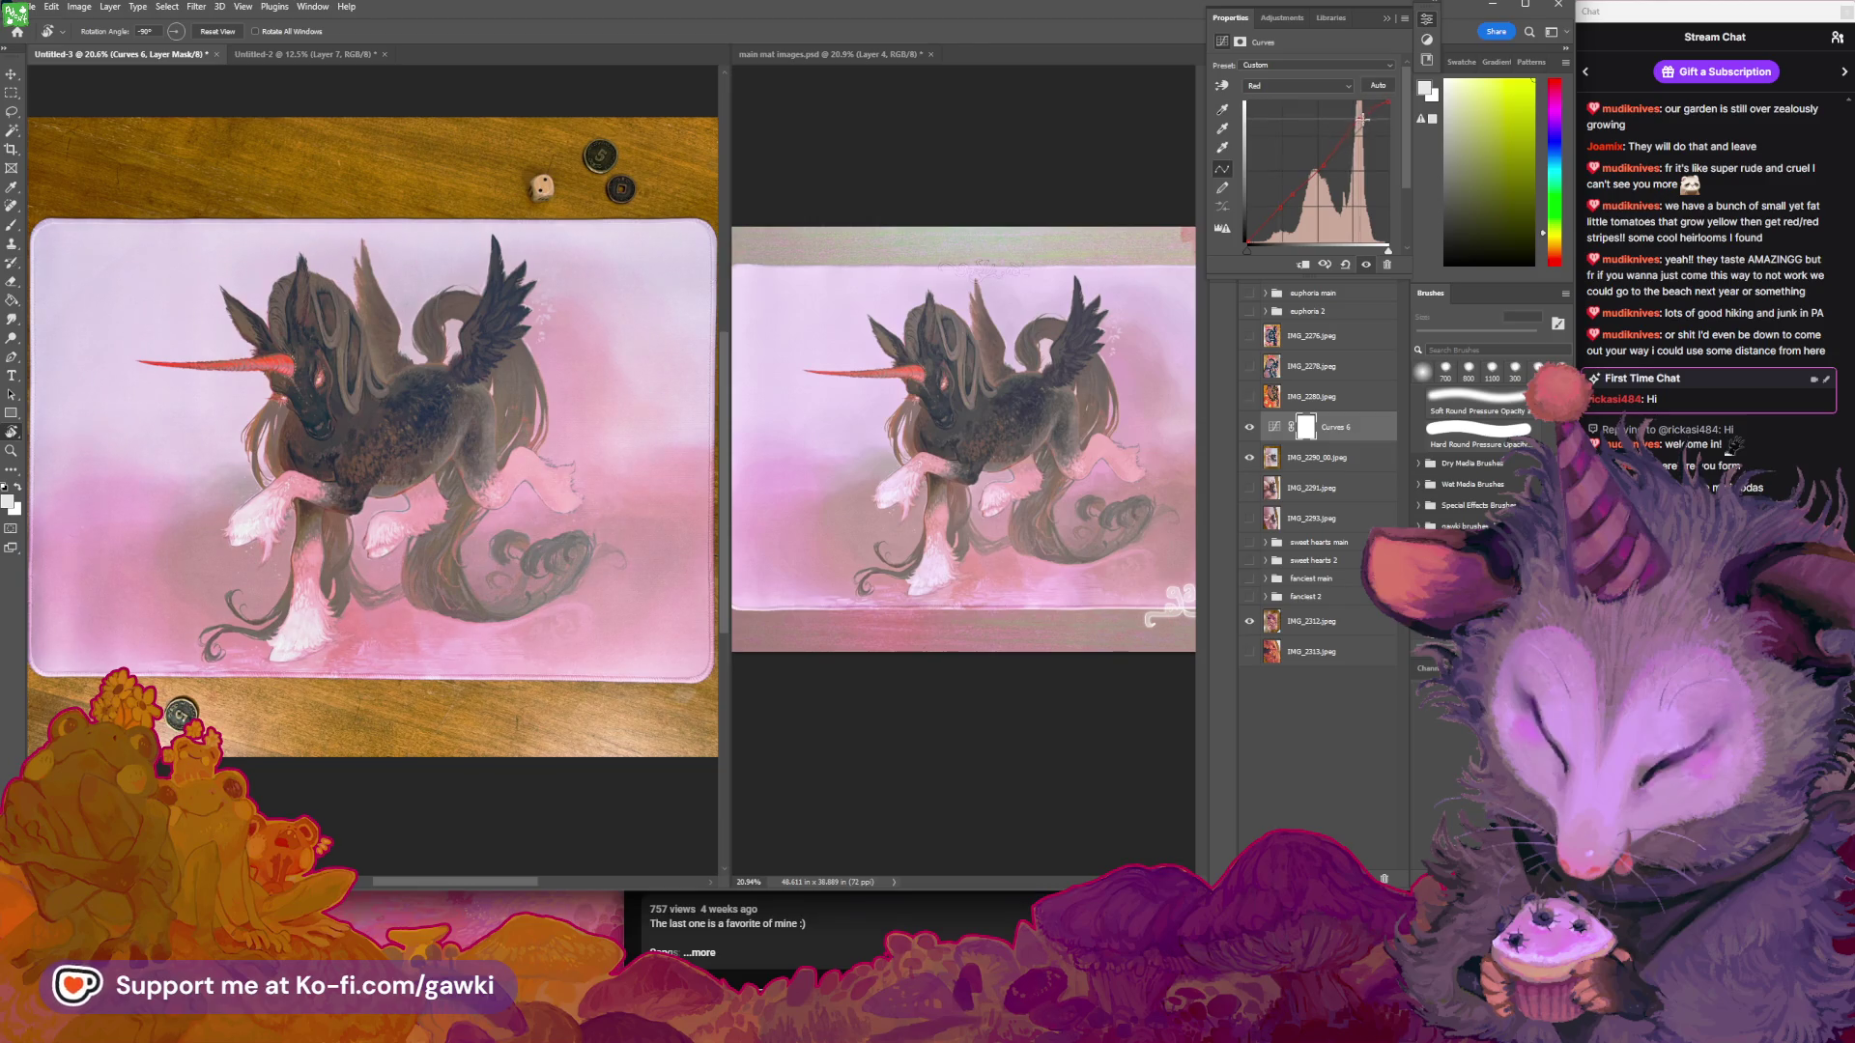
drag(1355, 131, 1350, 139)
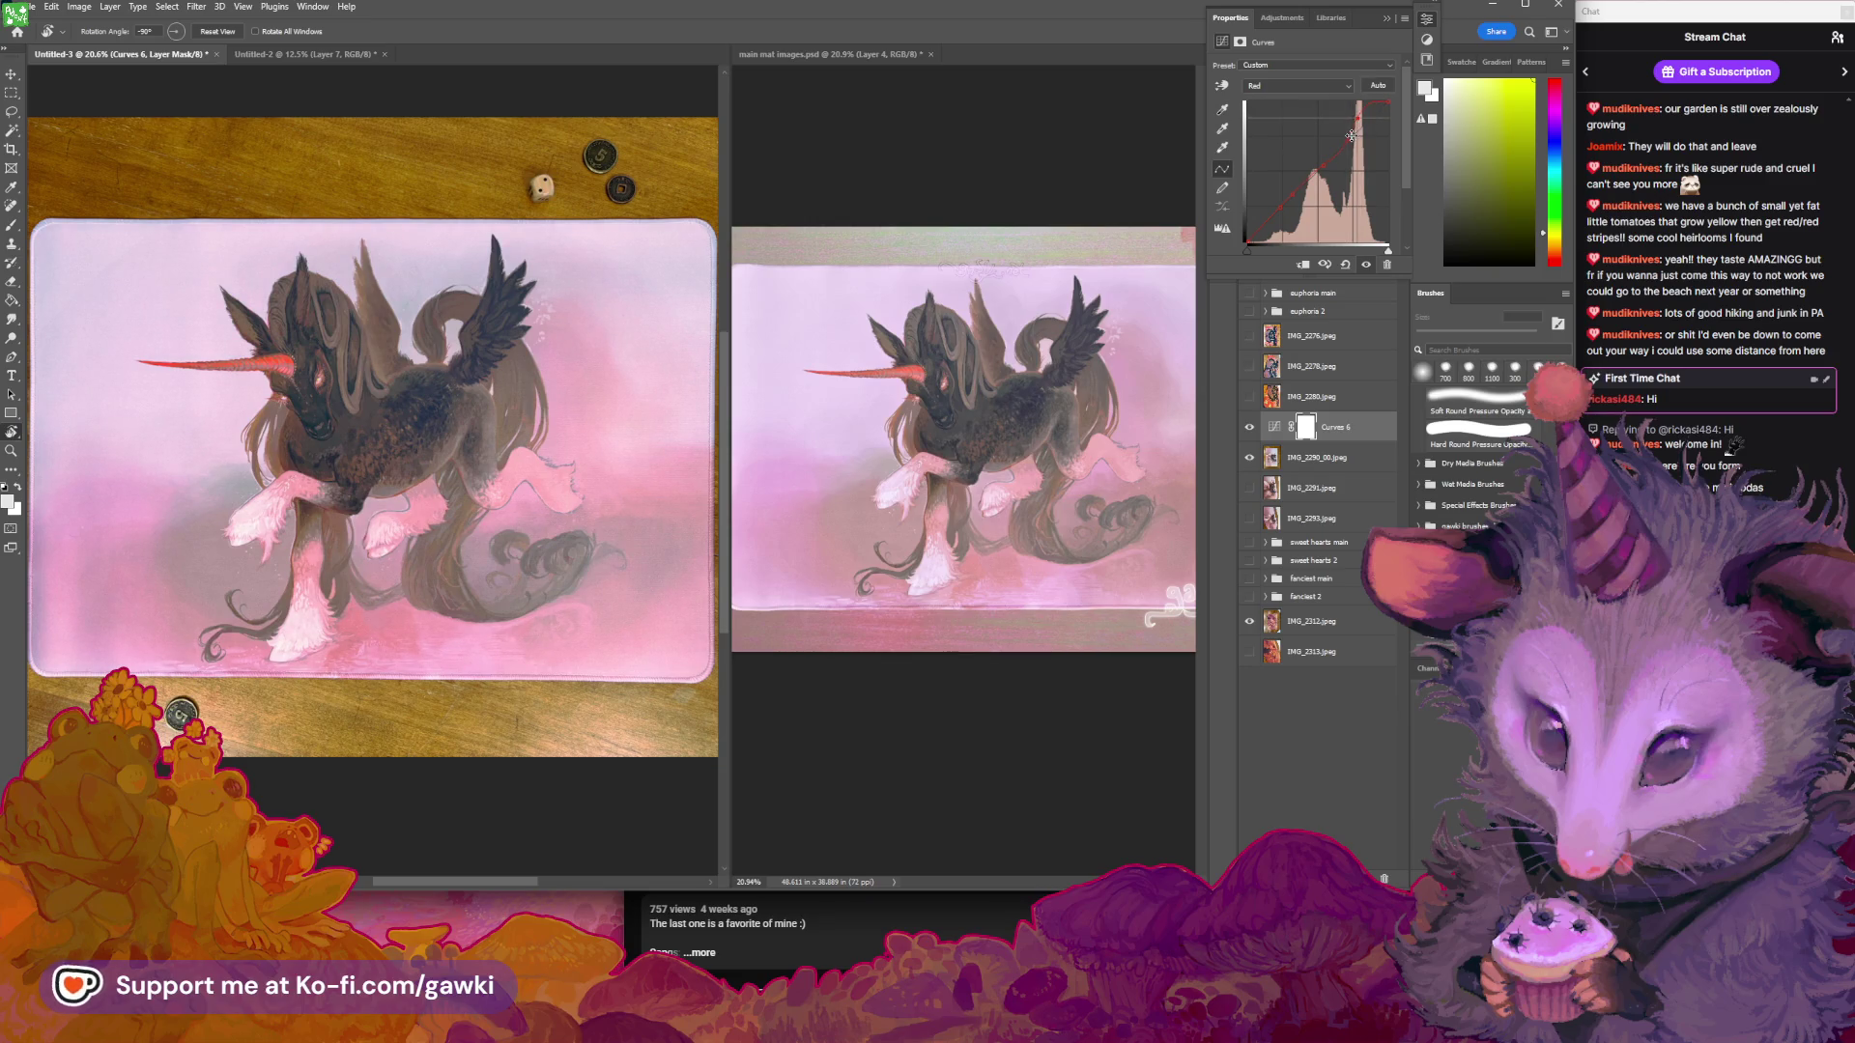
drag(1358, 117, 1345, 139)
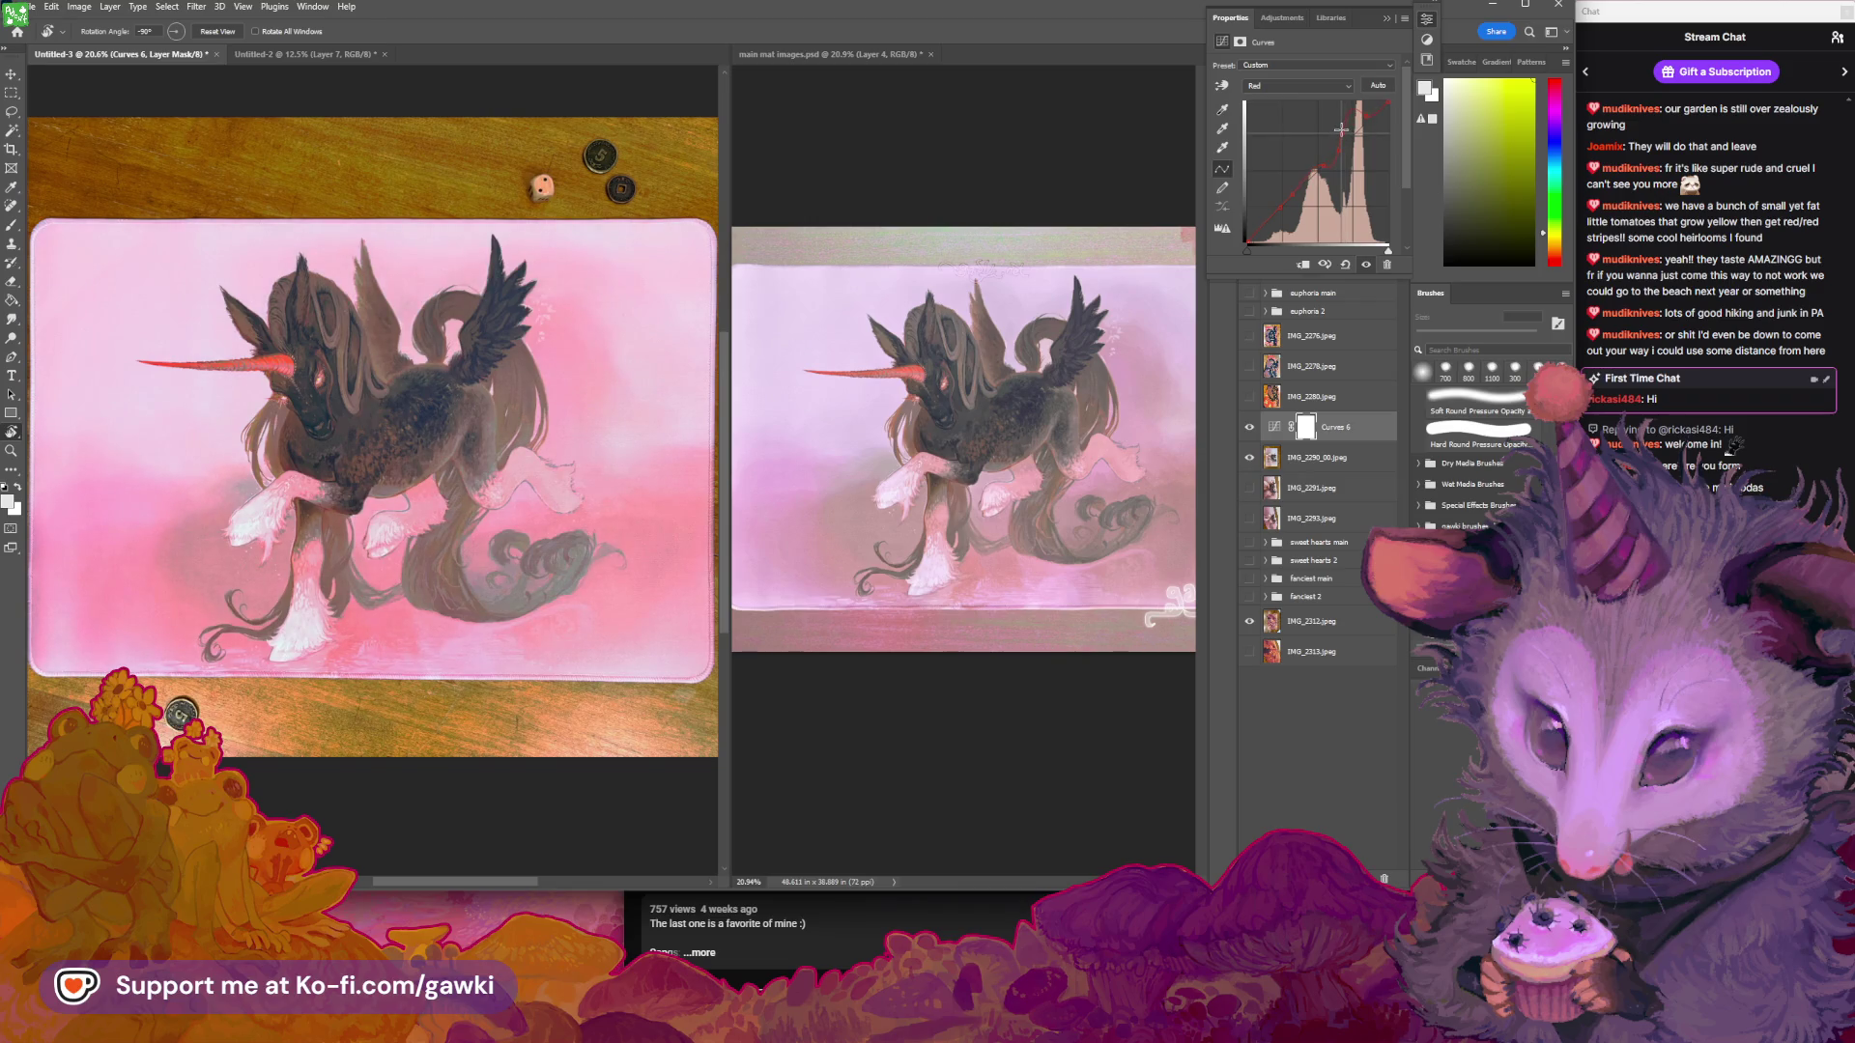
drag(1358, 118, 1364, 117)
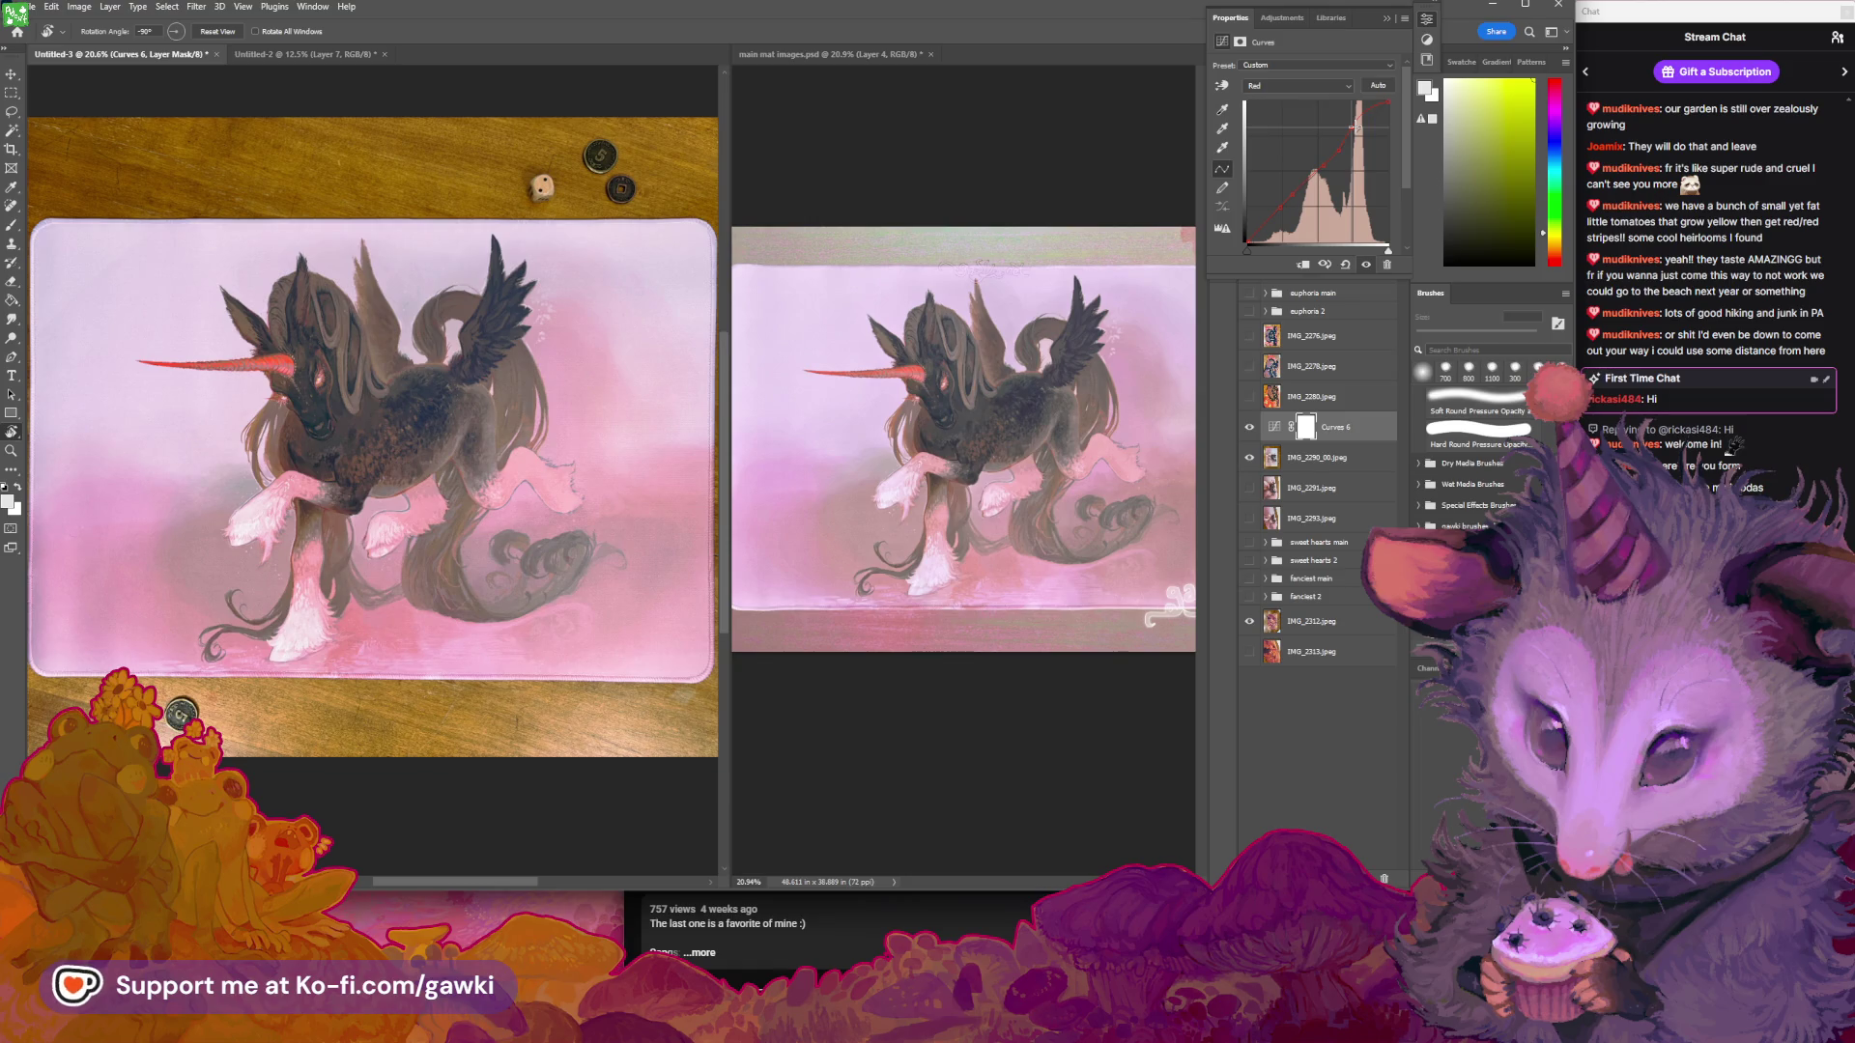
drag(526, 435, 530, 406)
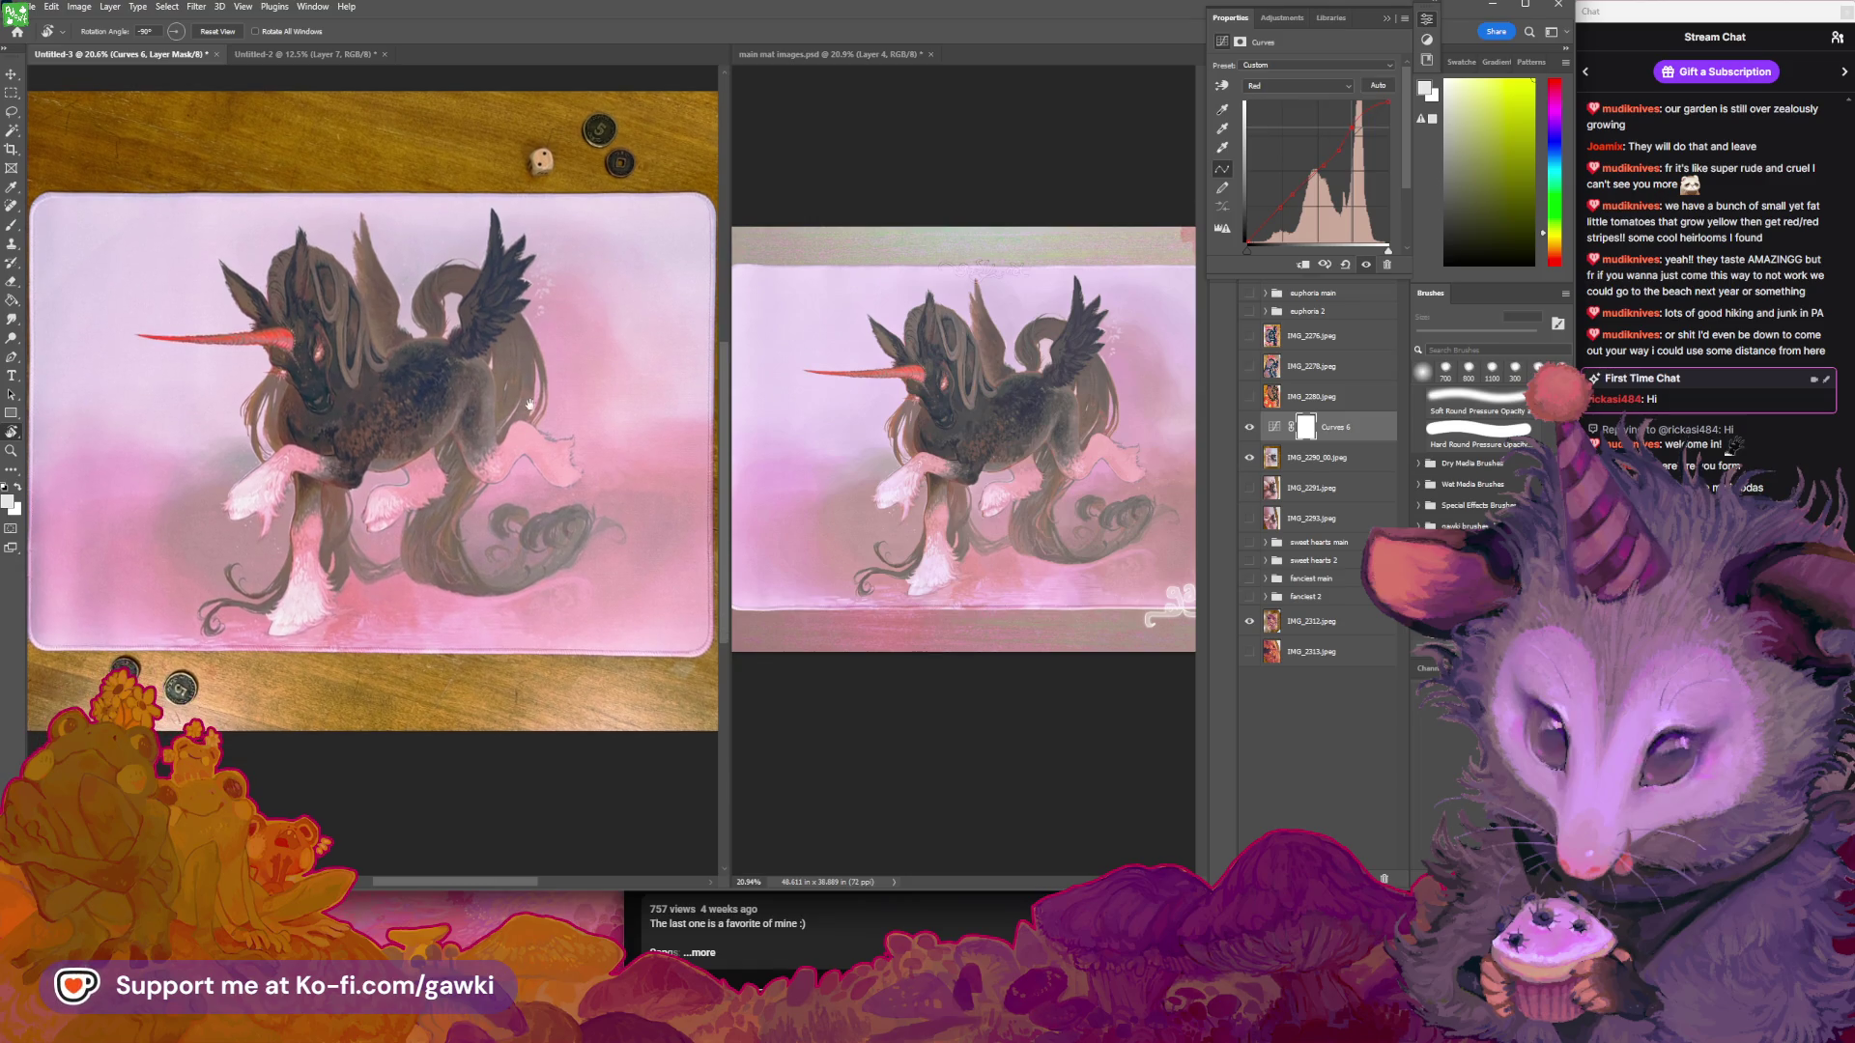
drag(432, 365, 427, 363)
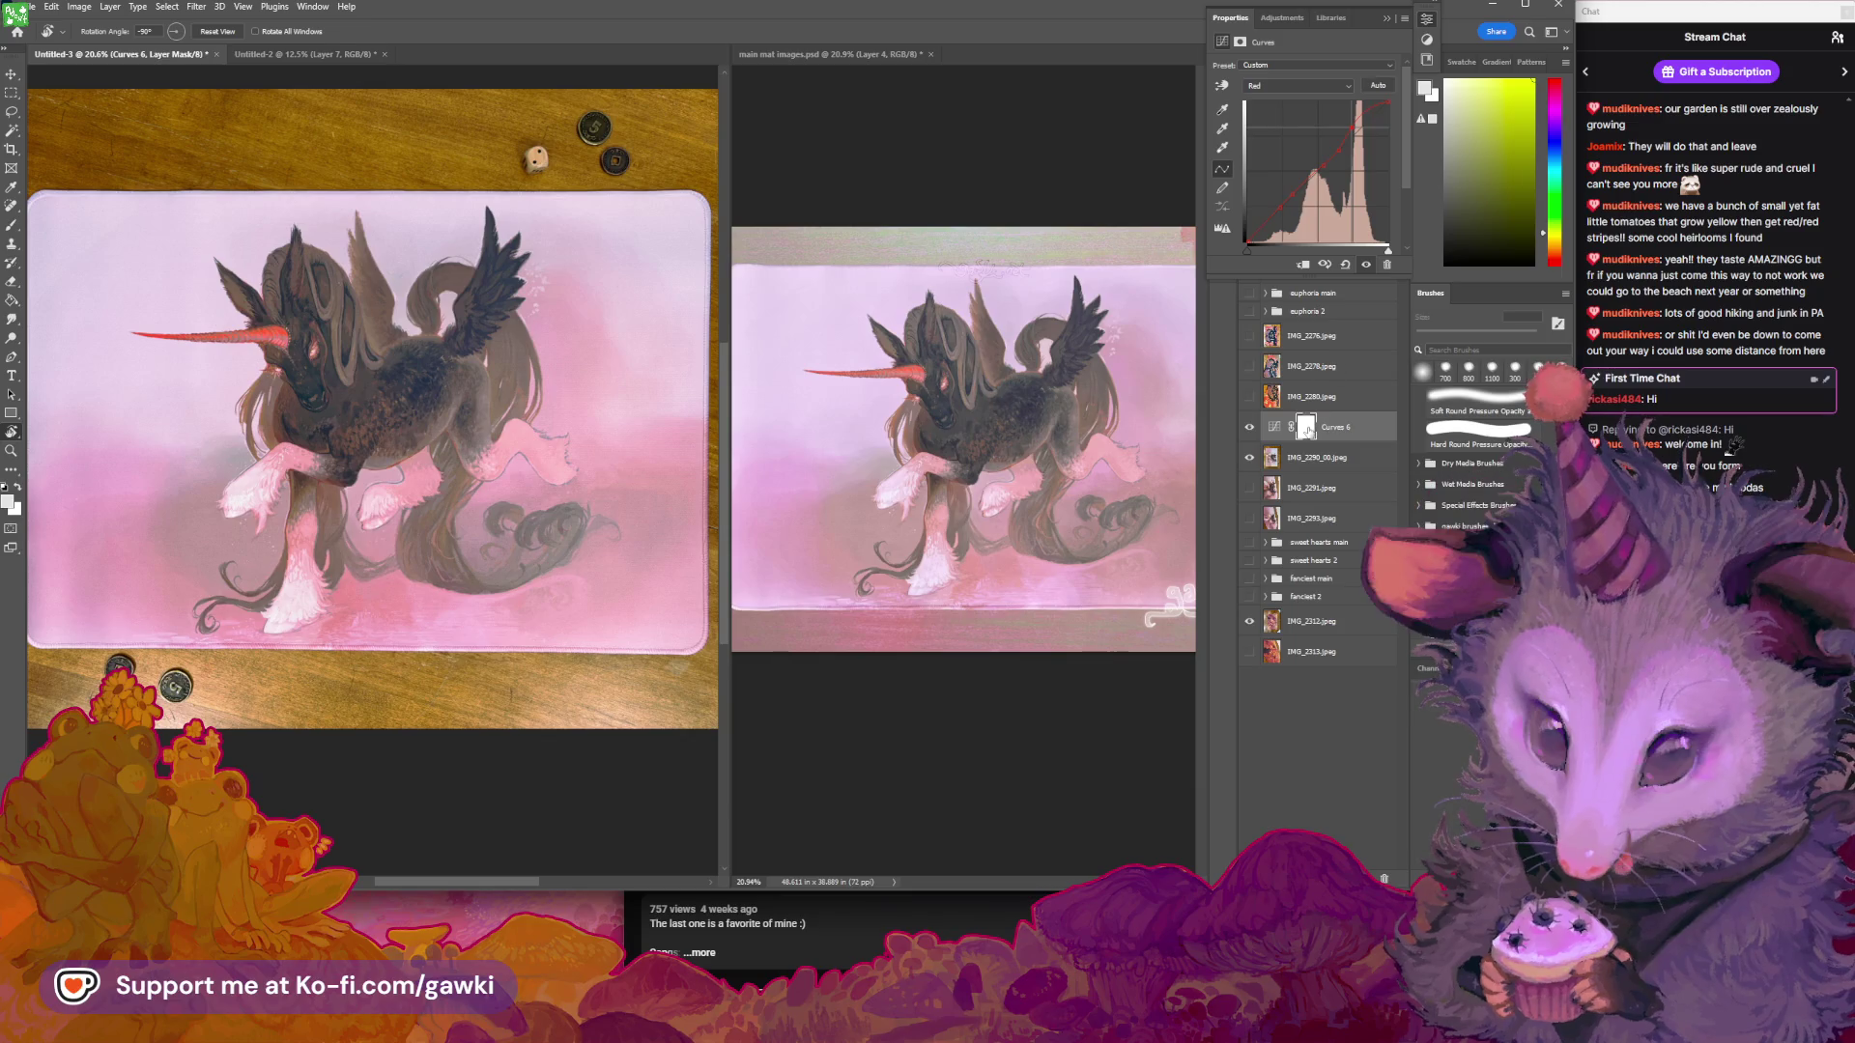
key(bracketright)
key(bracketright)
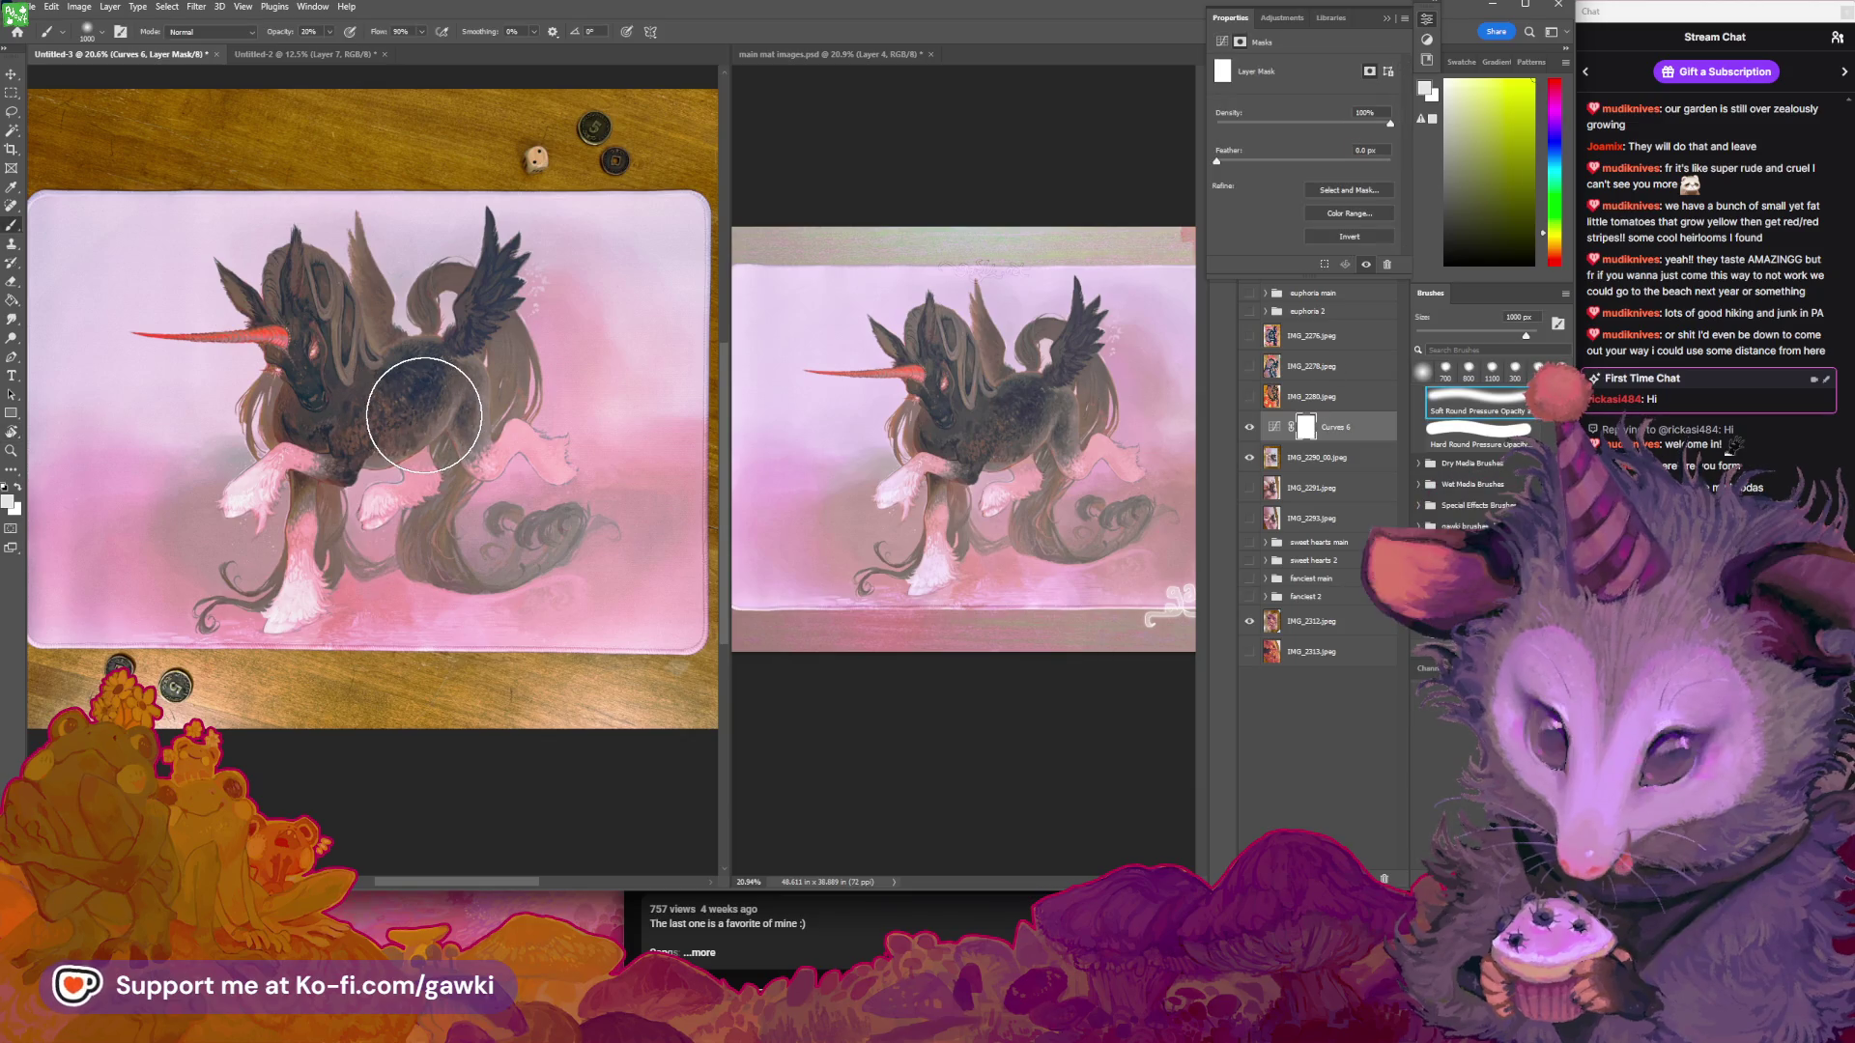
Paint black with a 1400 px brush on the unicorn mat and toggle Curves 6 to compare
key(x)
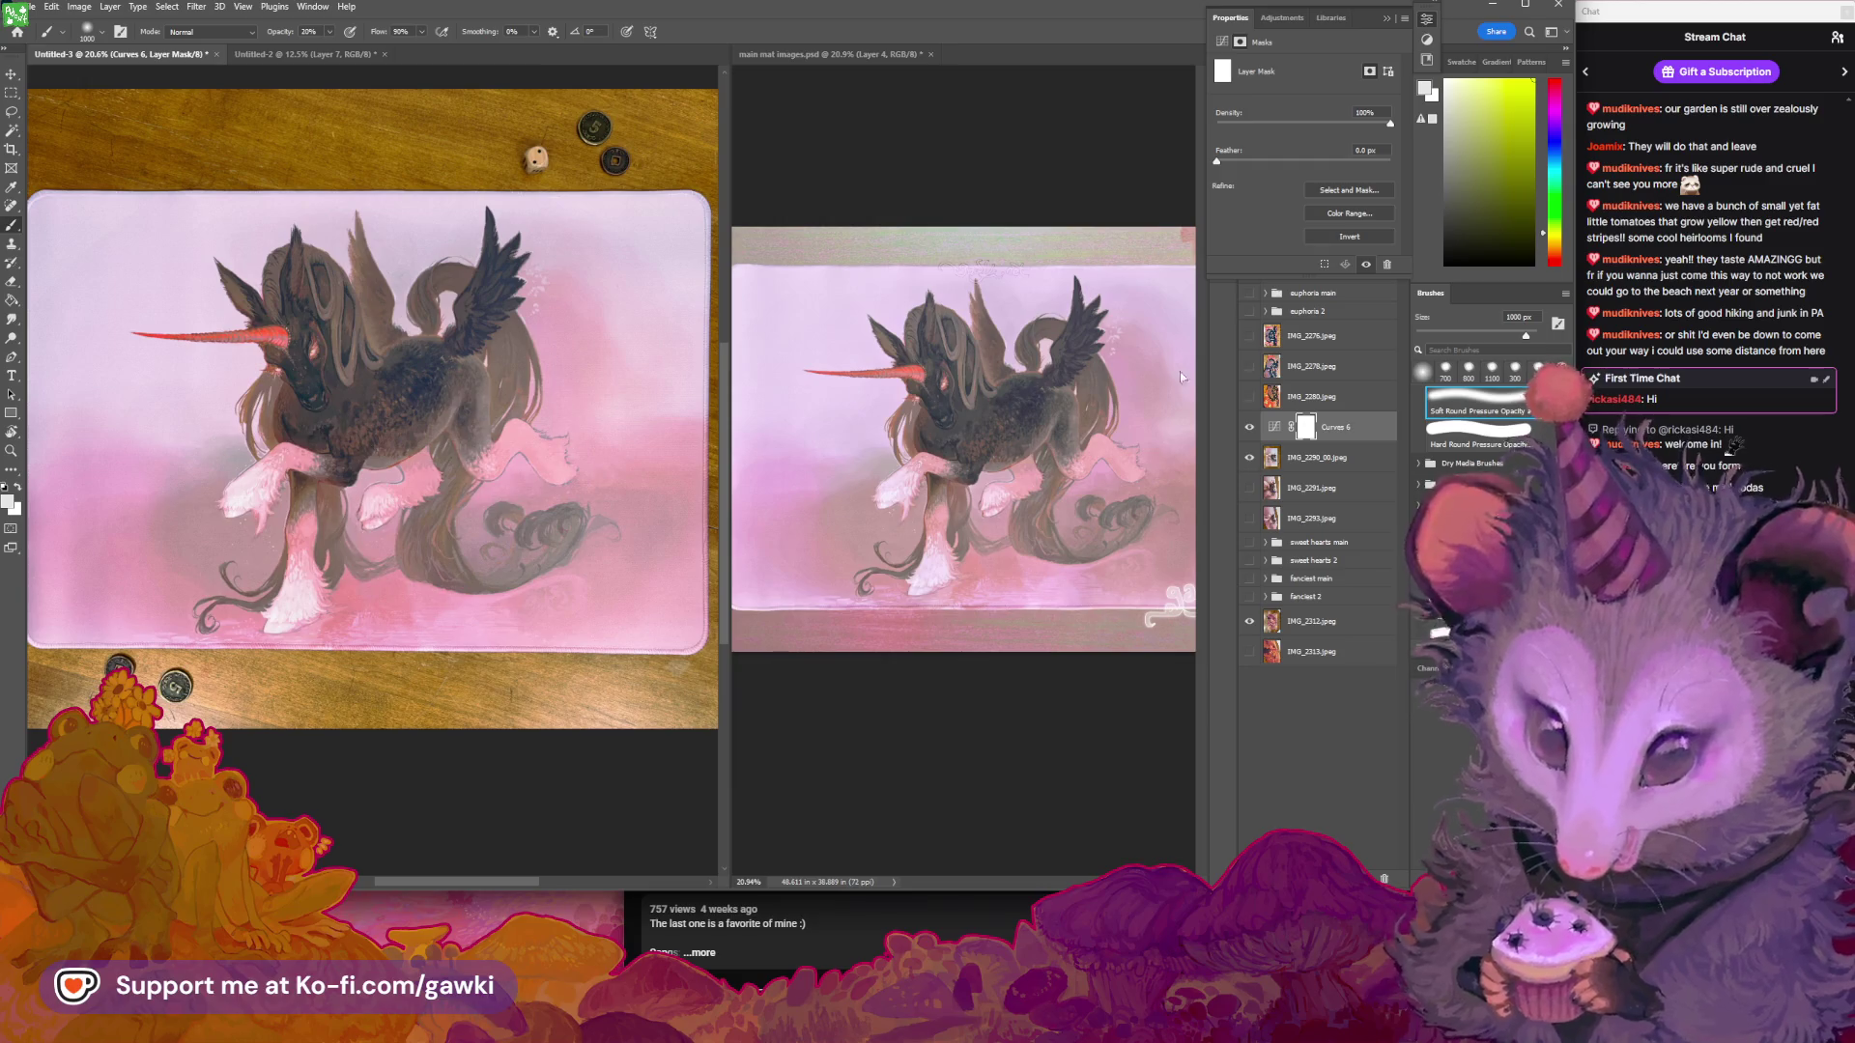
key(bracketright)
key(bracketright)
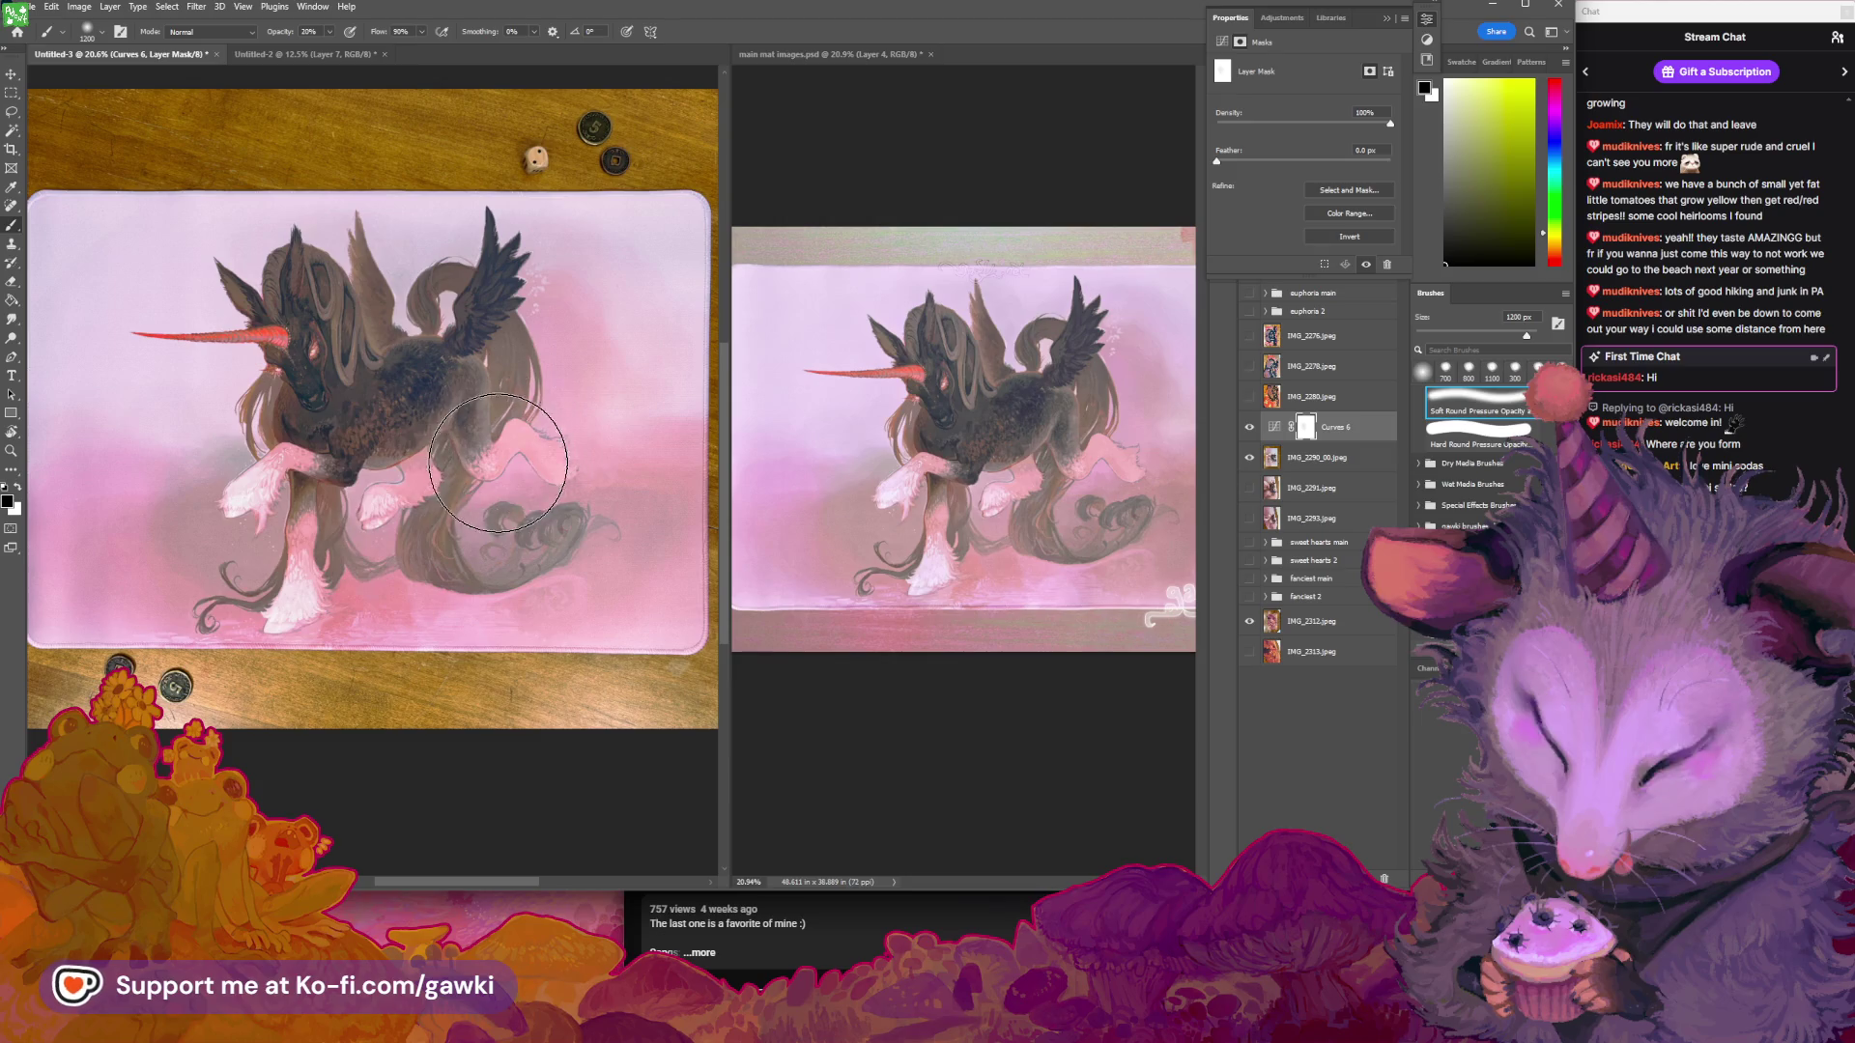
key(bracketright)
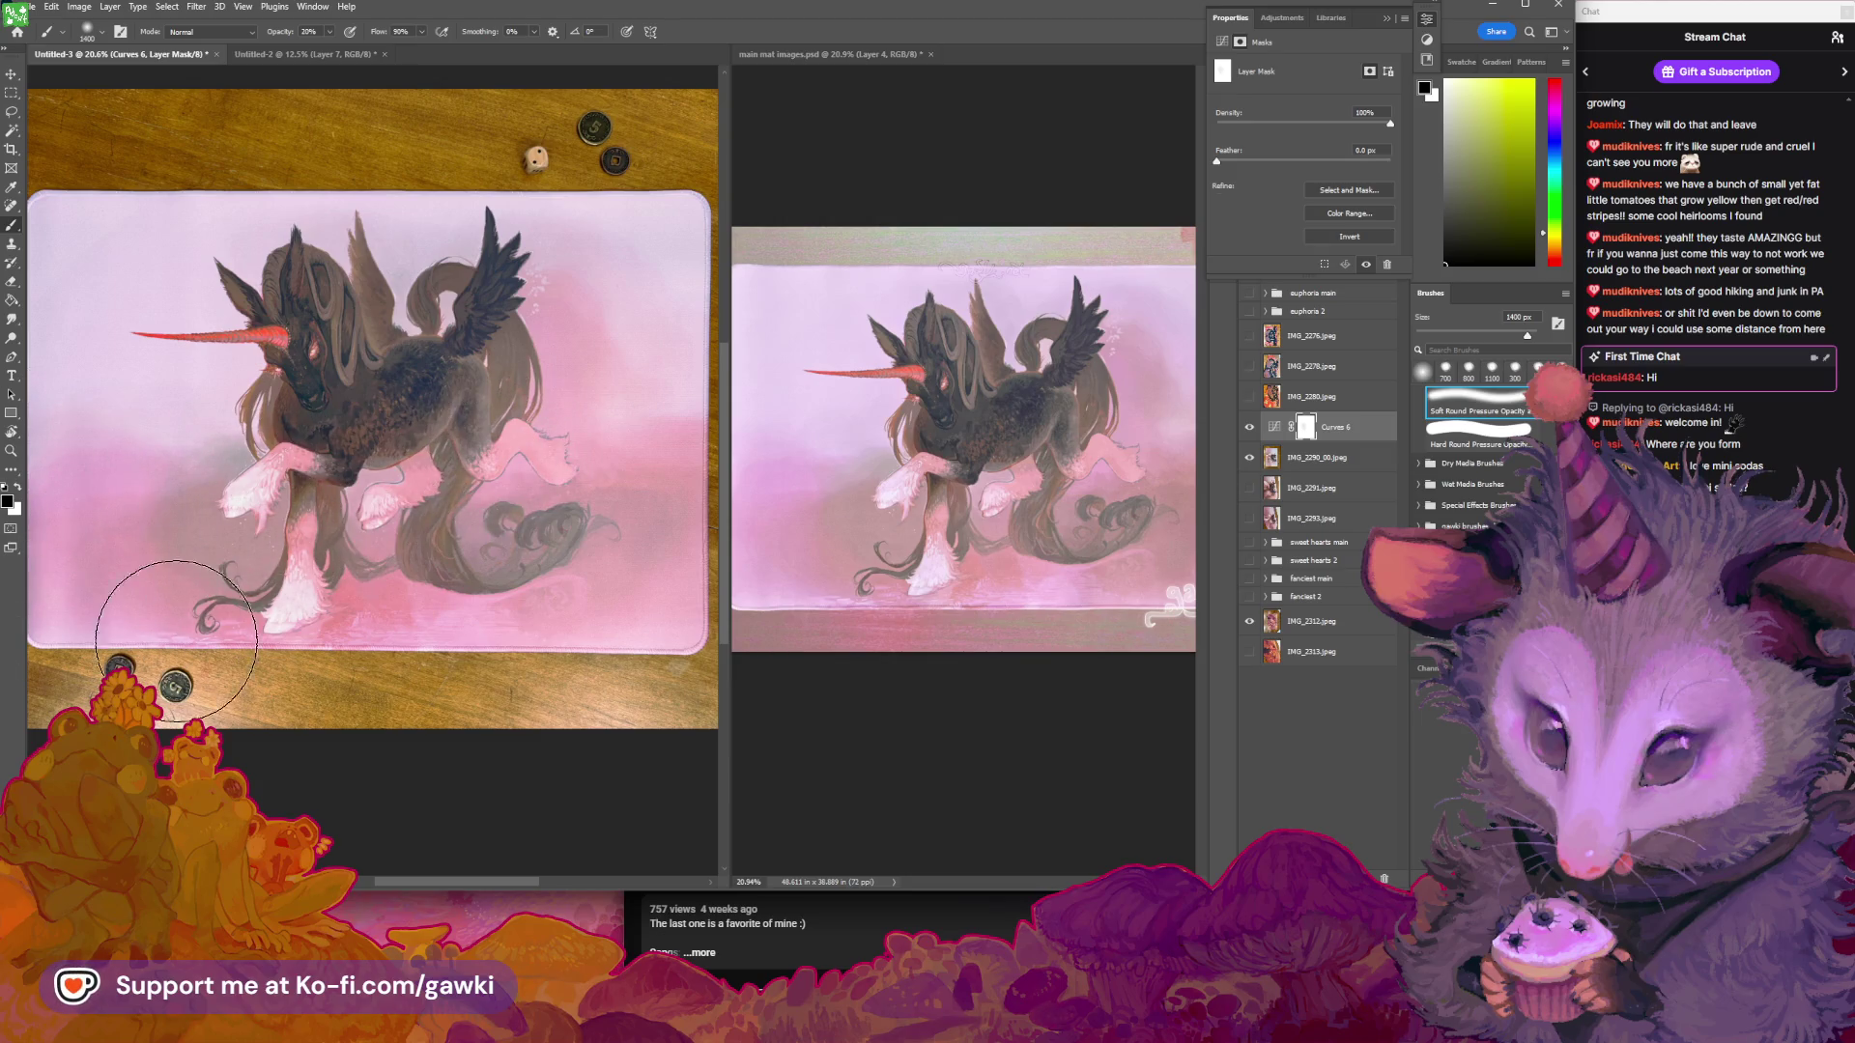
mouse_move(425, 638)
mouse_down()
mouse_move(359, 637)
mouse_move(435, 594)
mouse_move(477, 606)
mouse_up()
drag(363, 450, 386, 450)
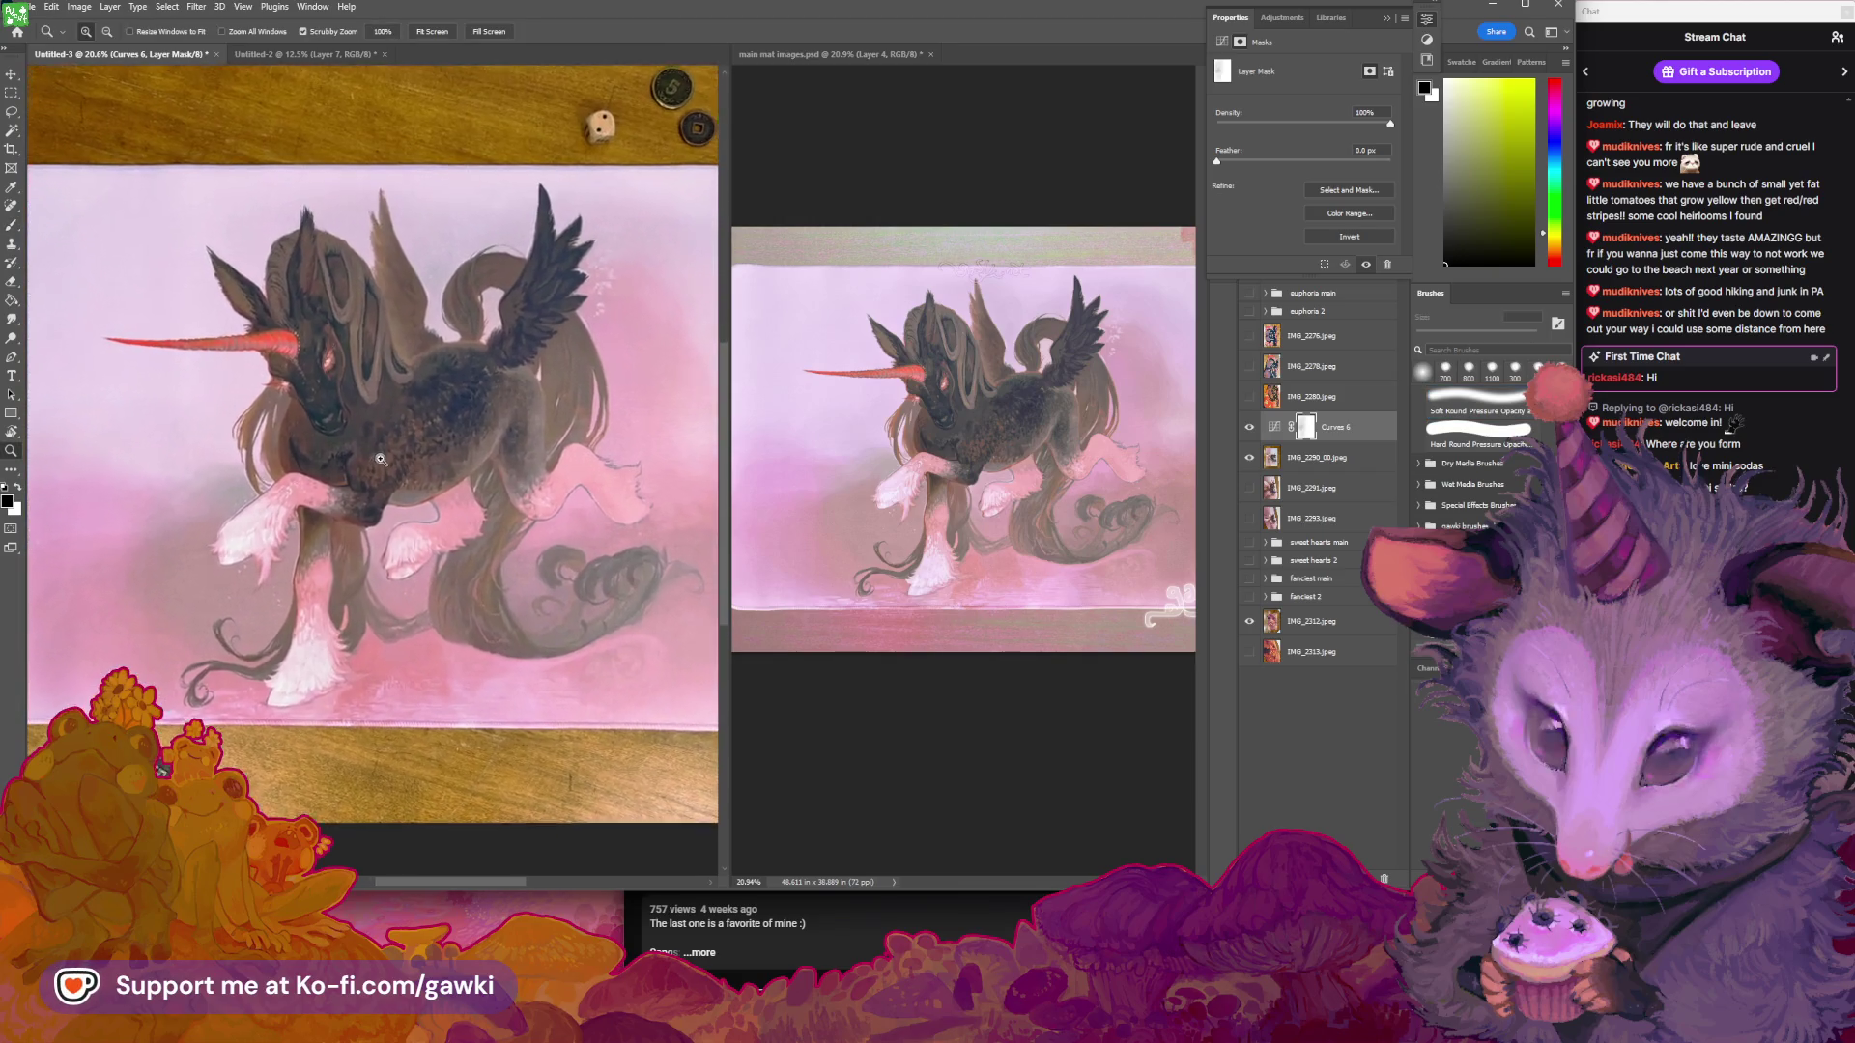
mouse_move(422, 512)
mouse_down()
mouse_move(450, 541)
mouse_move(406, 483)
mouse_move(430, 459)
mouse_move(541, 440)
mouse_up()
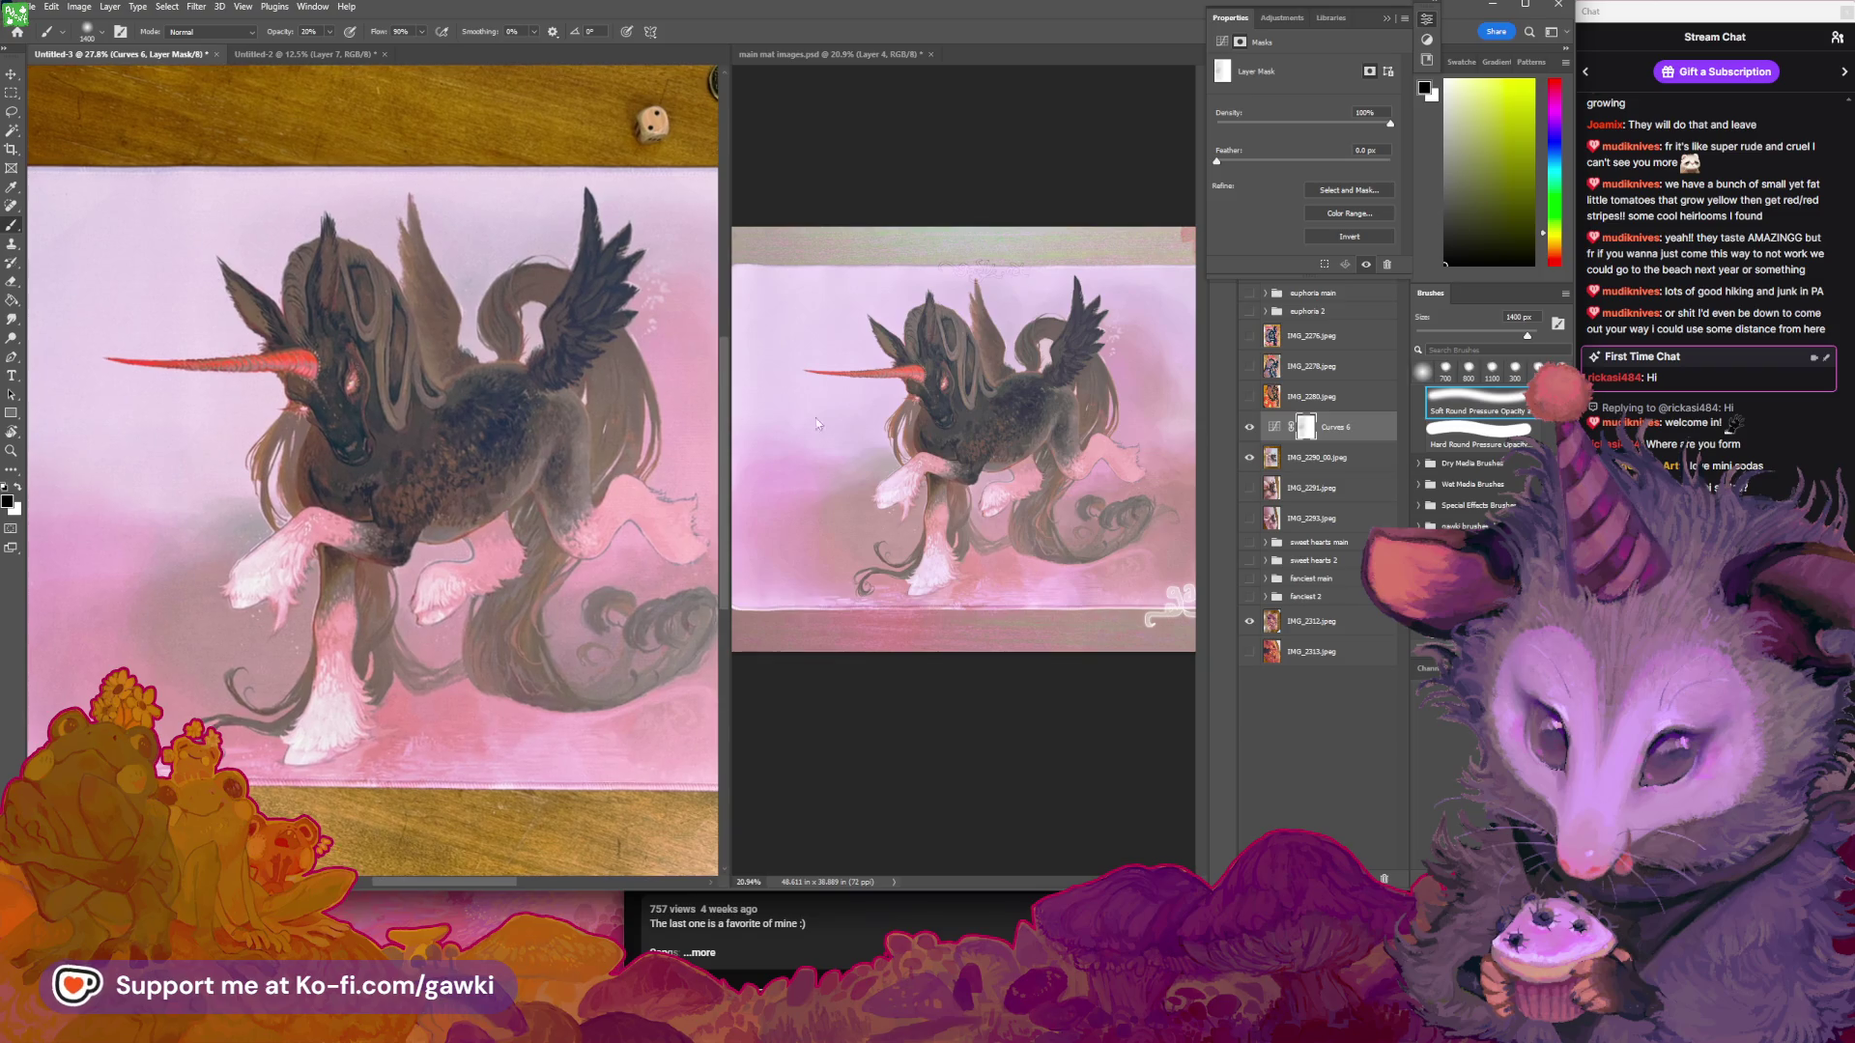
click(1249, 434)
mouse_move(580, 498)
mouse_down()
mouse_move(509, 498)
mouse_move(537, 498)
mouse_up()
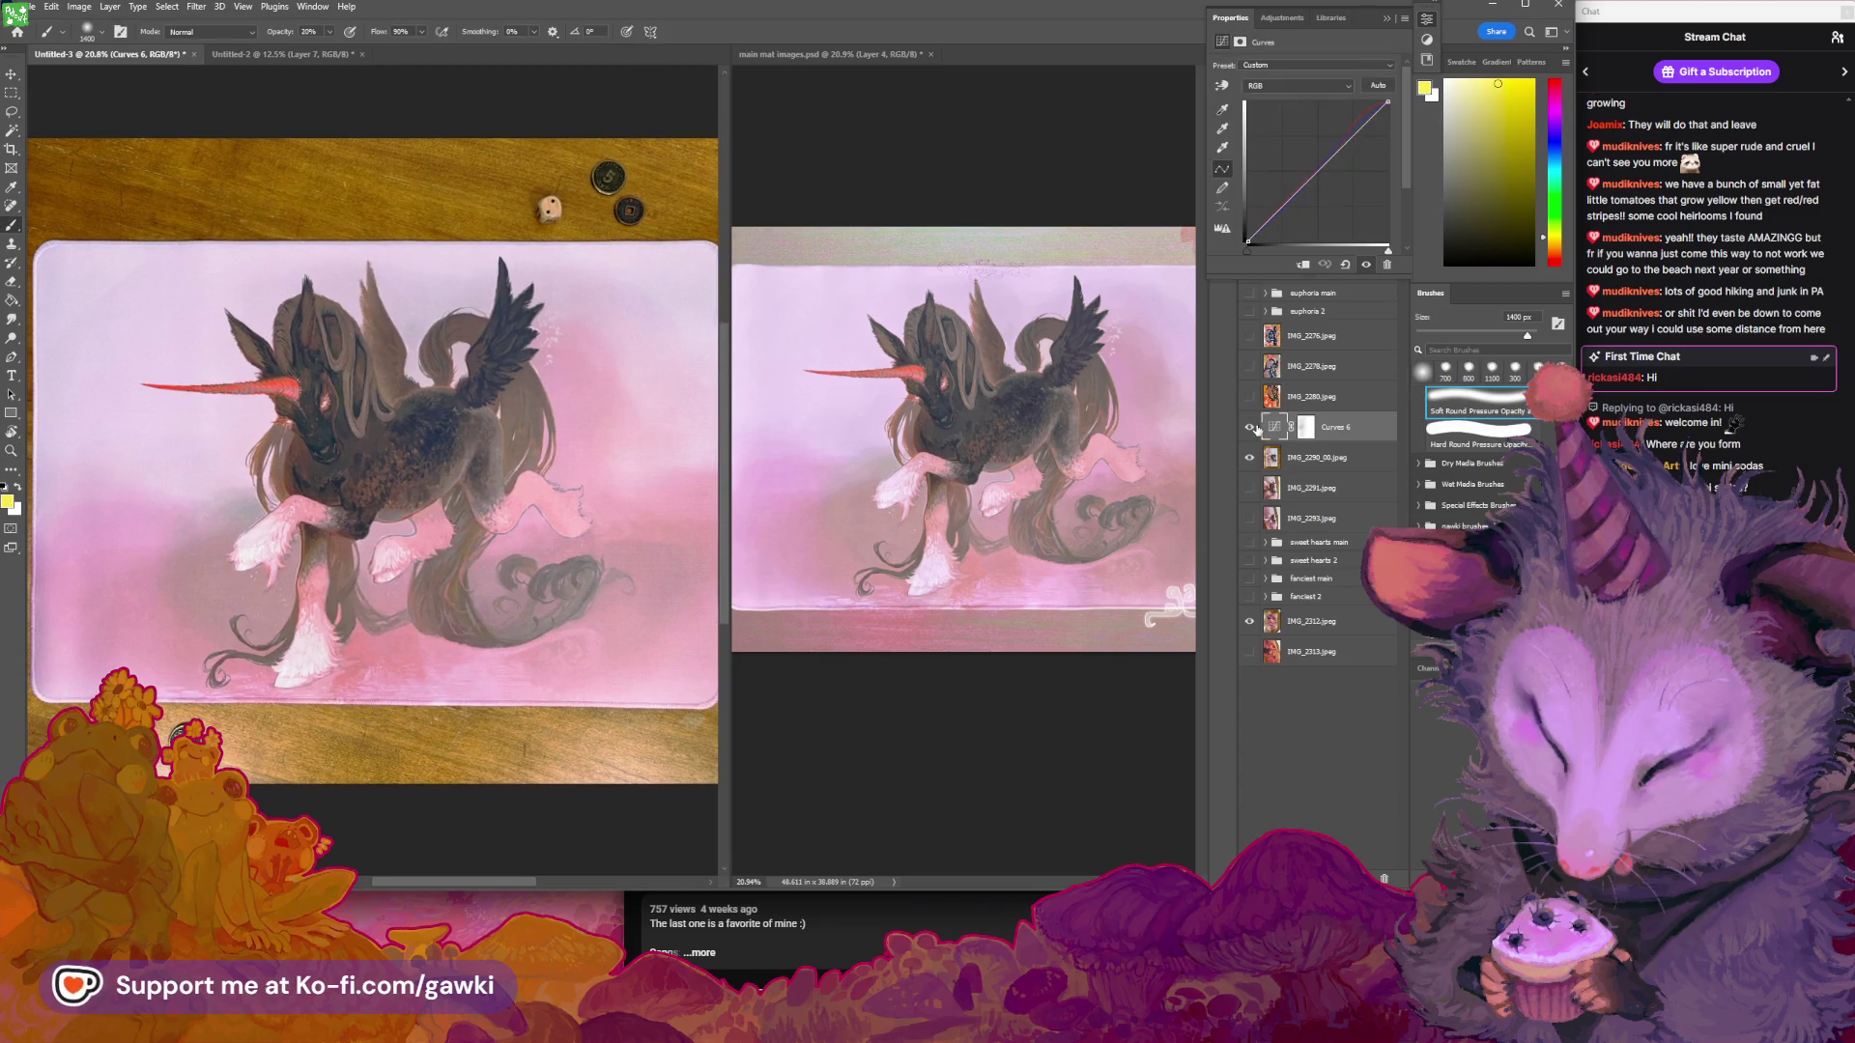
click(1258, 427)
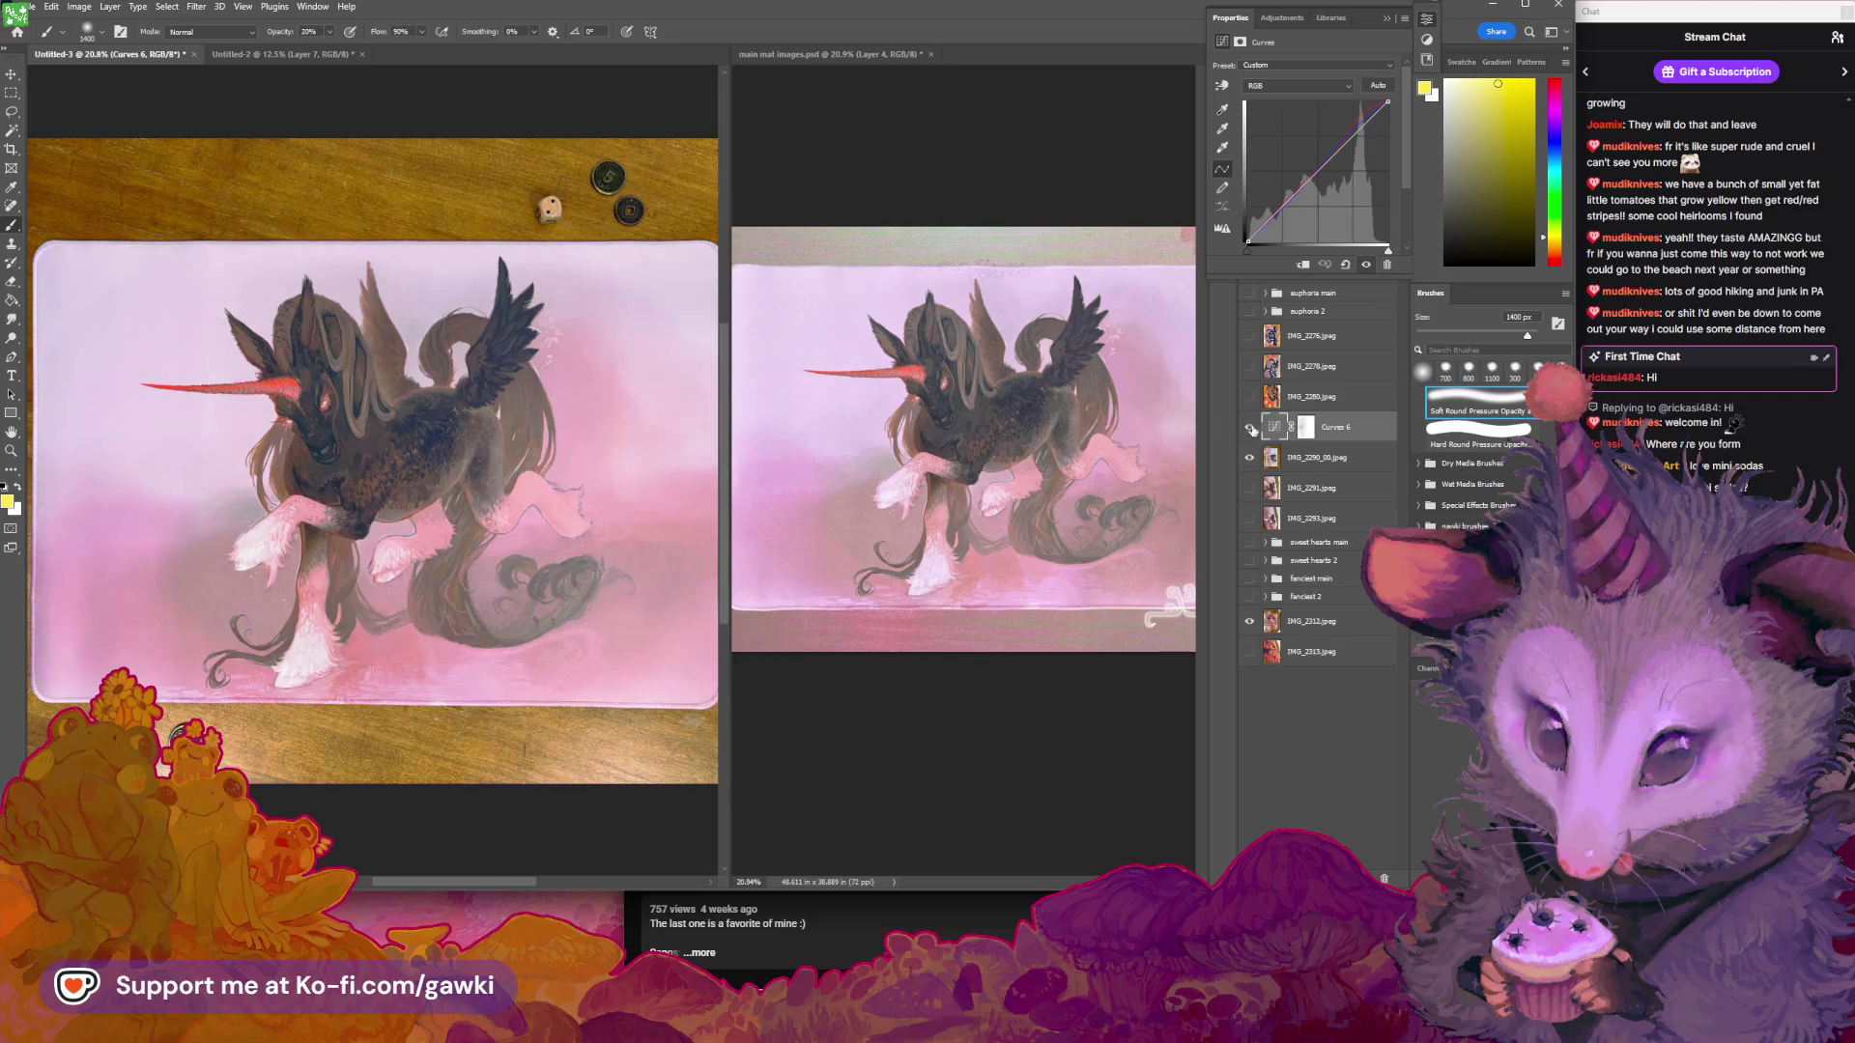
click(1273, 461)
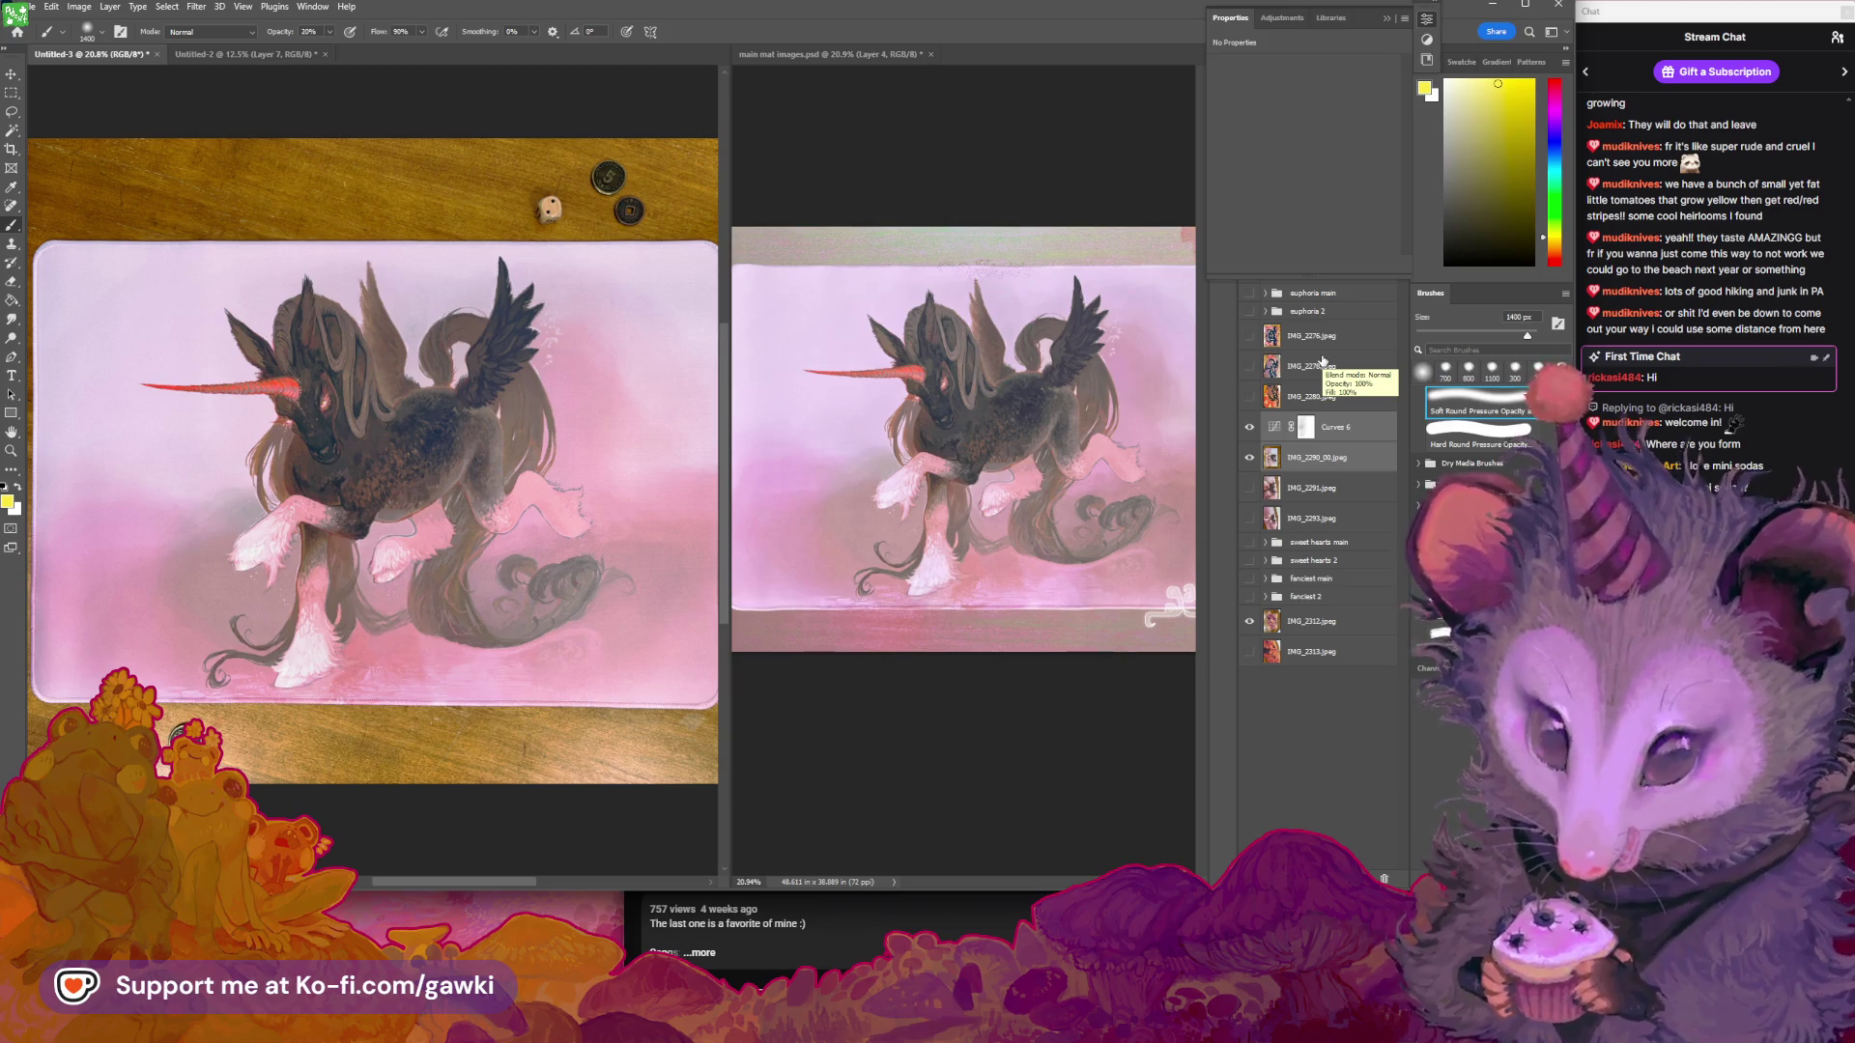
Save the document as 'editing more mat photos.psd' in Photoshop format
key(z)
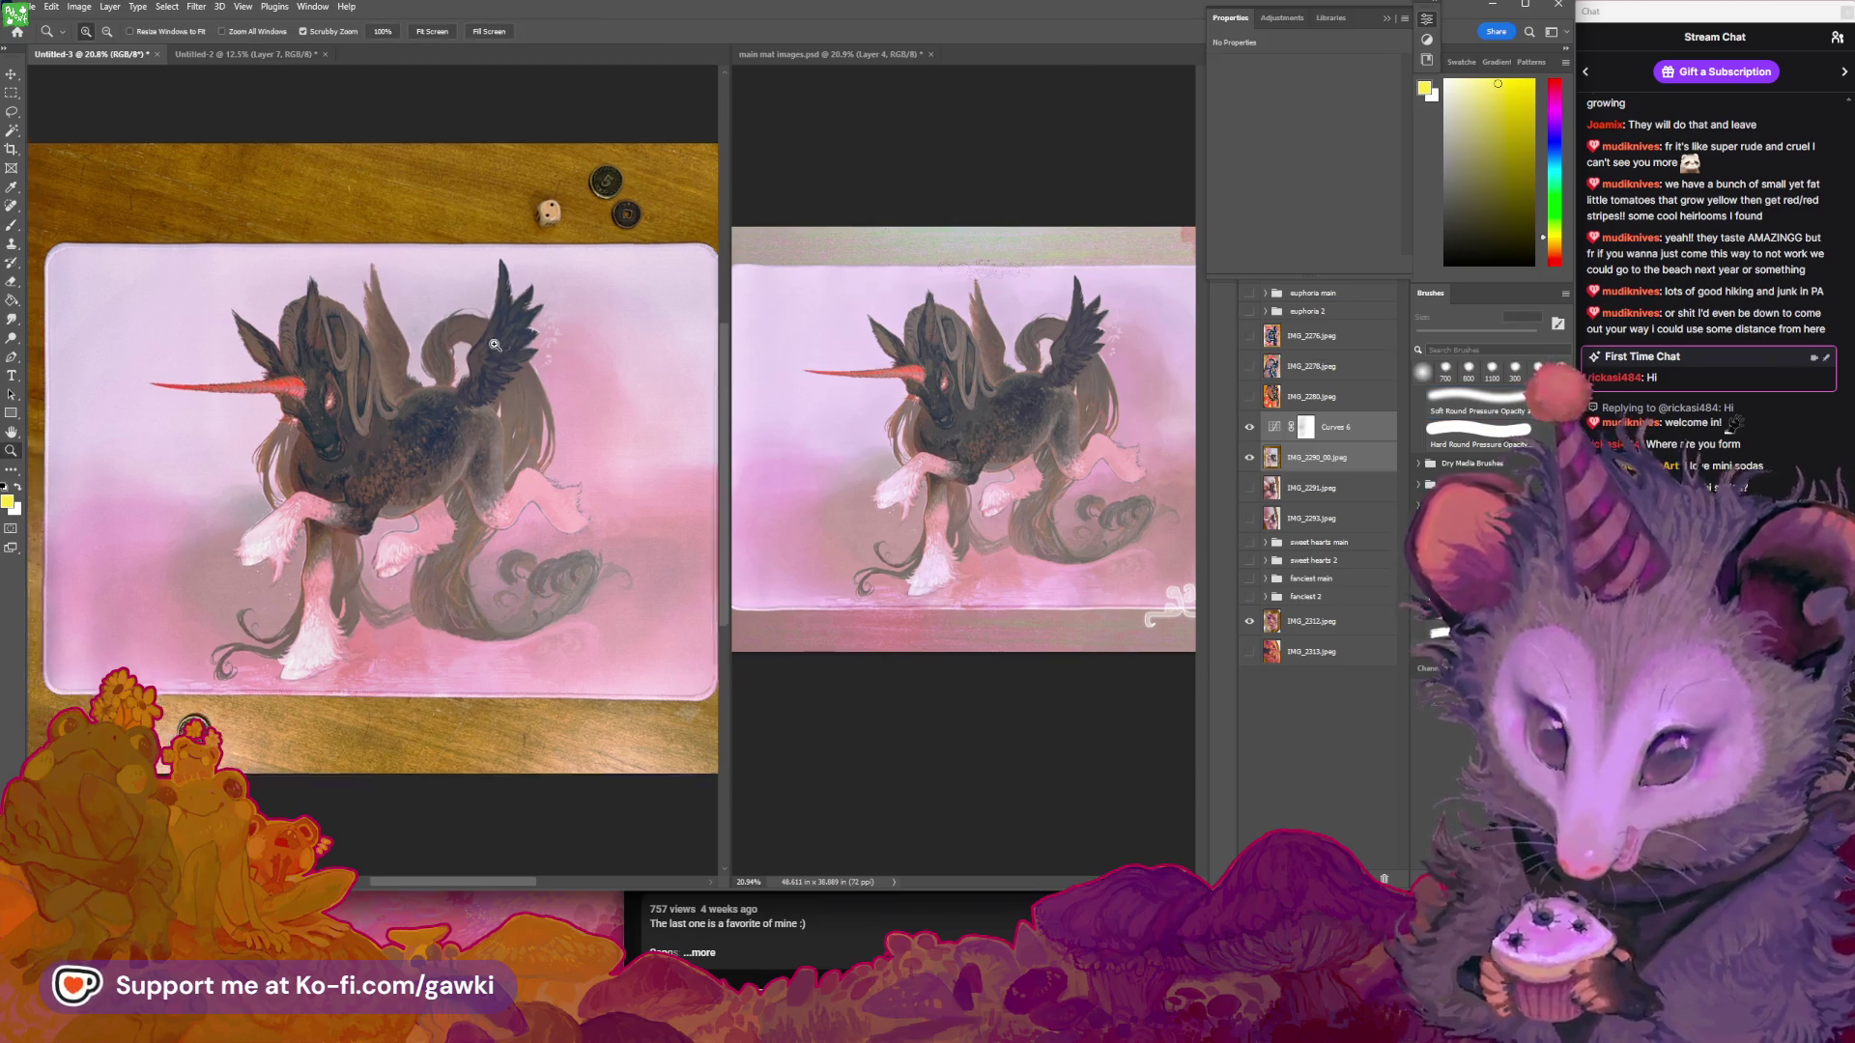
drag(512, 361, 499, 361)
key(ctrl+shift+s)
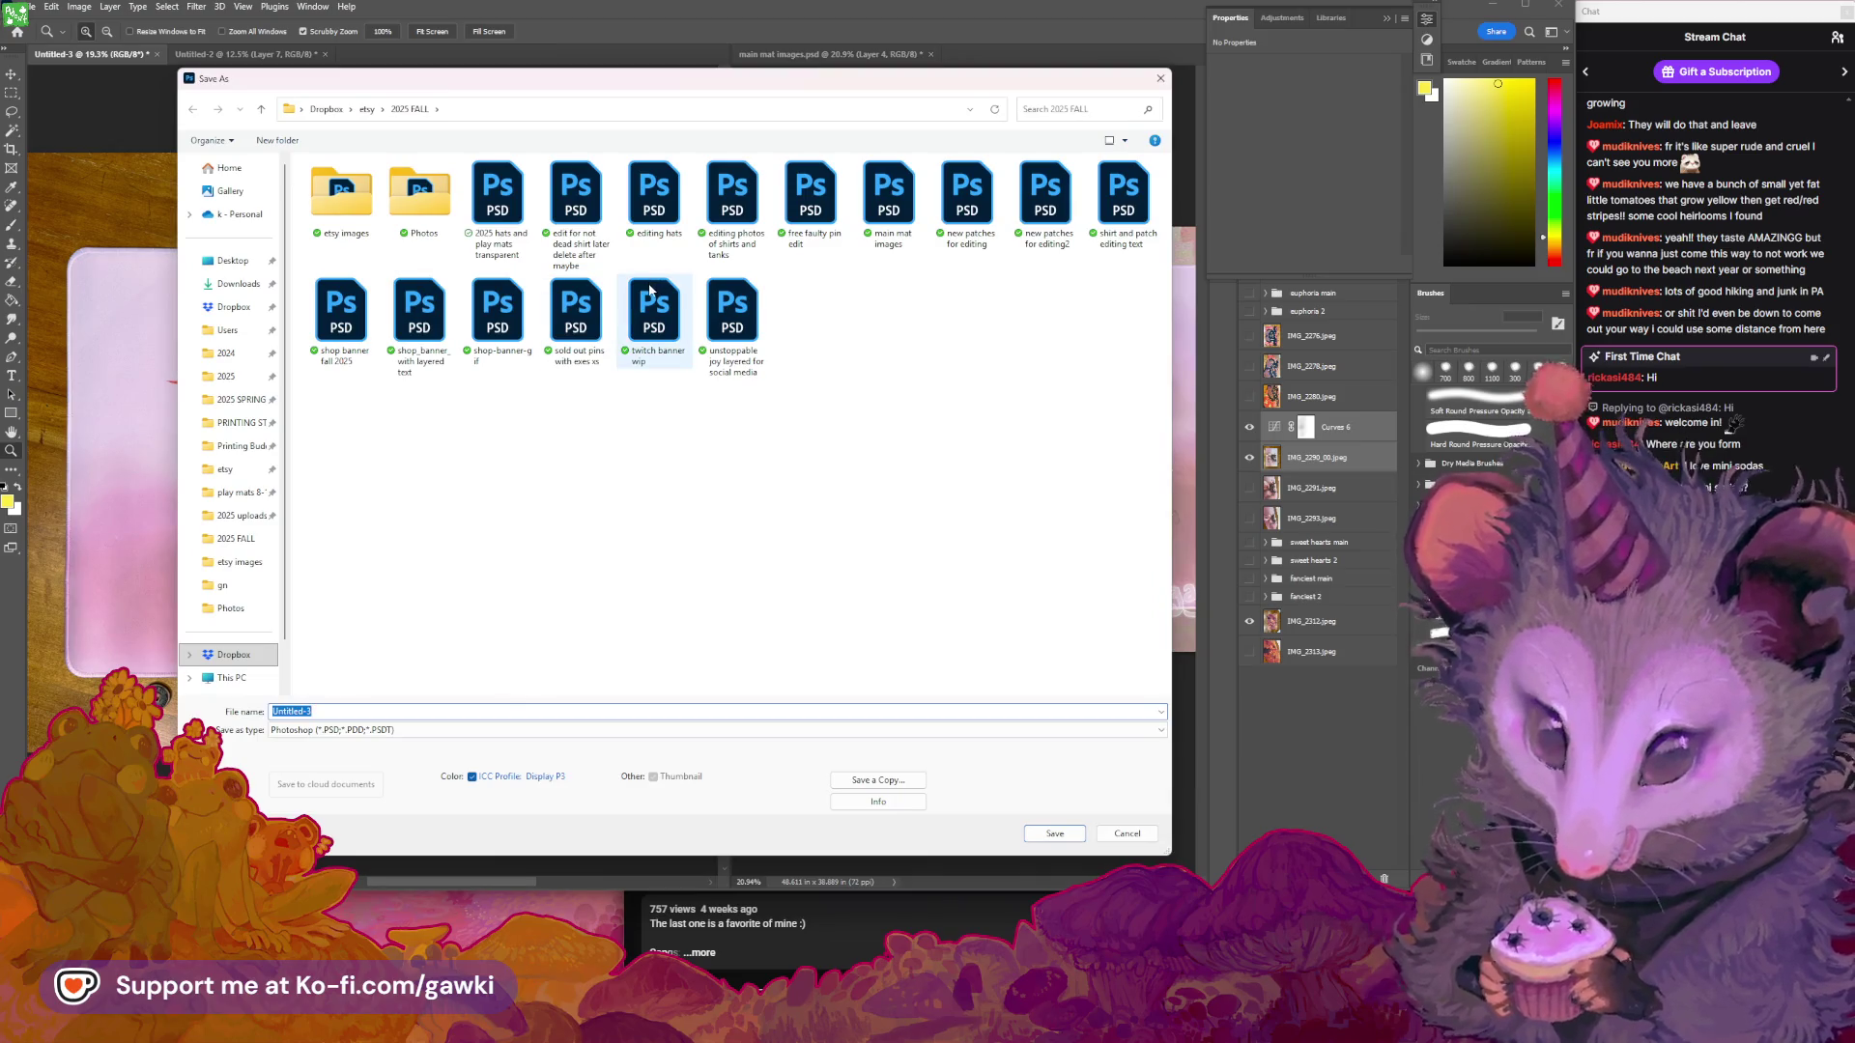
click(1160, 77)
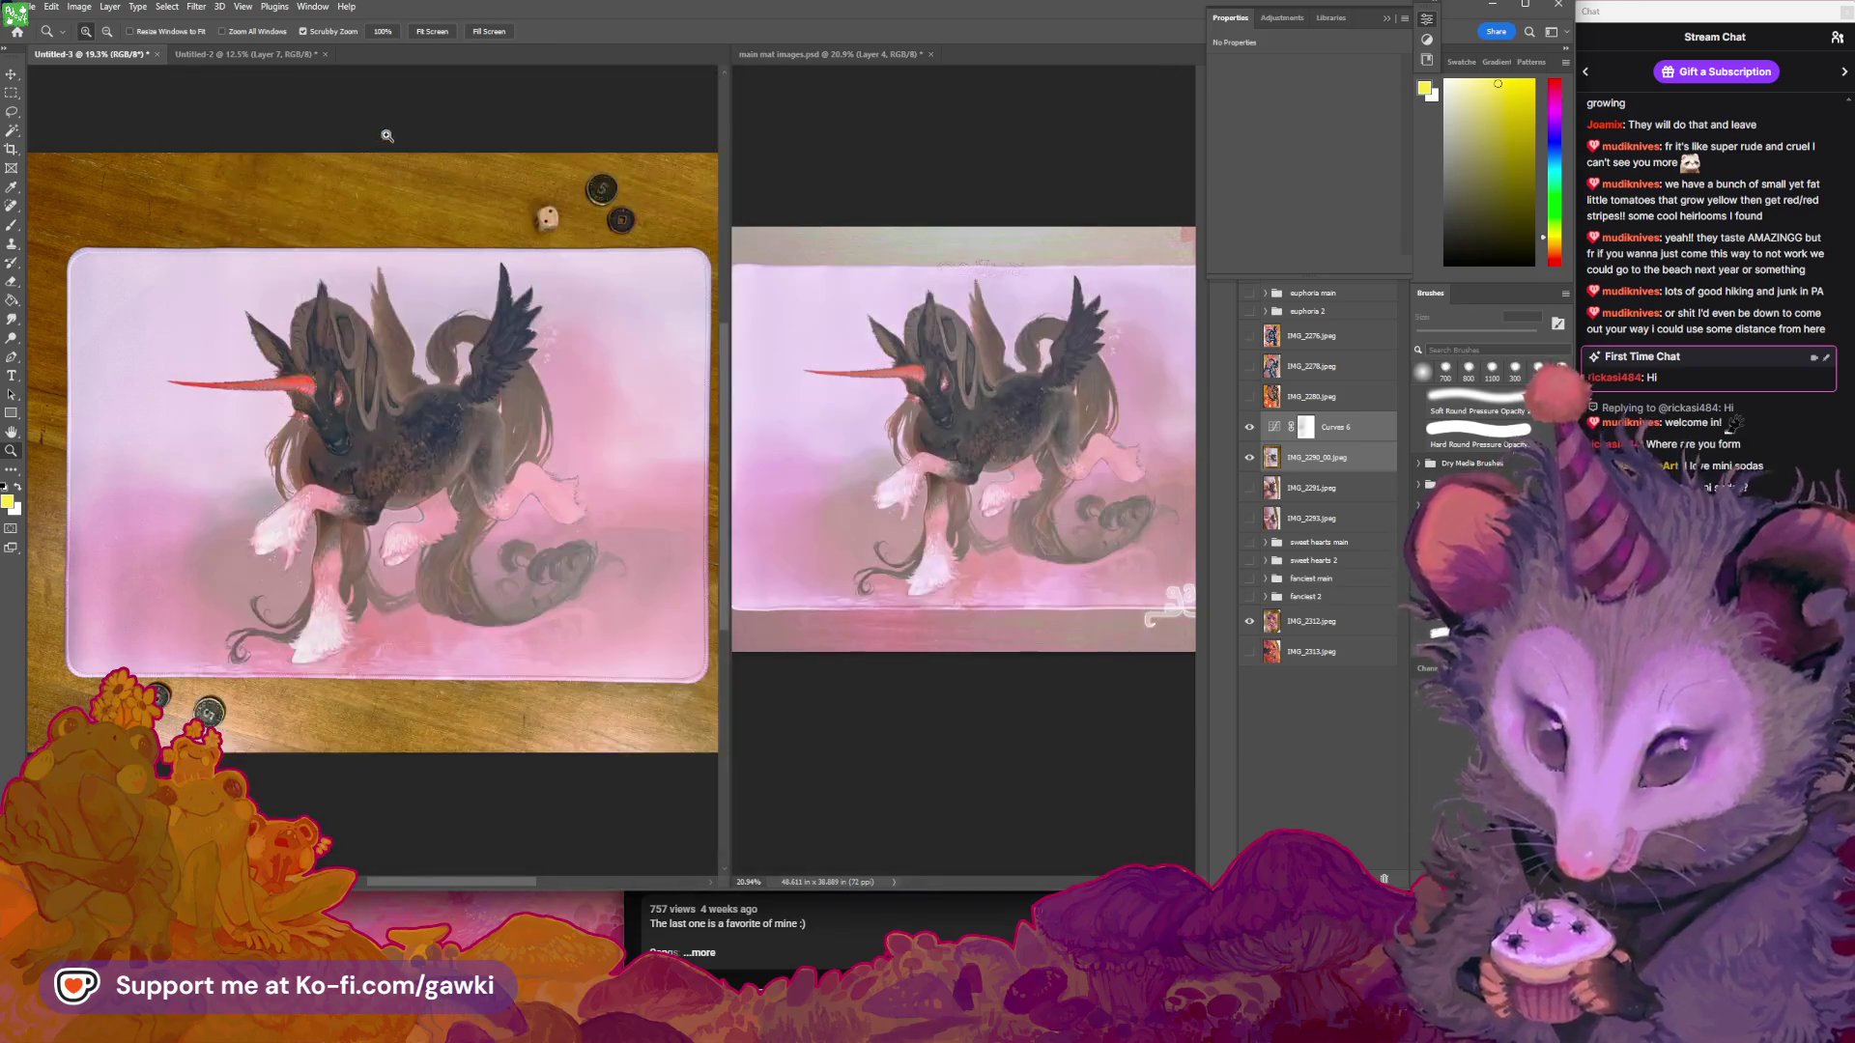
click(378, 151)
key(ctrl+shift+s)
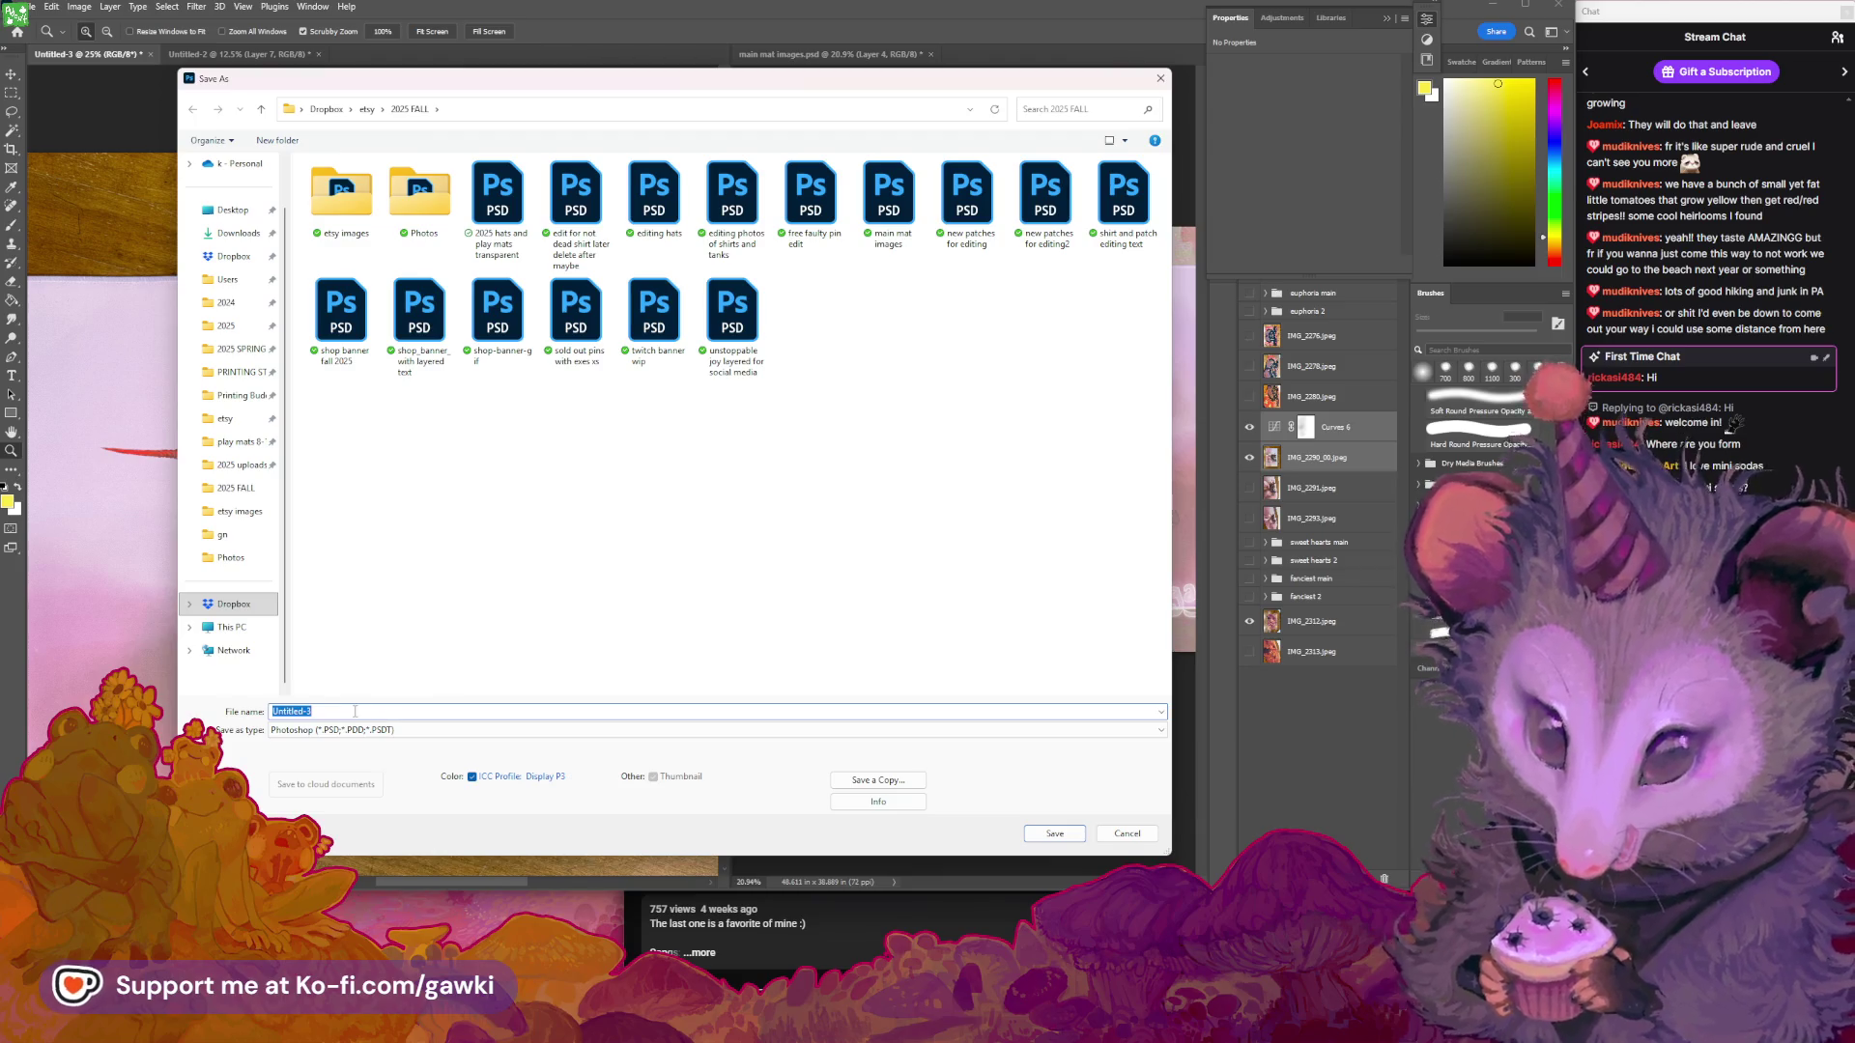
text(editing ma)
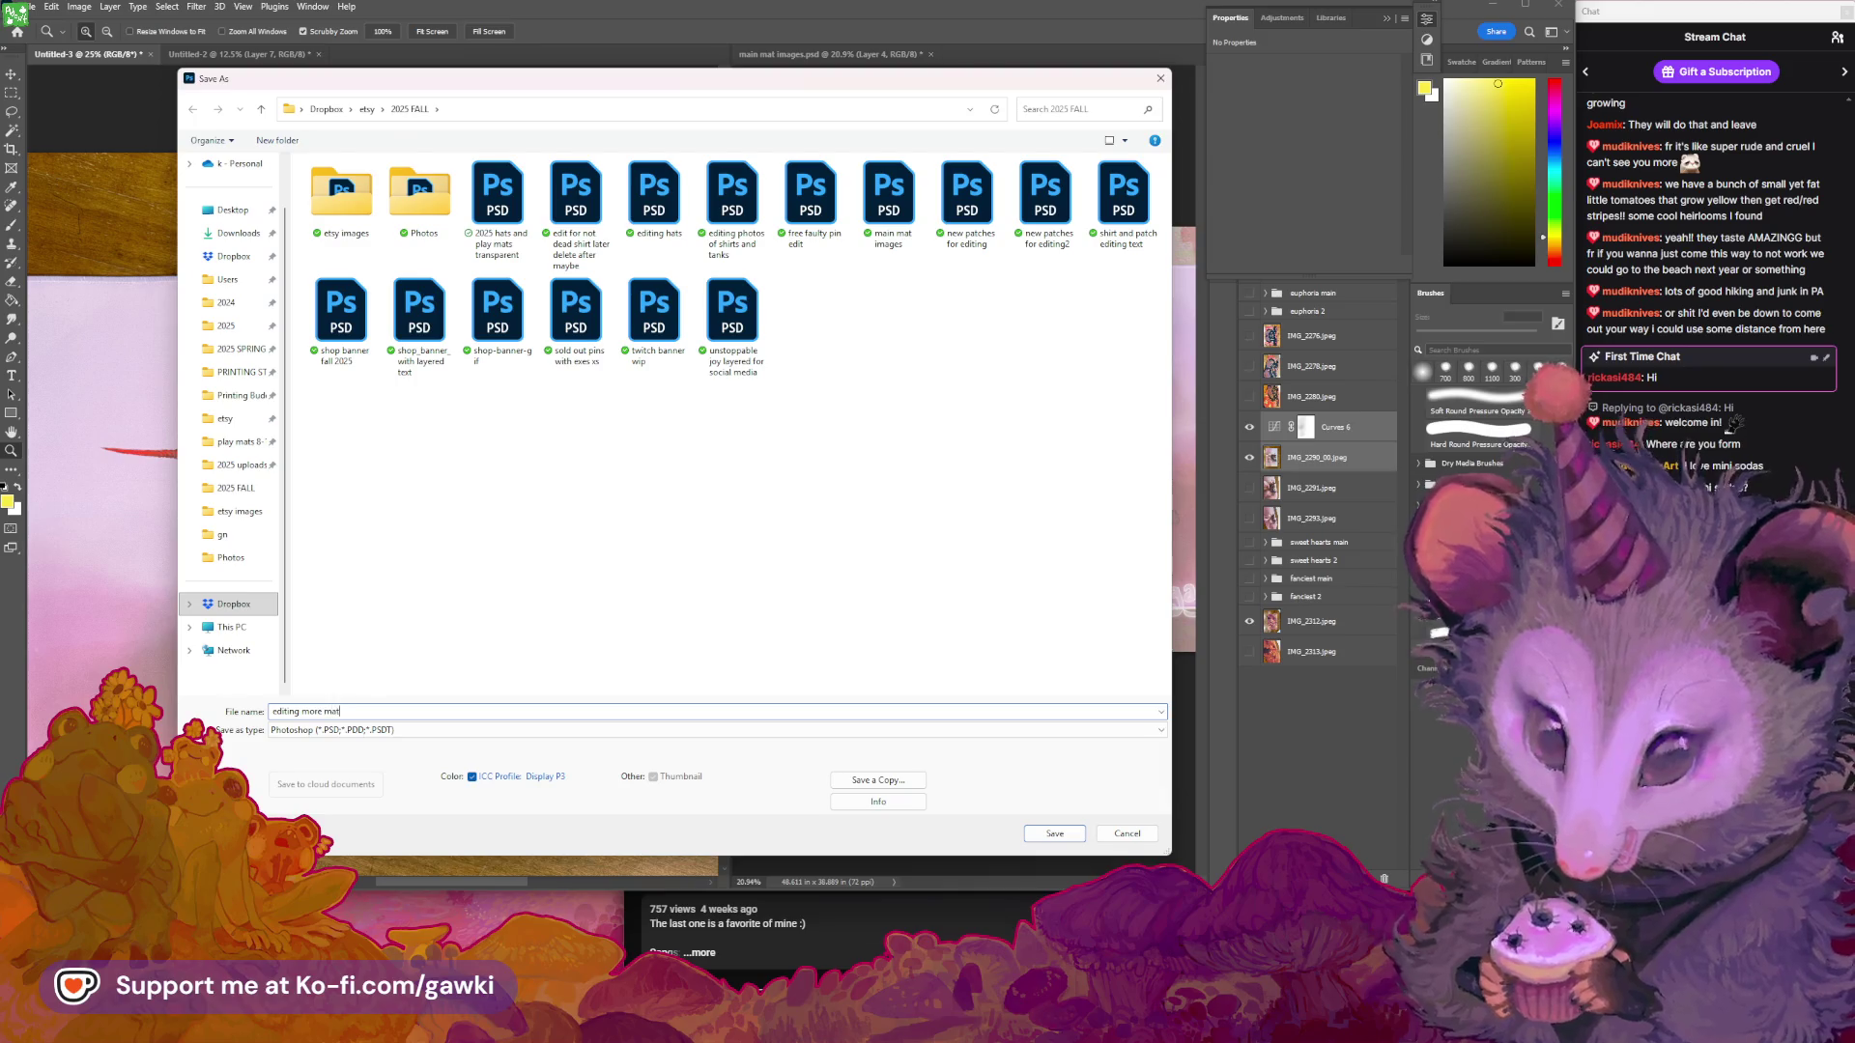
key(Return)
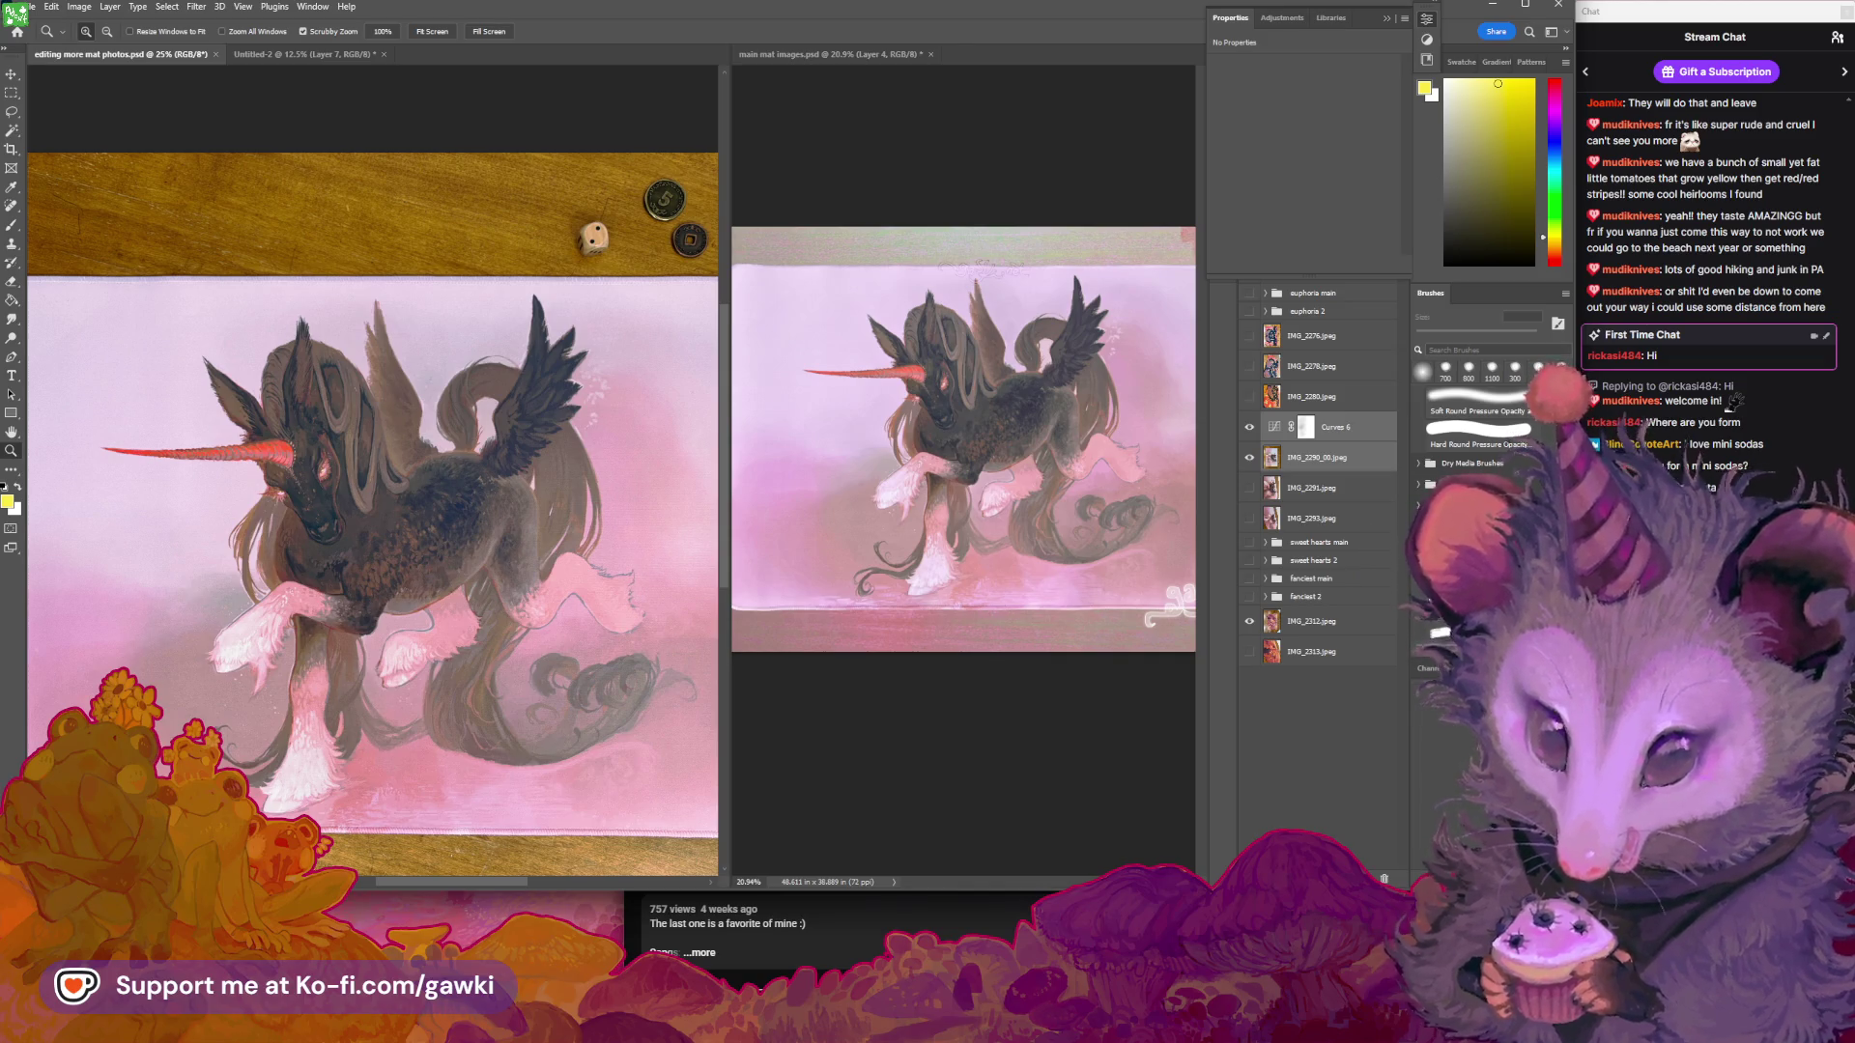
Fit the photo on screen, select the Curves 6 mask, reset to black/white, and choose the Brush
alt+click(307, 597)
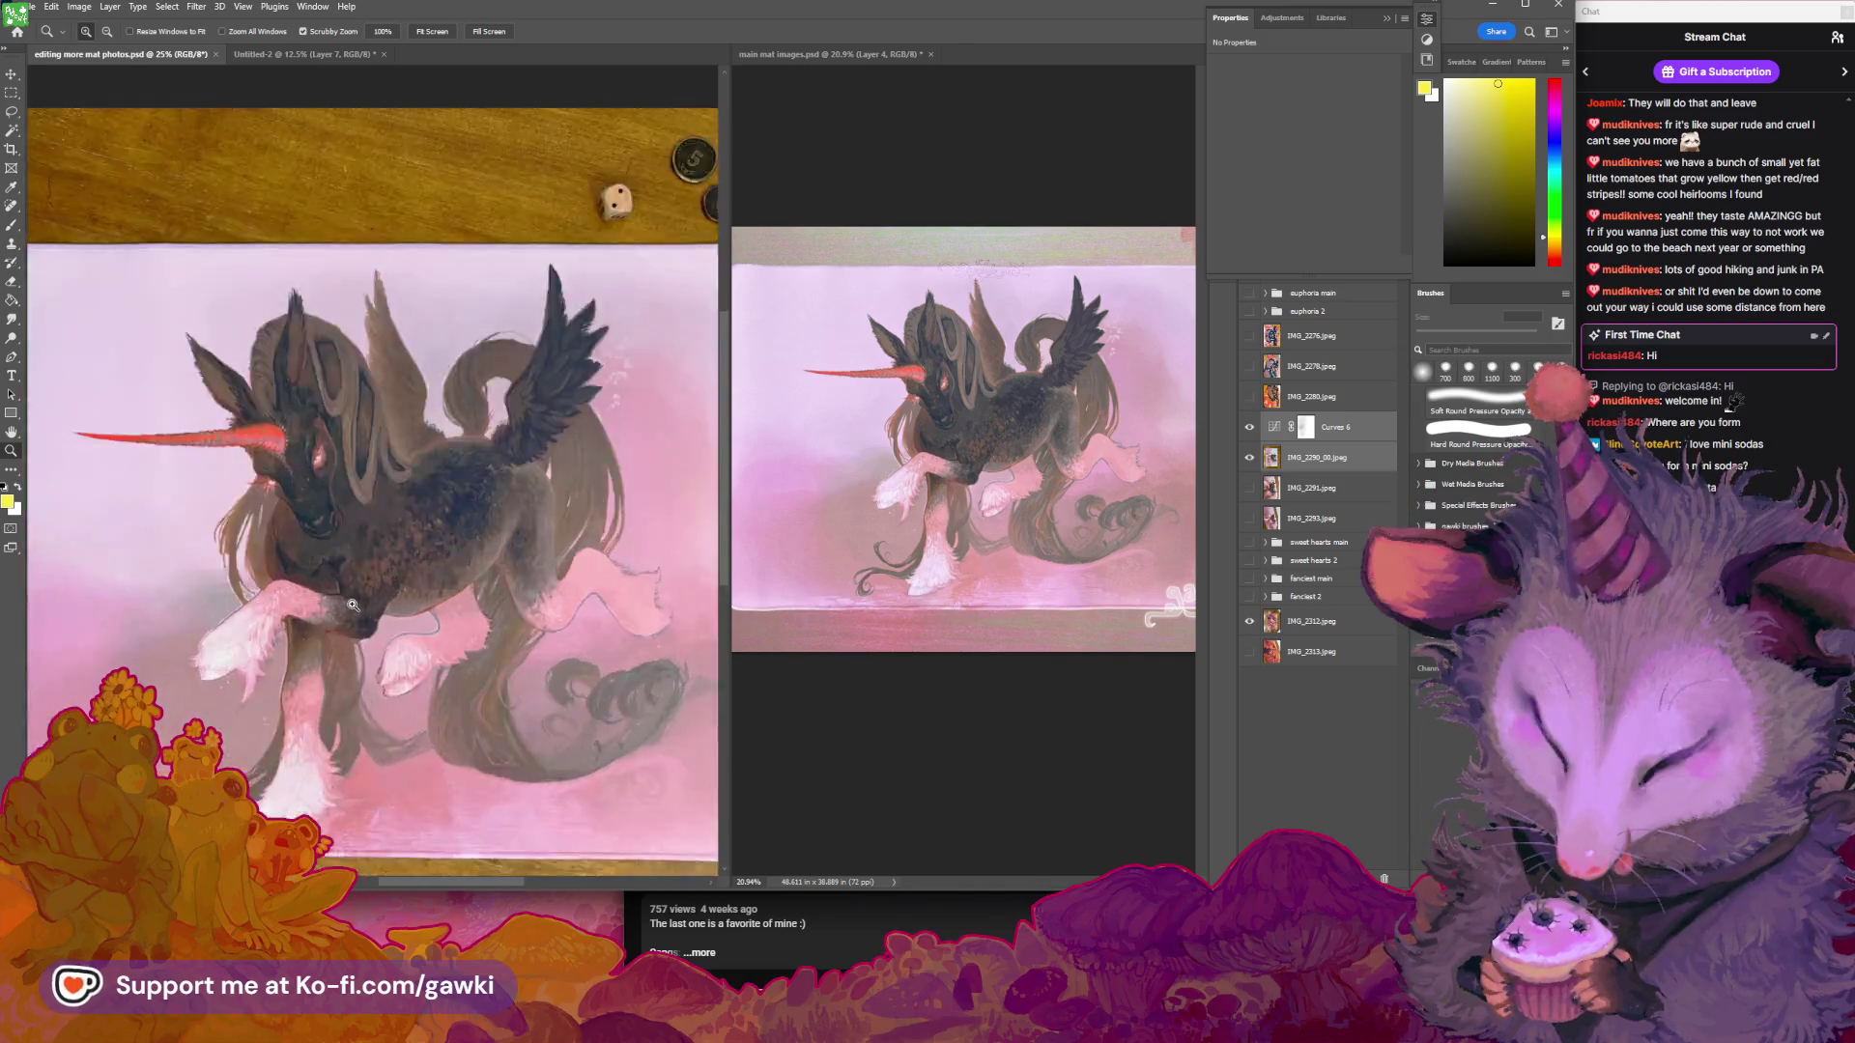
mouse_move(388, 634)
mouse_down()
mouse_move(415, 634)
mouse_move(387, 599)
mouse_move(458, 448)
mouse_move(383, 228)
mouse_up()
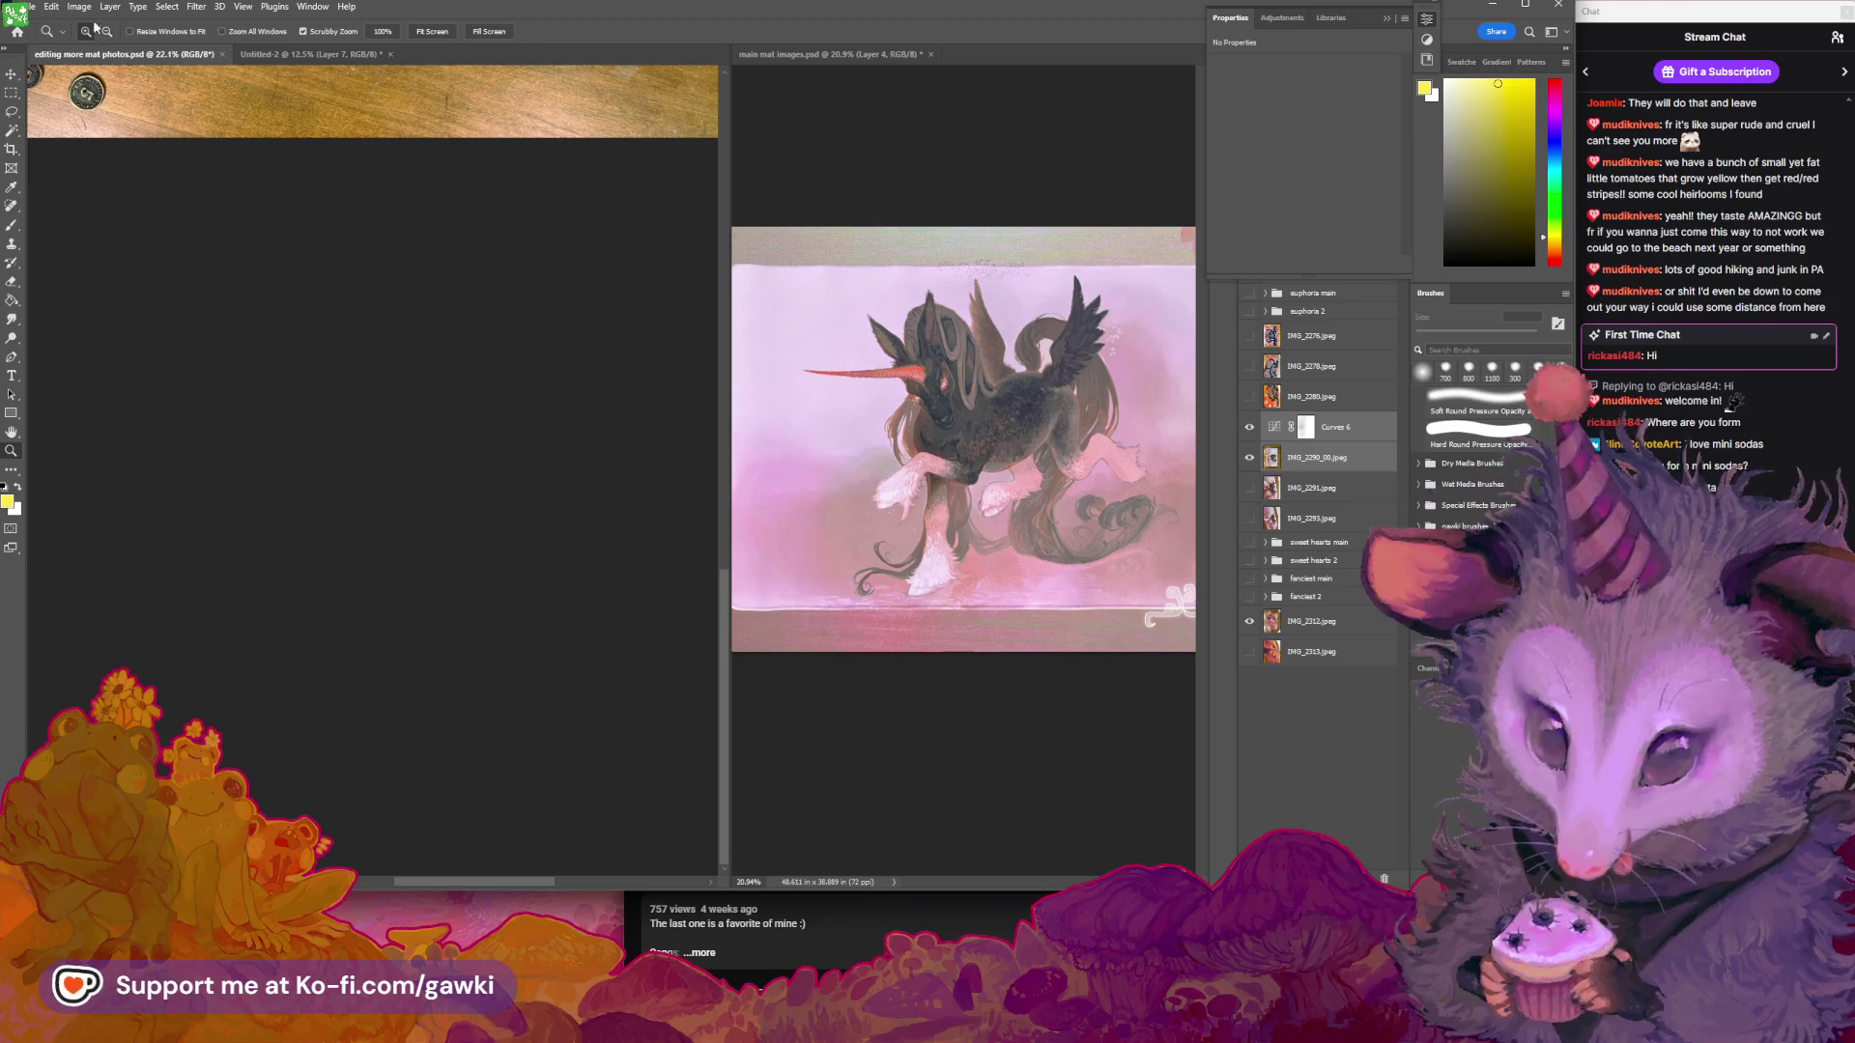
click(242, 7)
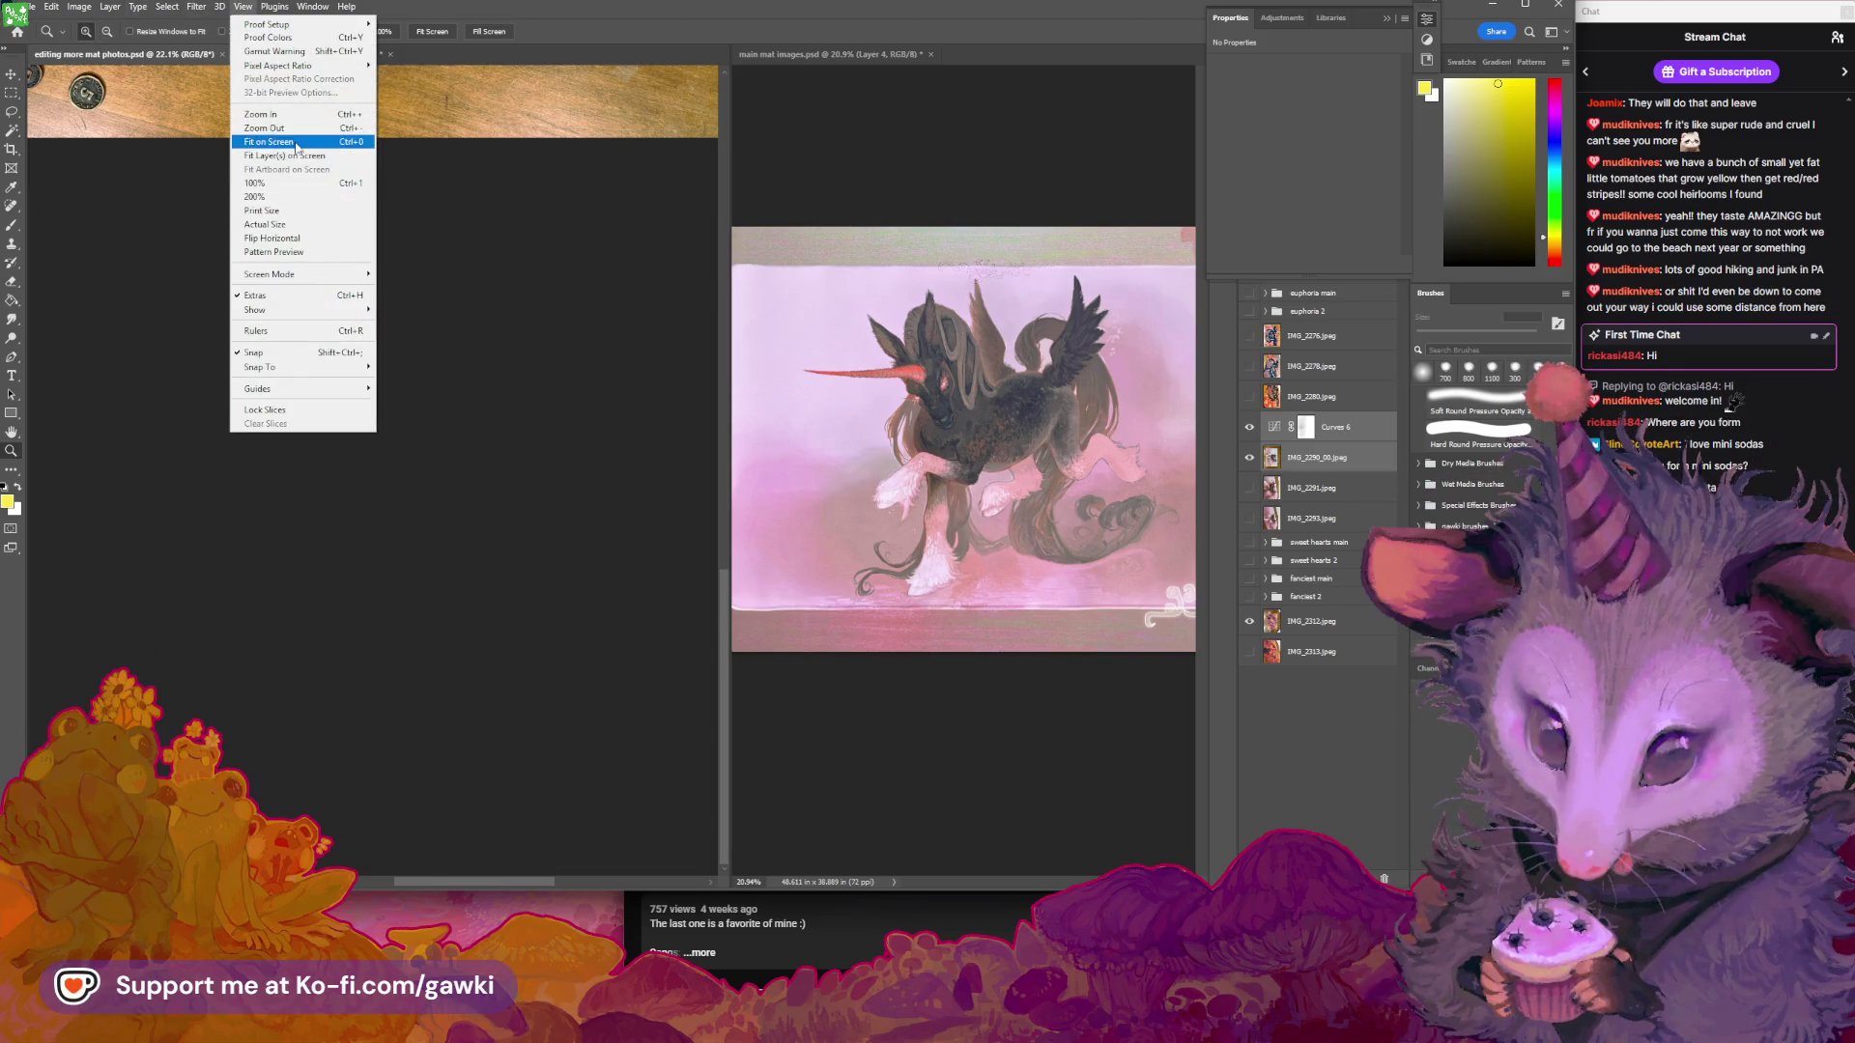
click(297, 146)
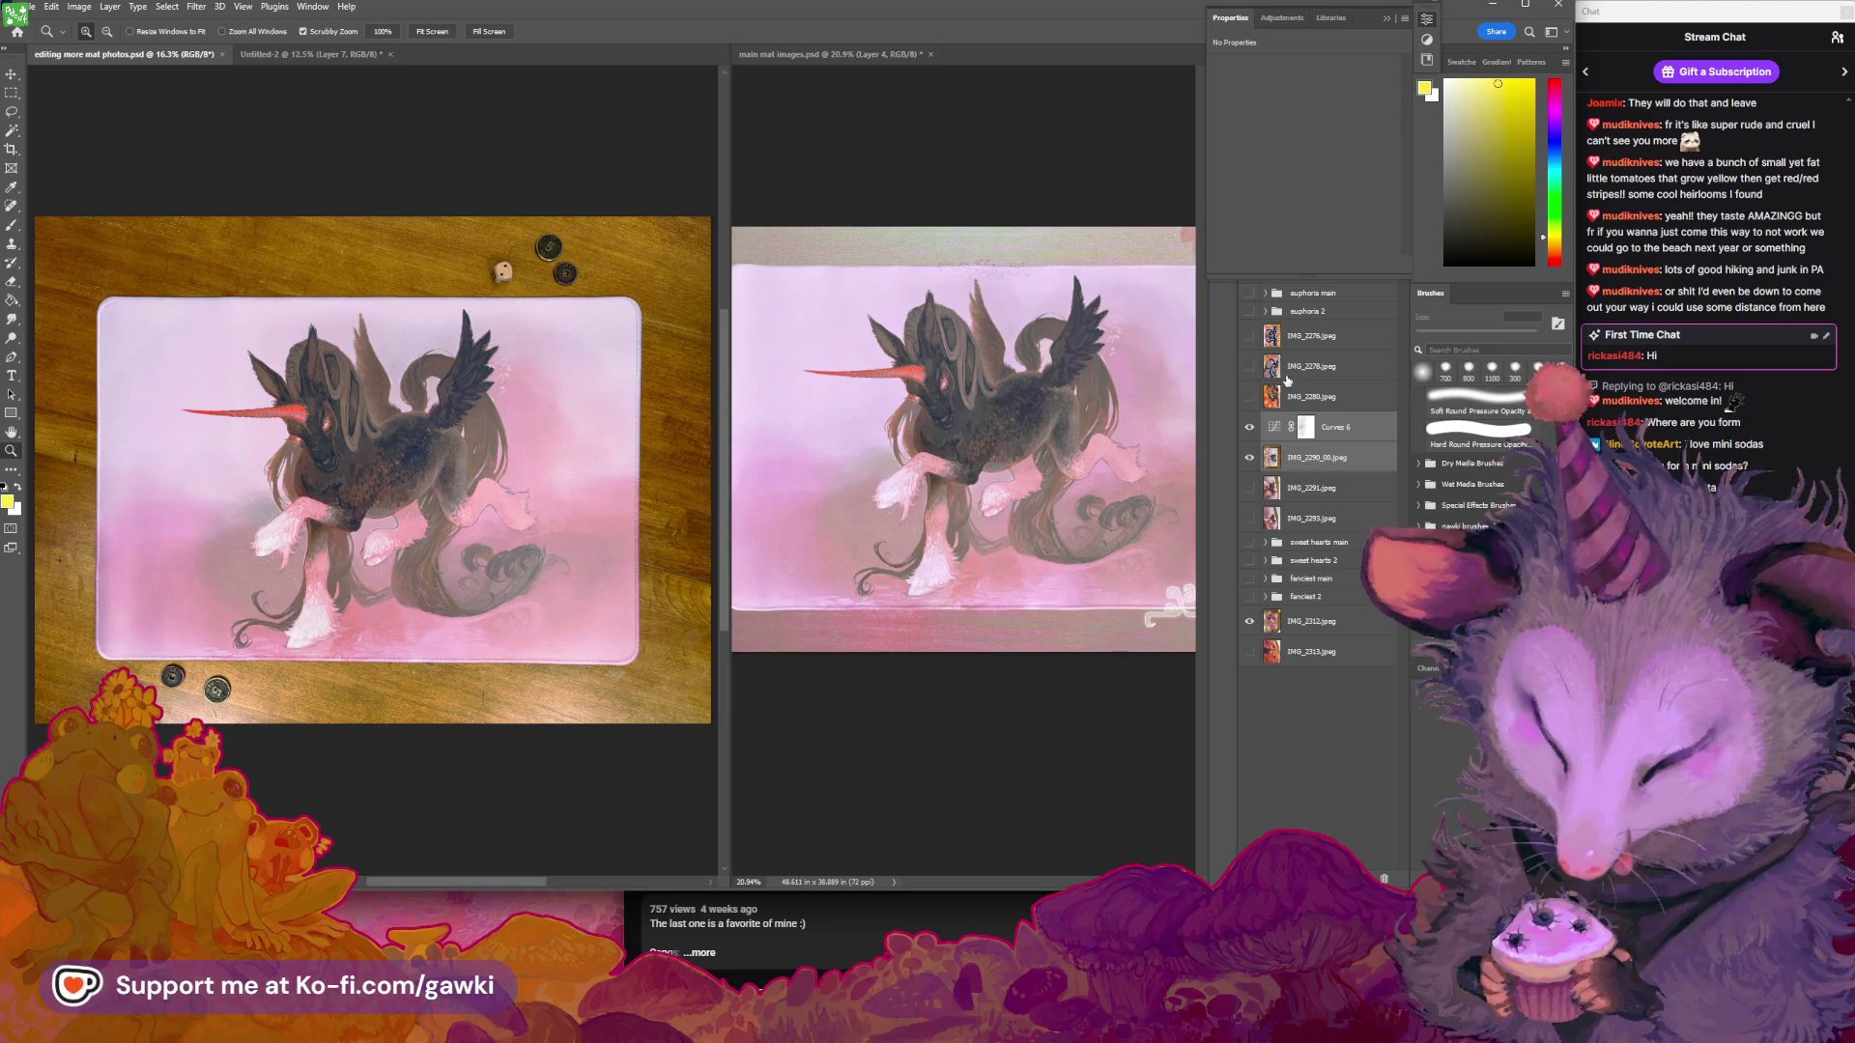
click(1251, 427)
click(1307, 427)
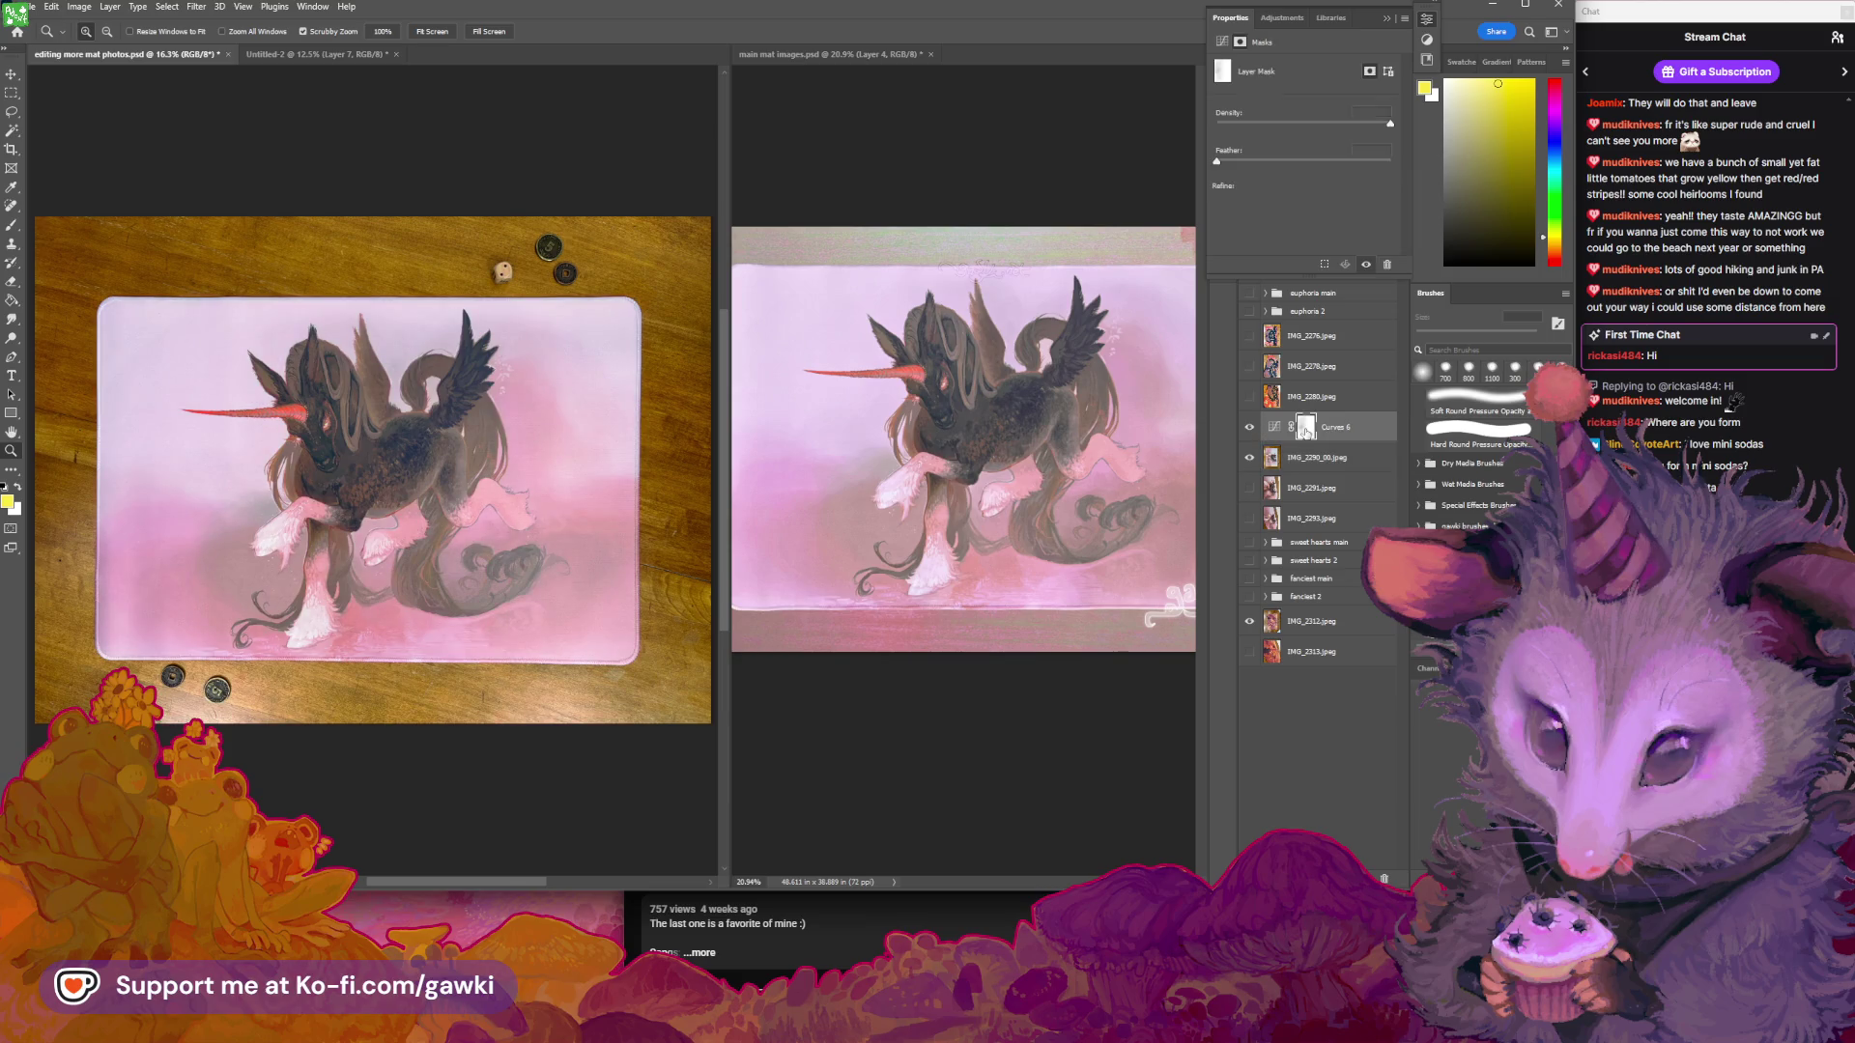
key(d)
key(b)
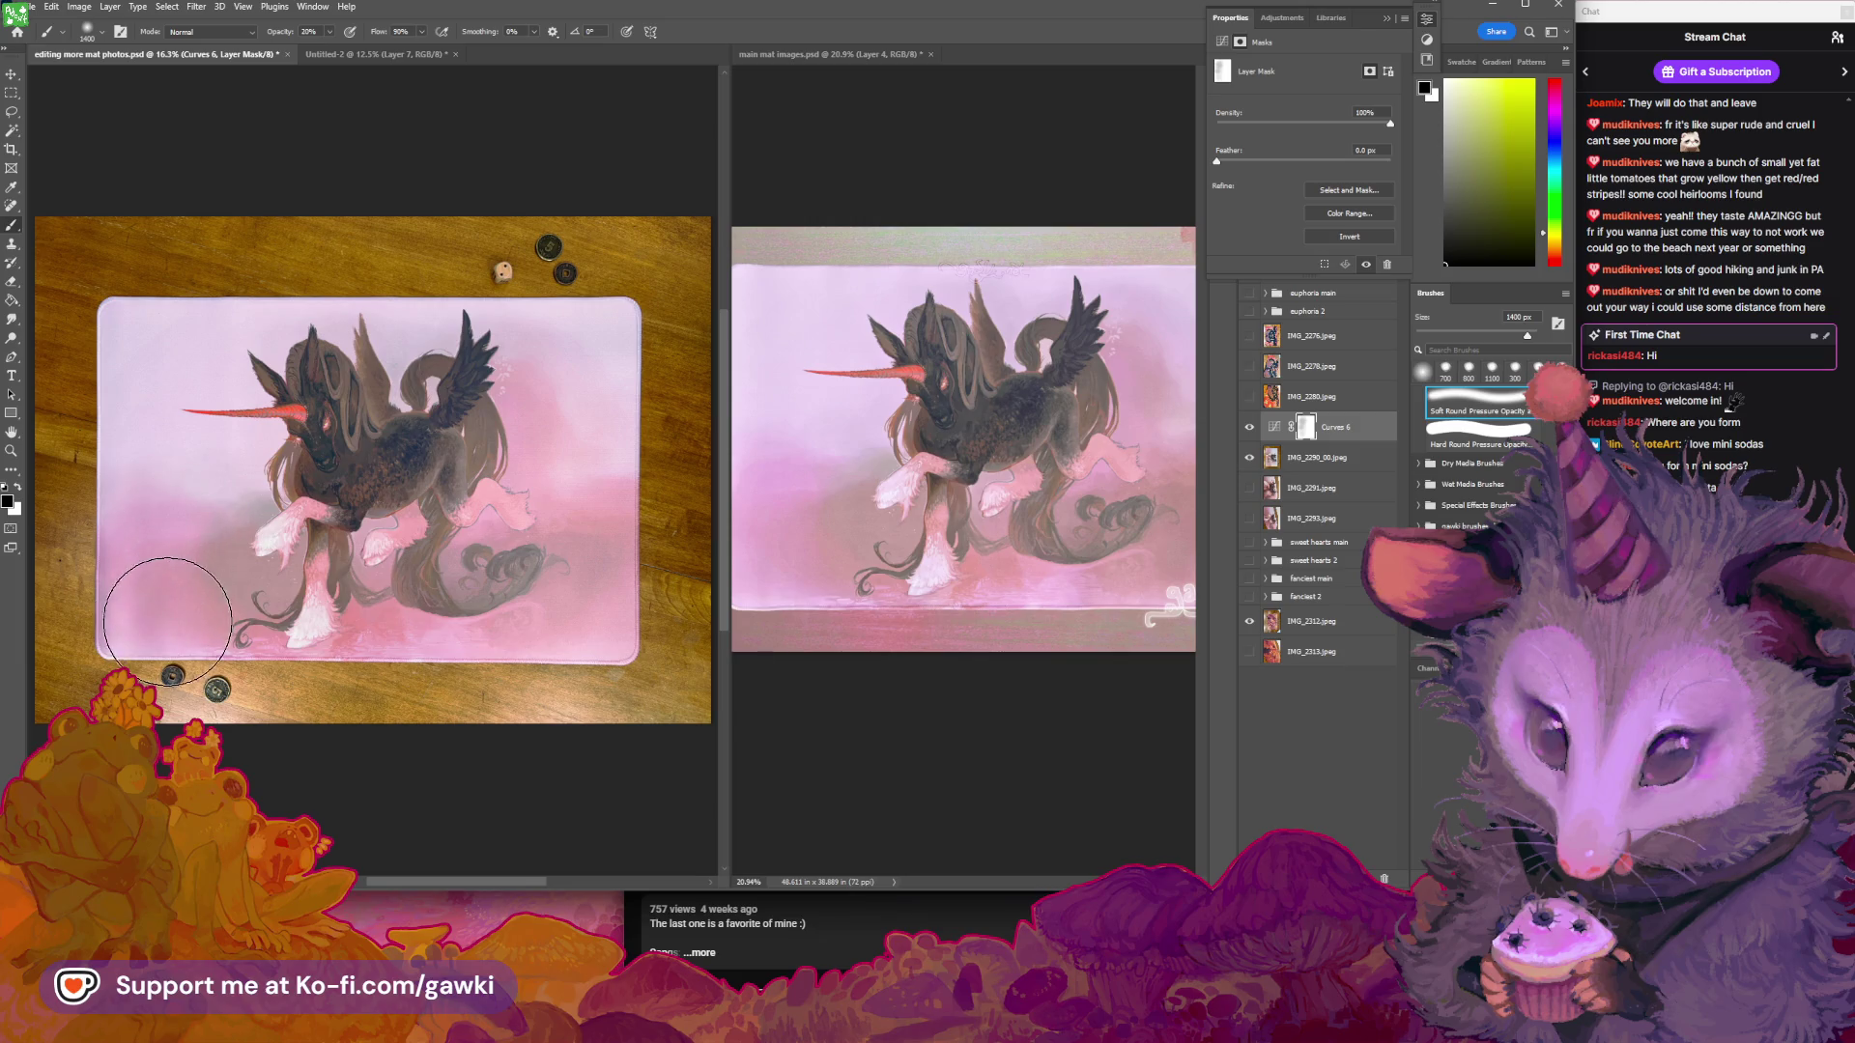
Save the 'editing more mat photos' PSD with the new Curves 6 mask strokes on the unicorn mat
scroll(281, 604, right, 1)
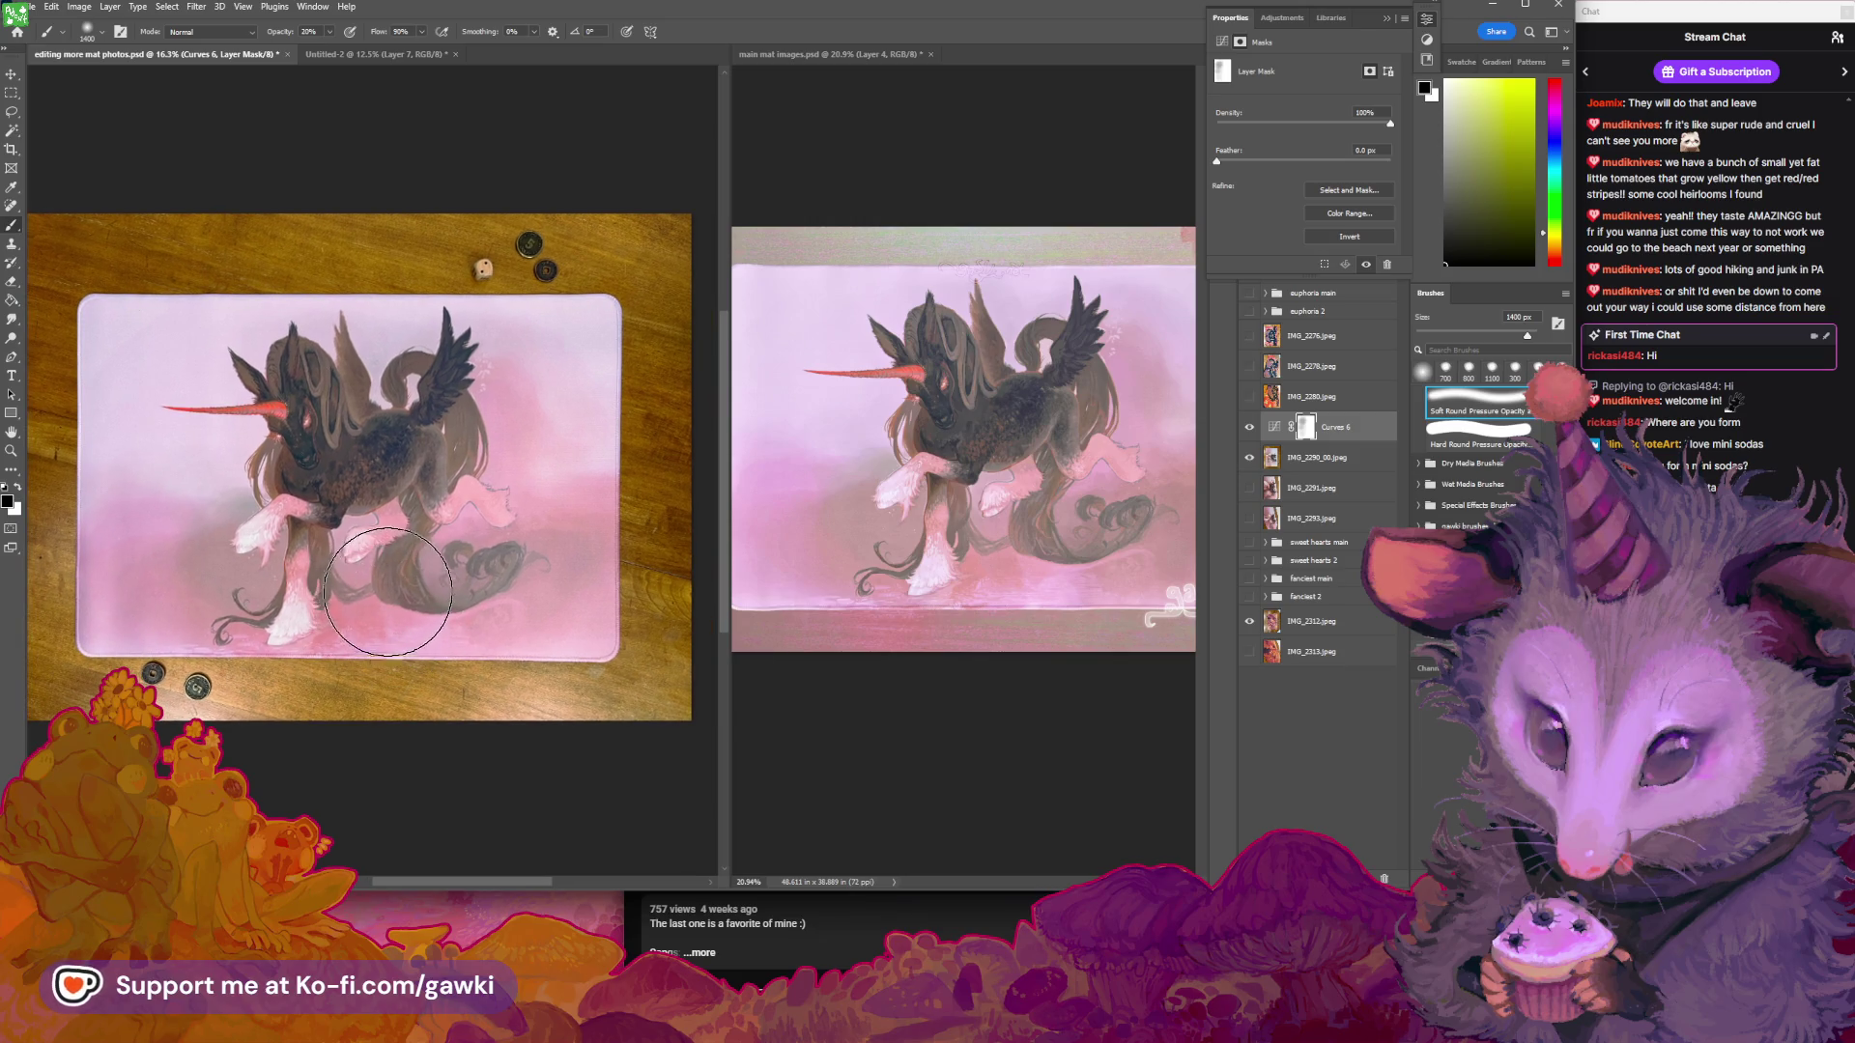
drag(515, 590, 512, 594)
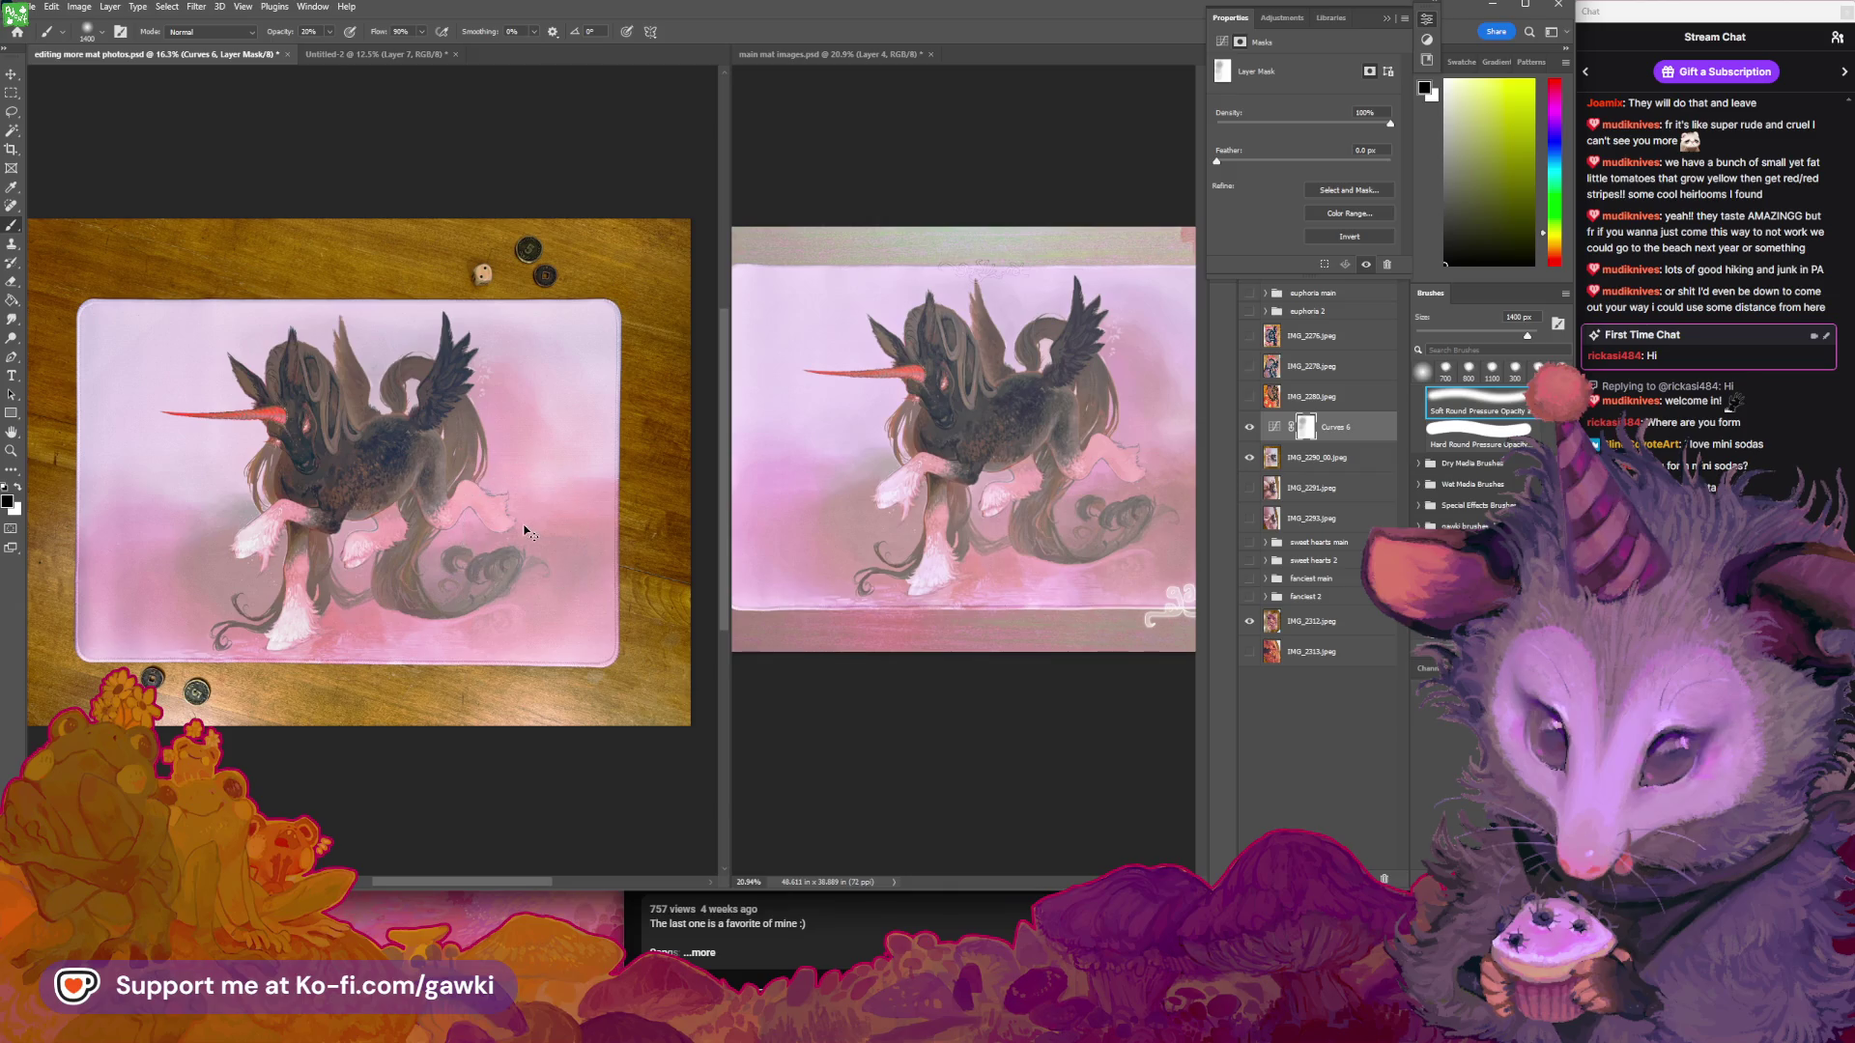
key(ctrl+s)
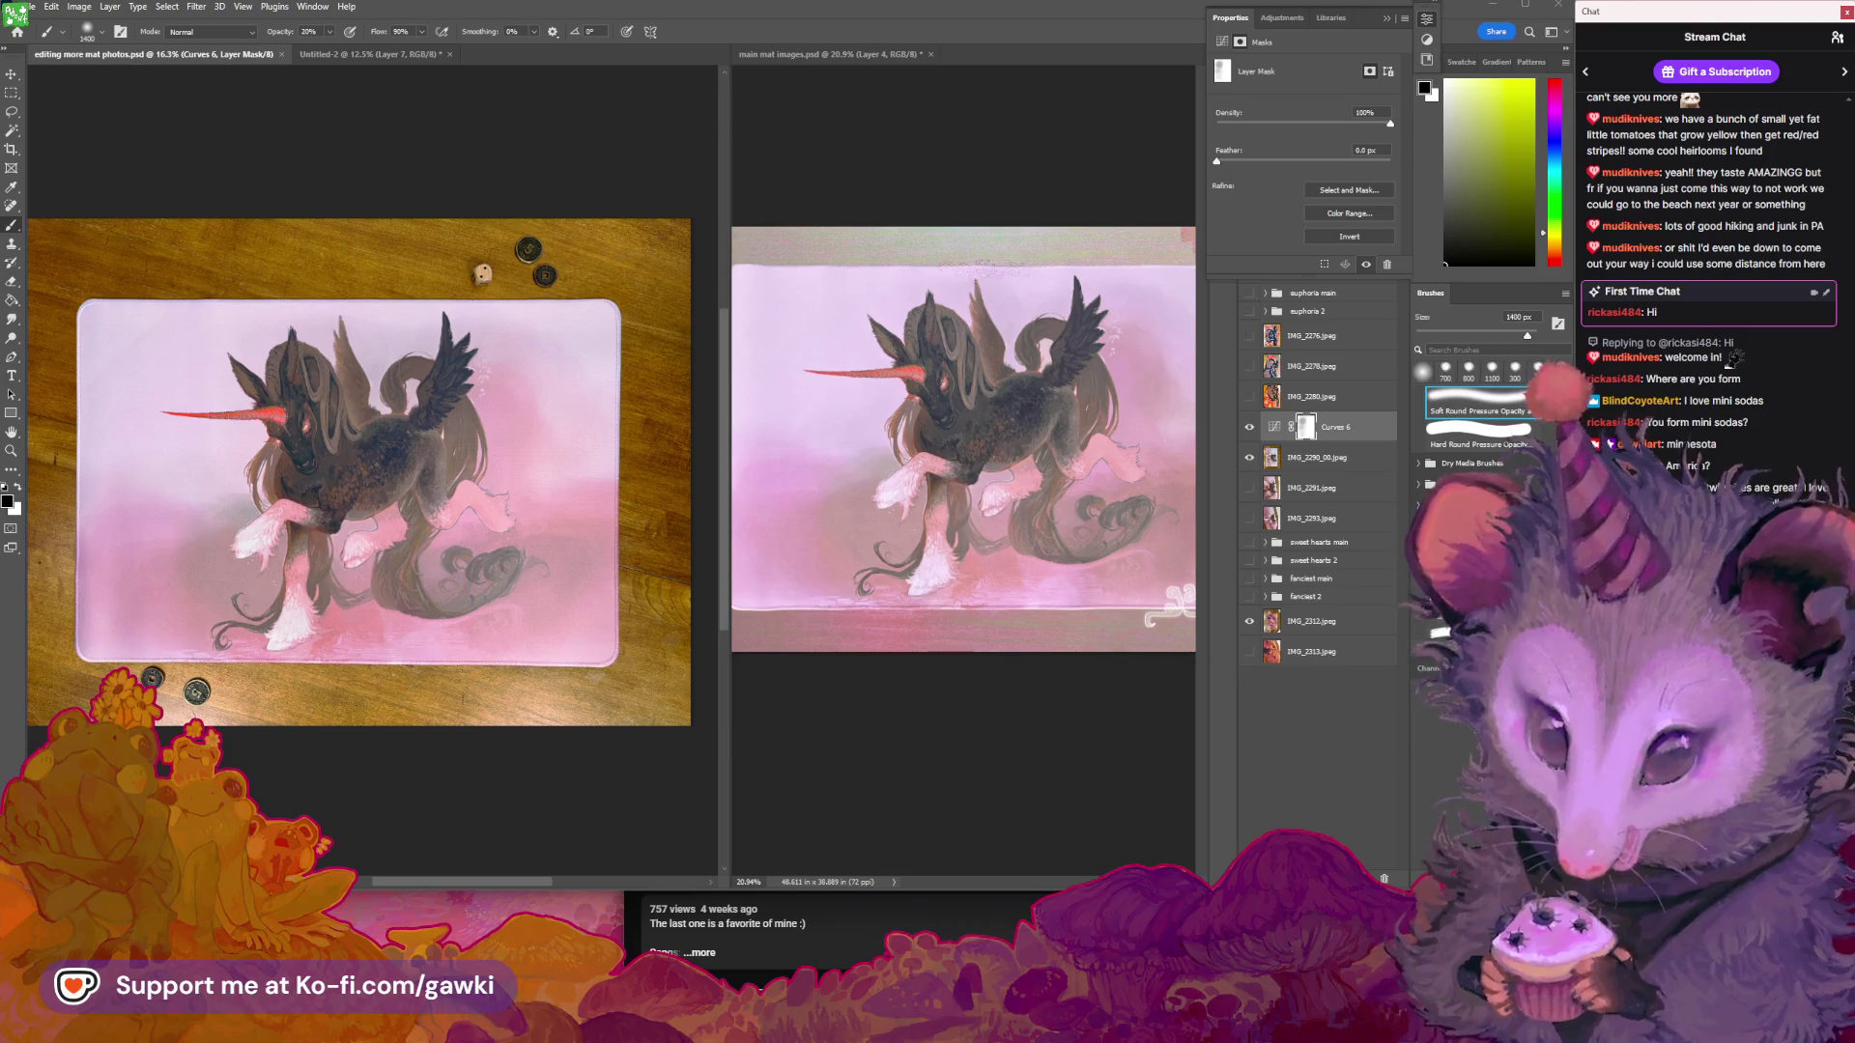
text(/)
key(BackSpace)
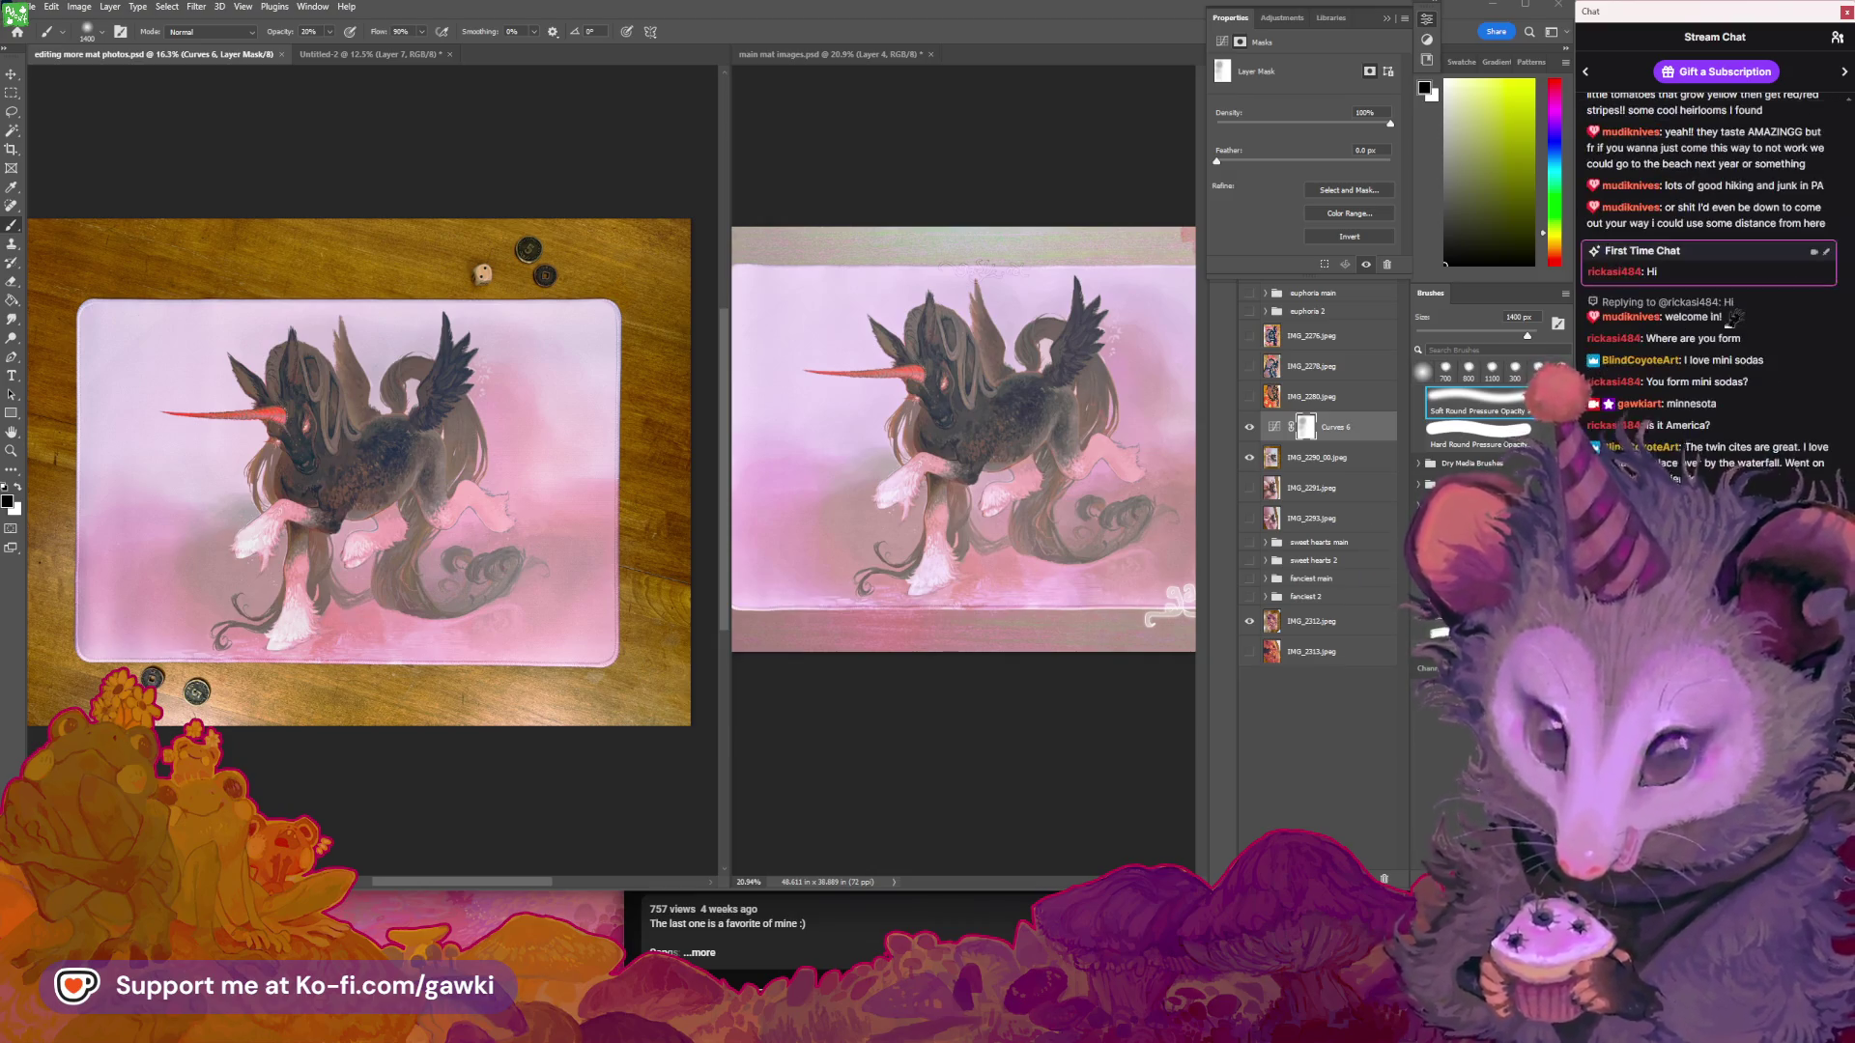